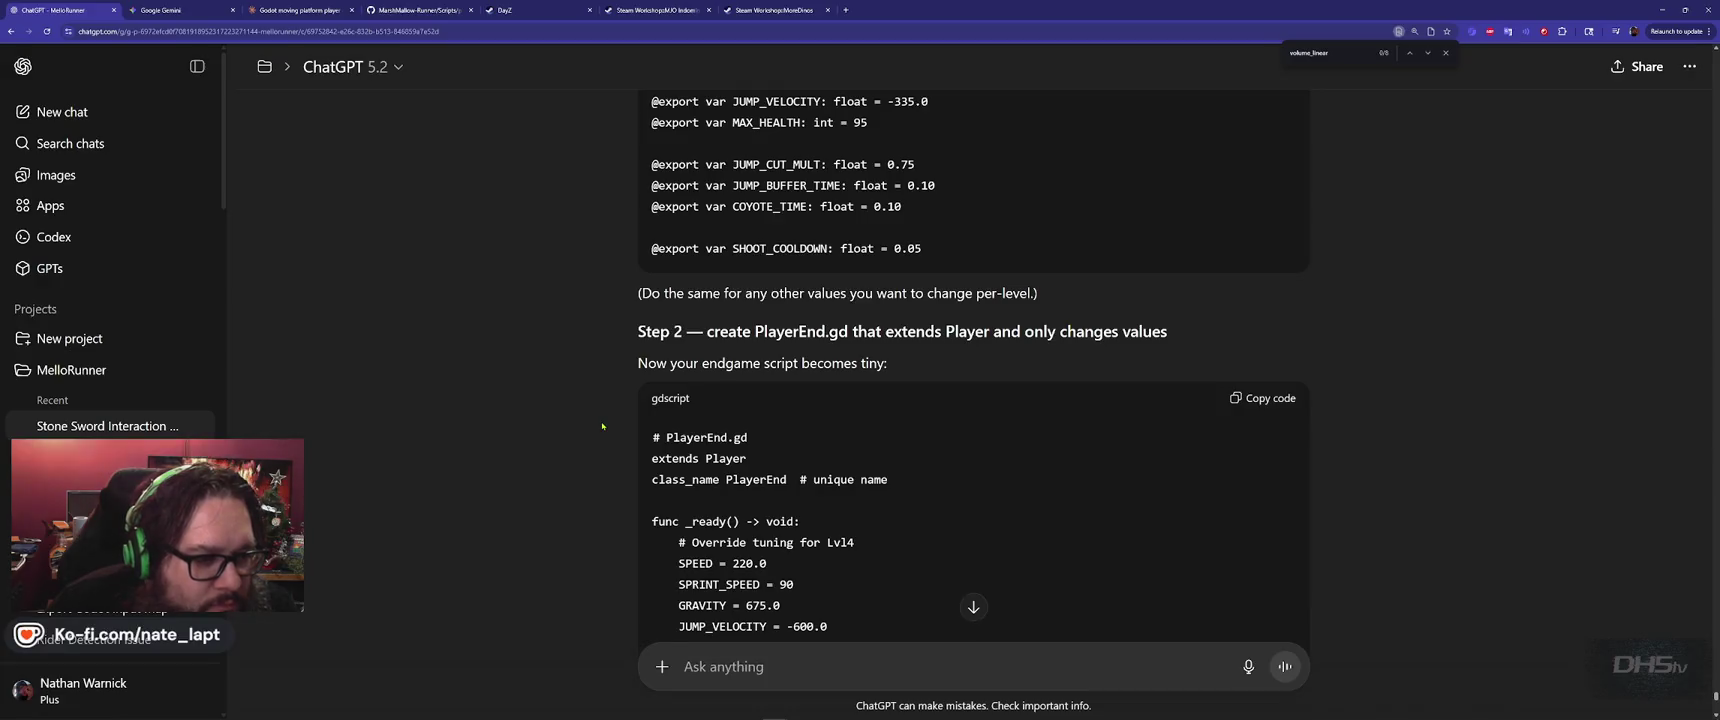
Review ChatGPT's PlayerEnd.gd script that extends Player, then return to player_end.gd in Godot
scroll(602, 426, down, 2)
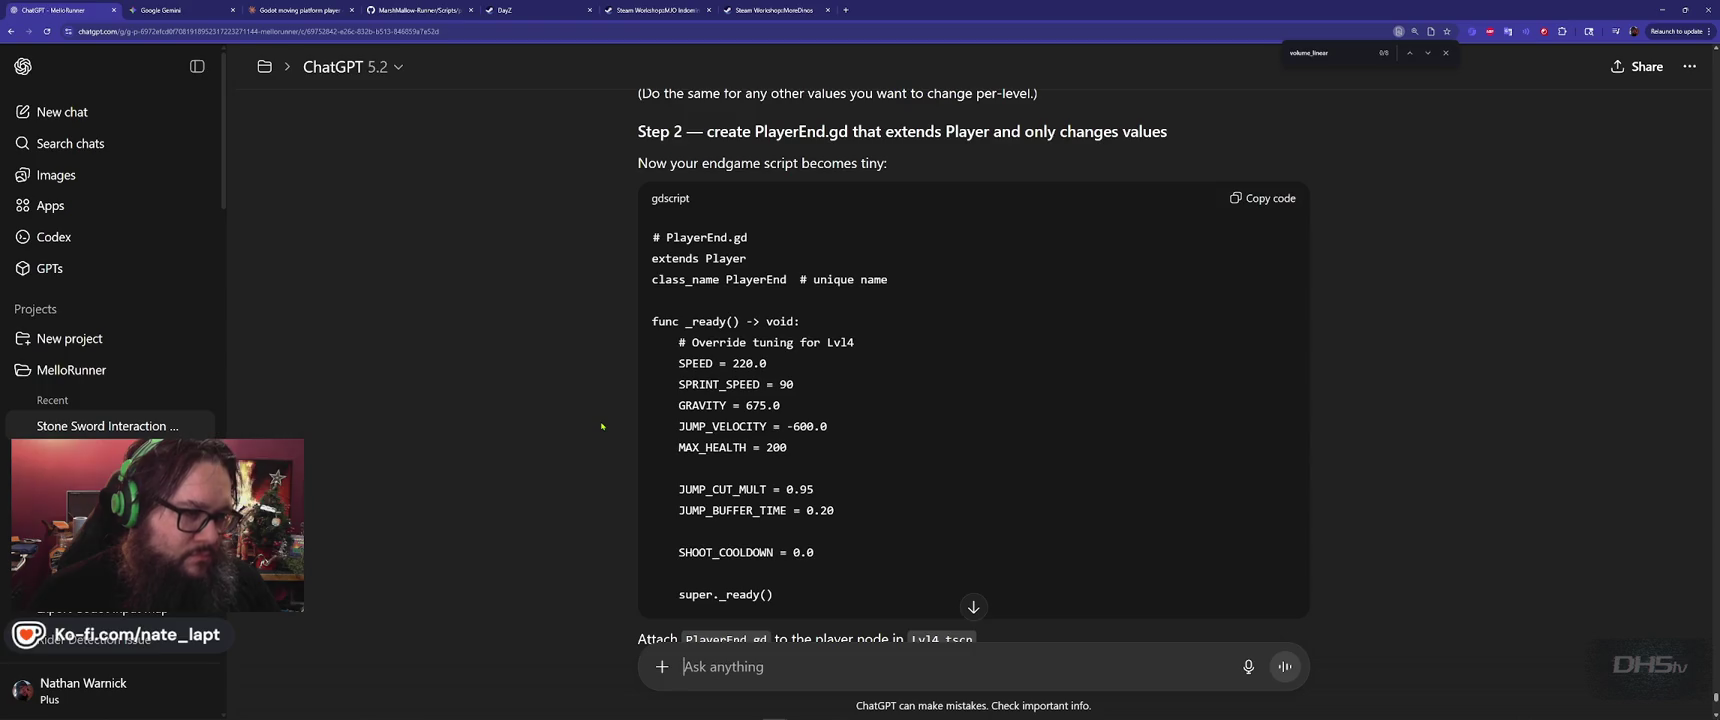
scroll(597, 300, down, 2)
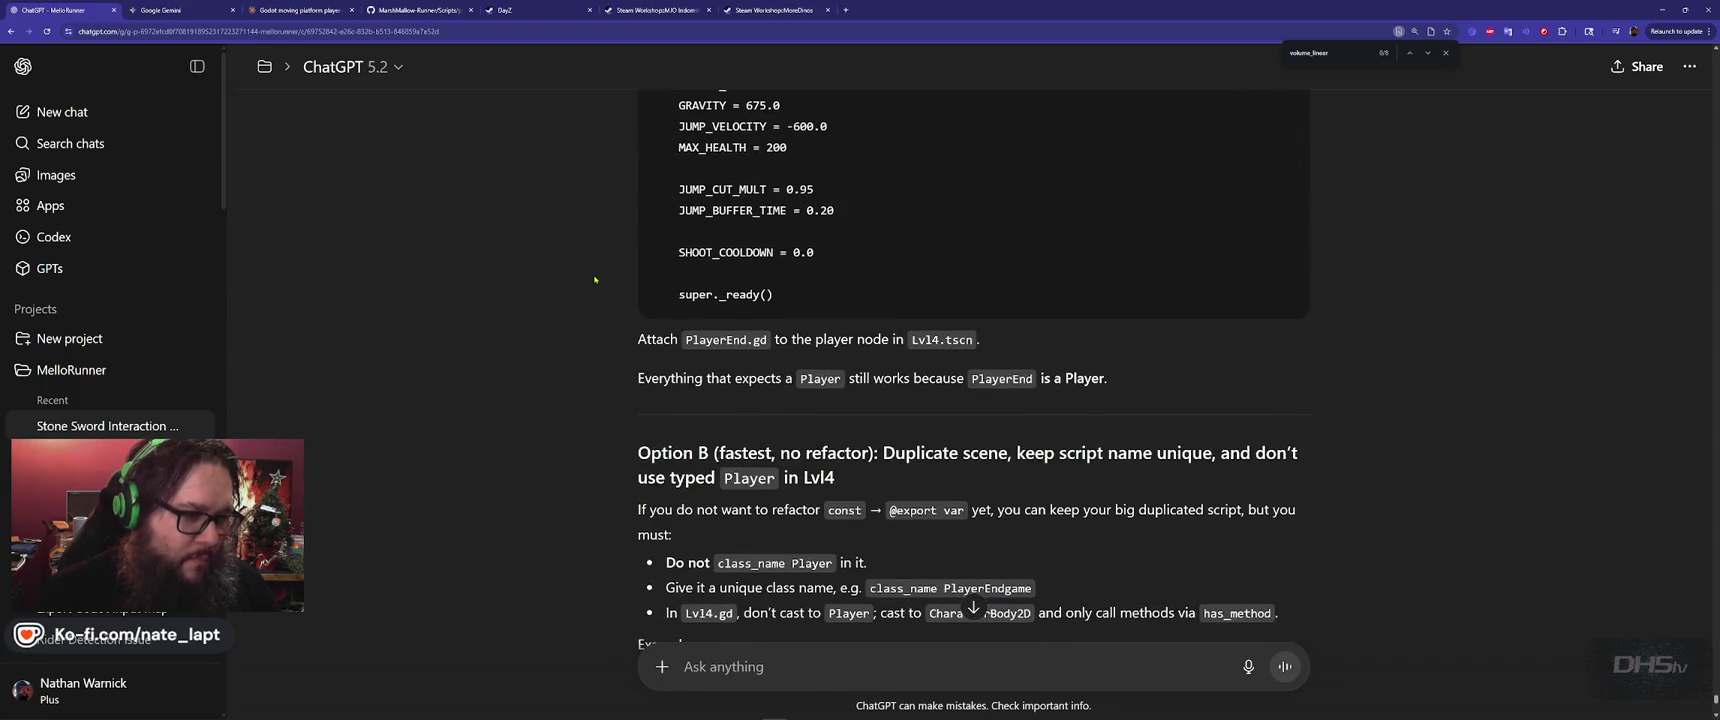
scroll(594, 279, up, 1)
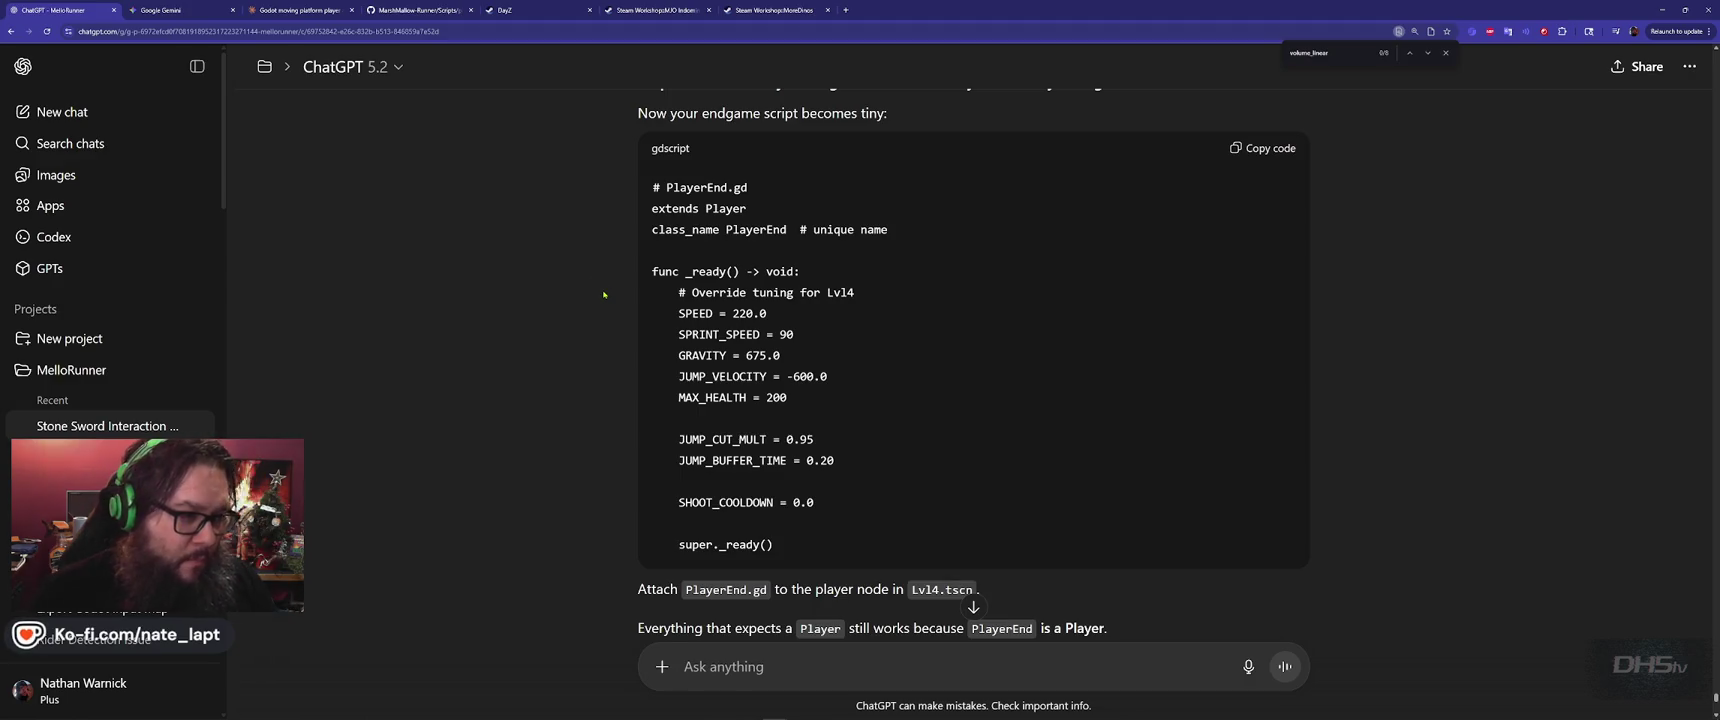
scroll(607, 294, up, 1)
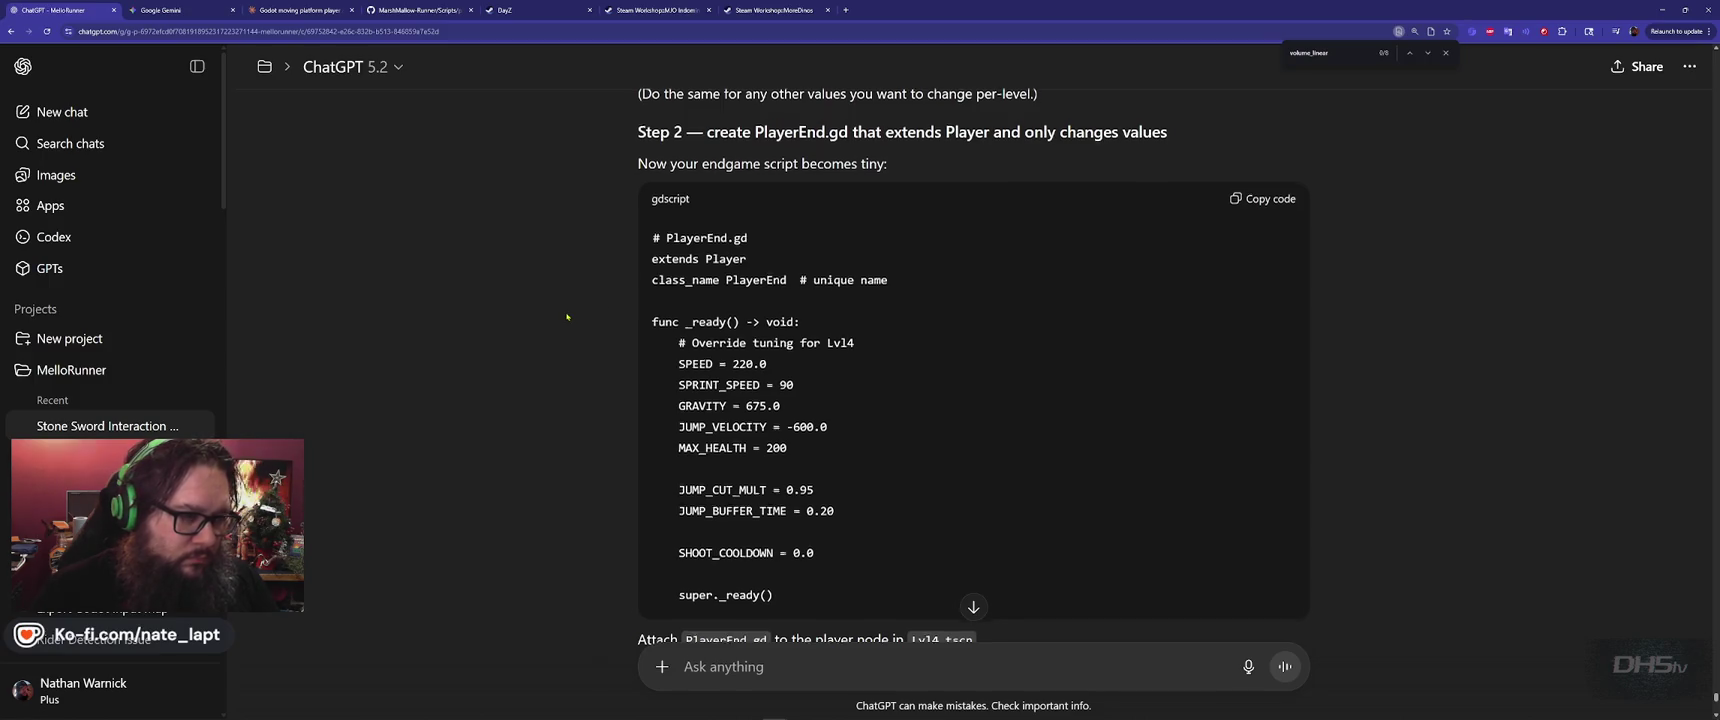
scroll(567, 317, up, 4)
scroll(567, 317, down, 1)
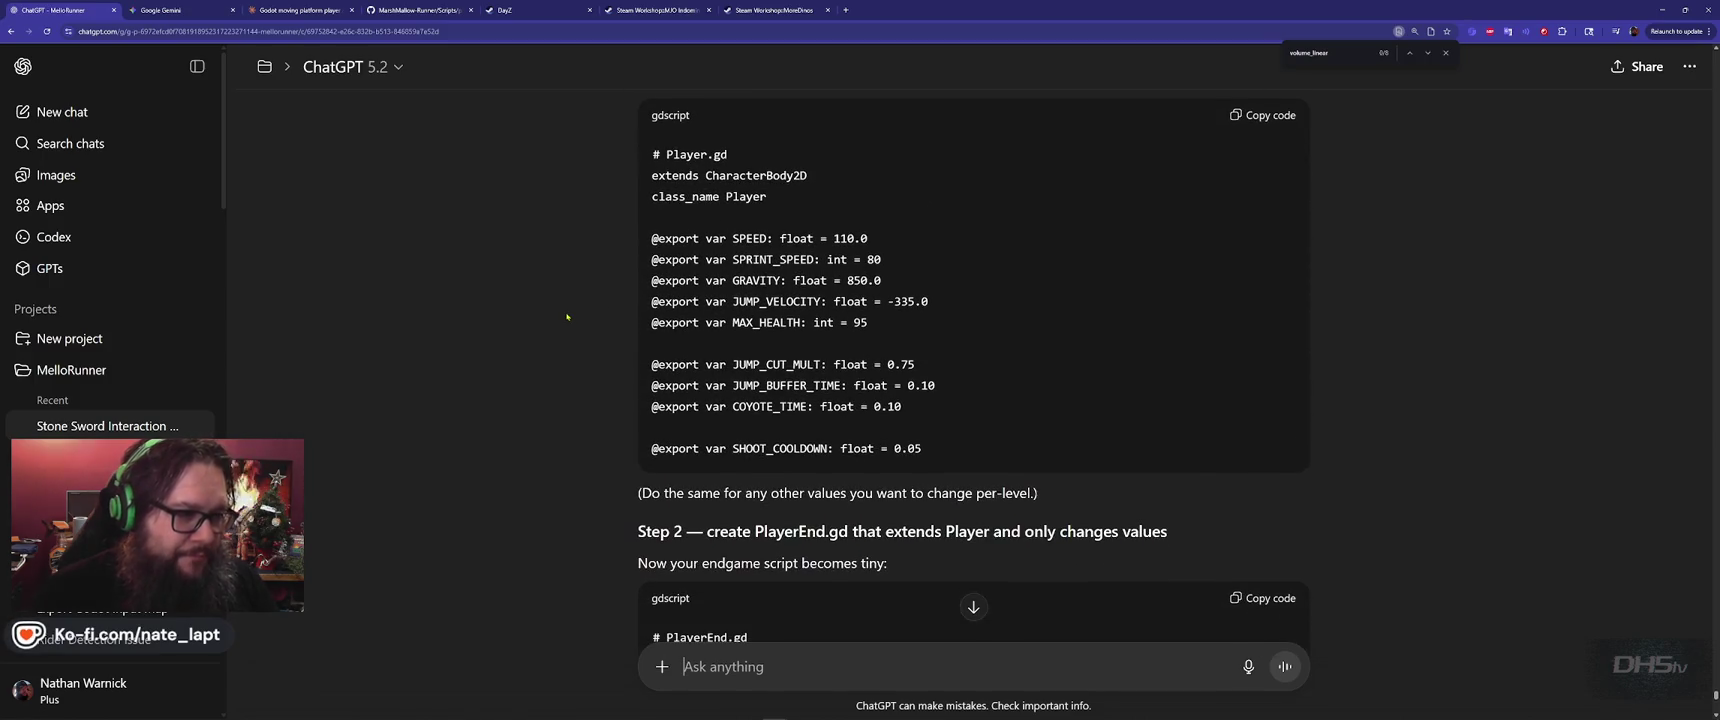
key(alt+Tab)
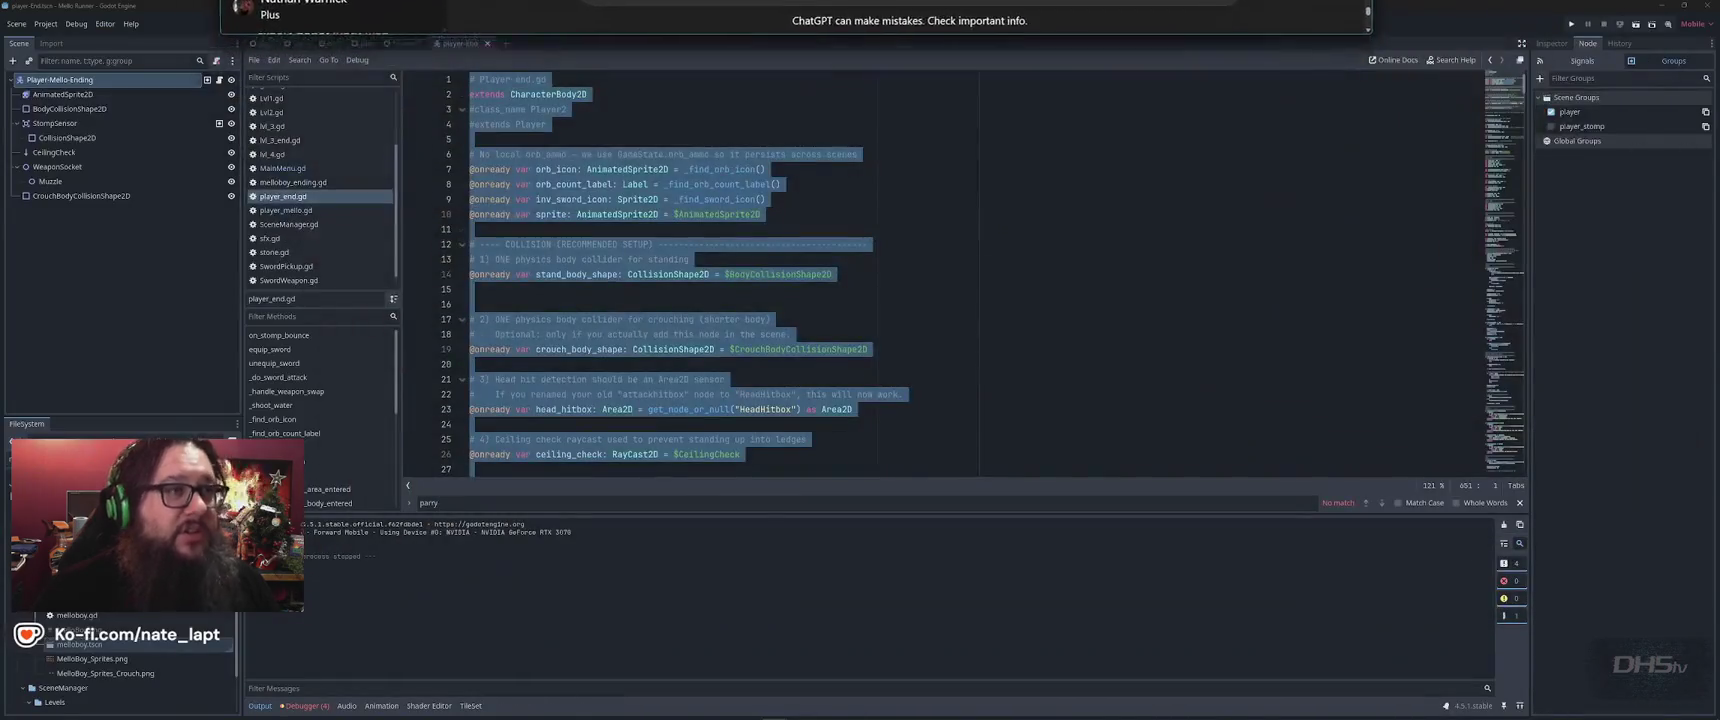
Open player_mello.gd and search 'const' then 'speed' to reach SPEED = 160.0 on line 60
click(880, 214)
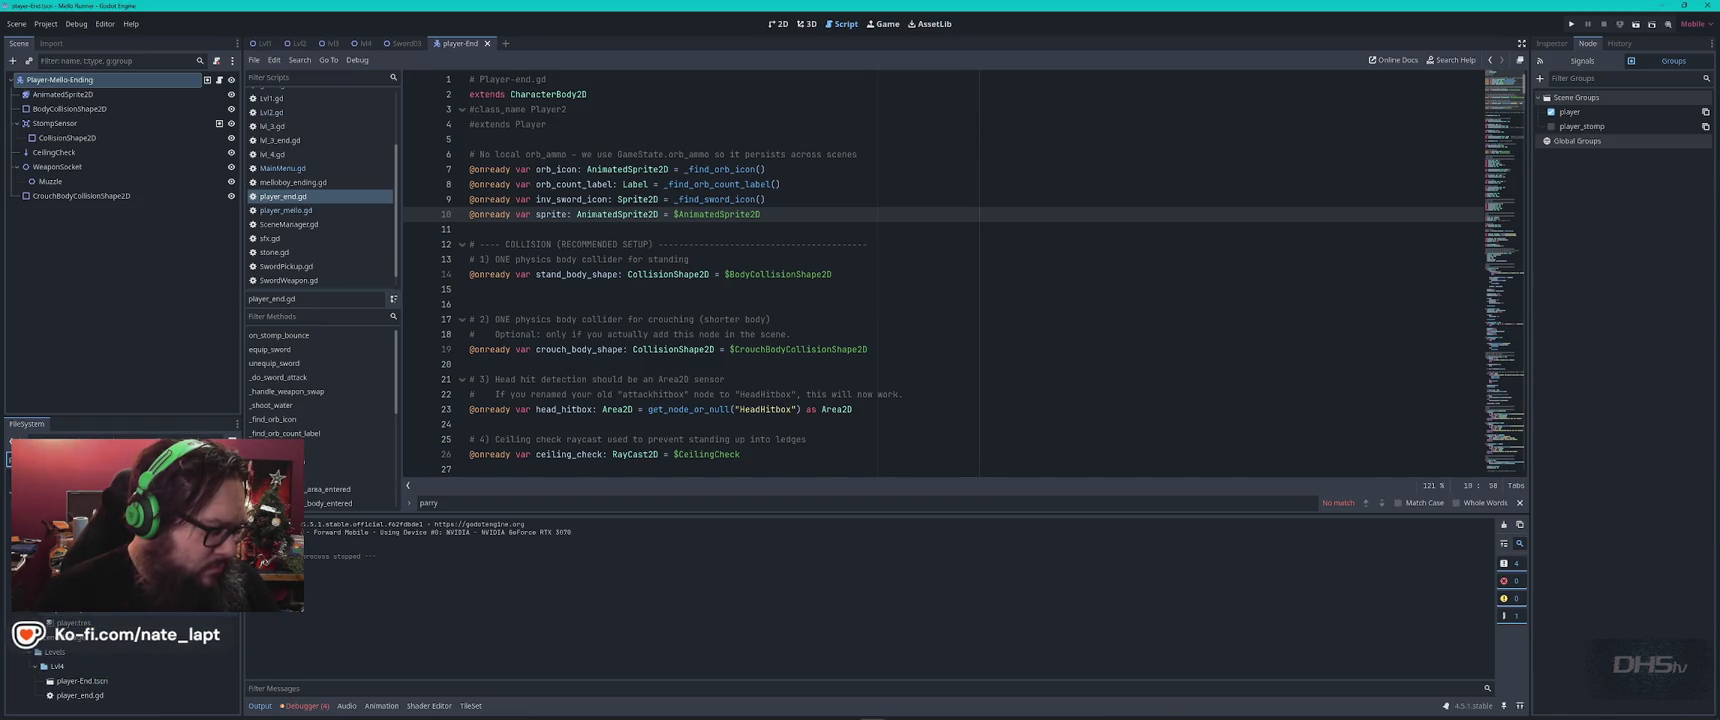
click(286, 210)
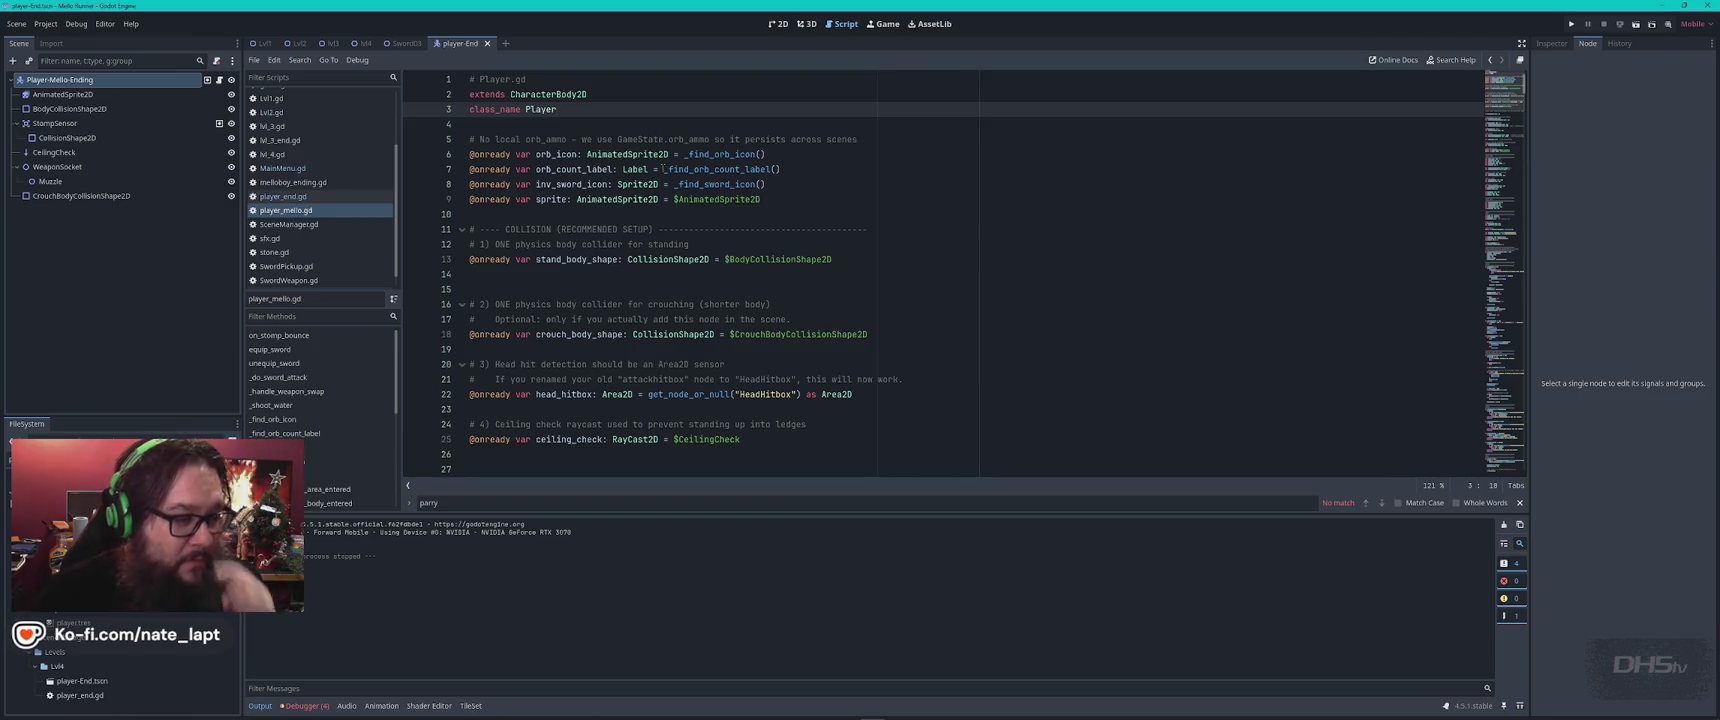
key(ctrl+f)
text(const)
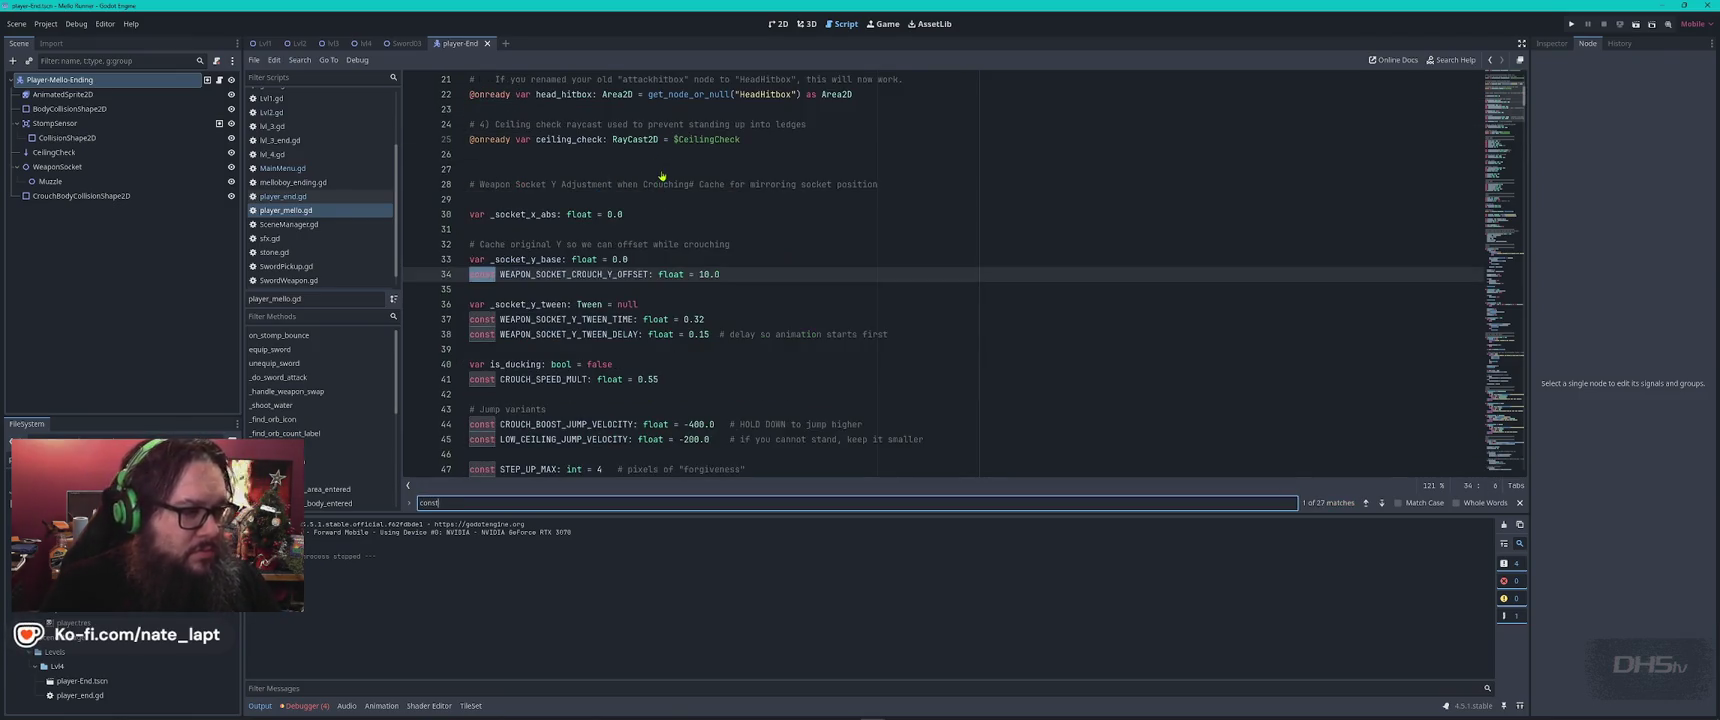
key(Escape)
scroll(662, 176, down, 2)
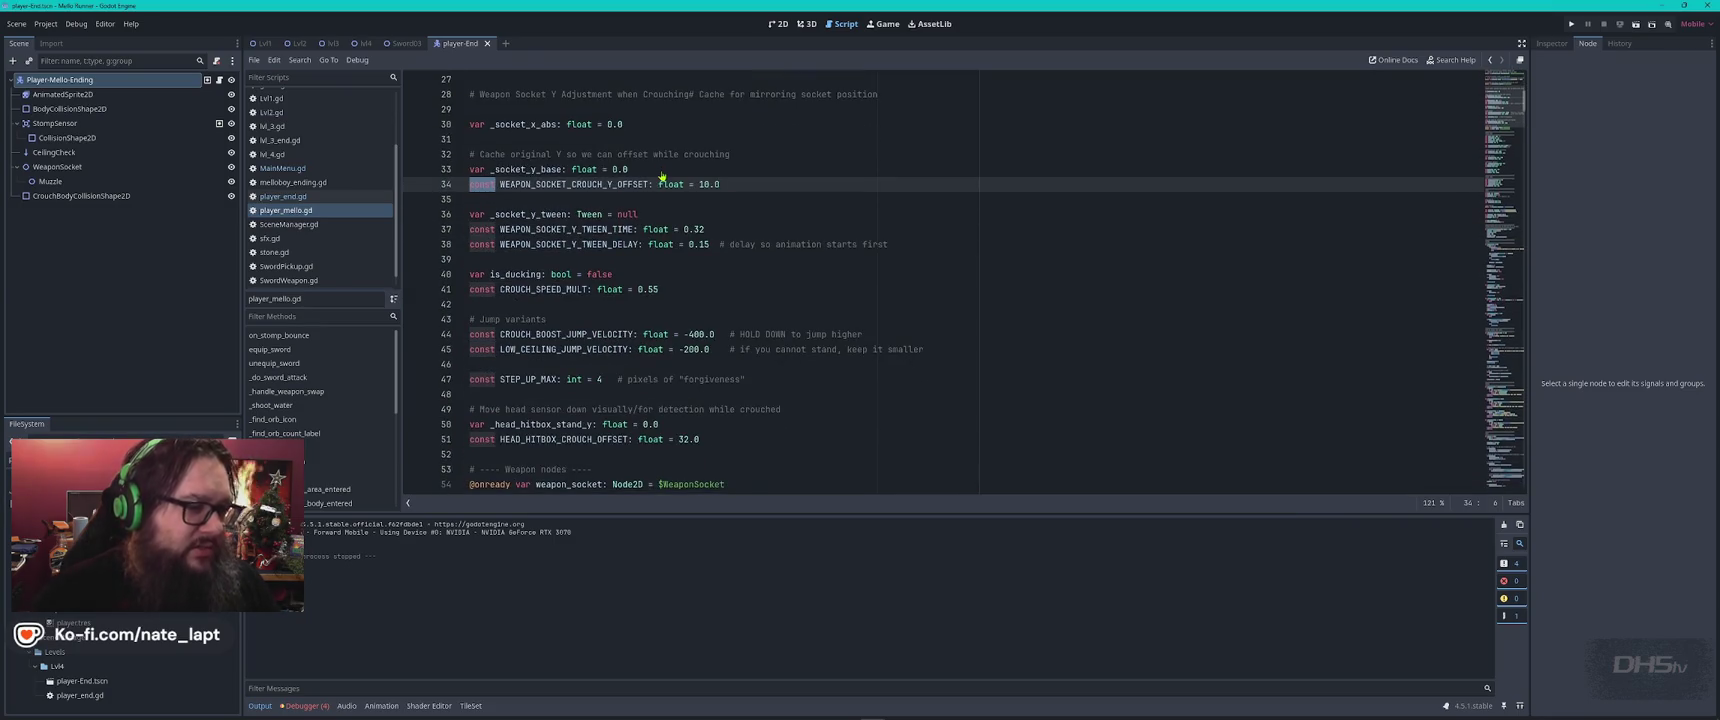
key(ctrl+f)
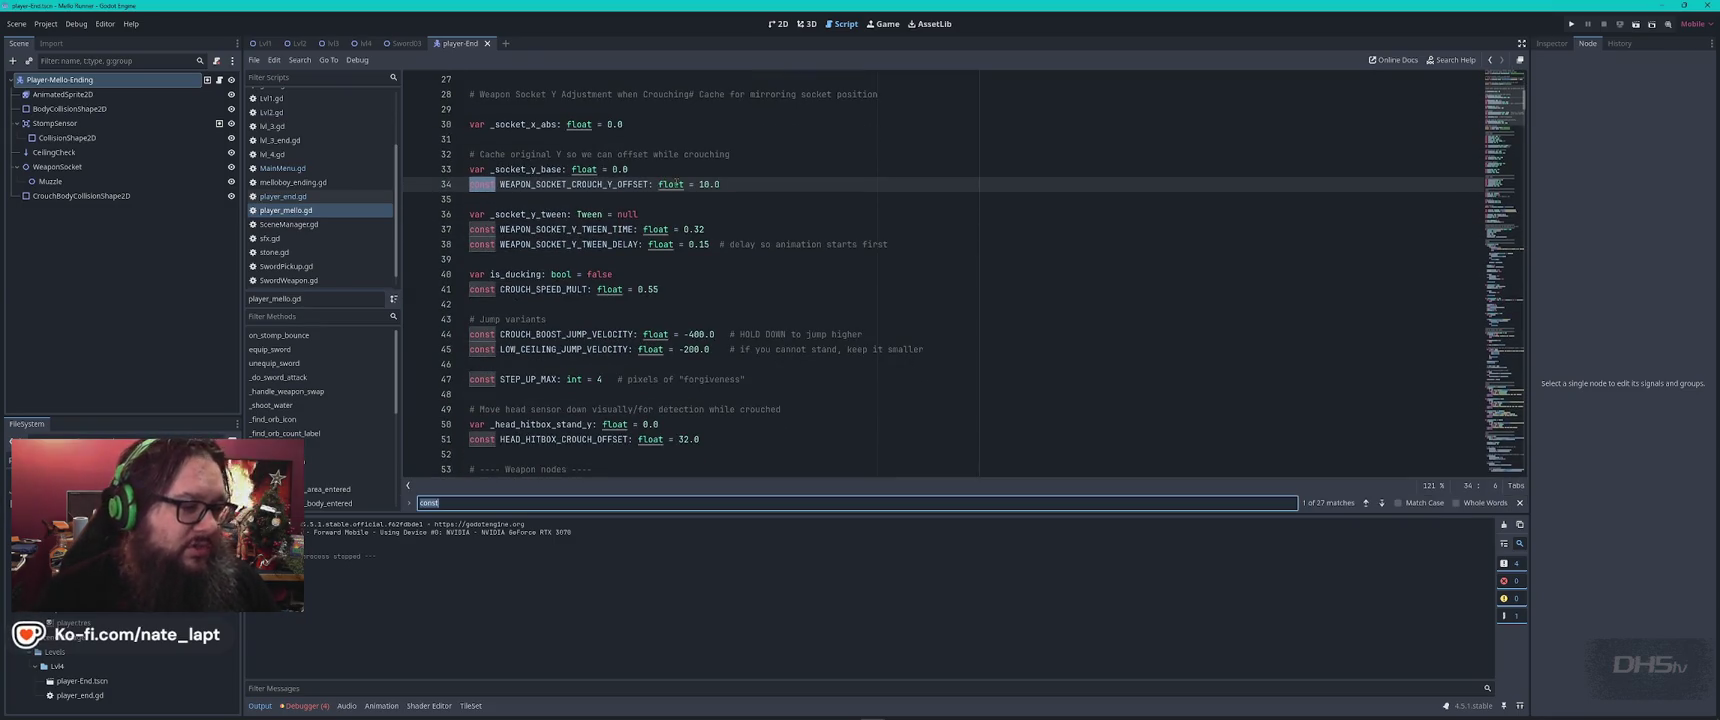
text(speed)
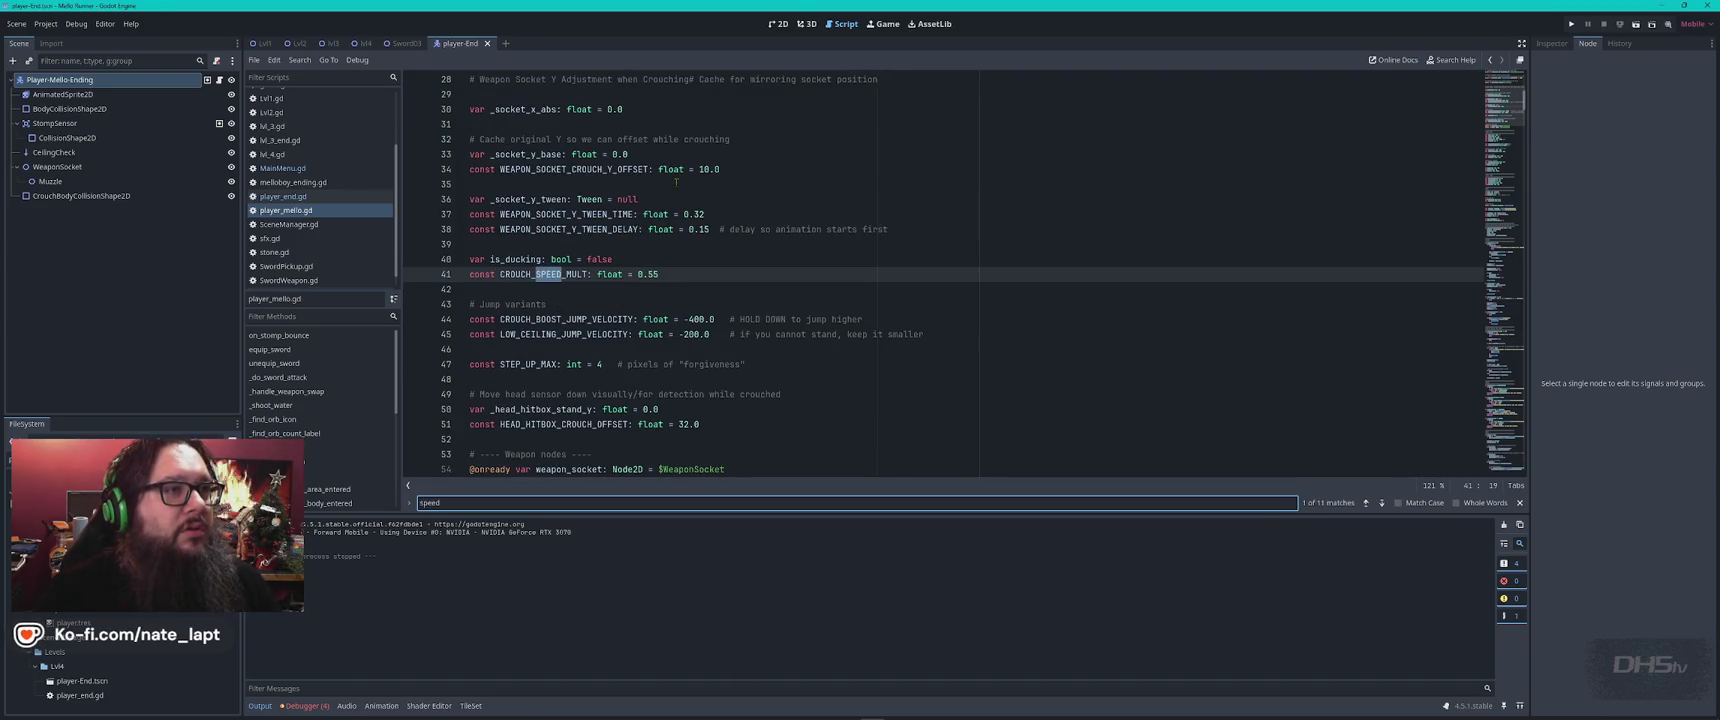
key(Return)
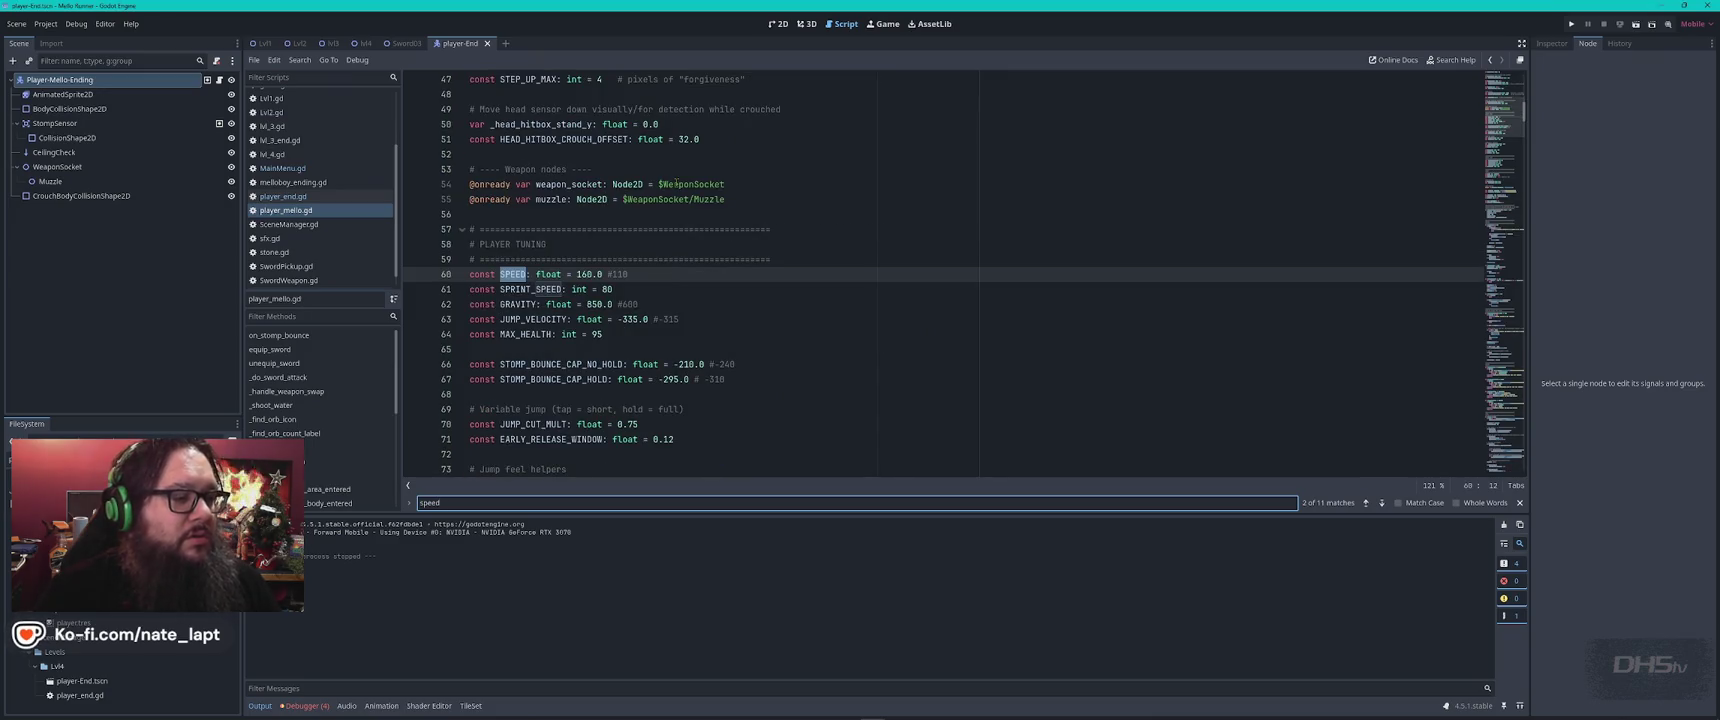
key(Escape)
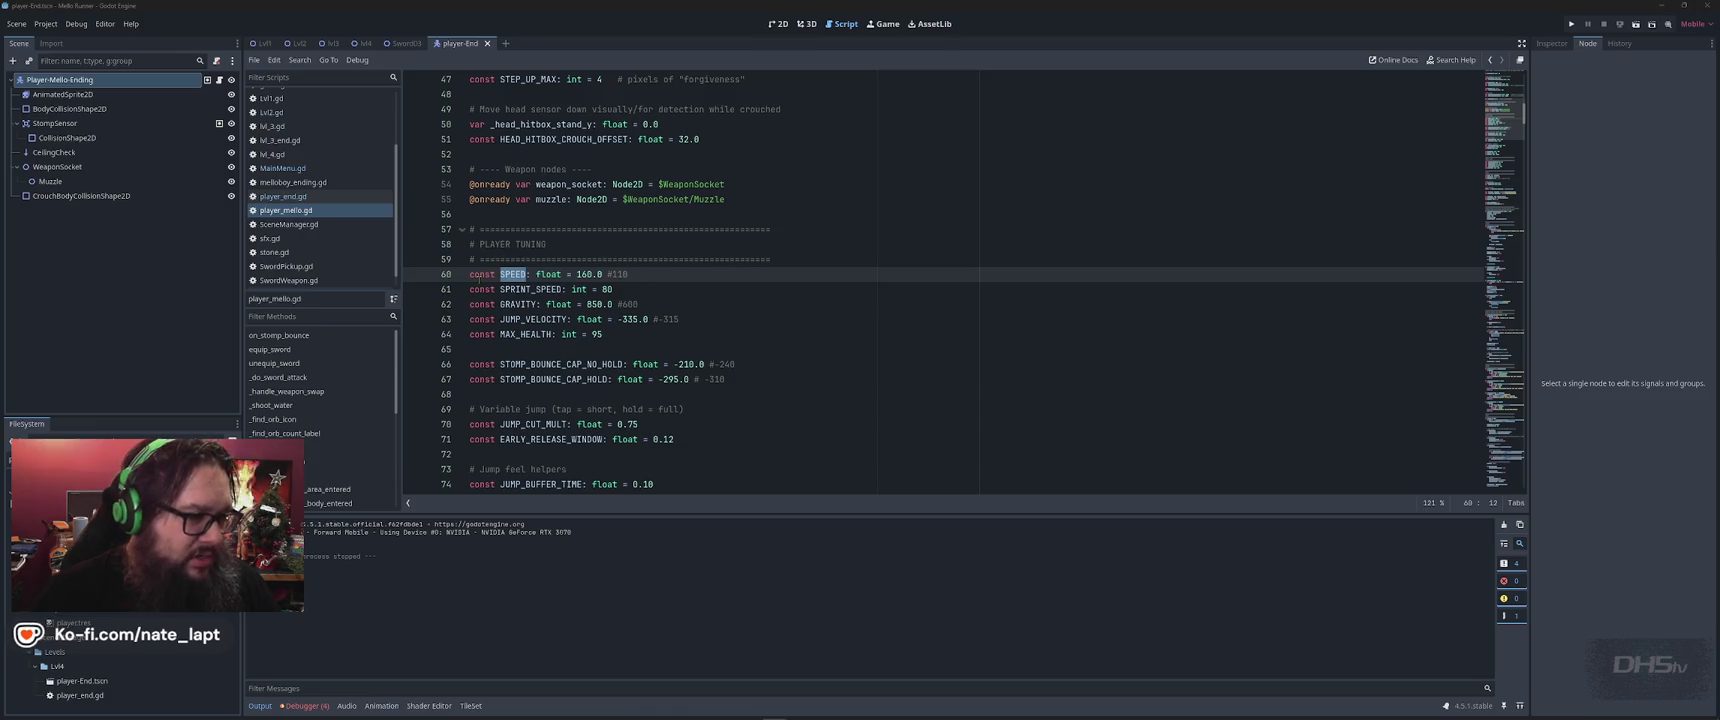
double_click(480, 274)
text(@export var)
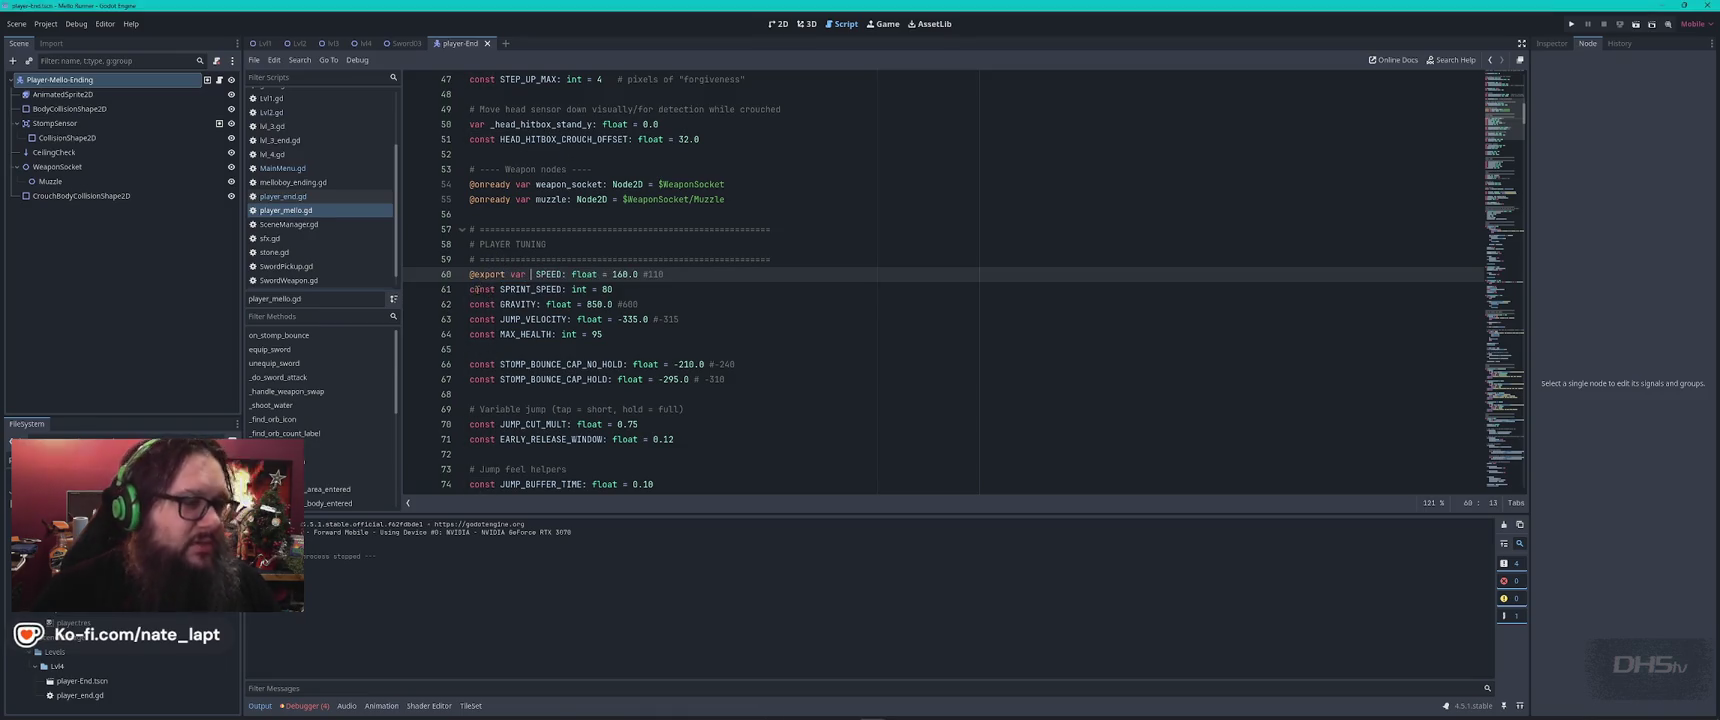
double_click(480, 289)
text(@export var)
click(472, 304)
double_click(480, 304)
text(@export var)
double_click(481, 319)
text(@export var)
double_click(480, 335)
text(@export var)
key(Up)
key(Up)
key(Up)
key(End)
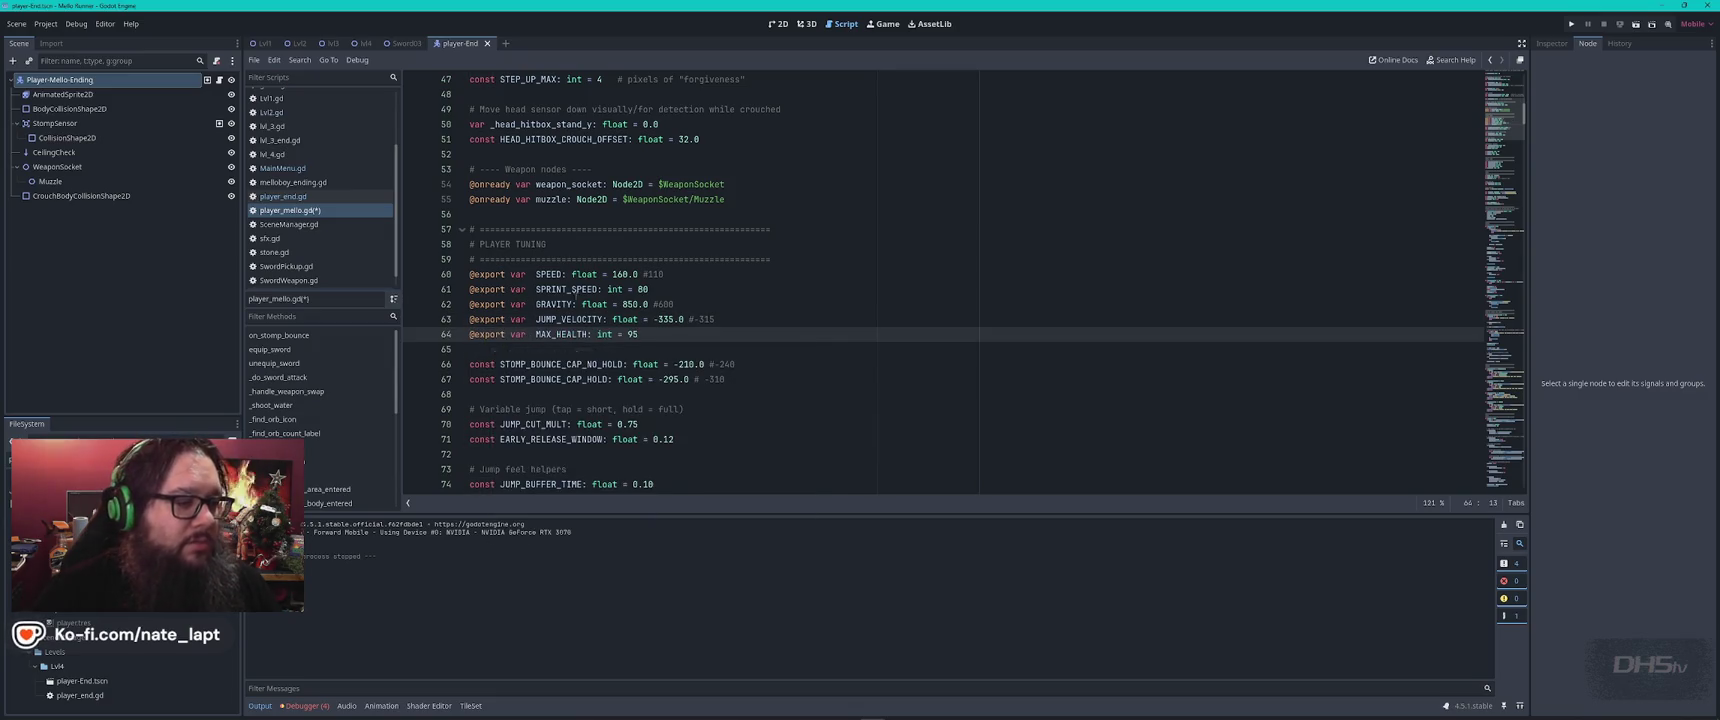
double_click(483, 424)
text(@export var)
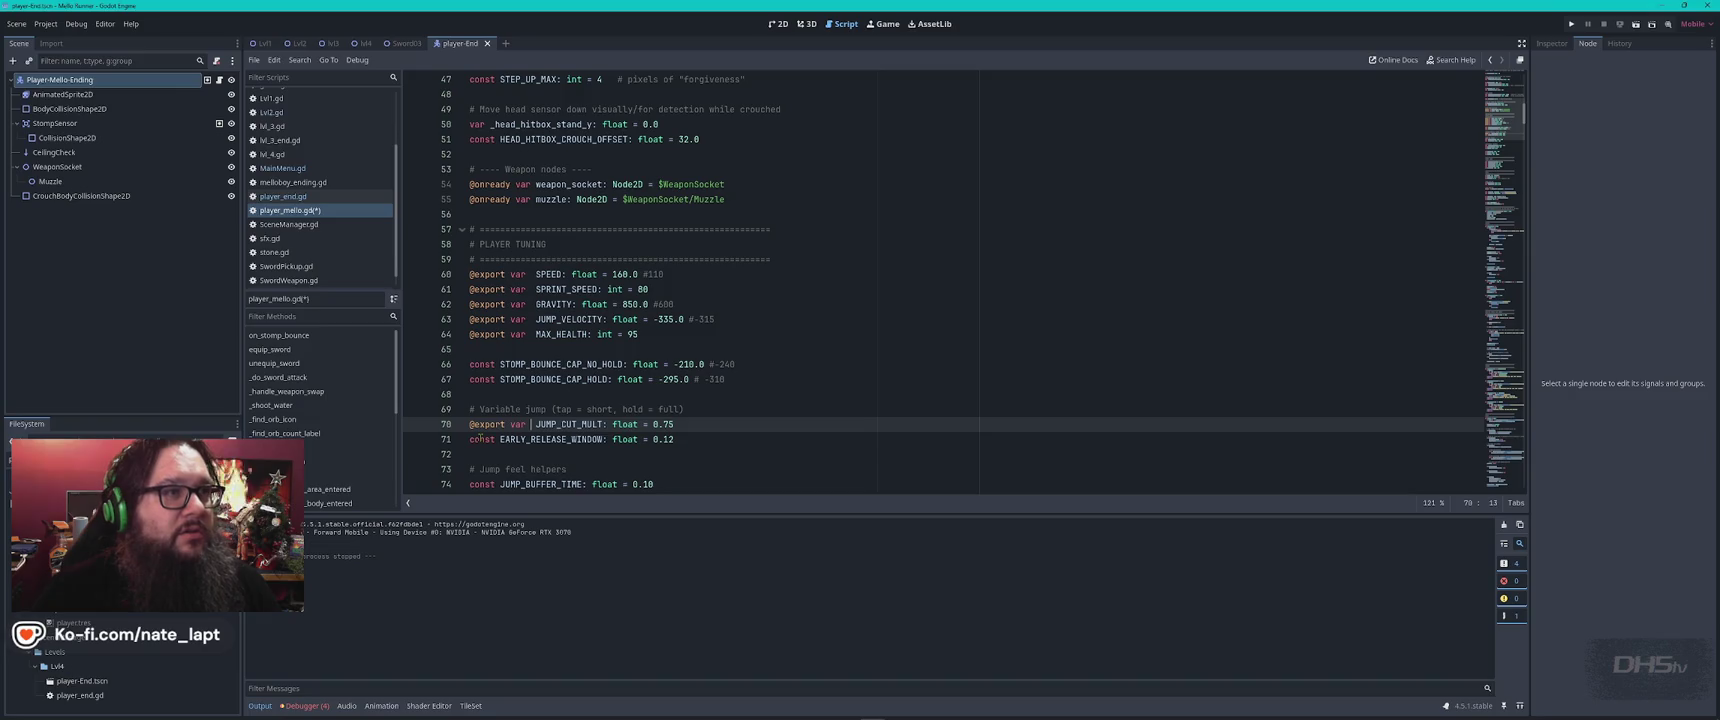
scroll(481, 438, down, 3)
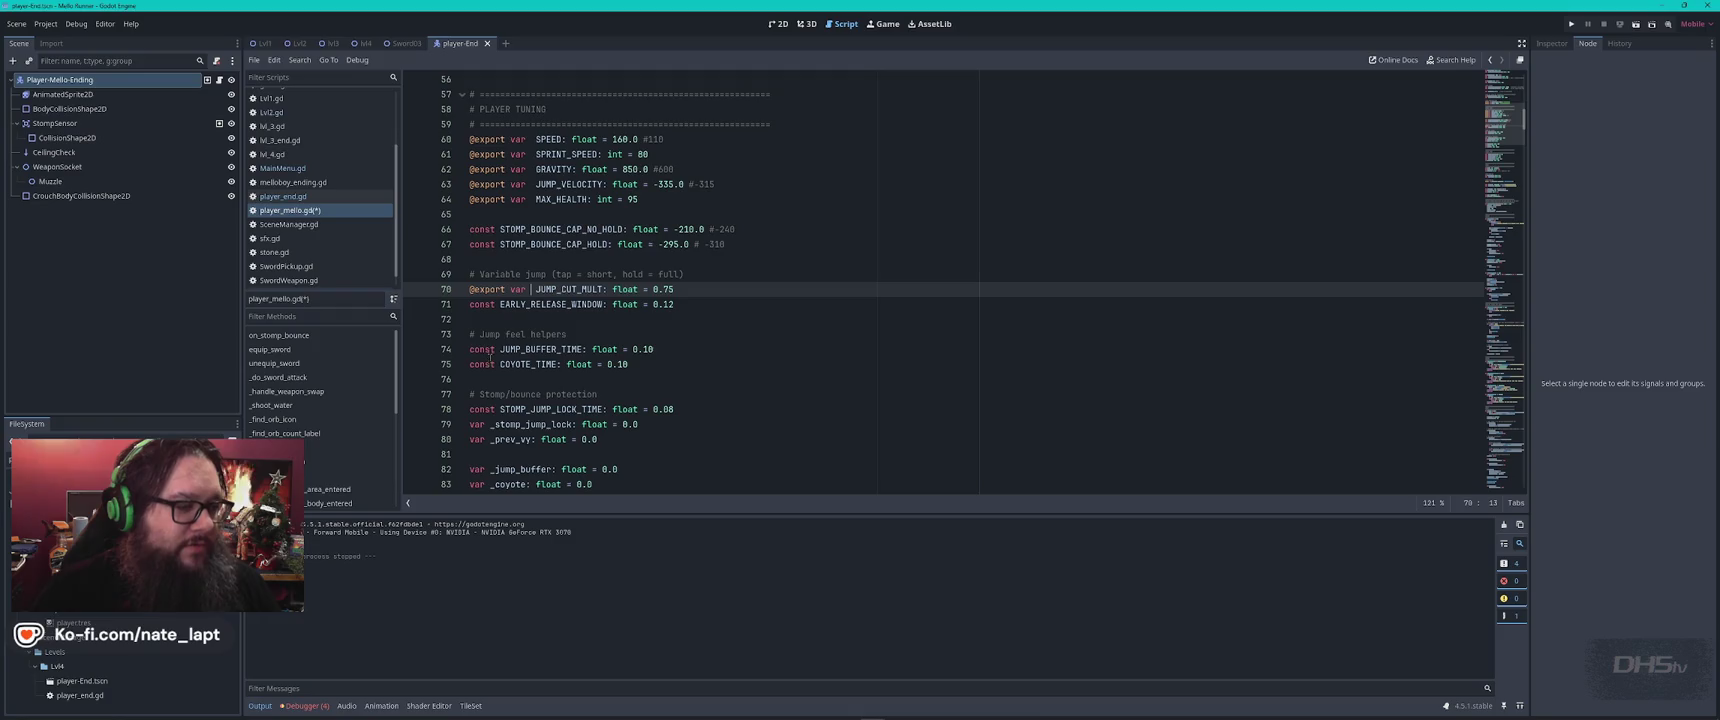
double_click(479, 349)
text(@export var)
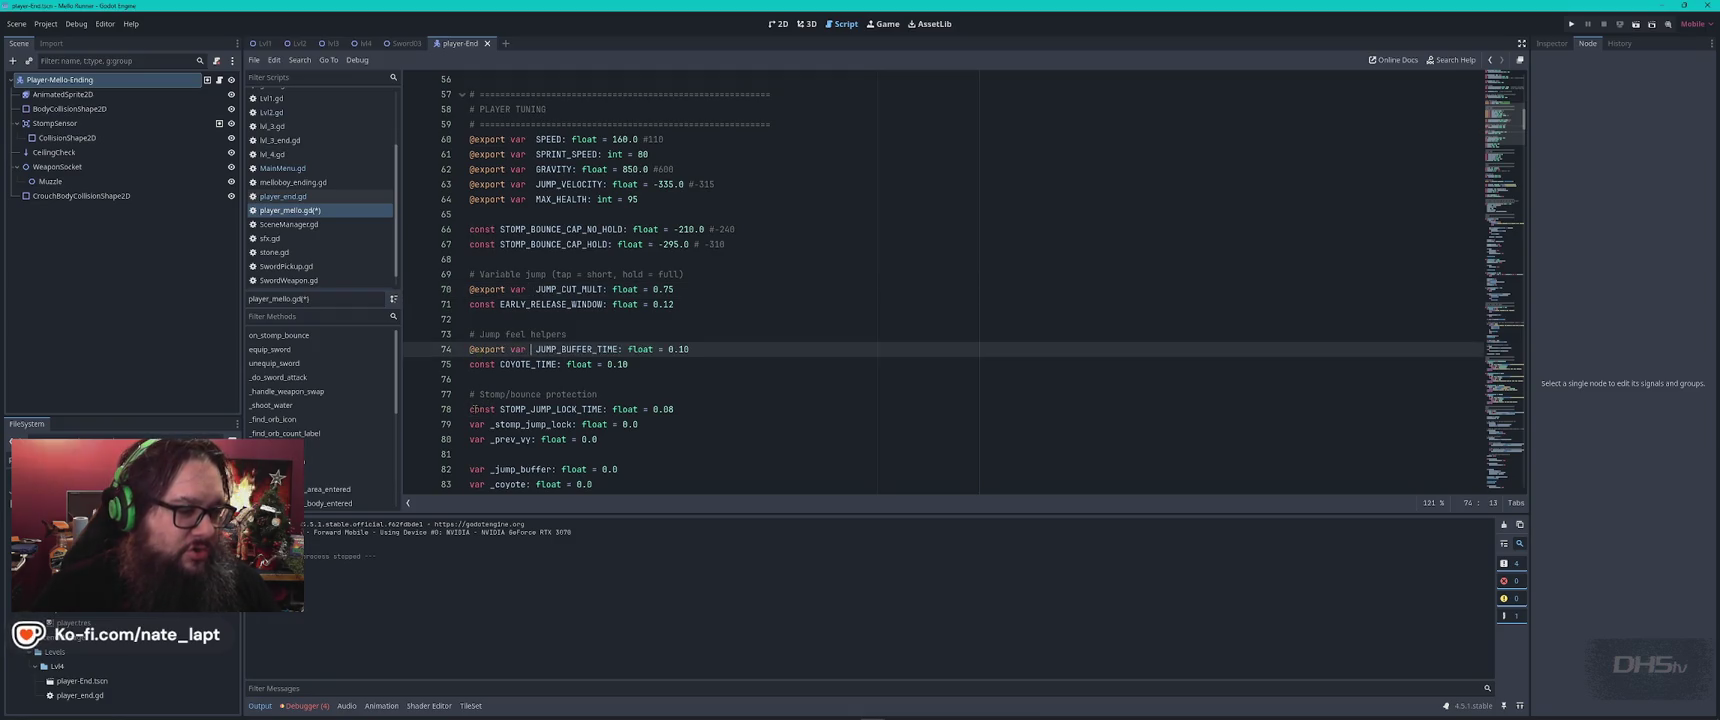
scroll(474, 419, down, 3)
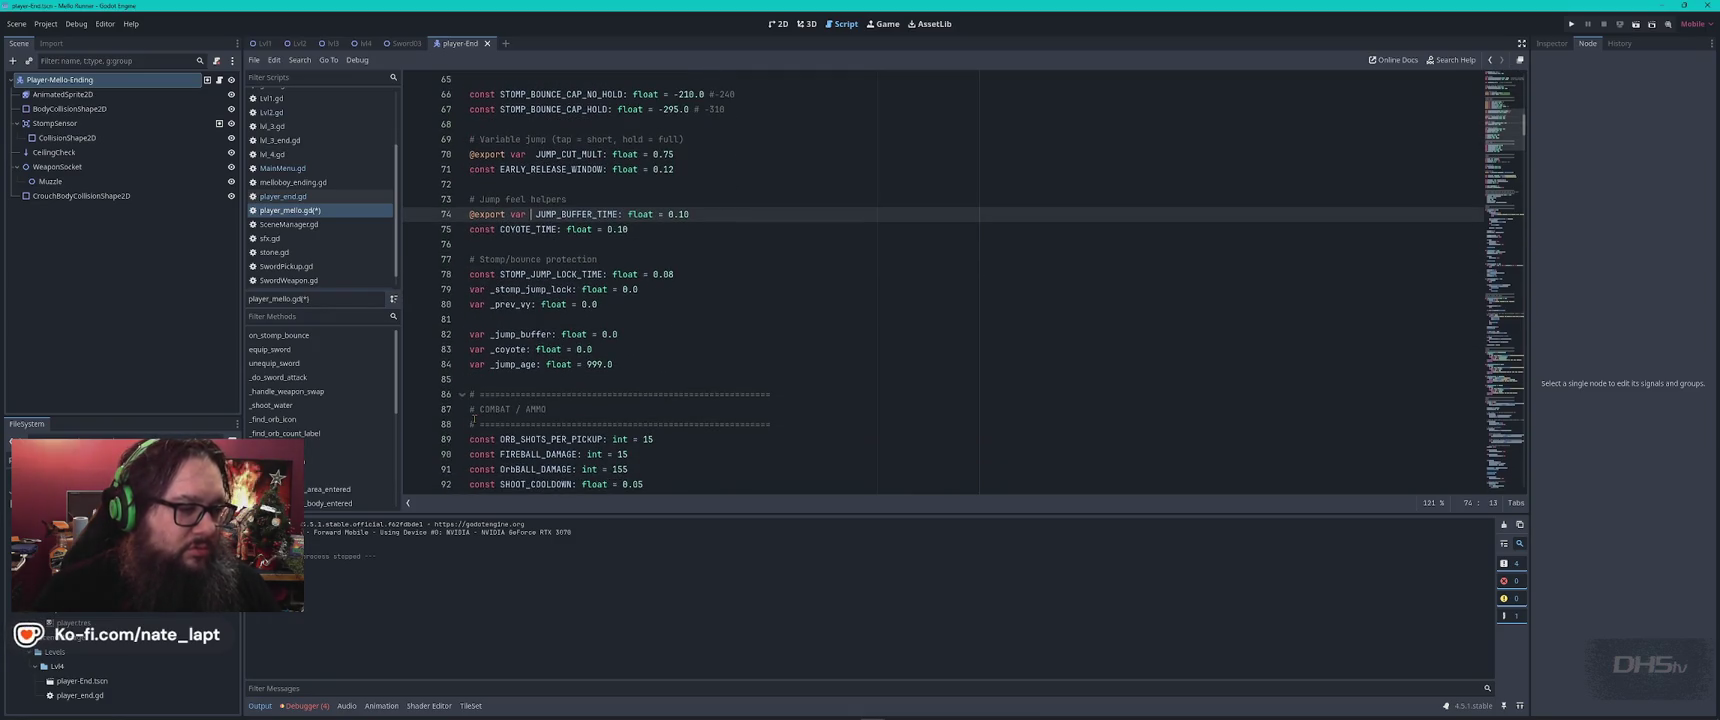
scroll(481, 376, down, 3)
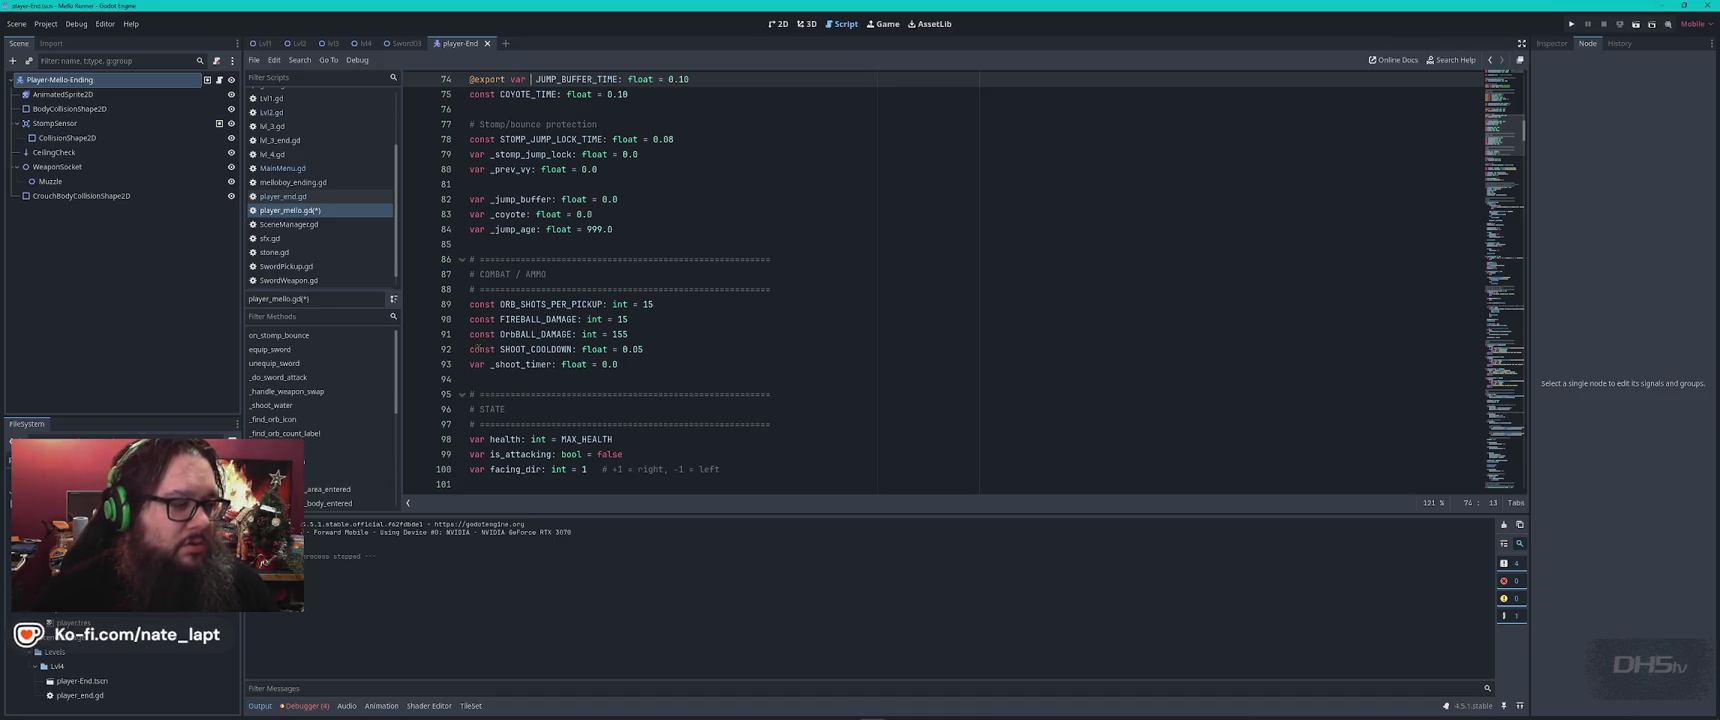
double_click(475, 349)
text(@export var)
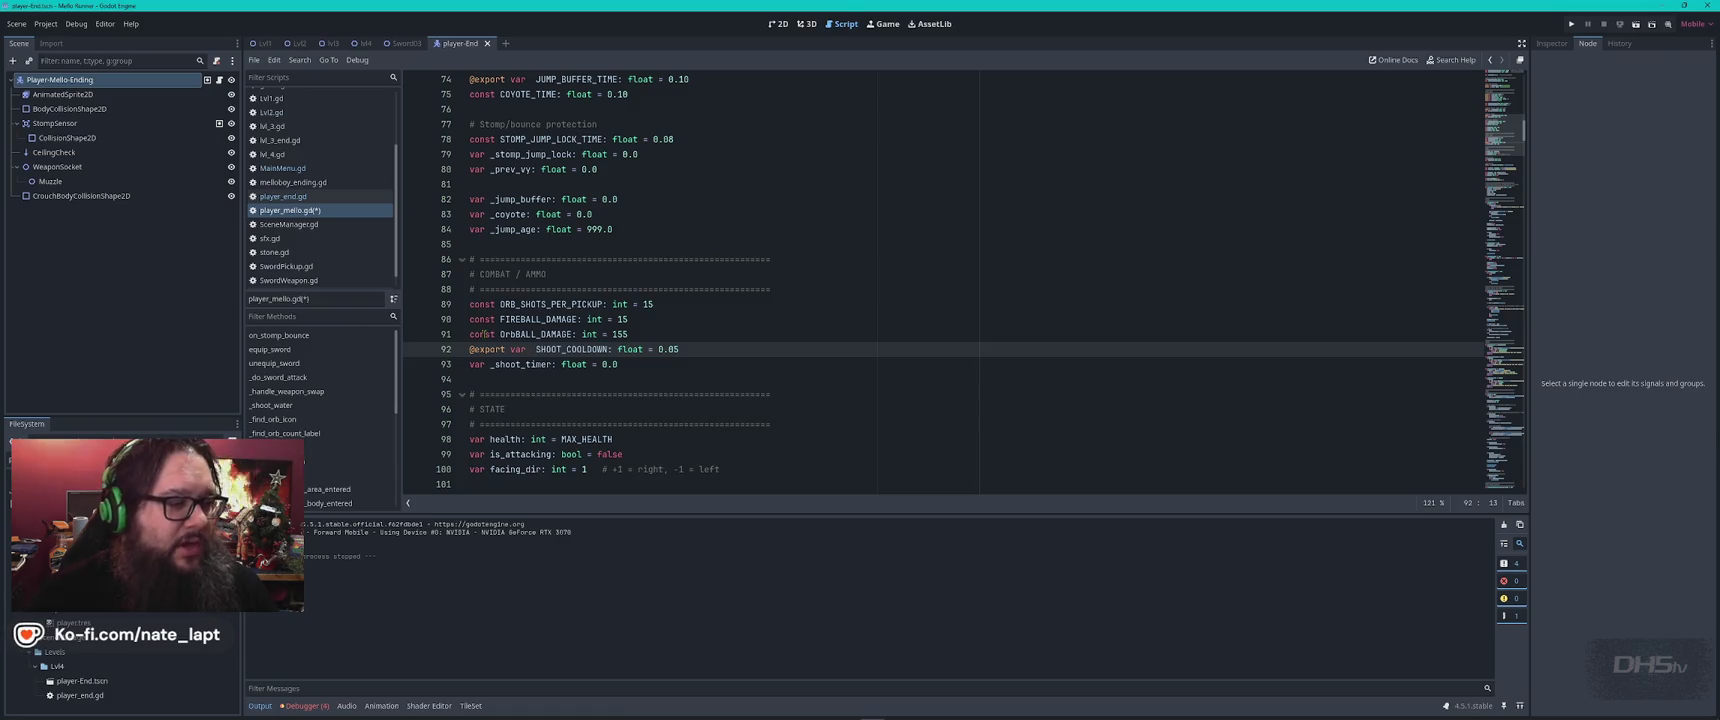
scroll(489, 238, up, 1)
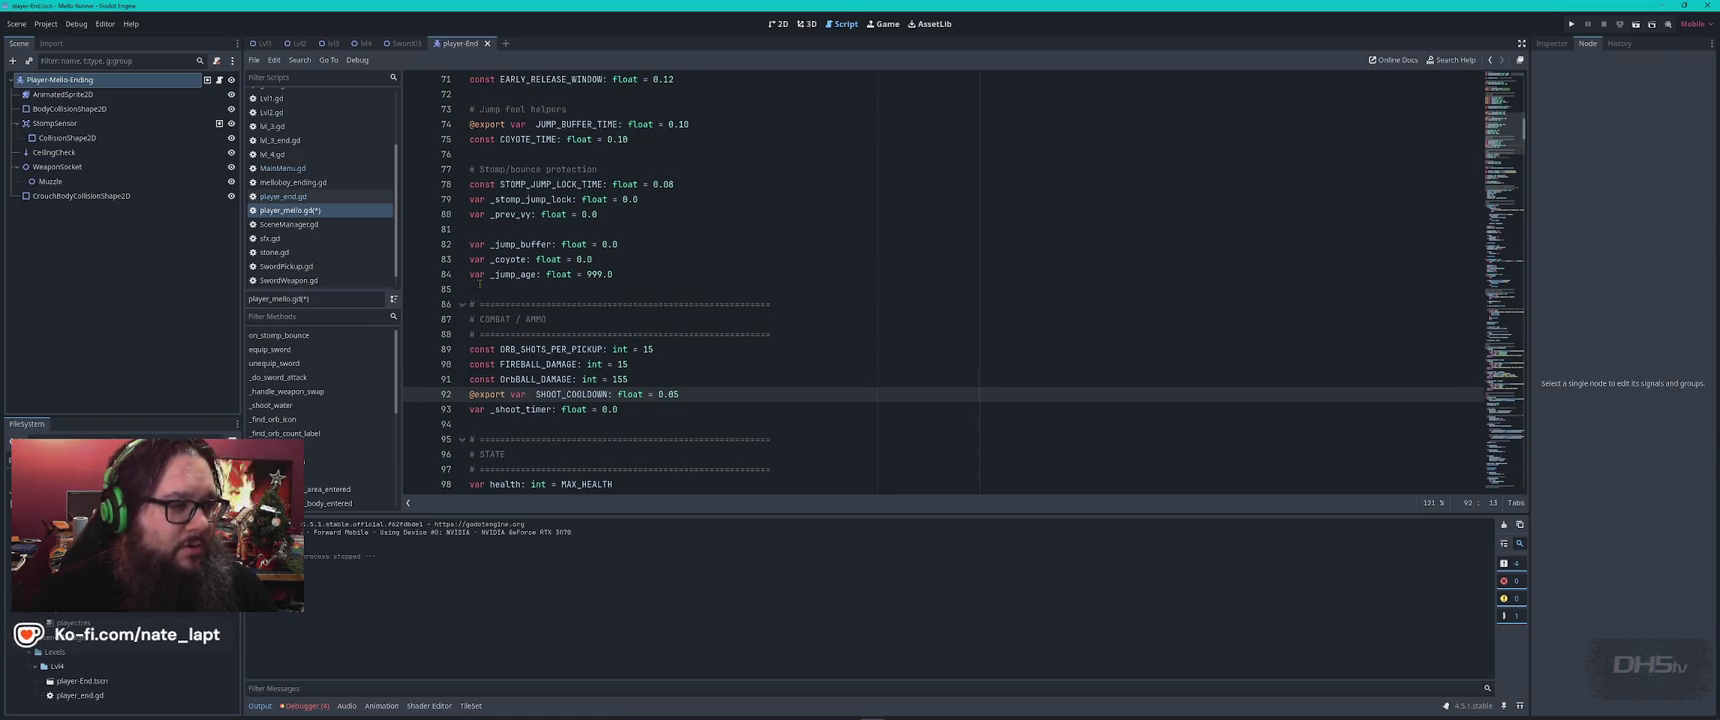
scroll(484, 204, up, 2)
click(474, 229)
double_click(481, 229)
text(@export var)
scroll(487, 244, up, 1)
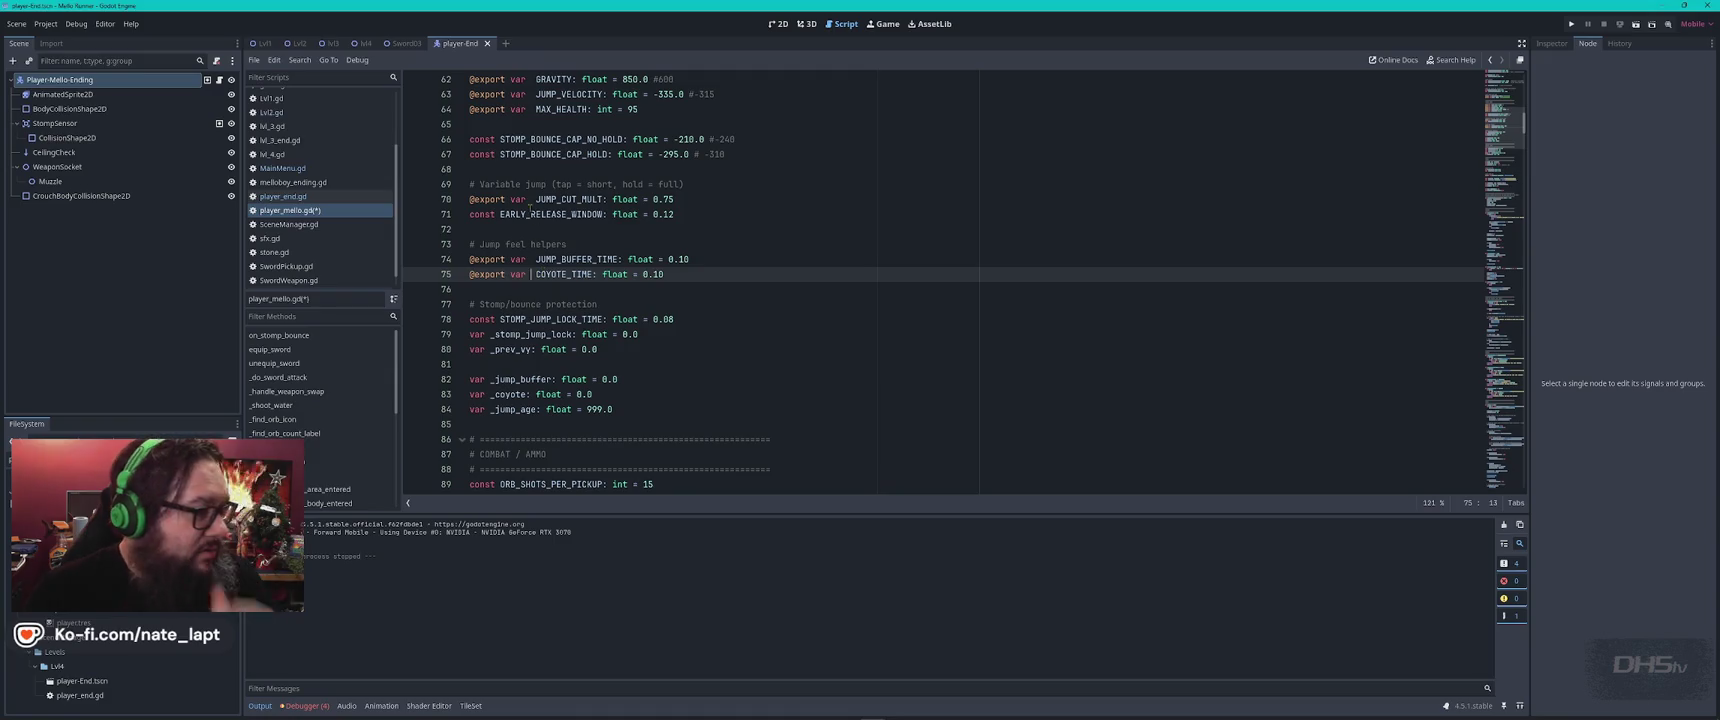
scroll(531, 226, up, 3)
scroll(540, 243, down, 11)
scroll(543, 242, down, 1)
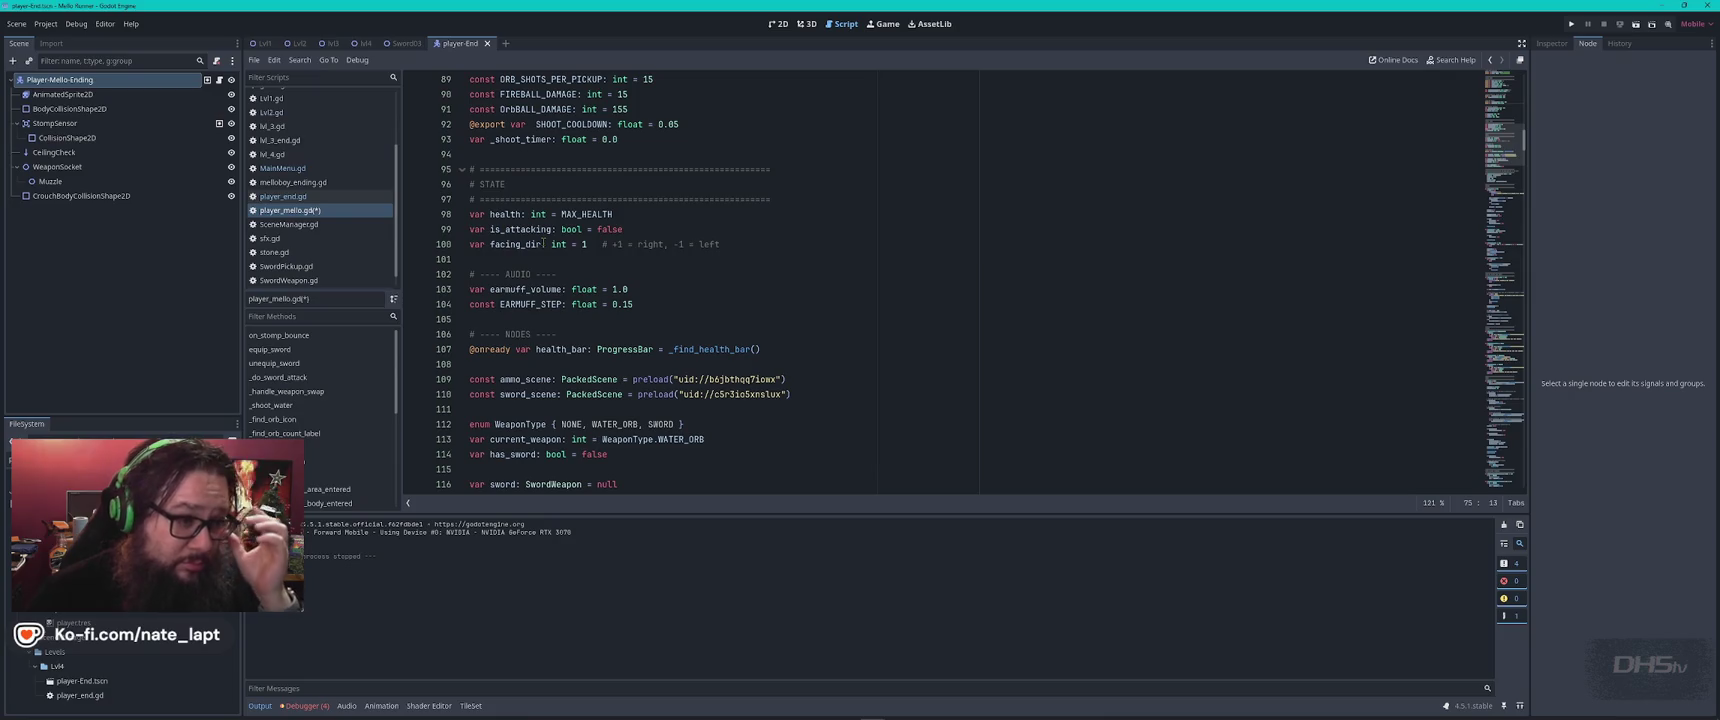
scroll(543, 243, down, 3)
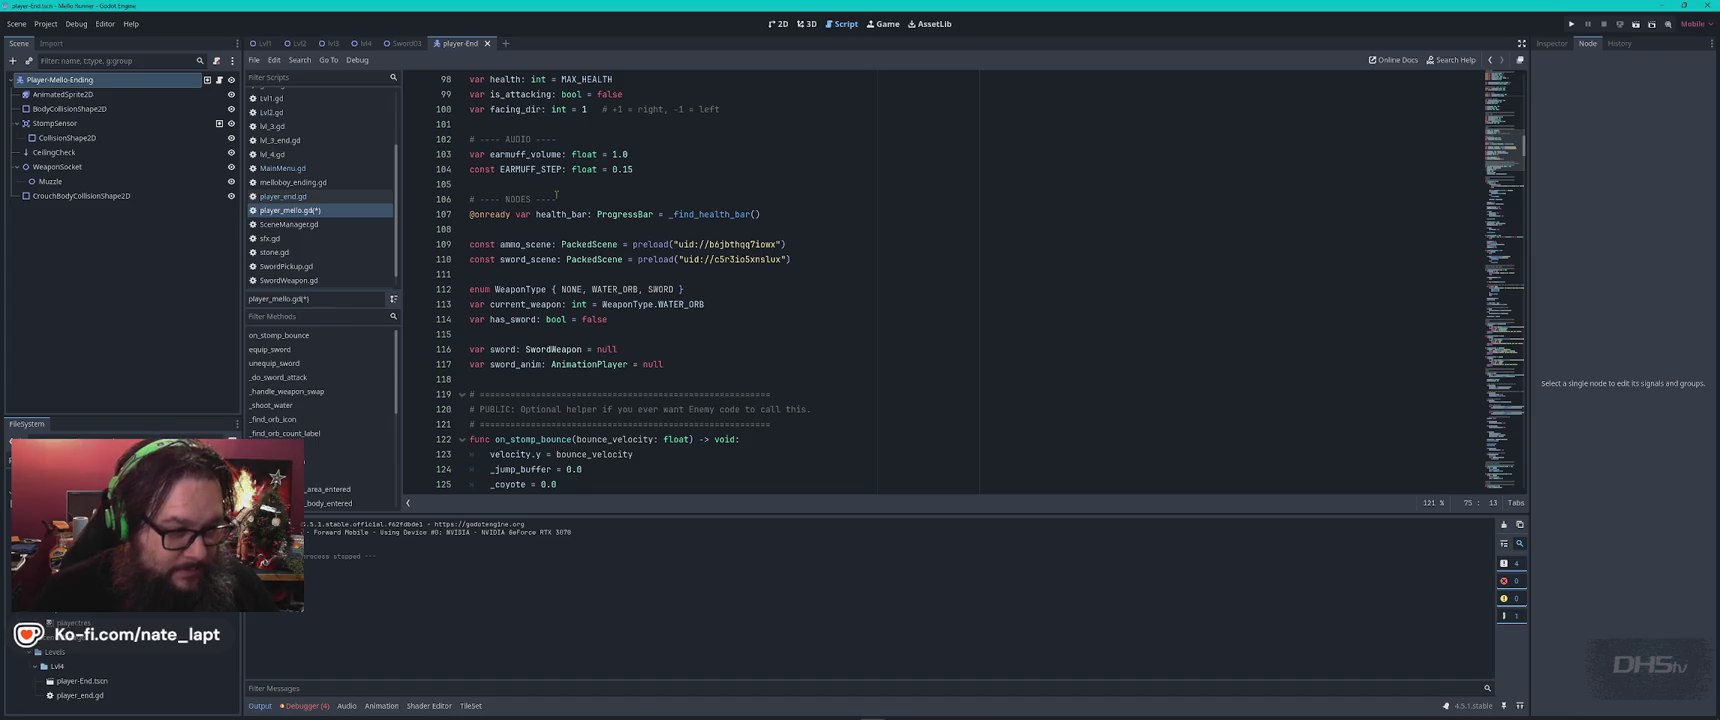
double_click(487, 258)
text(@export var)
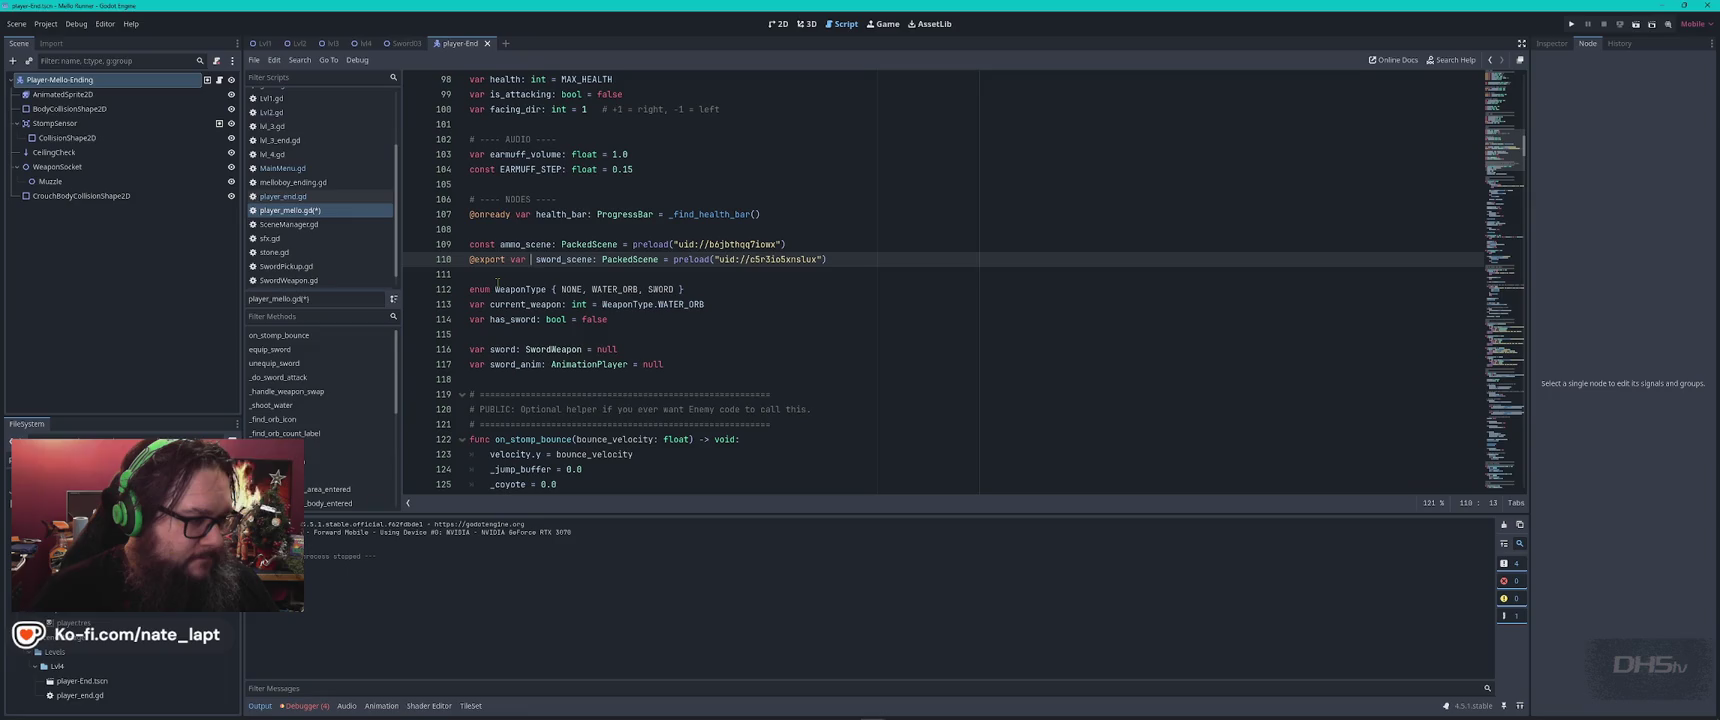
click(283, 196)
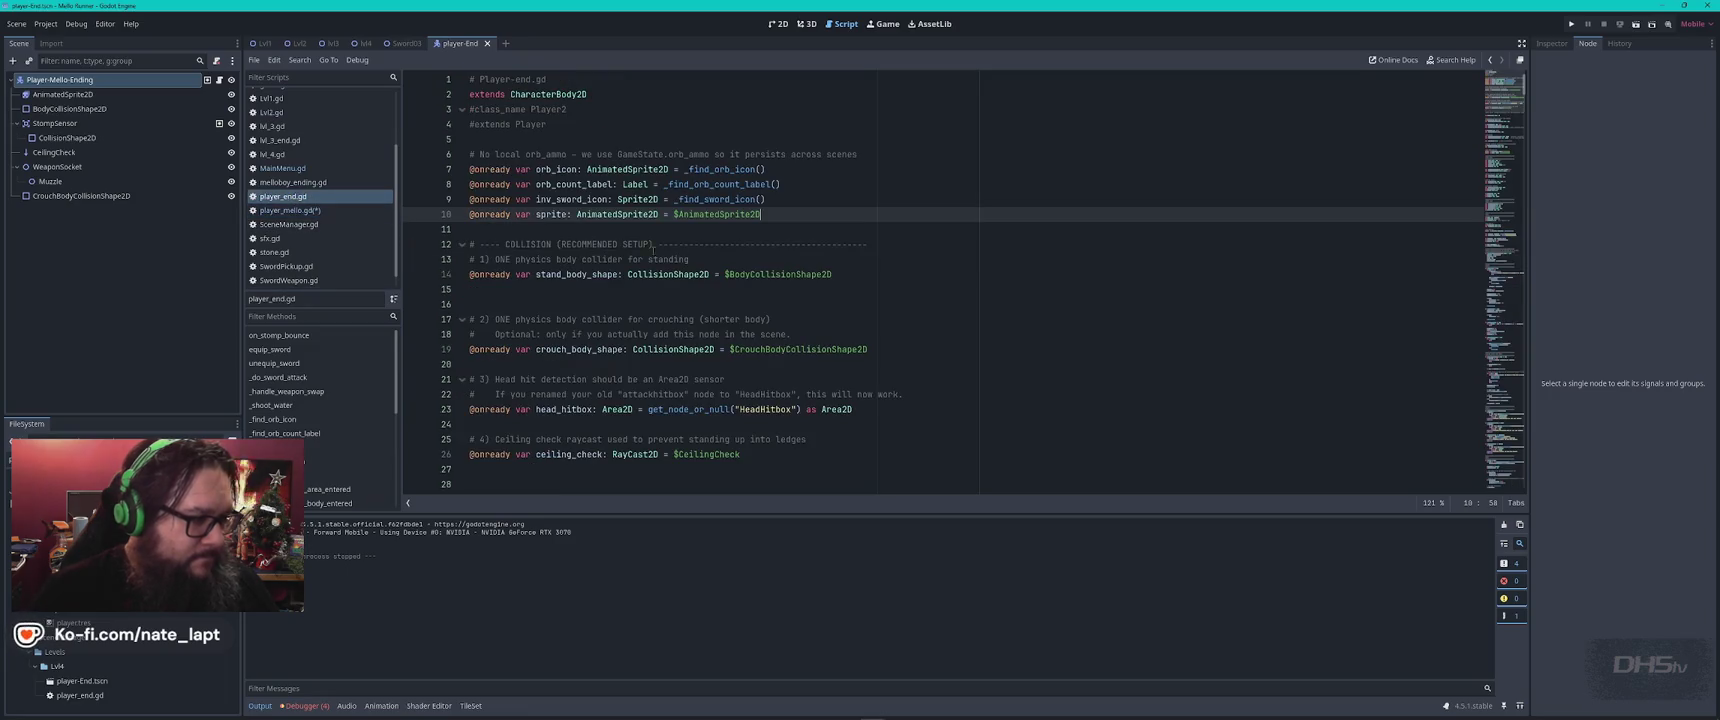
Find the PackedScene preloads in player_end.gd and change sword_scene's const to var
click(818, 235)
key(ctrl+f)
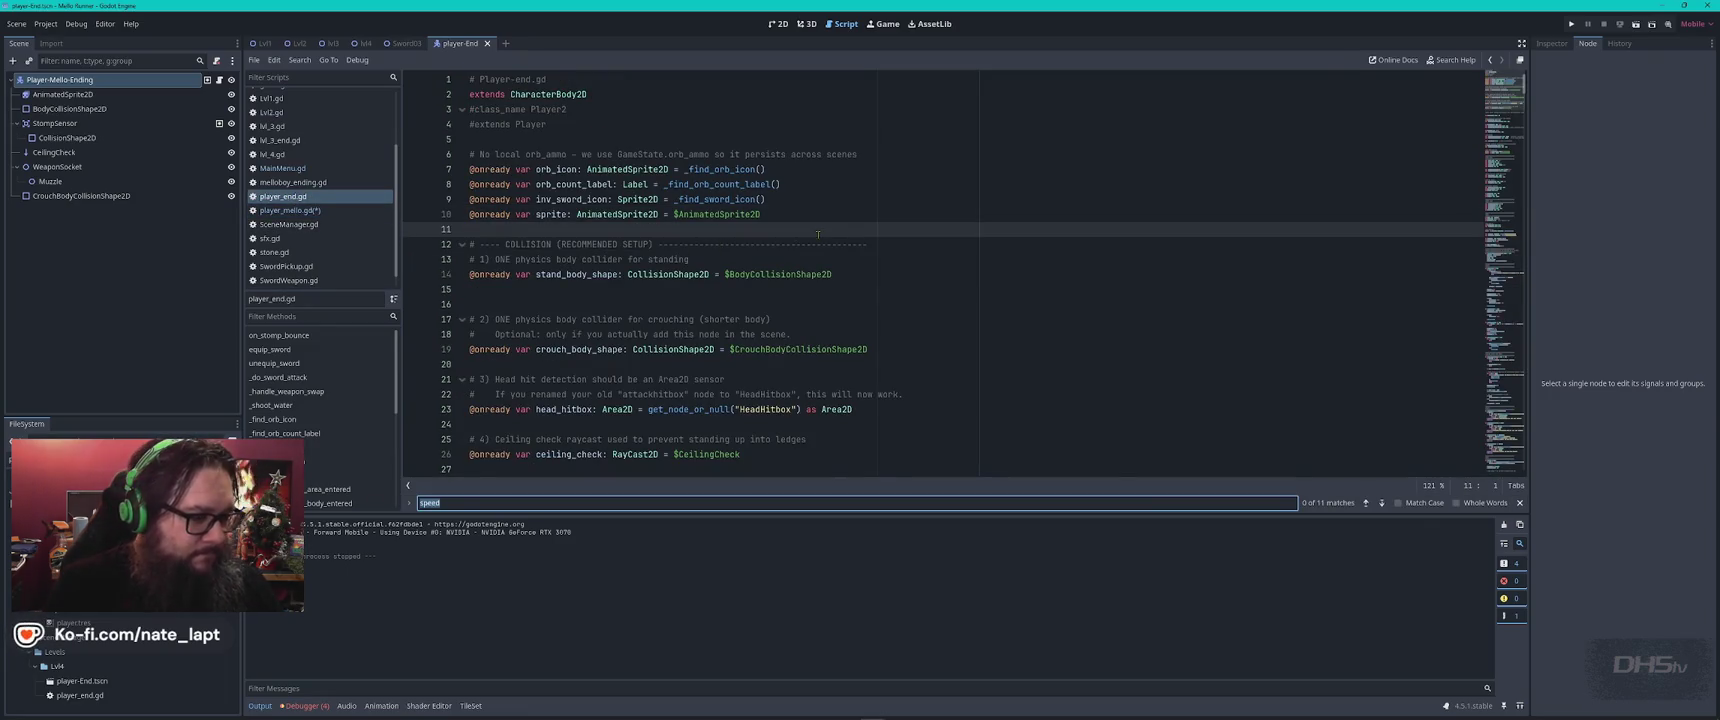
text(Packed)
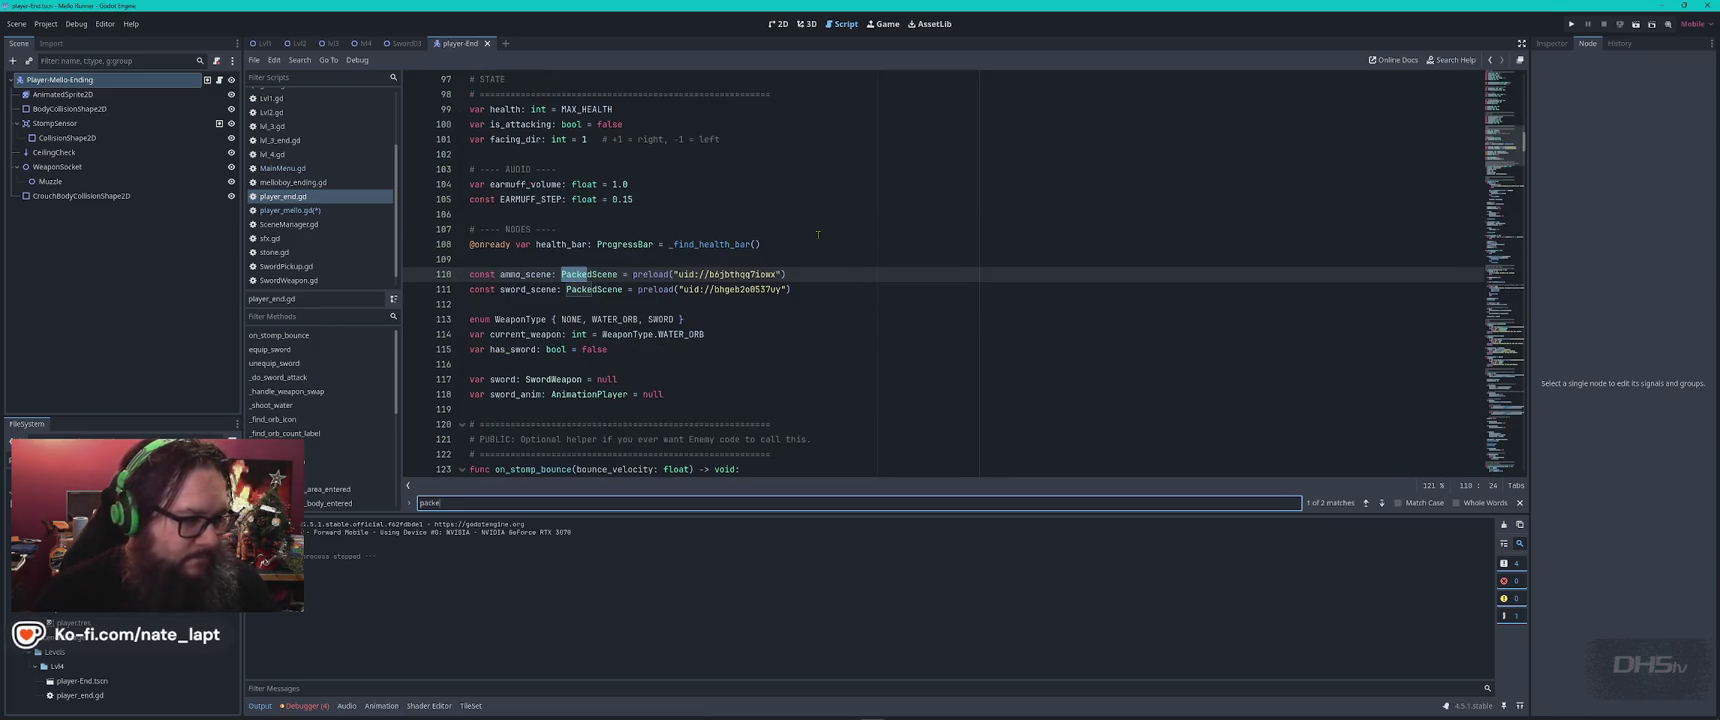
key(Escape)
mouse_move(751, 289)
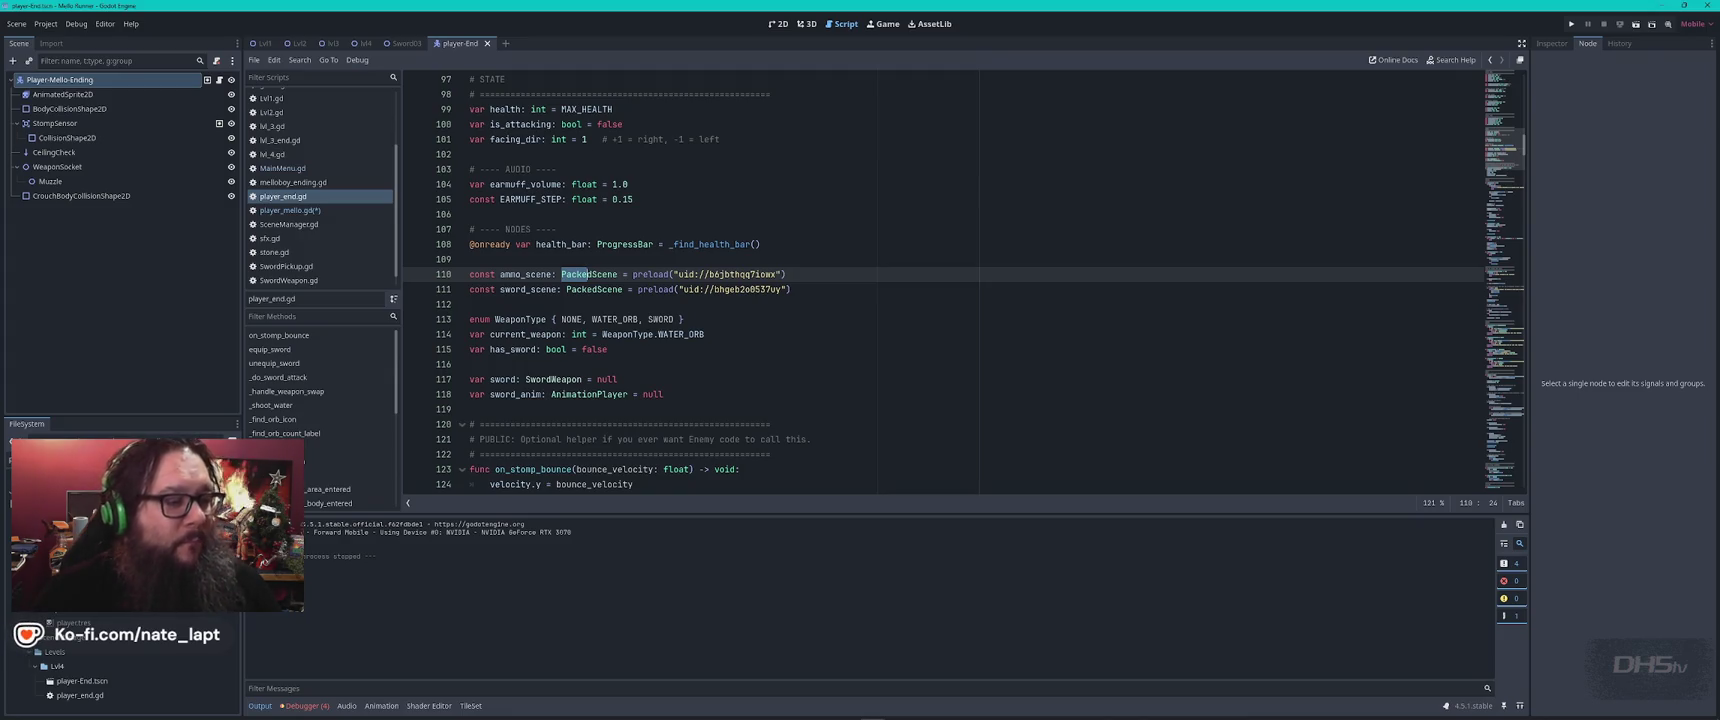
key(Down)
key(Home)
key(ctrl+shift+Right)
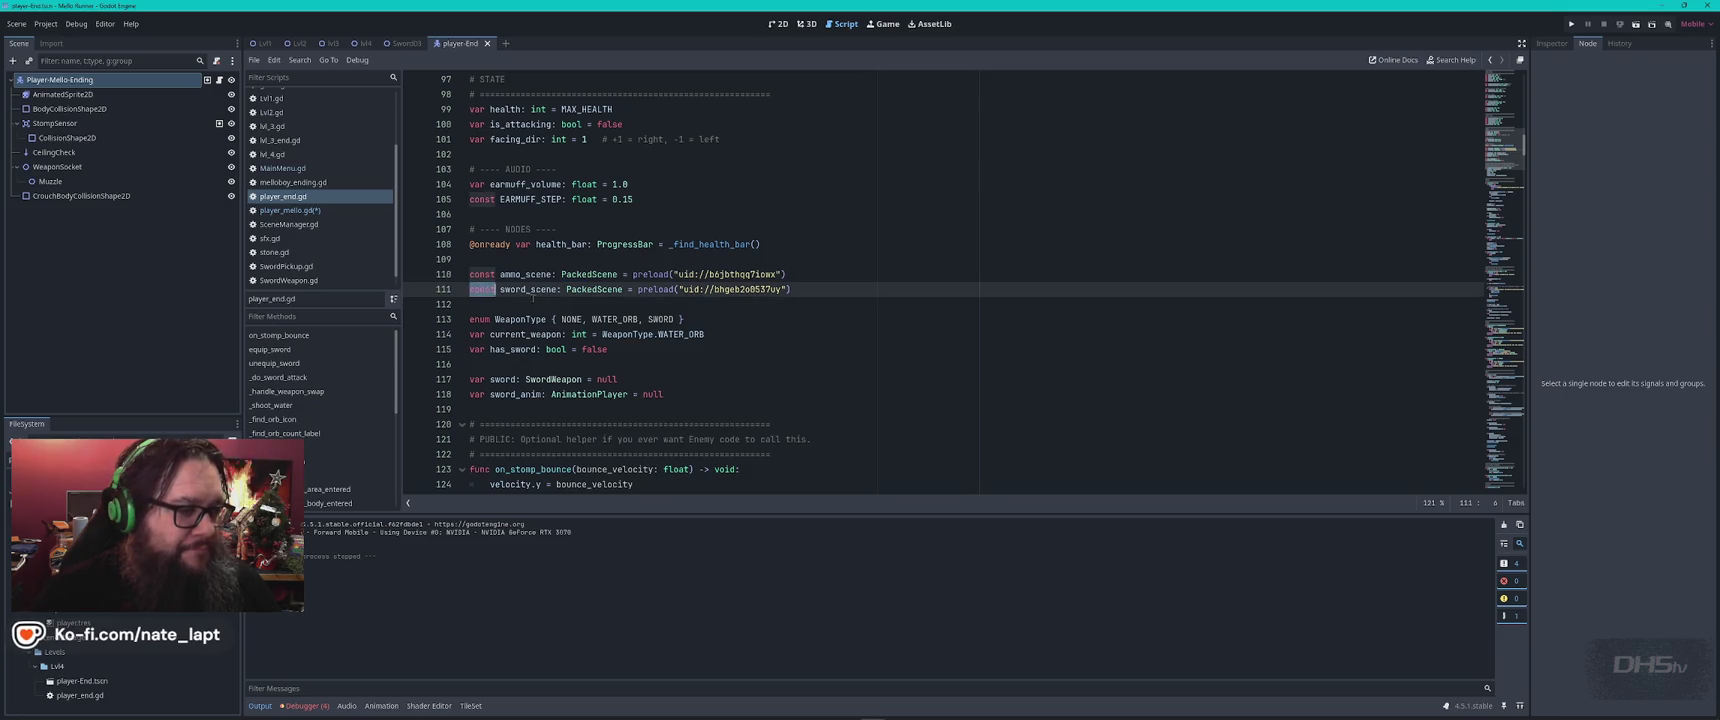
text(var)
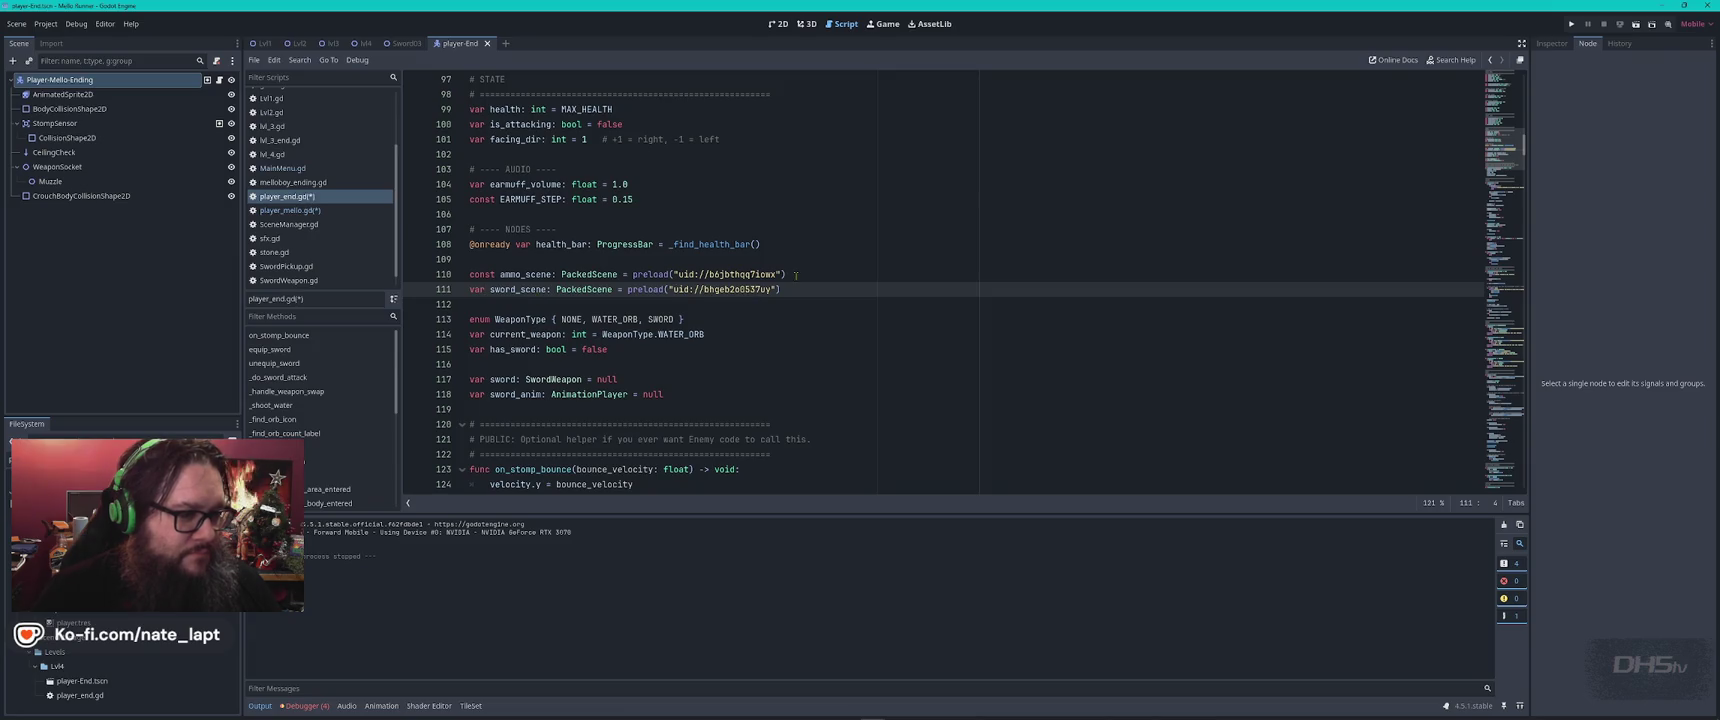
Copy the sword_scene declaration and undo back to the short PlayerEnd script
drag(796, 275, 782, 289)
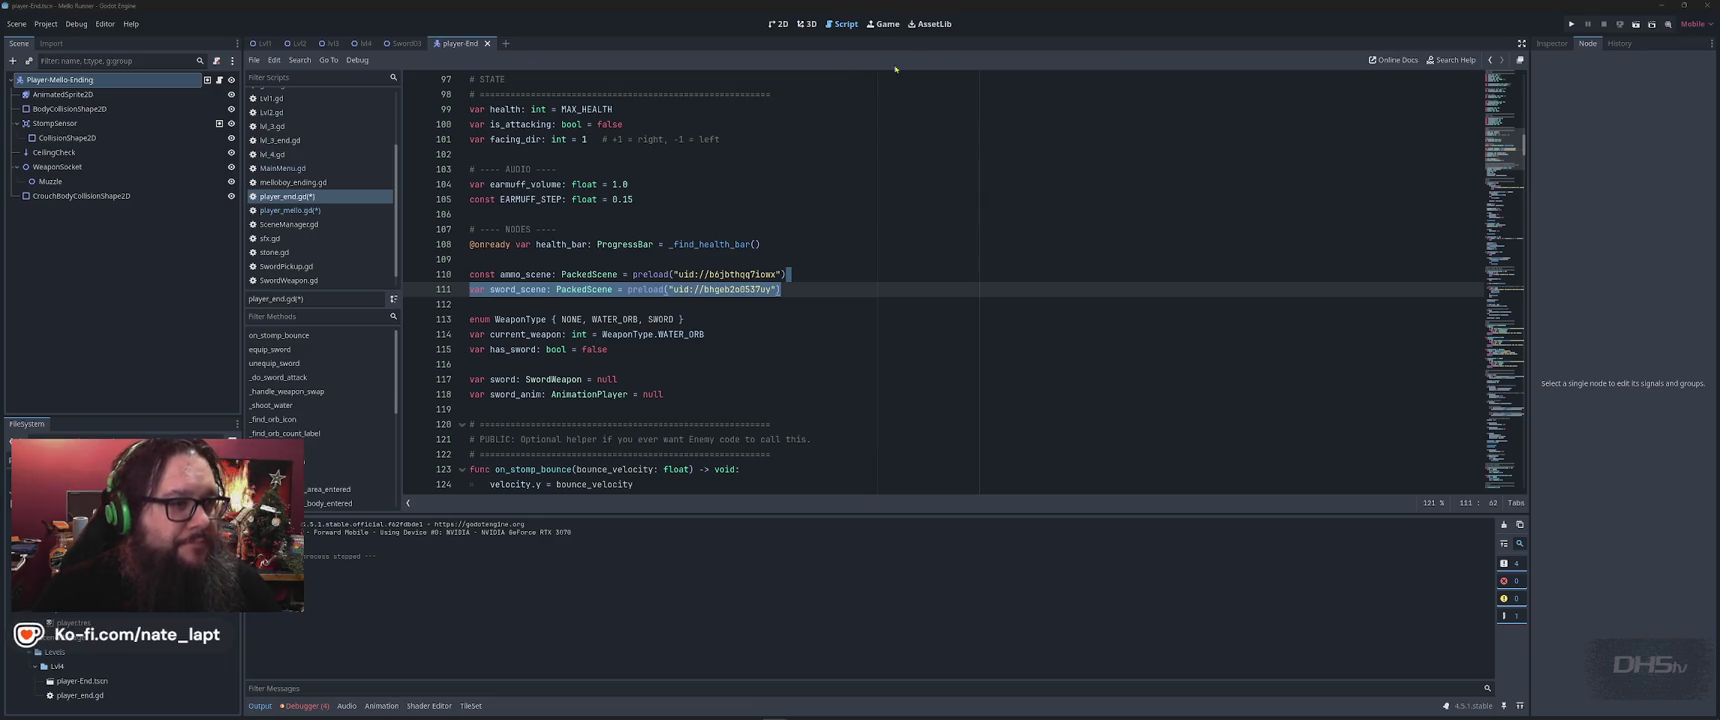
scroll(828, 185, down, 4)
click(828, 185)
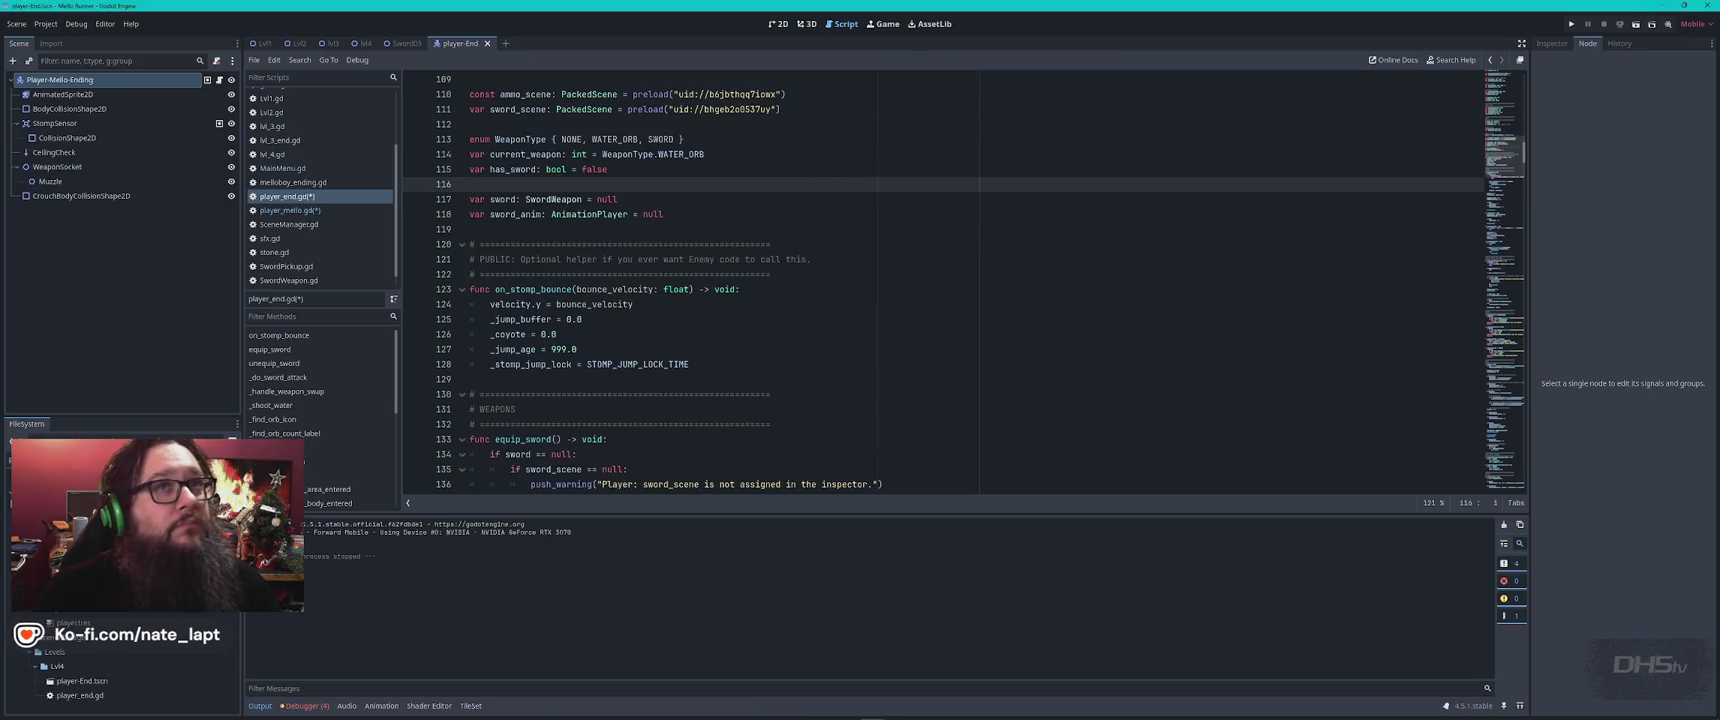
key(ctrl+z)
key(ctrl+z)
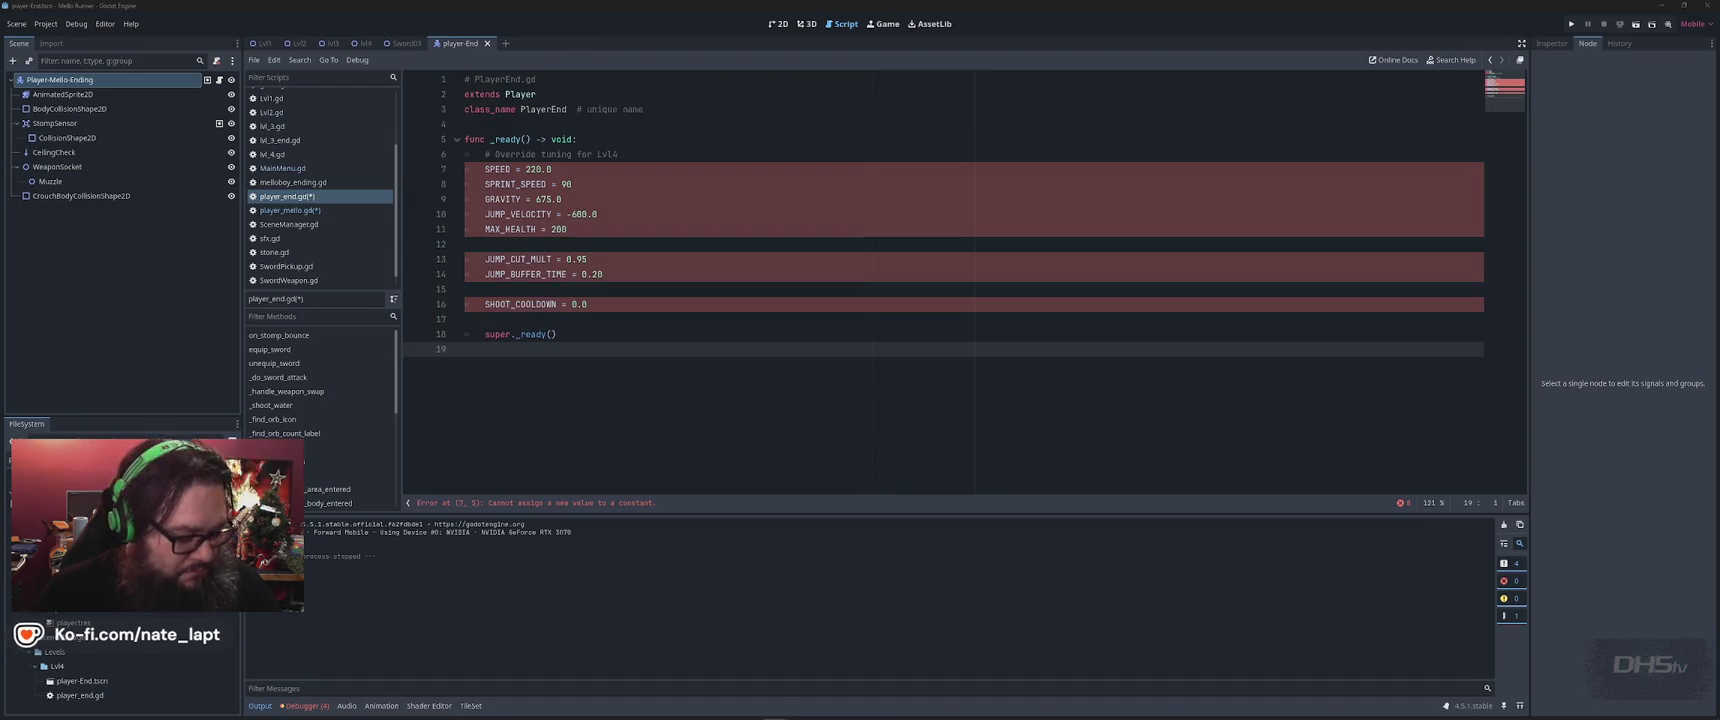
Paste the sword_scene declaration at the end of player_end.gd
click(608, 321)
text(var sword_scene: PackedScene = preload("uid://bhgeb2o8537uy"))
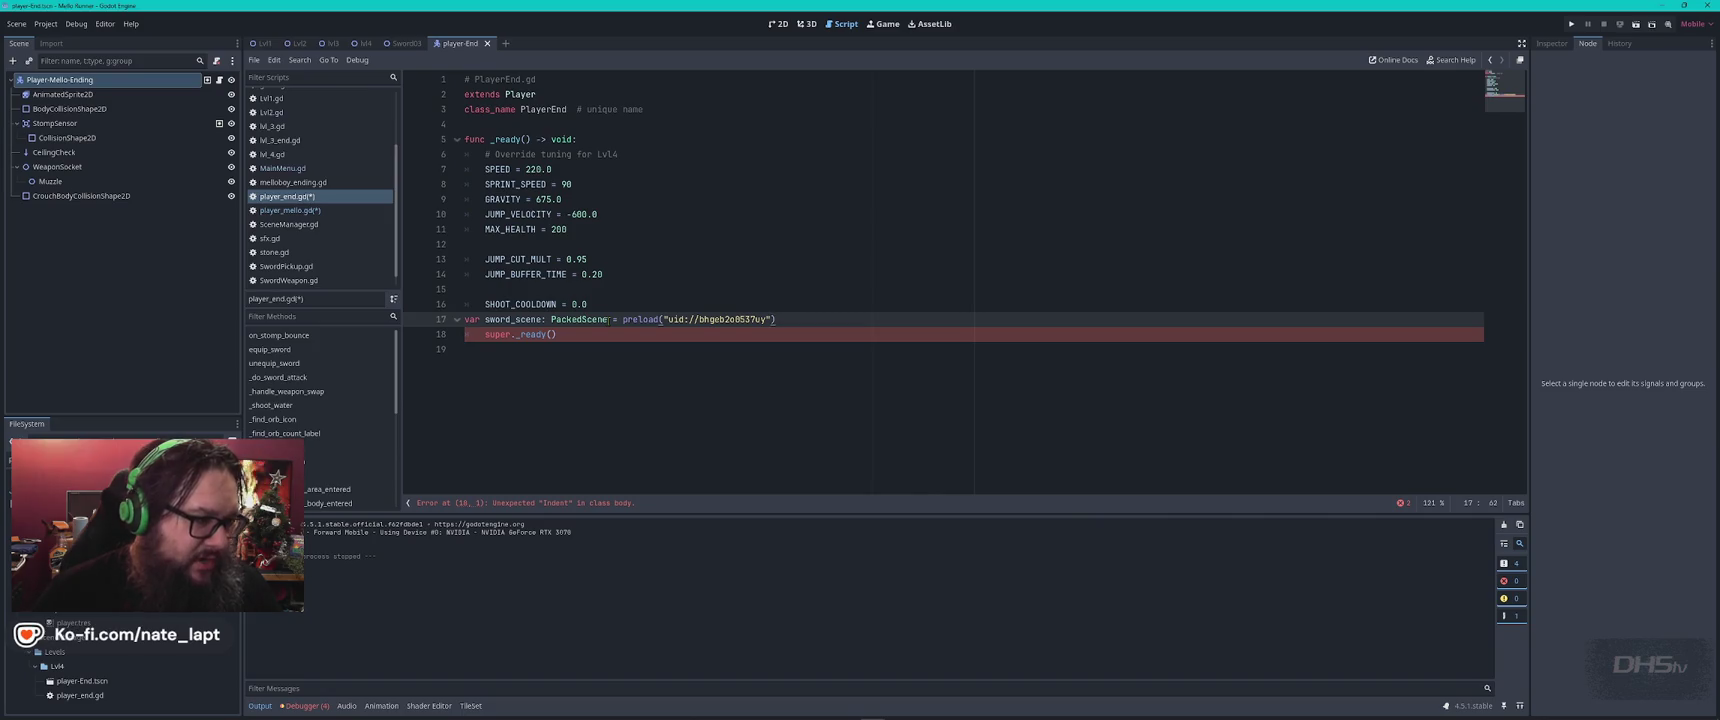
click(484, 336)
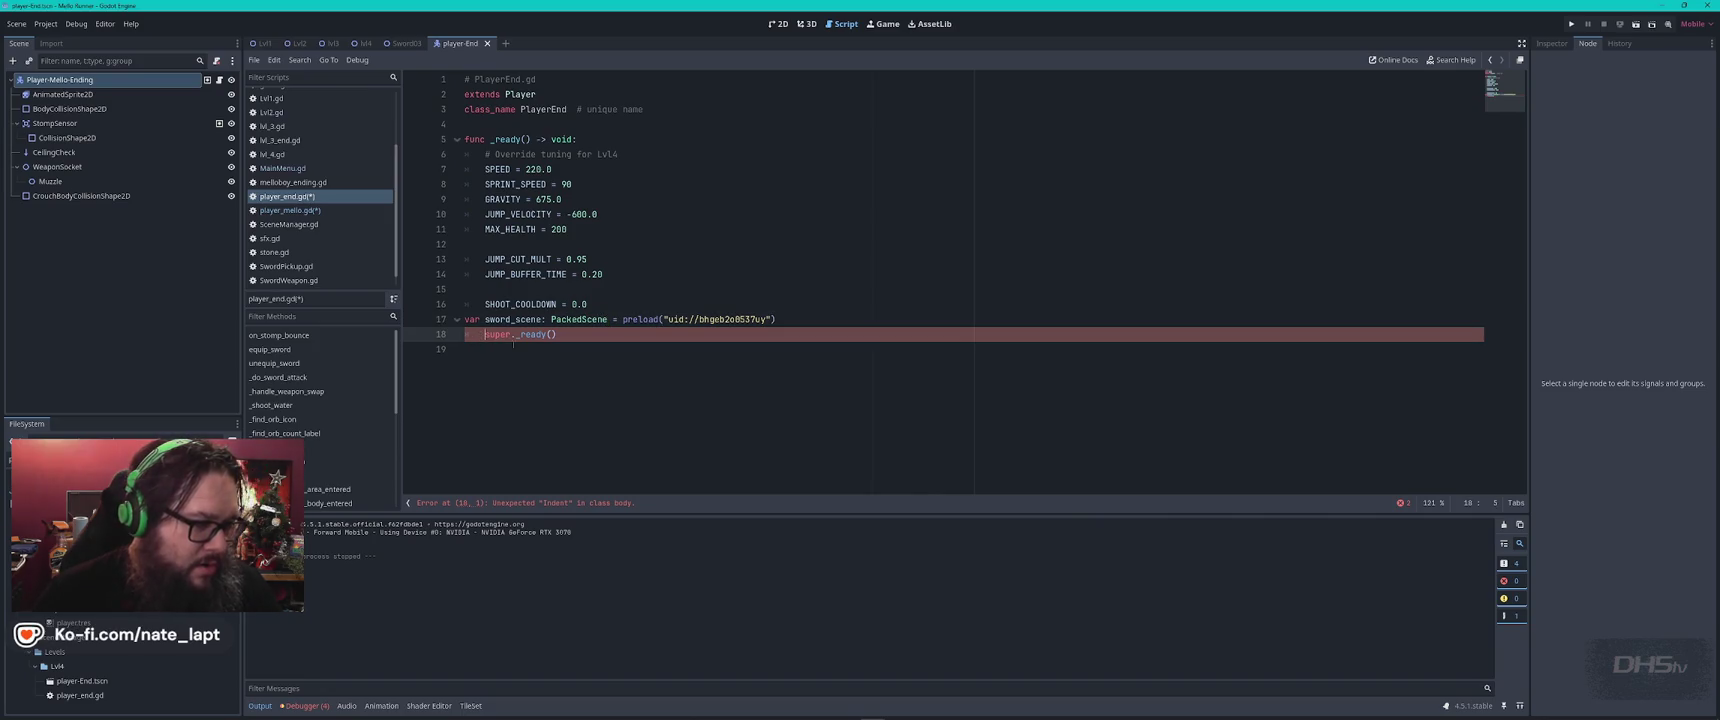
key(Tab)
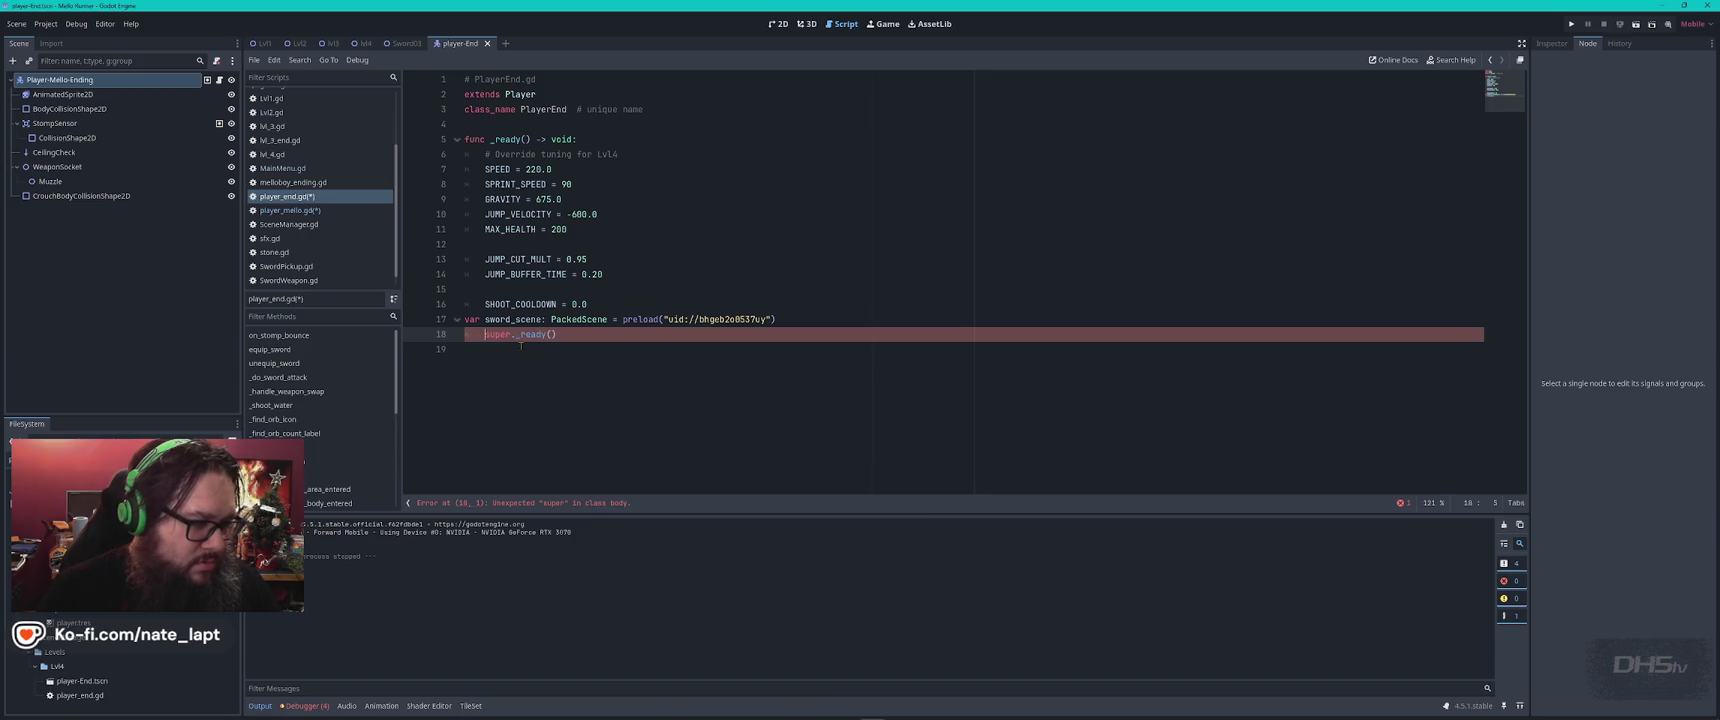
key(BackSpace)
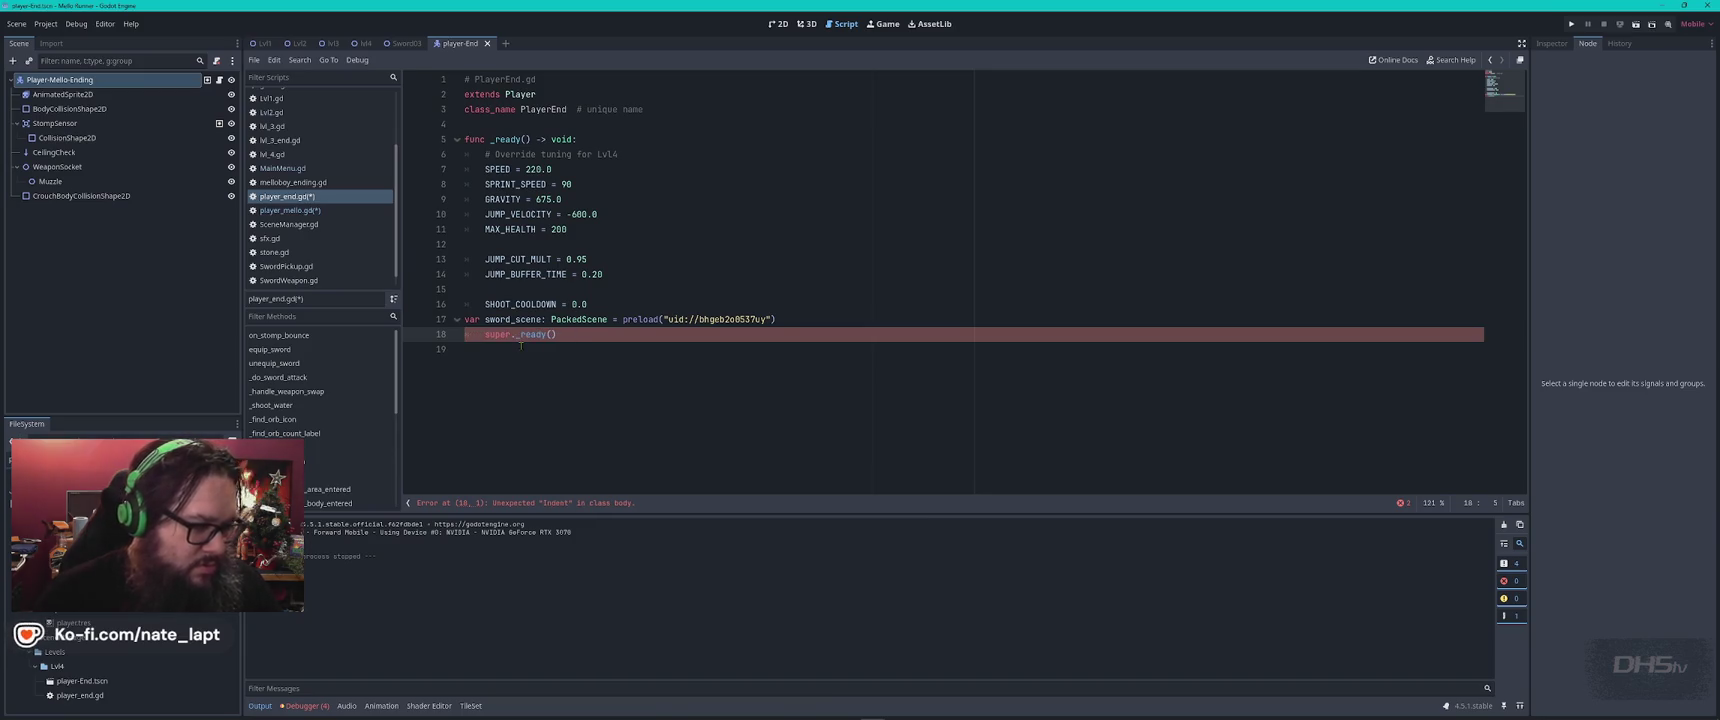
click(457, 319)
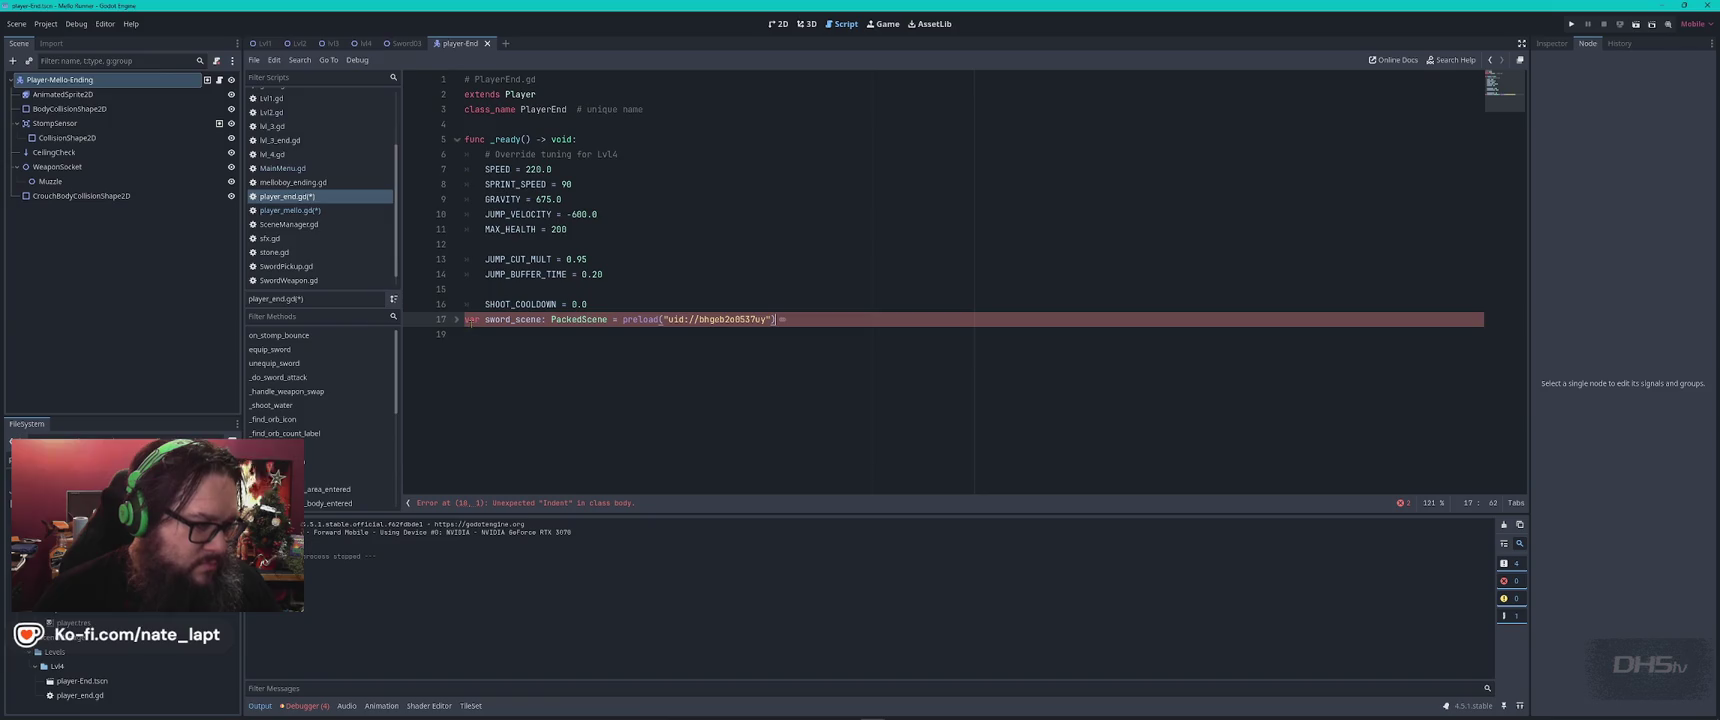
click(457, 320)
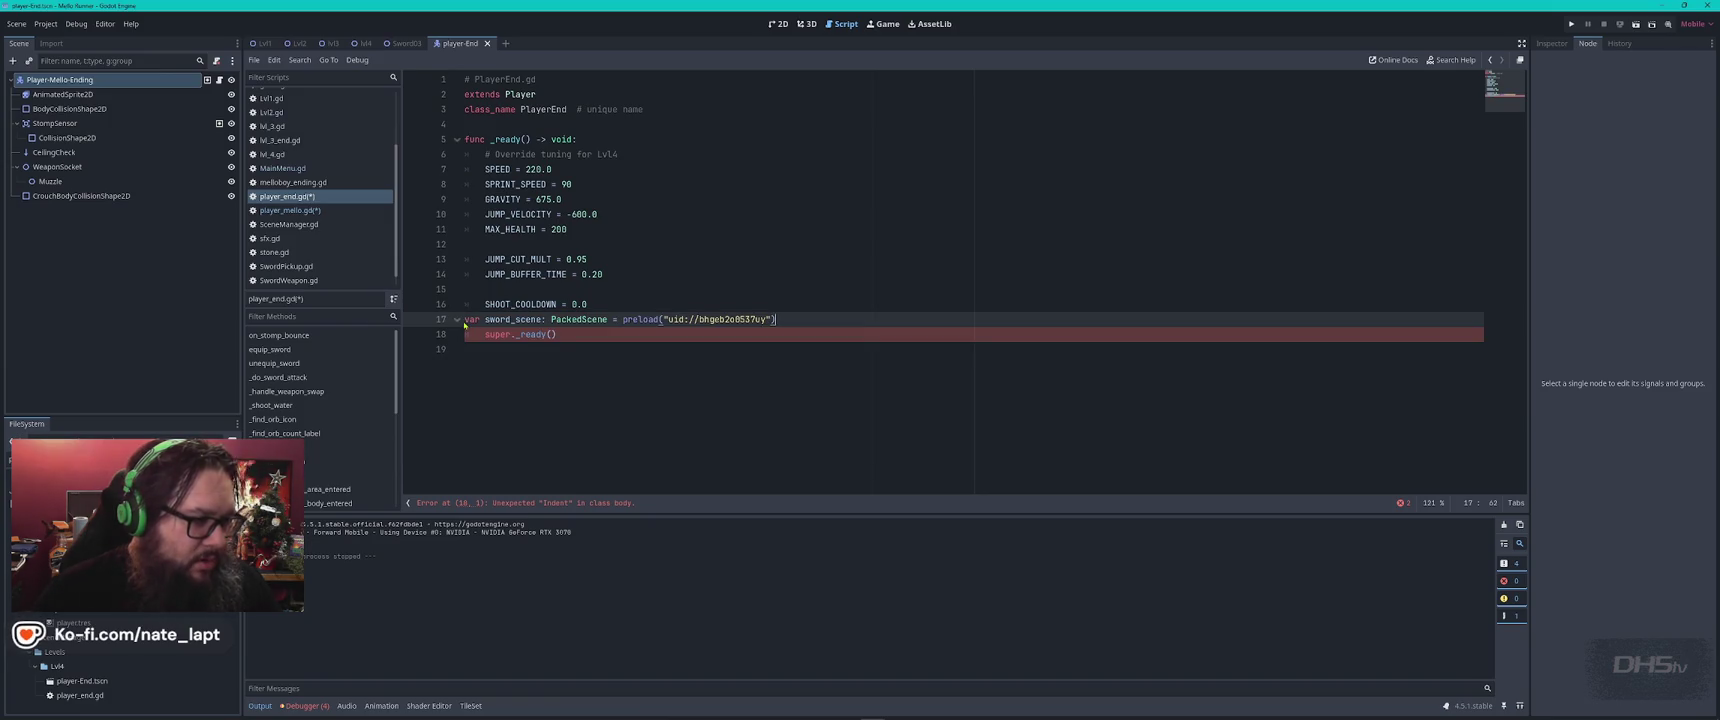
Move the sword_scene line and super._ready() call above func _ready
drag(690, 305, 724, 337)
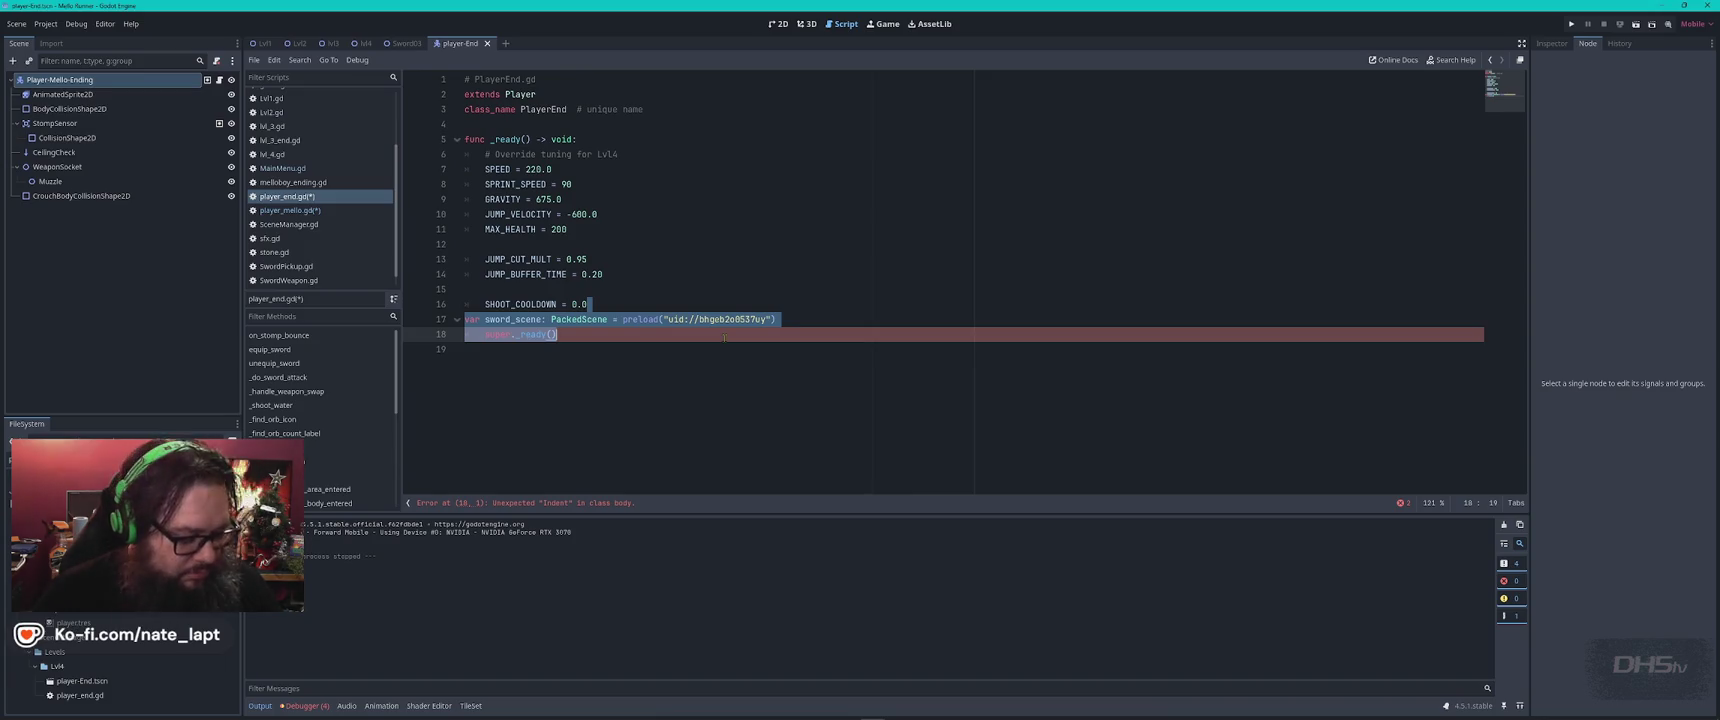
key(ctrl+x)
click(500, 124)
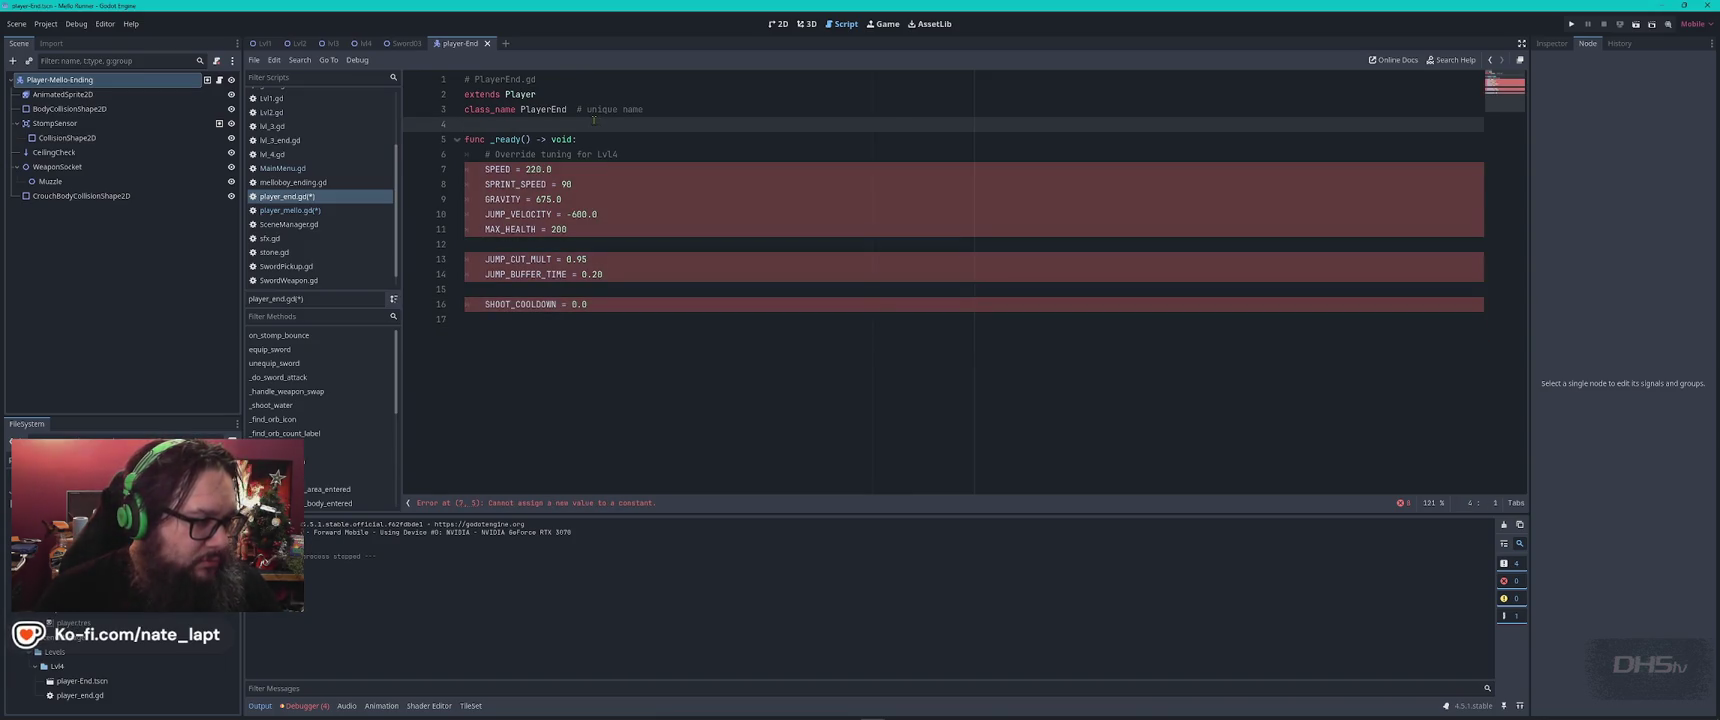
key(ctrl+v)
key(Return)
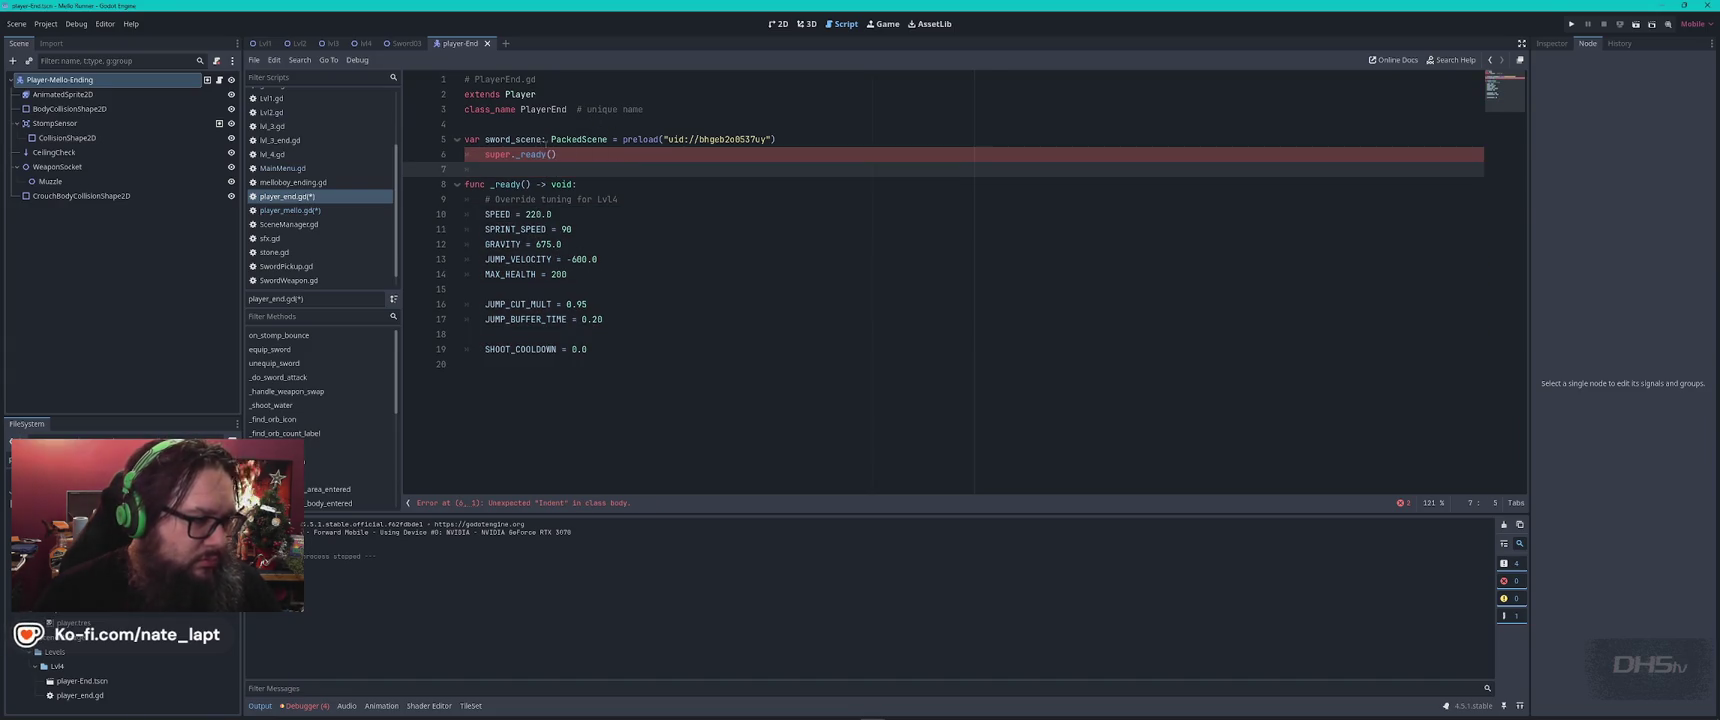
key(Up)
key(BackSpace)
key(Tab)
key(Tab)
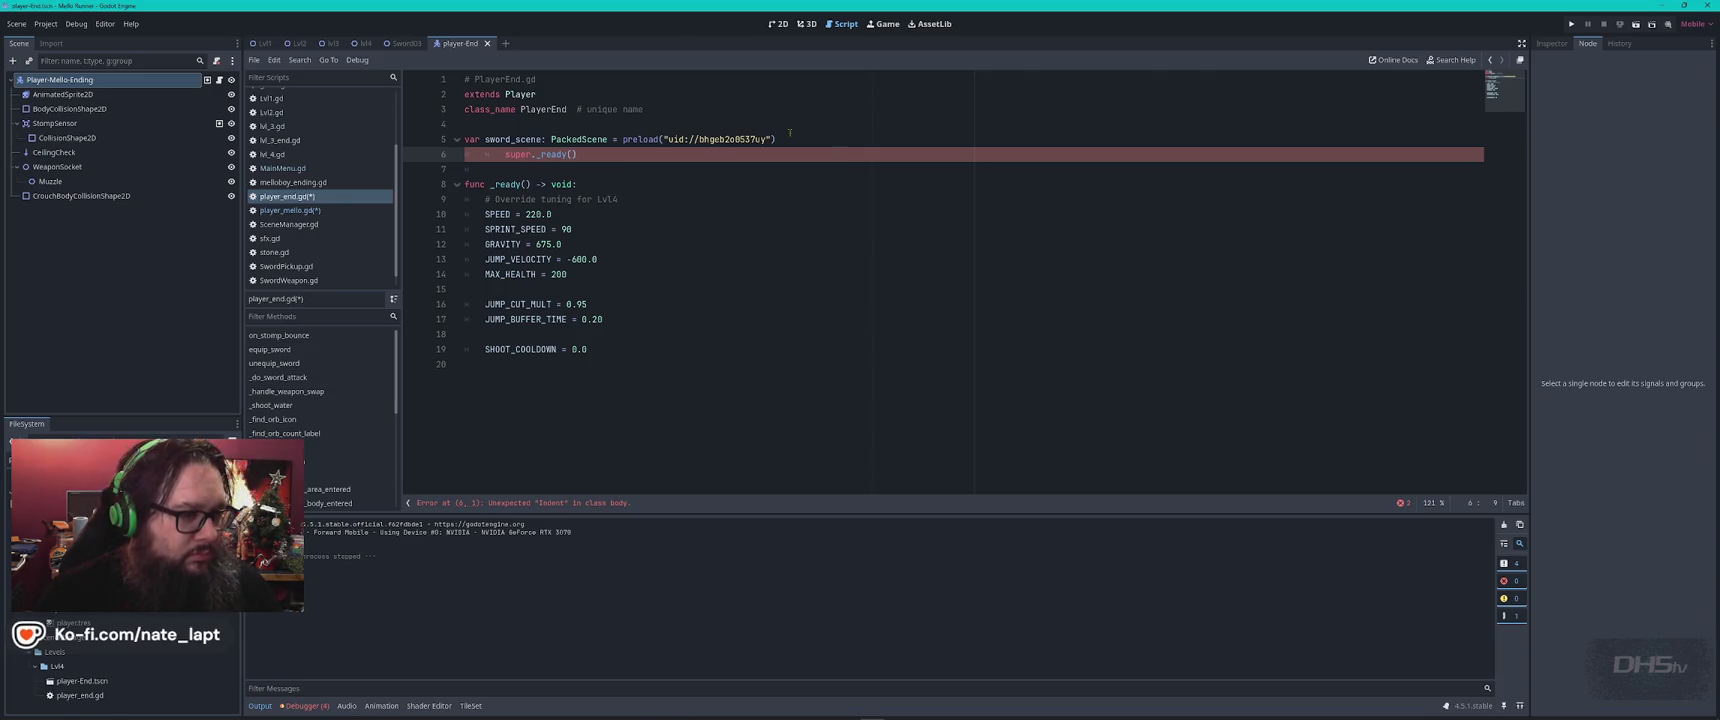
Move super._ready() back to the end of _ready, indented one level
drag(810, 140, 806, 154)
key(ctrl+x)
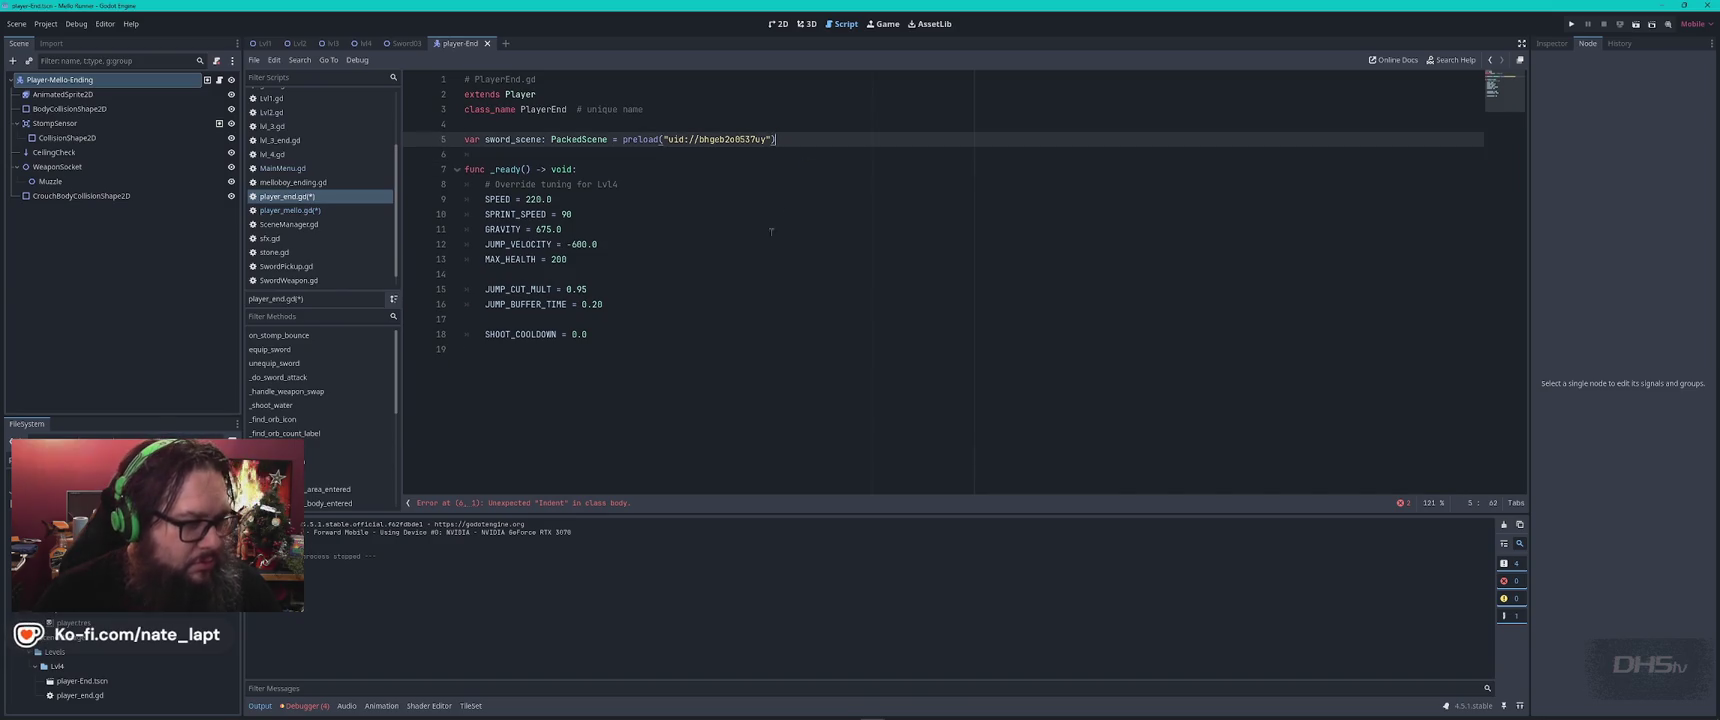
click(704, 348)
key(ctrl+v)
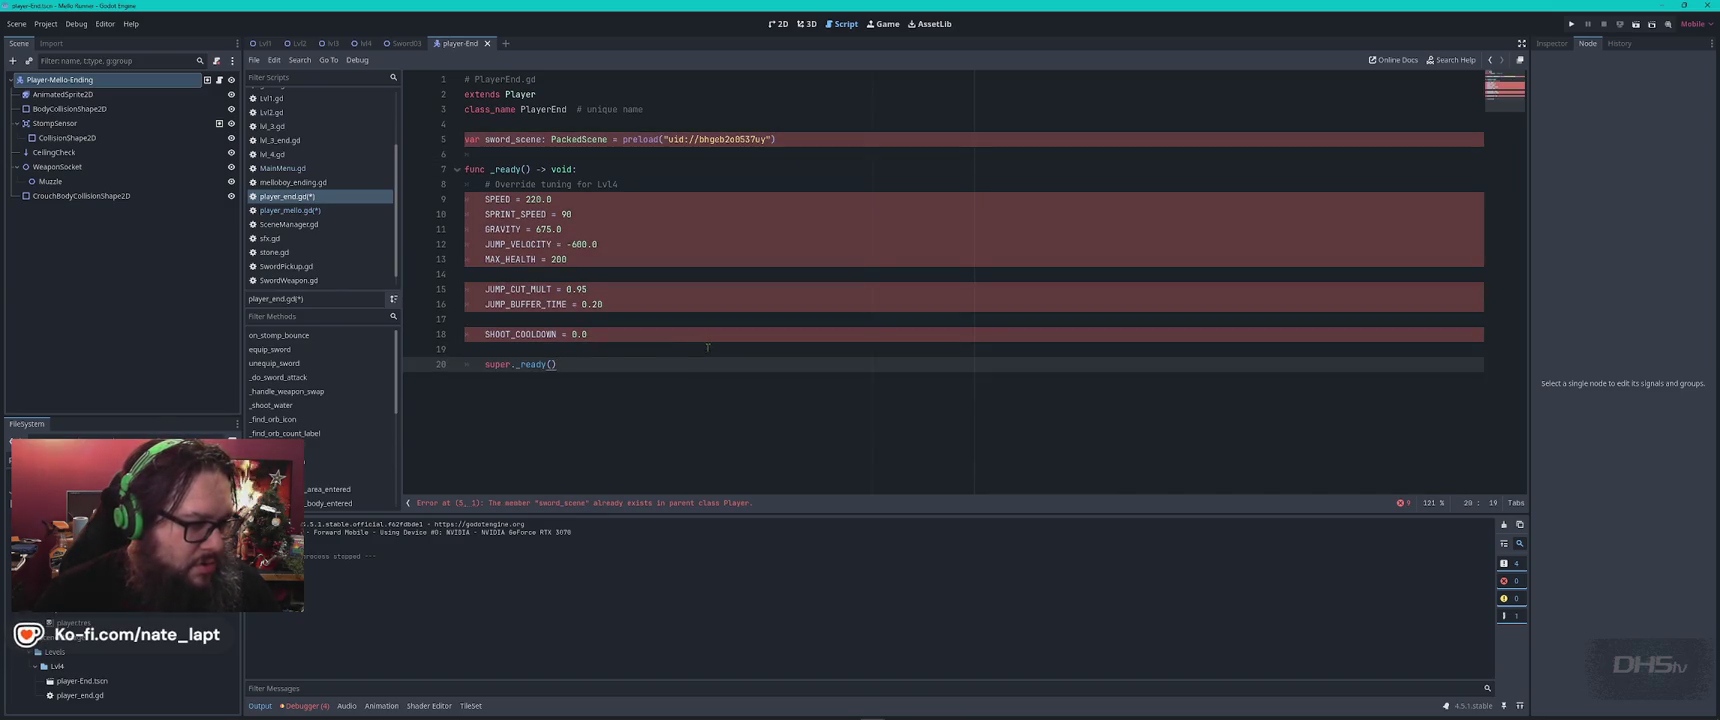
key(Home)
key(Tab)
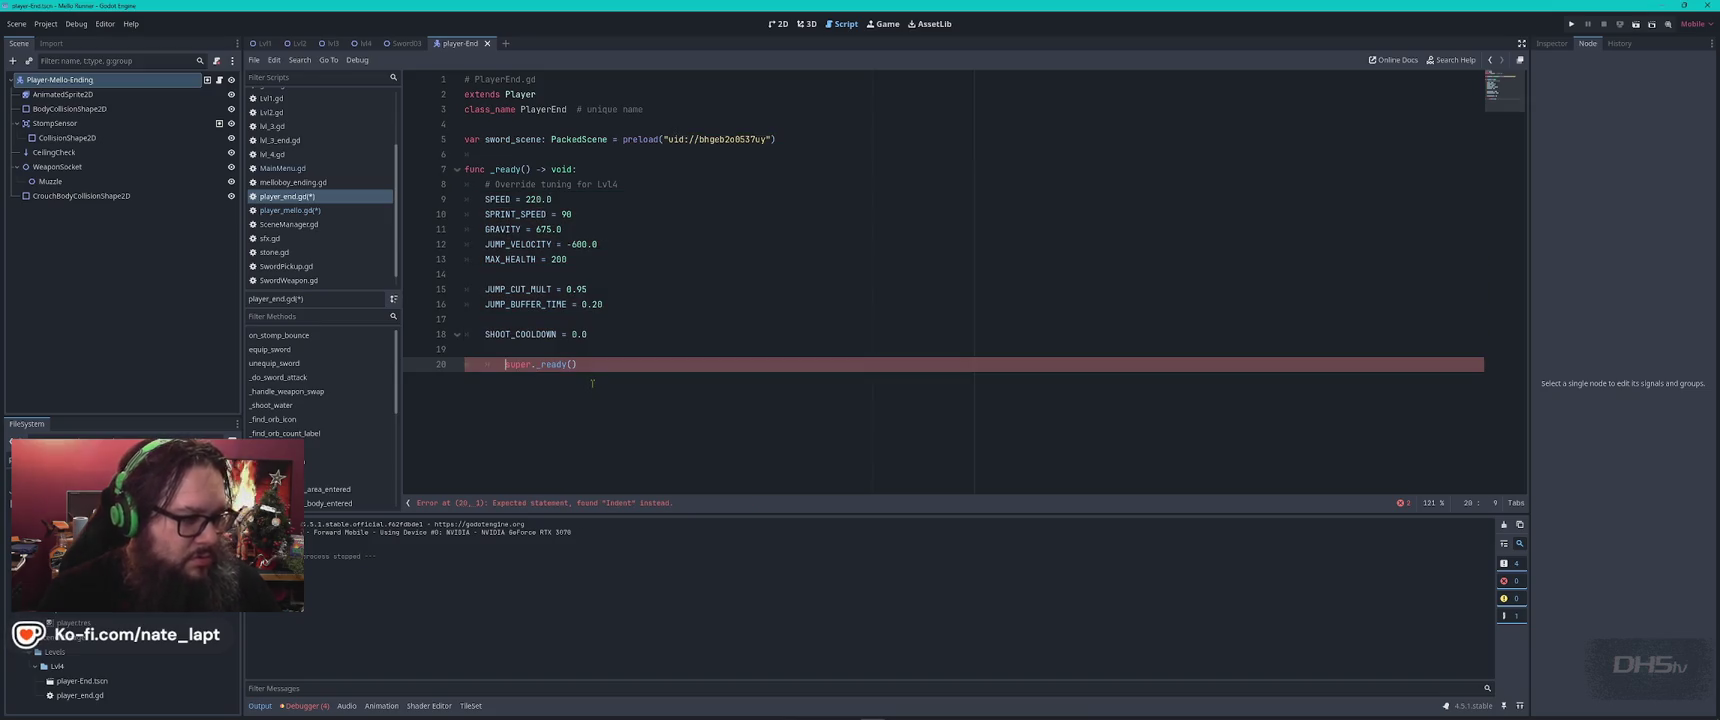
key(BackSpace)
key(BackSpace)
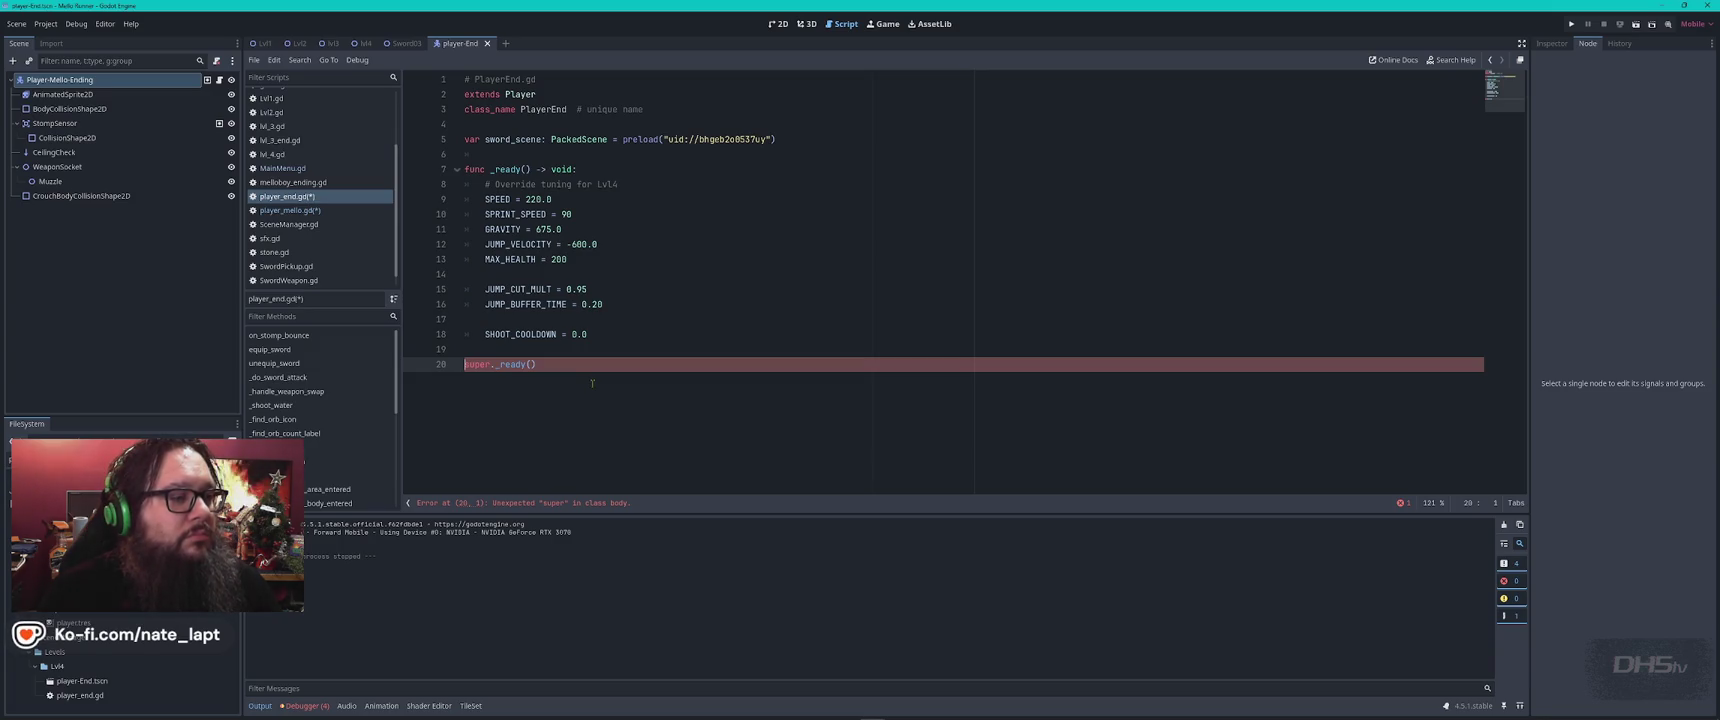
key(Tab)
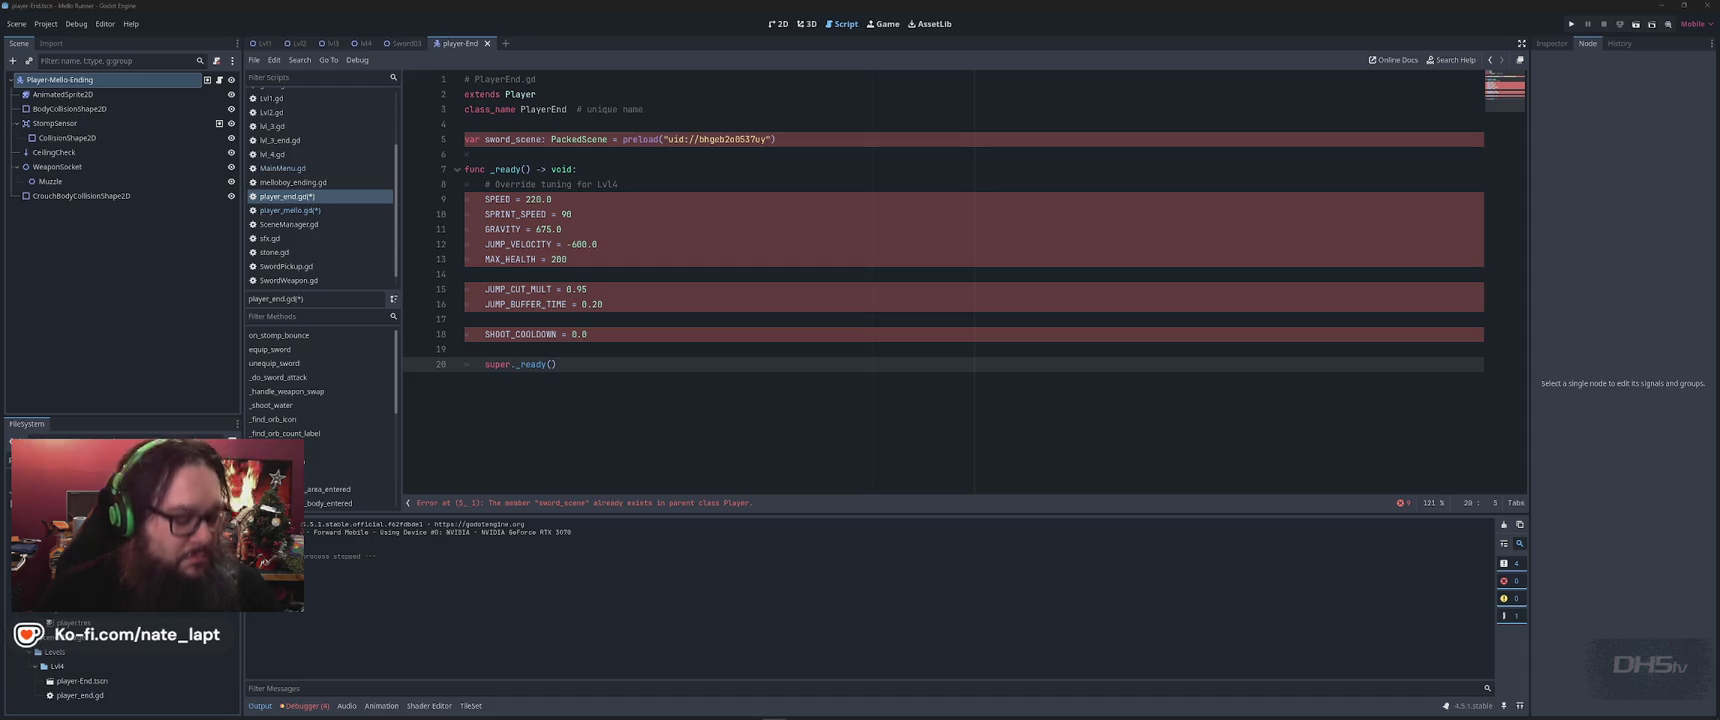
click(465, 139)
text(@export)
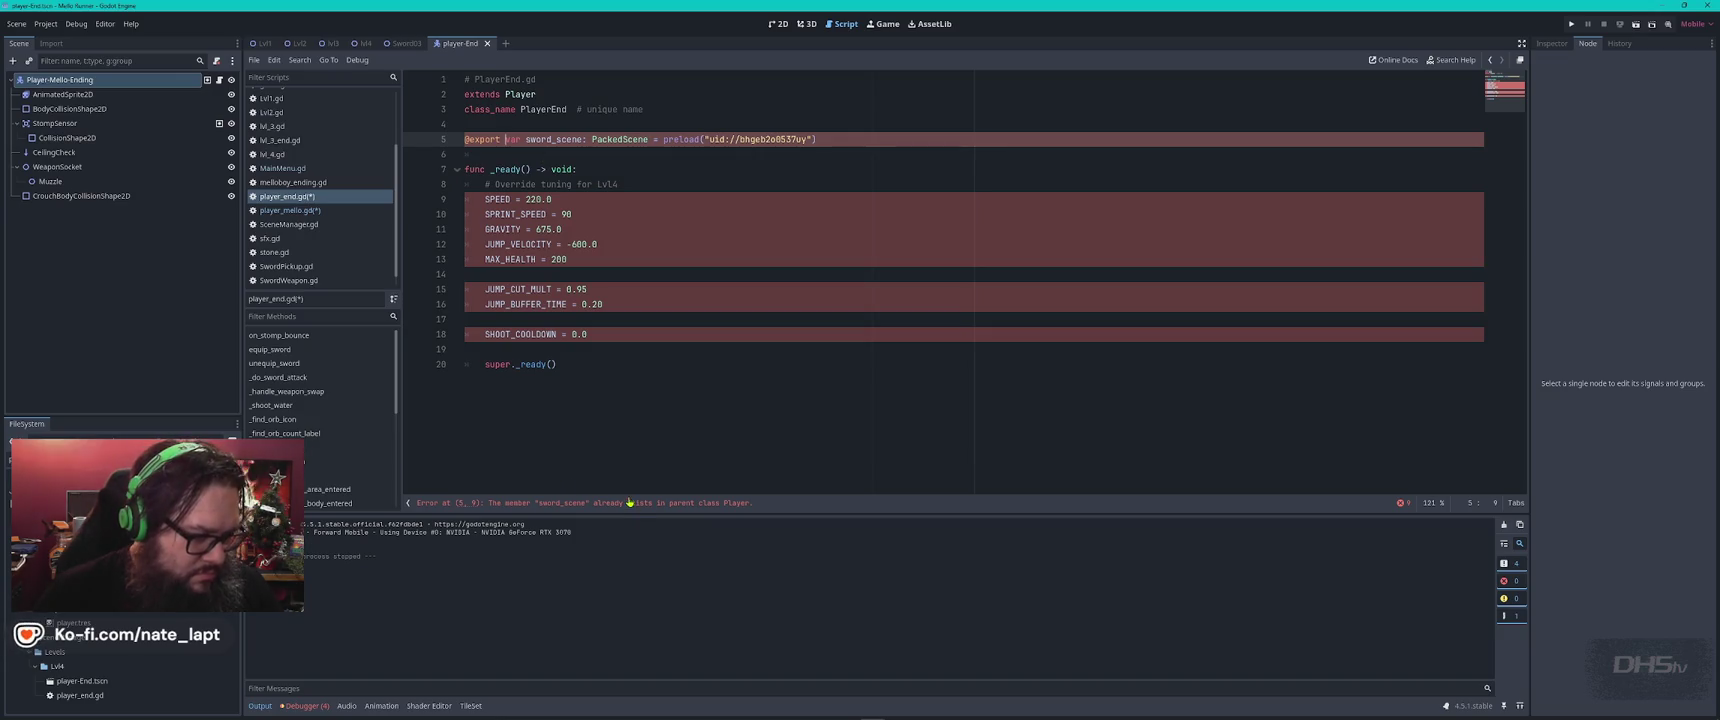
click(662, 150)
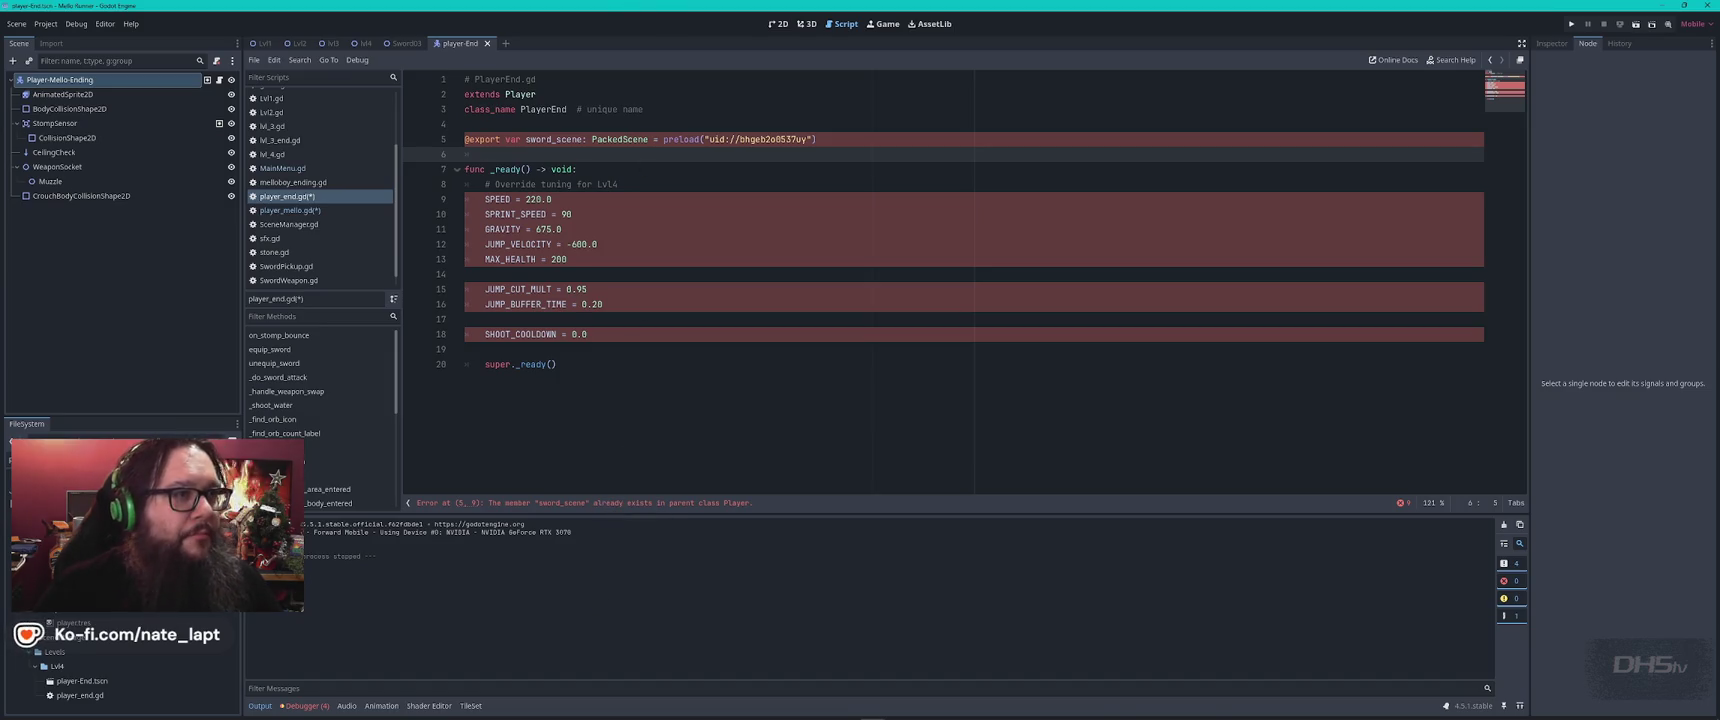
key(alt+Tab)
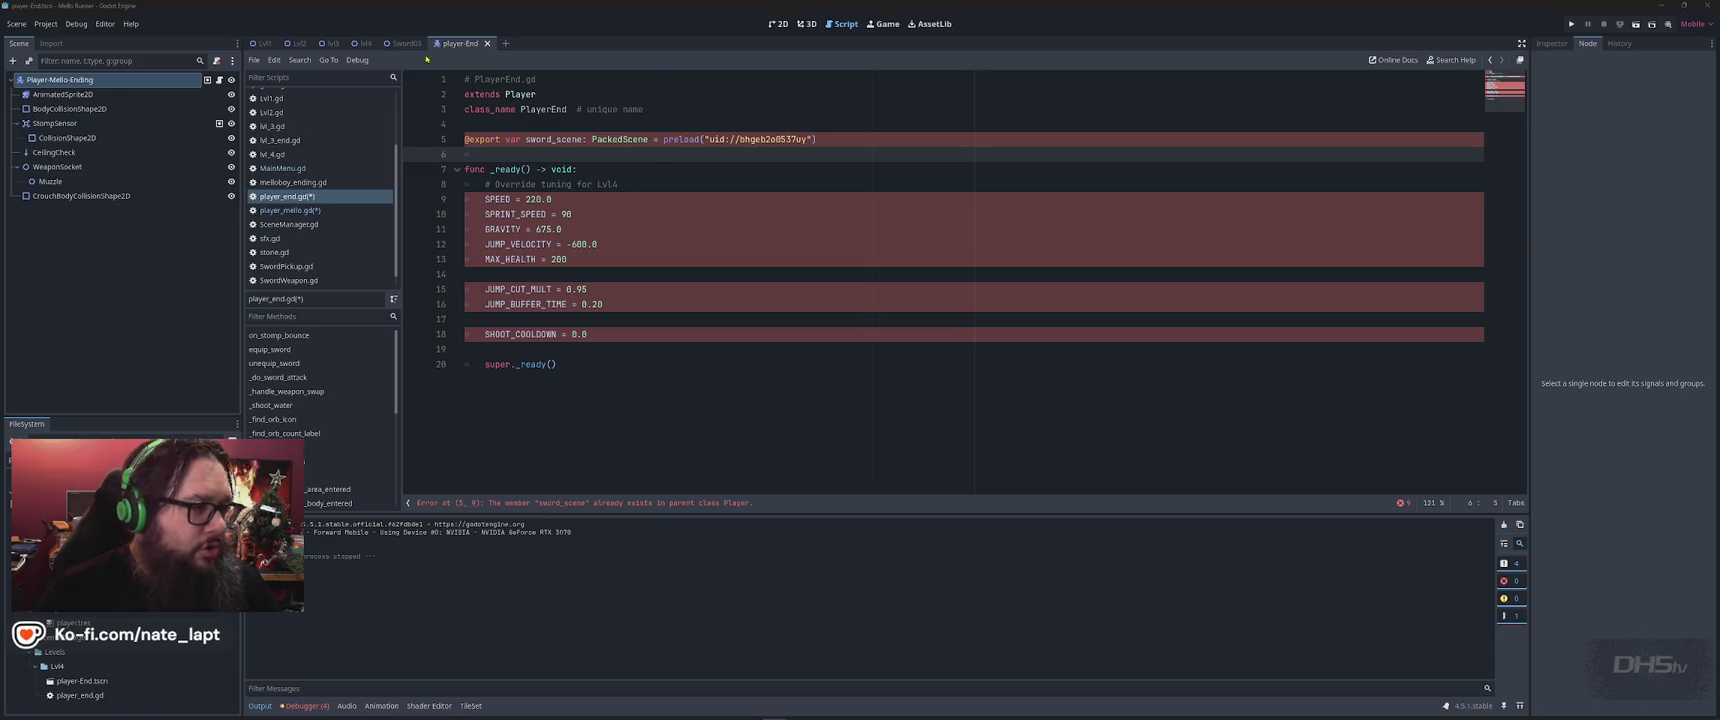
click(300, 210)
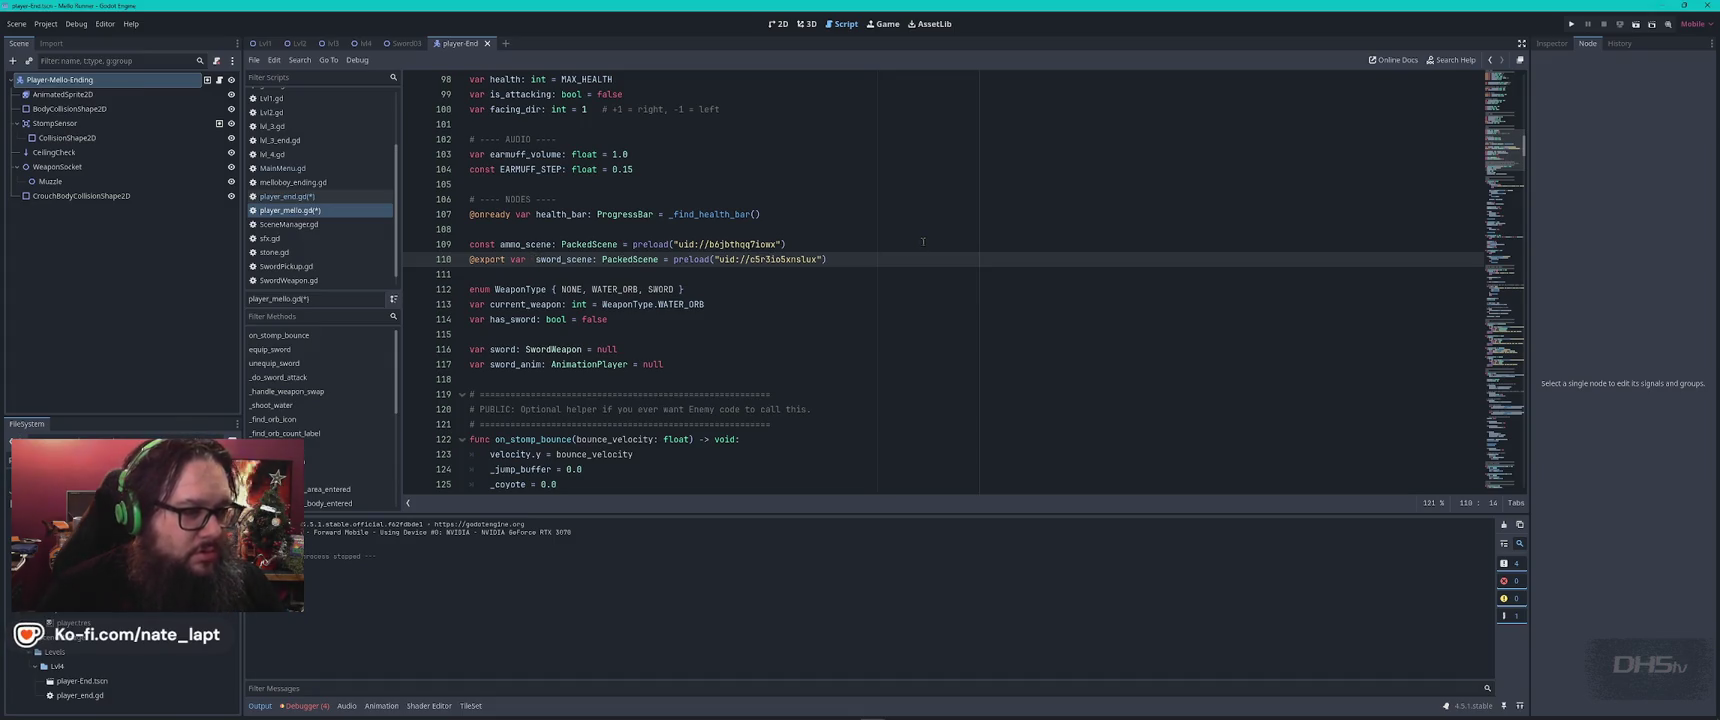
Comment out the exported sword_scene on line 110 and paste a sword_scene preload into _ready()
shift+click(856, 261)
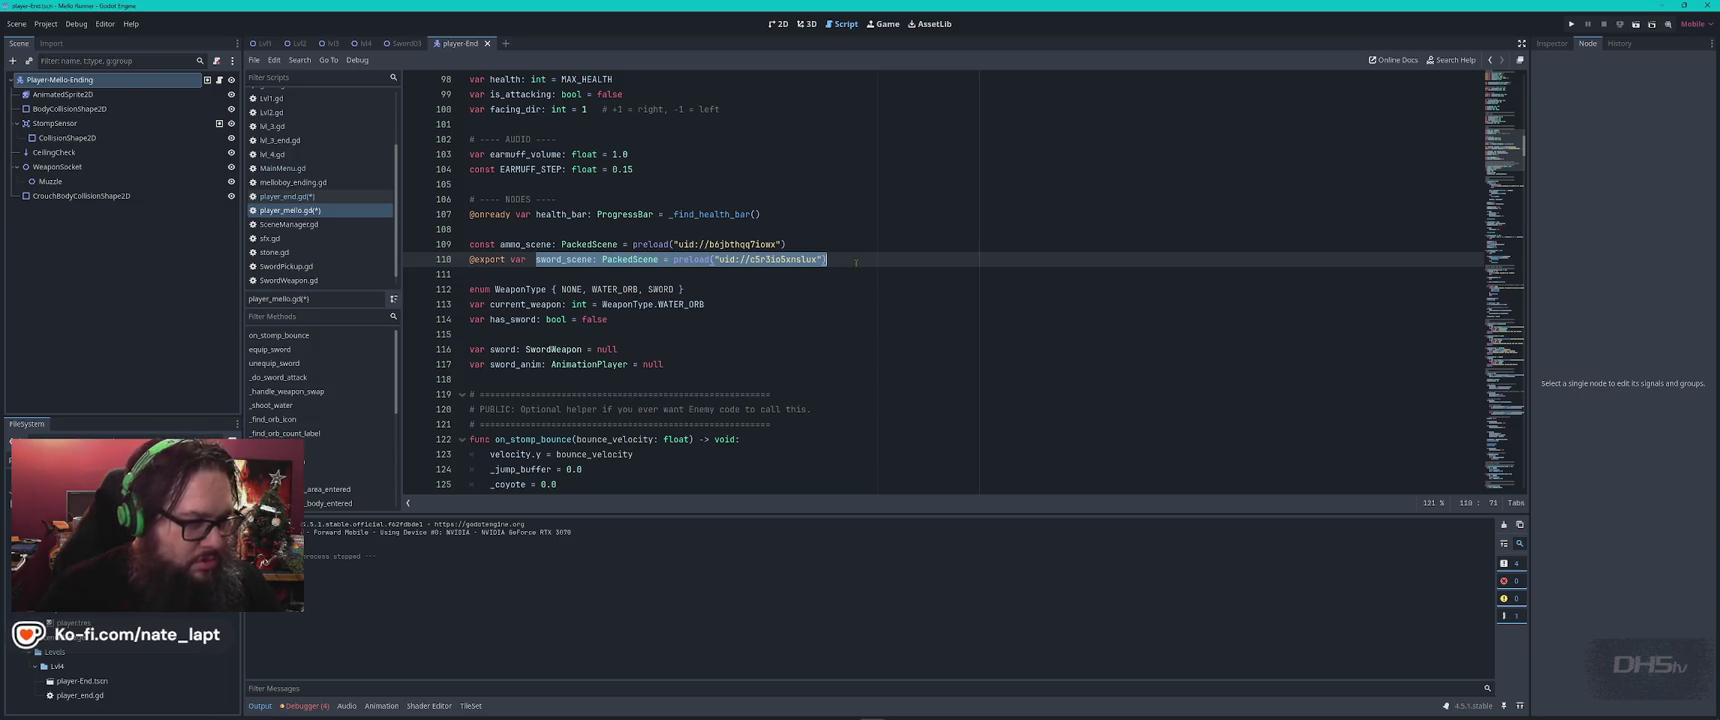
key(ctrl+k)
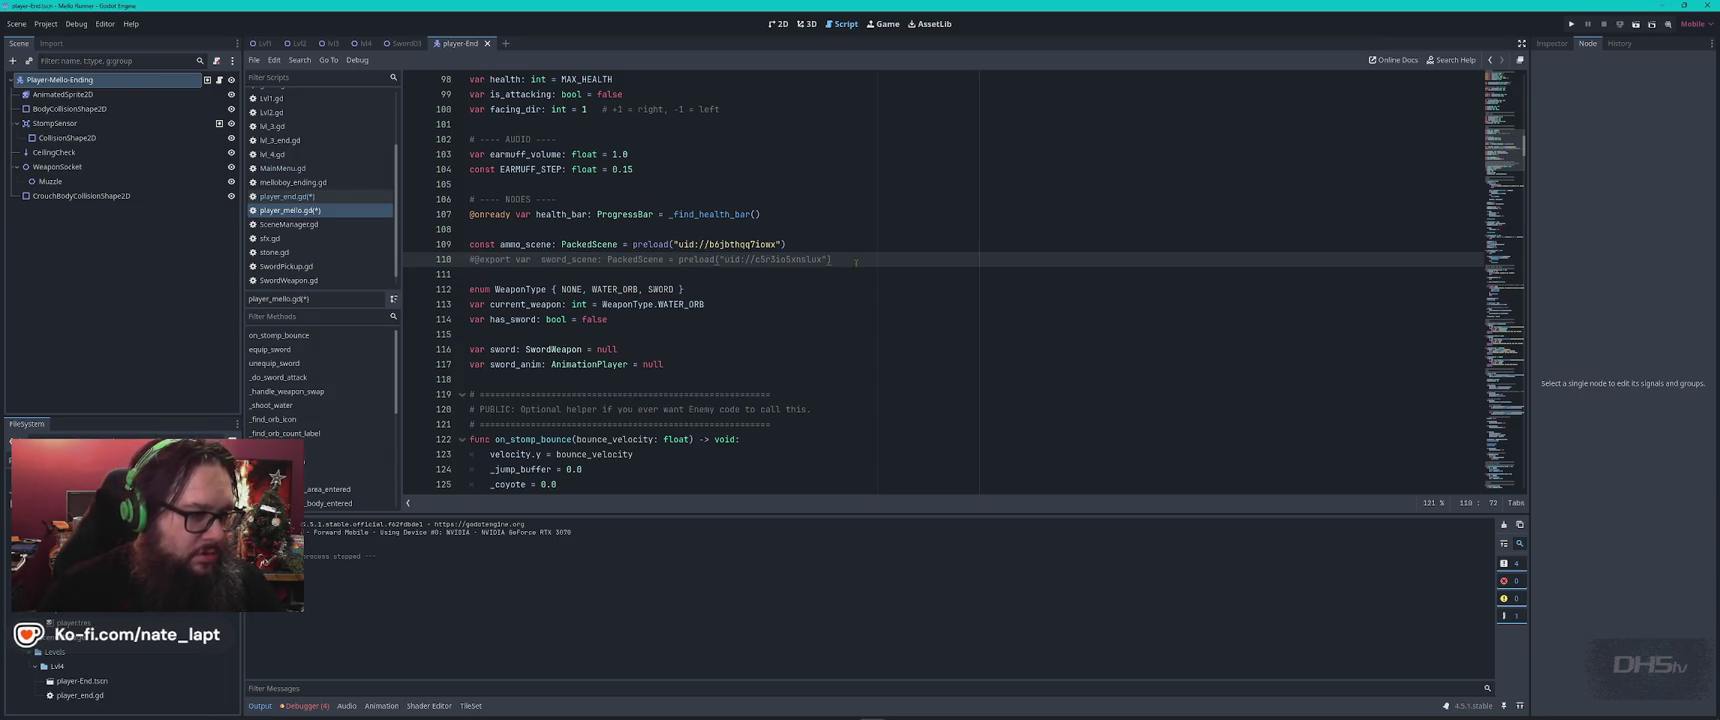
scroll(823, 269, down, 4)
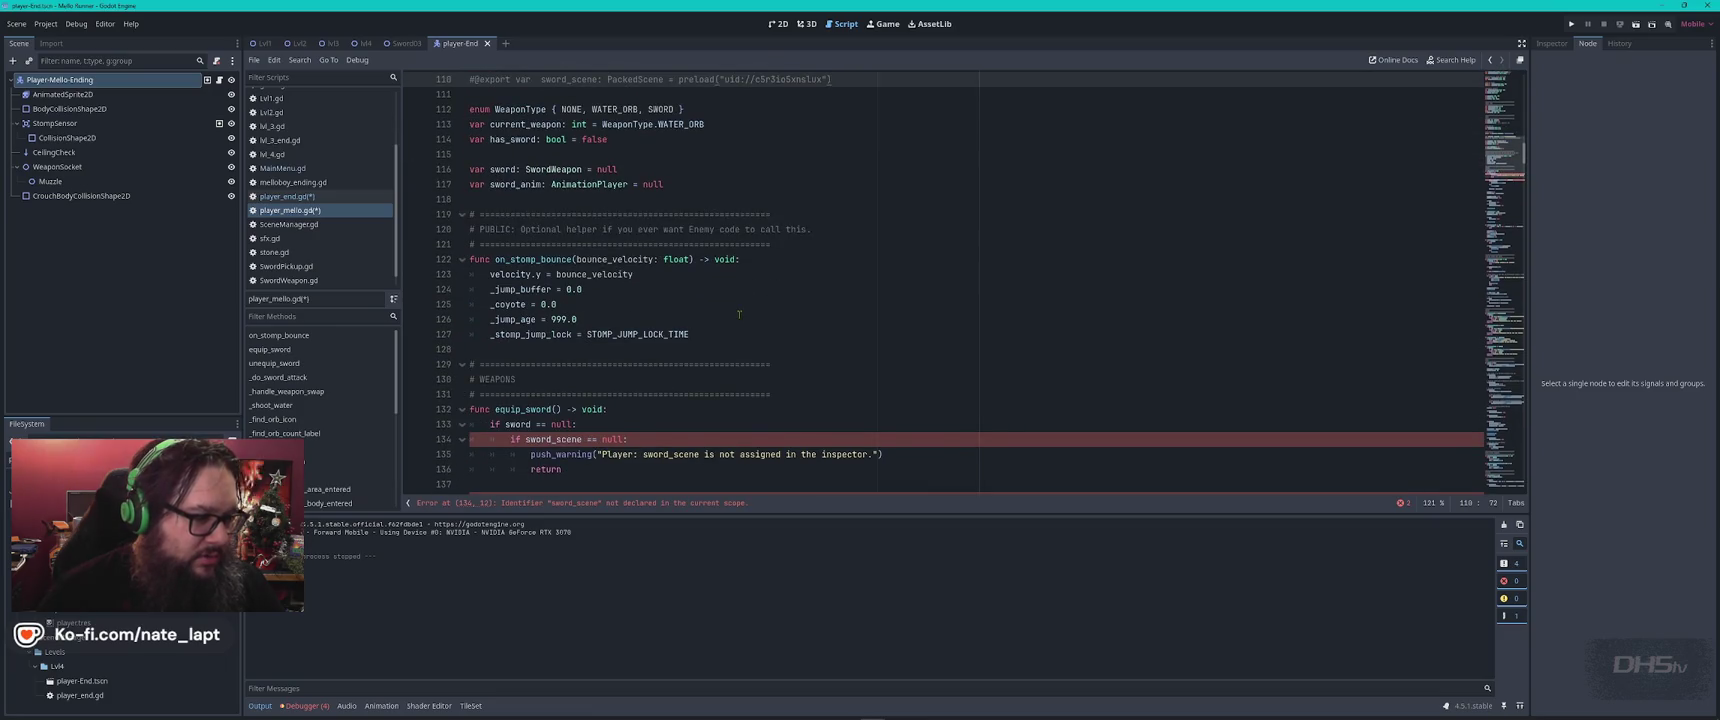
key(ctrl+f)
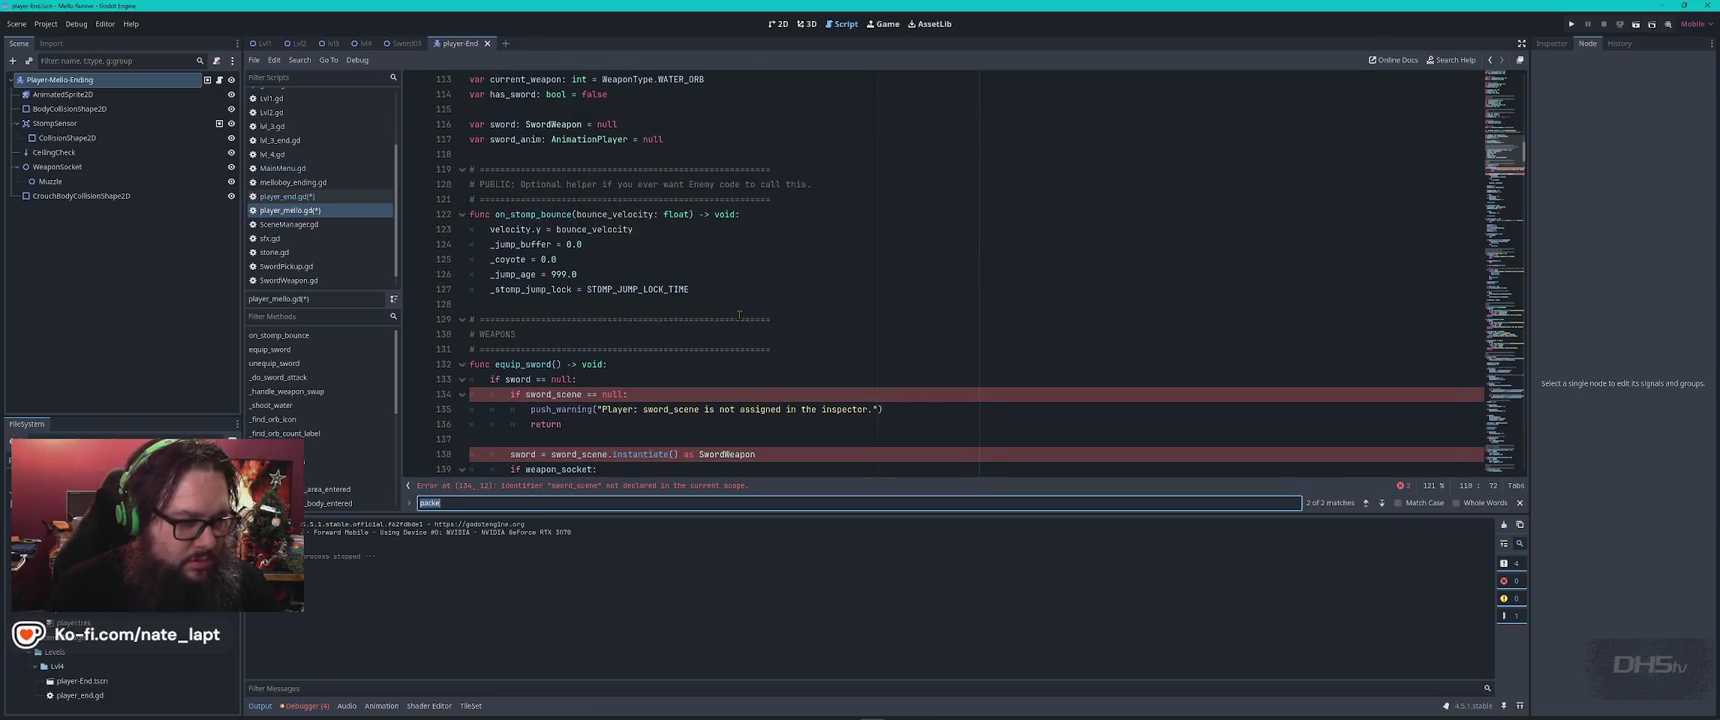
text(_)
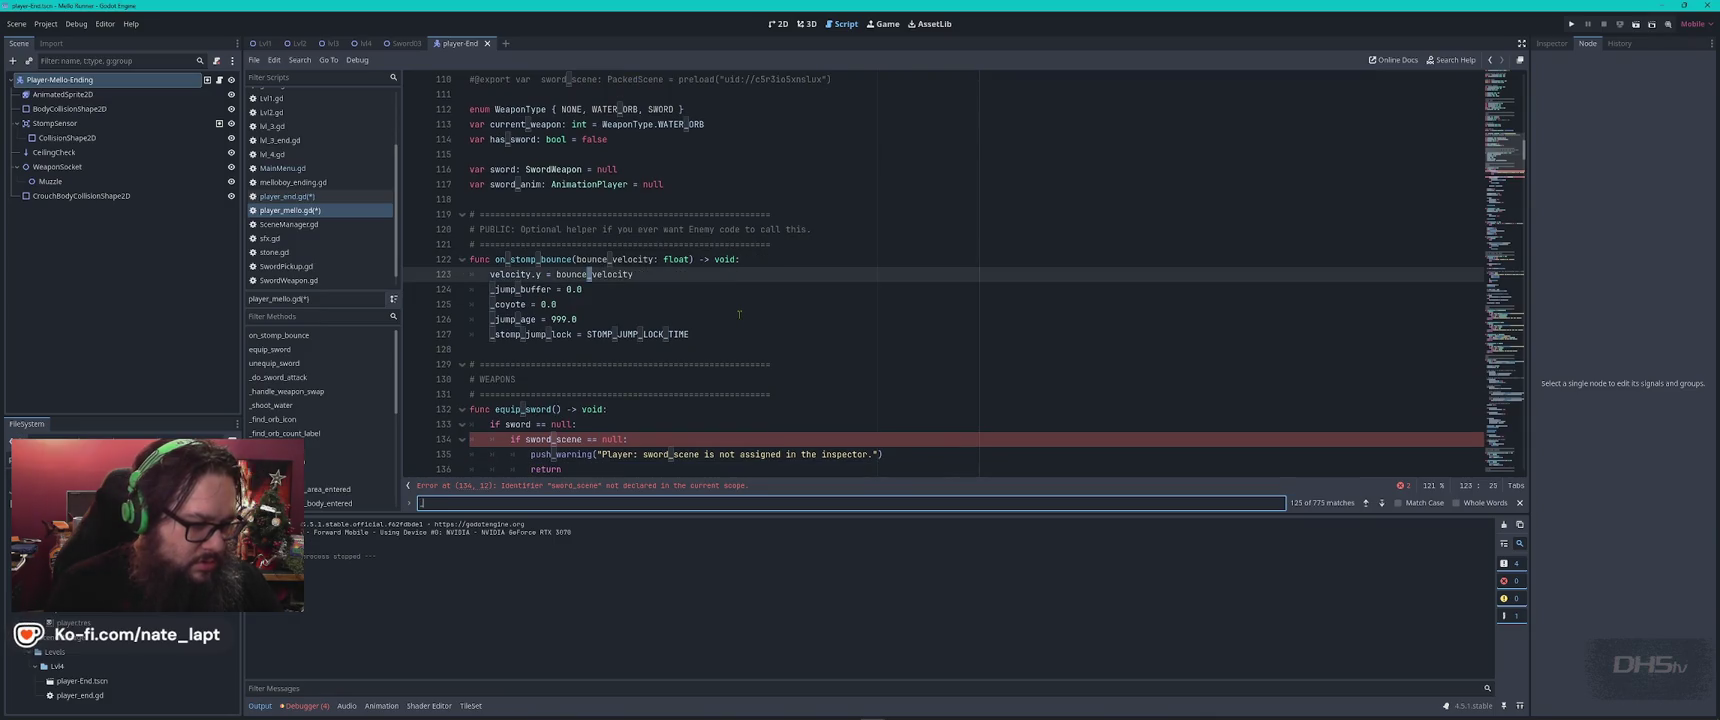
text(ready)
key(Escape)
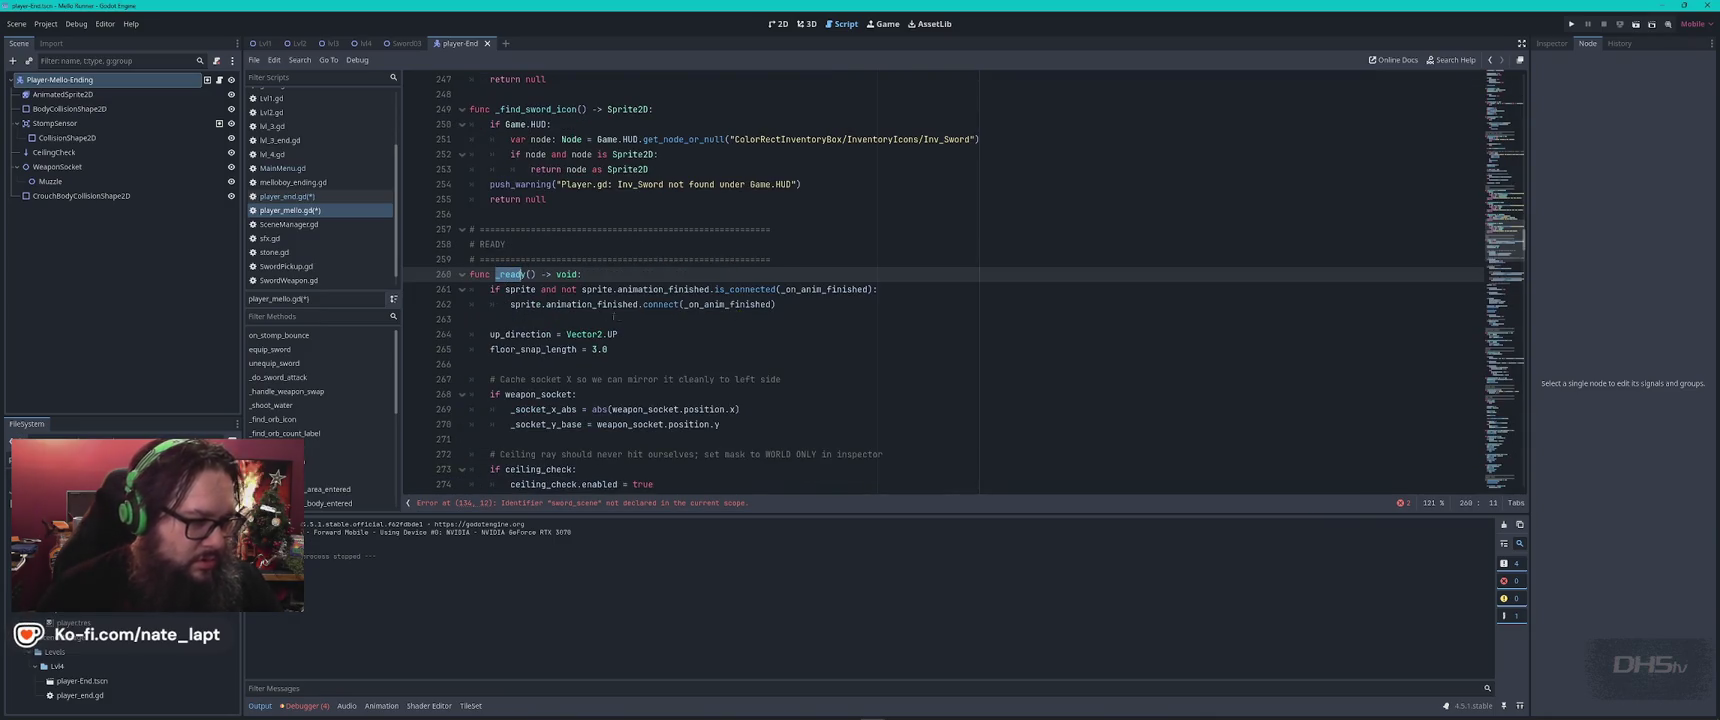
click(522, 318)
click(666, 276)
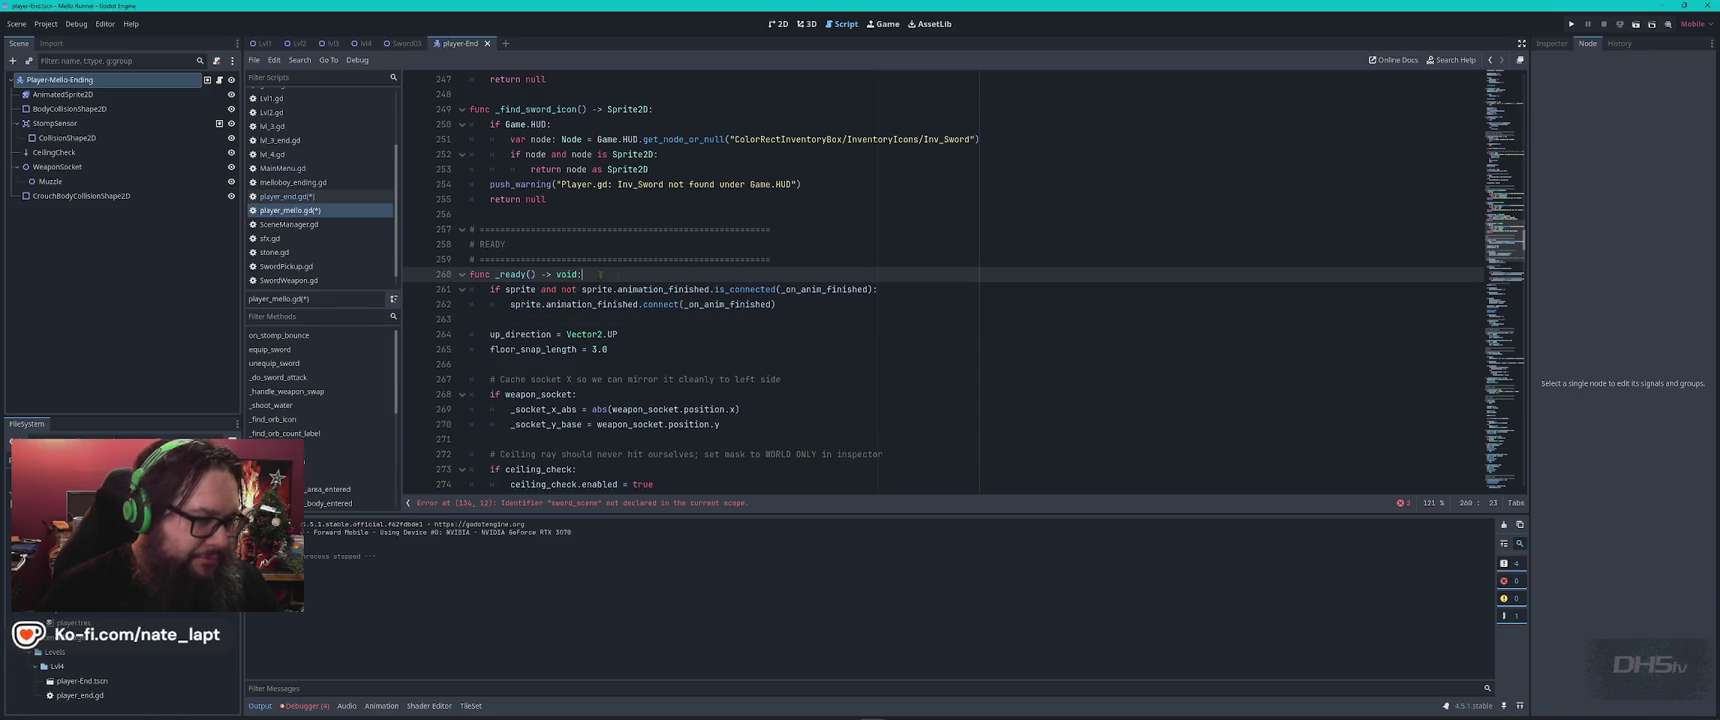
key(Return)
text(sword_scene: PackedScene = preload("uid://c5r3io5xnslux"))
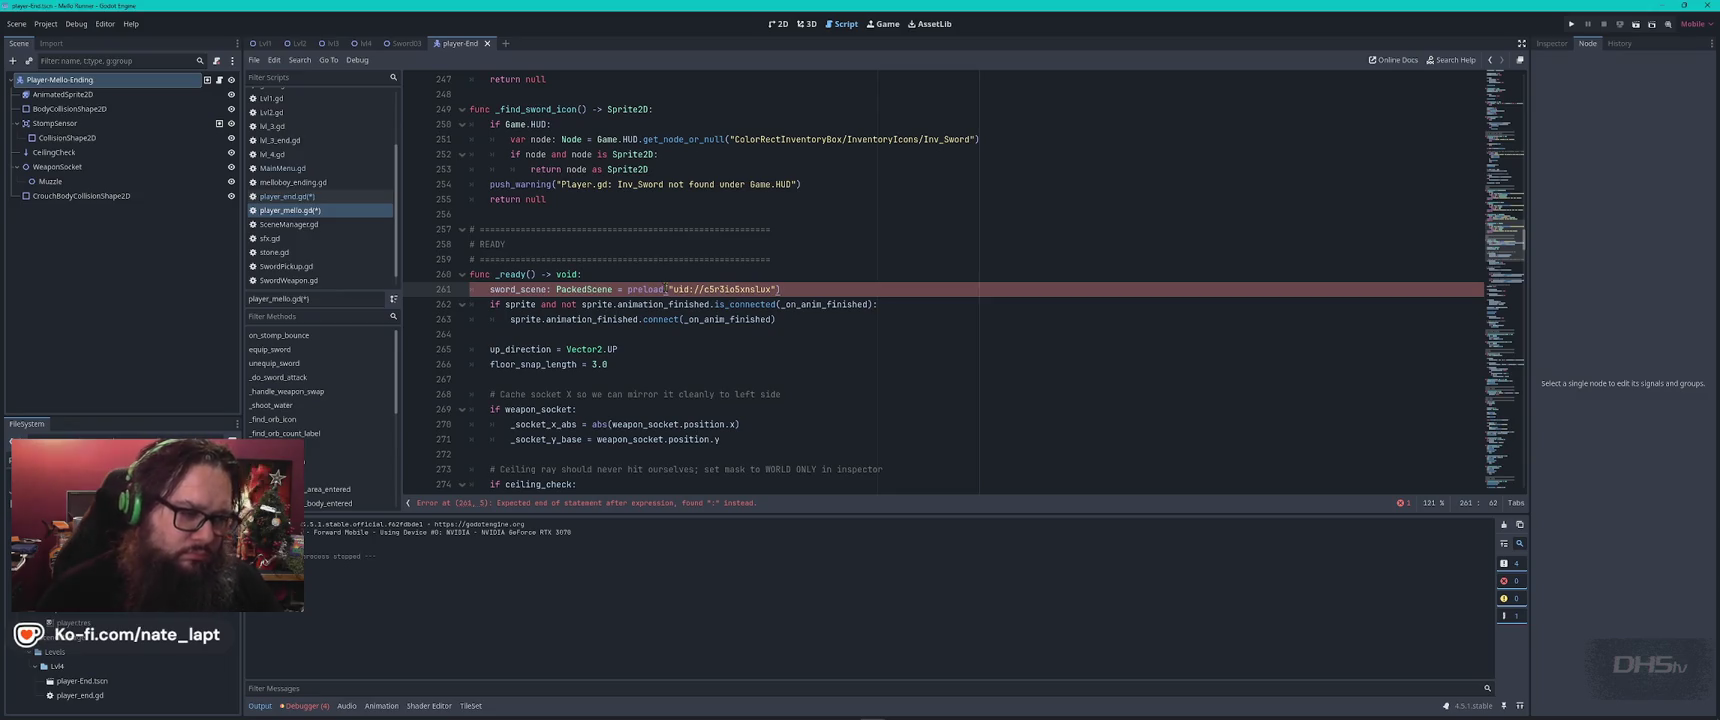
Delete the ': PackedScene' type from line 261, leaving sword_scene = preload(...)
mouse_move(720, 289)
text(()
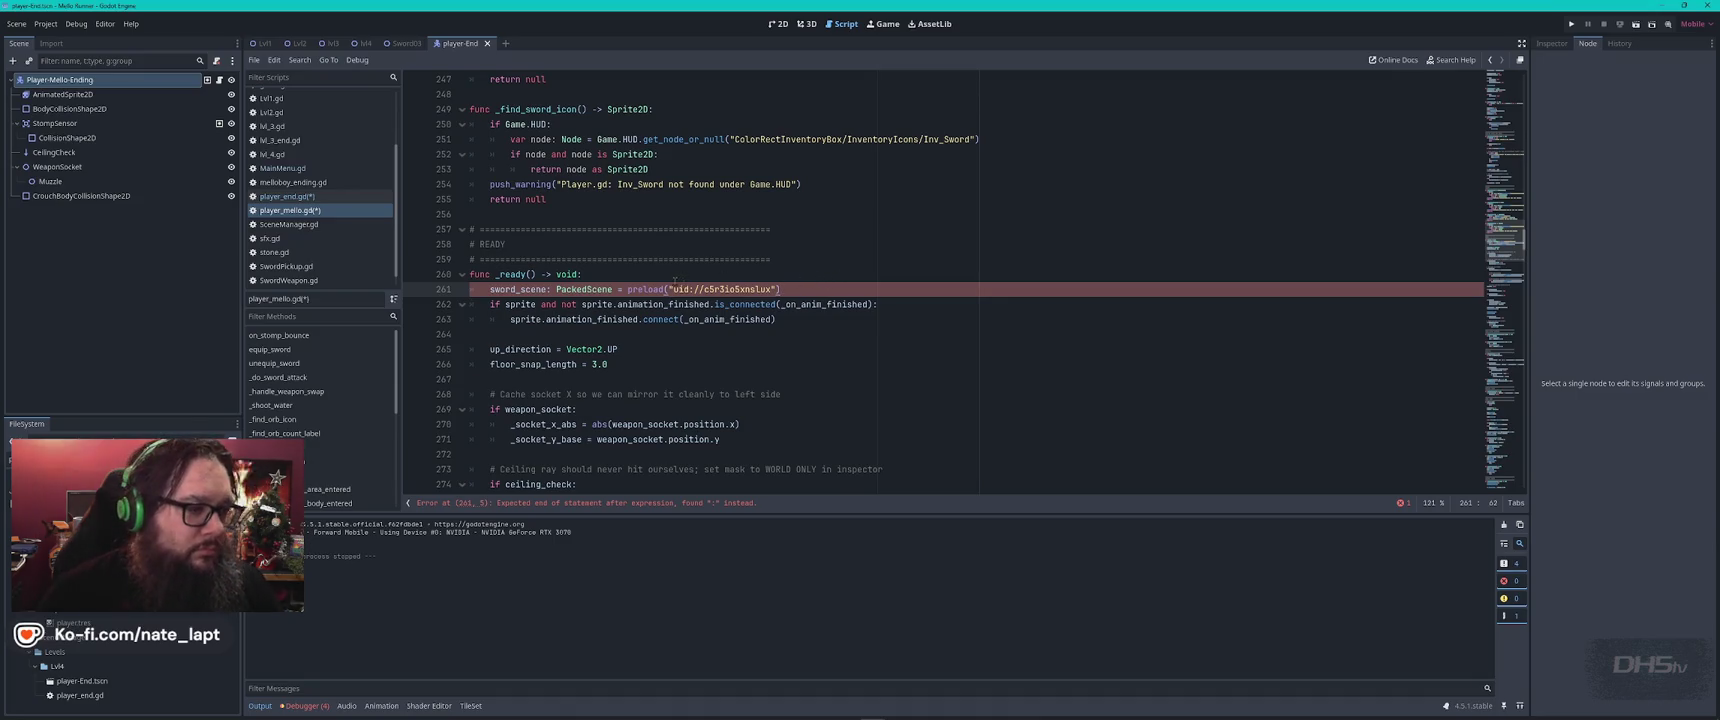
click(551, 289)
mouse_move(665, 307)
key(Left)
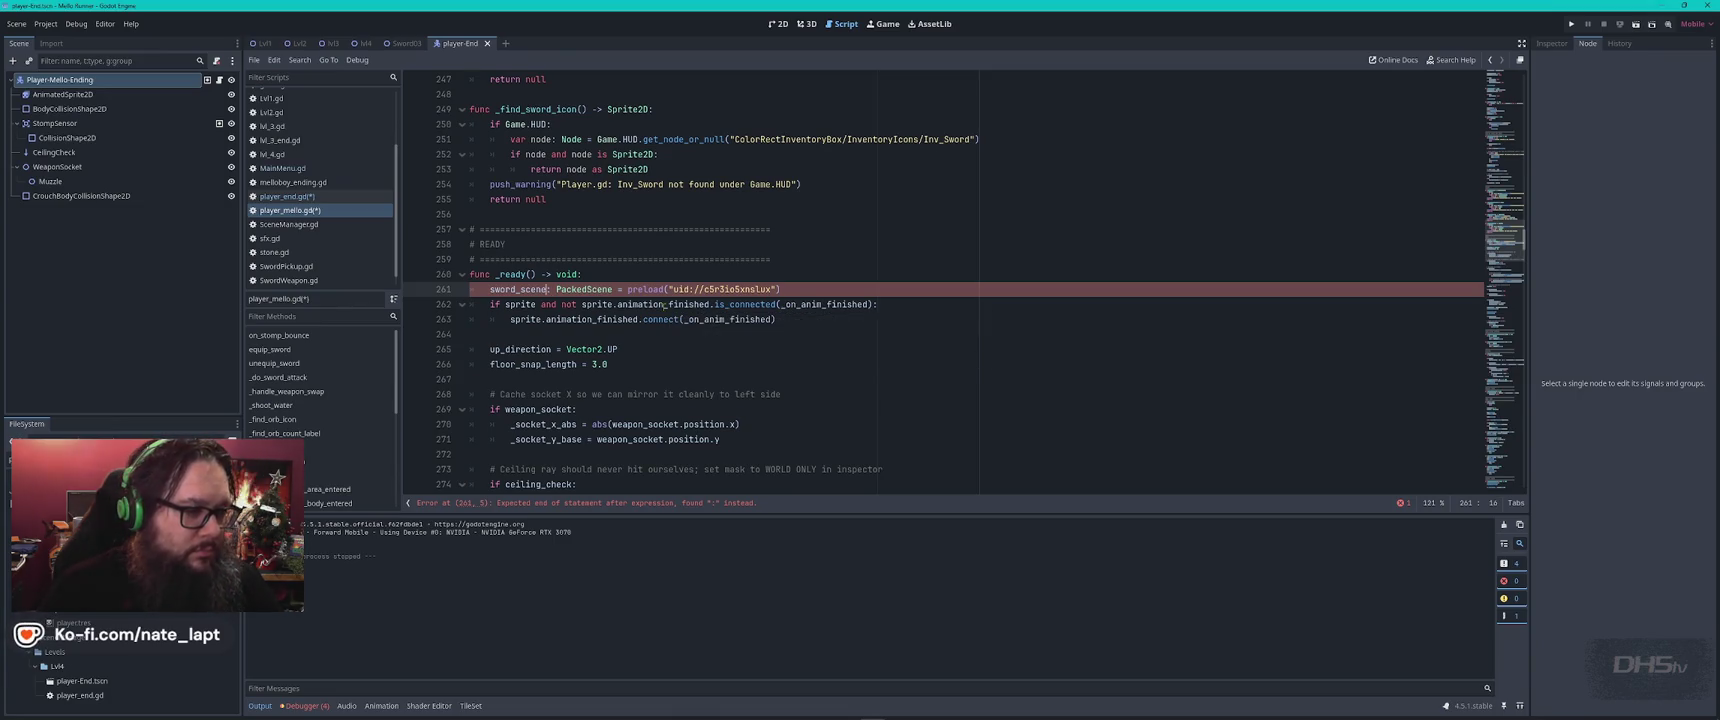
key(ctrl+shift+Right)
key(ctrl+shift+Right)
key(Delete)
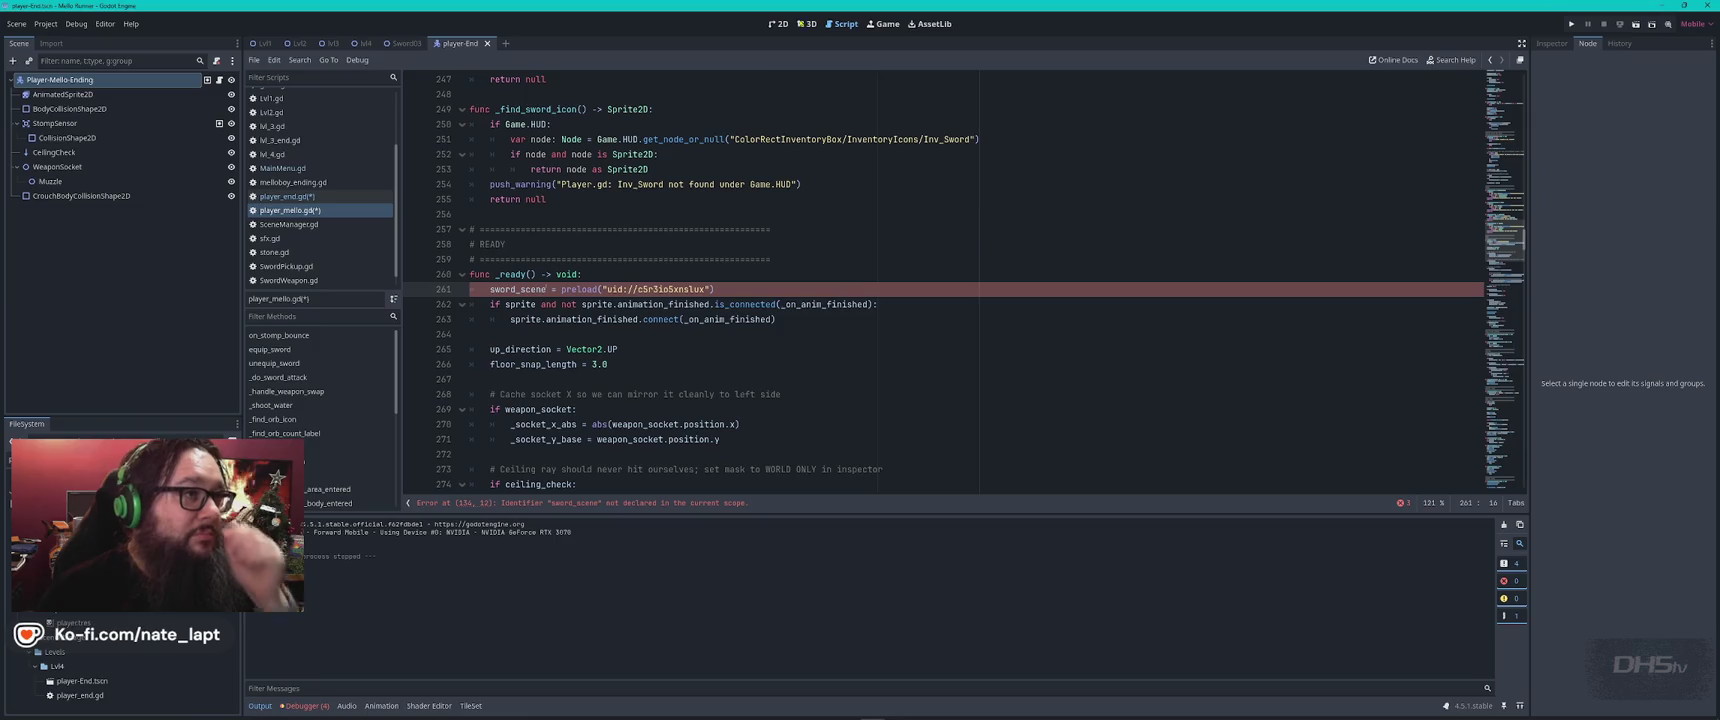
click(625, 272)
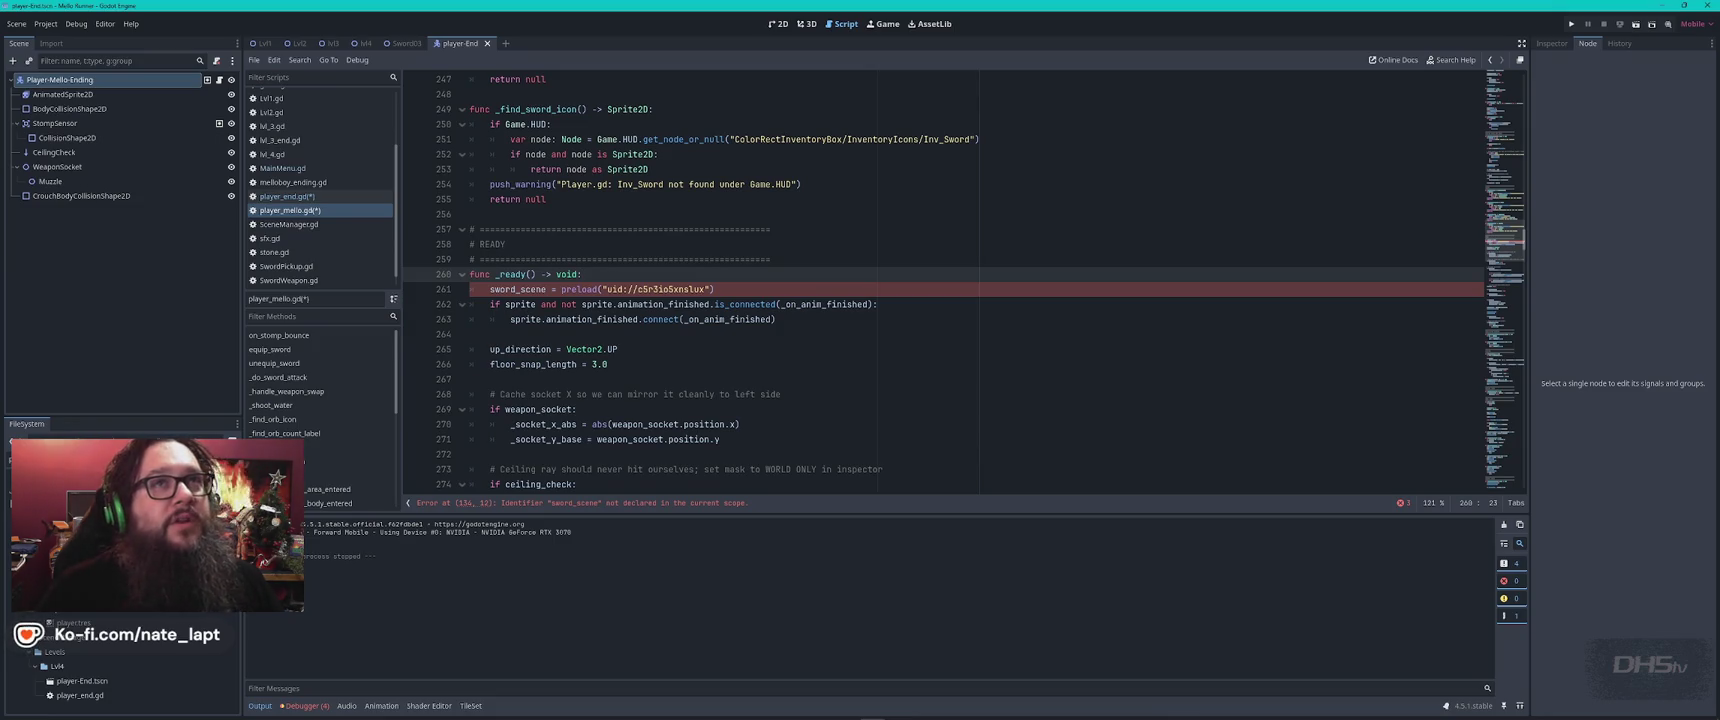
key(alt+Tab)
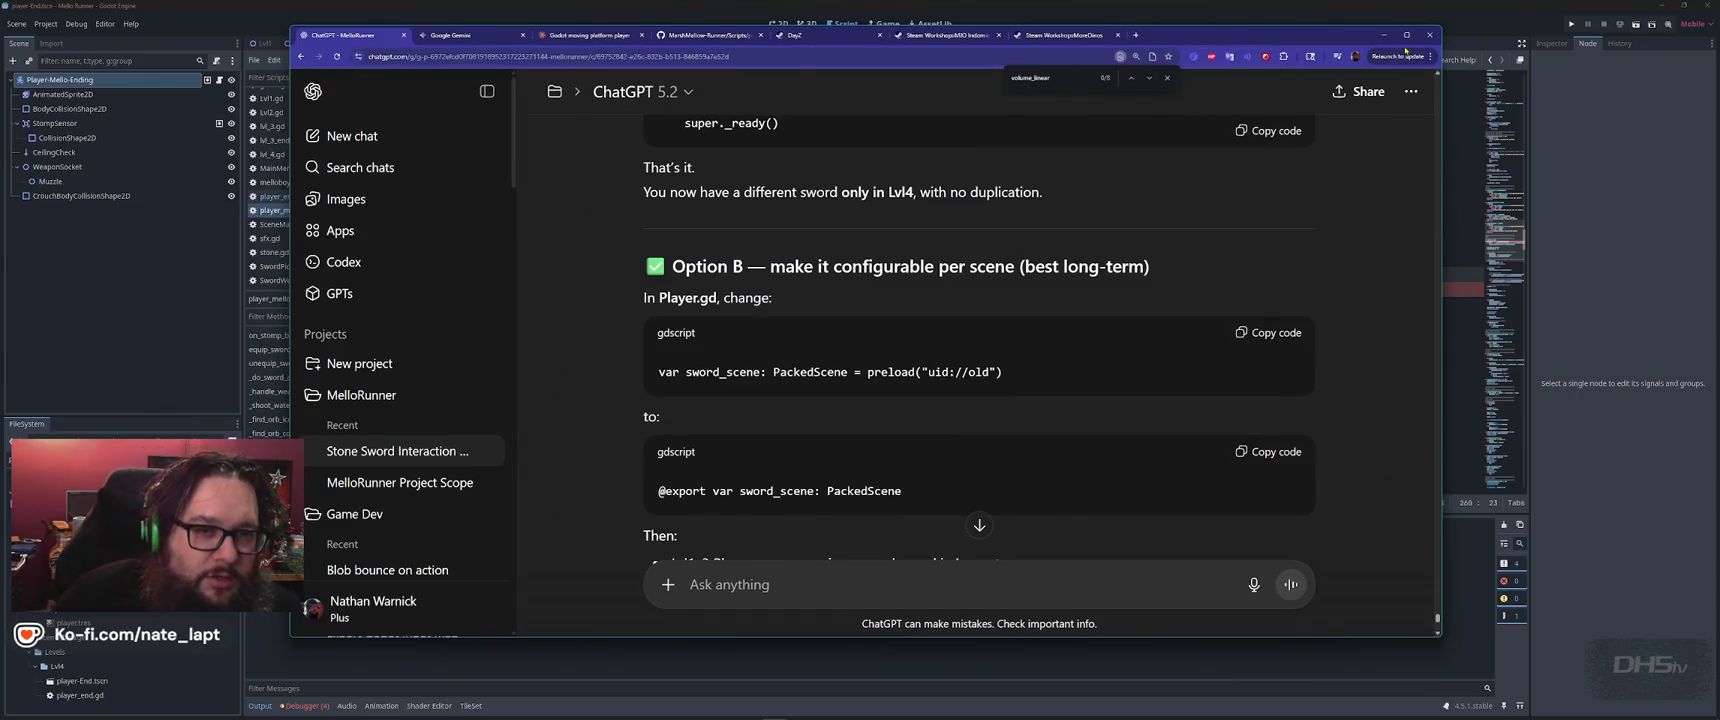
click(1406, 35)
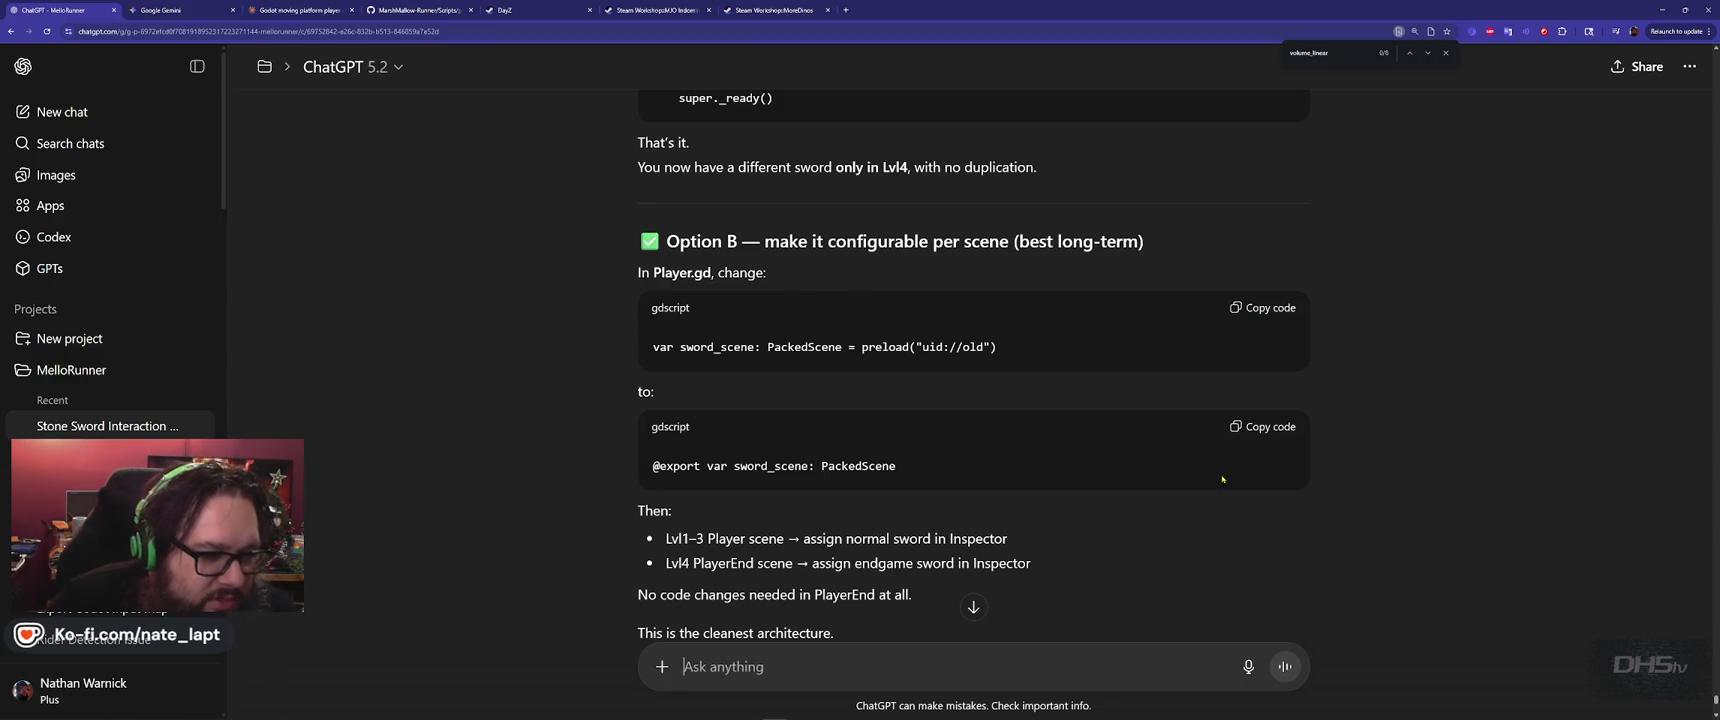
click(1272, 430)
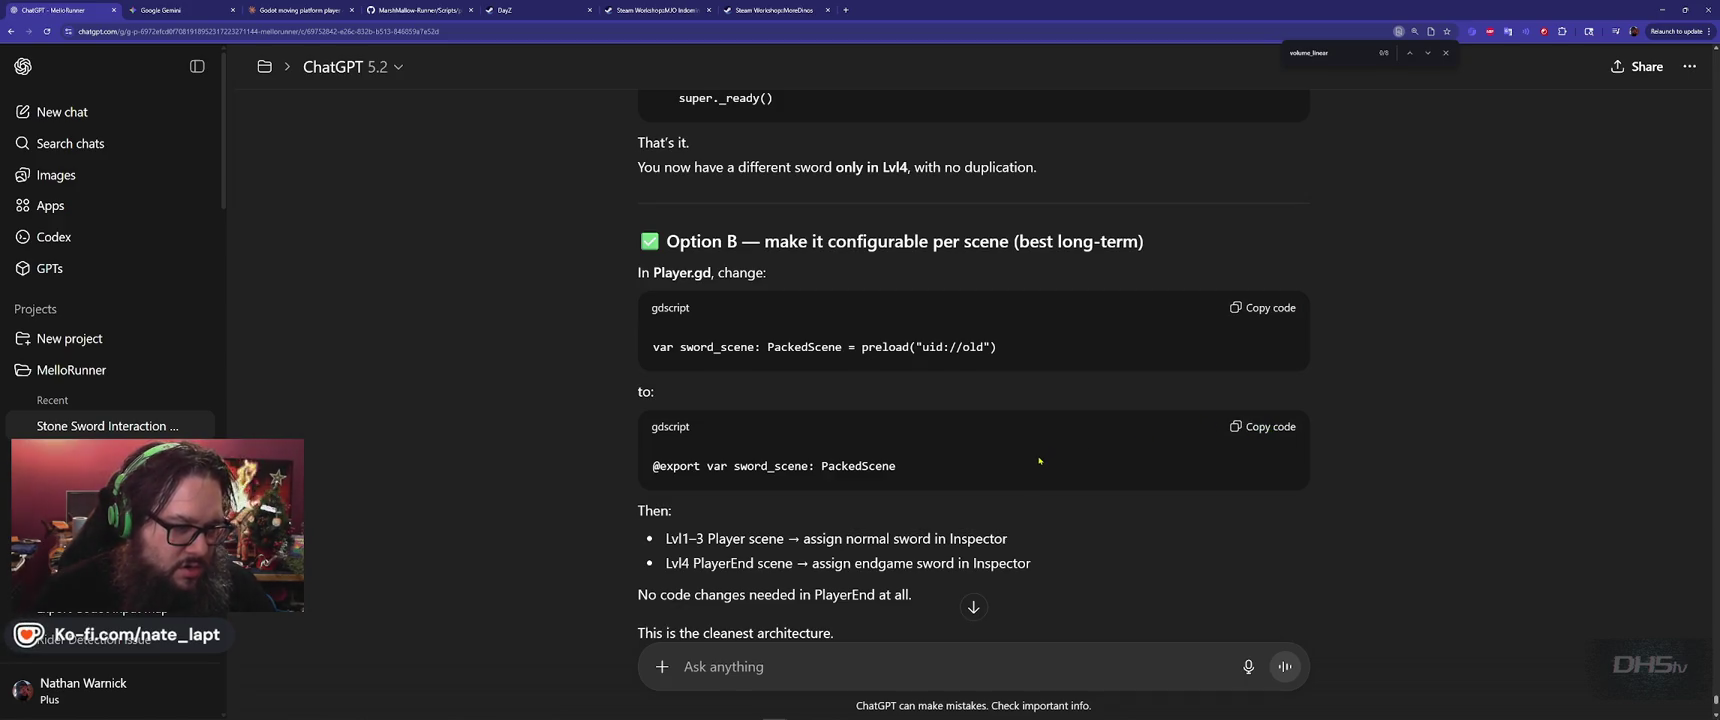
scroll(1039, 460, up, 3)
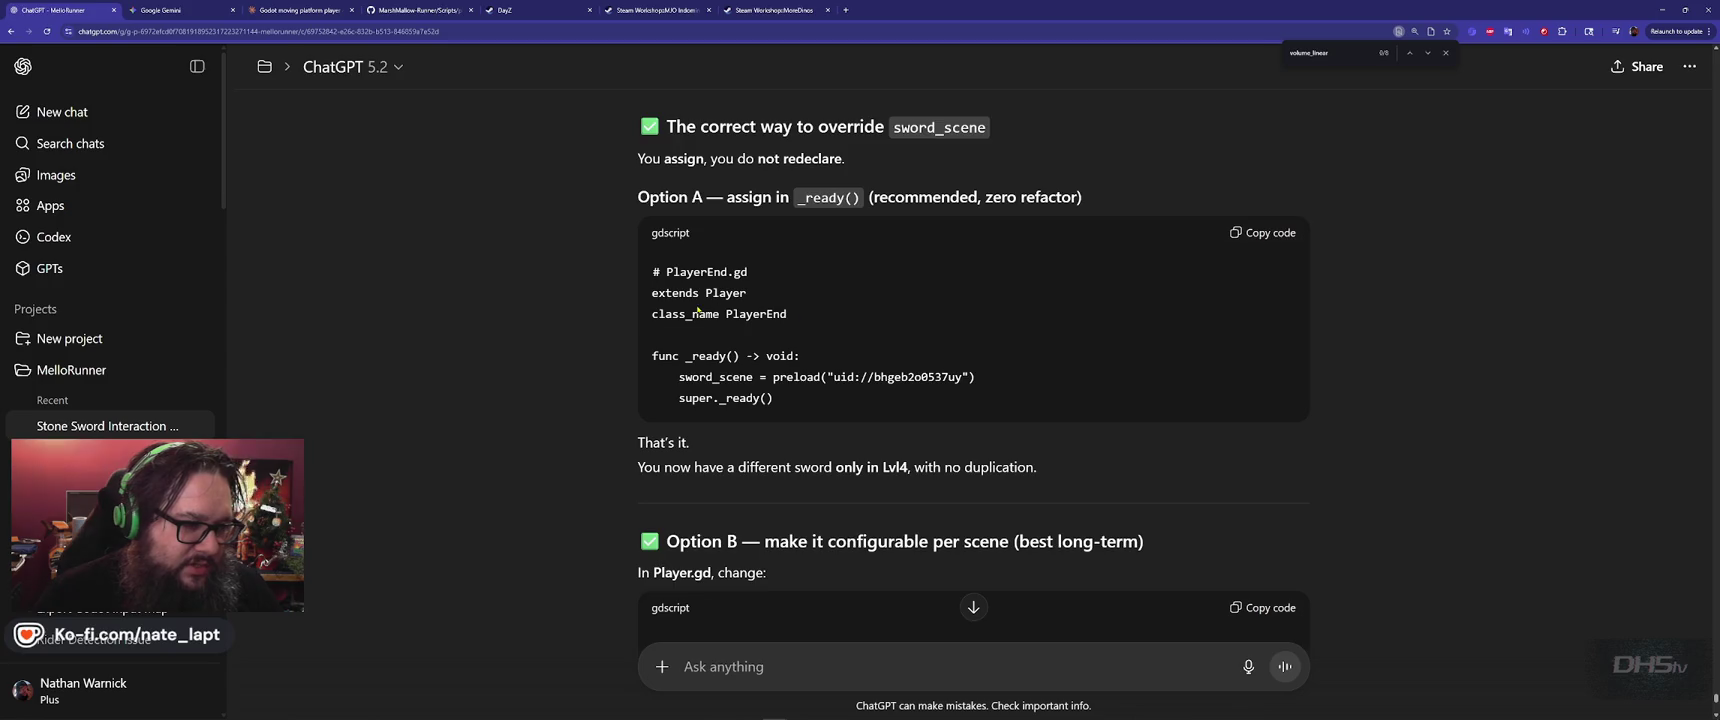
key(alt+Tab)
scroll(614, 227, down, 10)
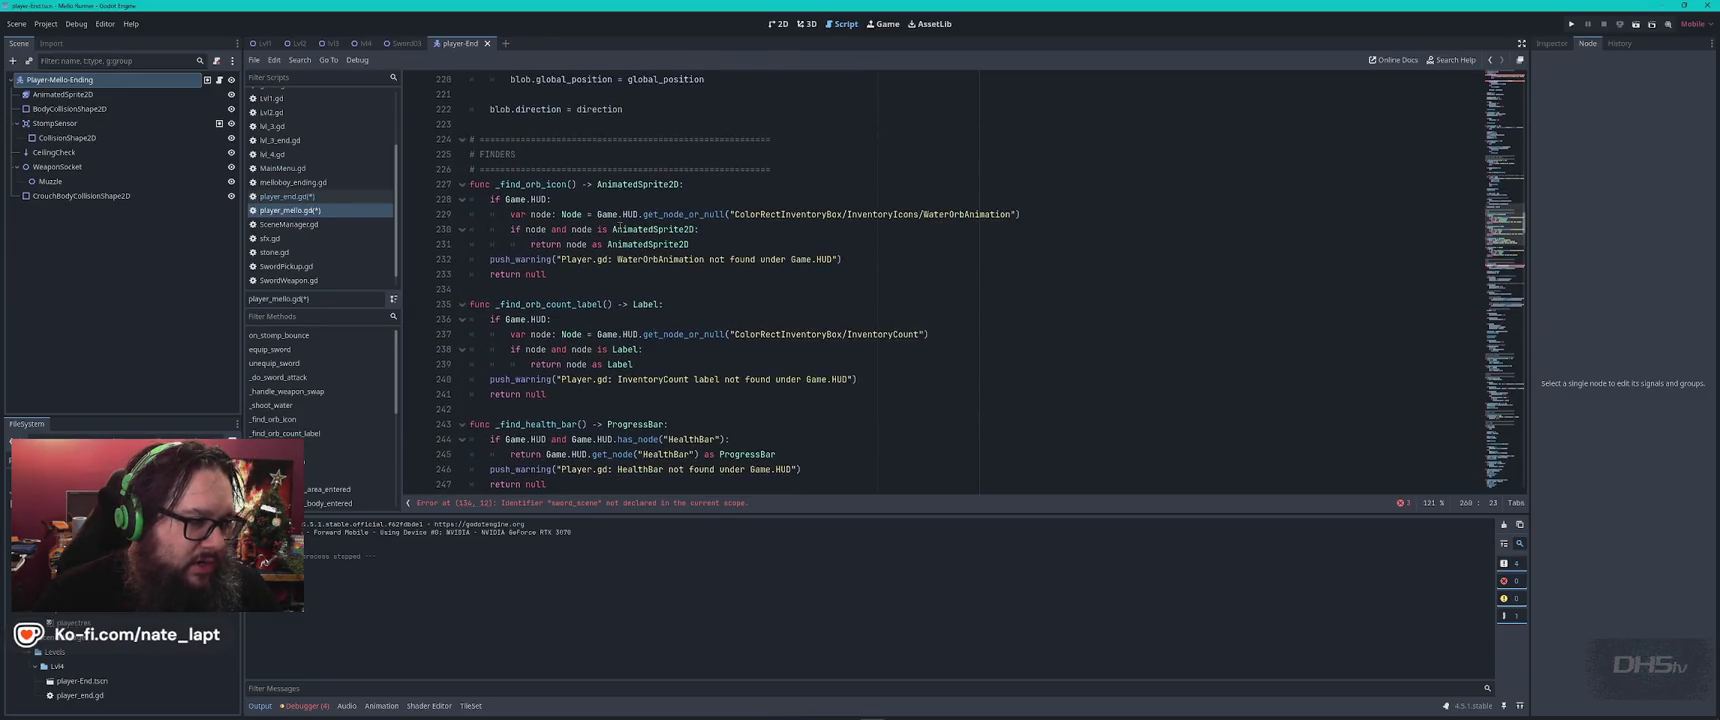
scroll(619, 227, down, 10)
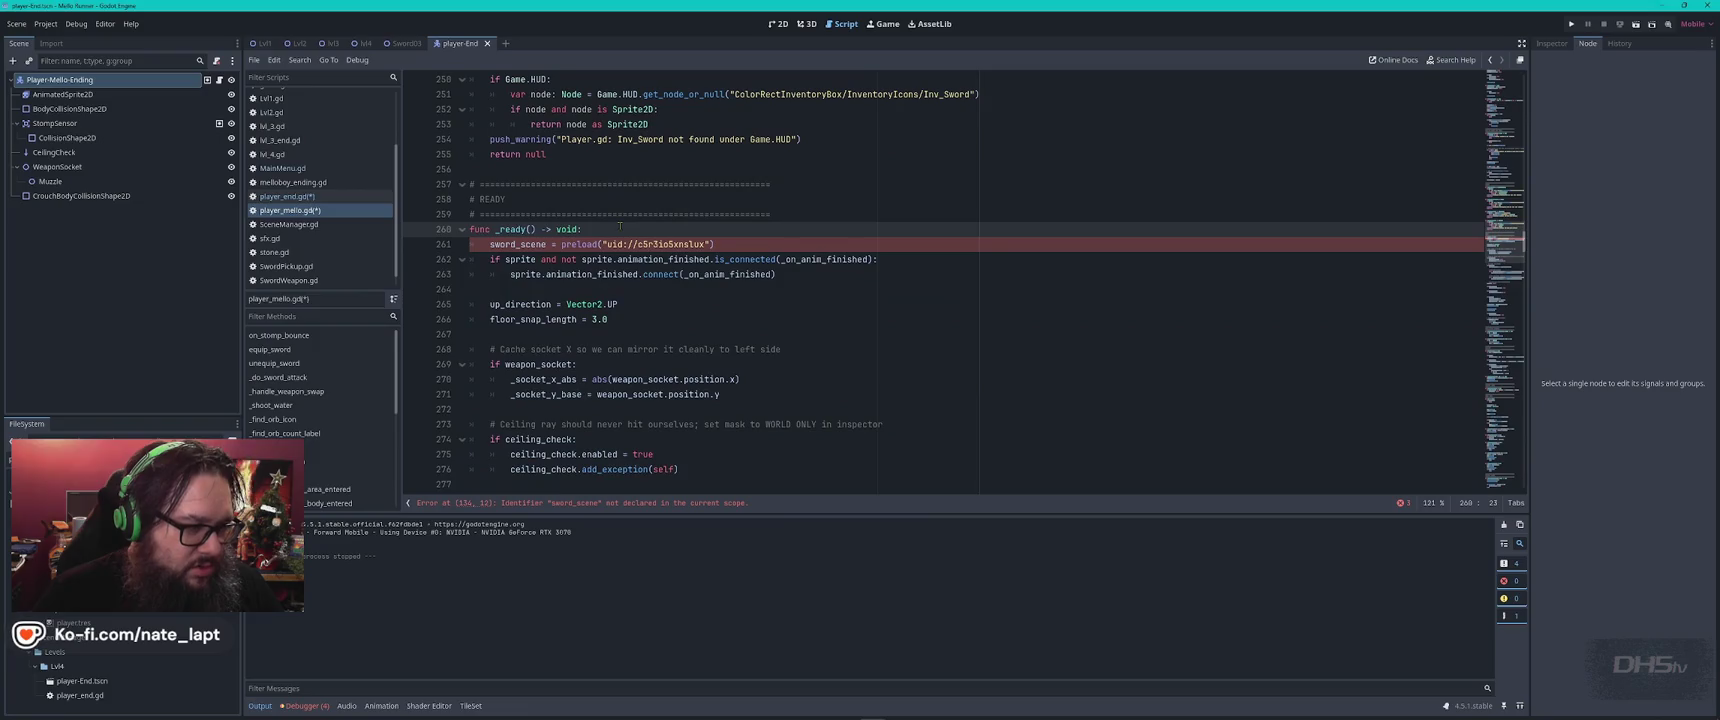
Select Option A's sword_scene = preload line in ChatGPT for pasting into player_end.gd
key(alt+Tab)
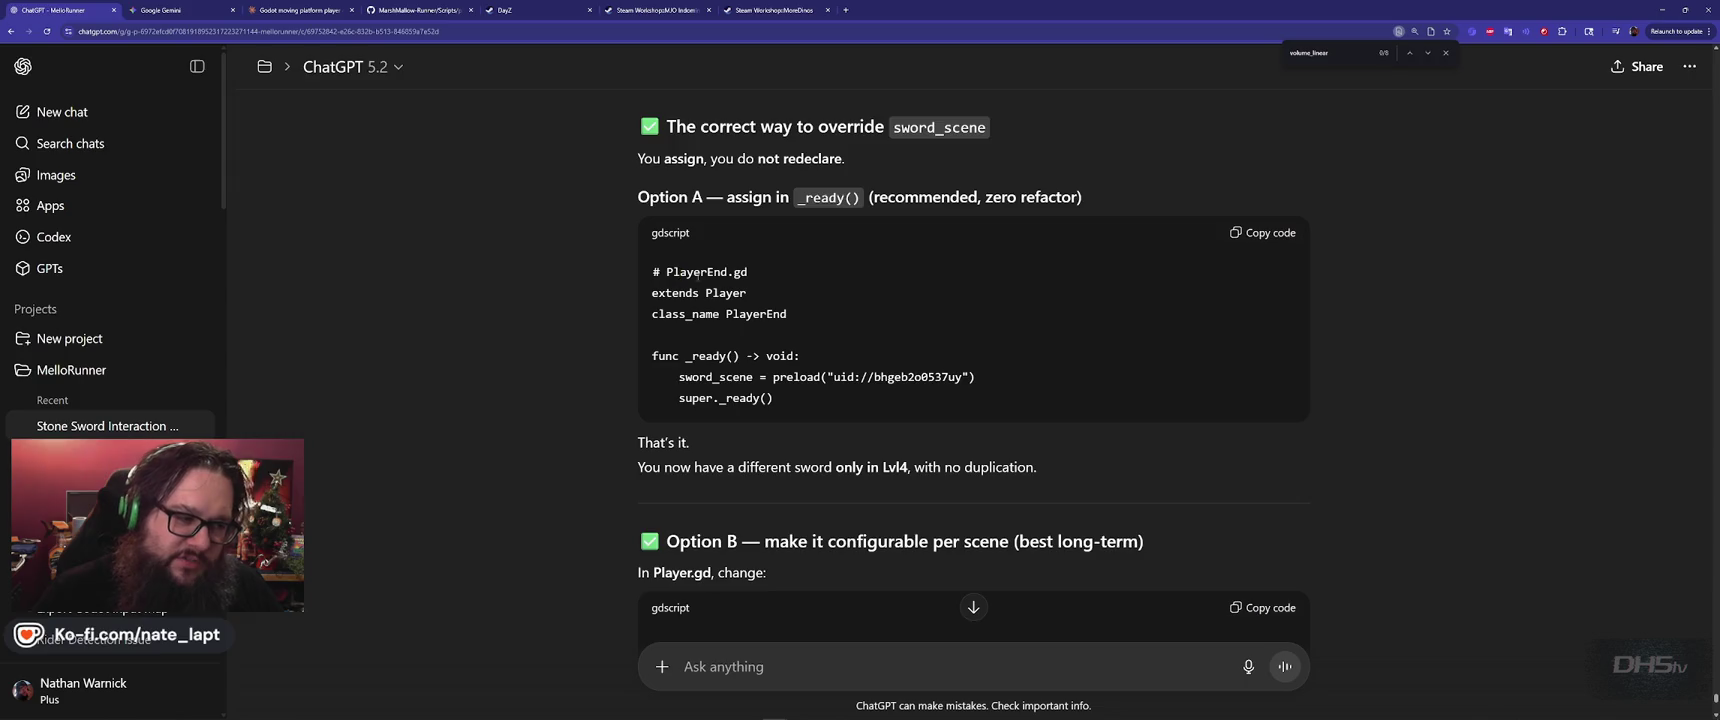
key(alt+Tab)
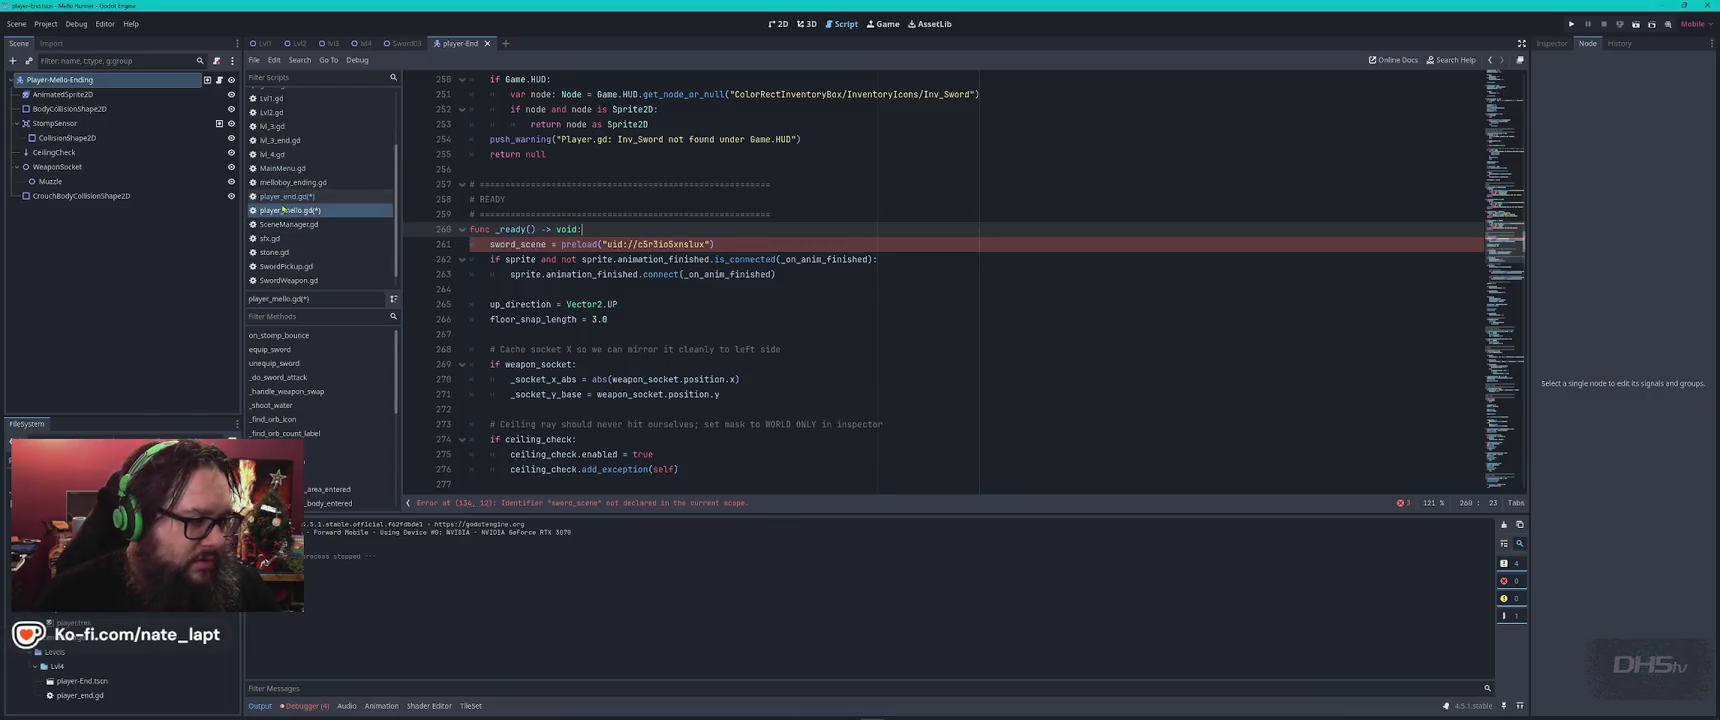
click(285, 196)
key(alt+Tab)
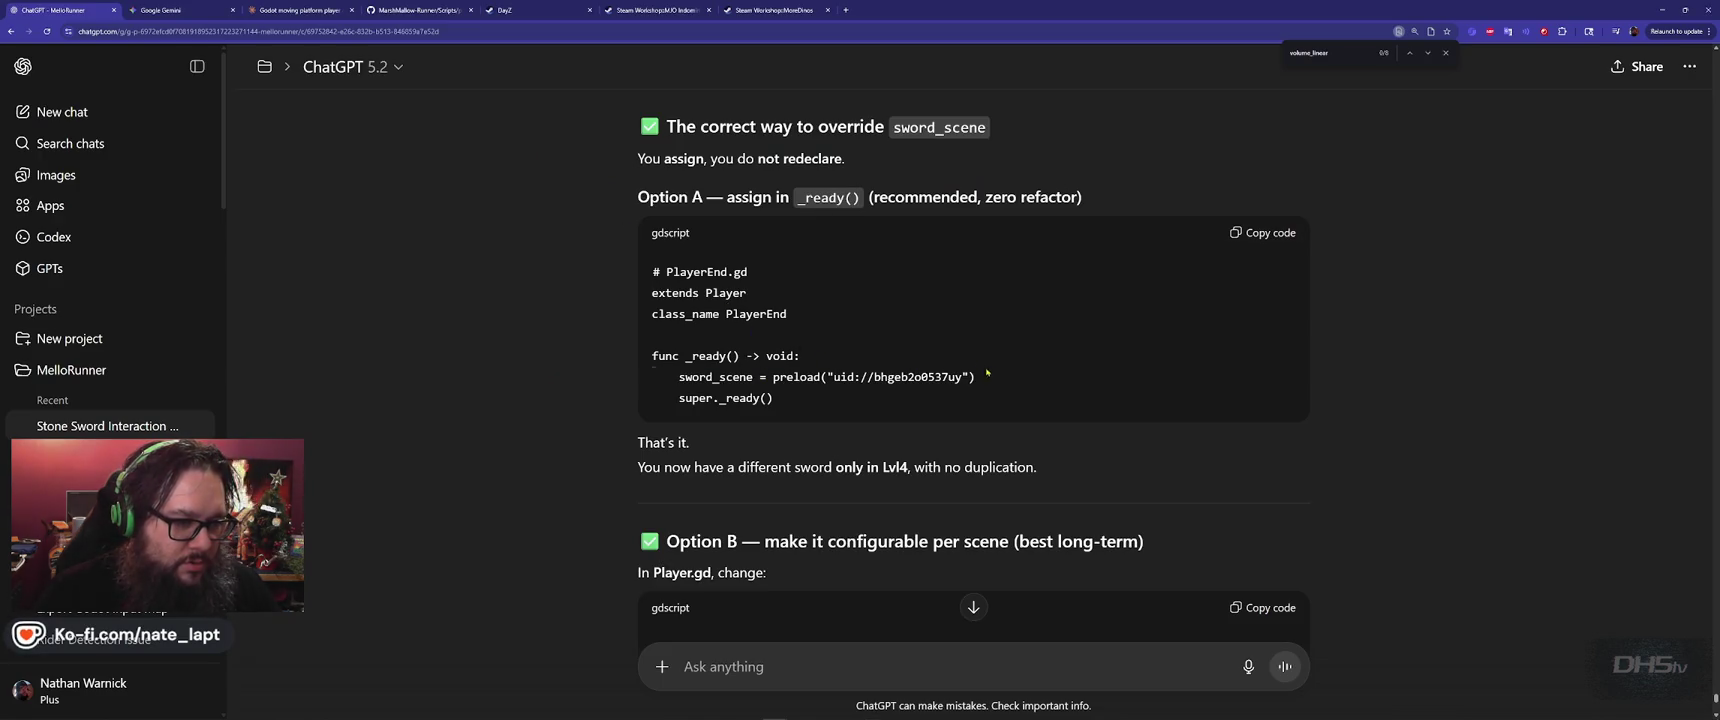
drag(812, 356, 1000, 382)
key(alt+Tab)
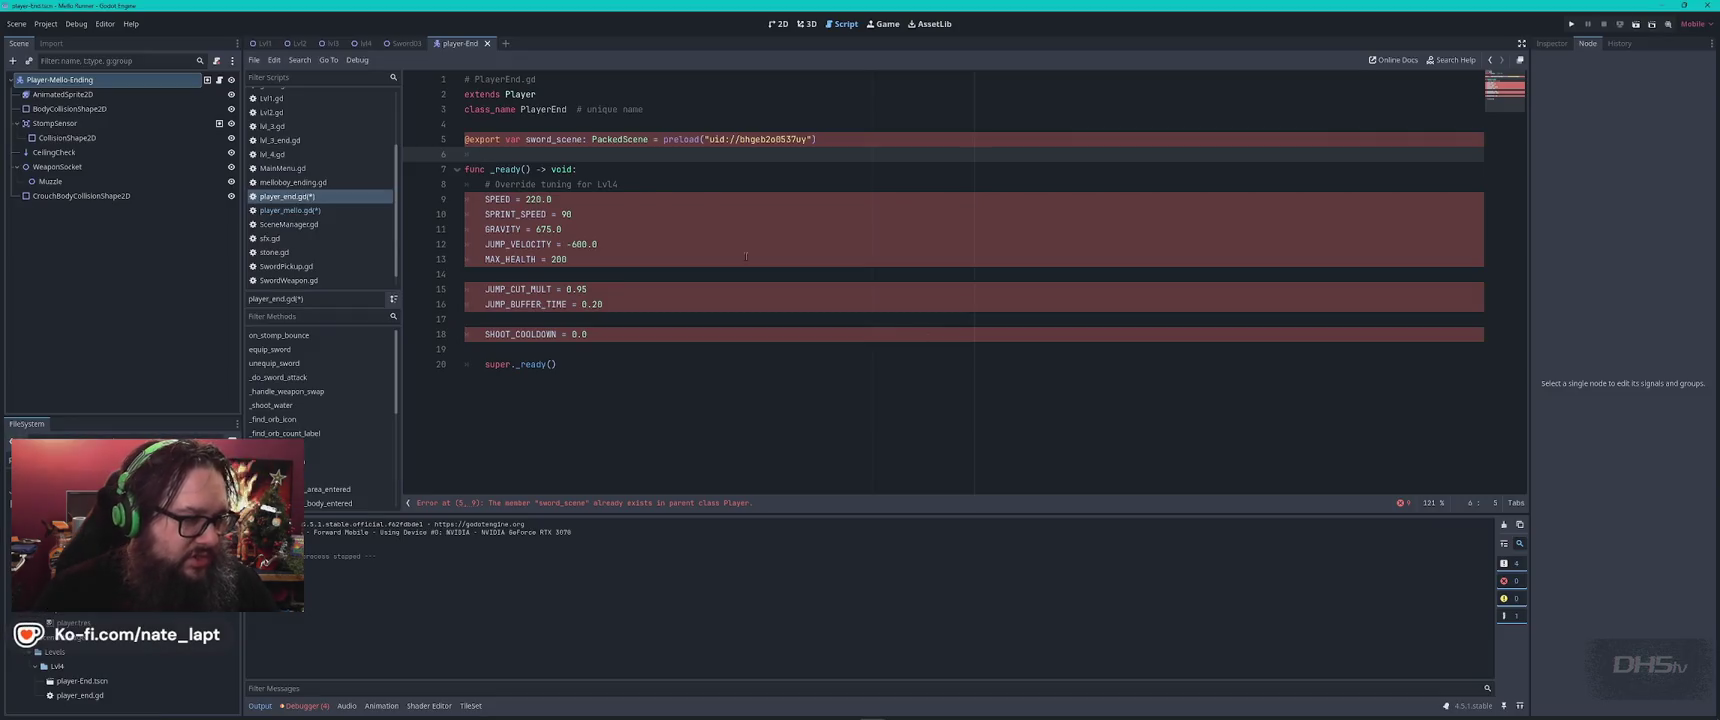
Assign the bhgeb2o0537uy sword scene in PlayerEnd's _ready() and comment out the line 5 export
click(627, 187)
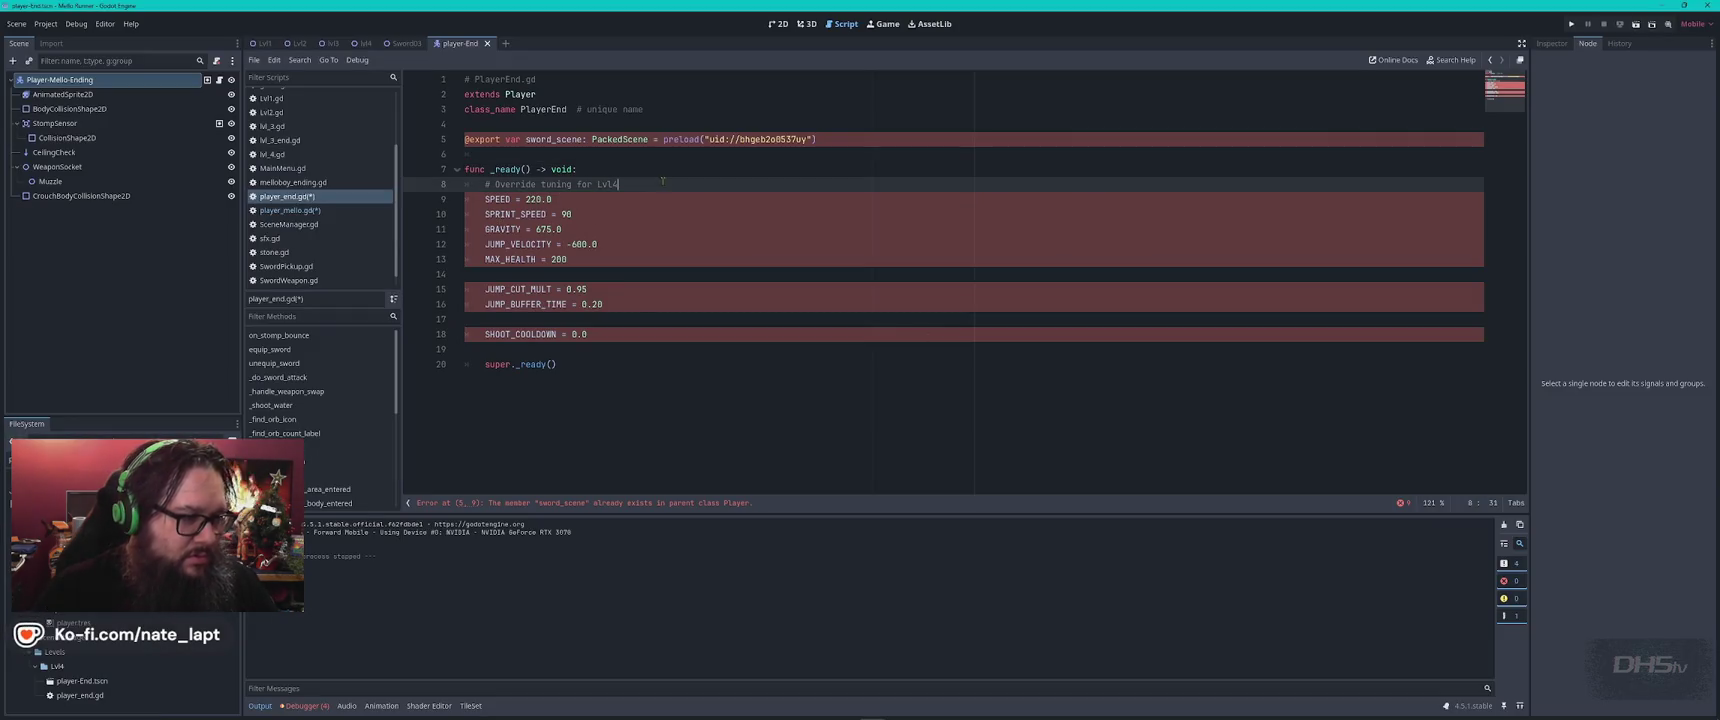
key(Return)
text(sword_scene = preload("uid://bhgeb2o8537uy"))
key(Up)
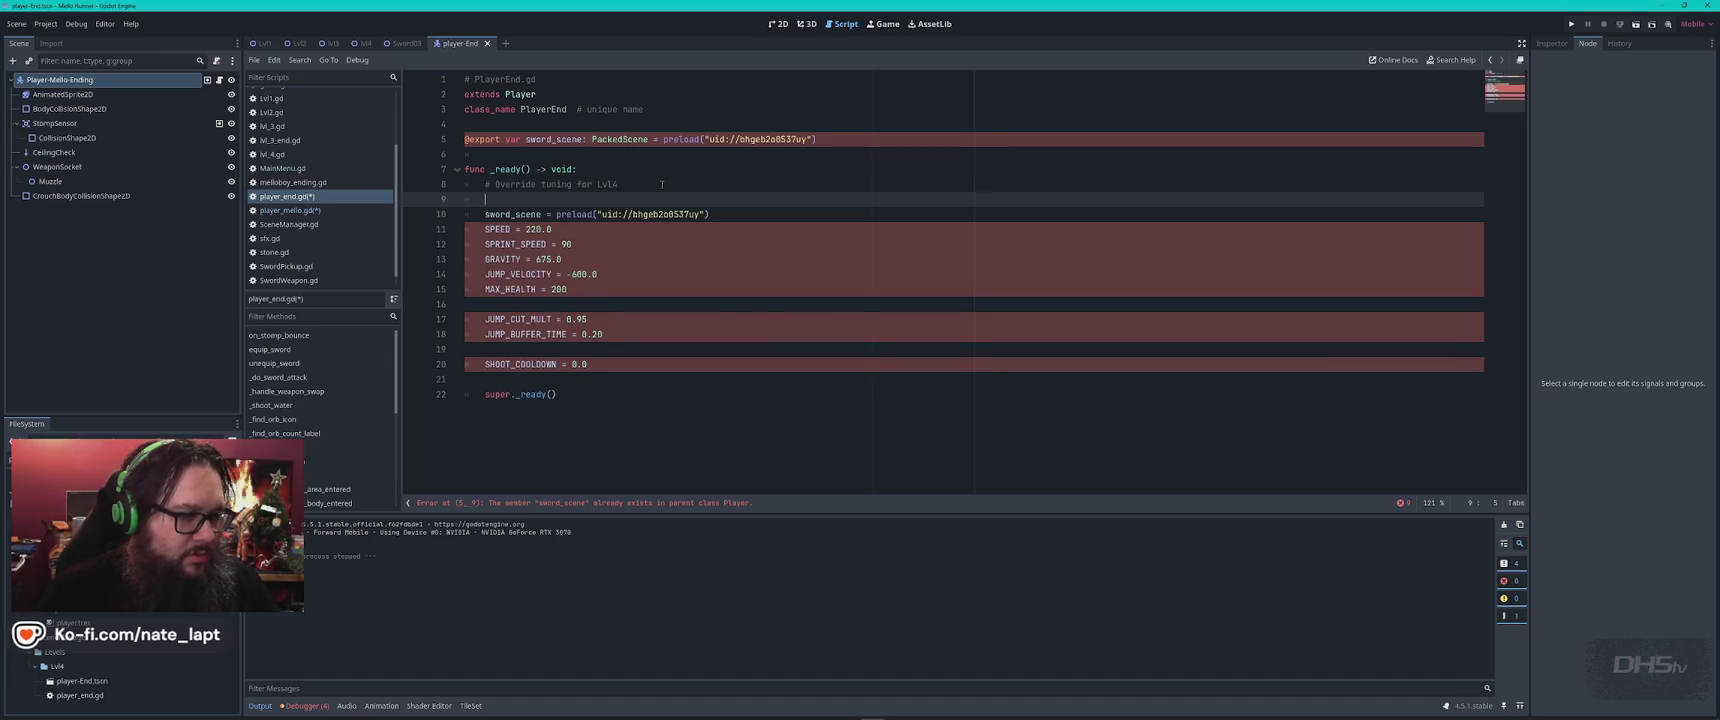
click(529, 139)
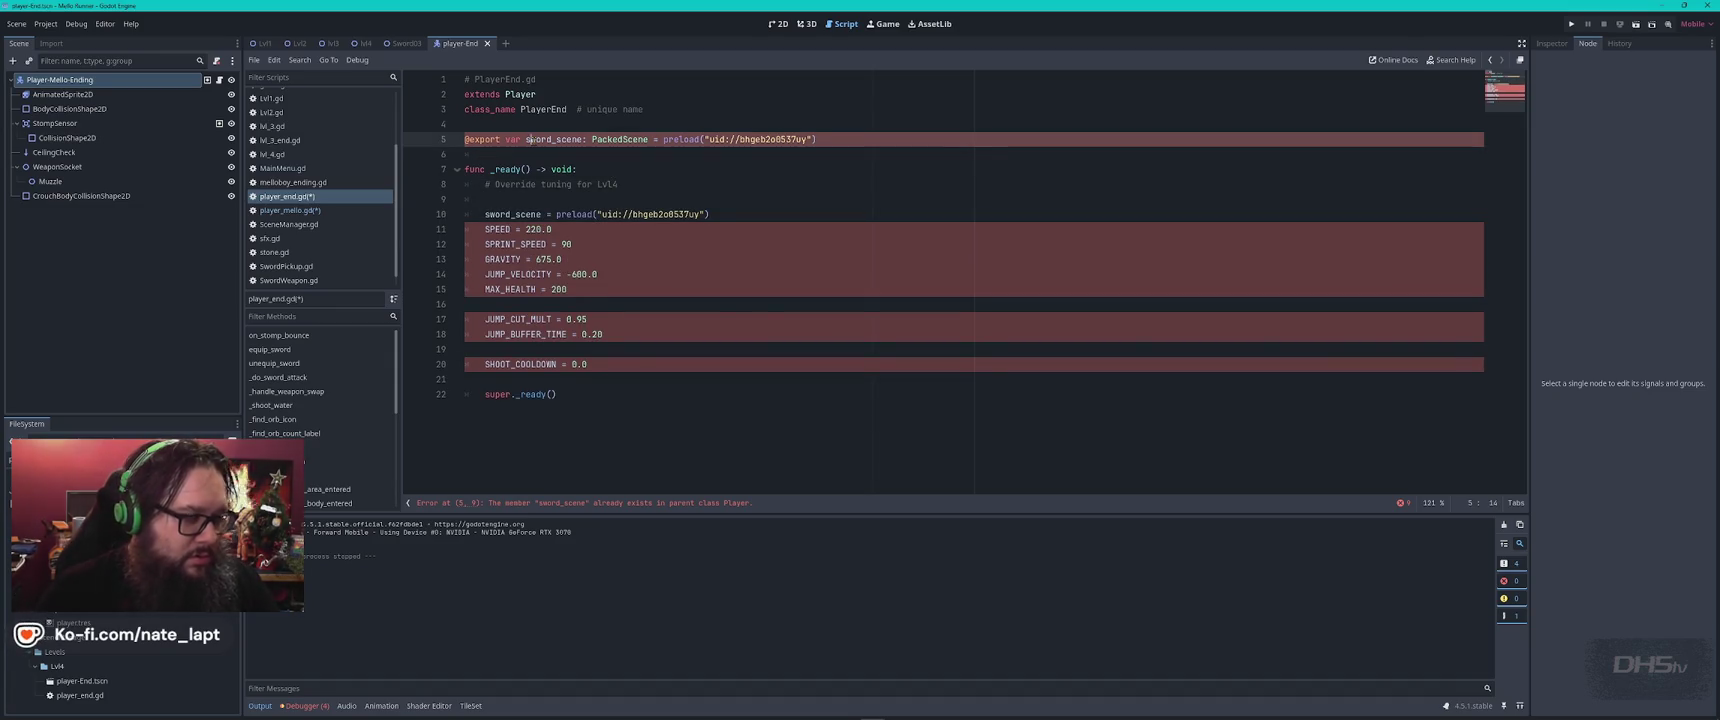
key(ctrl+k)
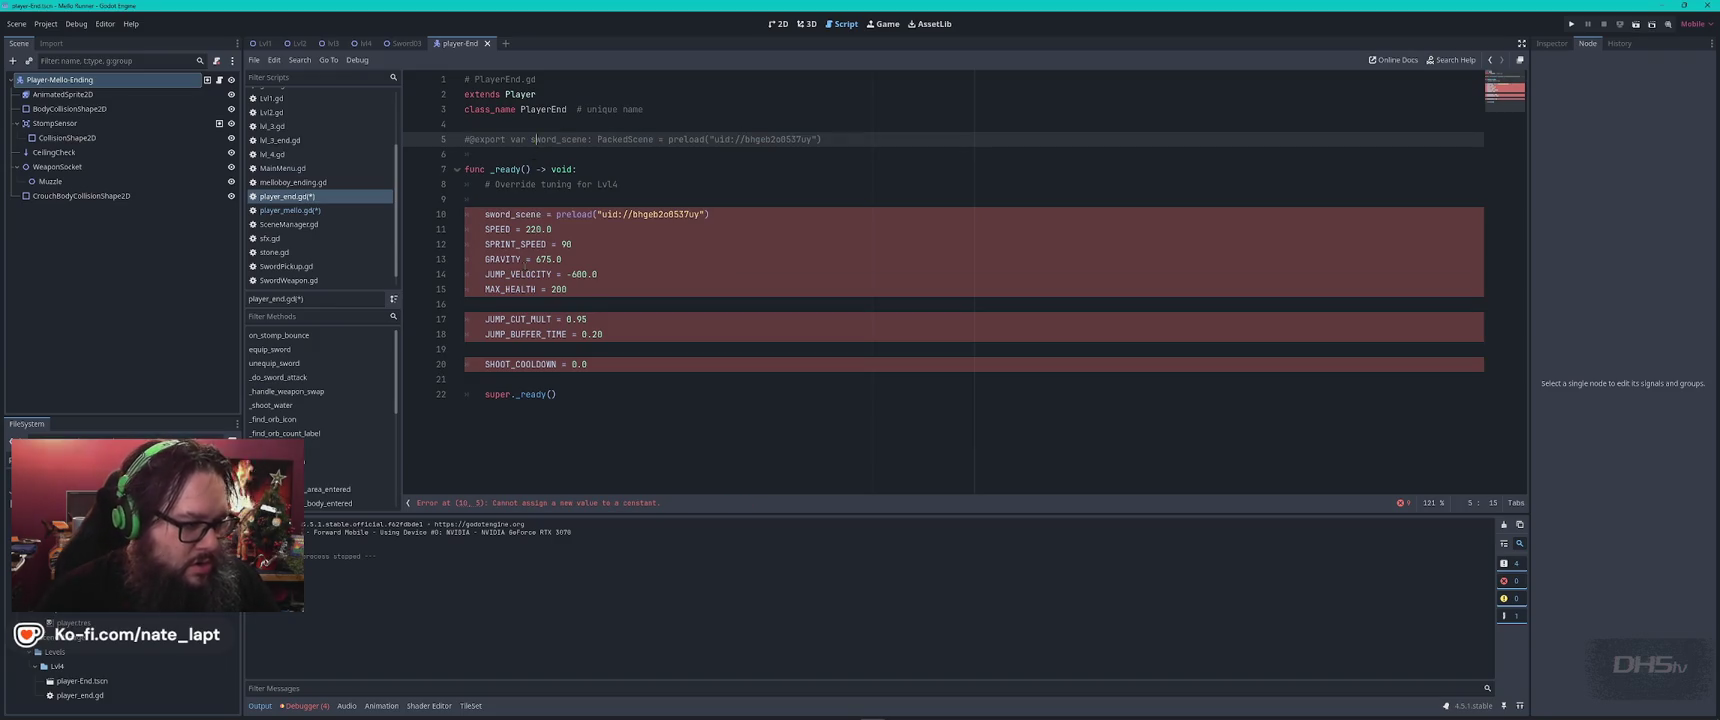
click(545, 503)
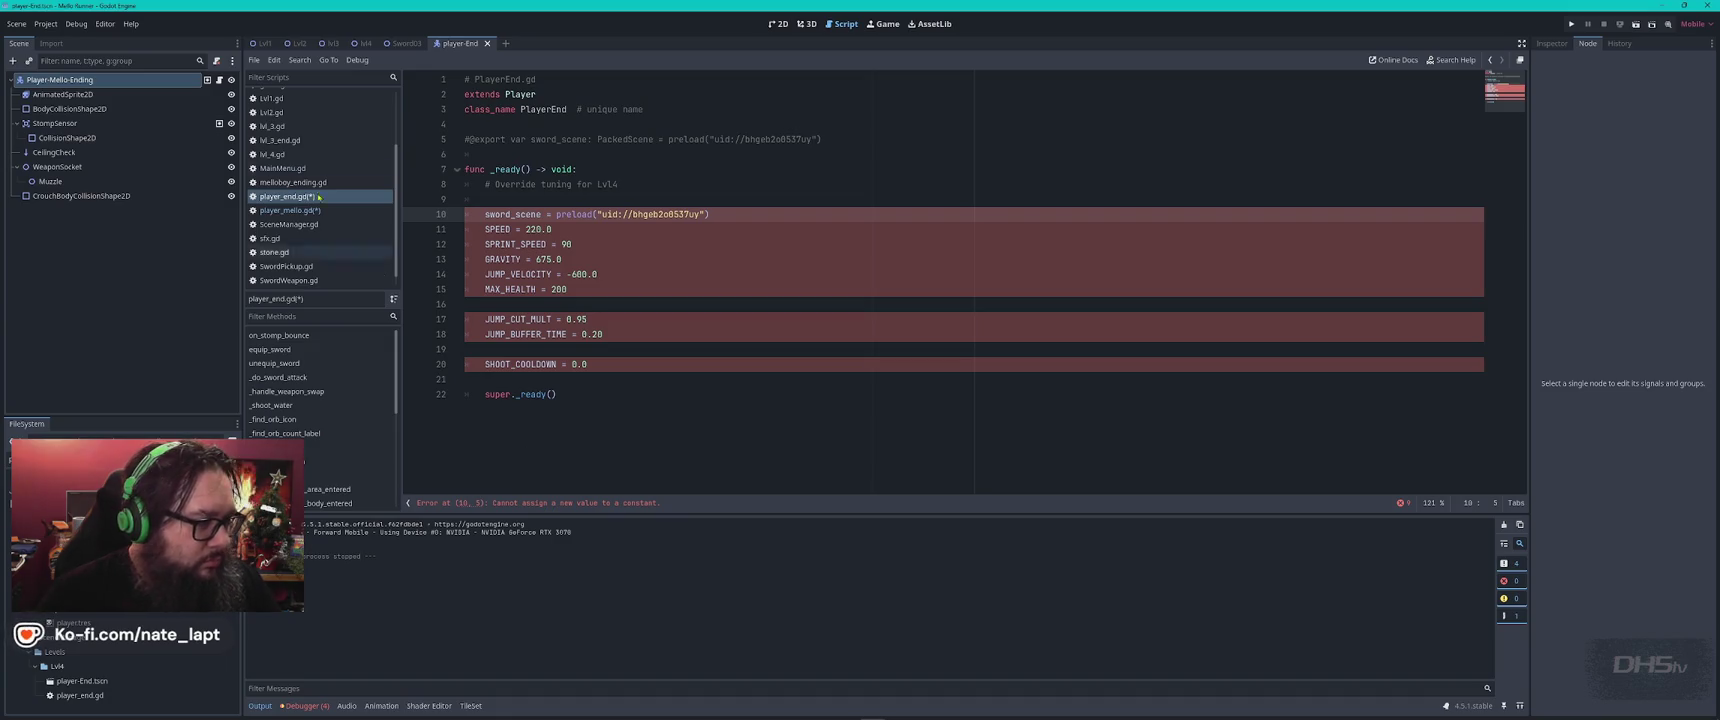
Step through every sword_scene occurrence in player_mello.gd, then return to ChatGPT
click(286, 211)
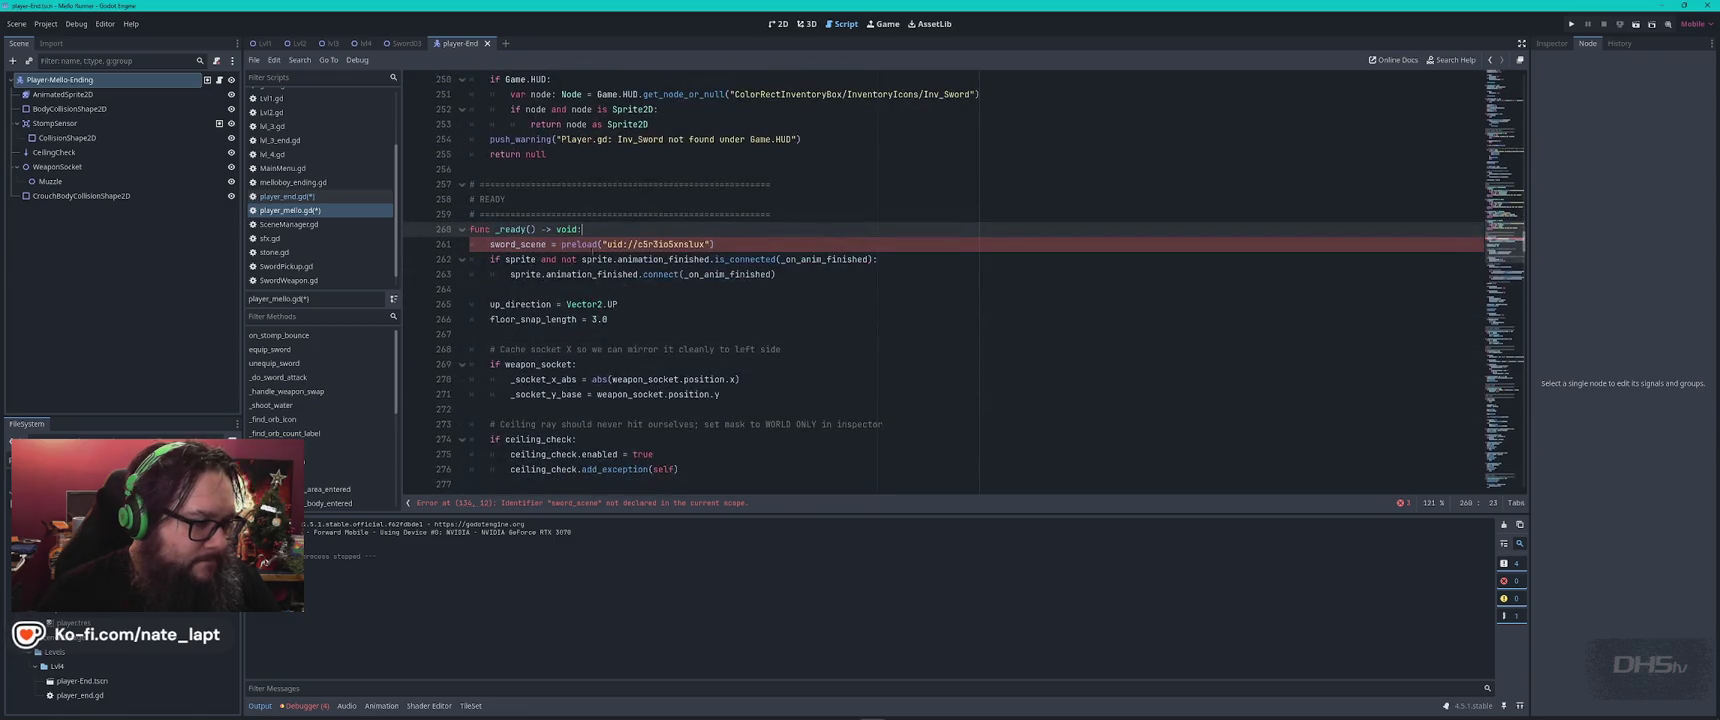
double_click(518, 244)
key(ctrl+f)
key(Return)
key(Return)
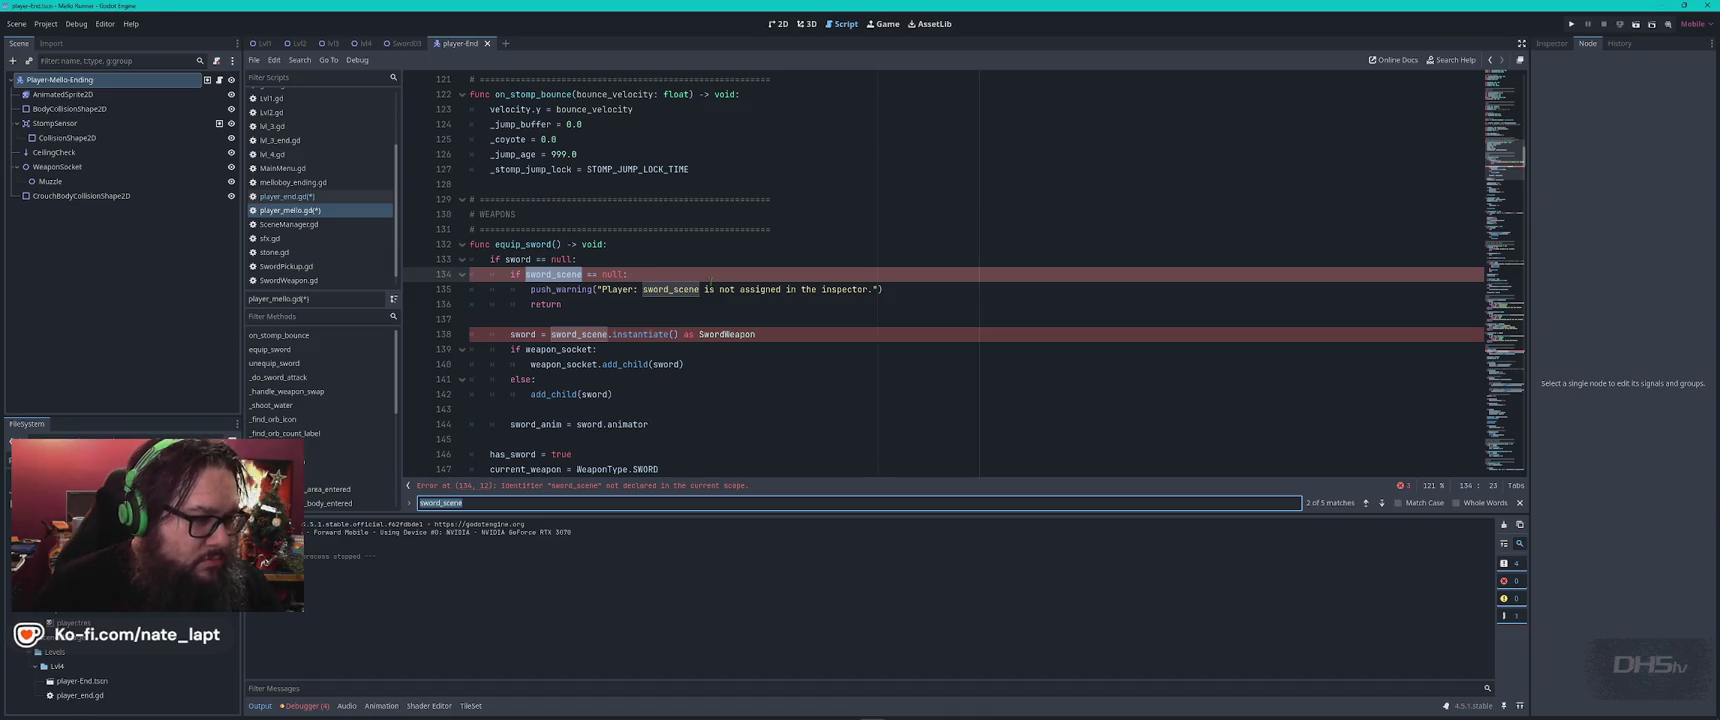
key(Return)
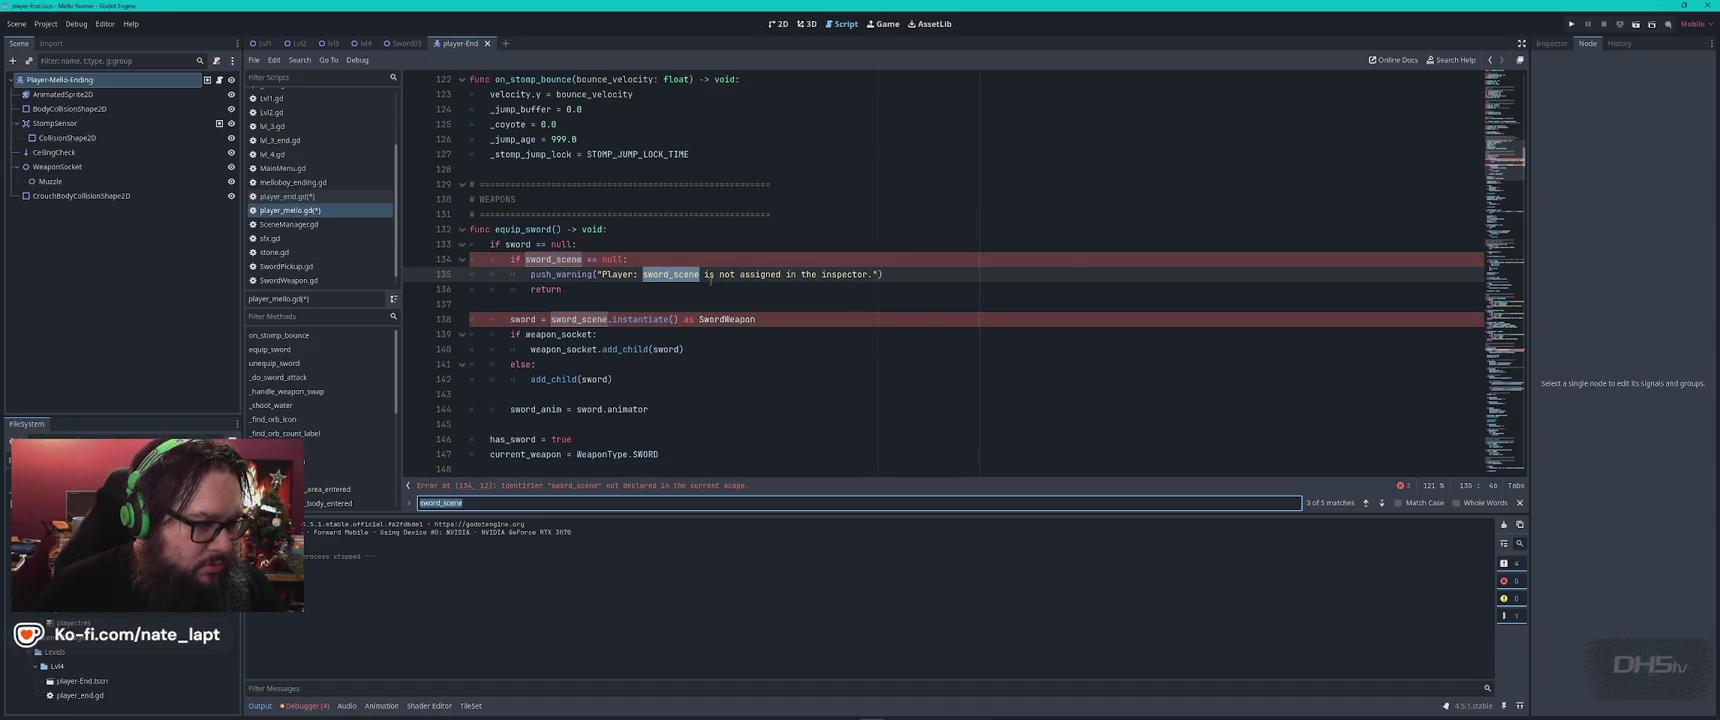
key(Return)
key(Return)
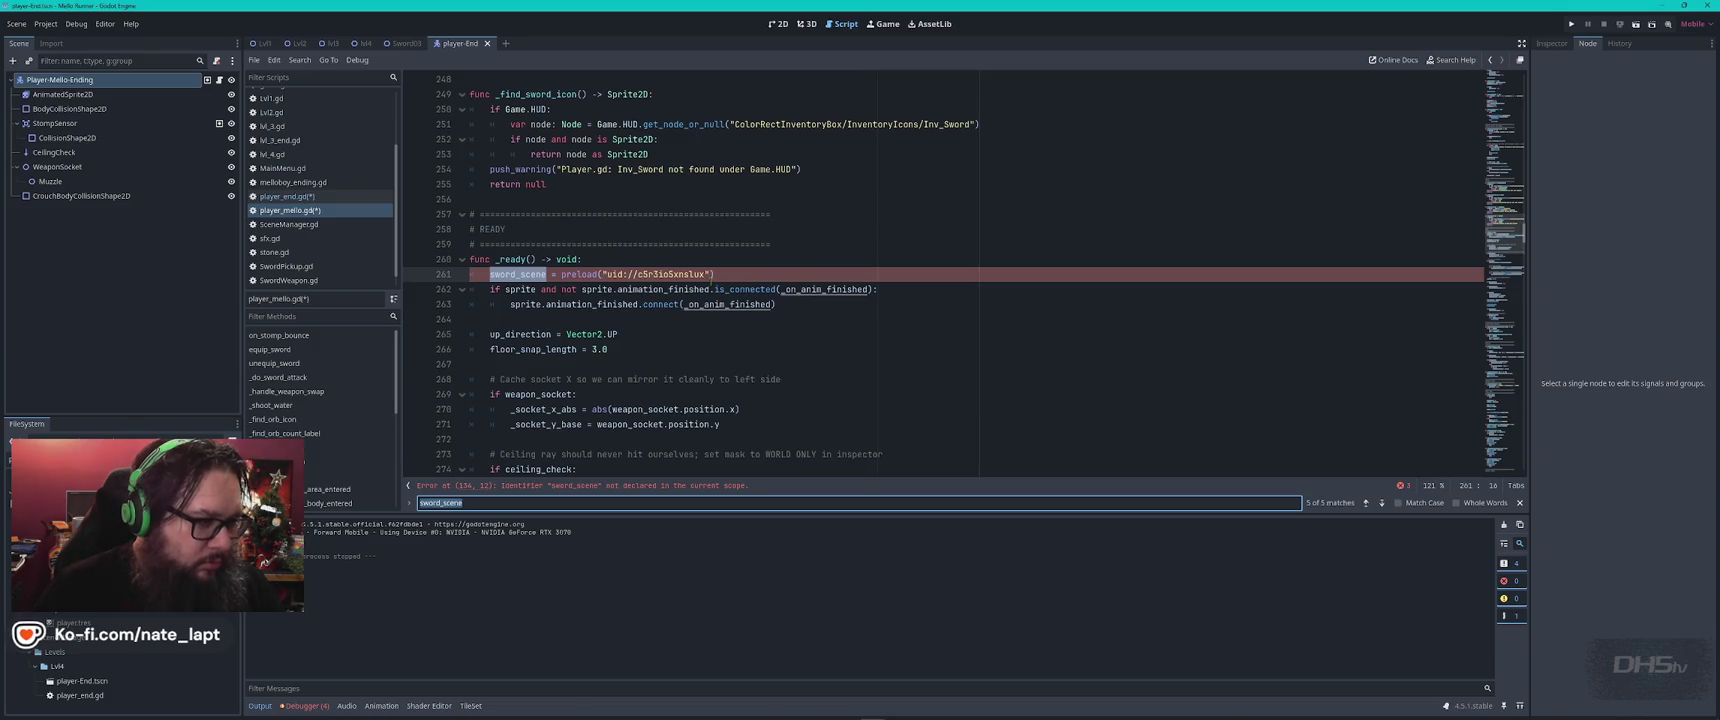
key(alt+Tab)
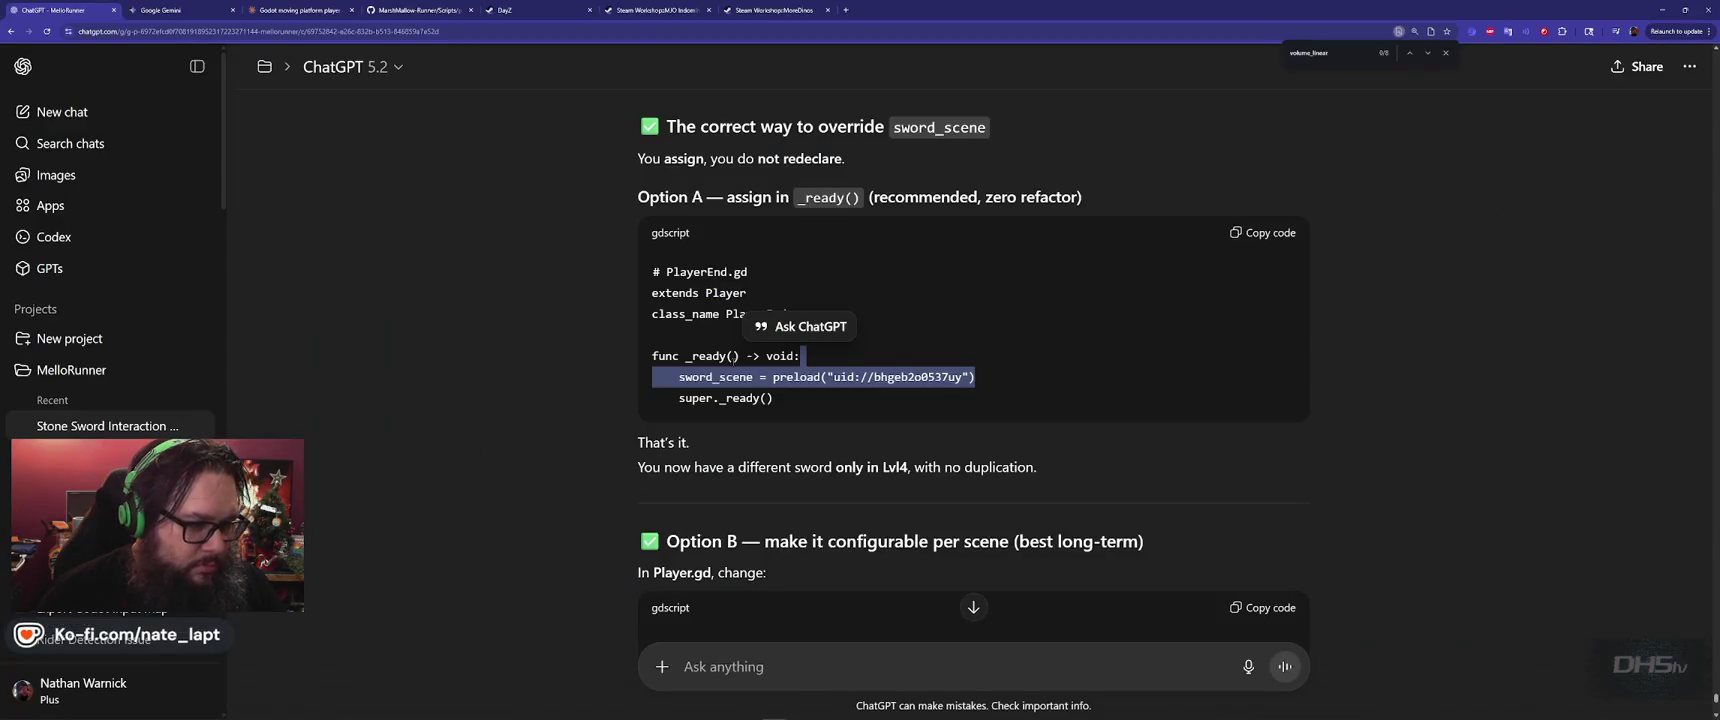
Copy 'var sword_scene: PackedScene = preload' from the answer's Player.gd example into Godot
click(560, 396)
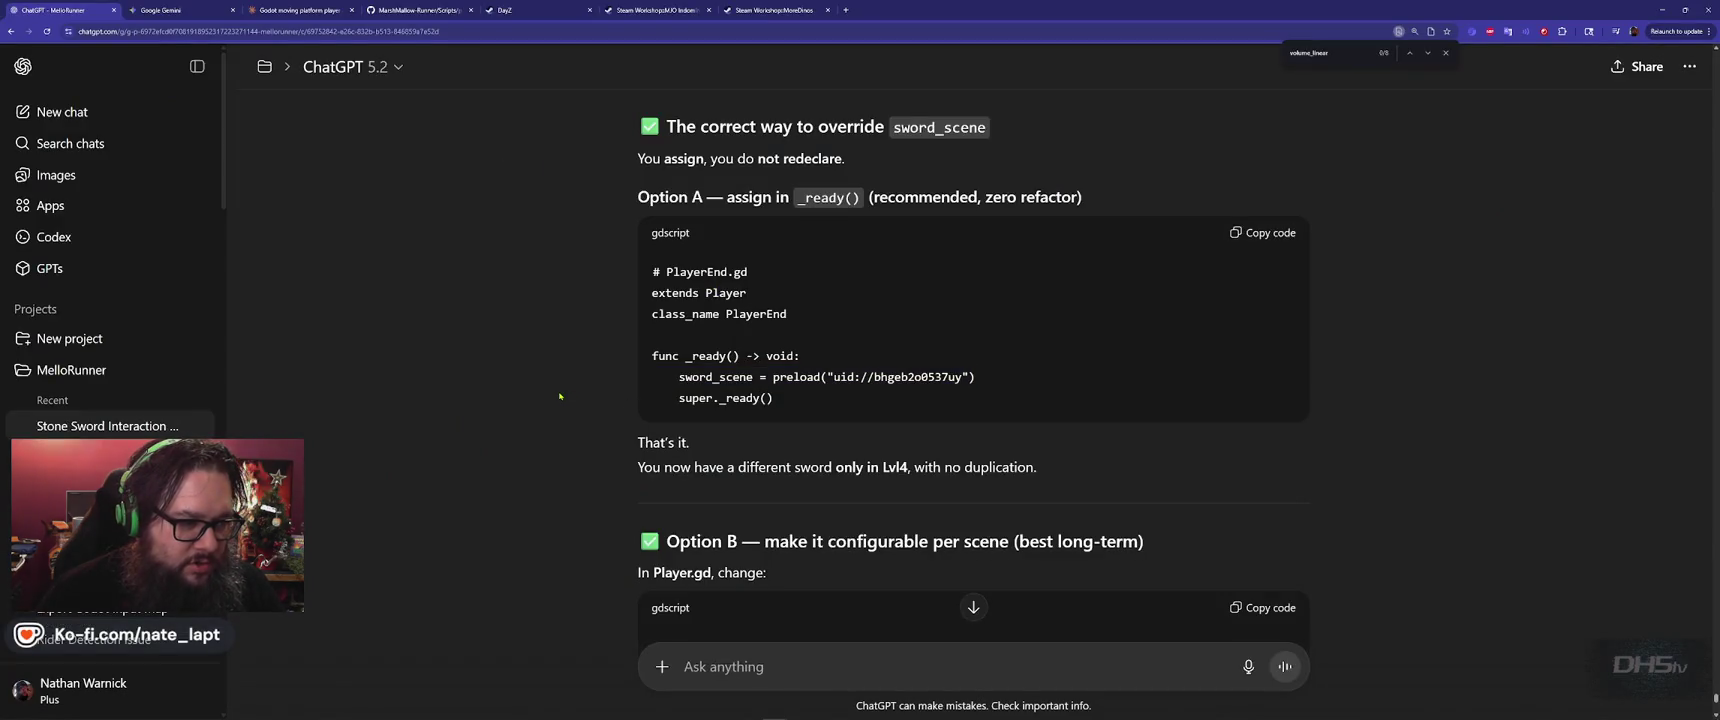
scroll(606, 430, down, 3)
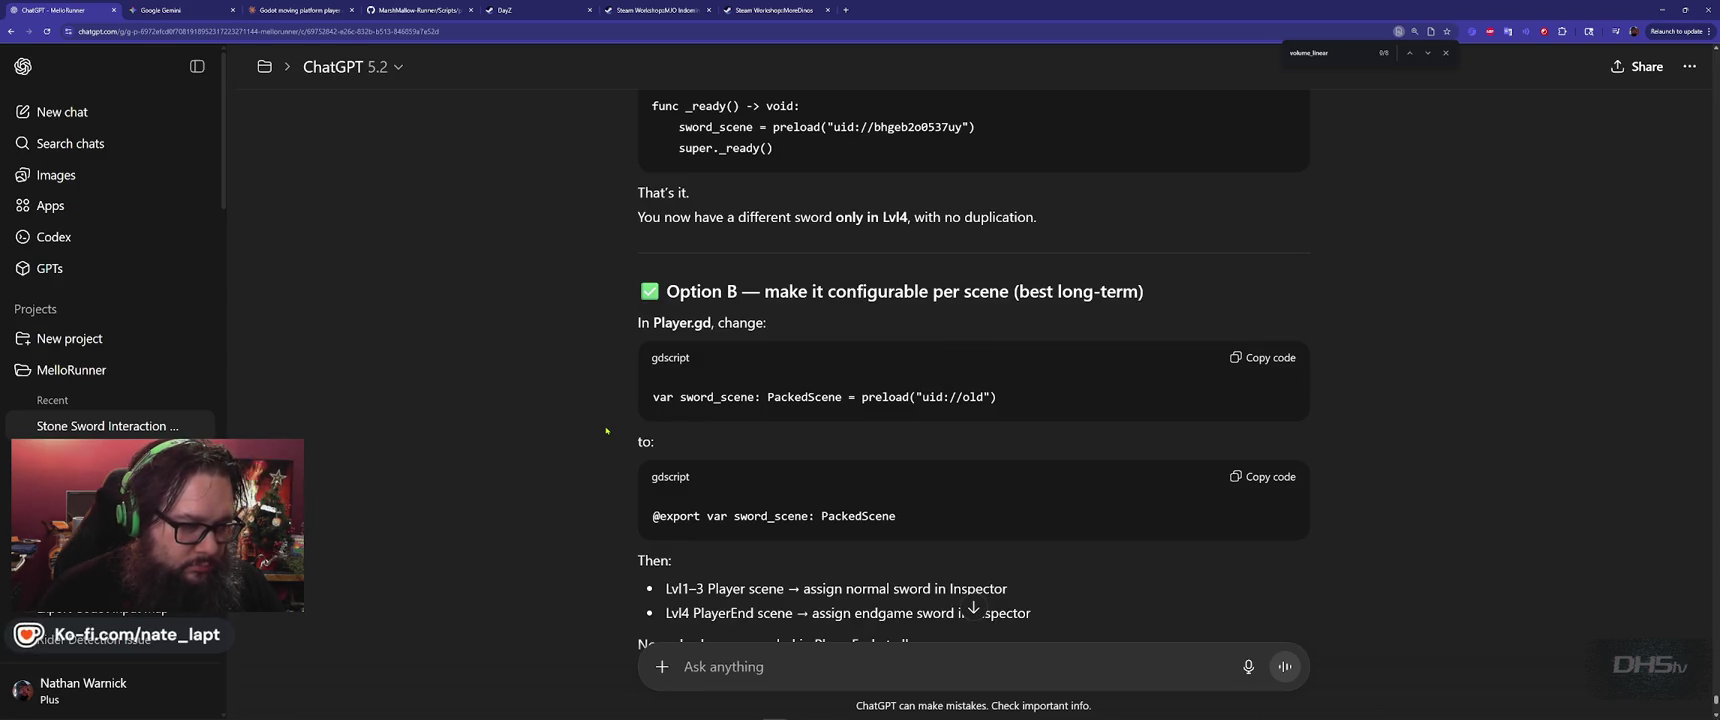
scroll(606, 430, up, 5)
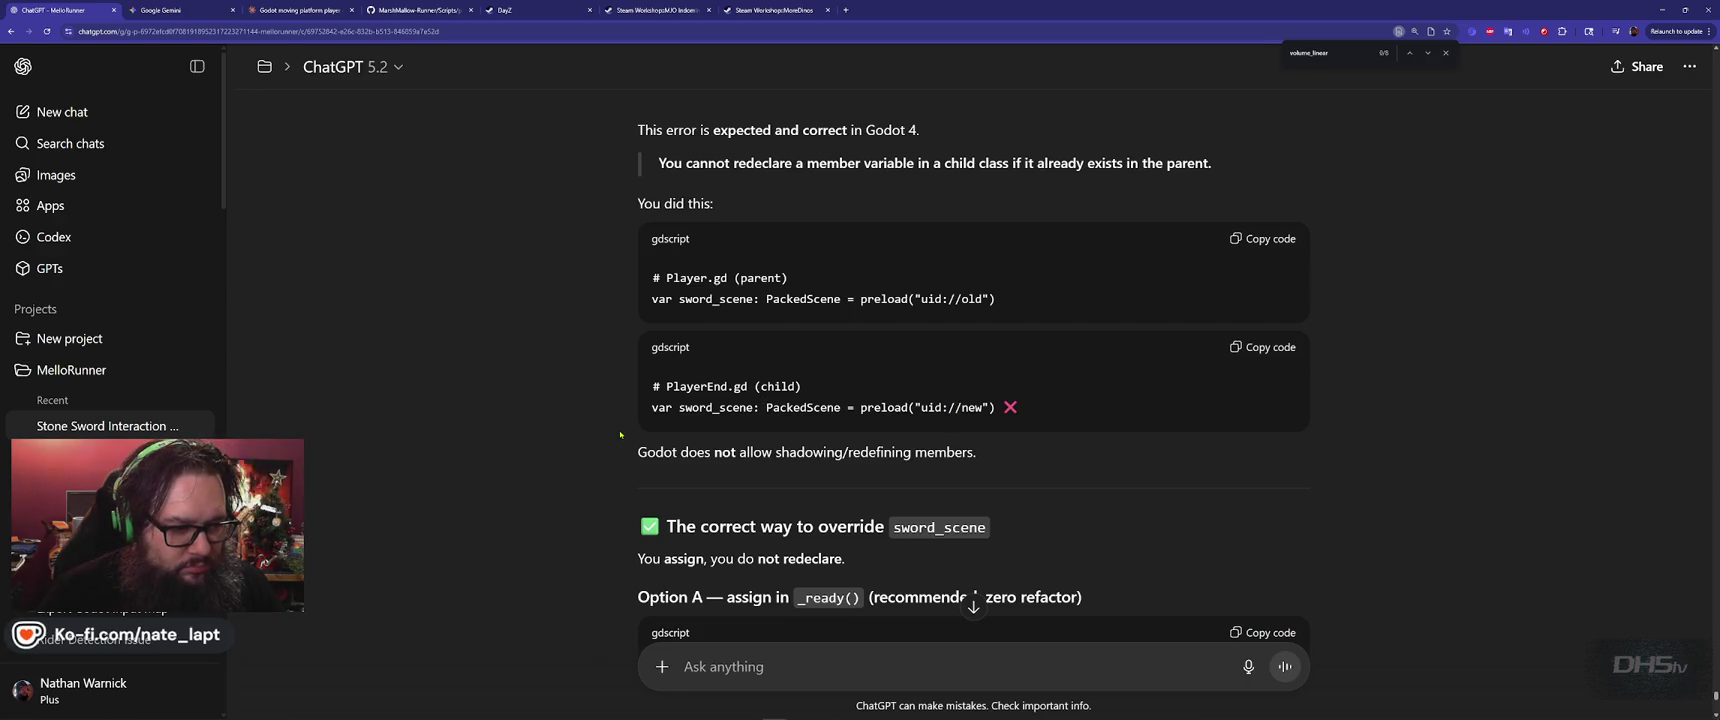
scroll(620, 434, down, 2)
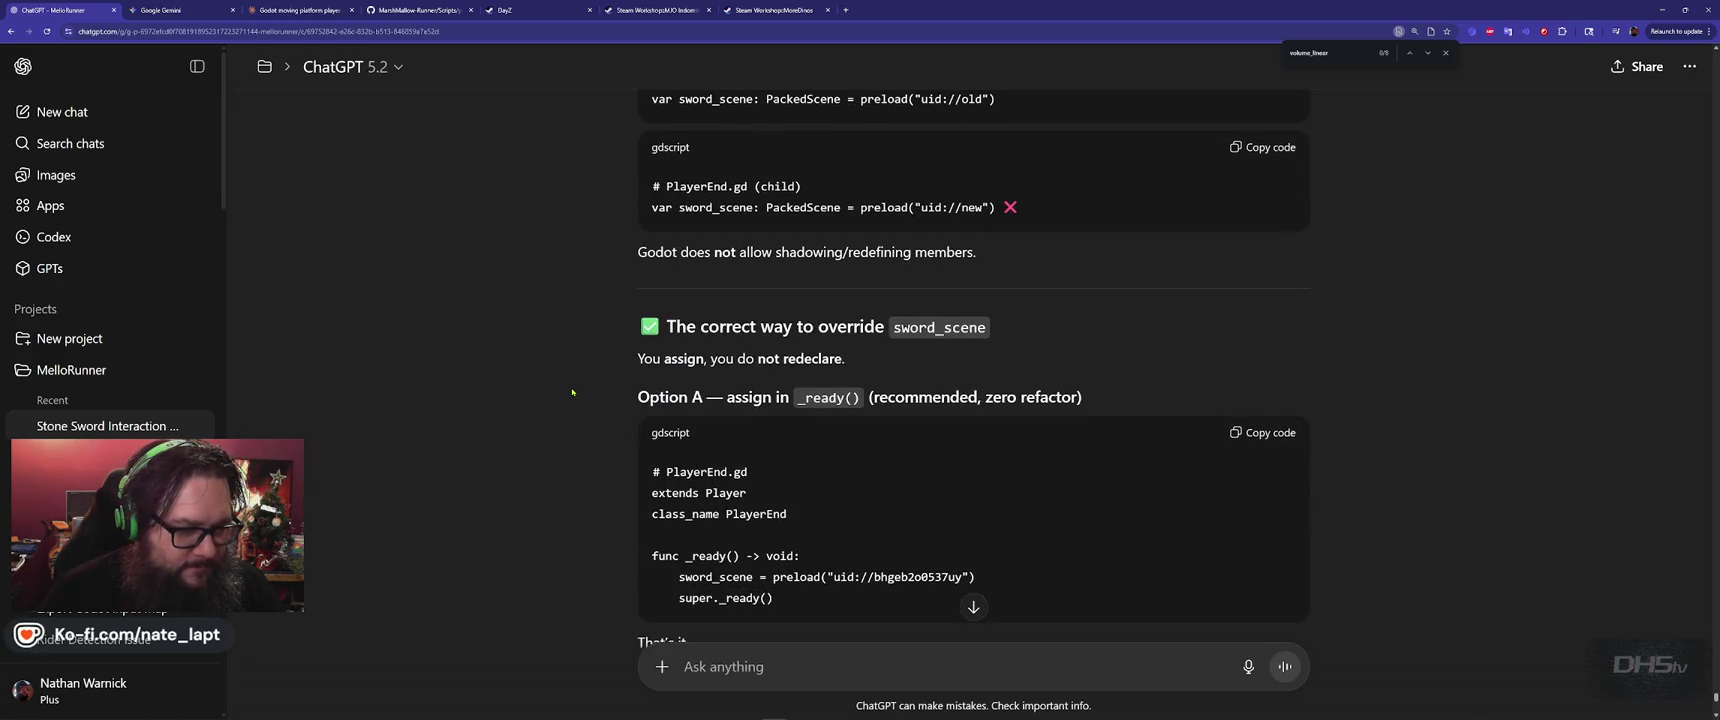
scroll(572, 392, down, 3)
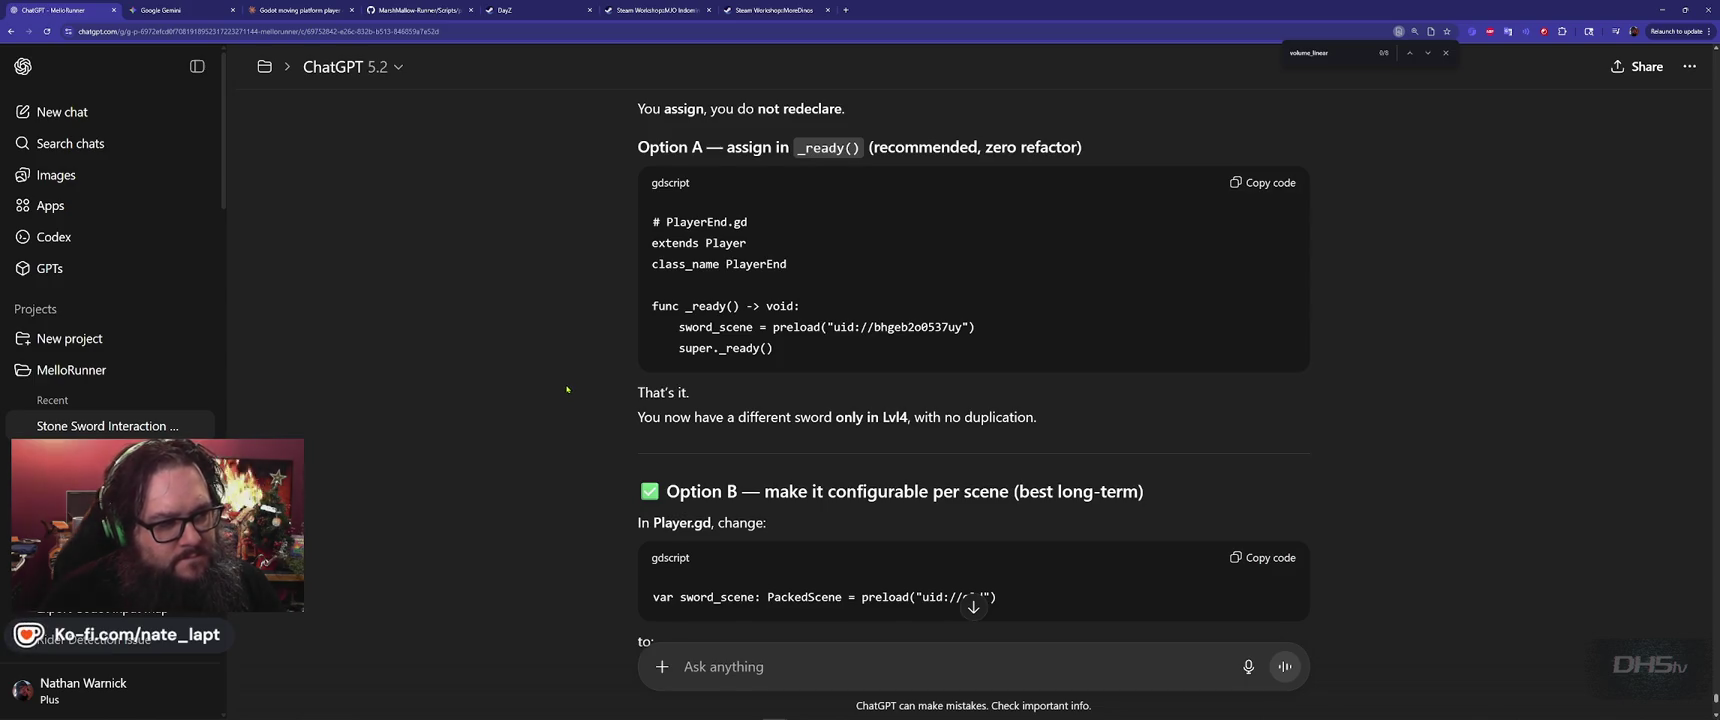
scroll(567, 389, up, 3)
scroll(567, 389, up, 1)
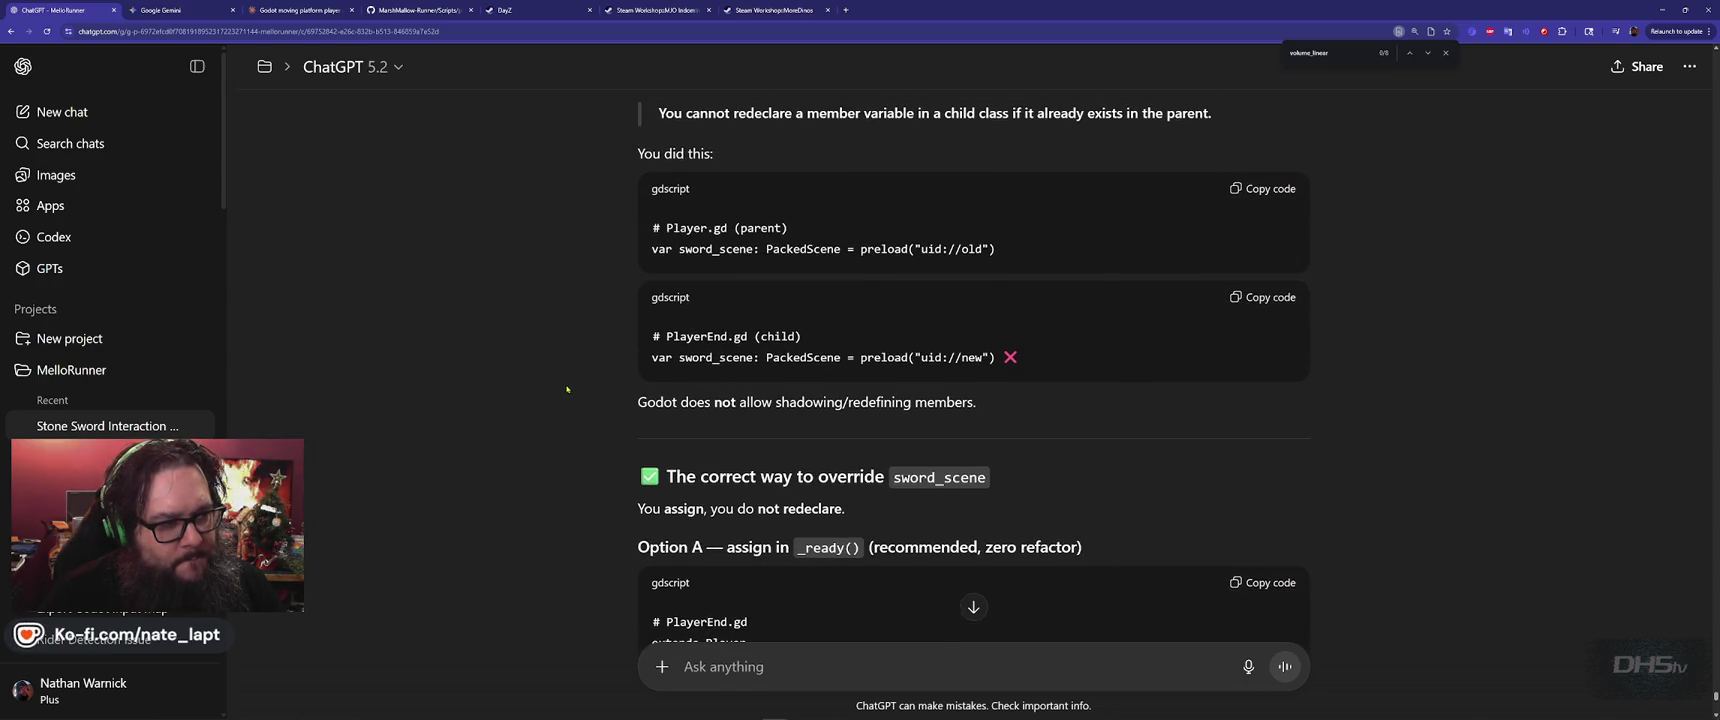
mouse_move(793, 228)
mouse_down()
mouse_move(998, 256)
mouse_move(838, 270)
mouse_move(905, 258)
mouse_up()
key(ctrl+c)
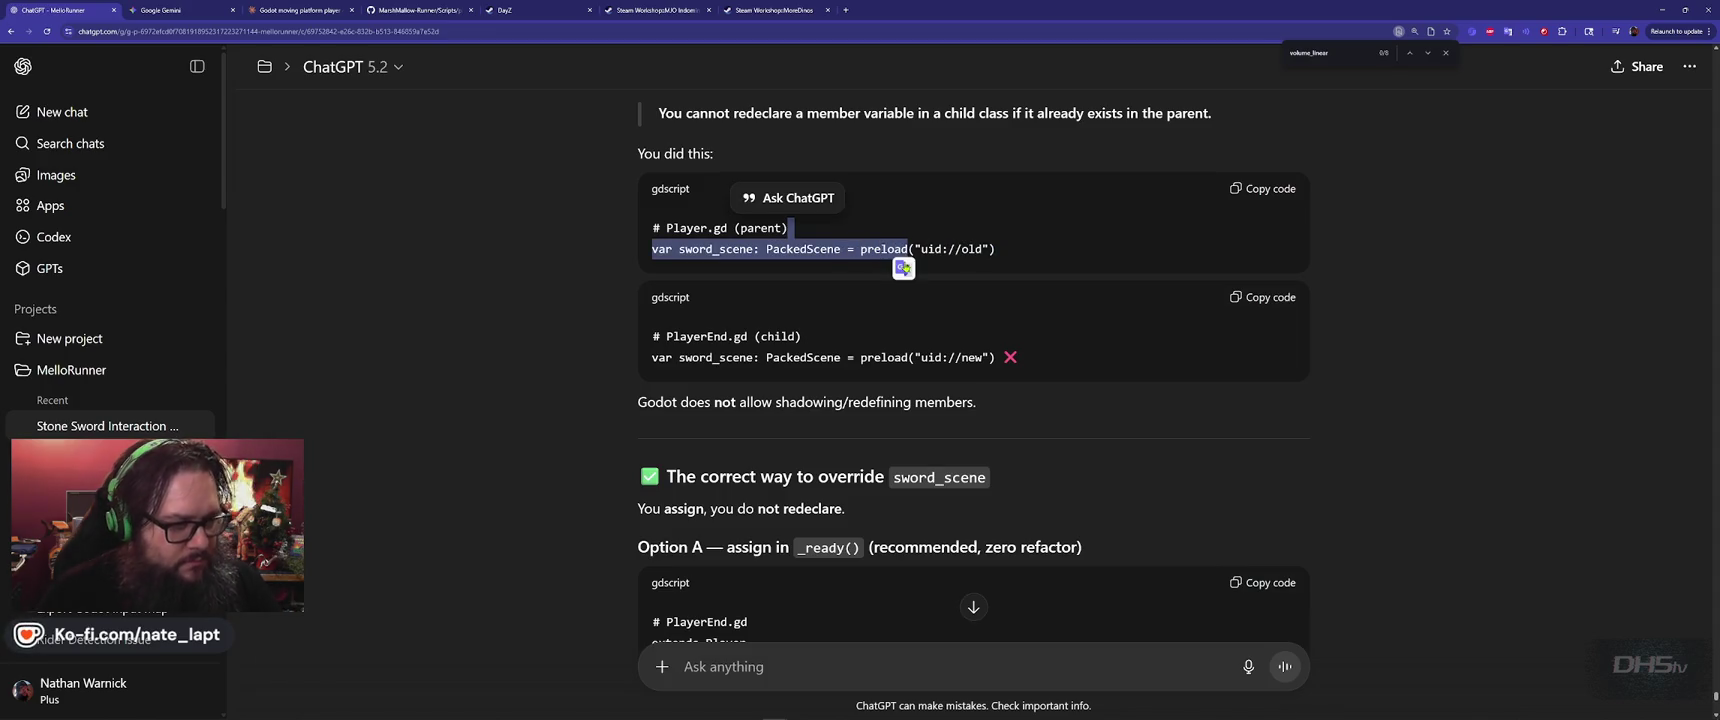
key(alt+Tab)
click(490, 274)
Paste the sword_scene declaration into _ready and comment out lines 261–262
key(ctrl+v)
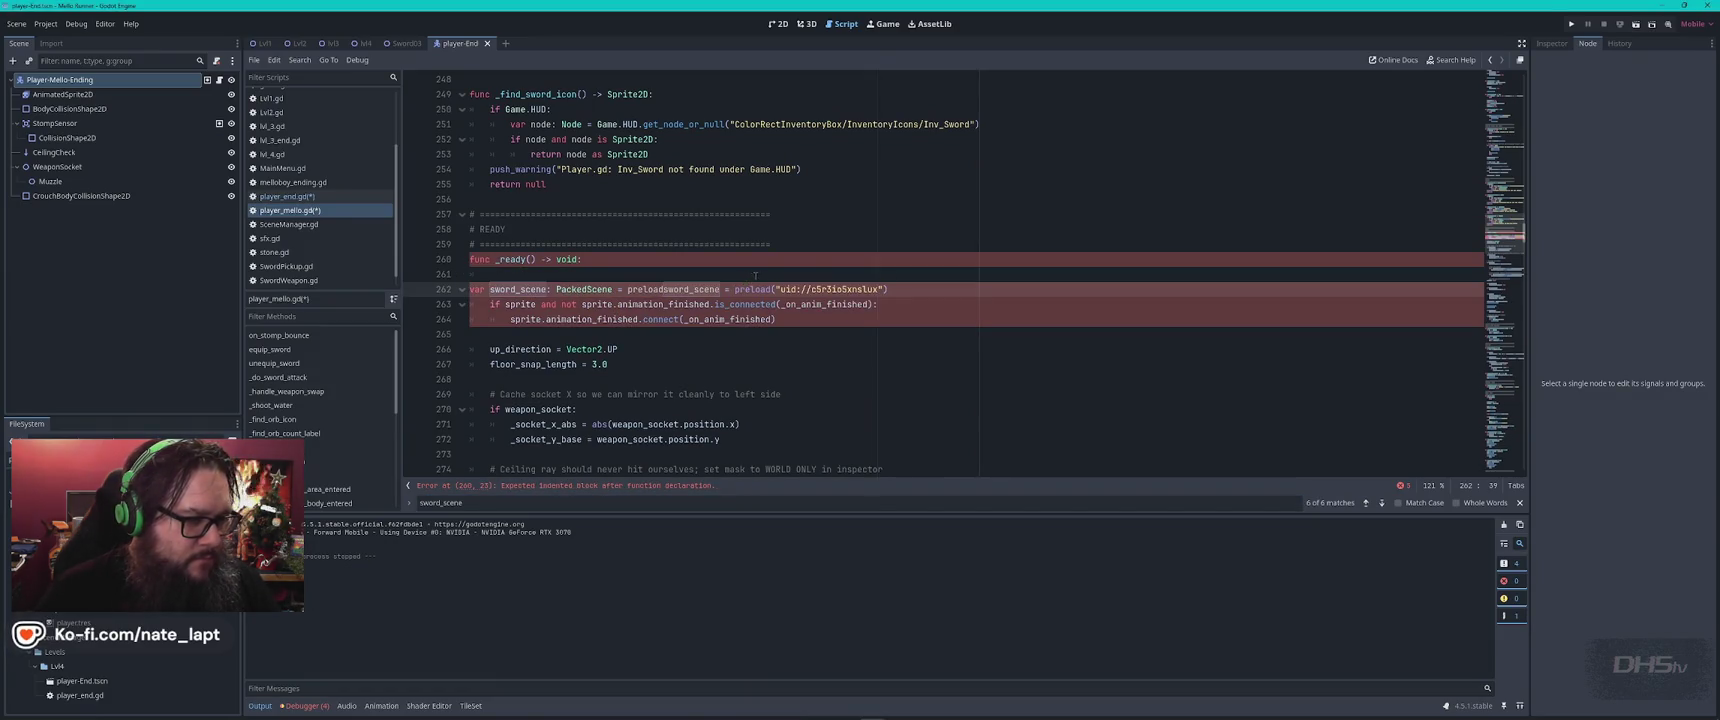
drag(755, 276, 921, 289)
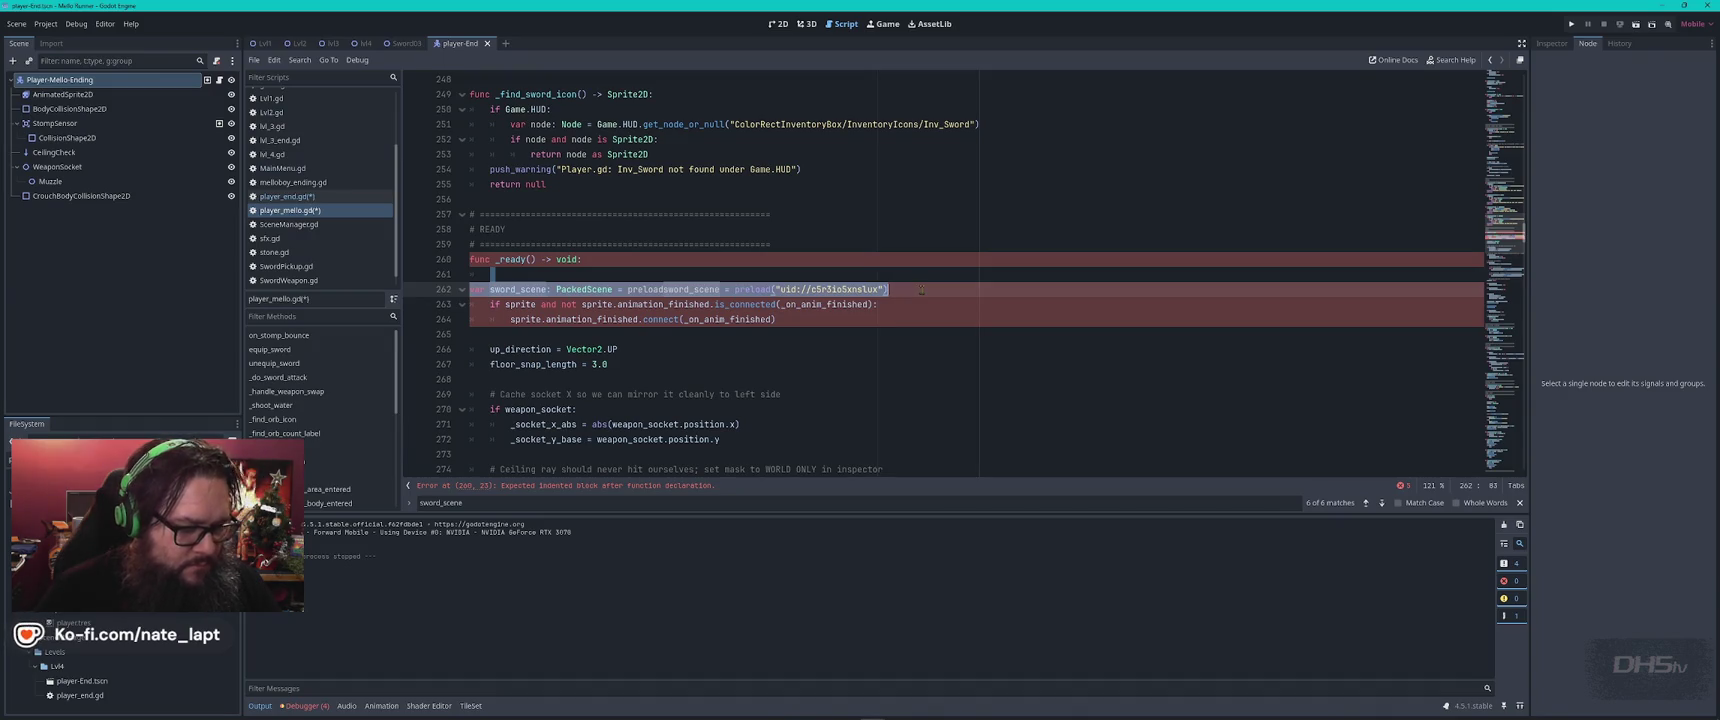
key(ctrl+k)
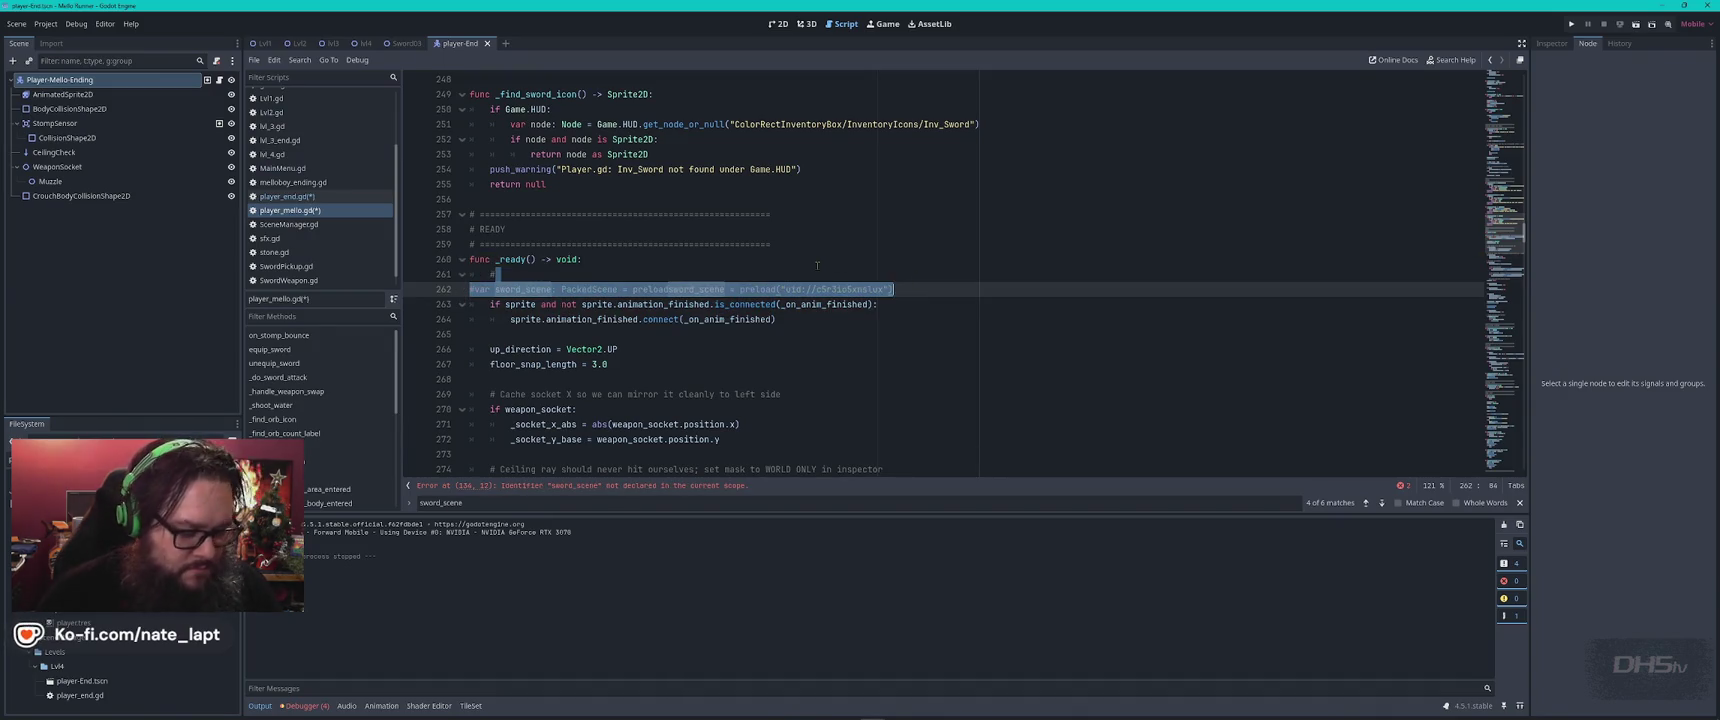
key(Up)
scroll(817, 265, up, 5)
scroll(817, 265, down, 3)
key(ctrl+f)
key(Return)
key(Return)
key(Escape)
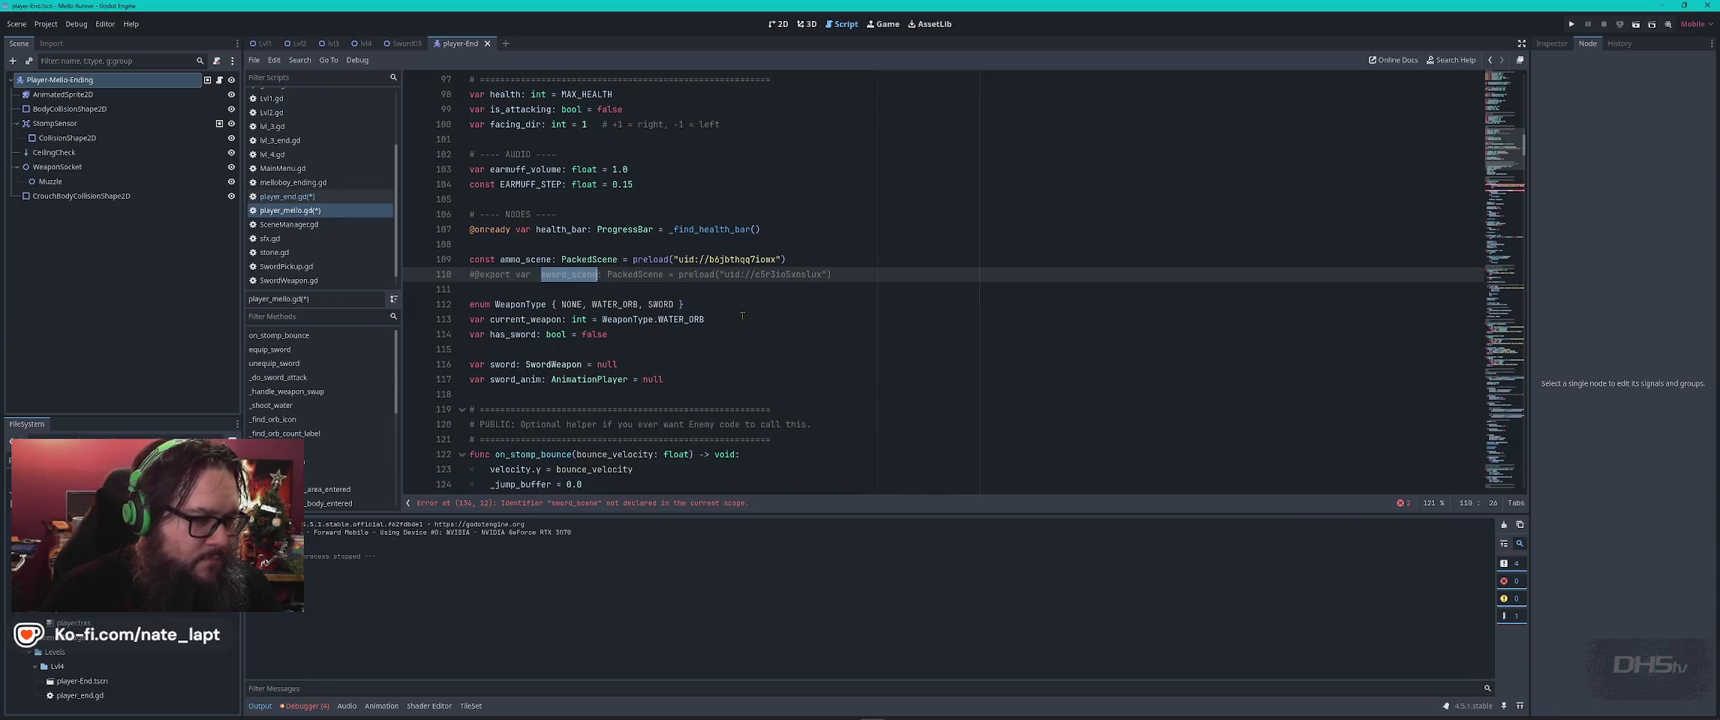
key(Left)
key(ctrl+shift+Left)
key(ctrl+shift+Left)
key(ctrl+shift+Left)
key(Delete)
key(ctrl+s)
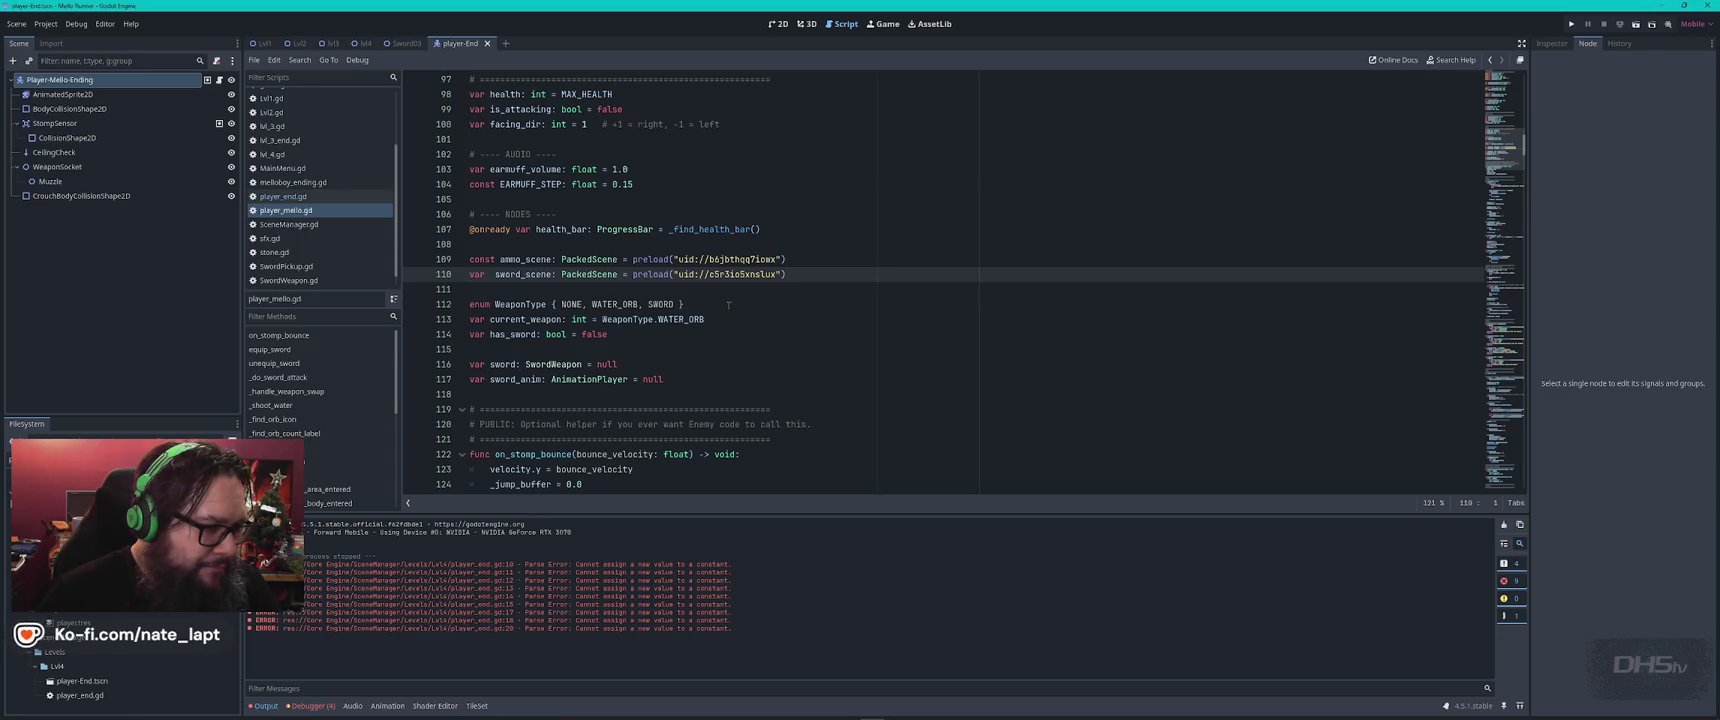
Compare JUMP_CUT_MULT in both scripts and comment out player_end.gd's override on line 17
click(303, 197)
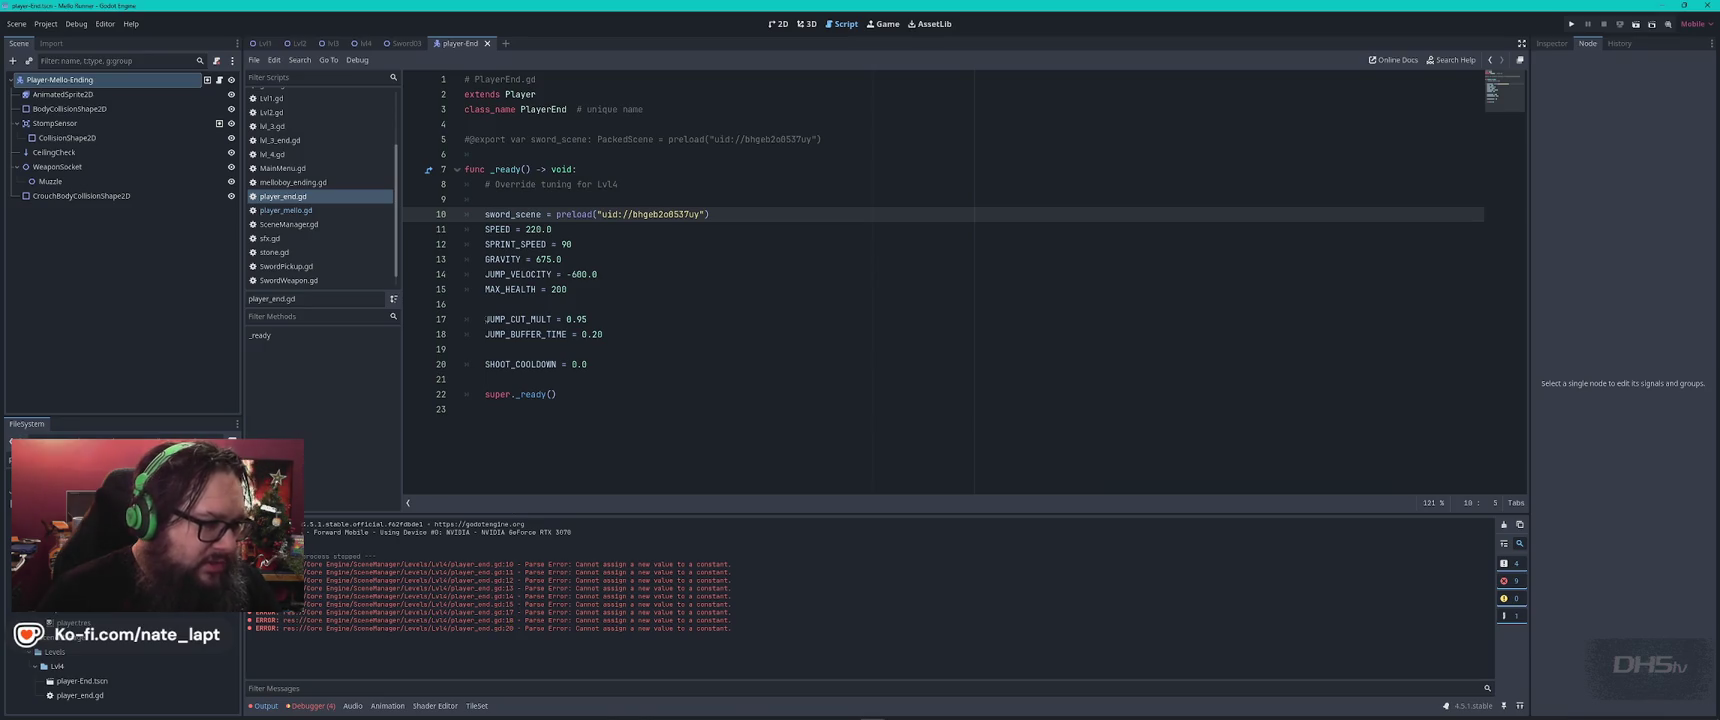
double_click(512, 319)
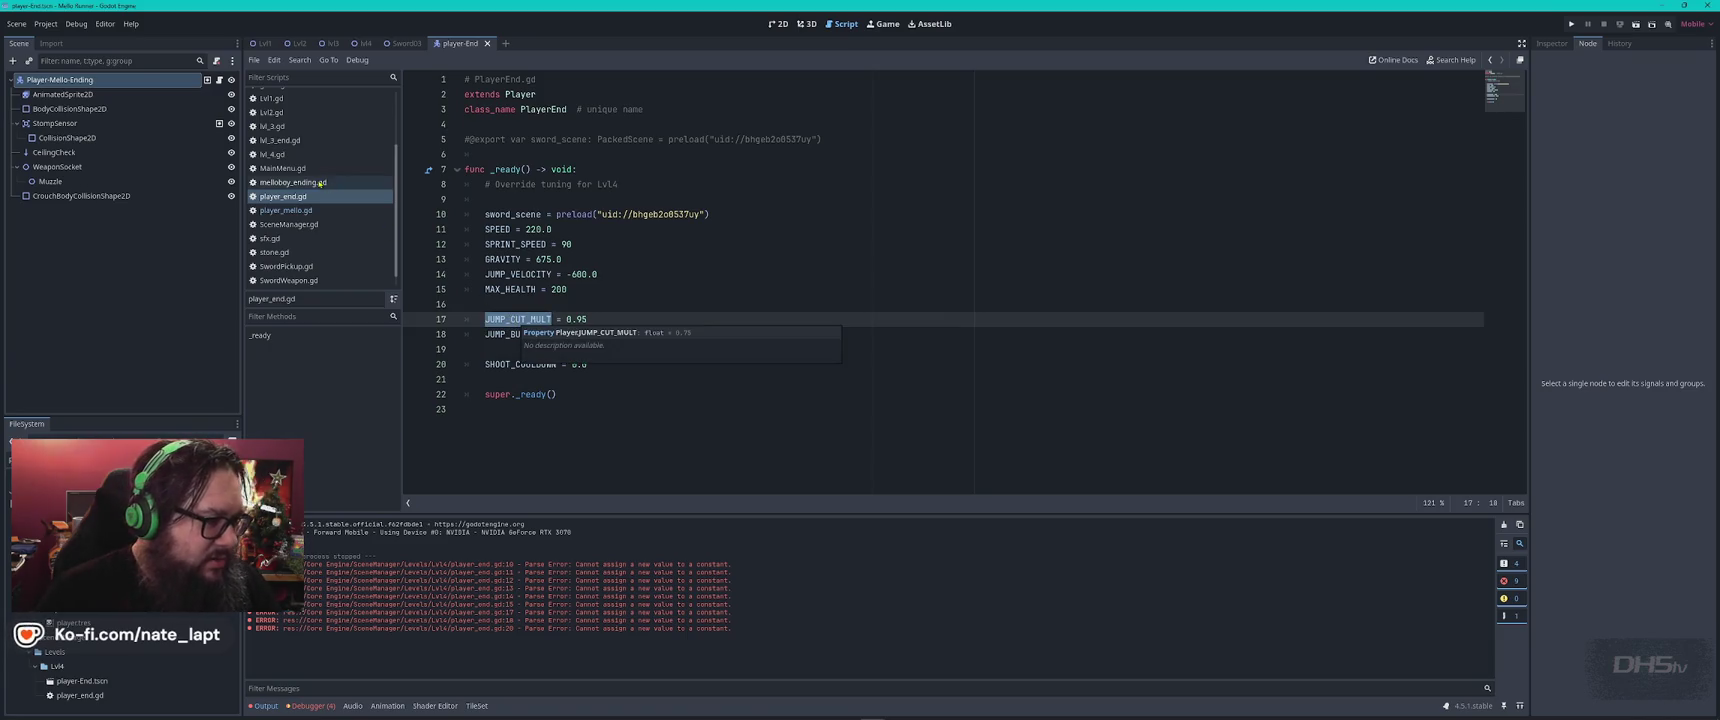
click(300, 210)
click(857, 304)
key(ctrl+f)
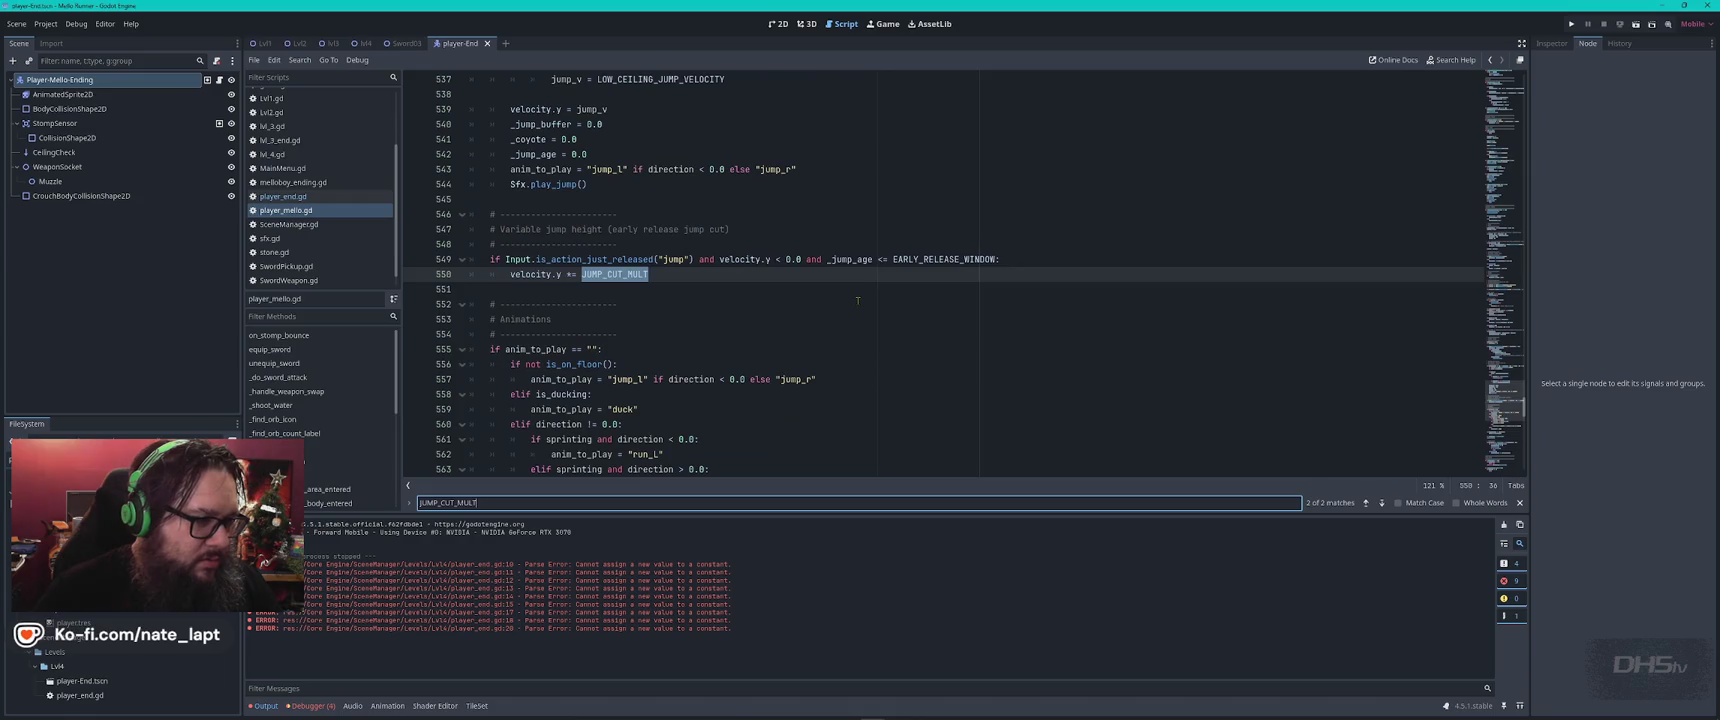
key(Return)
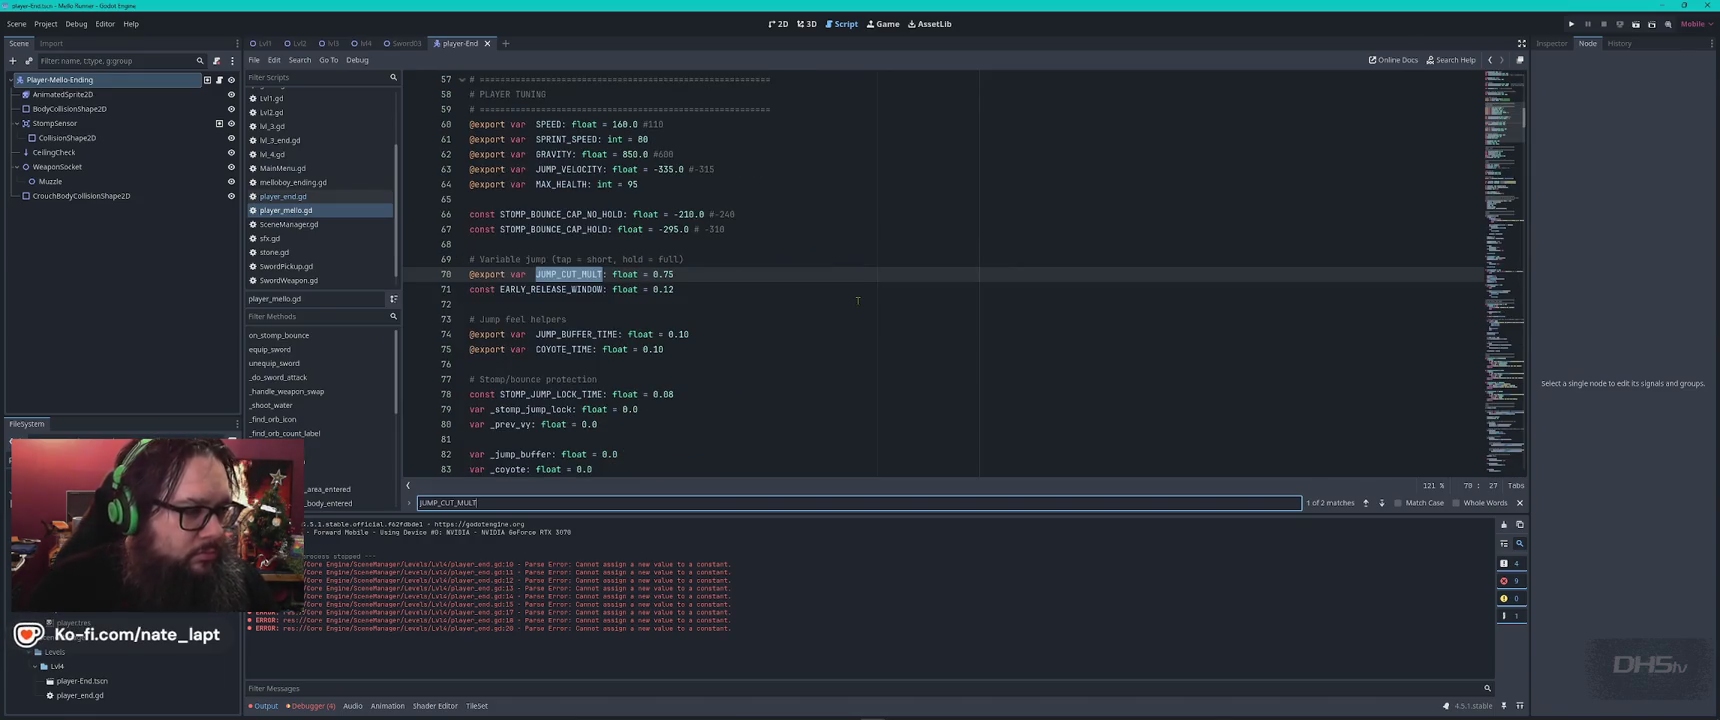
key(Return)
key(Return)
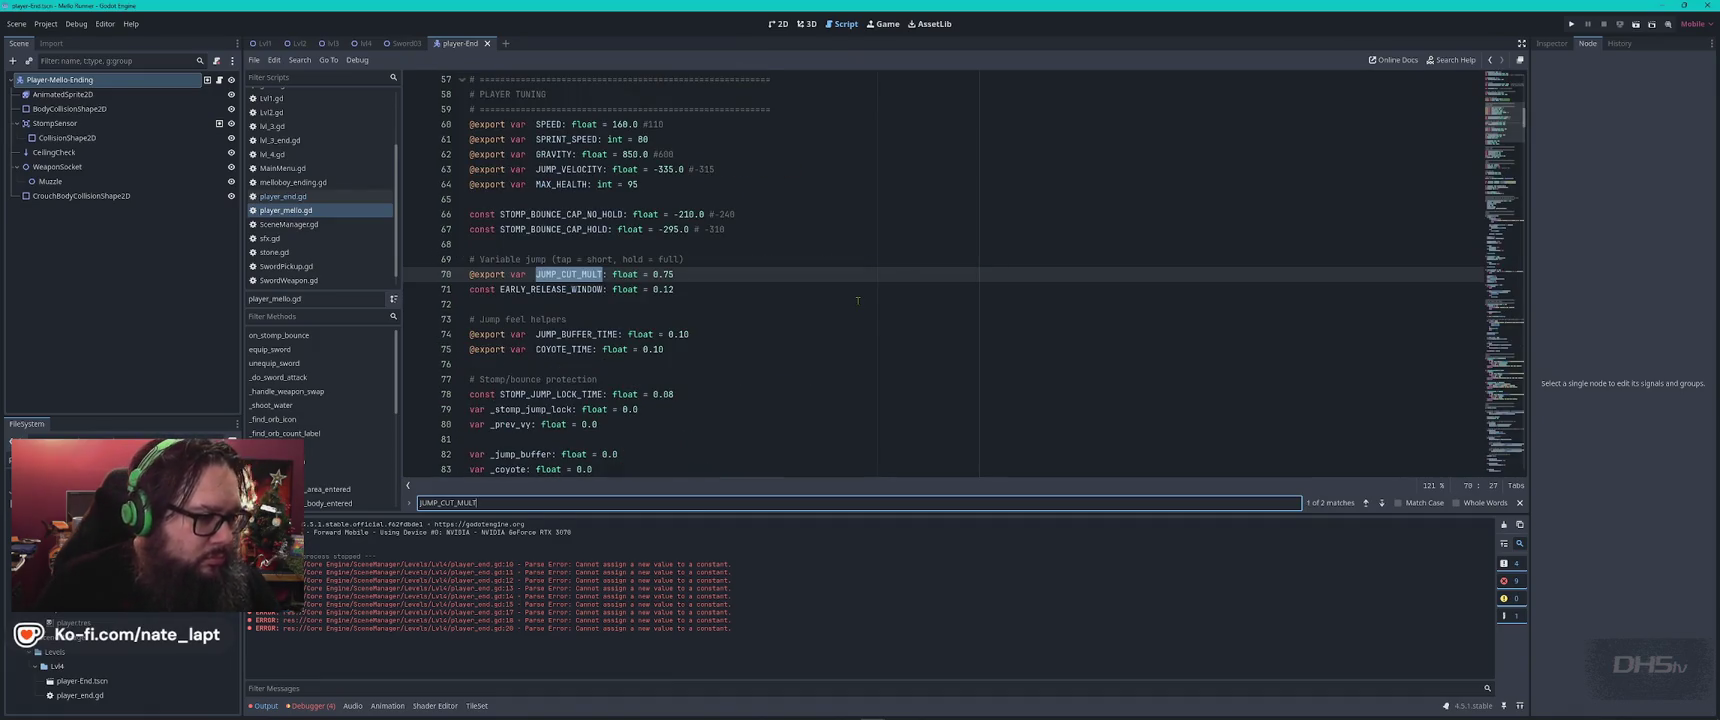
key(Escape)
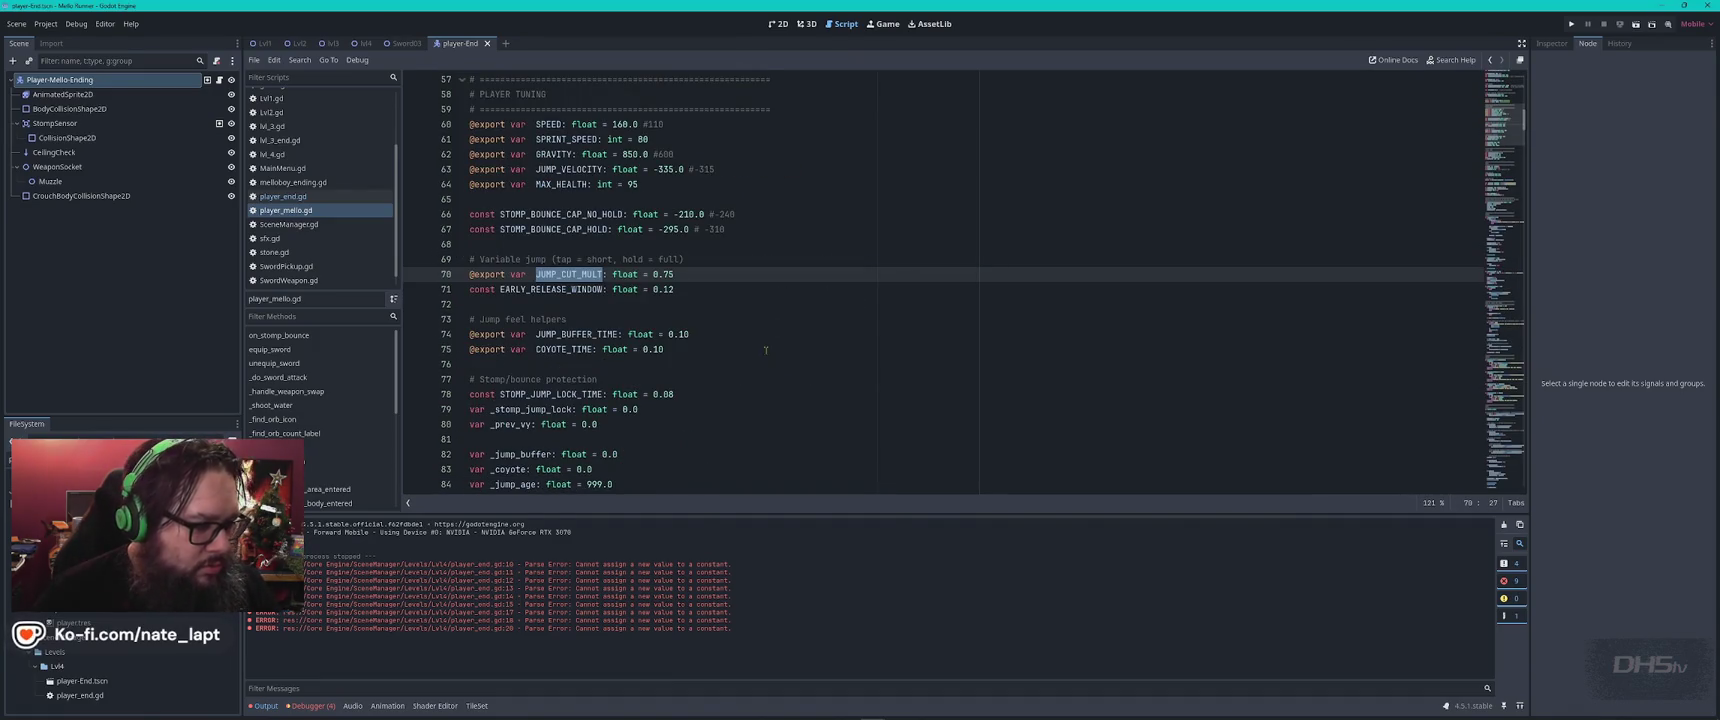
click(300, 198)
click(644, 320)
key(ctrl+k)
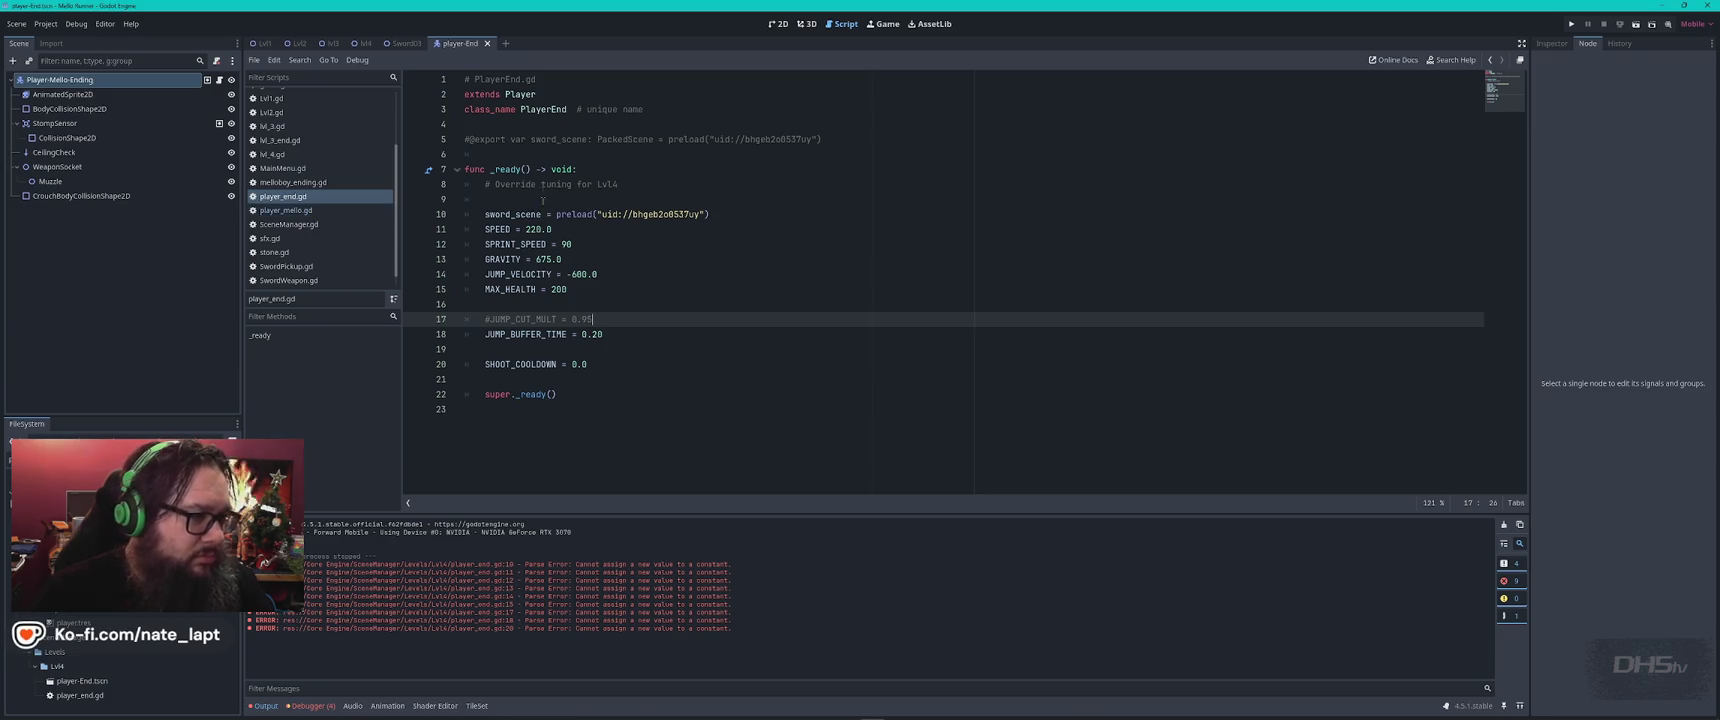
Select and copy the entire player_mello.gd script
click(285, 210)
click(896, 246)
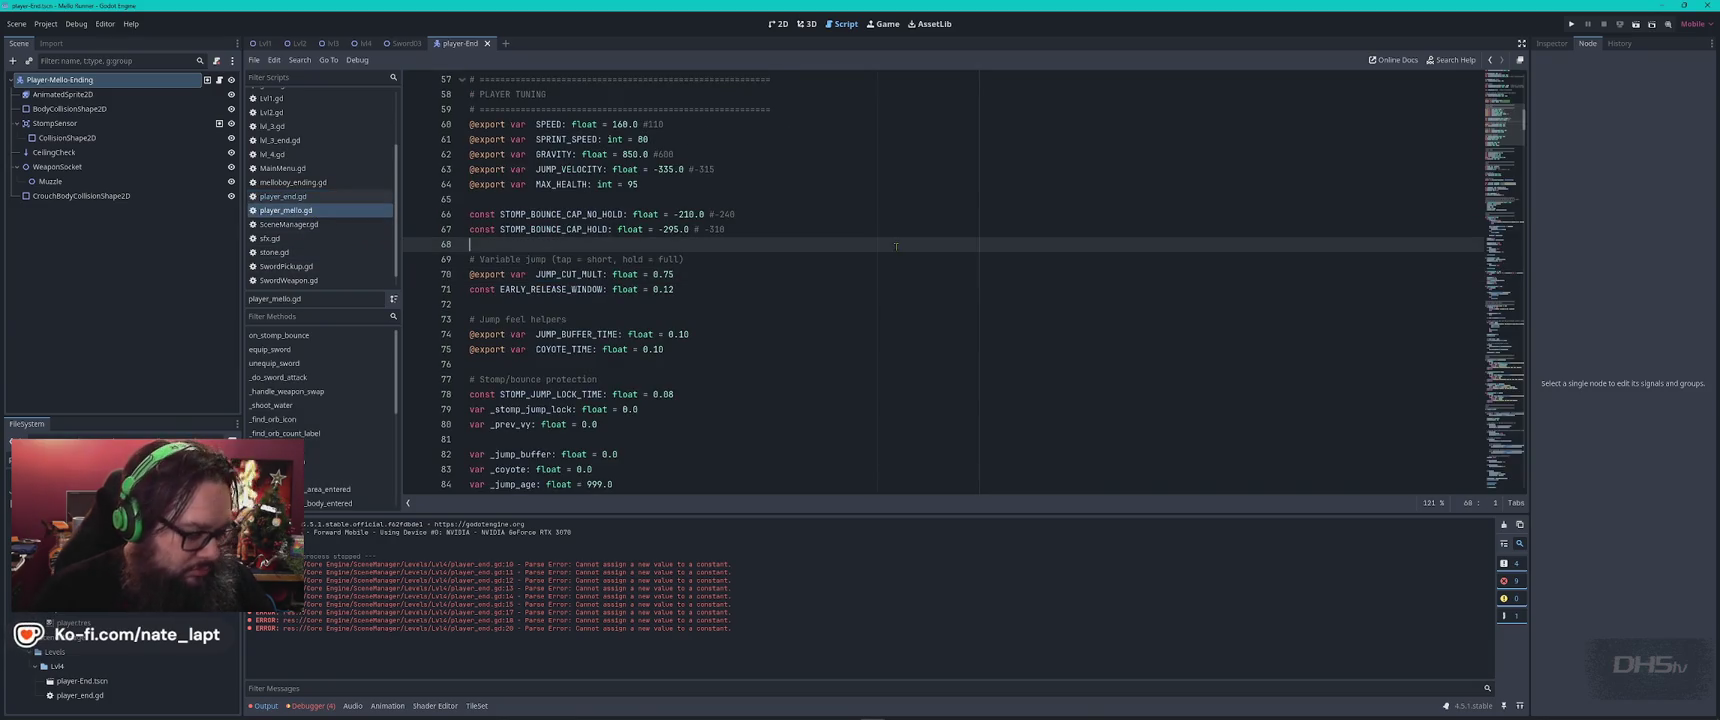
key(ctrl+a)
key(alt+Tab)
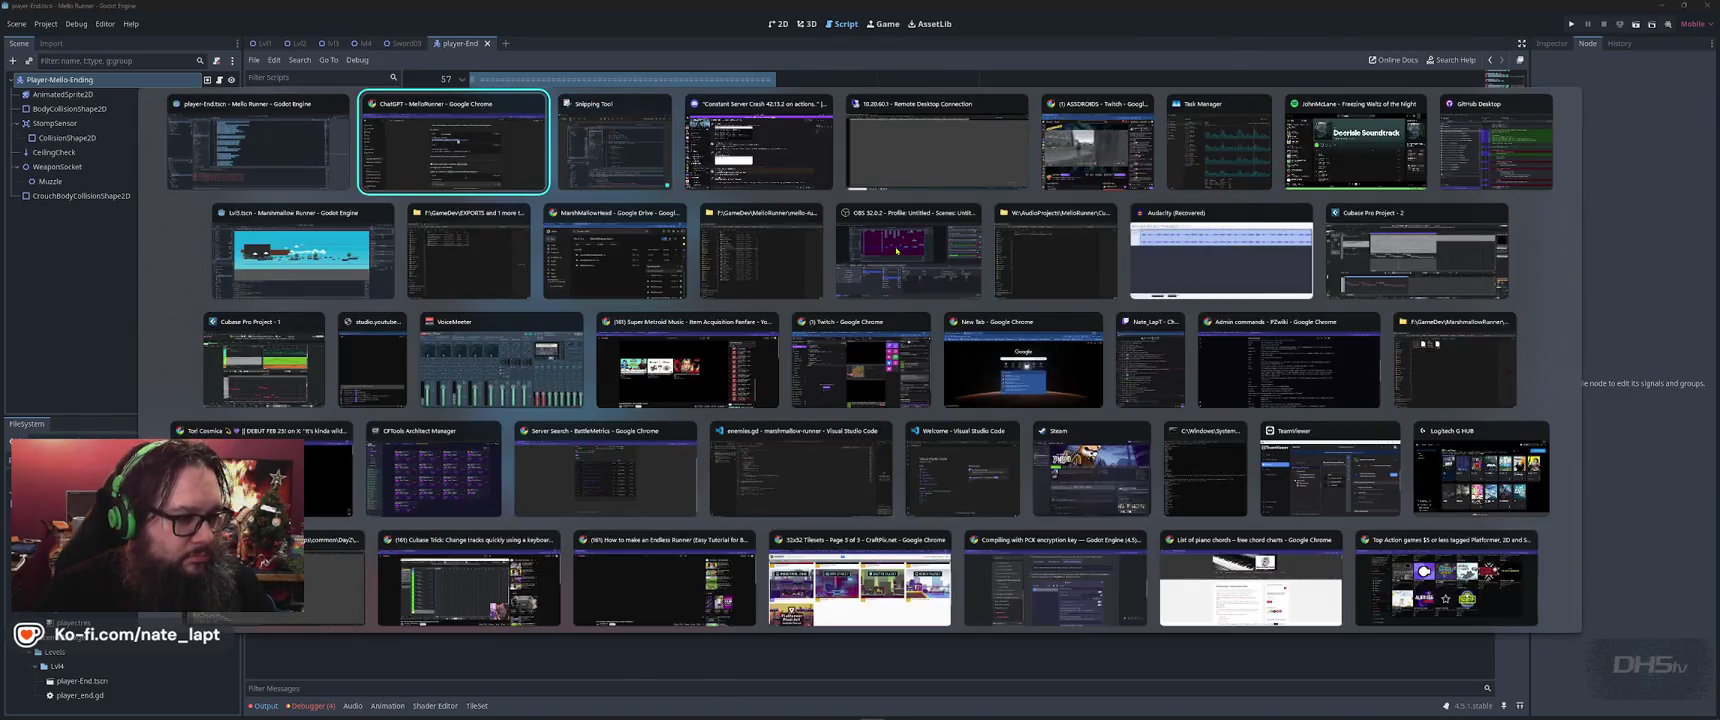
Paste the player_mello.gd code into ChatGPT's message box and copy all of player_end.gd
scroll(818, 587, down, 10)
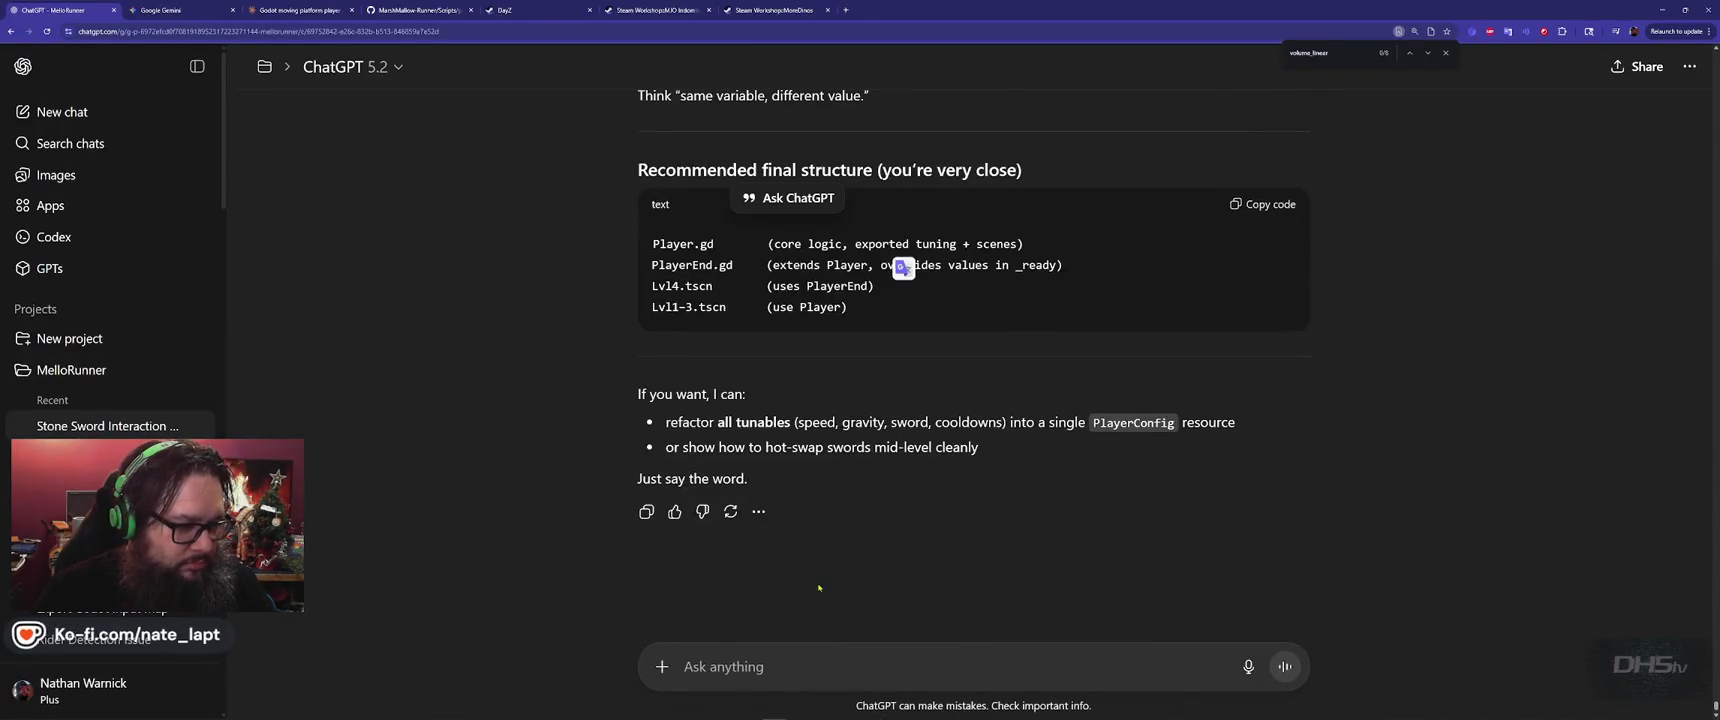
click(823, 667)
key(ctrl+v)
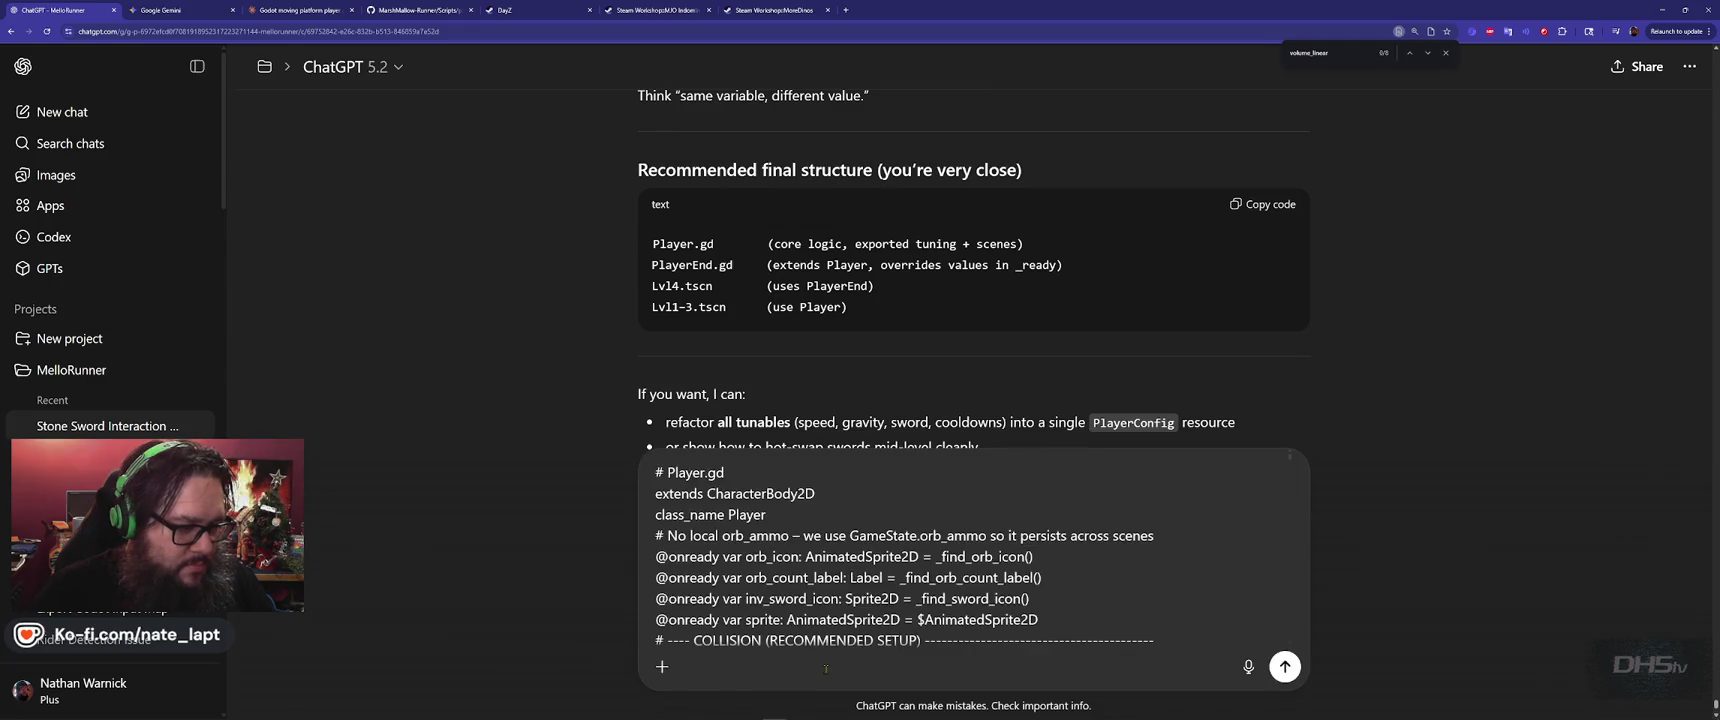
scroll(826, 600, down, 5)
key(alt+Tab)
click(306, 200)
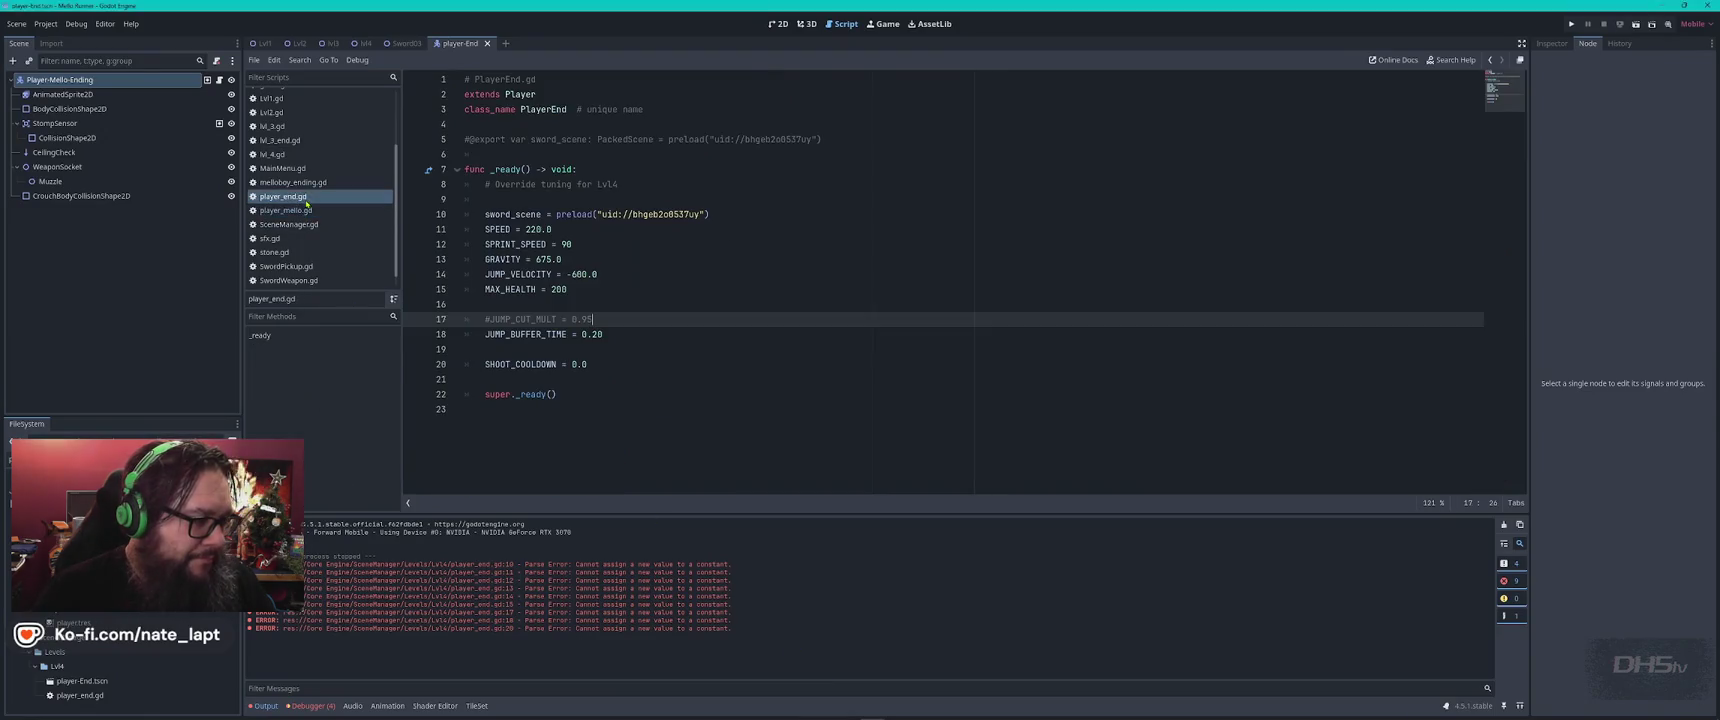
key(ctrl+a)
key(alt+Tab)
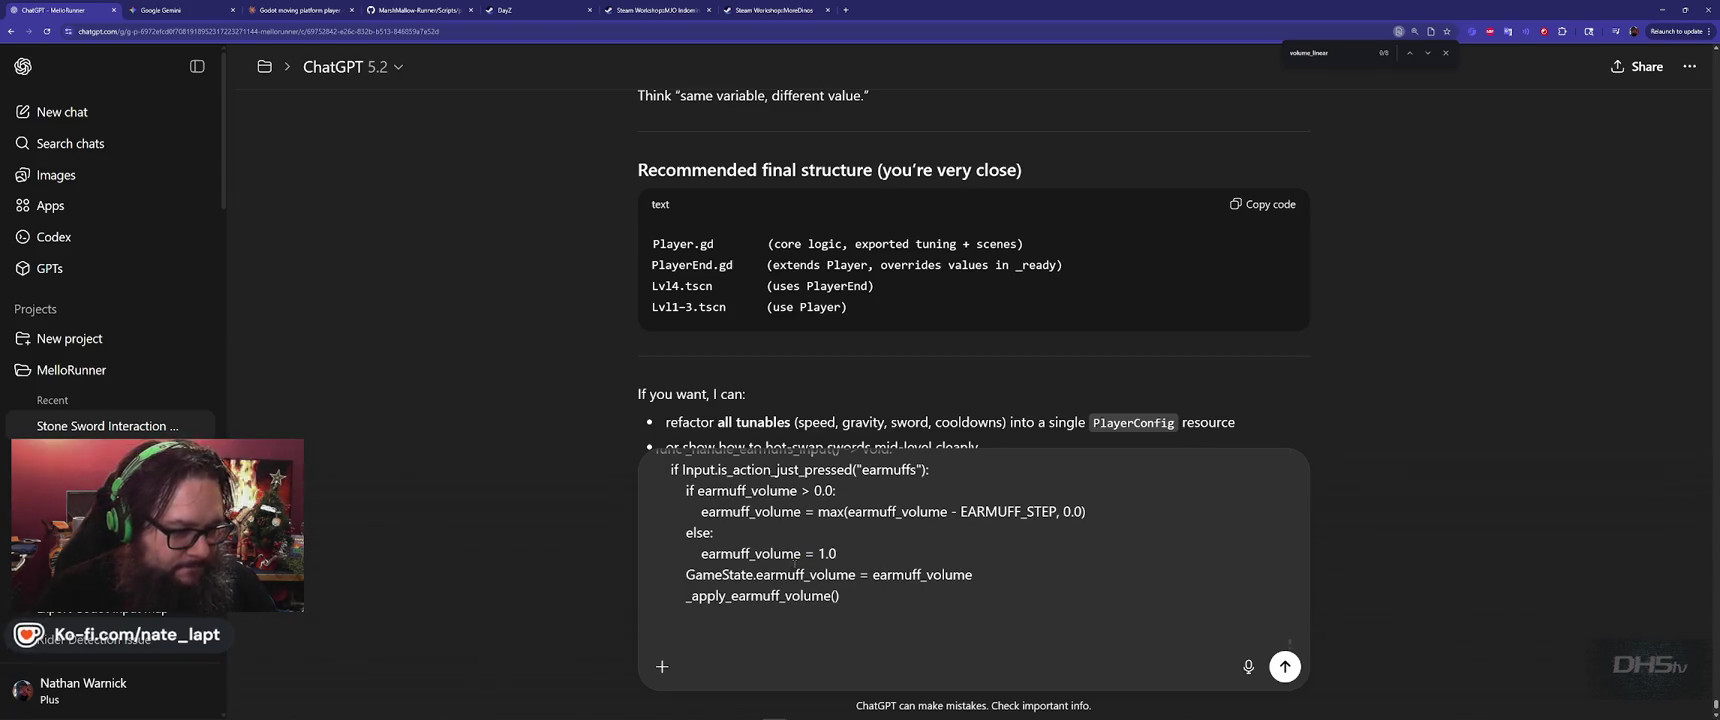
Send both scripts' code to ChatGPT as one message
scroll(795, 563, up, 10)
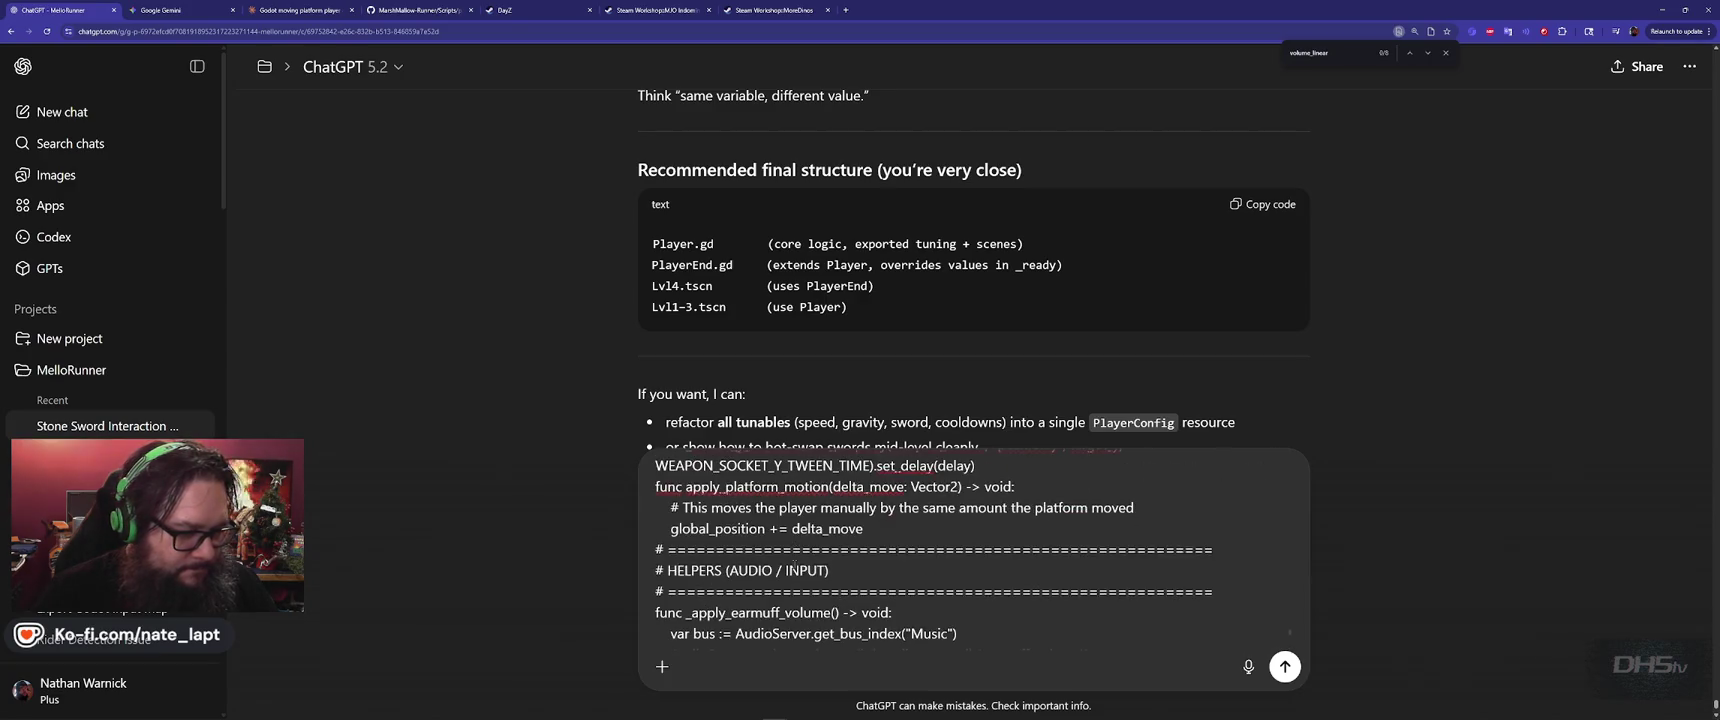
scroll(795, 565, up, 5)
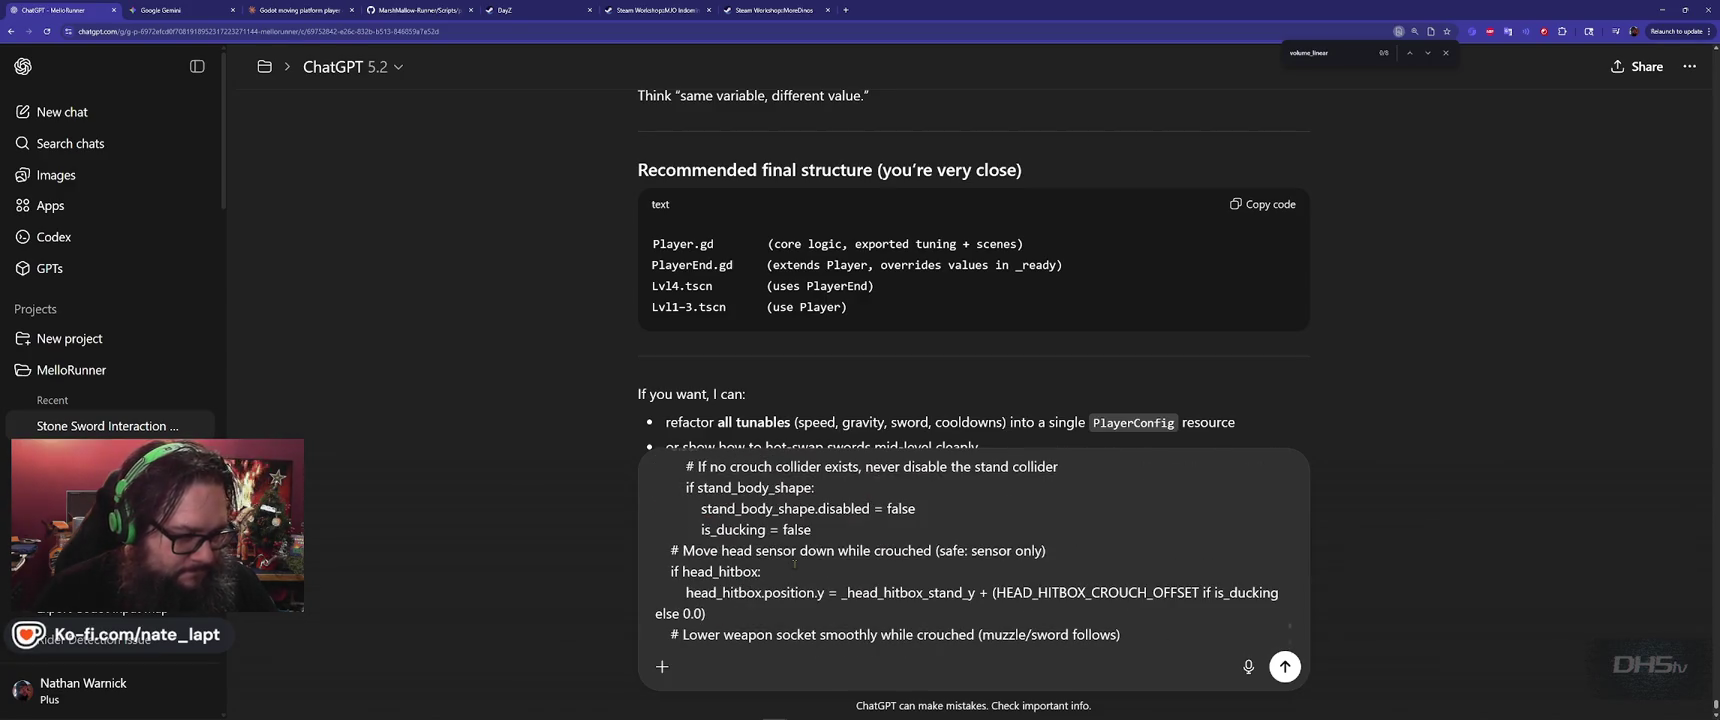
scroll(795, 563, down, 15)
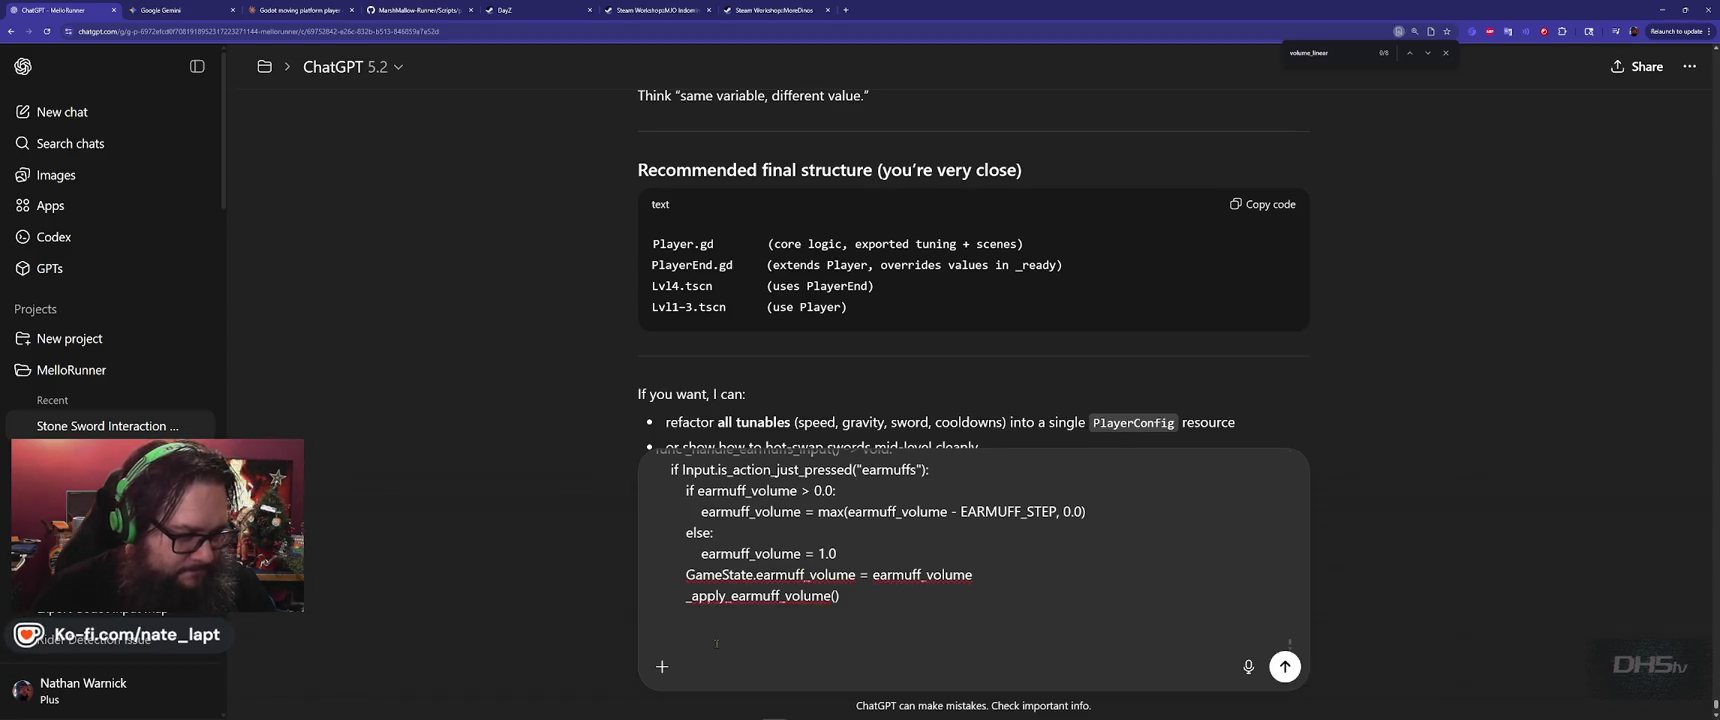
scroll(716, 643, up, 5)
key(Return)
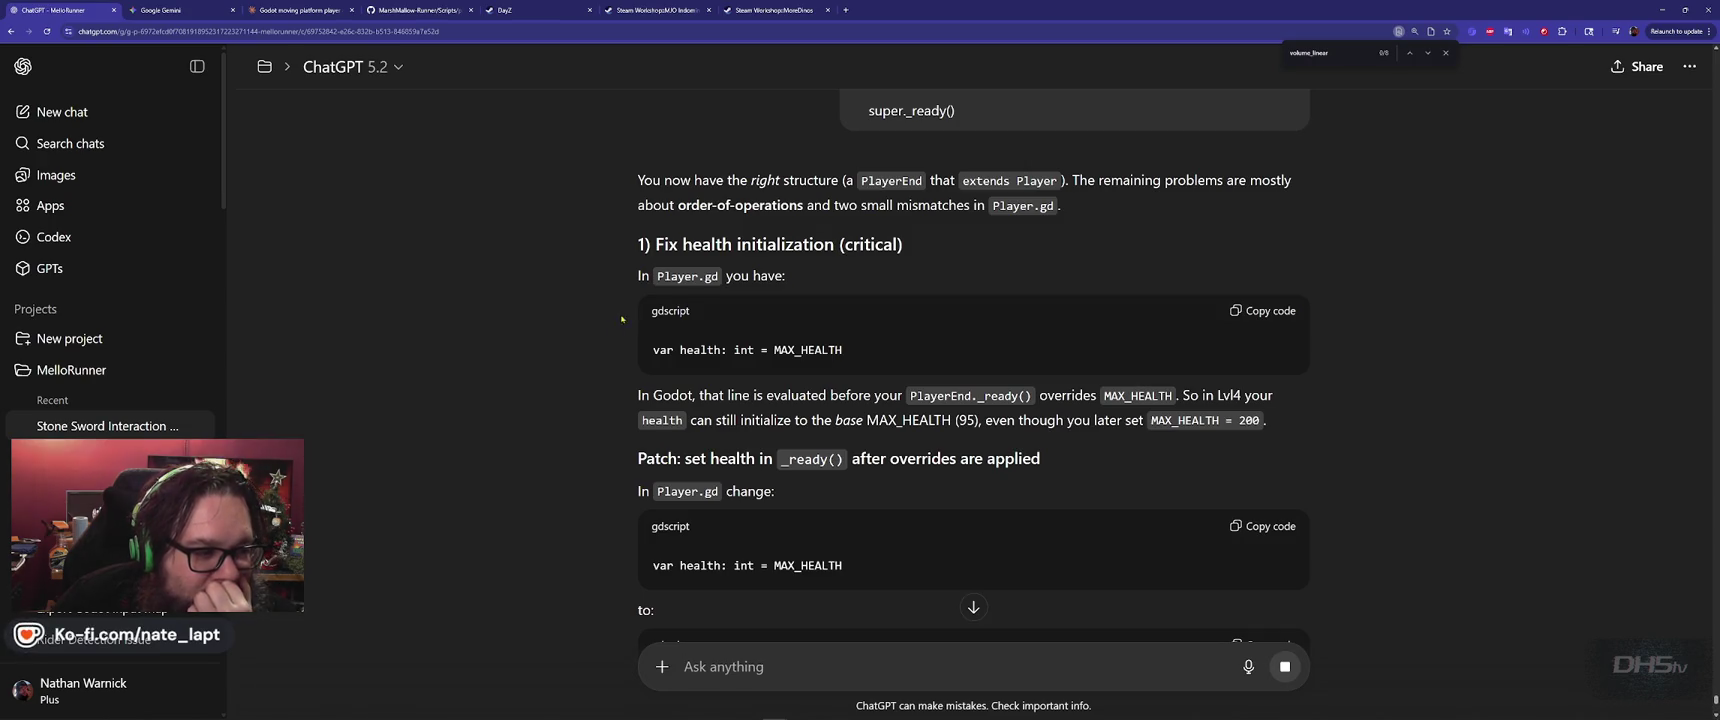
Pick out MAX_HEALTH from the reply and start a search in player_end.gd
scroll(610, 330, down, 1)
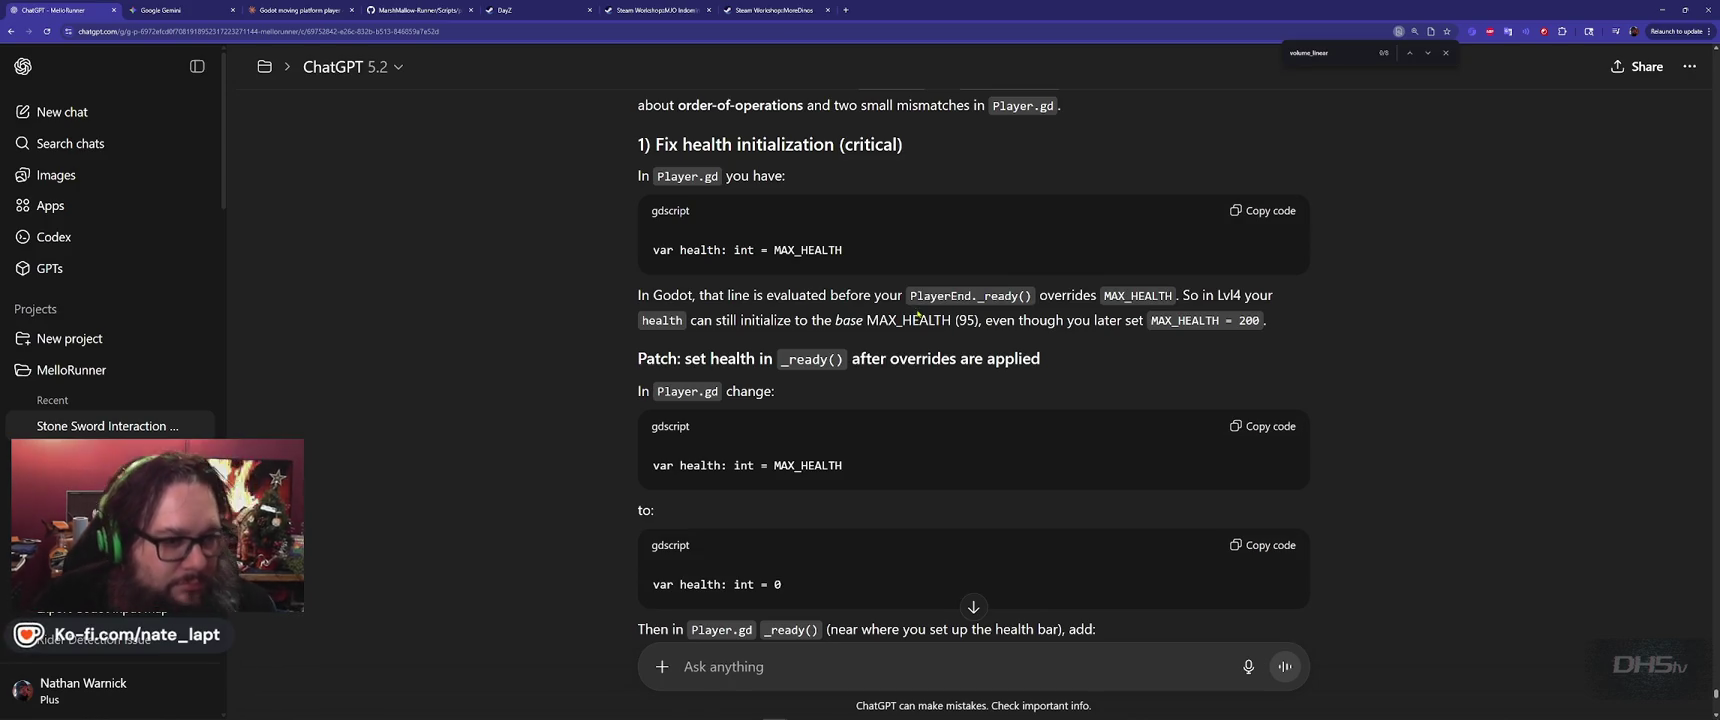
double_click(878, 318)
key(ctrl+c)
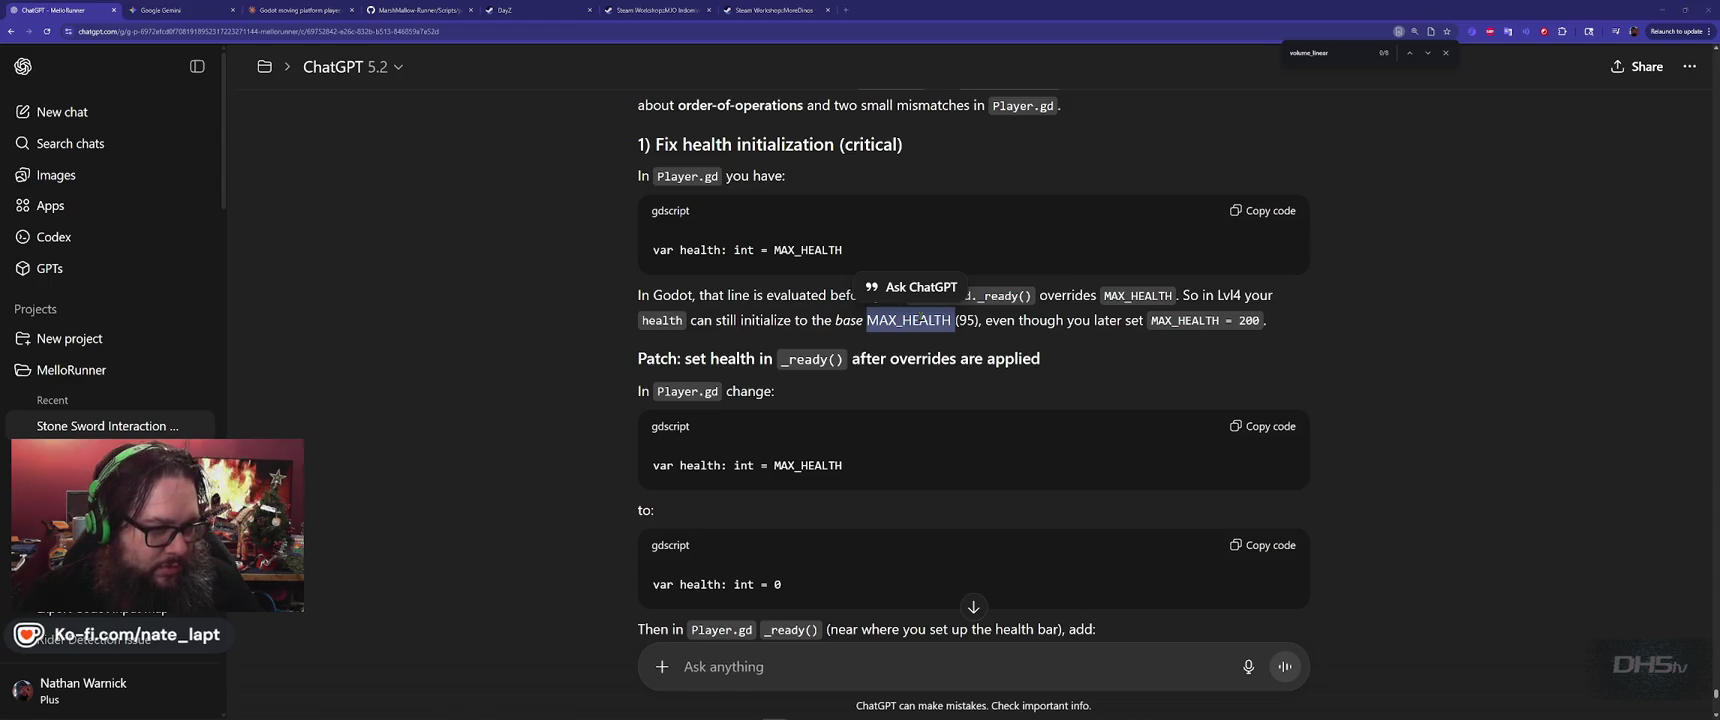
key(alt+Tab)
click(700, 330)
key(ctrl+f)
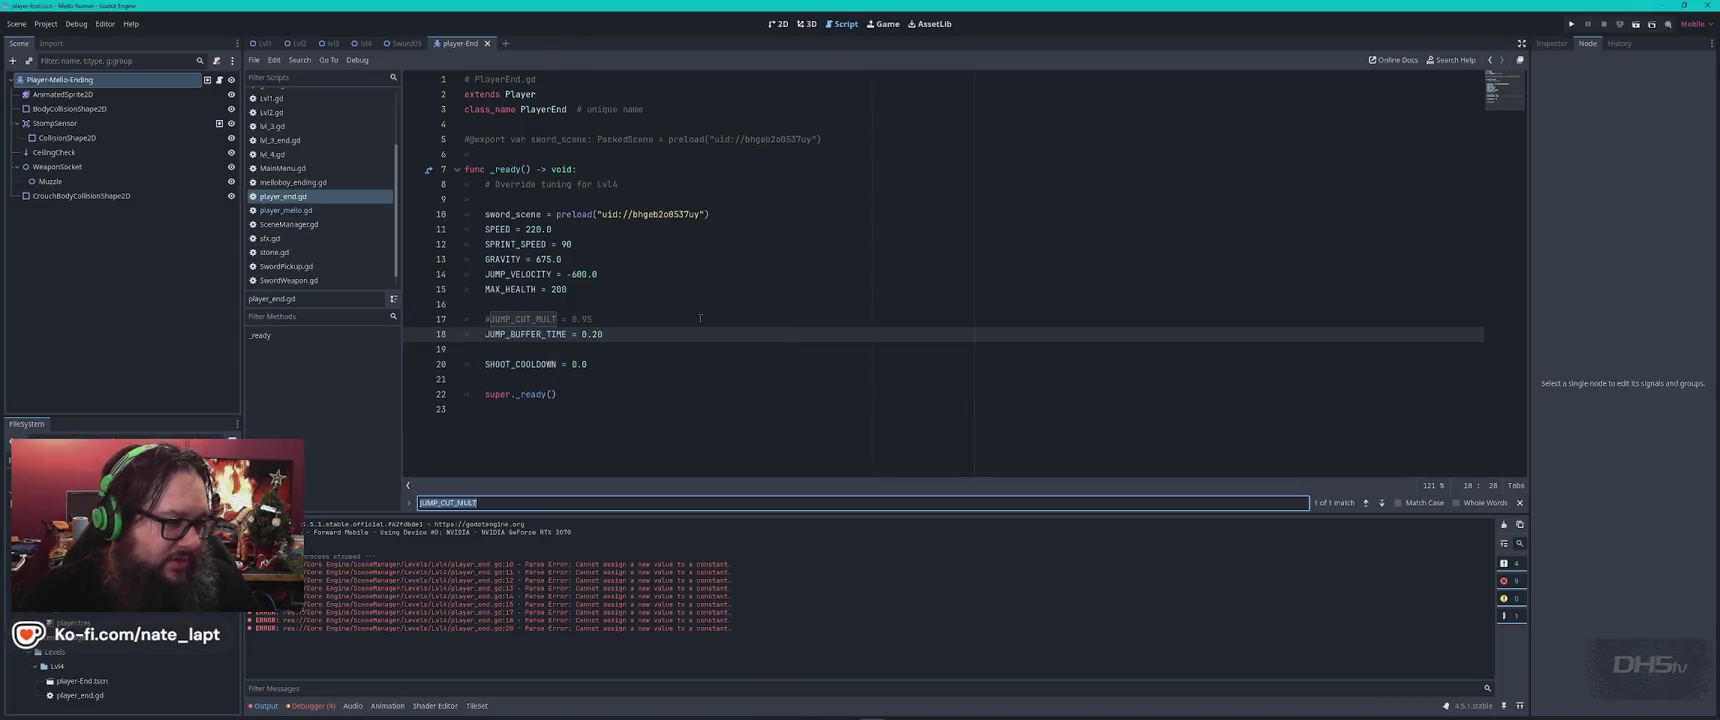
Find MAX_HEALTH in both scripts, locating its declaration on line 64 and use on line 98
key(ctrl+v)
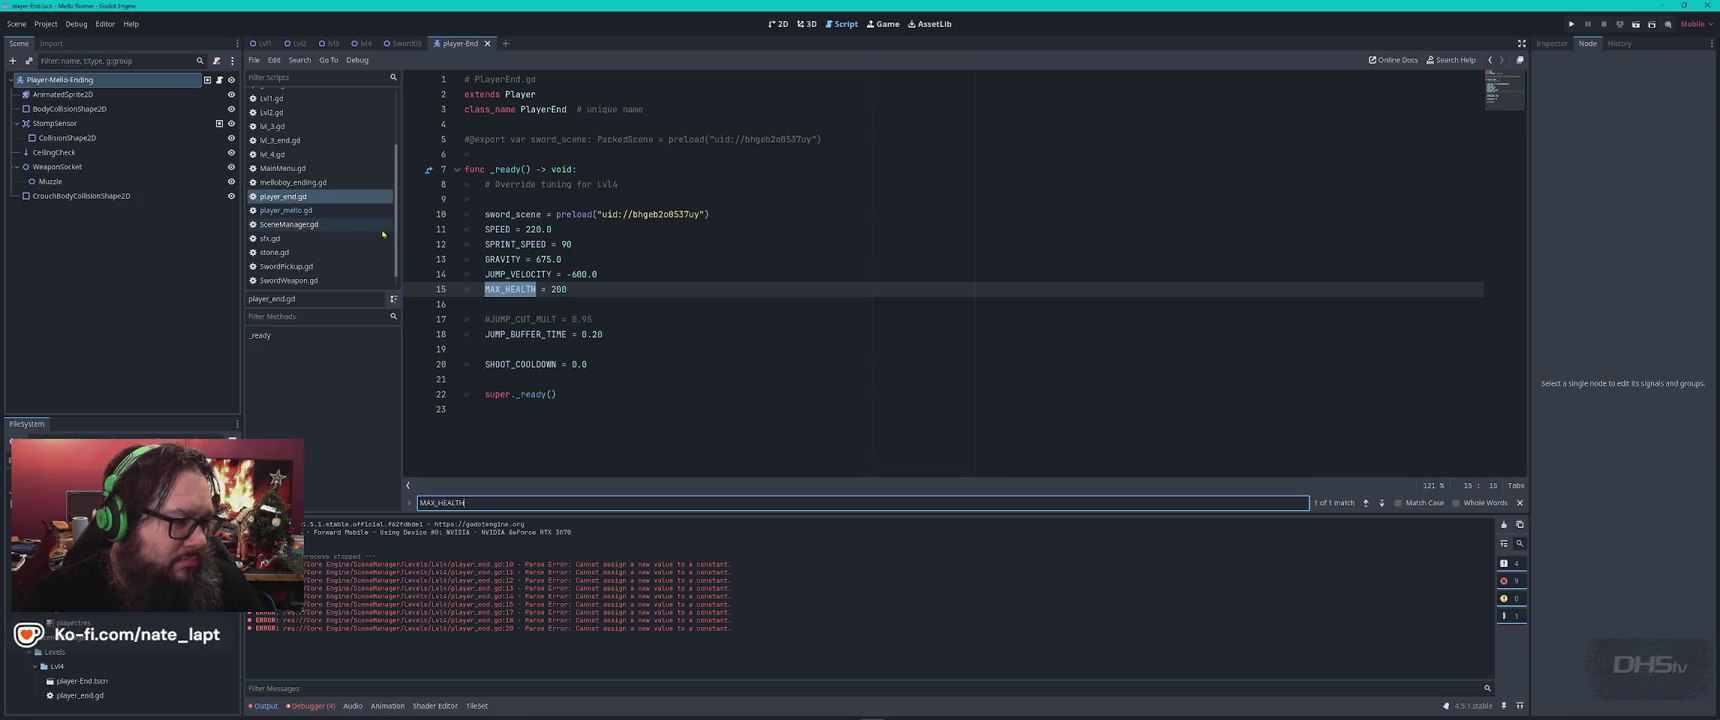
click(286, 210)
key(Return)
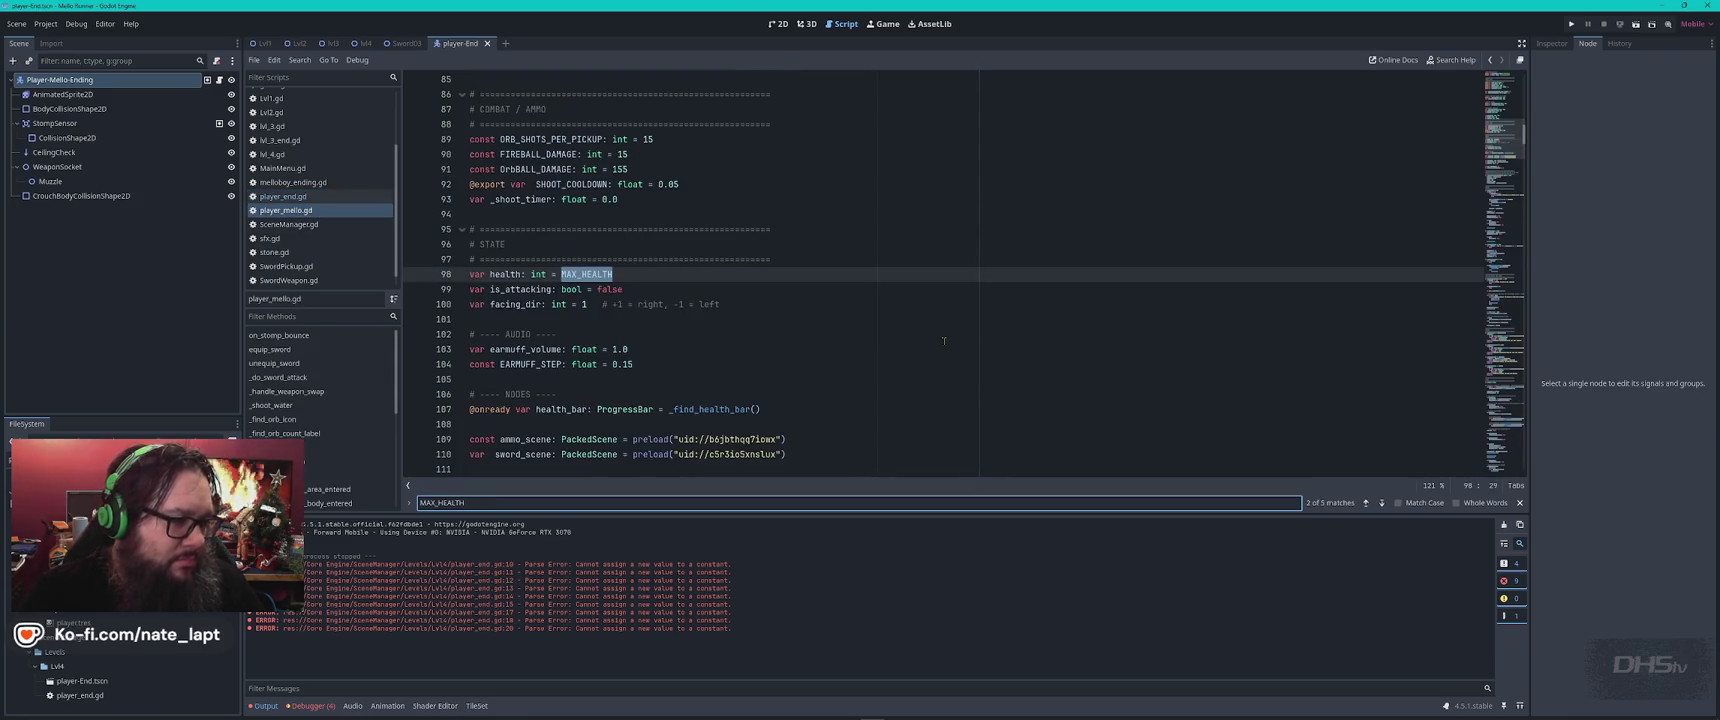
key(Return)
key(Return)
key(Return)
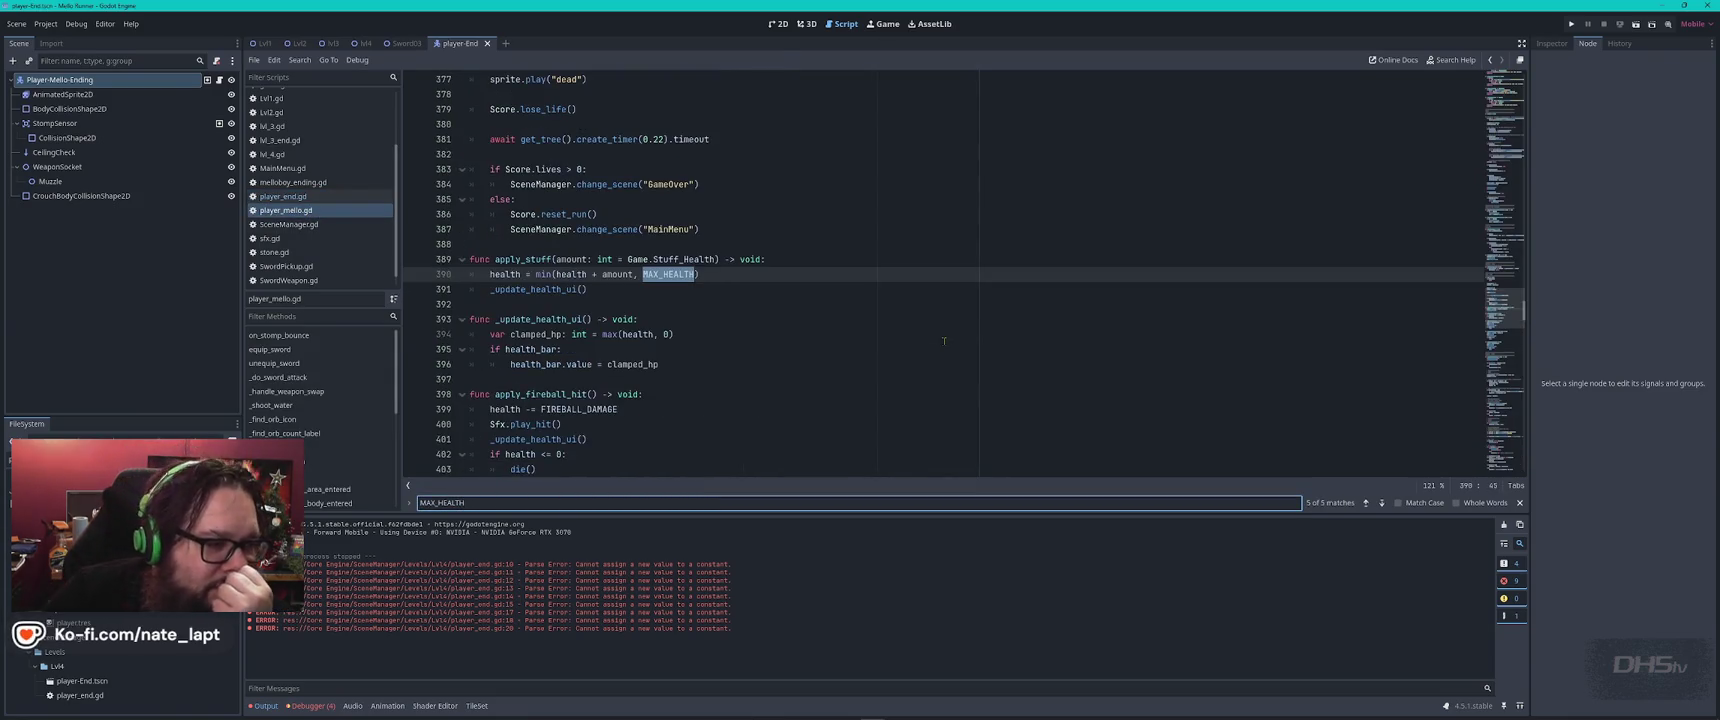
key(Return)
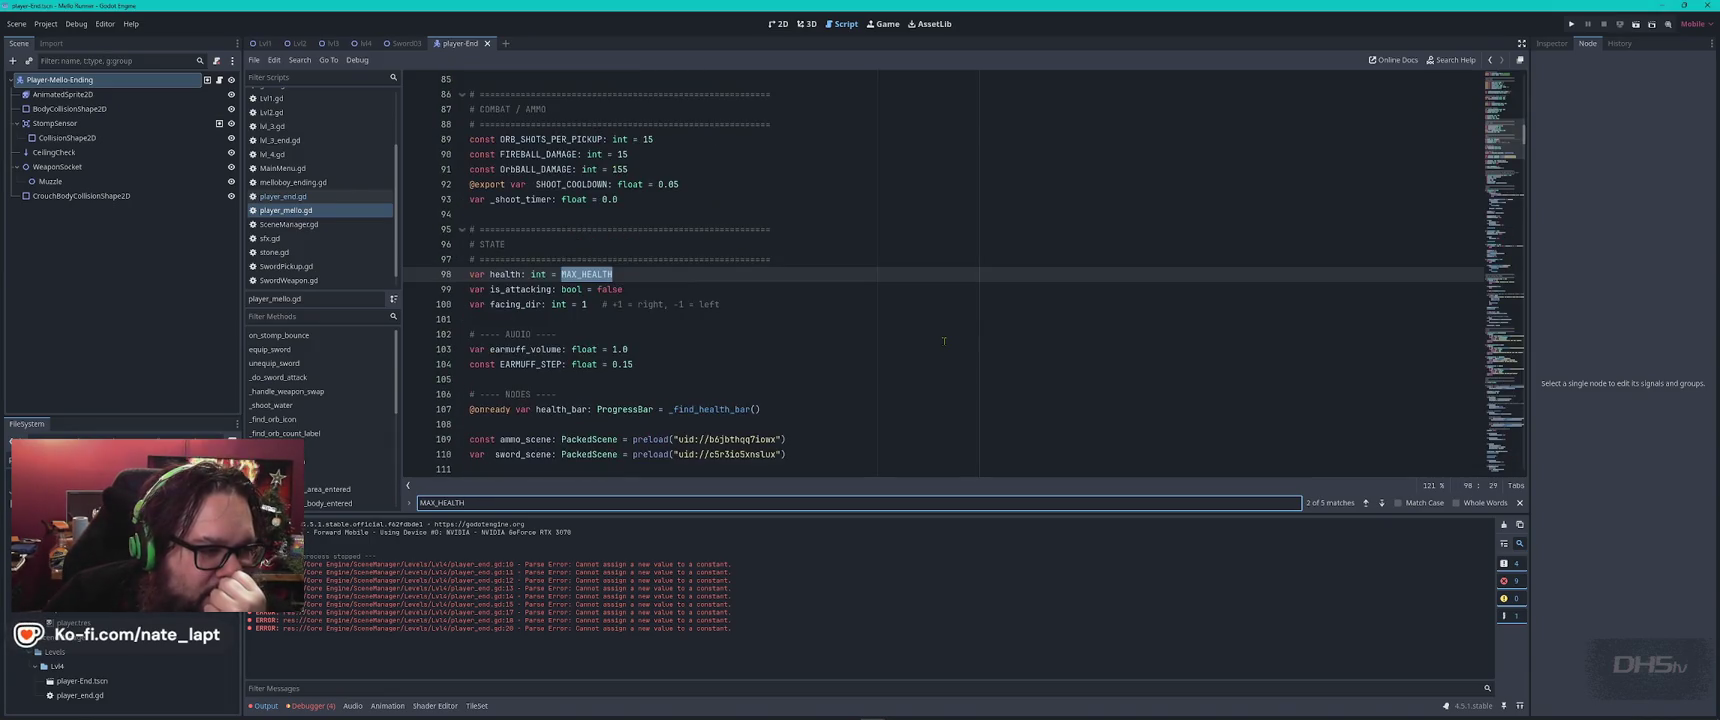
key(Return)
key(Return)
key(Return)
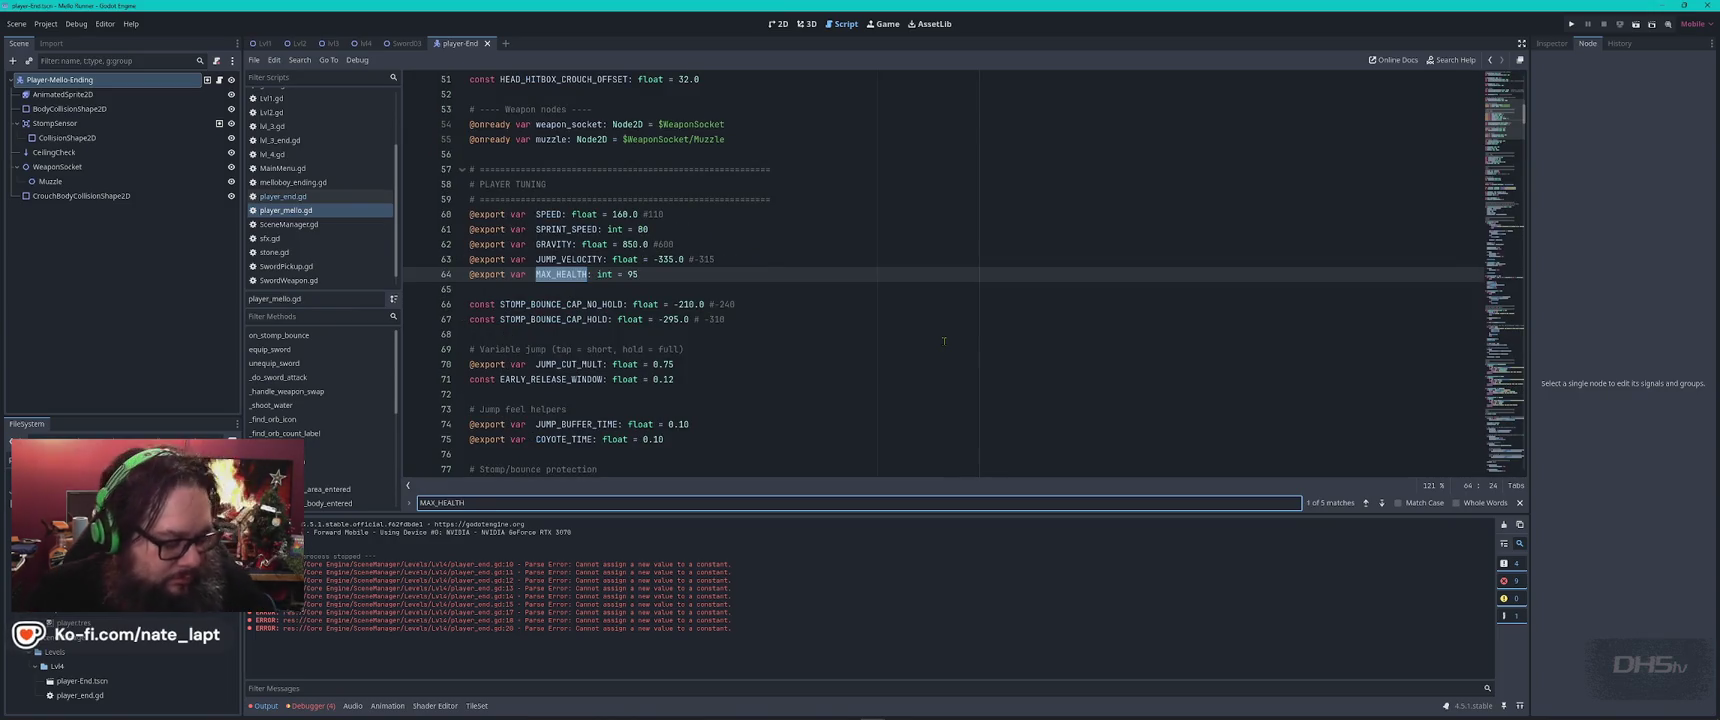
Copy the answer's health declaration line and search player_mello.gd for it
key(alt+Tab)
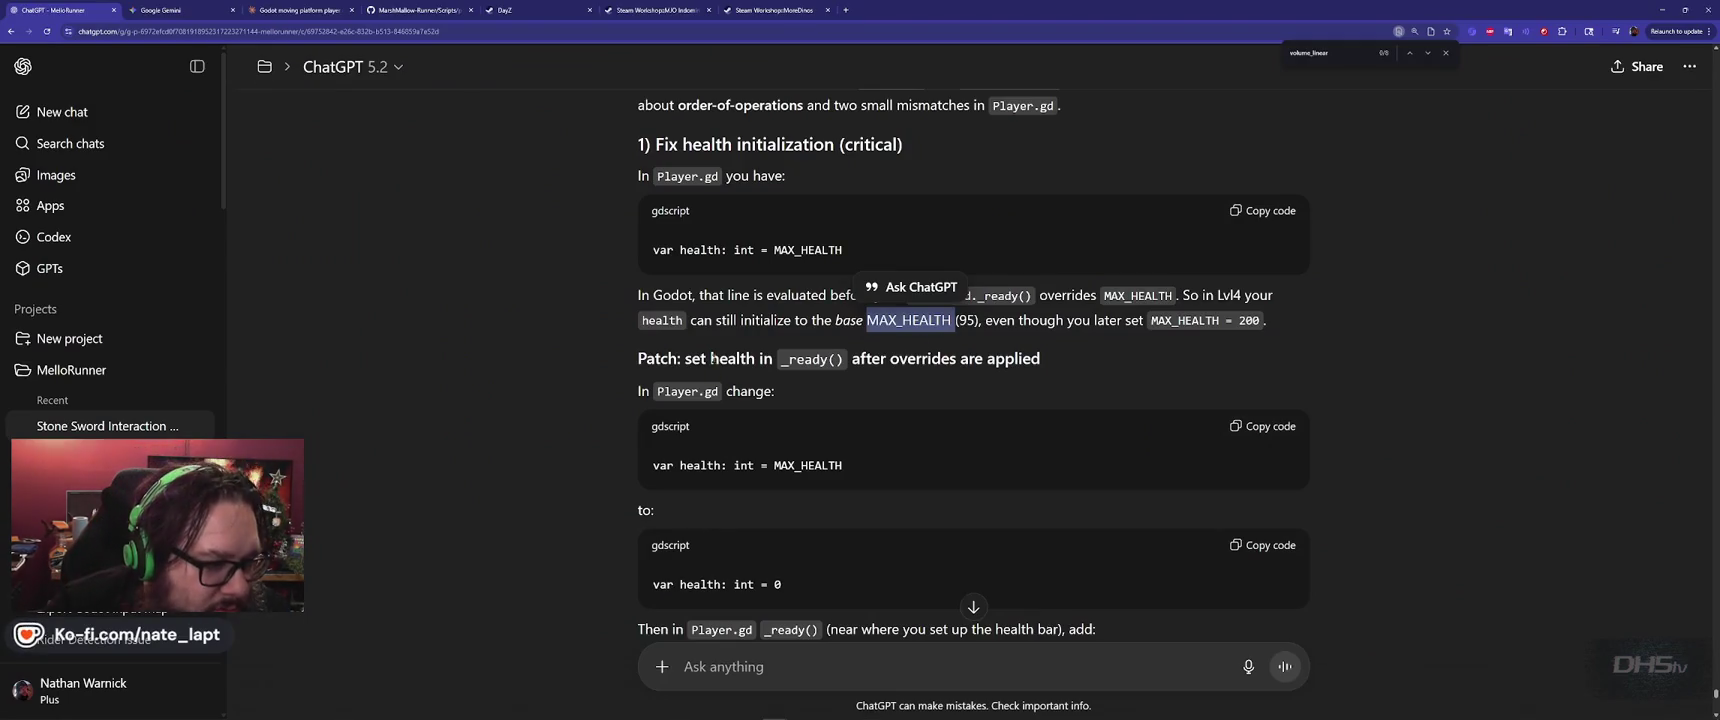
click(711, 358)
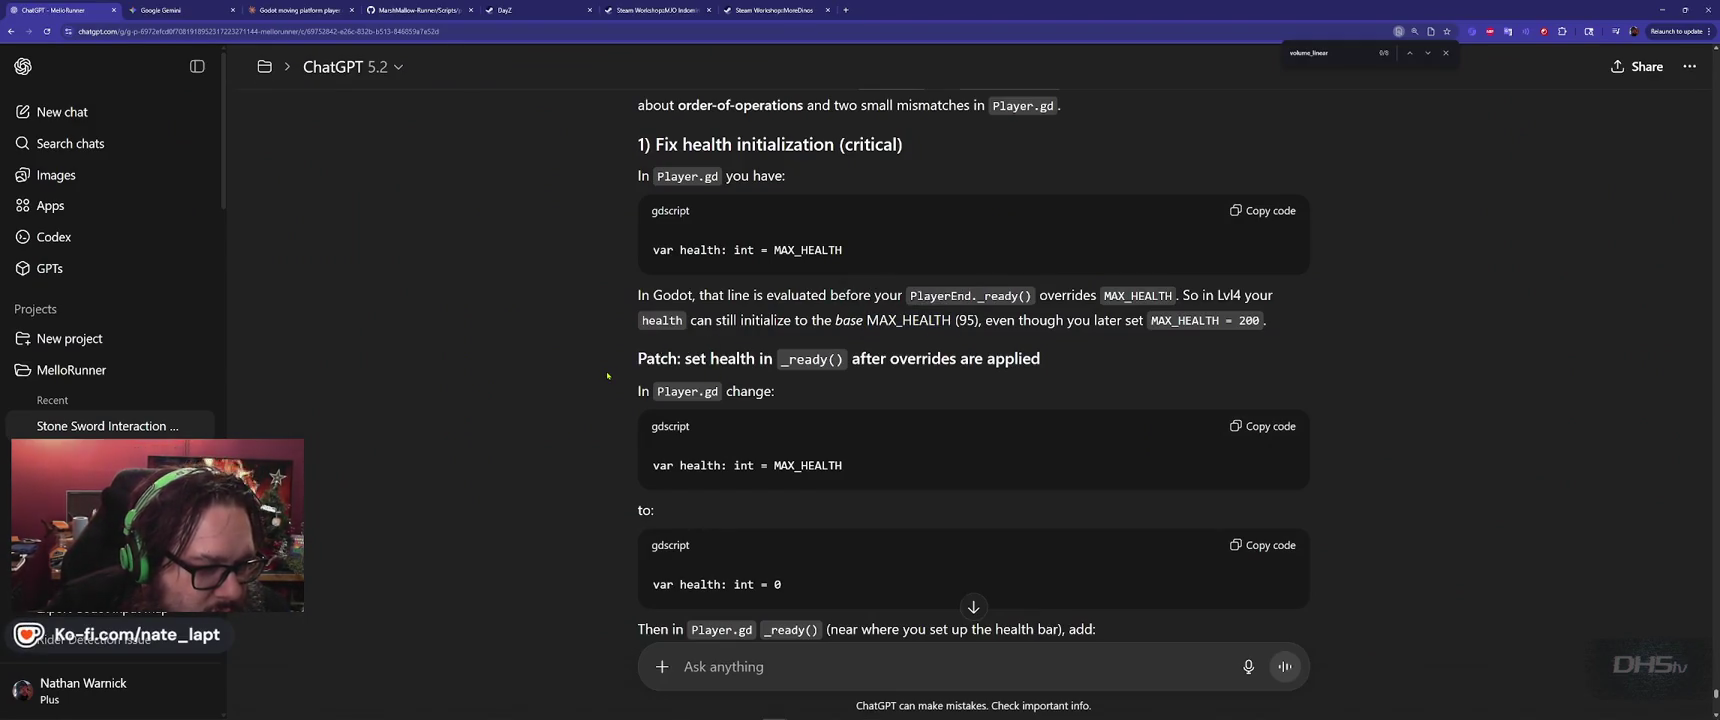
scroll(607, 376, down, 1)
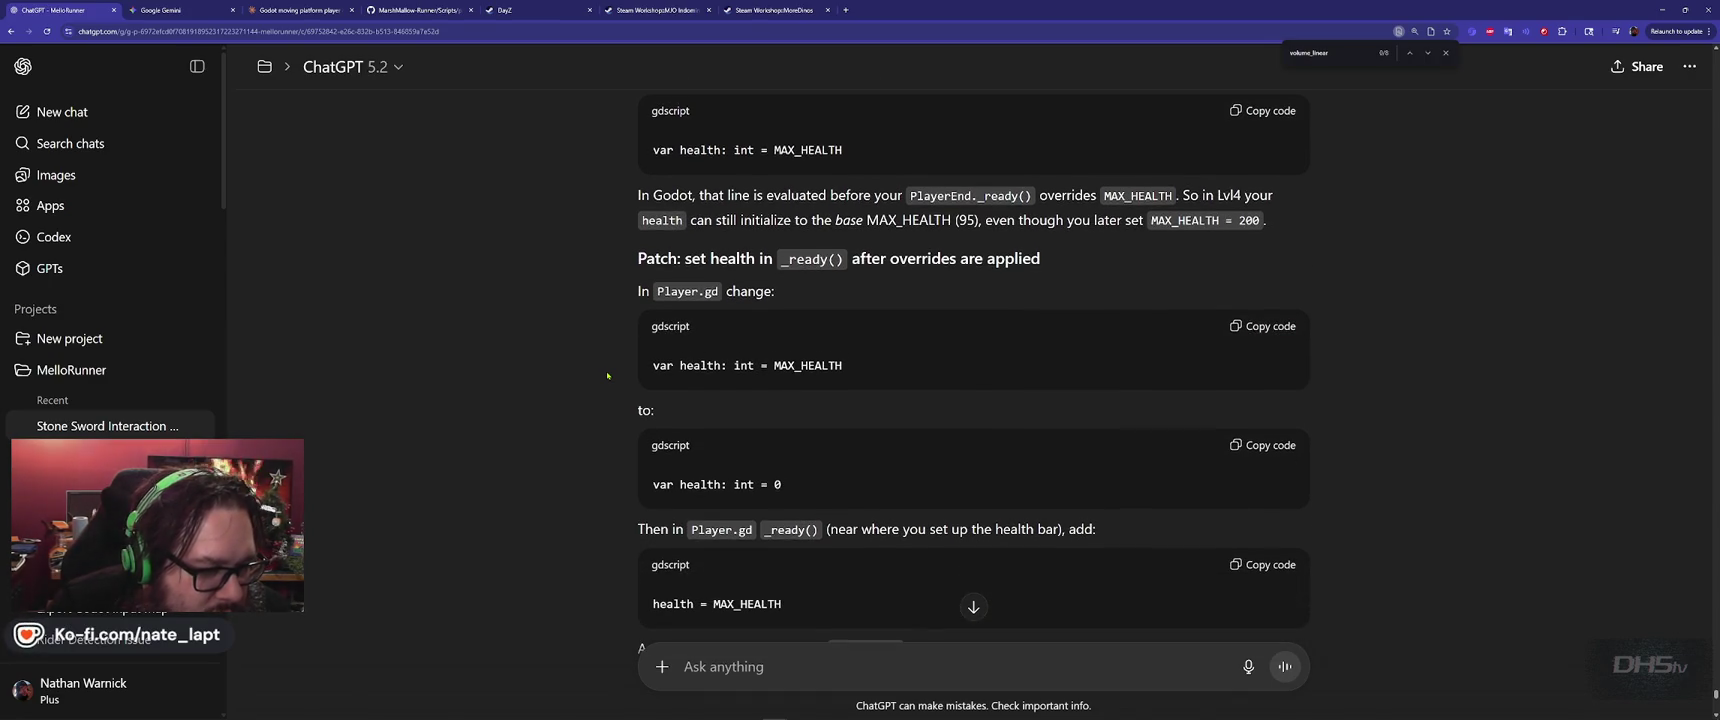
scroll(607, 376, down, 1)
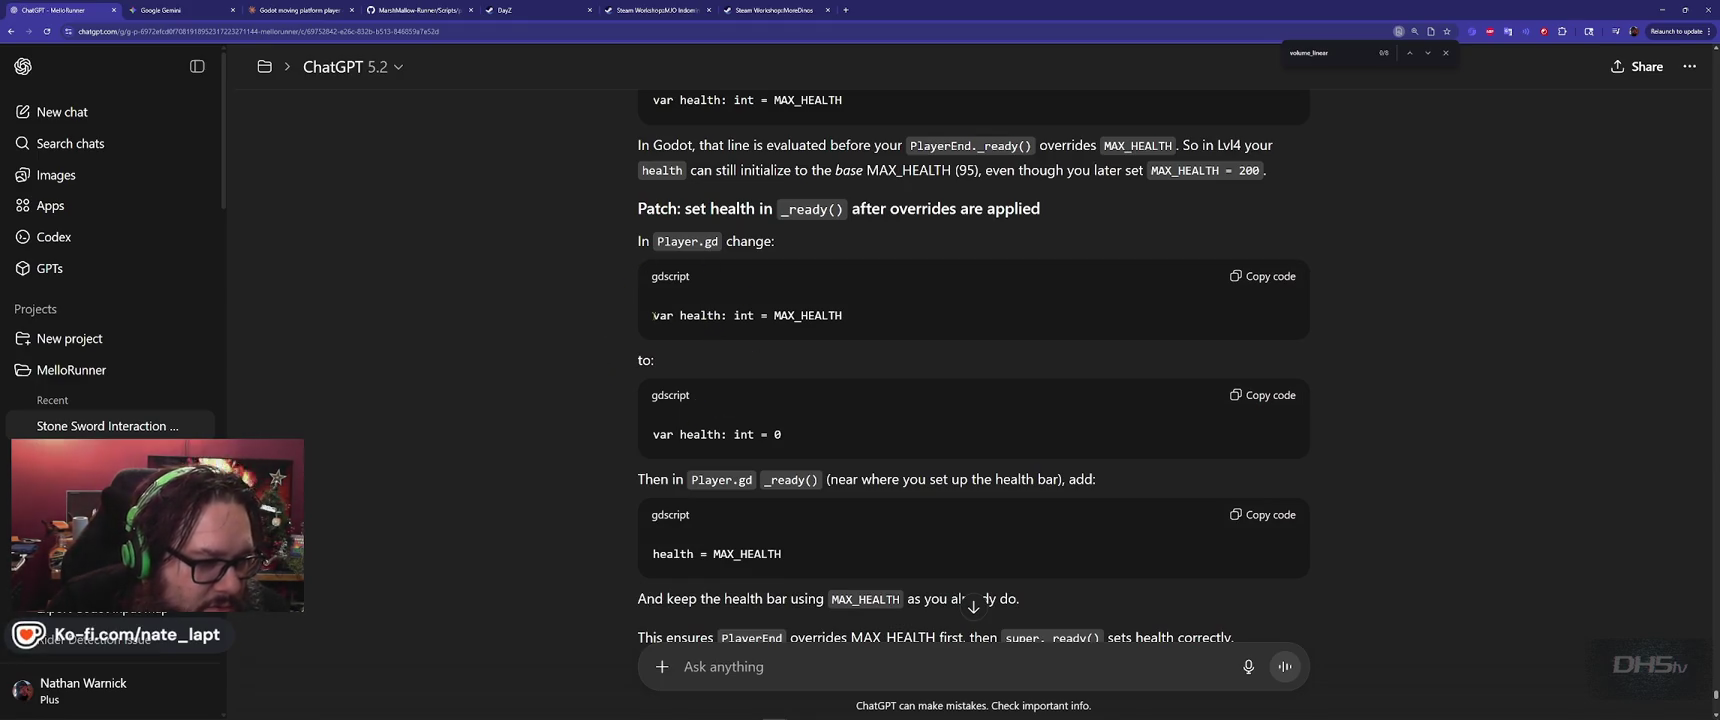
drag(653, 316, 842, 318)
key(ctrl+c)
key(alt+Tab)
key(ctrl+v)
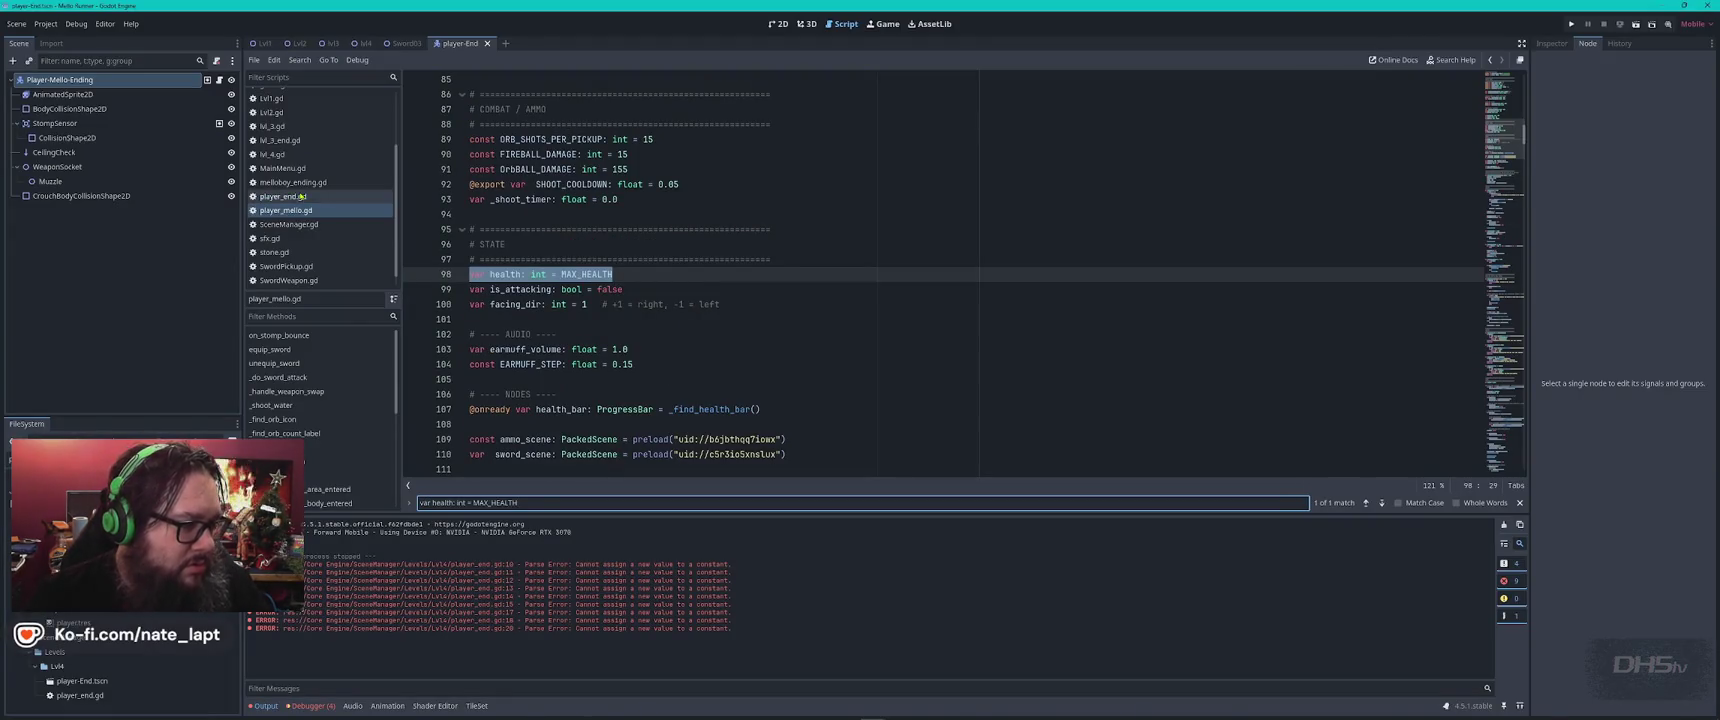
Comment out line 98's health declaration, add 'var health: int = 0' below, and save
key(alt+Tab)
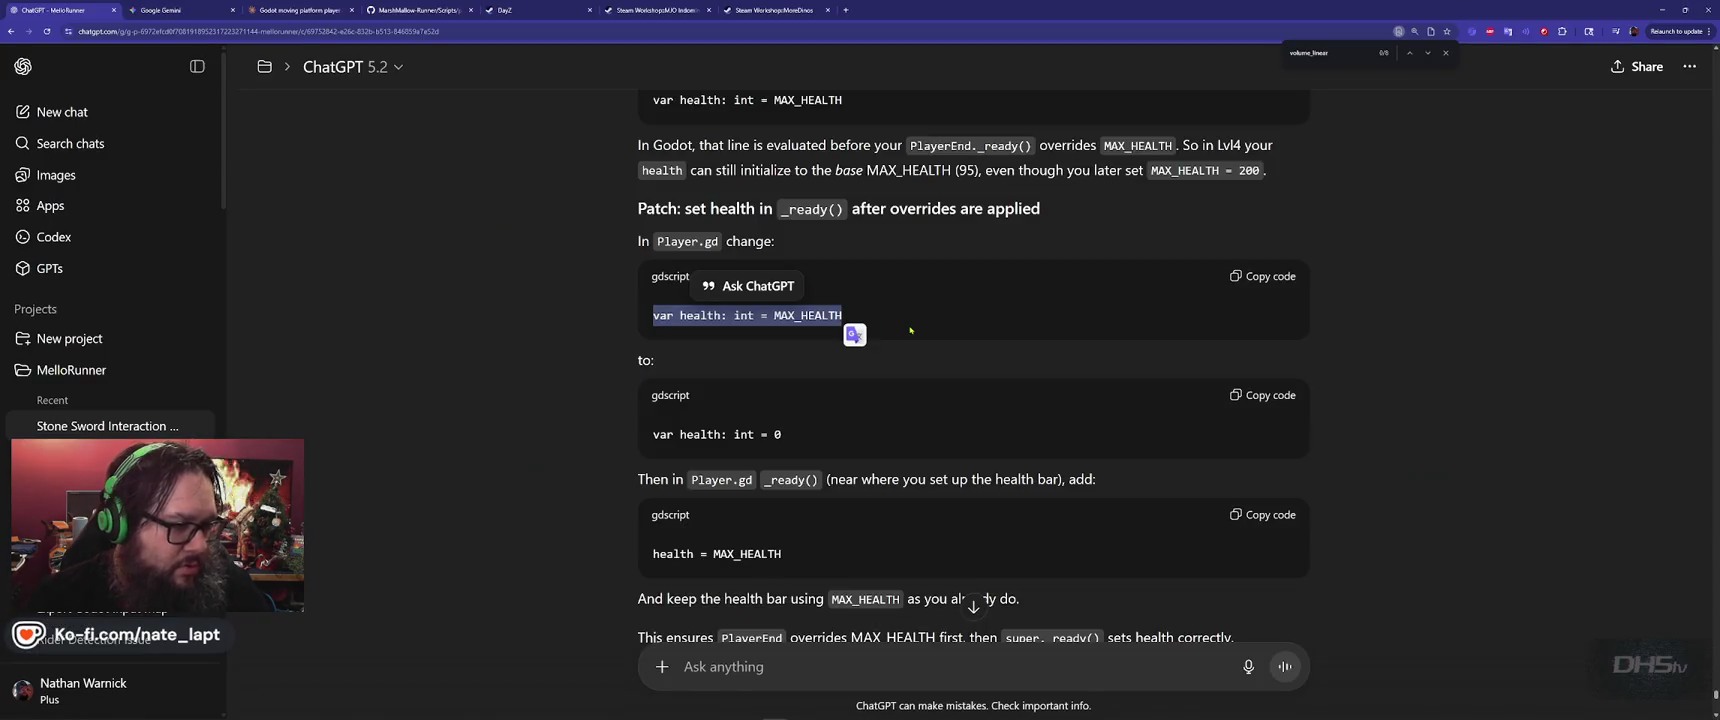
click(838, 437)
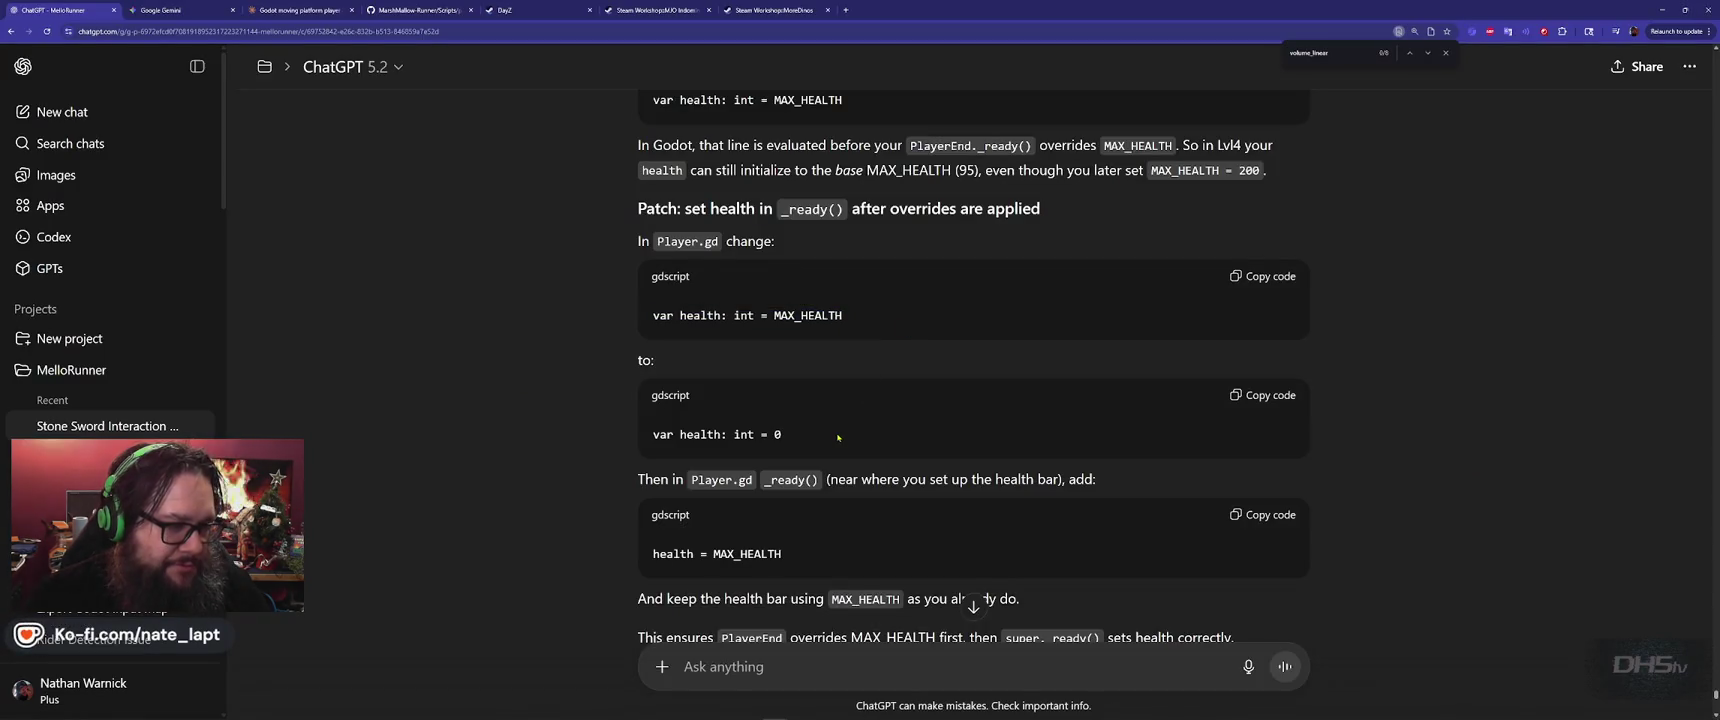
click(1266, 400)
key(alt+Tab)
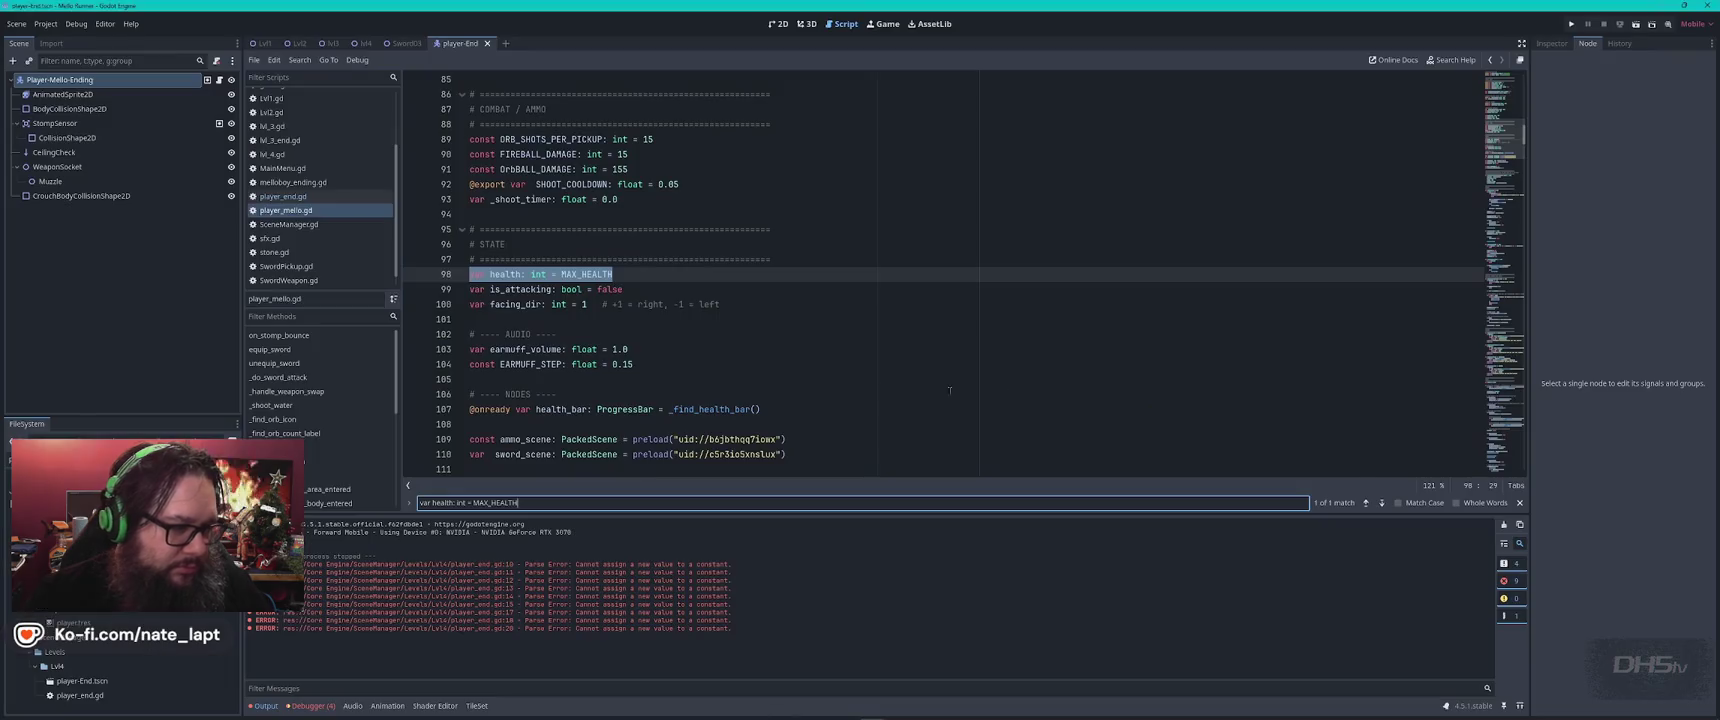
click(677, 274)
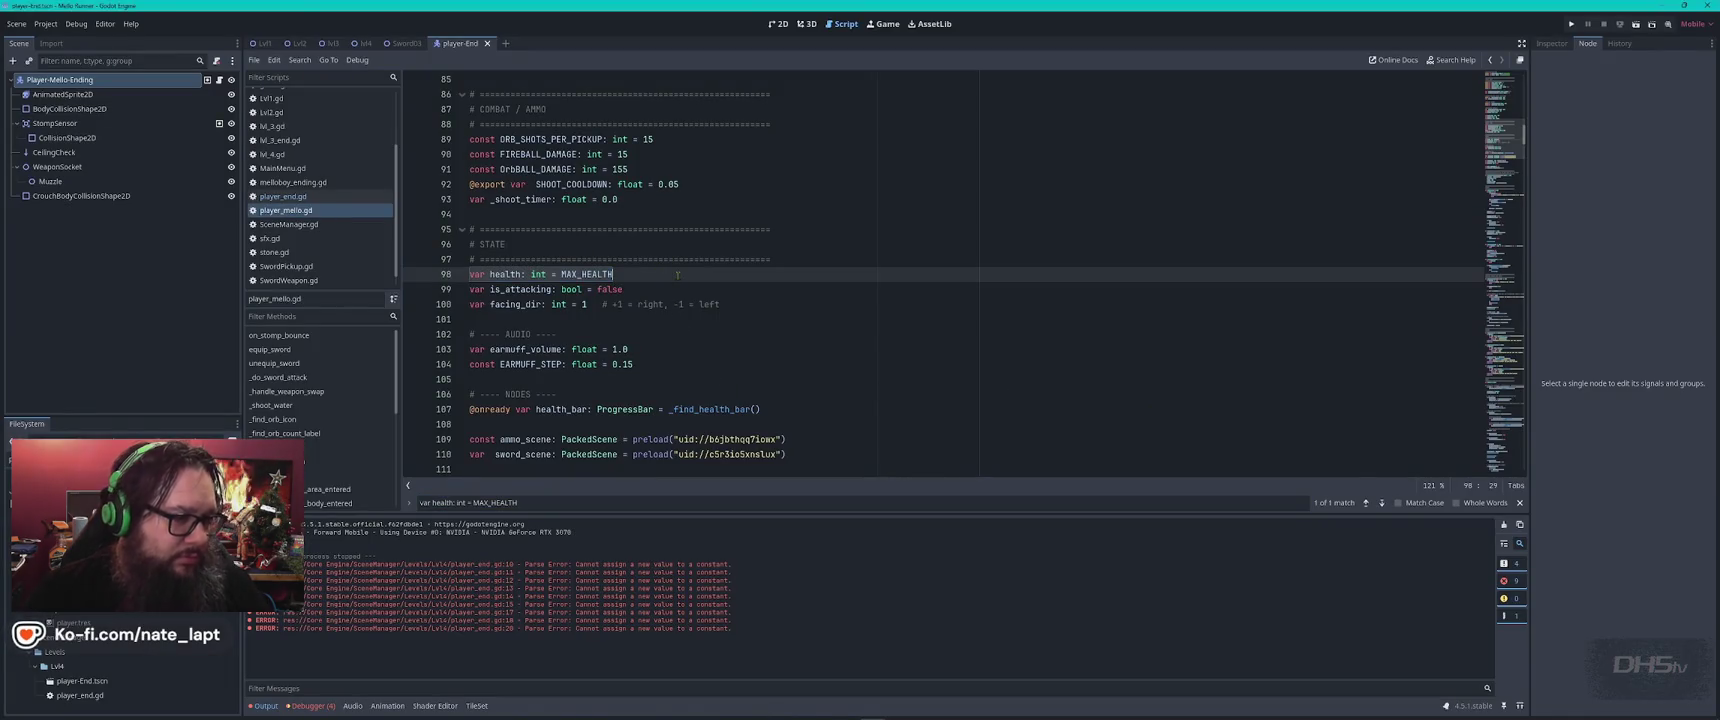
key(Return)
key(Up)
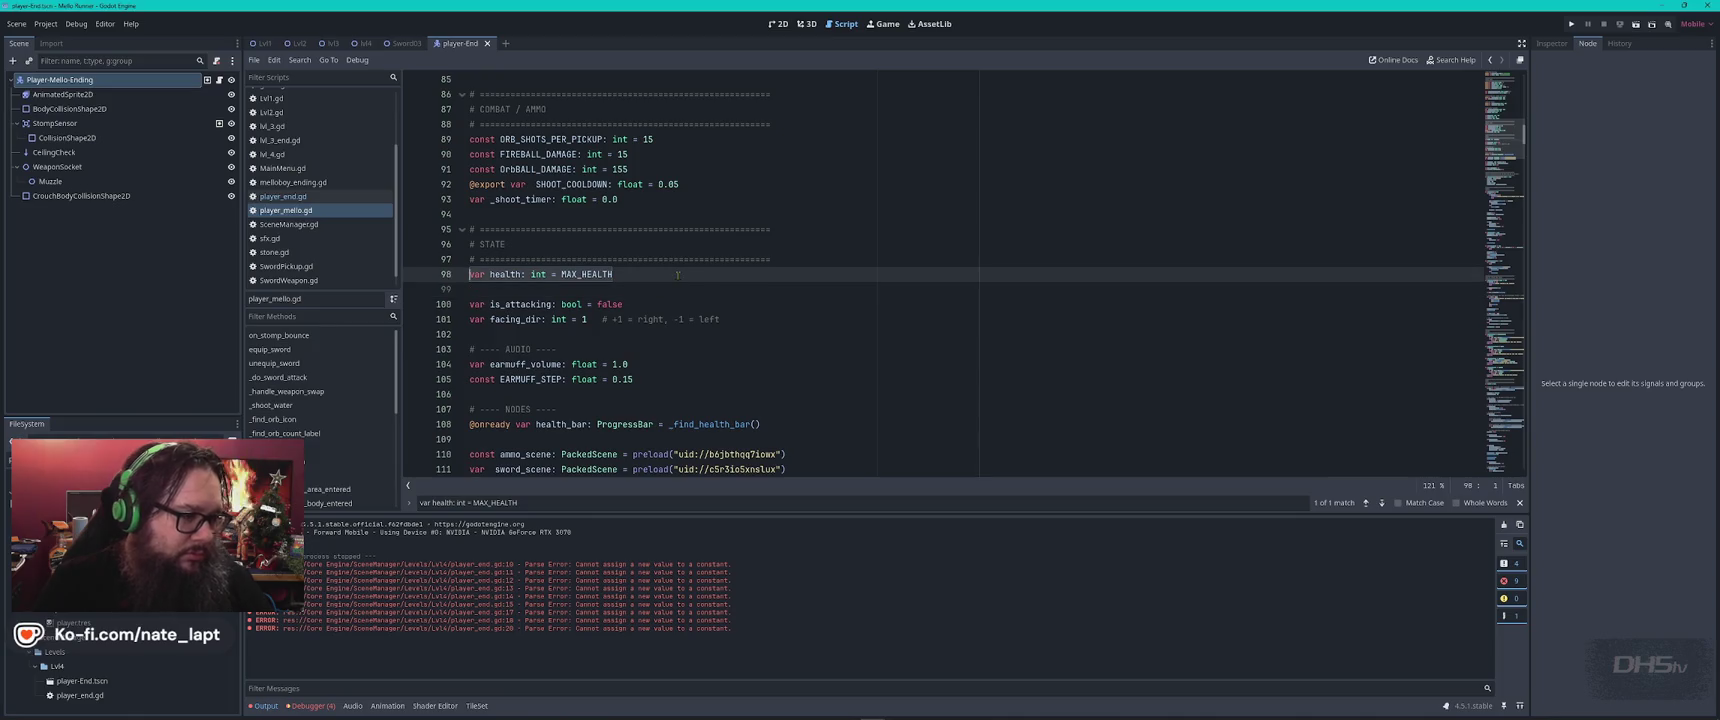
key(ctrl+k)
key(Down)
key(ctrl+v)
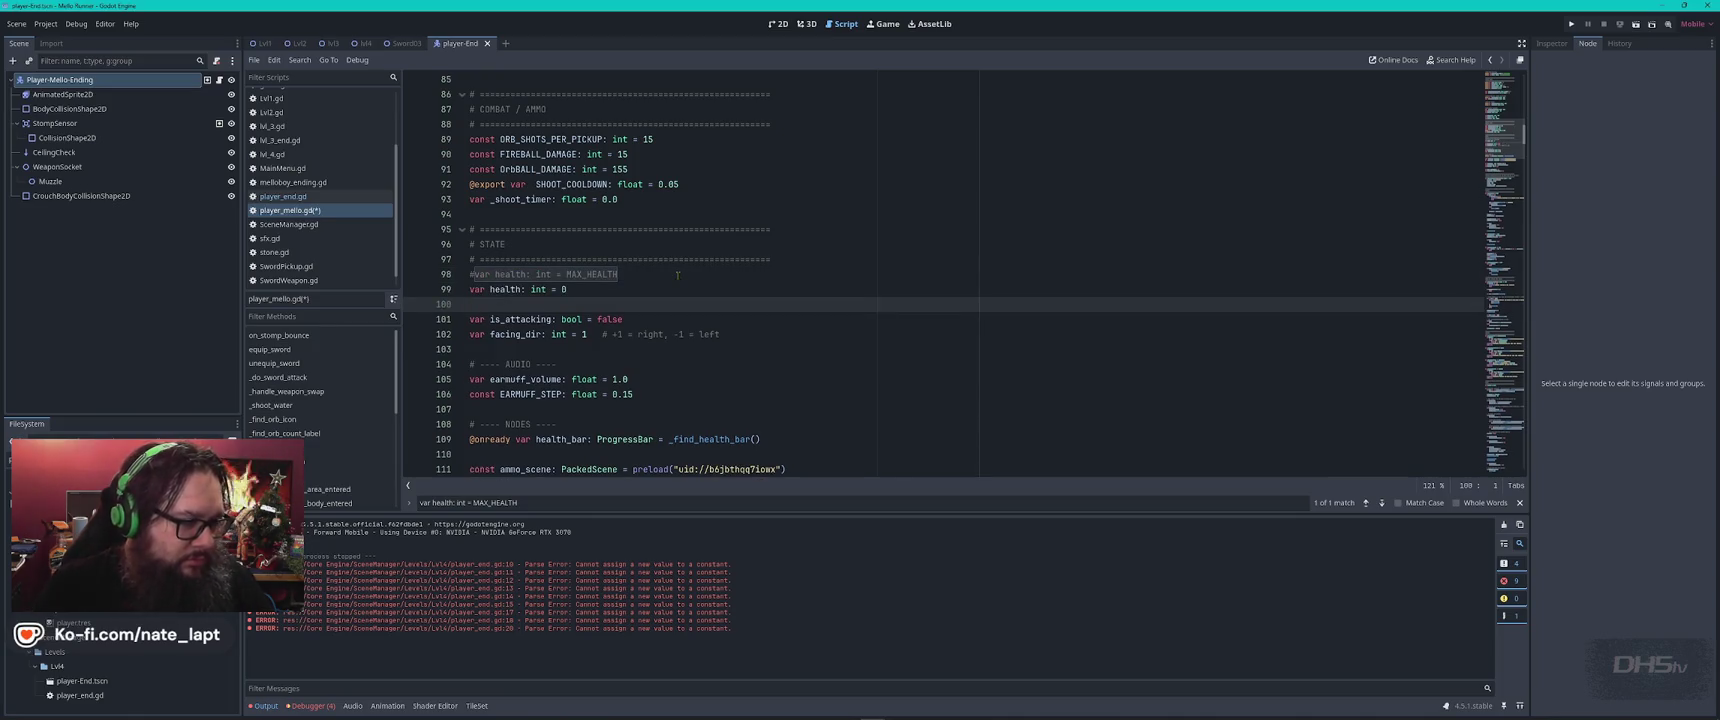
key(ctrl+s)
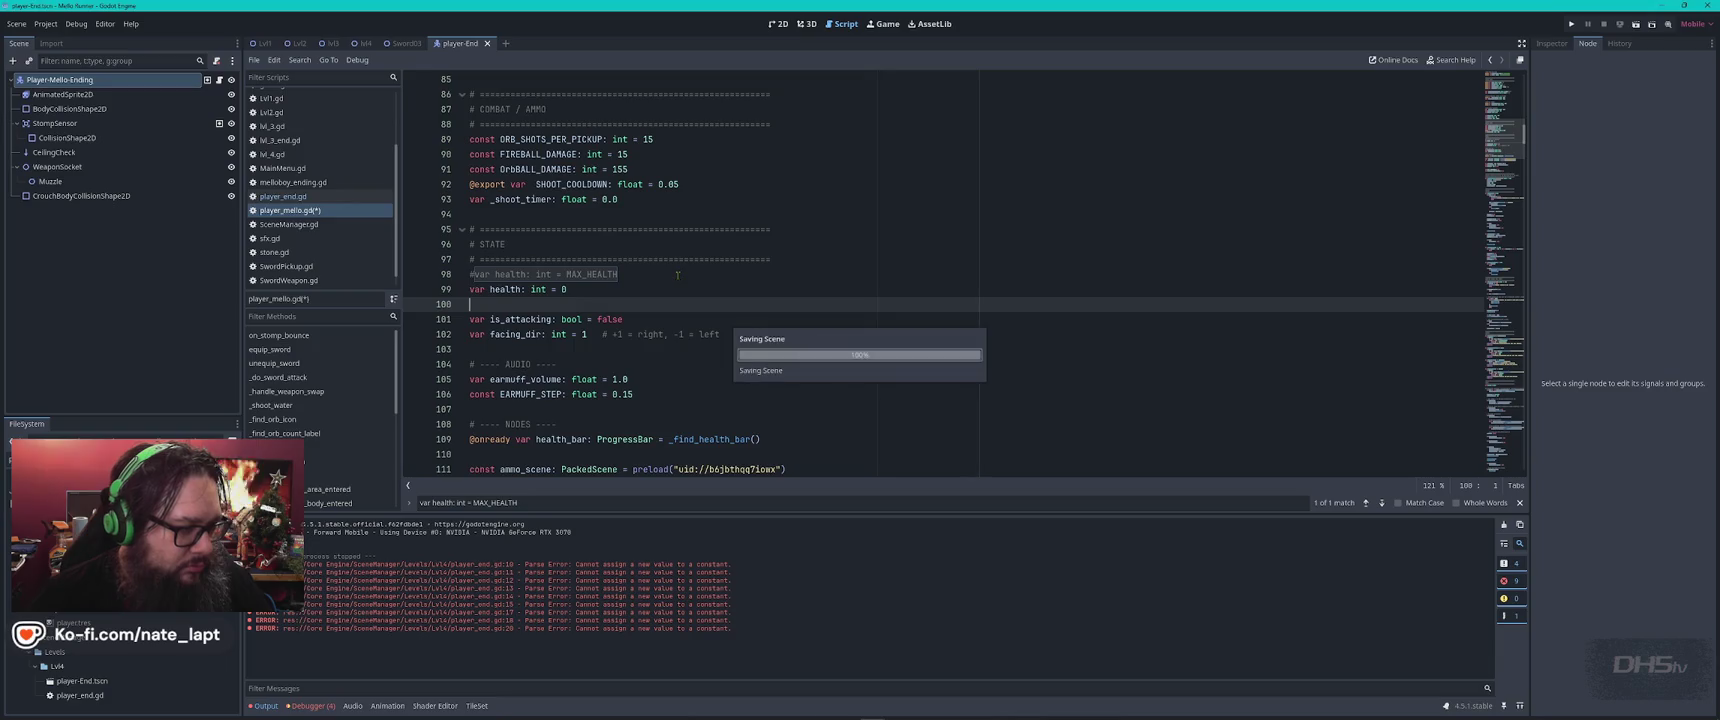
Copy _ready from the answer and search for it in player_mello.gd
key(alt+Tab)
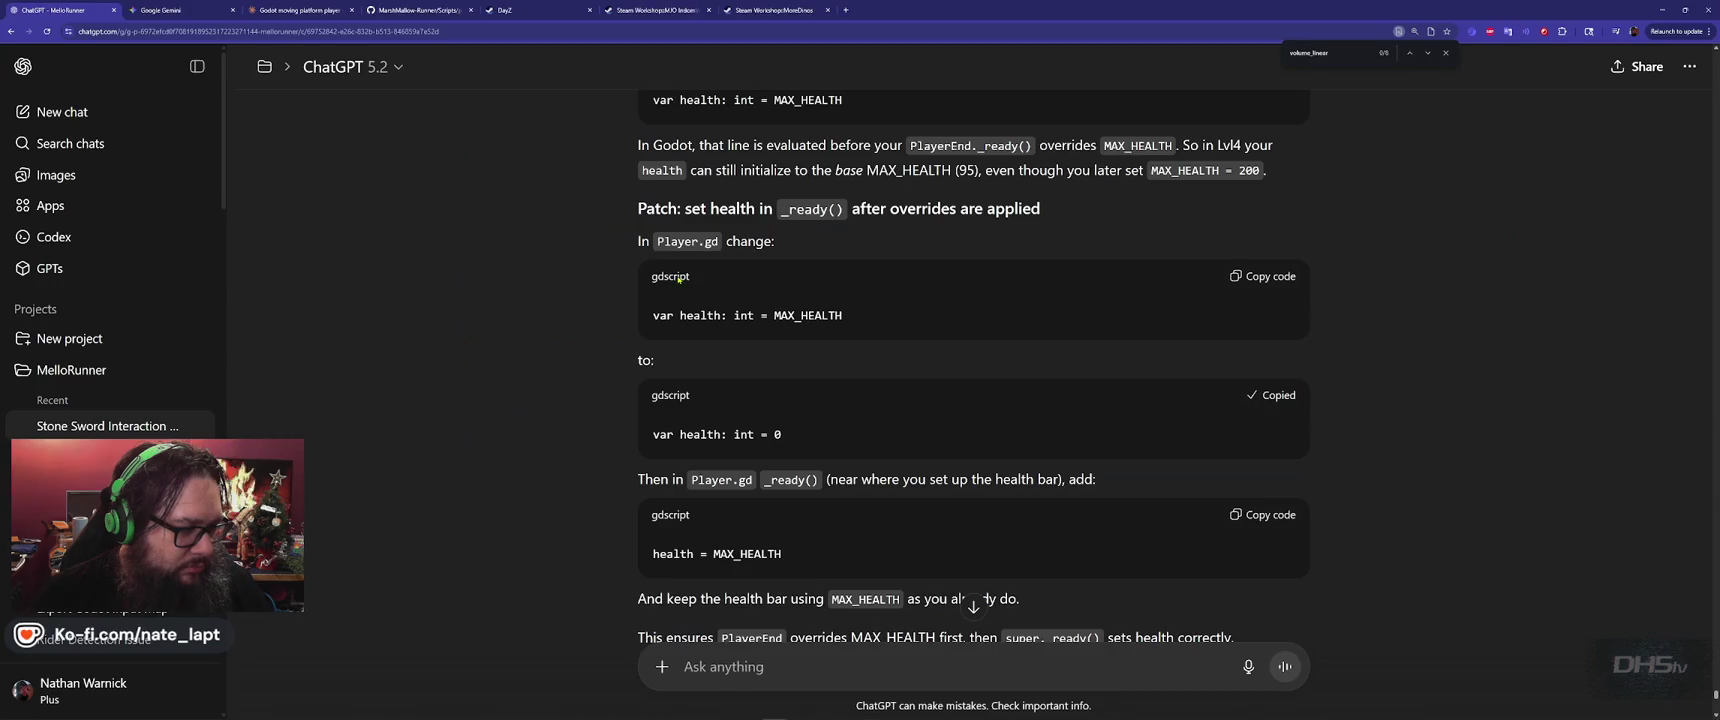
scroll(597, 410, down, 2)
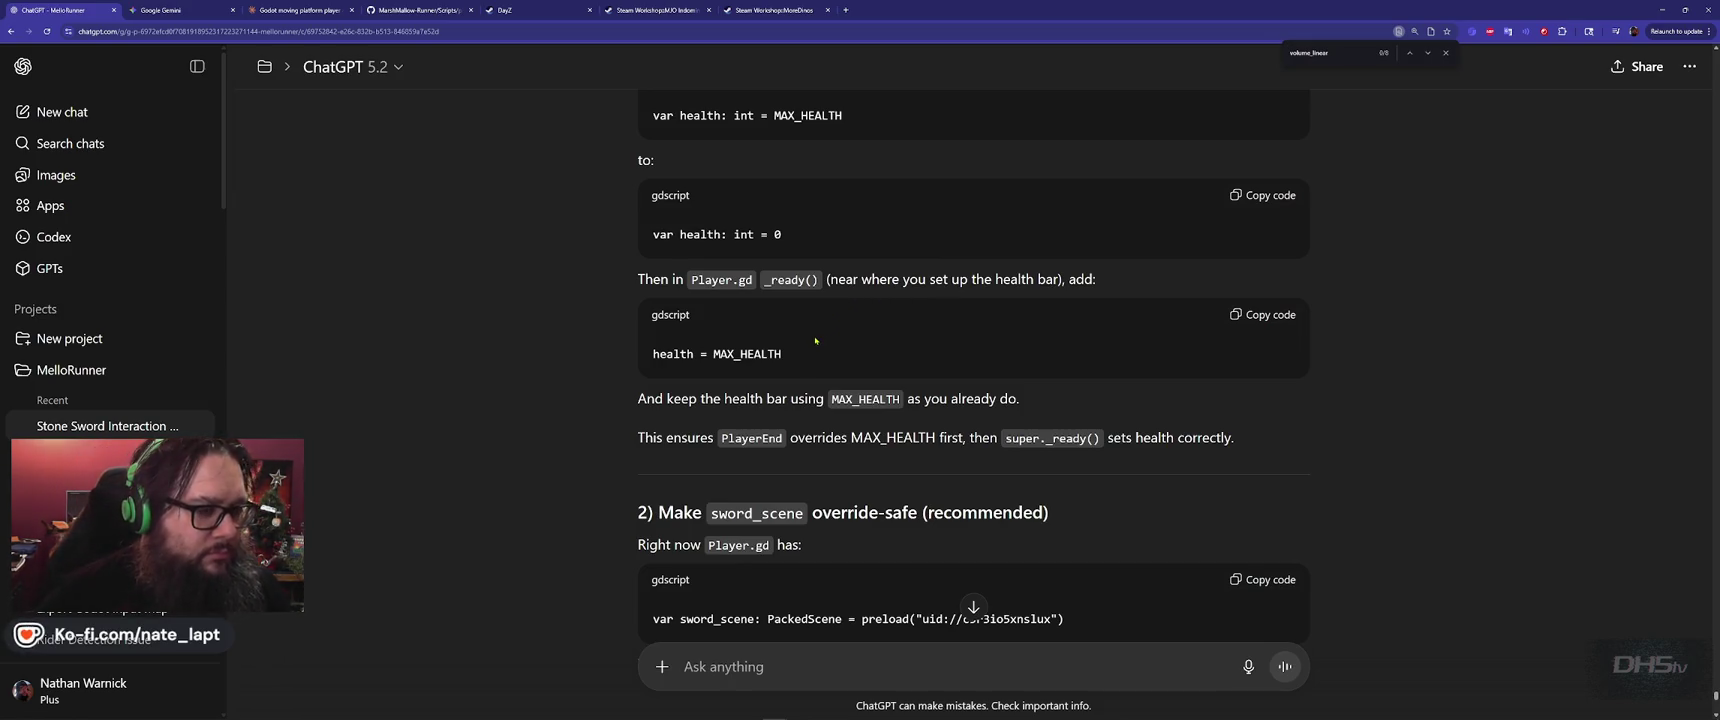
double_click(789, 281)
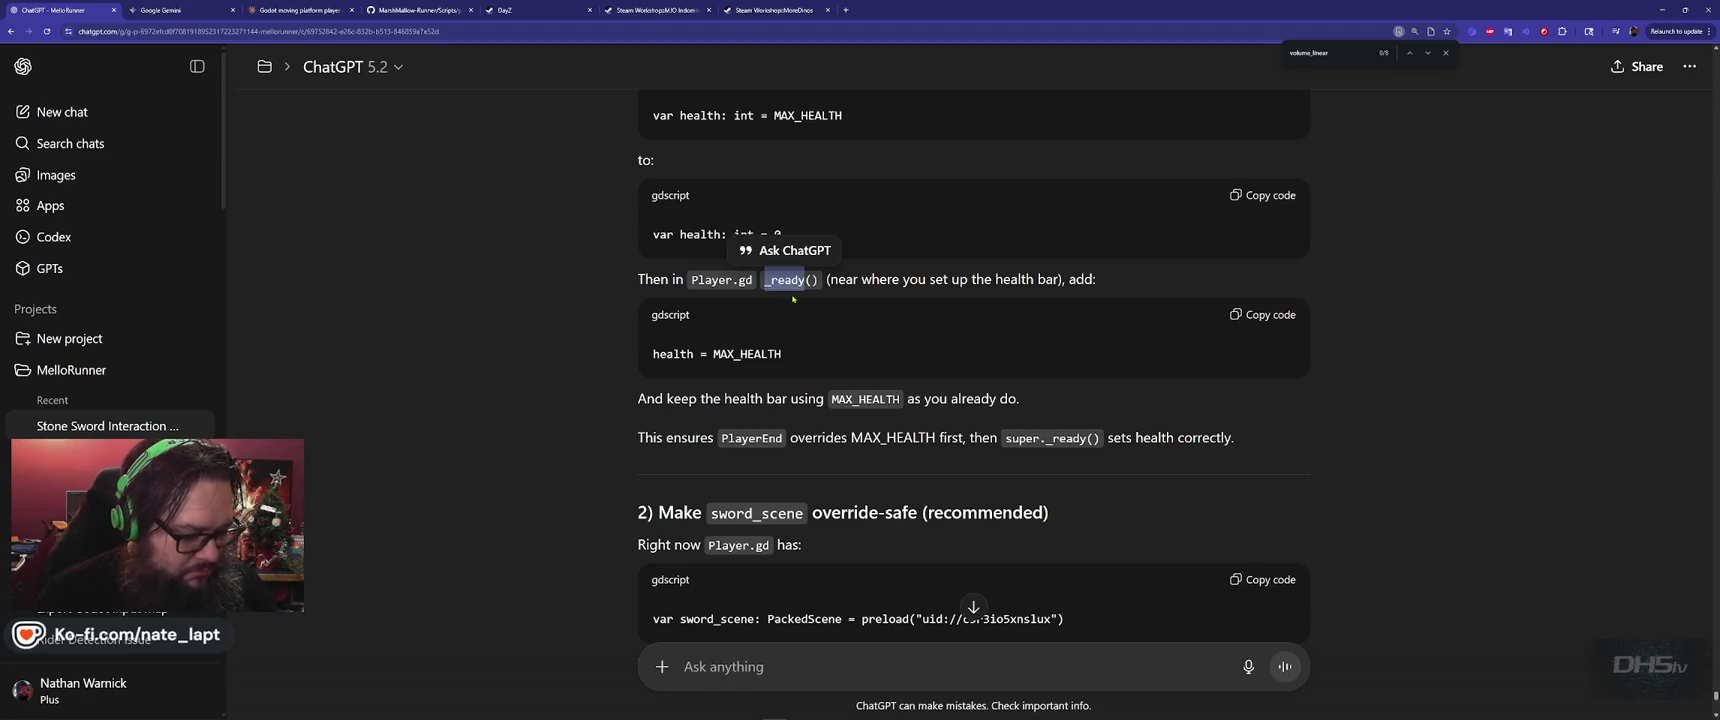
key(ctrl+c)
key(alt+Tab)
key(ctrl+f)
key(ctrl+v)
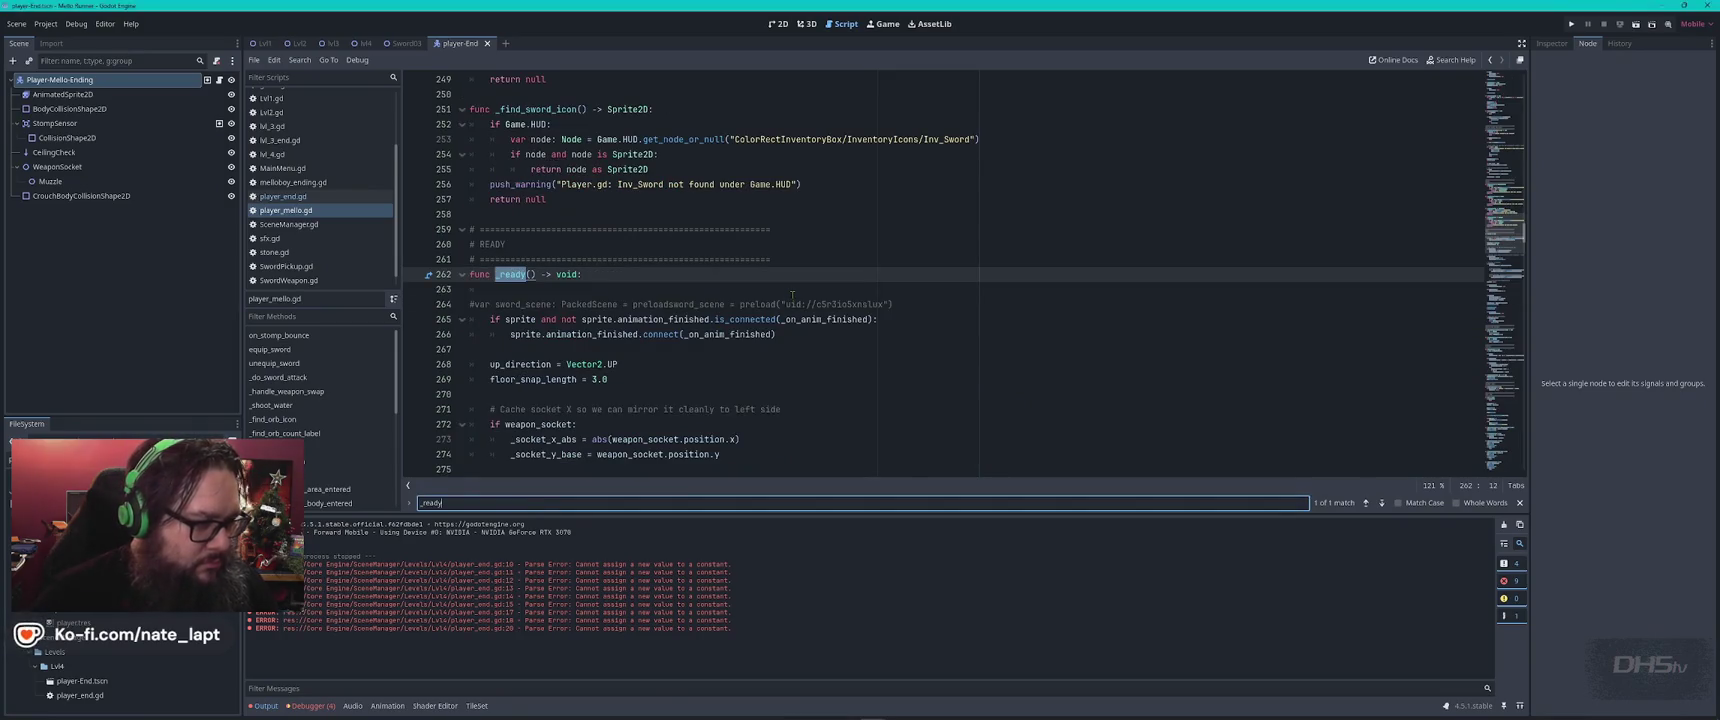
Copy ChatGPT's health = MAX_HEALTH snippet and search the script for 'health'
scroll(792, 294, down, 3)
key(alt+Tab)
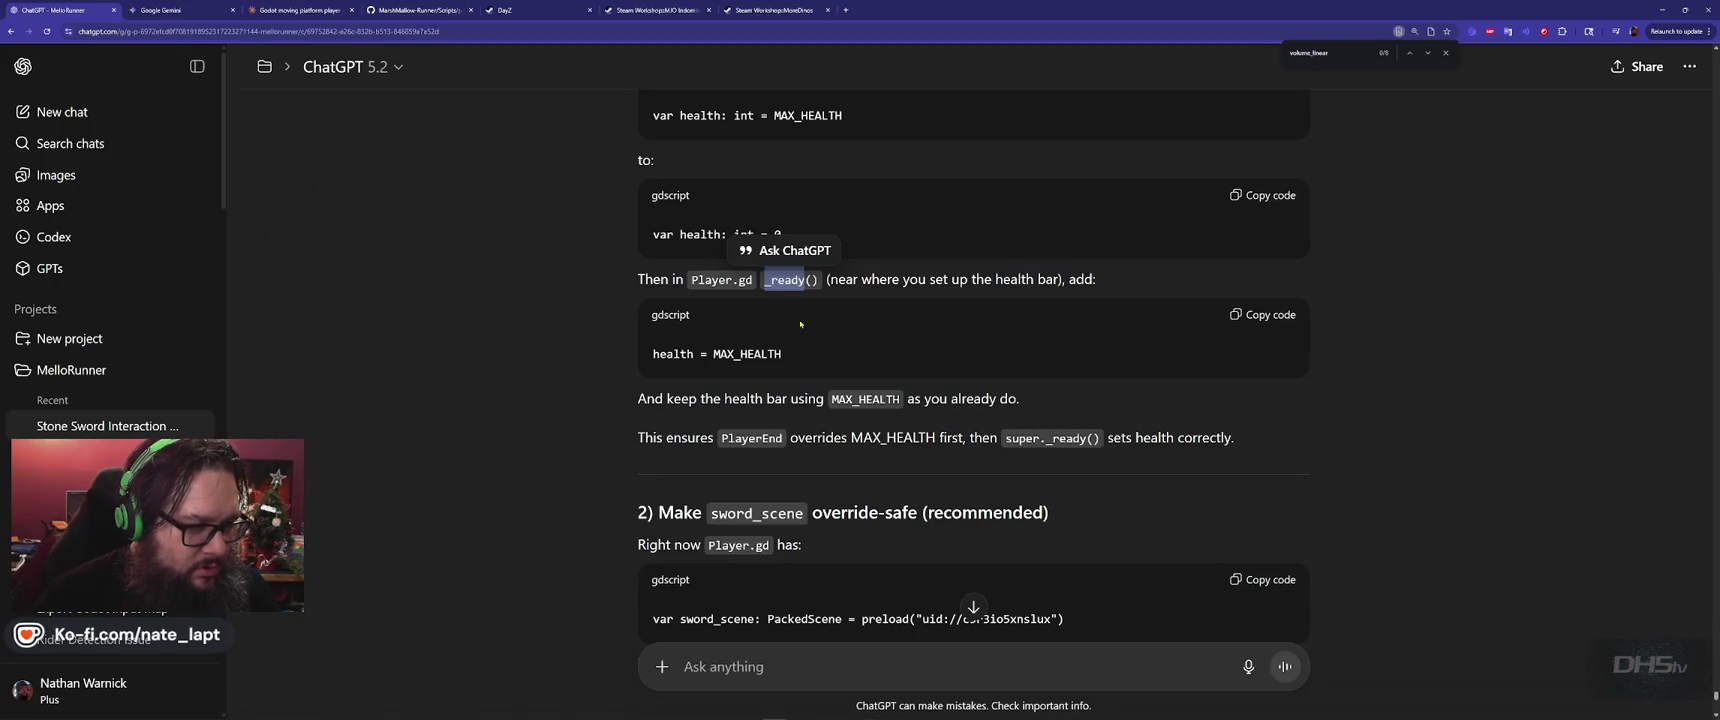
click(1284, 318)
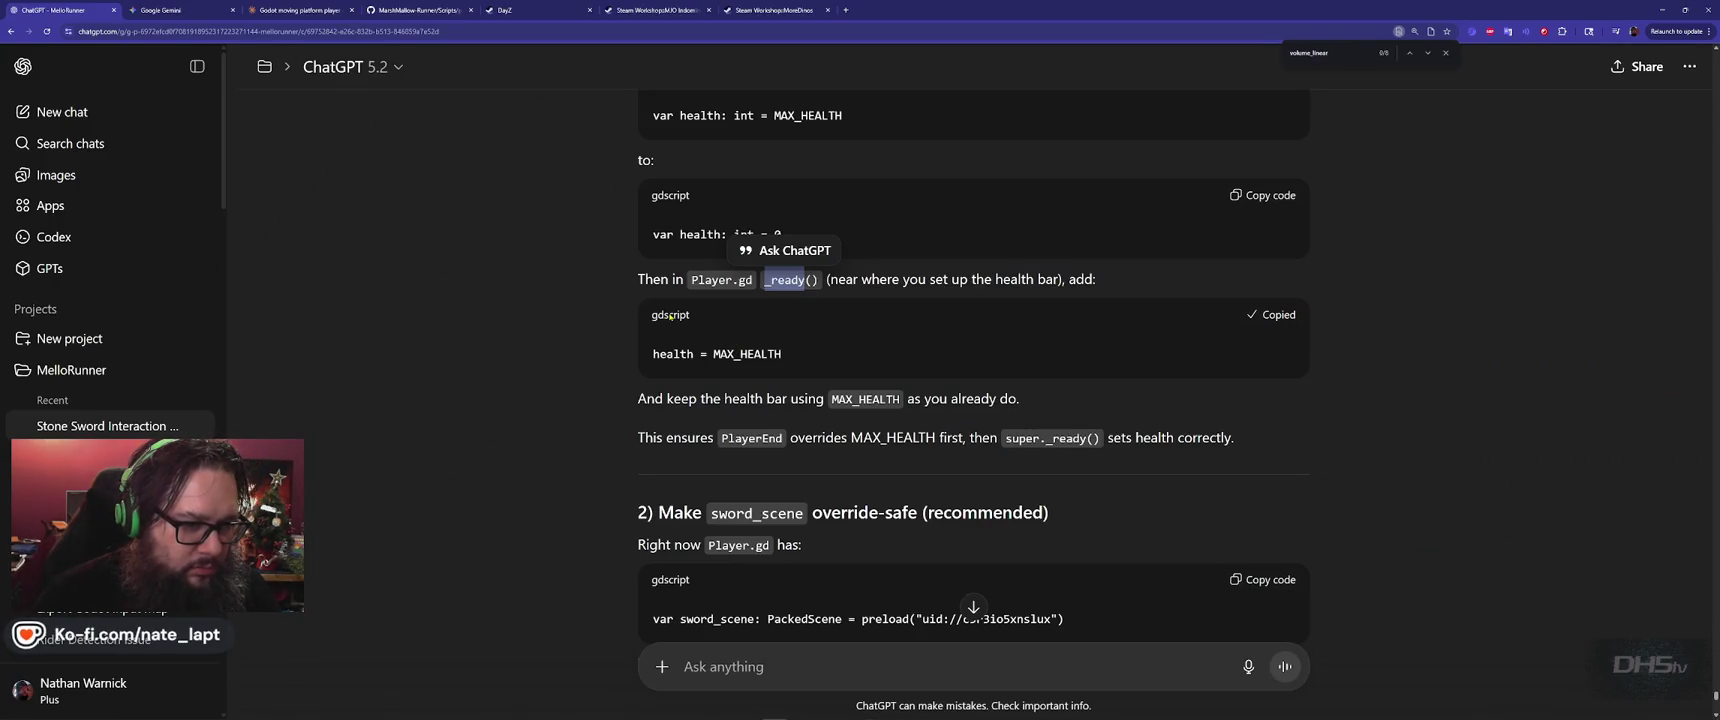
key(alt+Tab)
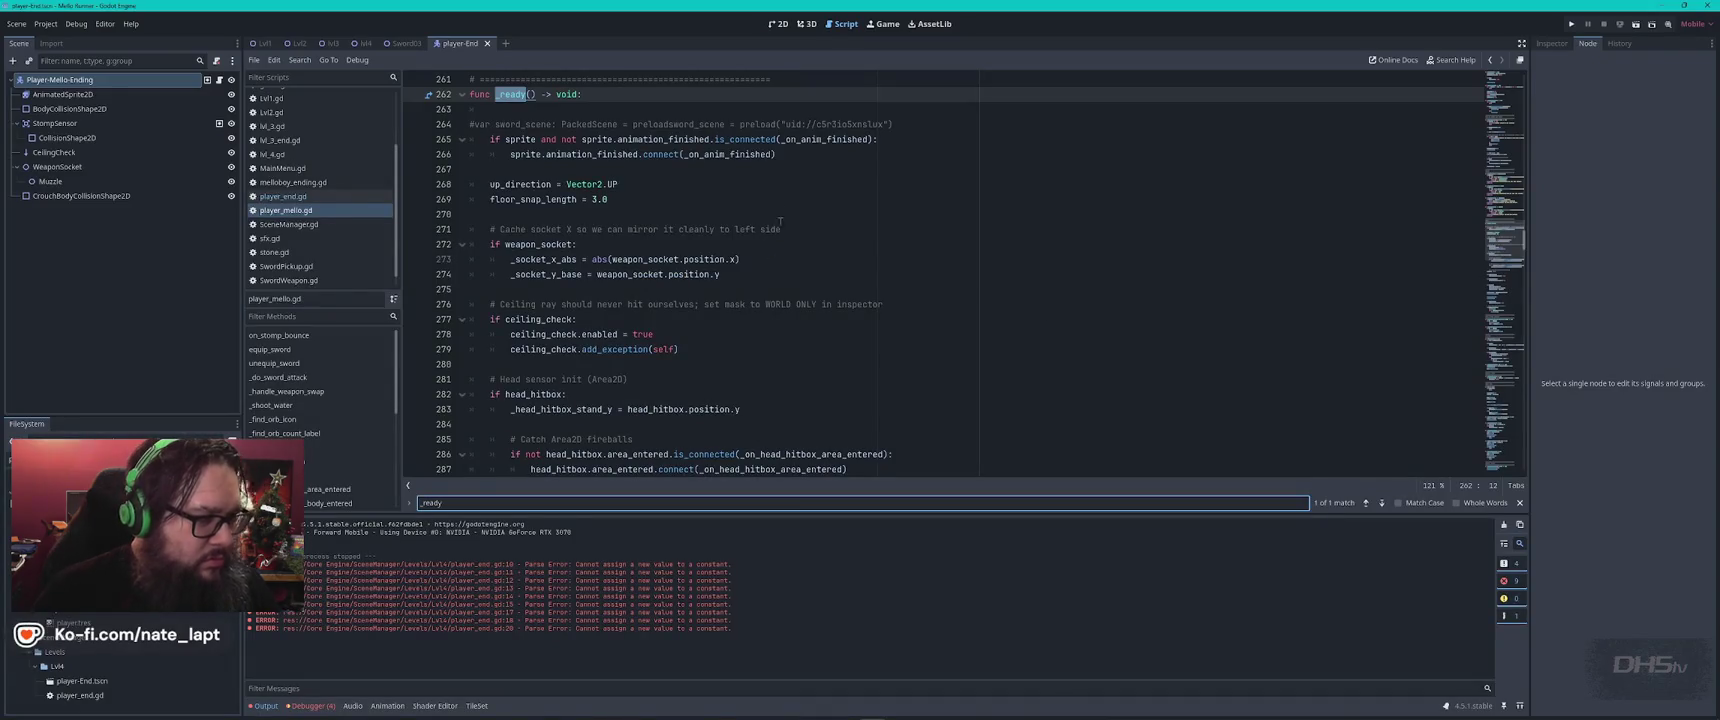
click(756, 167)
key(ctrl+f)
text(health)
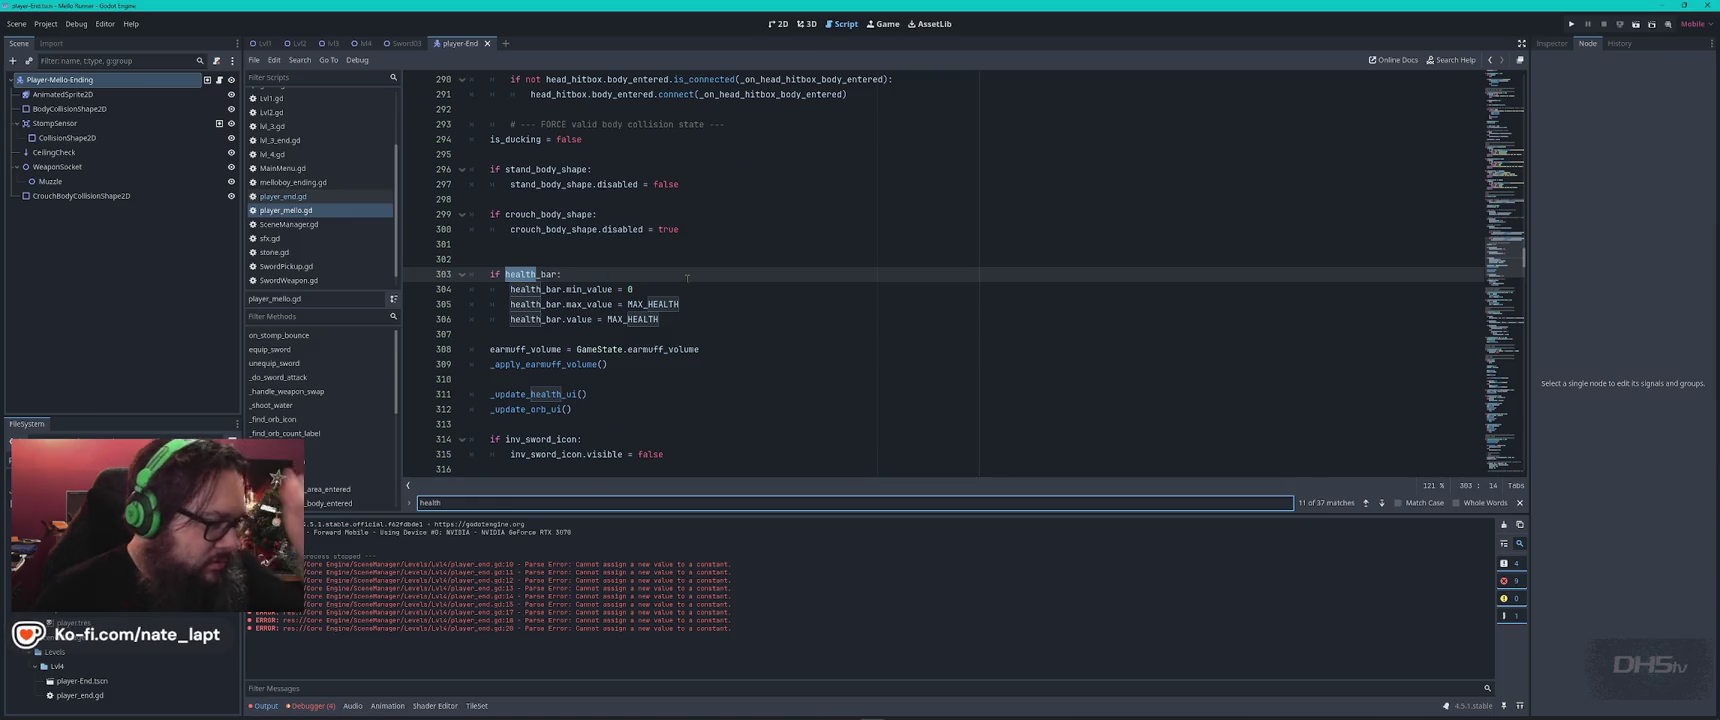
Insert an indented 'health = MAX_HEALTH' line in _ready above 'if health_bar:'
key(alt+Tab)
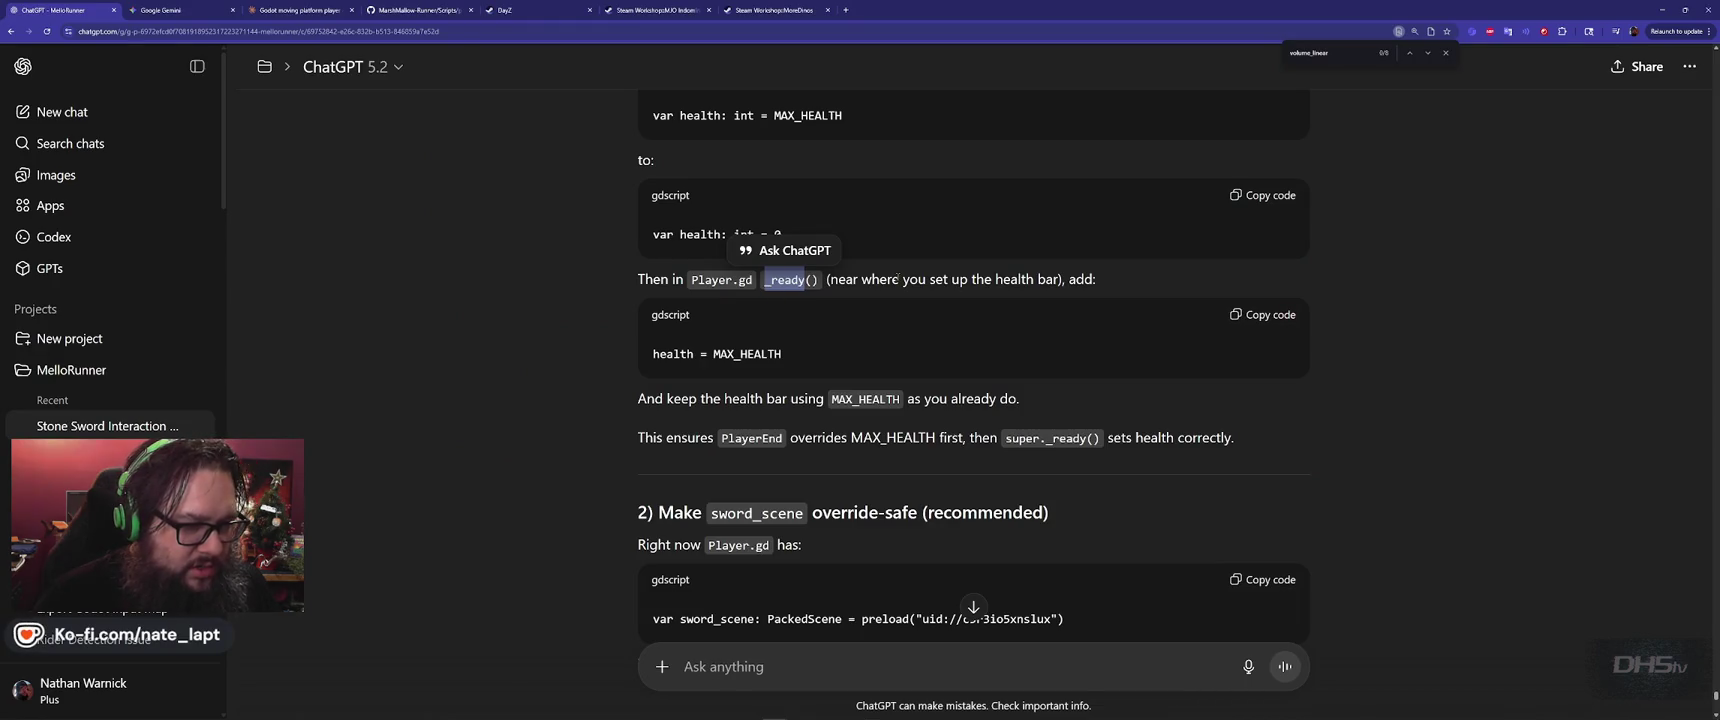
key(alt+Tab)
click(614, 262)
key(ctrl+v)
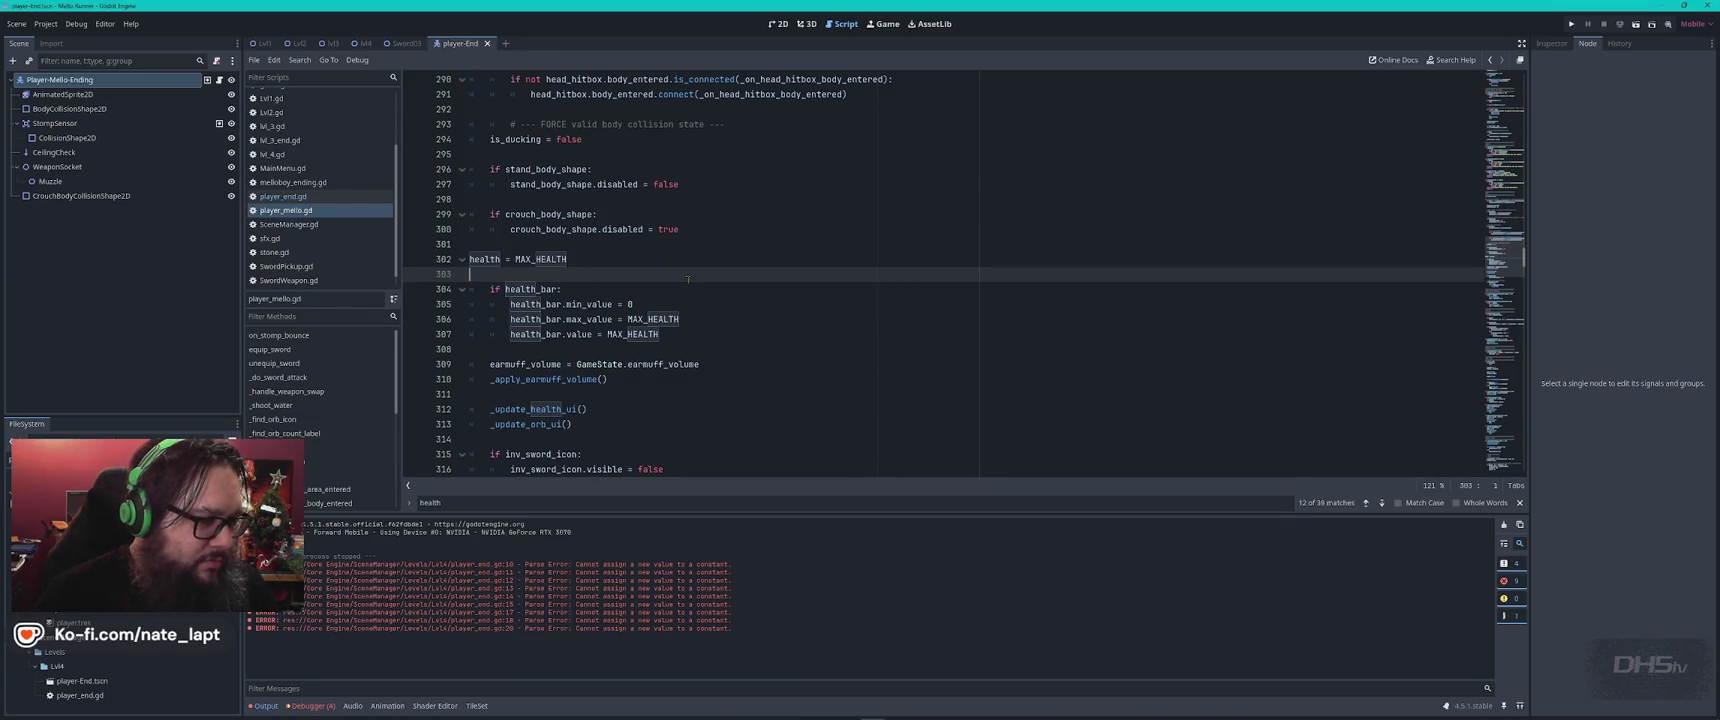
key(Up)
key(Tab)
key(alt+Tab)
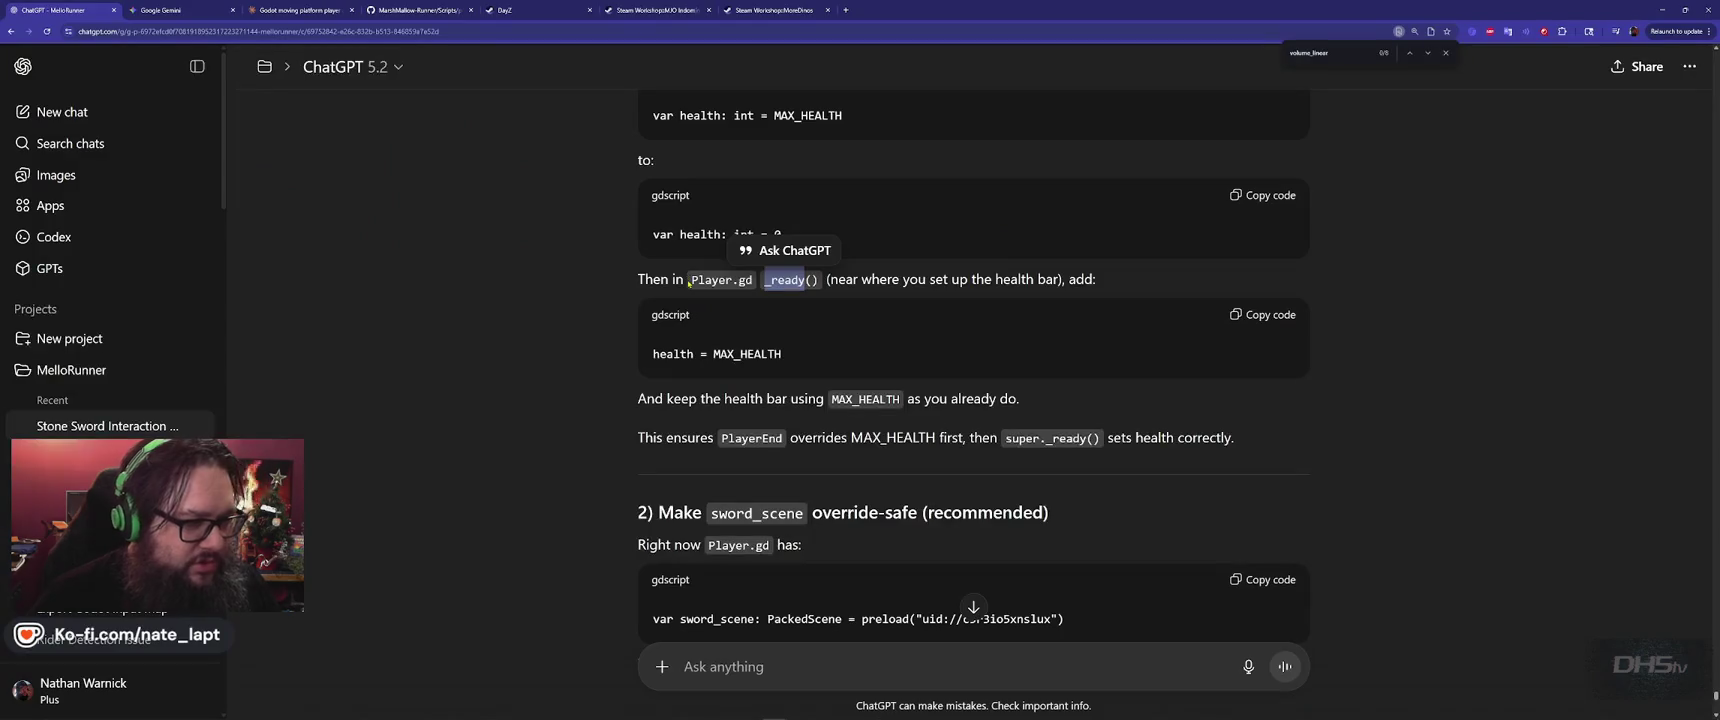
click(620, 365)
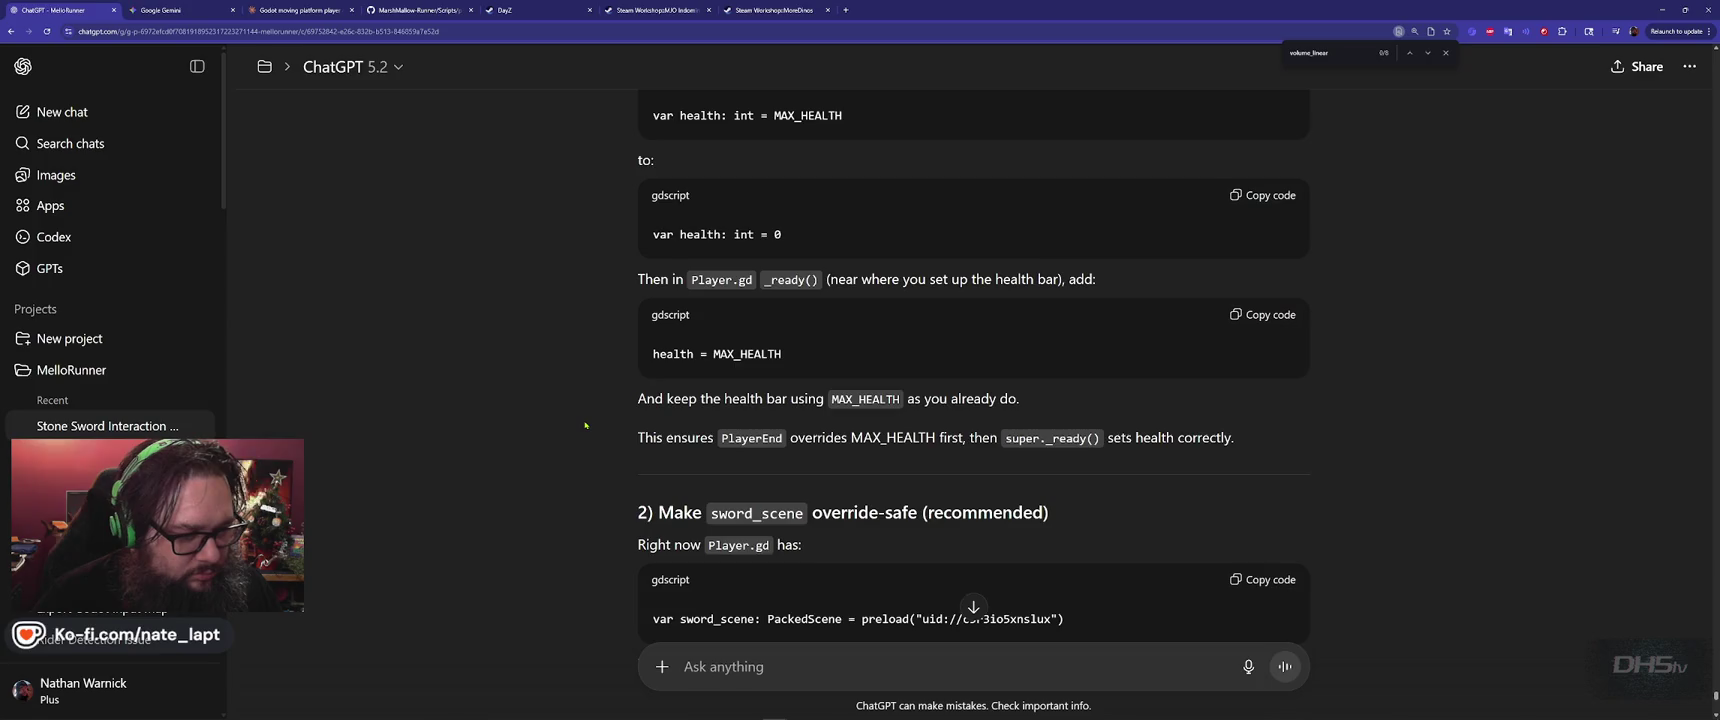
scroll(585, 425, down, 1)
scroll(585, 425, down, 2)
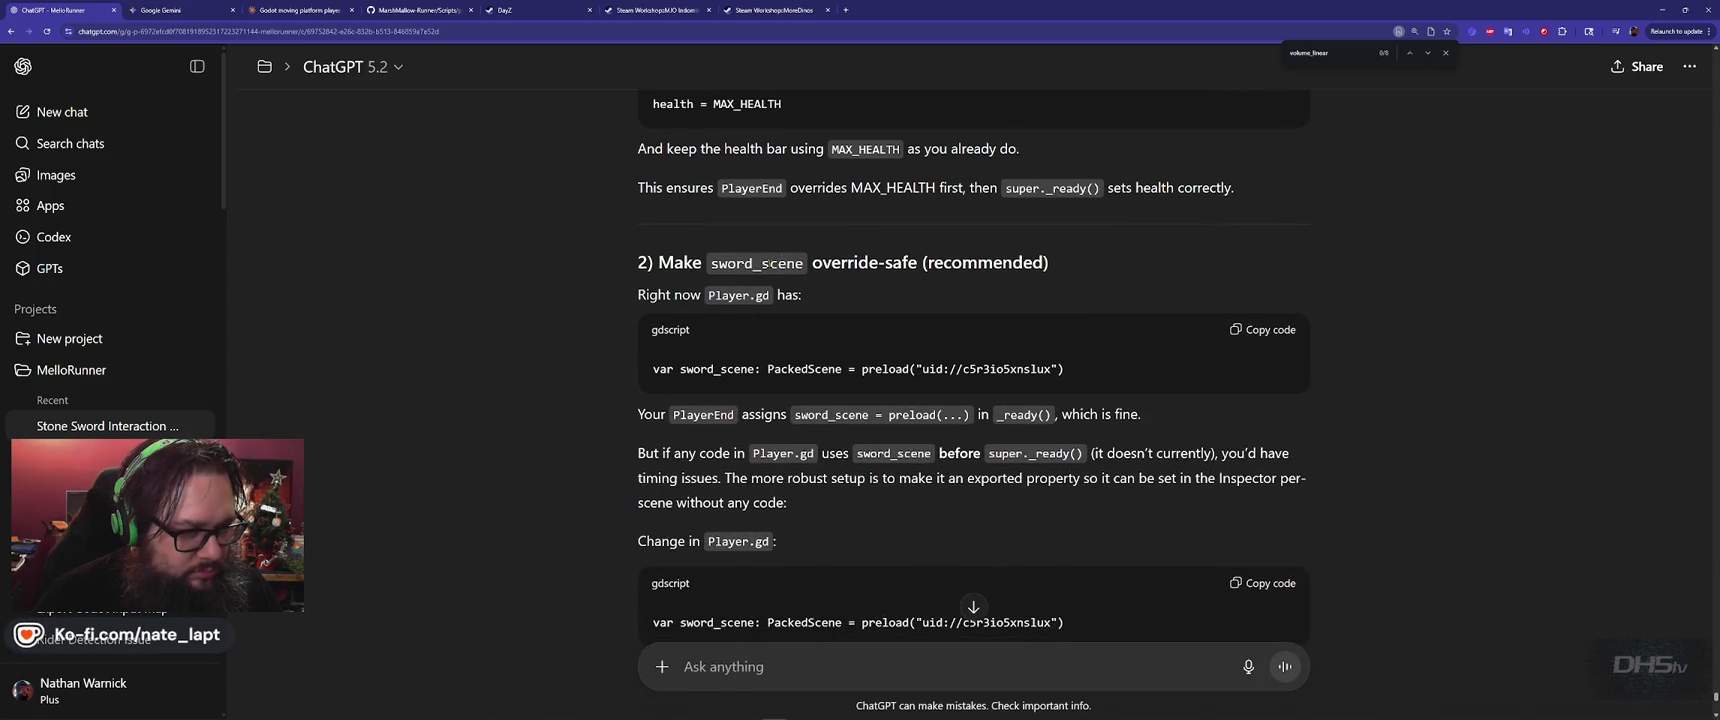
double_click(777, 264)
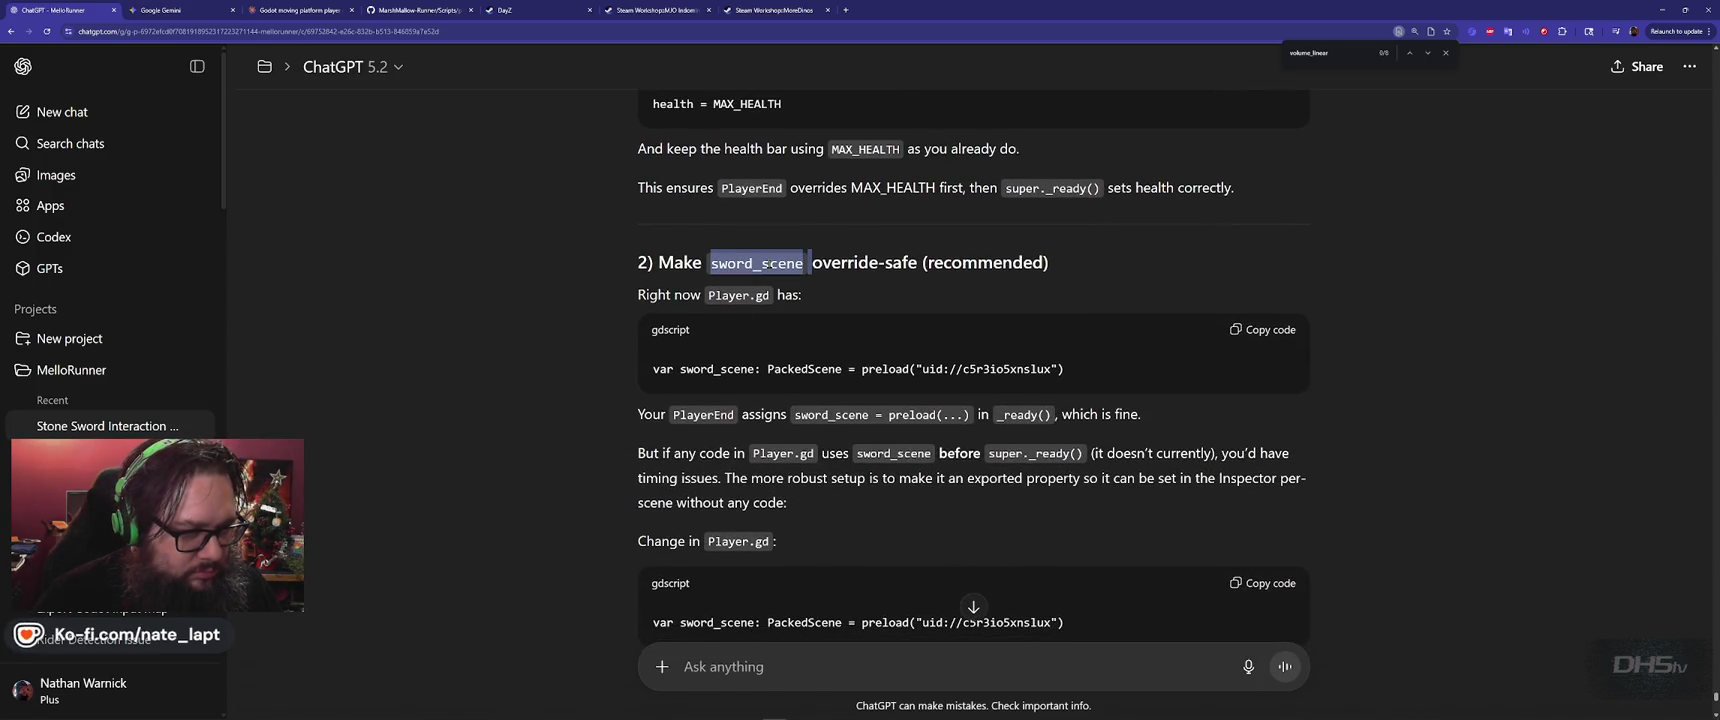
click(526, 310)
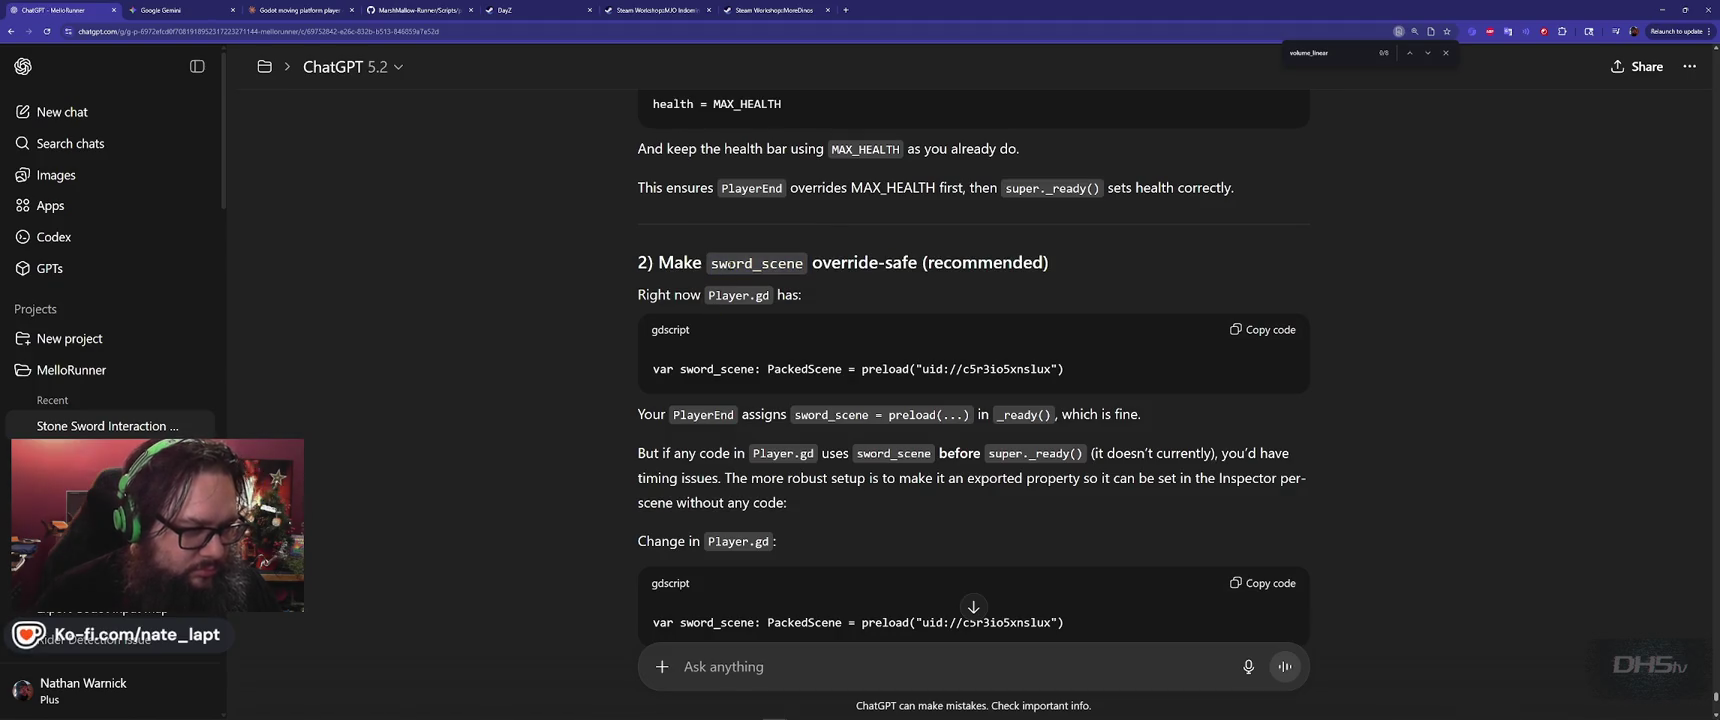
scroll(694, 362, down, 1)
scroll(650, 325, down, 2)
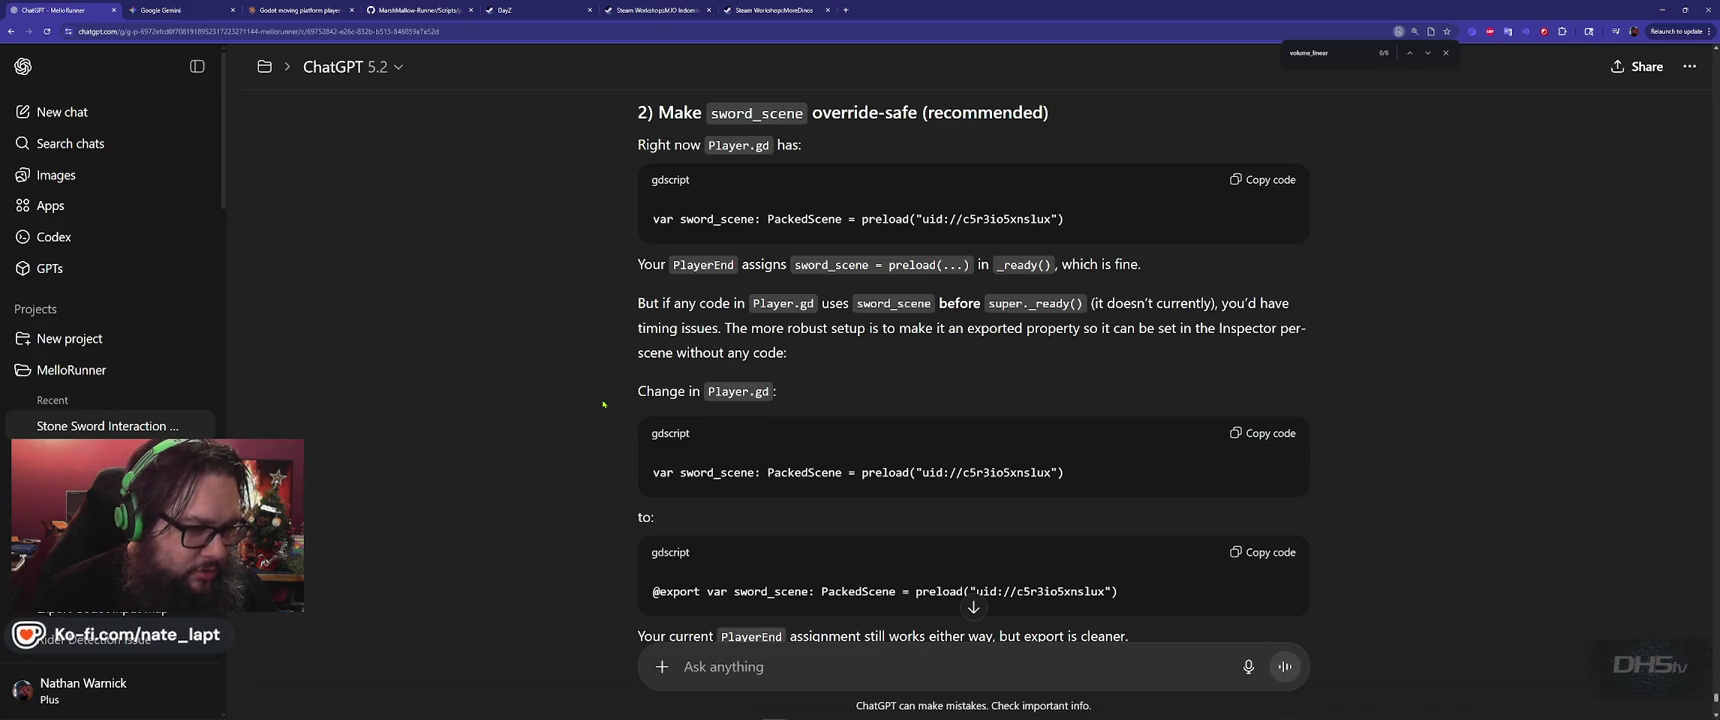
scroll(1050, 348, down, 3)
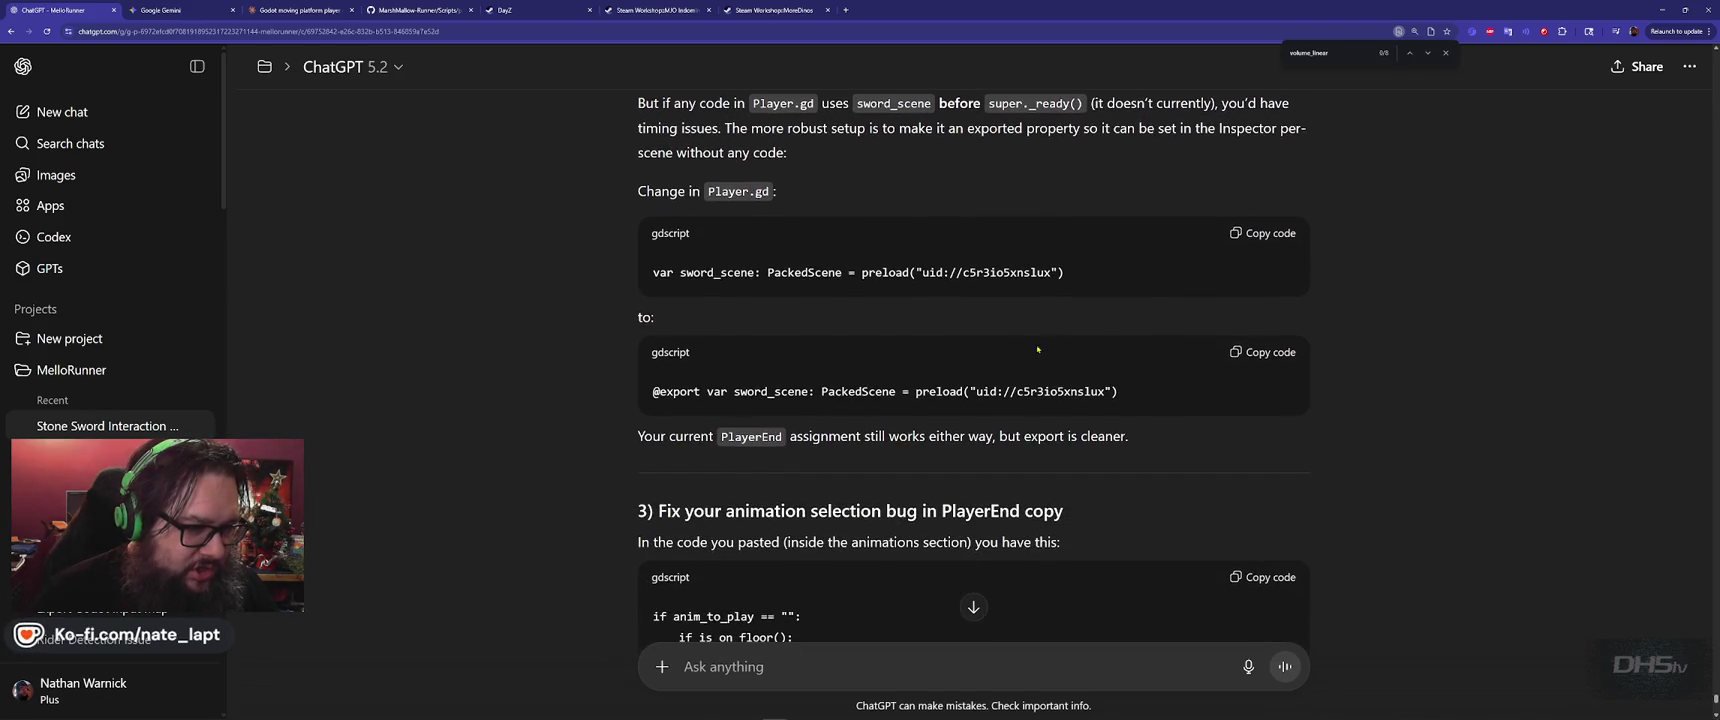
click(1265, 356)
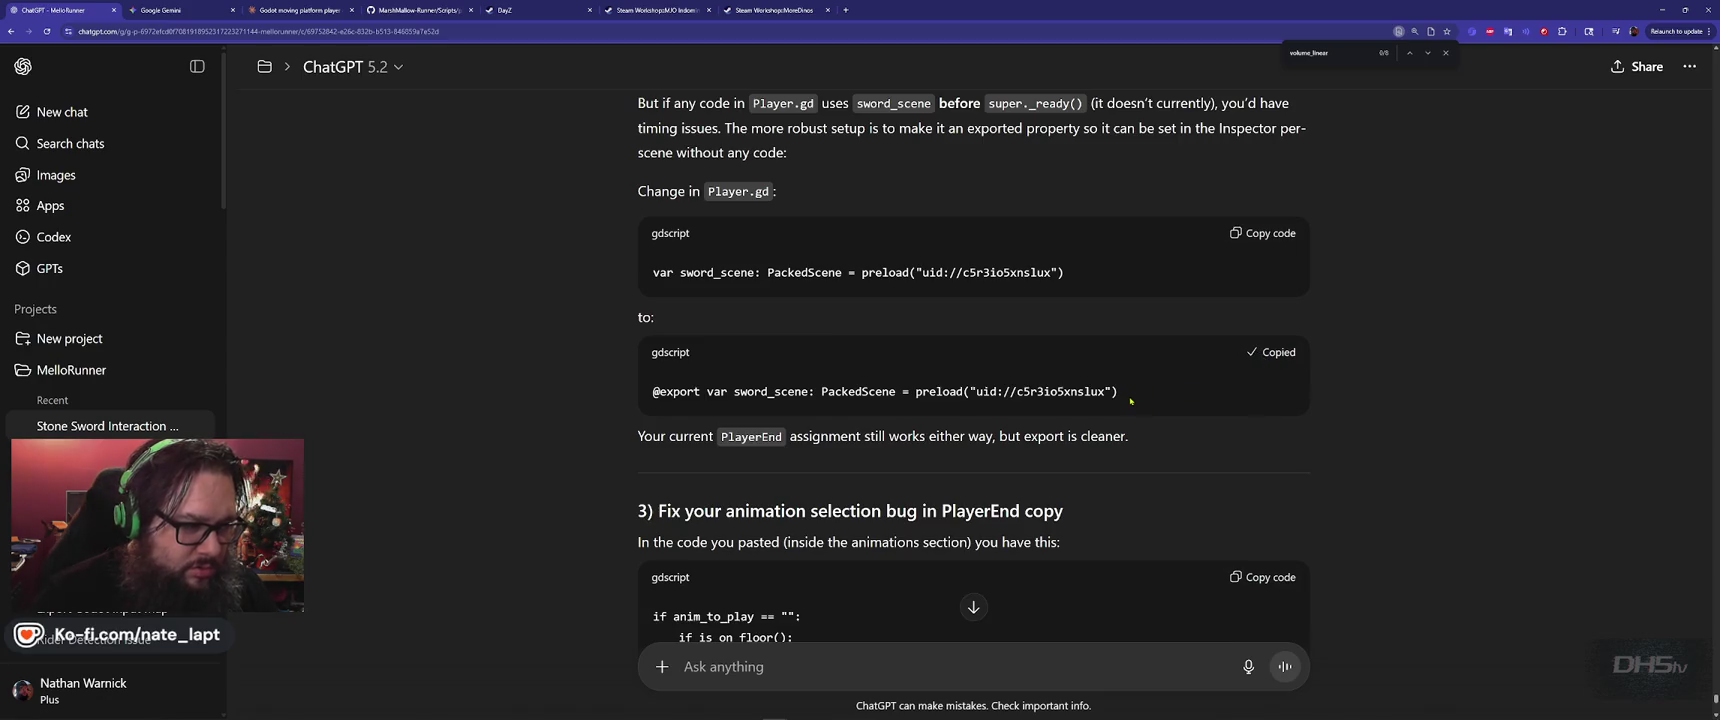
key(alt+Tab)
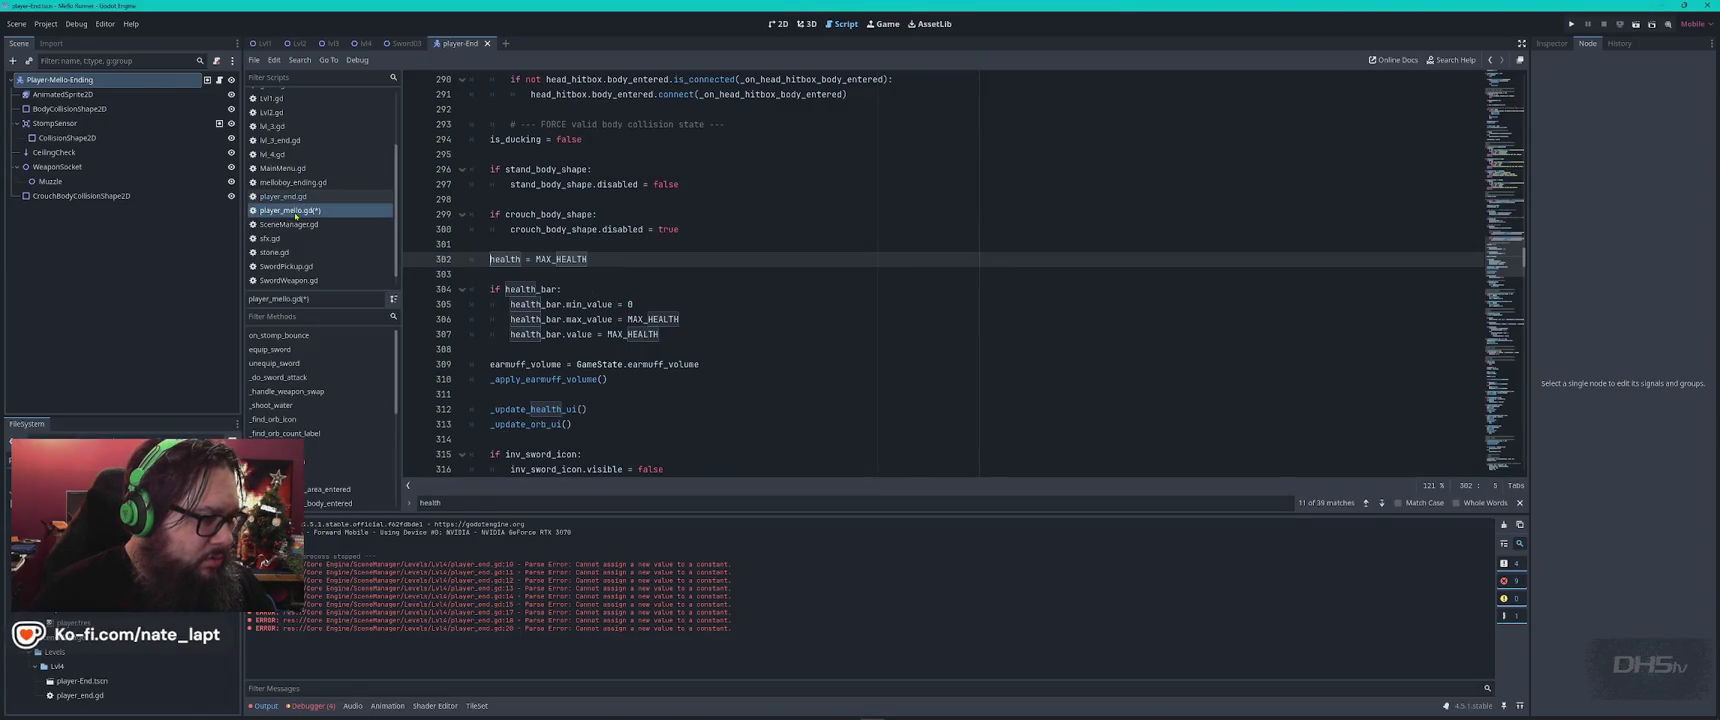
Search the script for 'sword_s' to locate the old sword_scene declaration
click(903, 343)
key(ctrl+f)
text(sword_s)
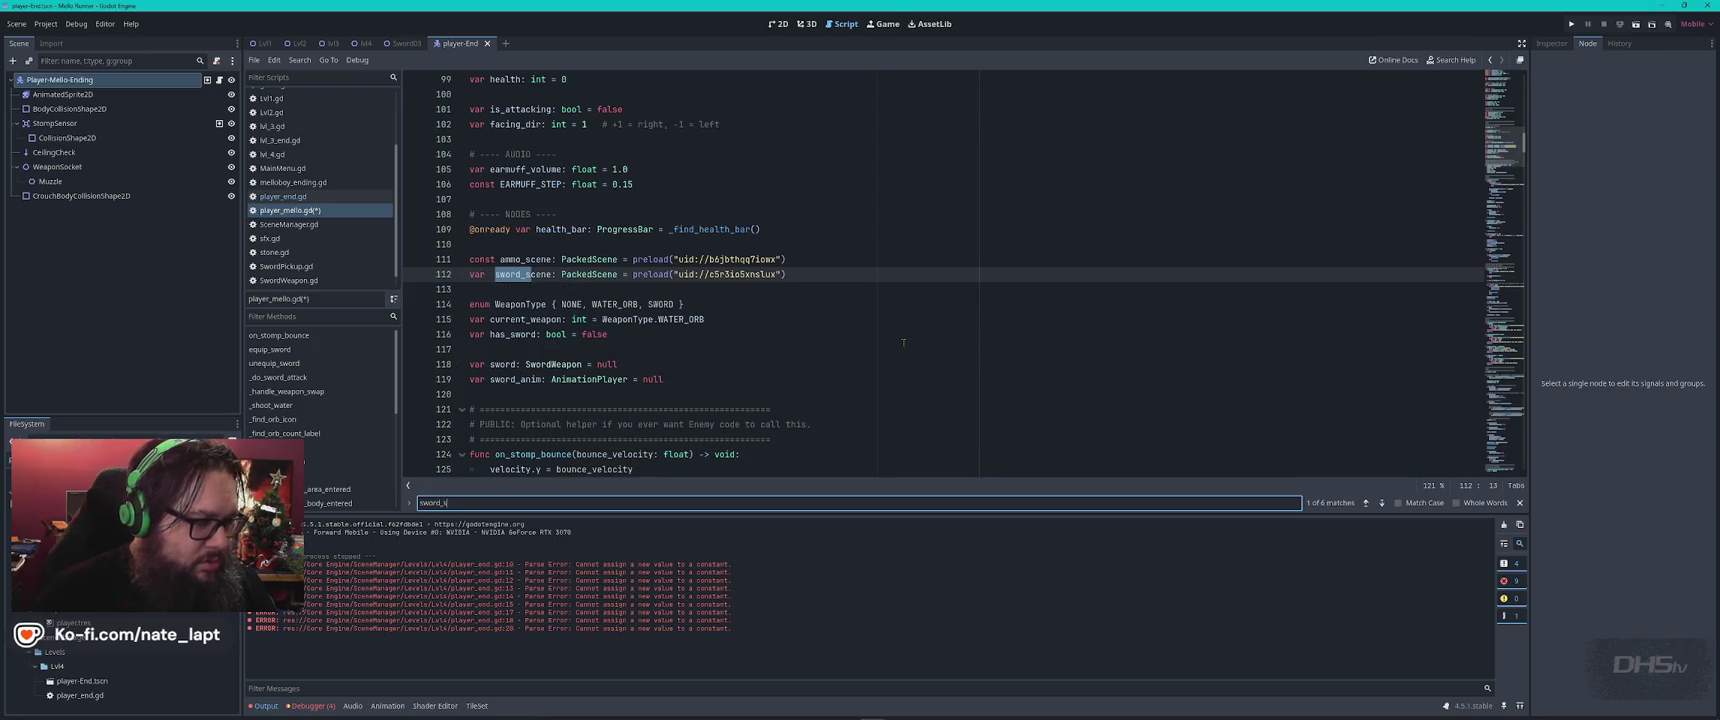
key(Return)
key(Return)
key(Return)
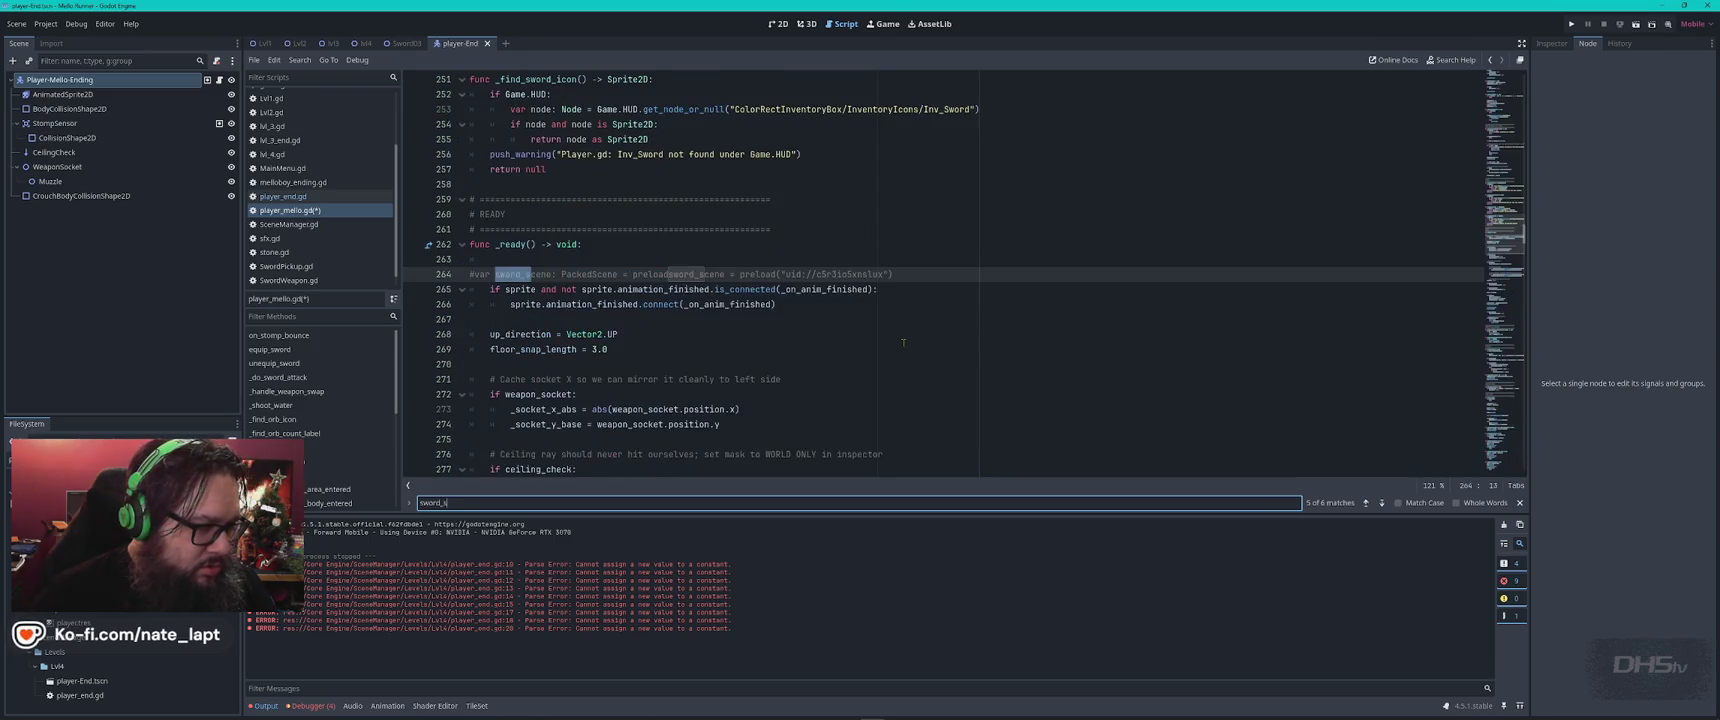
key(Return)
key(Return)
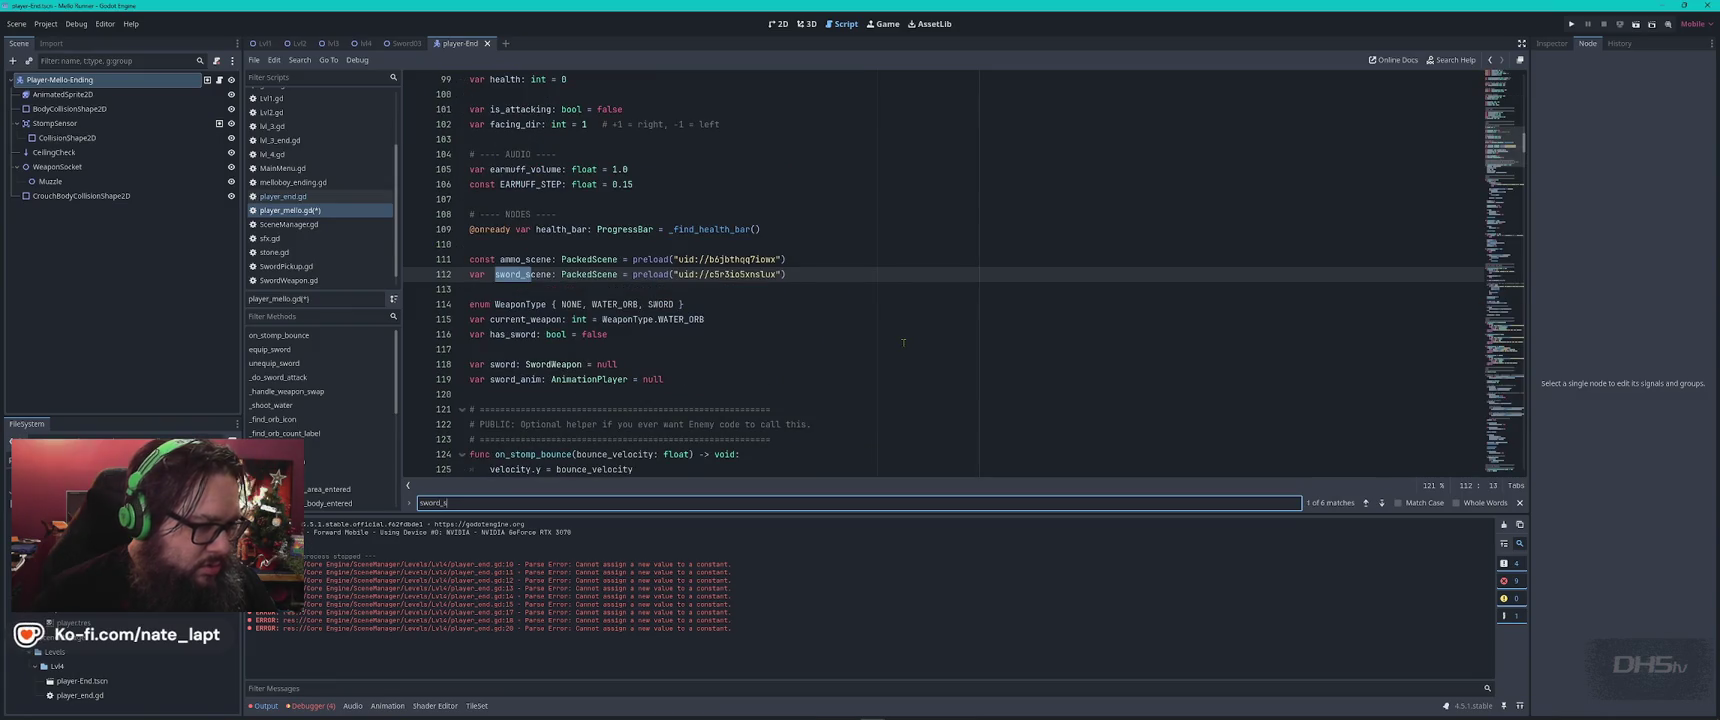
key(Return)
key(Return)
key(Return)
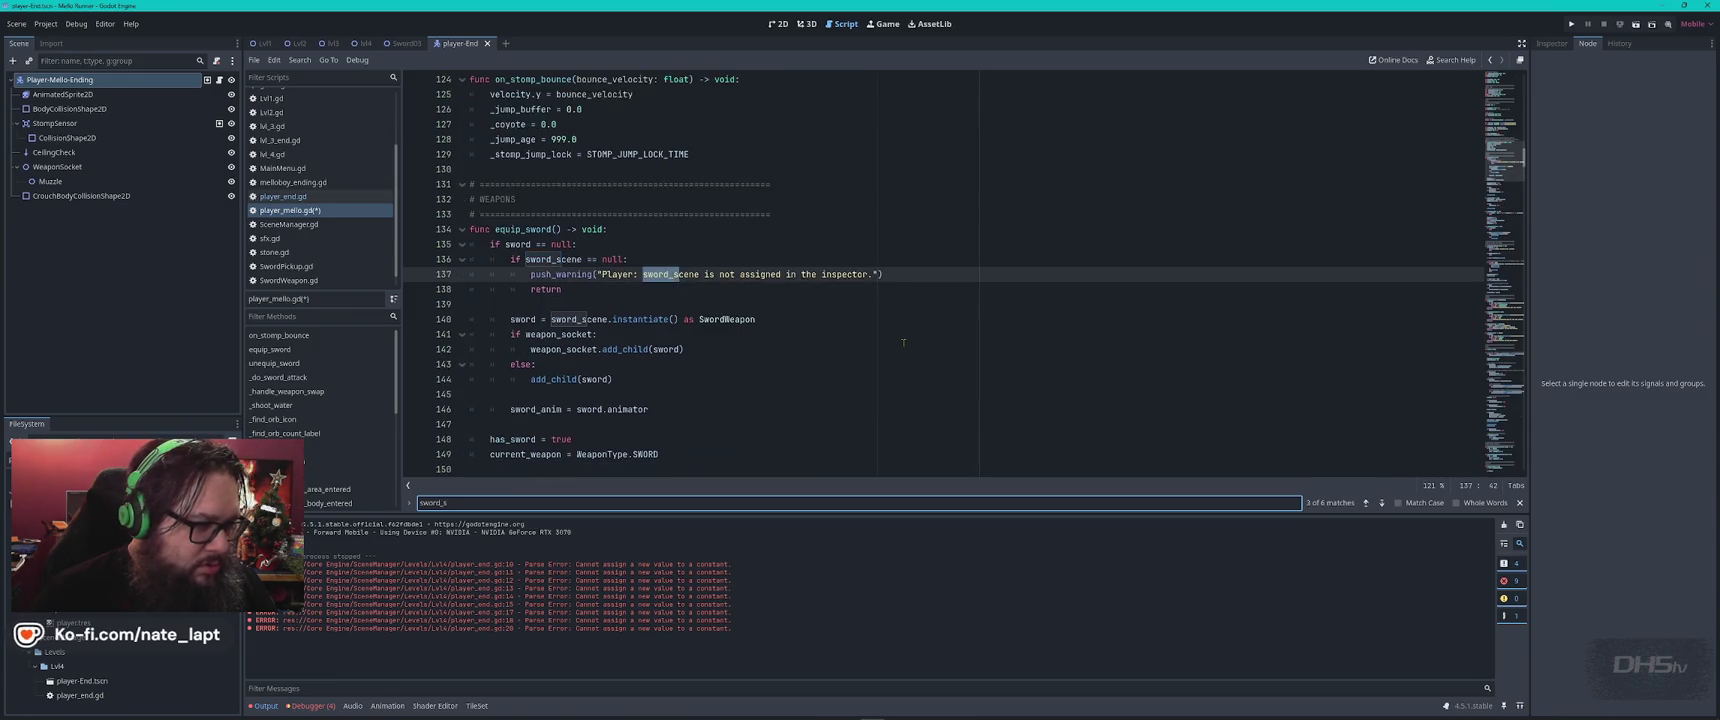
key(Escape)
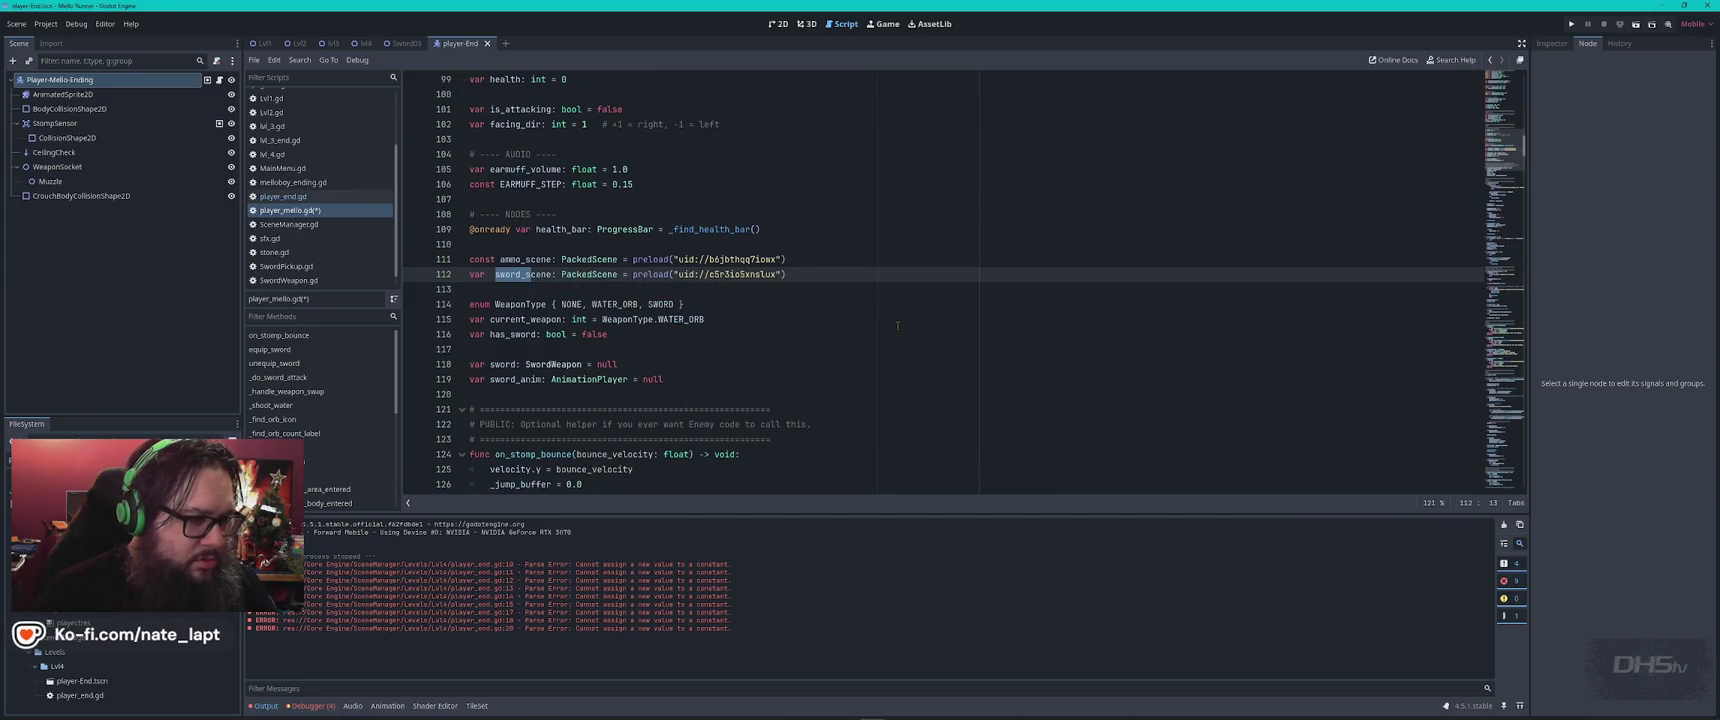
drag(790, 260, 825, 271)
key(ctrl+v)
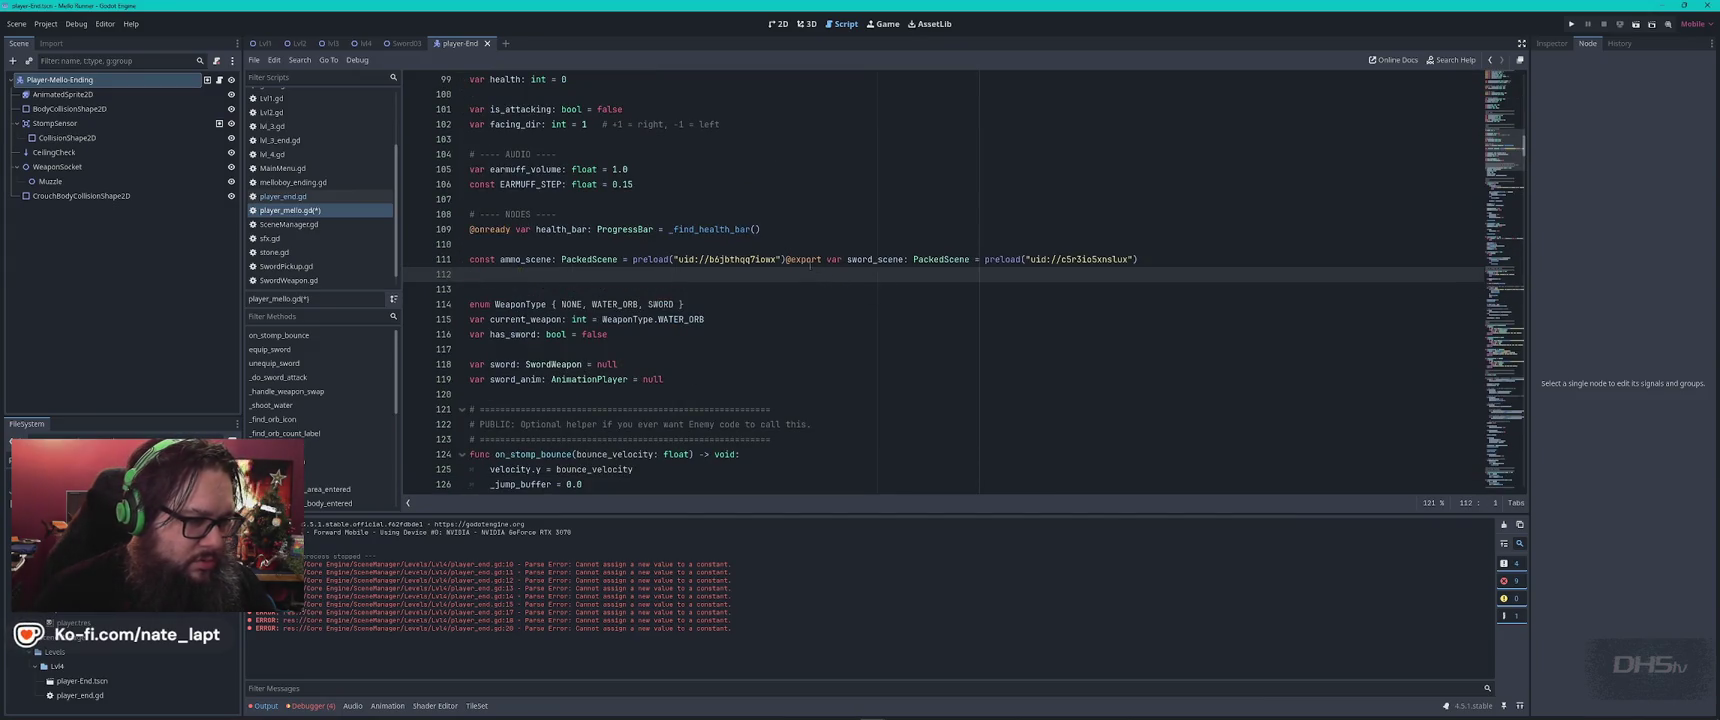
click(783, 259)
key(Return)
key(alt+Tab)
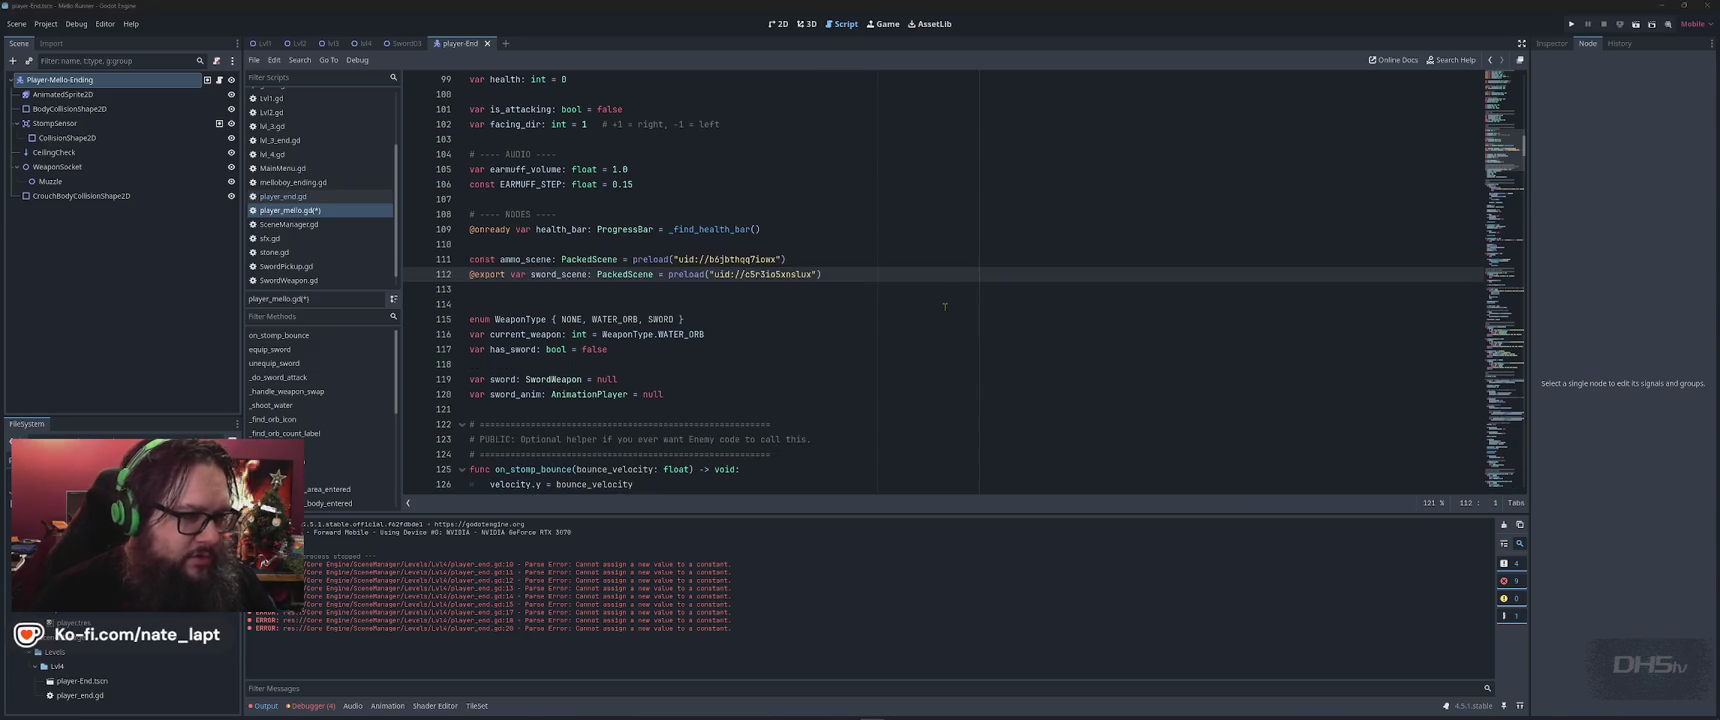
scroll(594, 374, down, 3)
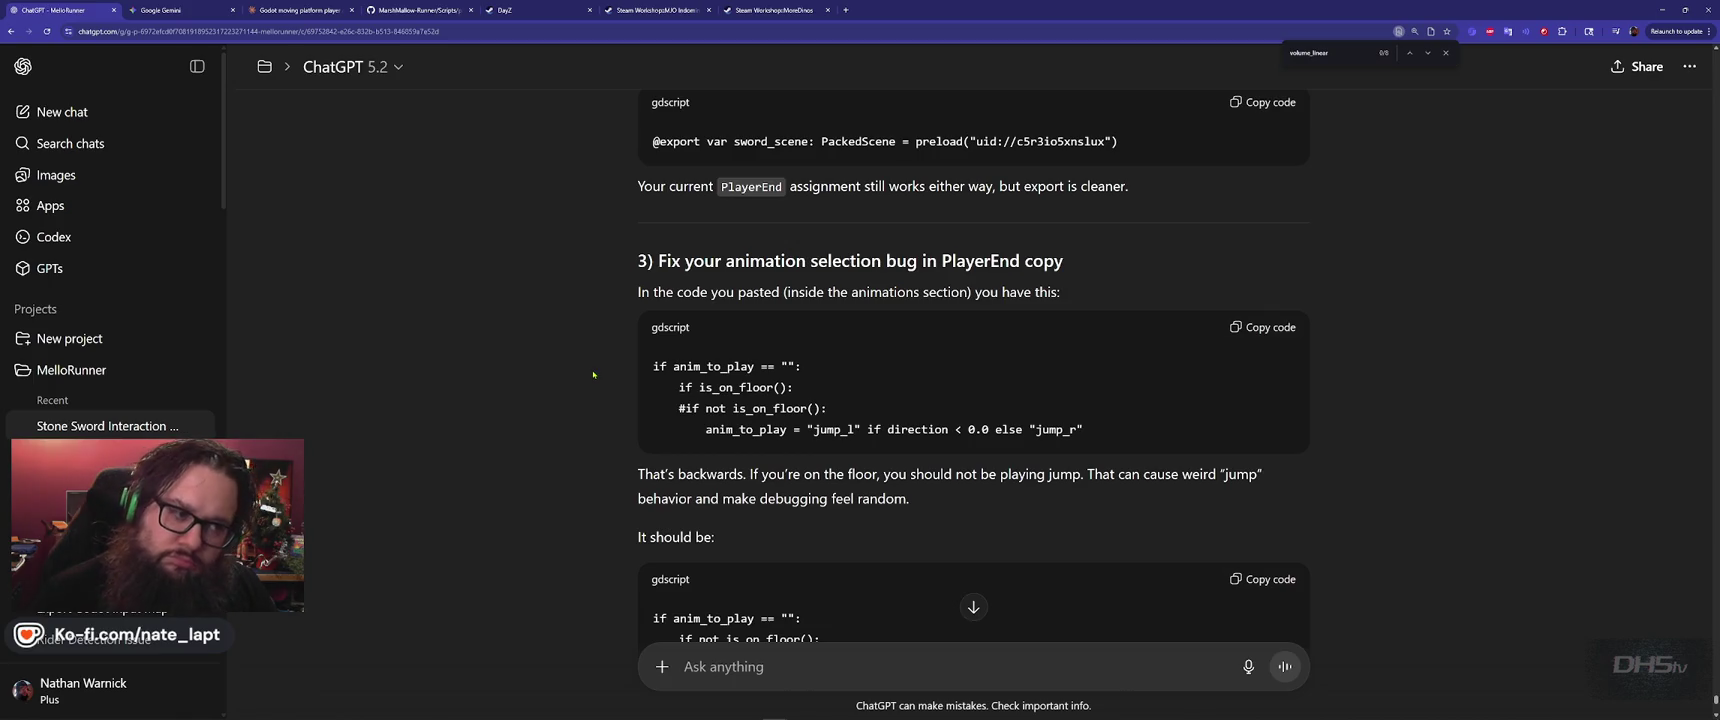
Select and copy the corrected 'if not is_on_floor():' line from ChatGPT's jump fix
scroll(593, 374, down, 2)
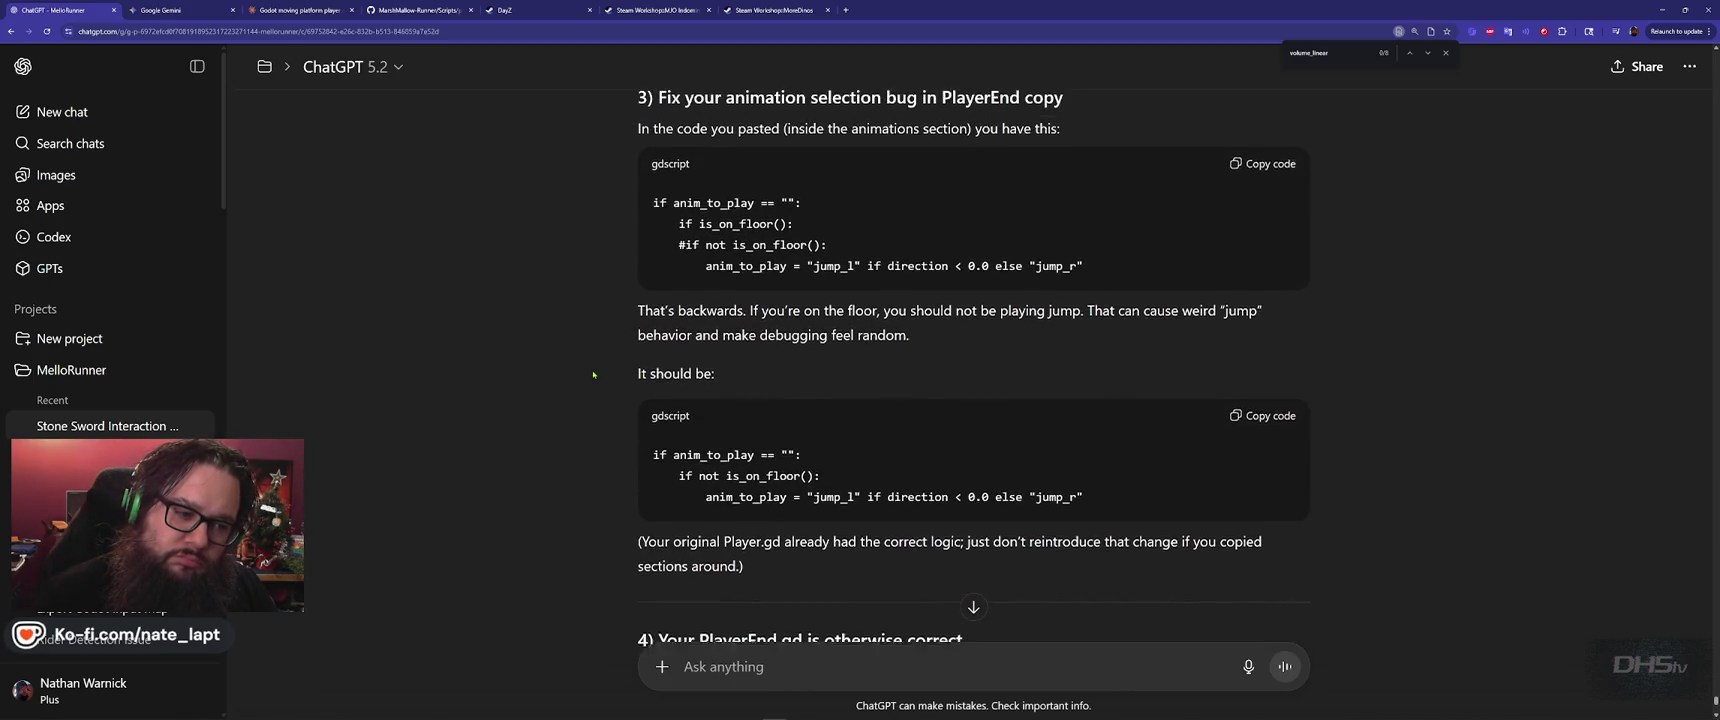
scroll(593, 374, up, 1)
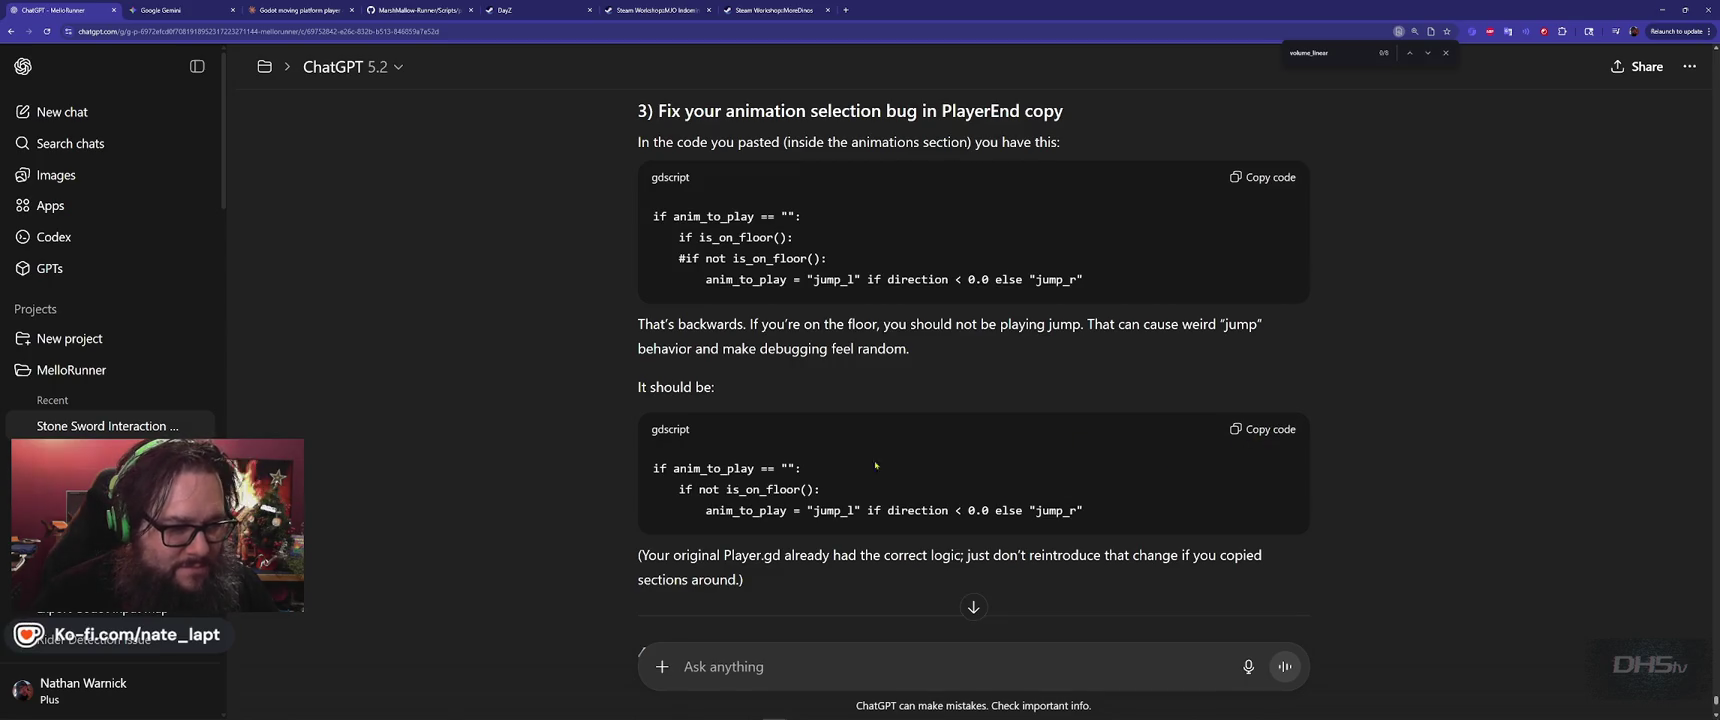
double_click(712, 468)
double_click(770, 490)
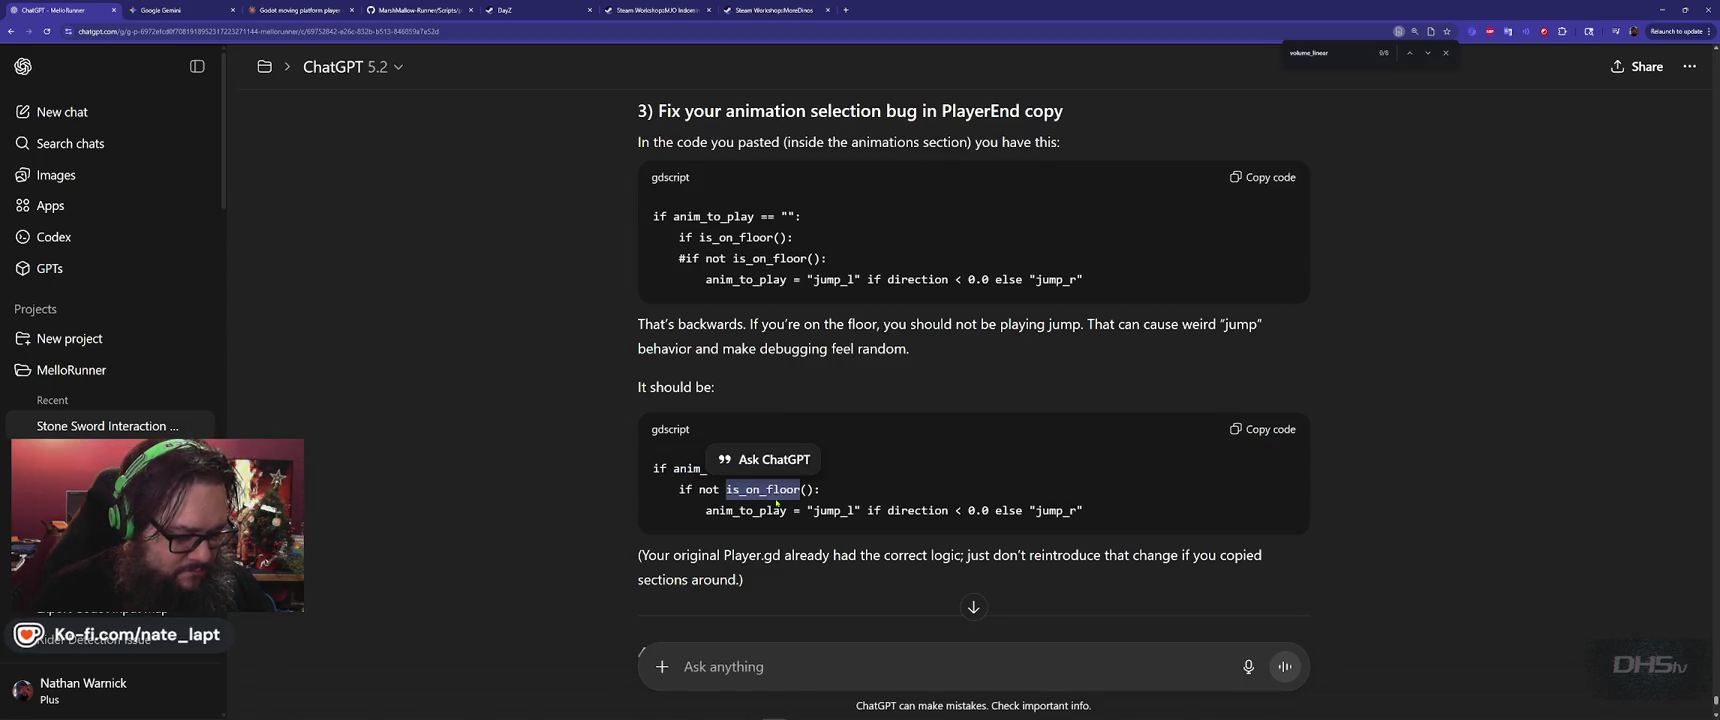
drag(820, 490, 679, 490)
key(ctrl+c)
Search player_mello.gd for the corrected if not is_on_floor() condition, confirming it at line 560
key(alt+Tab)
key(ctrl+f)
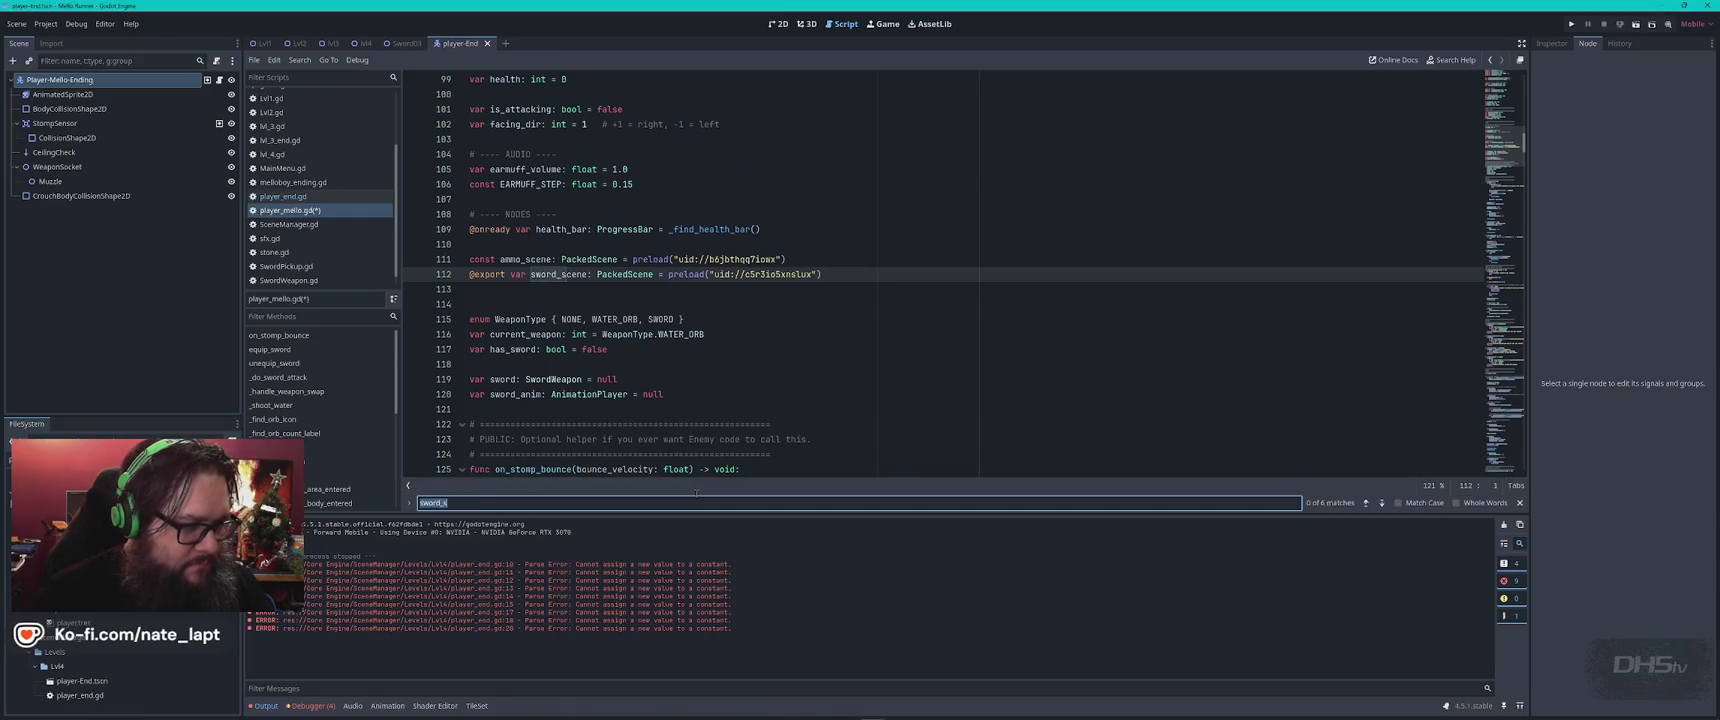
key(ctrl+v)
key(Return)
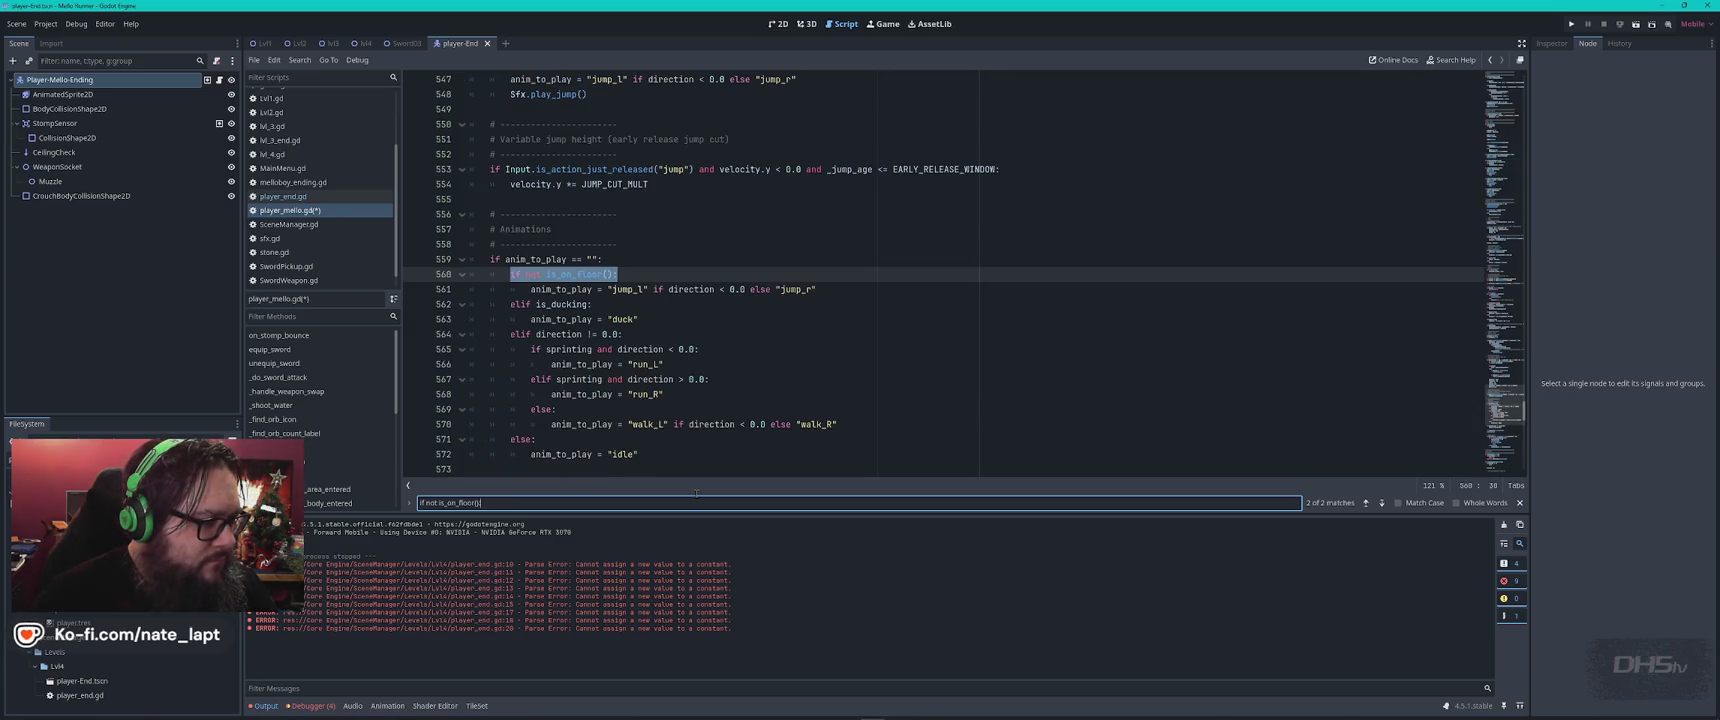
key(alt+Tab)
click(619, 506)
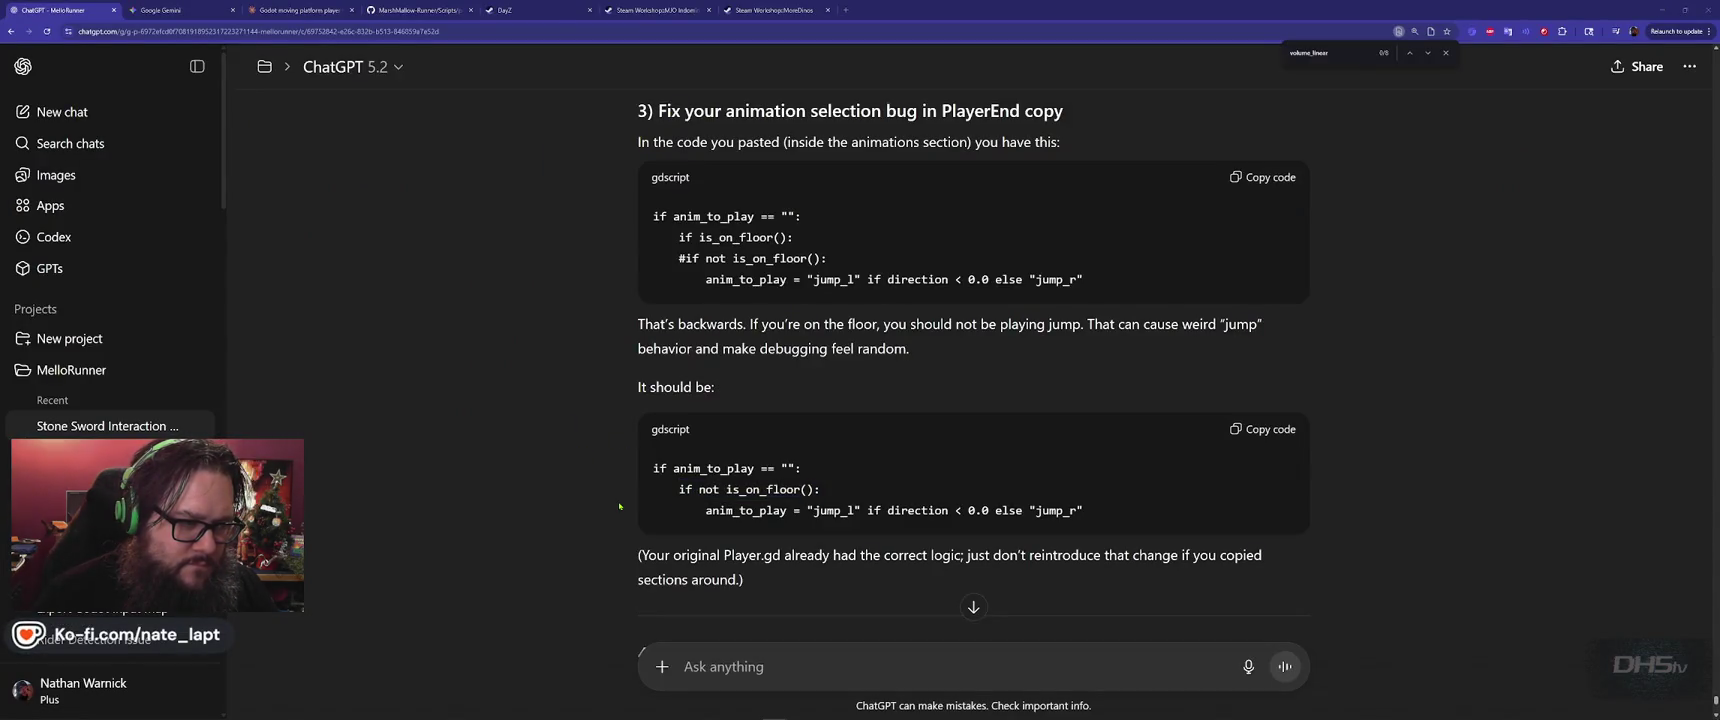
key(alt+Tab)
click(693, 262)
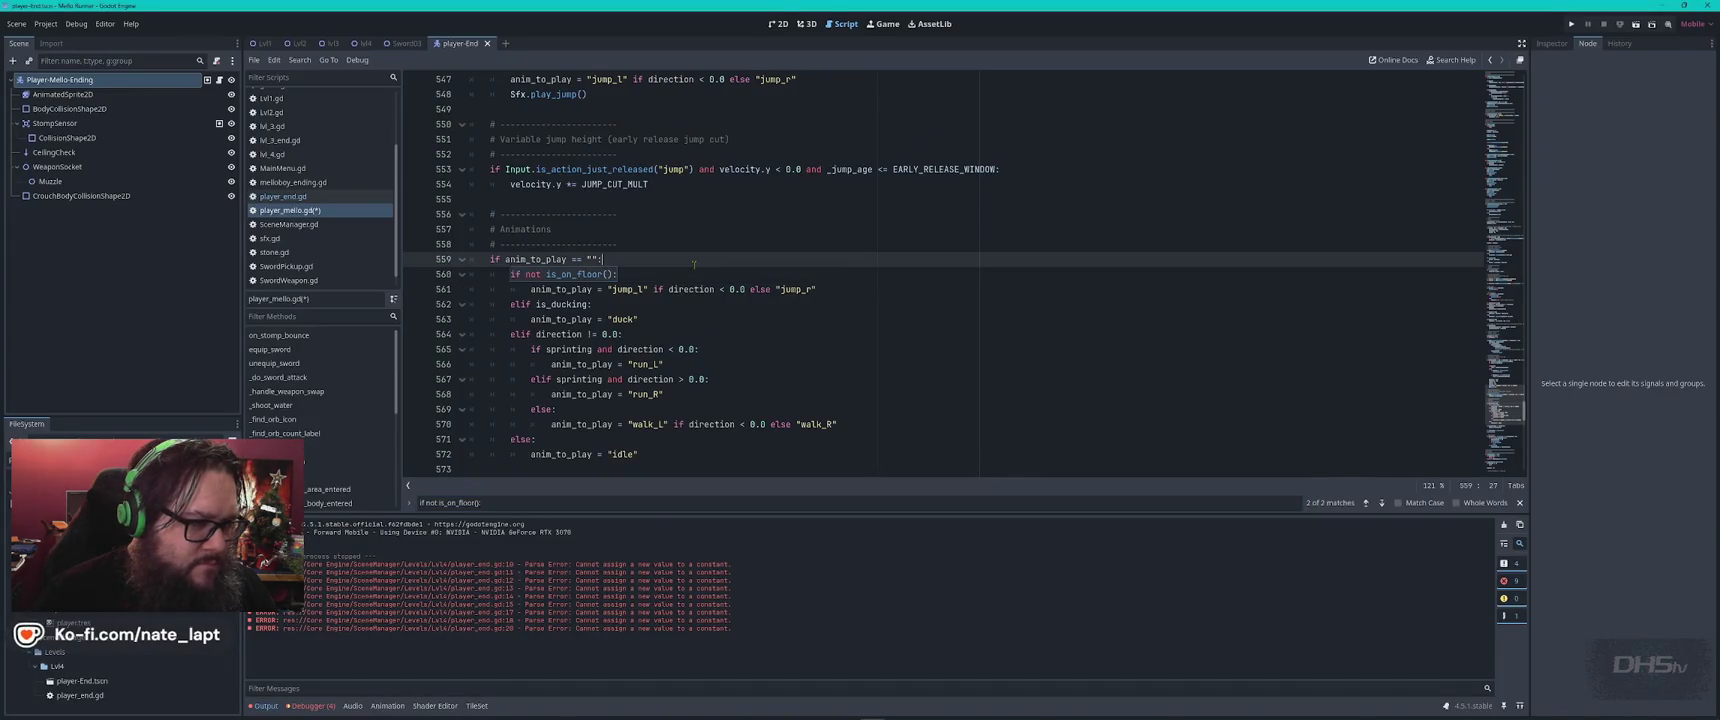
click(283, 196)
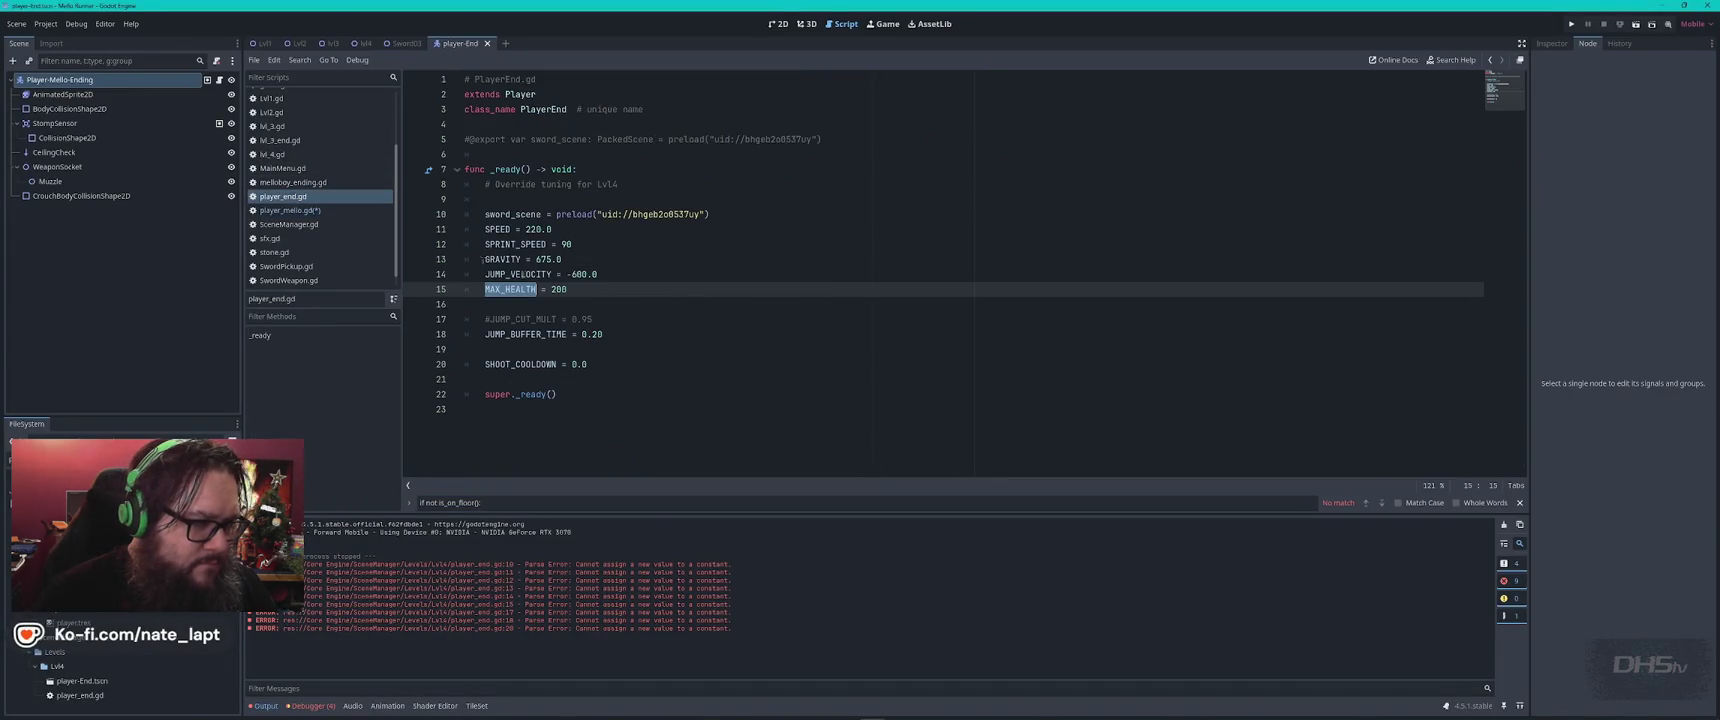
key(alt+Left)
scroll(700, 360, down, 5)
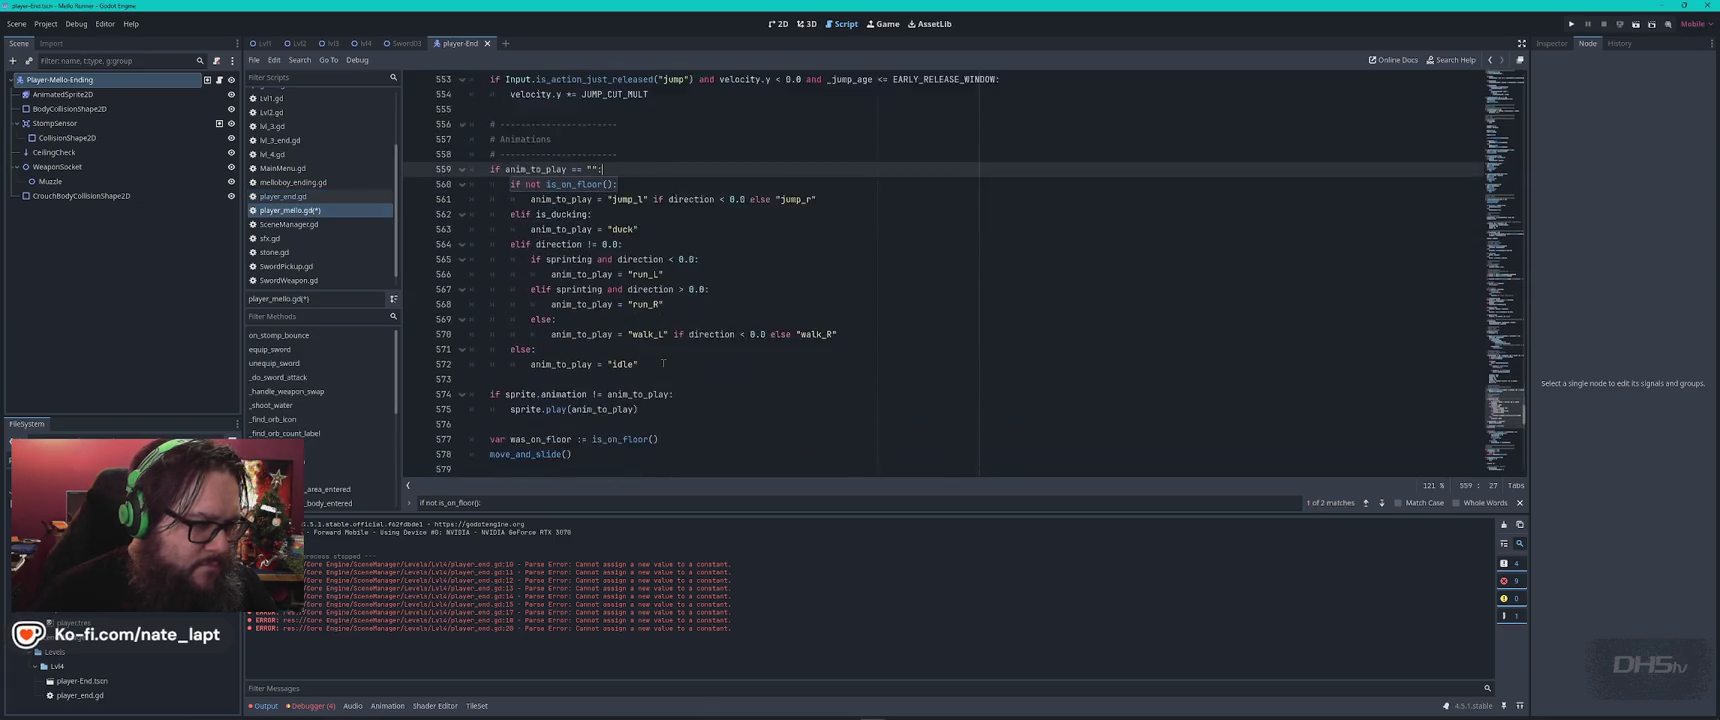
scroll(665, 363, up, 8)
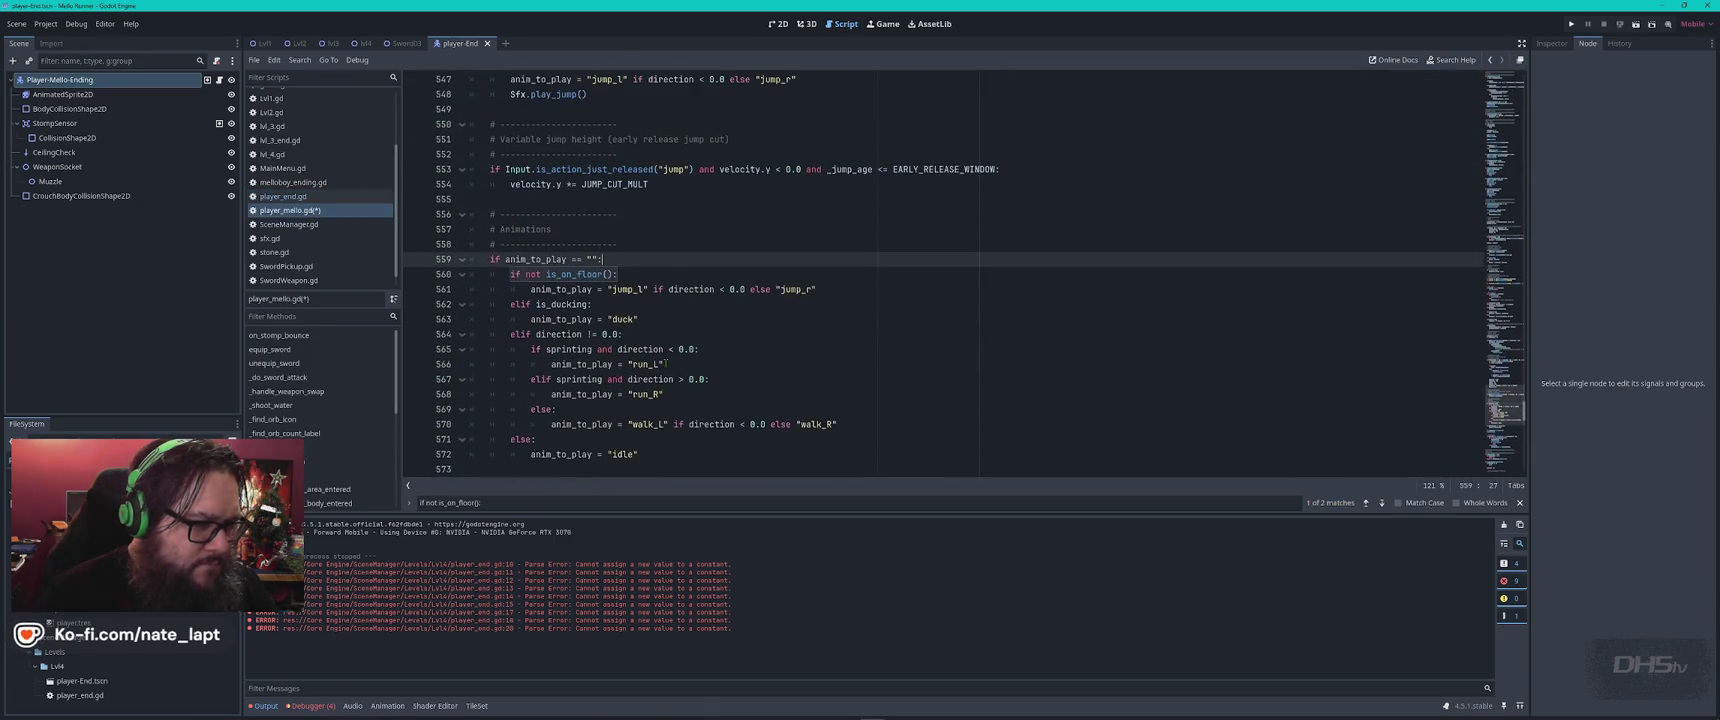
Search the script for ChatGPT's commented-out #if not is_on_floor(): line
key(alt+Tab)
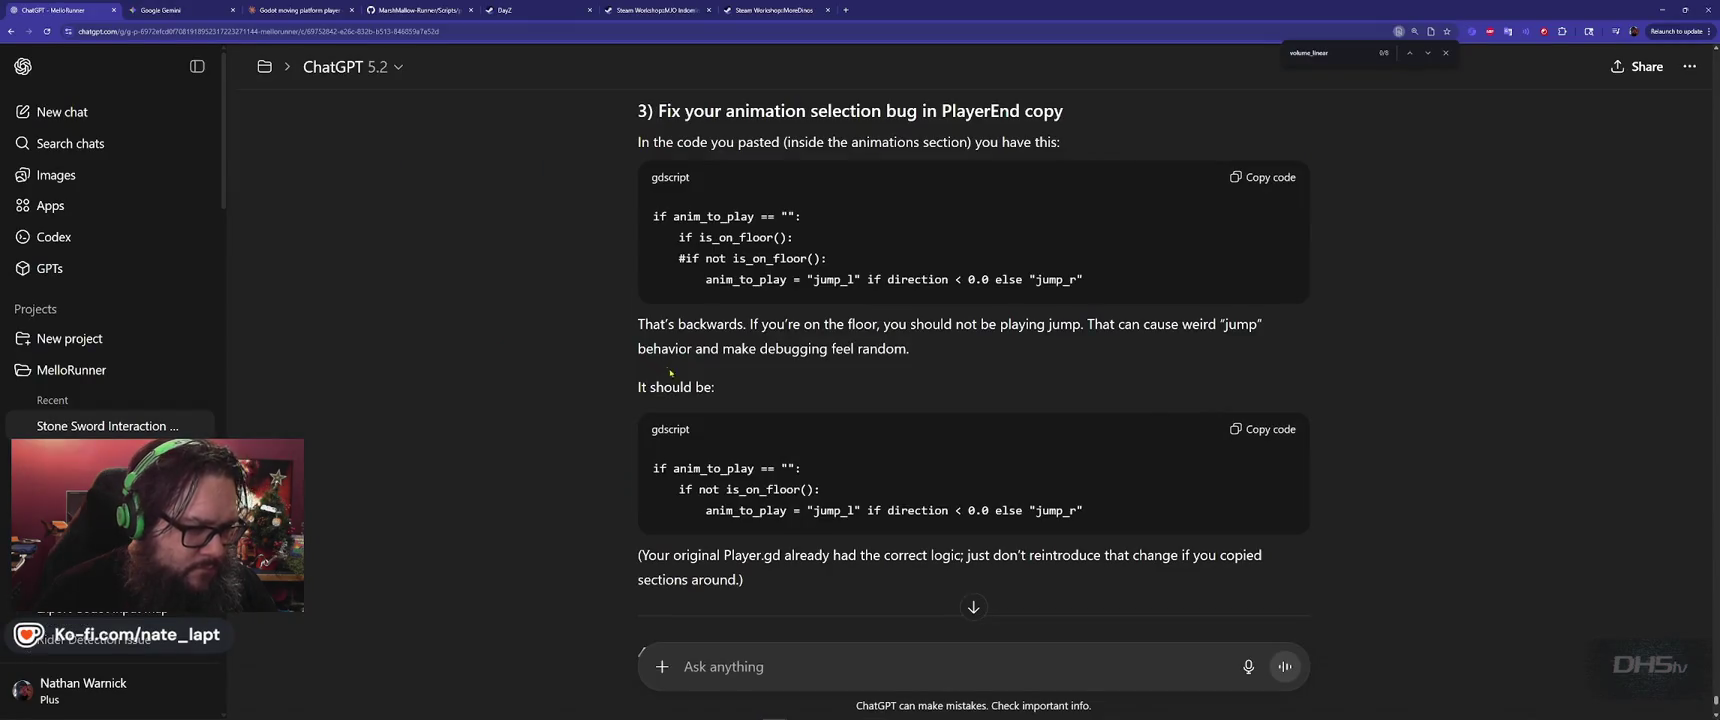
drag(828, 258, 673, 261)
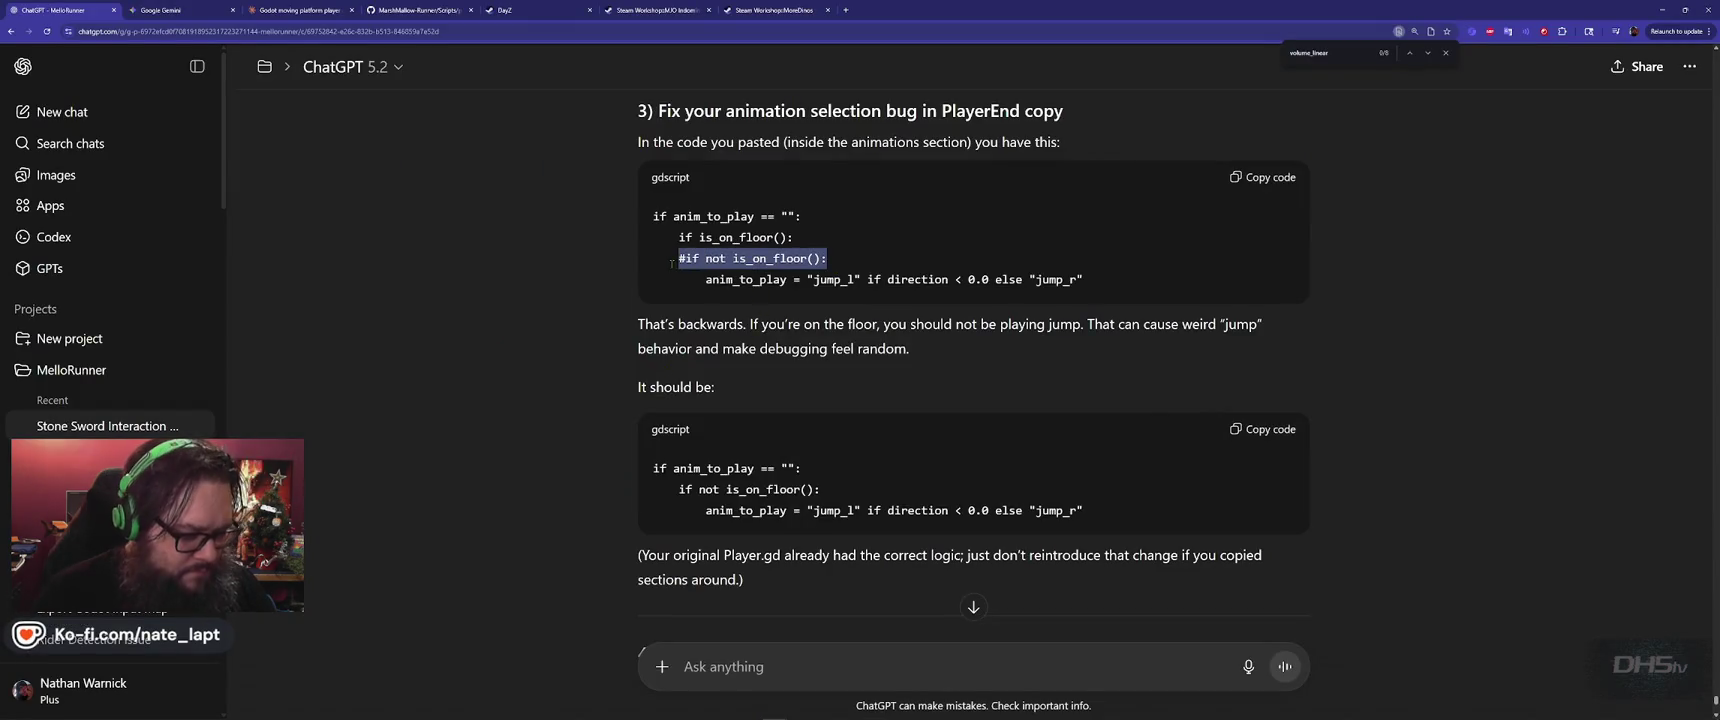
key(ctrl+c)
key(alt+Tab)
key(ctrl+f)
key(ctrl+v)
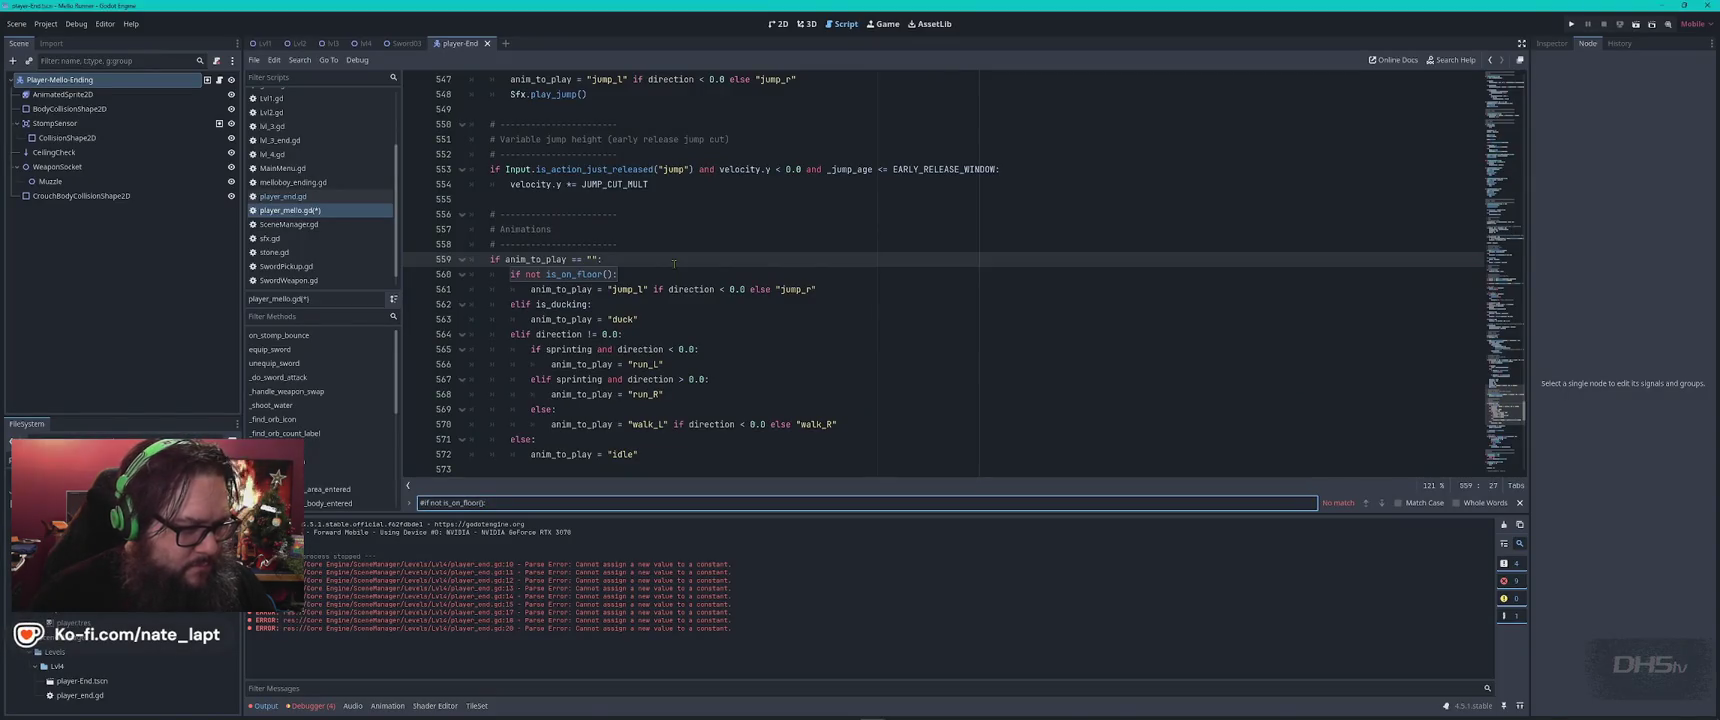
key(Escape)
Copy ChatGPT's corrected PlayerEnd script from section 4 of its answer
key(alt+Tab)
scroll(618, 445, down, 2)
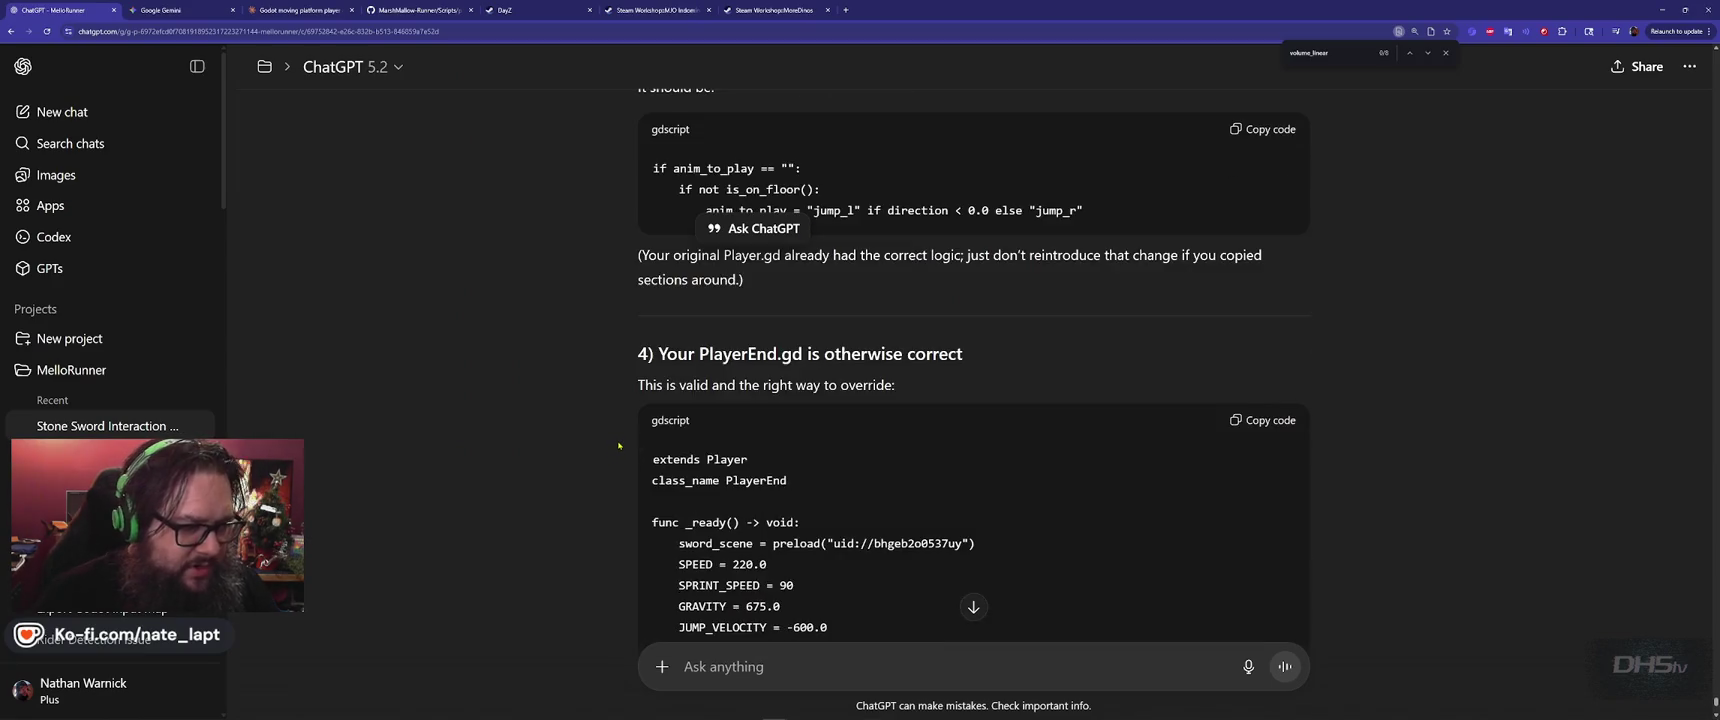
scroll(610, 415, down, 3)
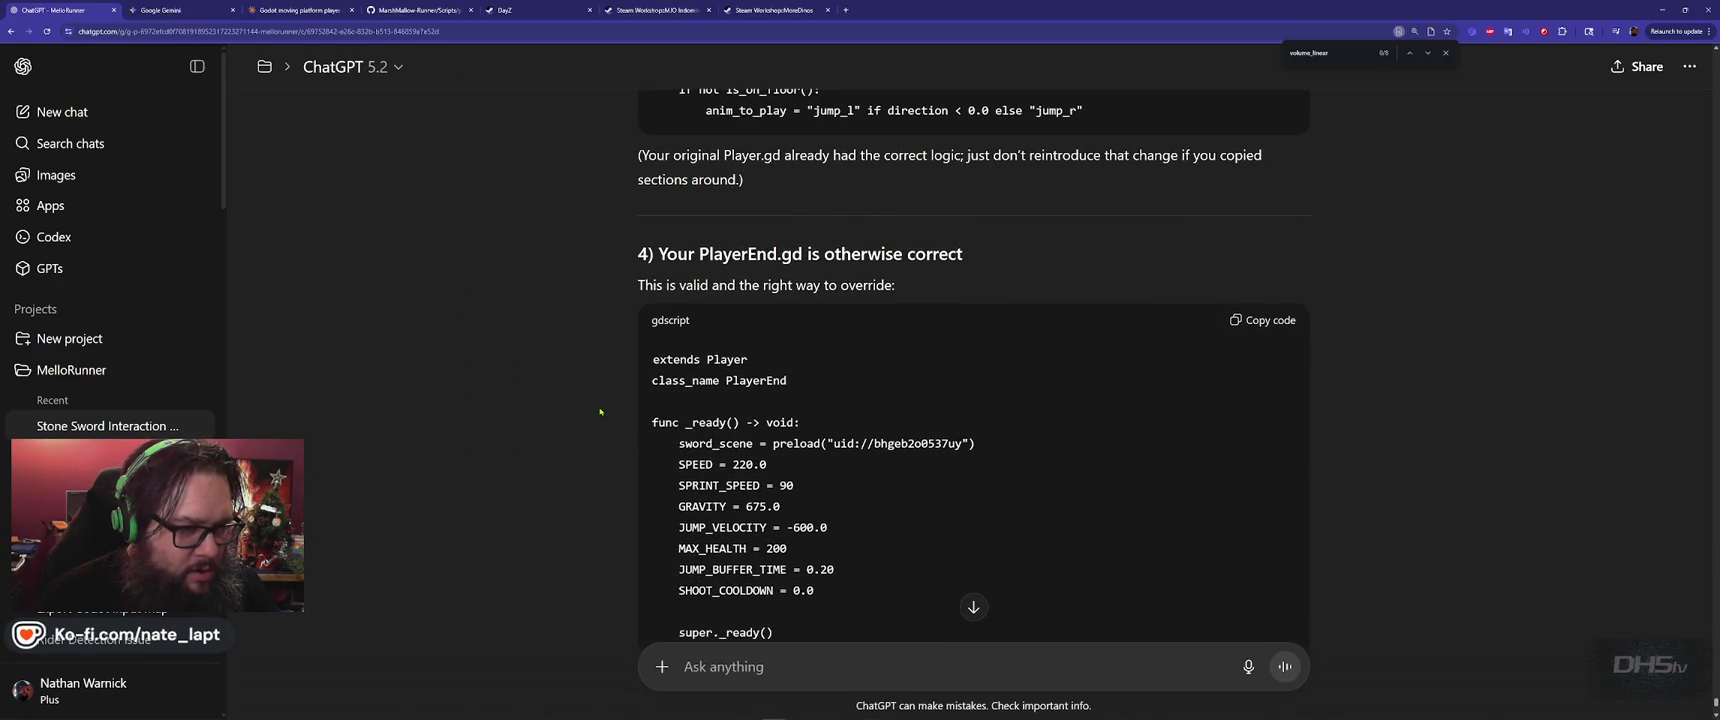
scroll(600, 411, down, 2)
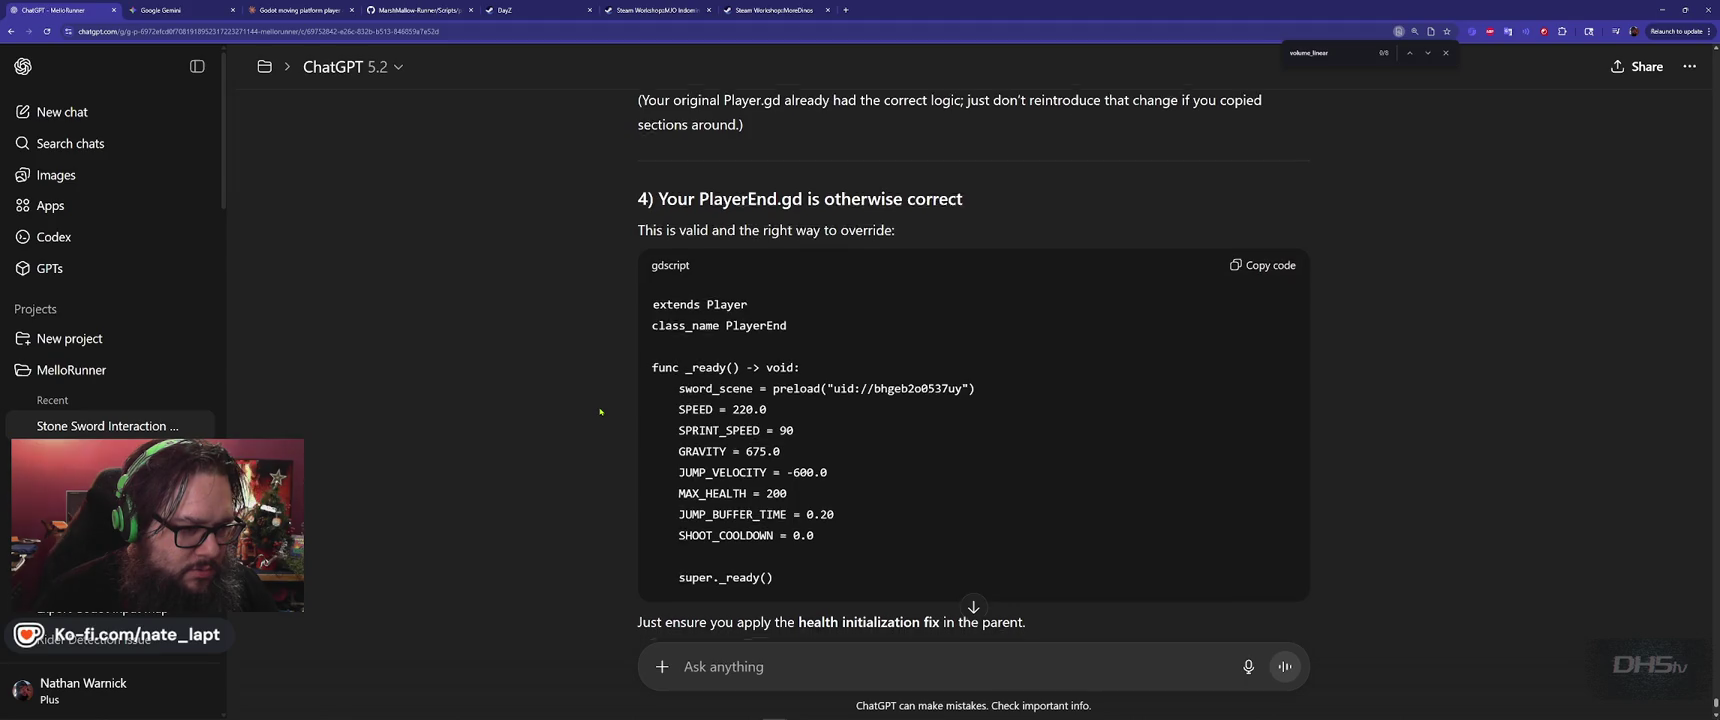
scroll(600, 411, up, 1)
click(1267, 222)
key(alt+Tab)
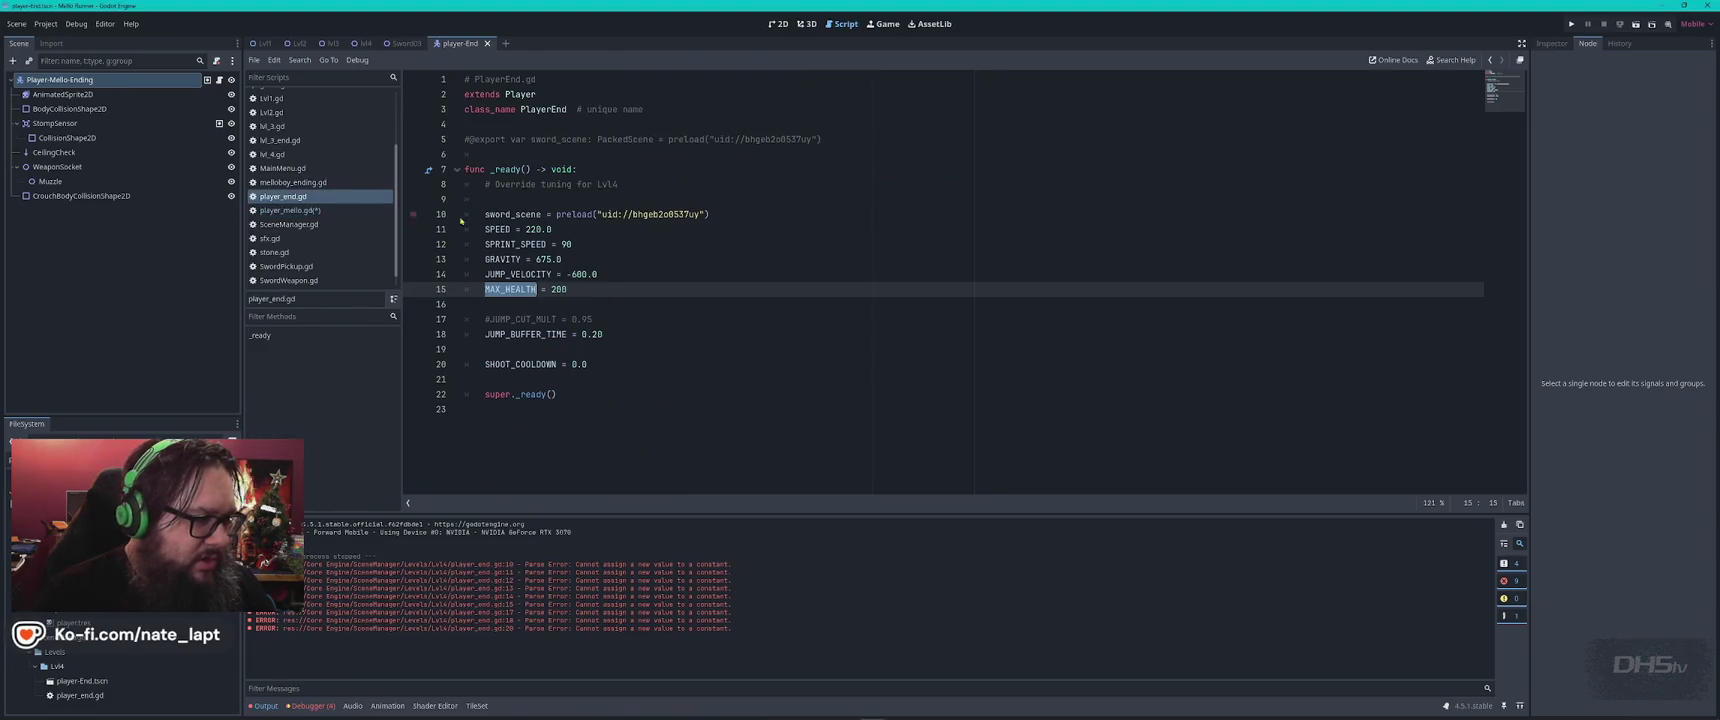
Replace all of player_end.gd with ChatGPT's PlayerEnd script and save it
click(999, 288)
key(ctrl+a)
key(ctrl+v)
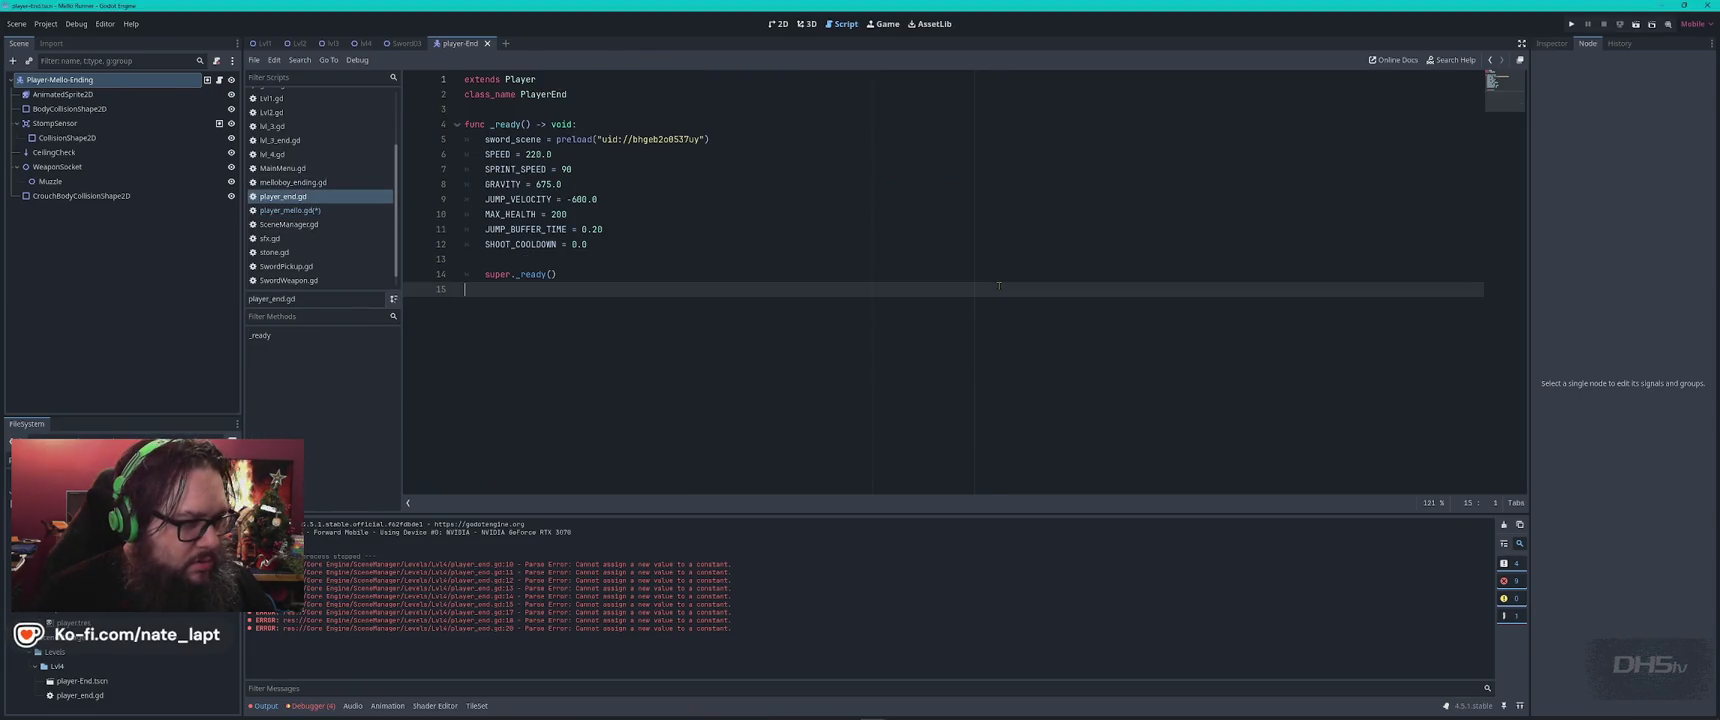
key(ctrl+s)
Read through ChatGPT's follow-up checklist in the conversation
key(alt+Tab)
scroll(1008, 343, down, 5)
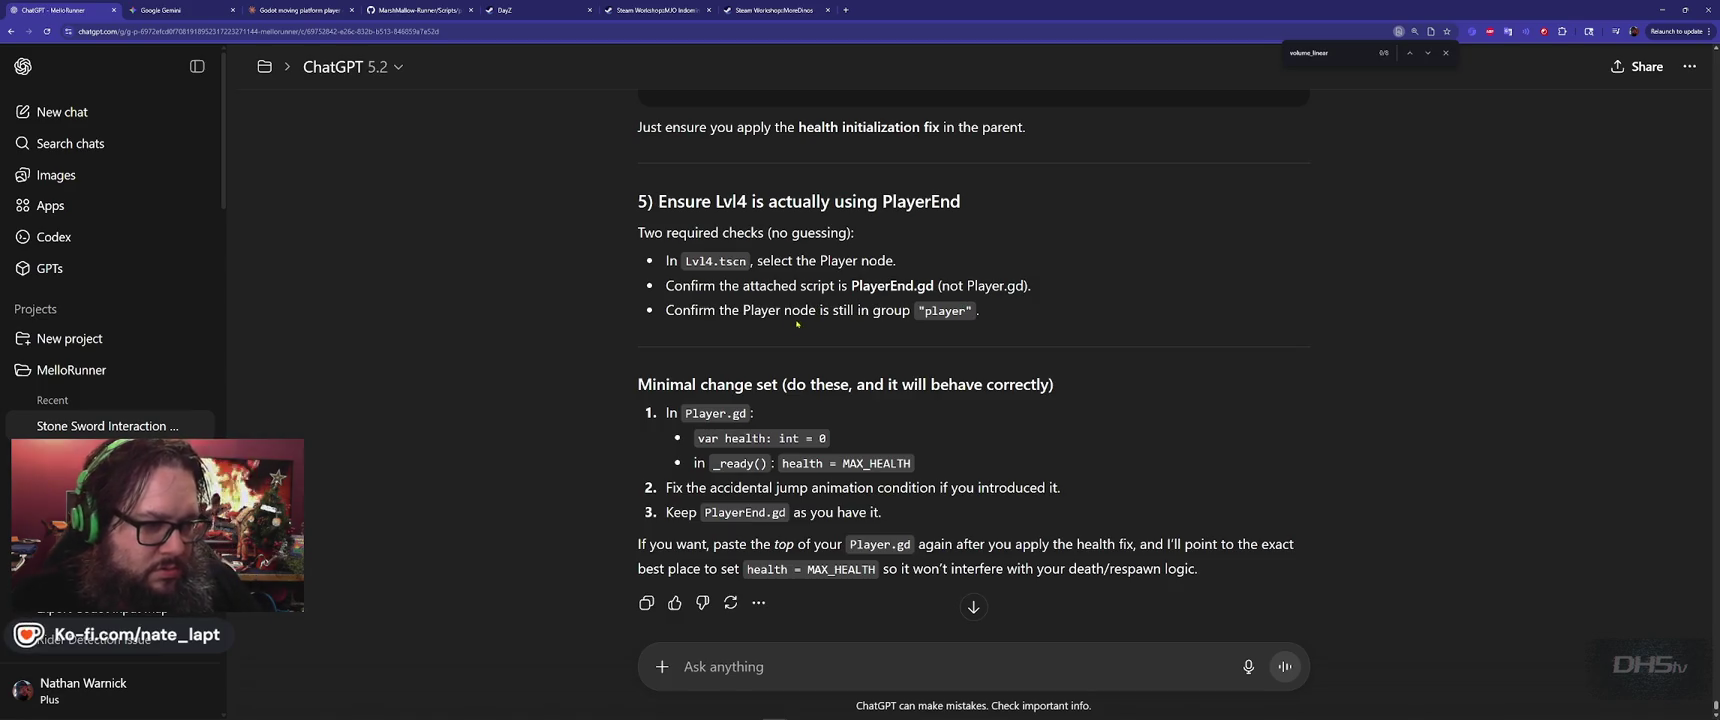
scroll(643, 361, down, 2)
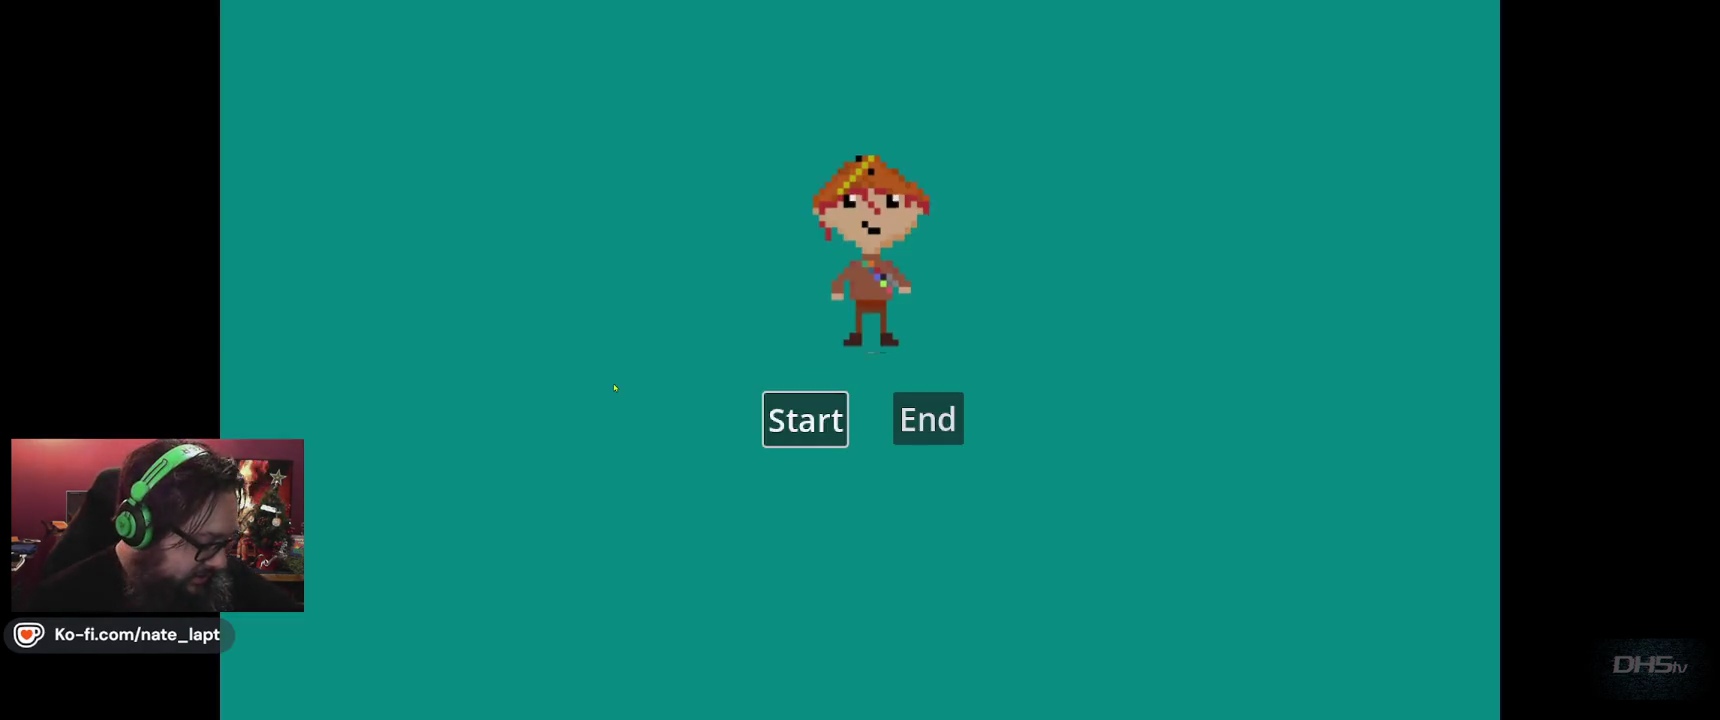
Start the game from its menu and pick up the sword until the debugger halts at line 147
key(Return)
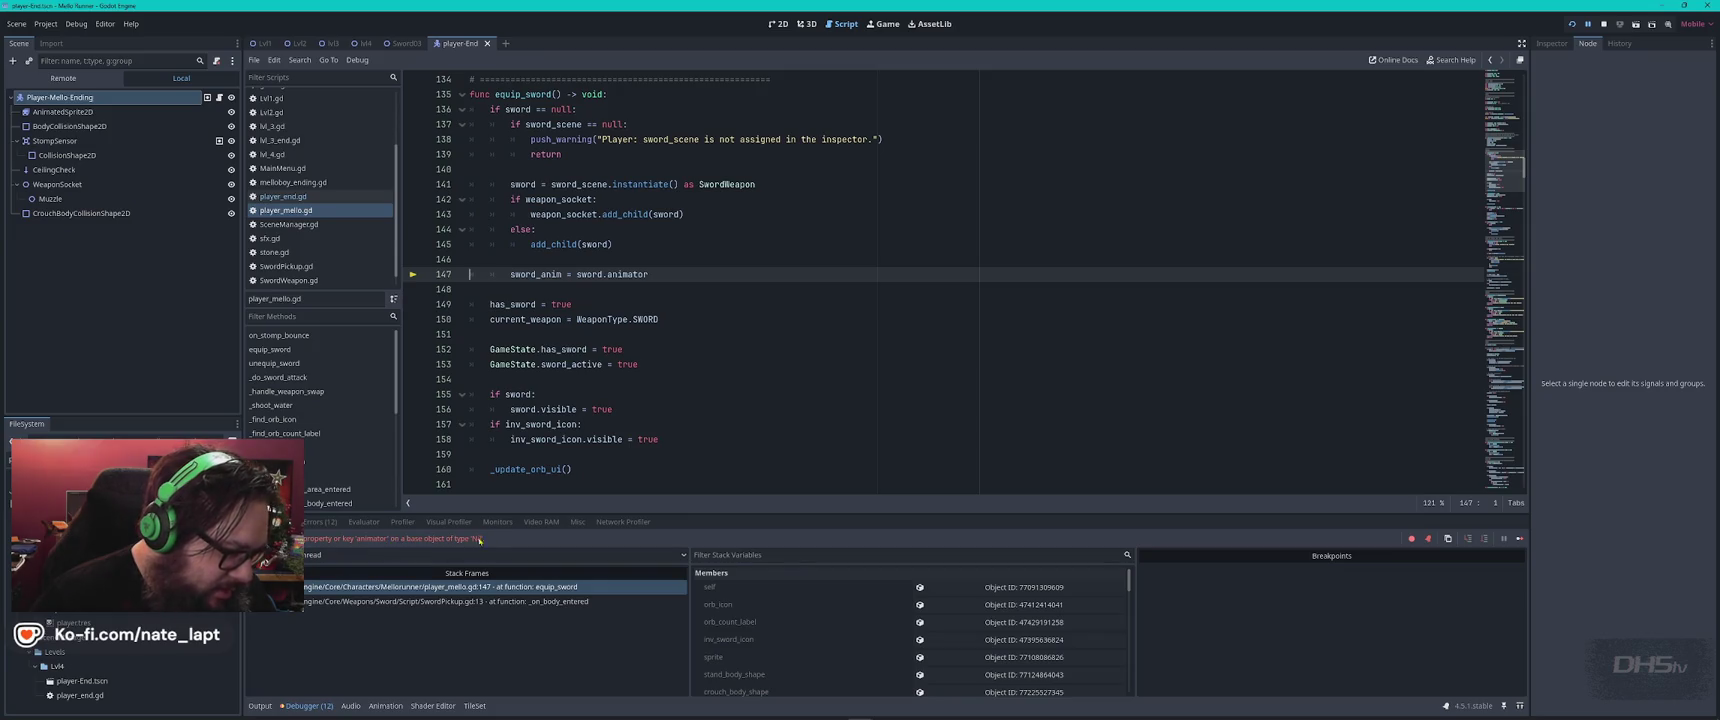
Inspect the SwordPickup.gd and equip_sword stack frames, then stop the debug session
click(449, 602)
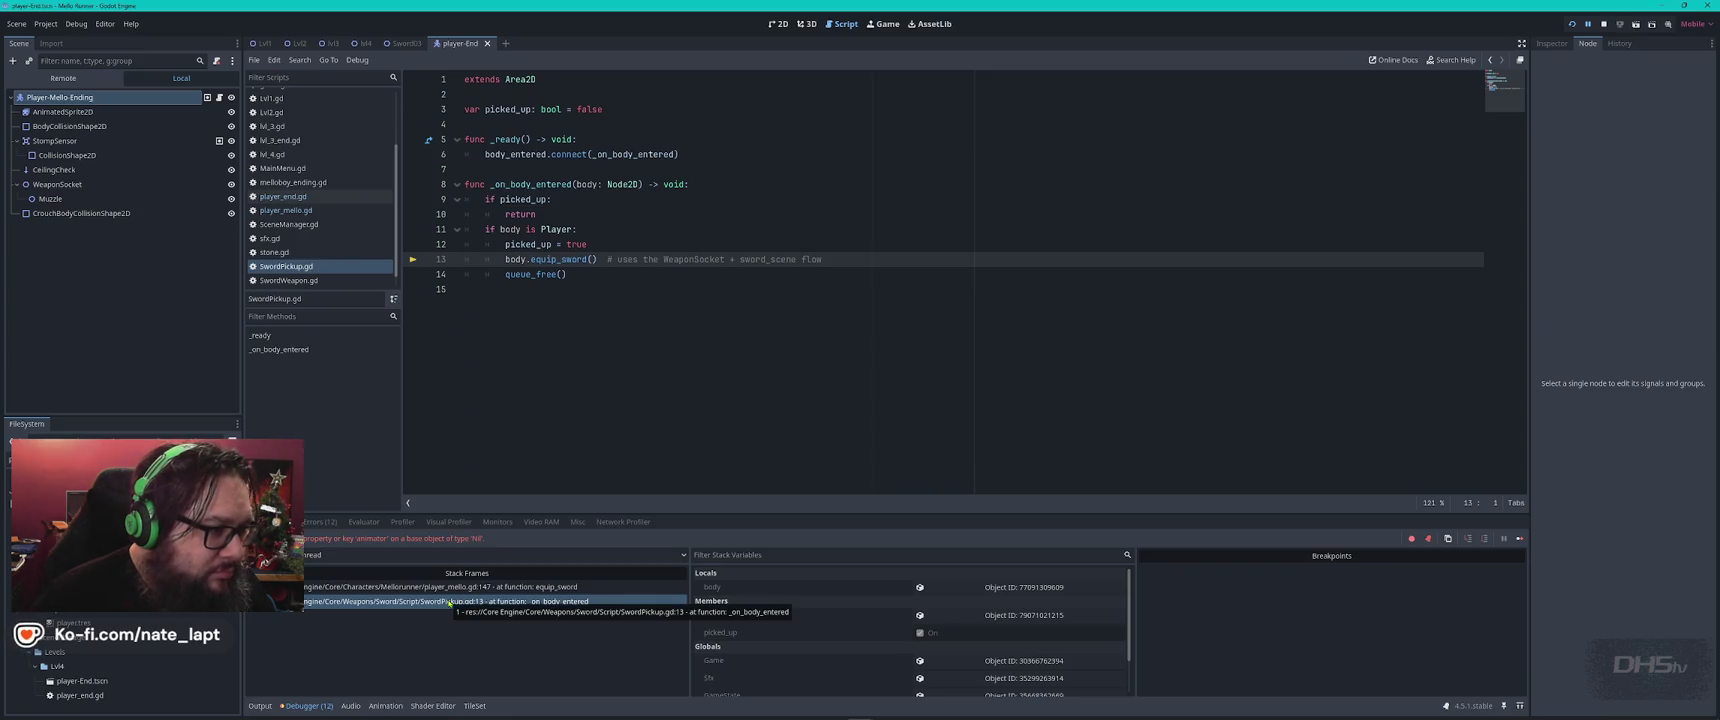
click(426, 588)
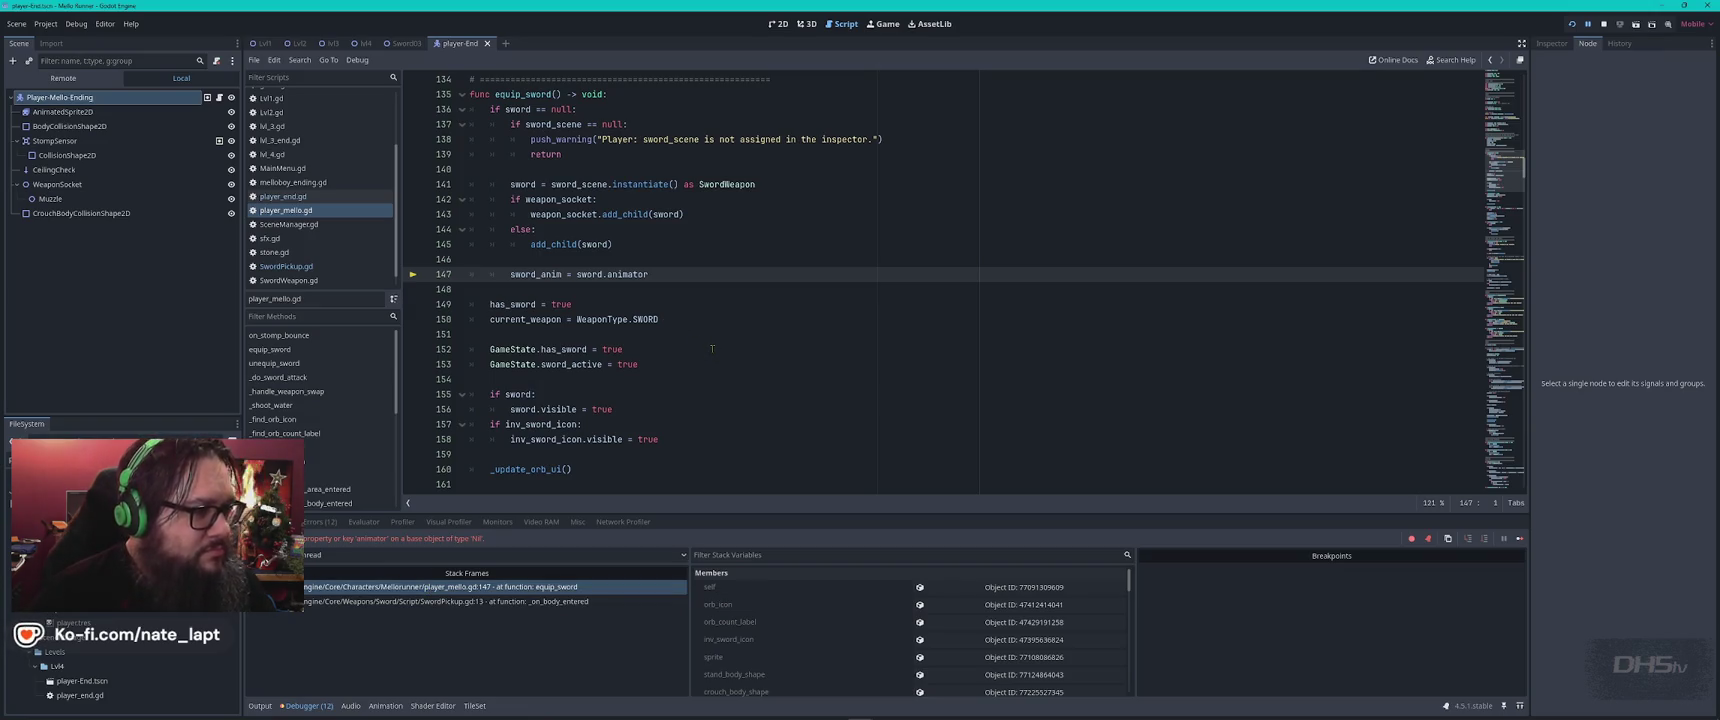
scroll(712, 348, up, 3)
scroll(712, 348, down, 2)
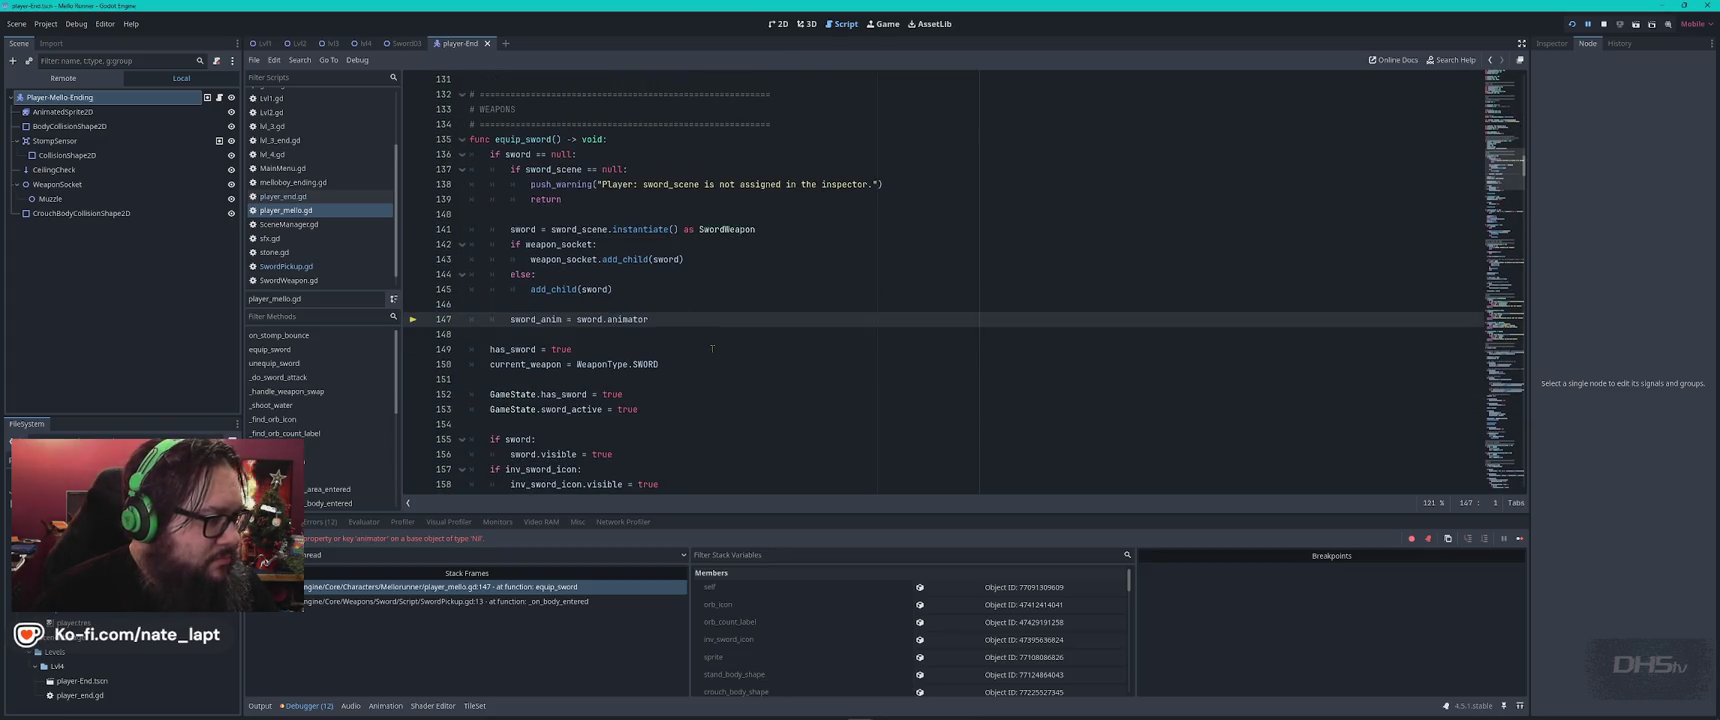
key(F8)
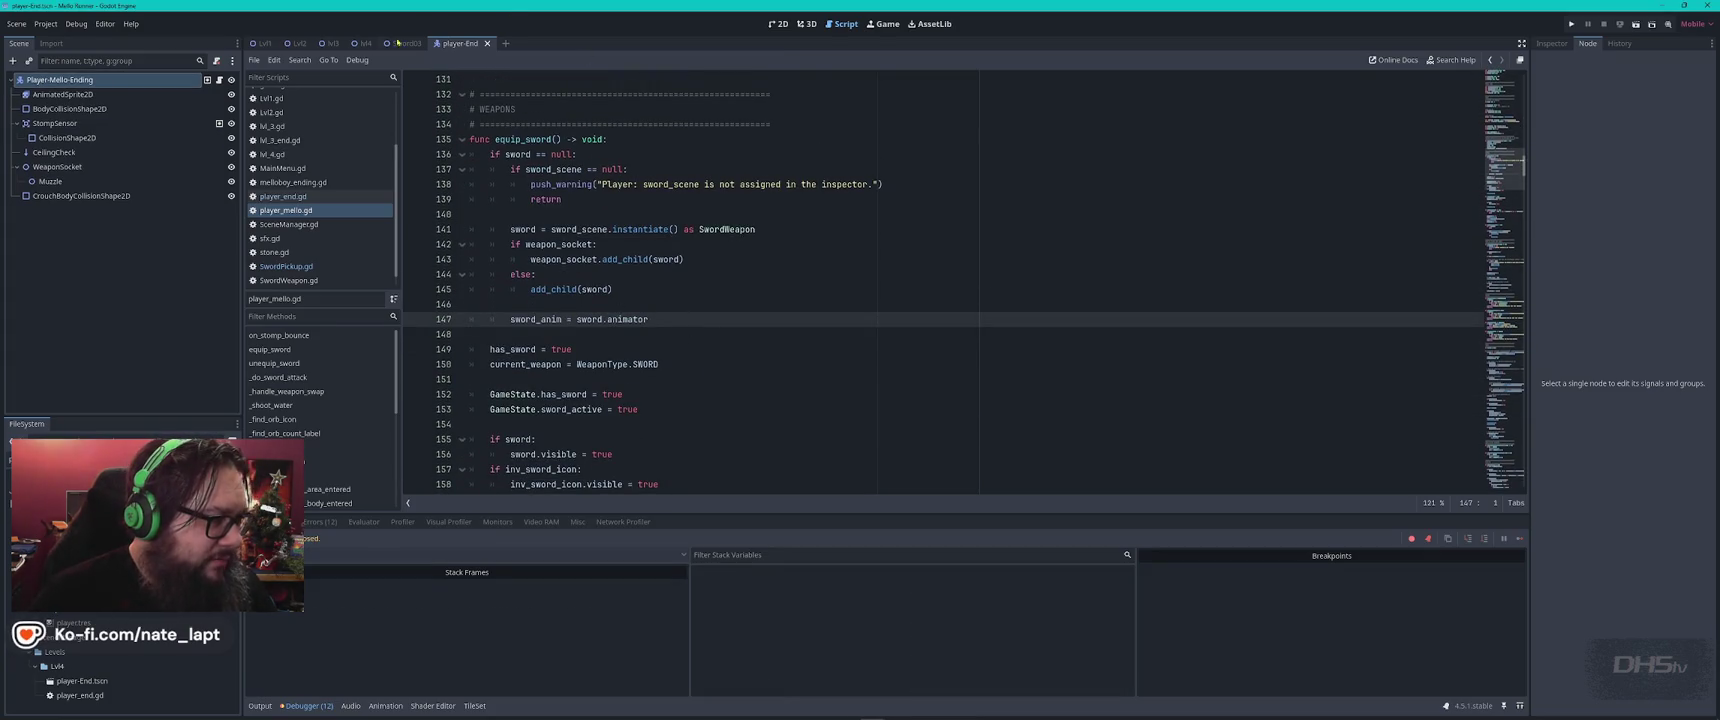
Open the Player-Mello instance from the Lvl4 scene in its own editor tab
click(365, 43)
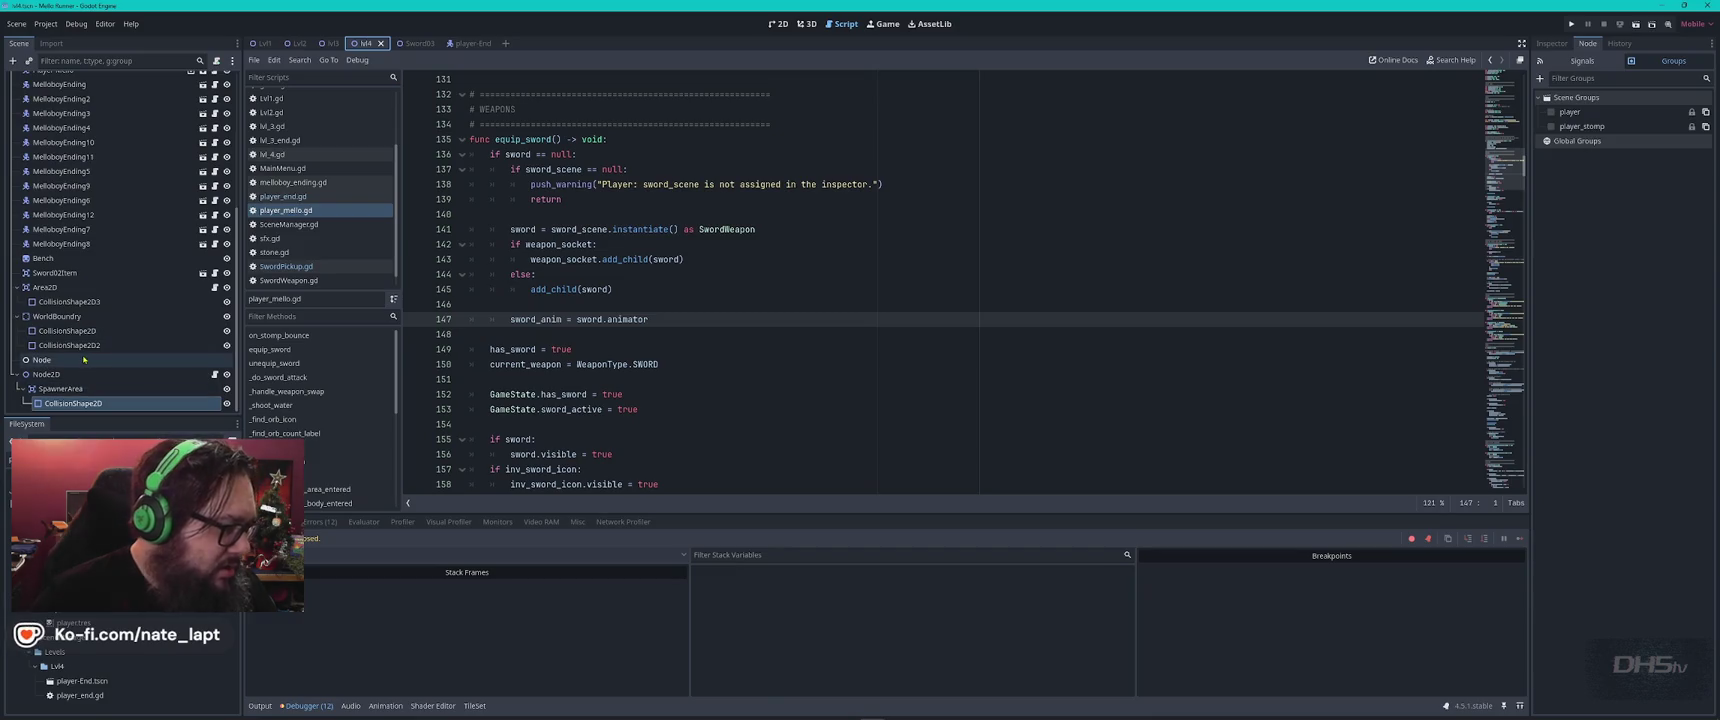
scroll(84, 359, up, 5)
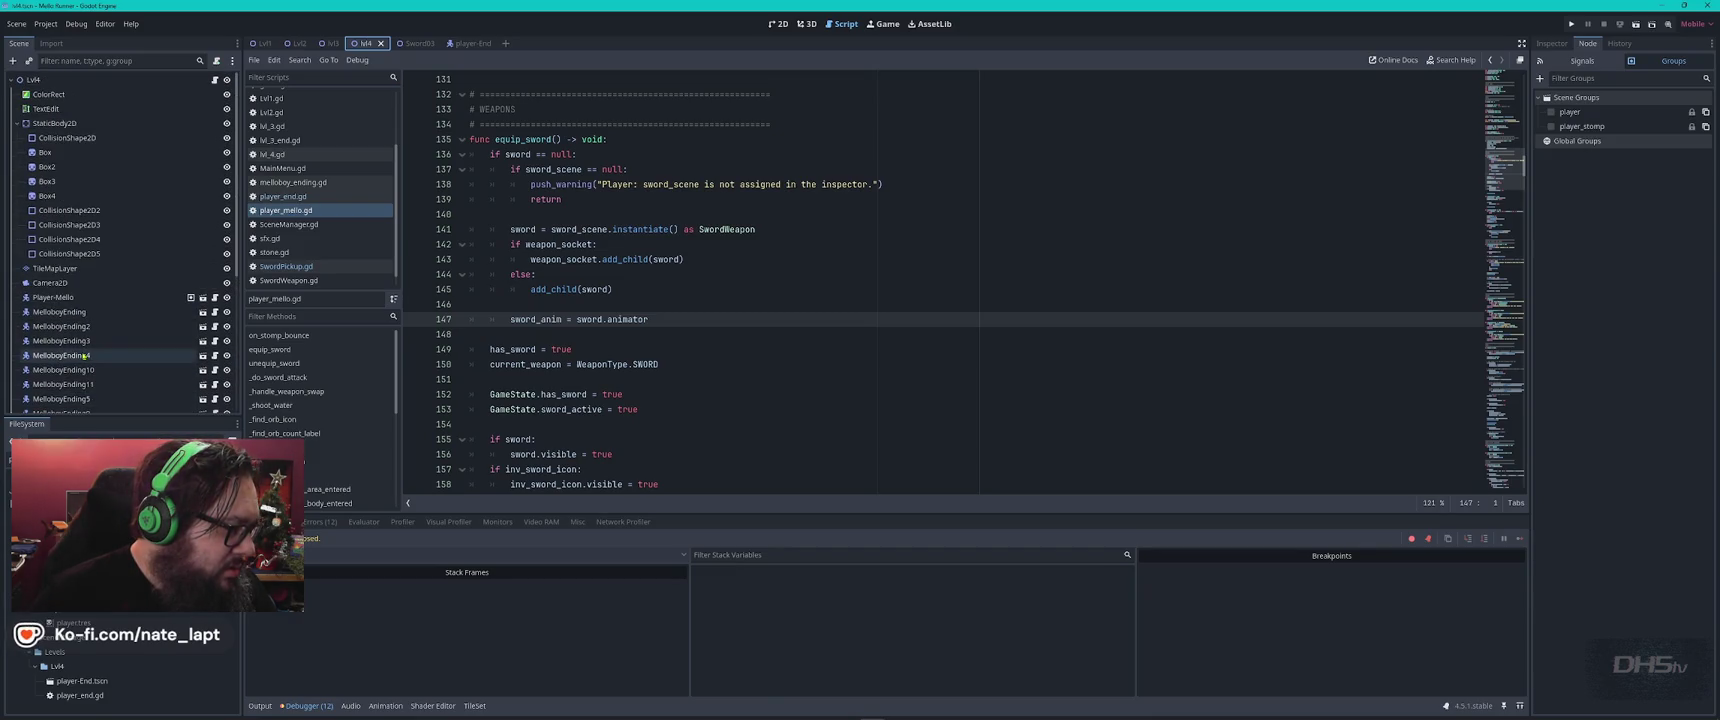
click(191, 298)
click(191, 298)
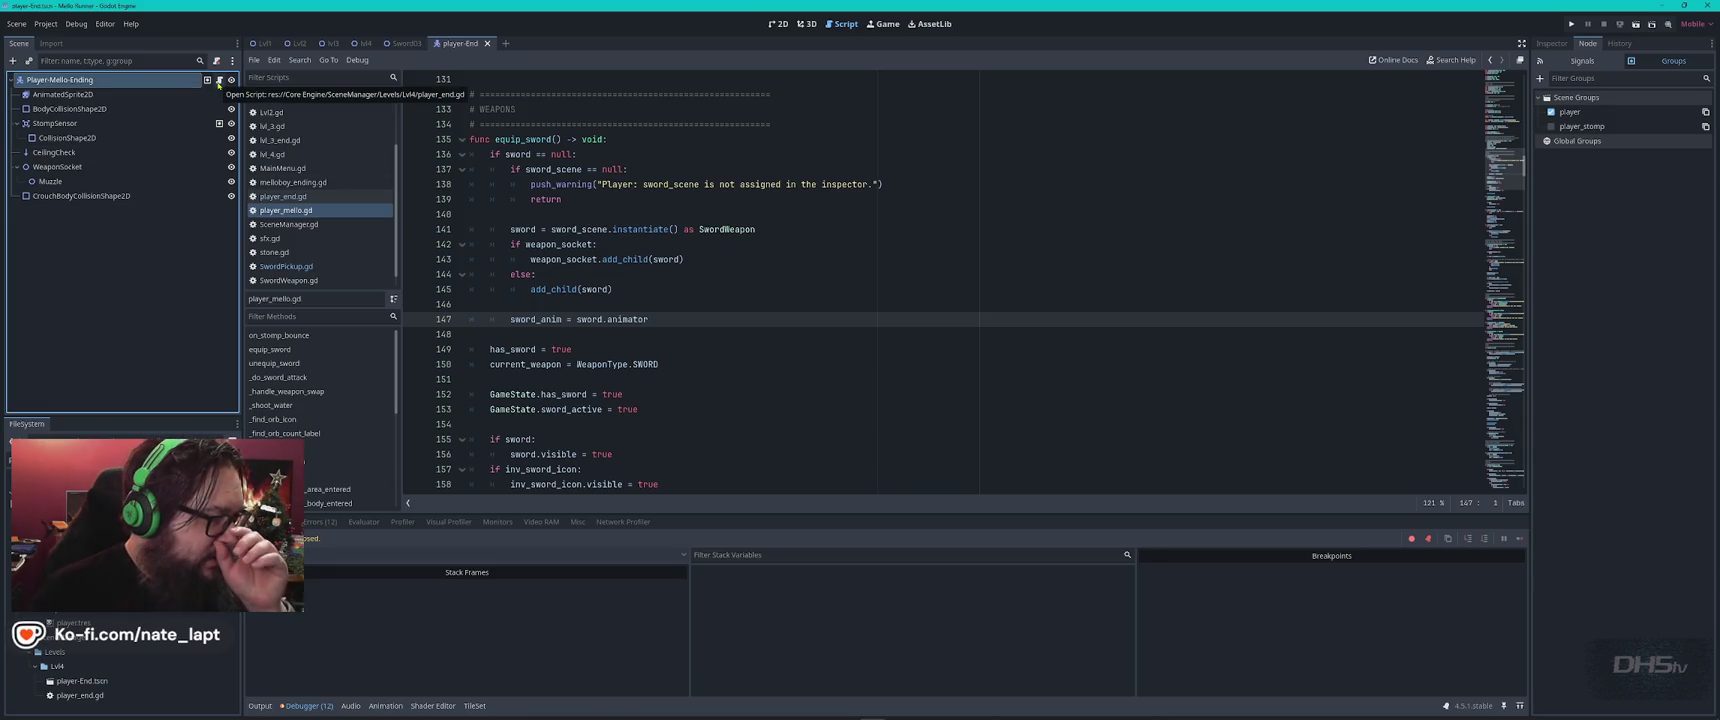
click(364, 45)
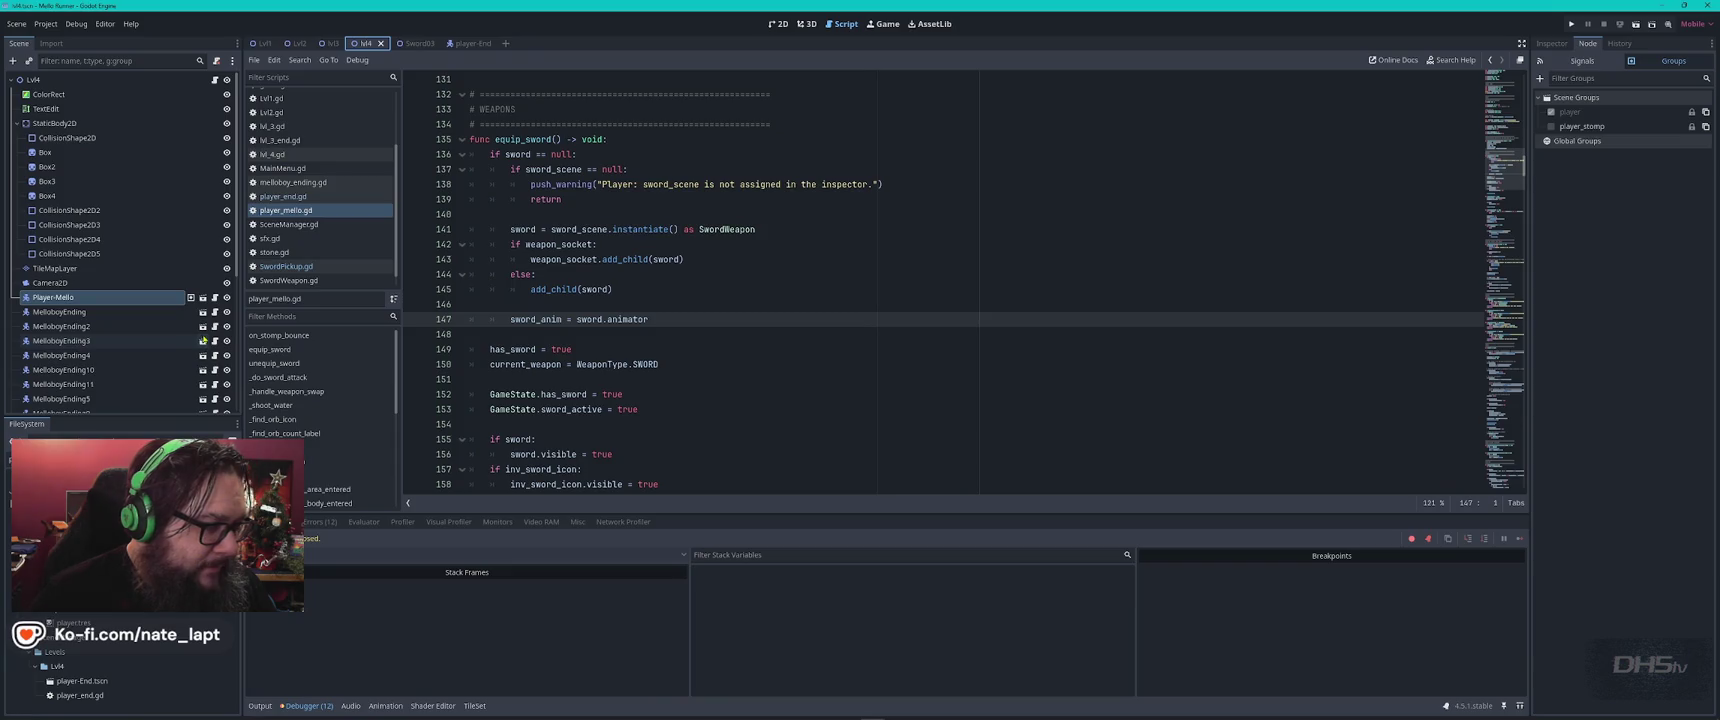
Select Sword02Item in Lvl4's 2D view, open its scene, and open its pickup script
click(778, 24)
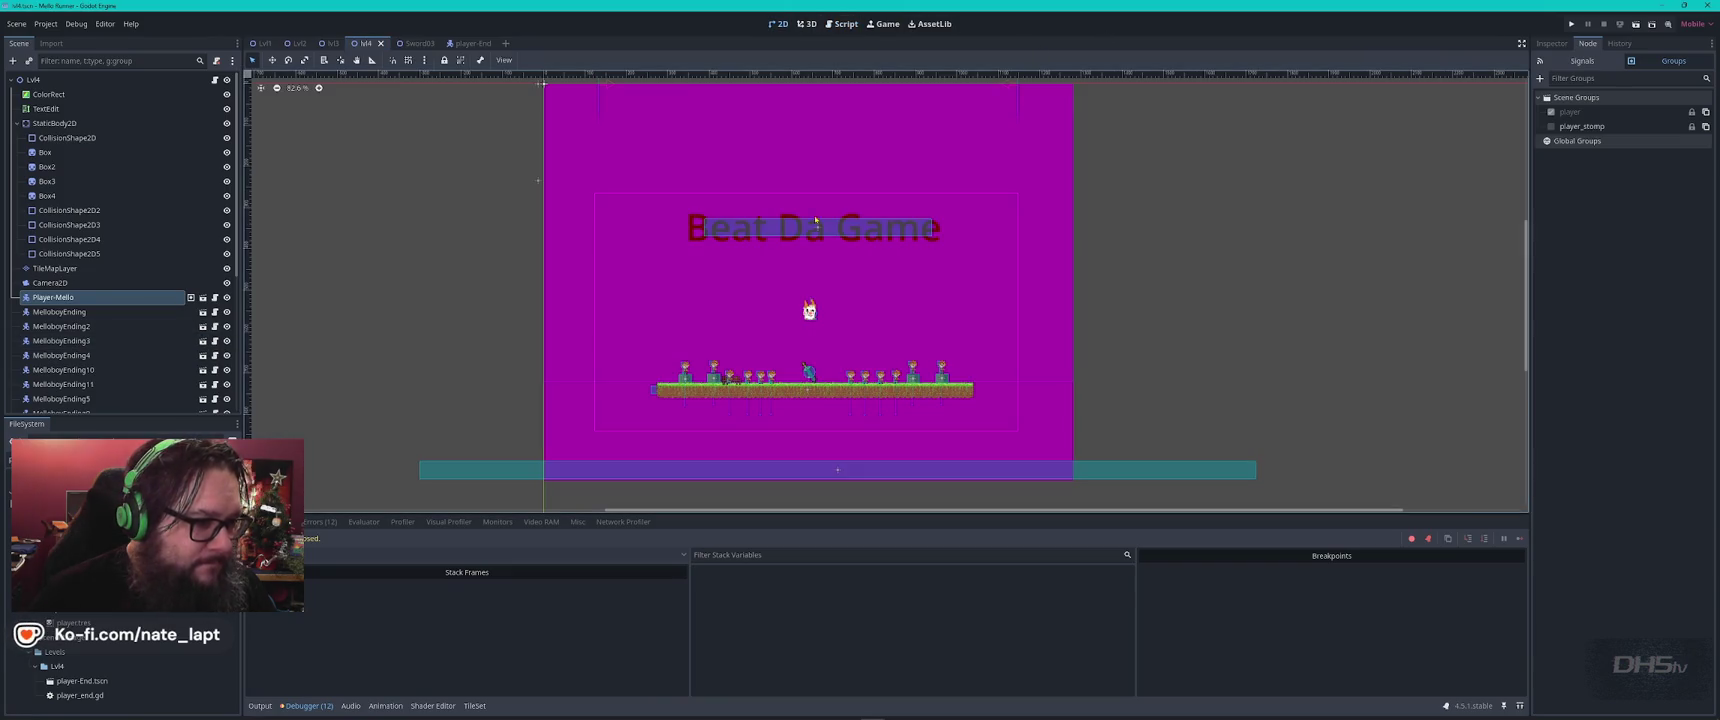
click(808, 371)
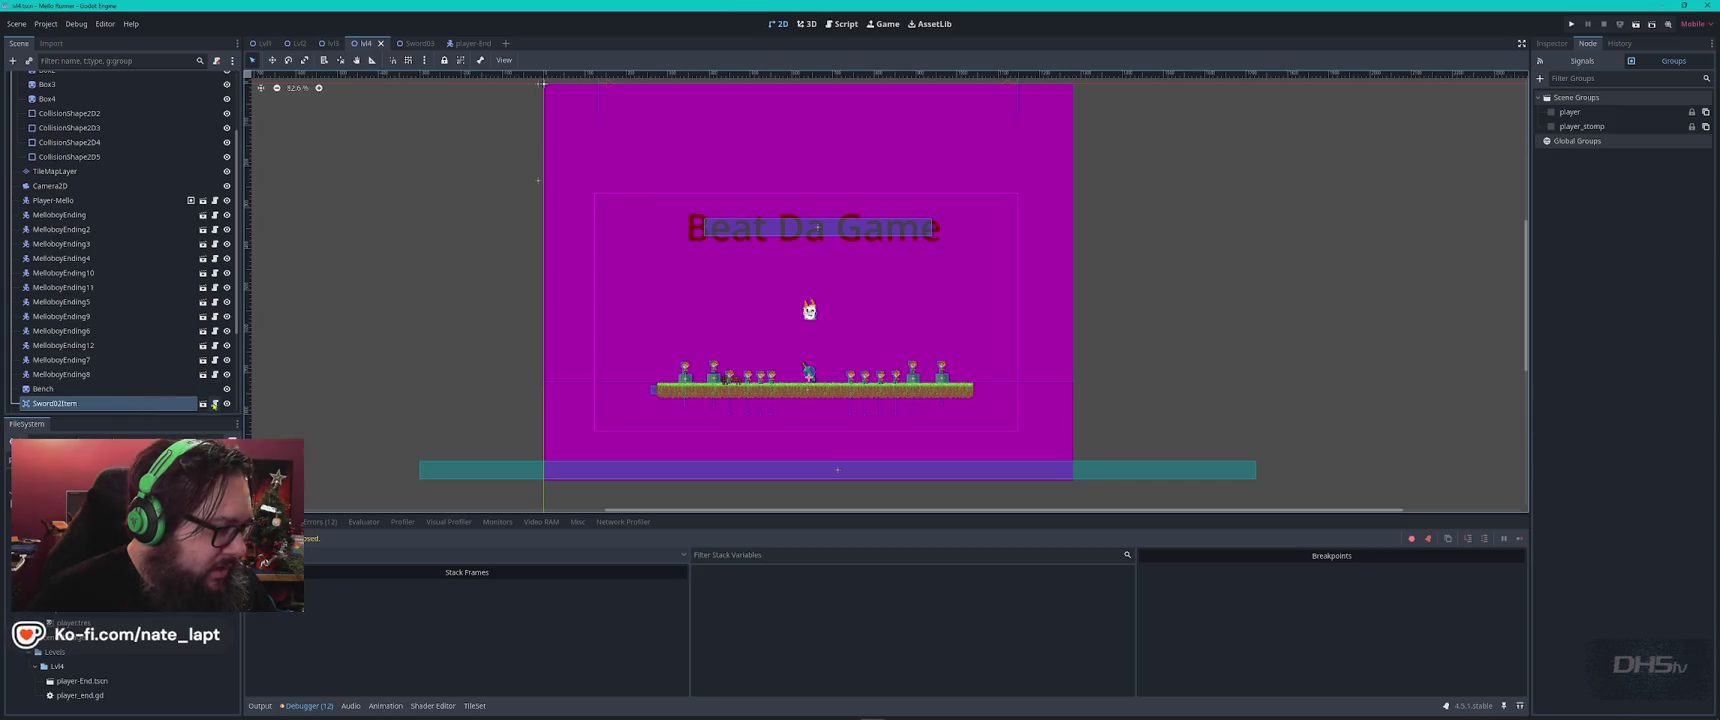
click(203, 404)
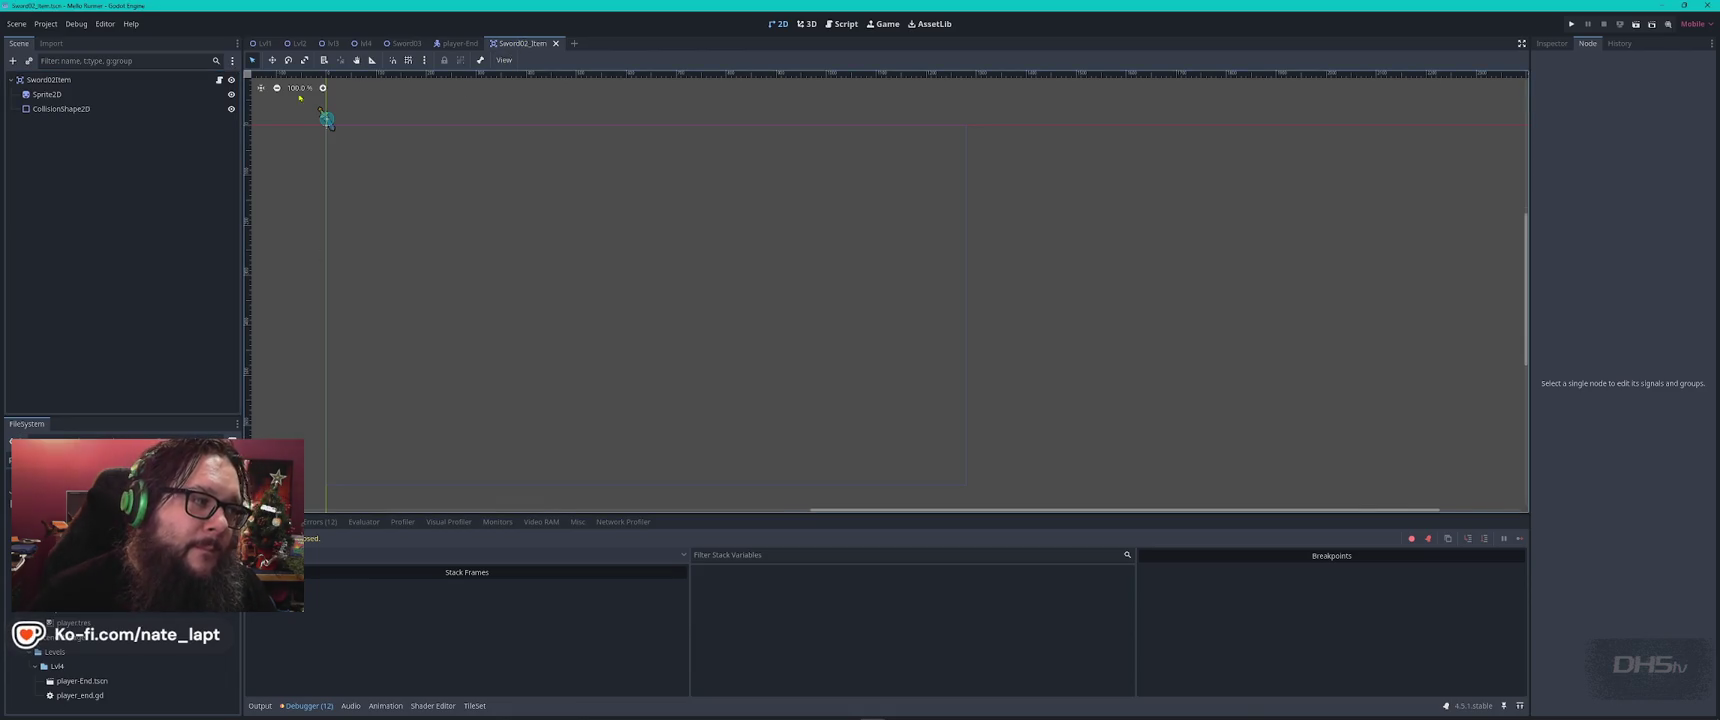
click(219, 79)
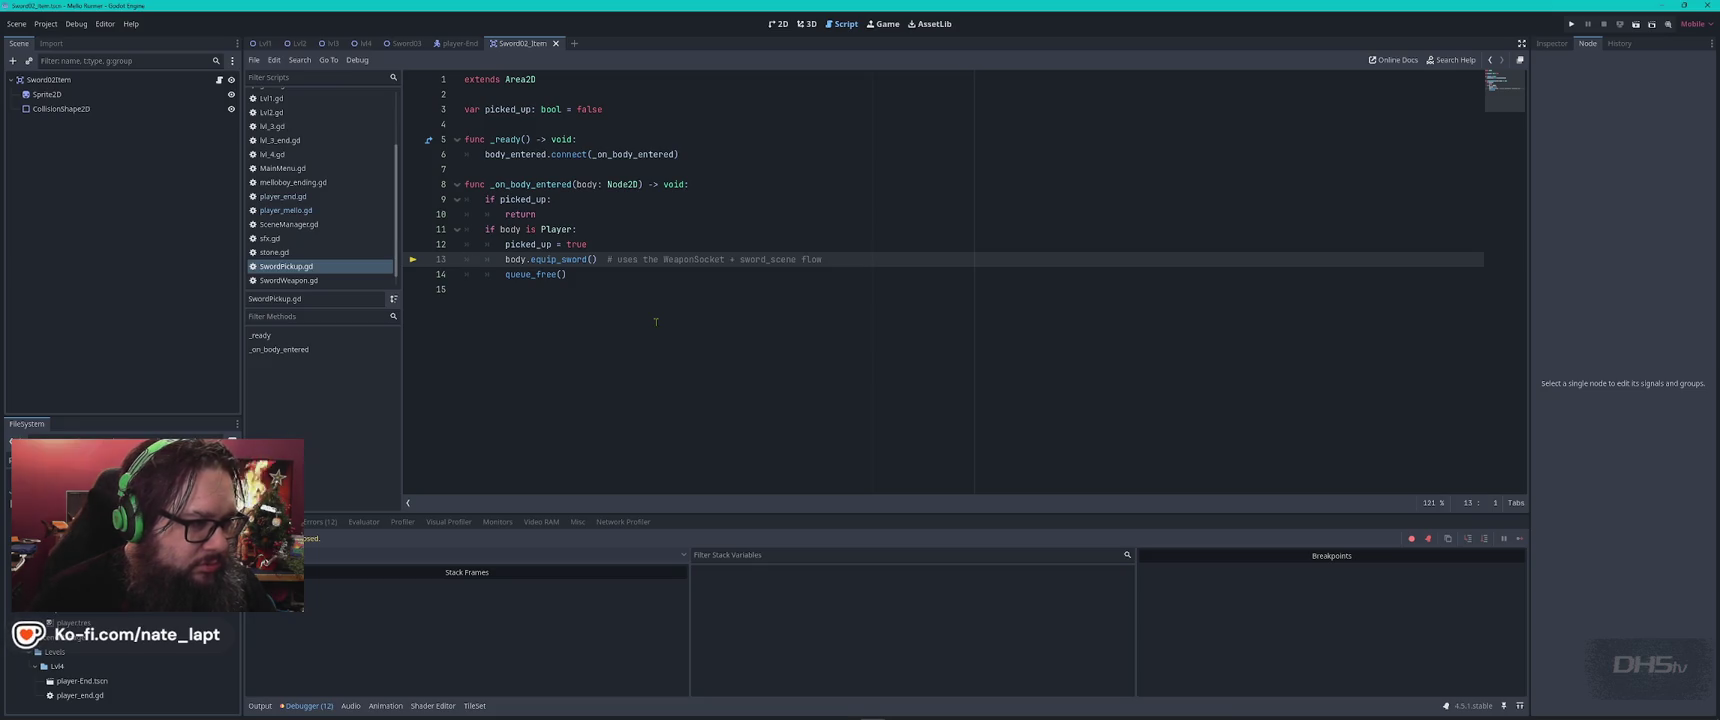
Show the Debugger's Errors list and jump to the player_mello.gd line 143 error
key(alt+Tab)
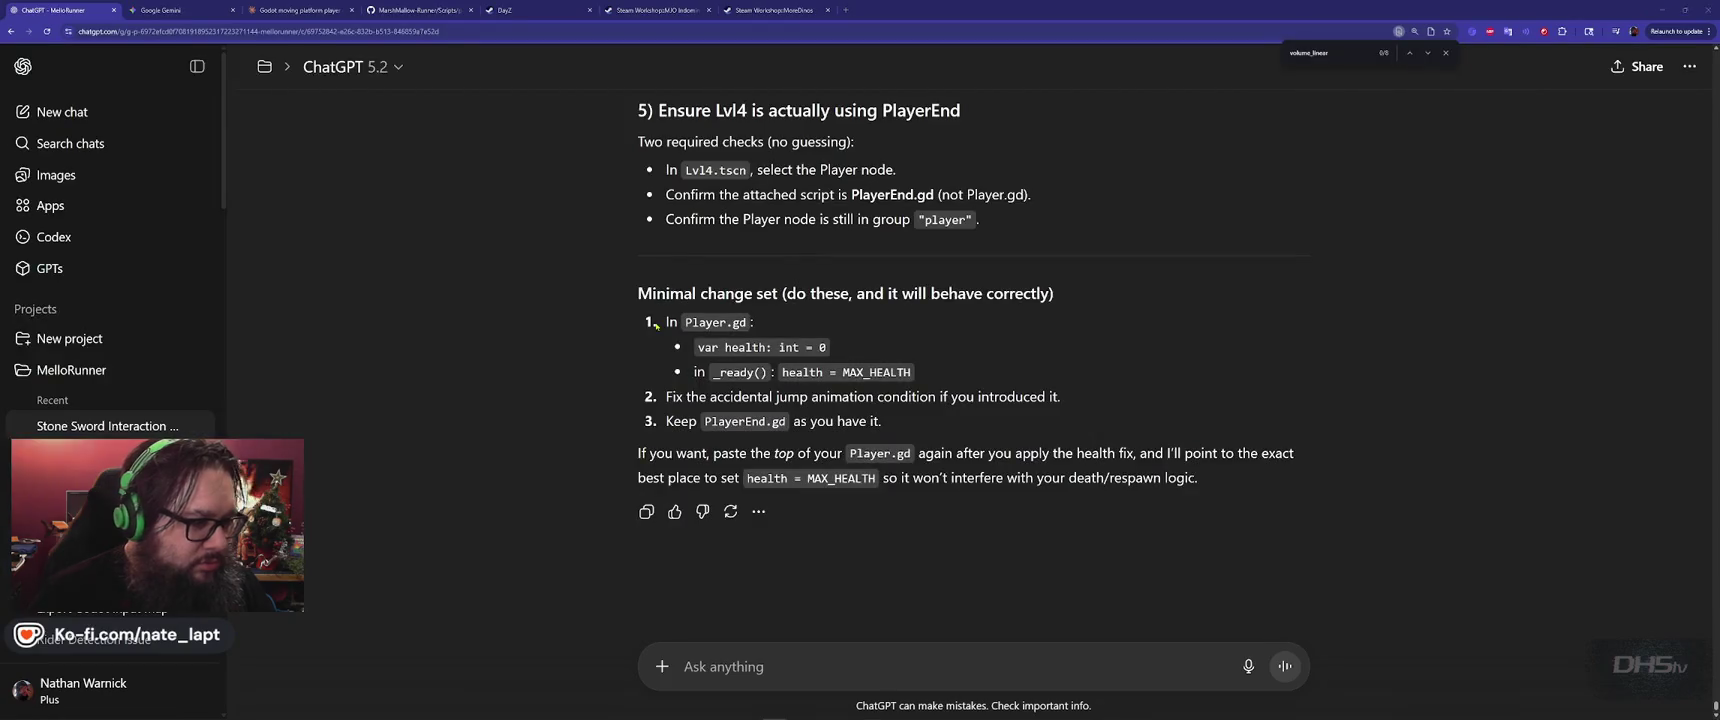
key(alt+Tab)
click(320, 521)
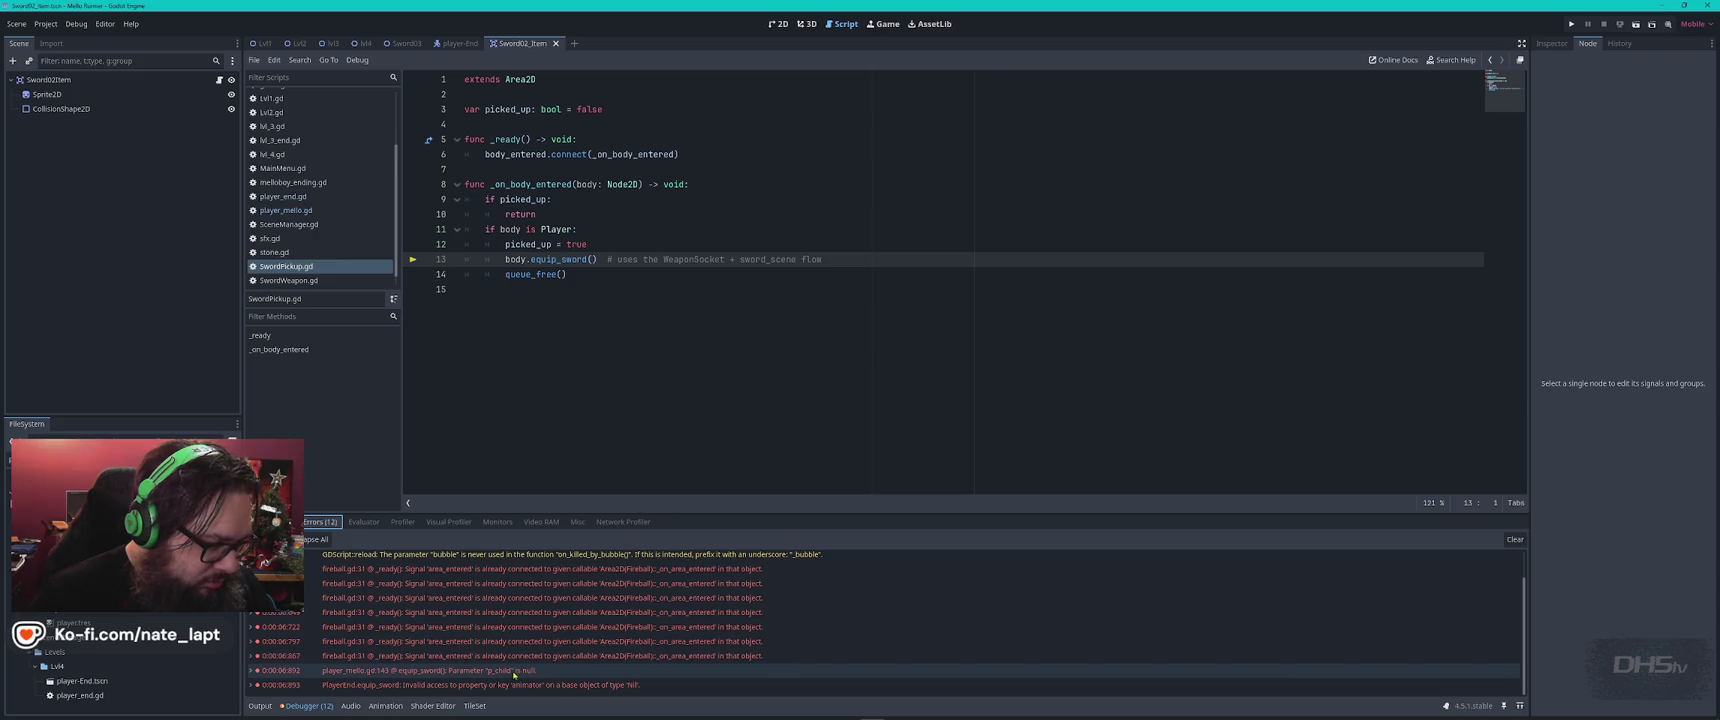
click(527, 672)
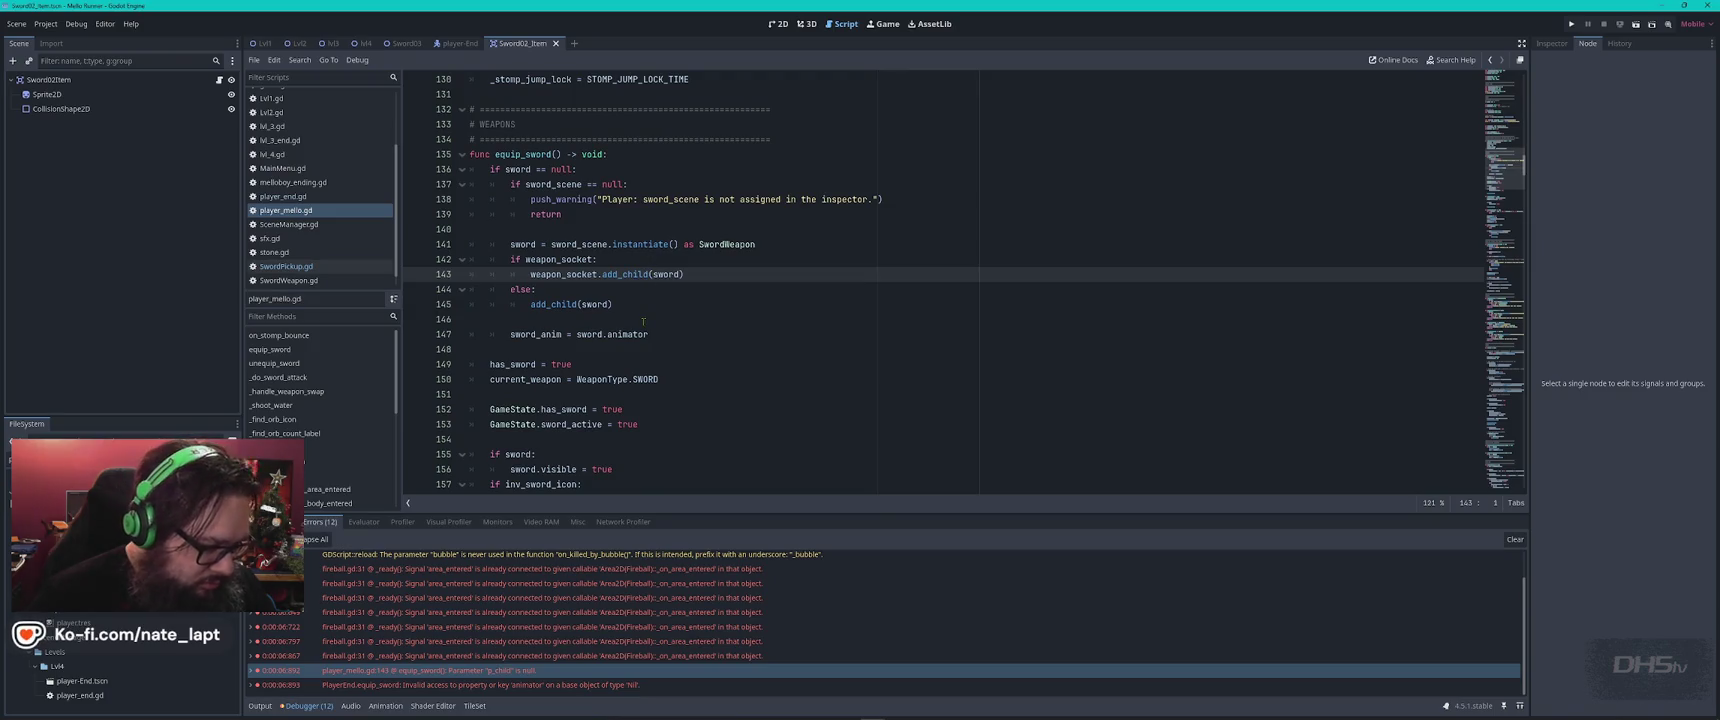
Search for 'p_chi', expand the null p_child error's stack trace, and reopen SwordPickup.gd
key(ctrl+f)
text(p_chi)
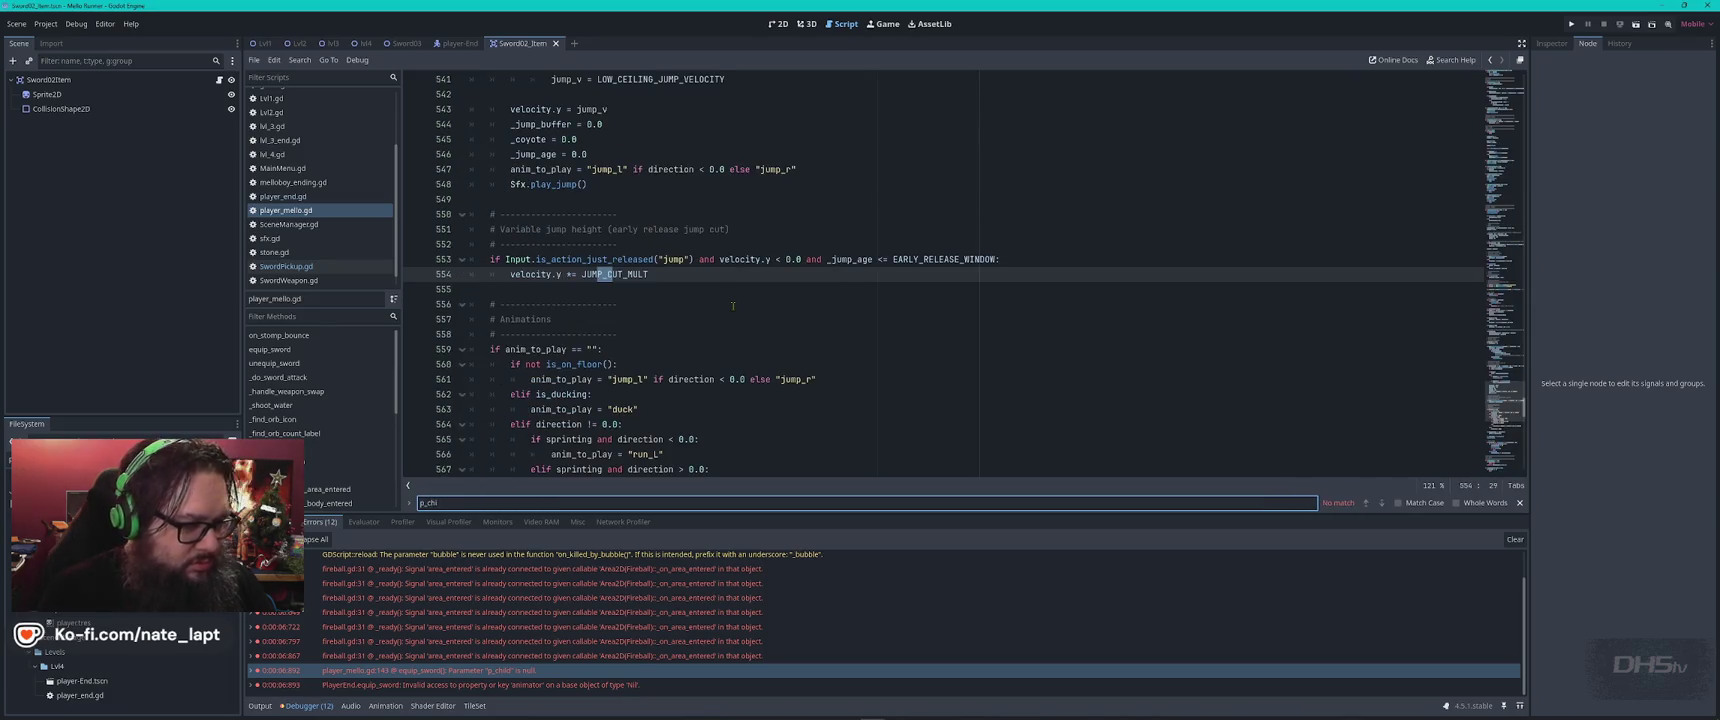
key(Escape)
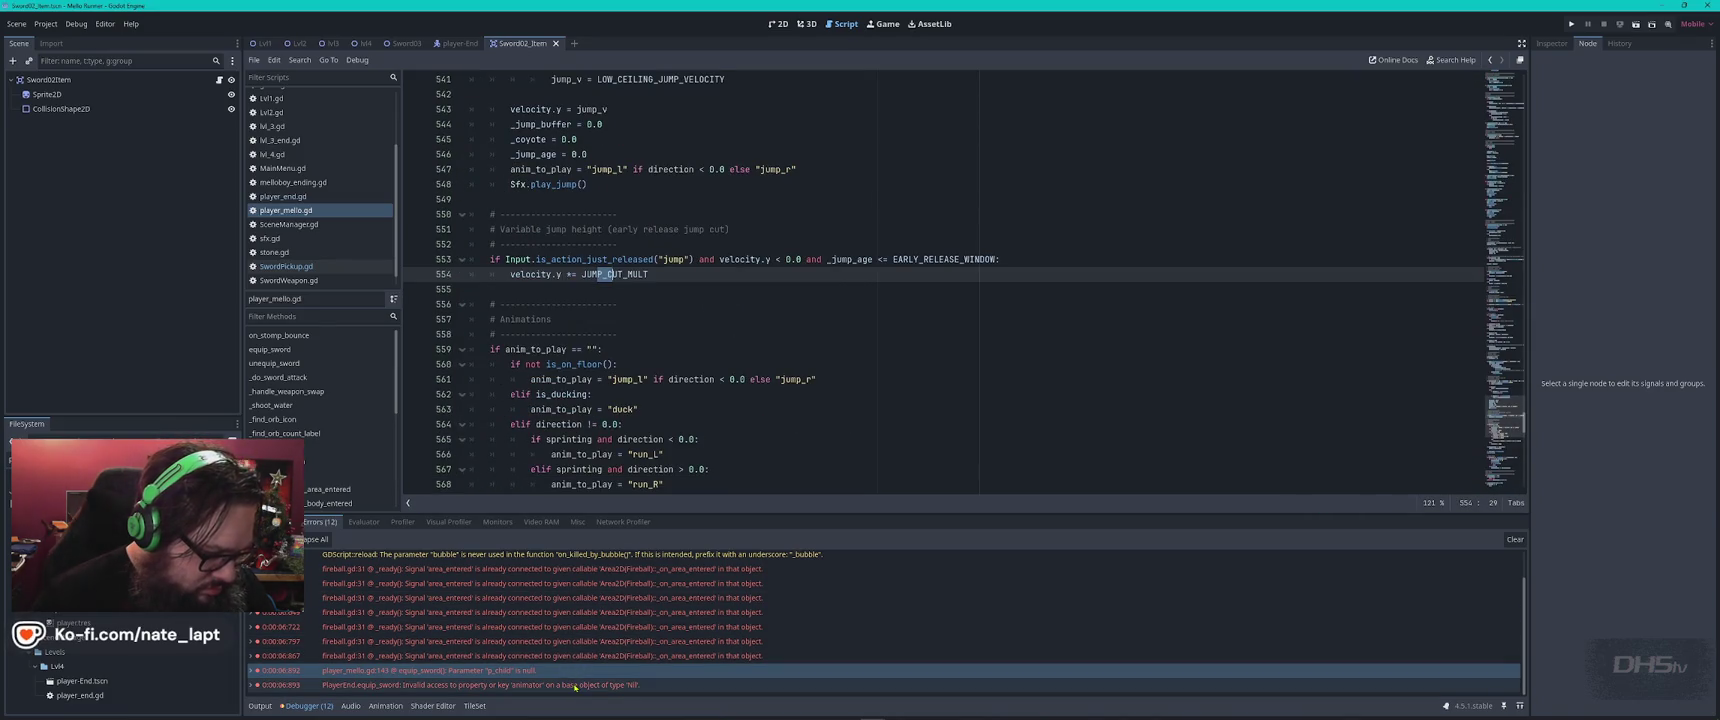
double_click(475, 671)
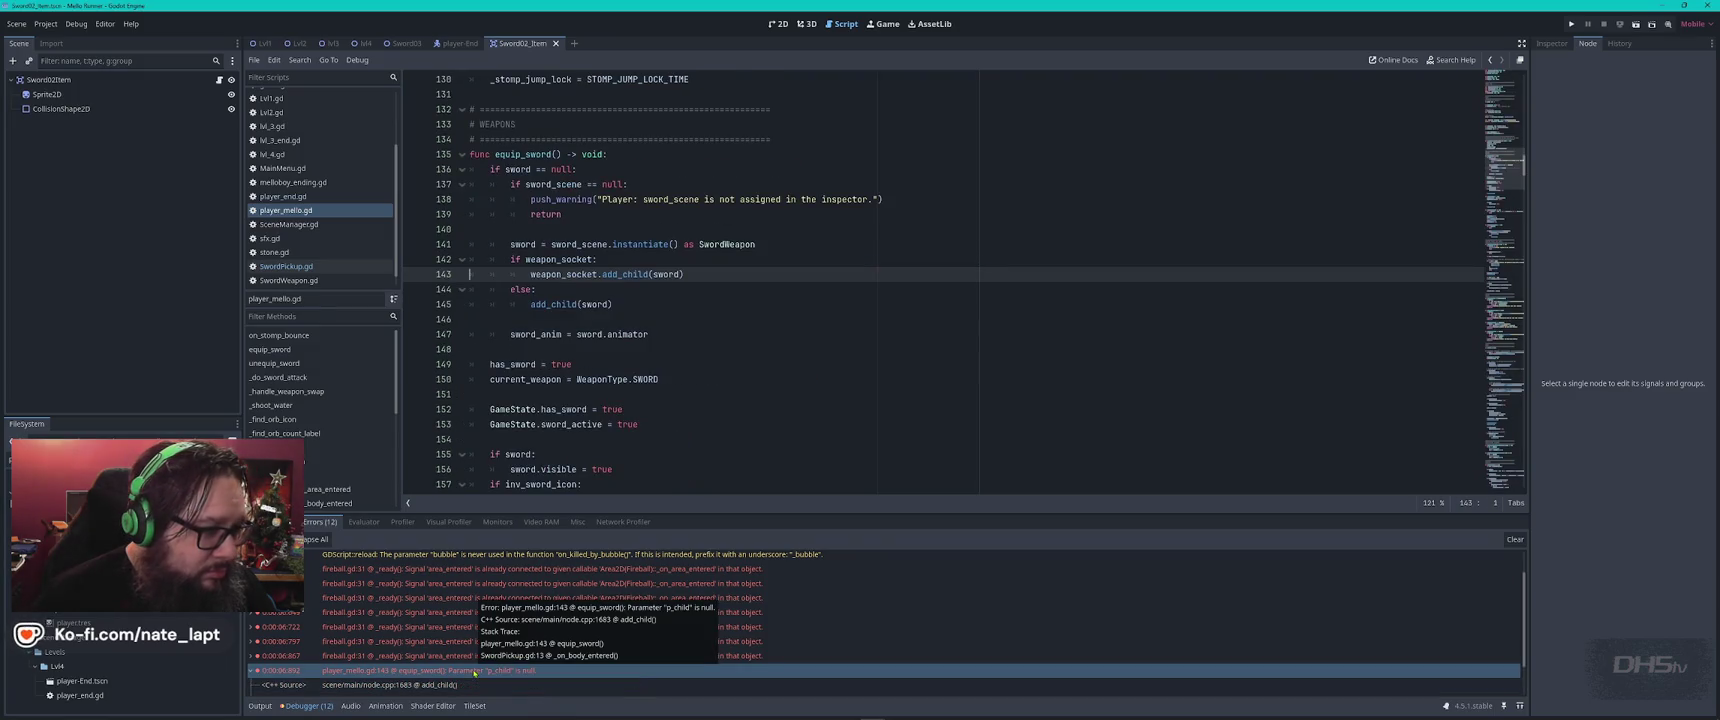
scroll(644, 657, down, 2)
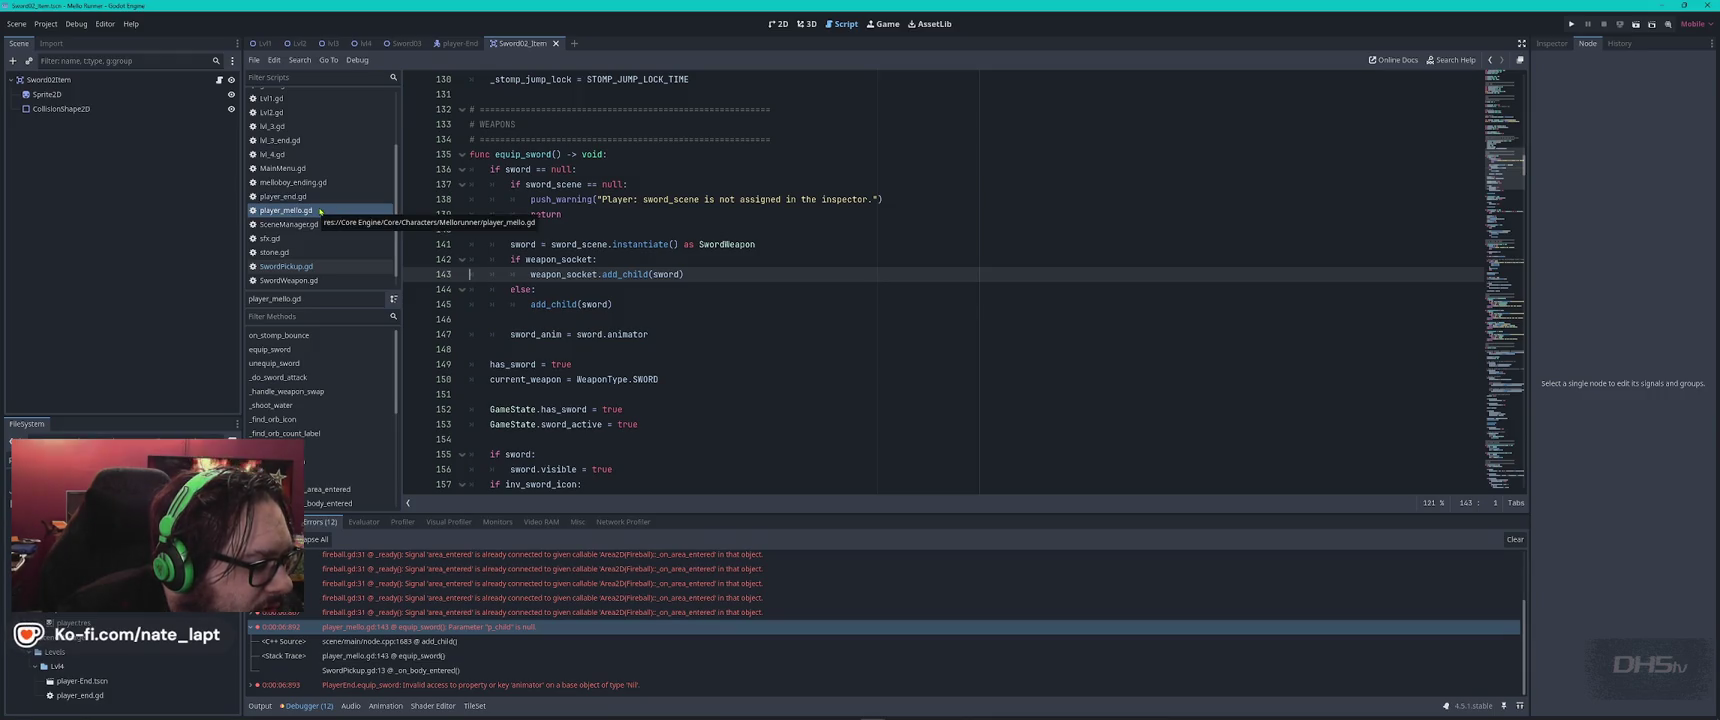
click(220, 81)
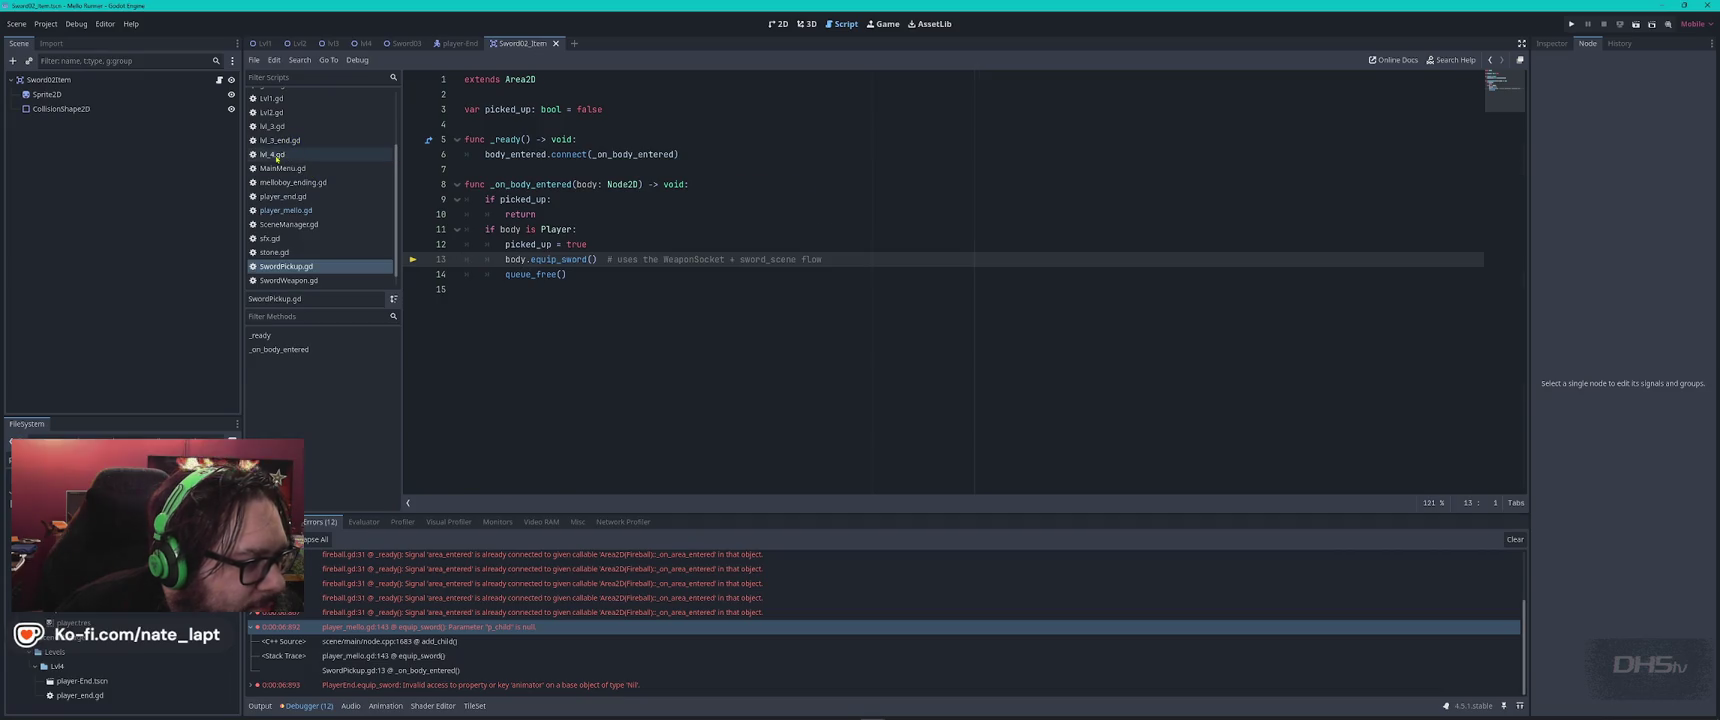
Browse the lvl_4.gd, player_mello.gd, player_end.gd and SceneManager.gd scripts
click(273, 154)
scroll(637, 207, up, 2)
scroll(637, 207, up, 20)
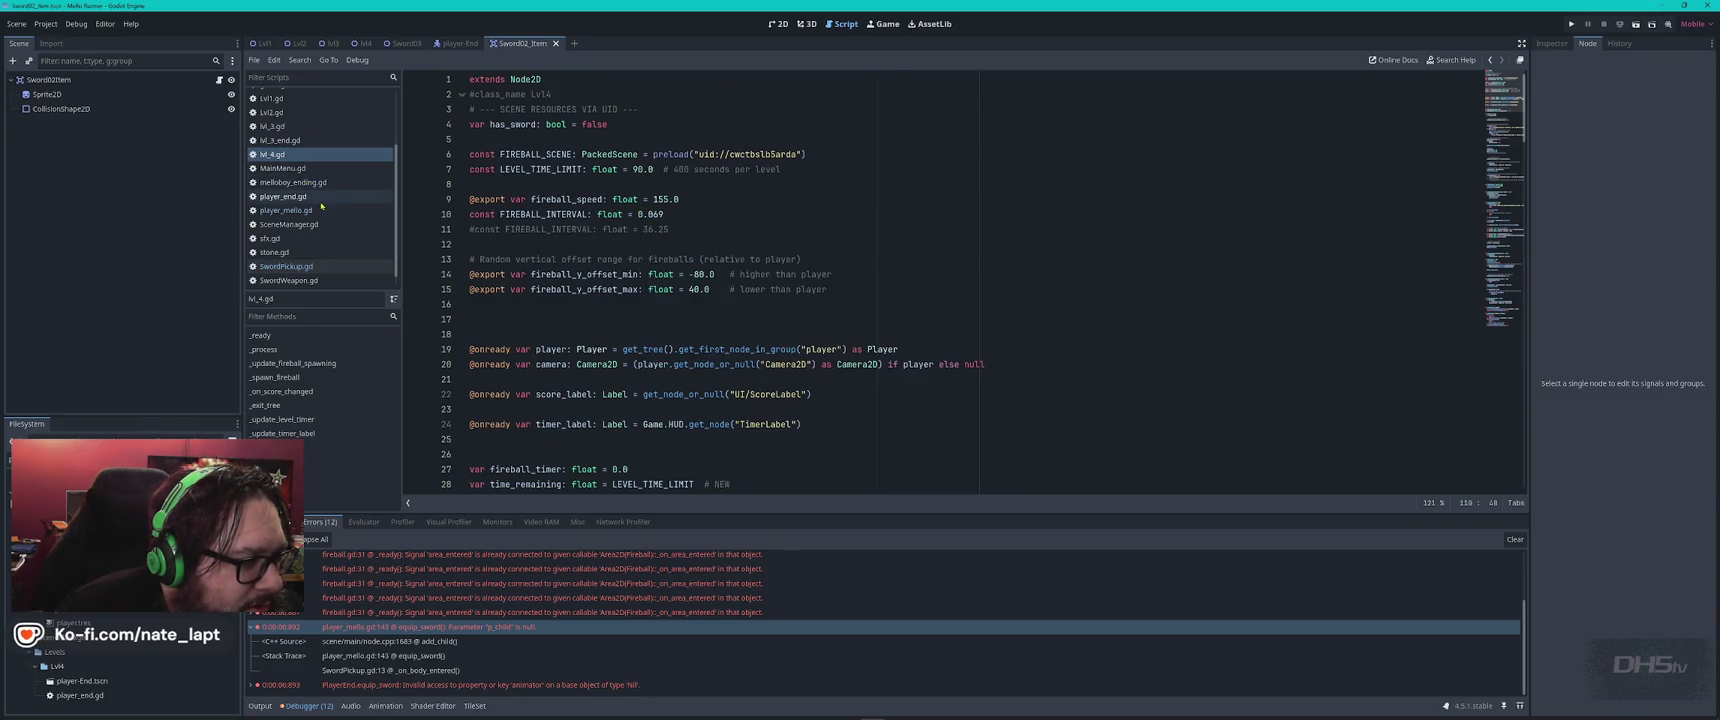
click(289, 210)
key(ctrl+alt+Left)
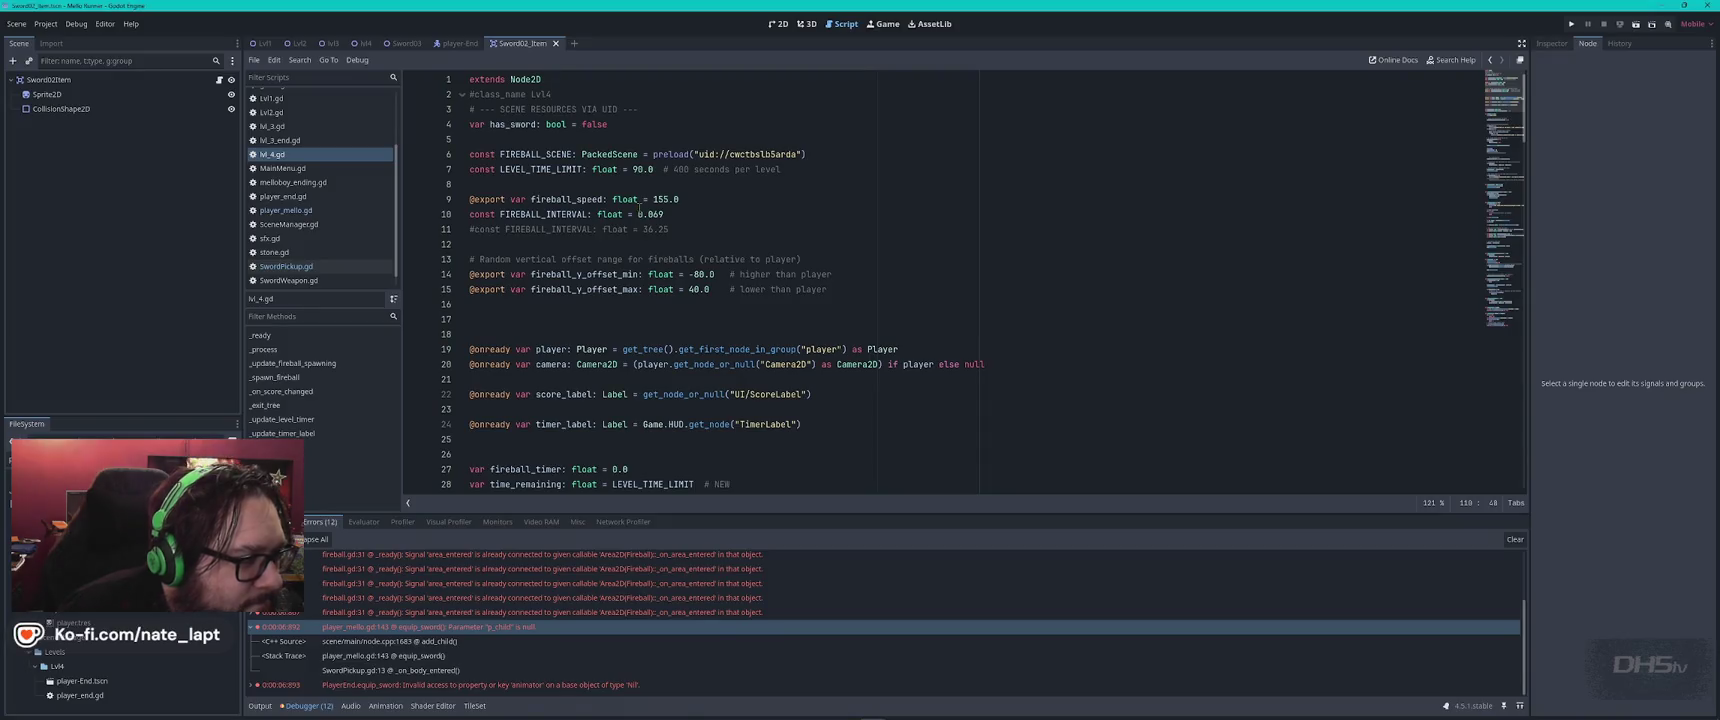
mouse_move(640, 207)
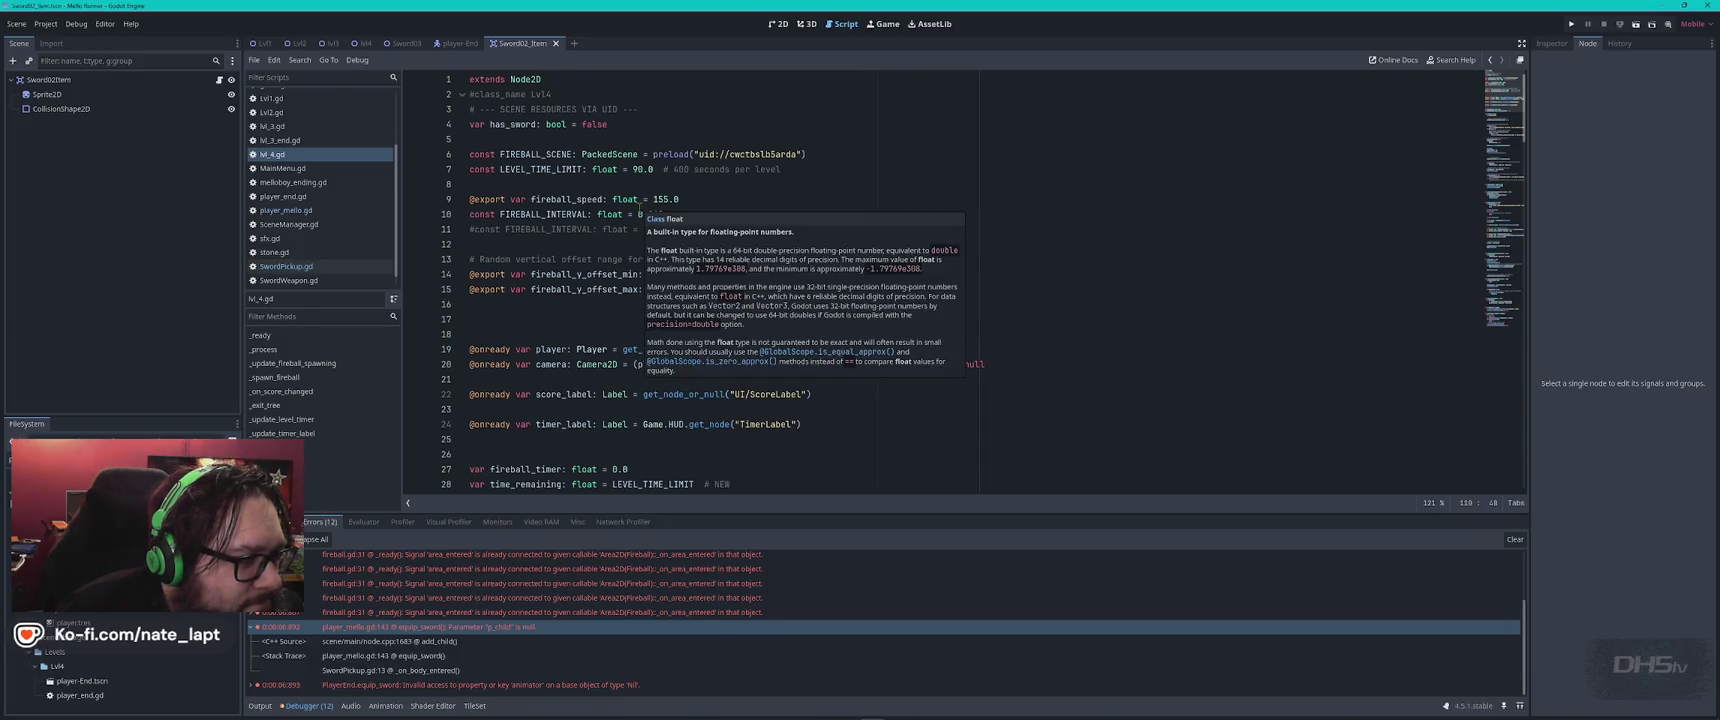
click(283, 196)
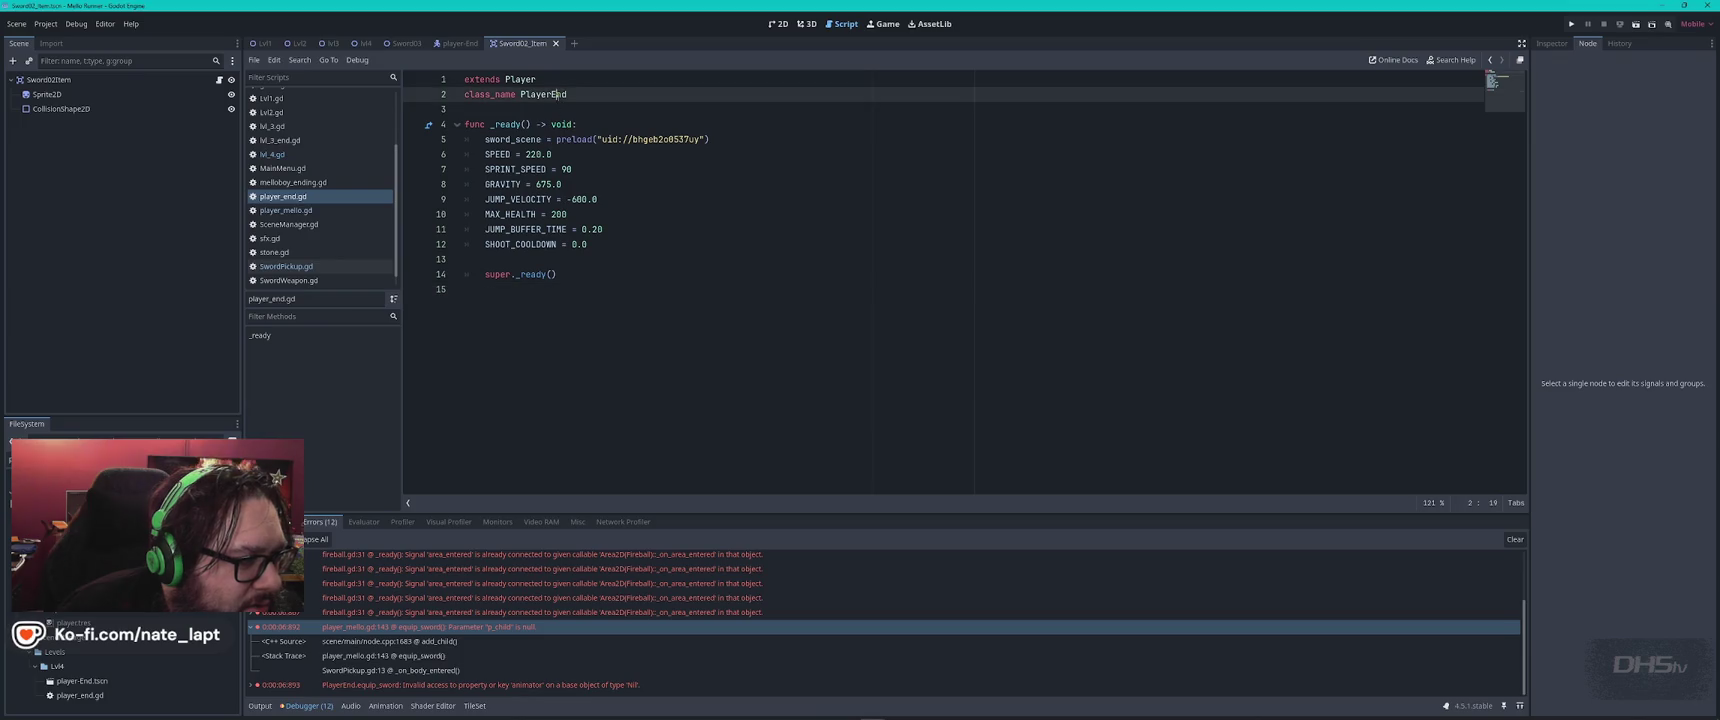
click(303, 211)
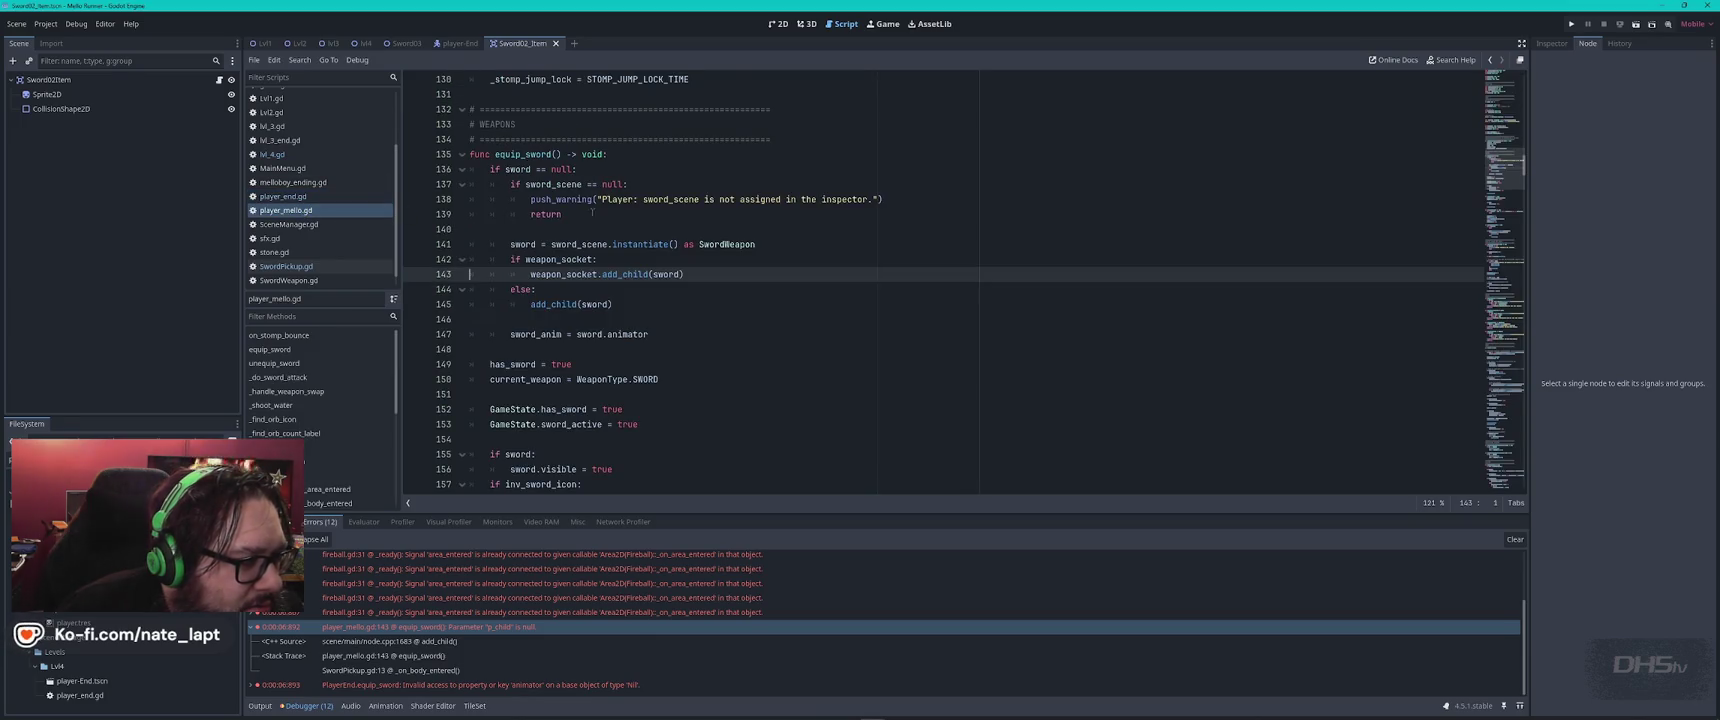
scroll(645, 215, up, 20)
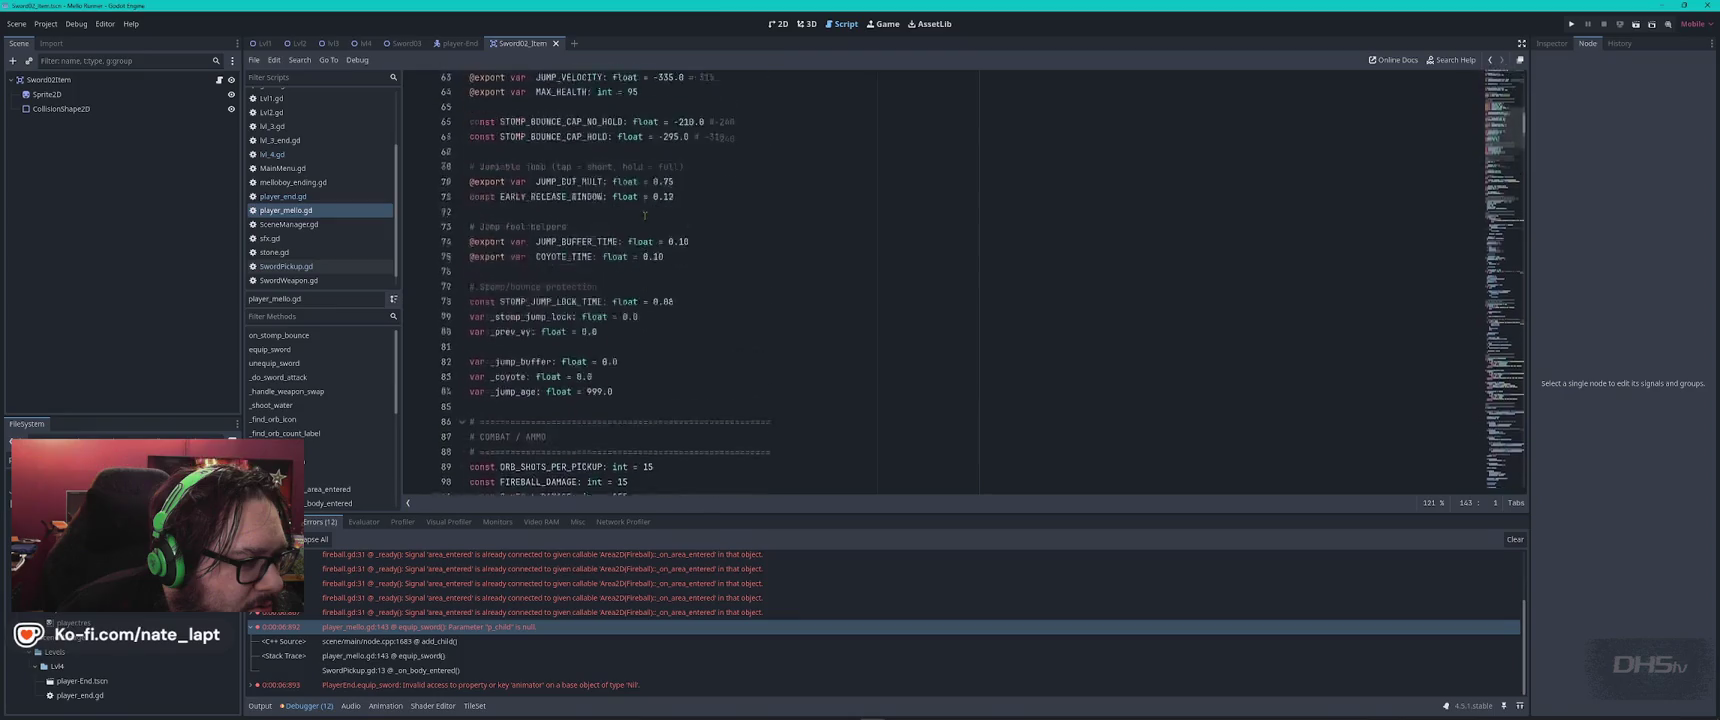
click(288, 226)
click(285, 198)
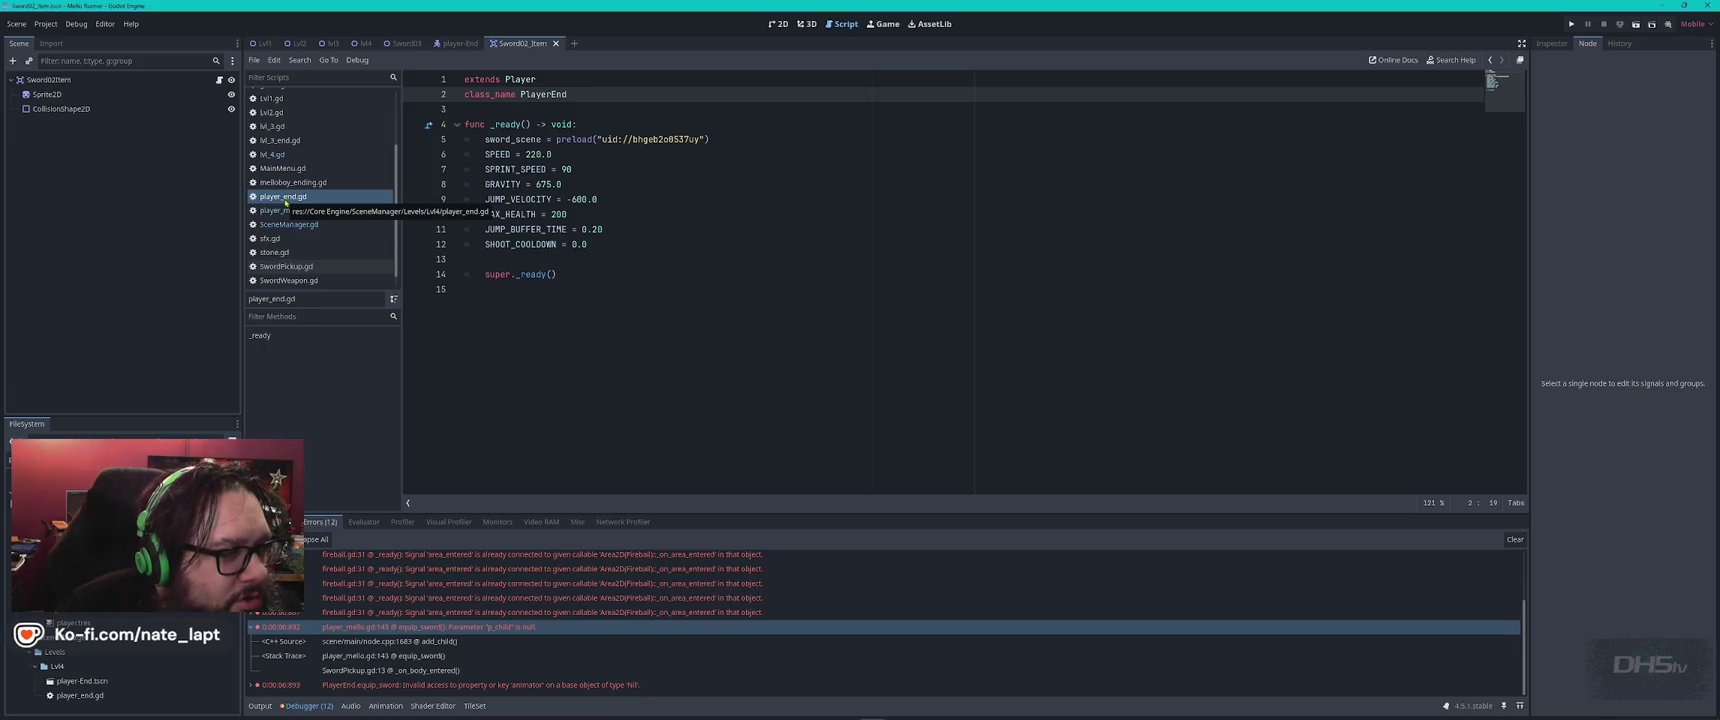
click(276, 157)
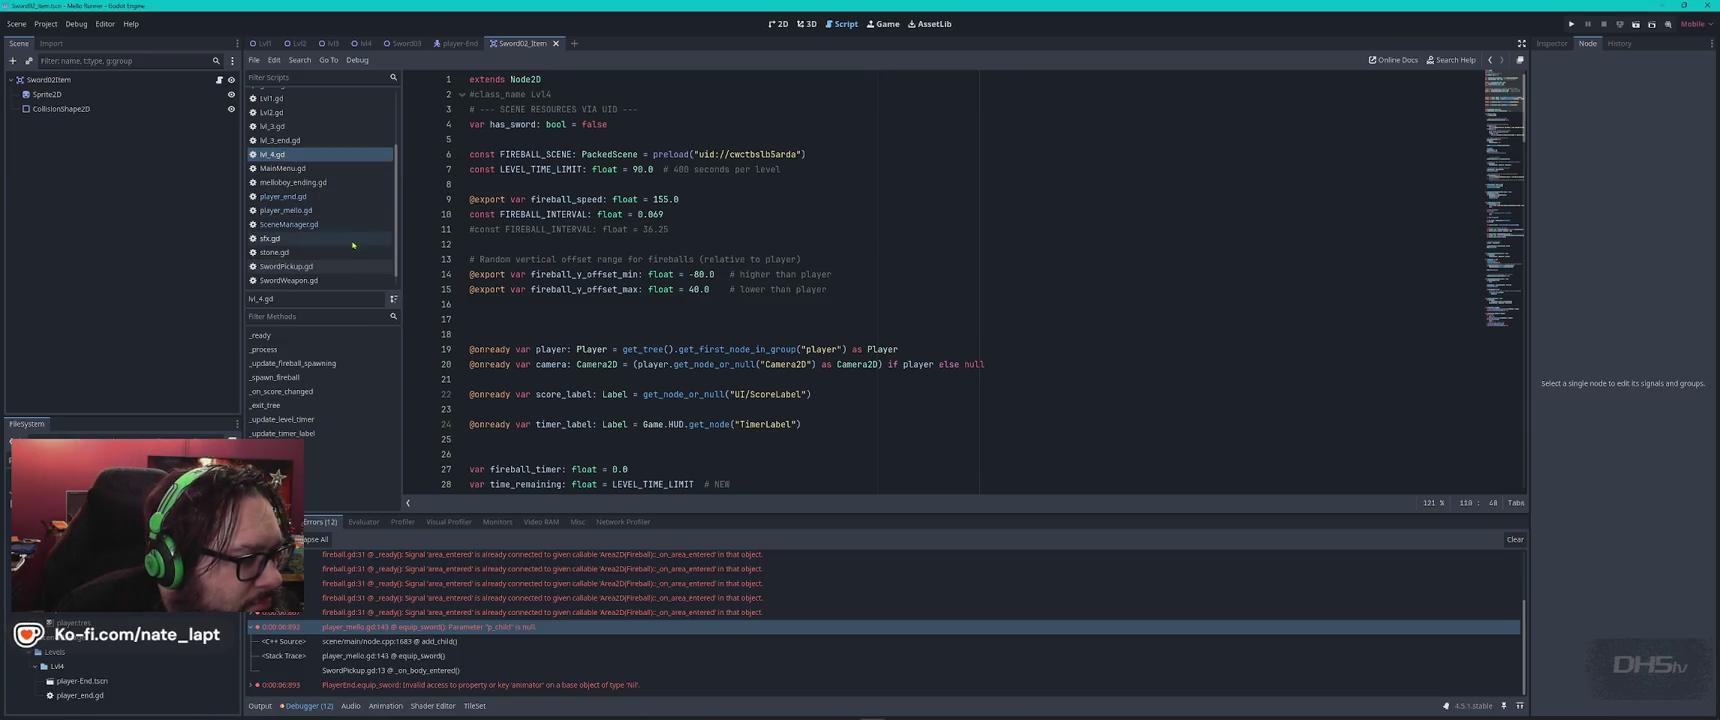
Add a '#SwordPickup.gd' comment as line 1 of SwordPickup.gd and copy all its code
click(317, 266)
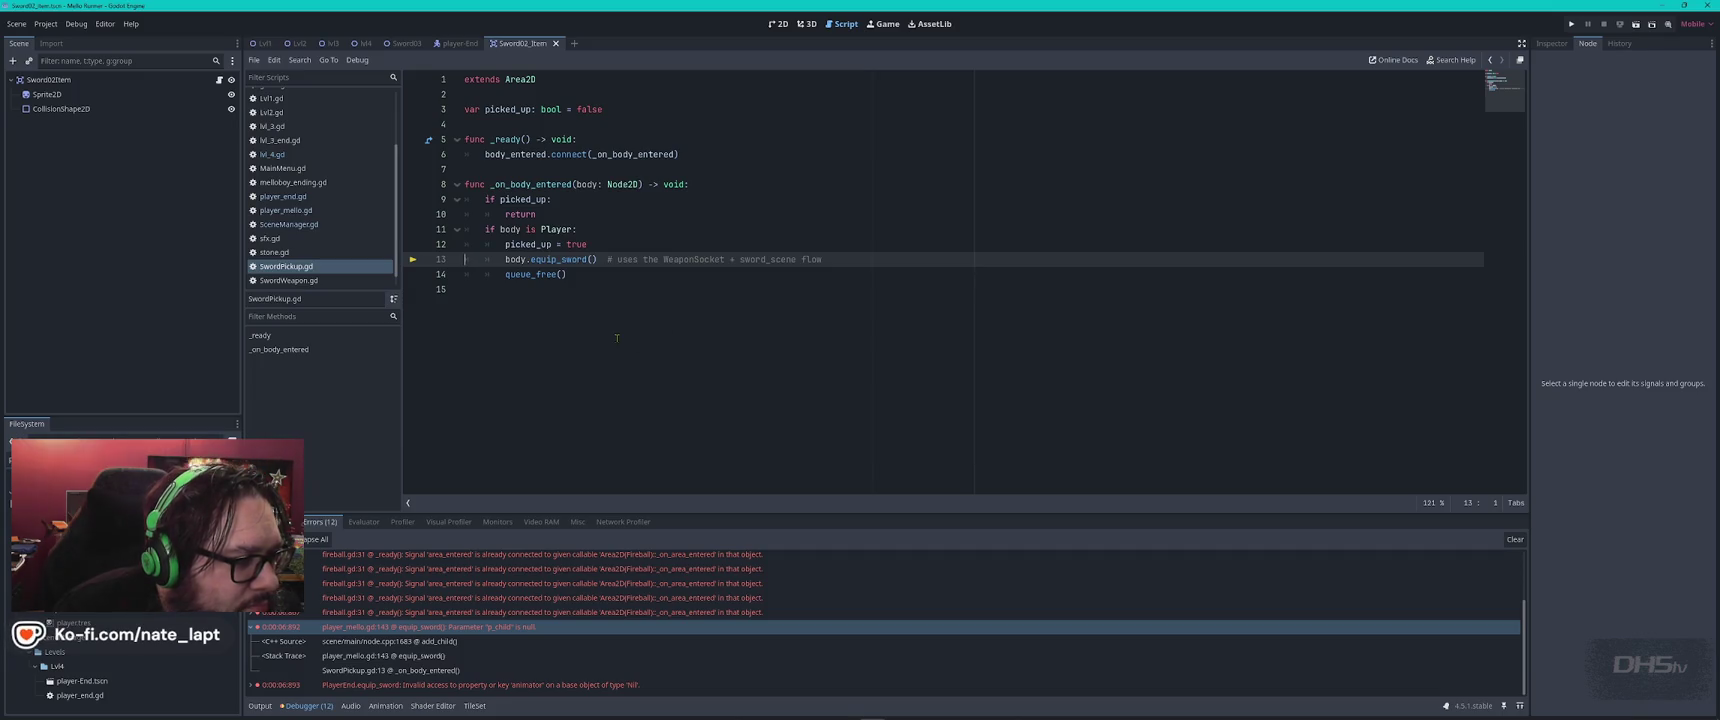
click(552, 229)
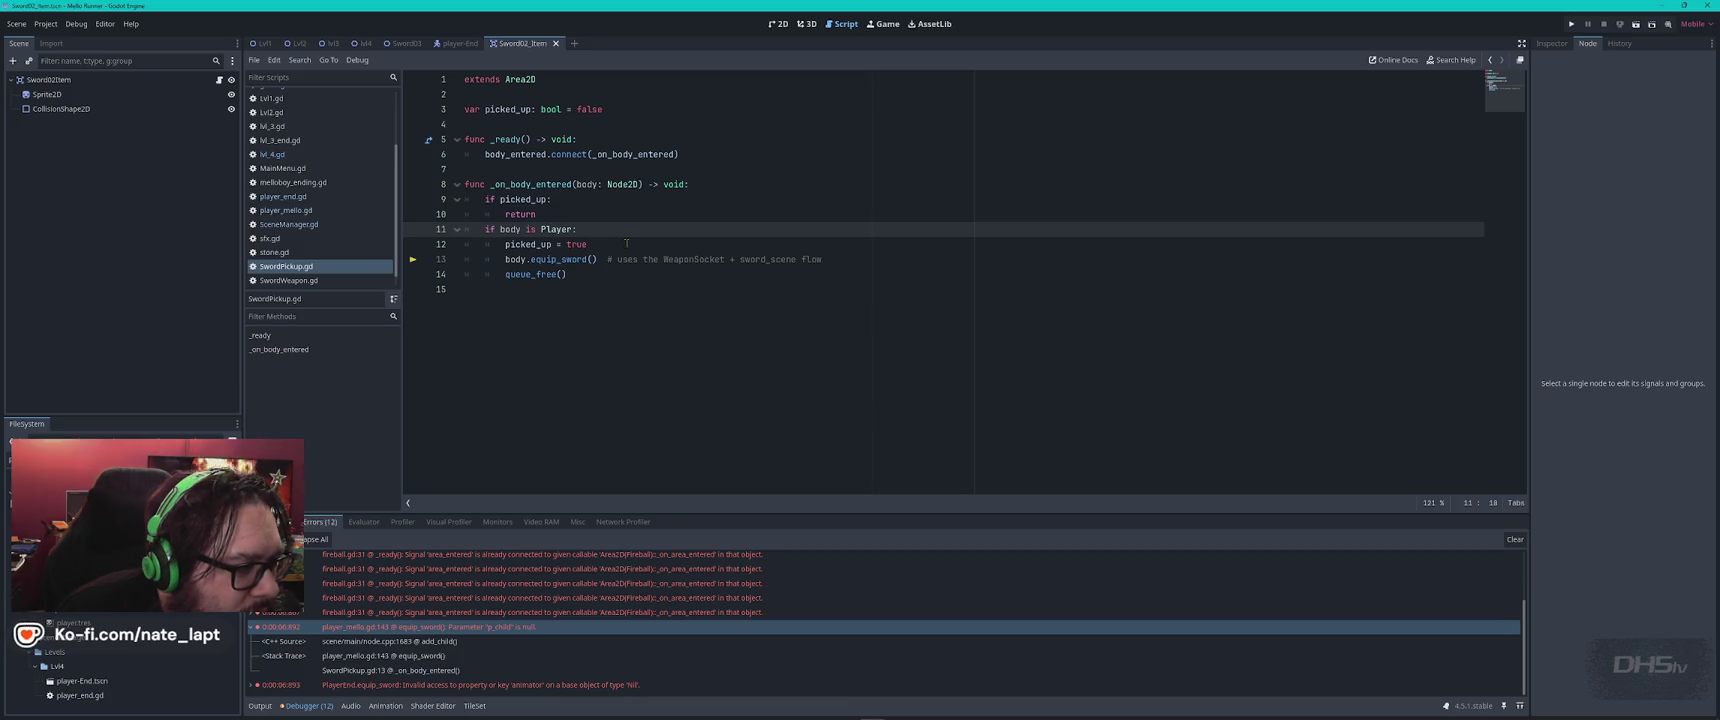
mouse_move(583, 259)
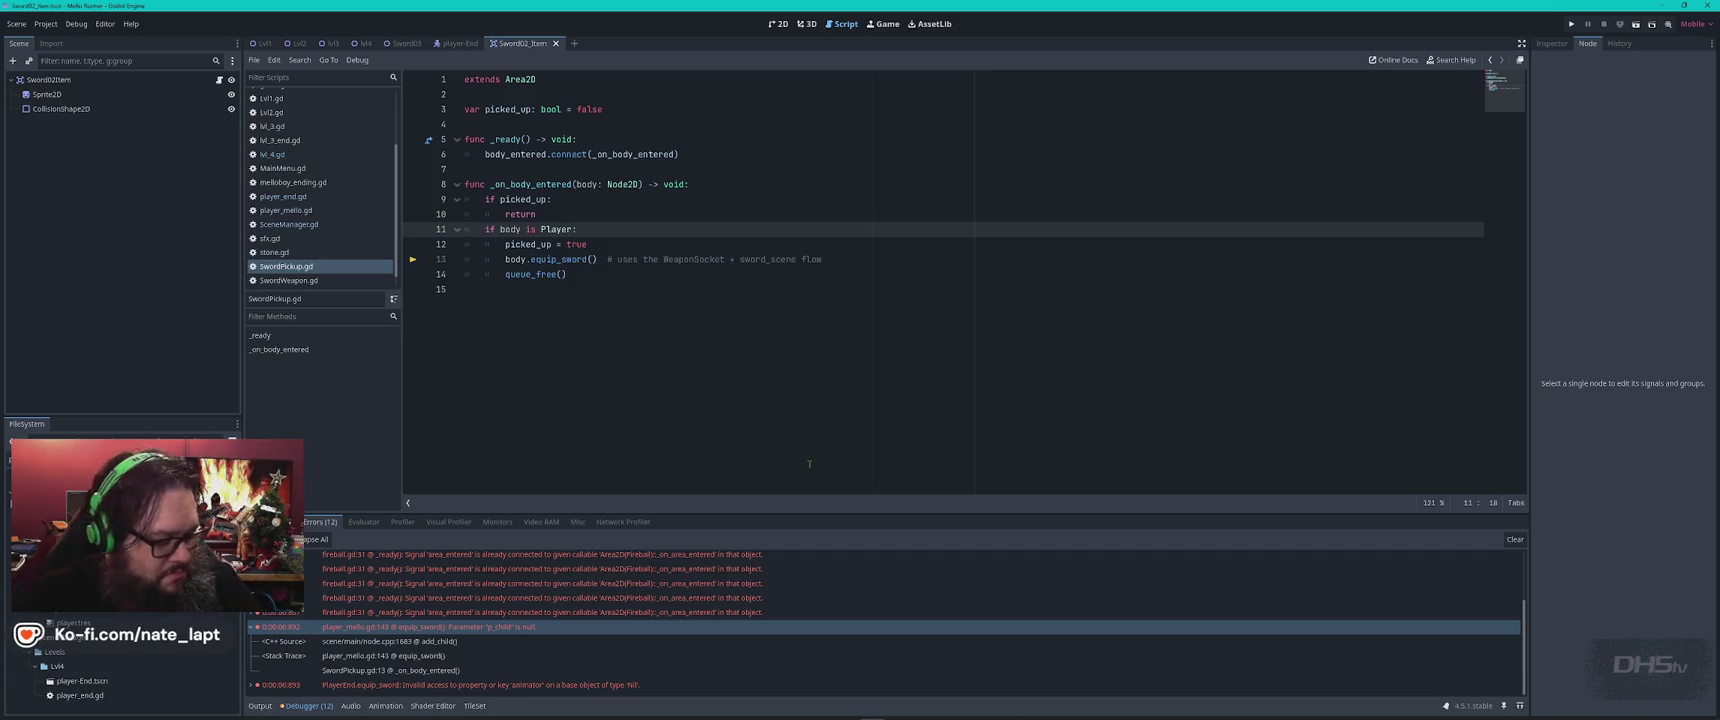
click(792, 422)
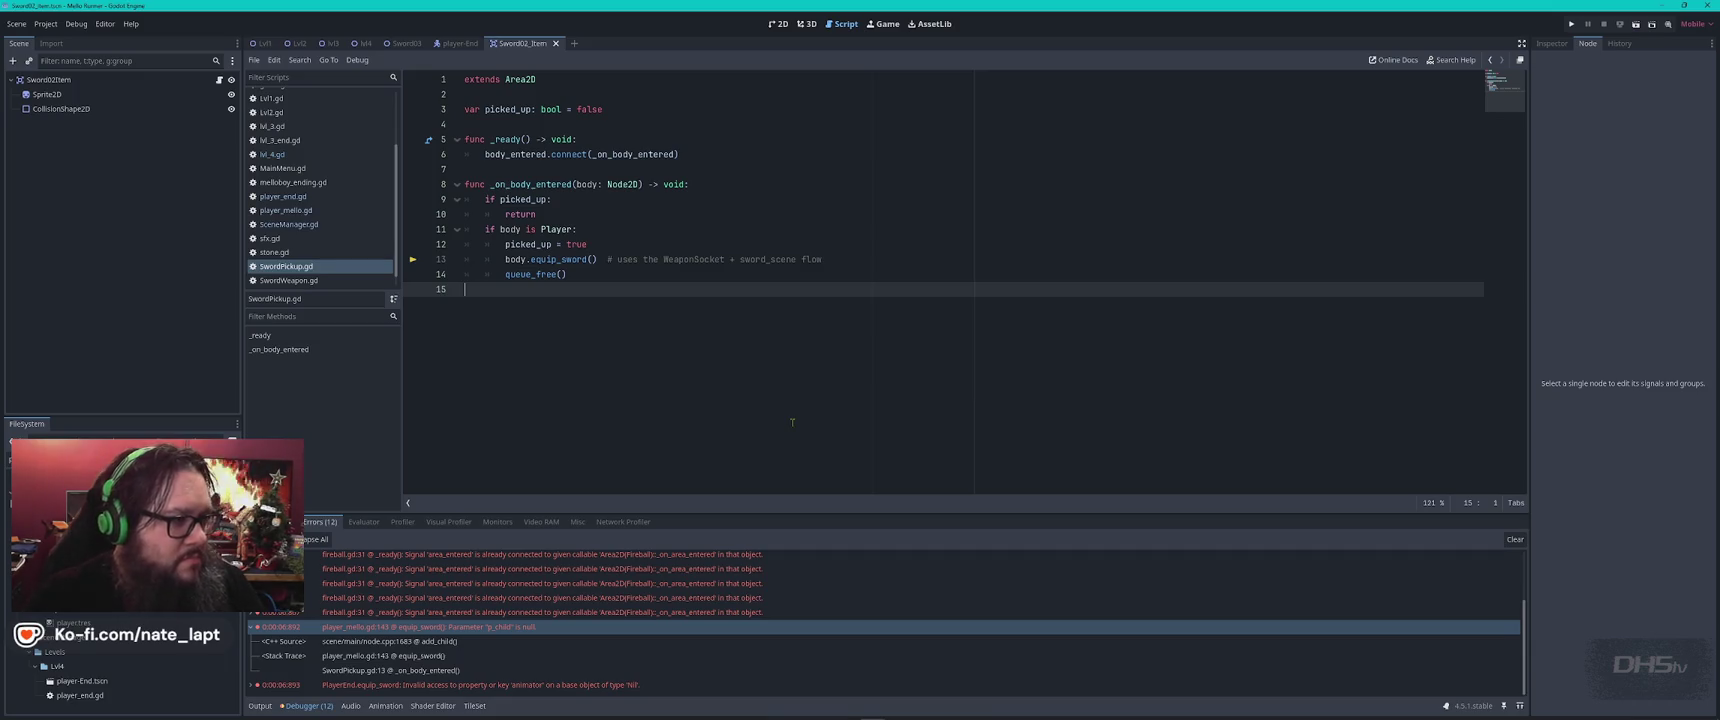
click(632, 89)
key(Up)
key(Return)
key(Up)
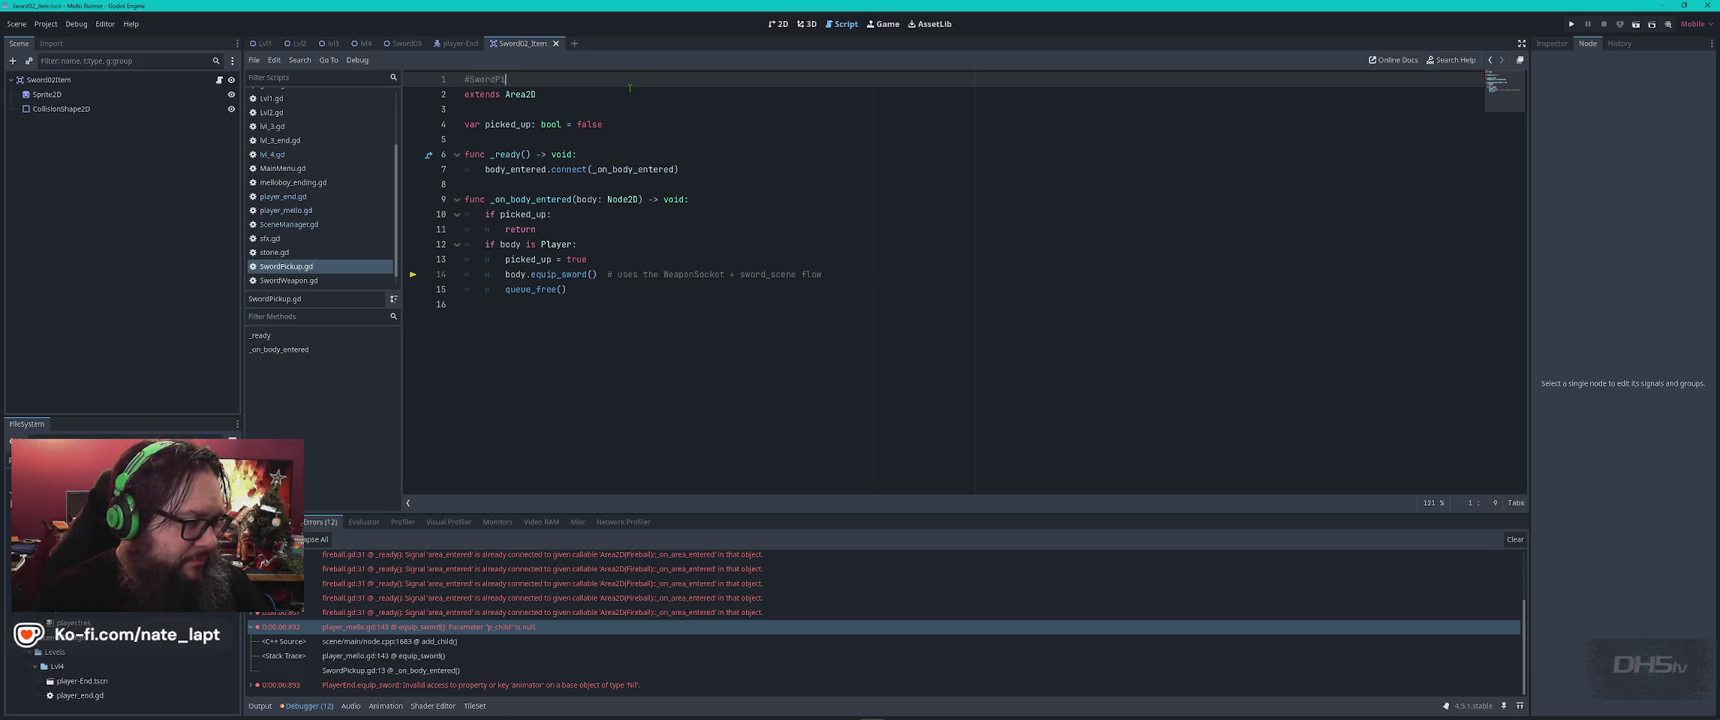
text(ckup.gd)
key(ctrl+a)
key(ctrl+c)
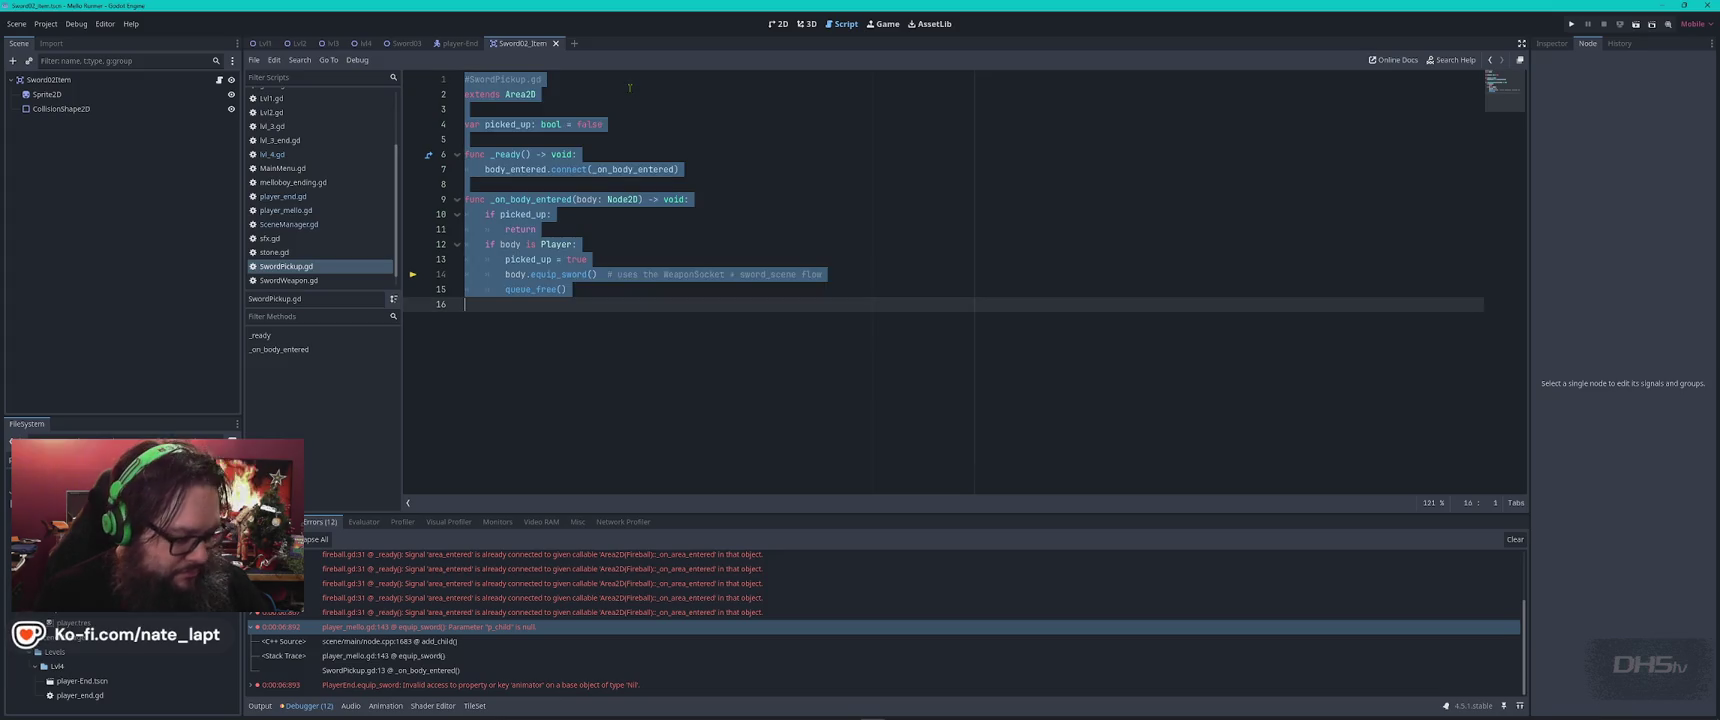
key(alt+Tab)
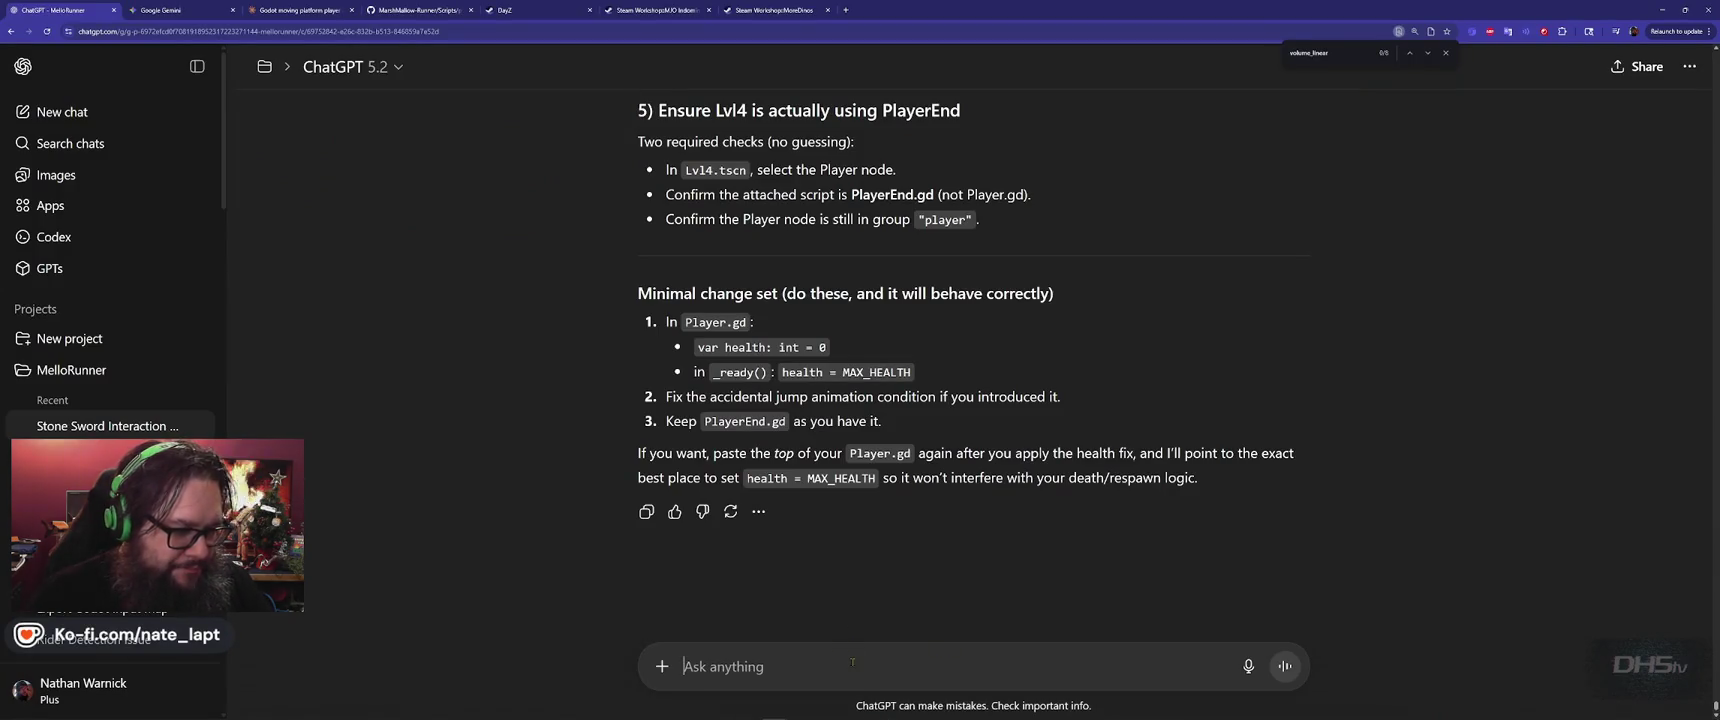
Send the SwordPickup.gd code to ChatGPT and read its suggested fix
key(ctrl+v)
key(Return)
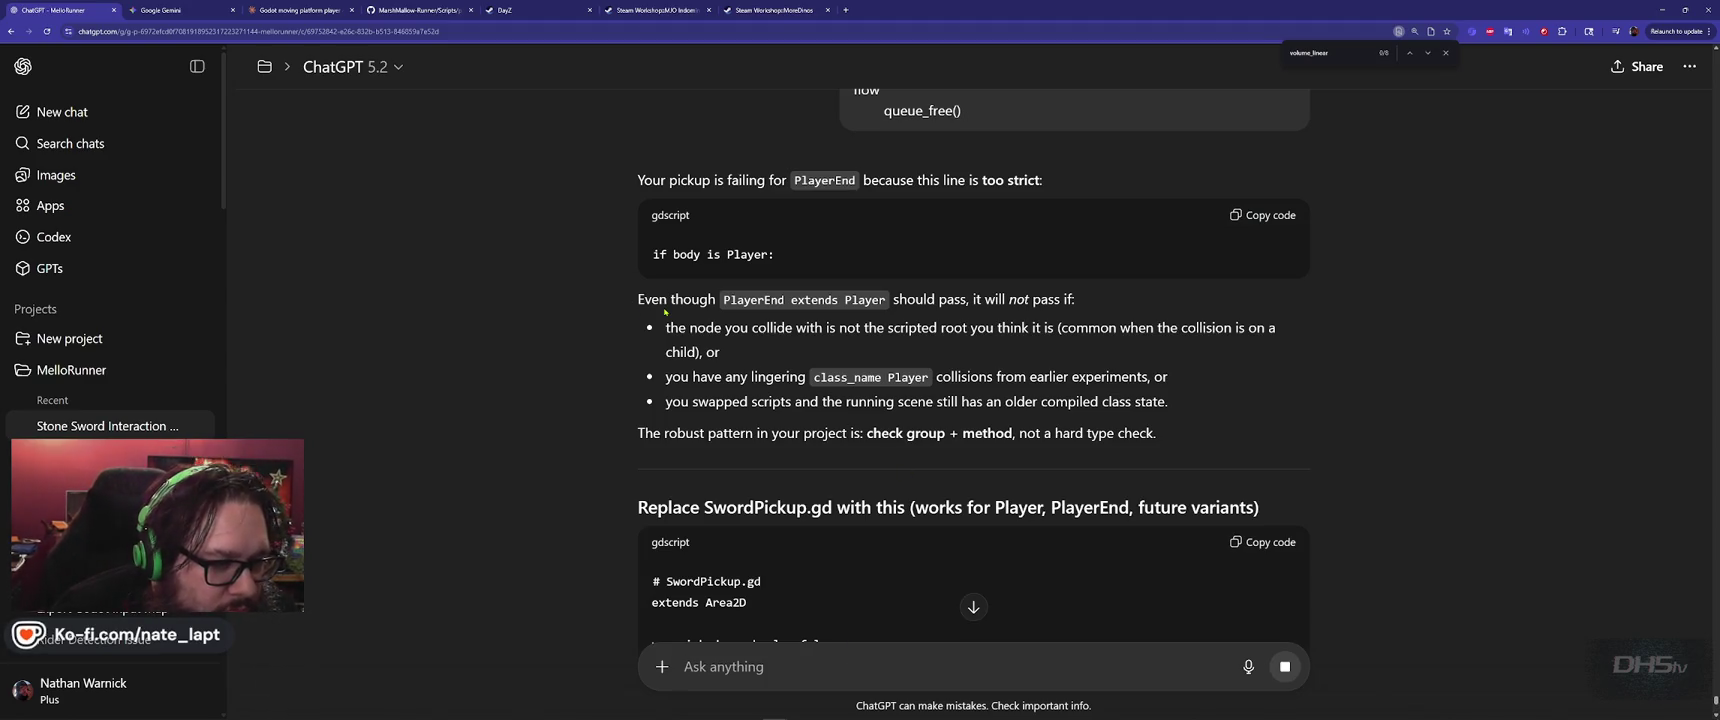
scroll(546, 371, down, 3)
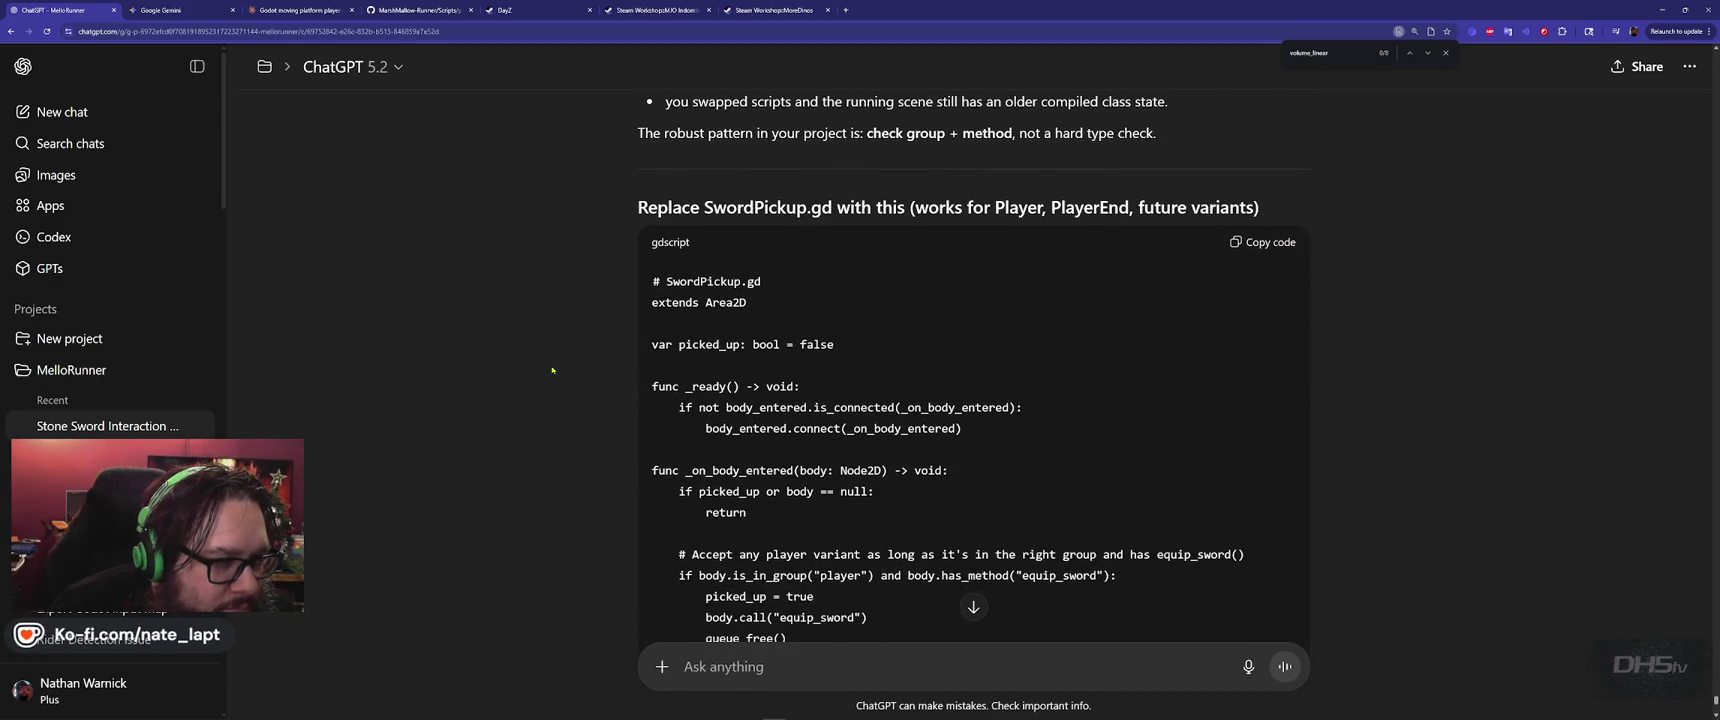
scroll(1092, 351, down, 2)
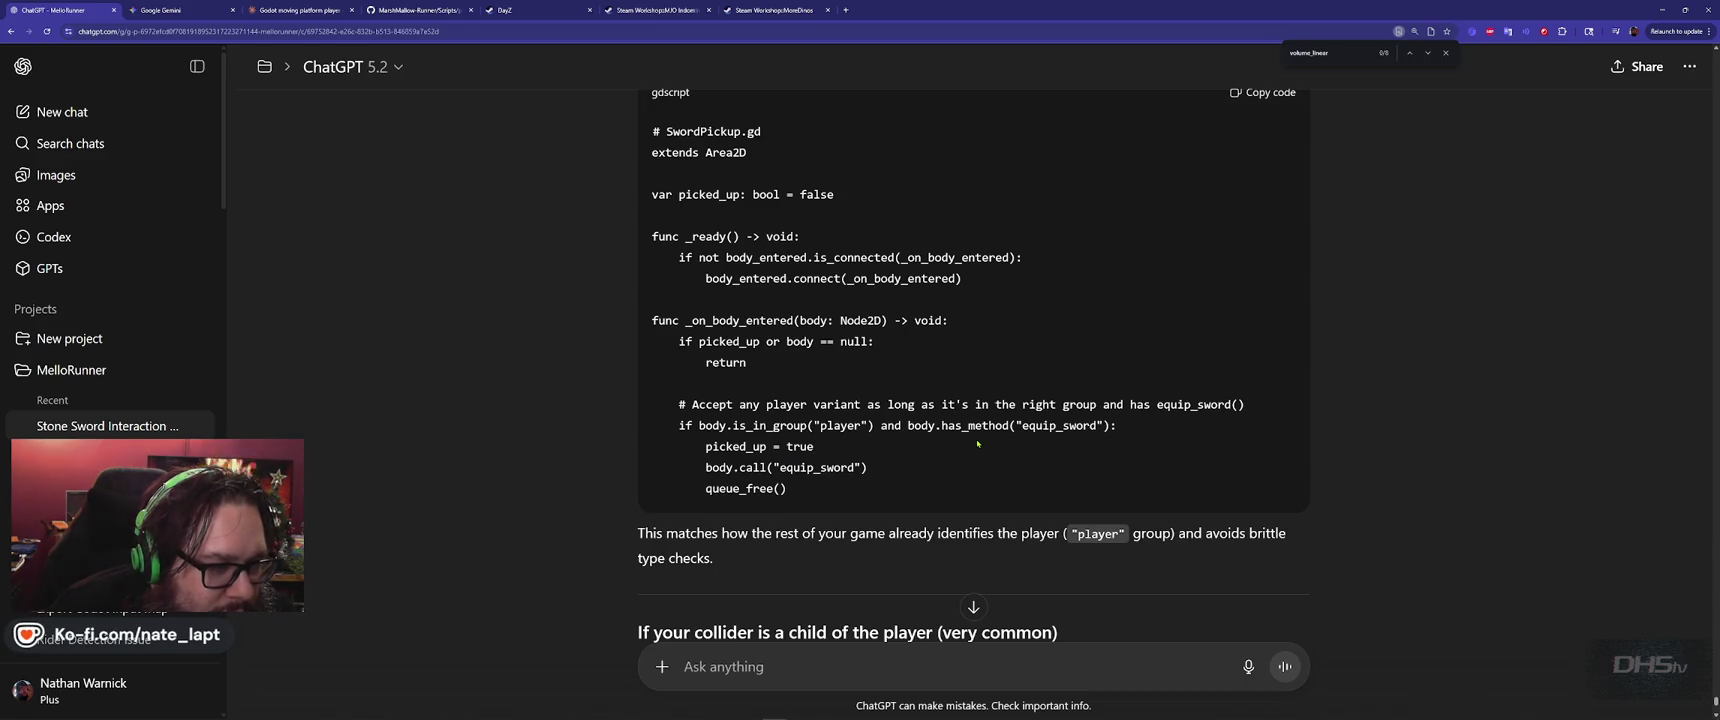
scroll(968, 443, up, 1)
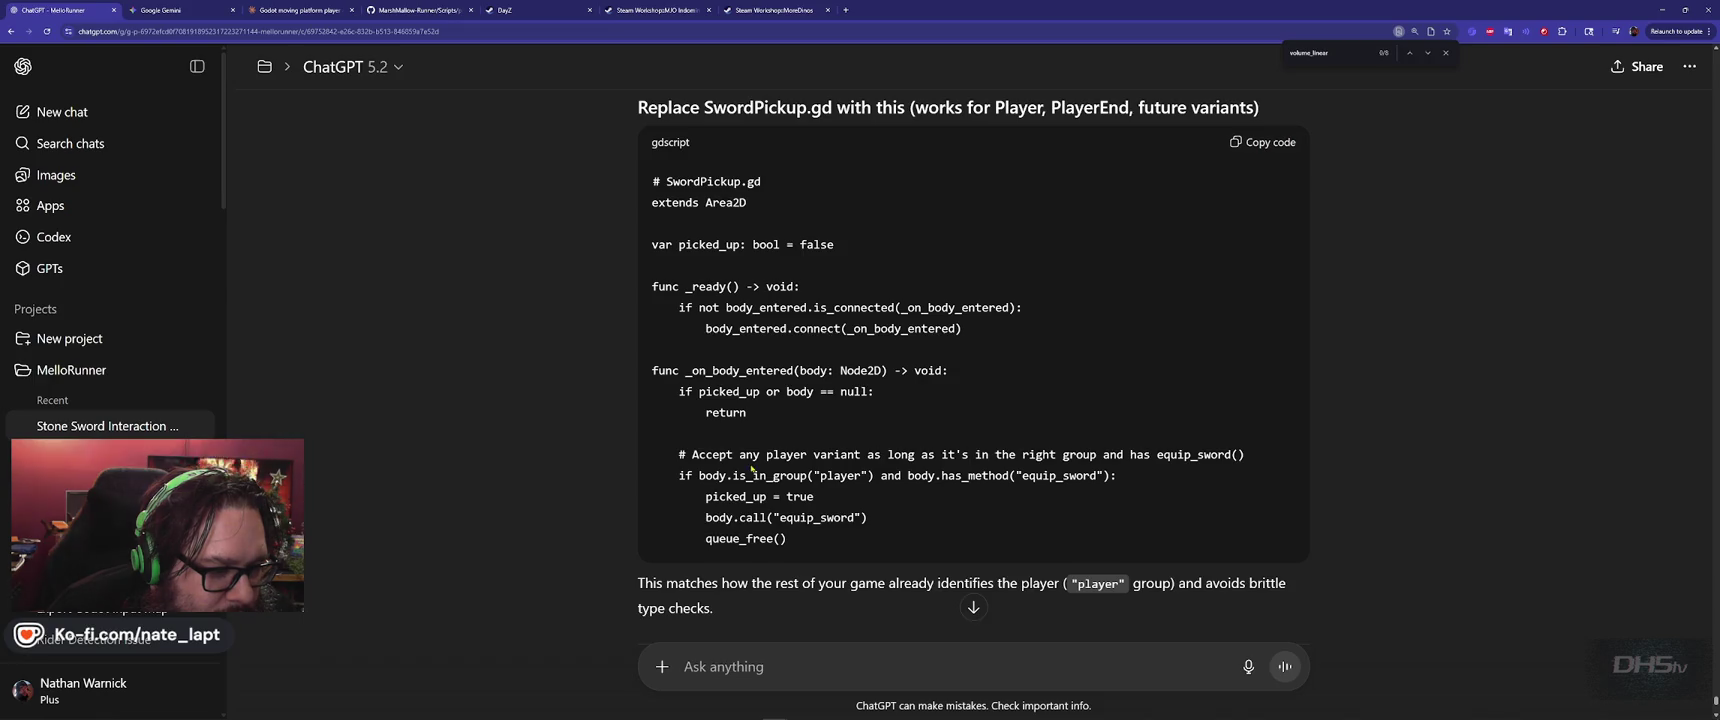
Replace SwordPickup.gd with ChatGPT's group-based 'player' version and run the game
click(1255, 147)
key(alt+Tab)
key(ctrl+v)
key(ctrl+a)
text(# SwordPickup.gd extends Area2D  var picked_up: bool = false  func _ready() -> void: 	if not body_entered.is_connected(_on_body_entered): 		body_entered.connect(_on_body_entered)  func _on_body_entered(body: Node2D) -> void: 	if picked_up or body == null: 		return  	# Accept any player variant as long as it's in the right group and has equip_sword() 	if body.is_in_group("player") and body.has_method("equip_sword"): 		picked_up = true 		body.call("equip_sword") 		queue_free())
key(F5)
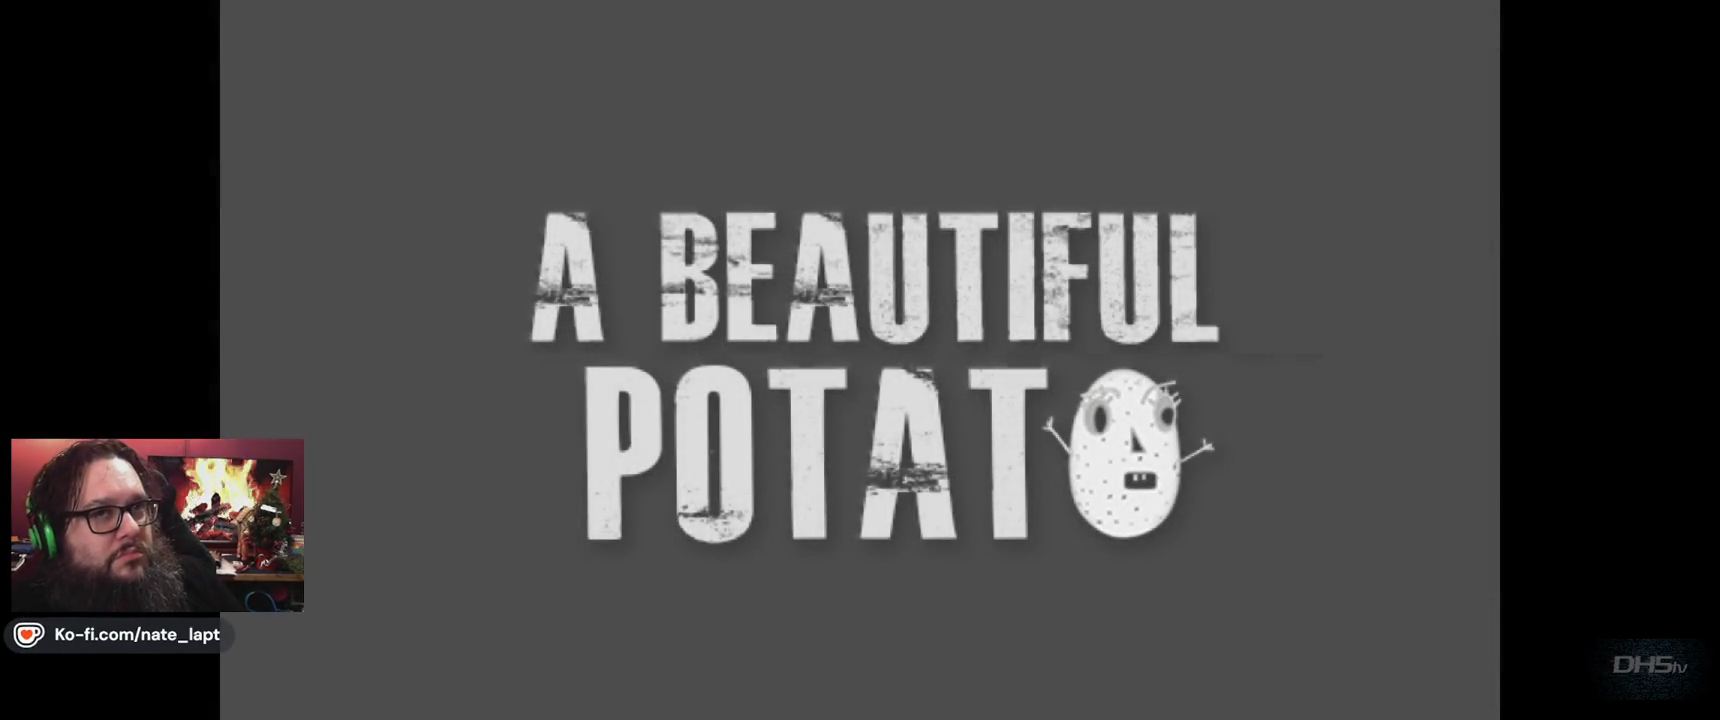
Start a level from the game menu, letting the debugger break at player_mello.gd line 147
key(Return)
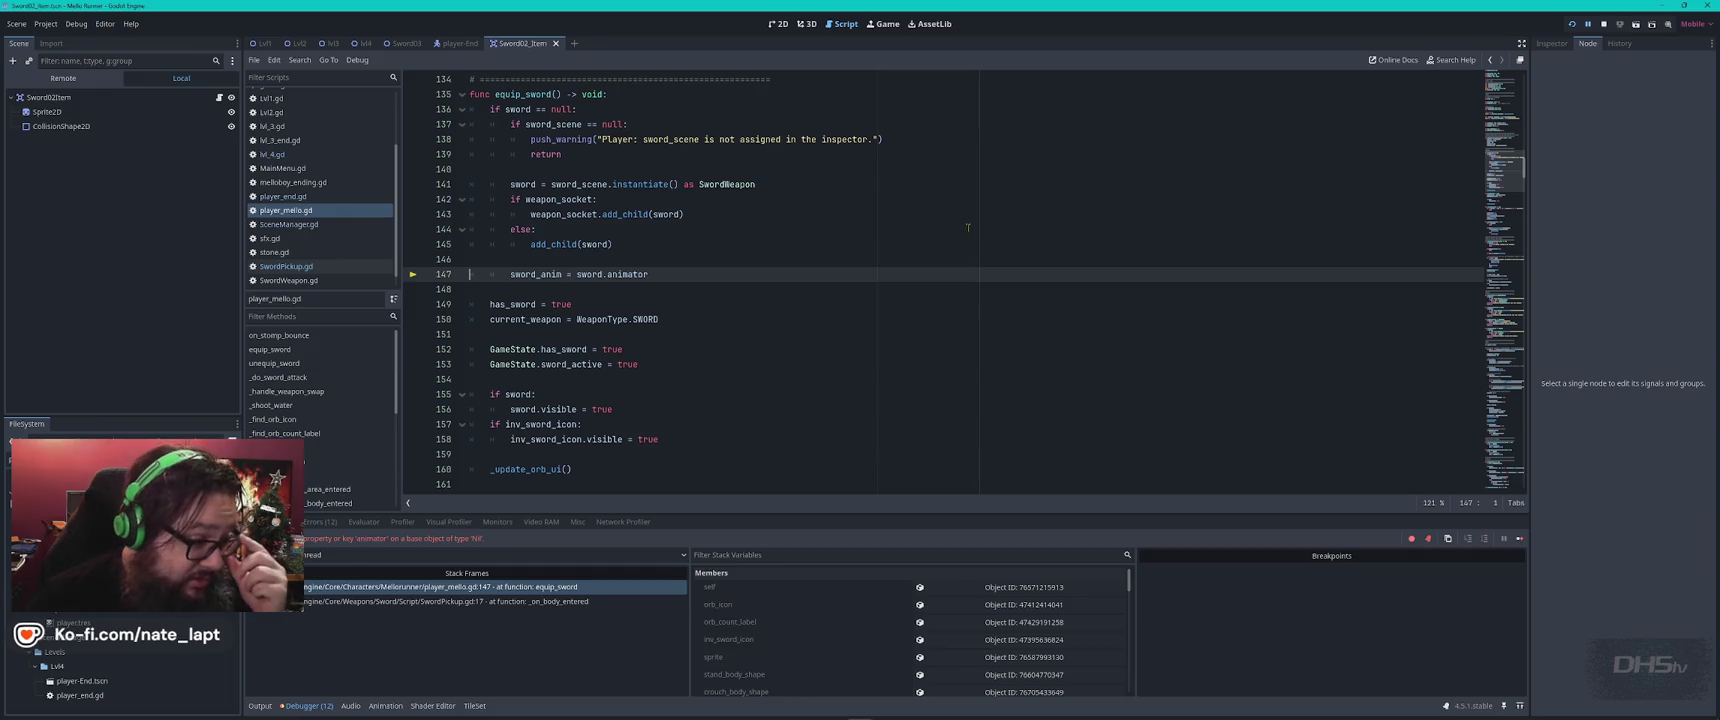
Check the SwordPickup.gd line 17 and equip_sword stack frames, then expand the line 143 error
click(426, 601)
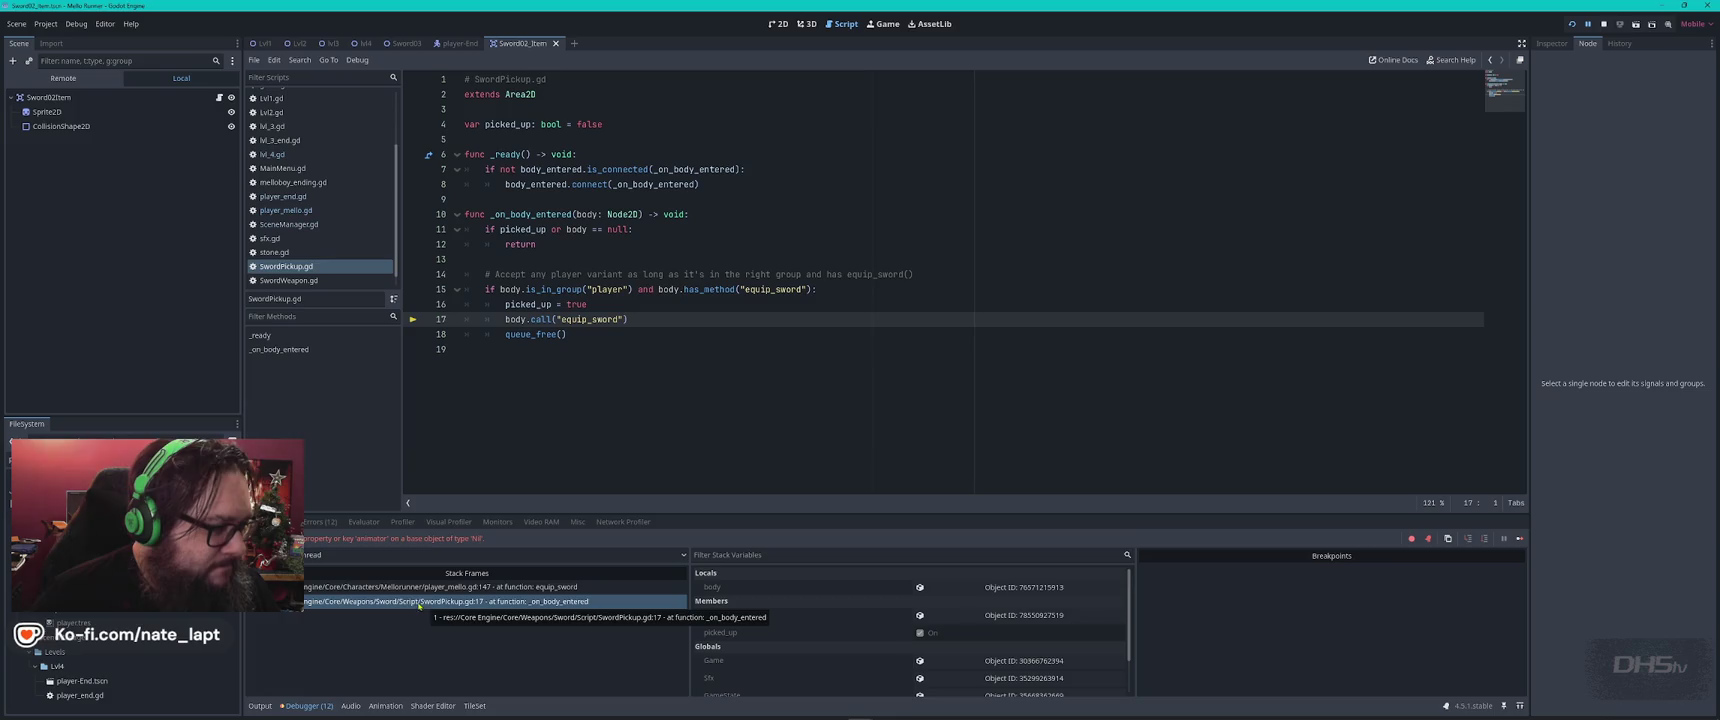
click(440, 587)
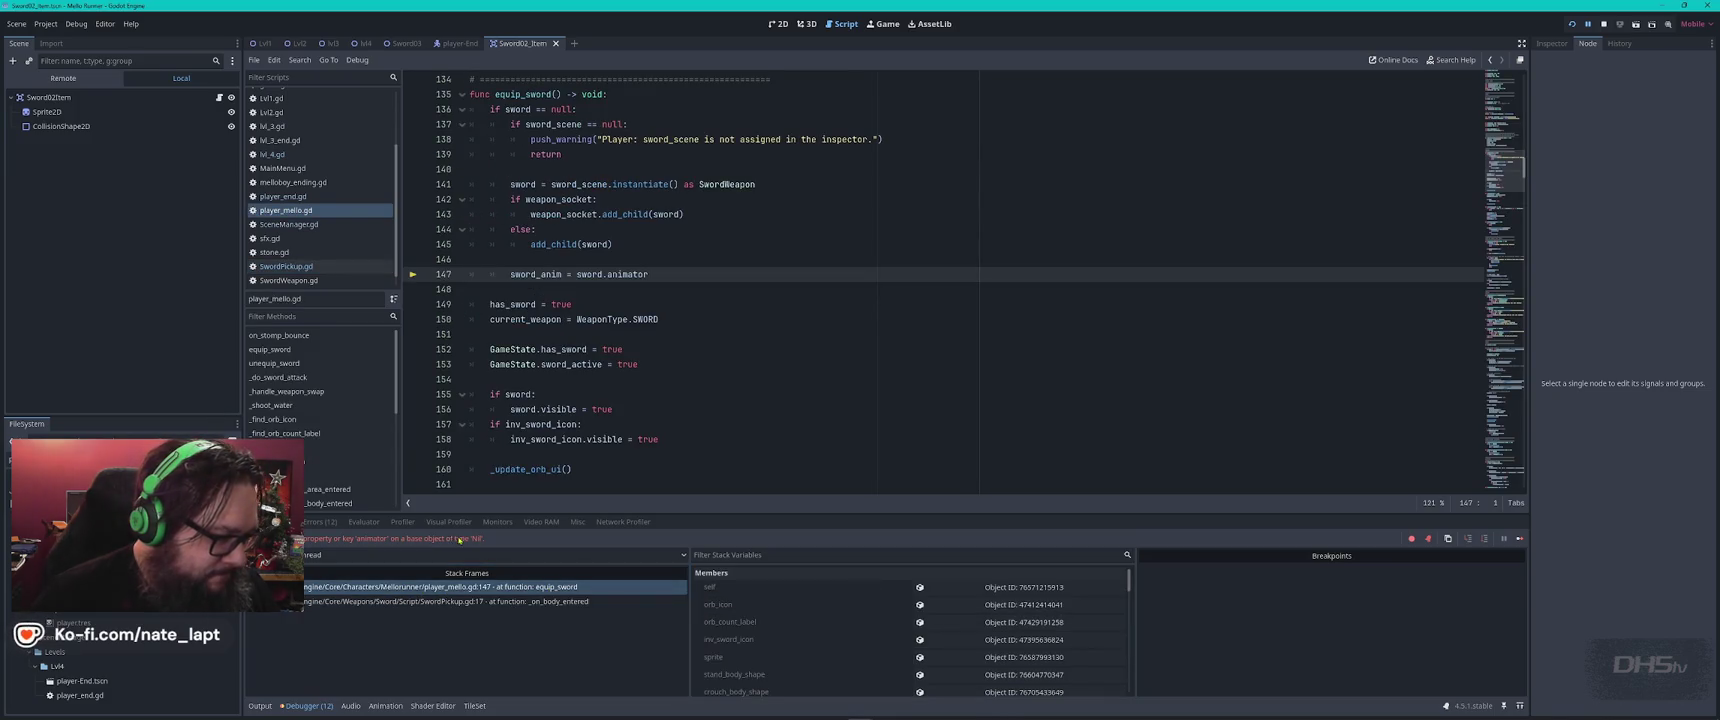
click(320, 521)
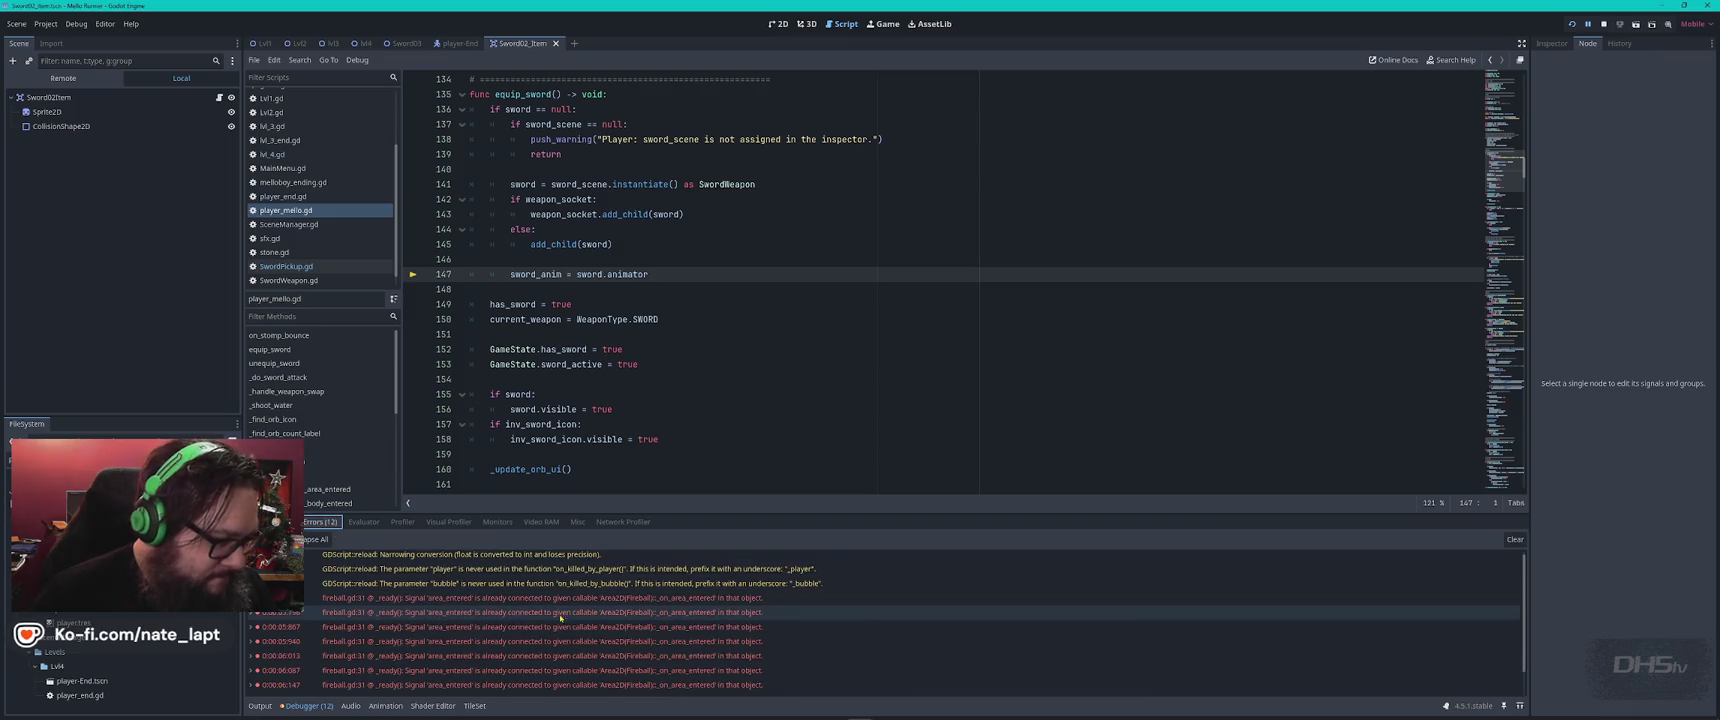
click(503, 671)
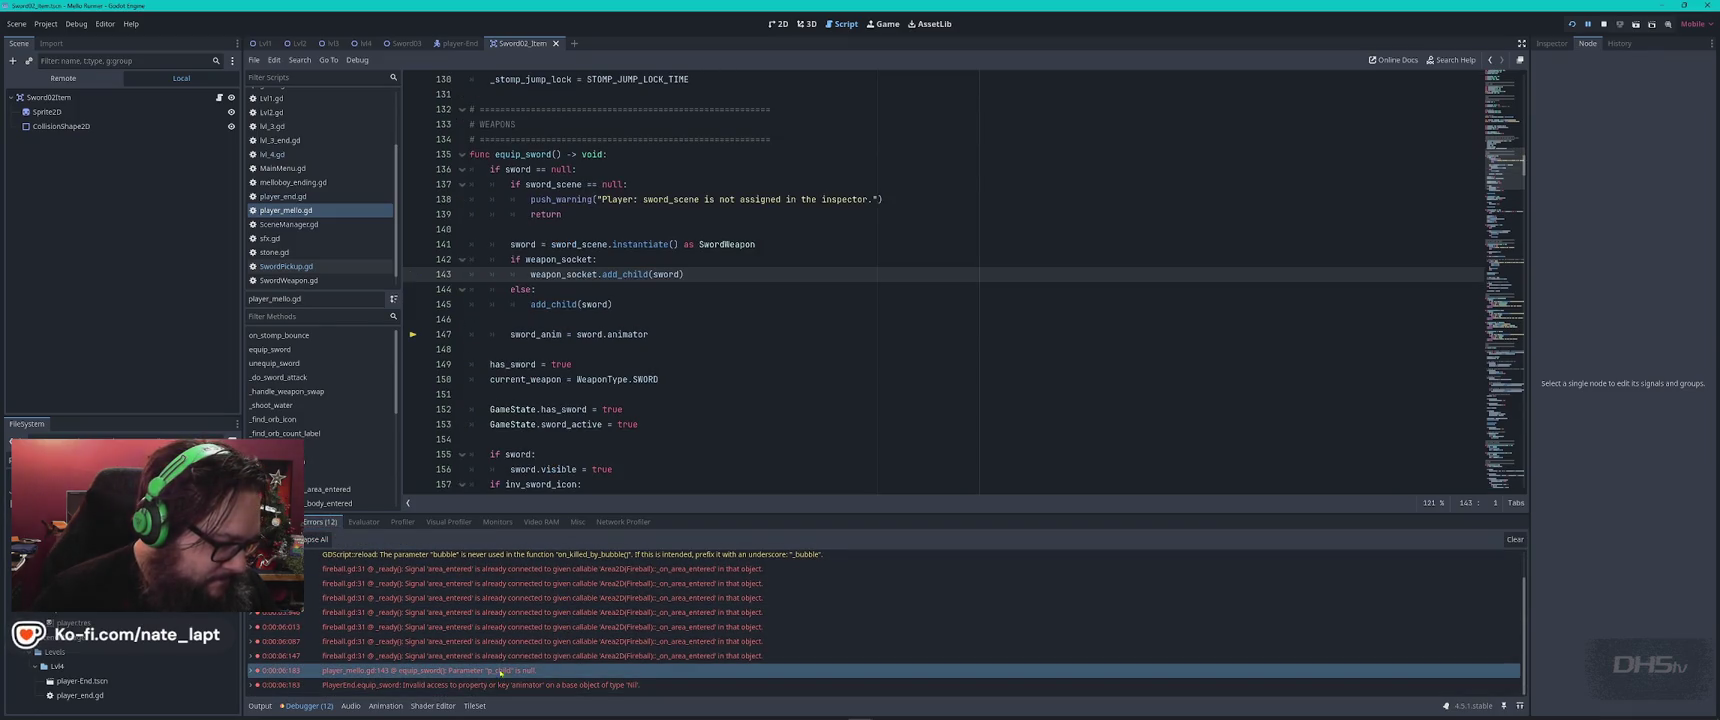
double_click(503, 671)
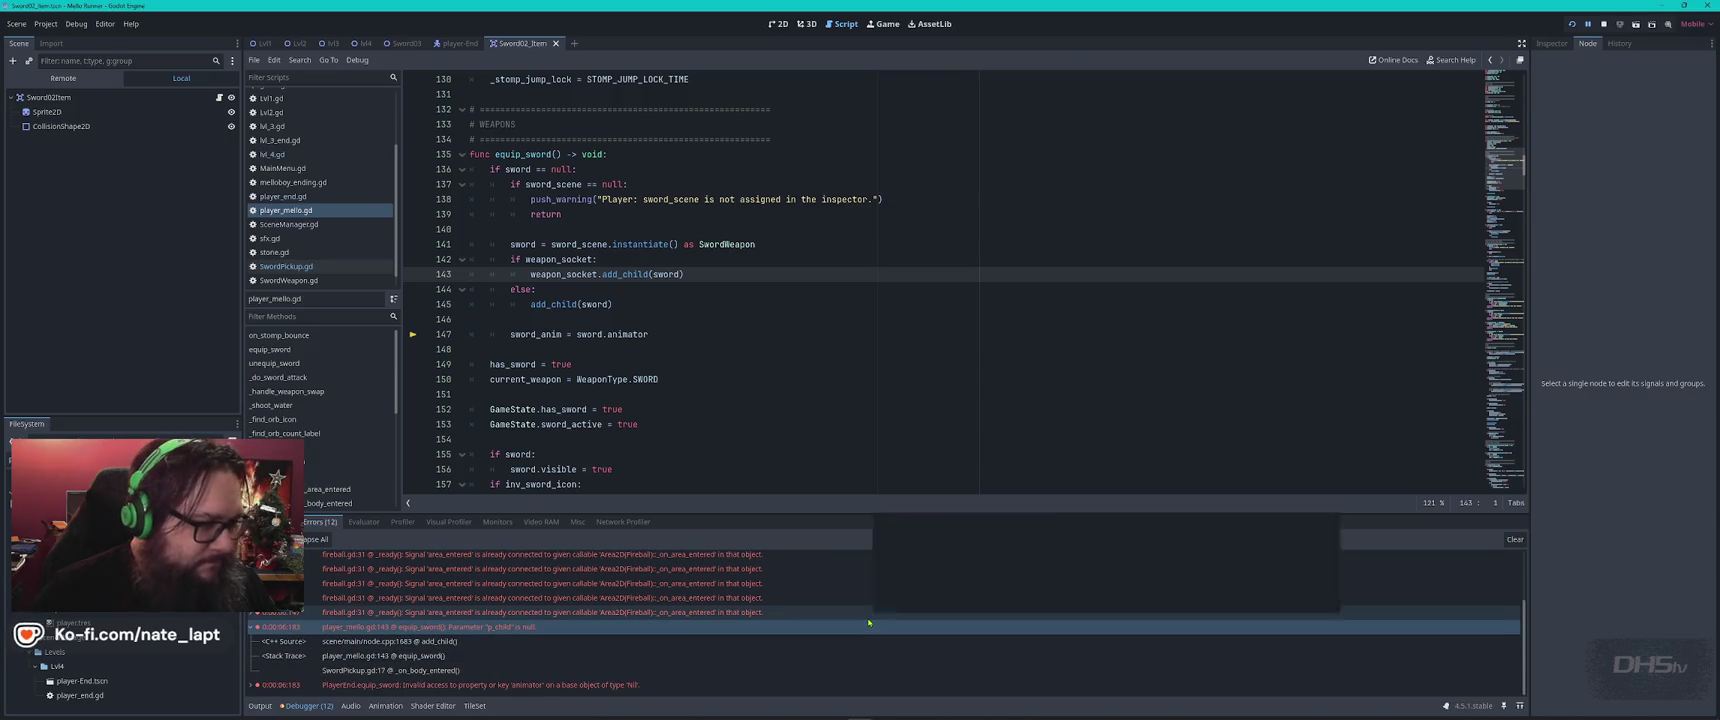
Capture the Godot editor area with the Snipping Tool
key(super)
text(snip)
key(Return)
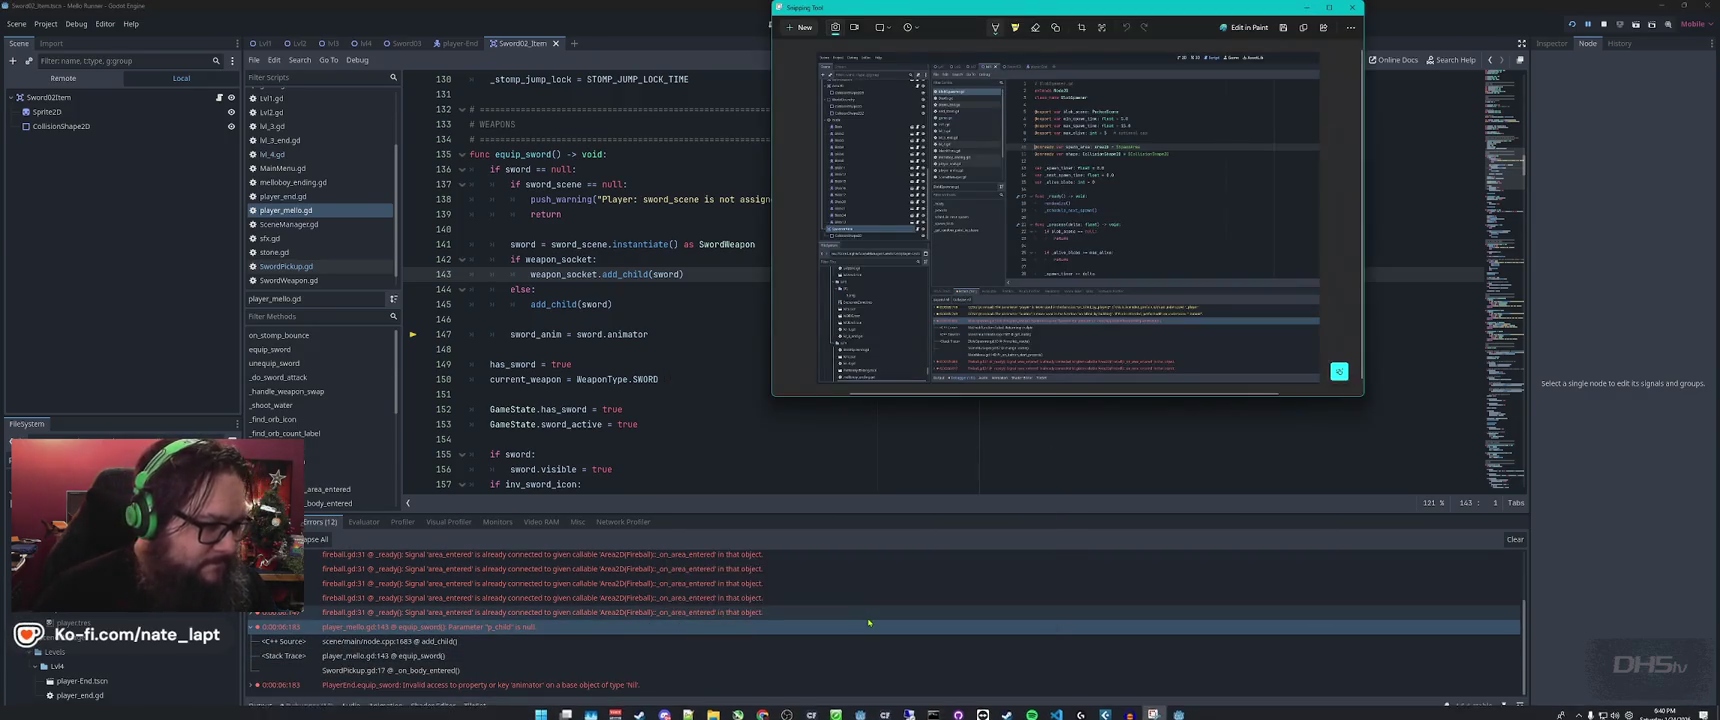
key(ctrl+n)
mouse_move(937, 73)
mouse_down()
mouse_move(320, 713)
mouse_move(243, 716)
mouse_up()
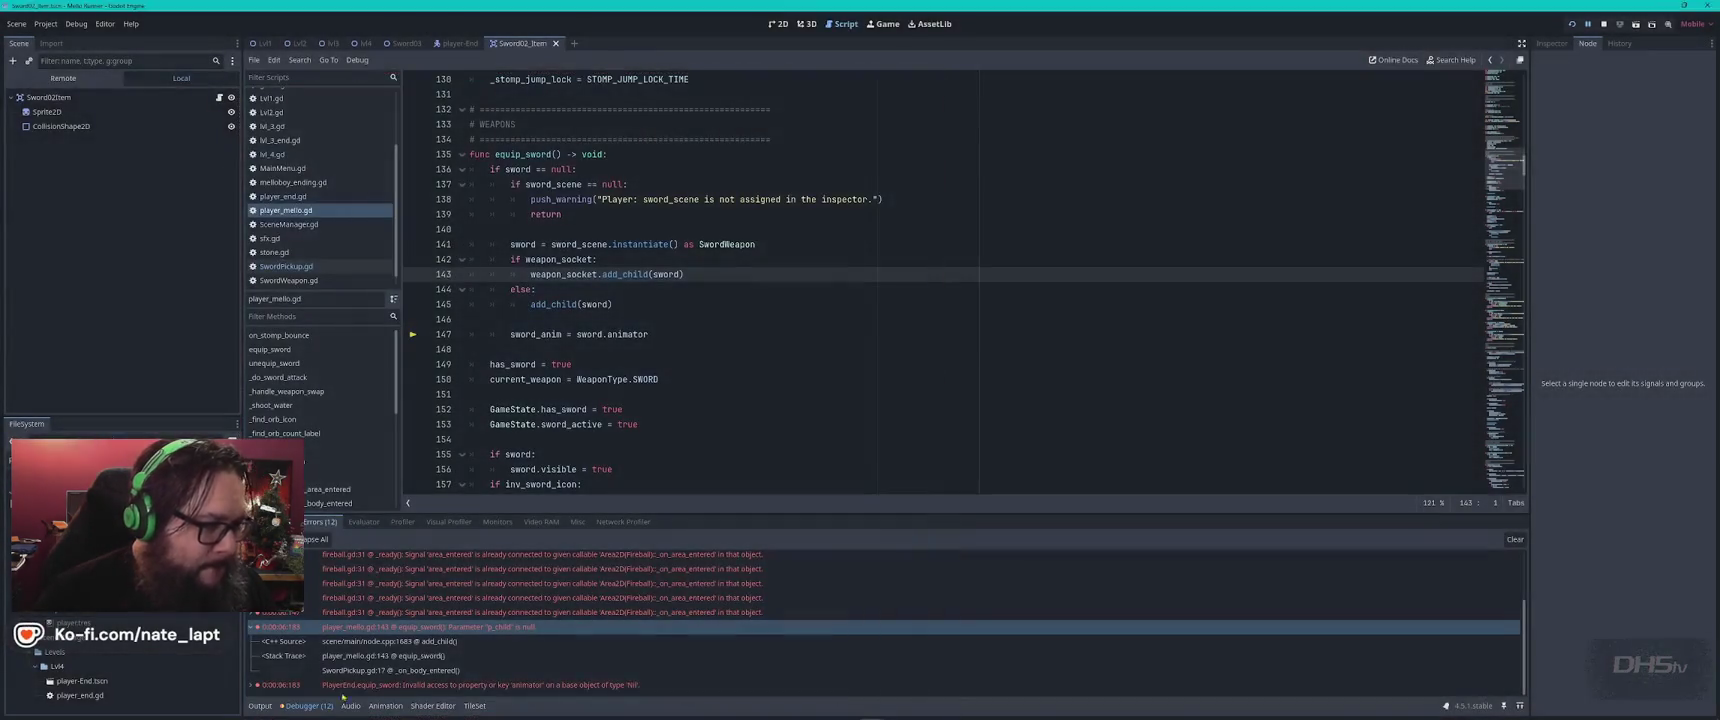
click(745, 444)
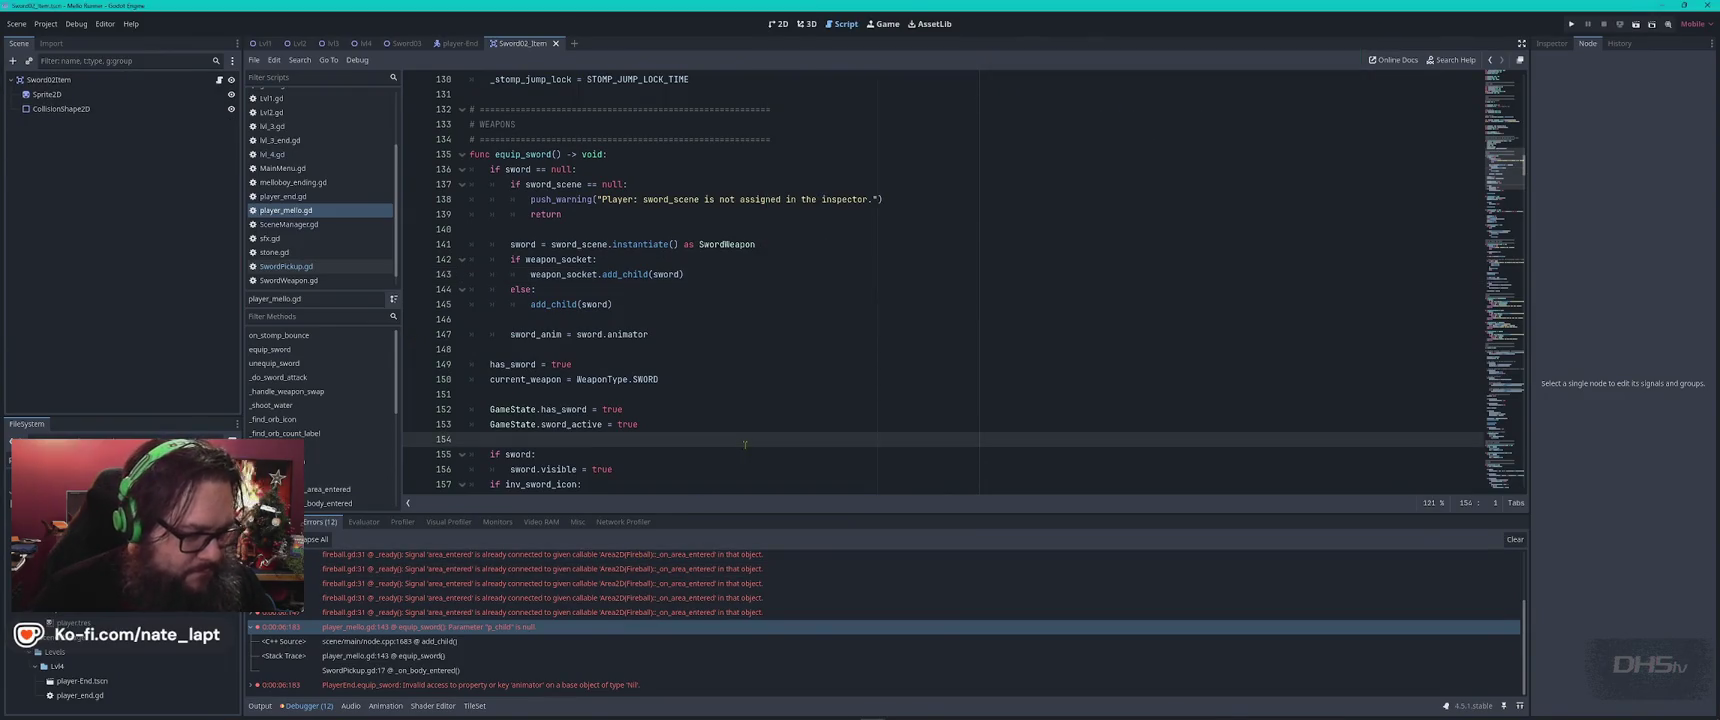
key(alt+Tab)
key(alt+Tab)
scroll(827, 662, down, 3)
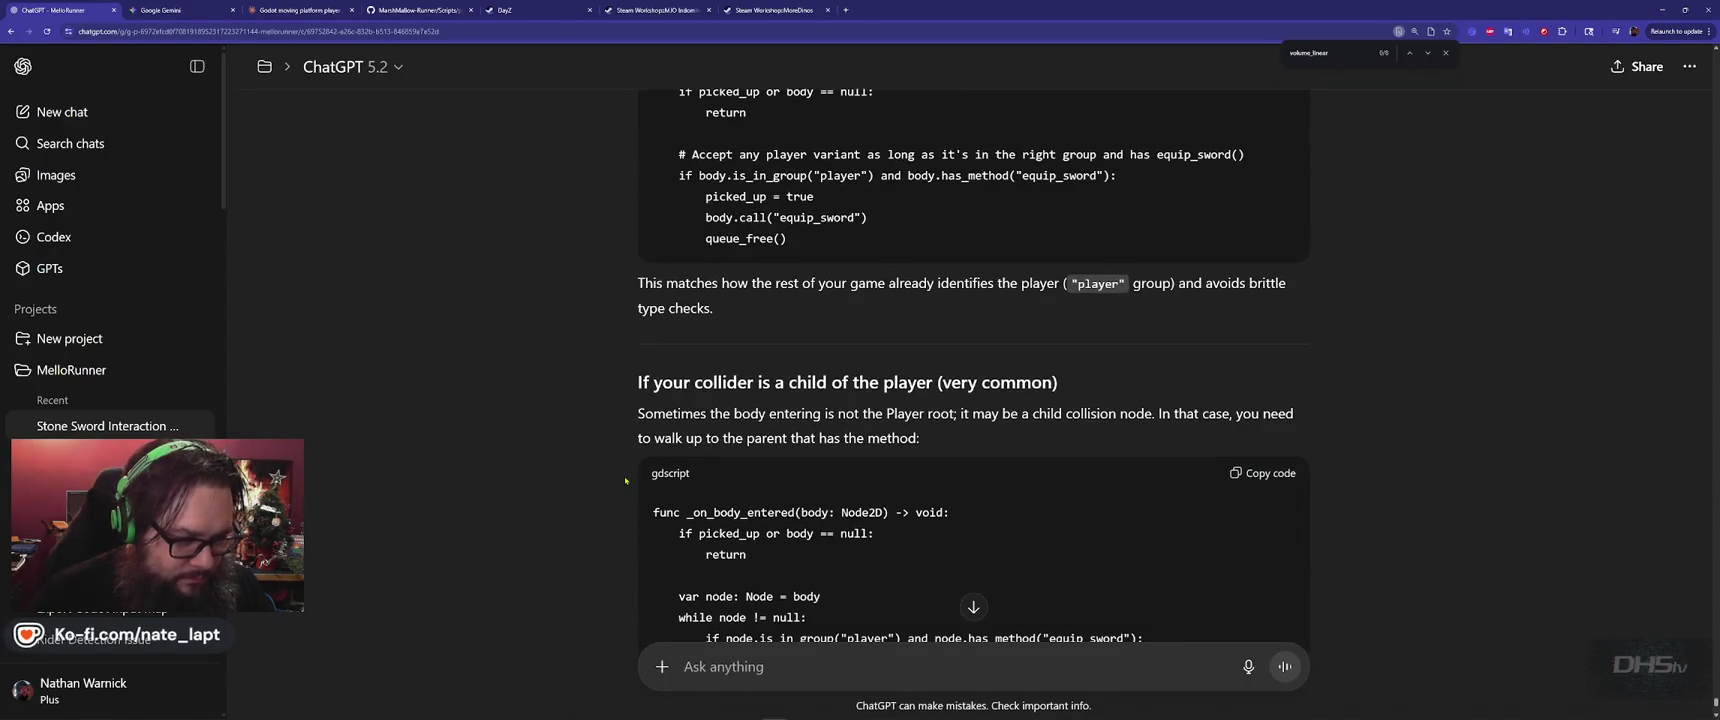
Paste the debugger screenshot into ChatGPT's Ask anything box
scroll(625, 480, down, 2)
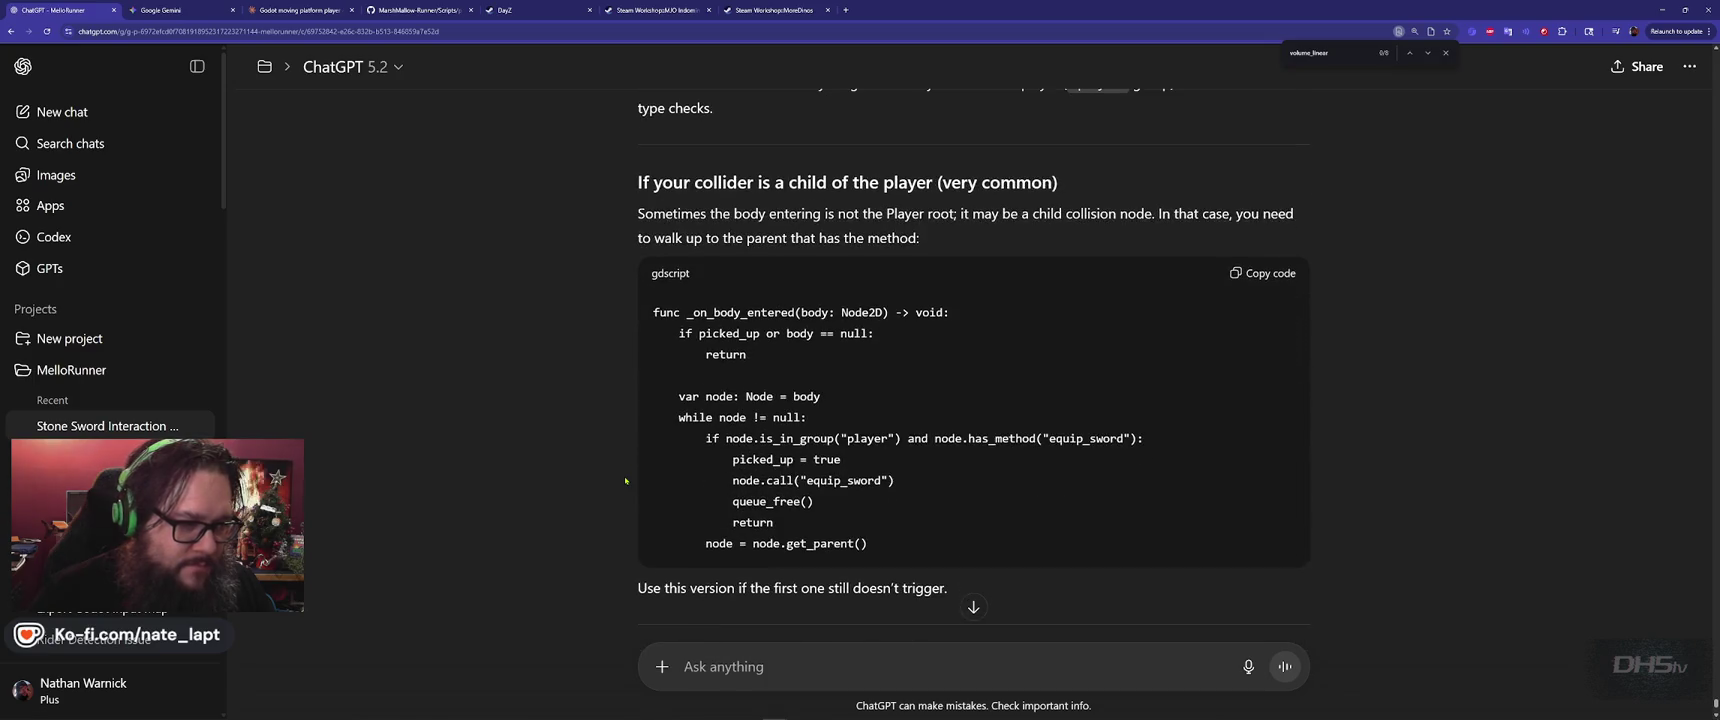
scroll(625, 480, down, 2)
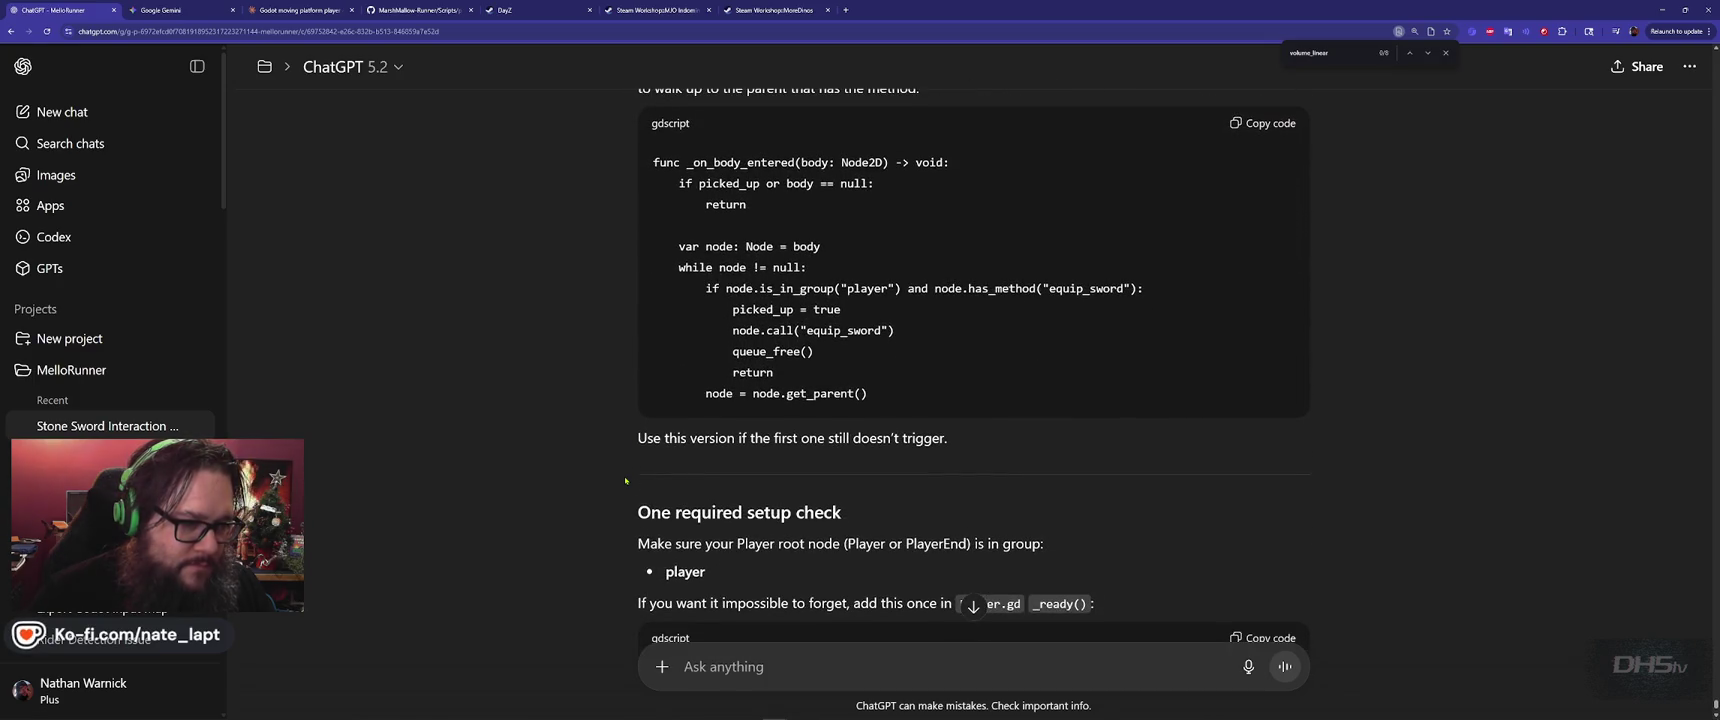
scroll(625, 480, down, 2)
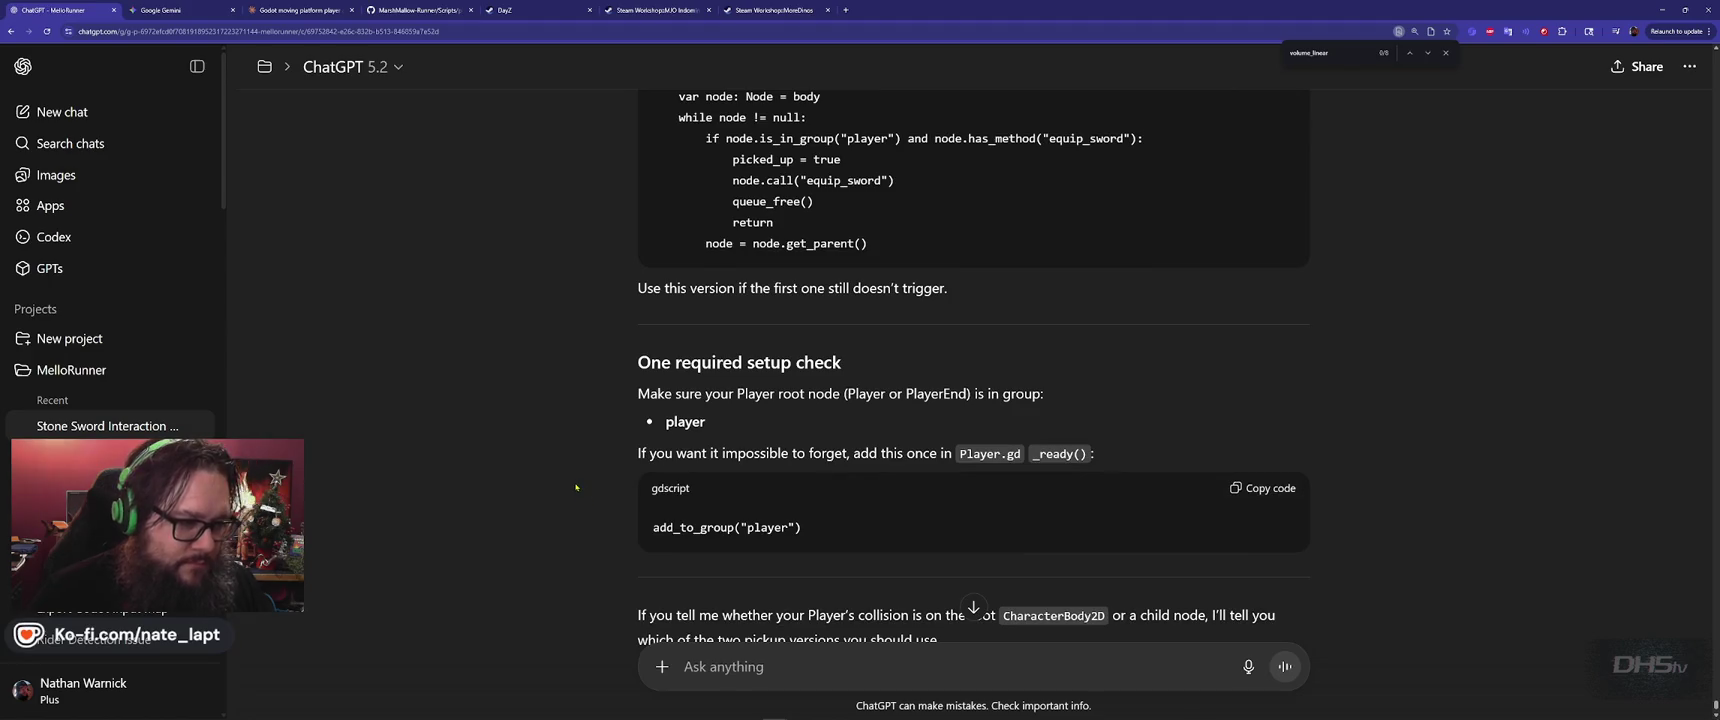
scroll(576, 487, down, 1)
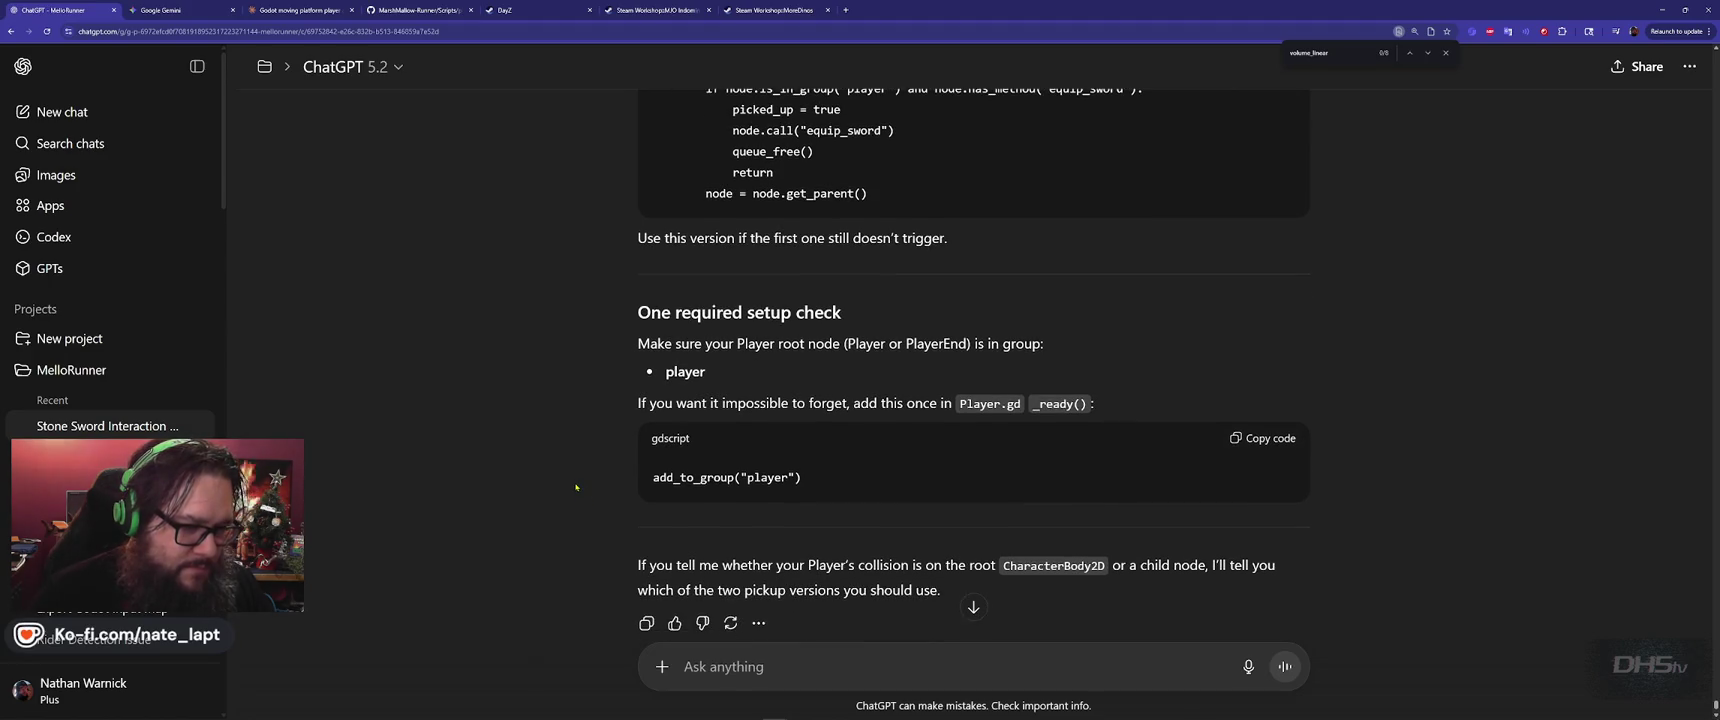
scroll(576, 487, down, 2)
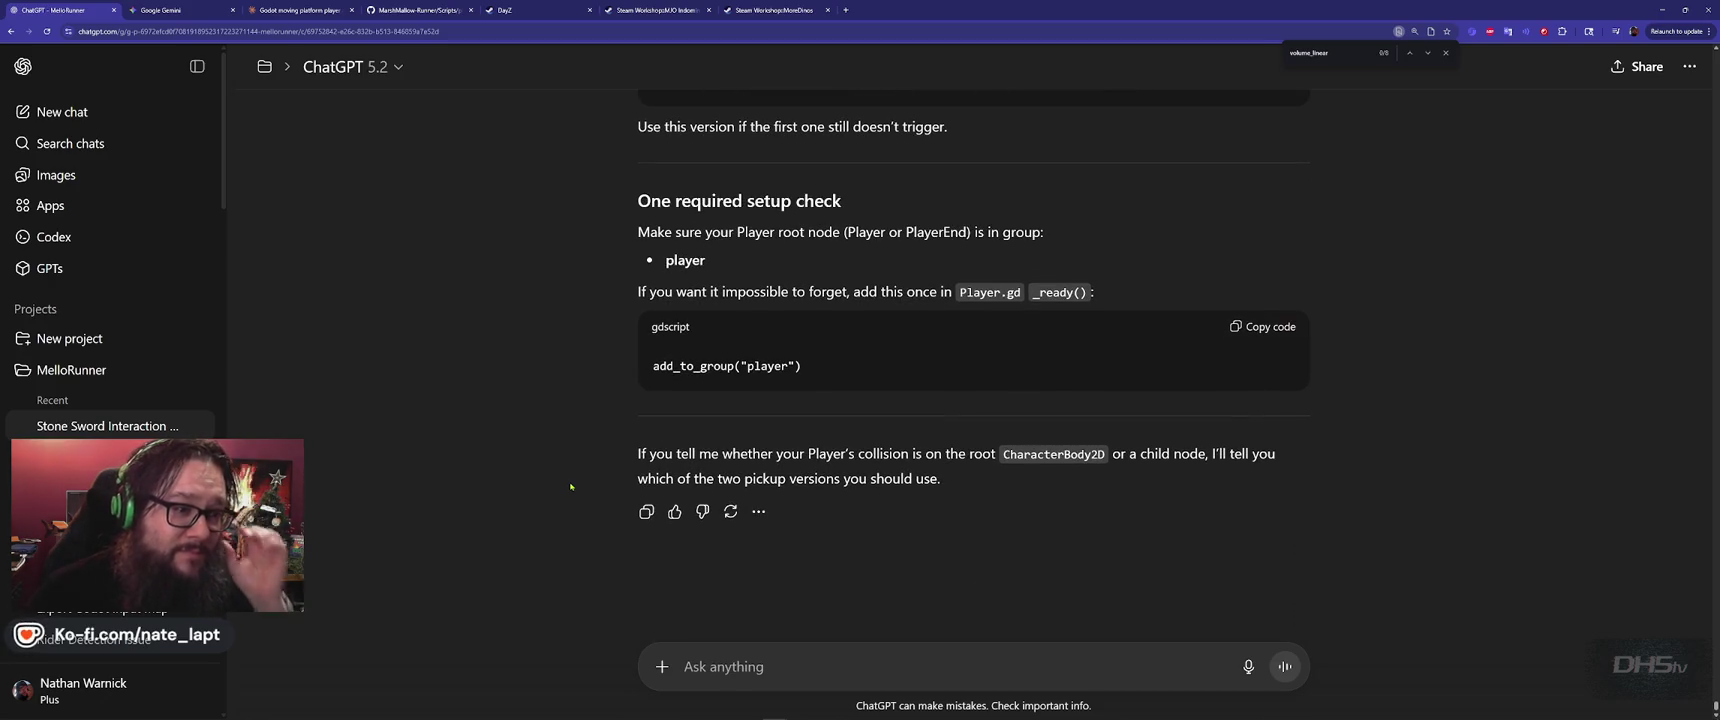
key(ctrl+v)
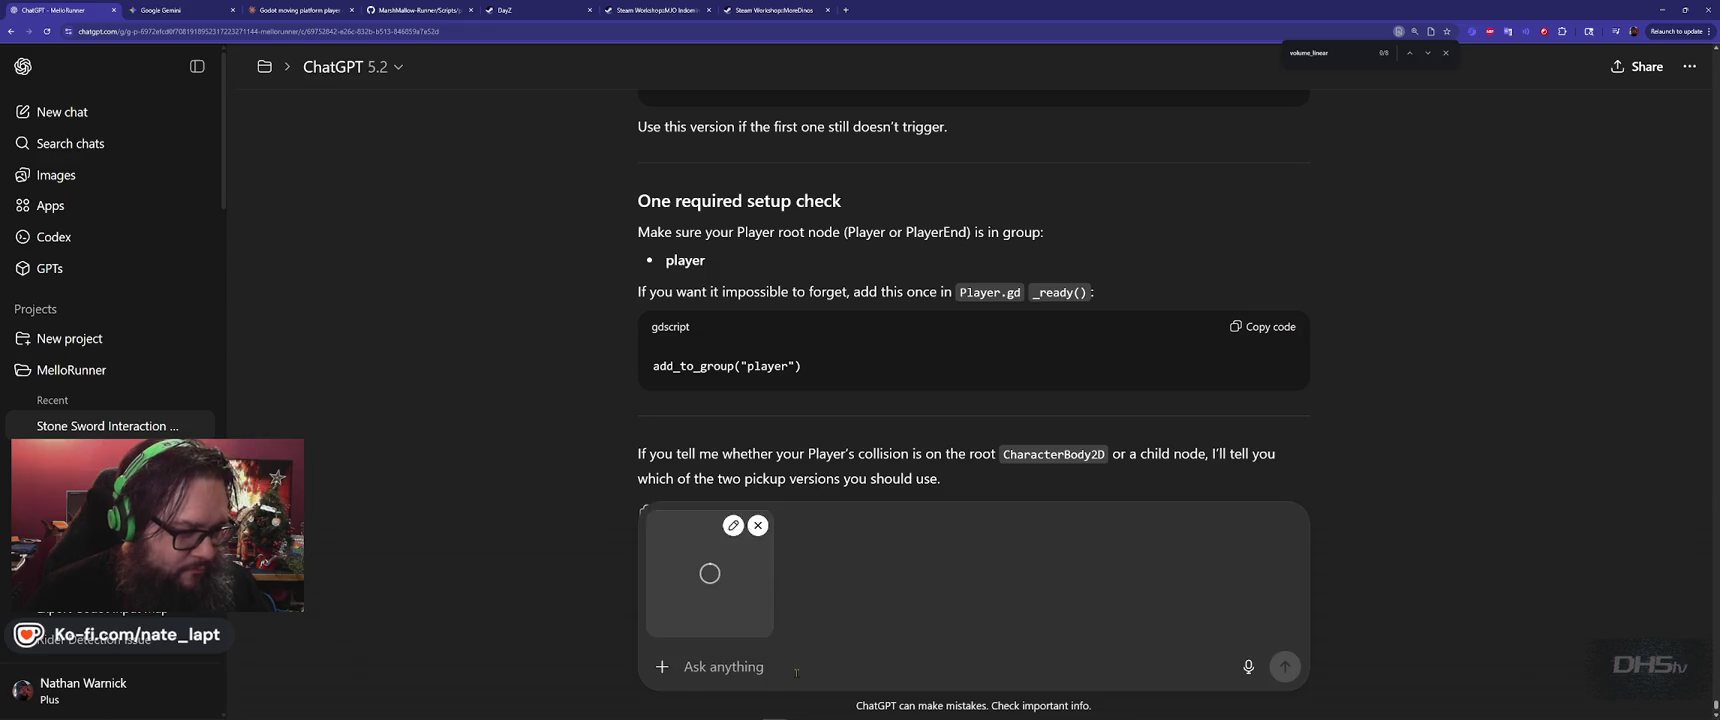
Copy the add_to_group("player") setup snippet from ChatGPT's reply
scroll(576, 503, up, 5)
scroll(576, 503, up, 3)
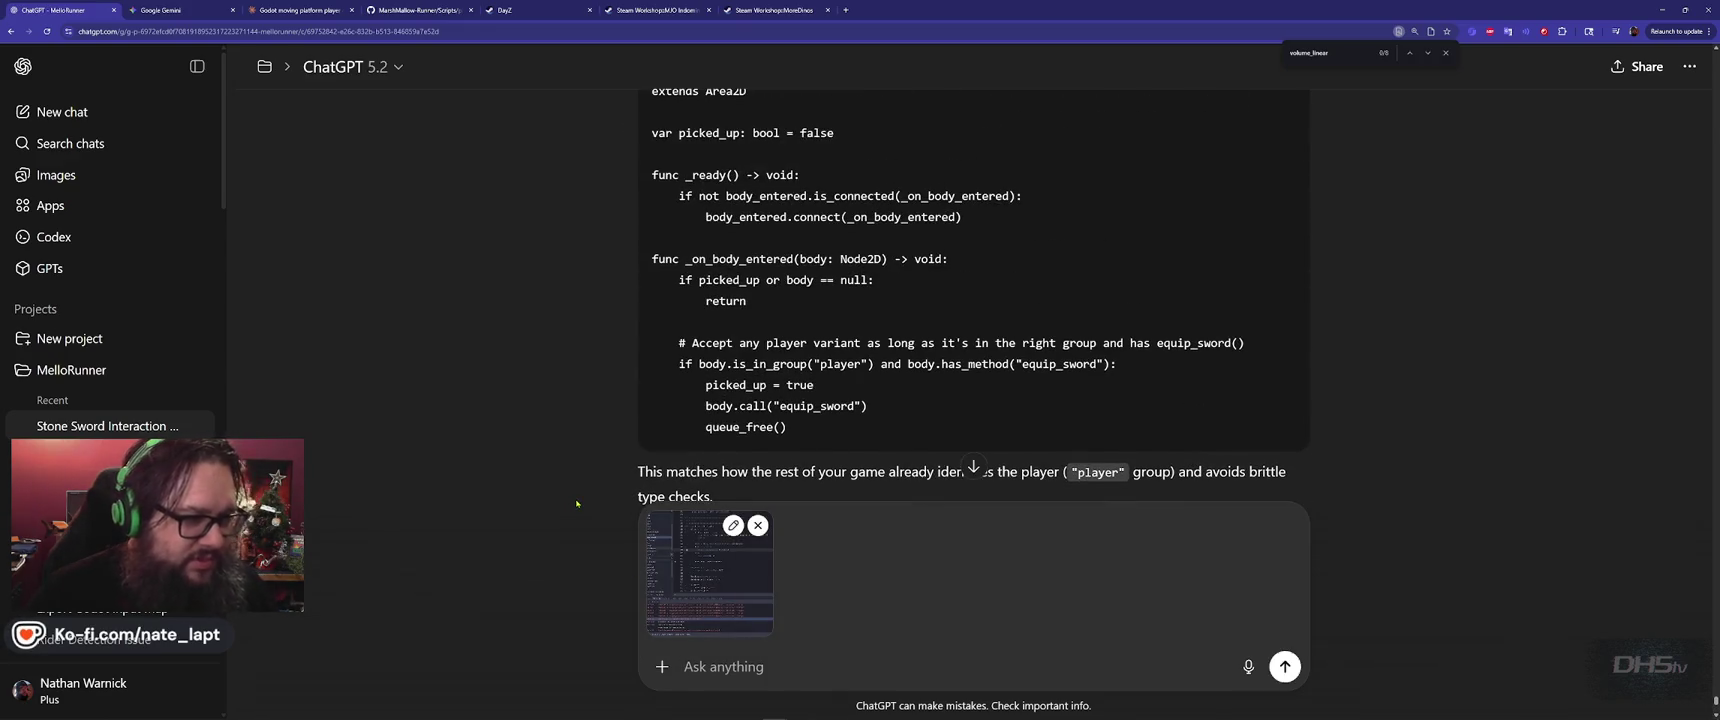
scroll(1158, 242, down, 3)
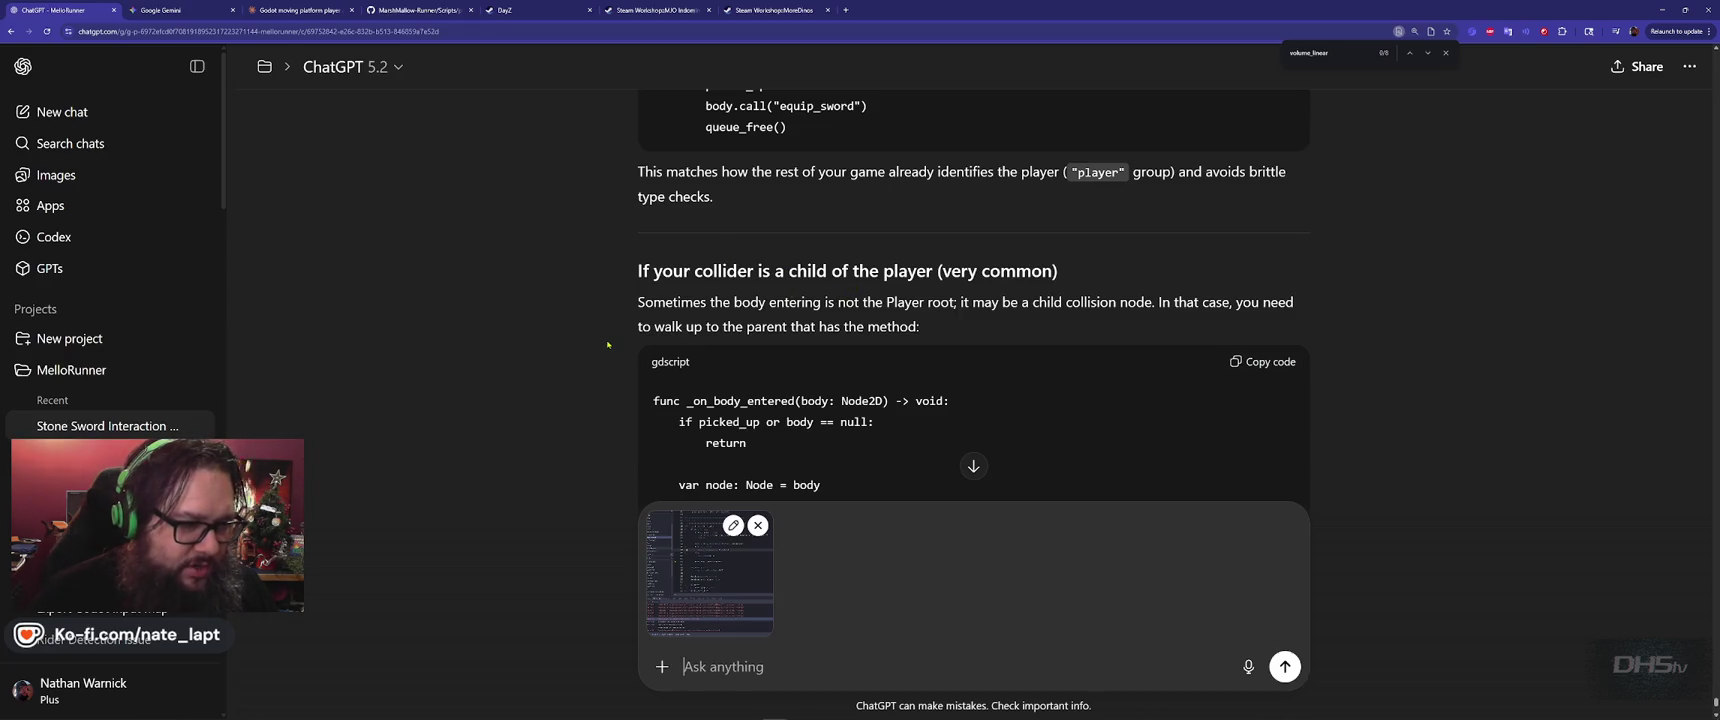
scroll(610, 341, down, 3)
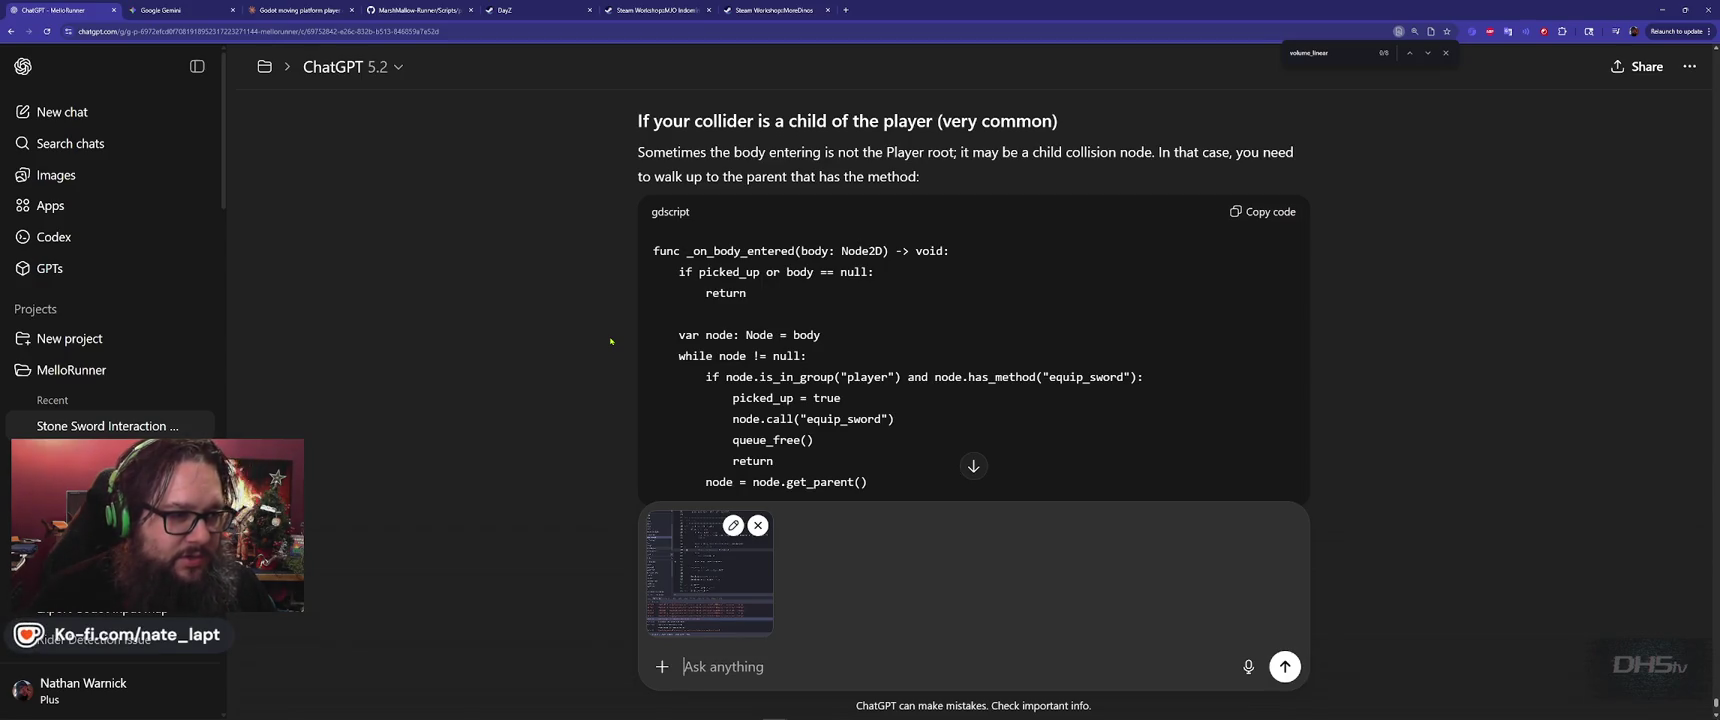
scroll(610, 341, down, 1)
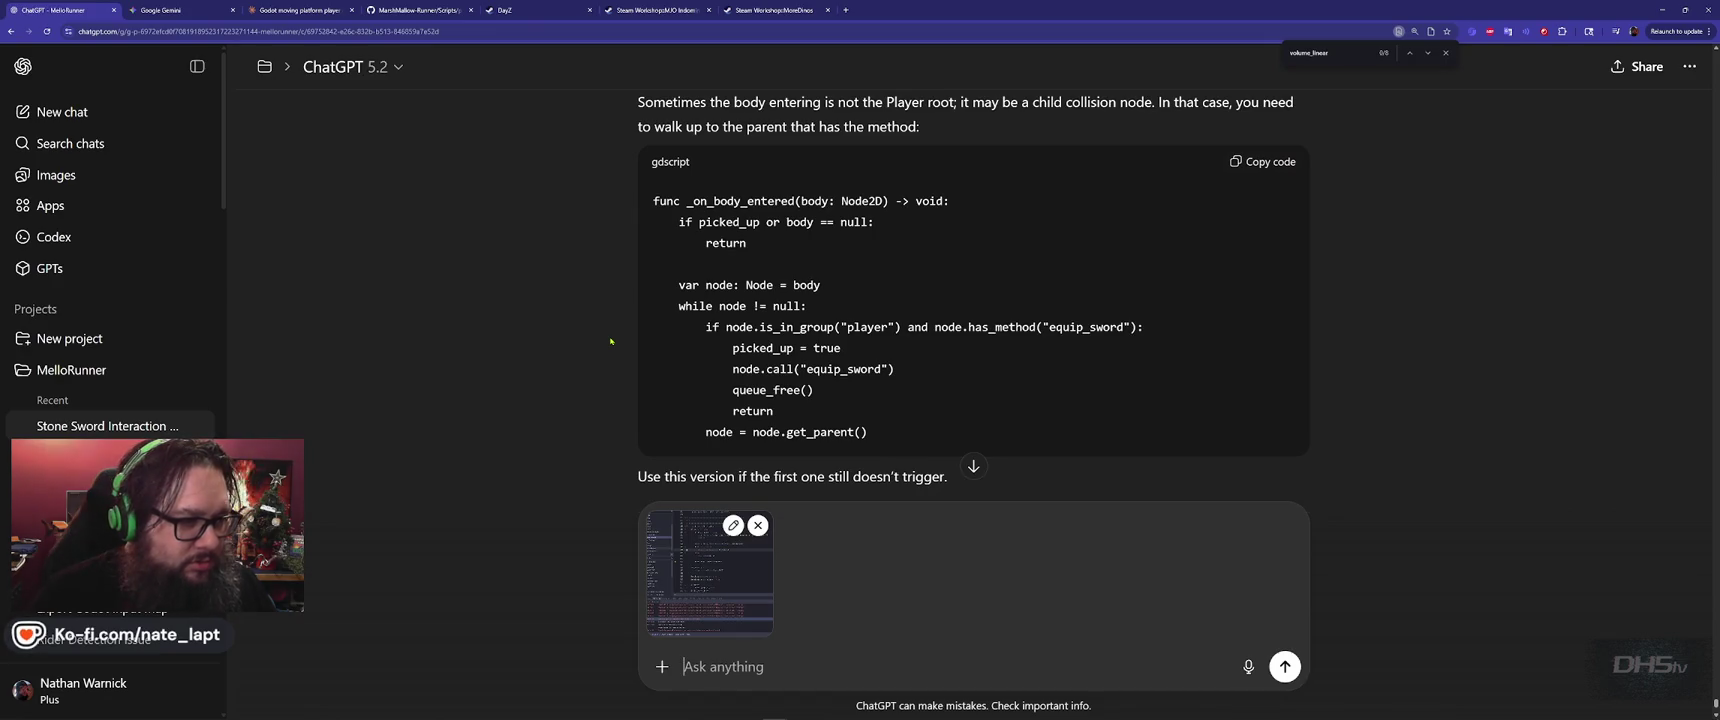
double_click(757, 199)
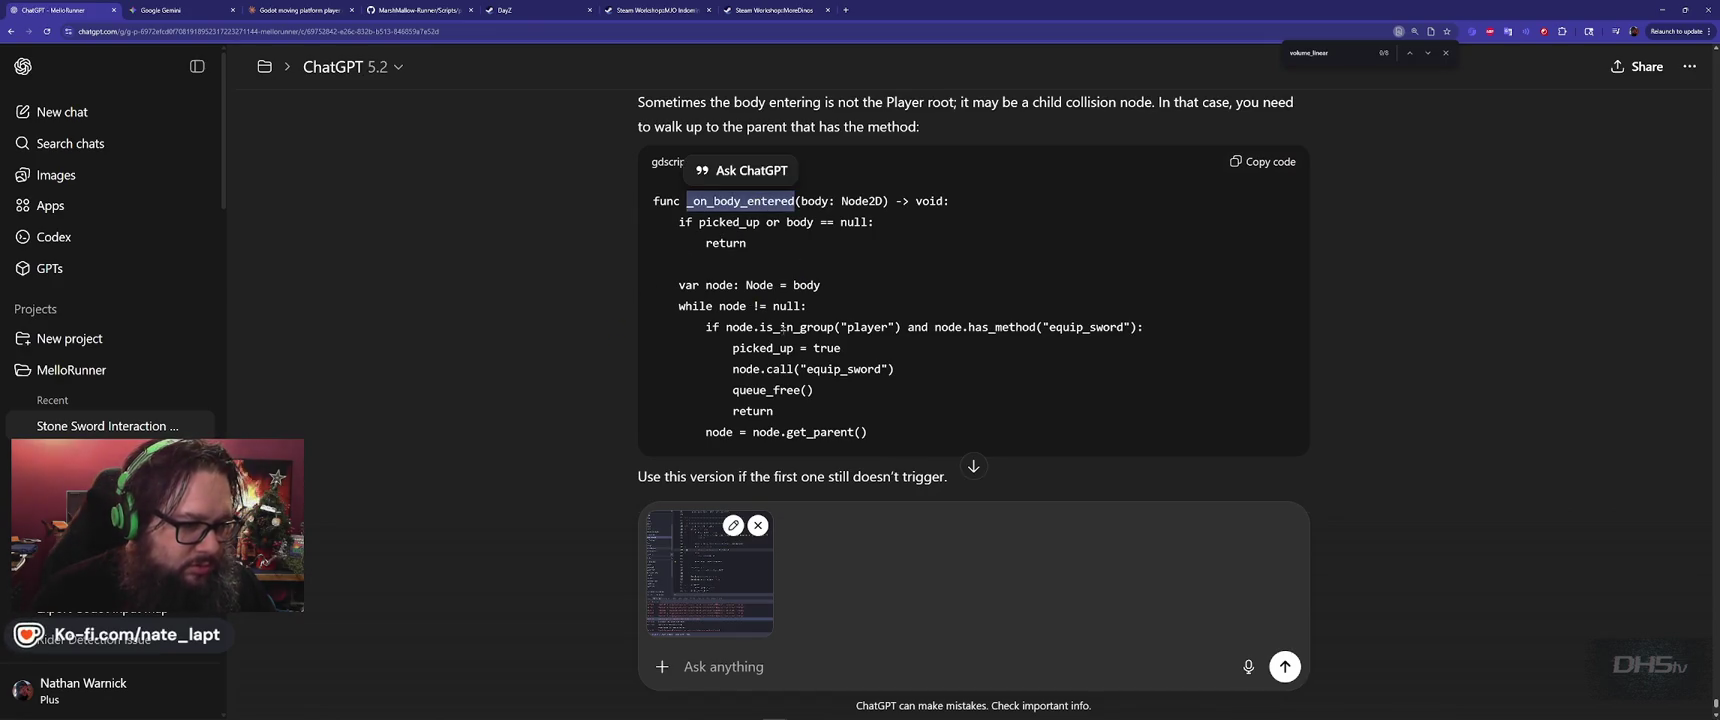
click(970, 323)
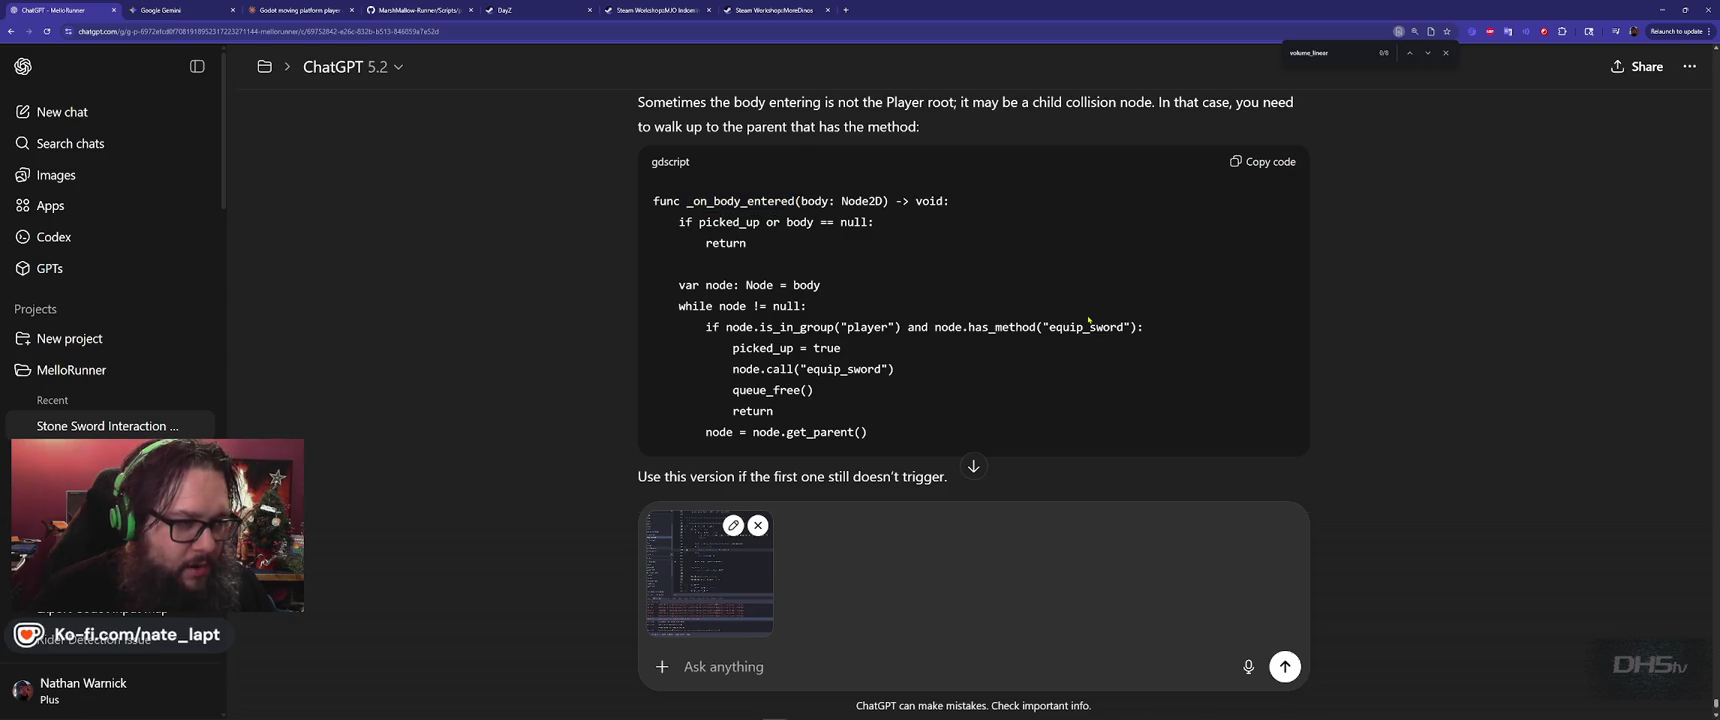
scroll(1085, 320, up, 1)
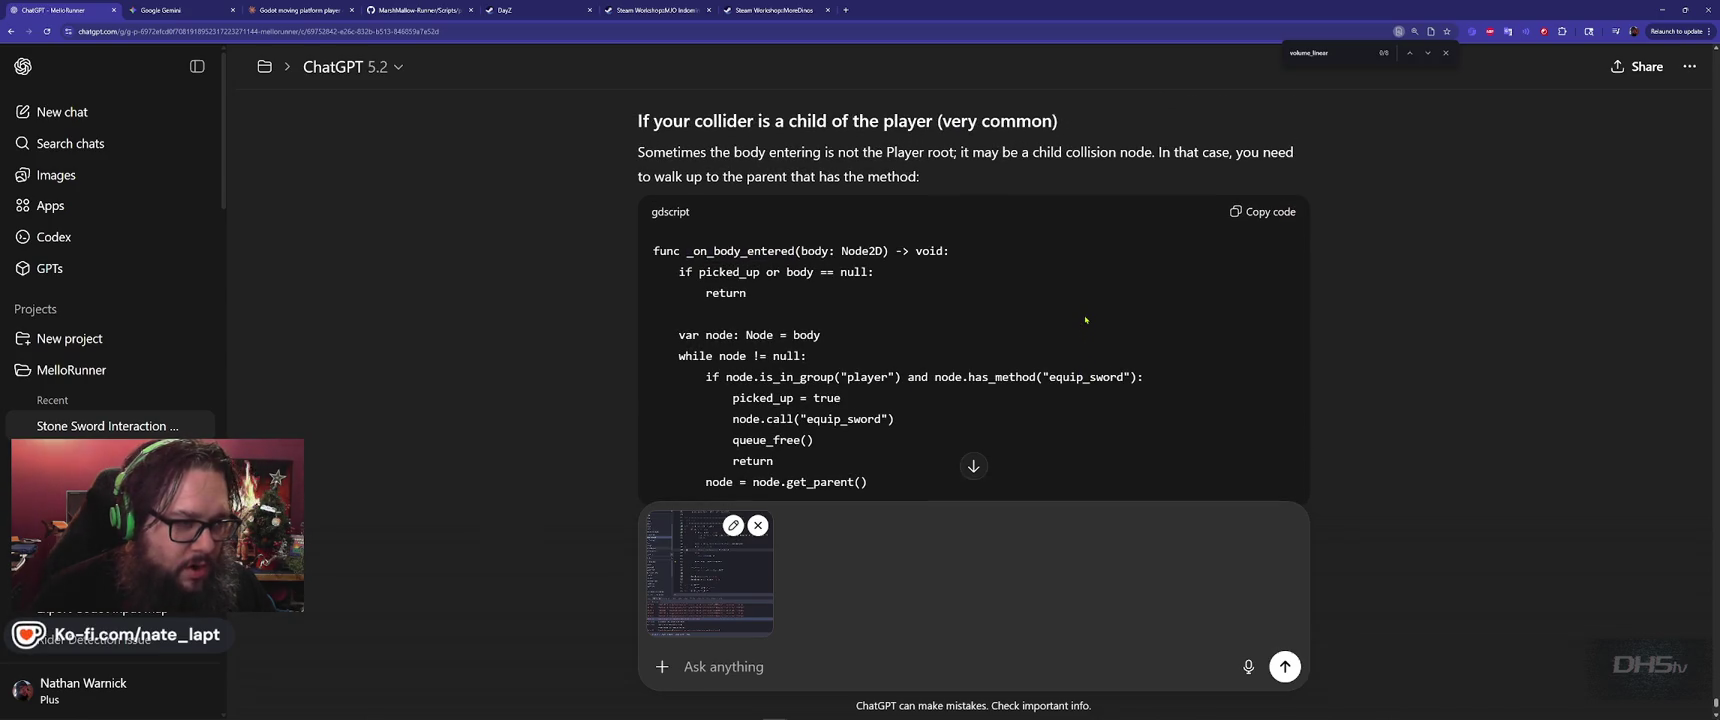
scroll(1085, 320, down, 4)
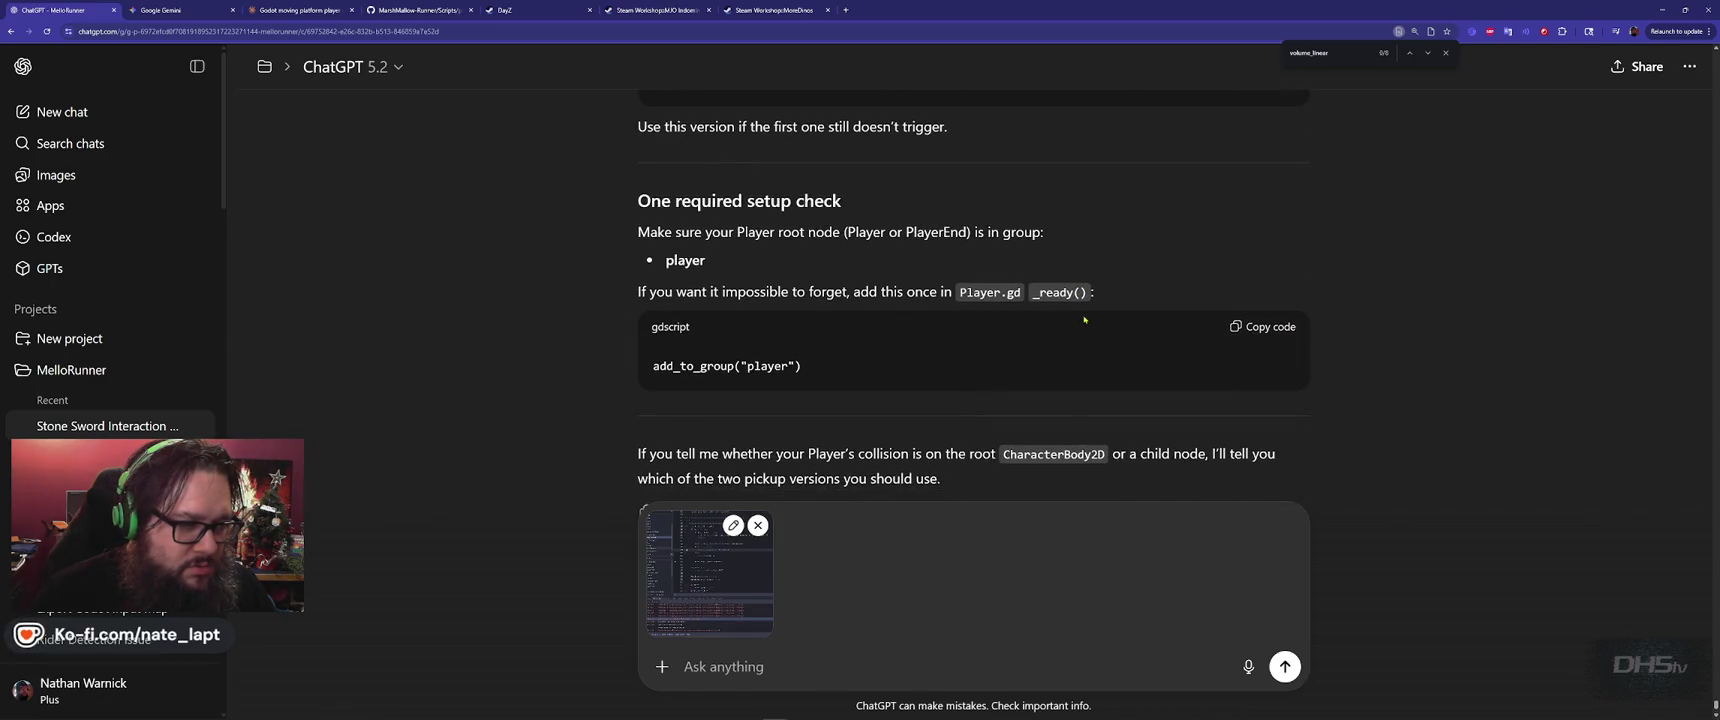
click(1265, 330)
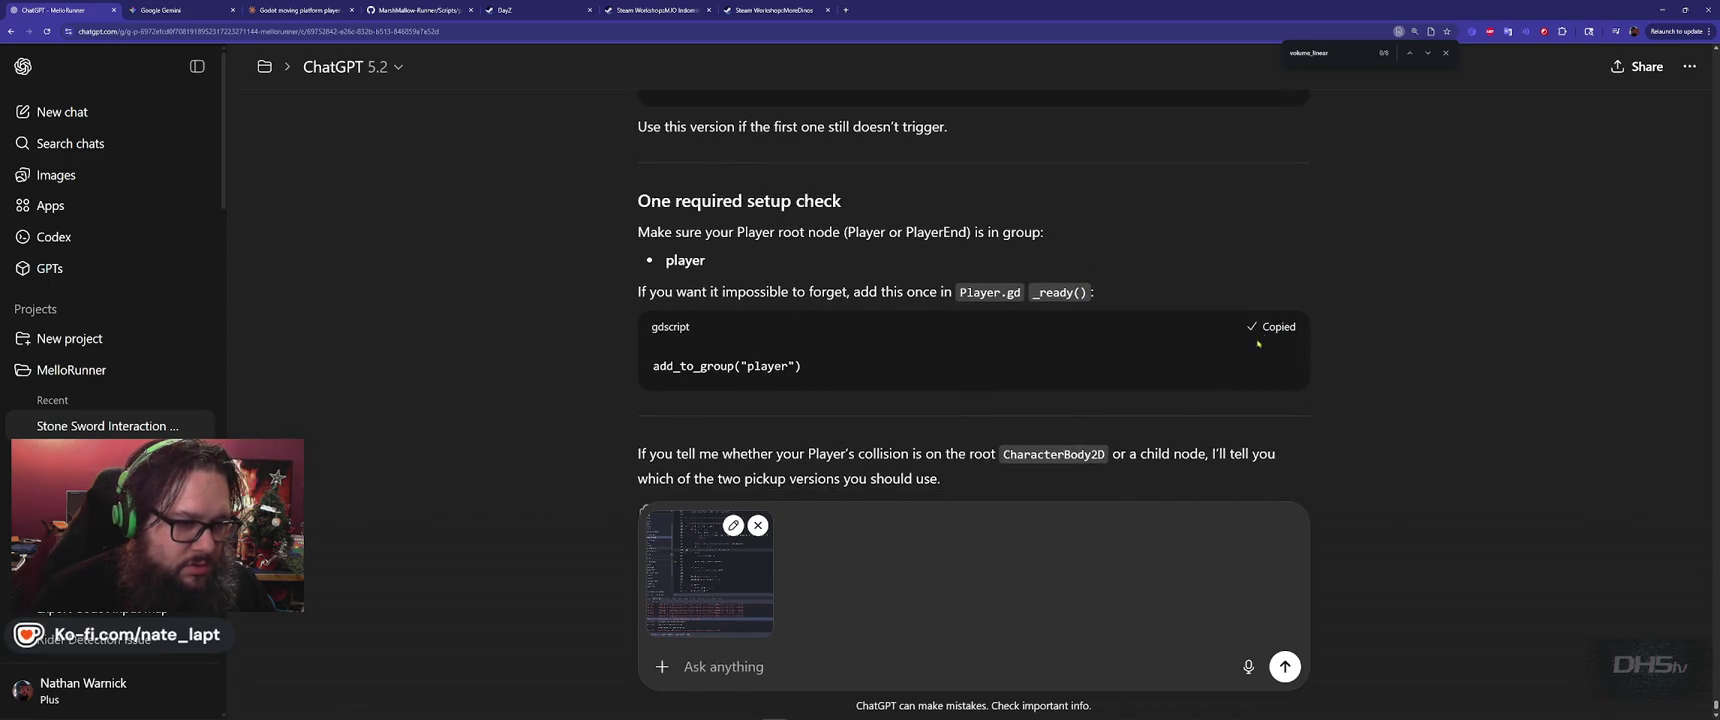
key(alt+Tab)
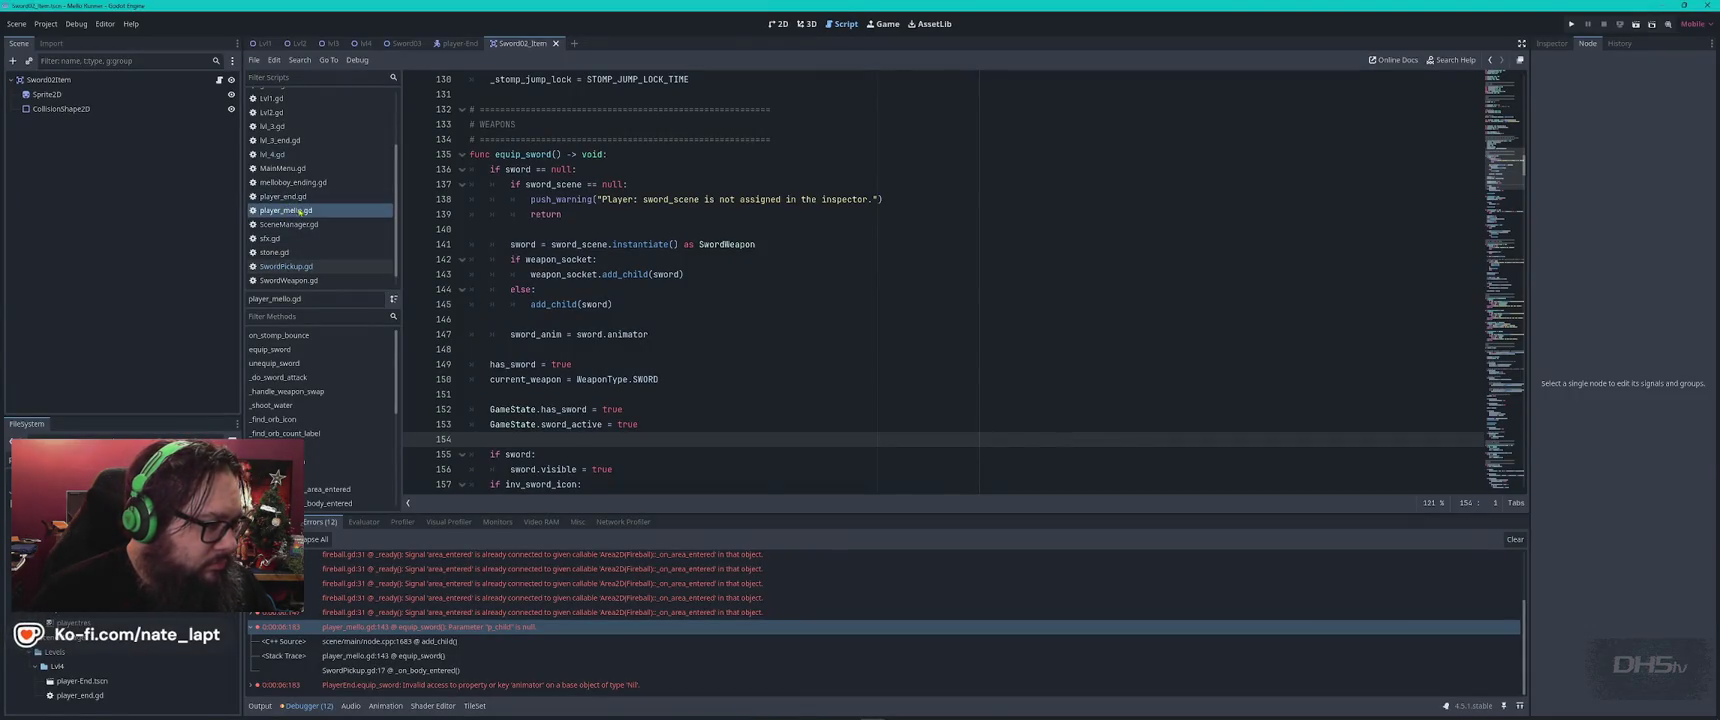
Find _ready in player_mello.gd and paste the add_to_group("player") line into it
click(942, 366)
key(ctrl+f)
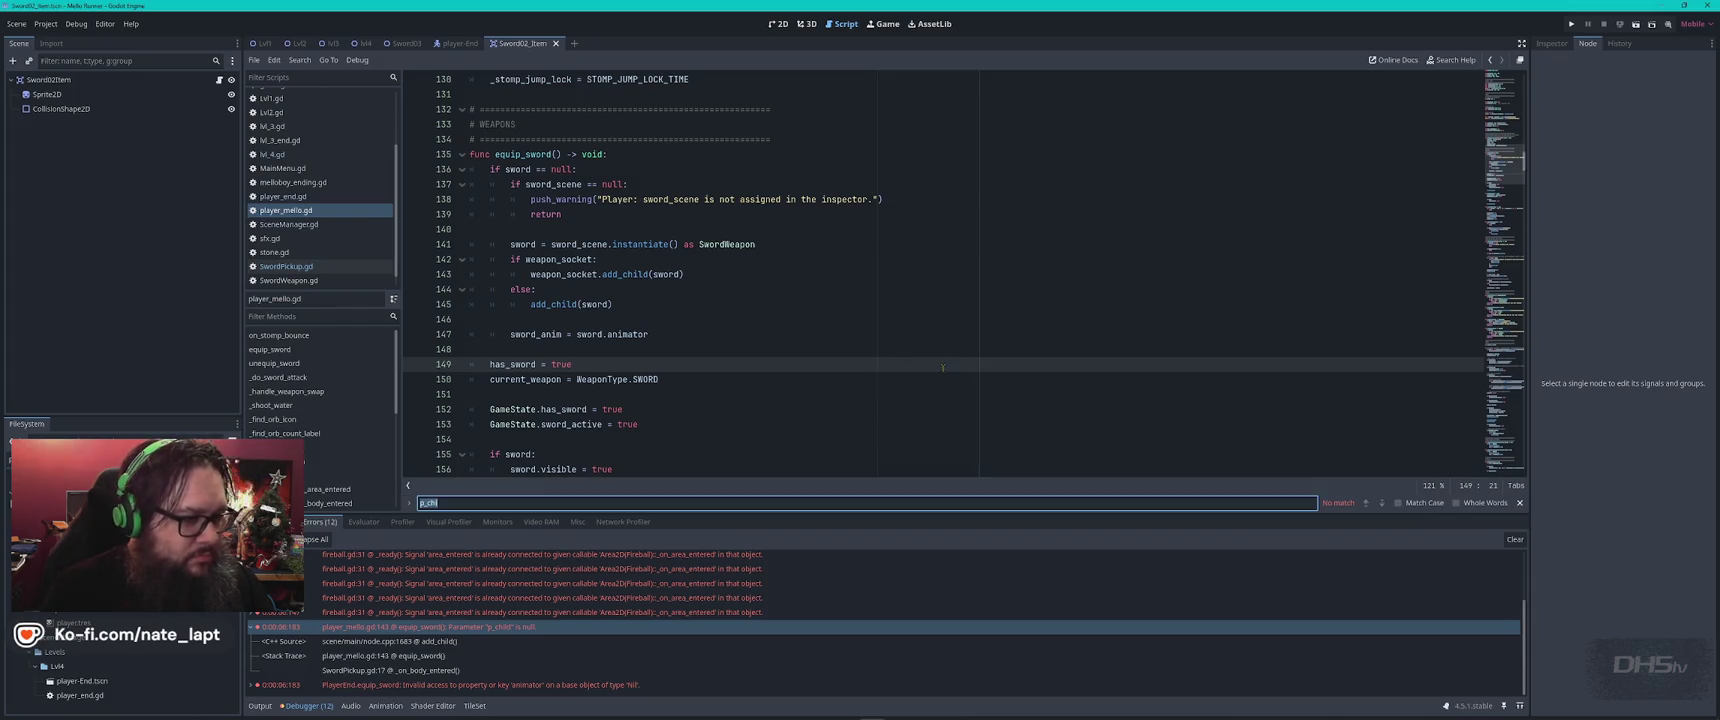
text(_ready)
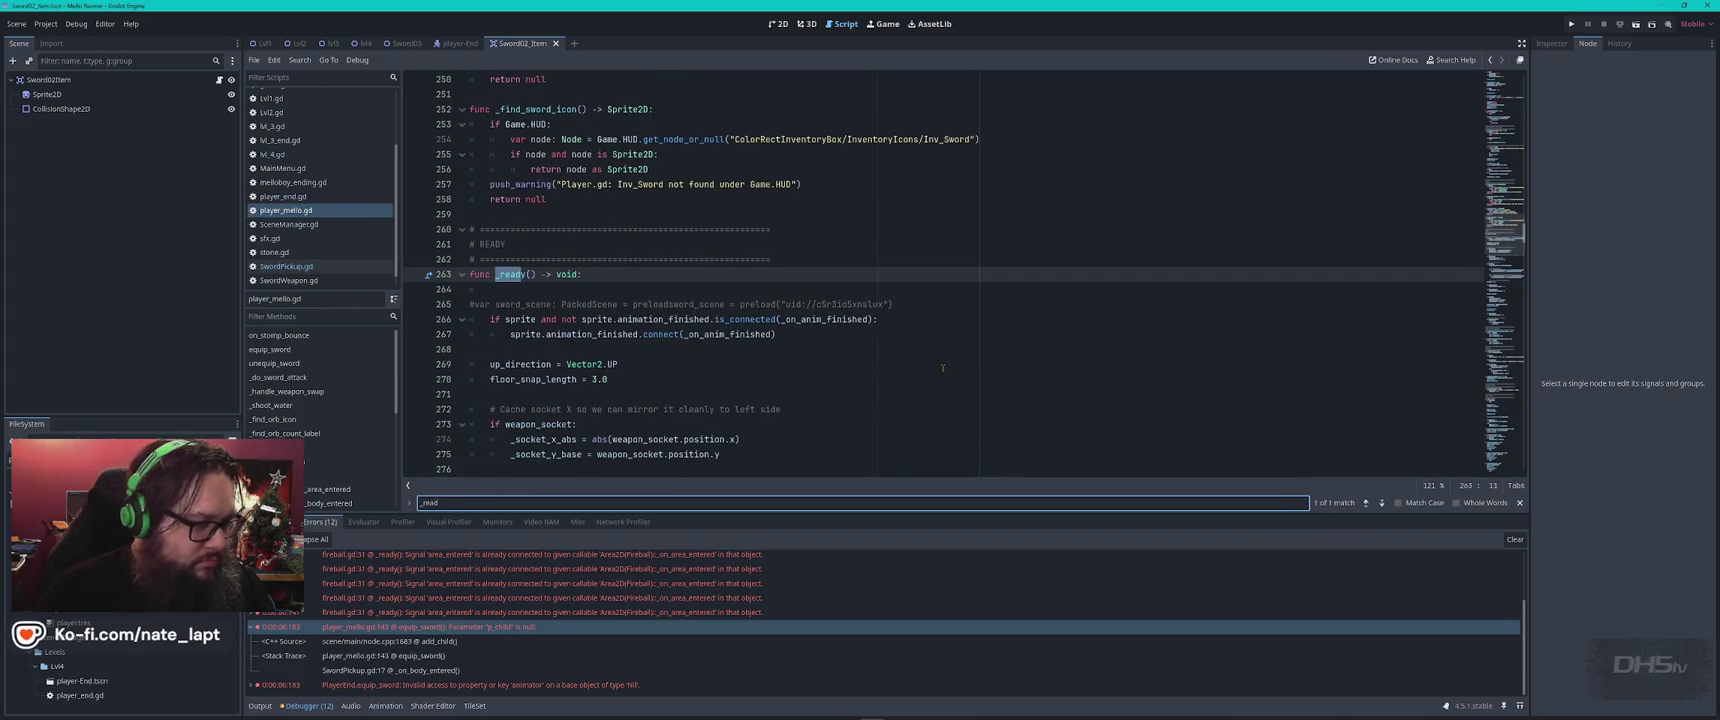
key(Escape)
click(658, 352)
key(ctrl+v)
key(Return)
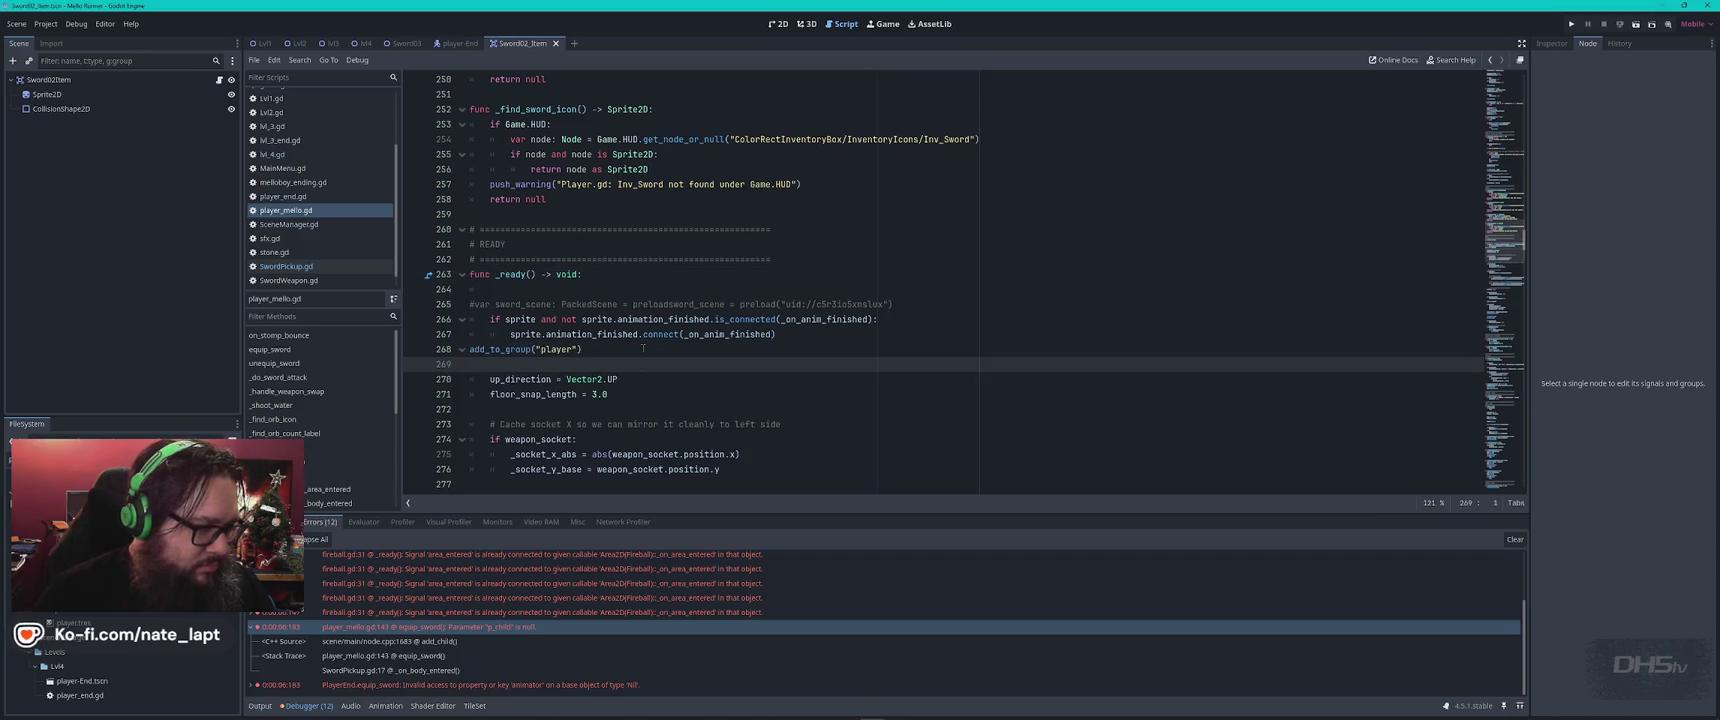
key(Up)
key(Tab)
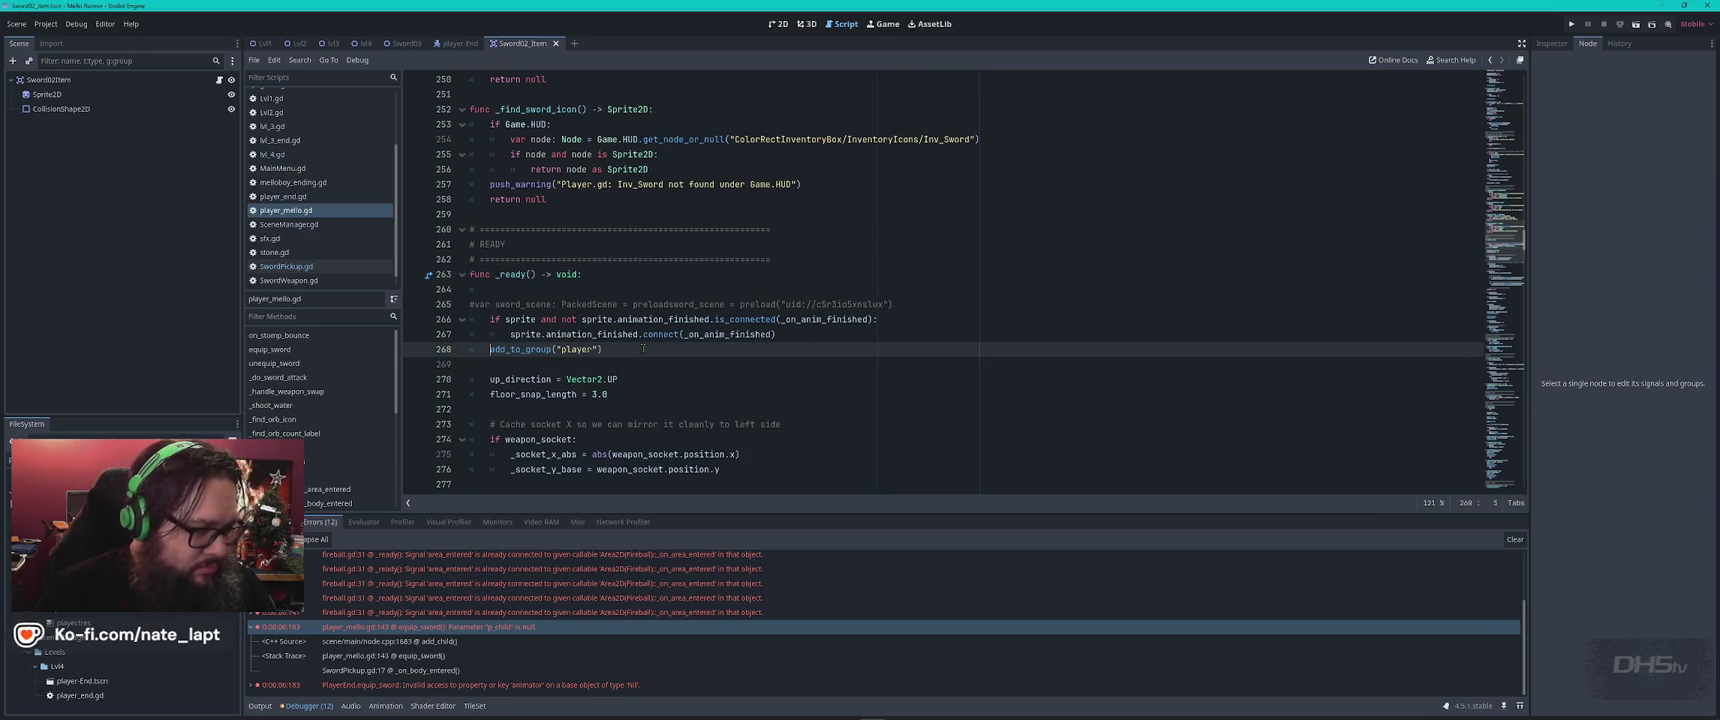
Move add_to_group("player") to the first line of _ready, save, and relaunch the game
key(ctrl+x)
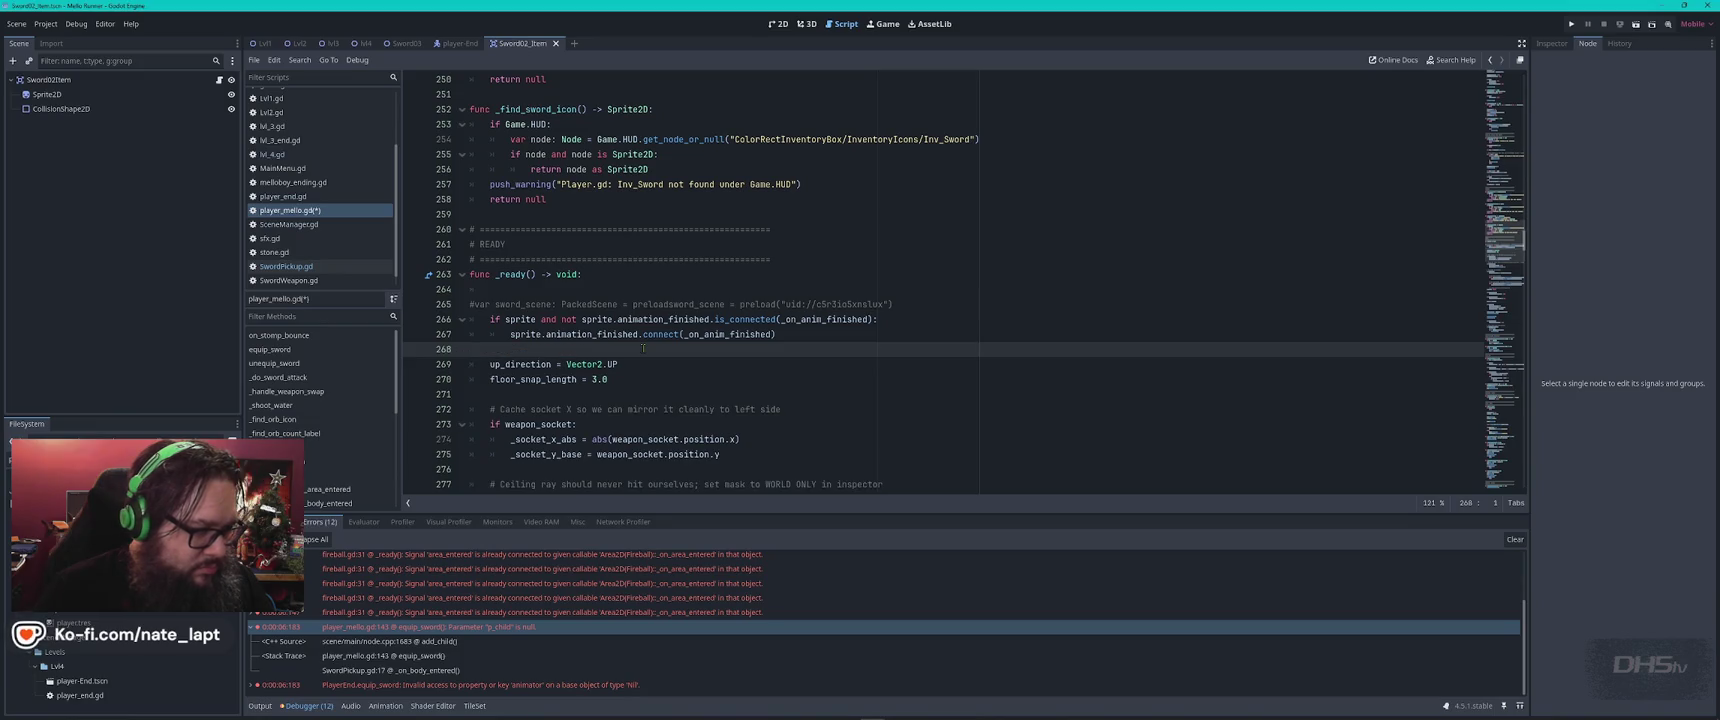
click(600, 290)
key(ctrl+v)
key(ctrl+s)
key(F5)
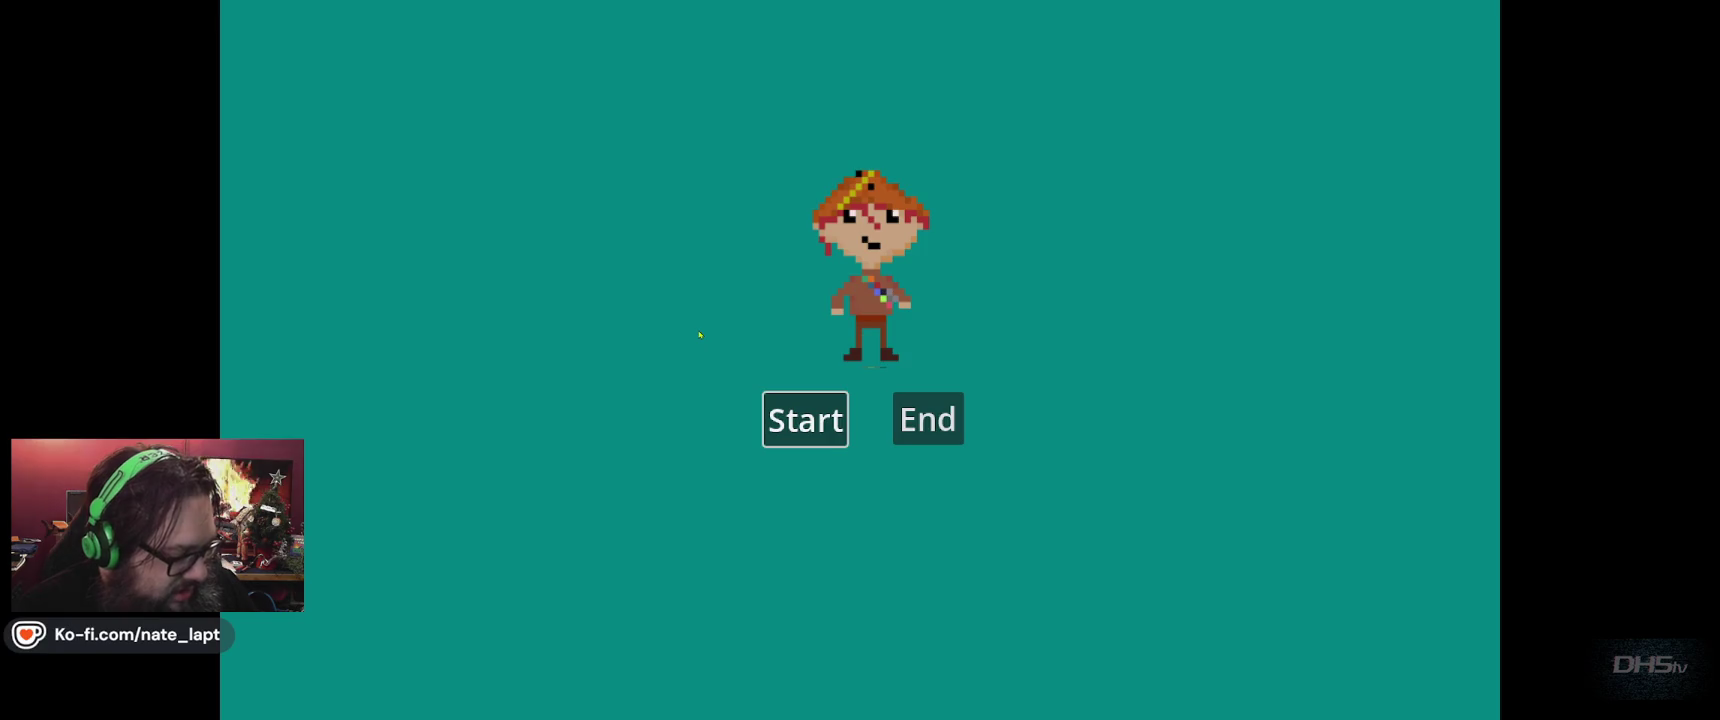
Start the game from the title menu and send the debugger screenshot to ChatGPT
key(Return)
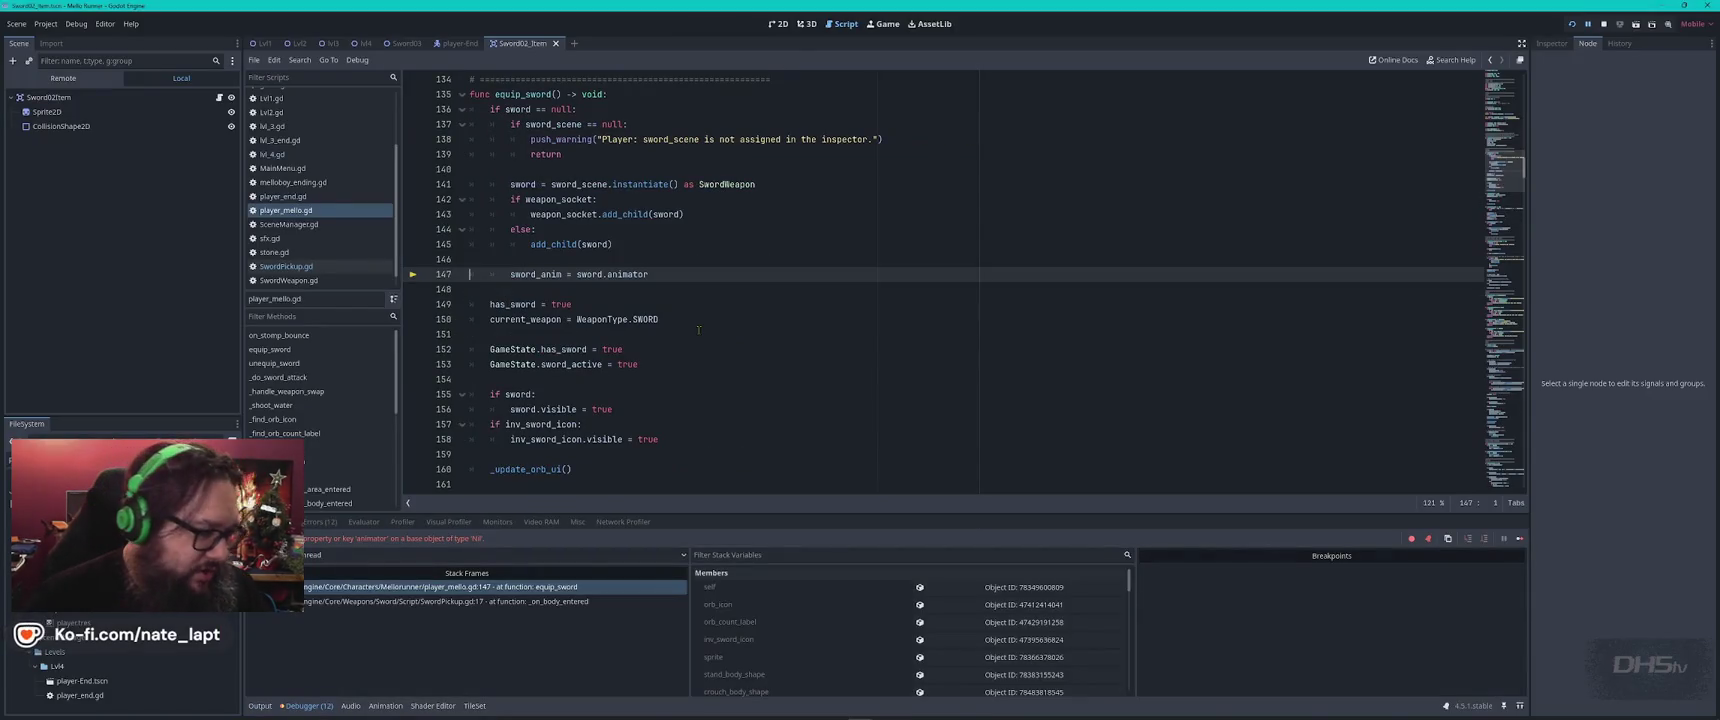
key(alt+Tab)
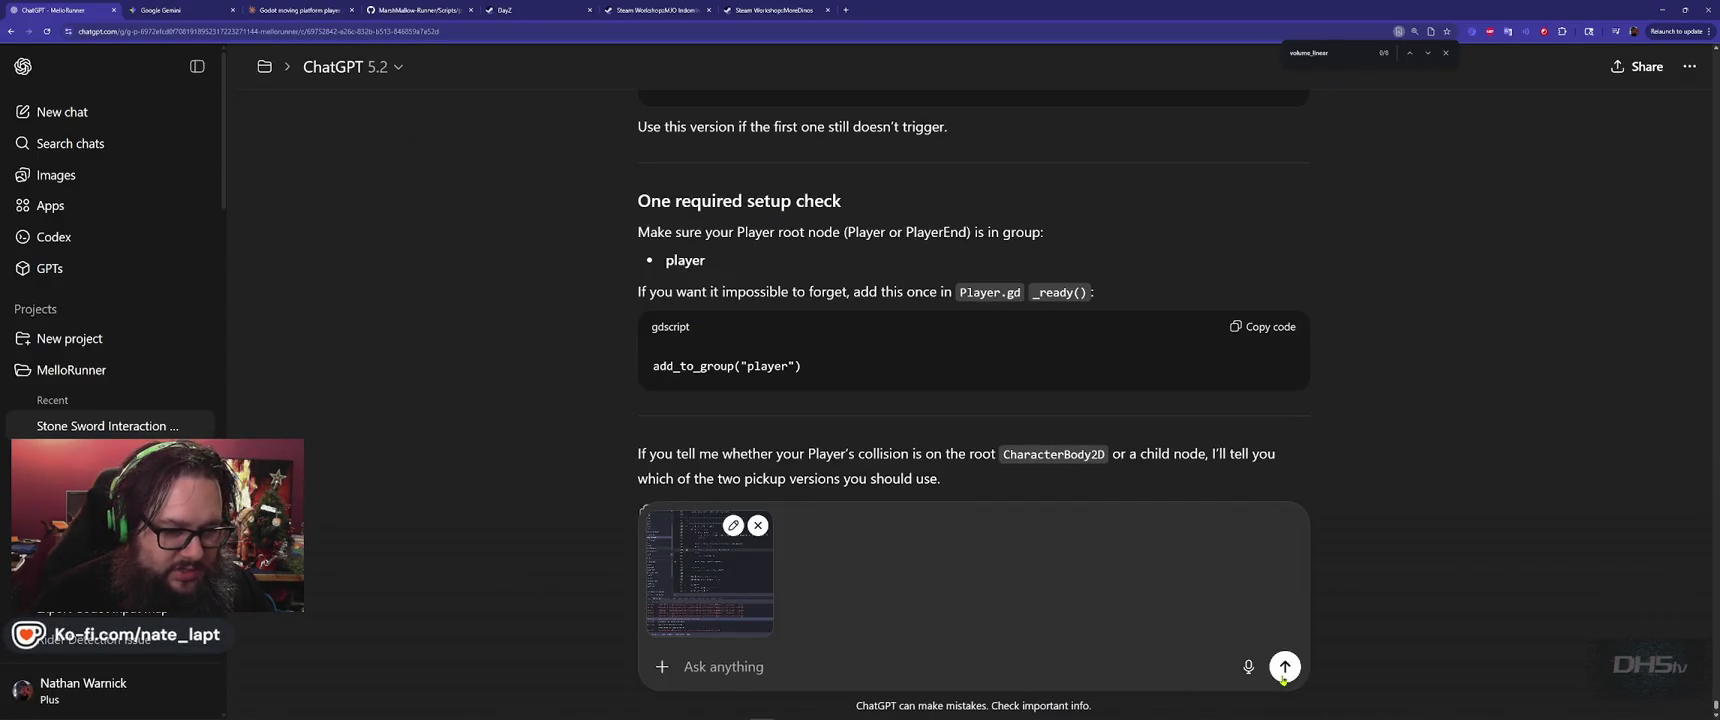
click(1285, 668)
Stop the debug run and trace the 'p_child is null' error to add_child(sword) on line 143
key(alt+Tab)
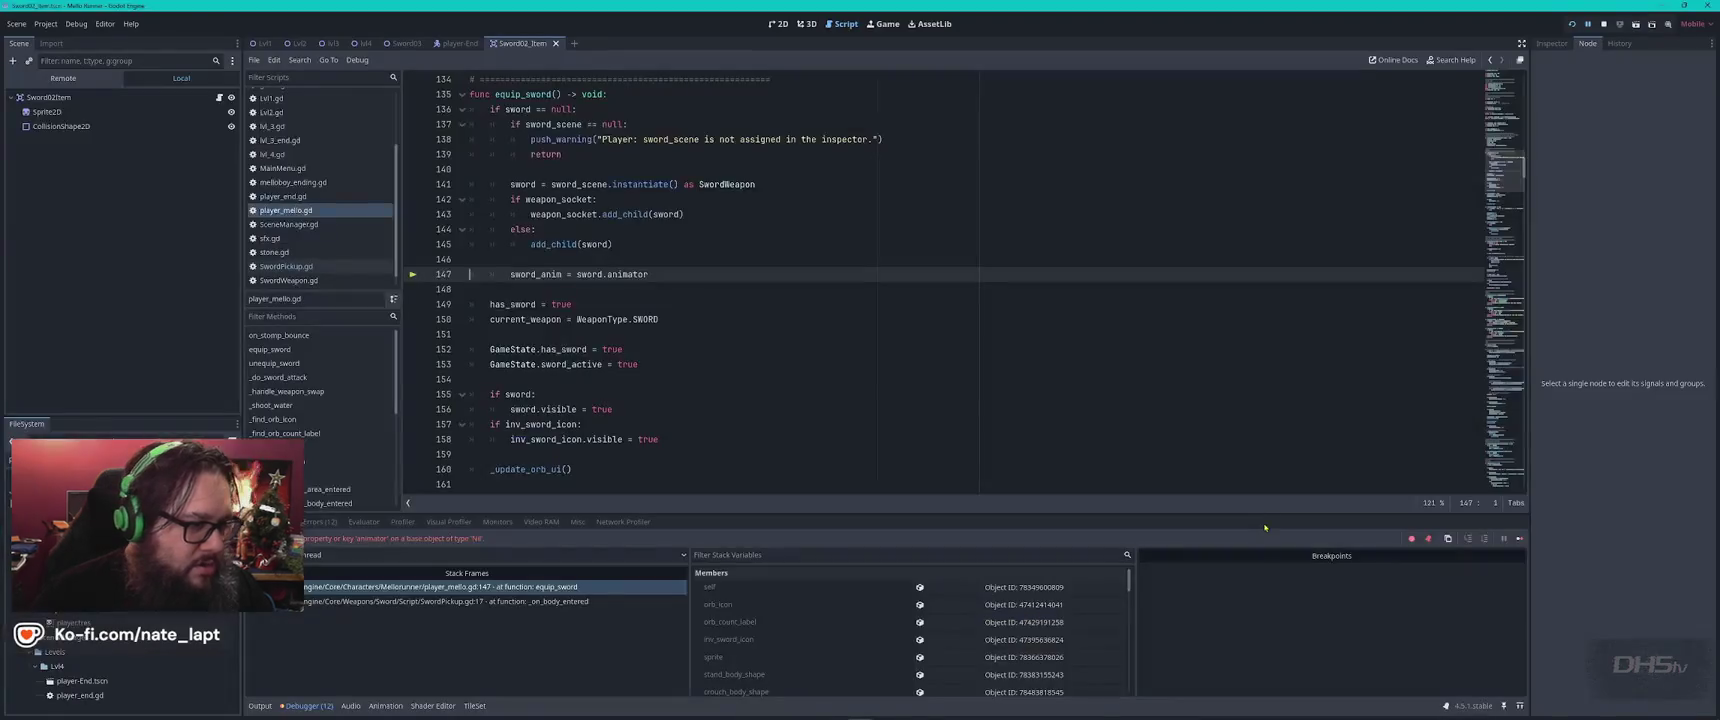
key(F8)
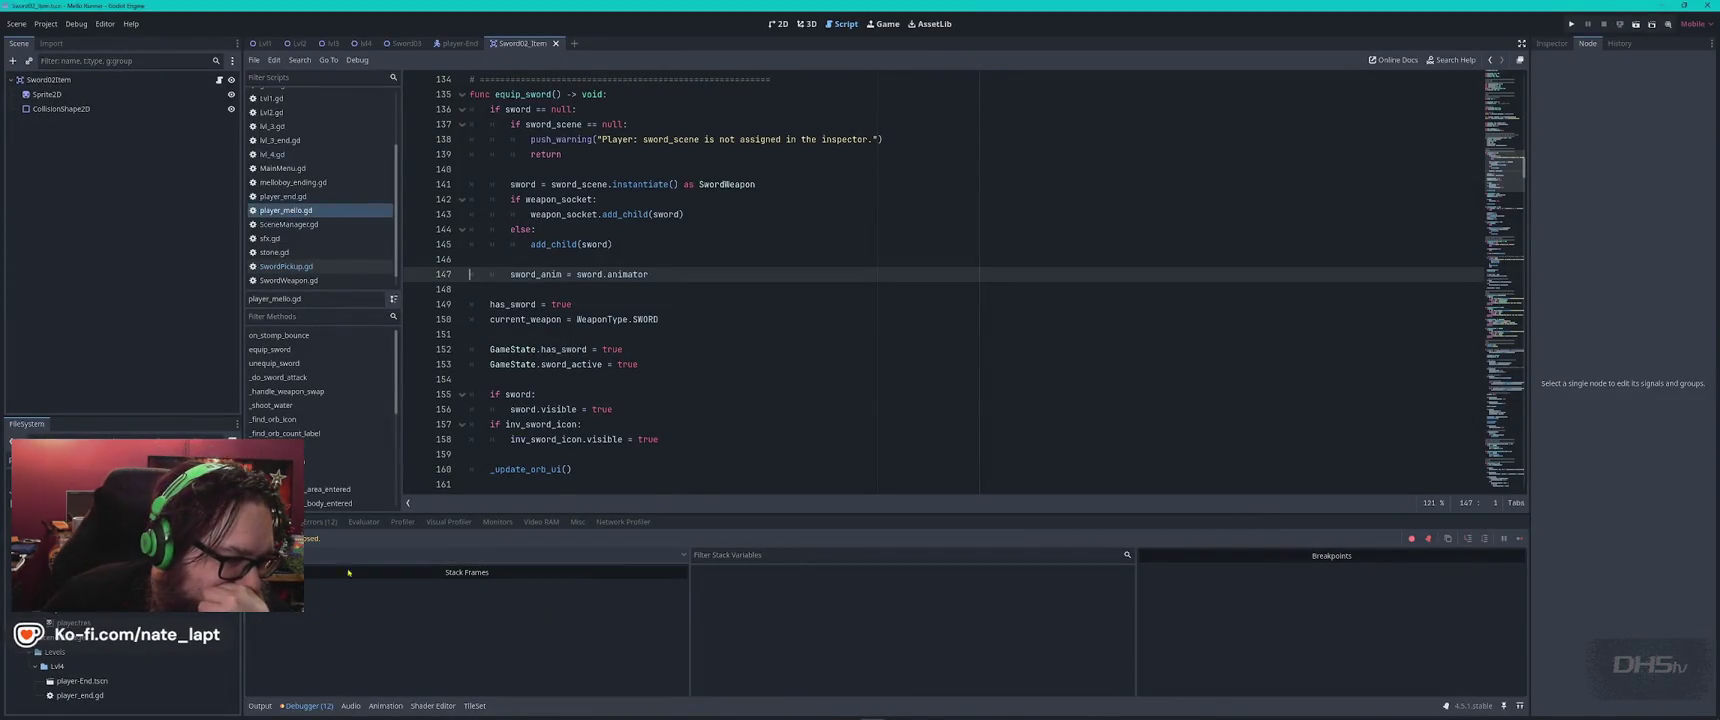
click(321, 524)
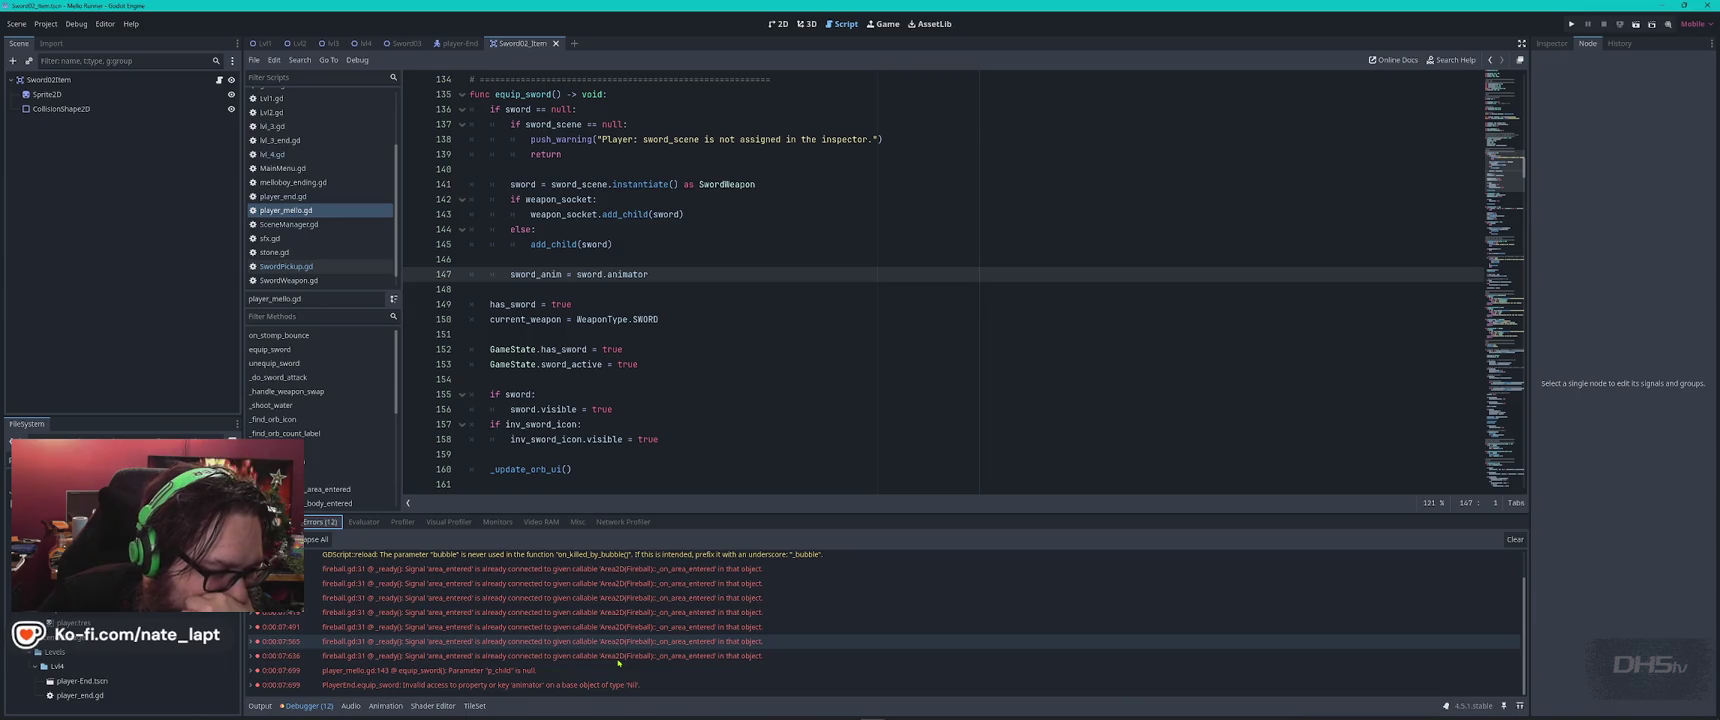
click(533, 674)
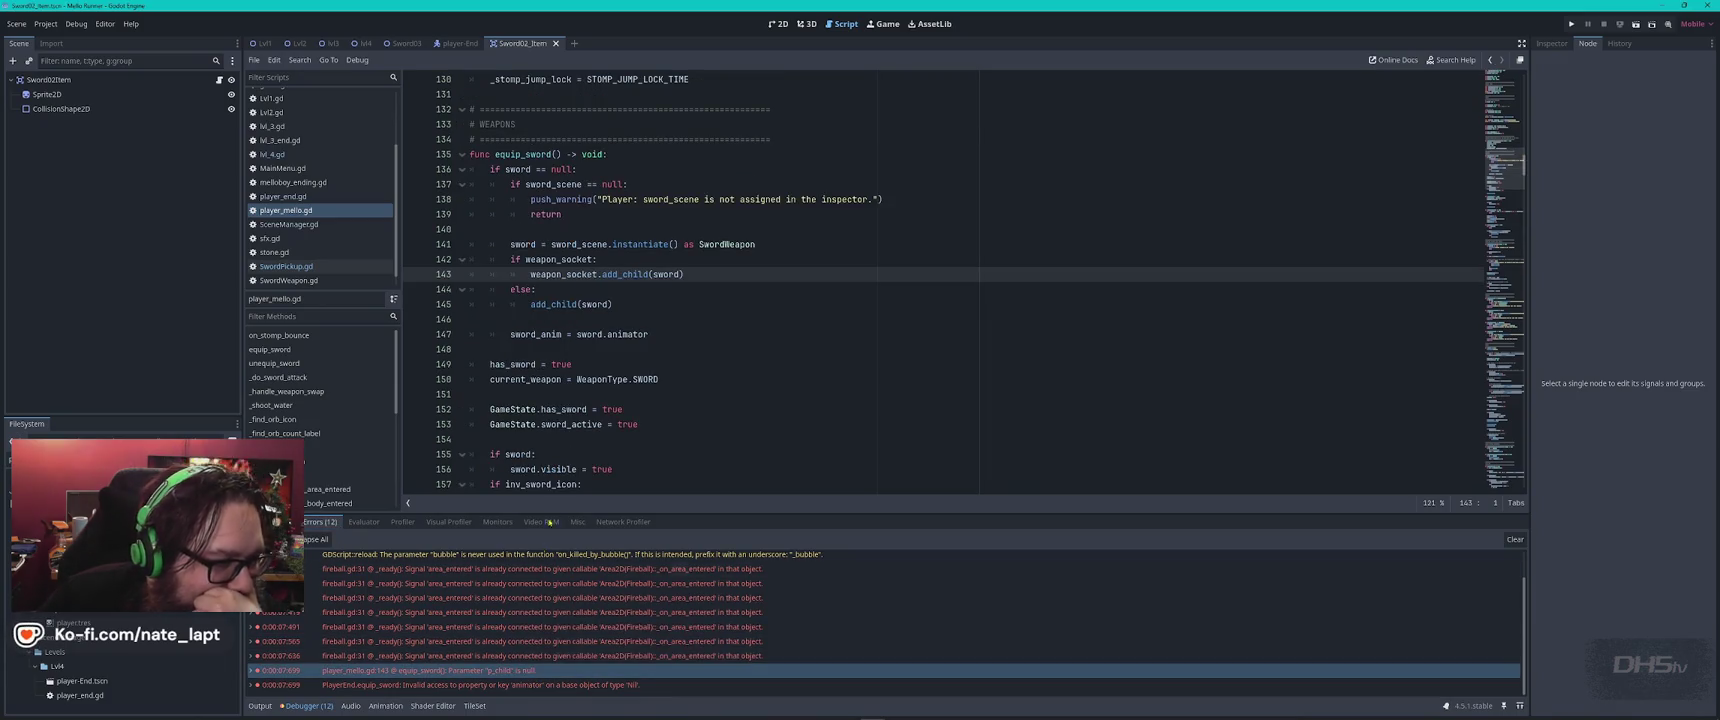
double_click(623, 274)
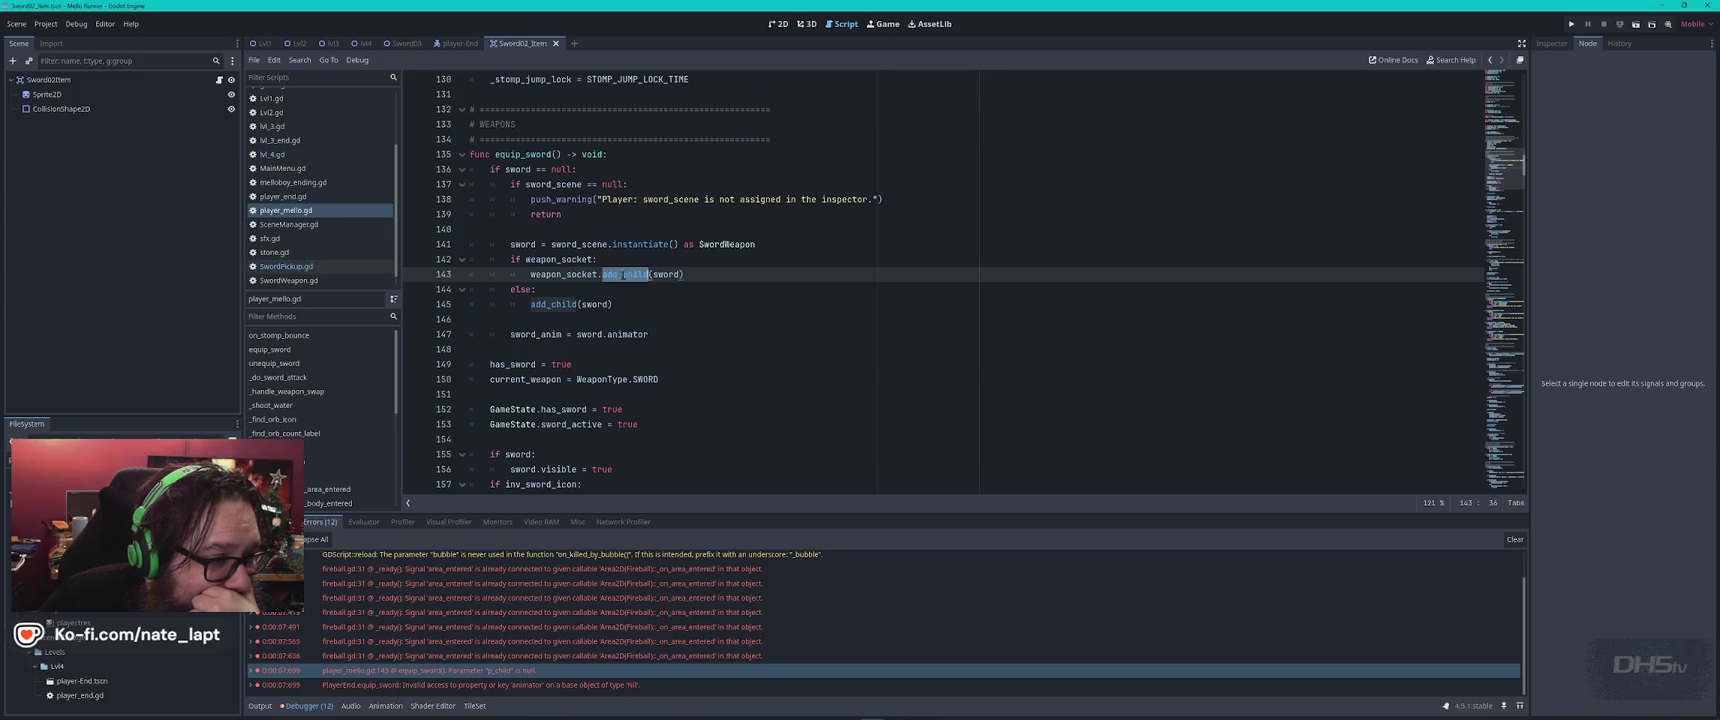
double_click(666, 274)
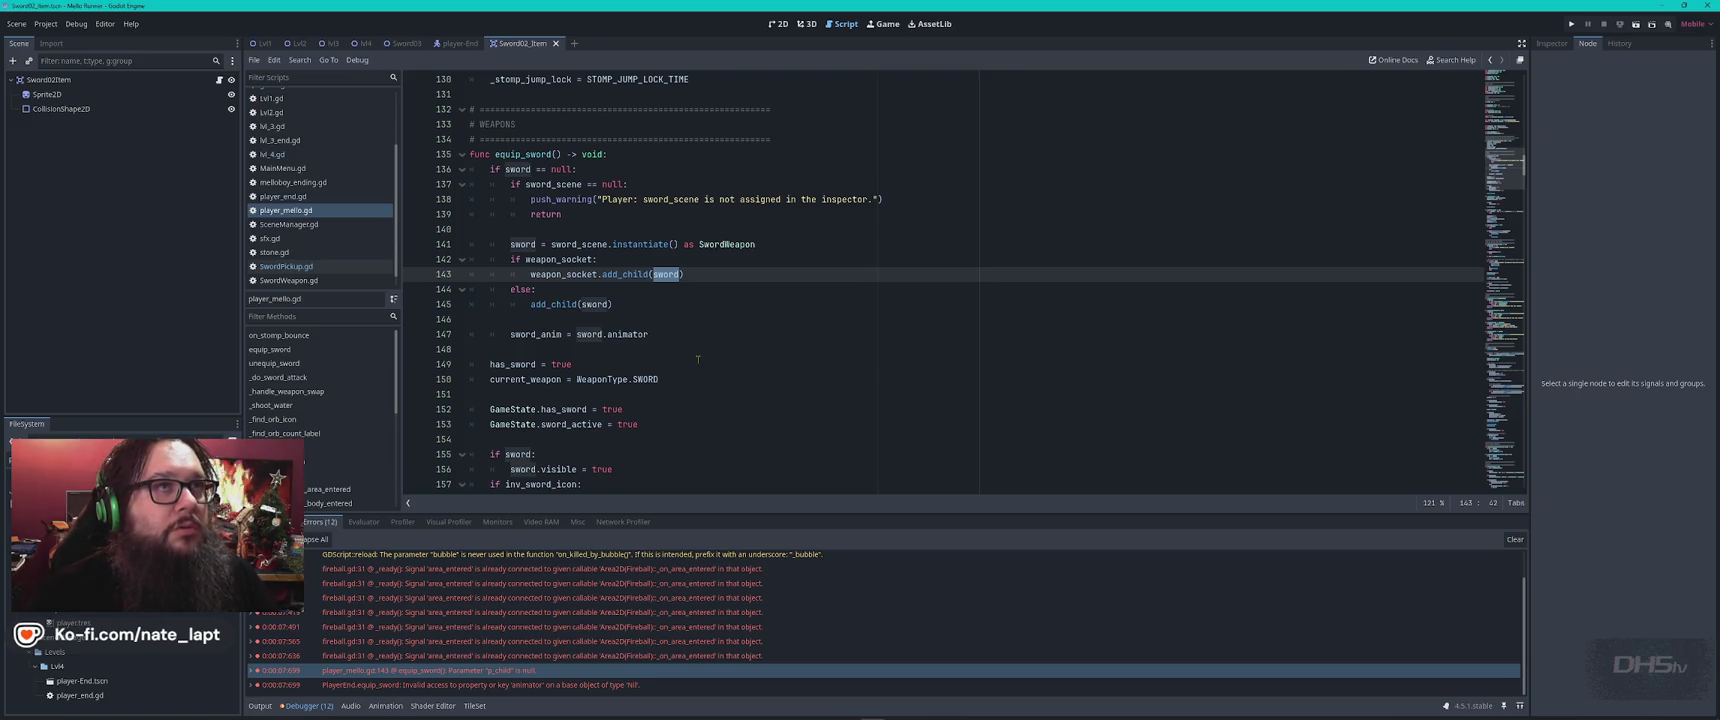
key(alt+Tab)
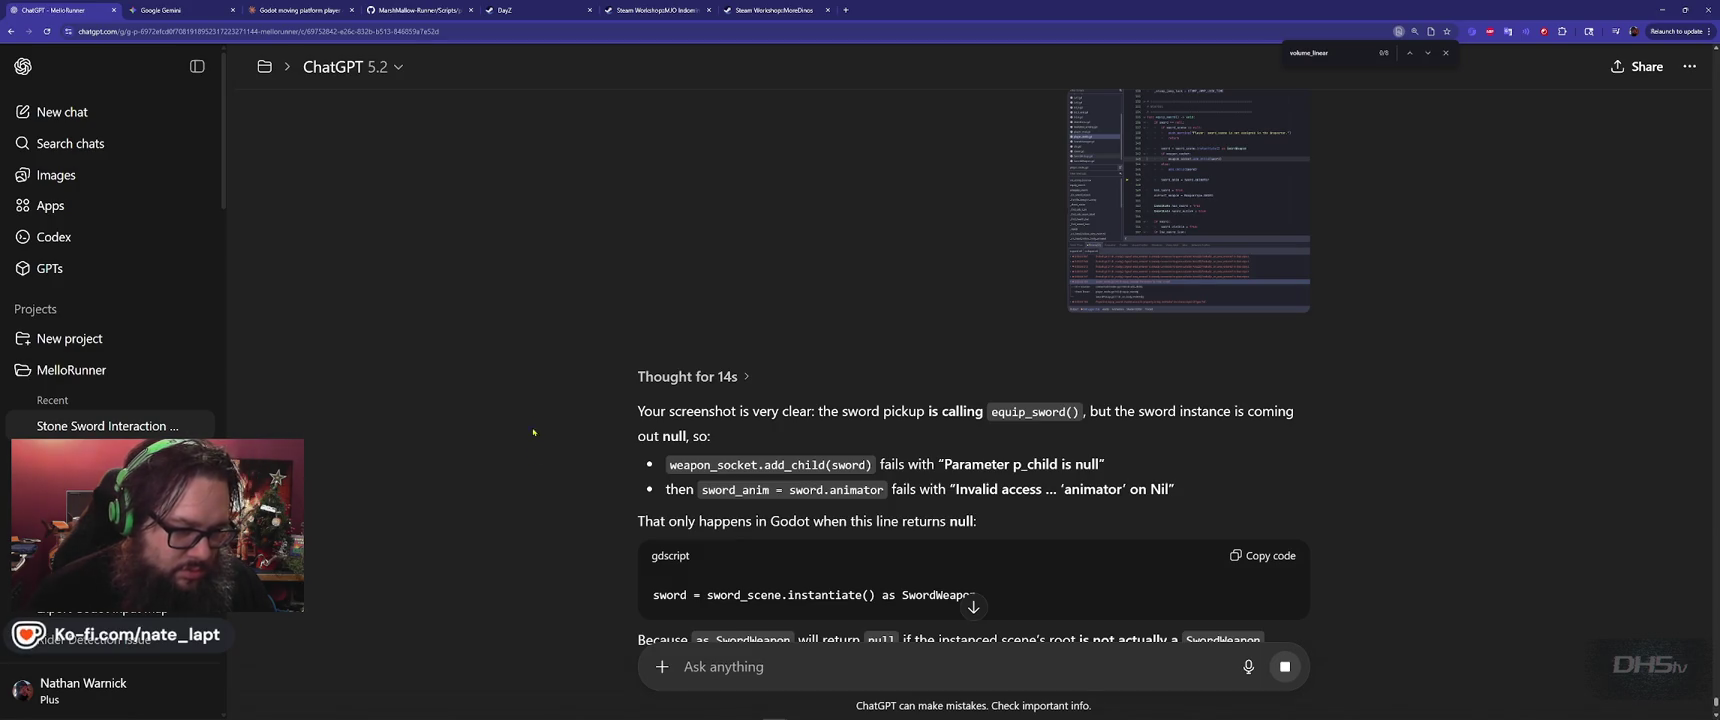
Read ChatGPT's root cause and Fix 1, a hardened equip_sword(), for the null sword
scroll(570, 465, down, 1)
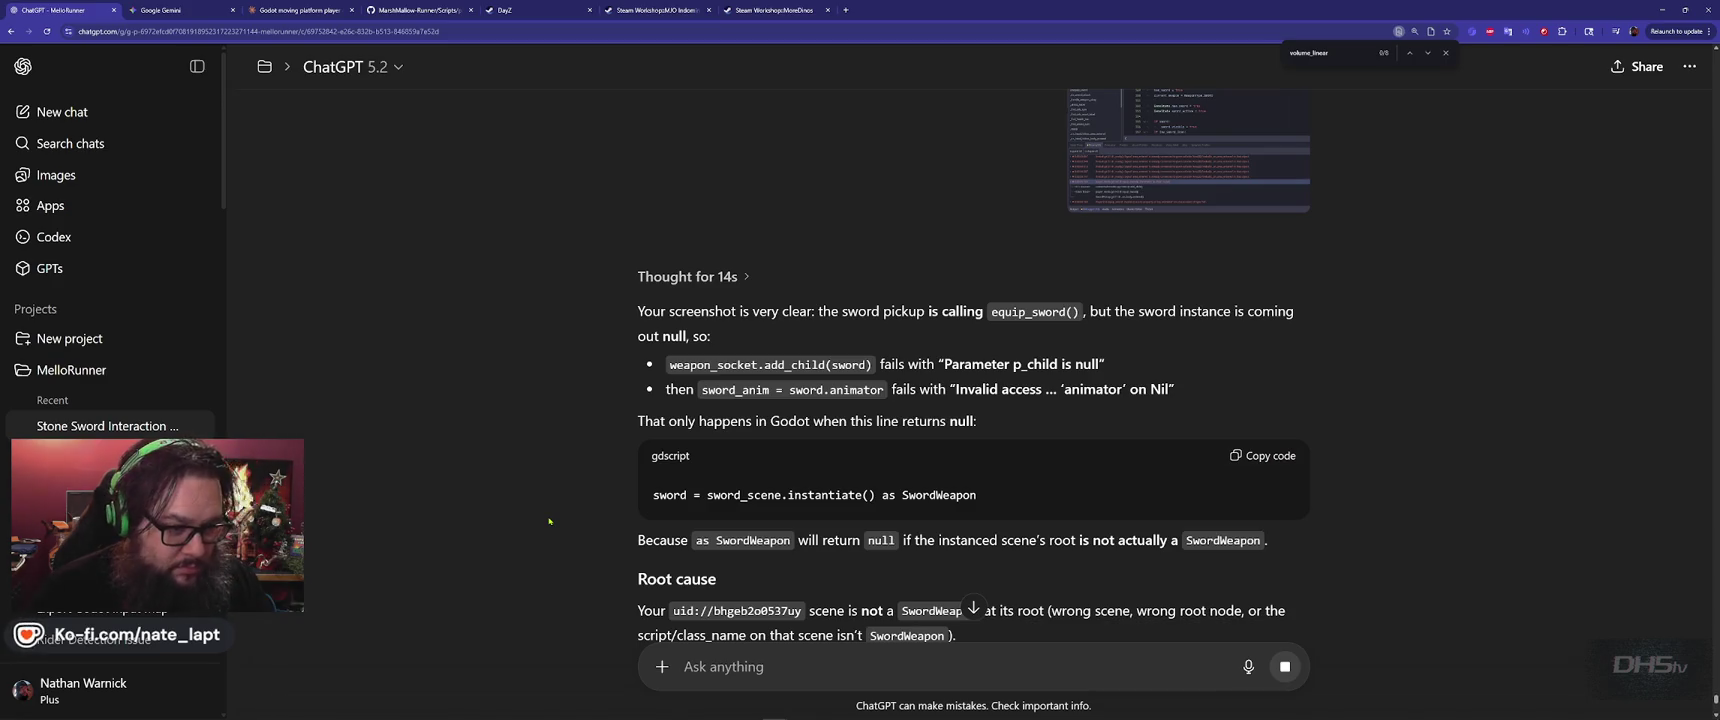
scroll(549, 521, down, 2)
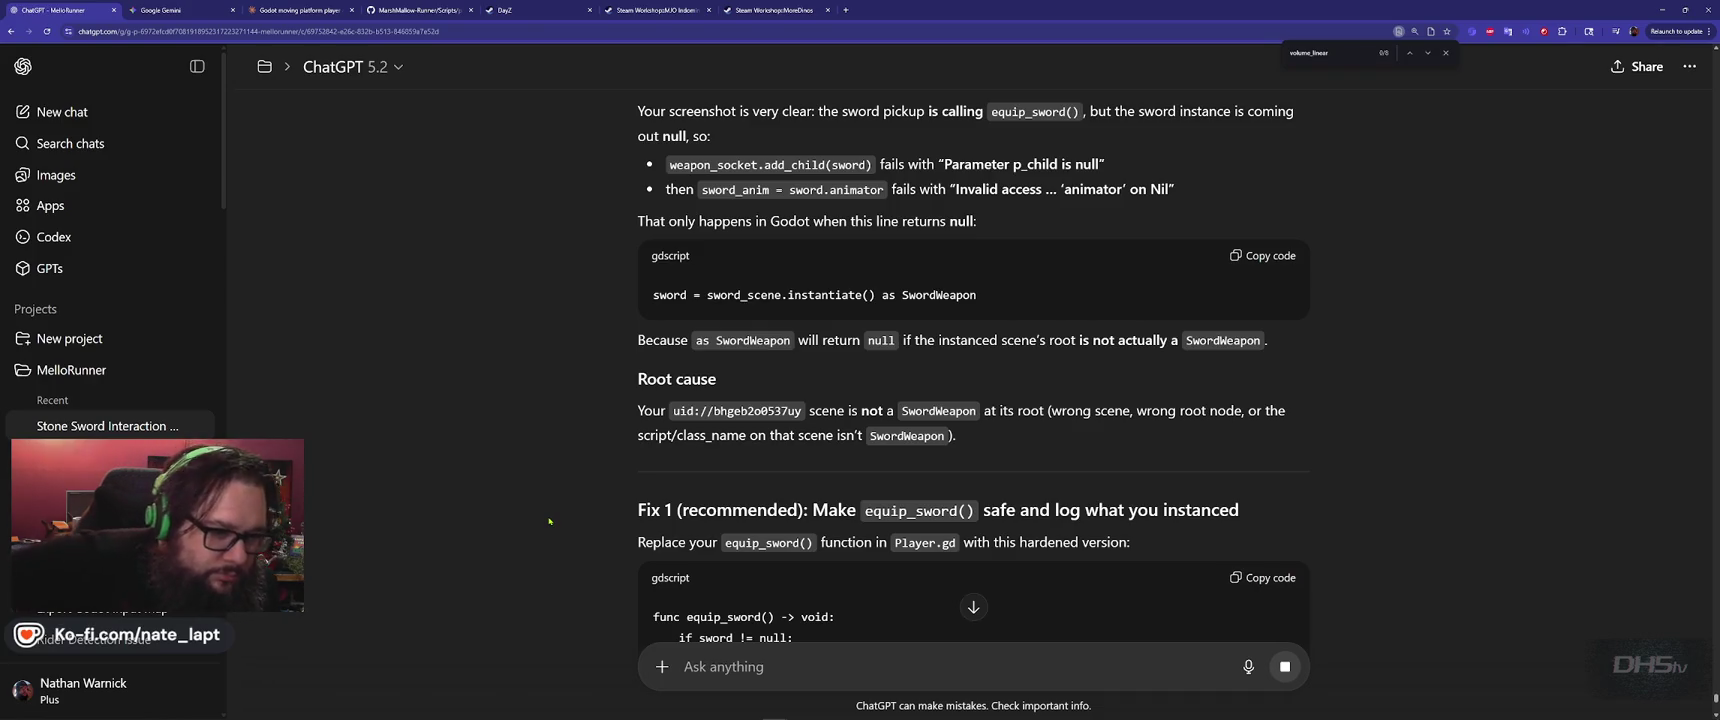
key(alt+Tab)
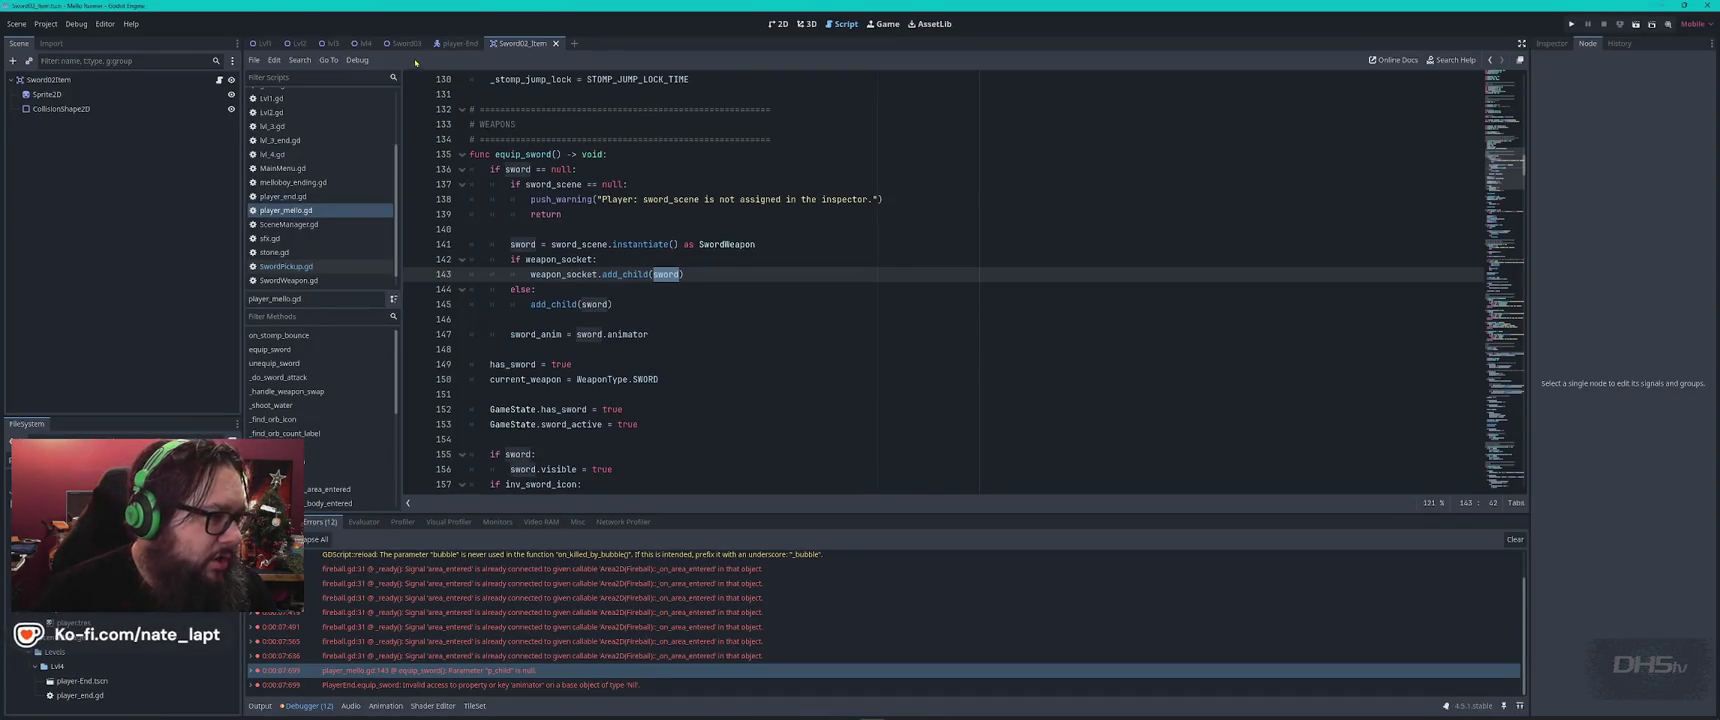
Open the Sword03 scene's SwordWeaponEnd.gd script
click(403, 43)
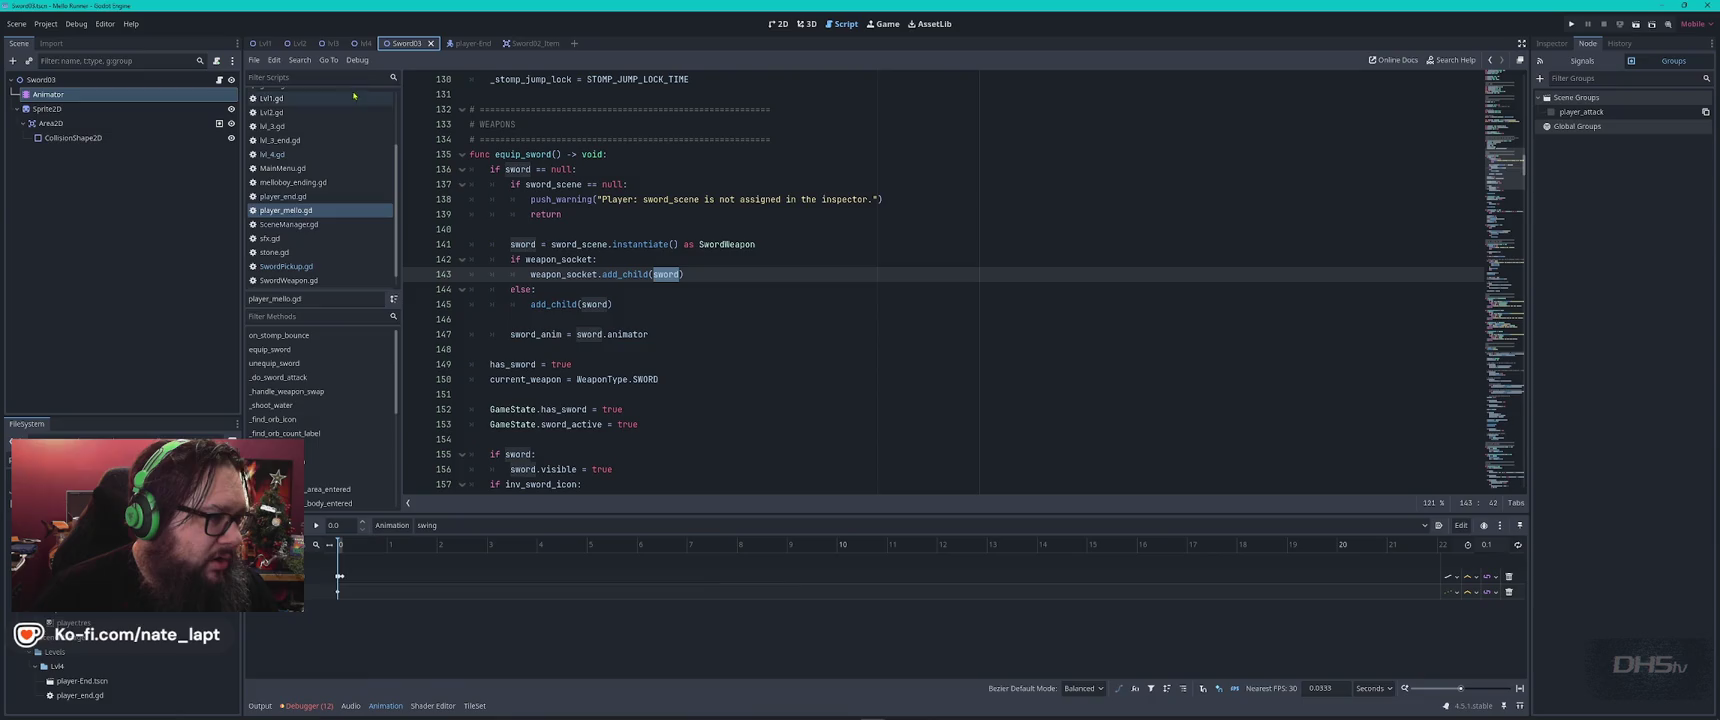
click(219, 80)
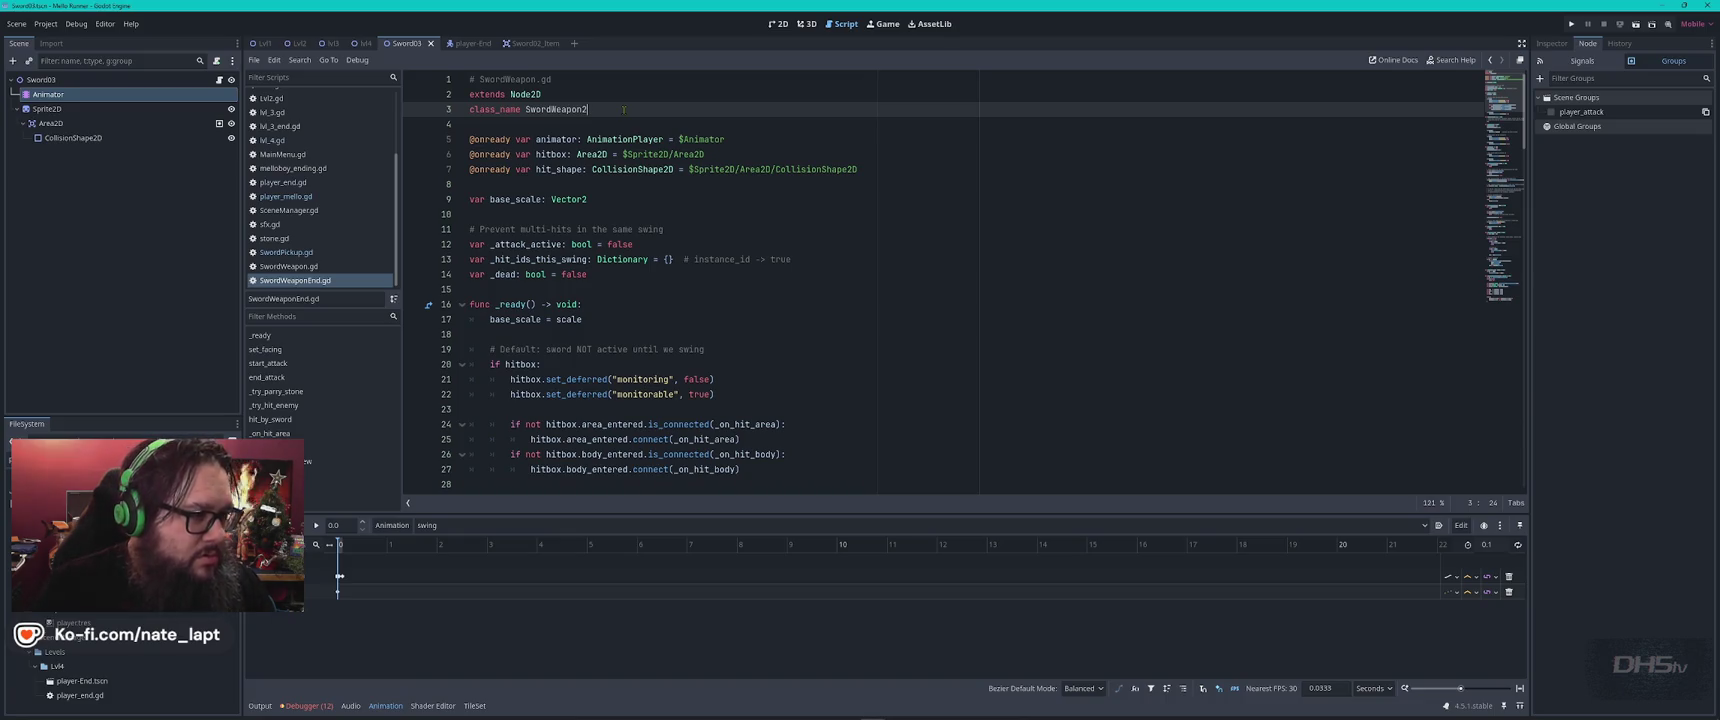
key(ctrl+a)
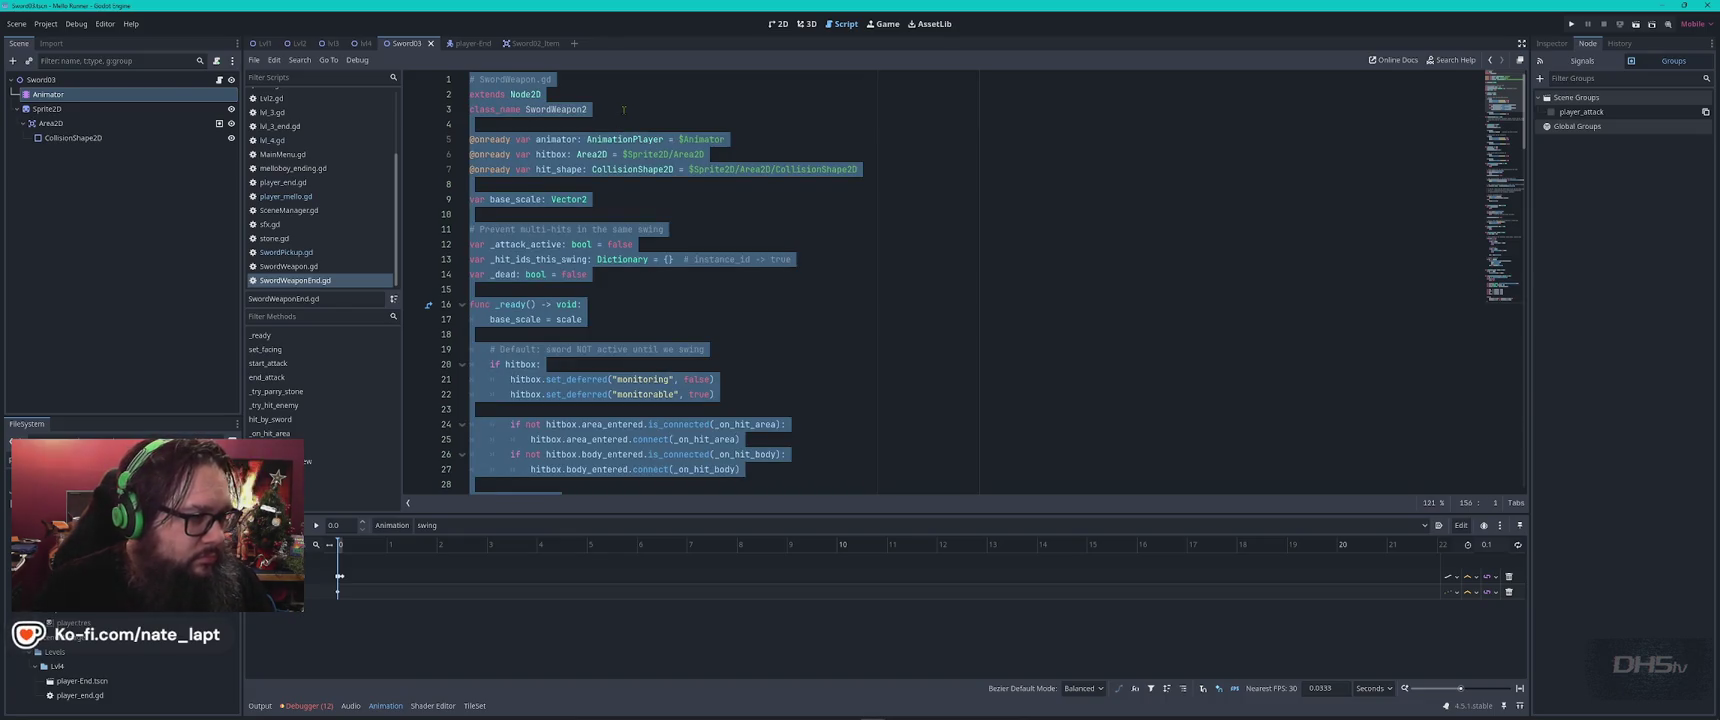
key(ctrl+v)
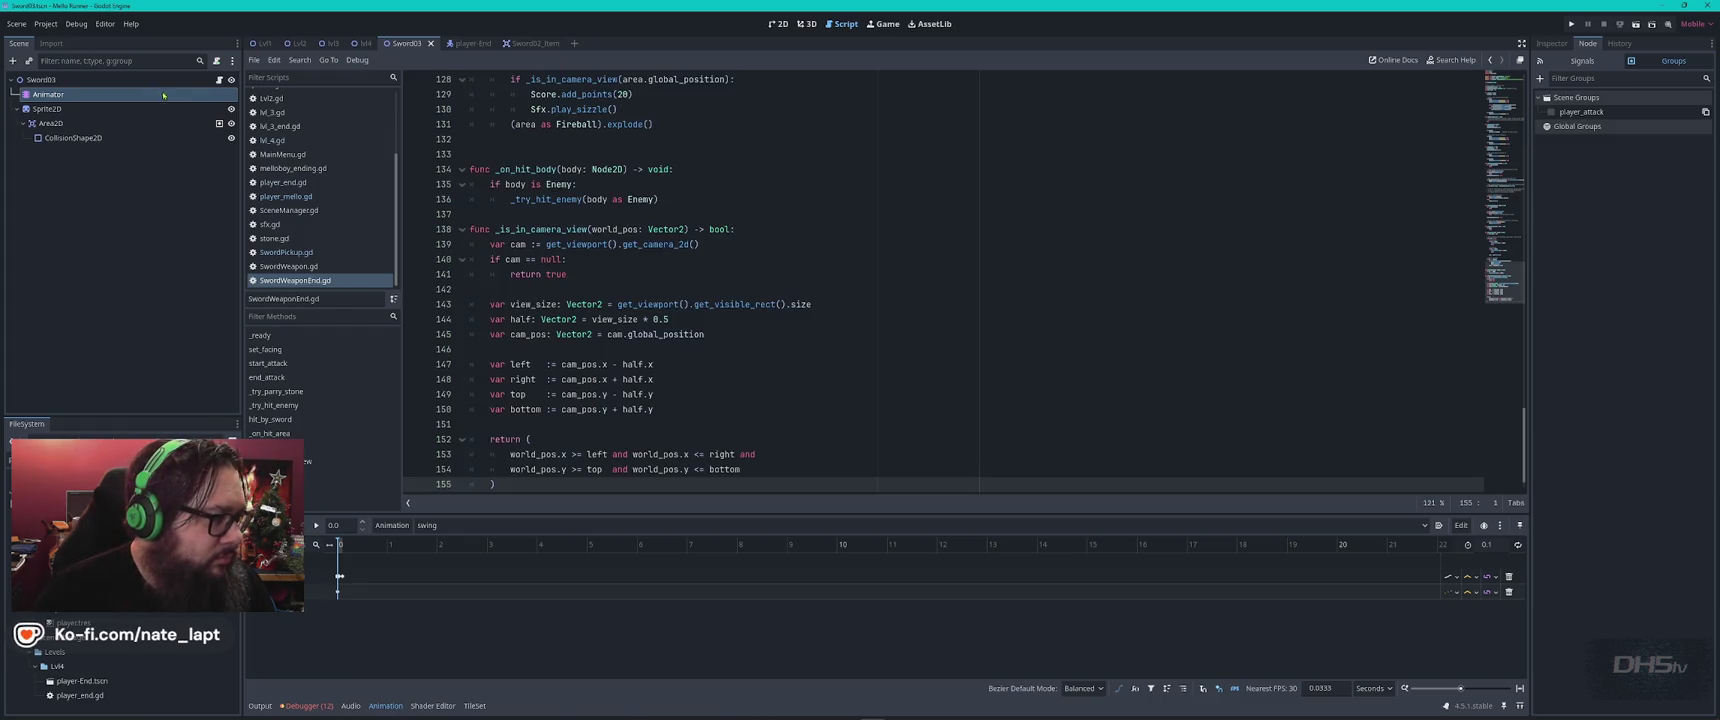
Change the line-1 comment to '# SwordWeaponEnd.gd' and copy the whole script
click(567, 185)
scroll(567, 186, up, 20)
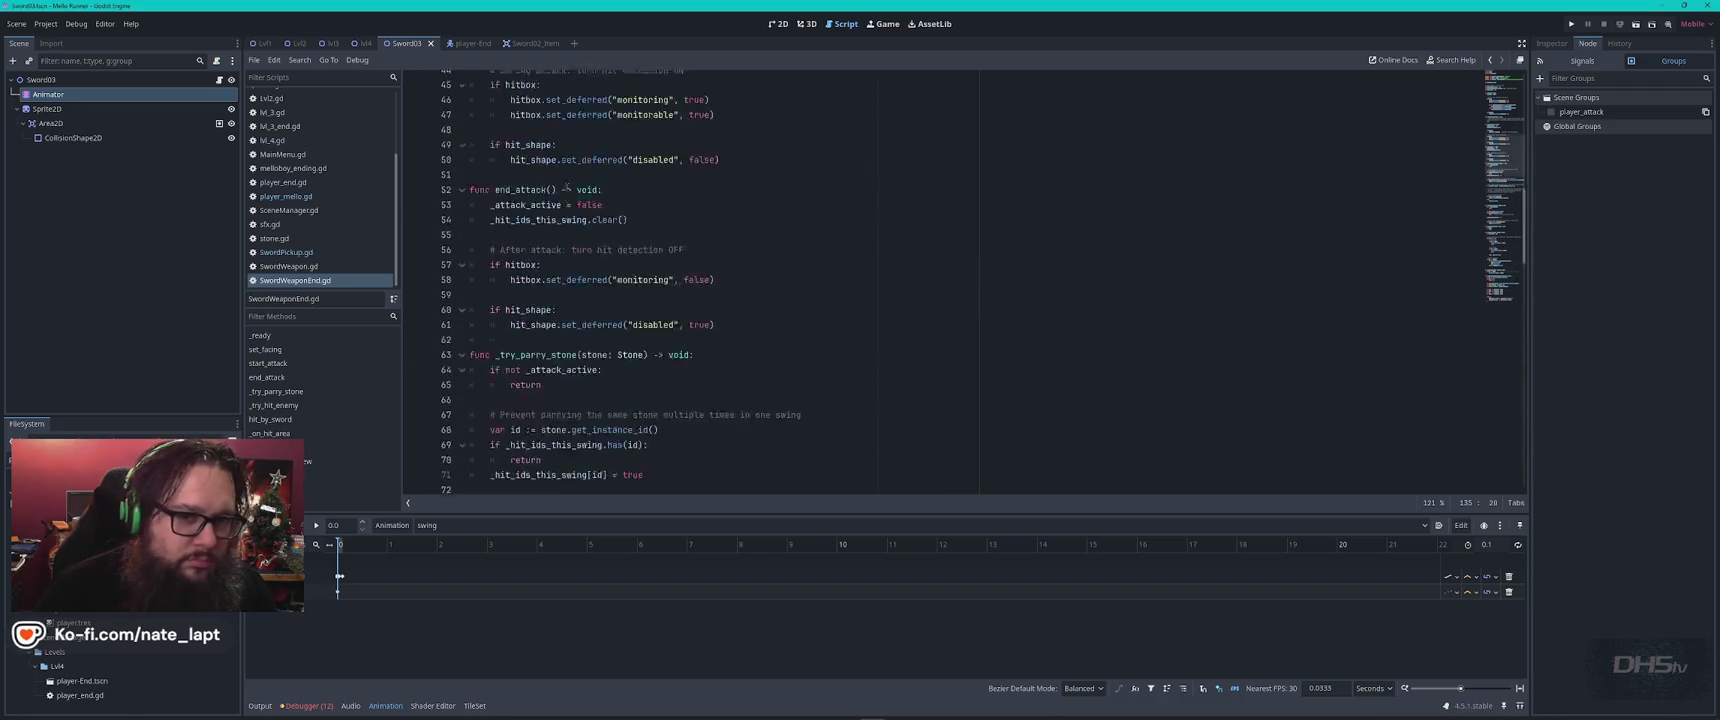
scroll(567, 186, up, 15)
click(537, 79)
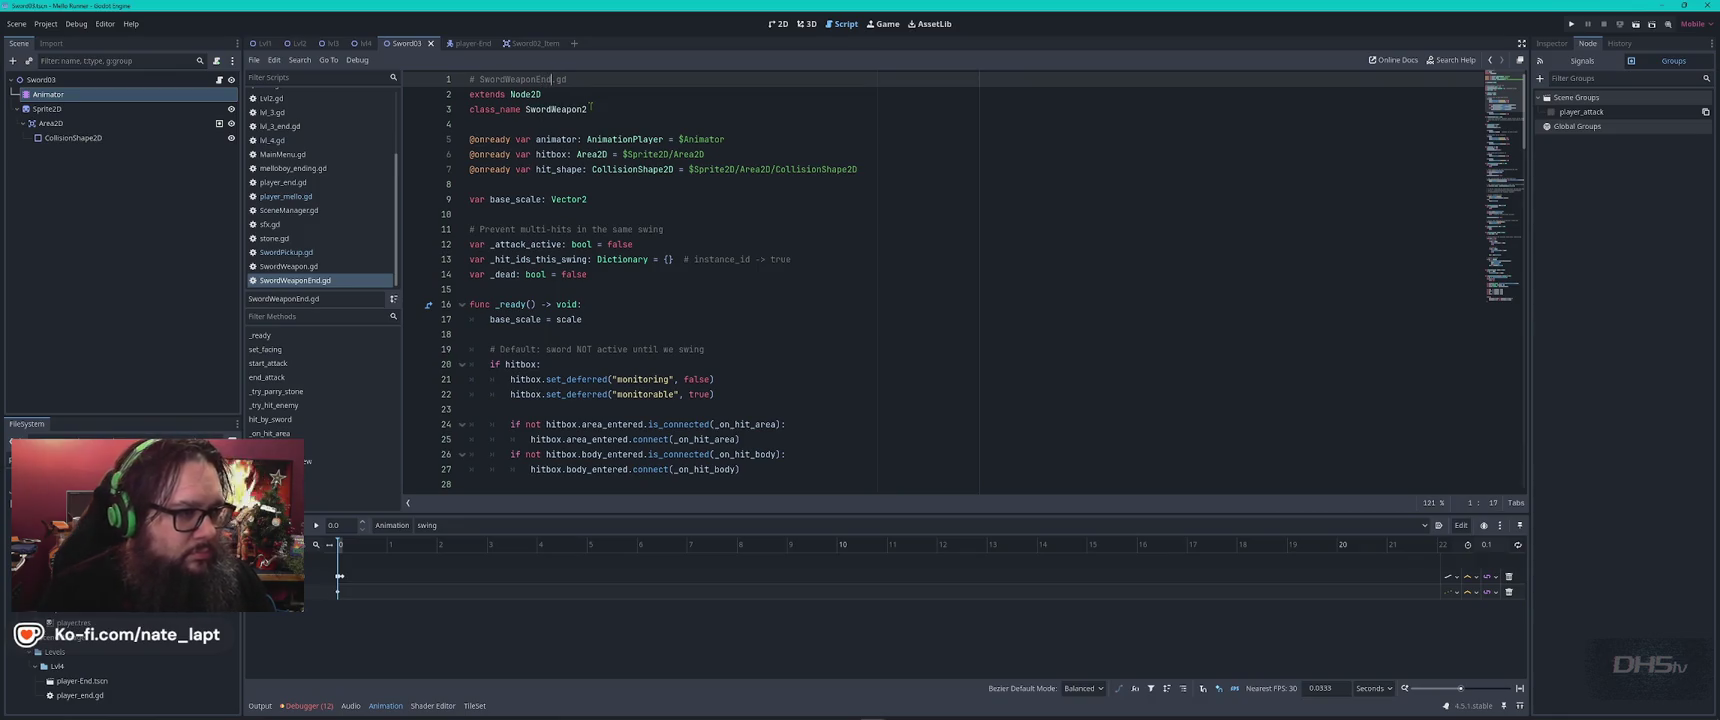
key(ctrl+a)
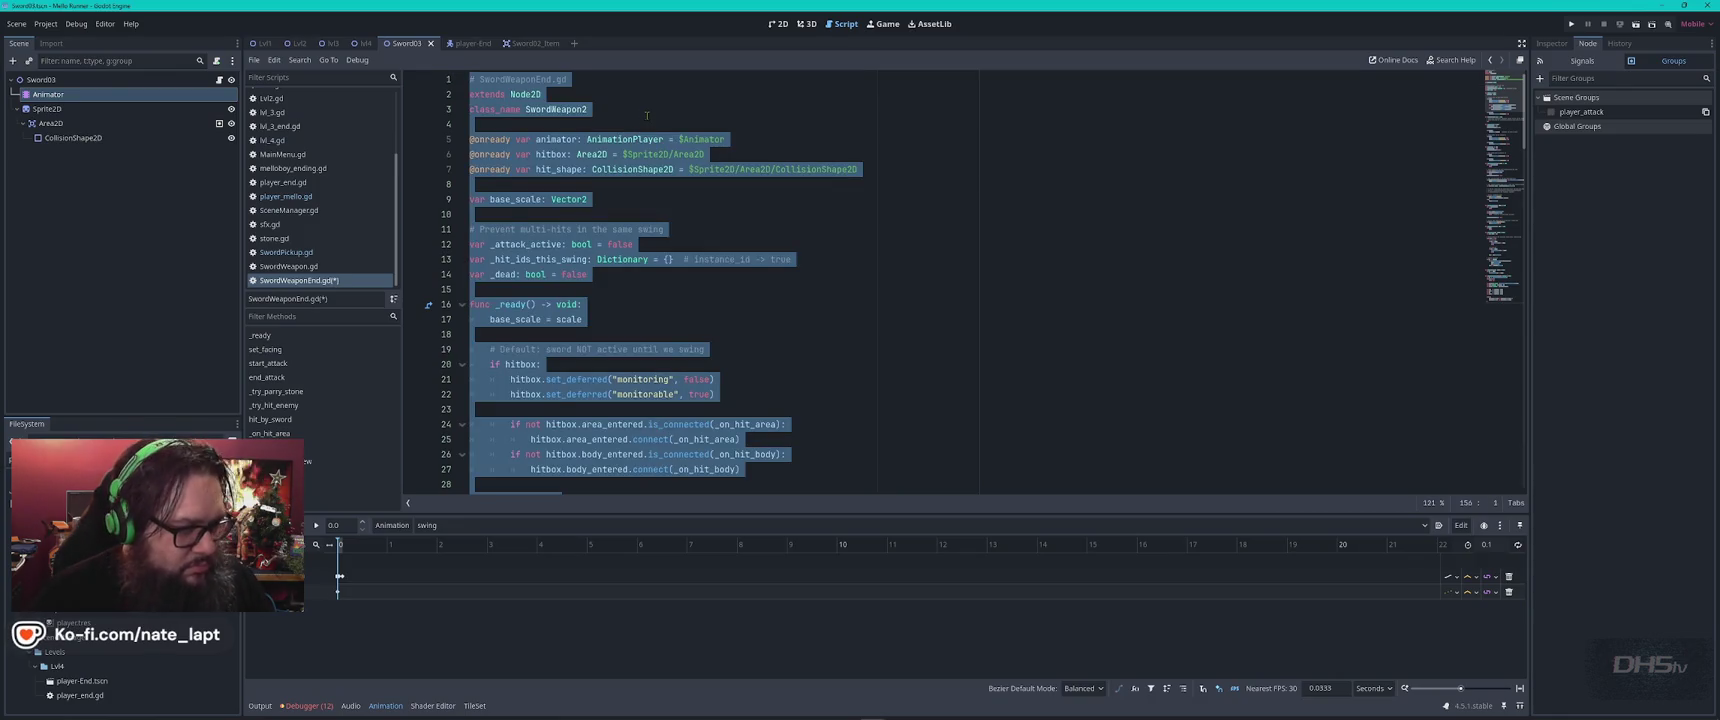
key(alt+Tab)
scroll(715, 430, down, 4)
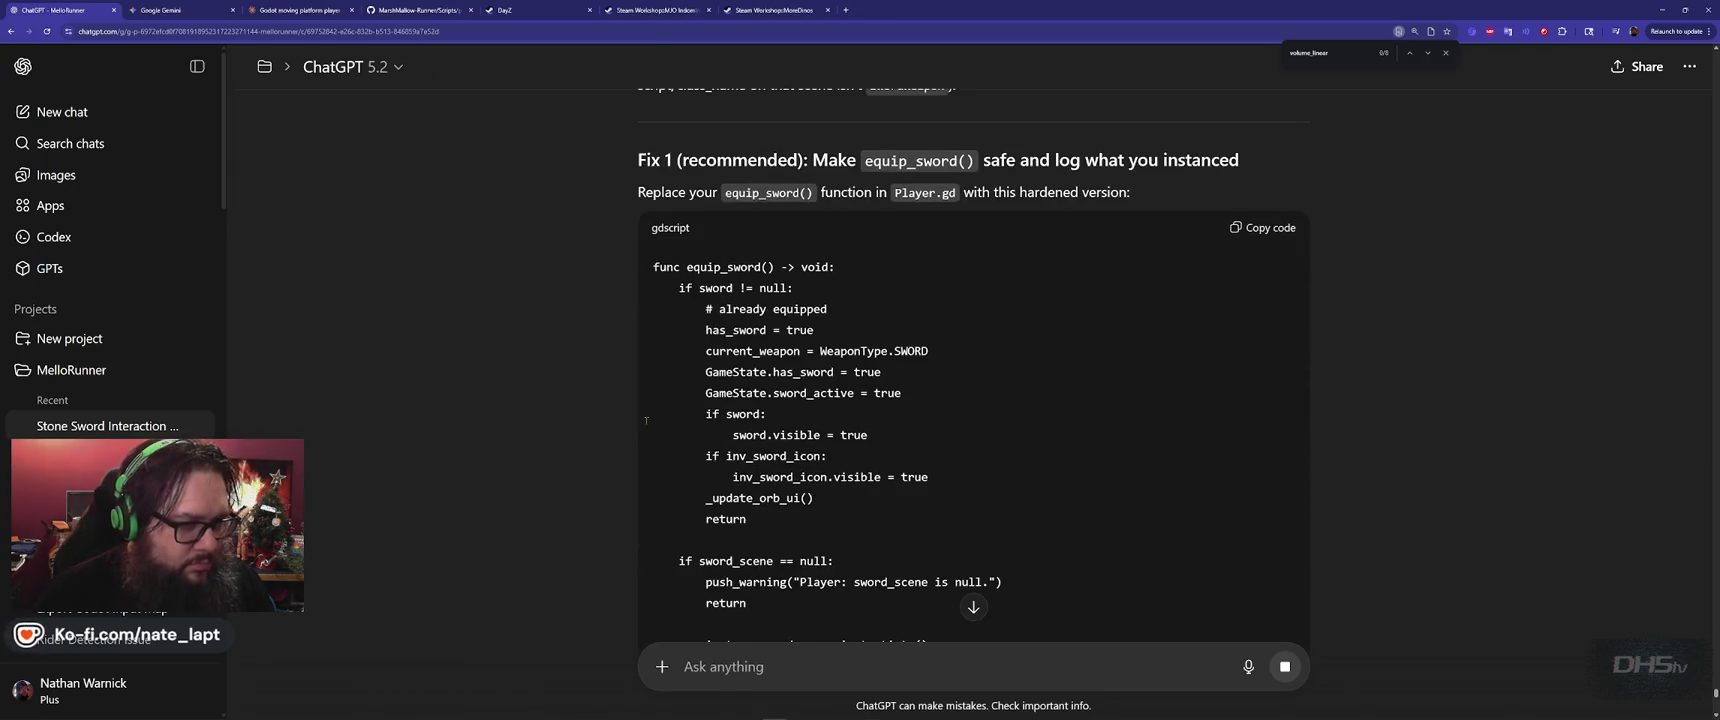
Send ChatGPT a note that the end-game sword is different, with the SwordWeaponEnd.gd code pasted
scroll(650, 425, down, 20)
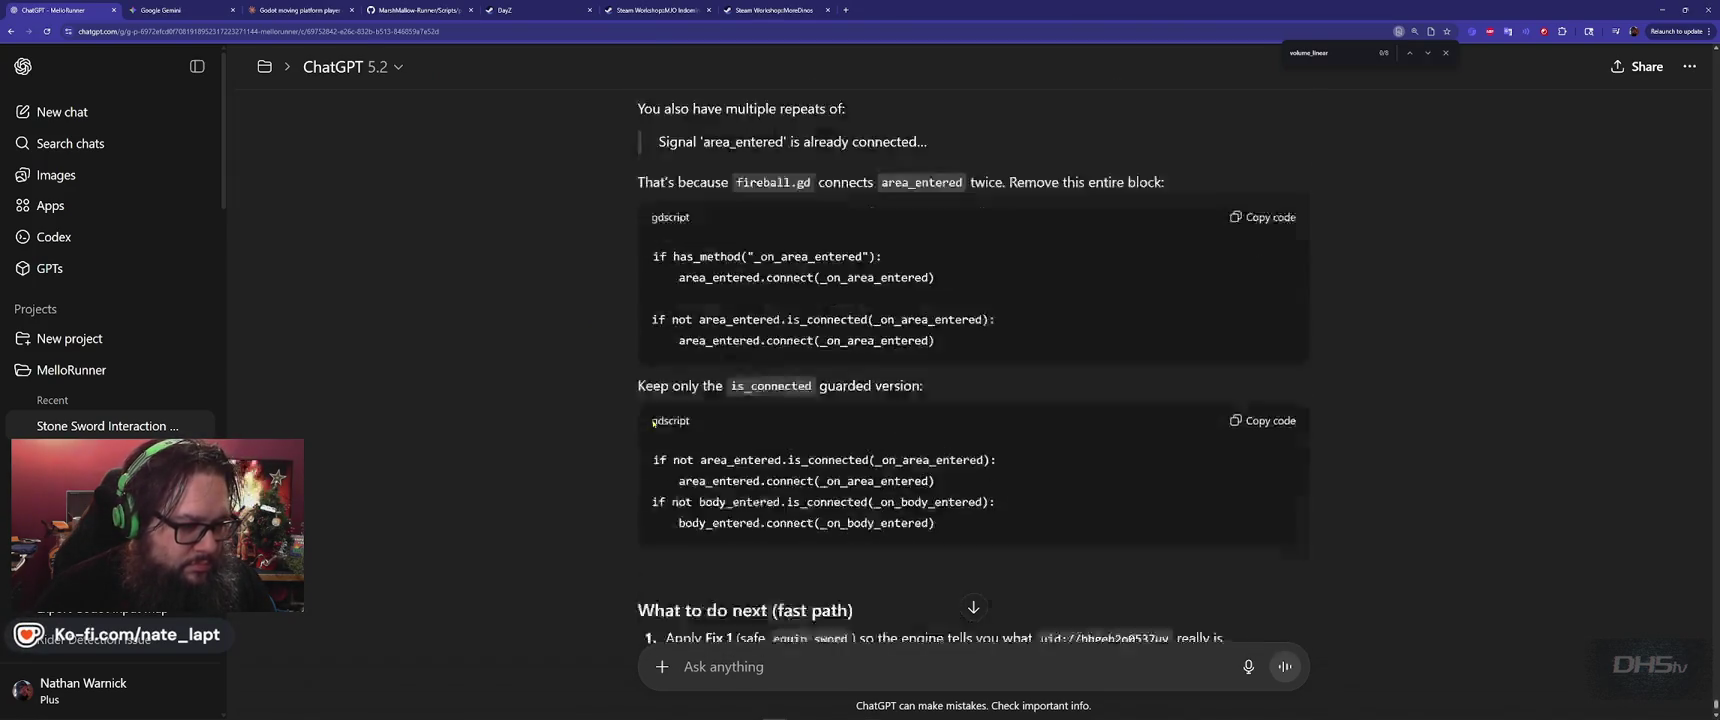
click(872, 659)
text(Here)
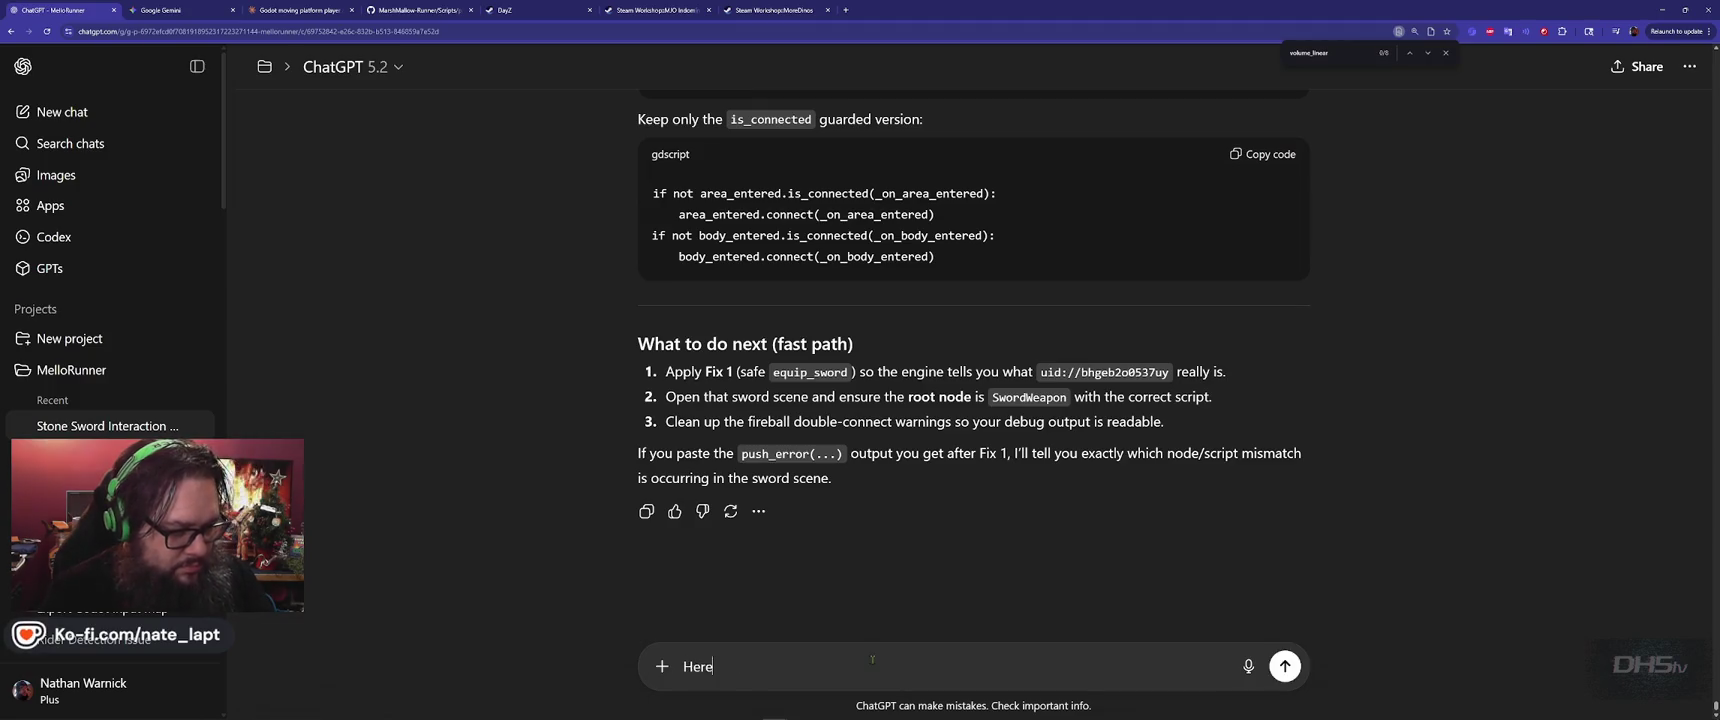
text( is the 2nd ga)
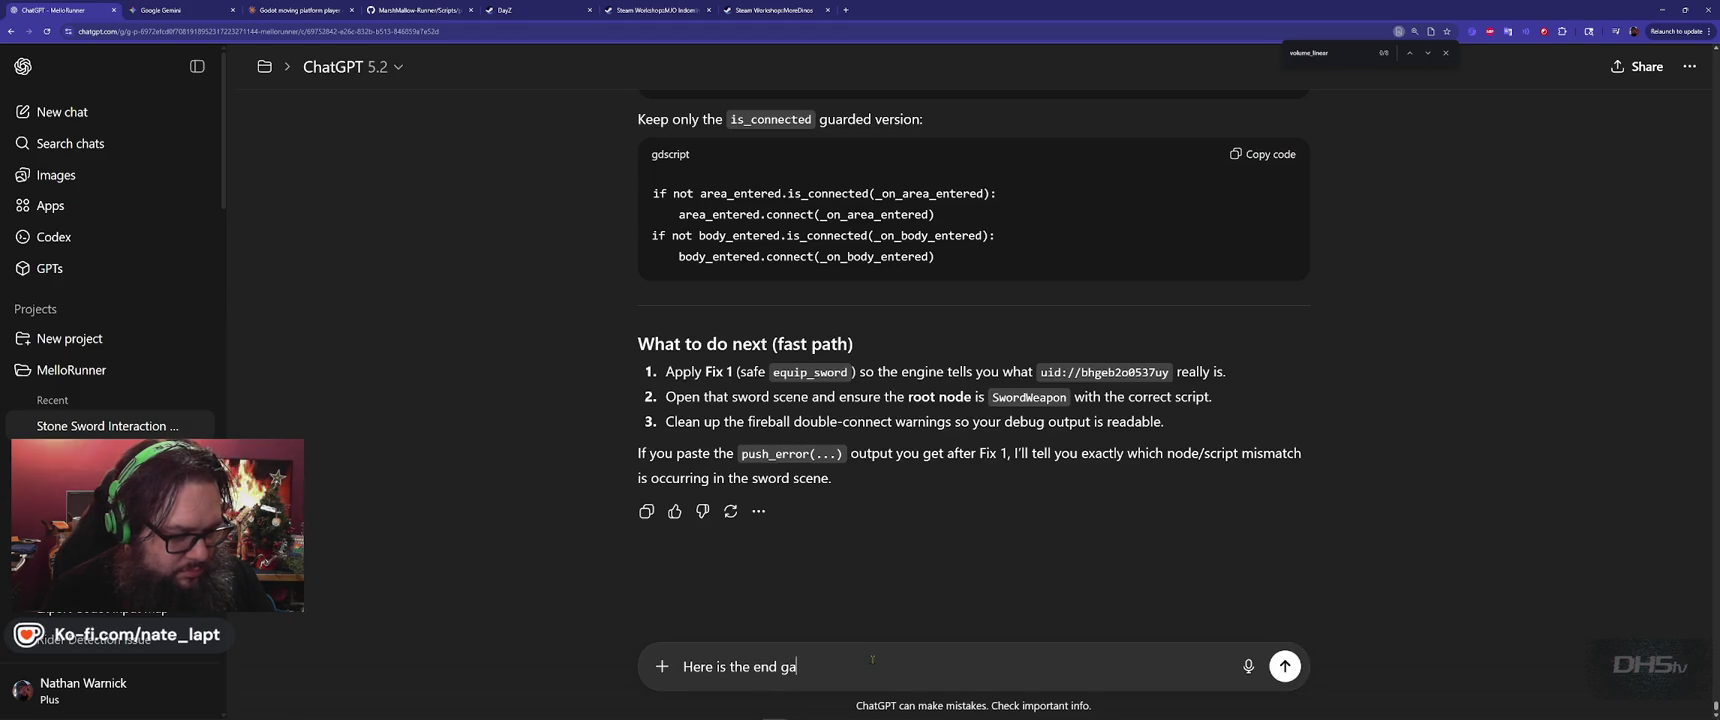
text(d)
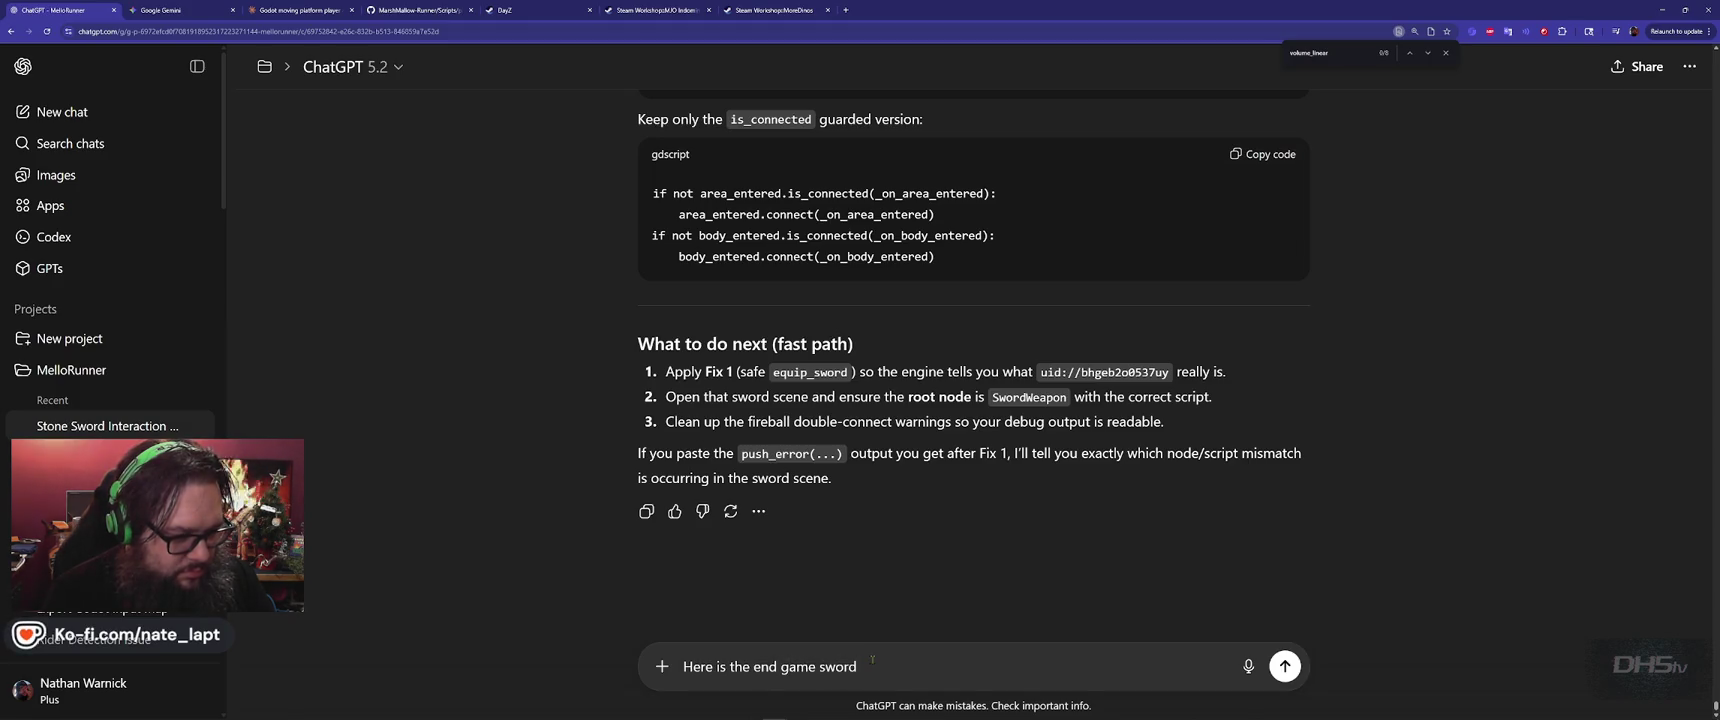
text(, it is different)
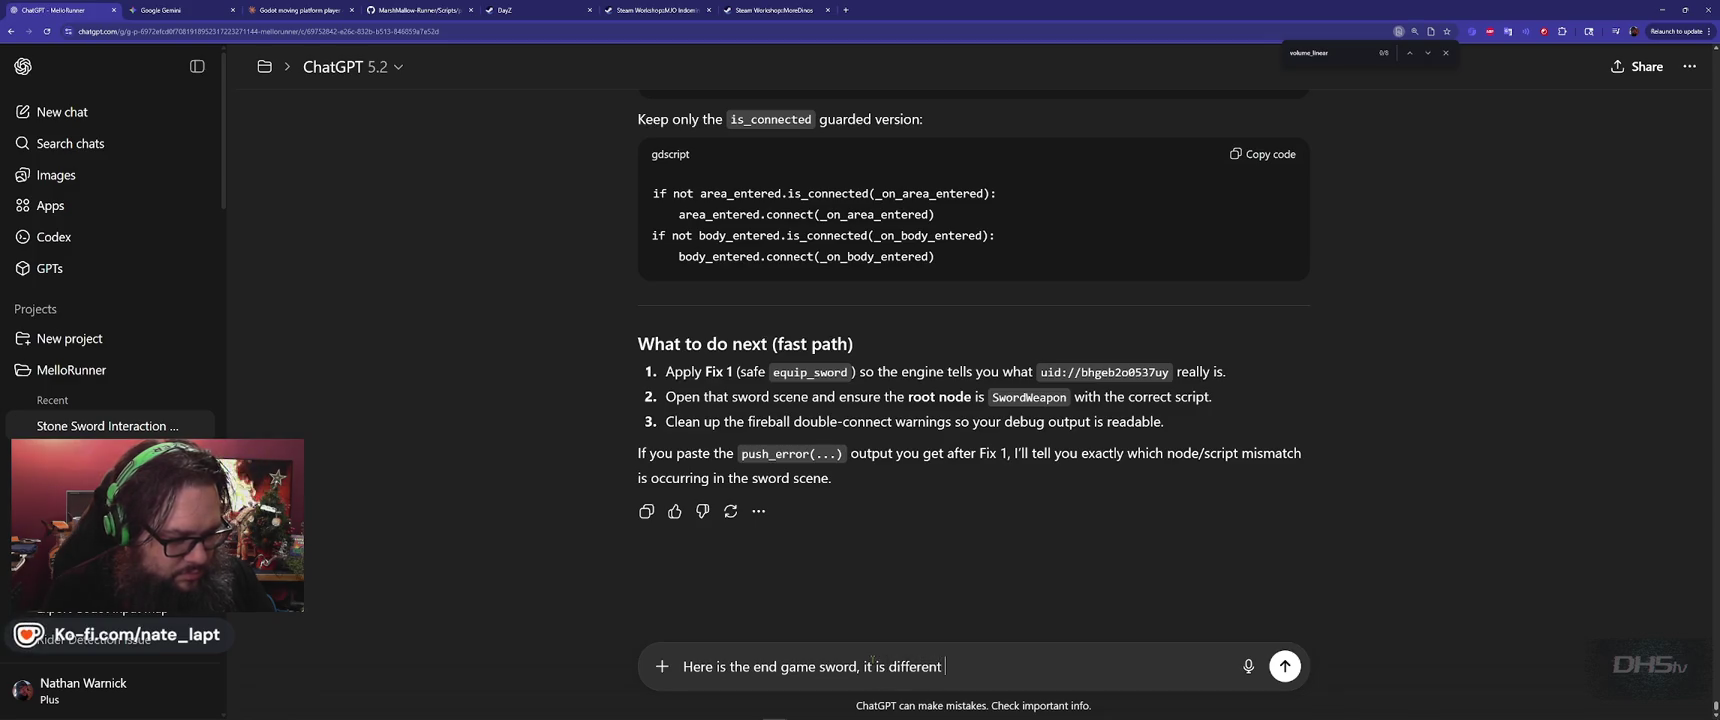
key(shift+Return)
key(shift+Return)
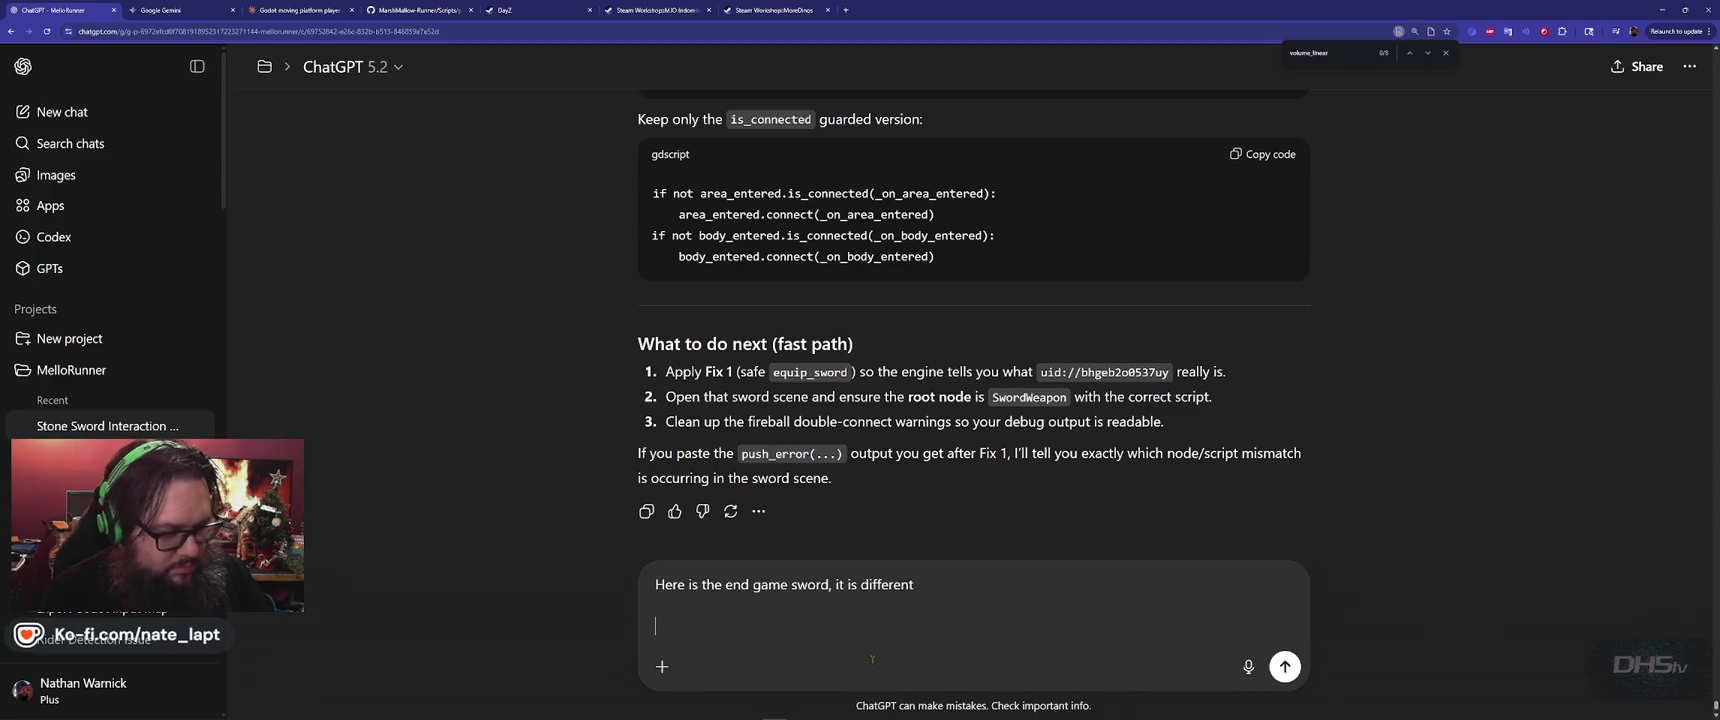
key(ctrl+v)
key(Return)
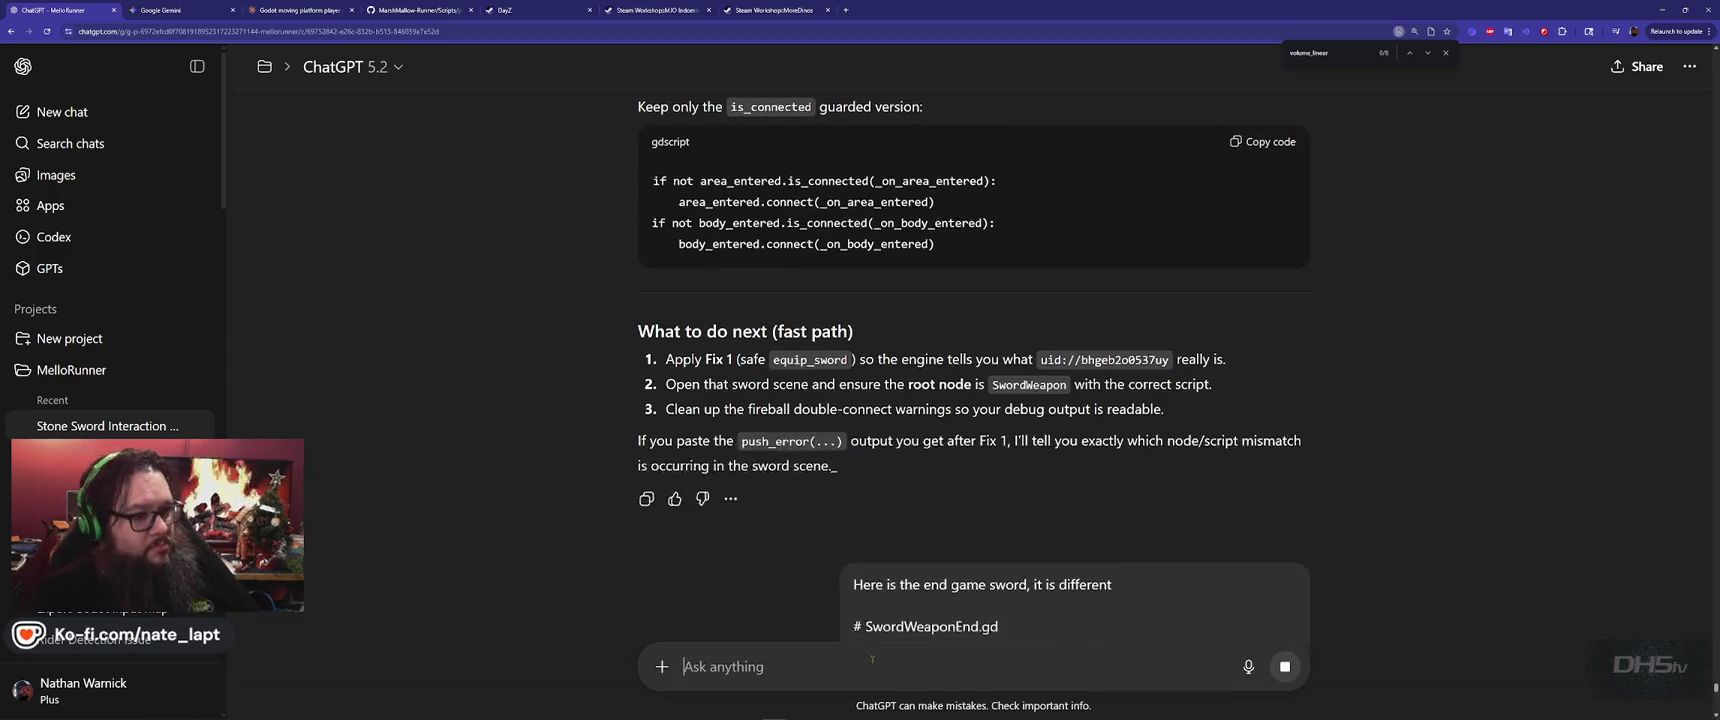
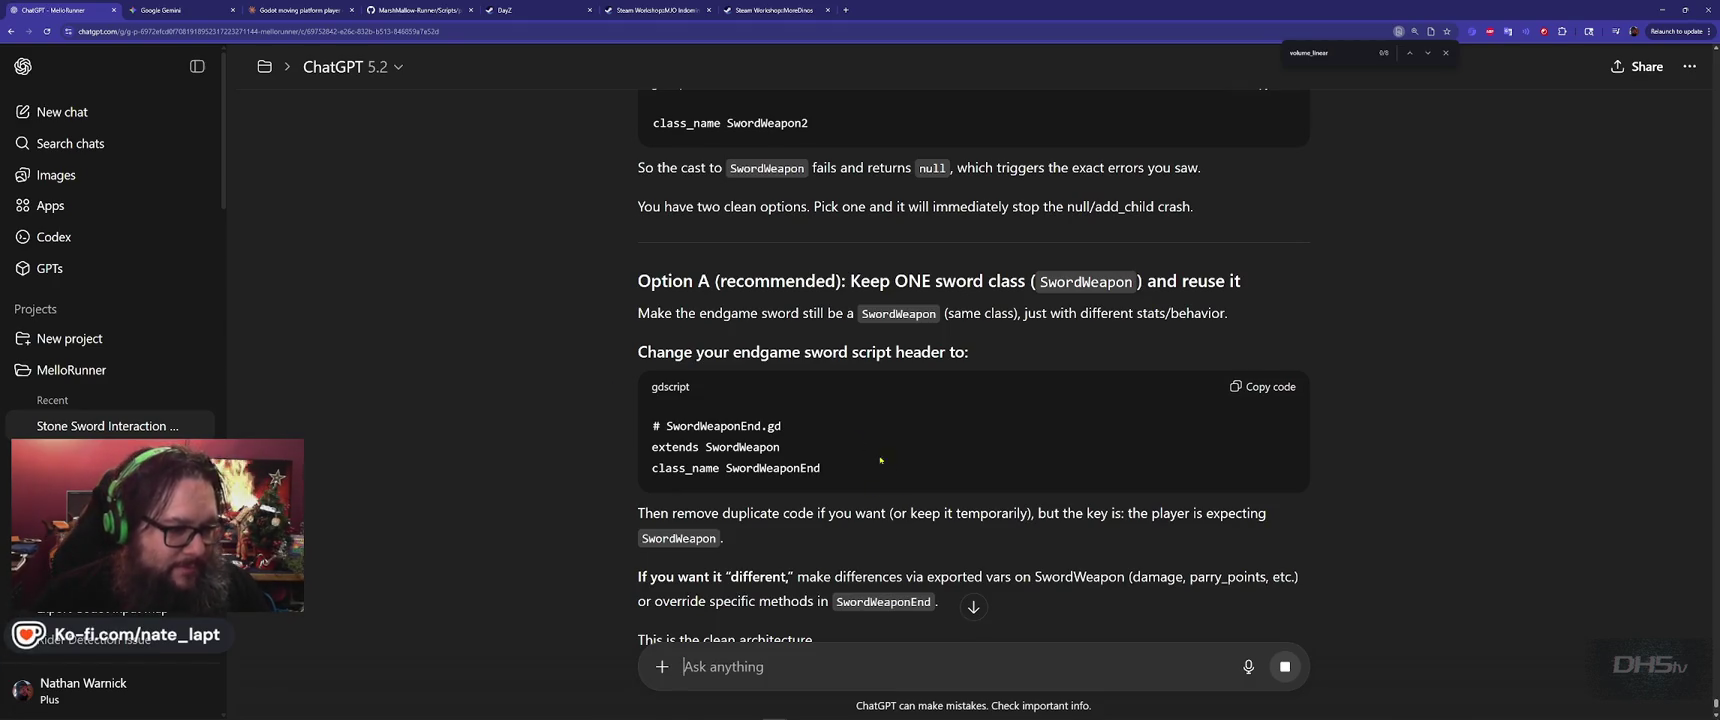
Paste ChatGPT's 'extends SwordWeapon' / class_name SwordWeaponEnd header into SwordWeaponEnd.gd and save
drag(791, 424, 870, 474)
key(ctrl+c)
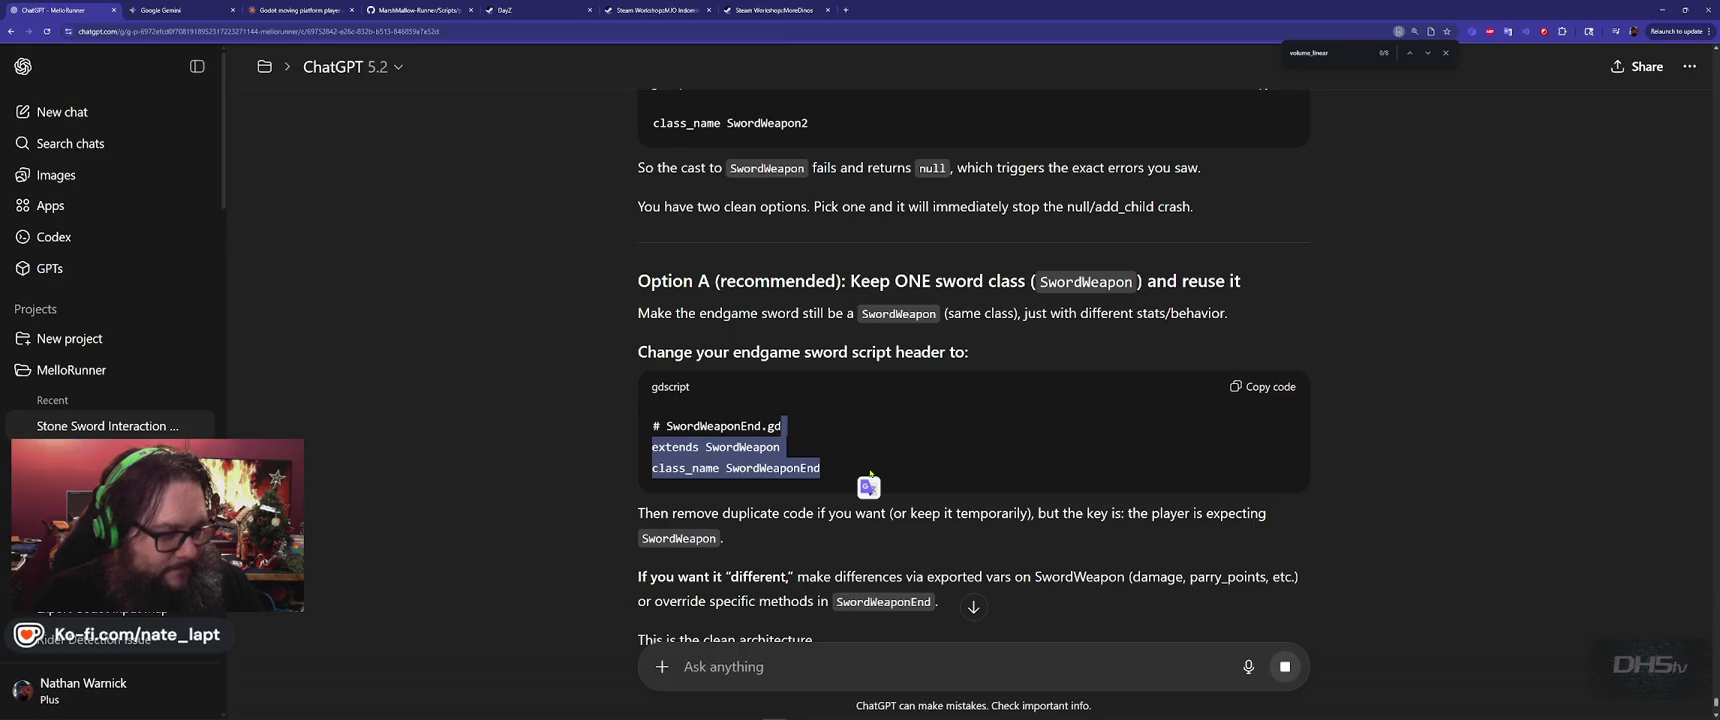
key(alt+Tab)
key(Left)
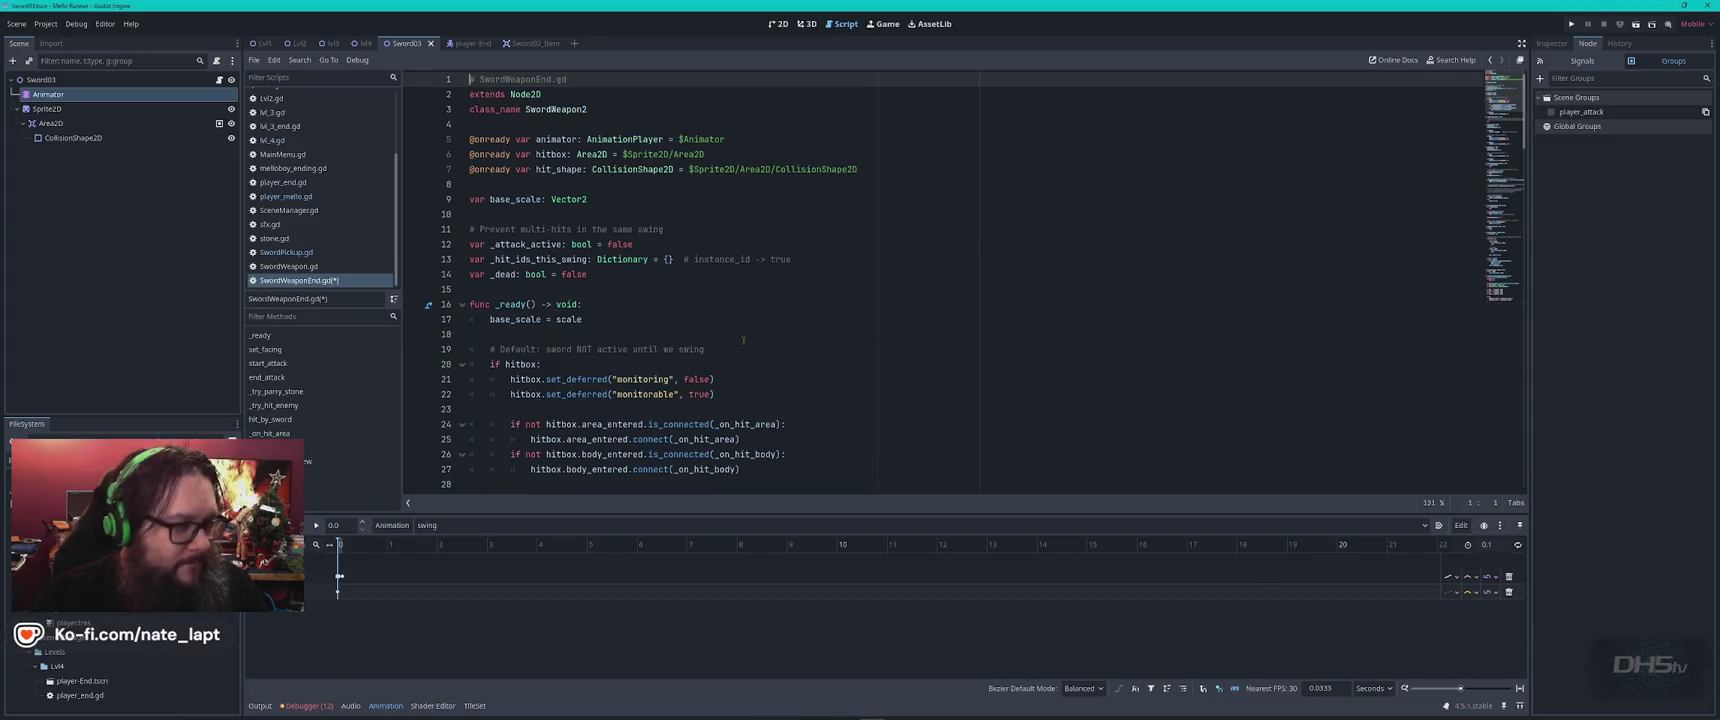
triple_click(600, 108)
key(ctrl+v)
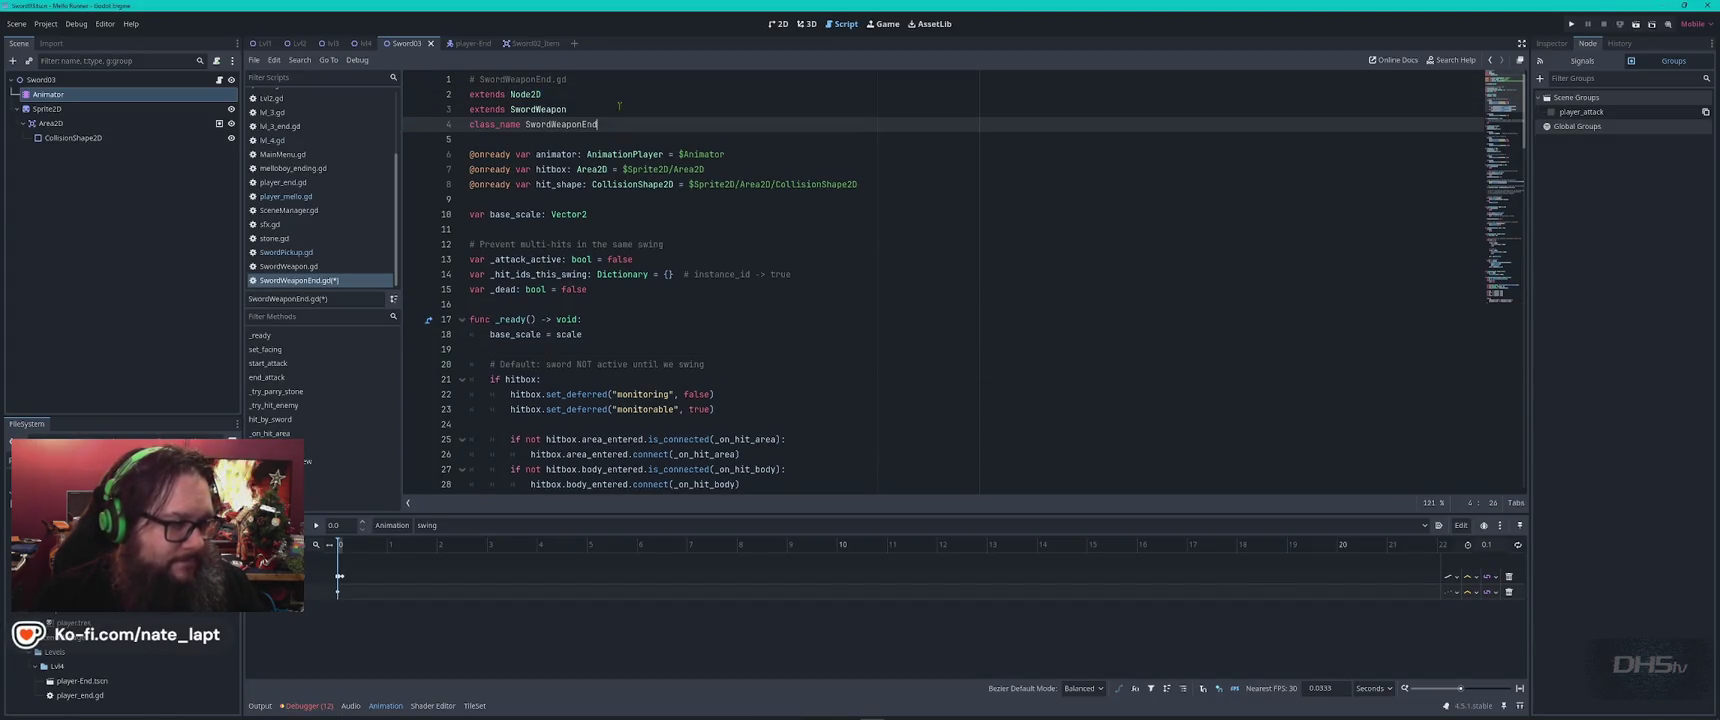
key(ctrl+s)
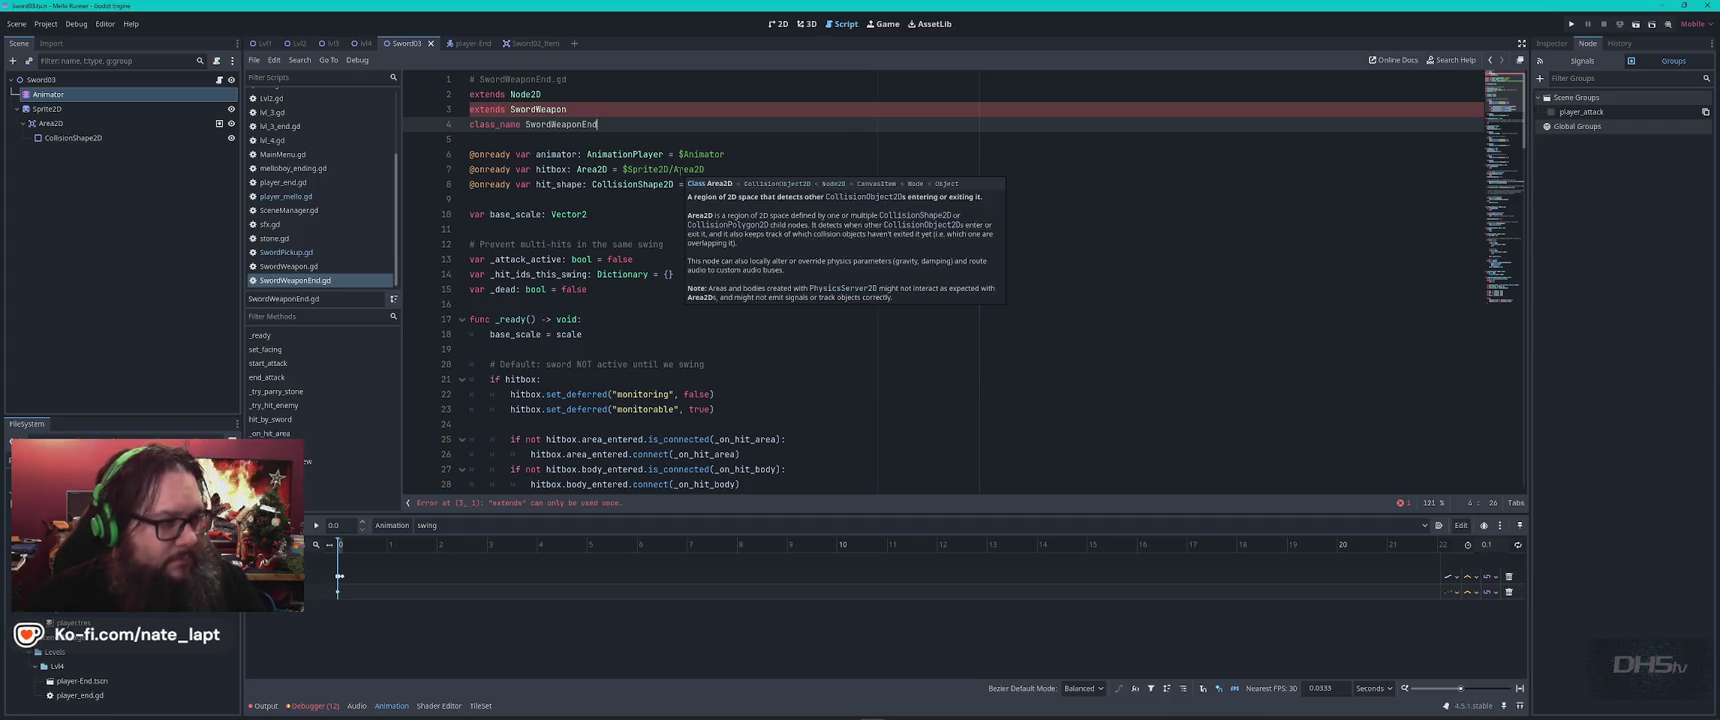
Comment out the old 'extends Node2D' line and run the game with F5
click(588, 96)
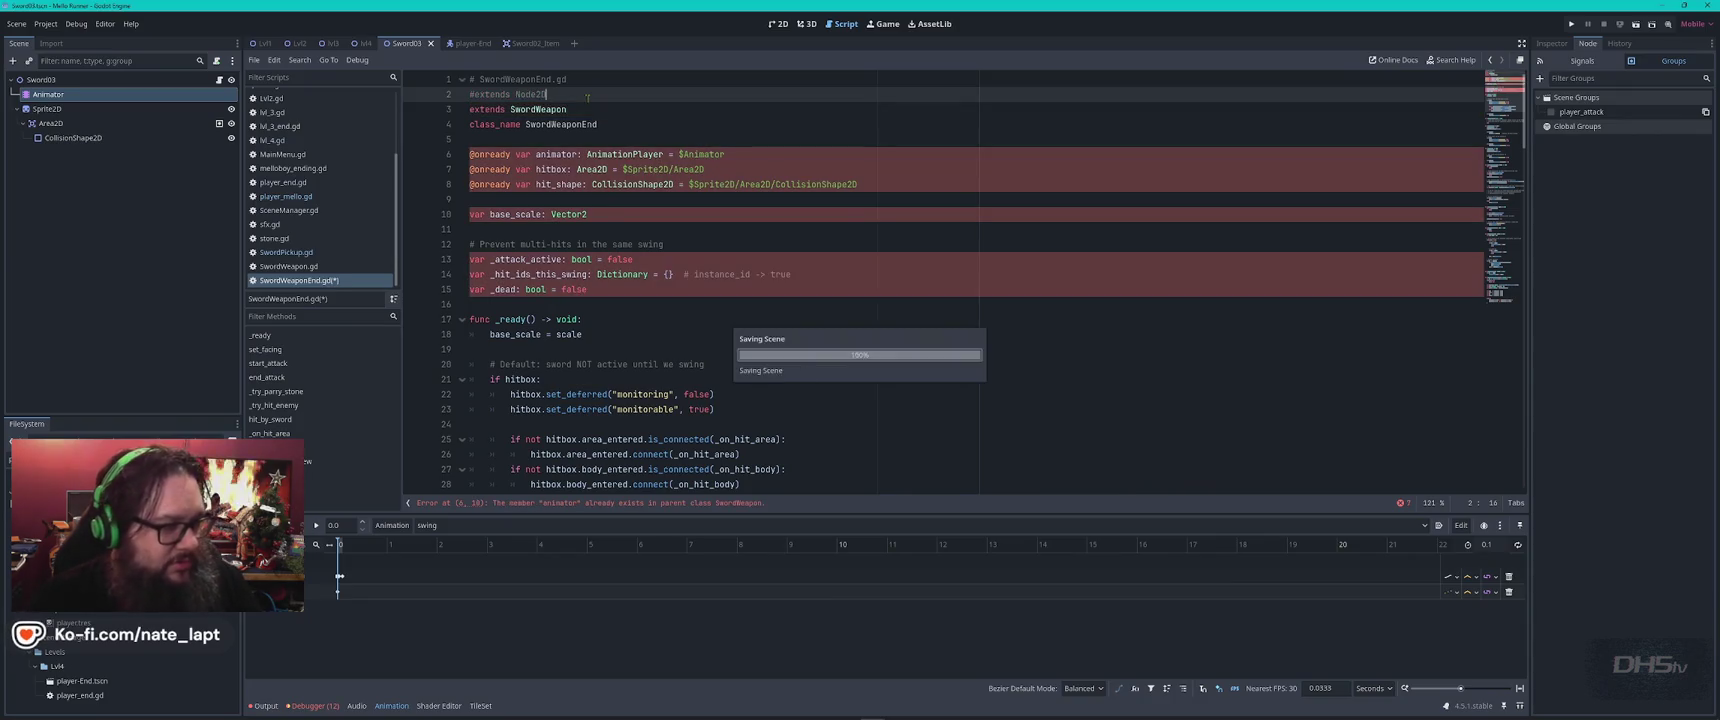
key(alt+Tab)
scroll(592, 397, down, 3)
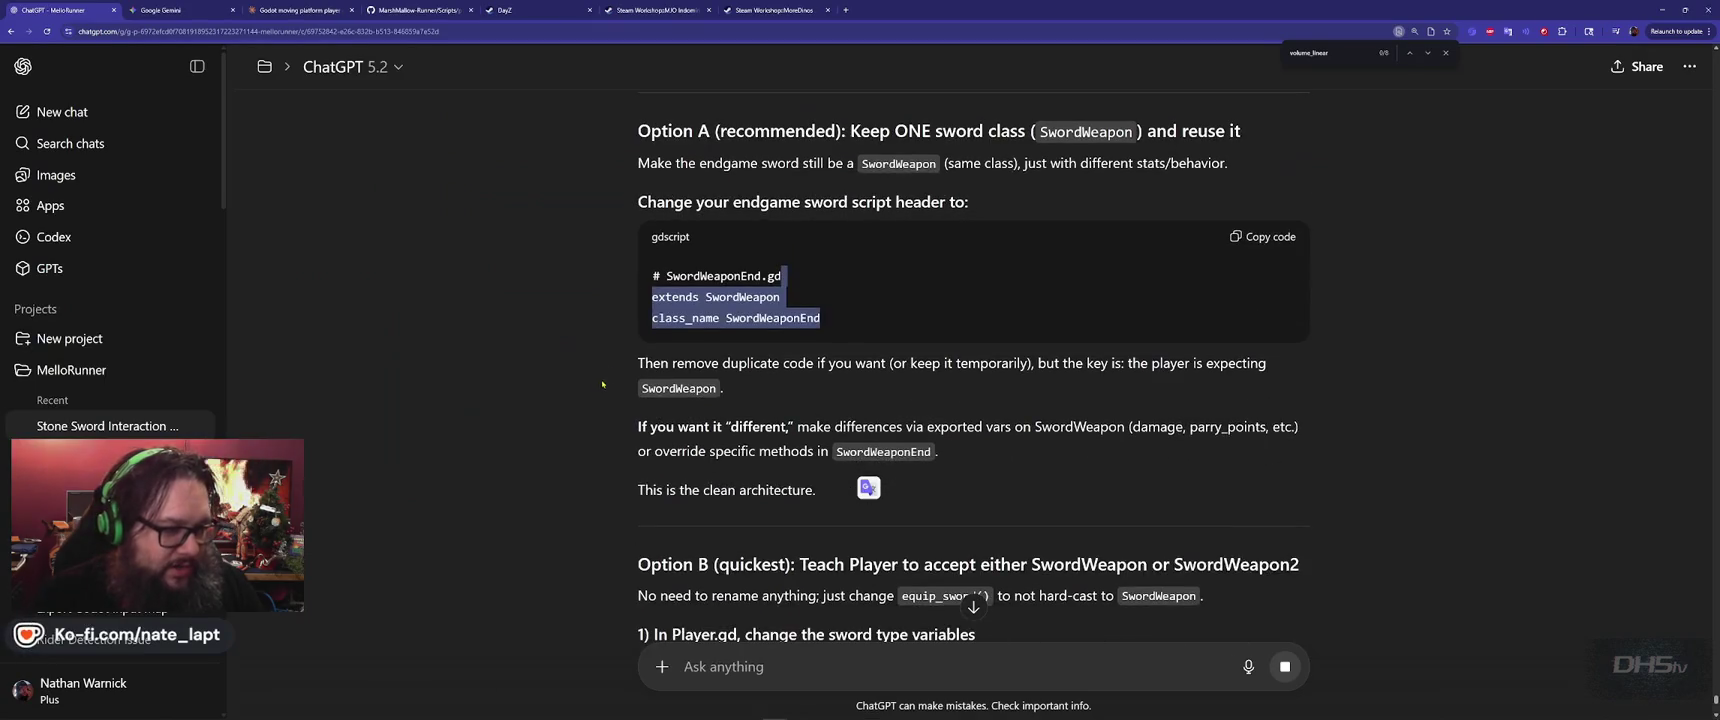
scroll(592, 397, down, 2)
scroll(593, 397, up, 2)
key(alt+space)
key(n)
key(F5)
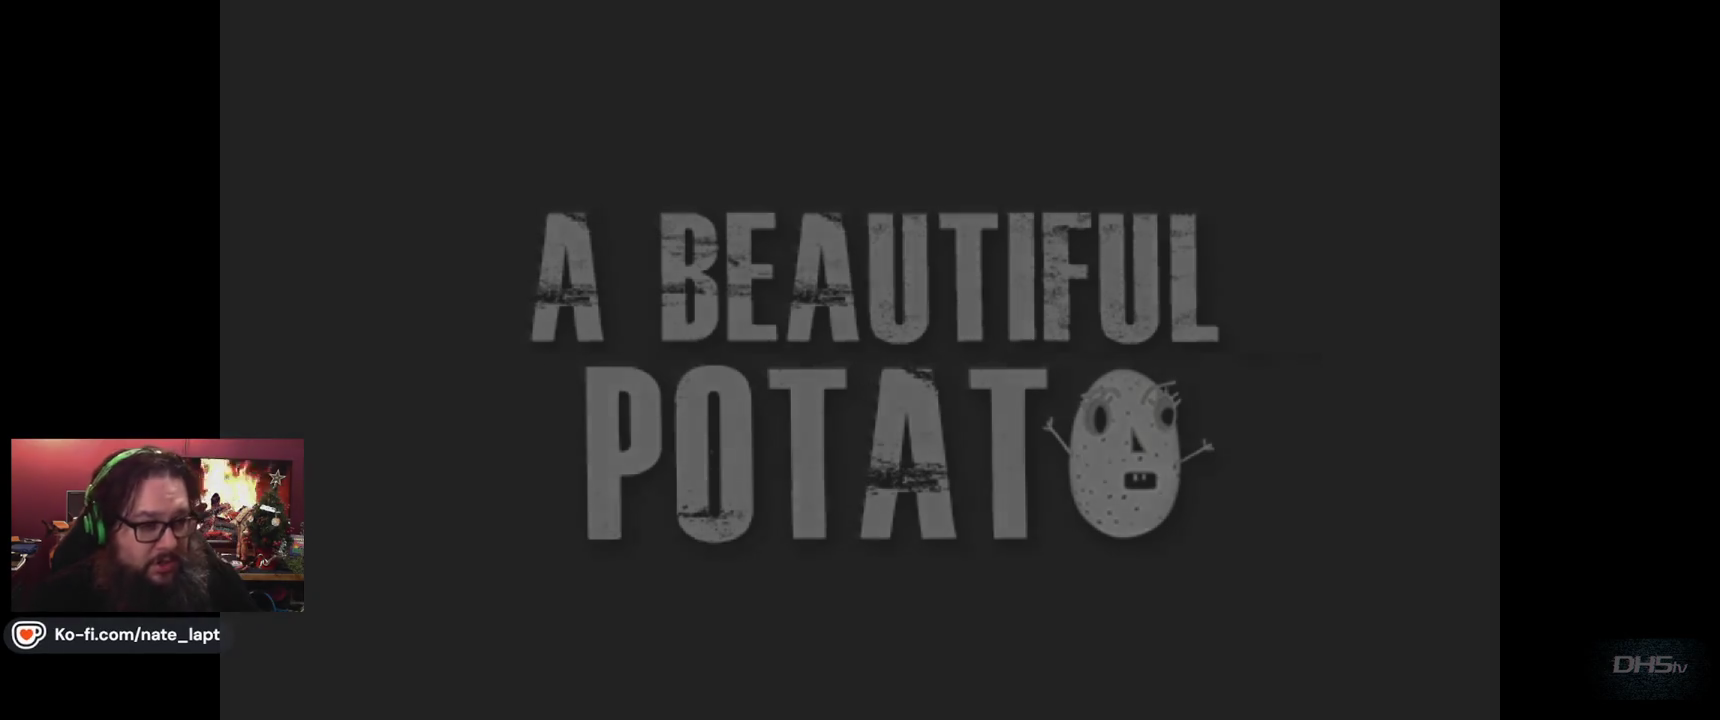
Stop the game with F8 and review ChatGPT's Option B, which declares the sword as Node2D
key(F8)
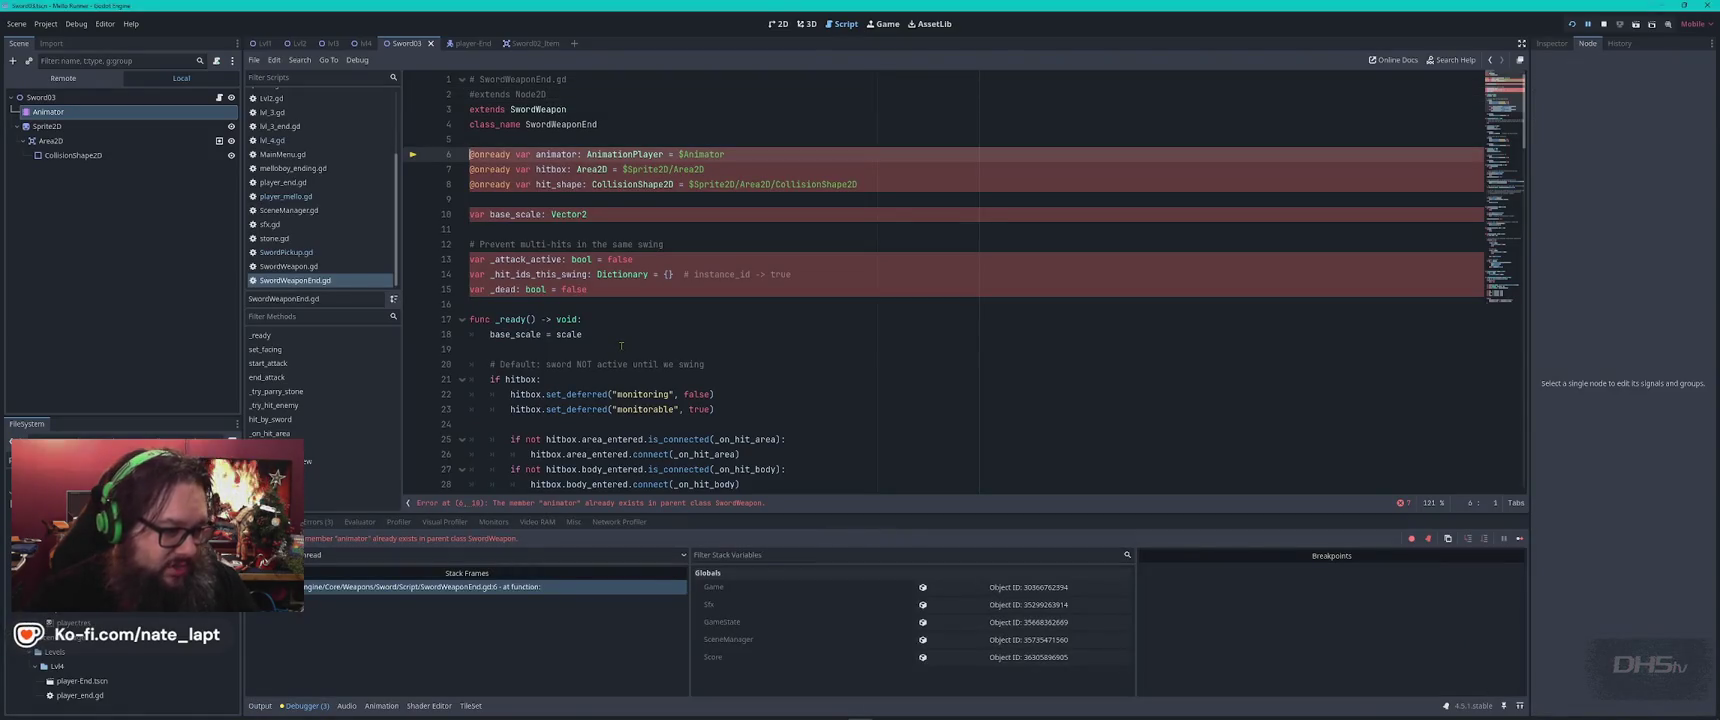
key(F8)
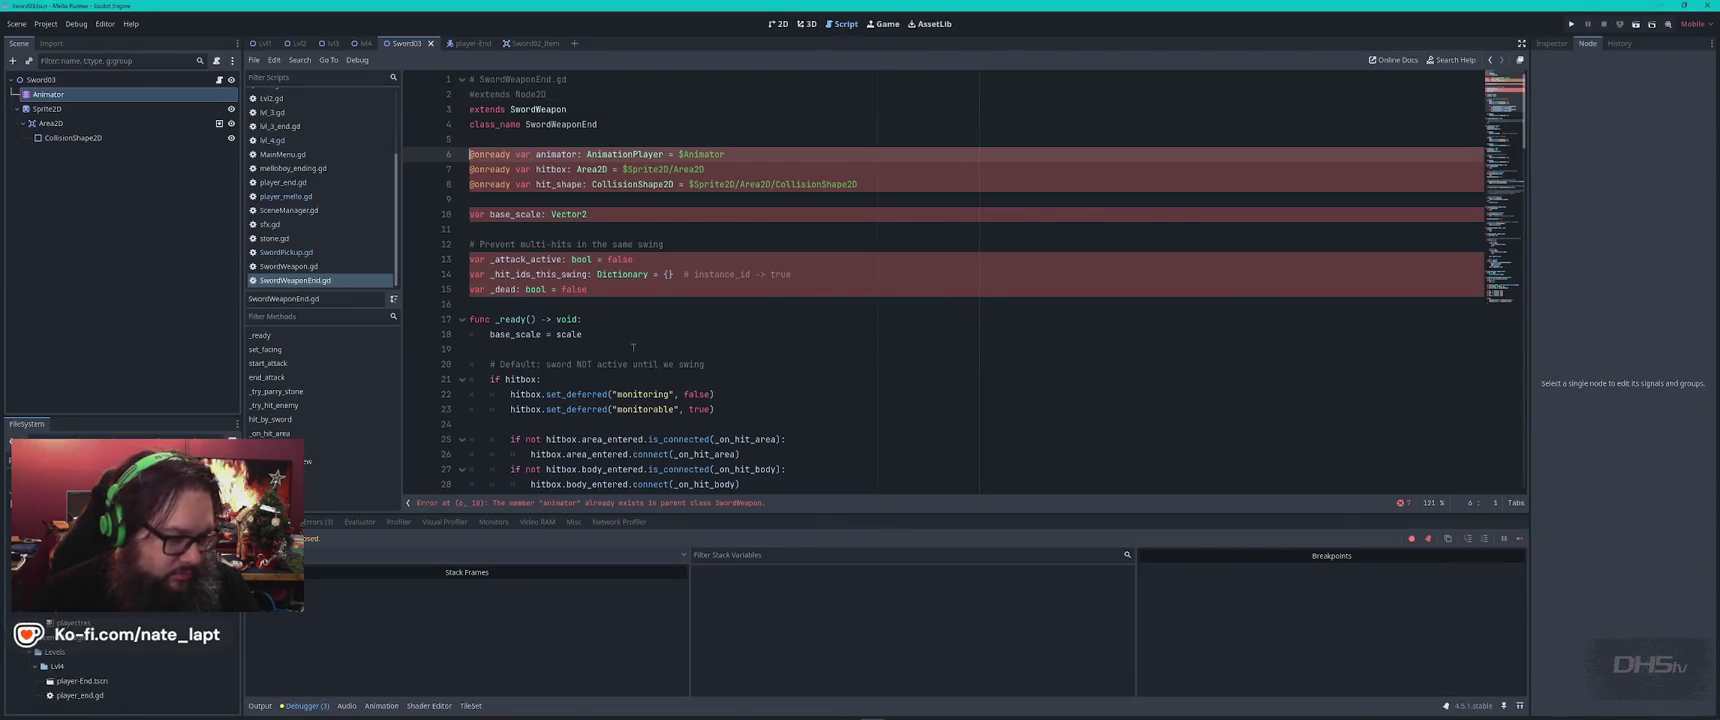
key(alt+Tab)
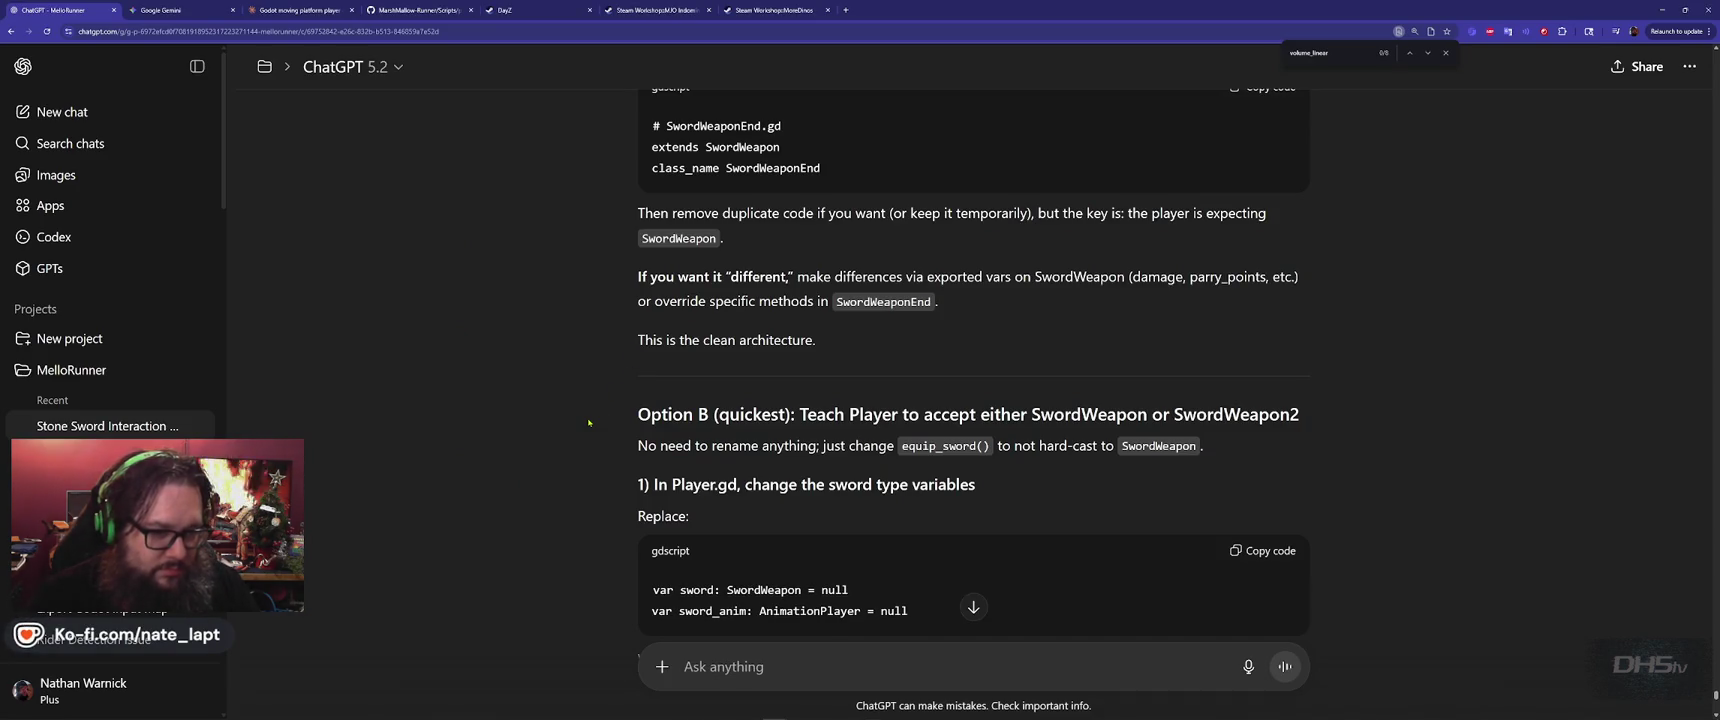
scroll(594, 424, down, 3)
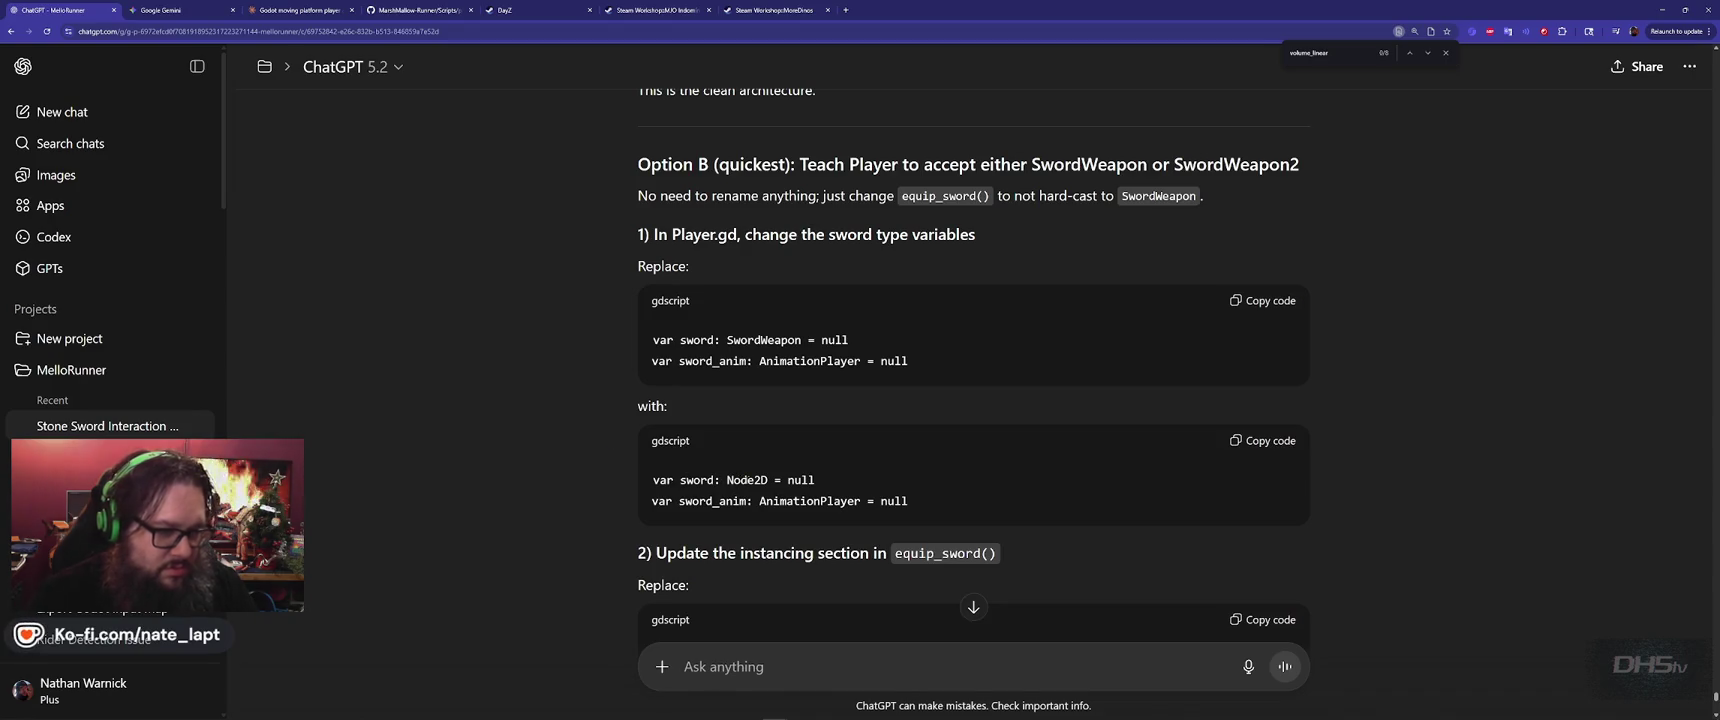
double_click(747, 480)
key(alt+Tab)
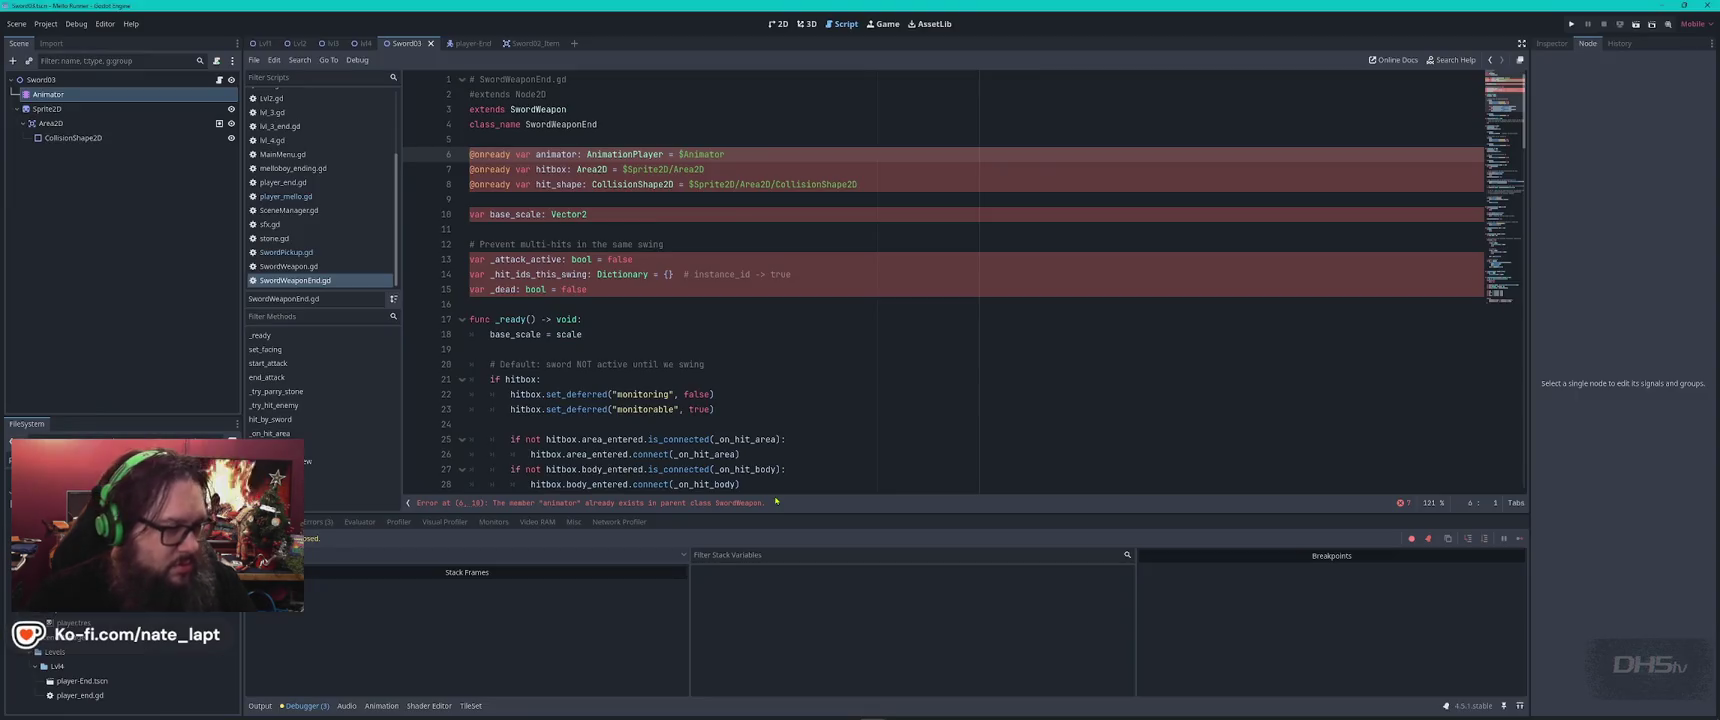
Search SwordWeaponEnd.gd for the 'var sword:' declaration
click(831, 373)
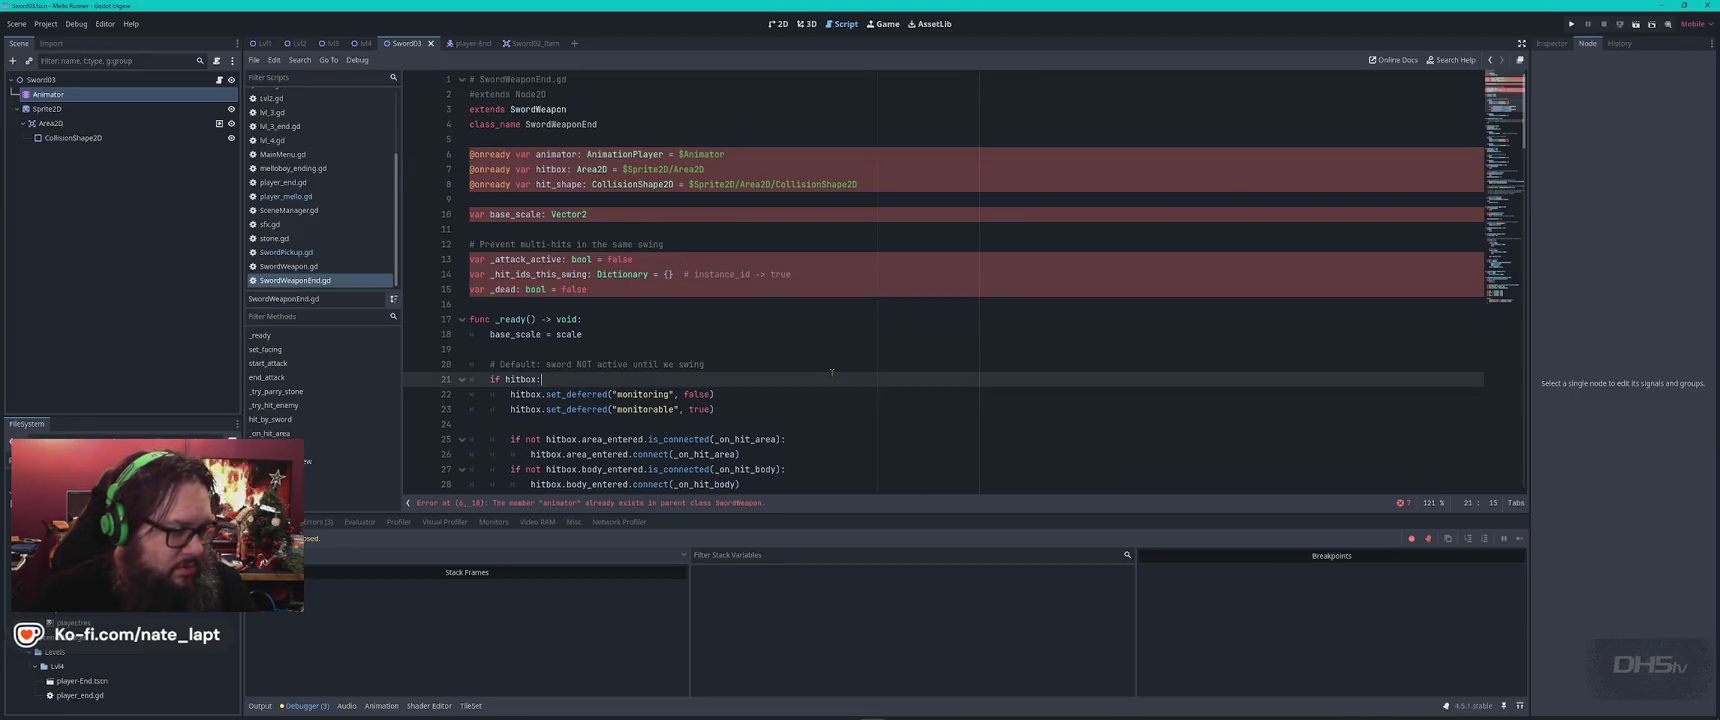
key(alt+Tab)
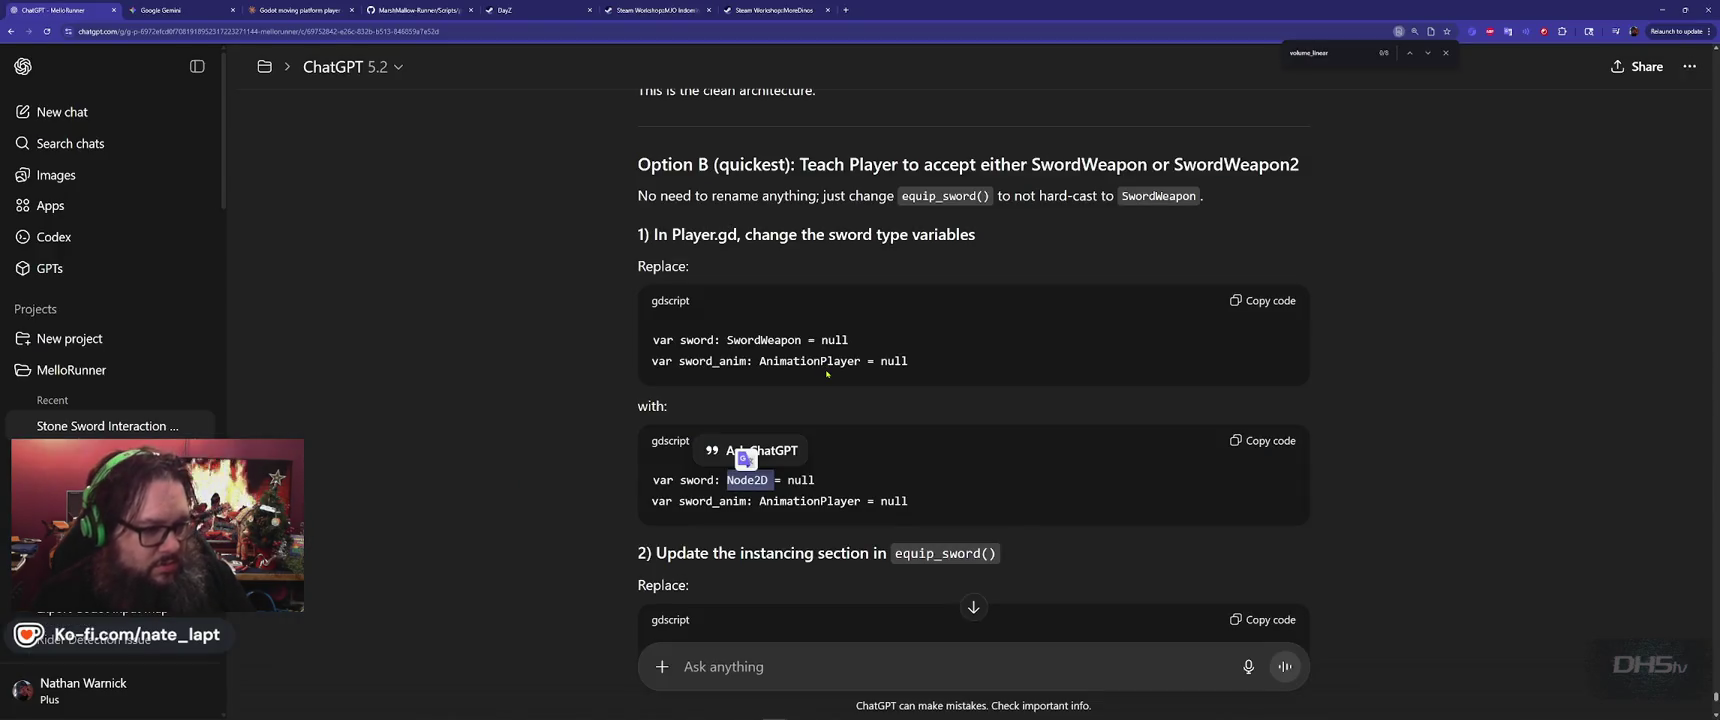
key(alt+Tab)
key(ctrl+f)
text(var)
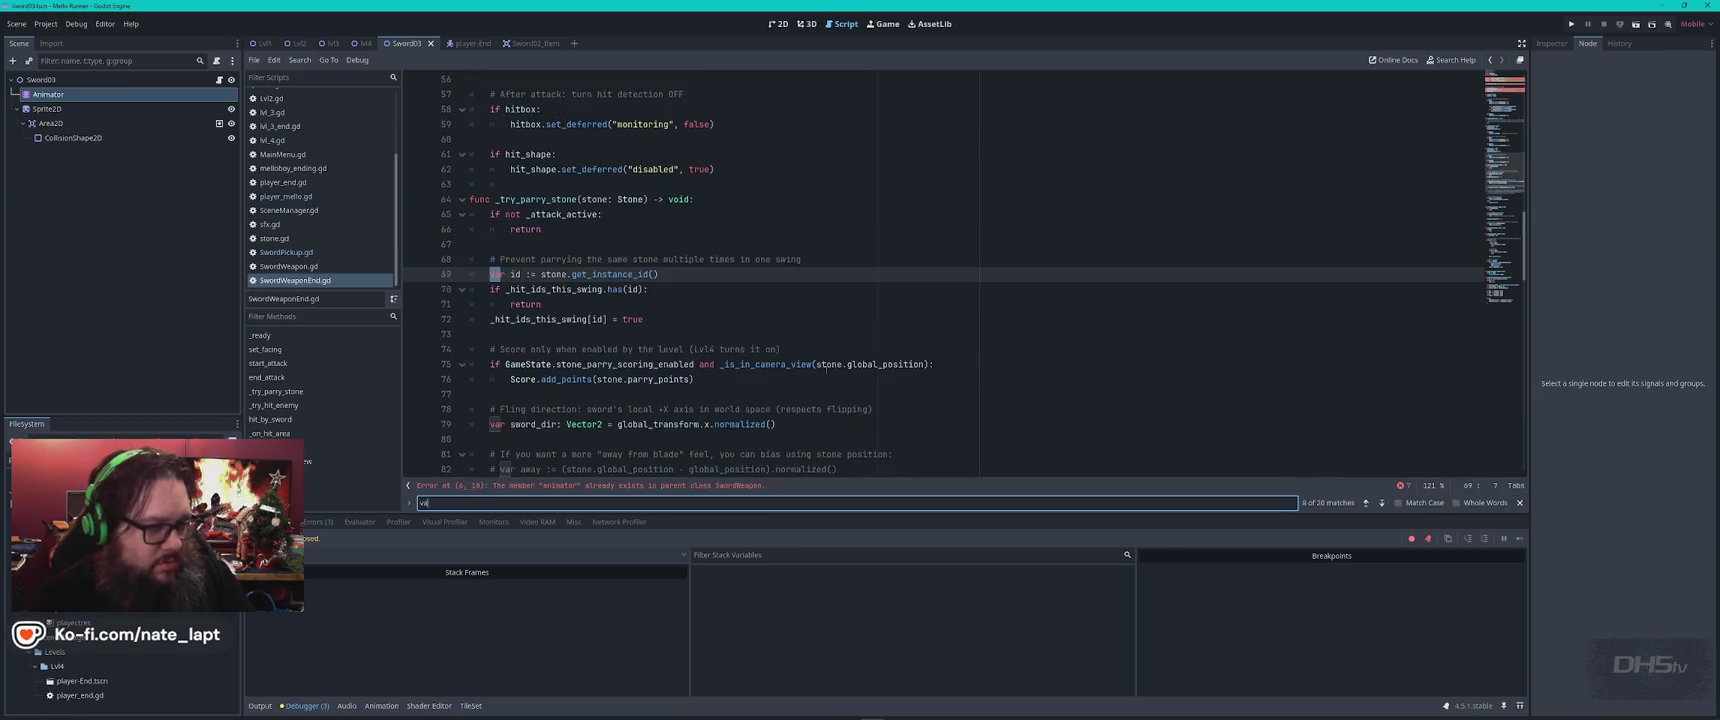
text( sword)
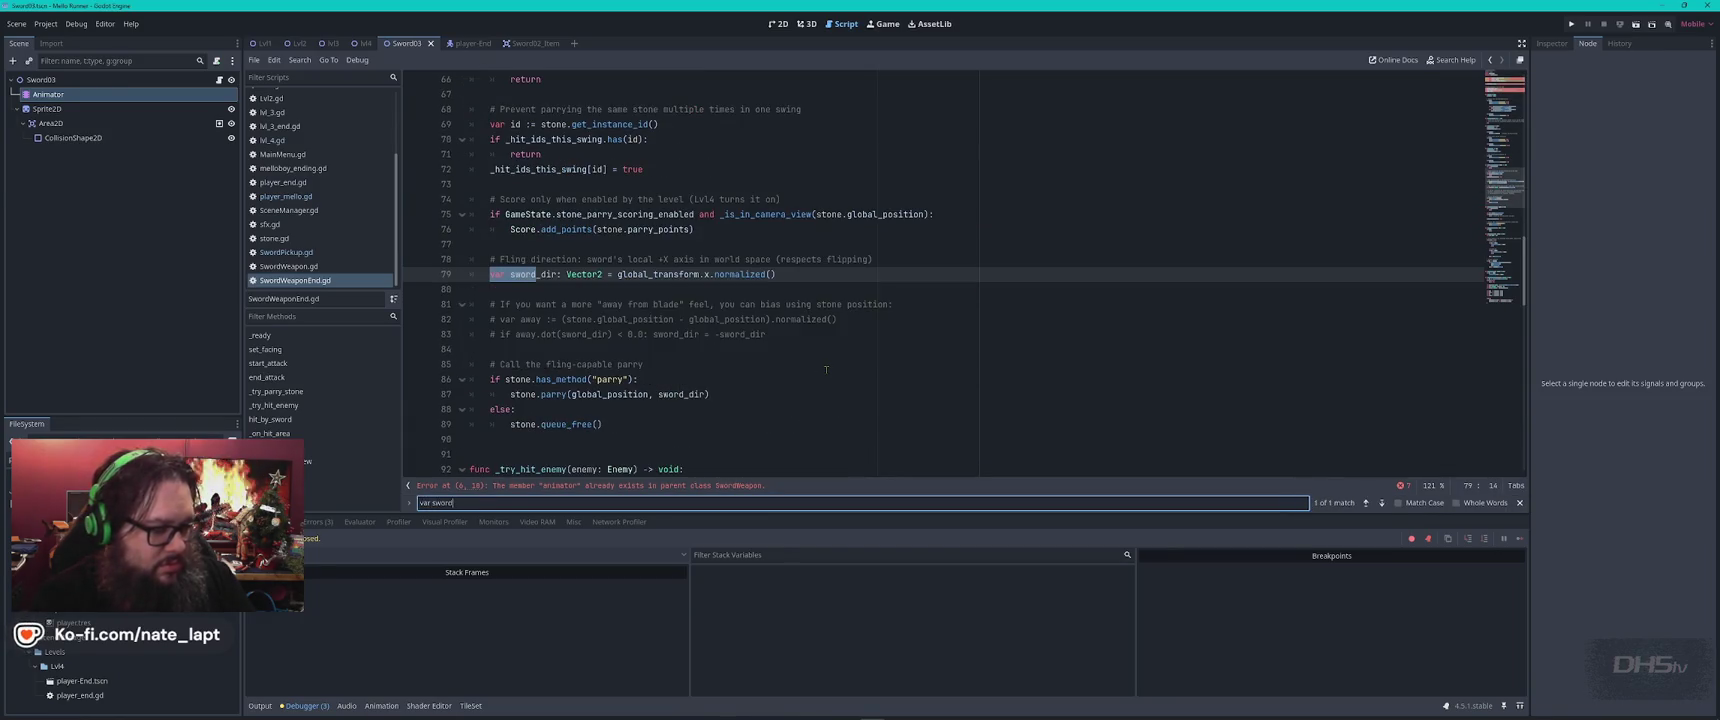
key(alt+Tab)
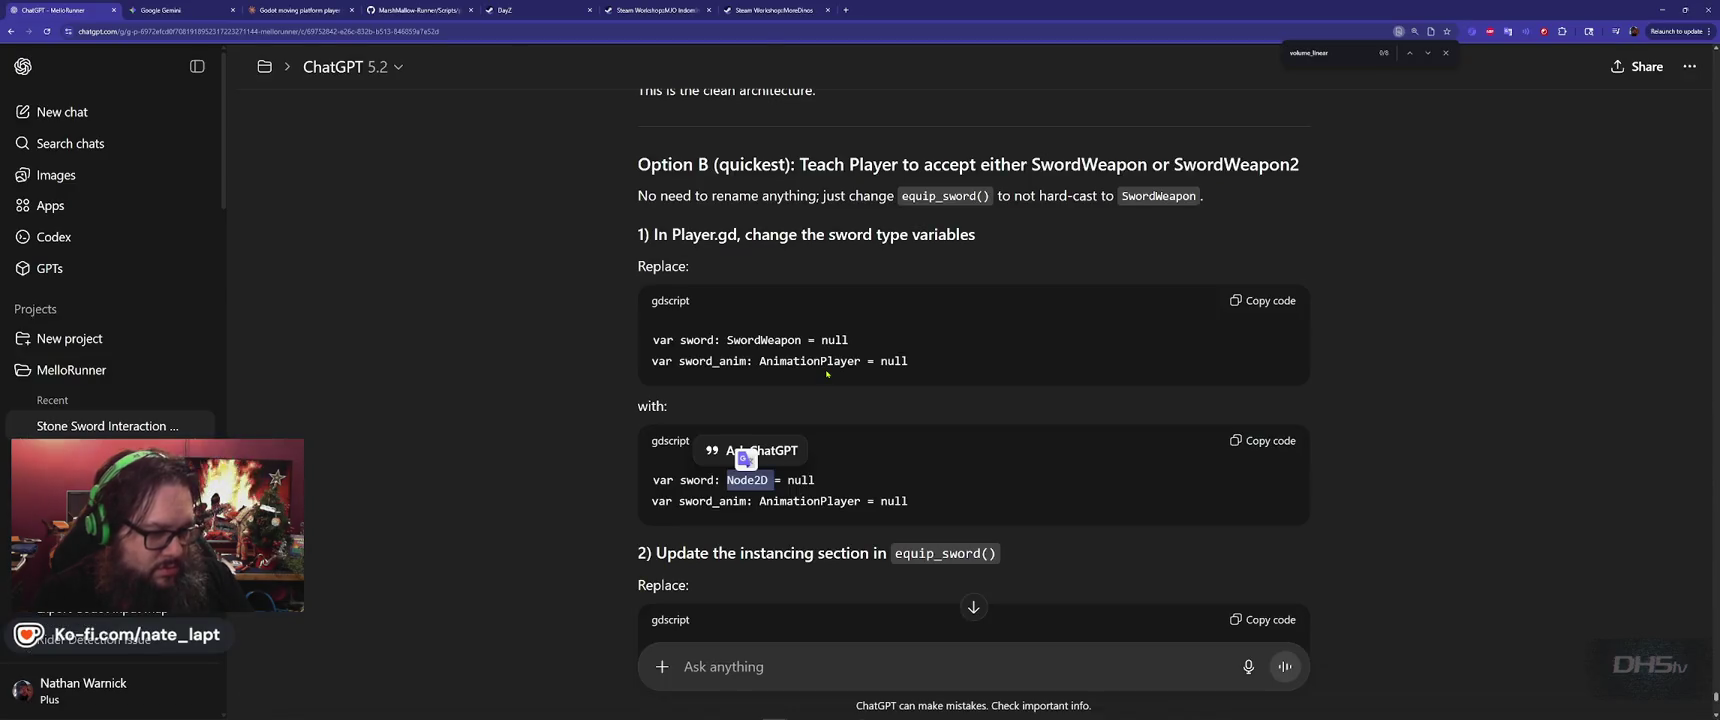
key(alt+Tab)
text(d:)
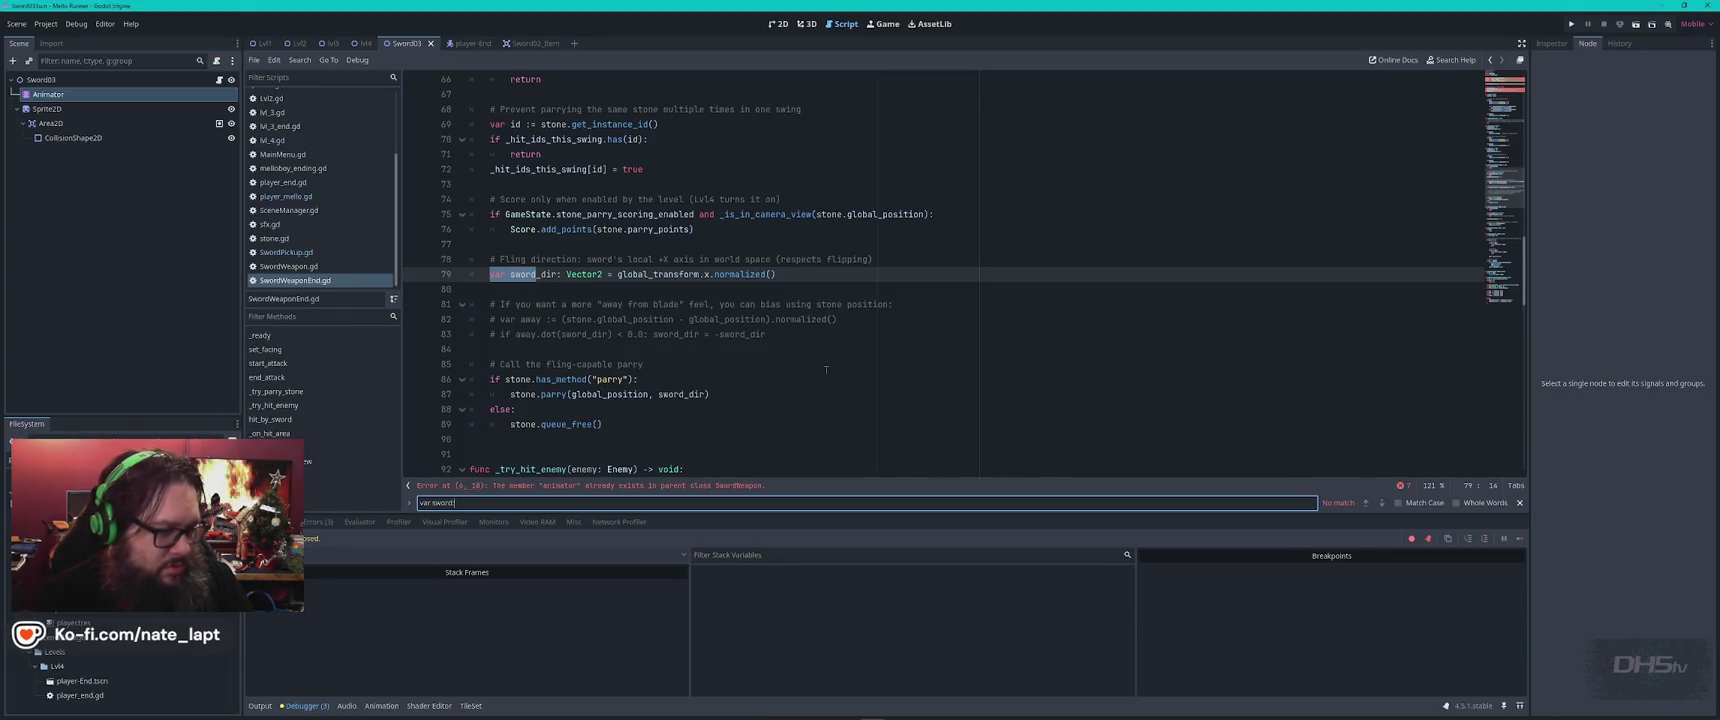
Search SwordWeaponEnd.gd and SwordWeapon.gd for sword_anim copied from ChatGPT's code
key(alt+Tab)
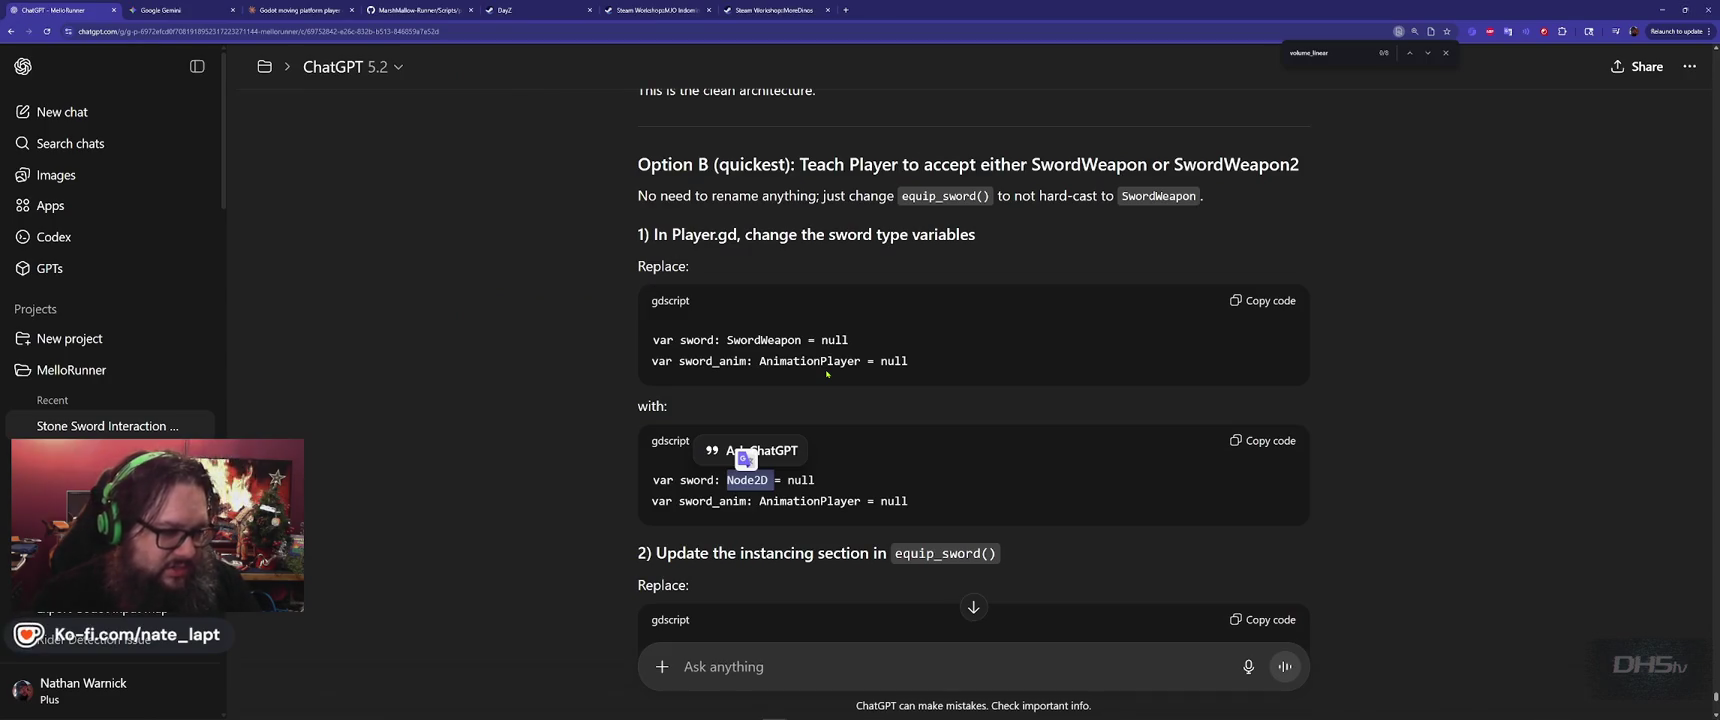
double_click(734, 500)
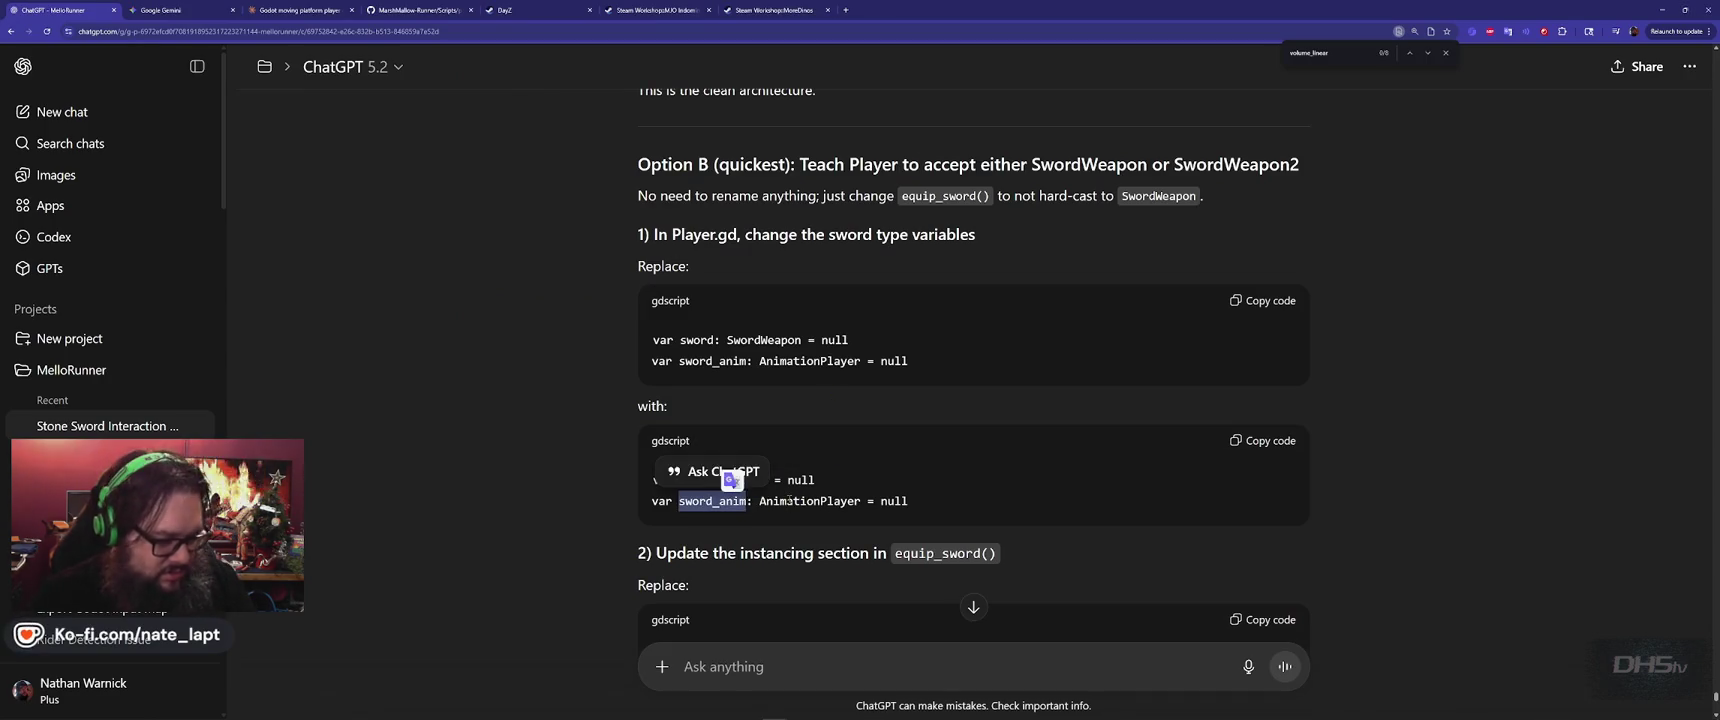
key(ctrl+c)
key(alt+Tab)
key(ctrl+v)
key(Escape)
click(325, 281)
click(289, 266)
click(640, 288)
key(ctrl+f)
key(Escape)
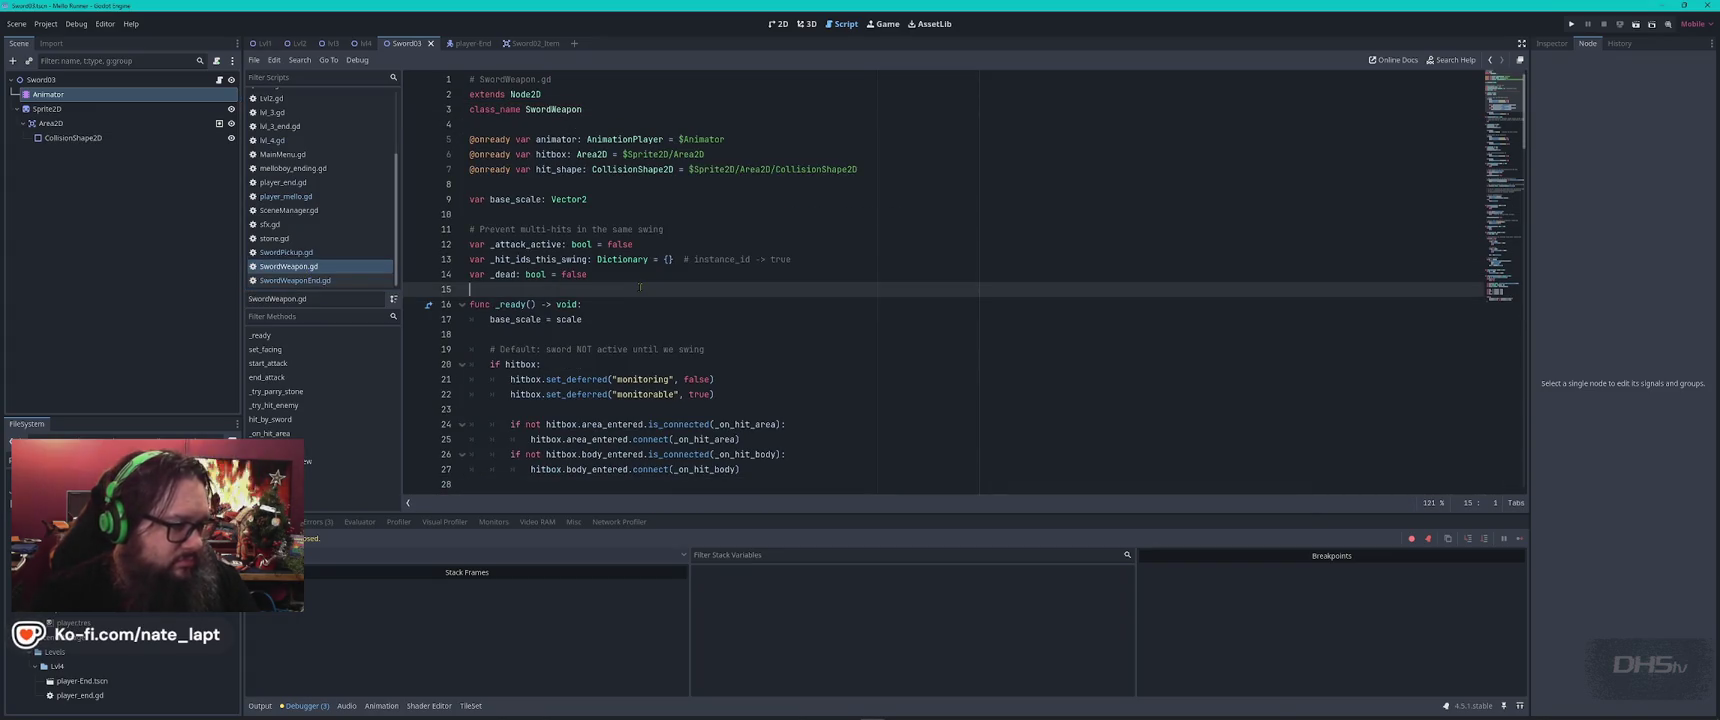
click(295, 280)
Recheck ChatGPT's suggestion, then open player_mello.gd at its equip_sword function
key(alt+Tab)
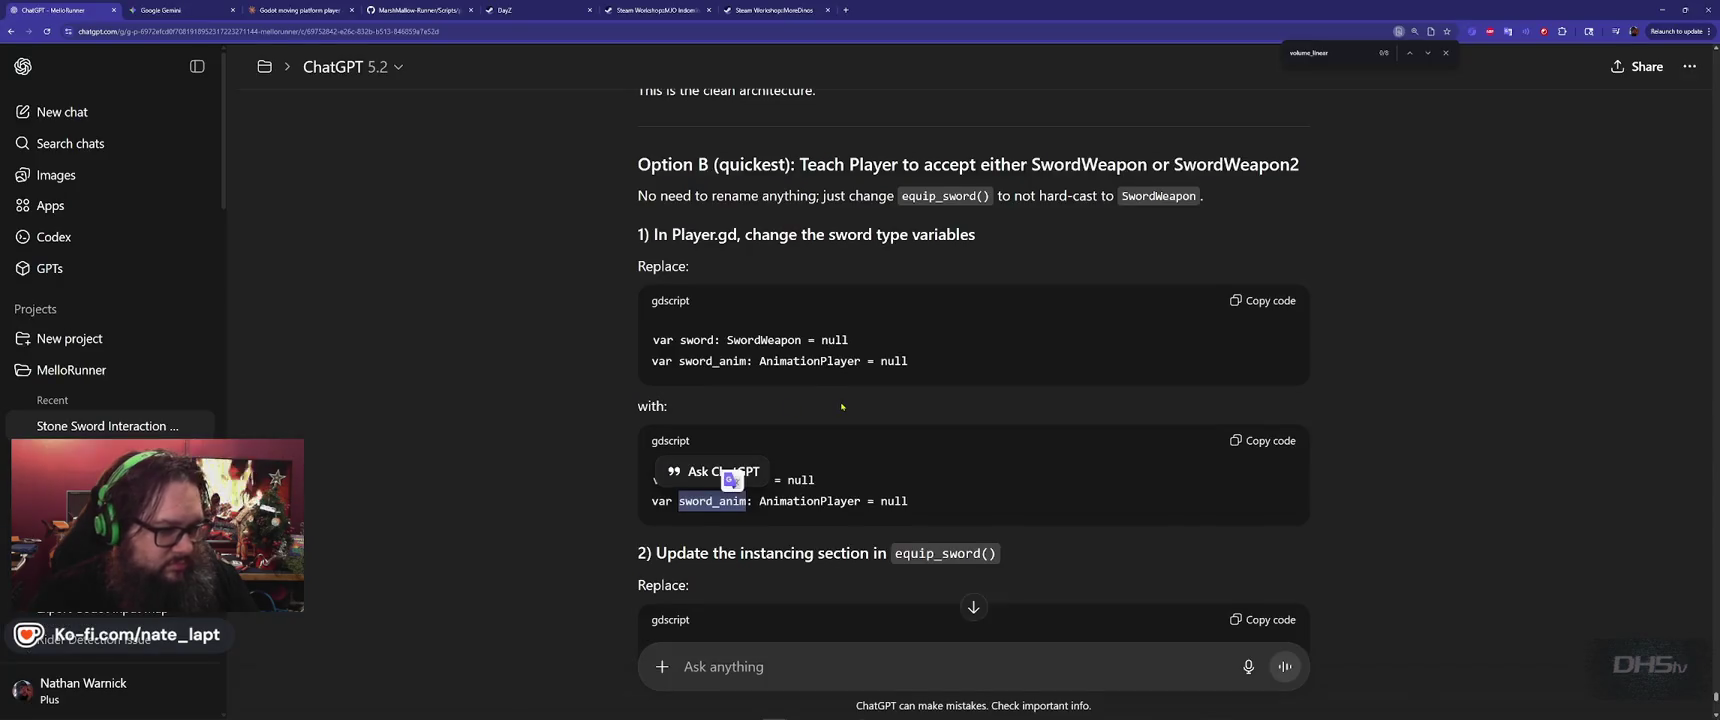
scroll(842, 406, down, 3)
click(528, 341)
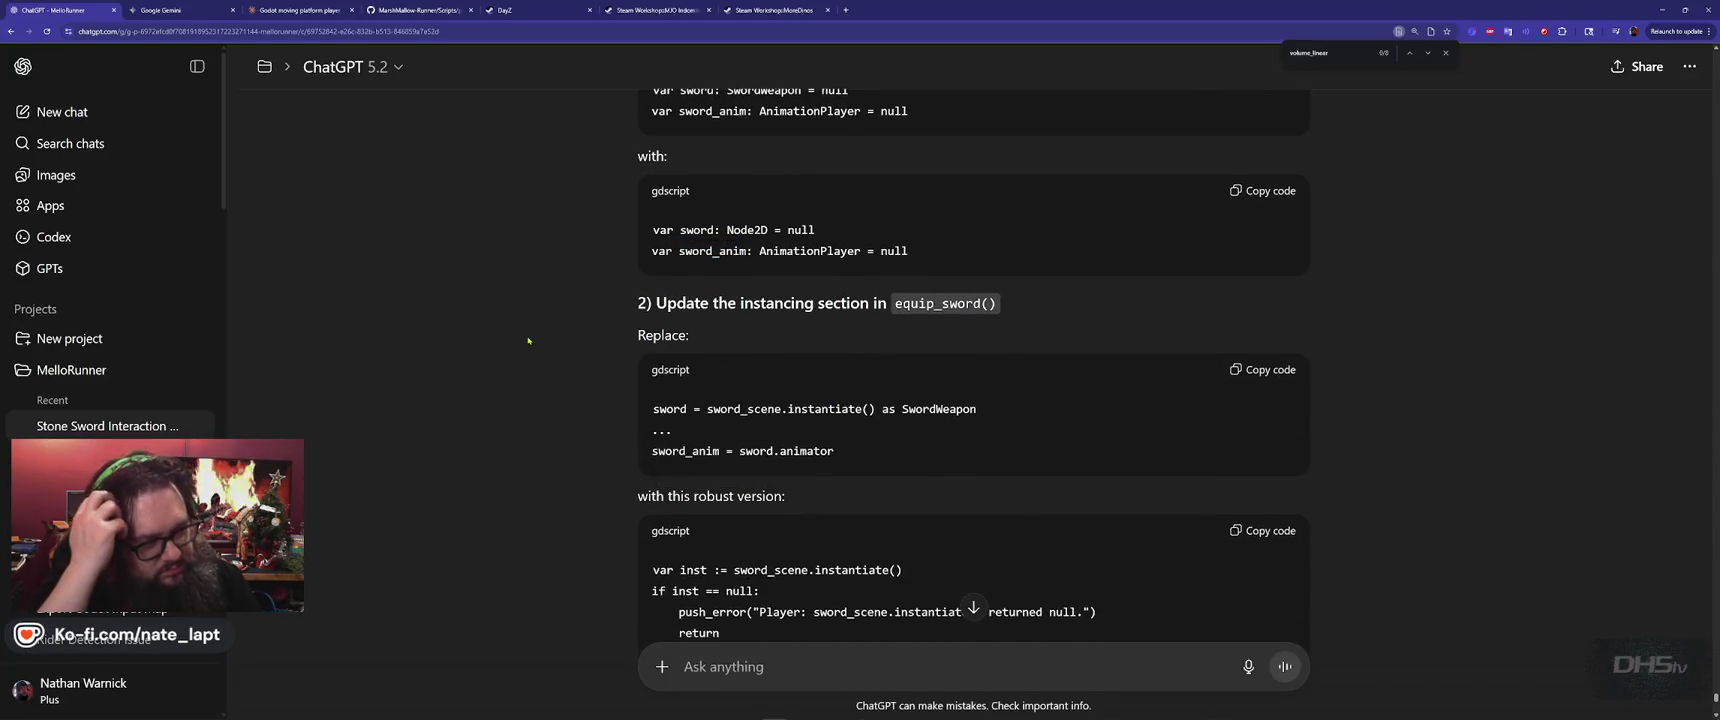
scroll(528, 341, up, 3)
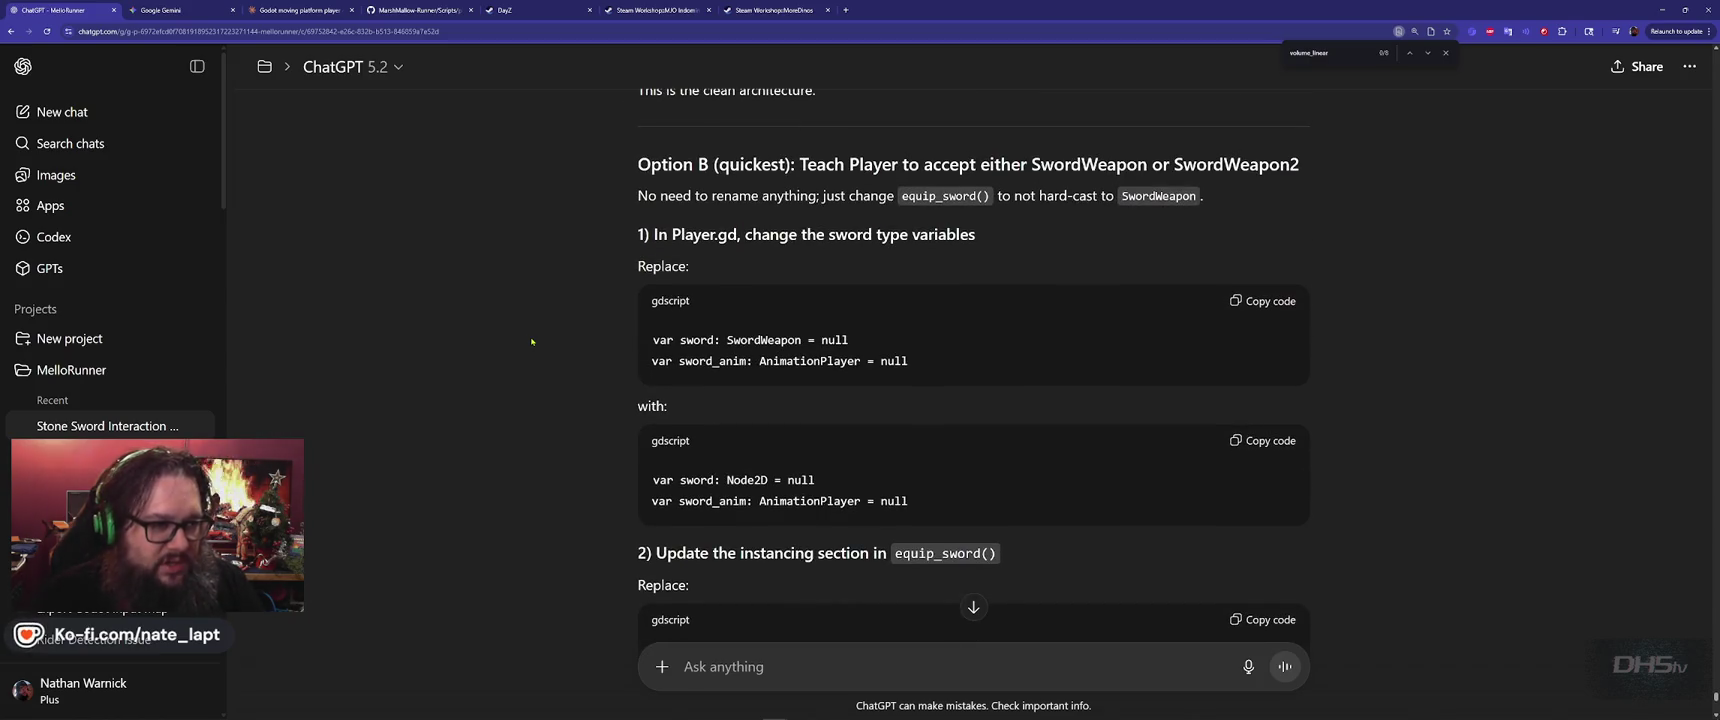
key(alt+Tab)
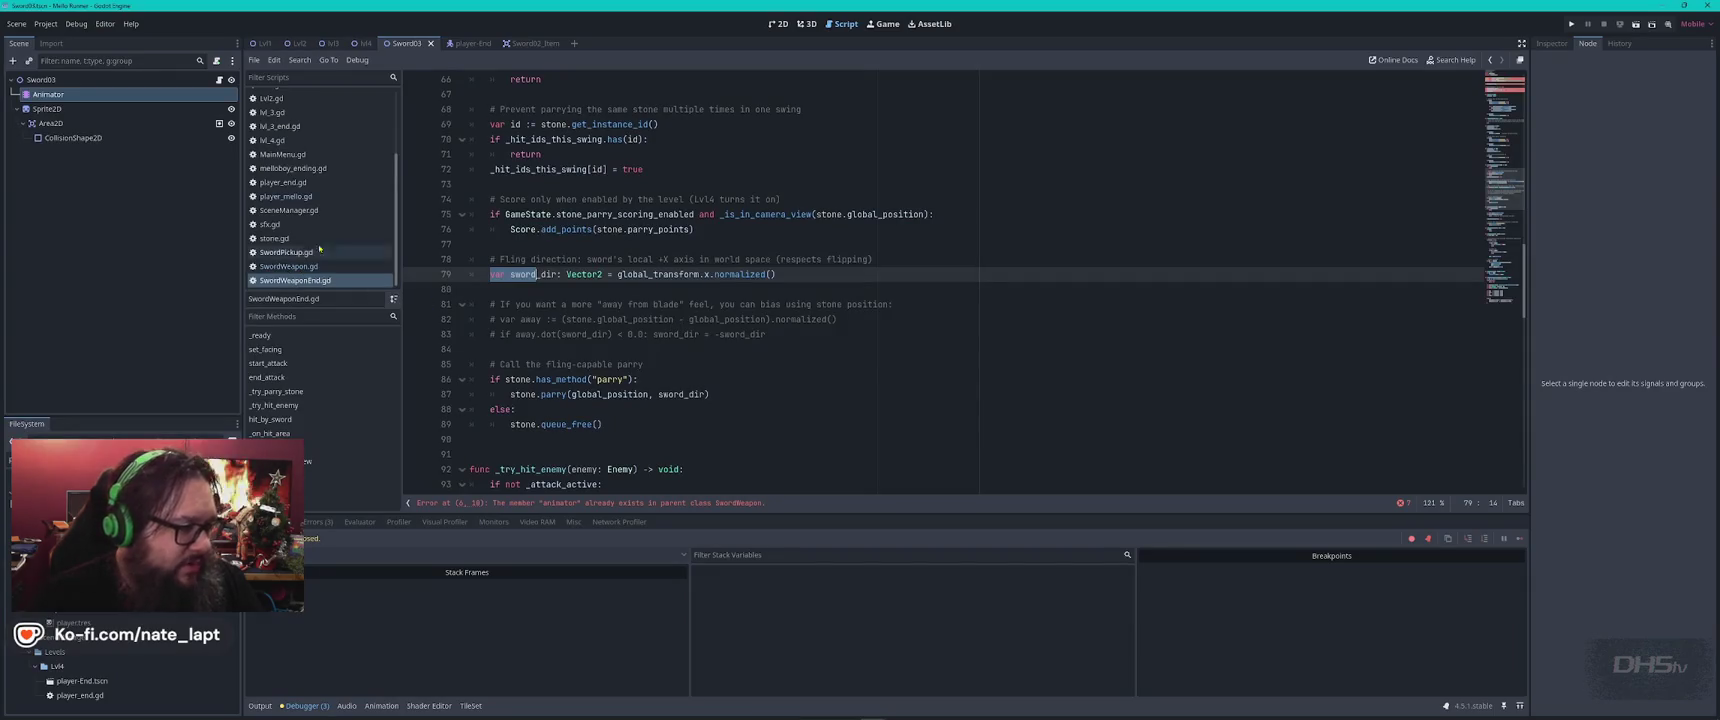
click(290, 196)
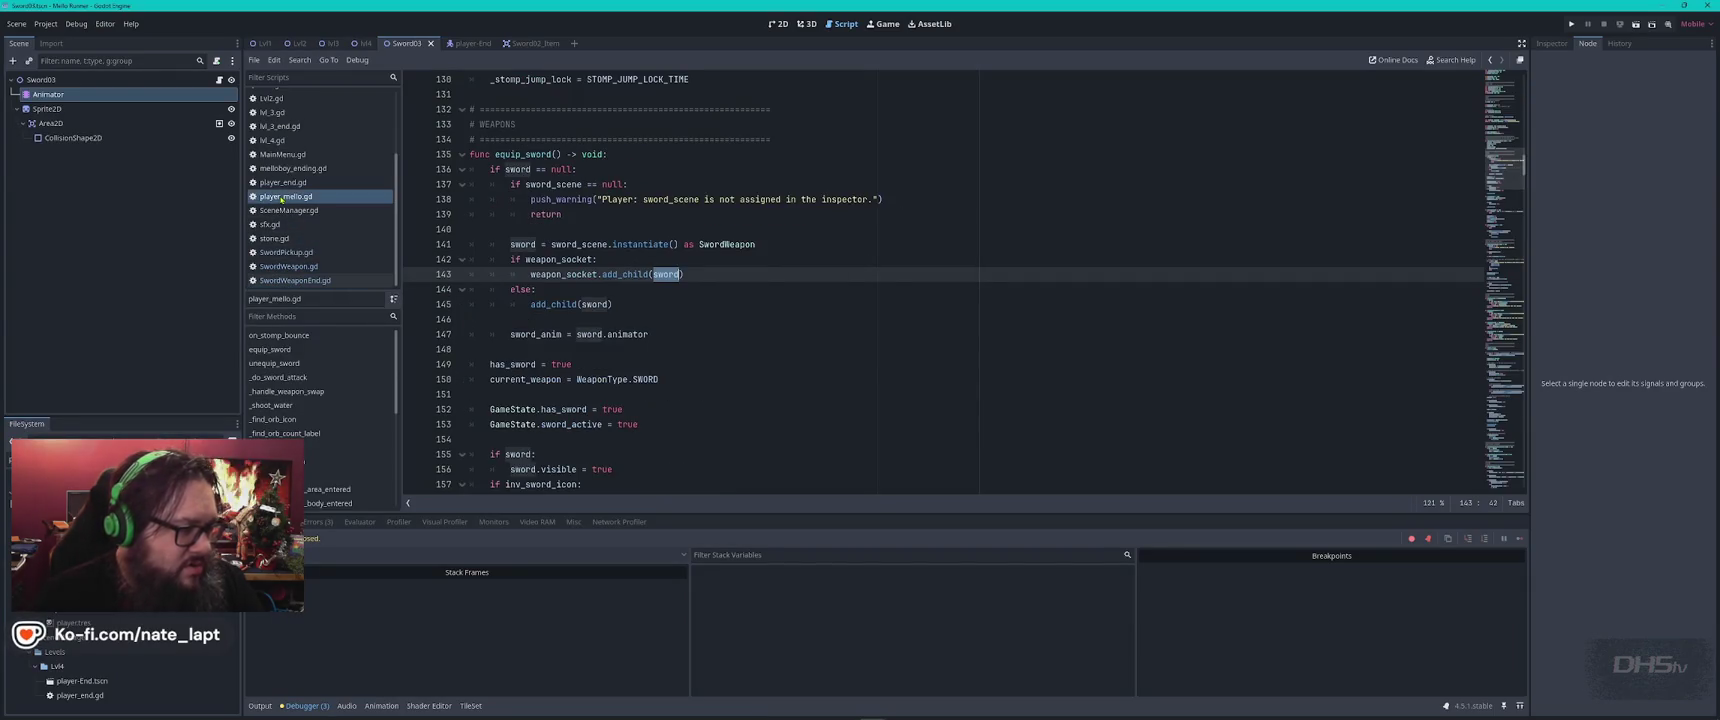
Search player_mello.gd for sword_anim to reach its declaration on line 120
click(305, 183)
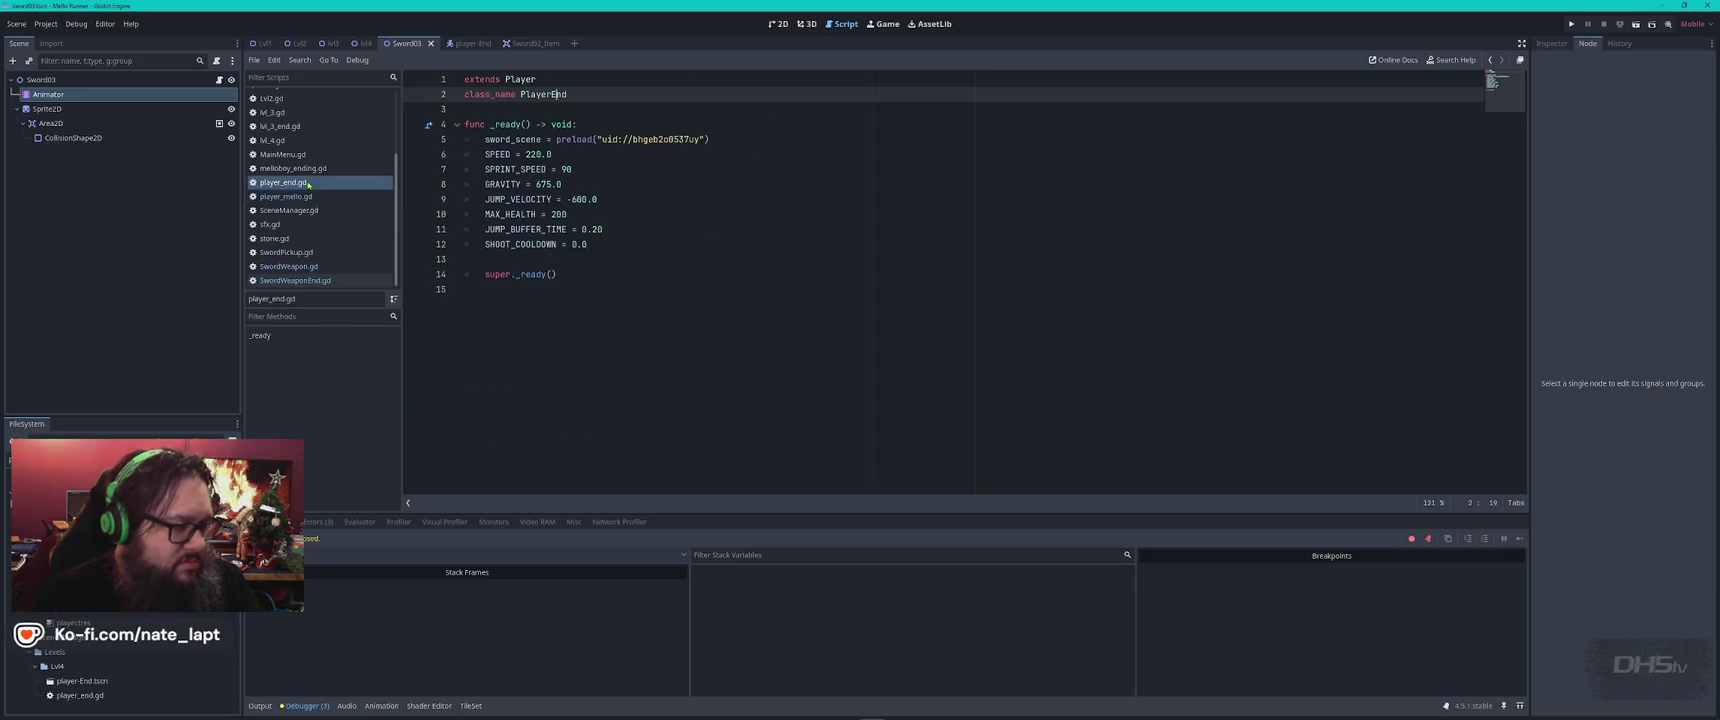
click(328, 200)
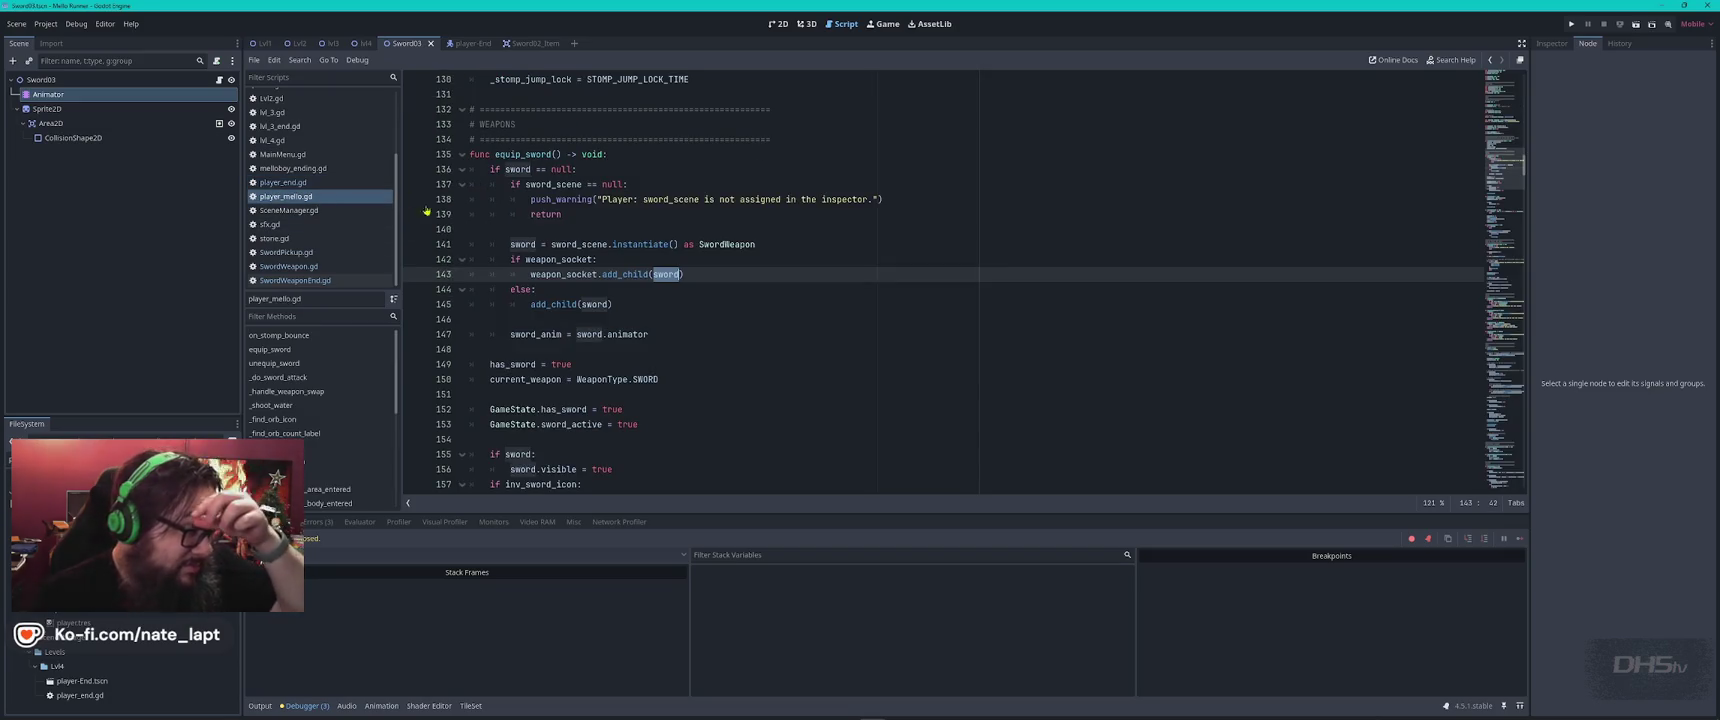
click(828, 289)
key(ctrl+f)
text(sword_anim)
key(Return)
key(Return)
key(Return)
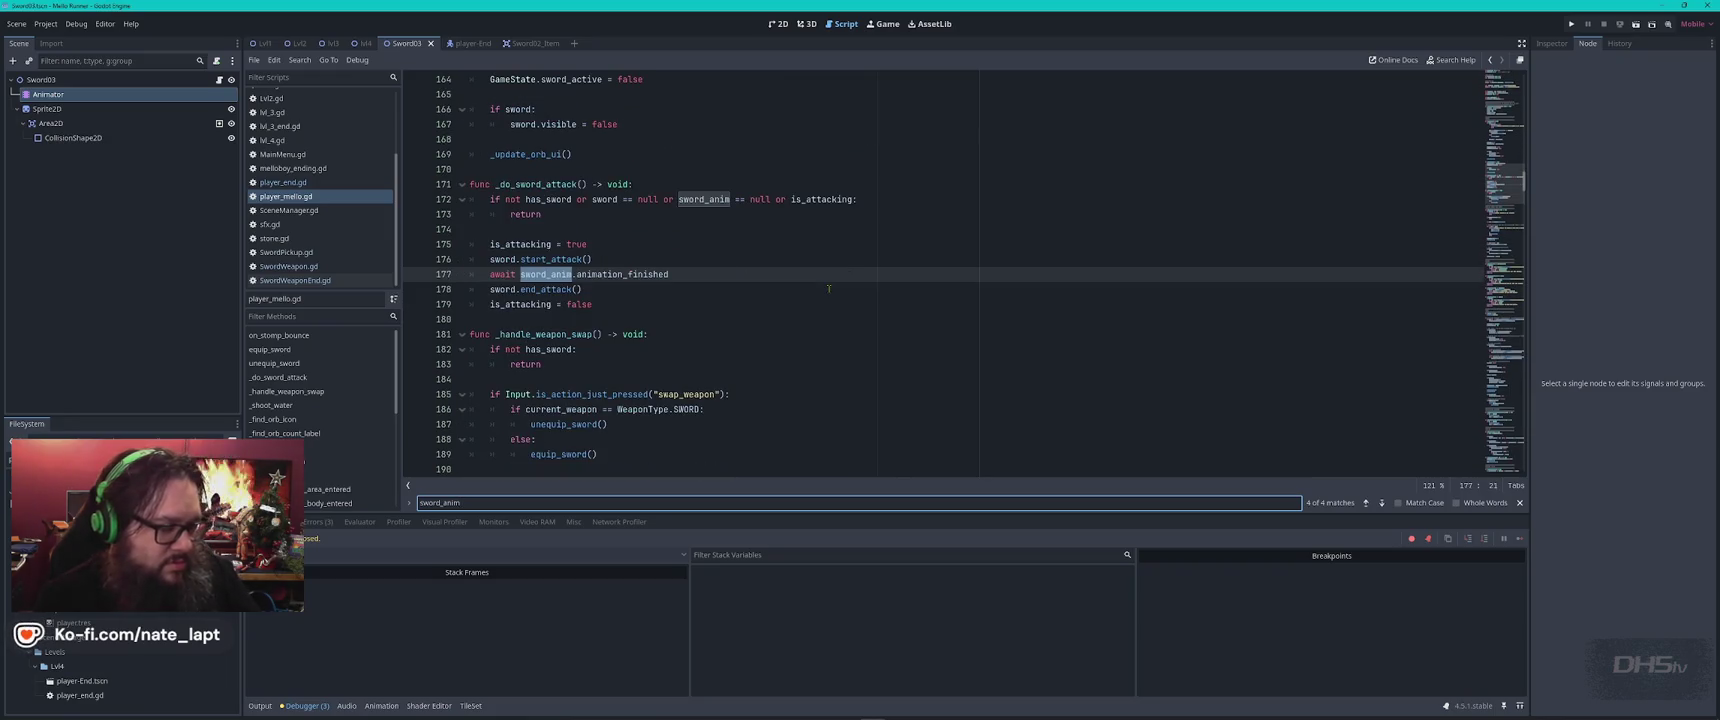
key(Return)
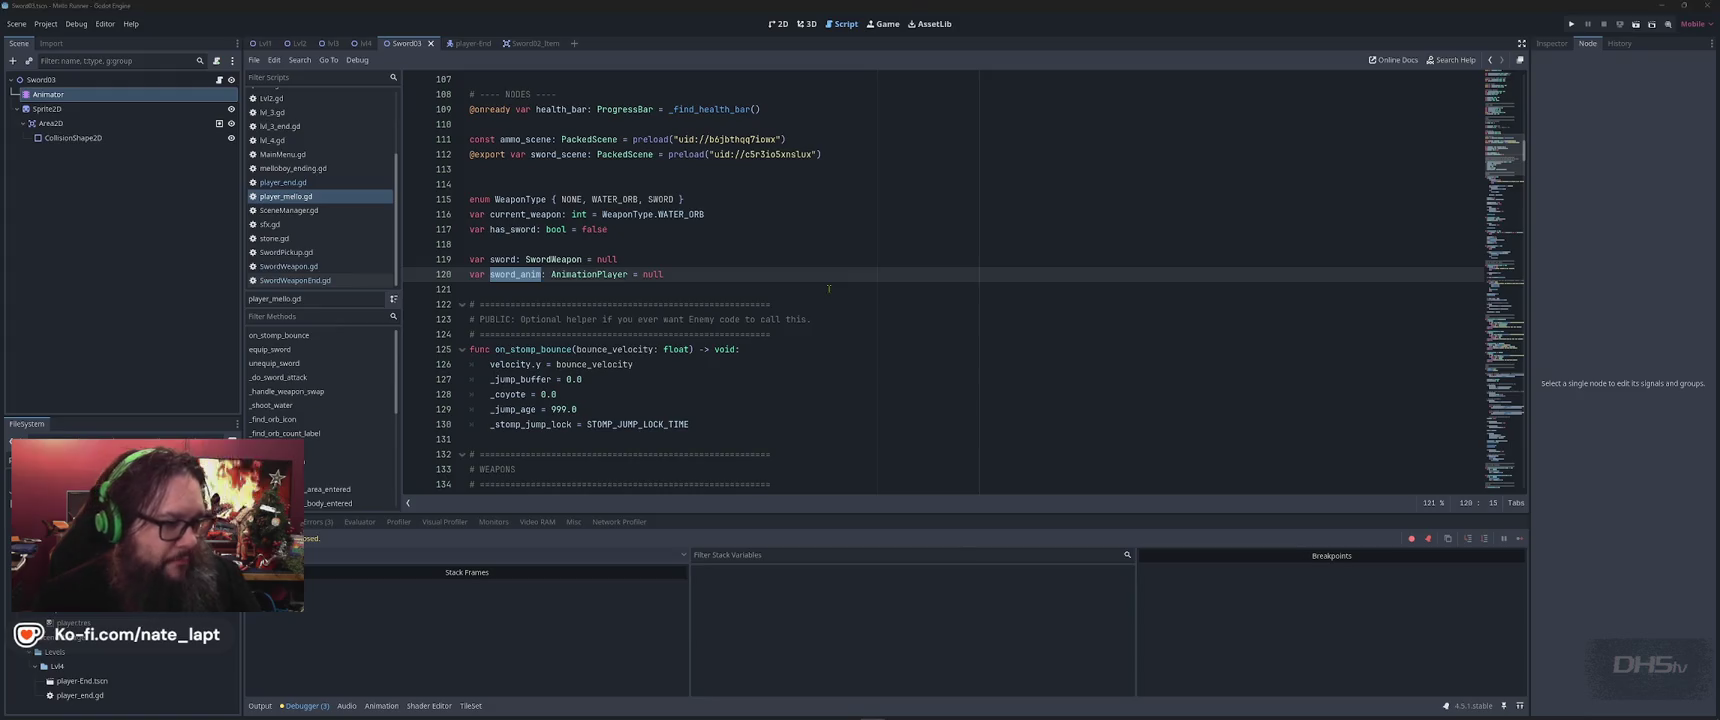
Compare ChatGPT's Node2D sword declaration against the old SwordWeapon declaration
key(alt+Tab)
double_click(748, 480)
key(alt+Tab)
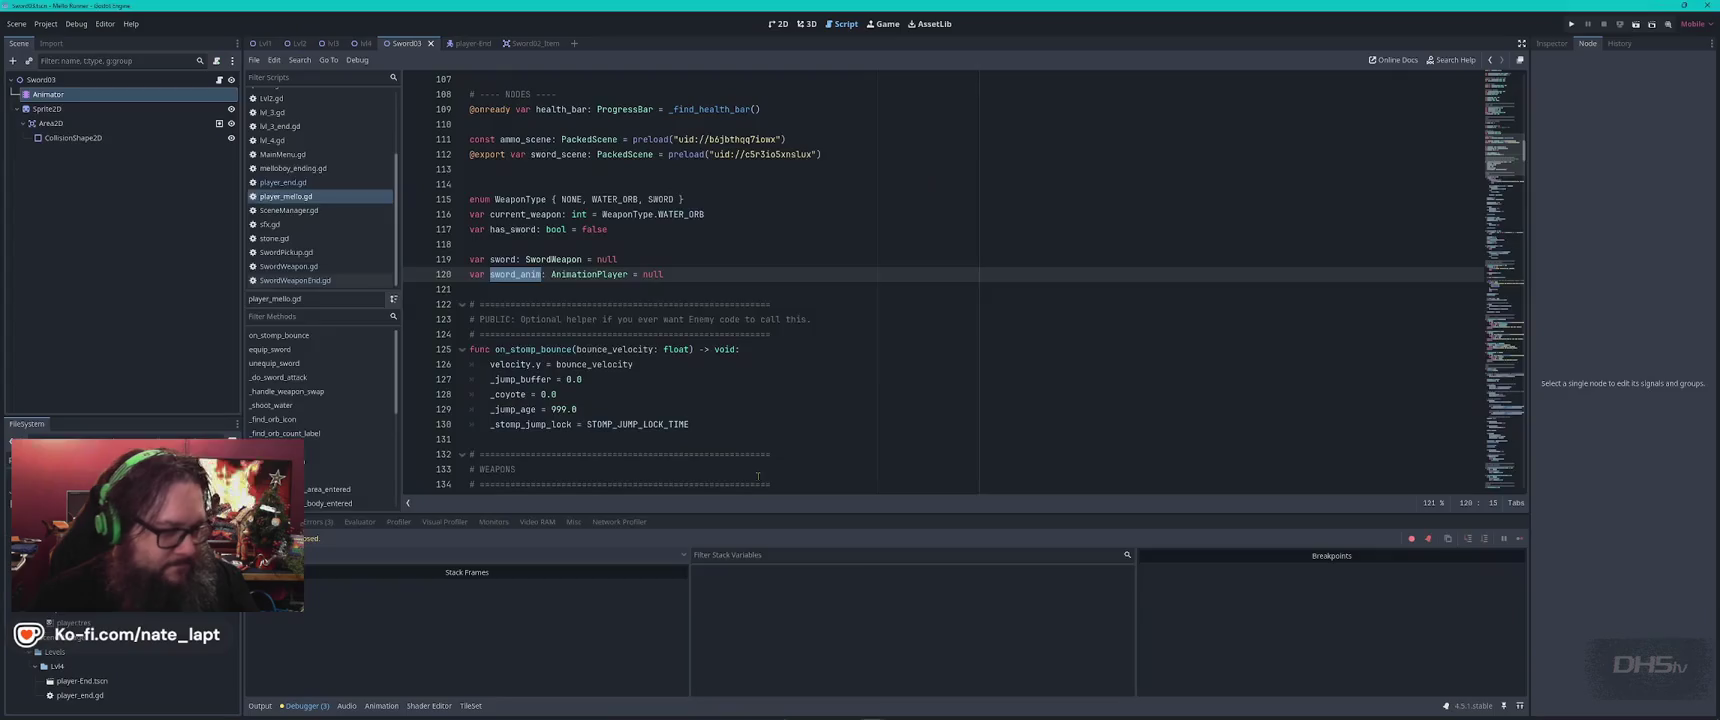
key(alt+Tab)
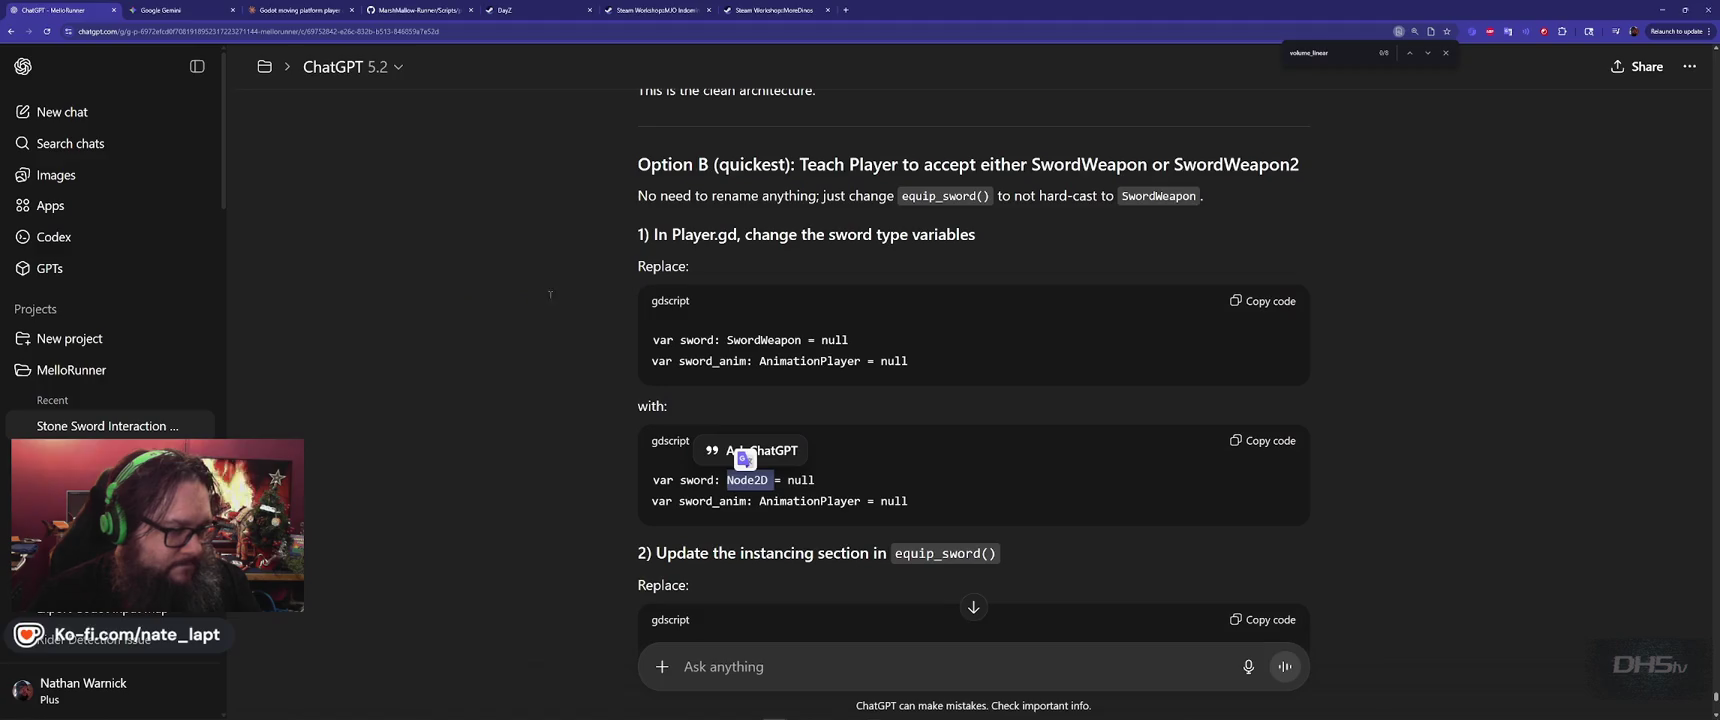
click(820, 470)
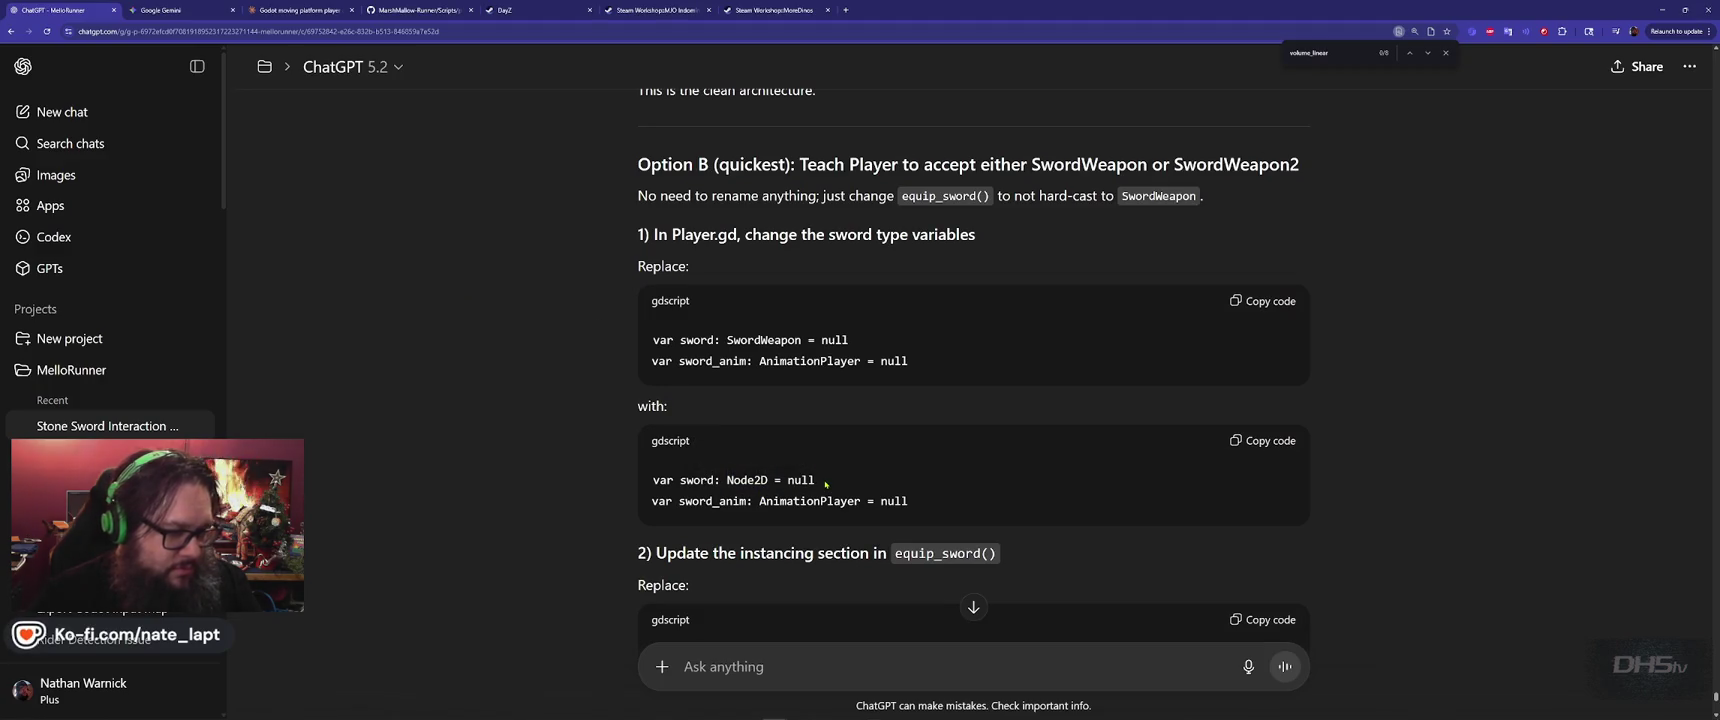
drag(849, 340, 643, 342)
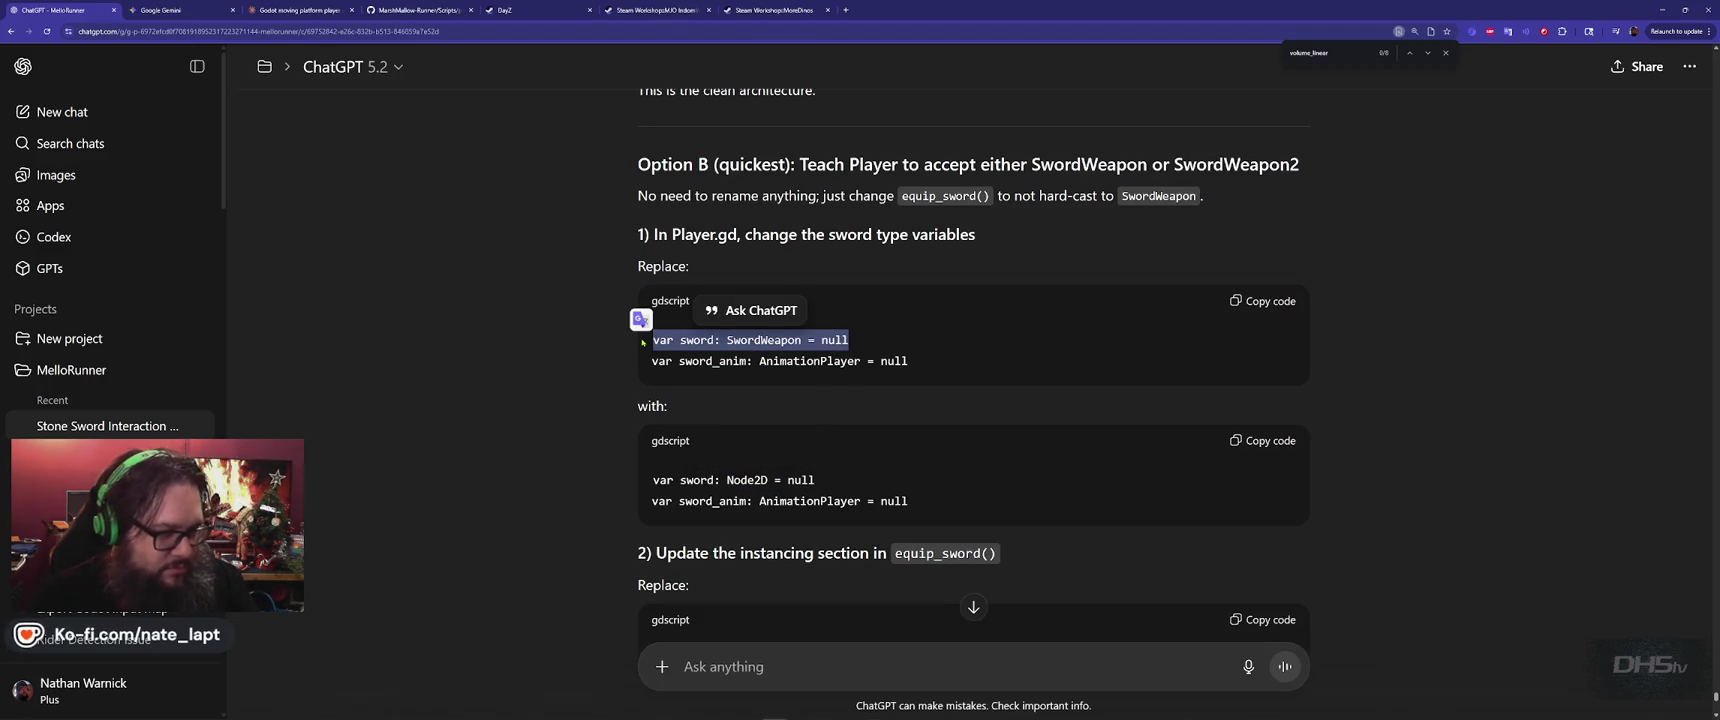
key(alt+Tab)
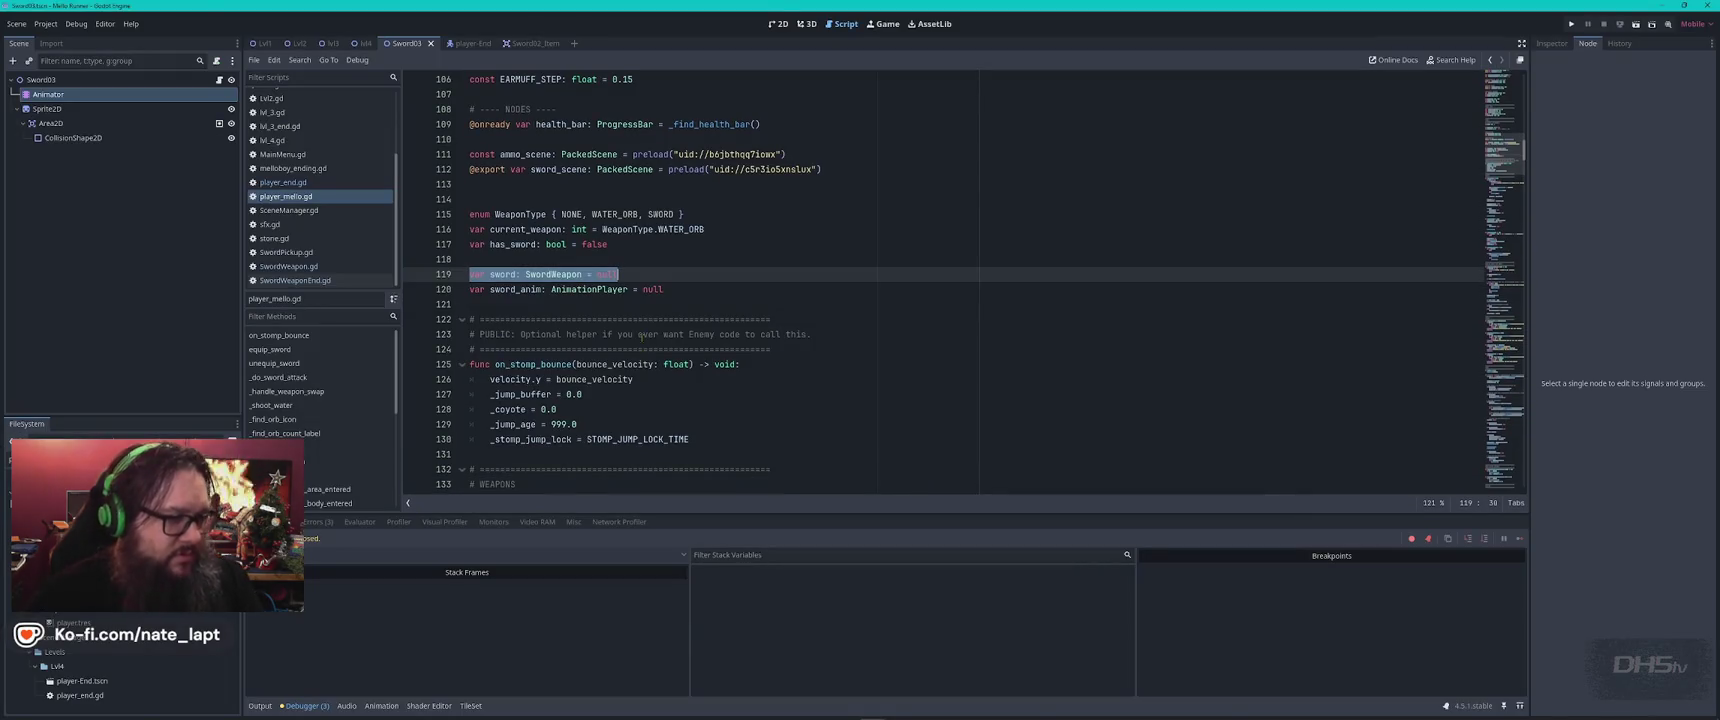
key(alt+Tab)
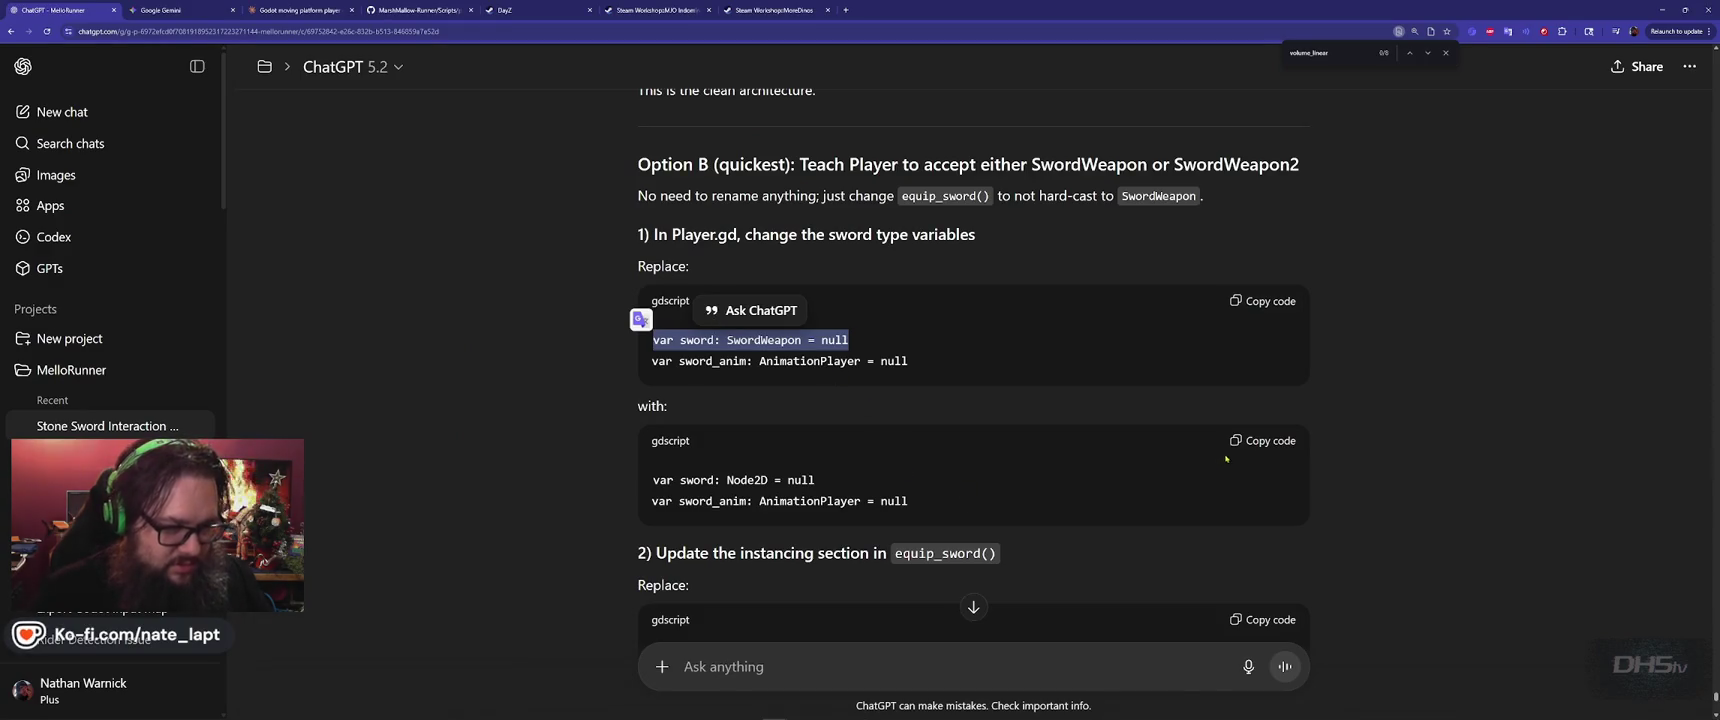
Paste ChatGPT's Node2D sword and AnimationPlayer sword_anim declarations over the old ones
click(1262, 440)
key(alt+Tab)
drag(556, 262, 701, 291)
key(ctrl+v)
click(641, 253)
key(Return)
key(alt+Tab)
scroll(567, 432, down, 2)
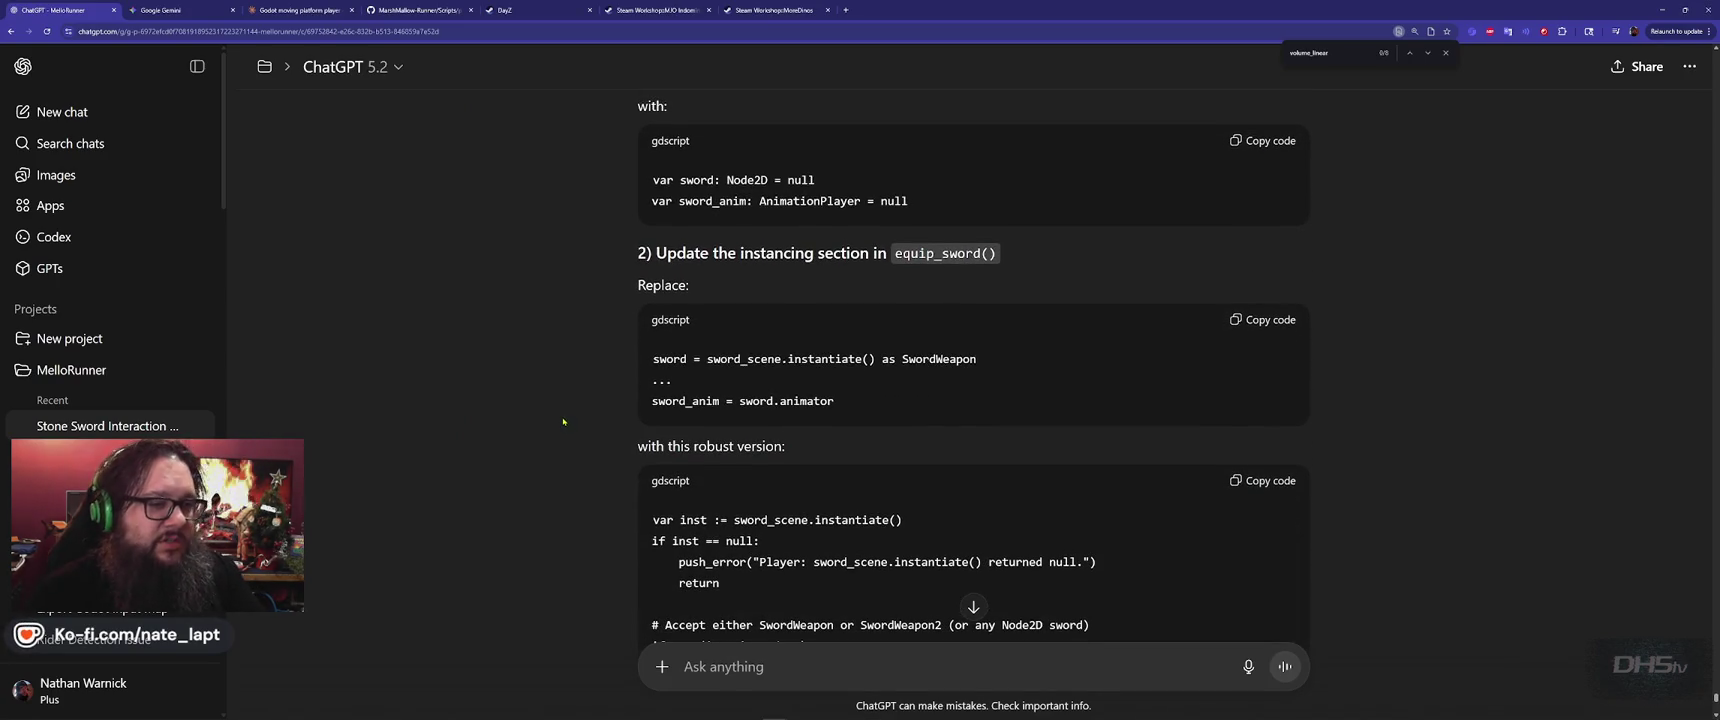
Find equip_sword in the player script using the name copied from ChatGPT
double_click(945, 253)
key(ctrl+c)
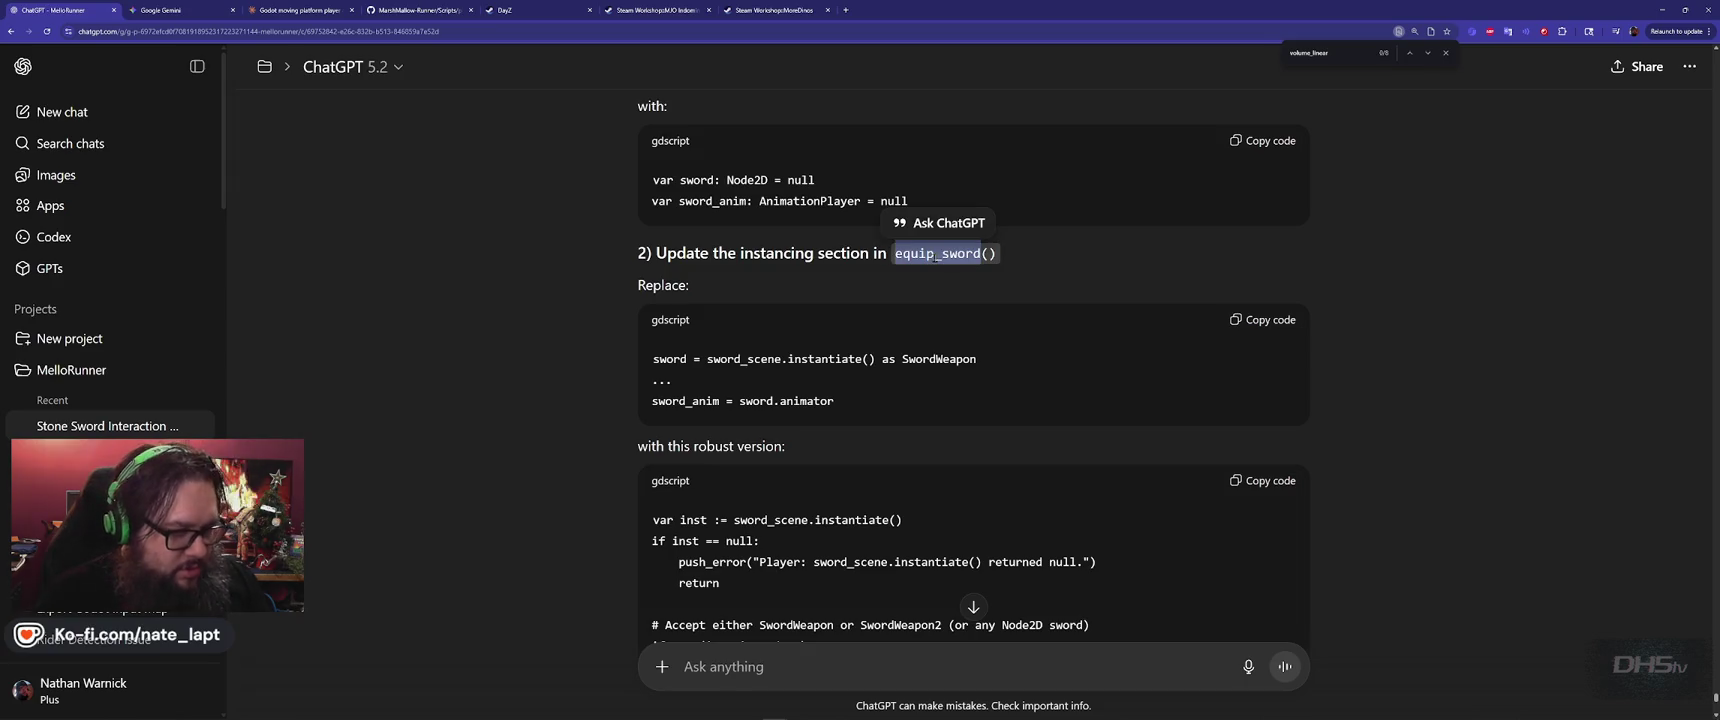
key(alt+Tab)
key(ctrl+f)
key(ctrl+v)
key(alt+Tab)
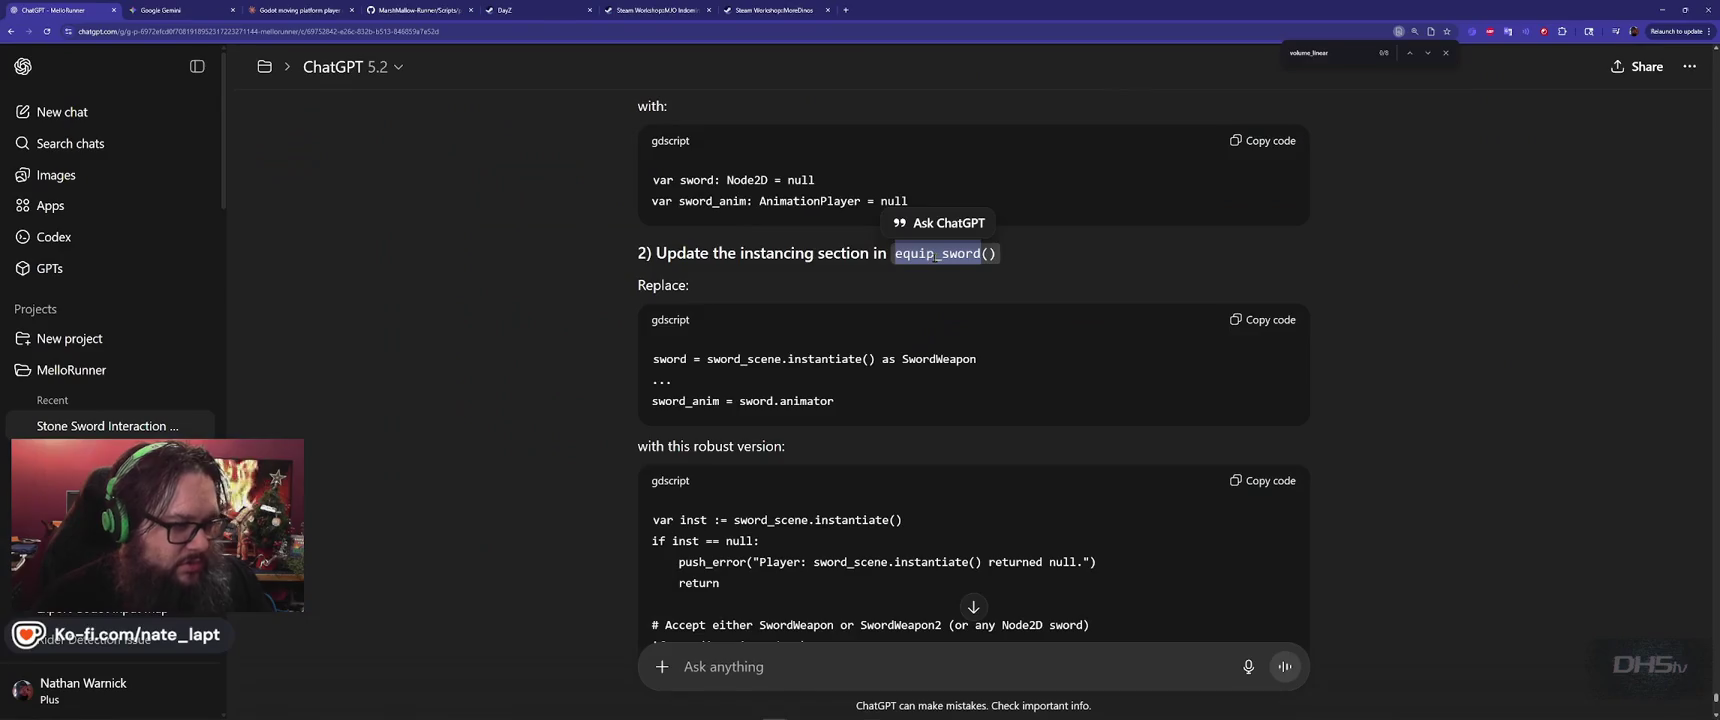
Read through ChatGPT's step 2 robust sword-instancing fix
scroll(778, 352, down, 2)
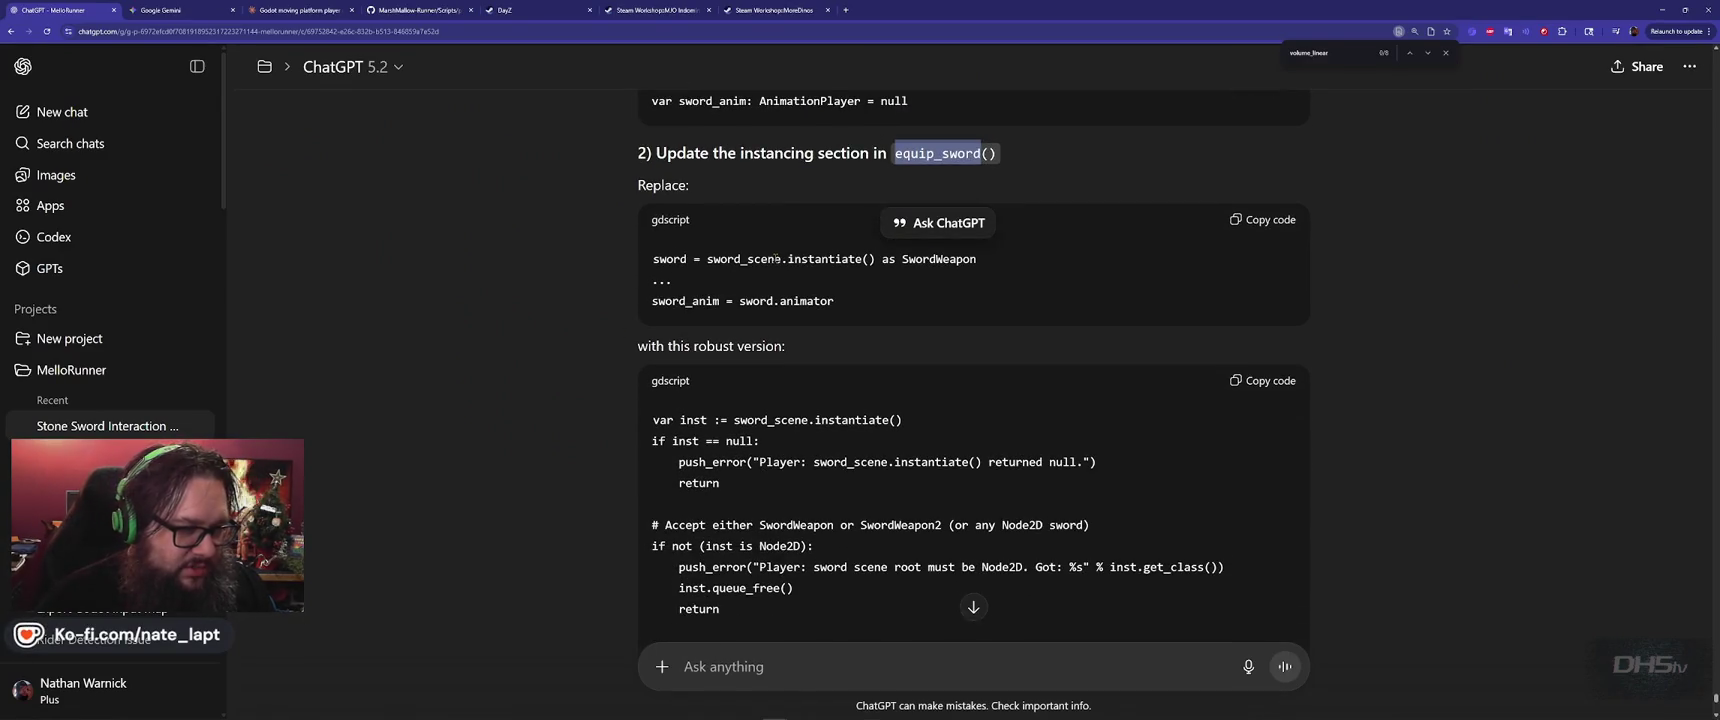
click(783, 259)
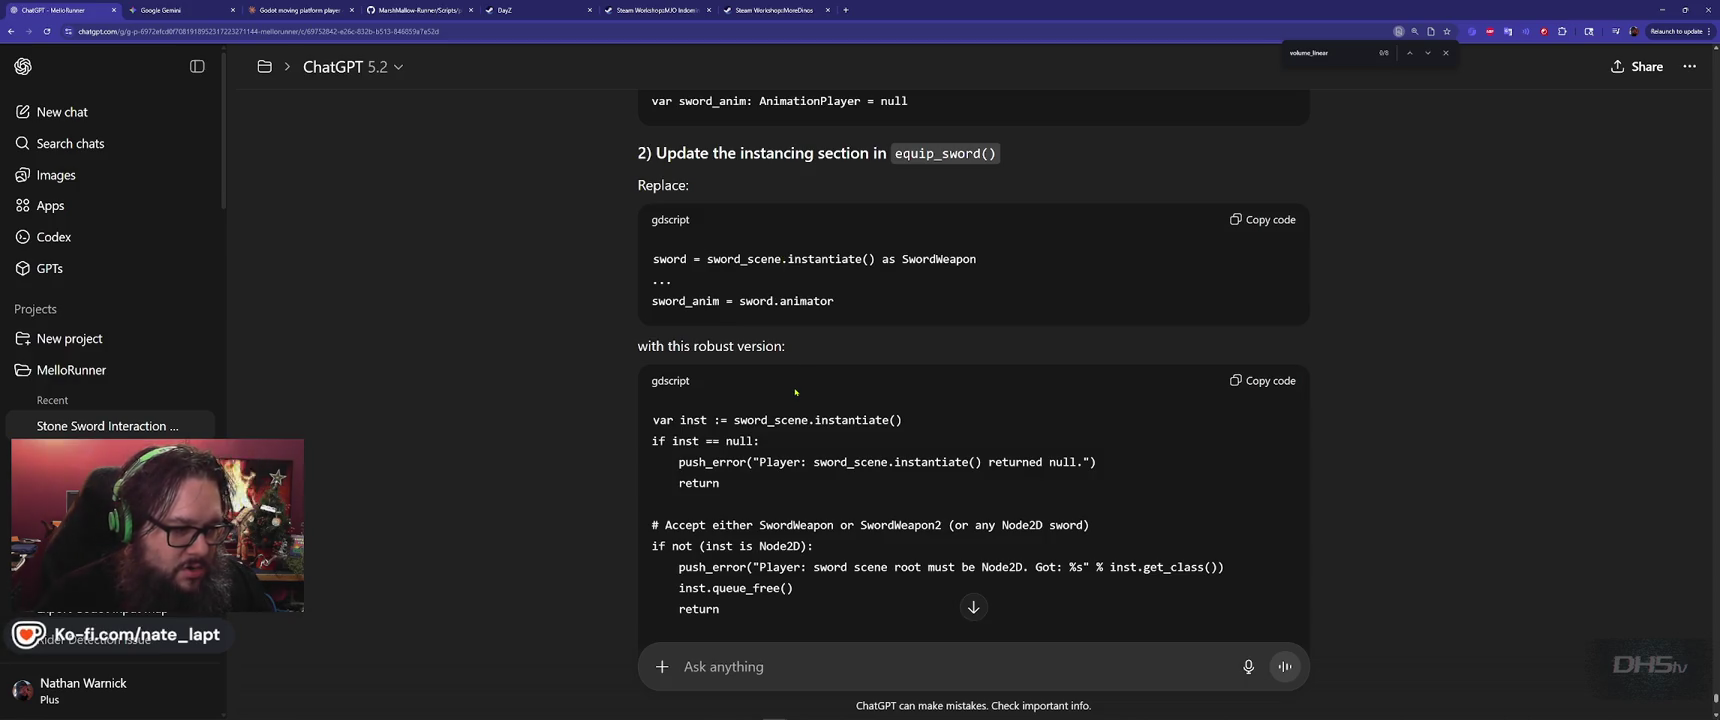
scroll(795, 392, down, 2)
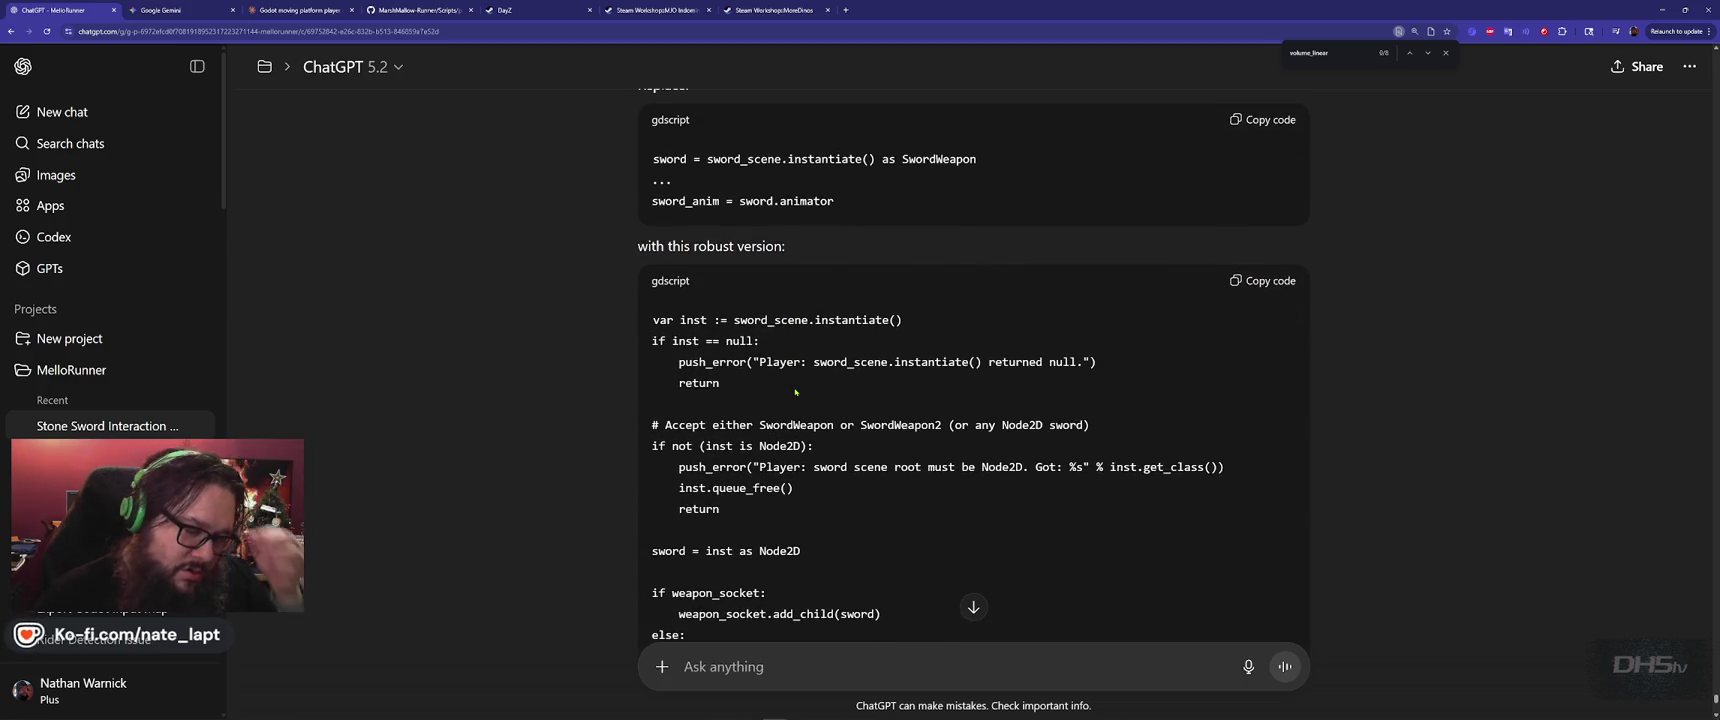
scroll(795, 392, down, 2)
scroll(797, 391, down, 5)
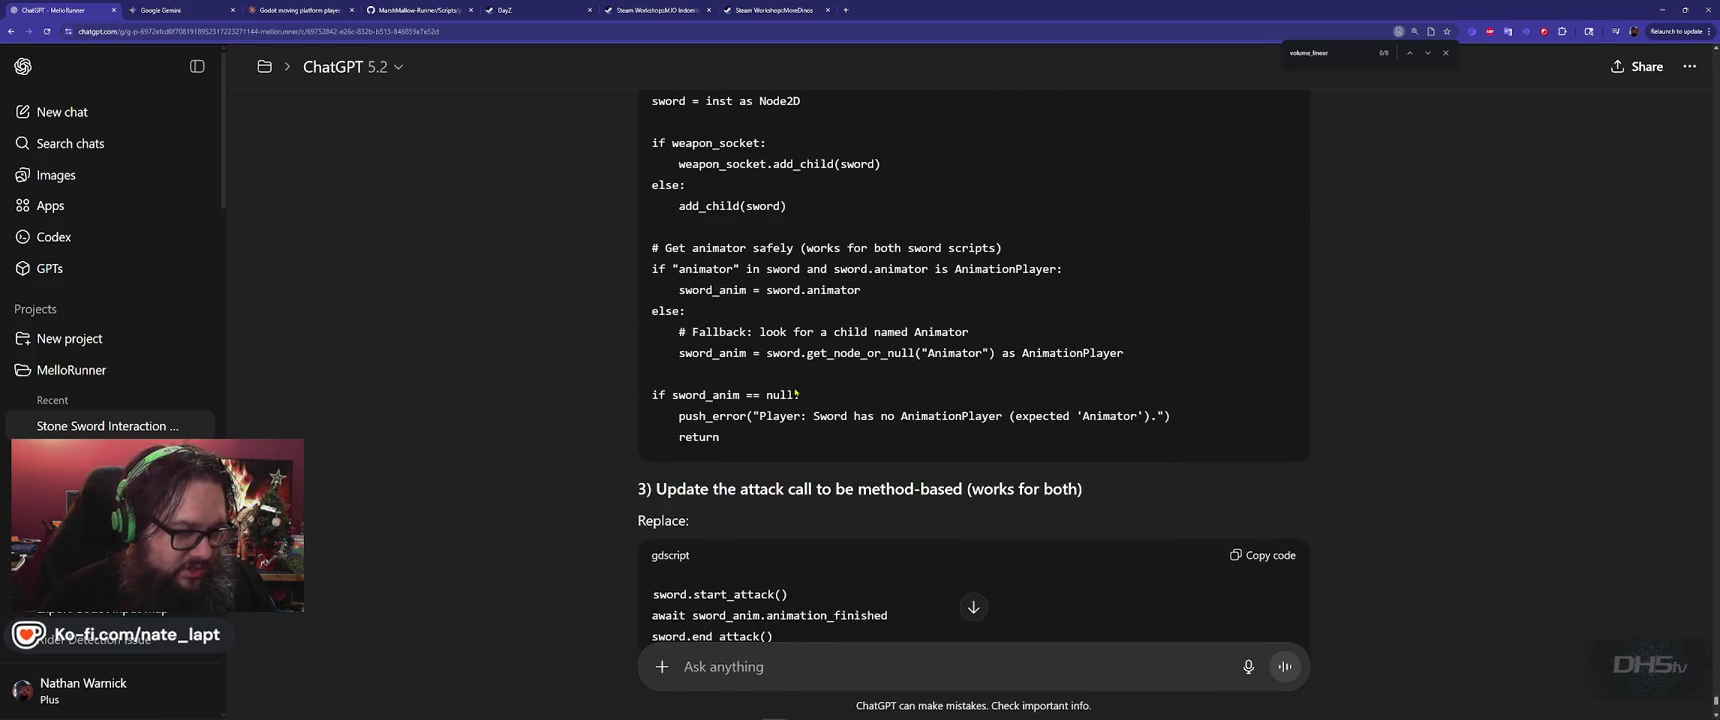
scroll(797, 394, down, 2)
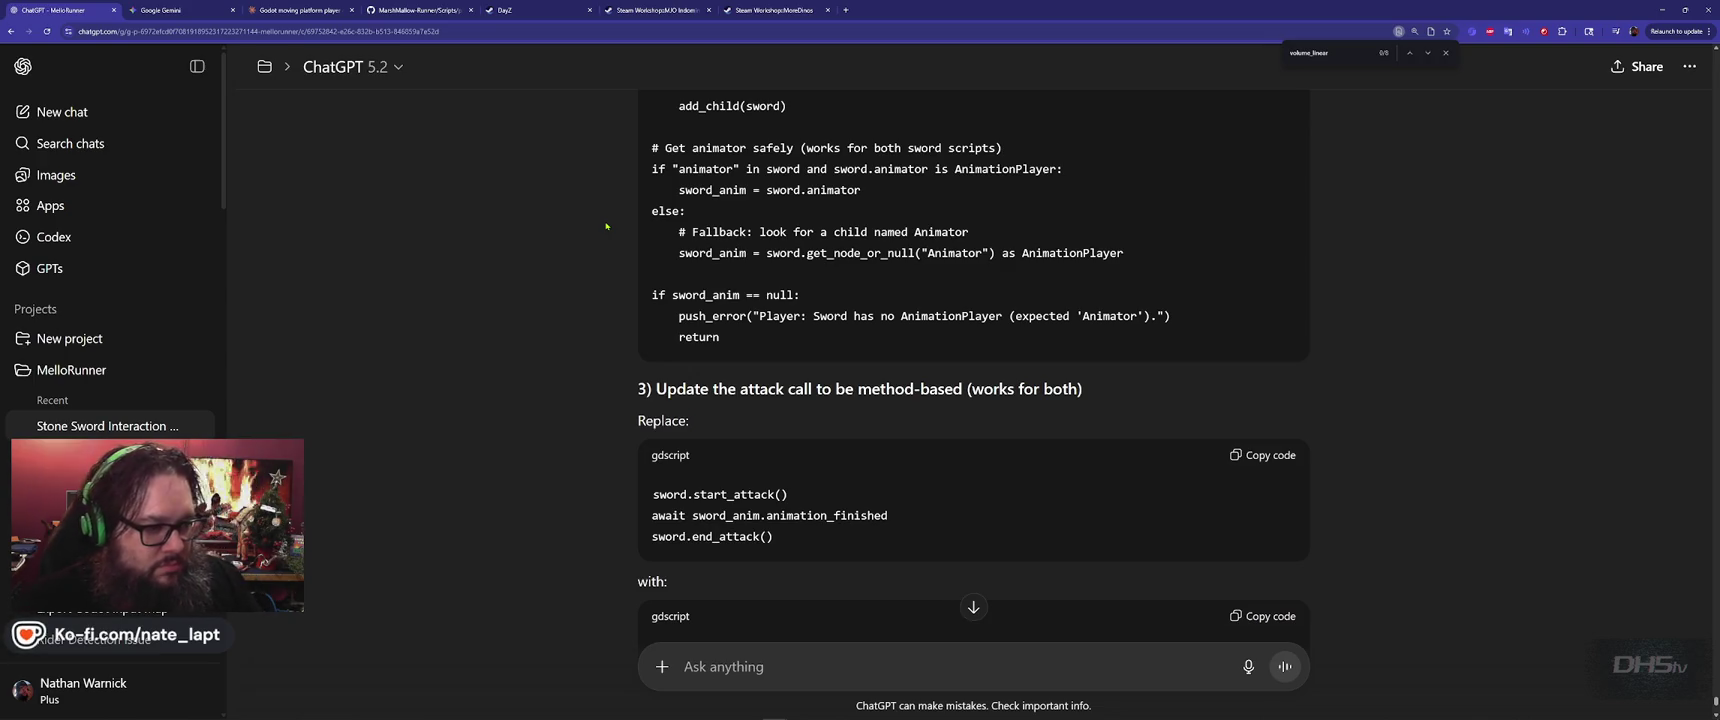
scroll(606, 226, up, 5)
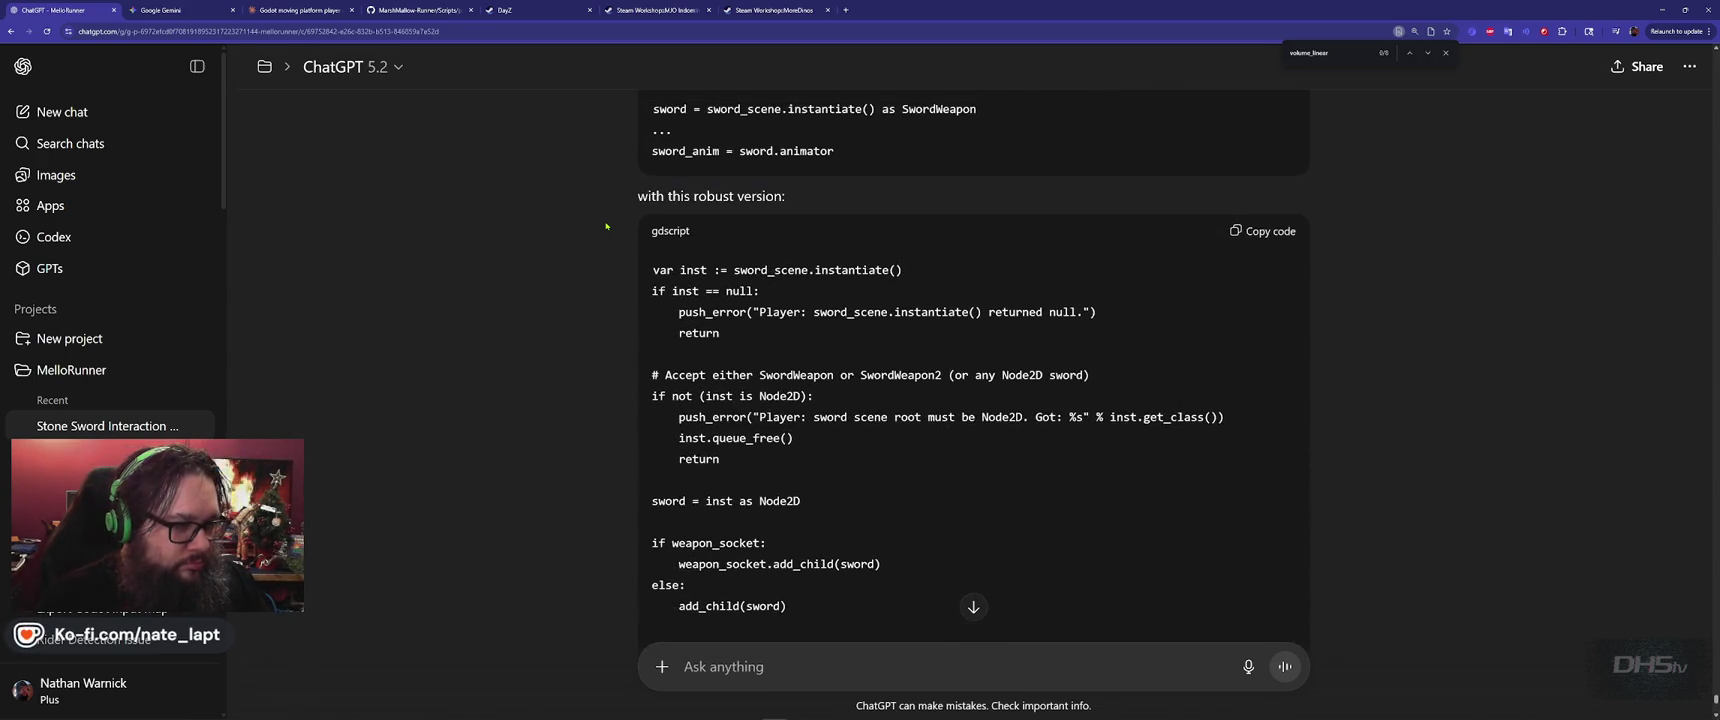
scroll(606, 226, down, 2)
Select and copy the entire player_mello.gd script to send to ChatGPT
key(alt+Tab)
scroll(693, 250, down, 3)
scroll(693, 250, up, 3)
click(693, 214)
key(ctrl+a)
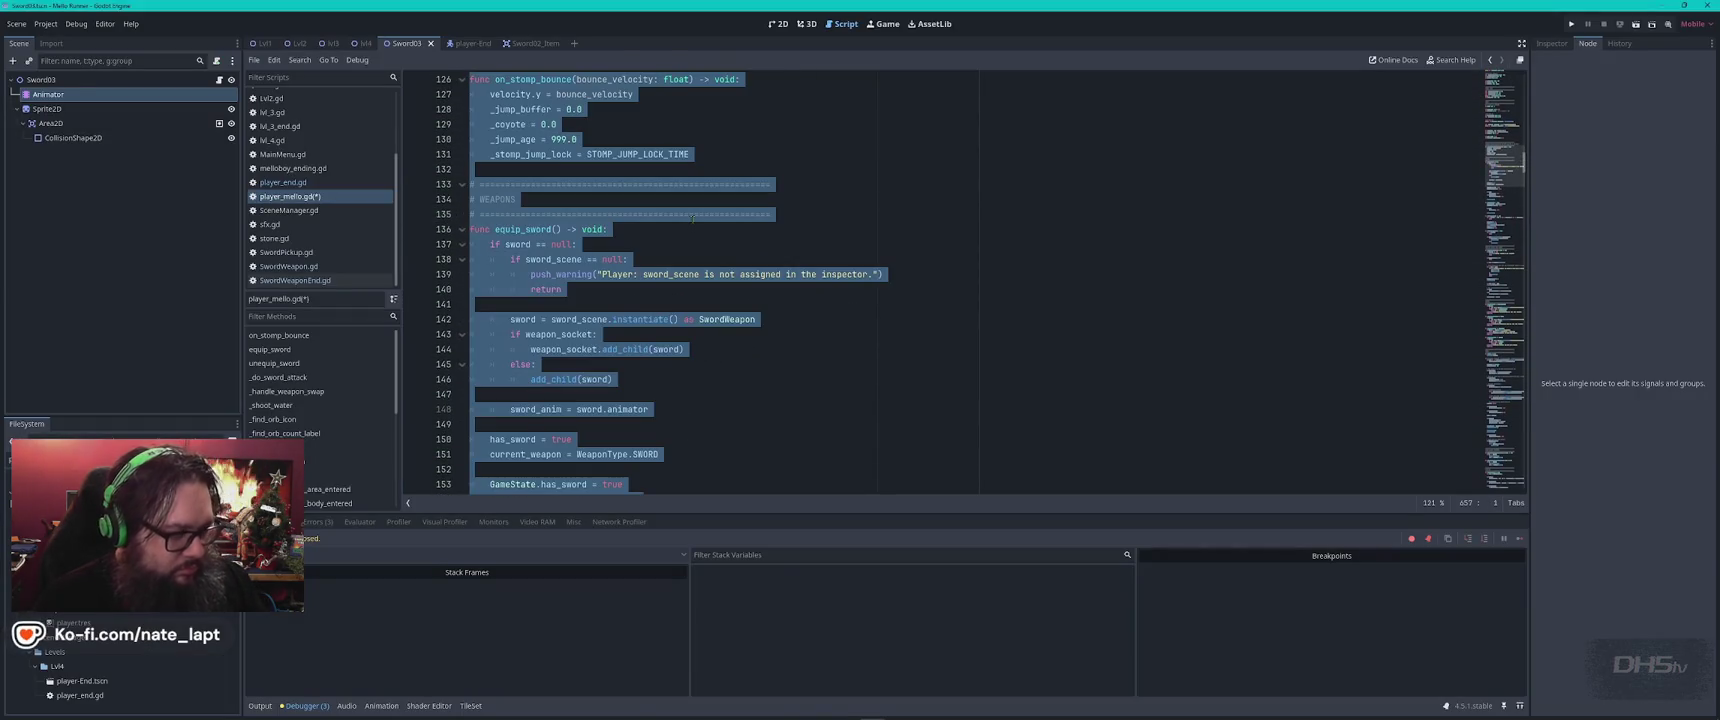
key(alt+Tab)
key(alt+Tab)
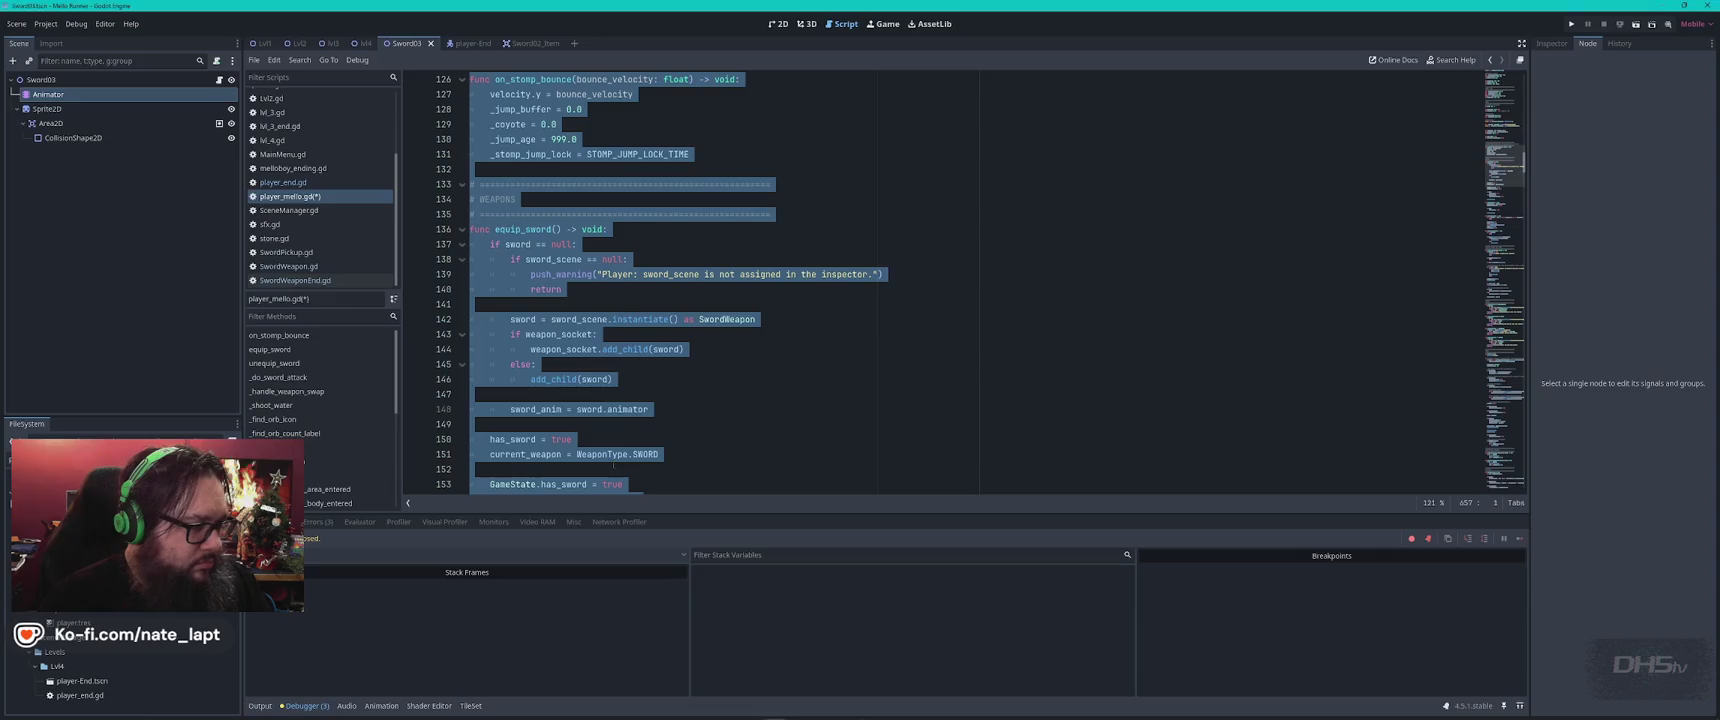
key(alt+Tab)
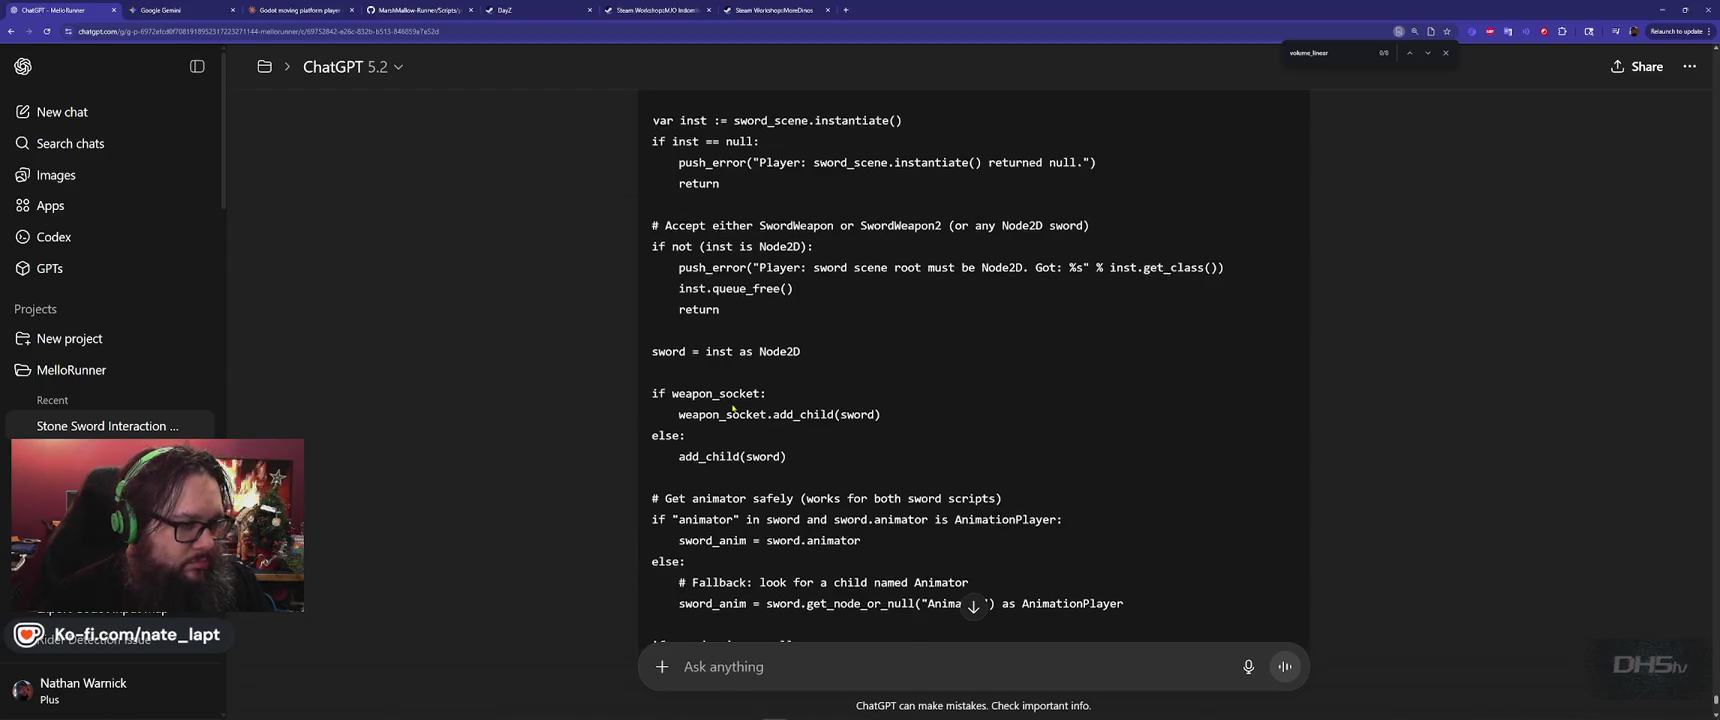
scroll(733, 409, up, 3)
scroll(733, 402, down, 4)
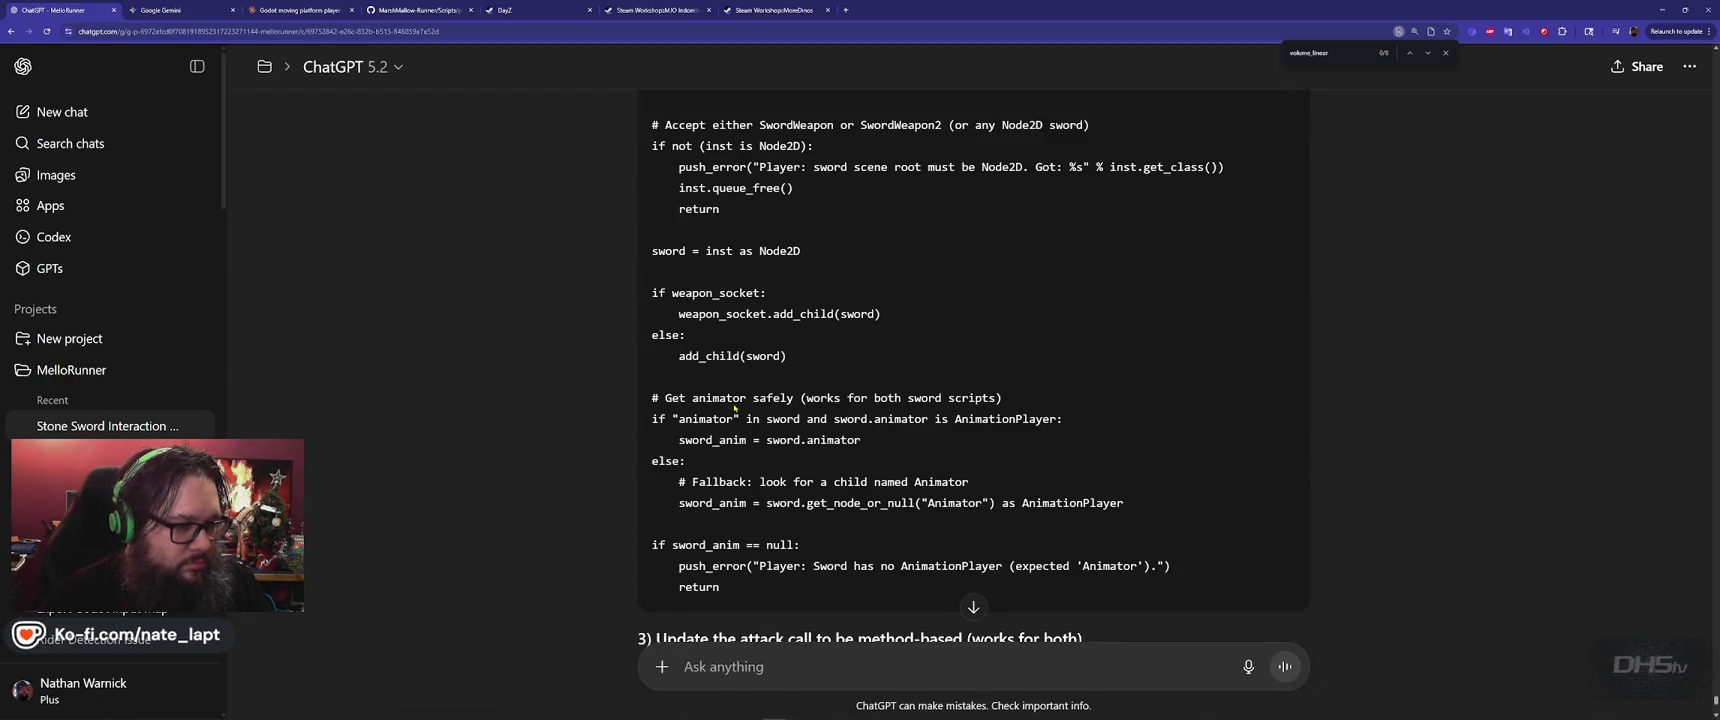
scroll(734, 404, down, 2)
key(alt+Tab)
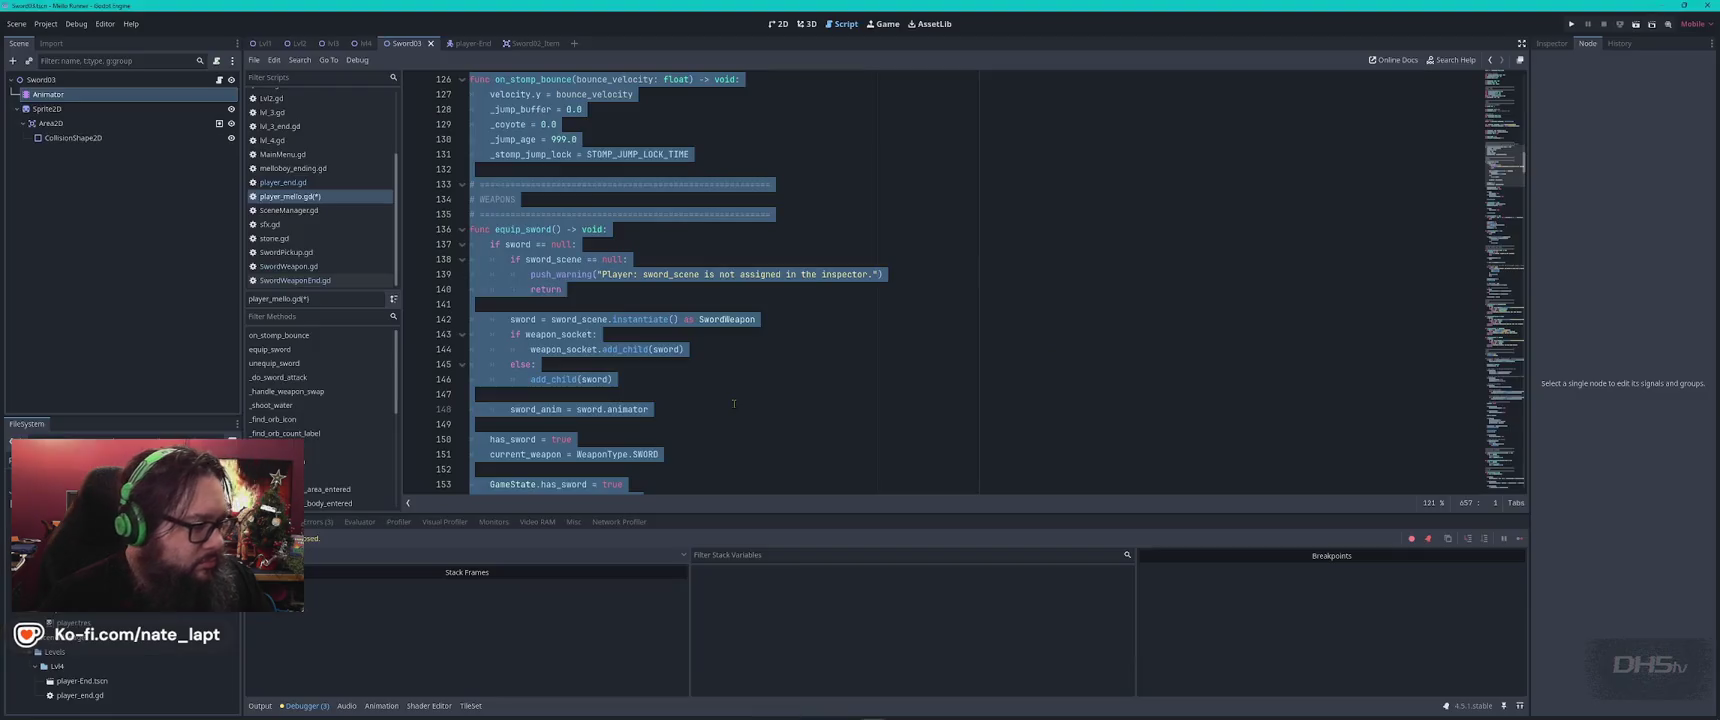
key(alt+Tab)
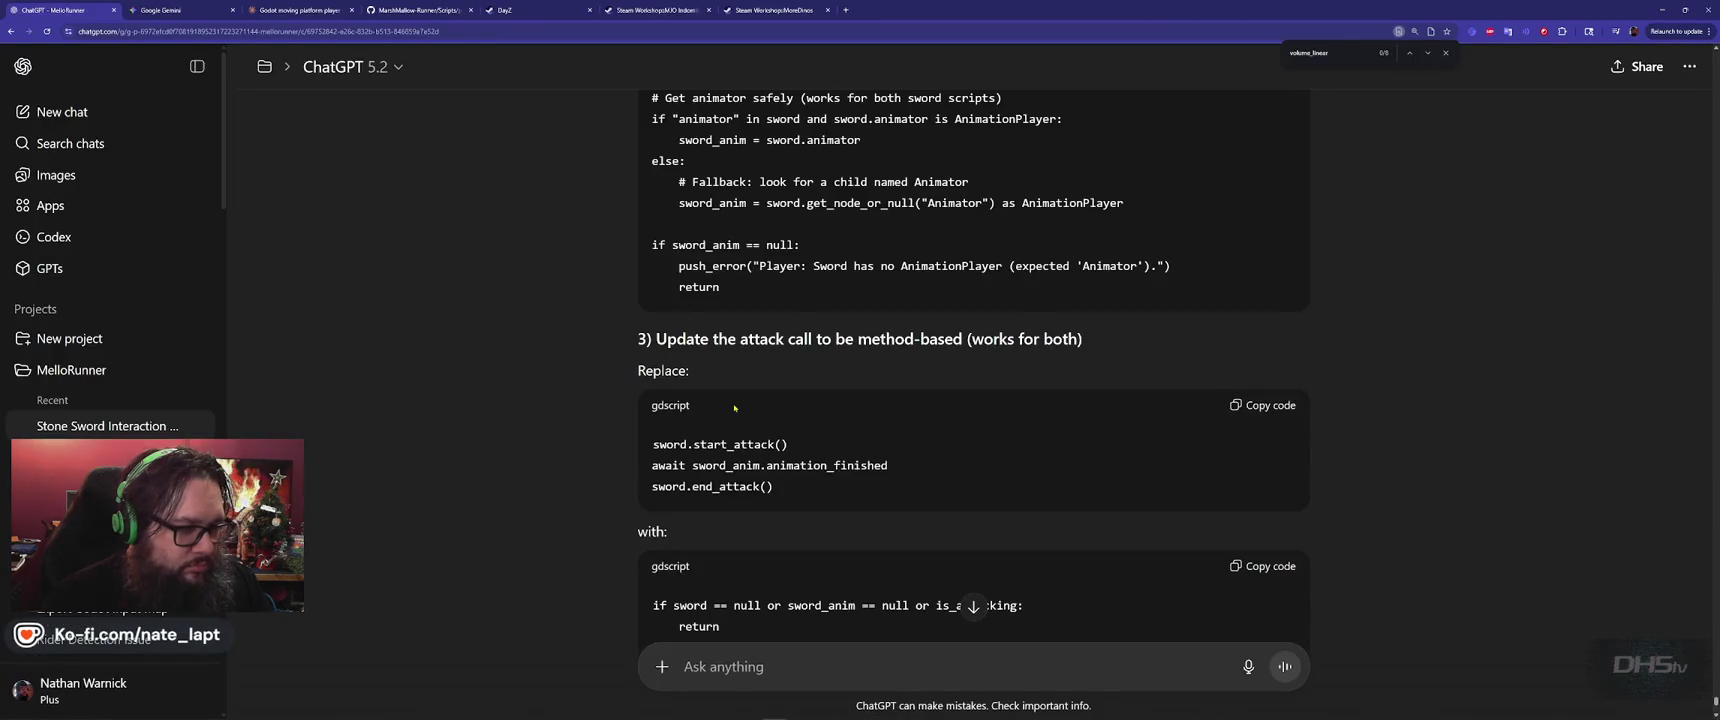
scroll(734, 407, down, 10)
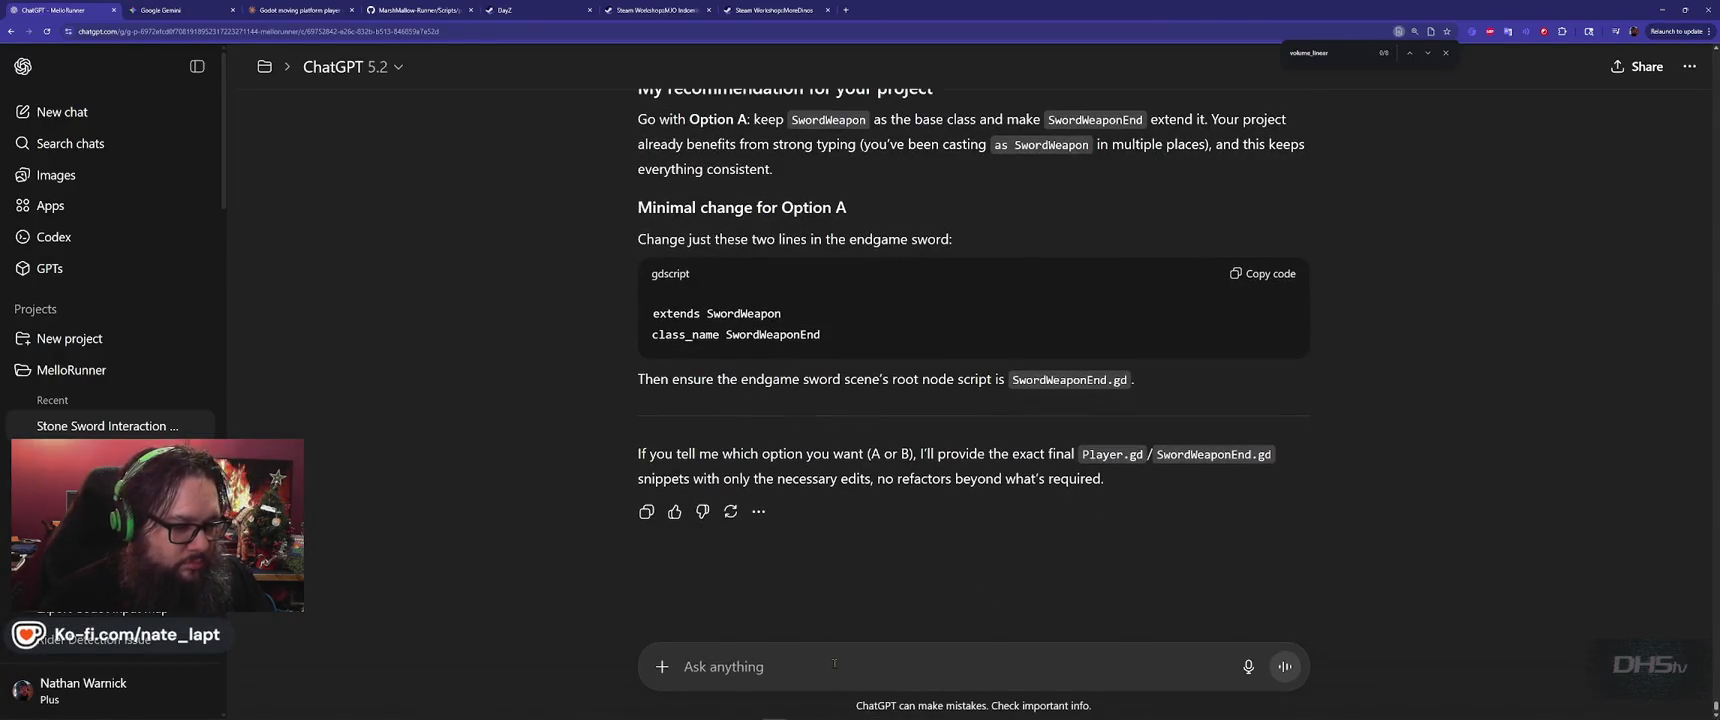
Send ChatGPT a request to update the player script, with the full script pasted below it
text(player)
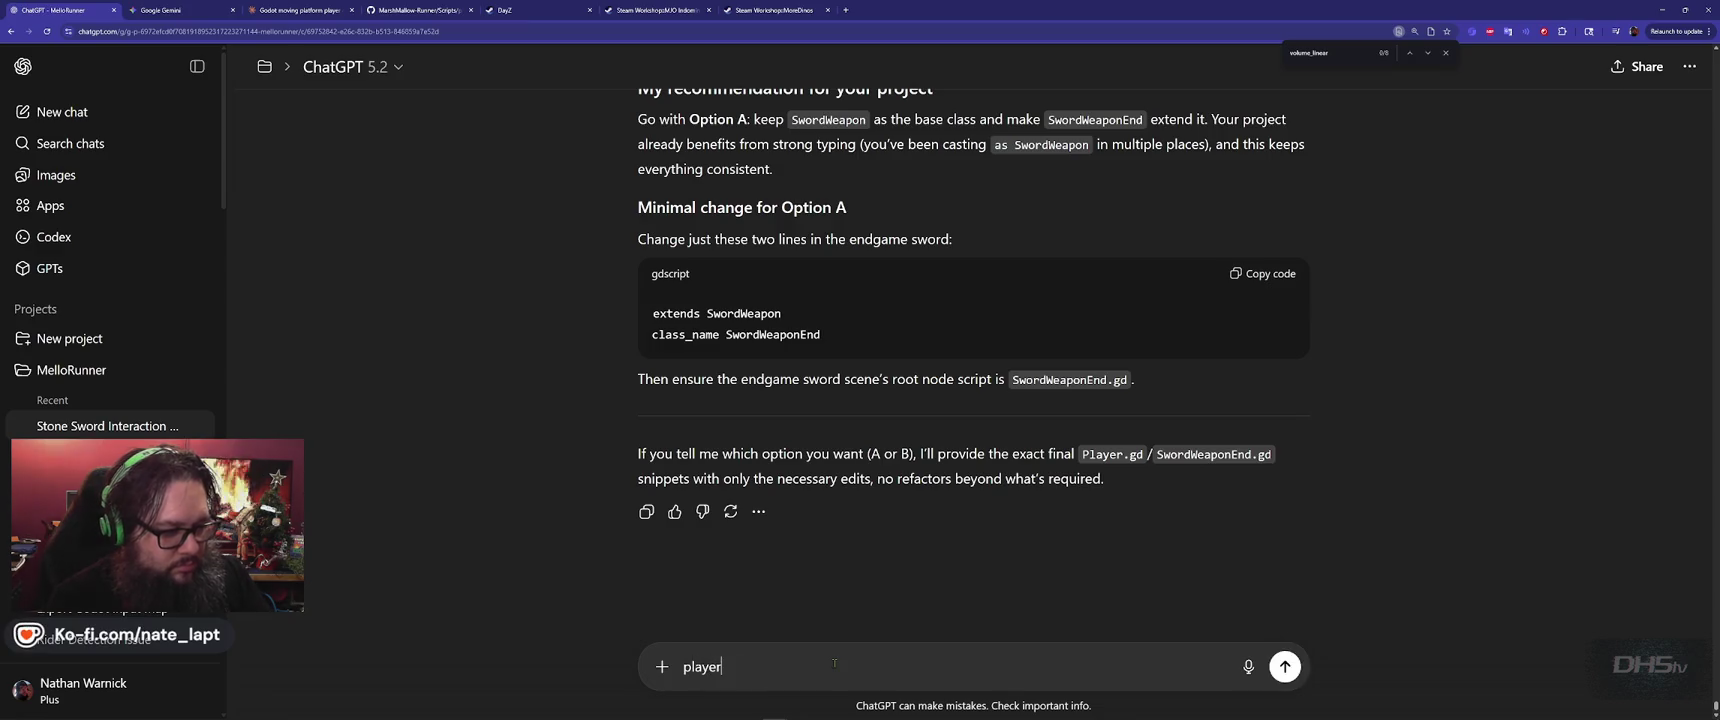
key(shift+Return)
key(shift+Return)
text(pleas)
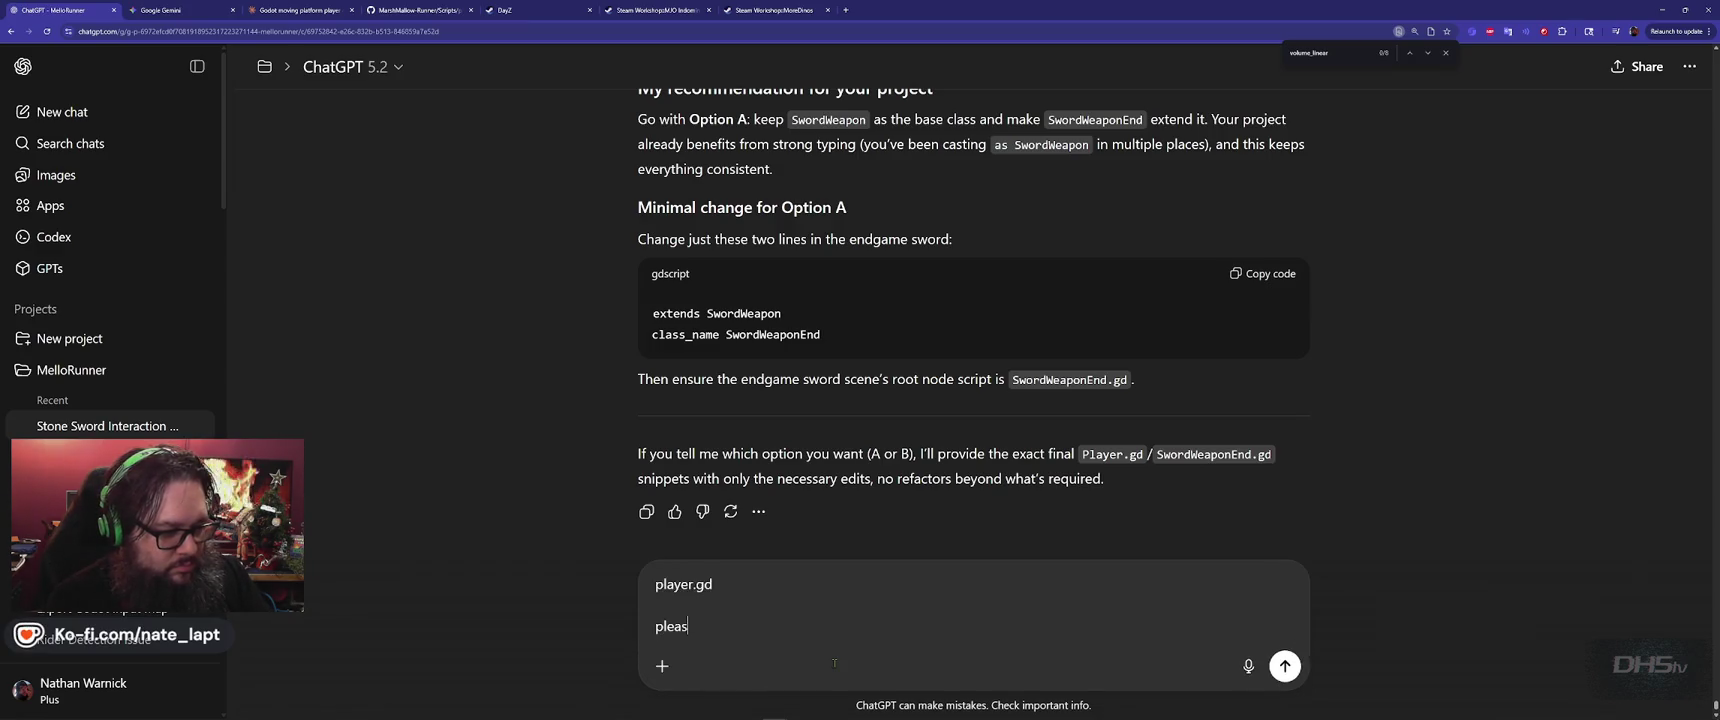
key(shift+Return)
key(shift+Return)
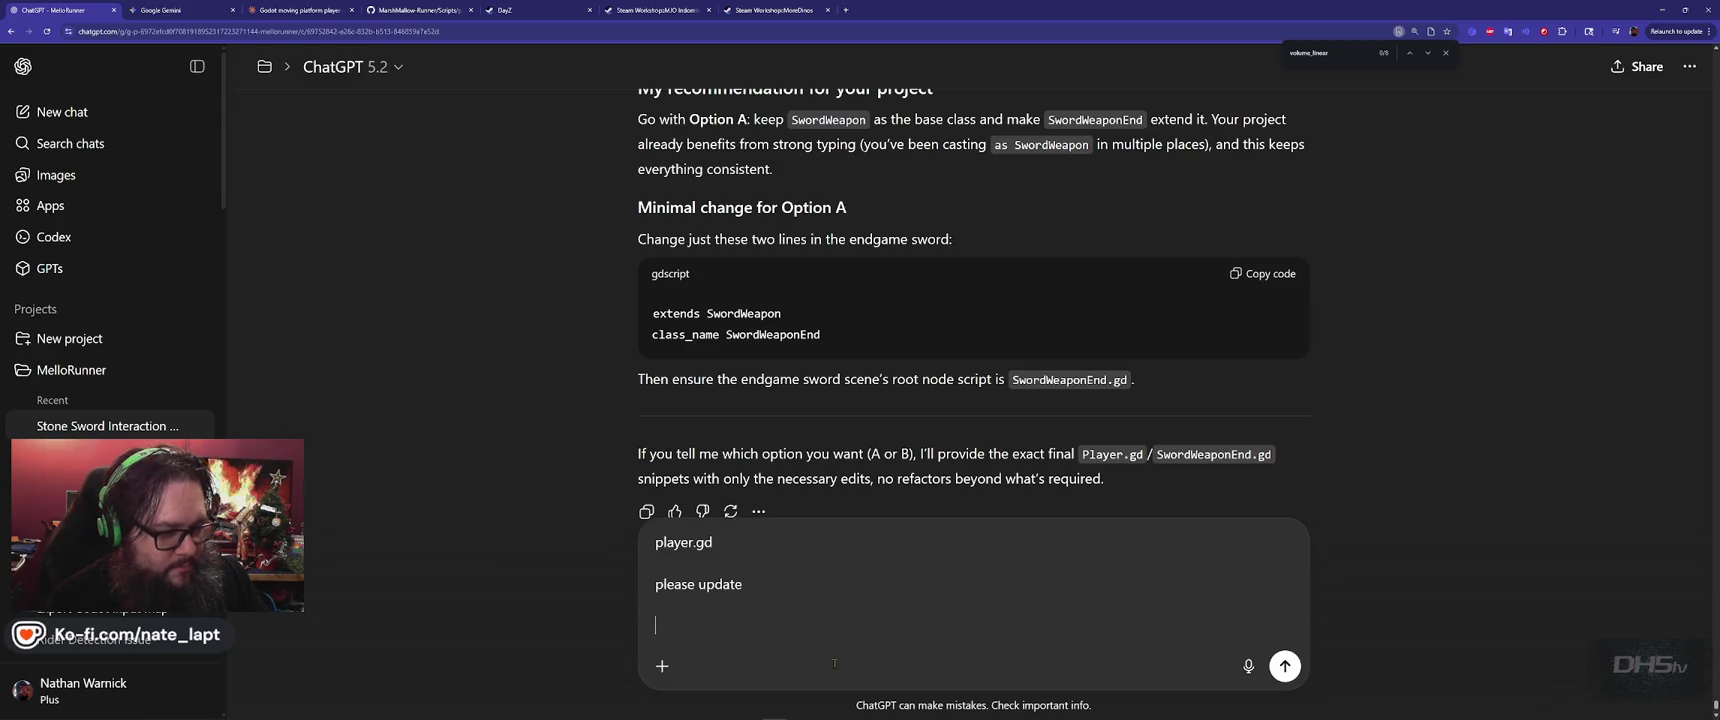
key(ctrl+v)
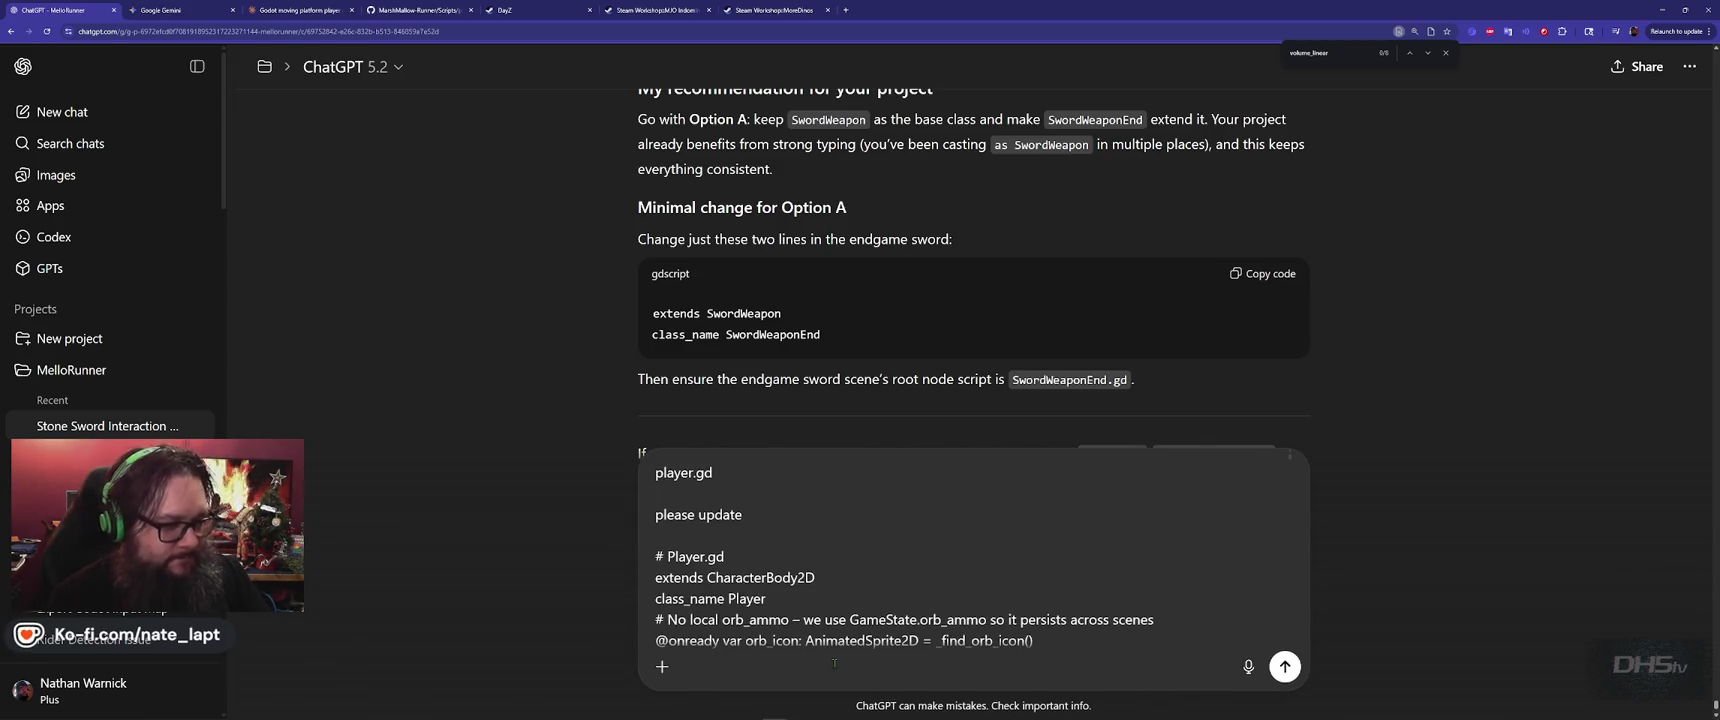
key(Return)
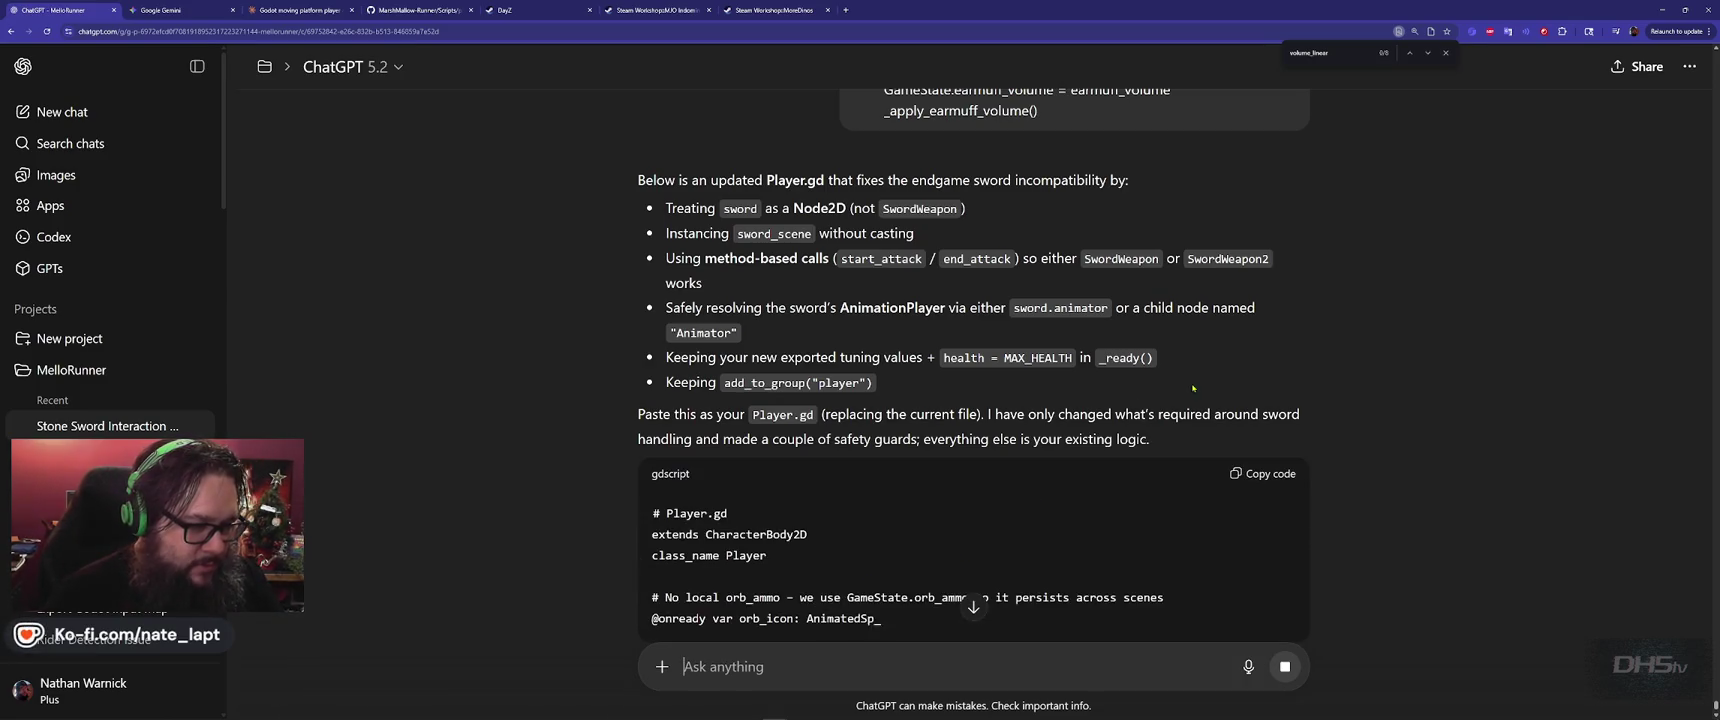
scroll(1342, 325, down, 3)
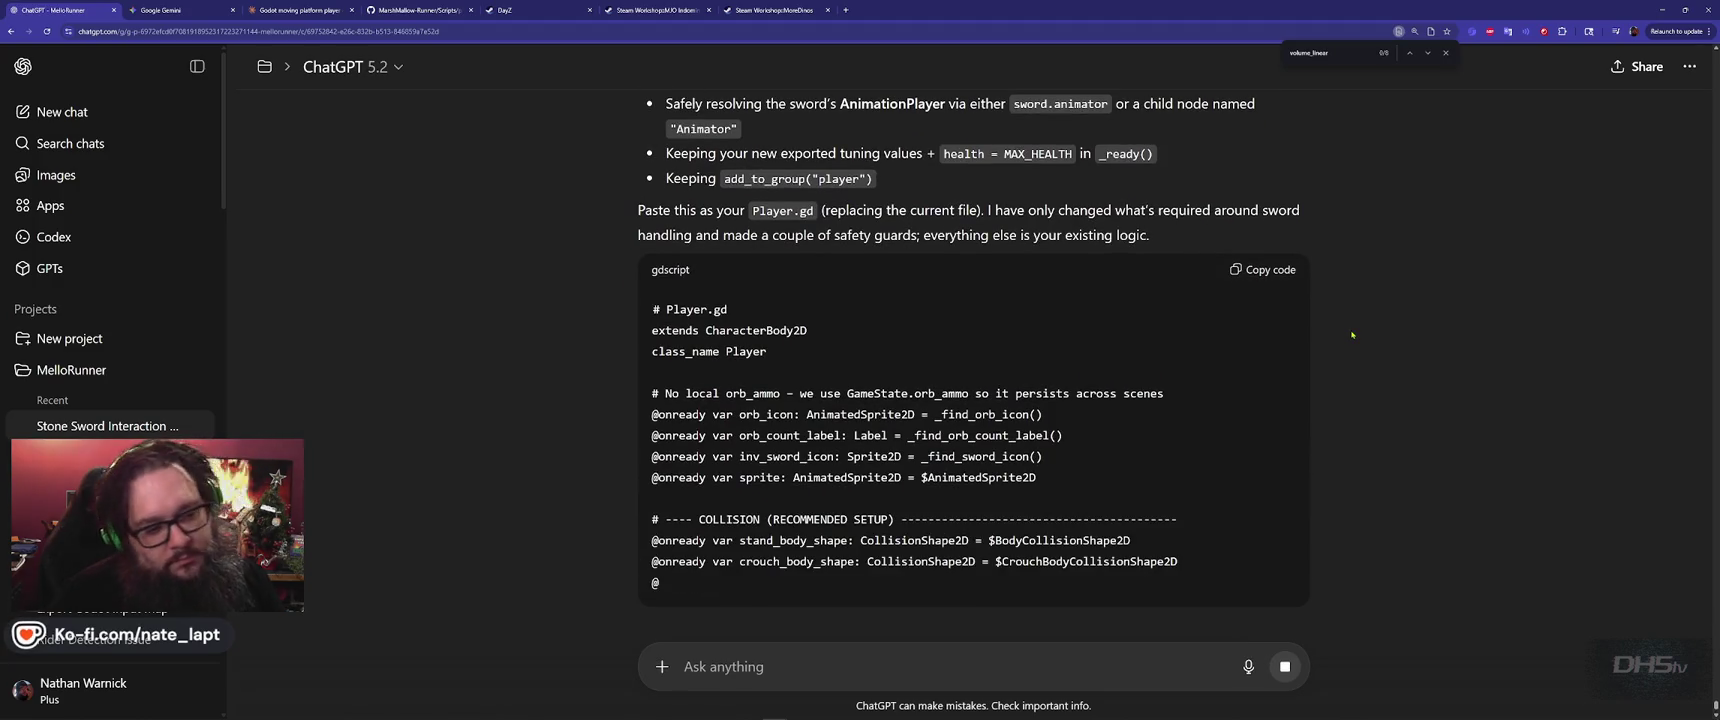
scroll(1329, 343, down, 2)
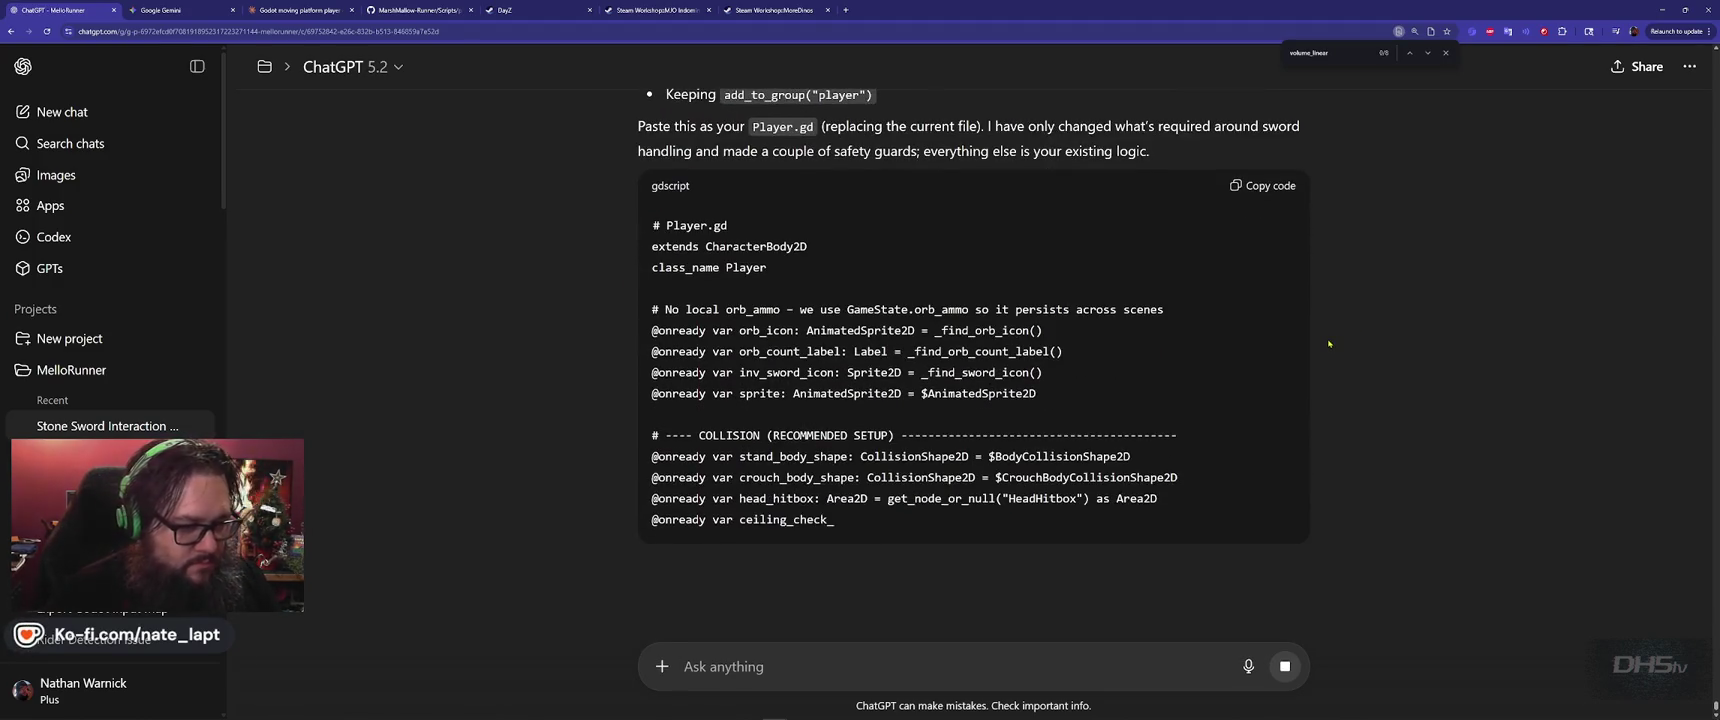
key(alt+Tab)
key(Escape)
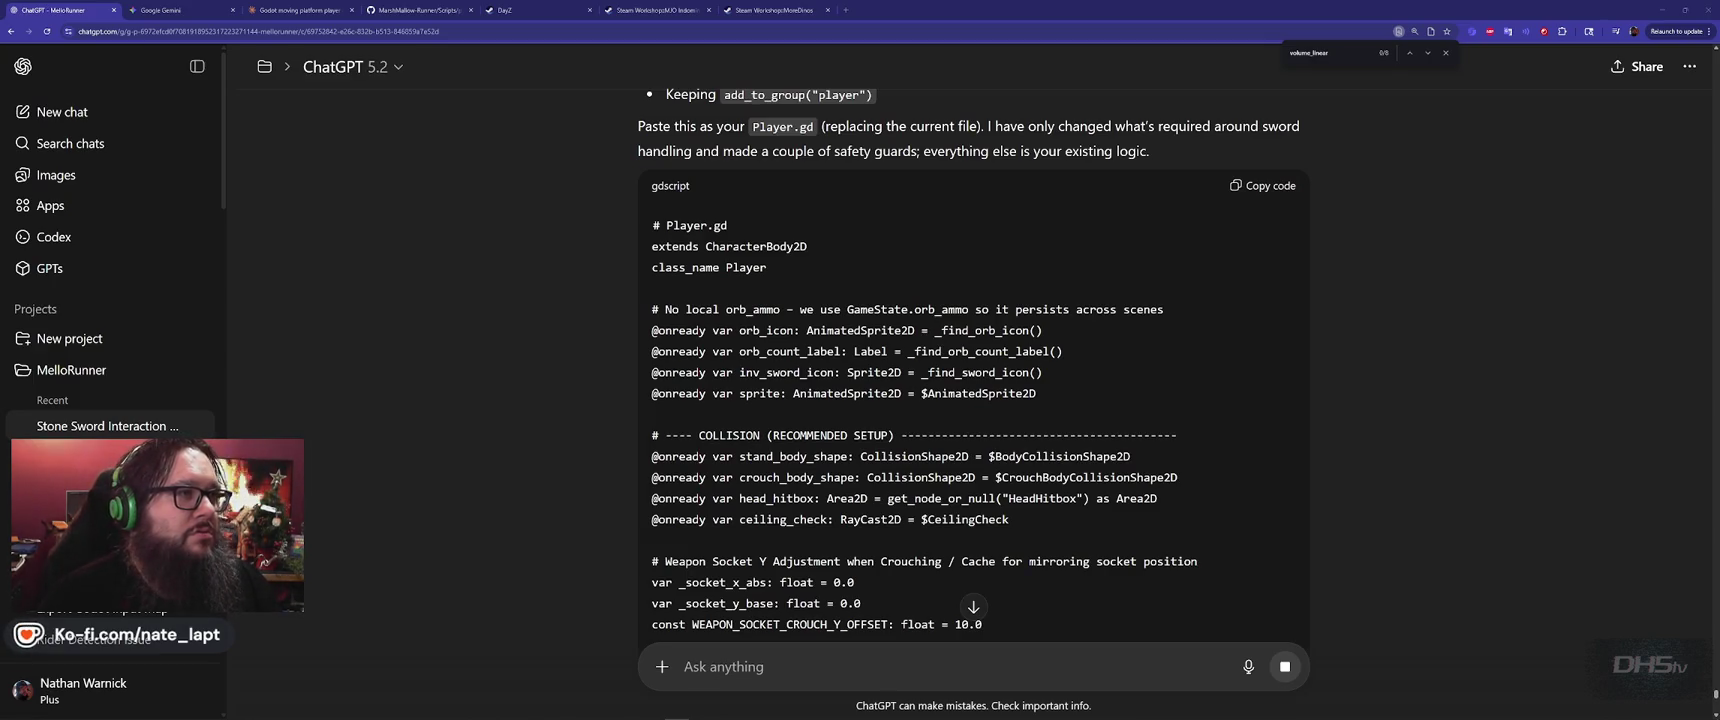
scroll(1227, 218, down, 15)
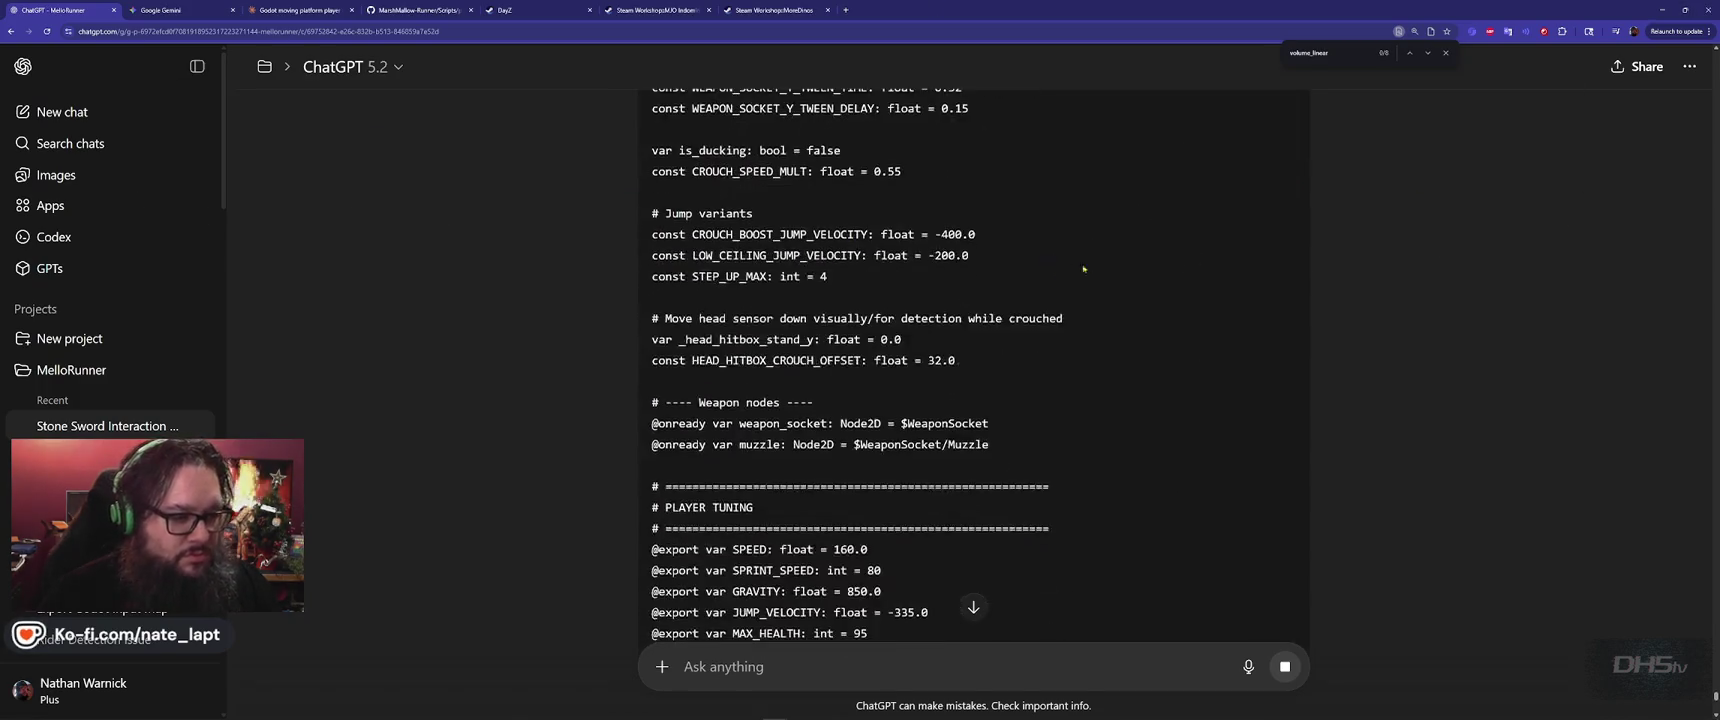
scroll(1227, 218, down, 15)
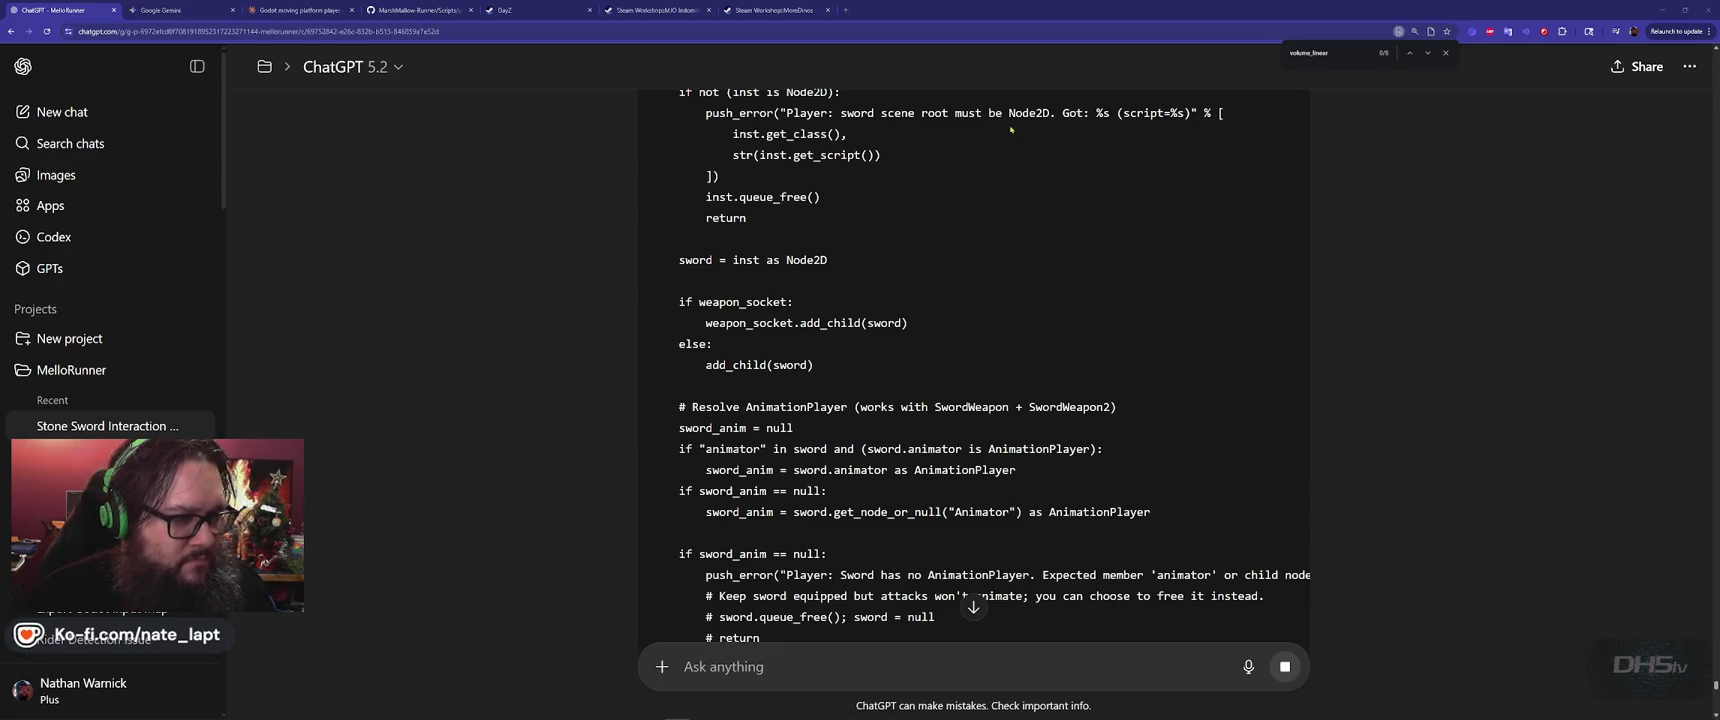
scroll(1207, 369, down, 15)
scroll(1207, 369, down, 15)
scroll(1205, 335, down, 10)
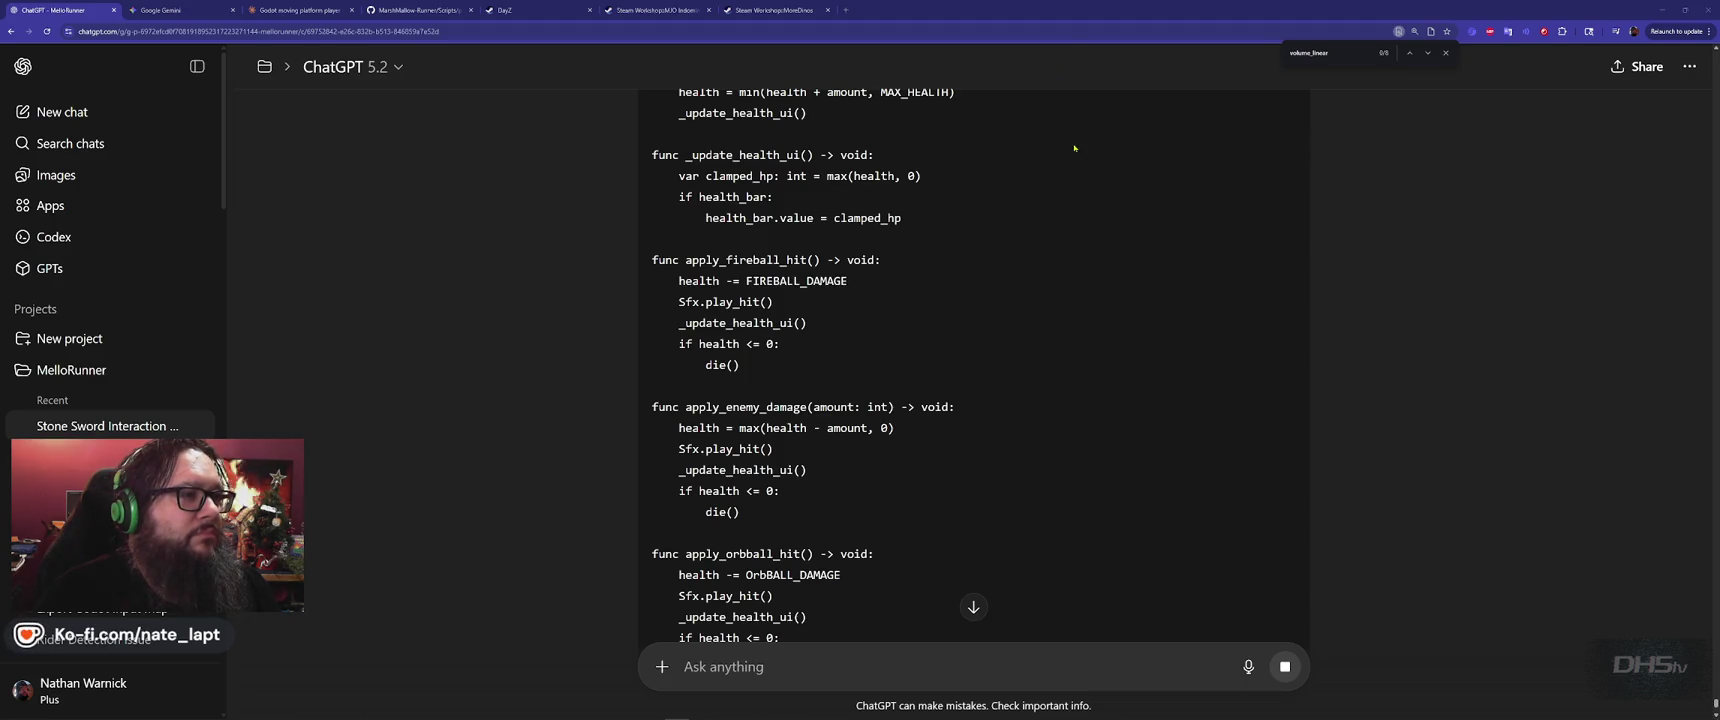
scroll(1169, 283, down, 8)
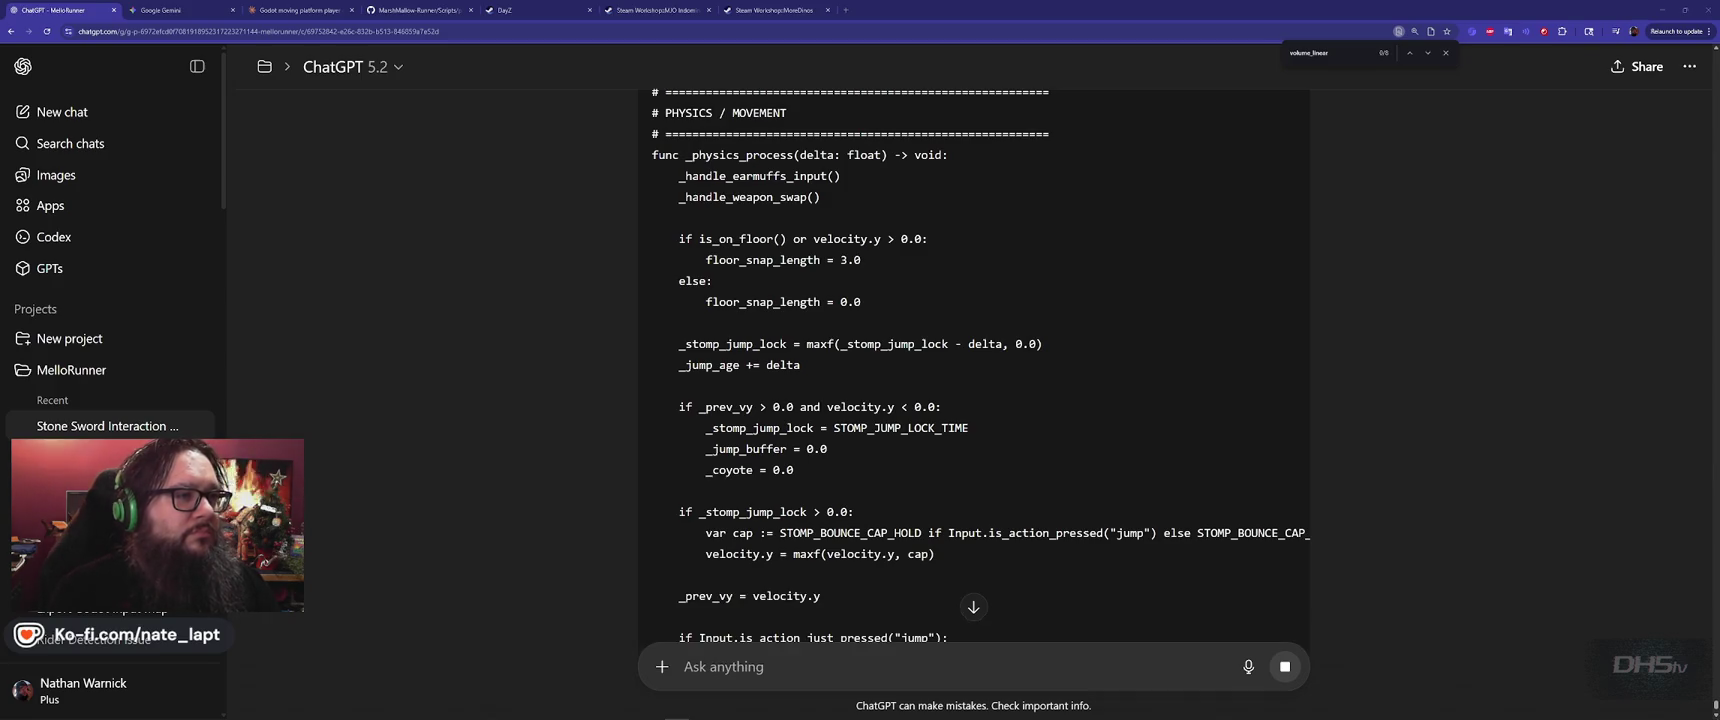
Scroll down through ChatGPT's streaming Player.gd code until the after-change notes appear
scroll(1094, 175, down, 3)
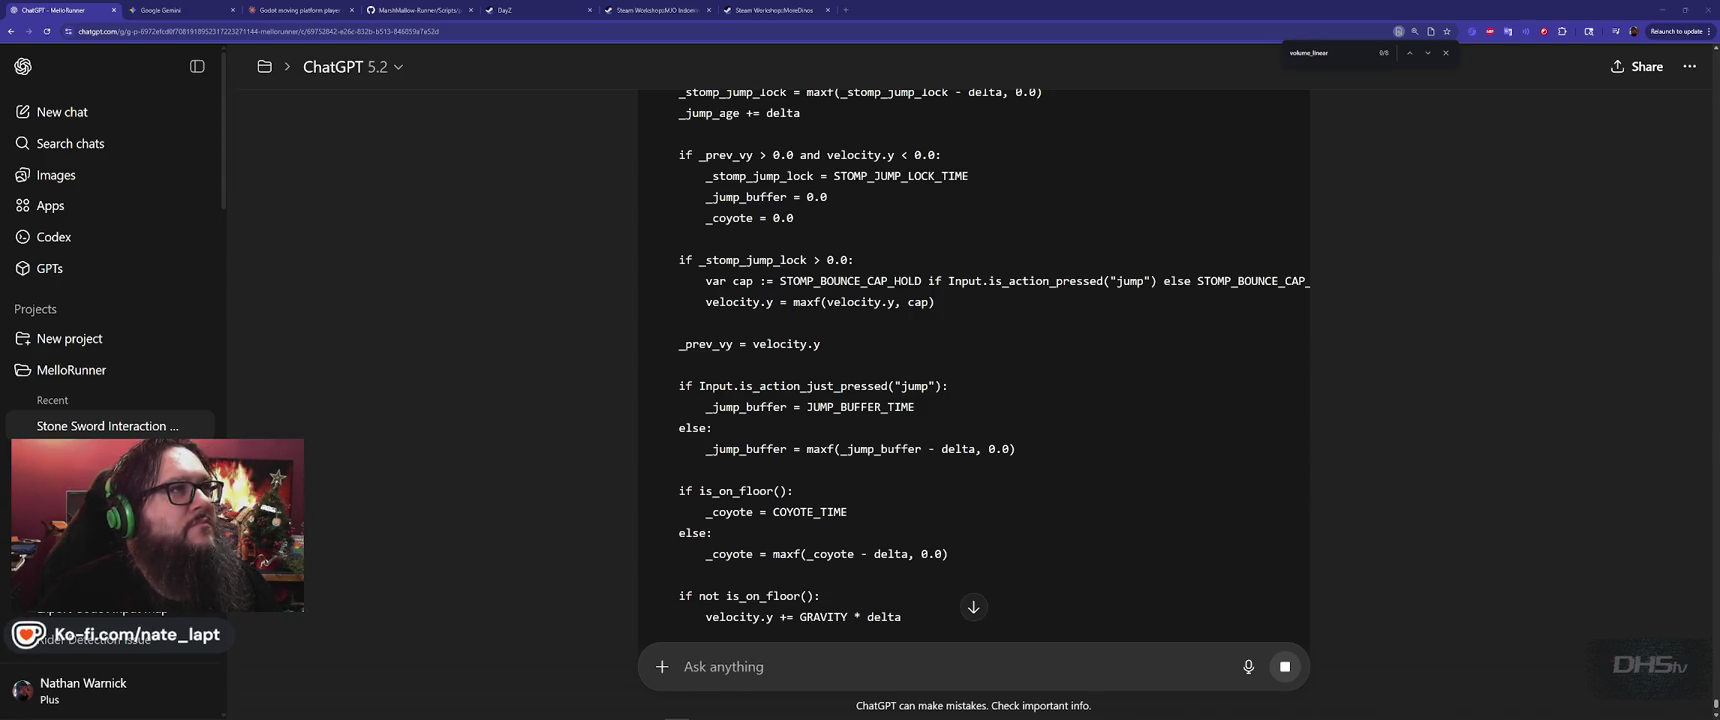
scroll(1179, 334, down, 5)
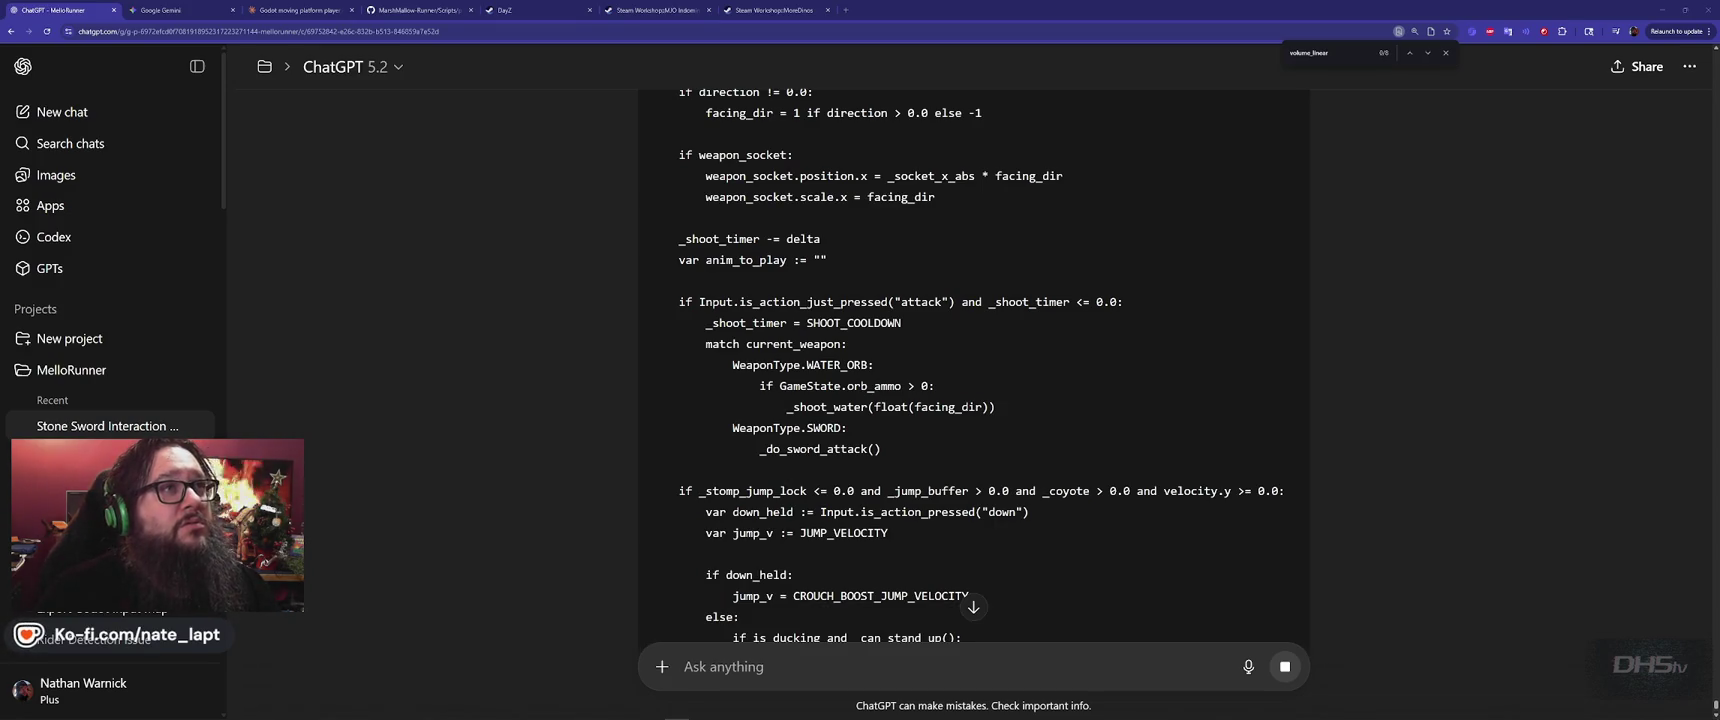
scroll(1090, 230, down, 3)
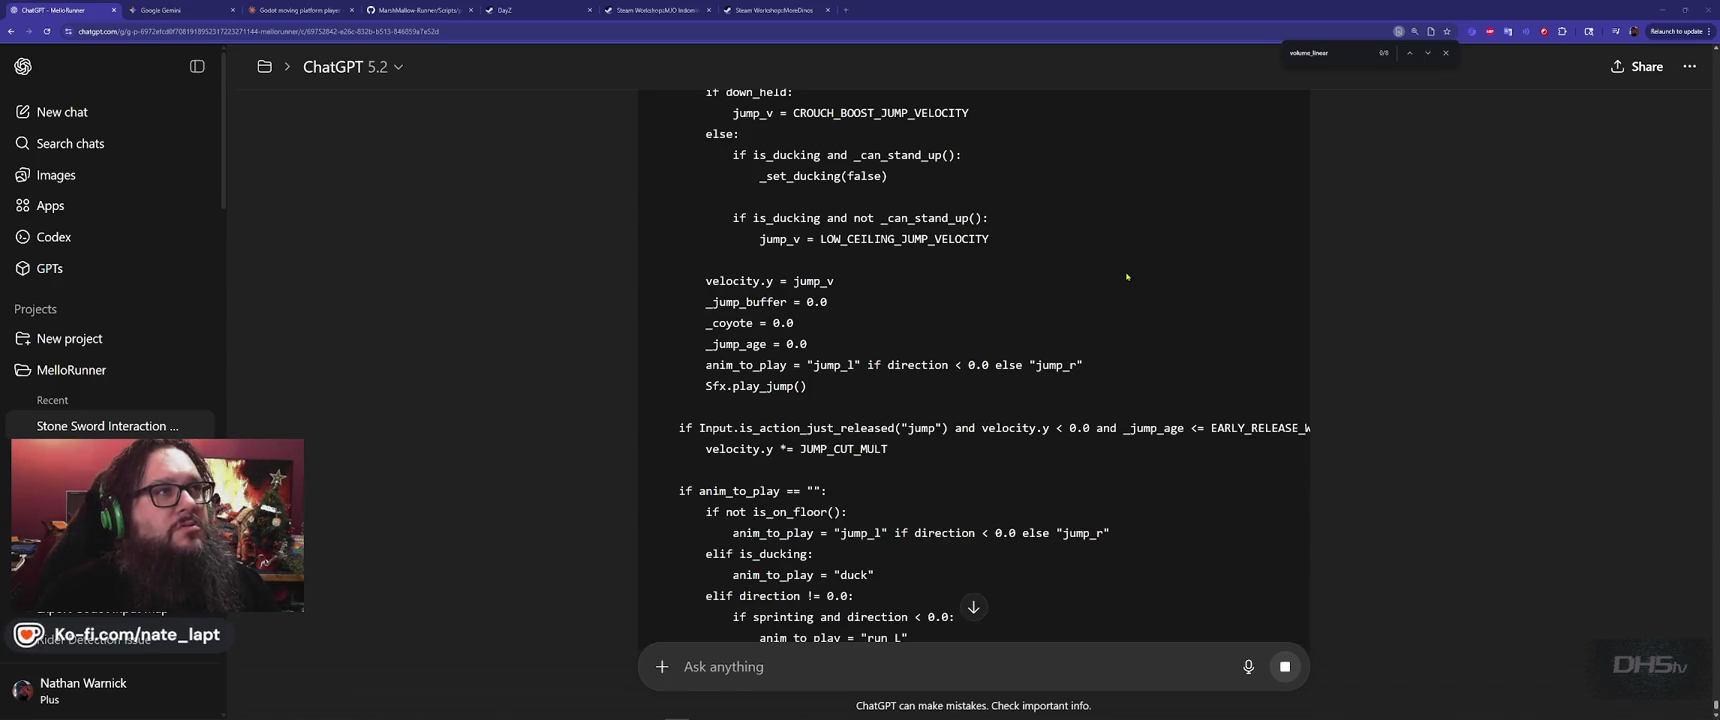
scroll(1145, 283, down, 4)
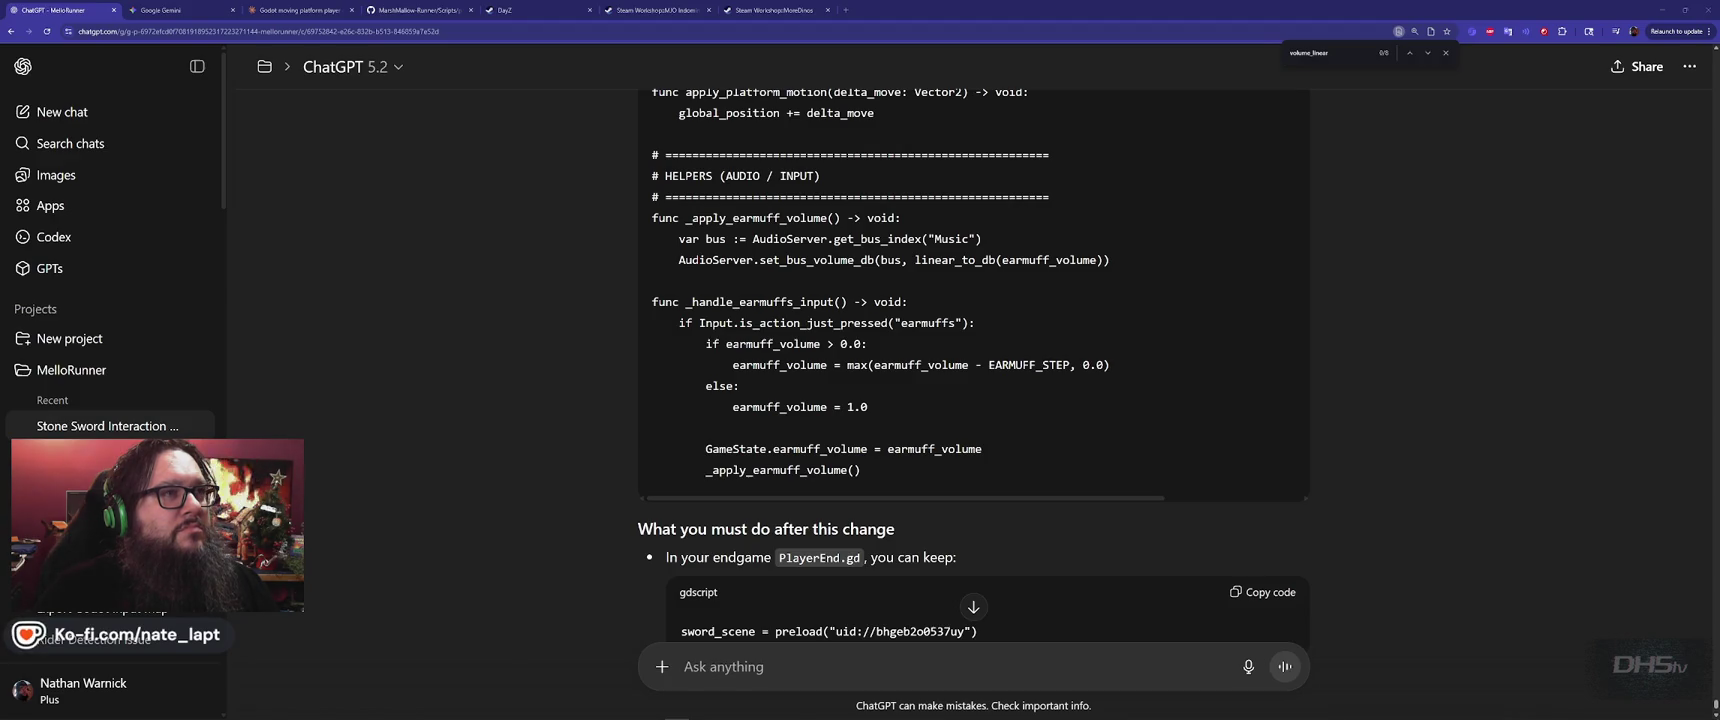
Scroll back up to the start of the new Player.gd code, then bring Godot to the front
scroll(1177, 308, down, 2)
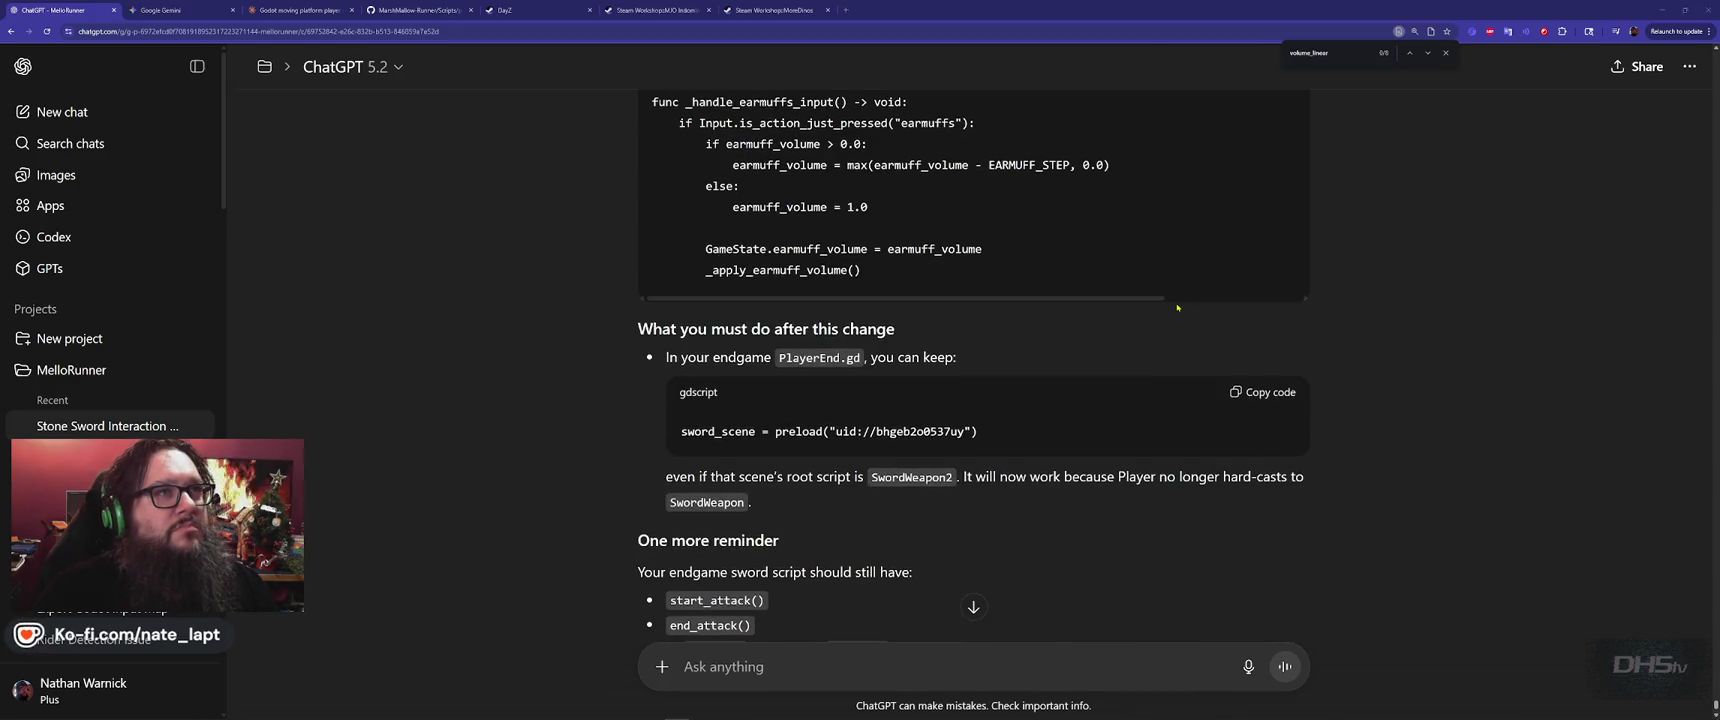
scroll(1178, 306, up, 3)
scroll(1207, 287, up, 20)
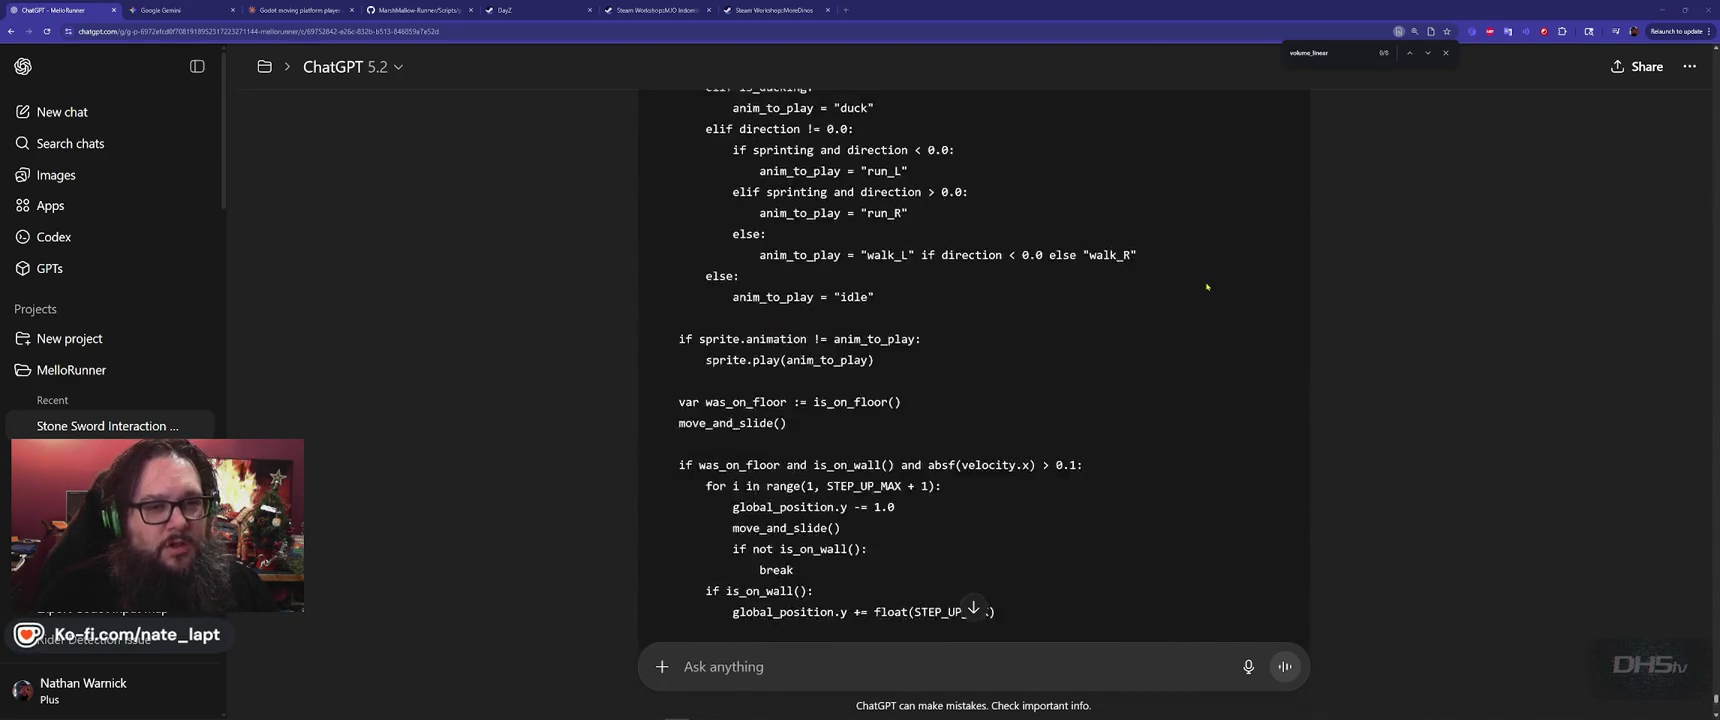
scroll(1207, 287, up, 20)
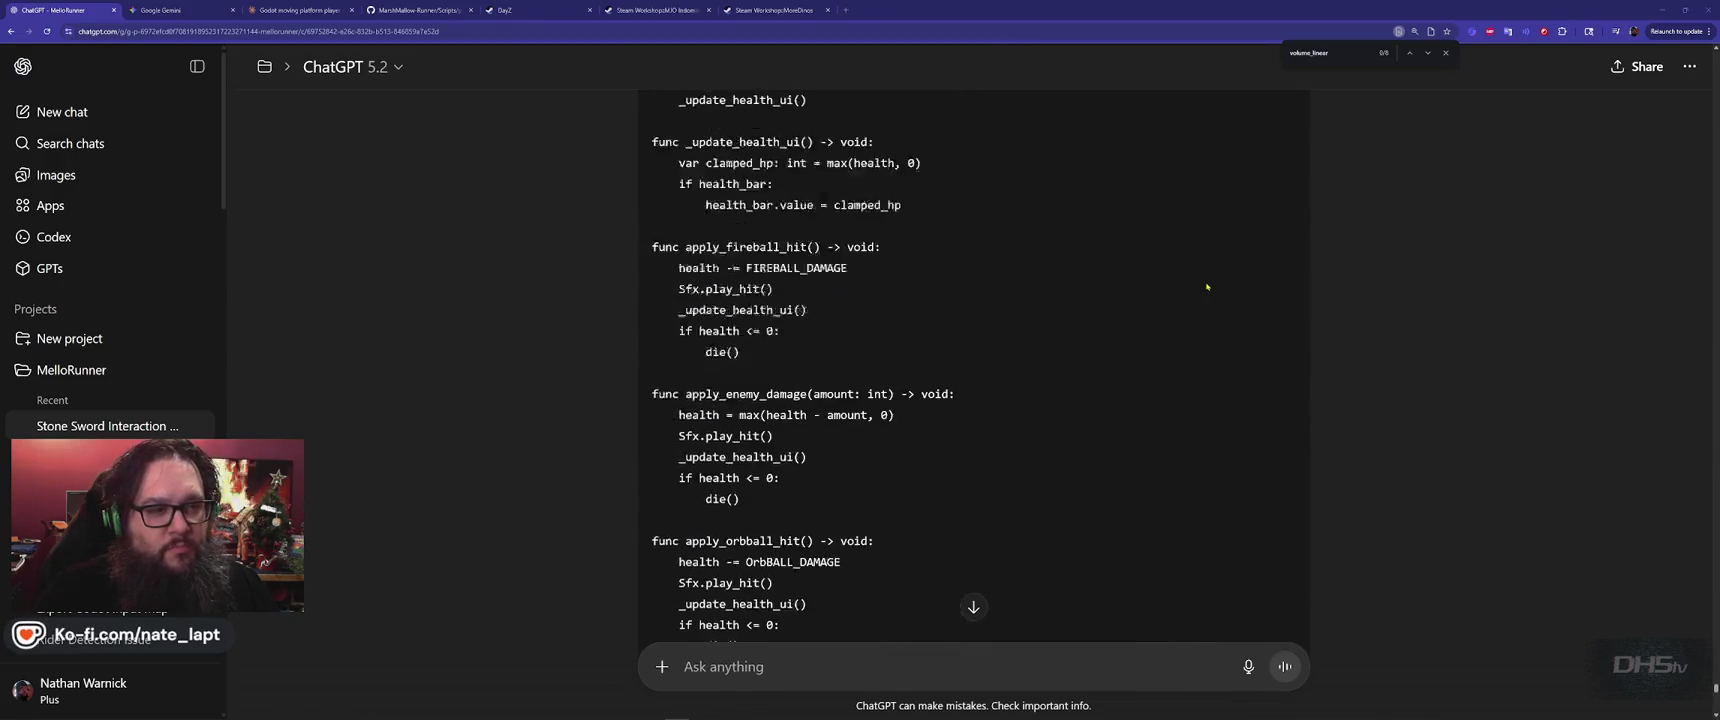
scroll(1207, 287, up, 20)
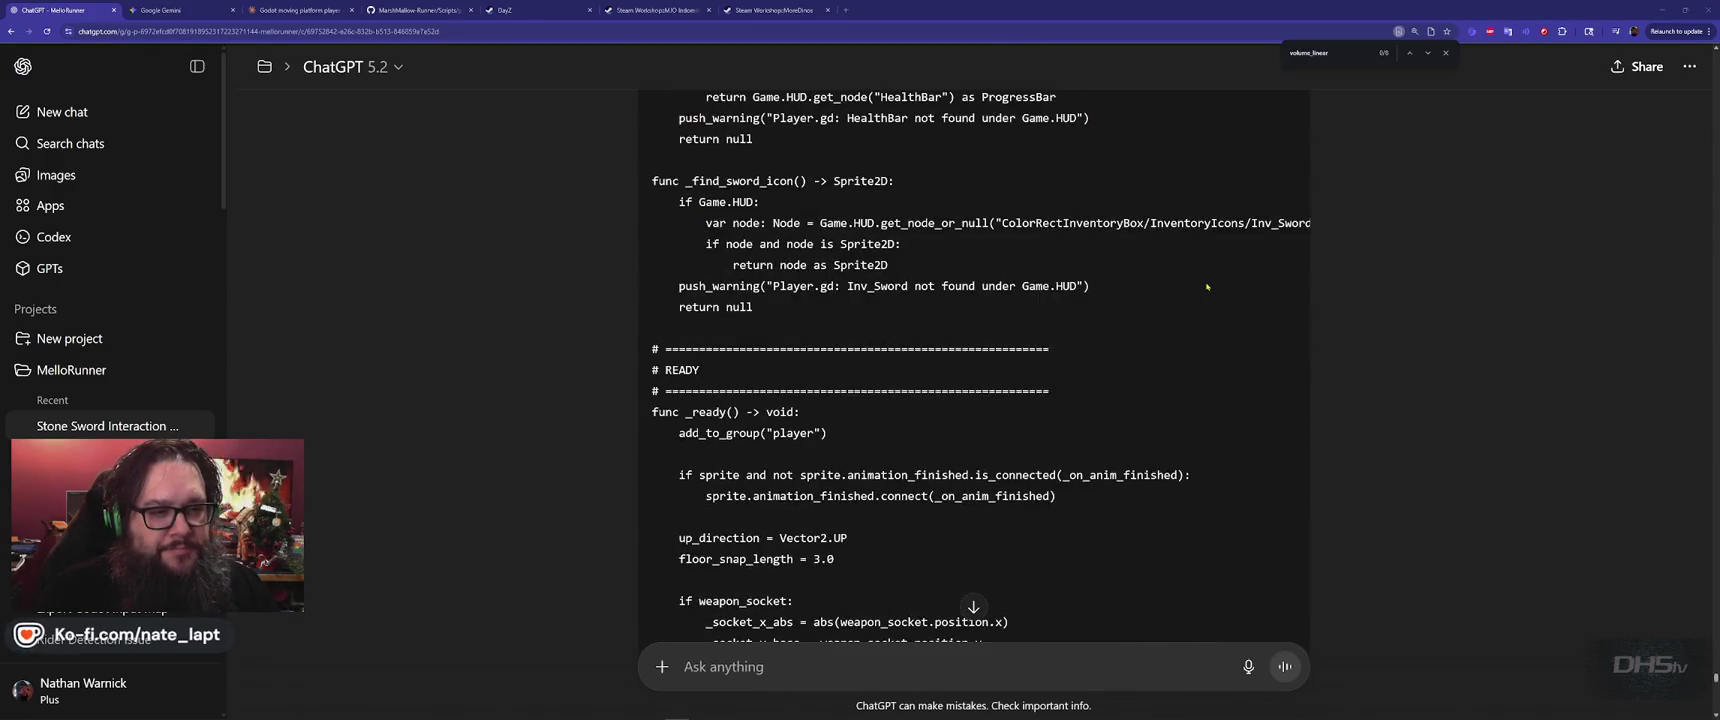
scroll(1207, 287, down, 10)
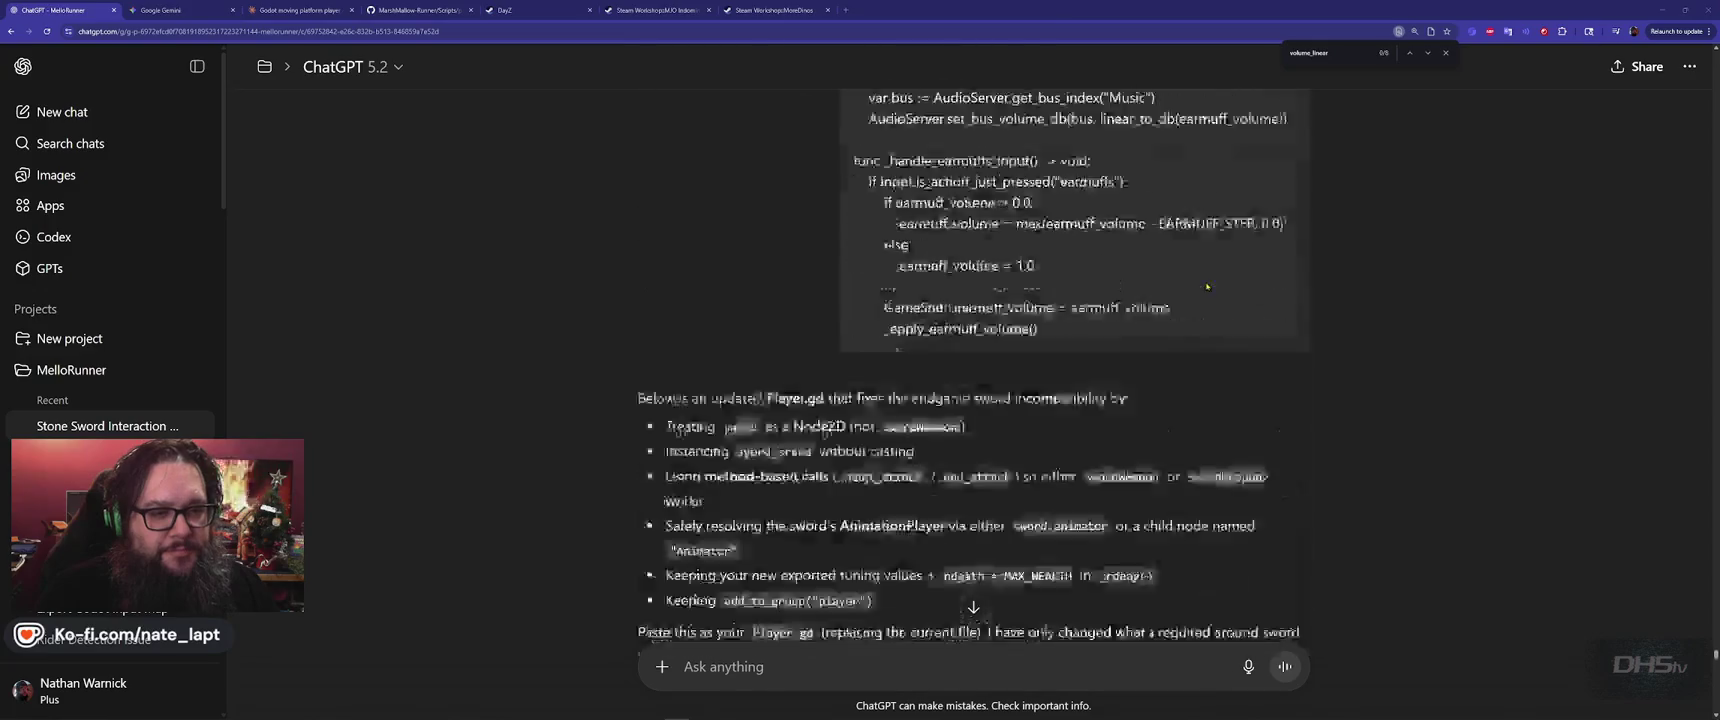
scroll(1207, 287, up, 3)
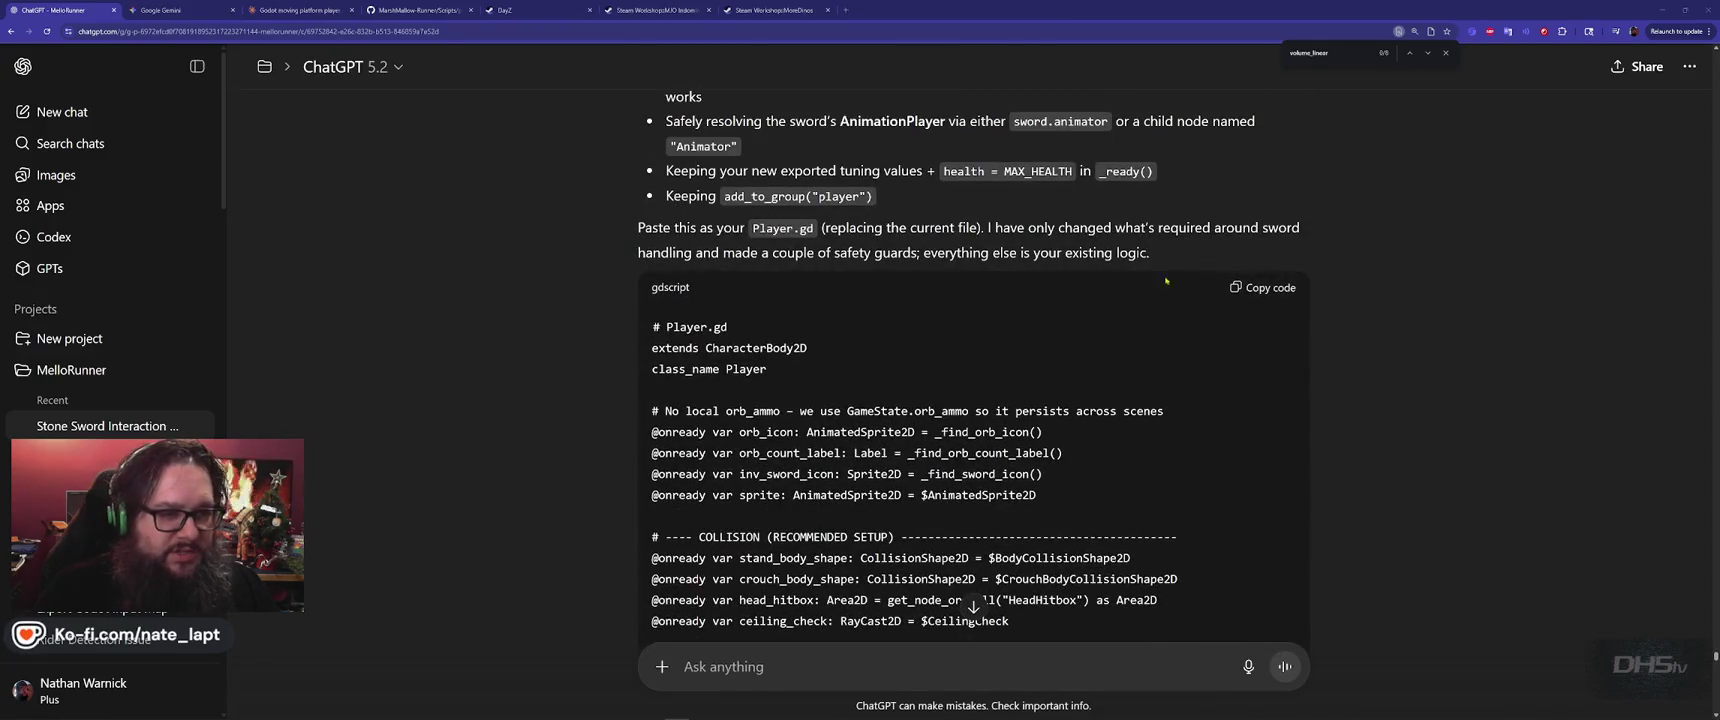
key(alt+Tab)
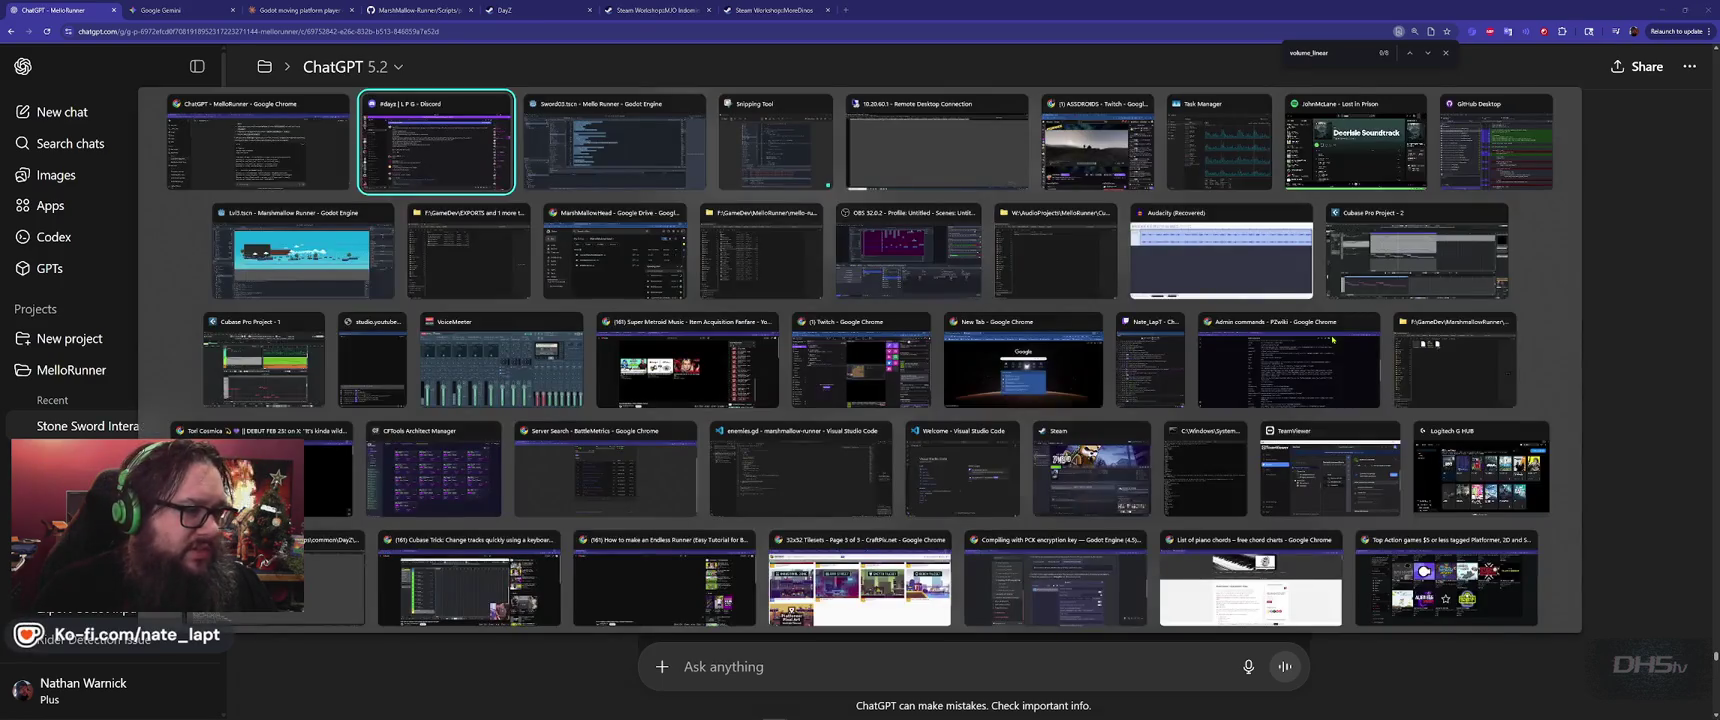
key(Tab)
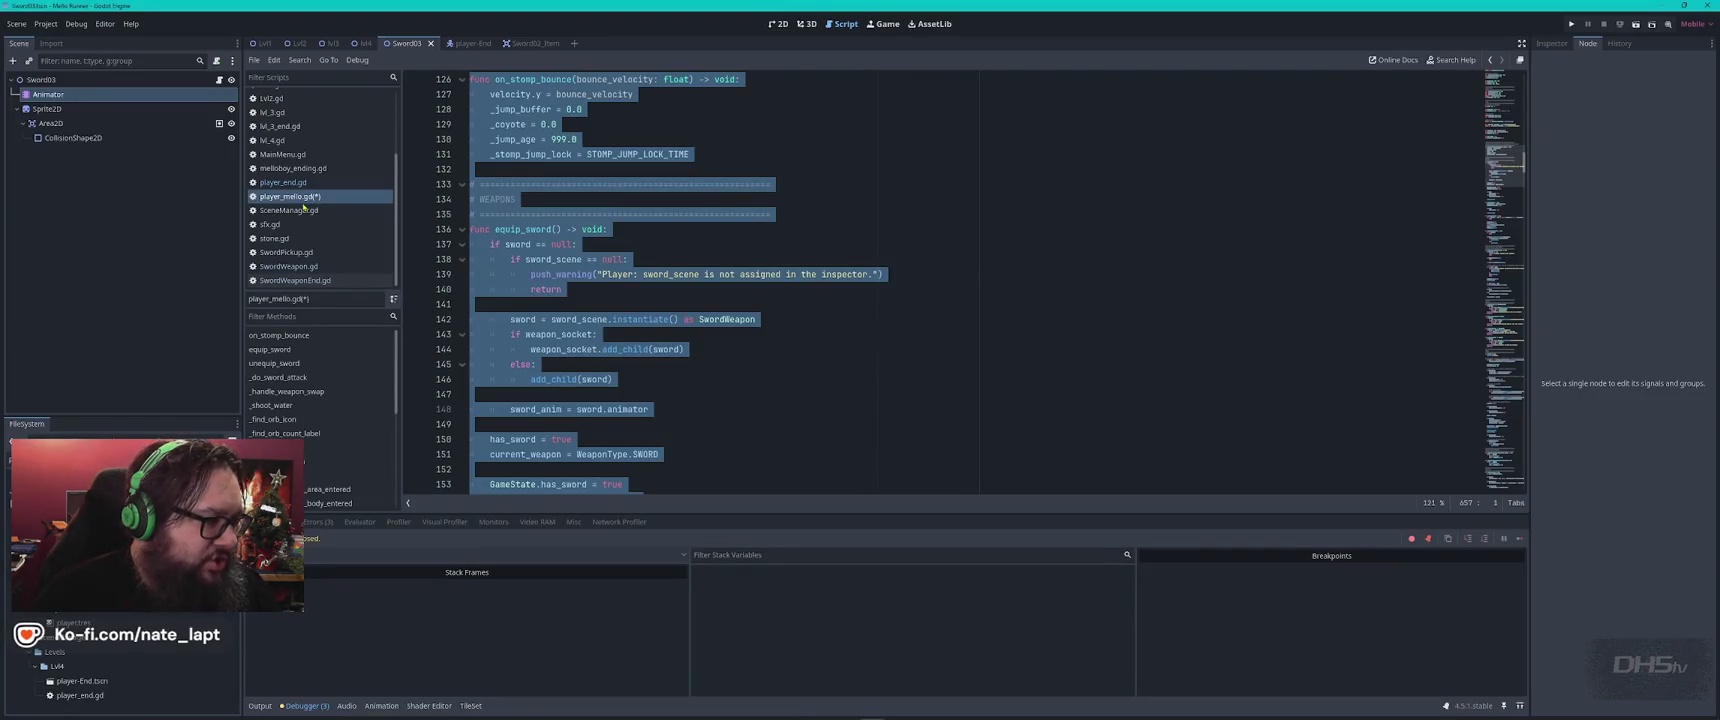
Replace the whole player script with the new Player.gd code, save, and start the game
click(822, 243)
key(ctrl+a)
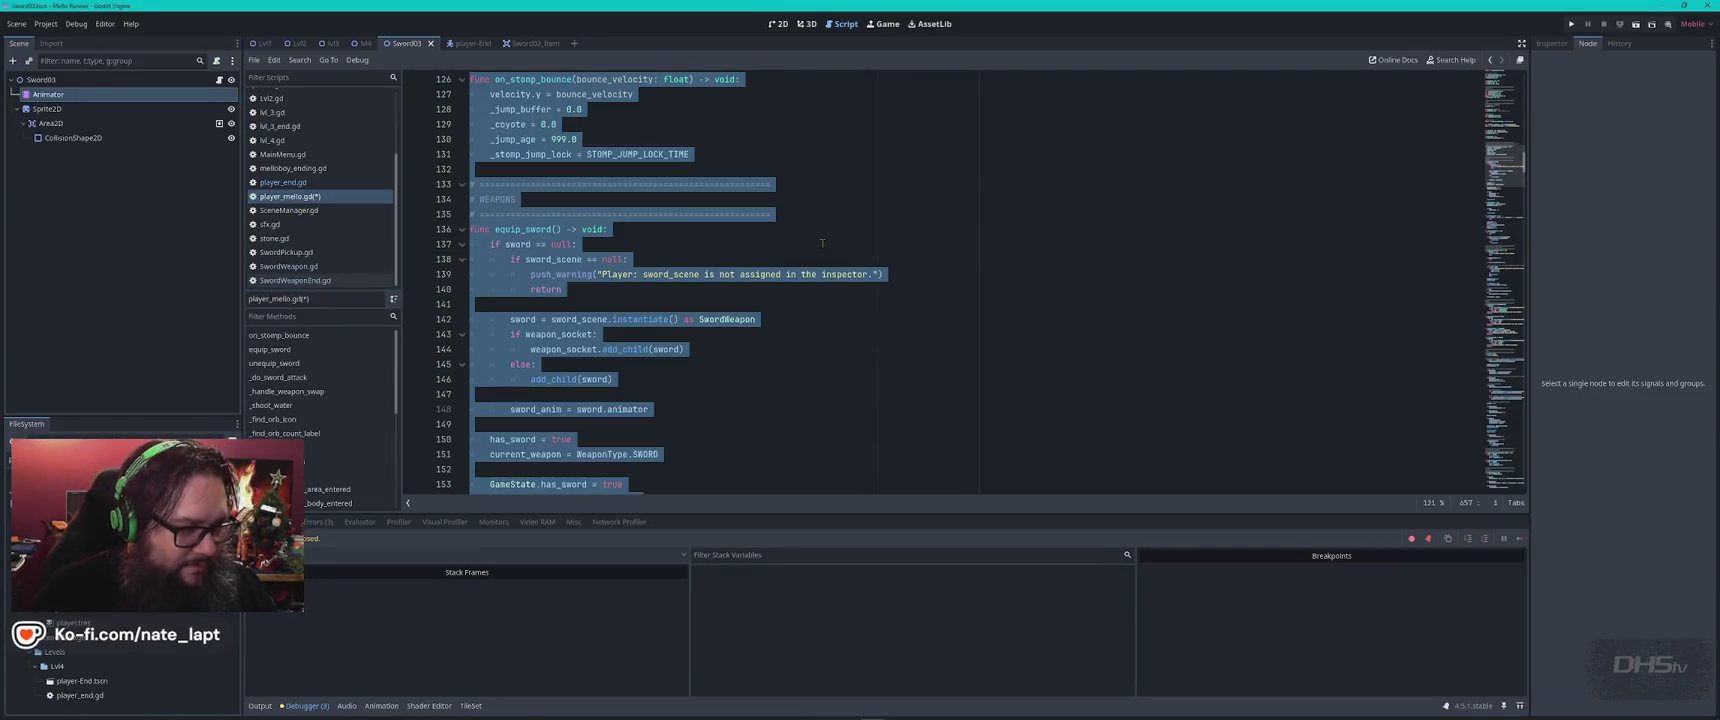
key(ctrl+v)
key(F5)
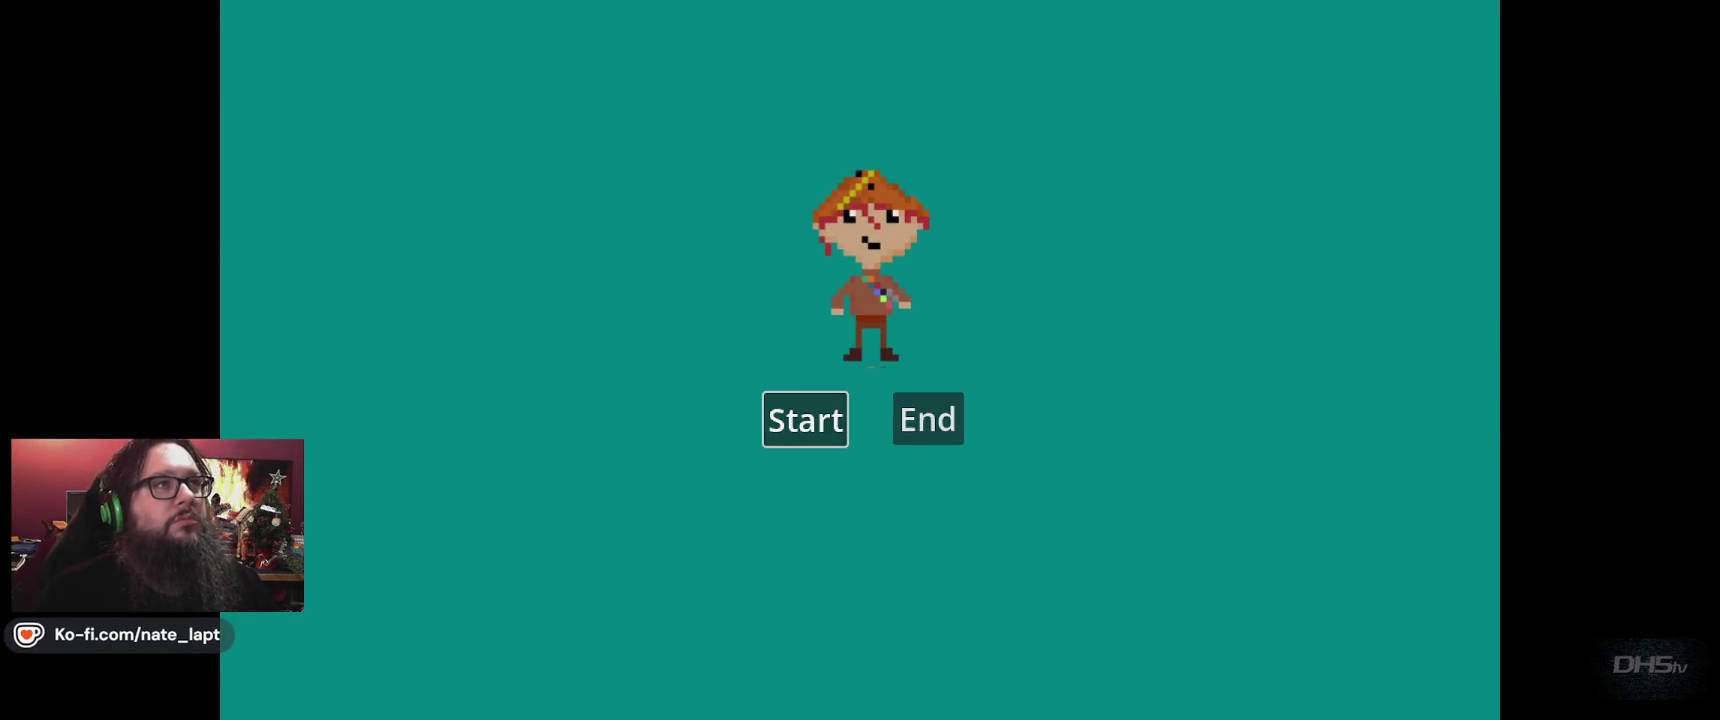
key(Return)
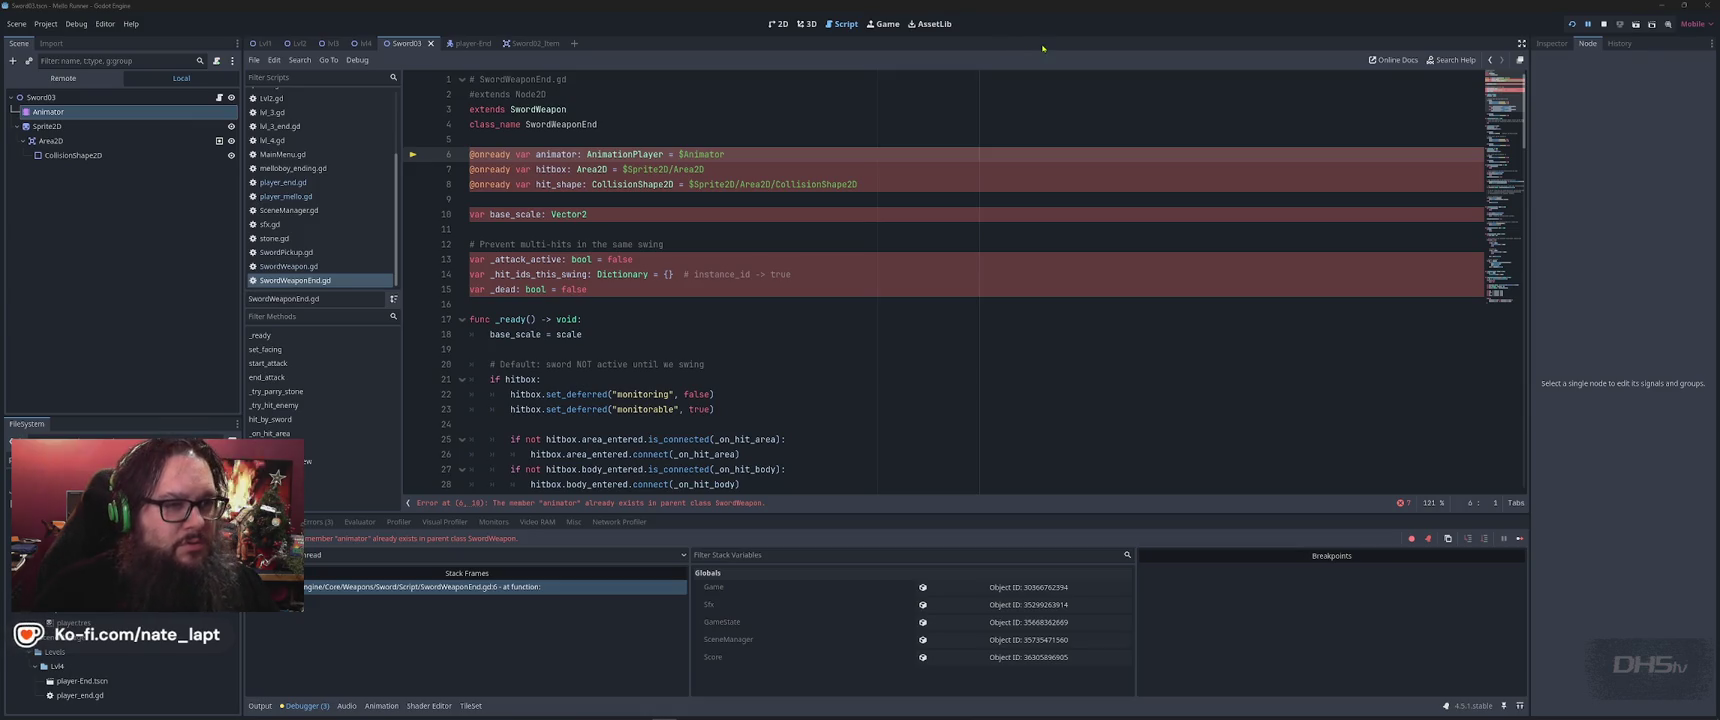
Inspect line 16 of SwordWeaponEnd.gd, then return to ChatGPT's updated Player.gd code
click(1056, 91)
click(1053, 307)
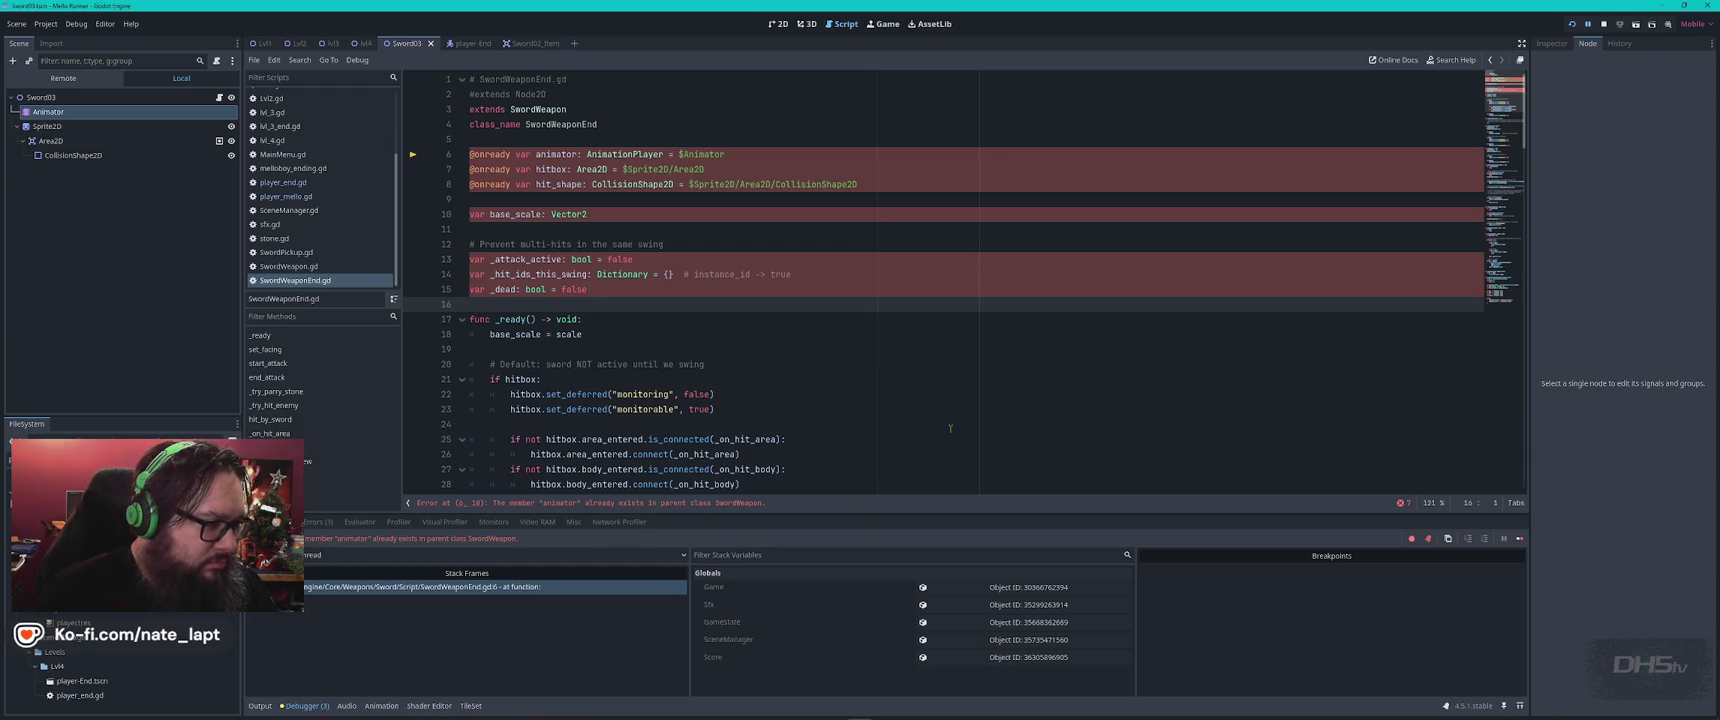
key(alt+Tab)
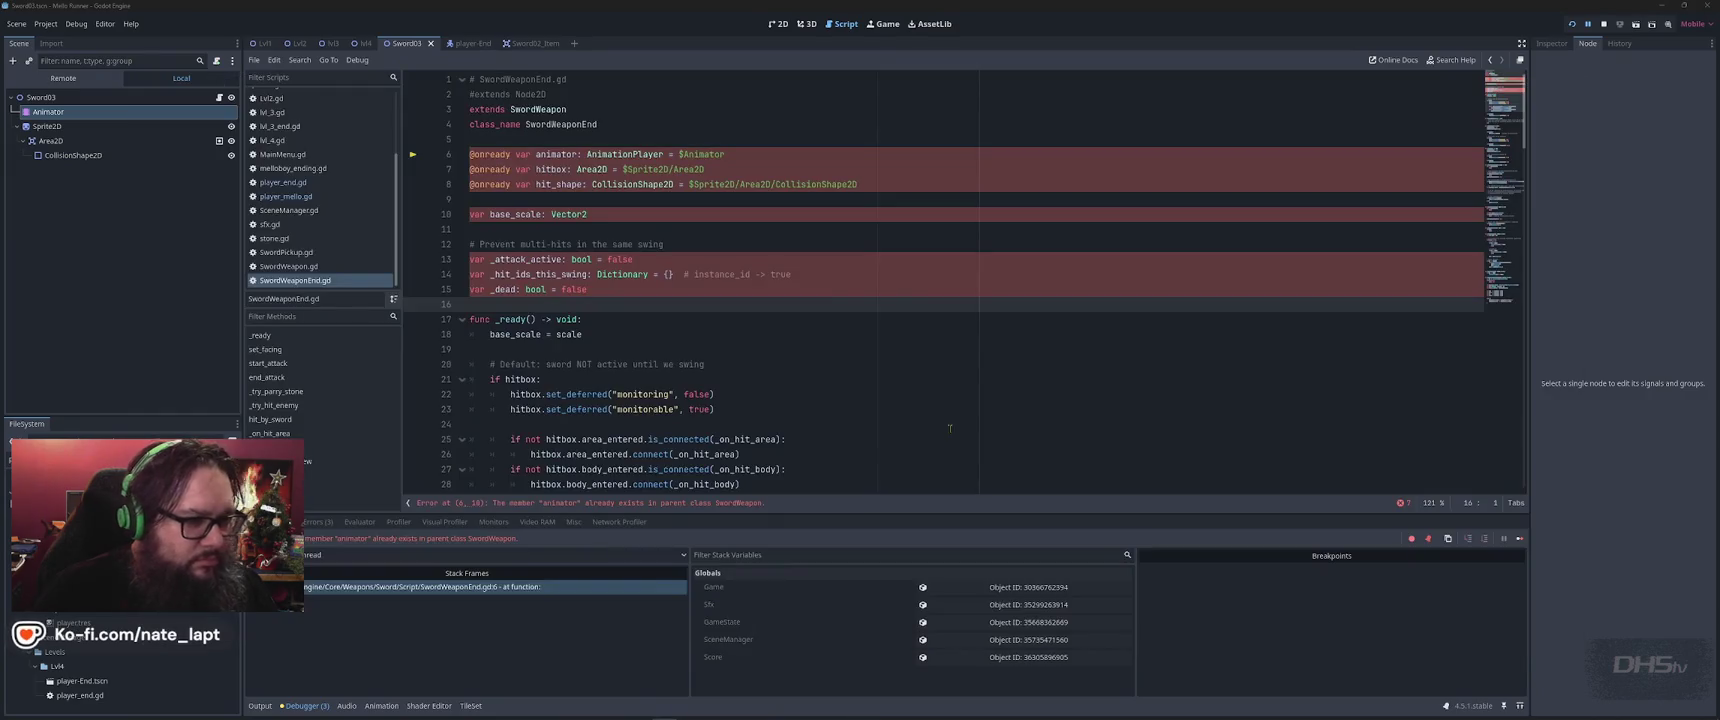
key(alt+Tab)
key(alt+Tab)
key(alt+Tab)
scroll(948, 427, down, 3)
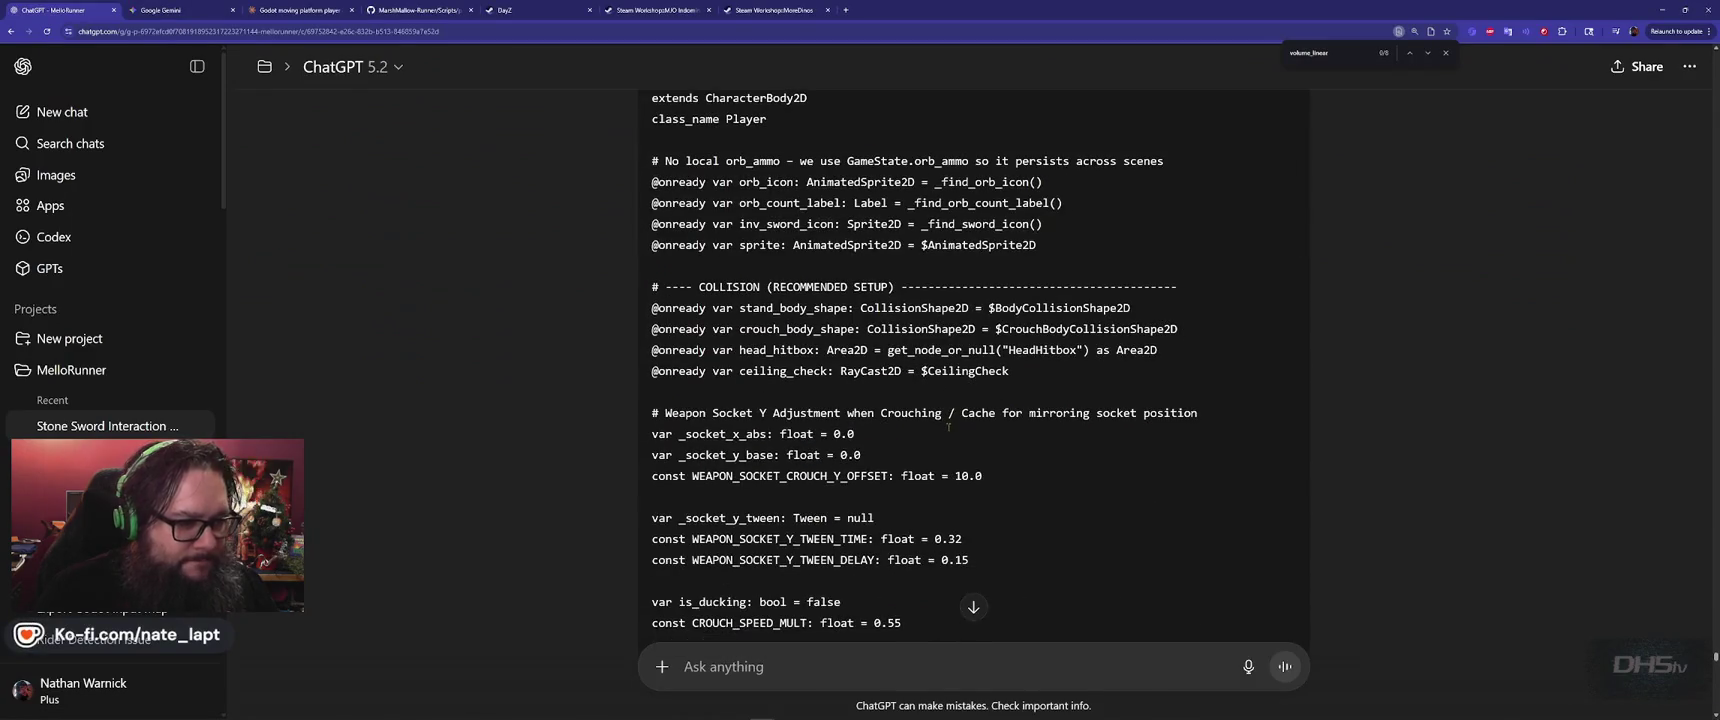
Read ChatGPT's 'One more reminder' about the endgame sword script, then go back to Godot
scroll(951, 432, down, 20)
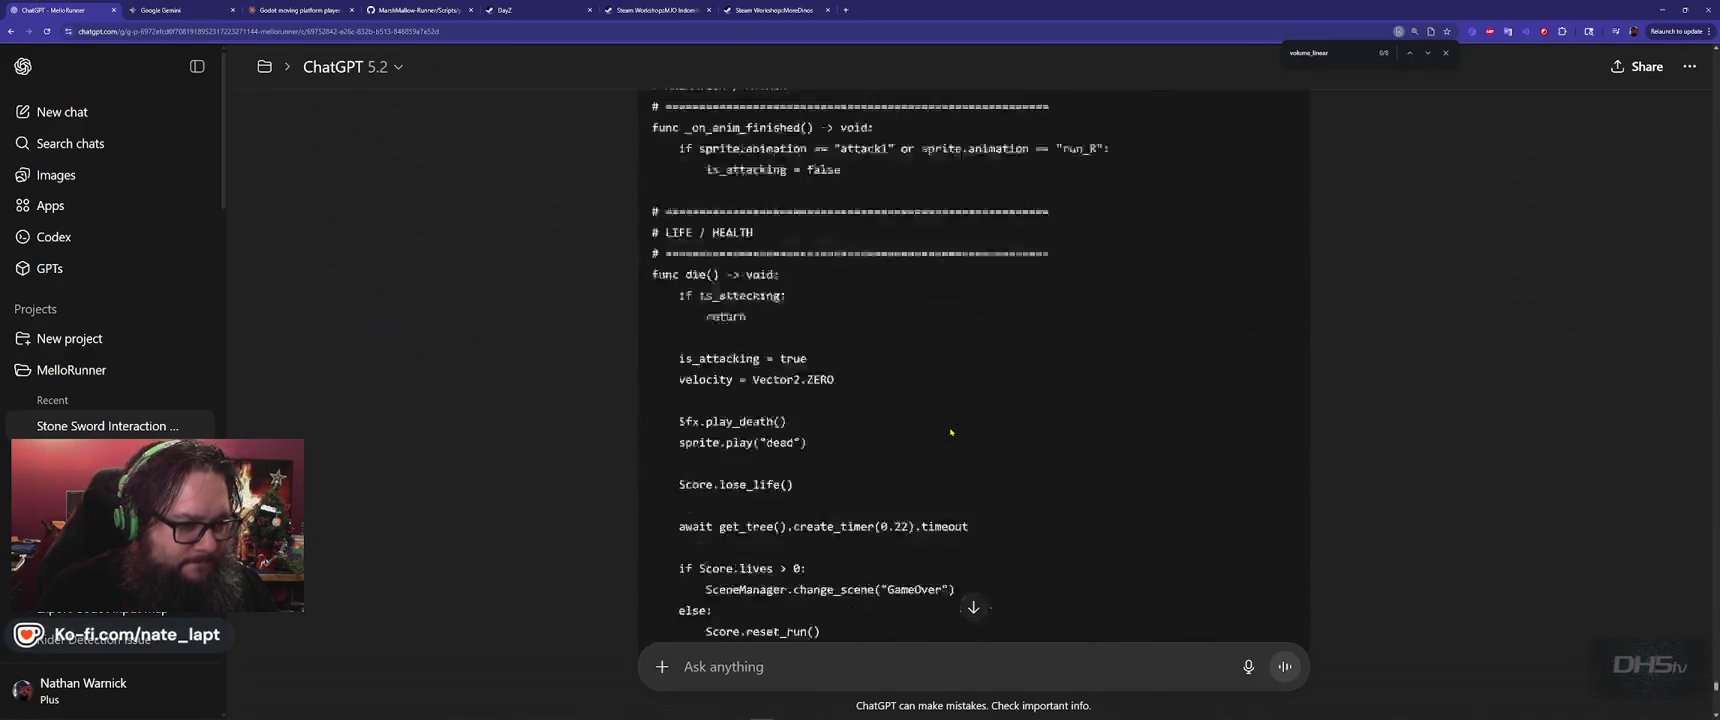
scroll(951, 432, down, 15)
scroll(945, 400, up, 1)
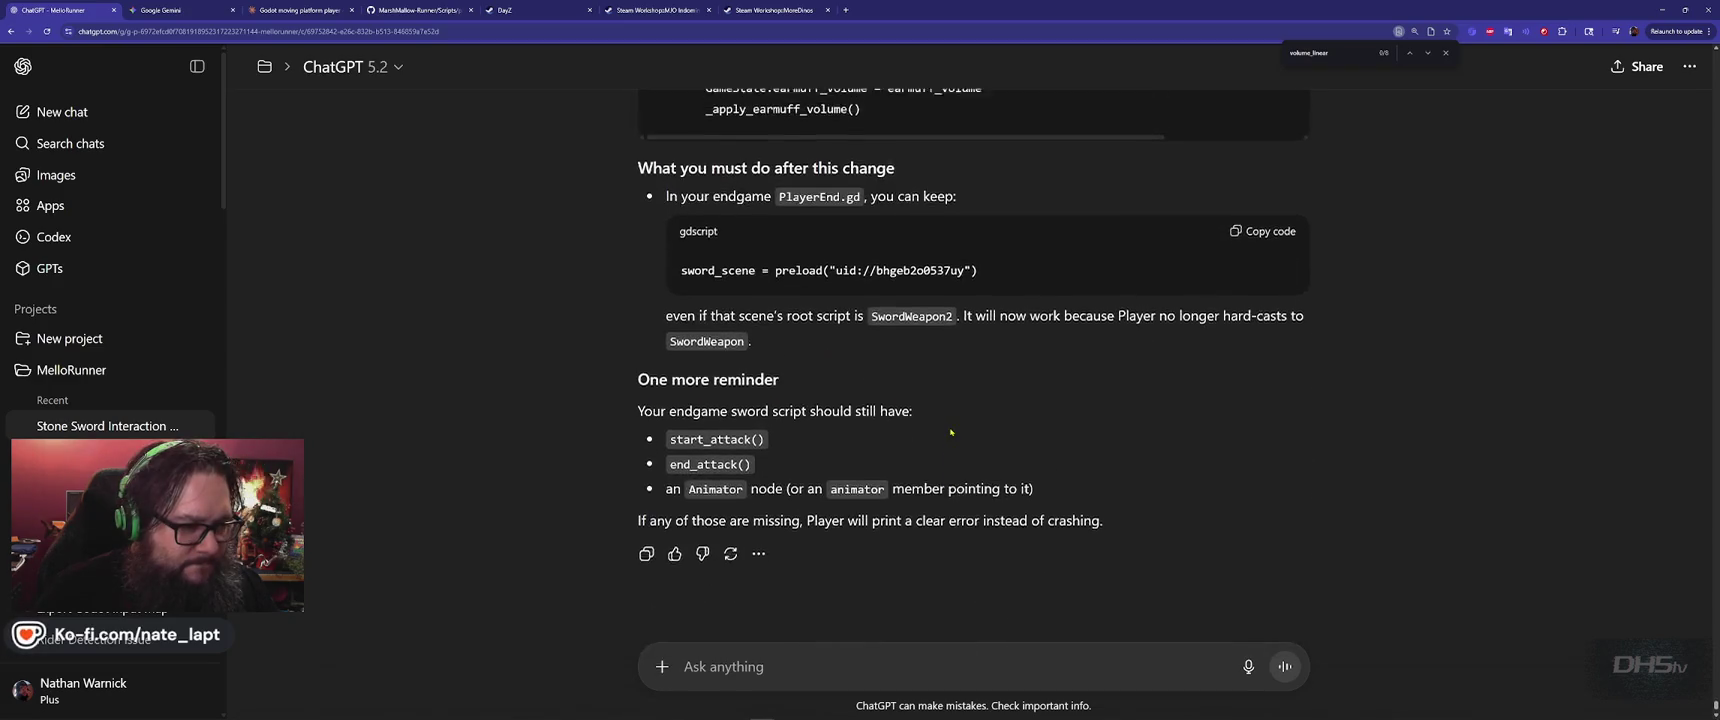
scroll(940, 370, down, 1)
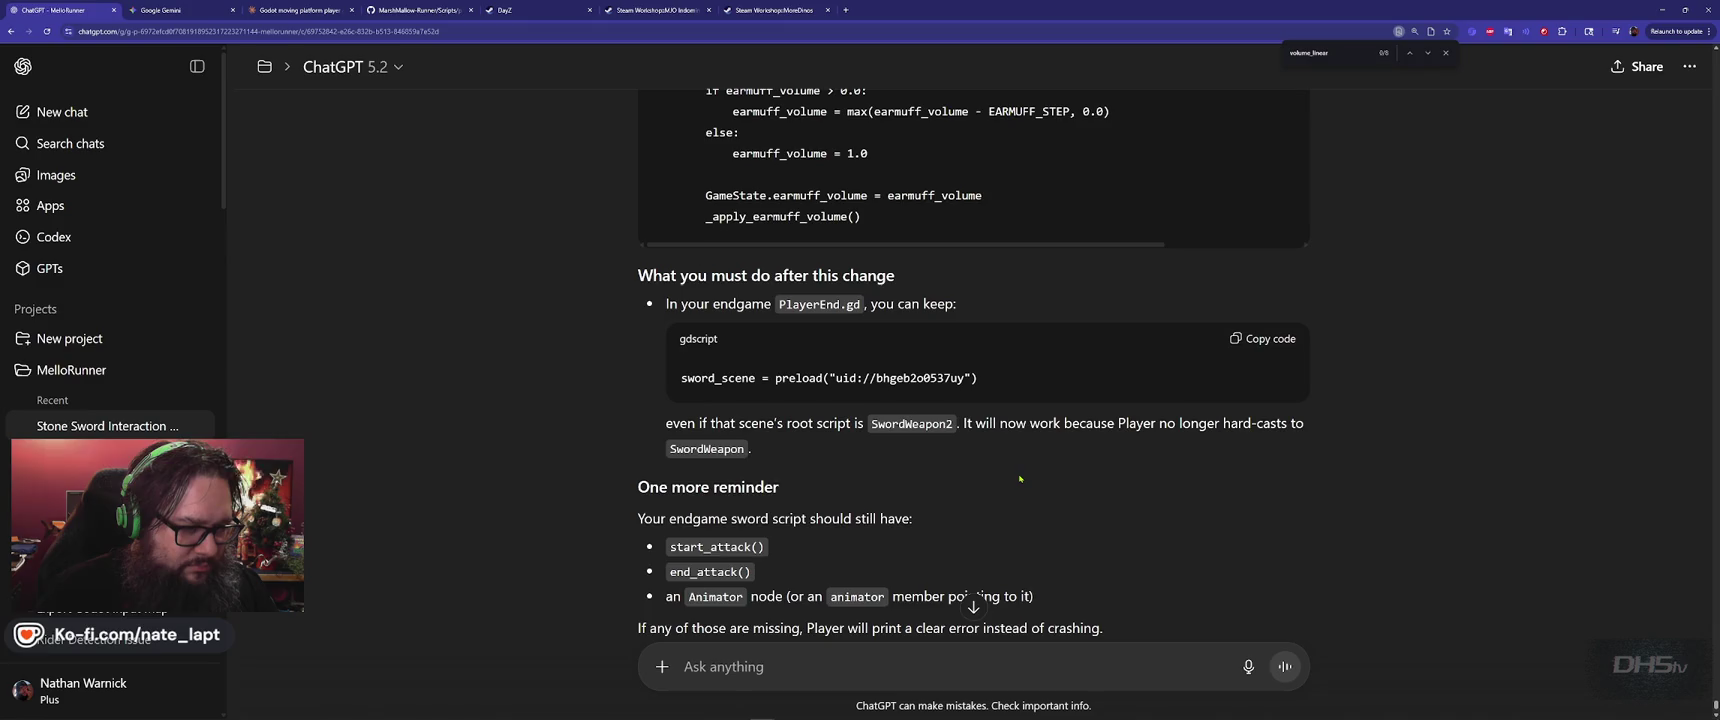
scroll(1020, 479, down, 2)
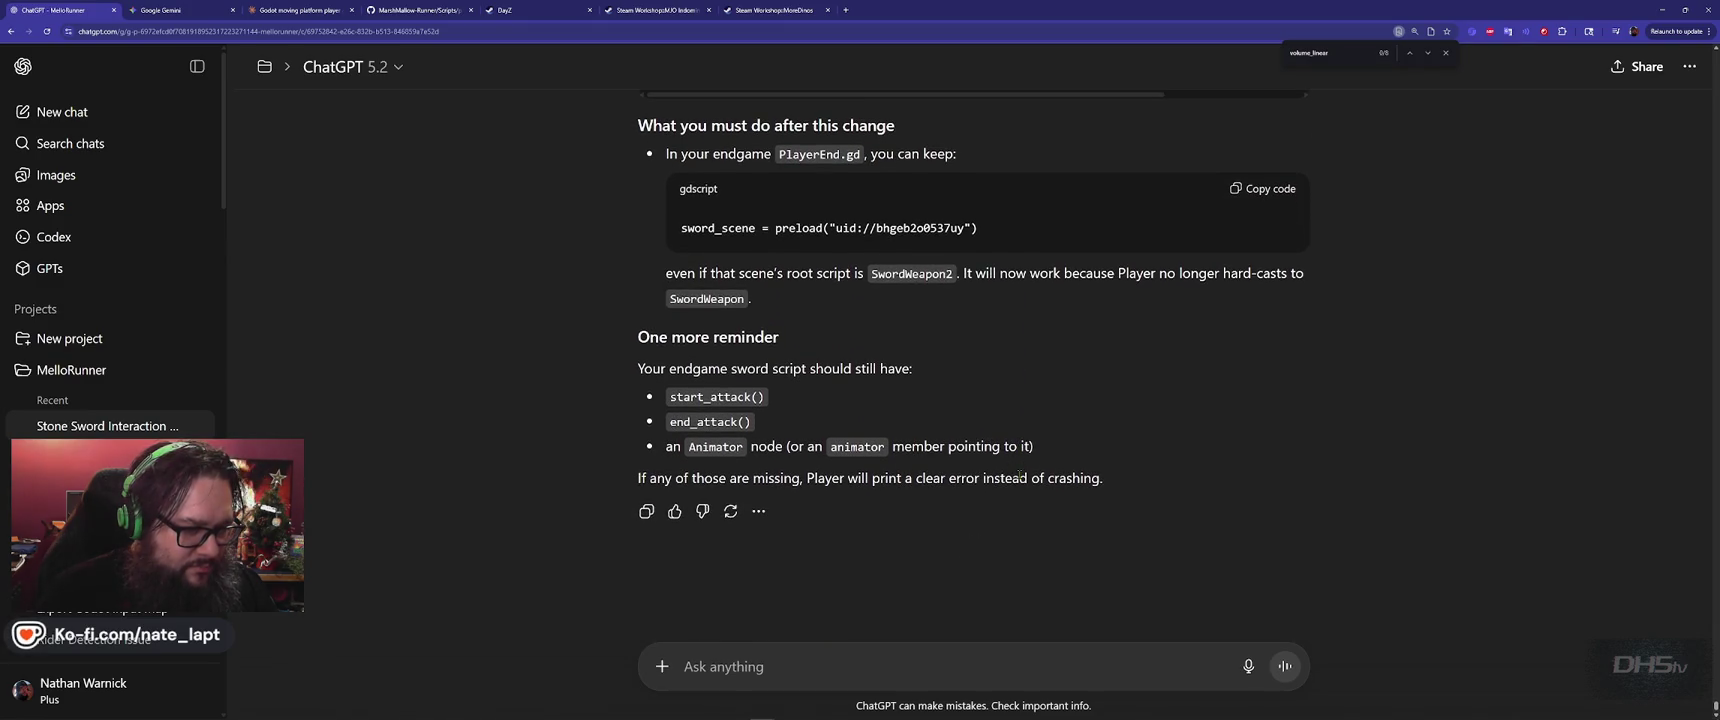
scroll(1020, 477, up, 1)
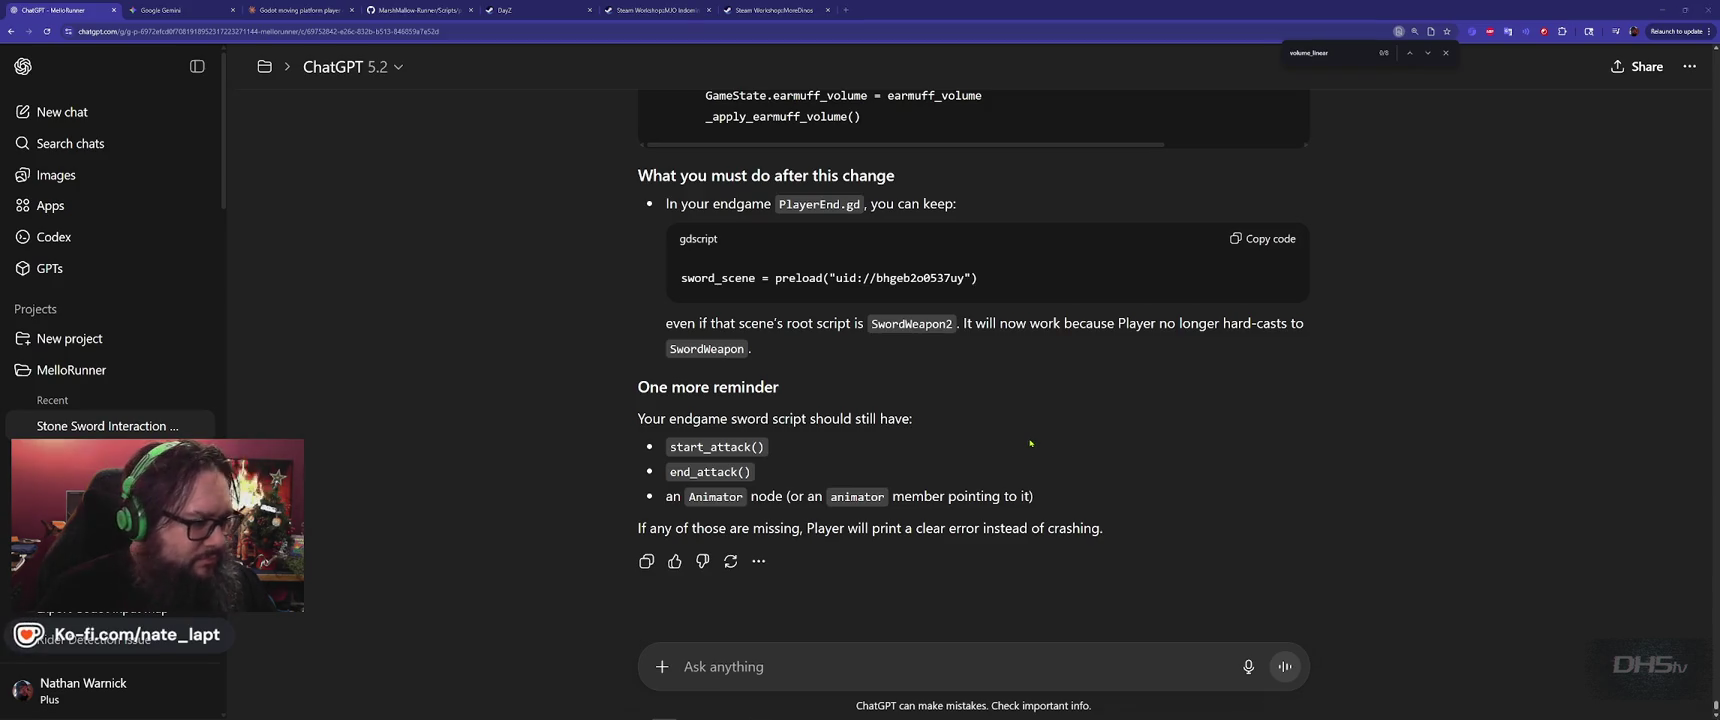
key(alt+Tab)
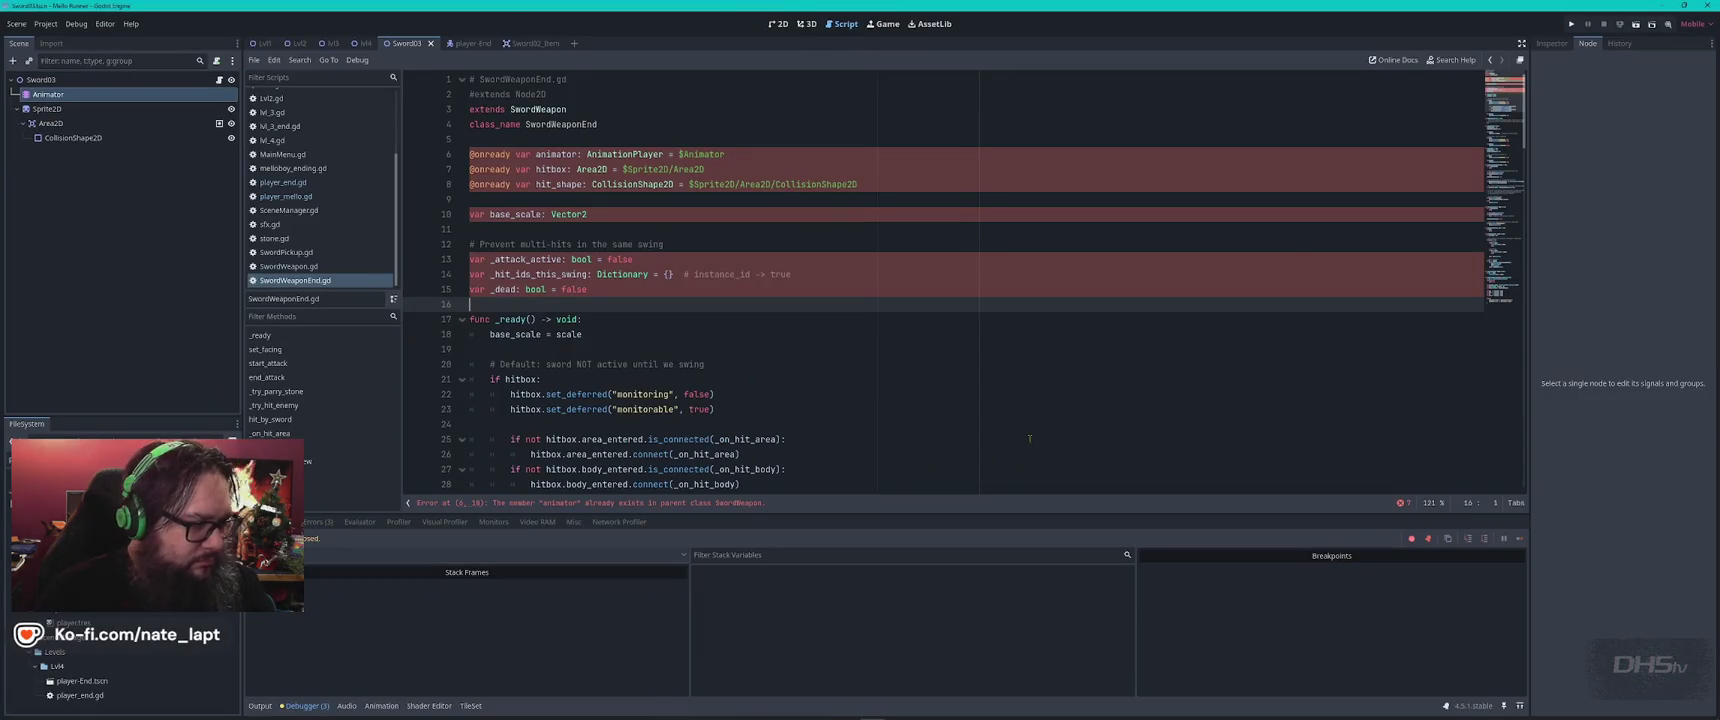
Select the whole SwordWeaponEnd.gd script and compare it against the ChatGPT conversation
click(900, 260)
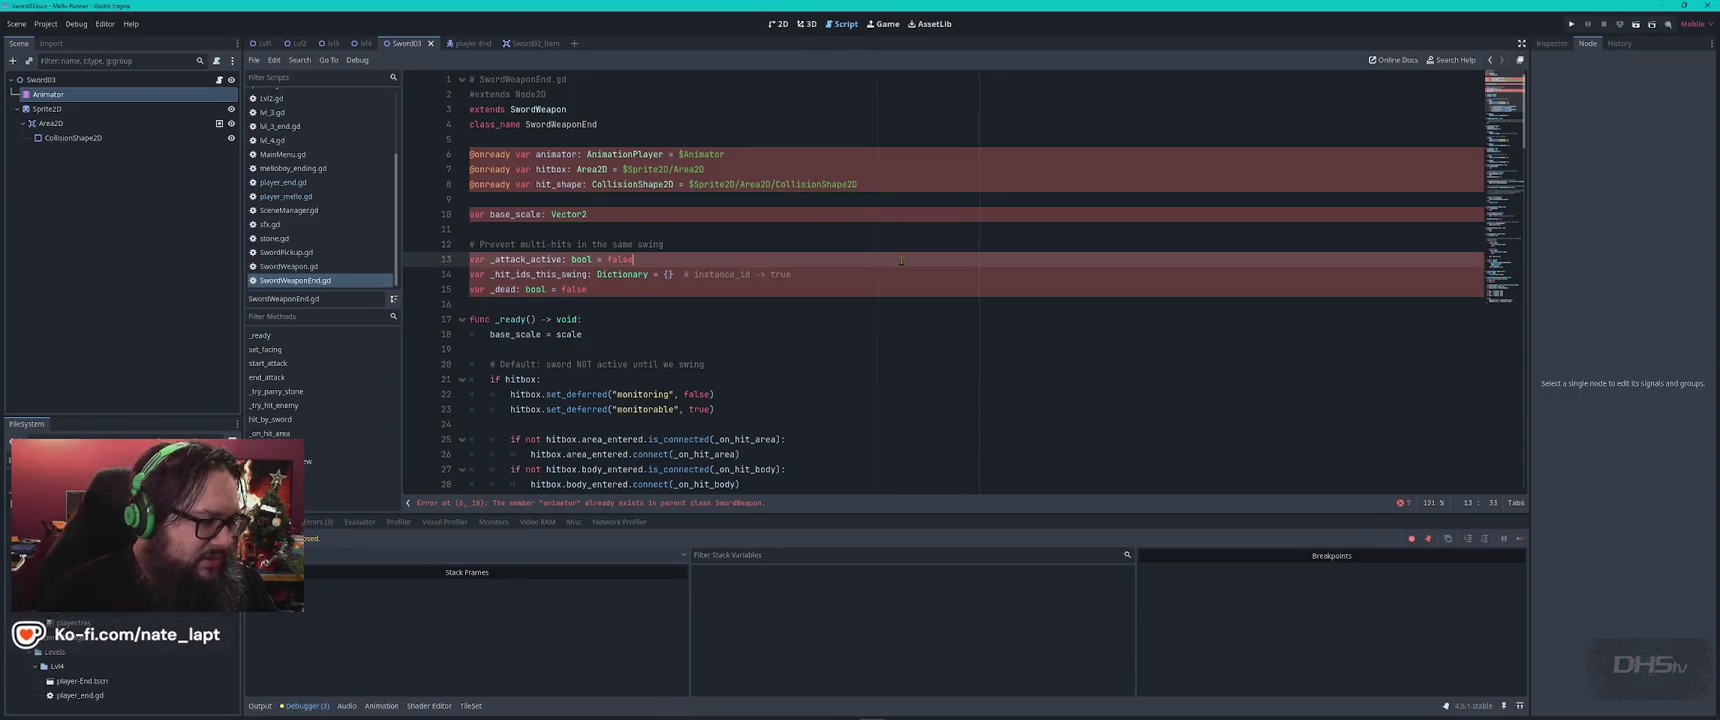
key(ctrl+a)
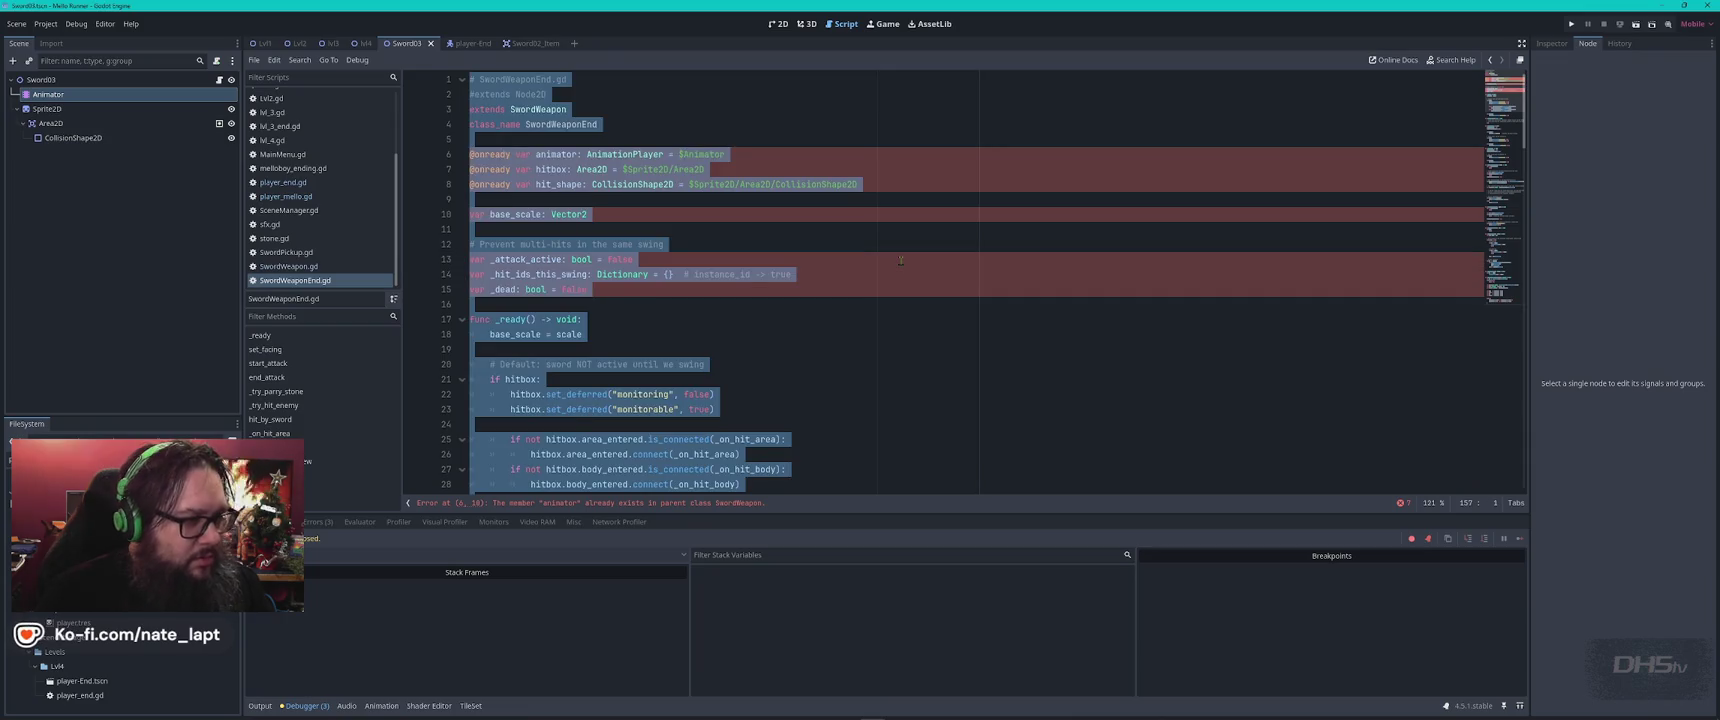
key(alt+Tab)
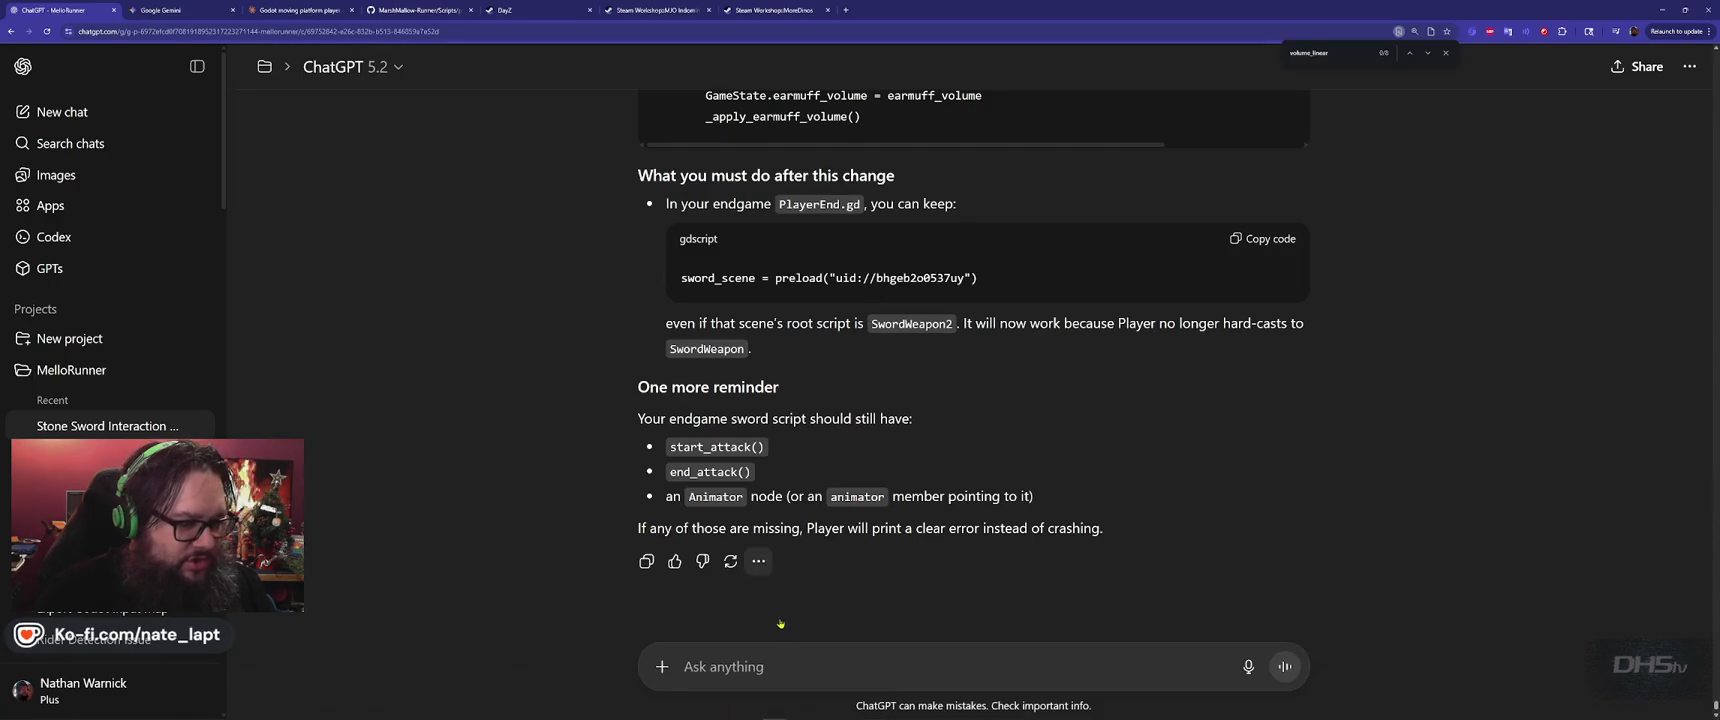
scroll(828, 658, down, 1)
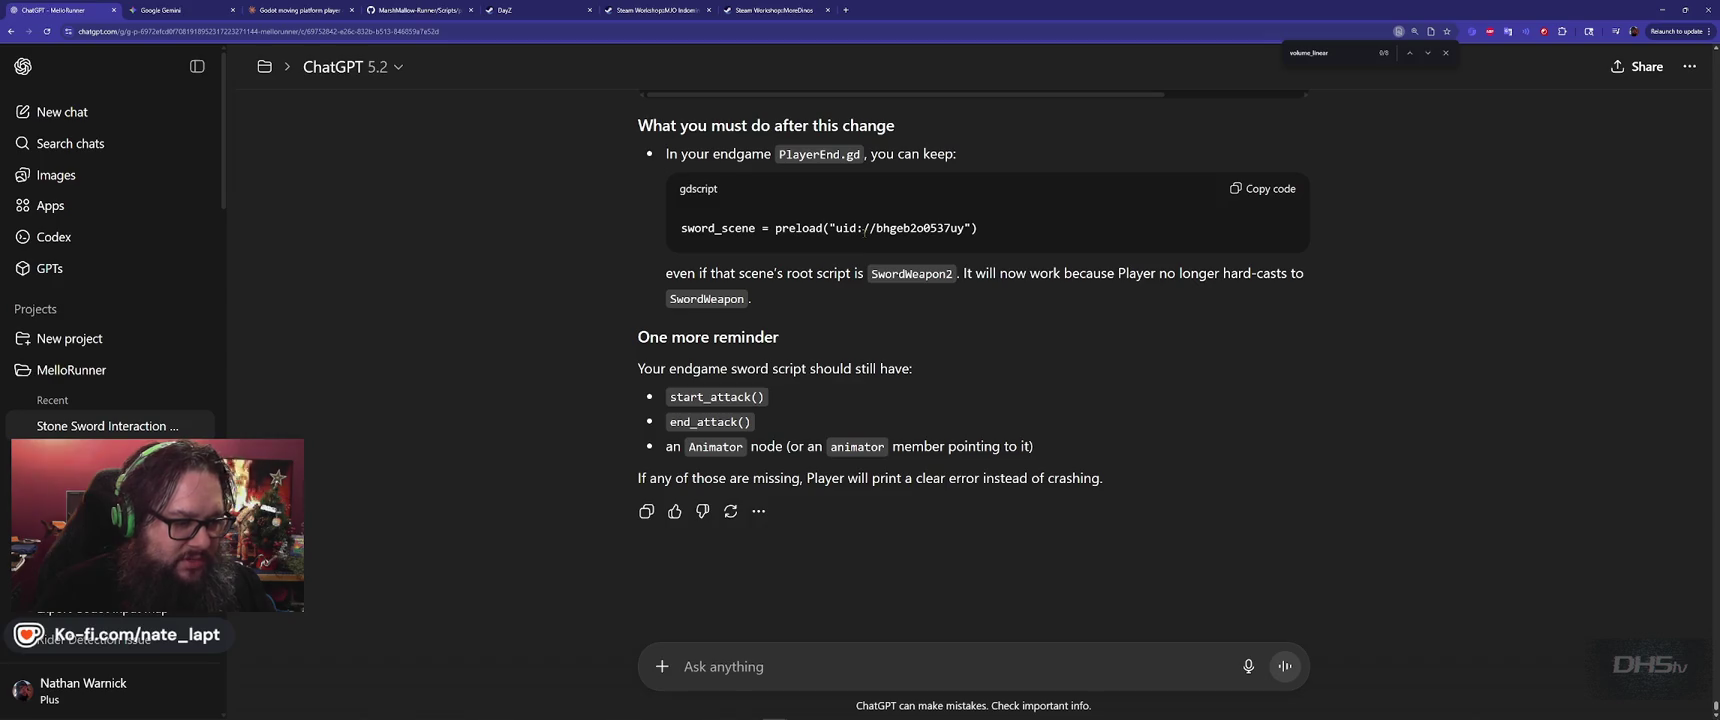
key(alt+Tab)
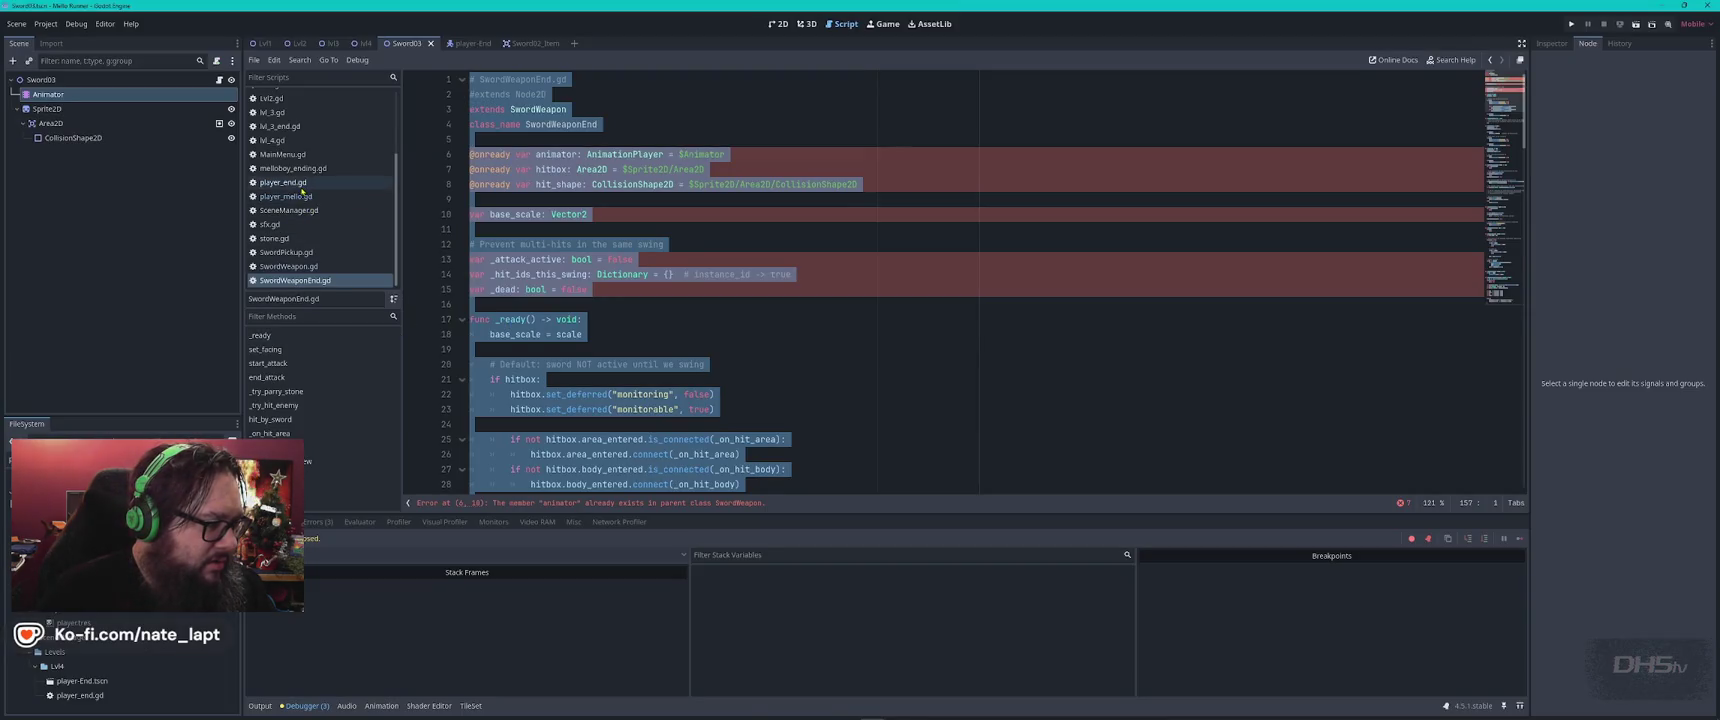
Open player_end.gd, check its JUMP_BUFFER_TIME line, and check it against ChatGPT
click(299, 184)
click(819, 231)
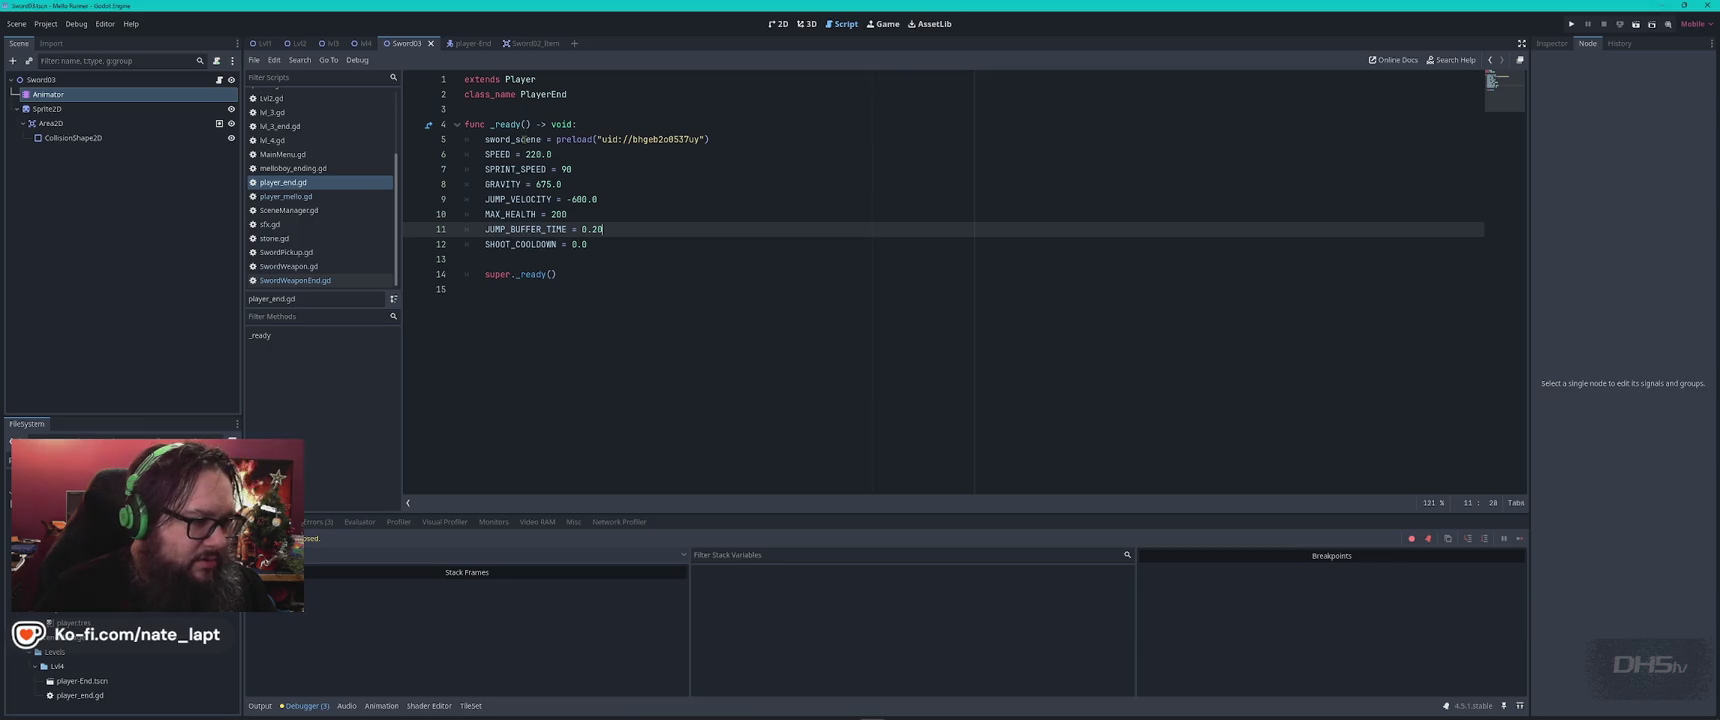
key(alt+Tab)
key(alt+Tab)
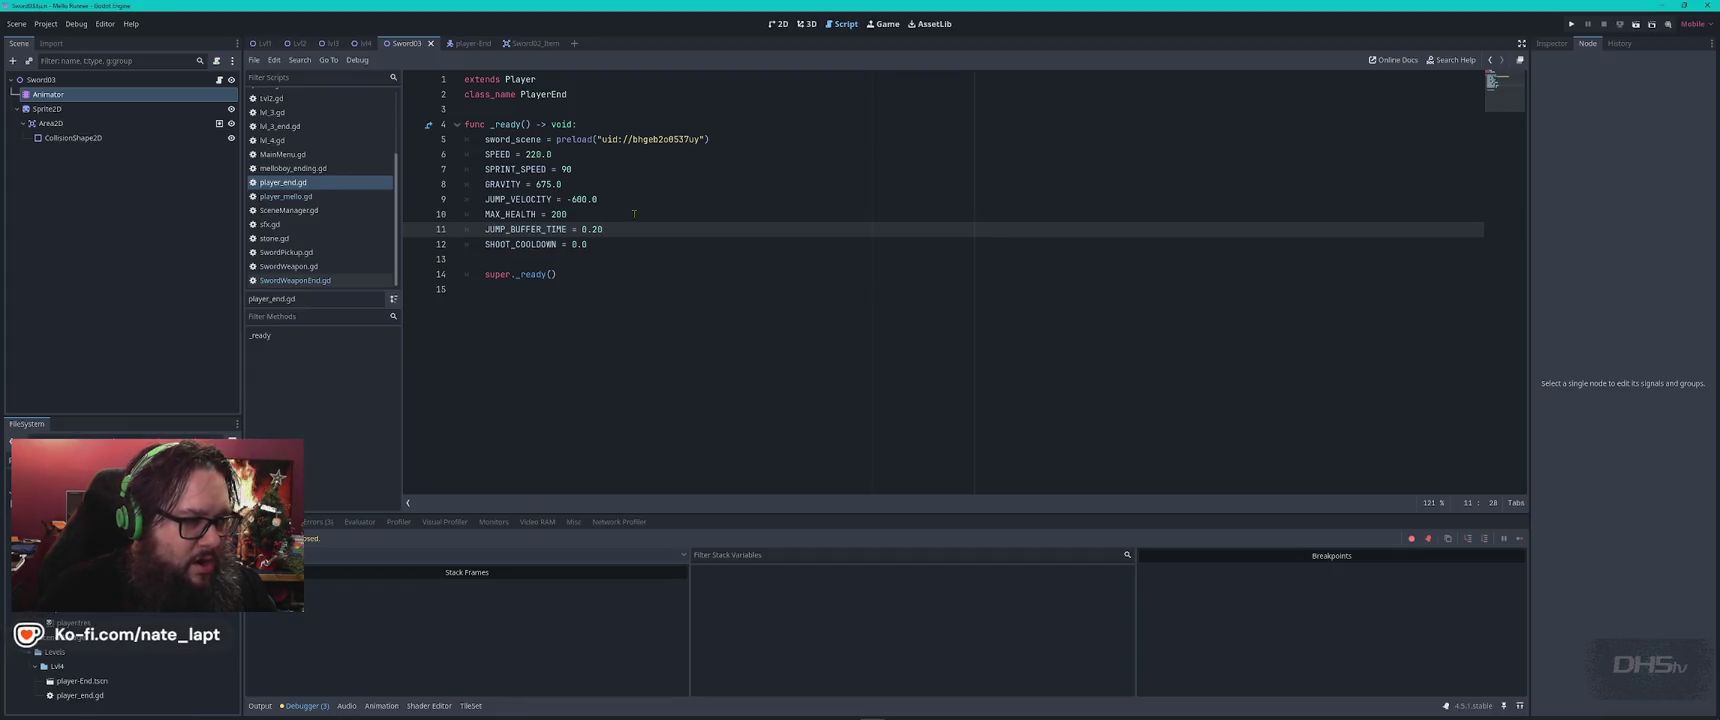
key(alt+Tab)
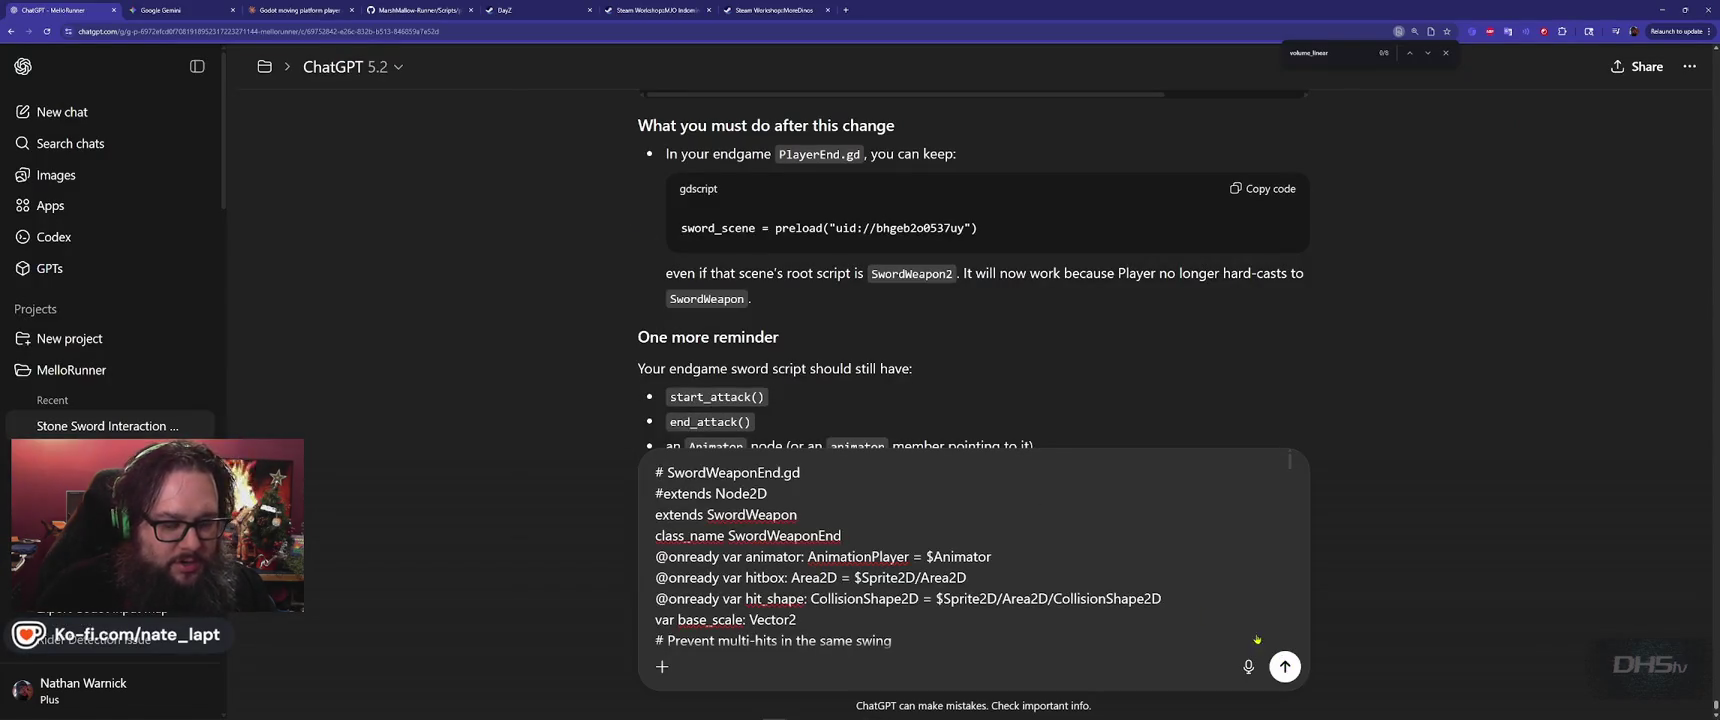
Bring up SwordWeaponEnd.gd in Godot, then return to ChatGPT
key(alt+Tab)
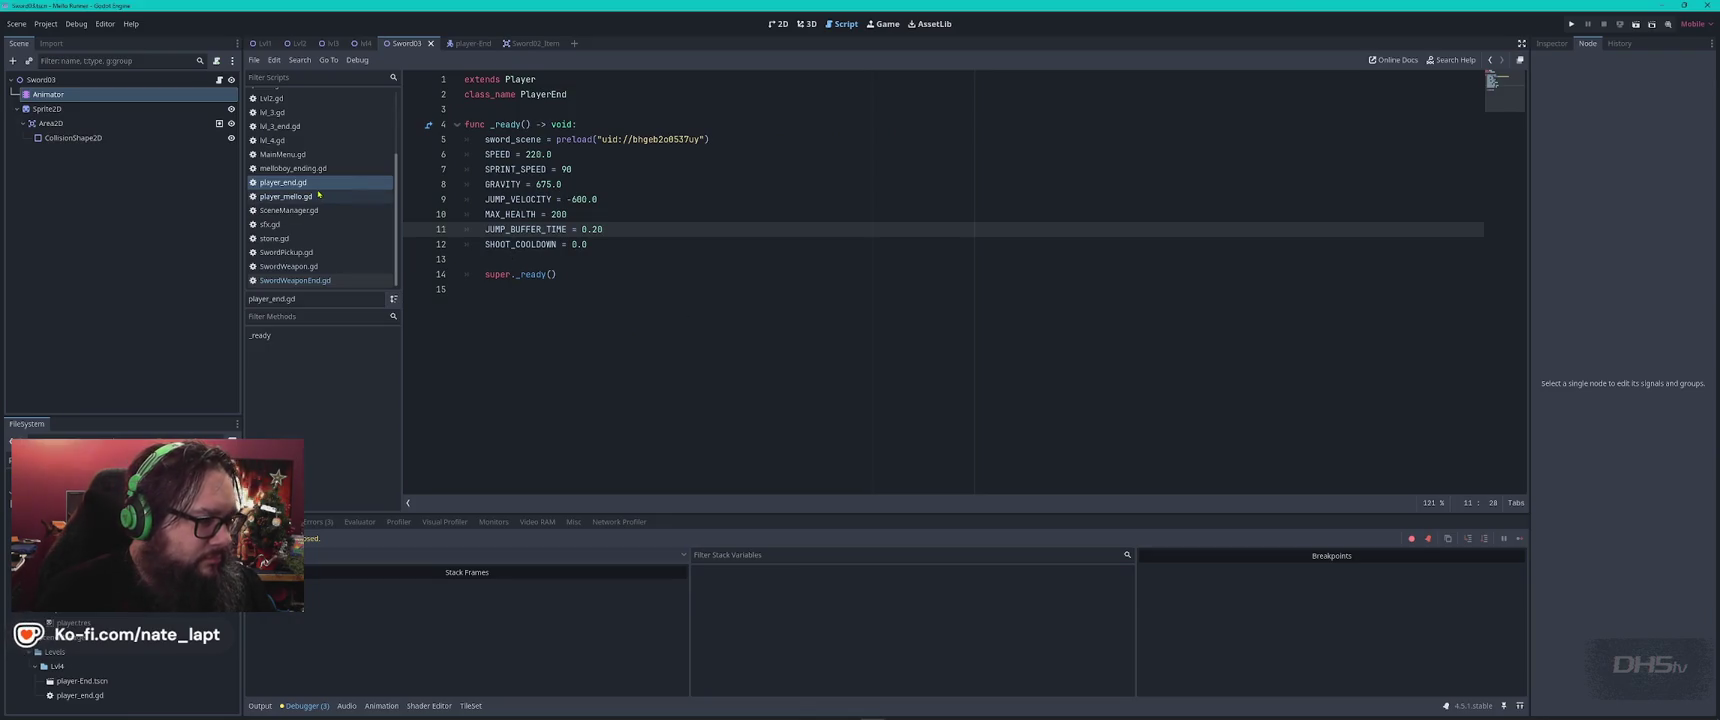
click(295, 280)
key(alt+Tab)
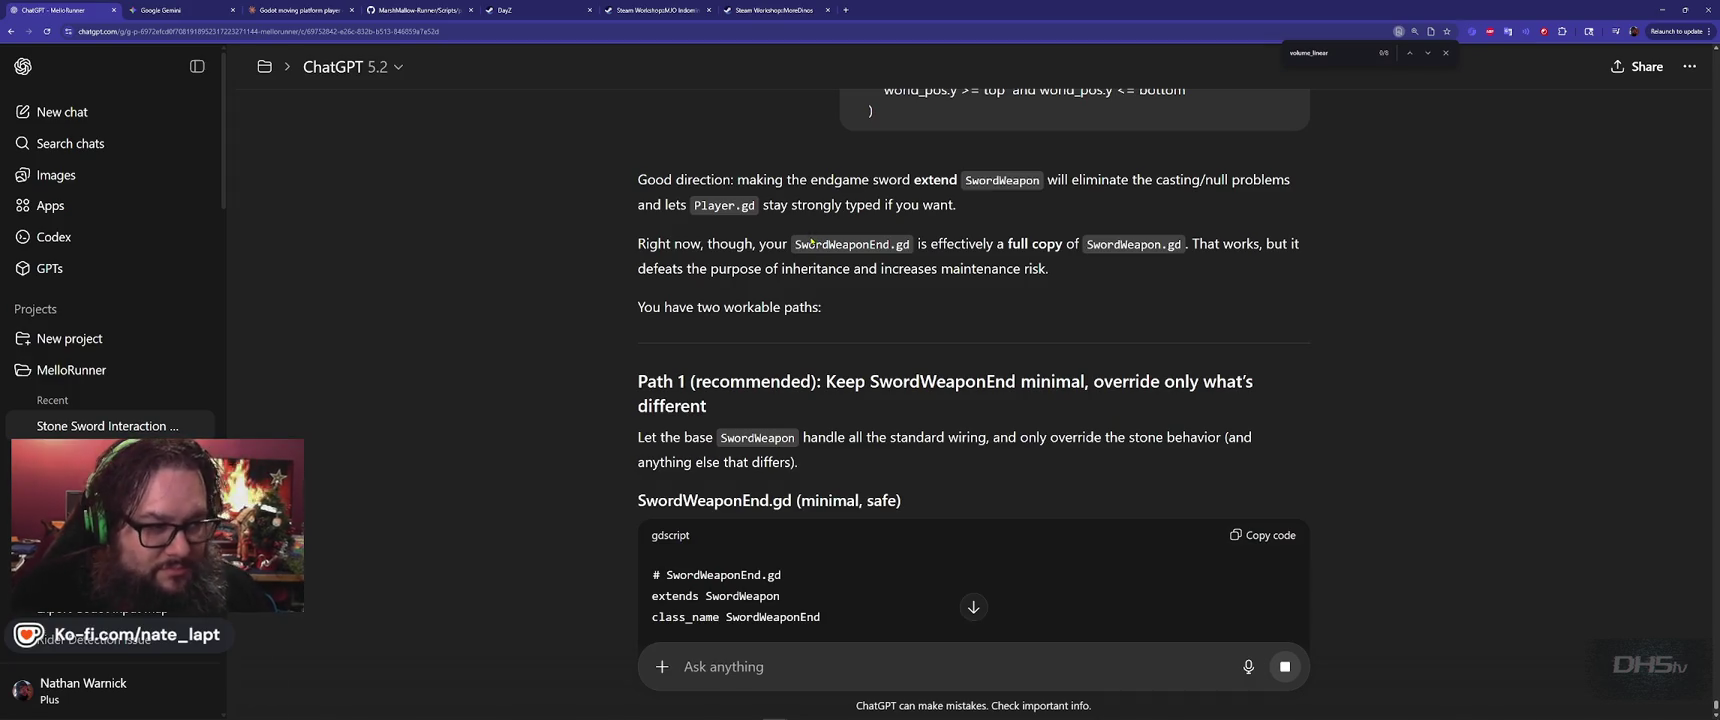
Read ChatGPT's Path 1 answer: a minimal SwordWeaponEnd.gd extending SwordWeapon, then return to Godot
scroll(528, 365, down, 1)
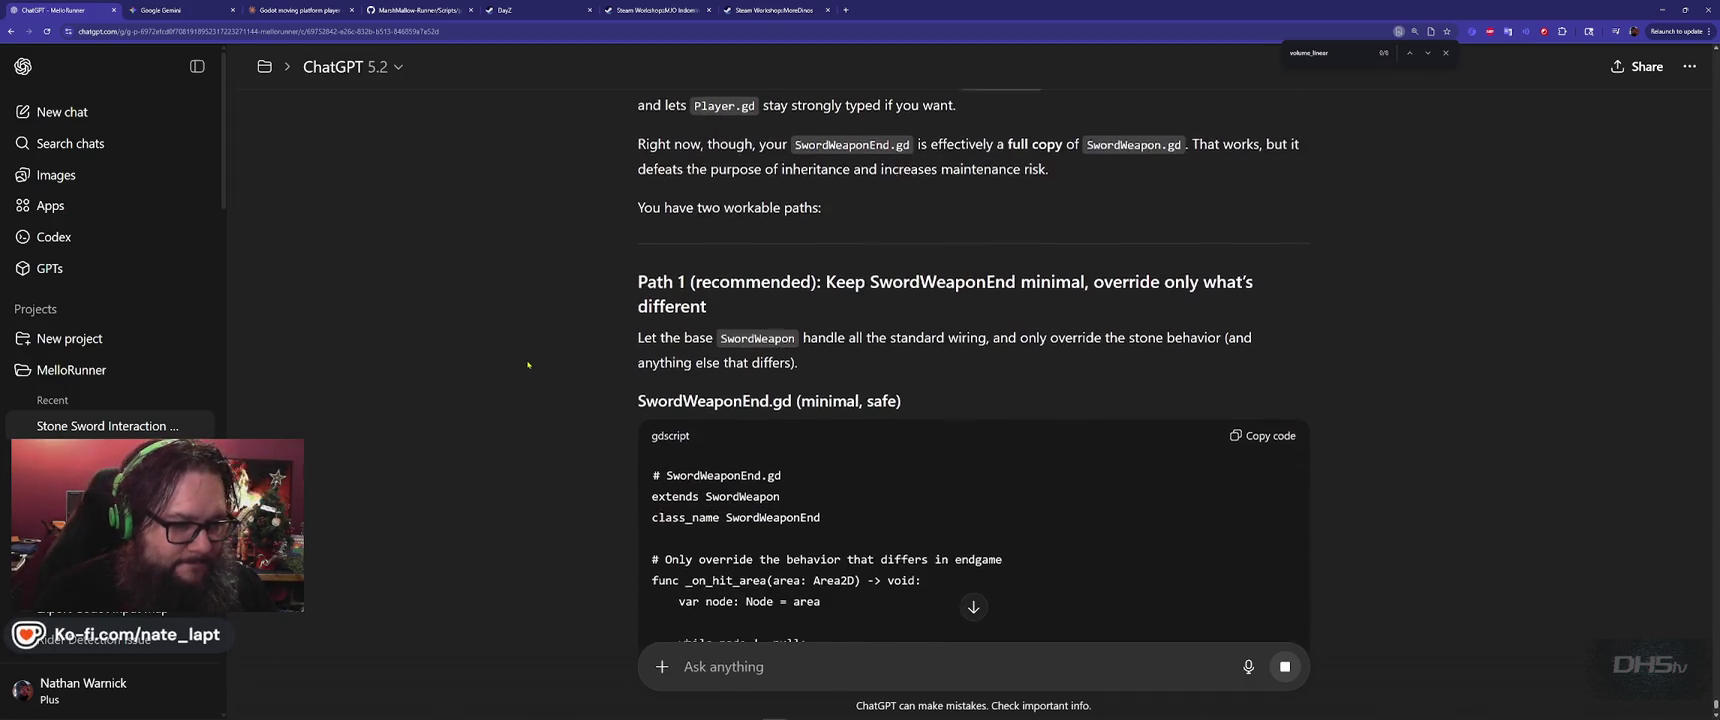
scroll(528, 365, down, 2)
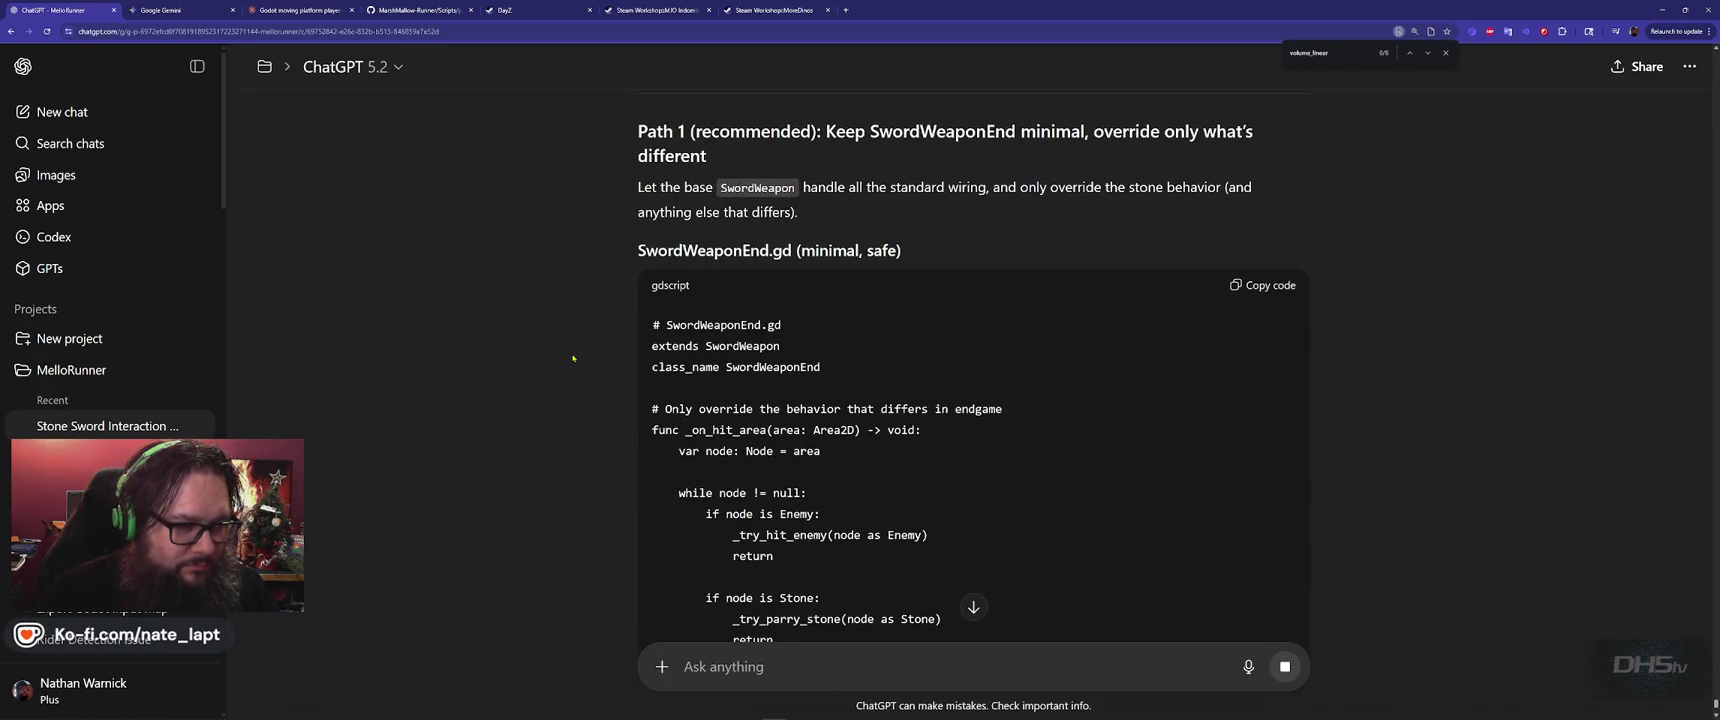
scroll(832, 293, down, 7)
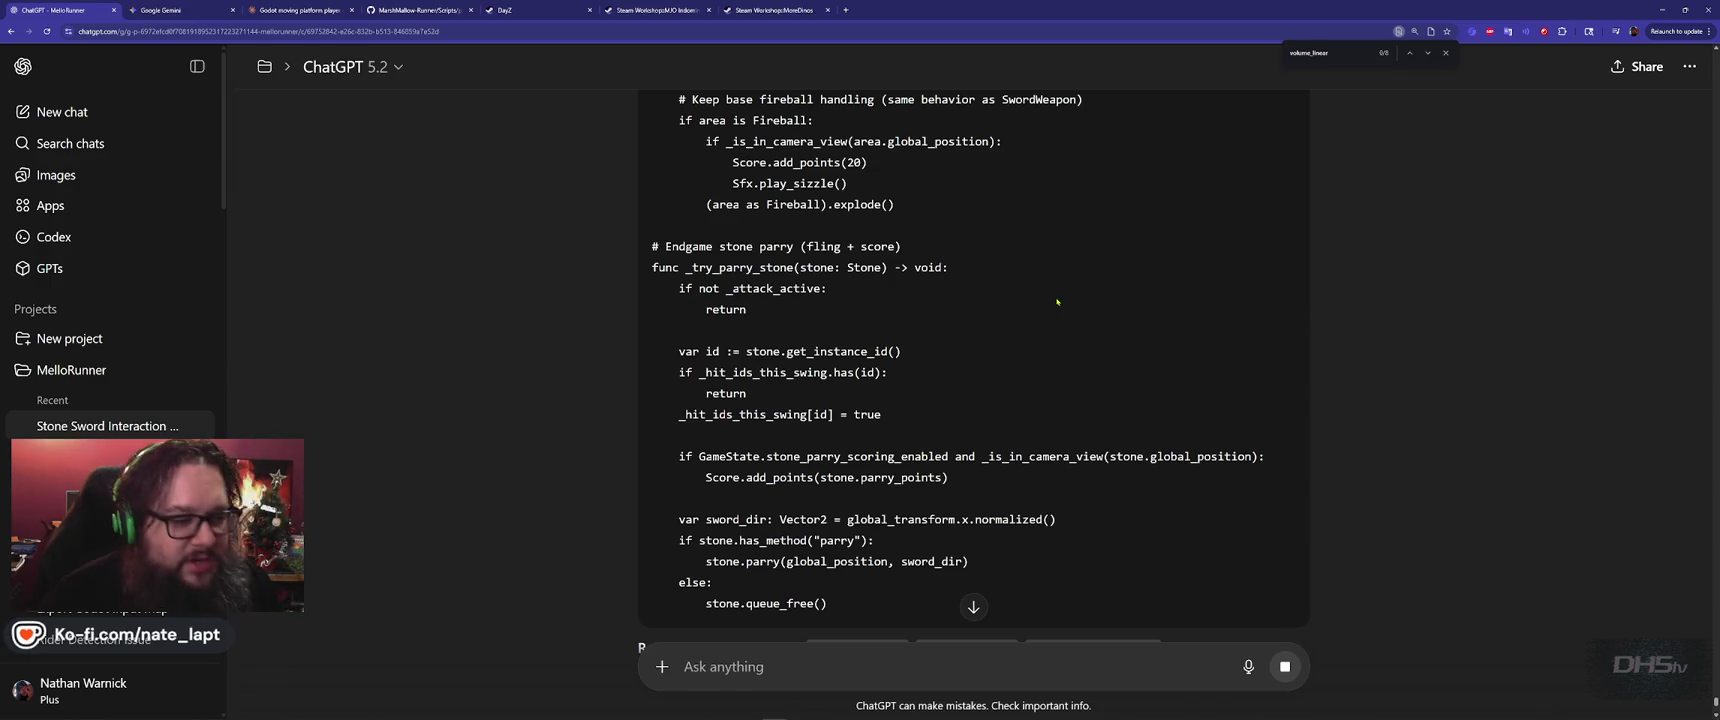
scroll(1057, 301, down, 4)
scroll(1058, 309, up, 15)
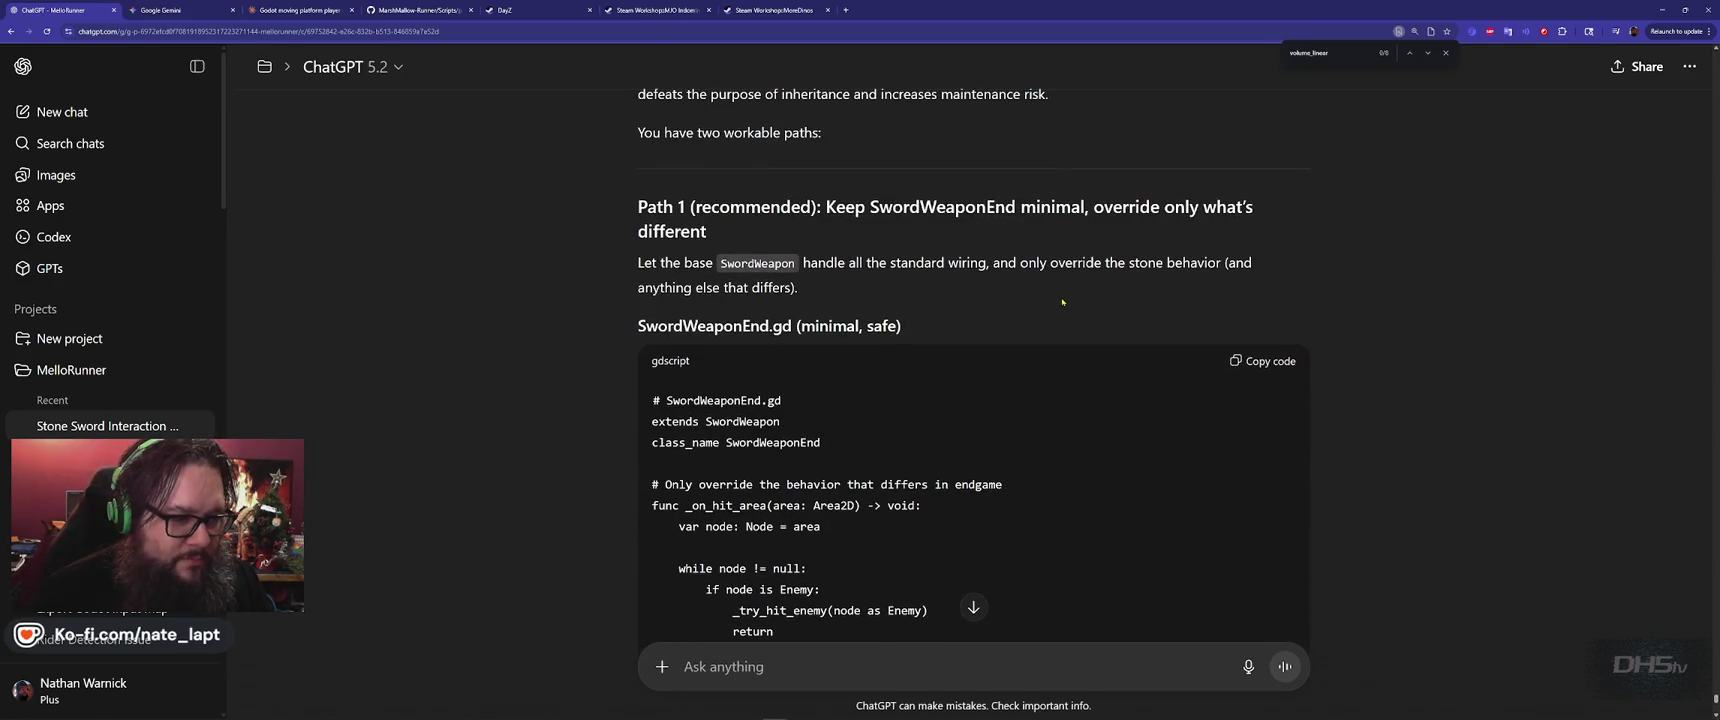
scroll(1062, 301, down, 10)
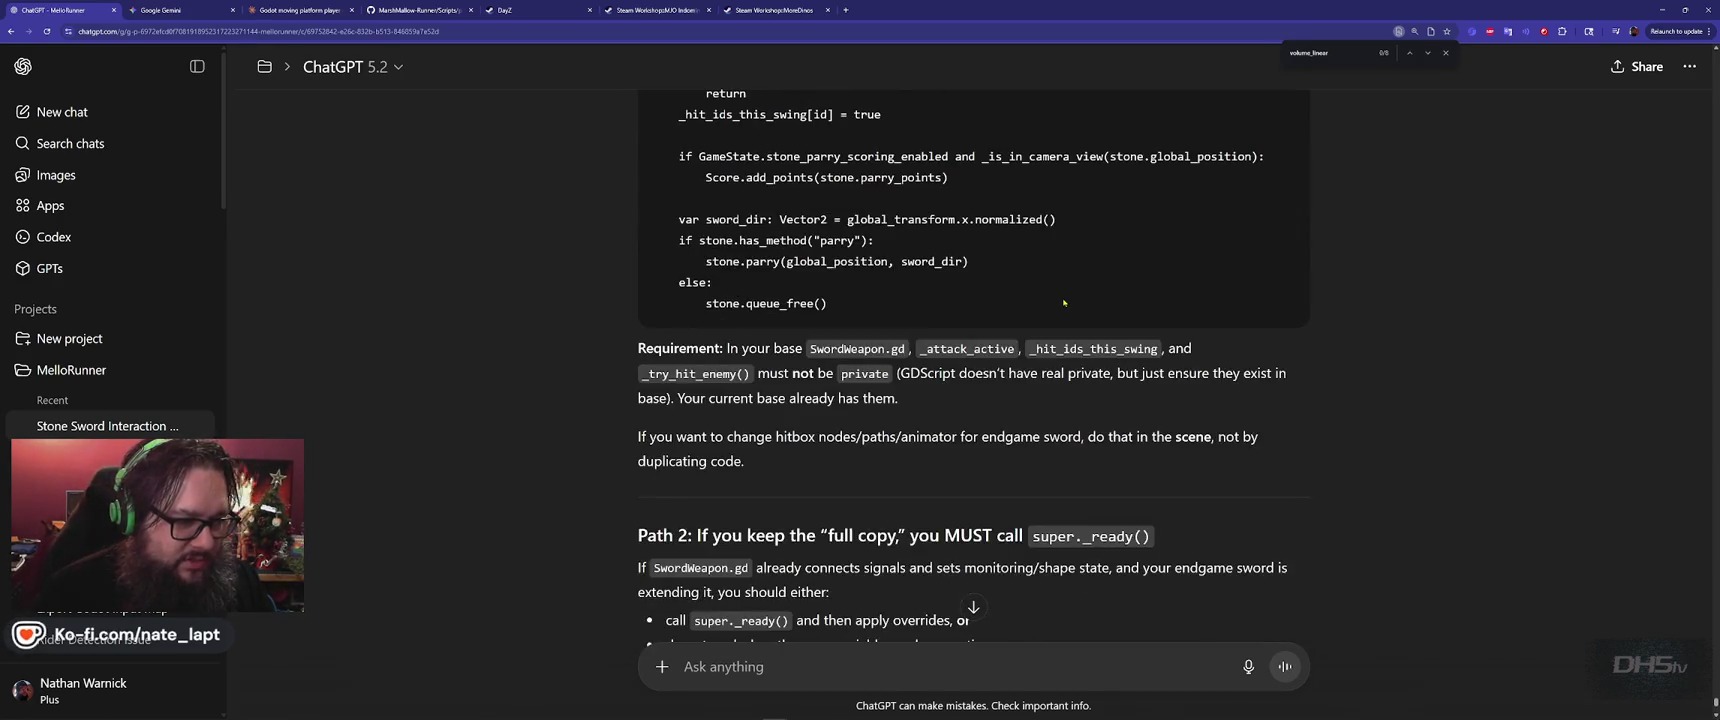
key(alt+Tab)
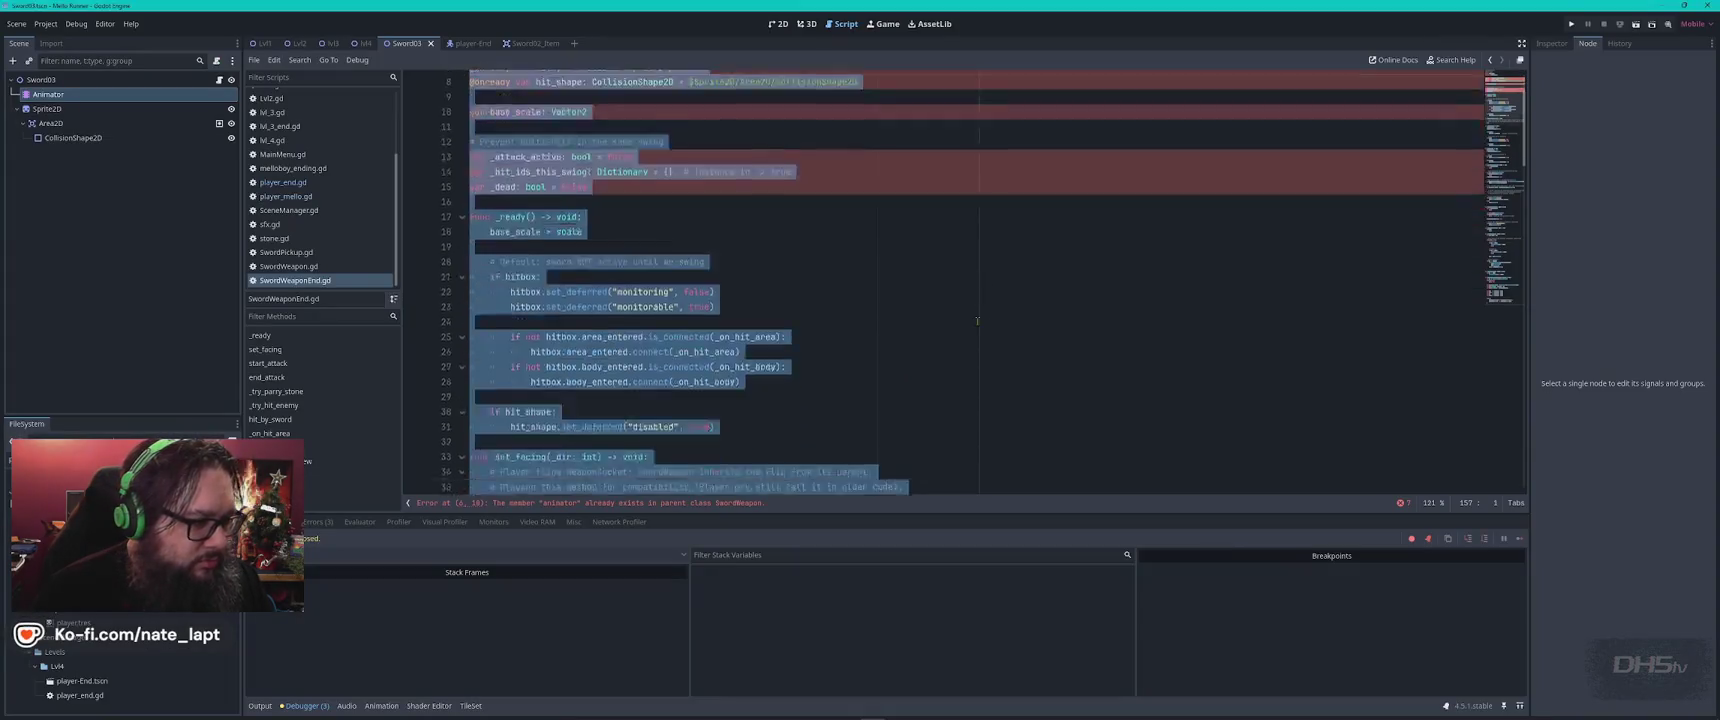
Copy ChatGPT's minimal SwordWeaponEnd.gd code with _on_hit_area and _try_parry_stone
scroll(977, 320, down, 20)
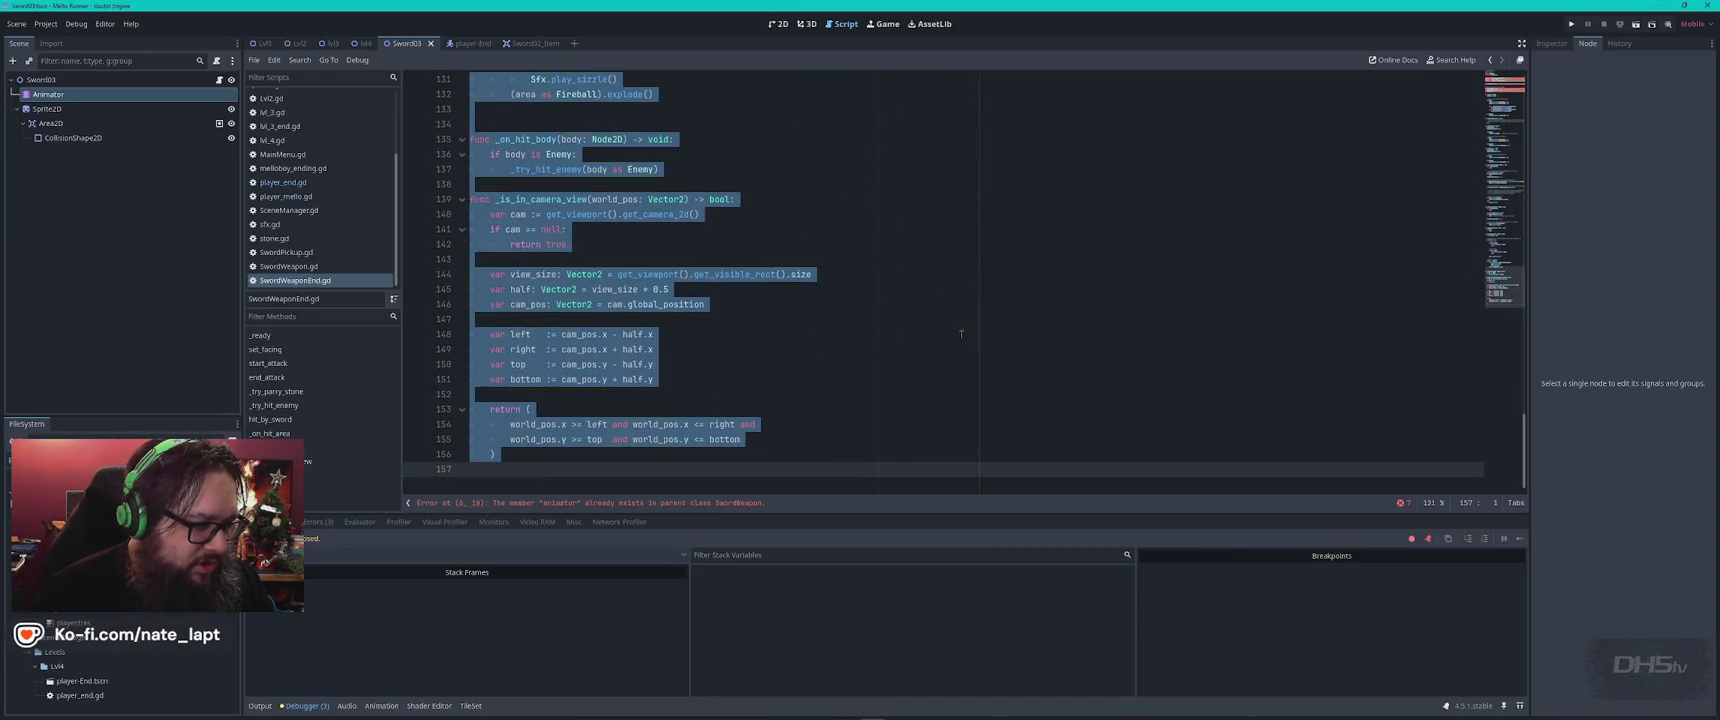
click(961, 333)
key(alt+Tab)
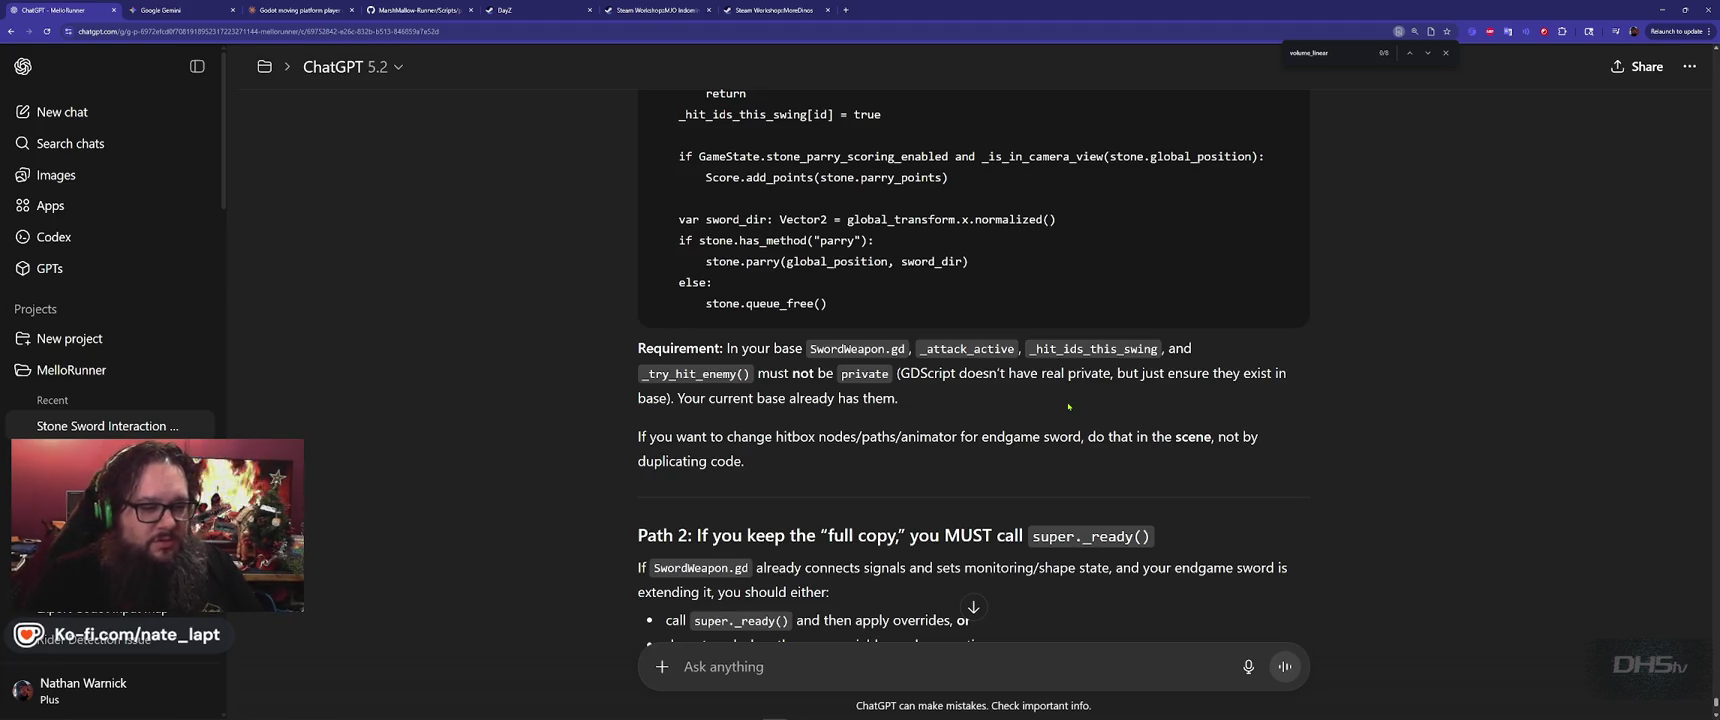
scroll(1068, 406, down, 3)
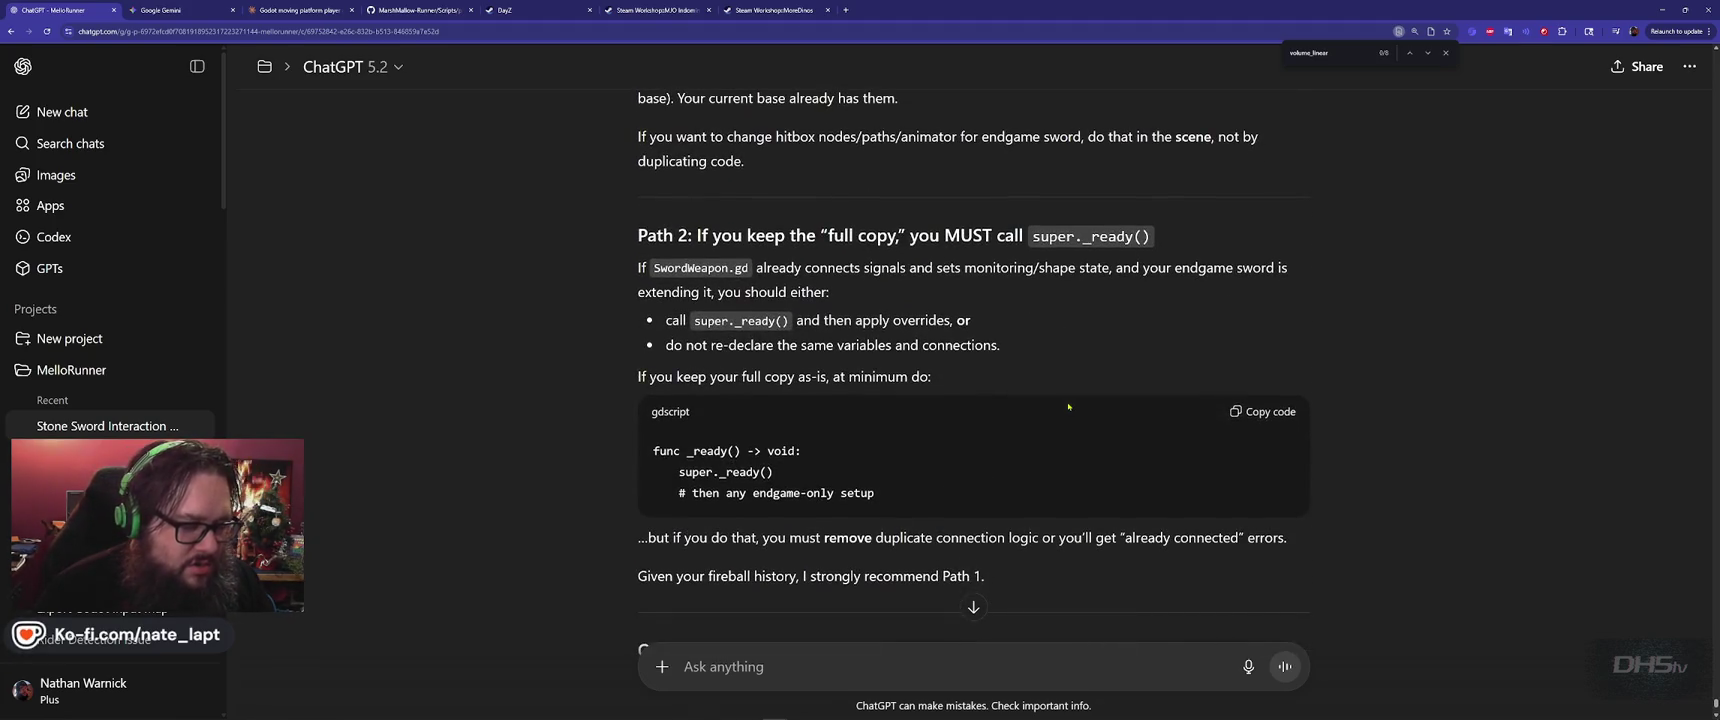
scroll(1068, 406, up, 10)
scroll(1068, 404, up, 5)
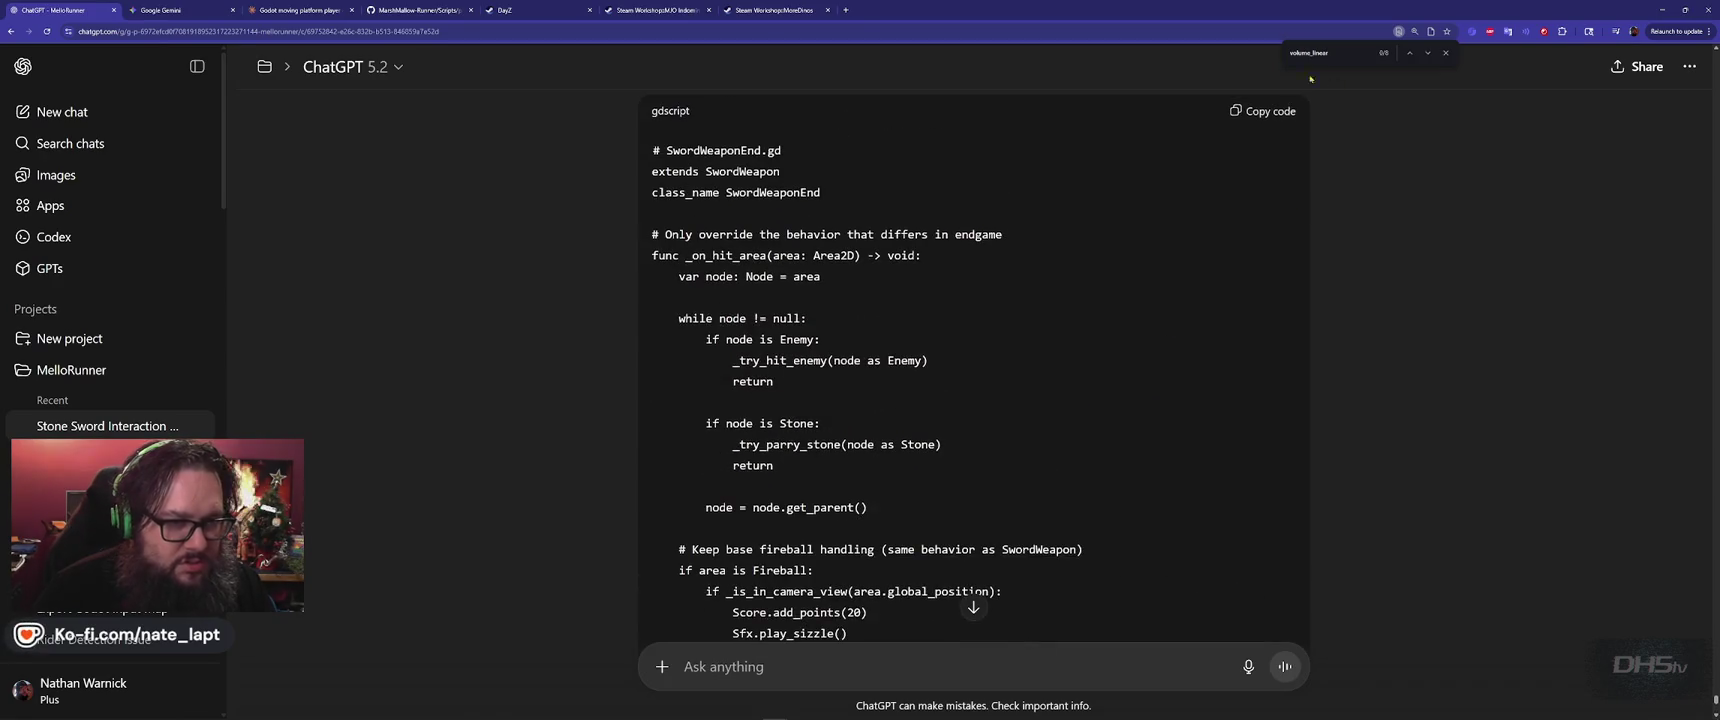
click(1266, 111)
Replace all of SwordWeaponEnd.gd with the copied code and run the game with F5
key(alt+Tab)
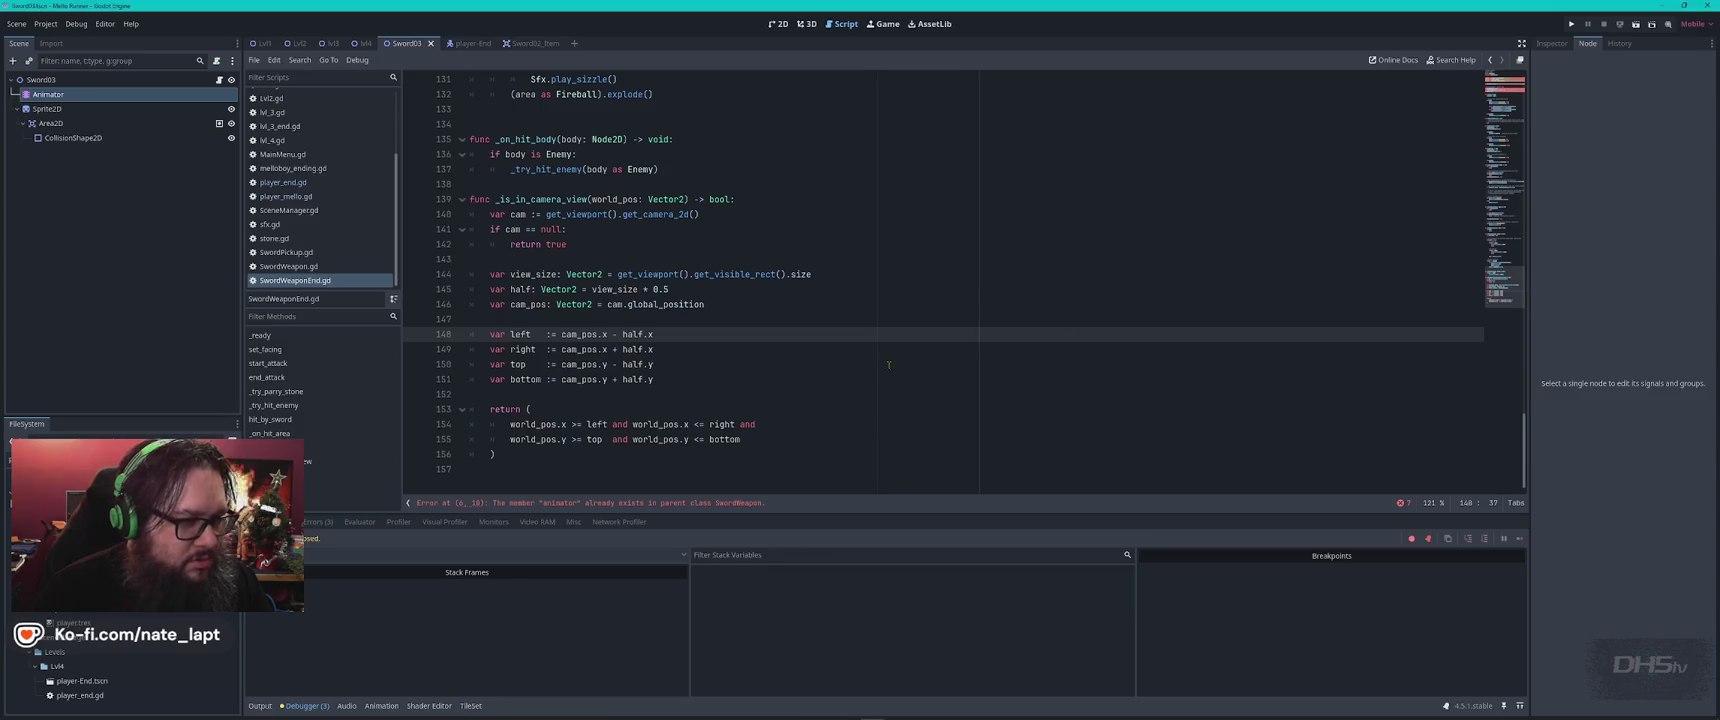
key(ctrl+a)
key(ctrl+v)
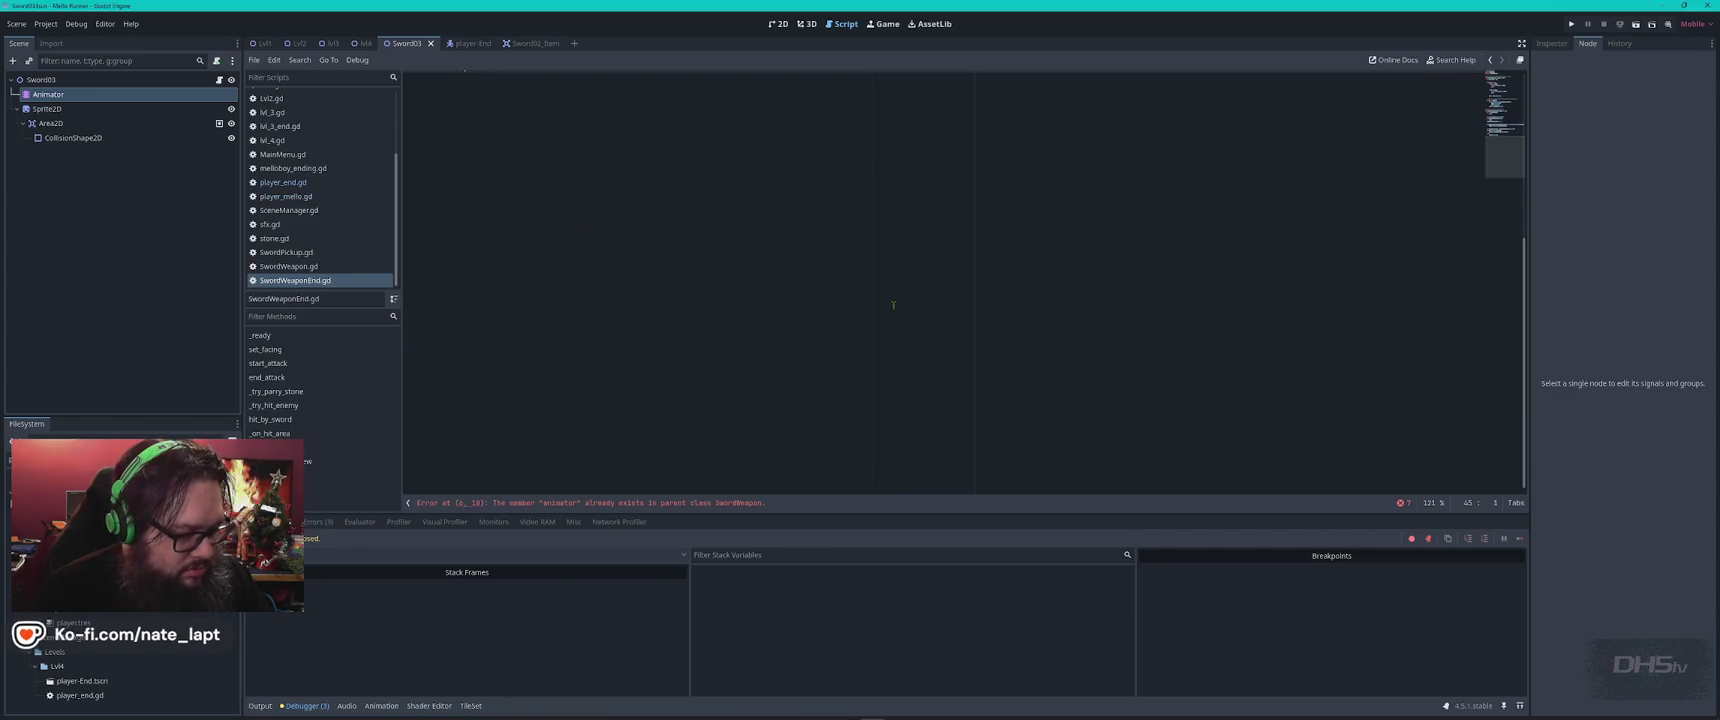
key(F5)
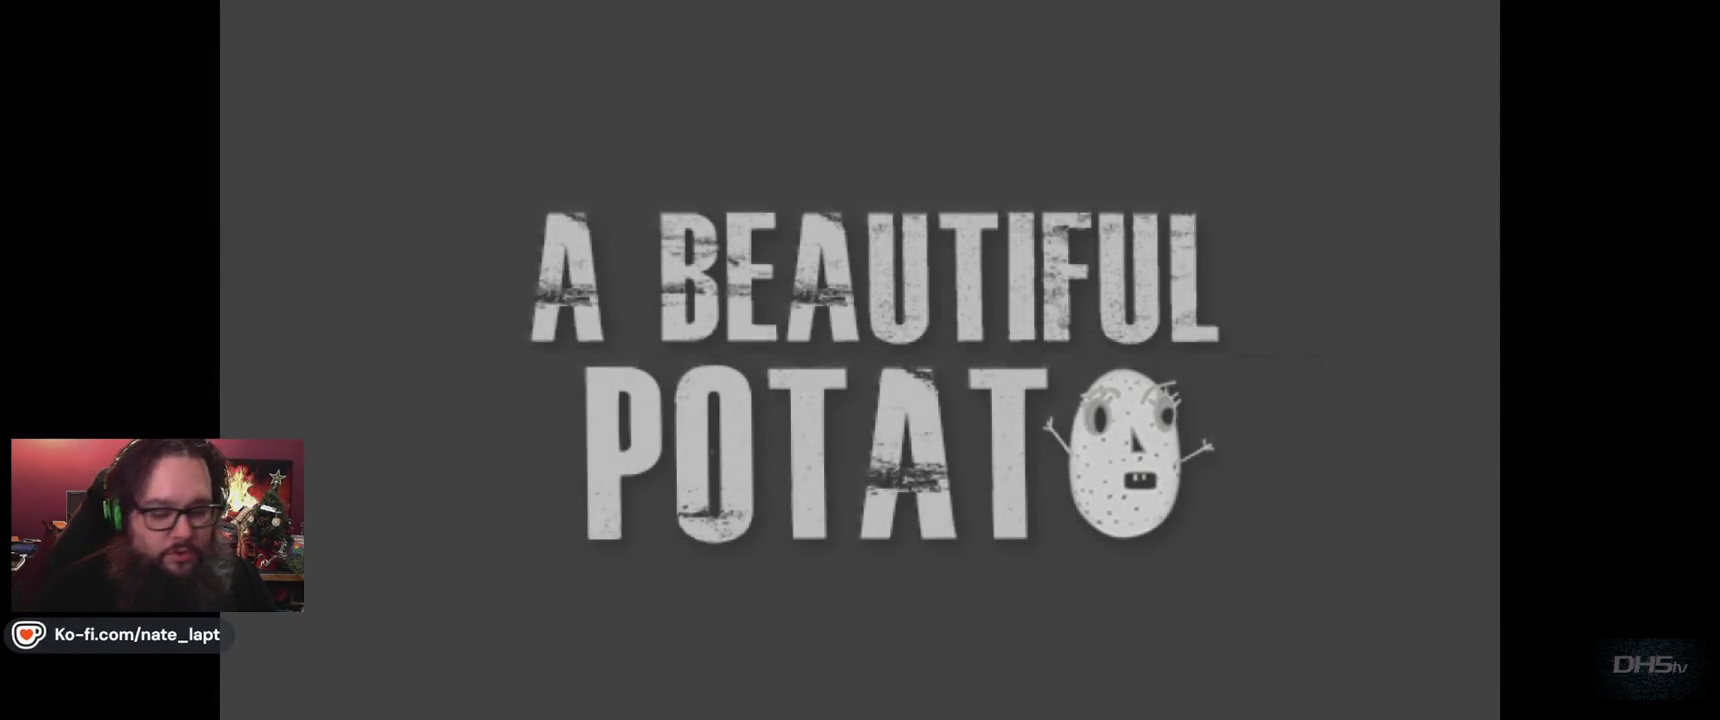
Start a game, move, jump and swing the sword, then stop it with F8
key(Return)
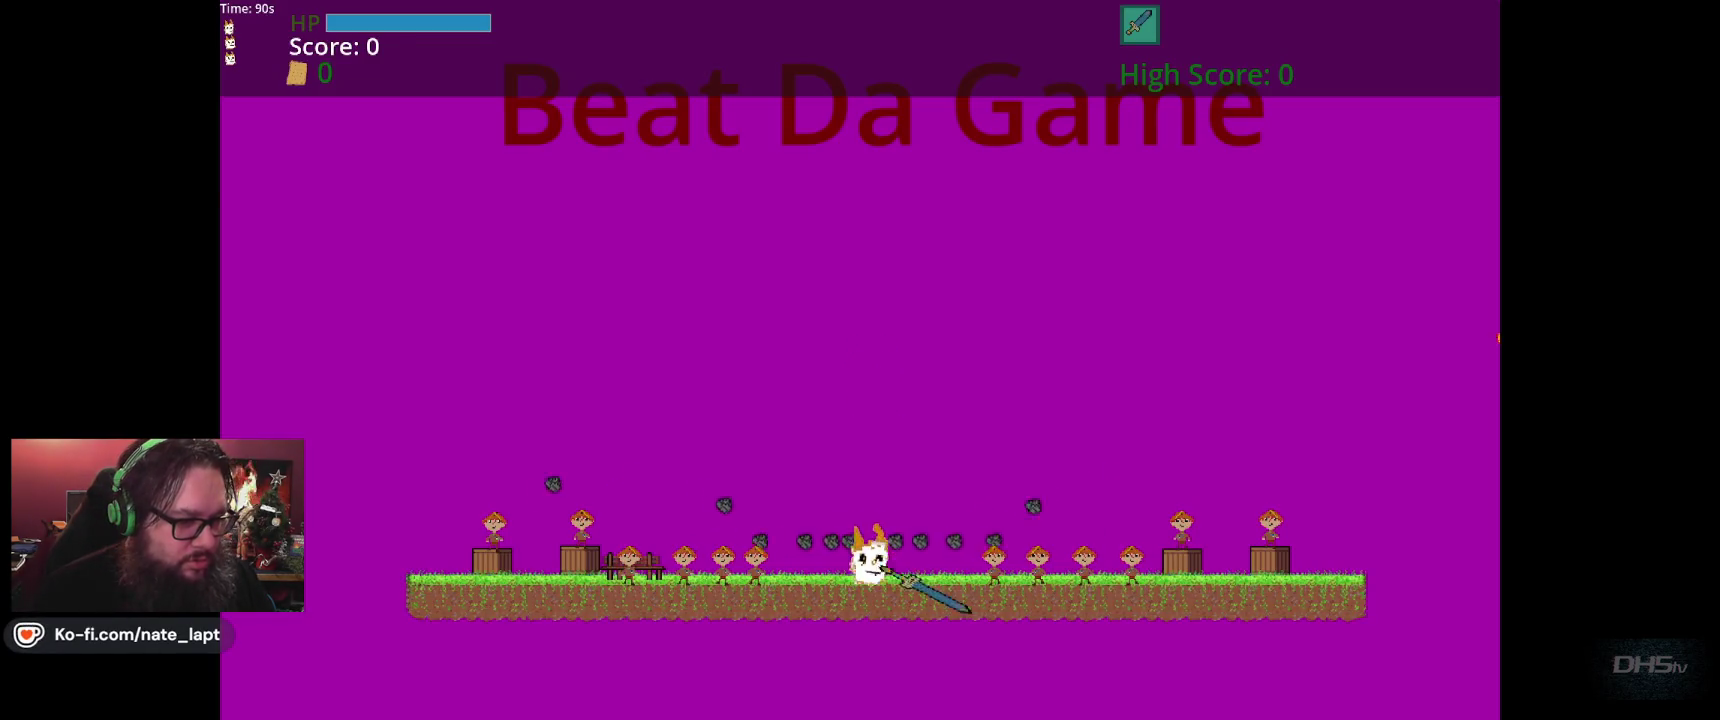
key(Right)
key(Up)
key(Right)
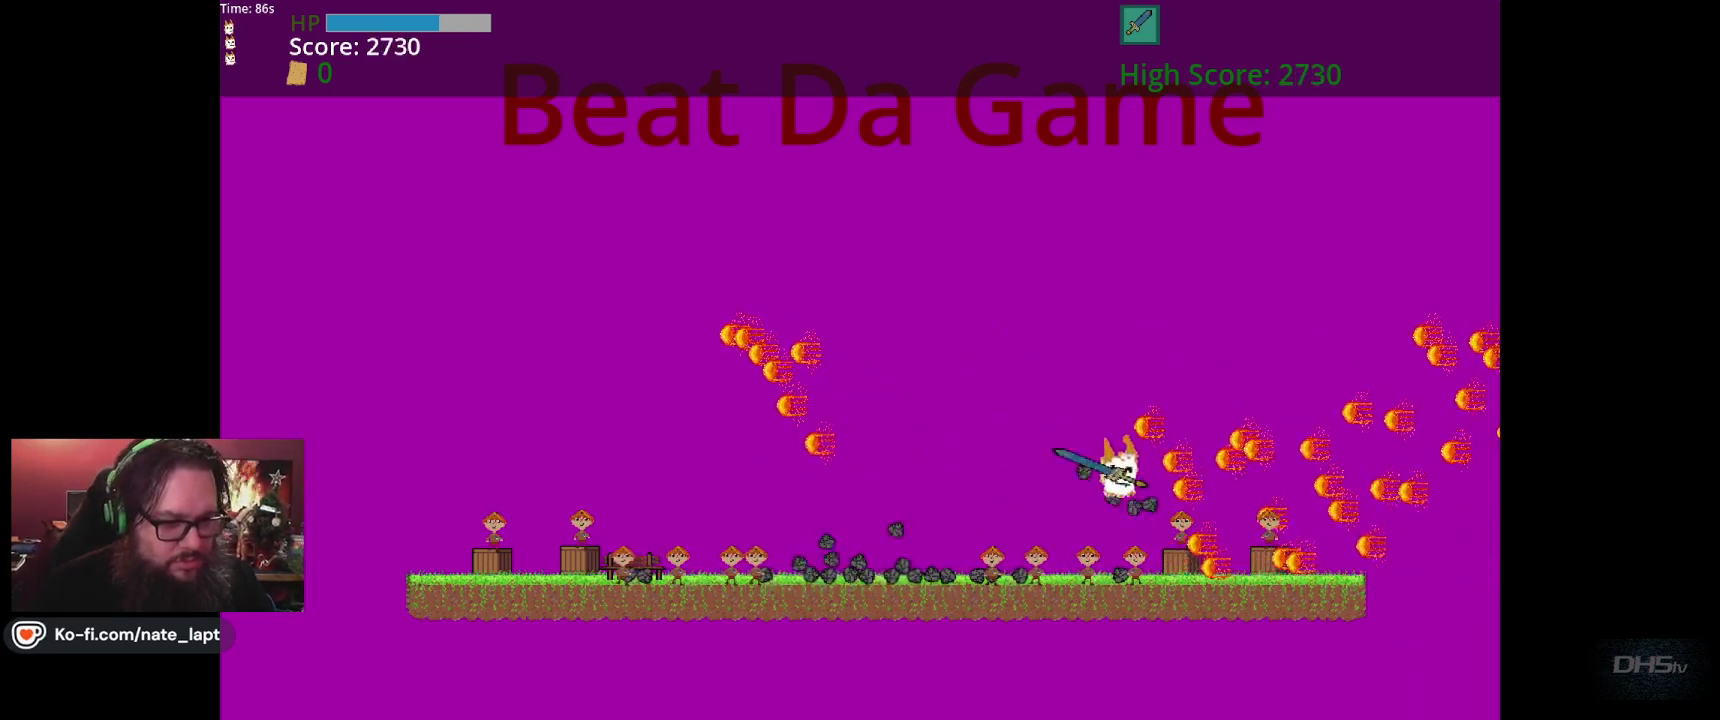
key(Left)
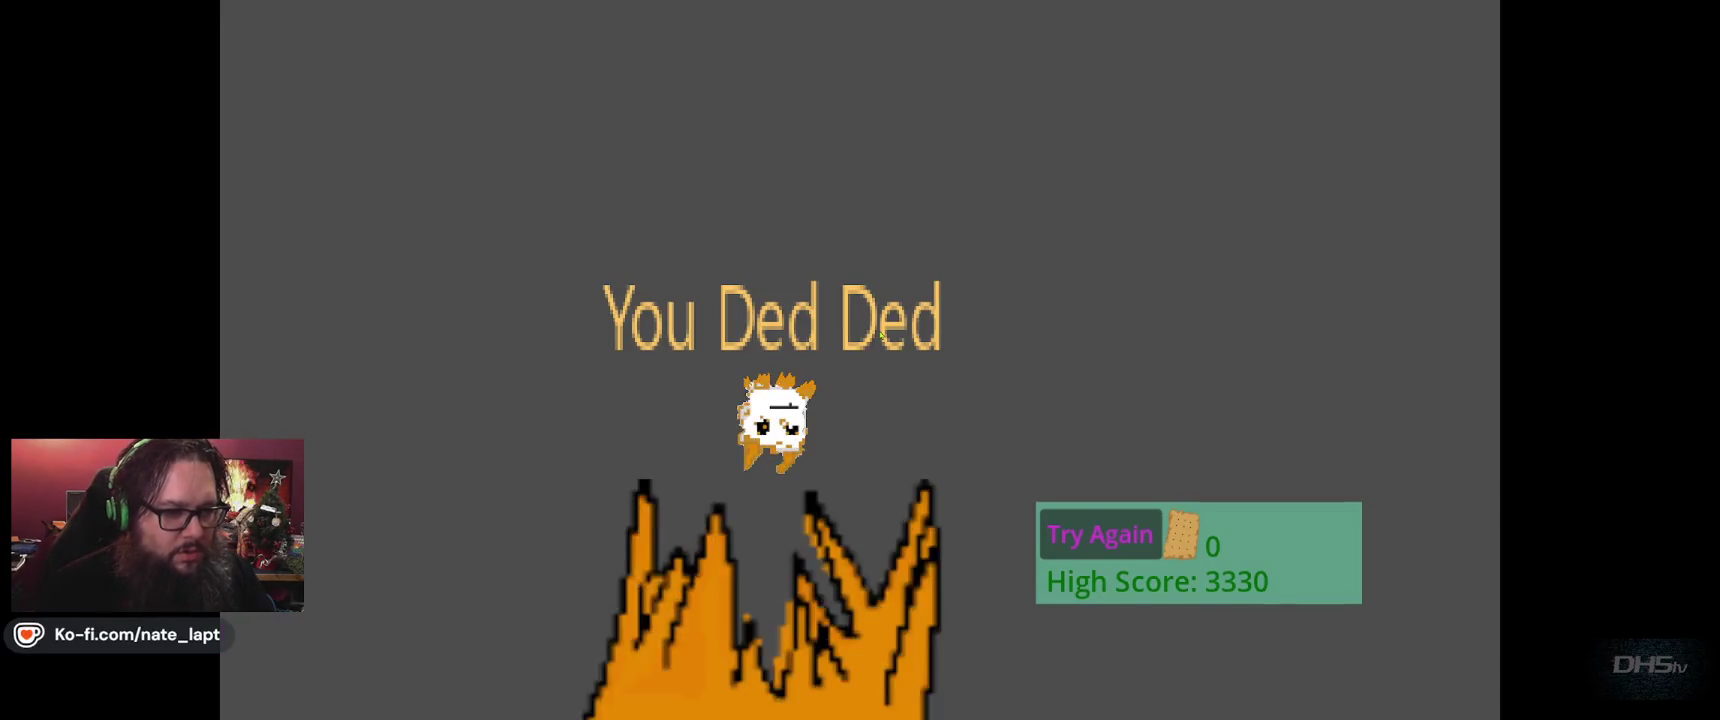
key(F8)
Relaunch the game, play another round moving right and attacking, then stop it
key(F5)
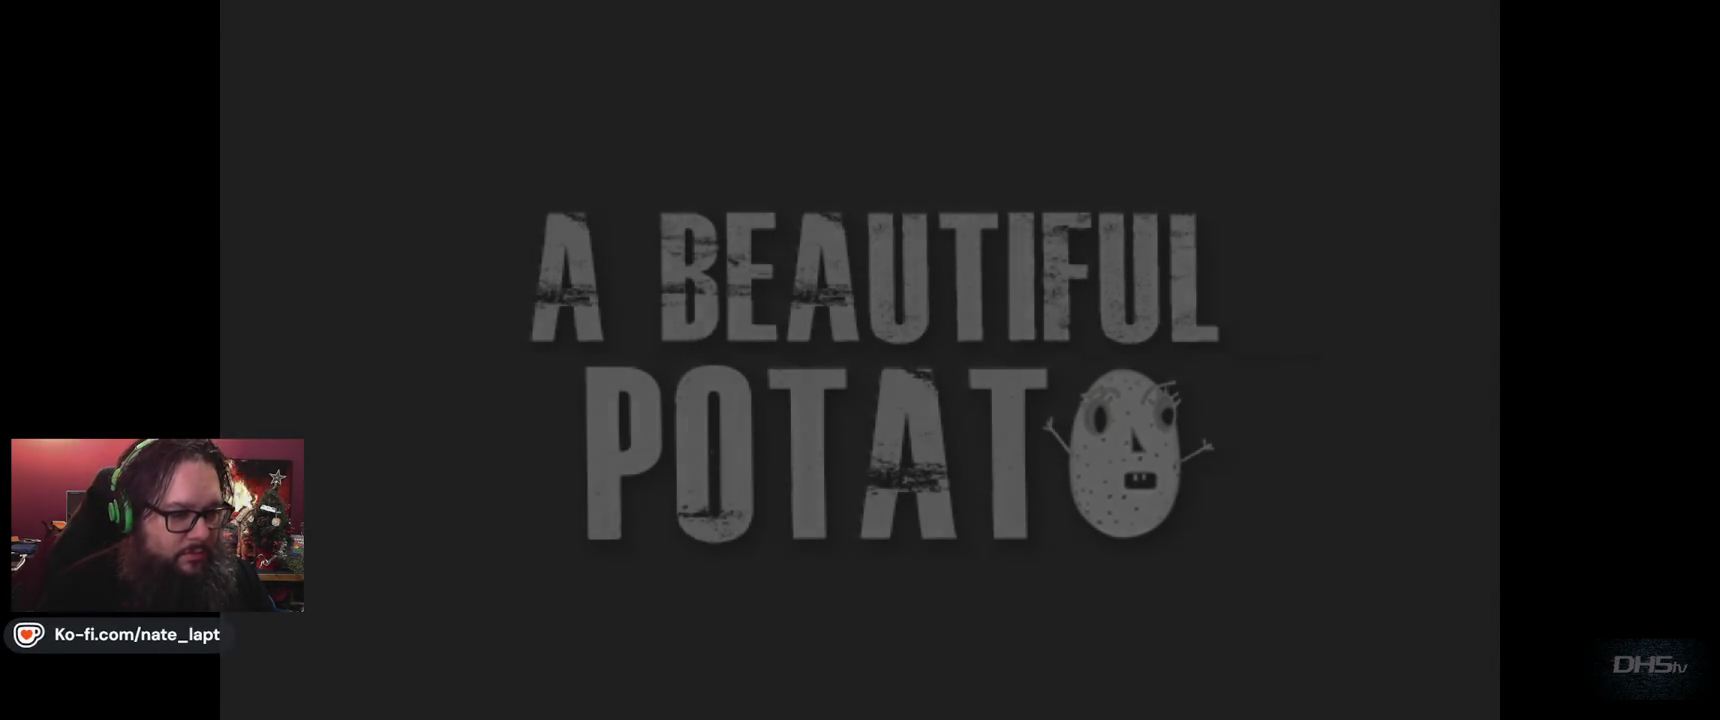
key(Return)
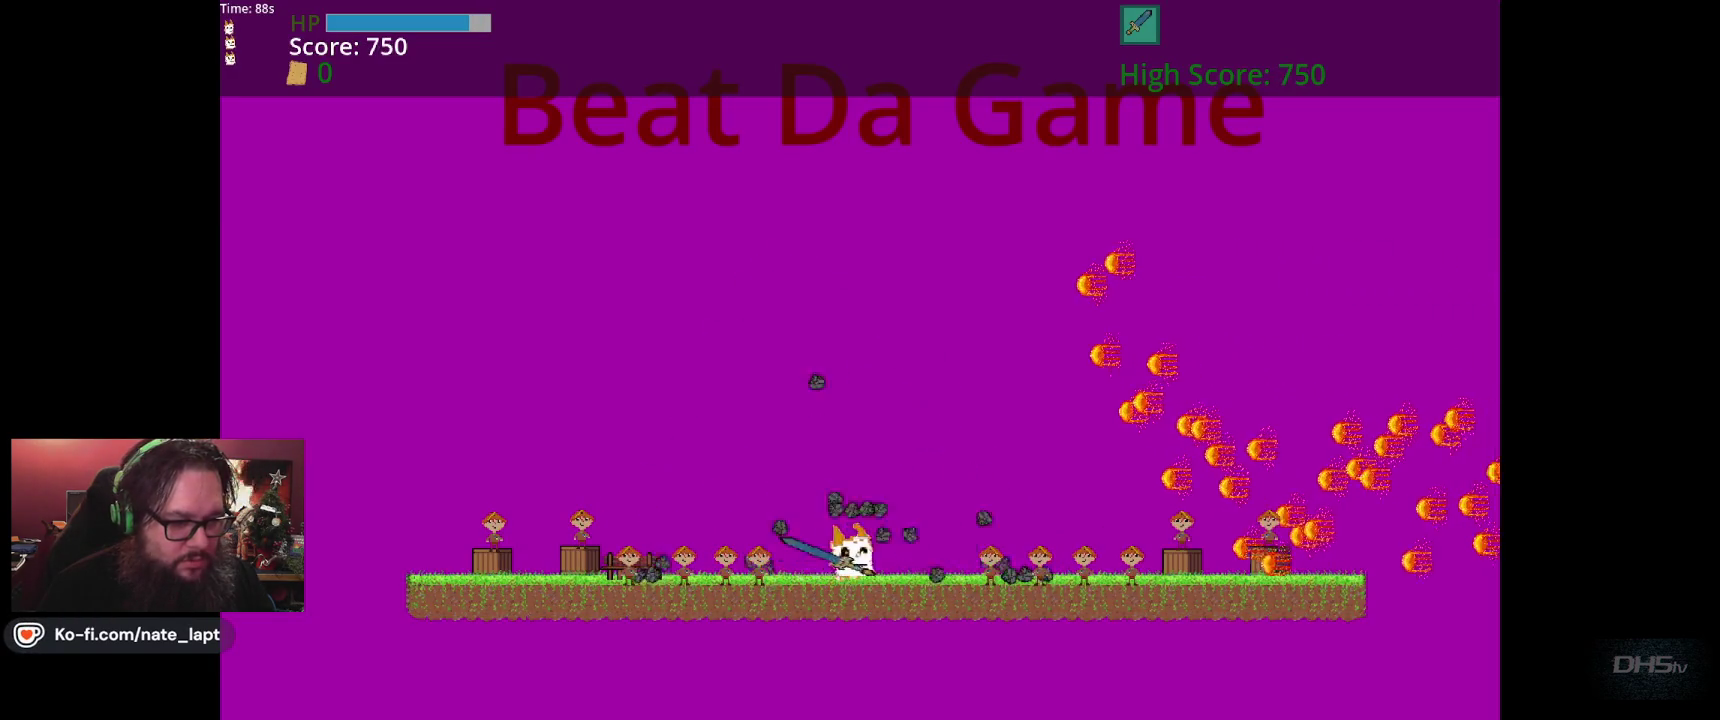
key(Right)
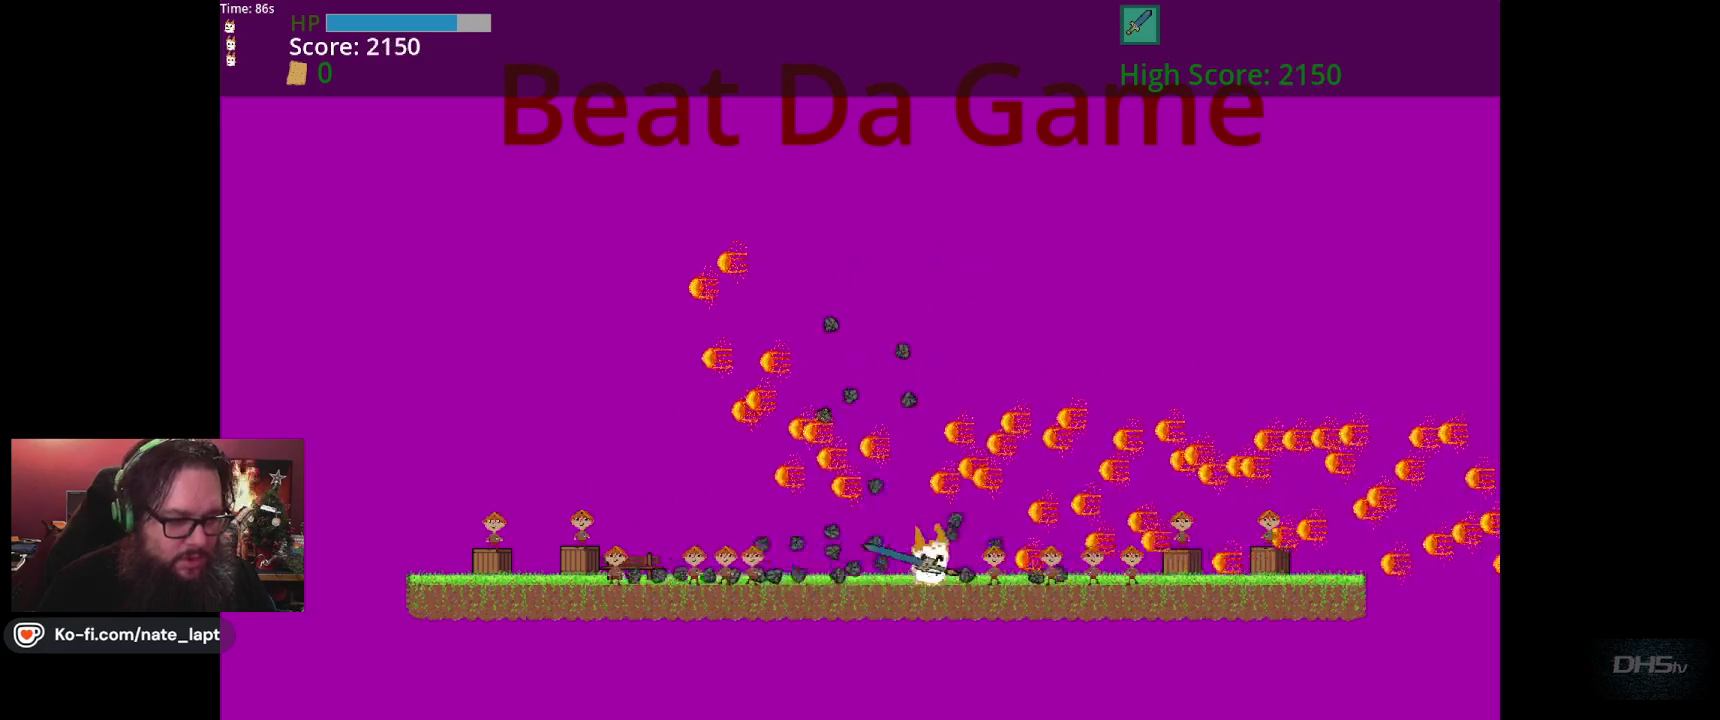
key(F8)
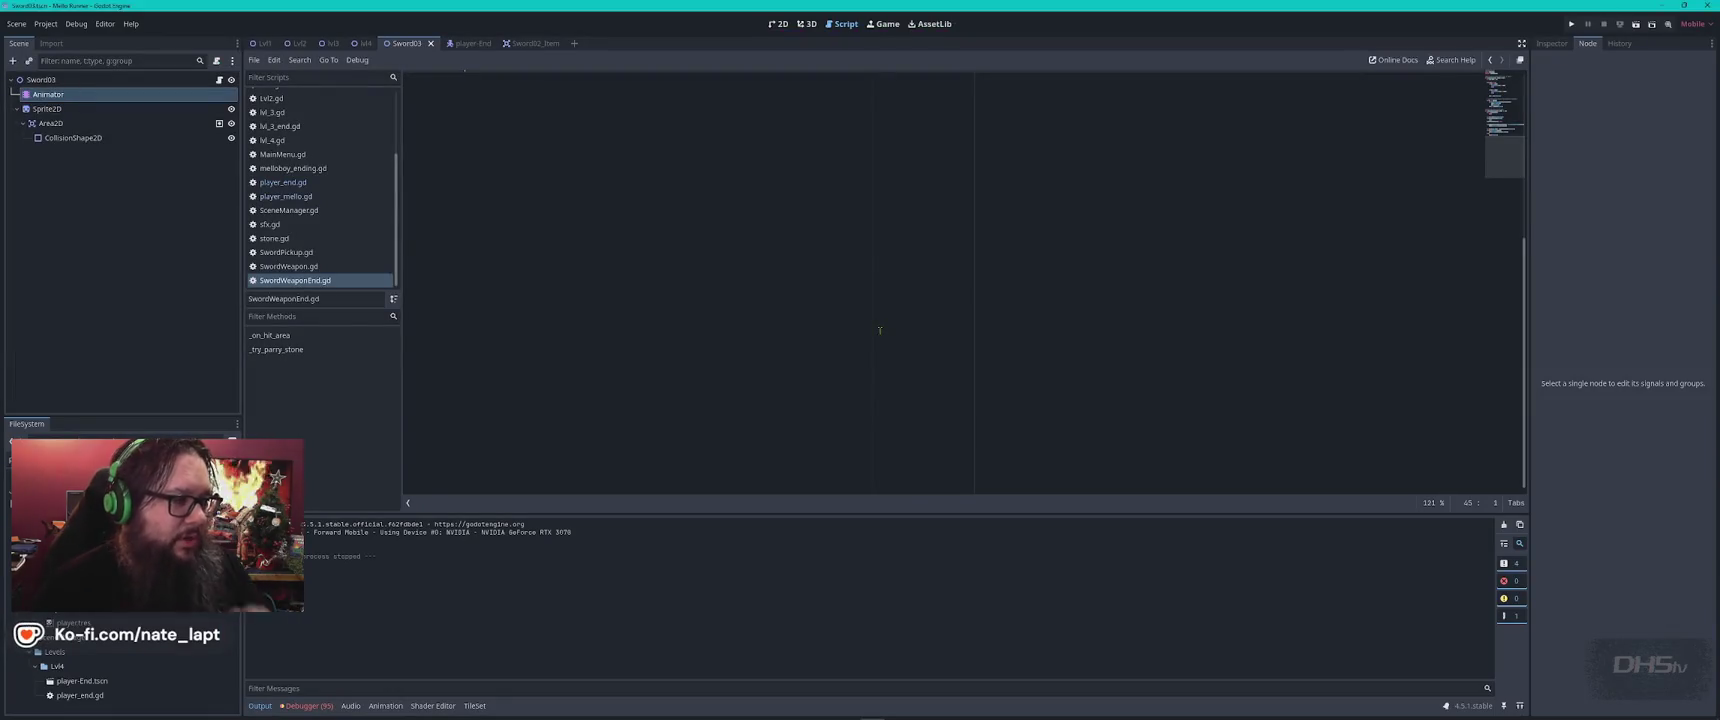
Look over player_end.gd, then open player_mello.gd and search it for 'hit'
scroll(877, 325, down, 1)
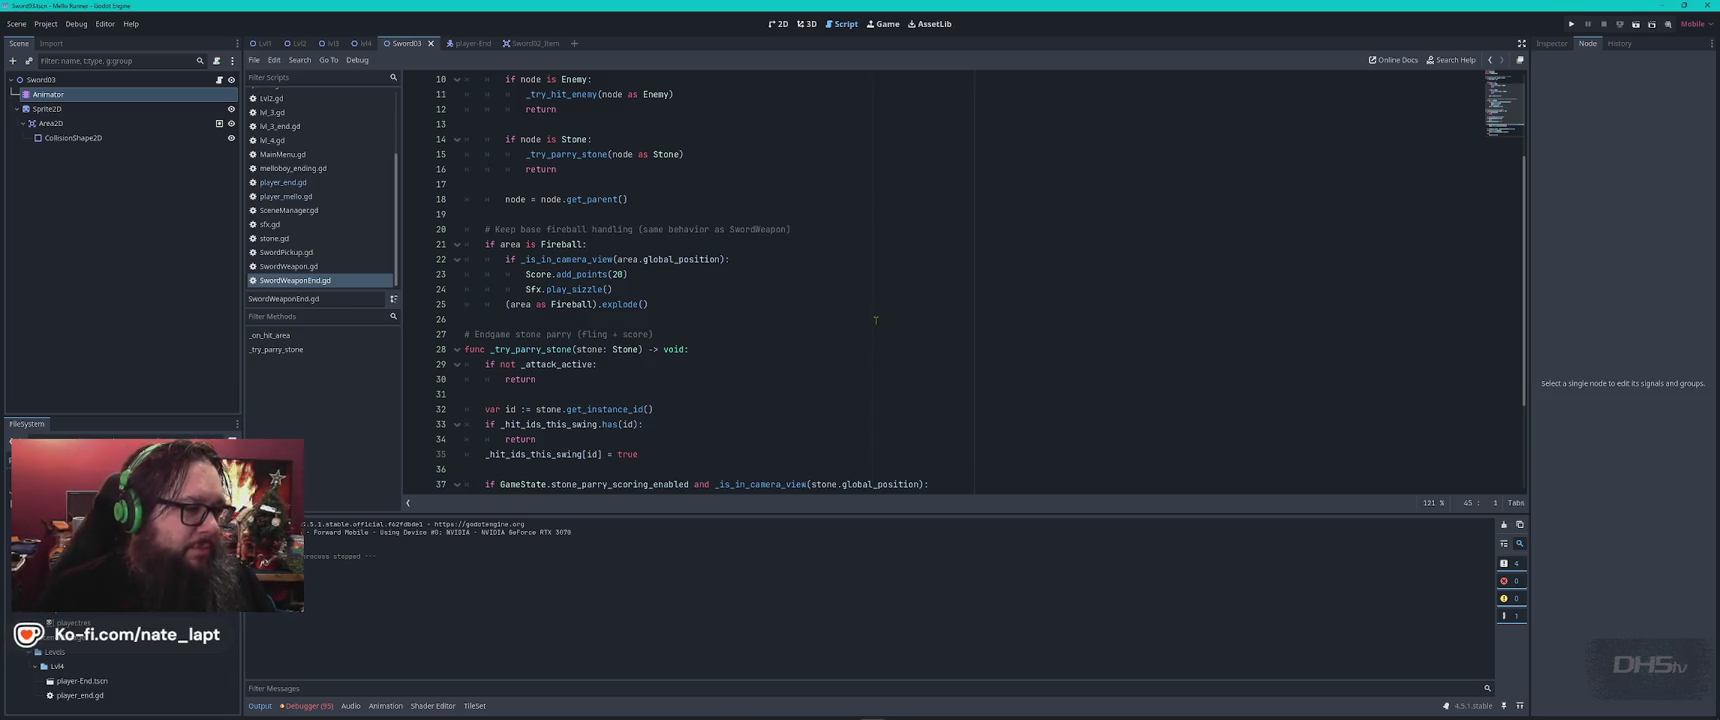
click(283, 182)
click(763, 298)
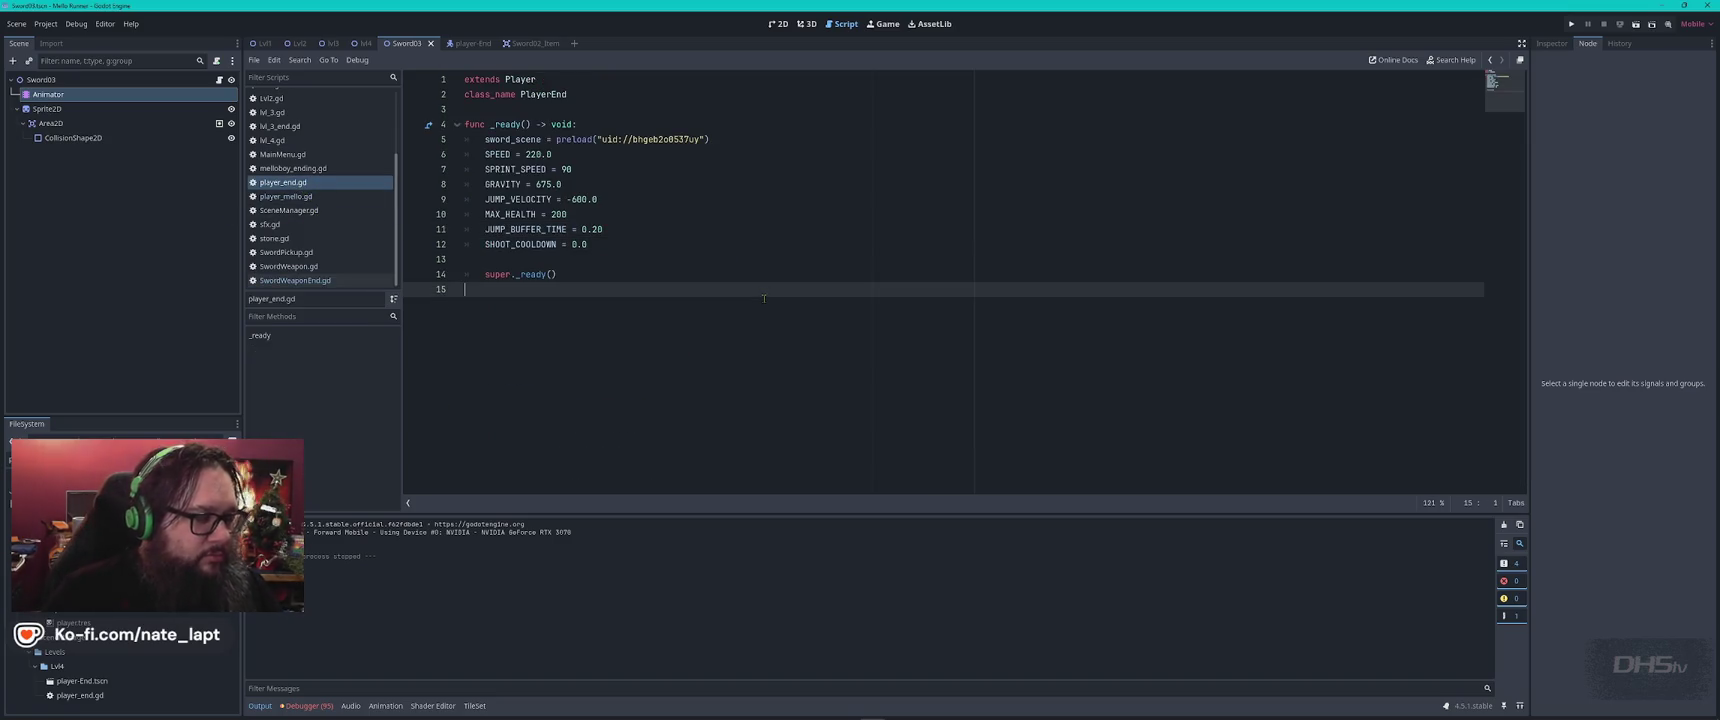
click(362, 196)
key(ctrl+f)
text(hit)
key(Return)
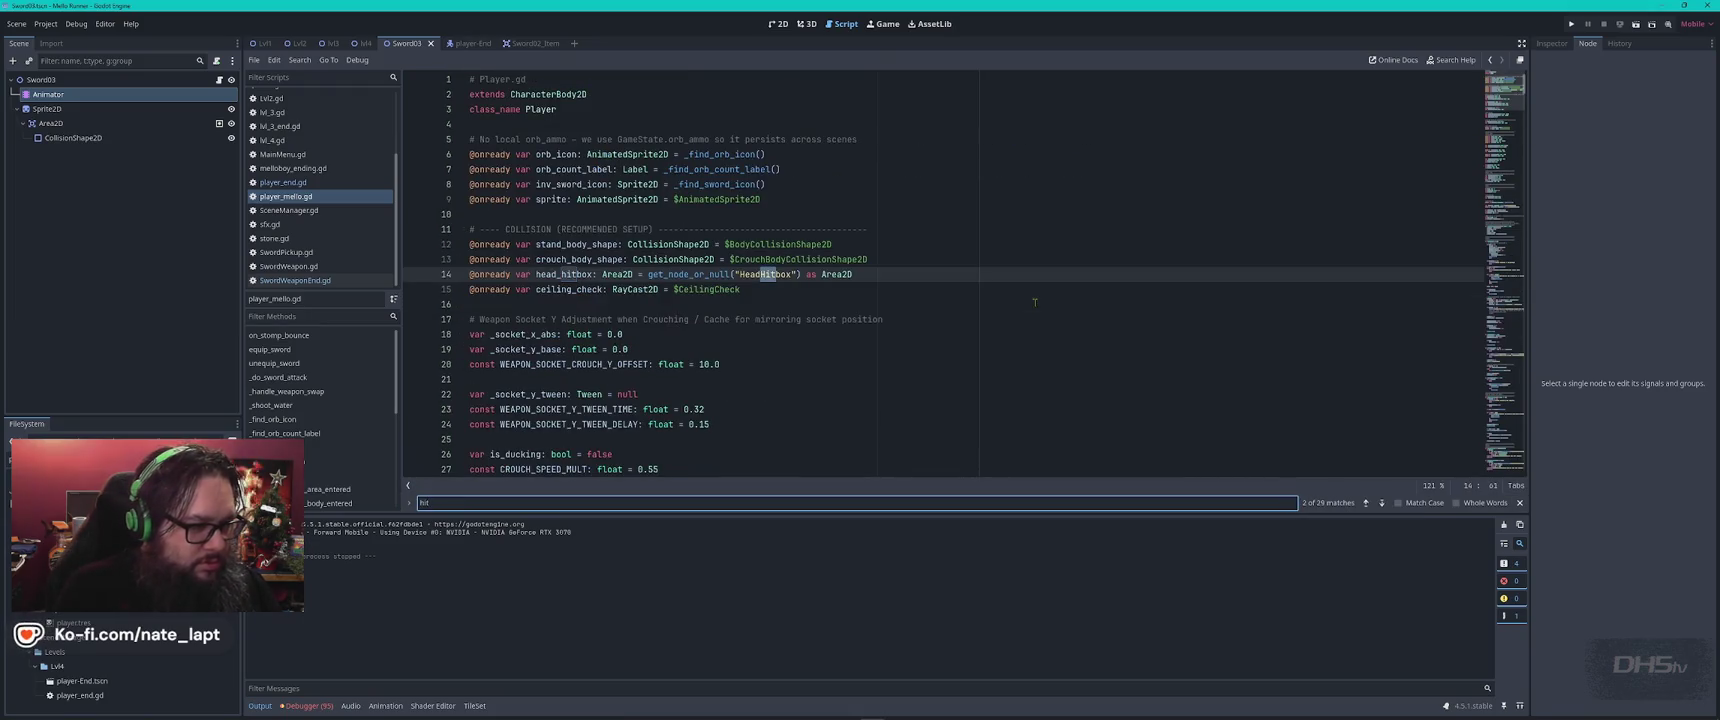
key(Return)
key(Return)
key(Return)
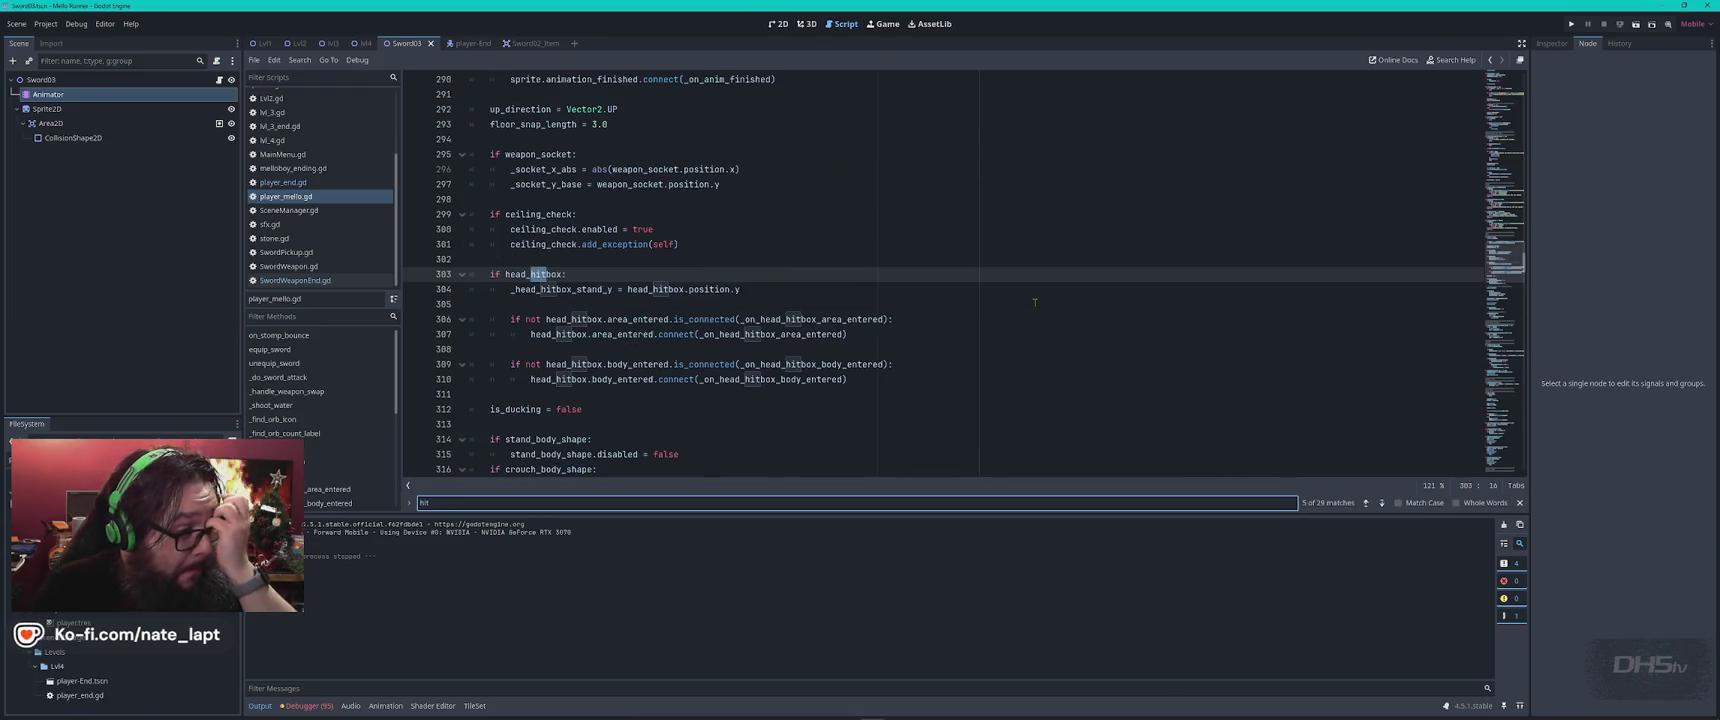
Search player_mello.gd for 'sfx', stepping through the Sfx calls at lines 421 and 428 onward
key(ctrl+a)
text(sfx)
key(Return)
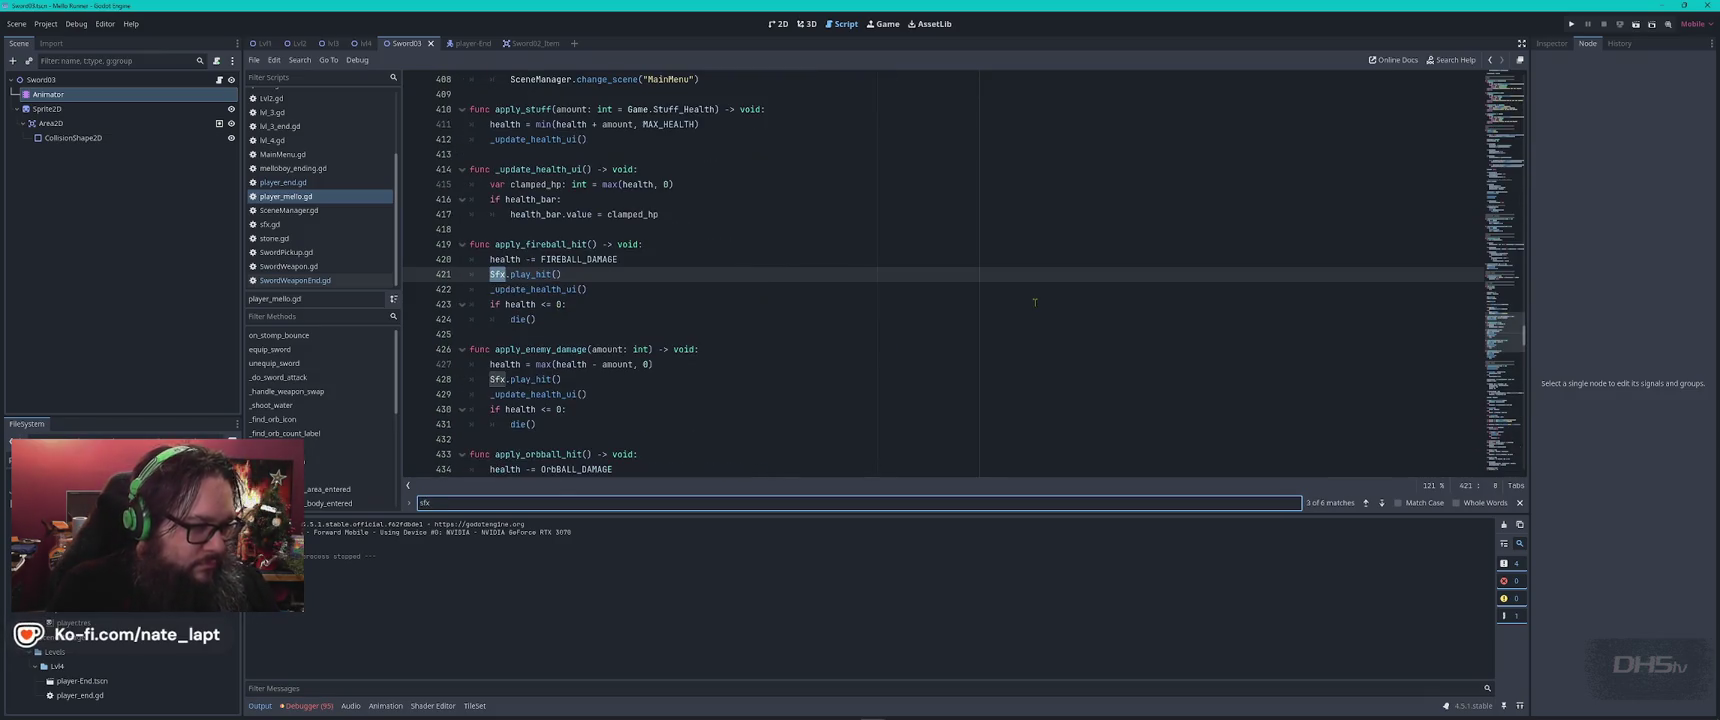
key(Return)
key(Return)
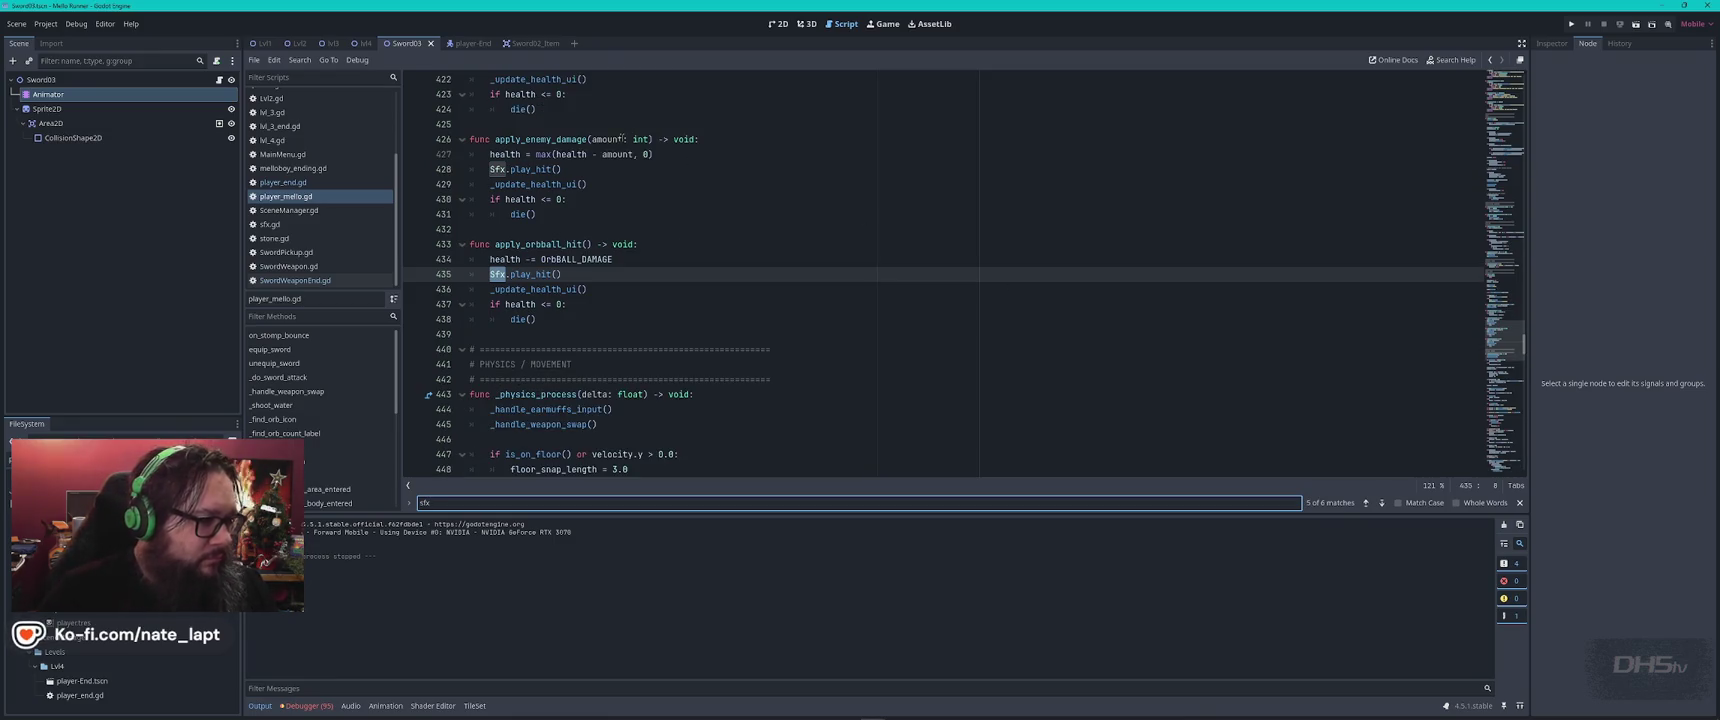
click(283, 182)
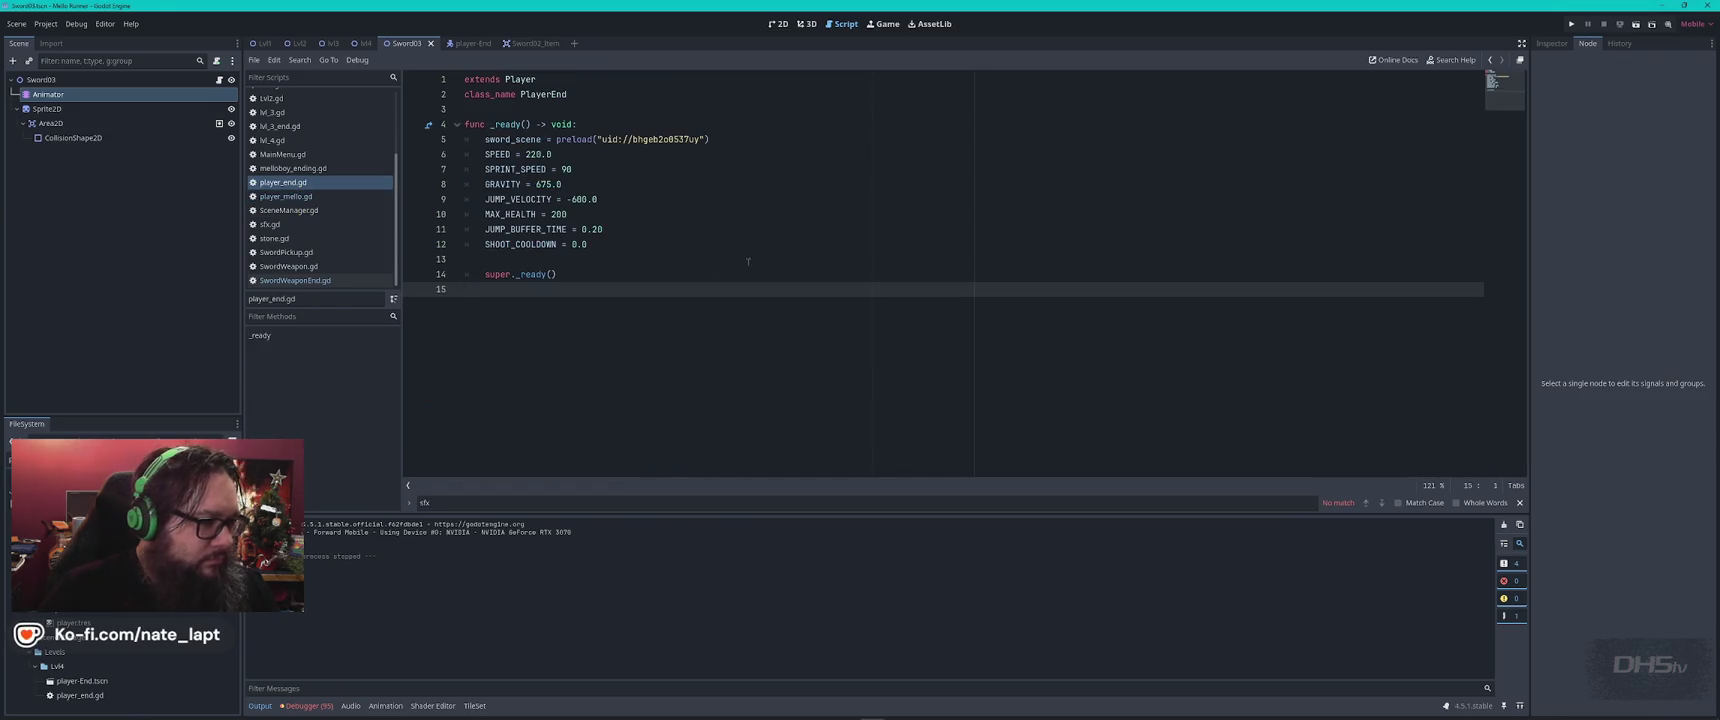
click(318, 197)
key(ctrl+f)
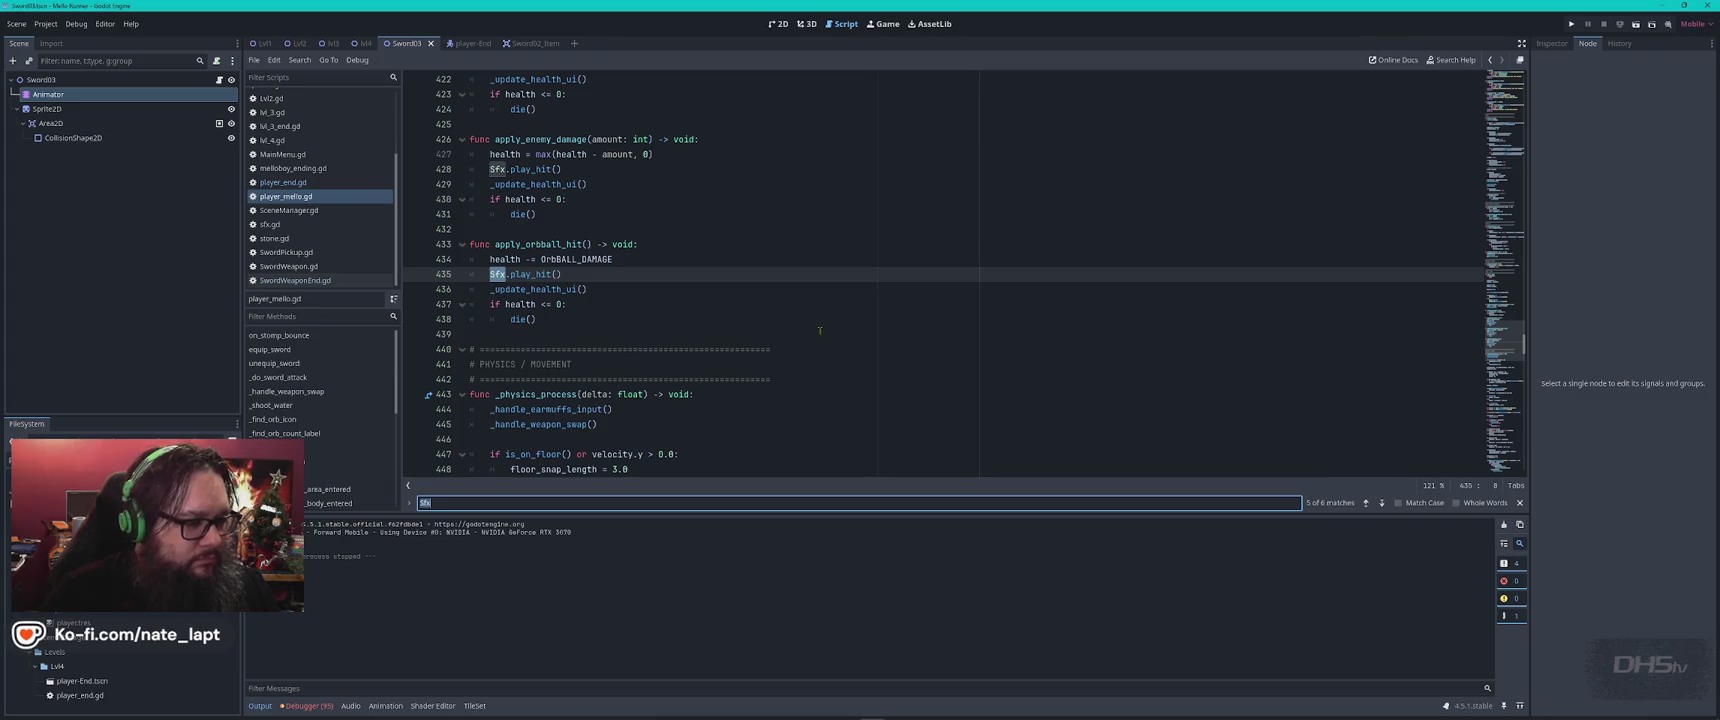
key(Return)
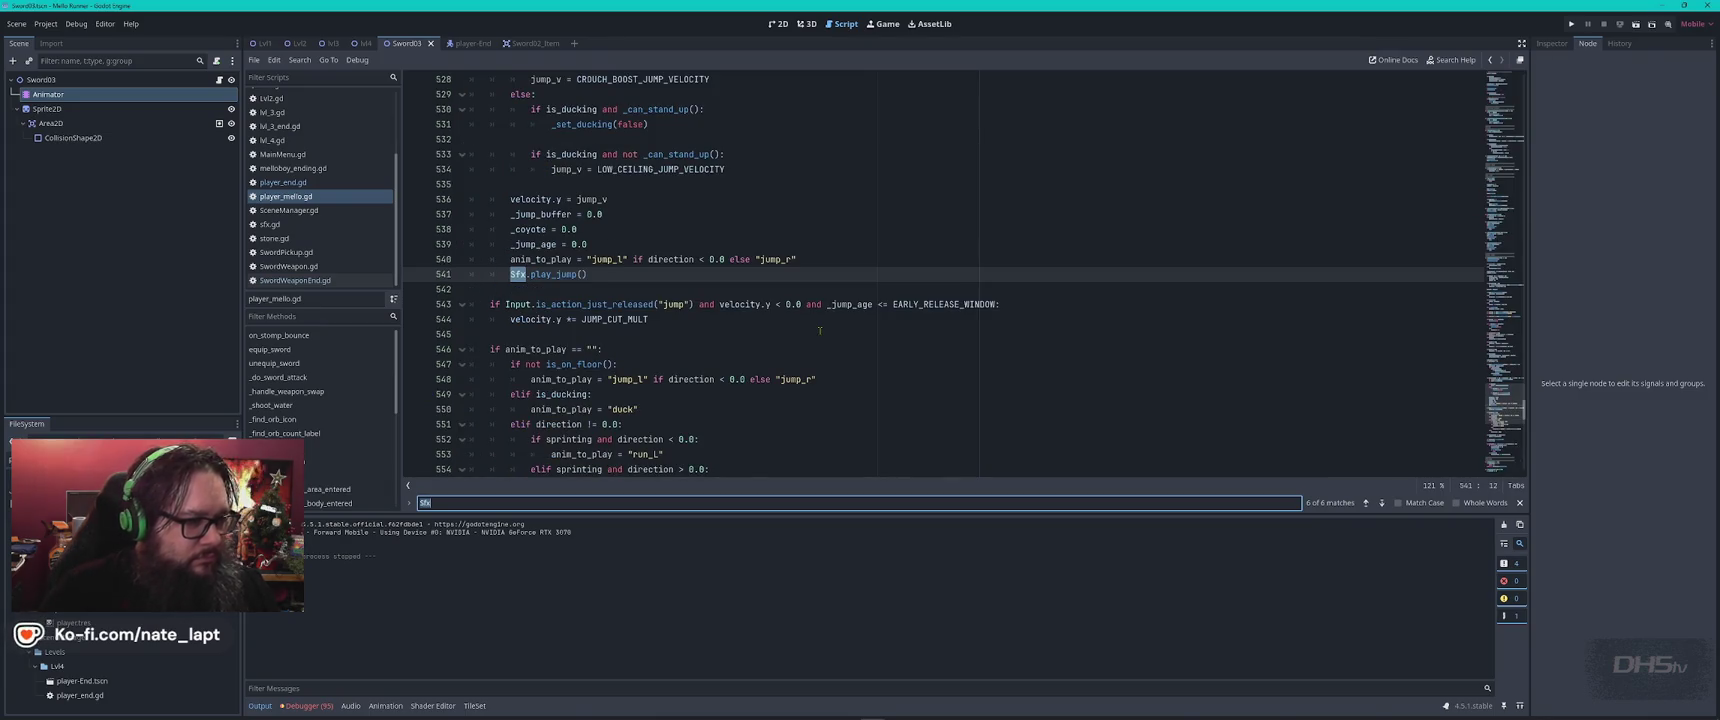
Find the Sfx call on line 24 of SwordWeaponEnd.gd, then switch to ChatGPT
click(335, 280)
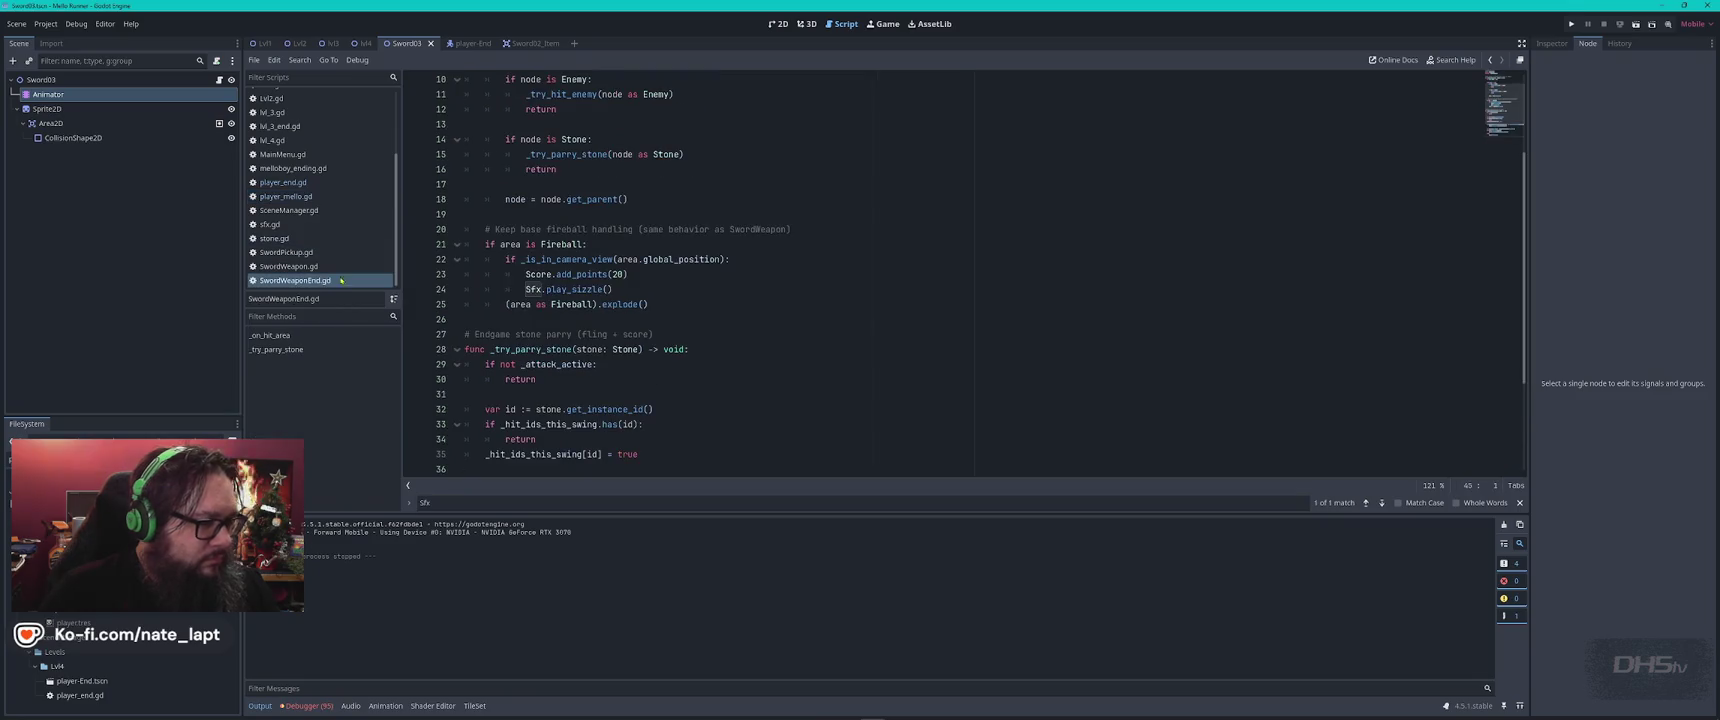
click(967, 325)
key(ctrl+f)
key(Return)
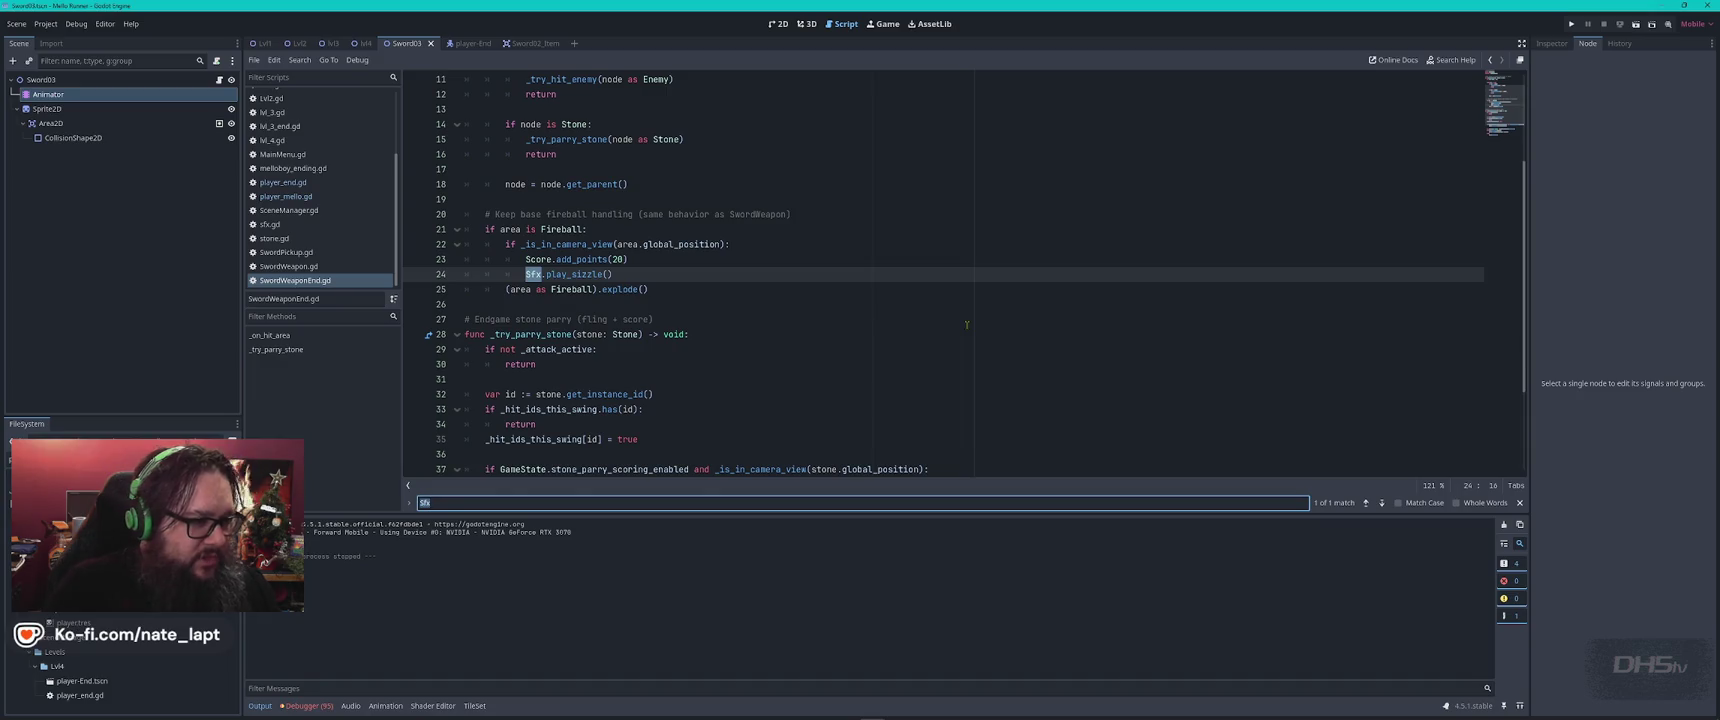
key(Escape)
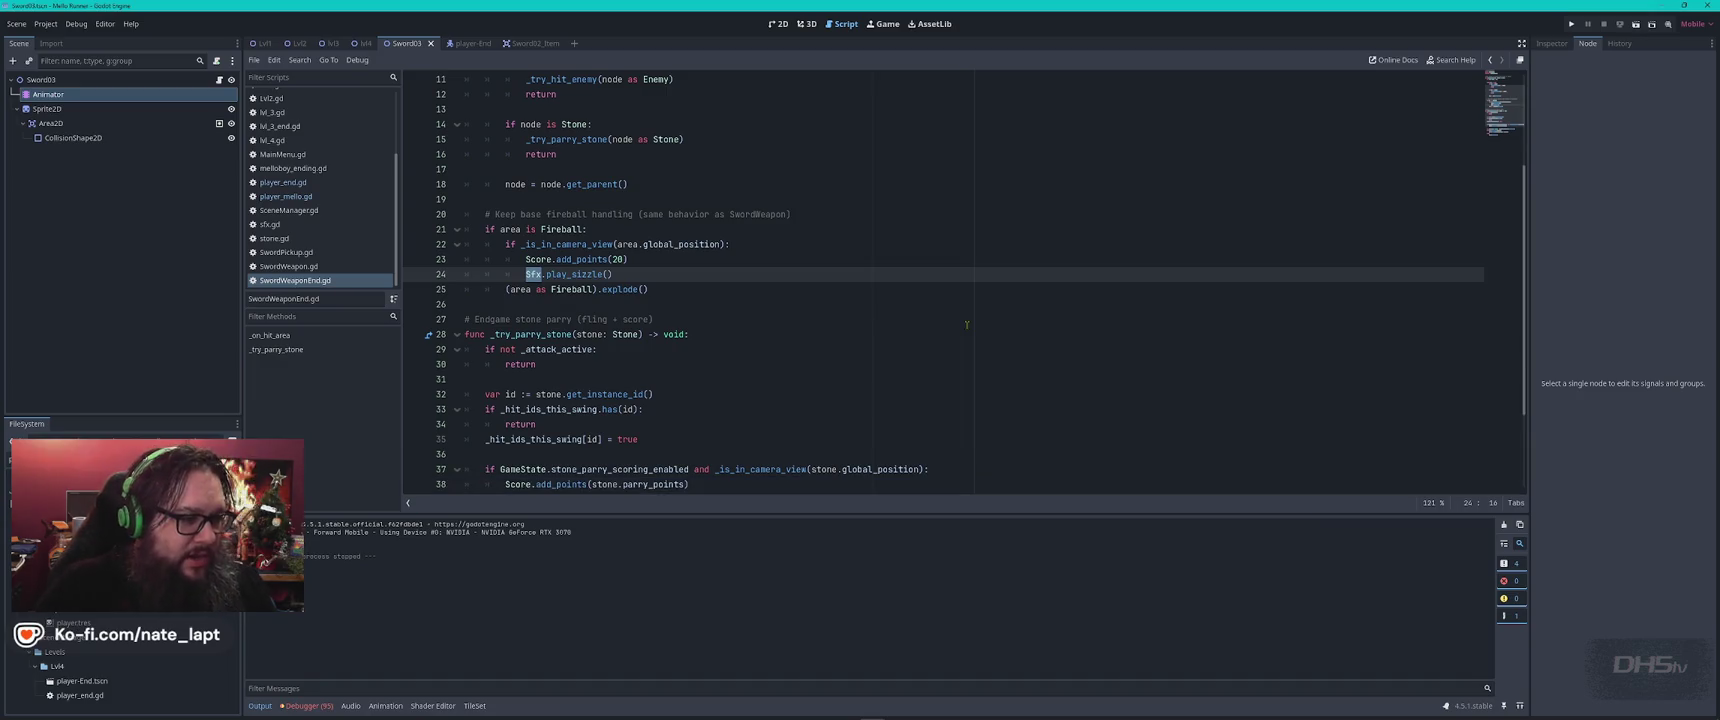
key(alt+Tab)
scroll(960, 354, down, 8)
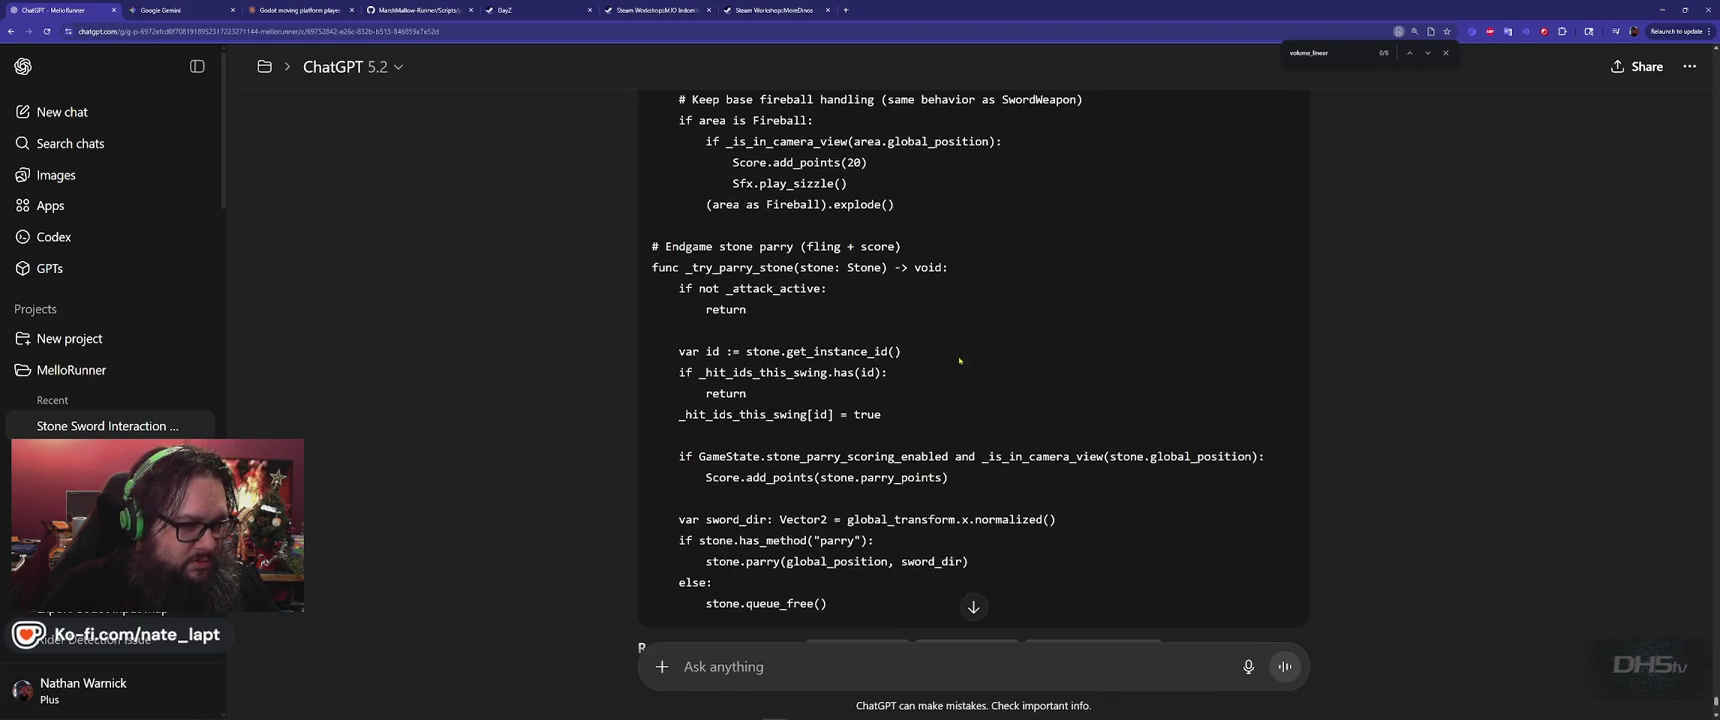
Send ChatGPT 'my sfx volume overrides are not in player_end.gd anymore'
scroll(960, 353, down, 5)
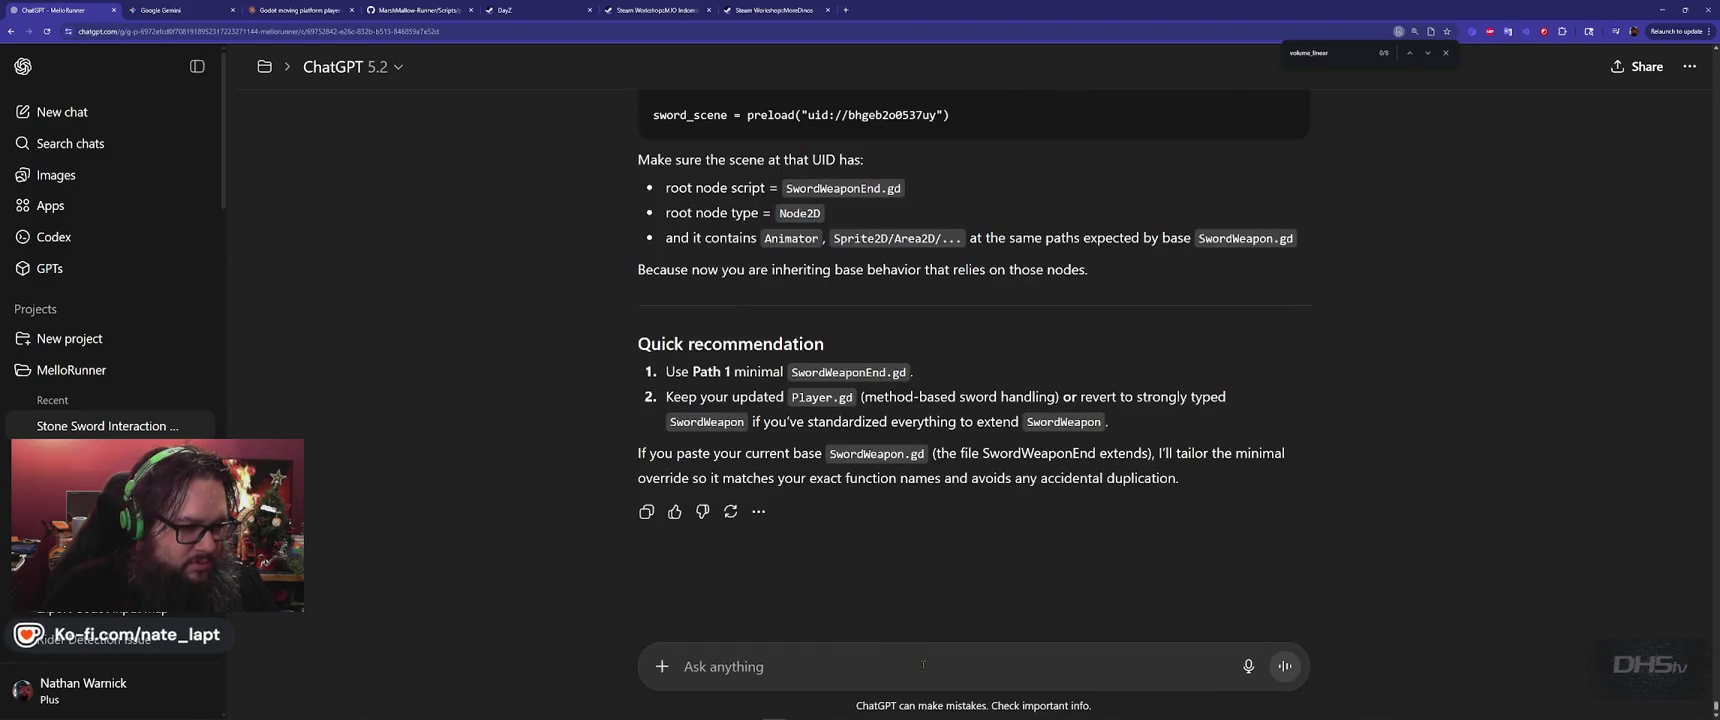
text(my)
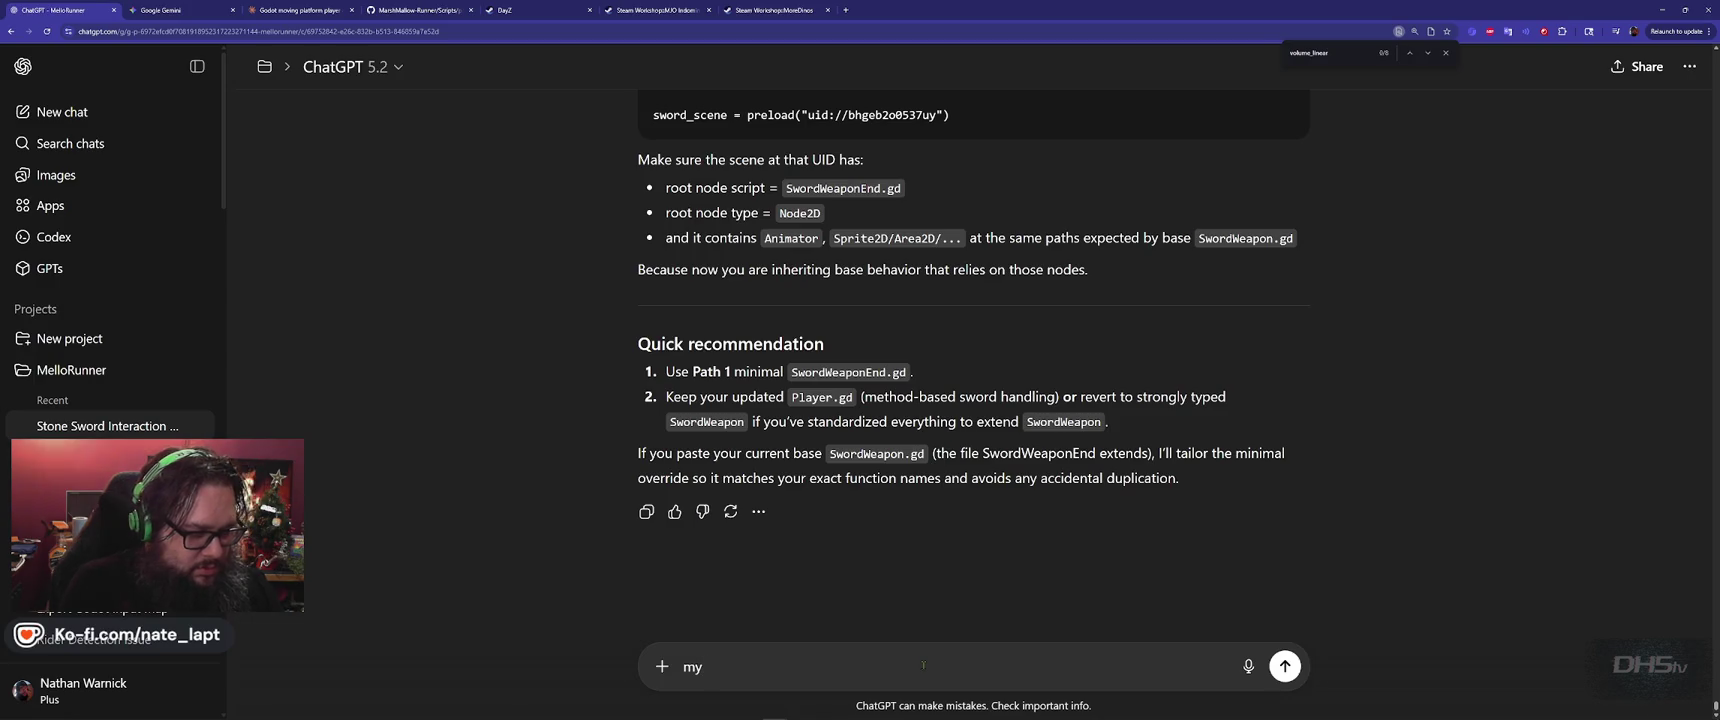
text( sfx )
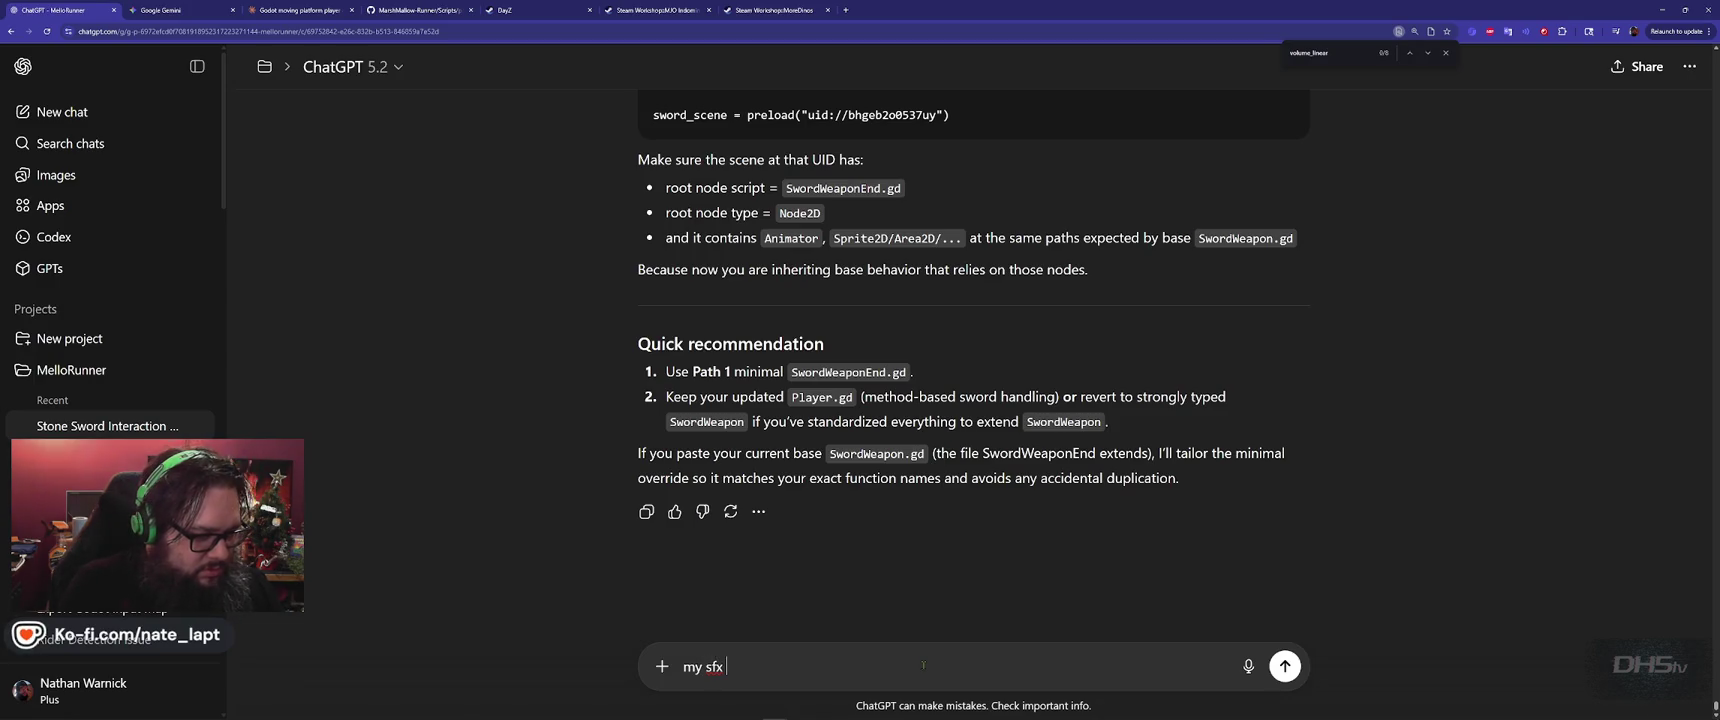
text(volume over)
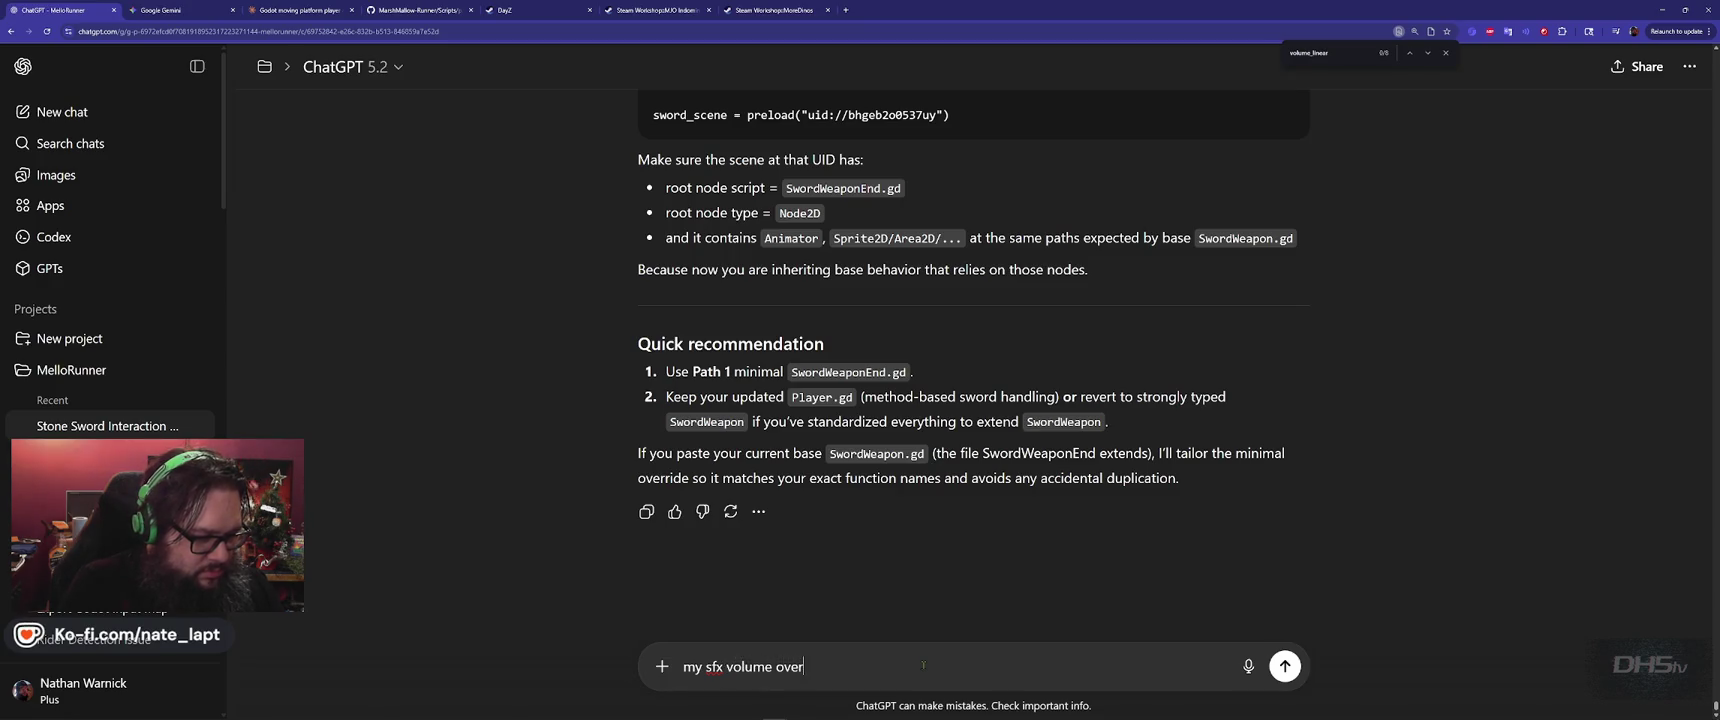
text(rides are not )
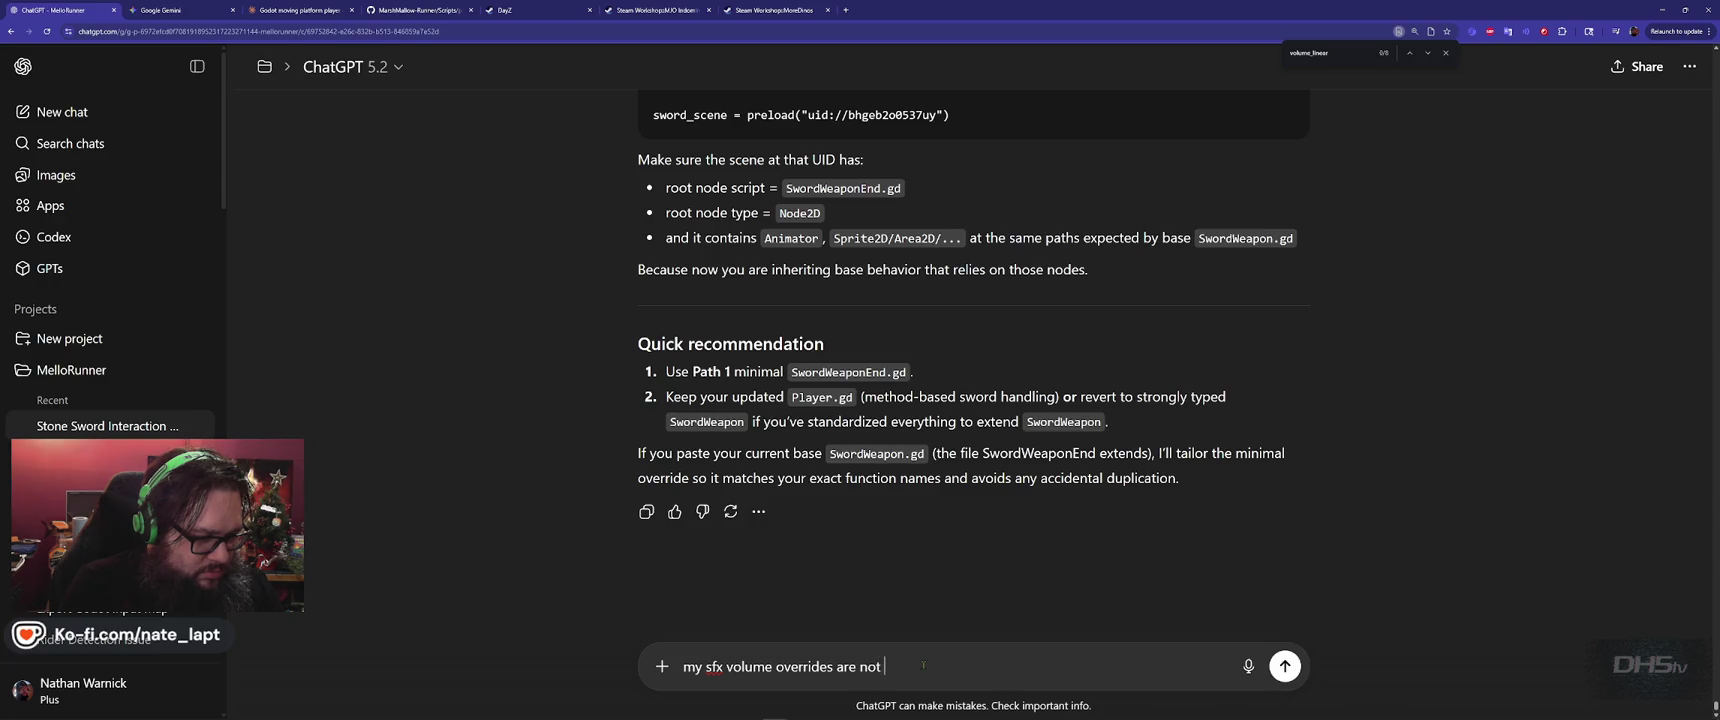
text(in player)
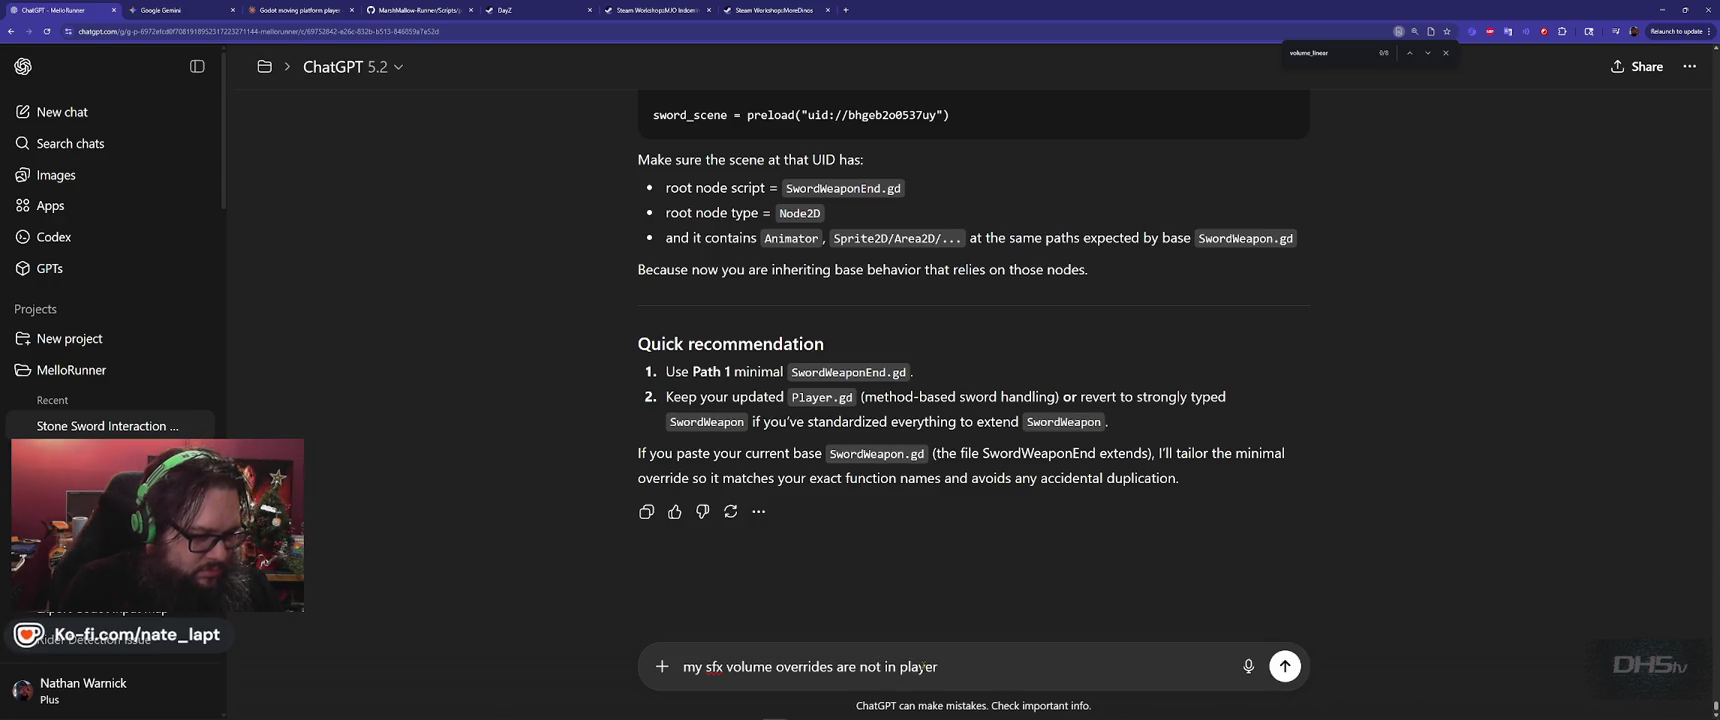
key(alt+Tab)
key(alt+Tab)
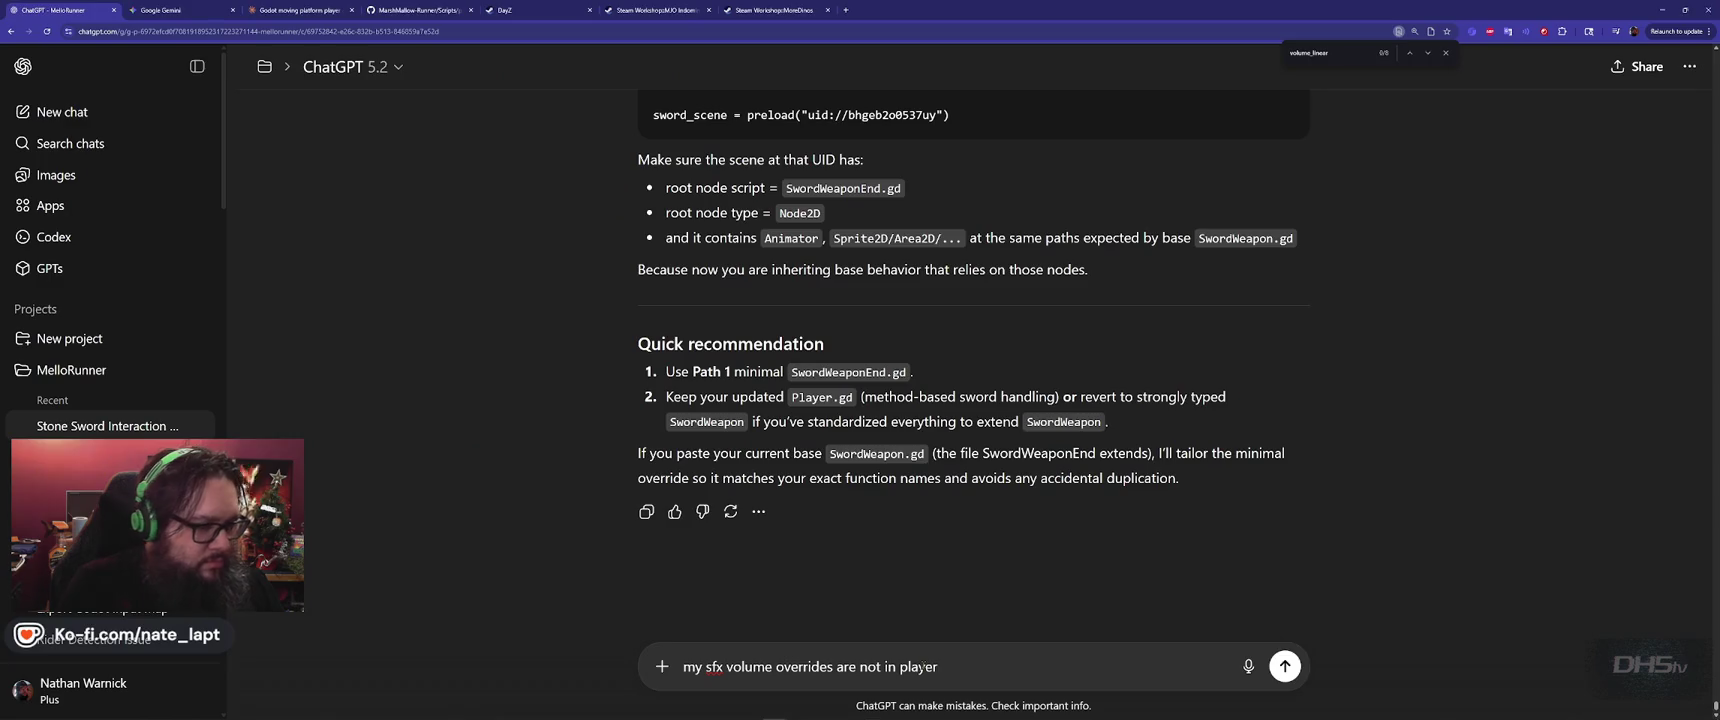
text(_end.gd)
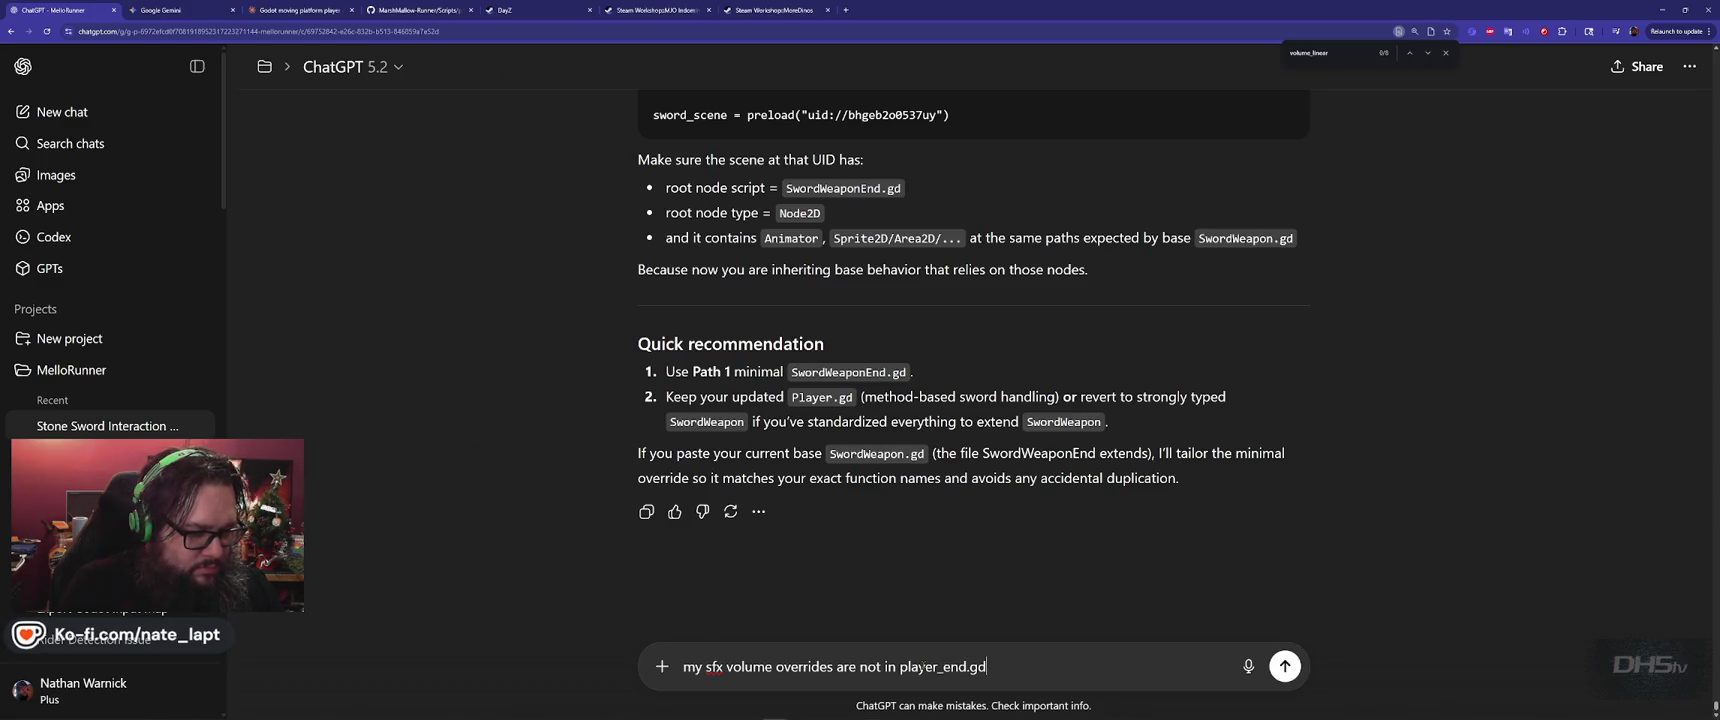
text( anymore)
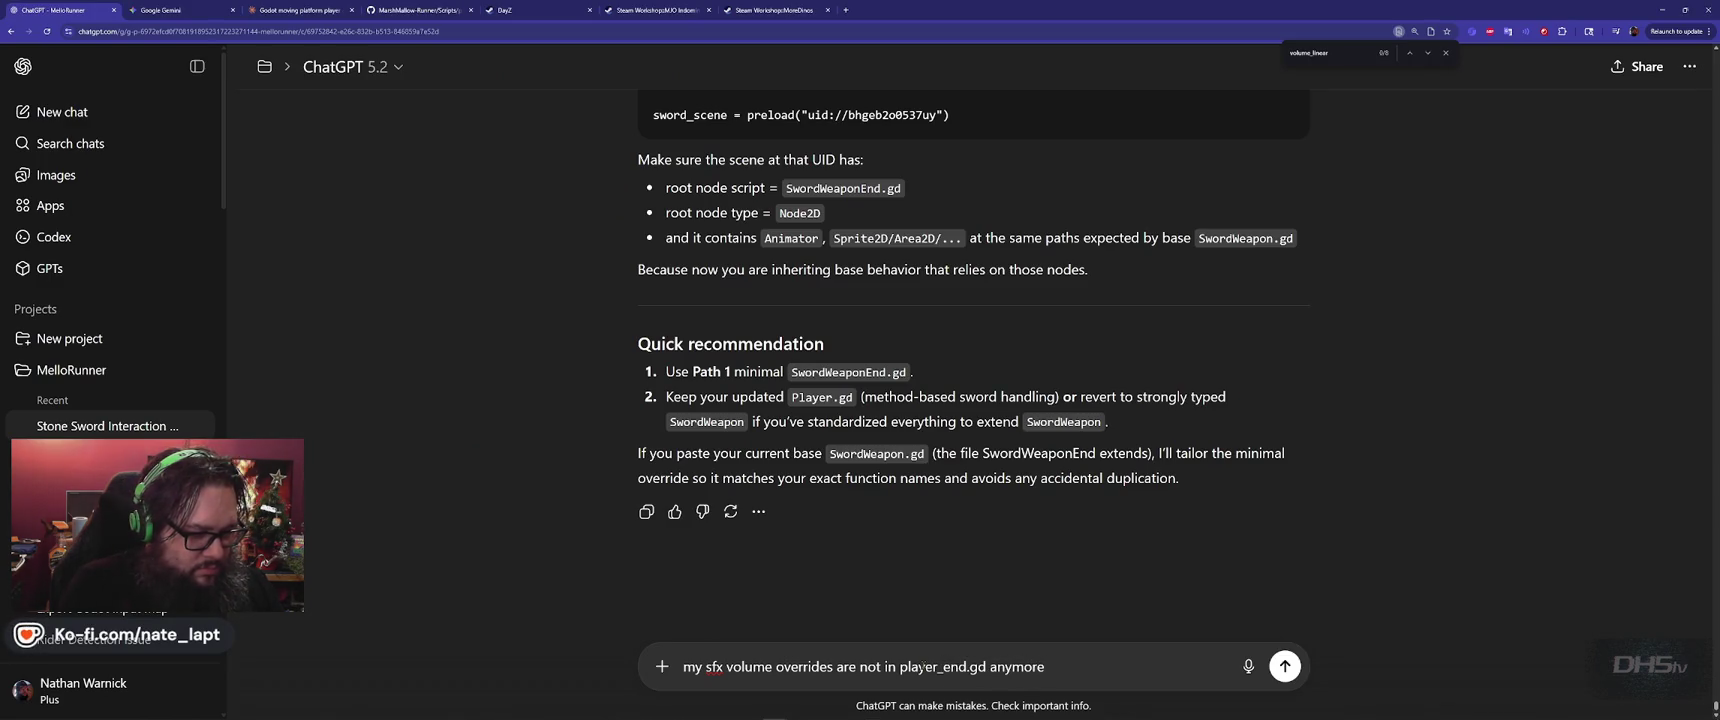
key(Return)
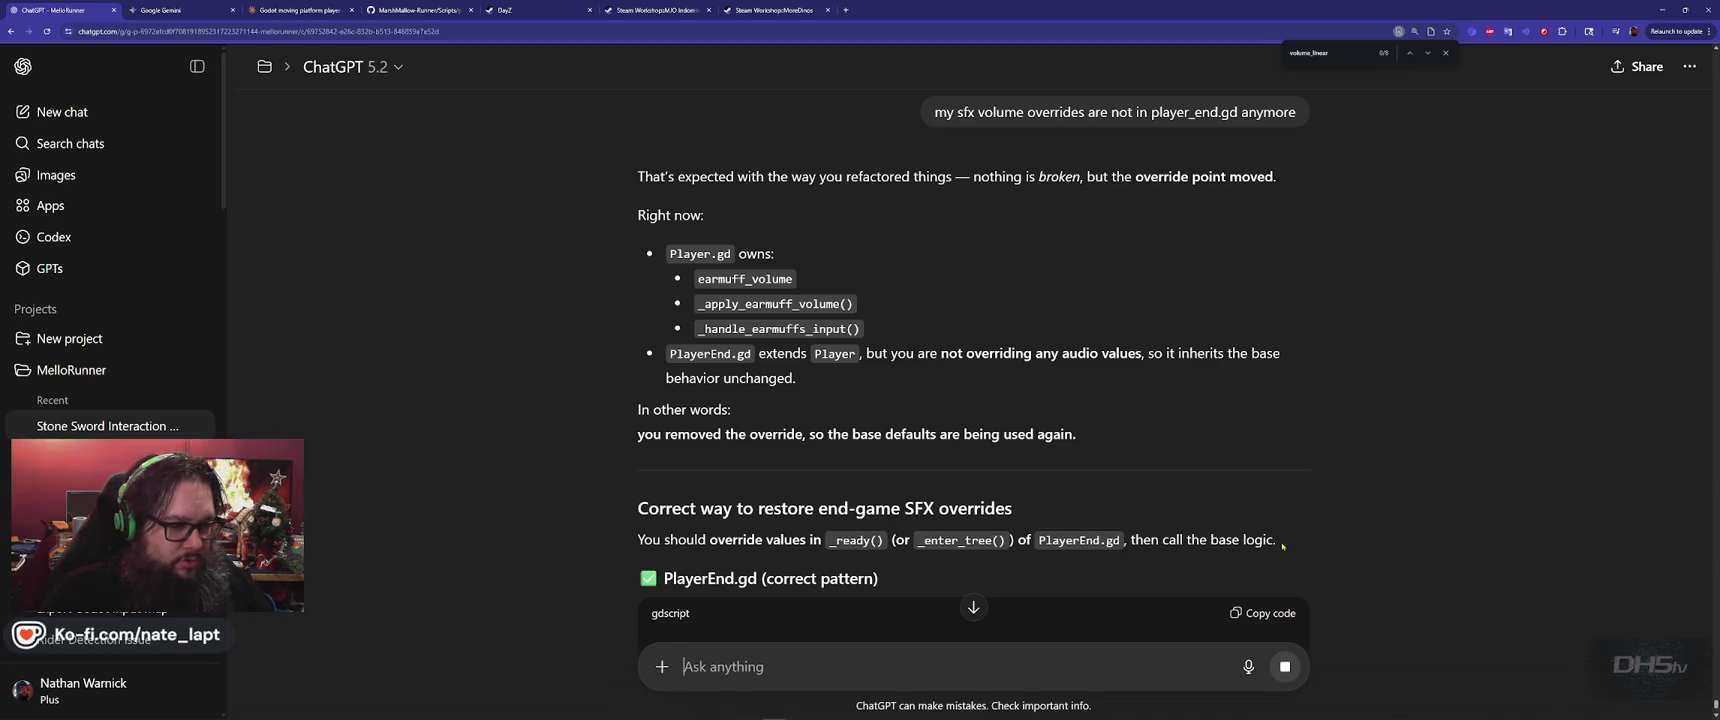
Read ChatGPT's explanation, draft the reply 'not the earmufs', then return to Godot
scroll(1198, 402, down, 3)
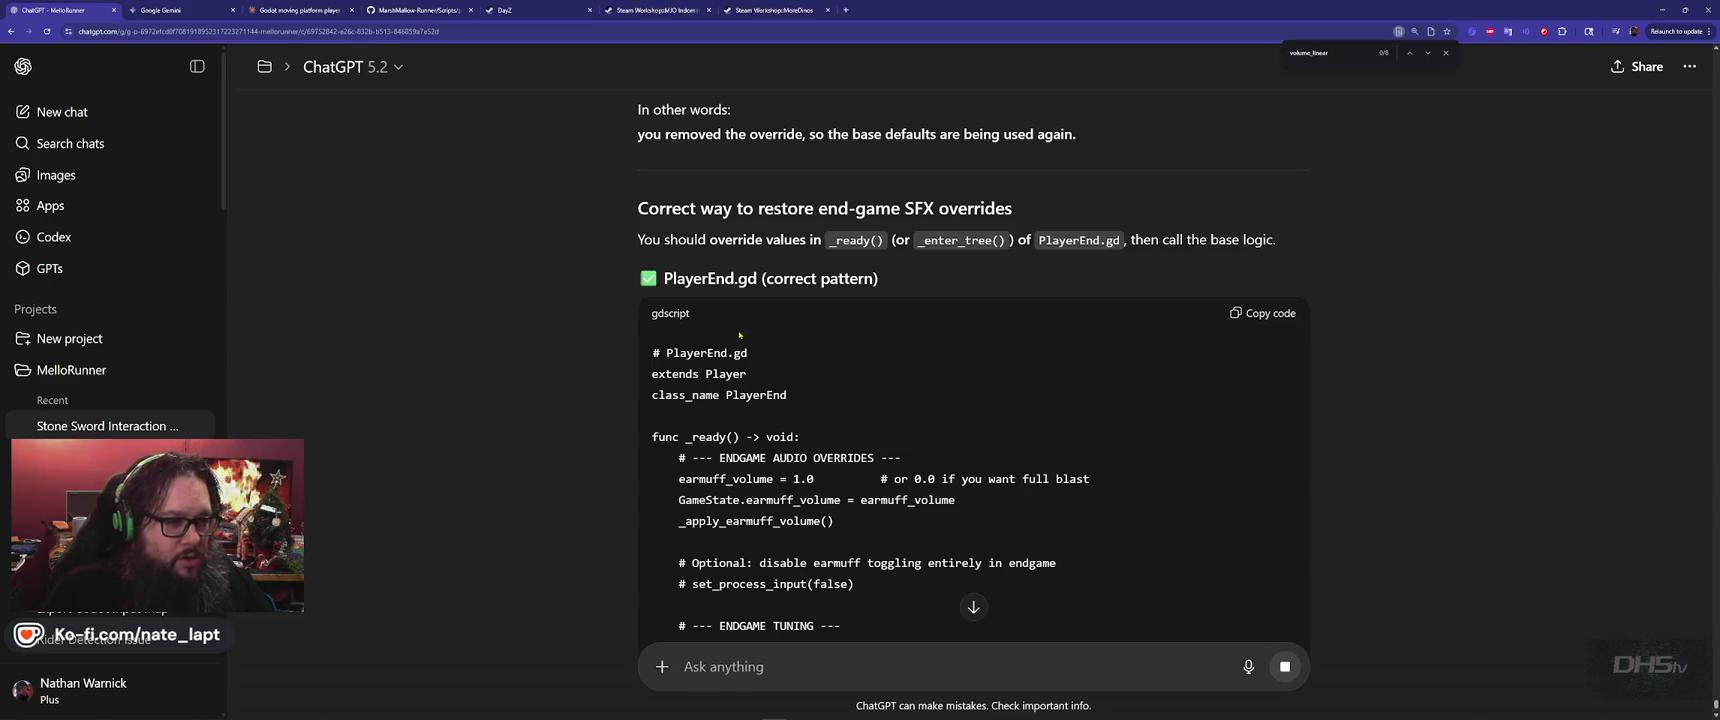
scroll(541, 419, down, 2)
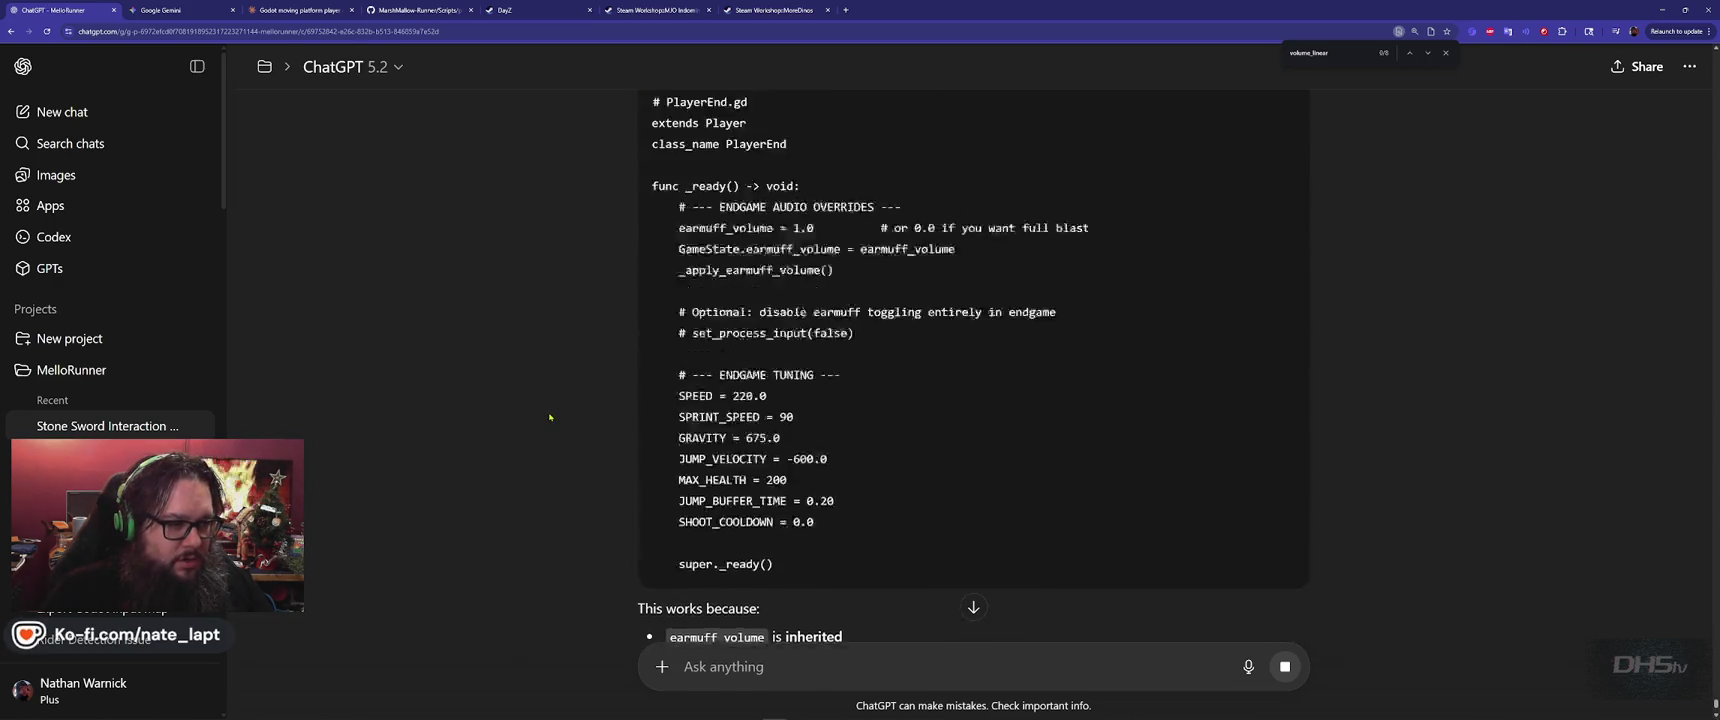
scroll(549, 417, down, 3)
scroll(549, 417, up, 2)
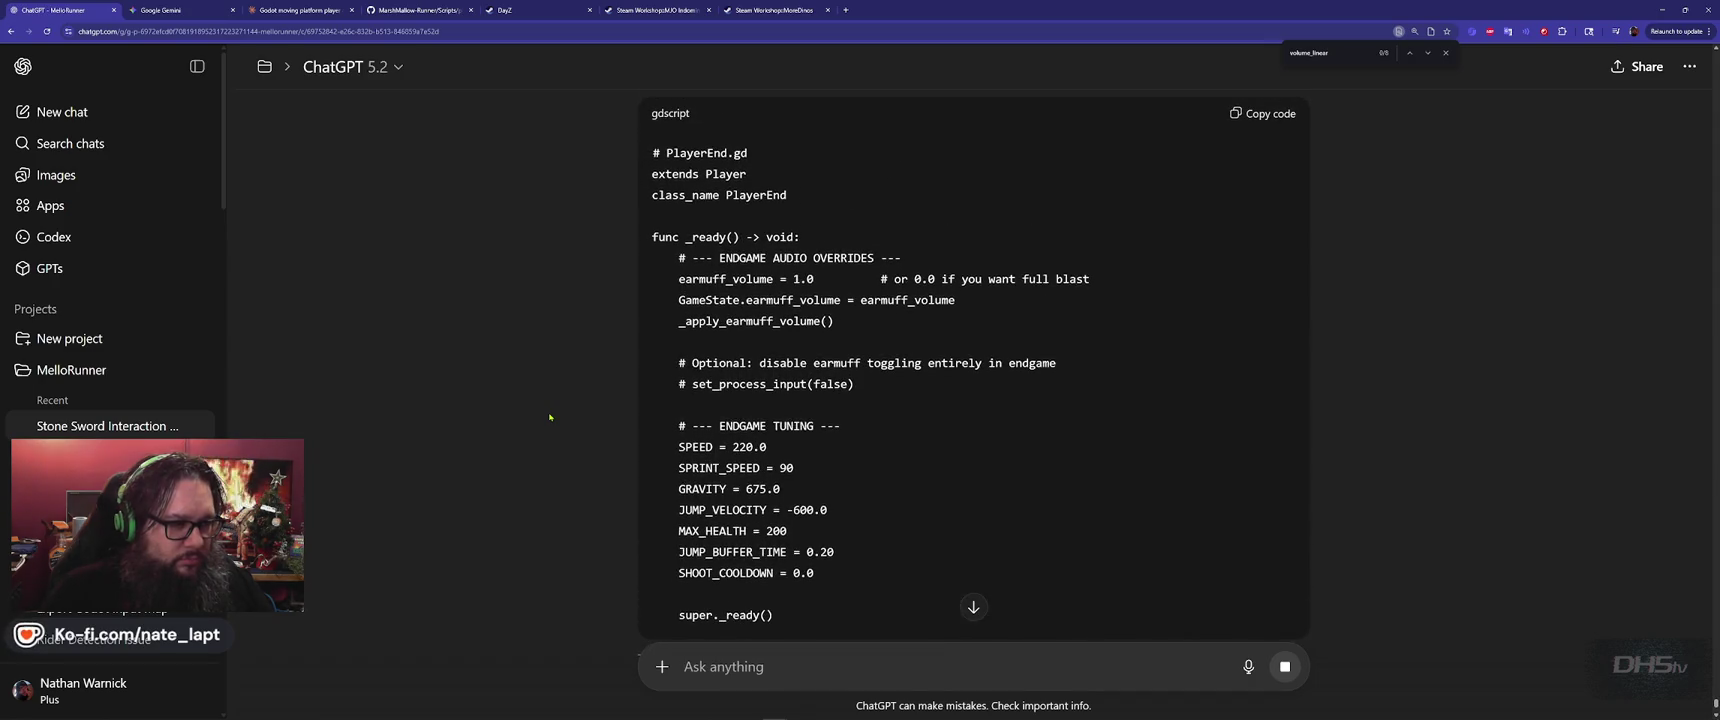
scroll(549, 417, up, 1)
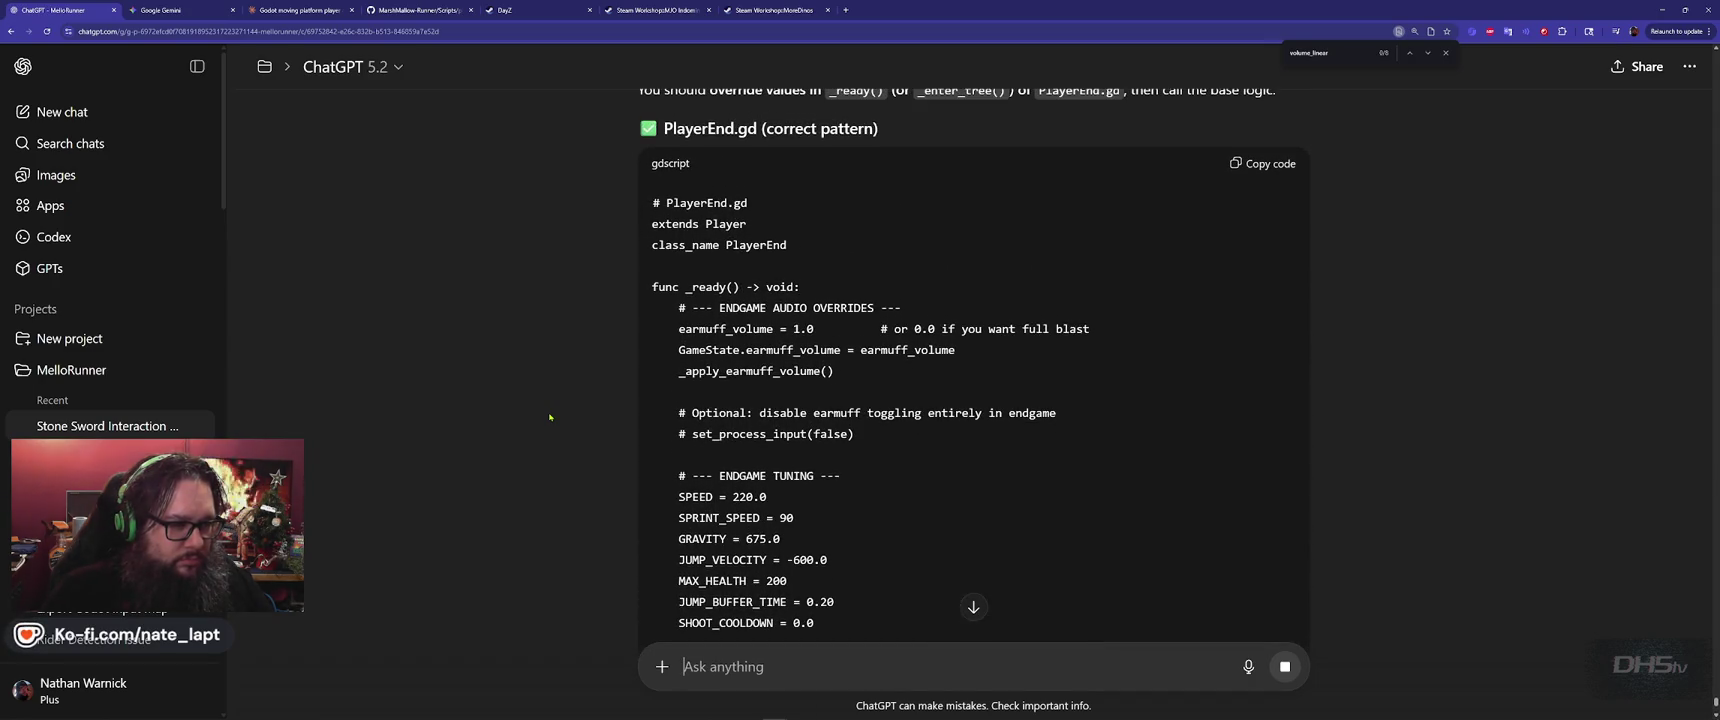
scroll(549, 417, down, 2)
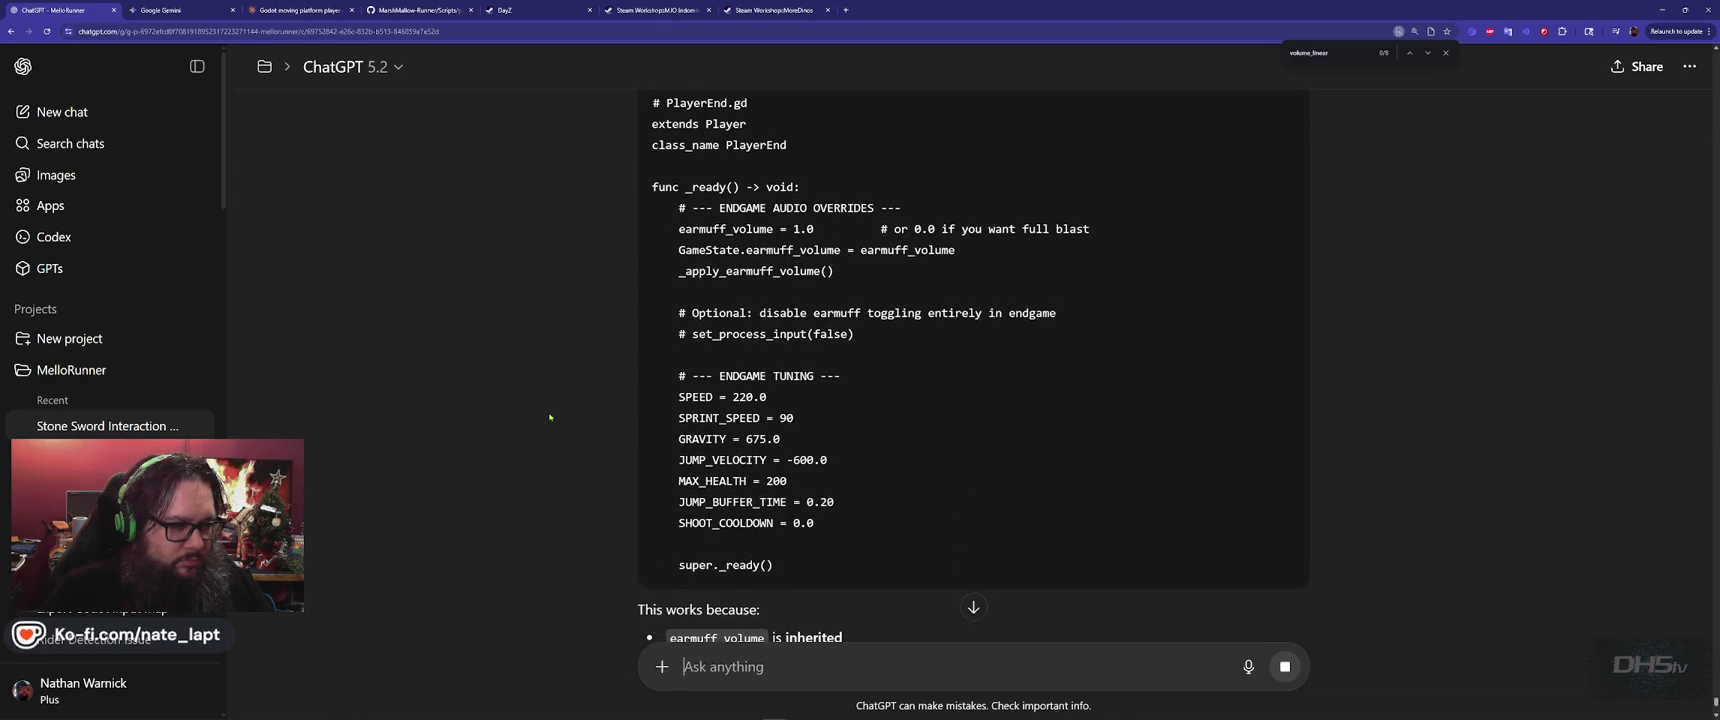
scroll(549, 417, down, 5)
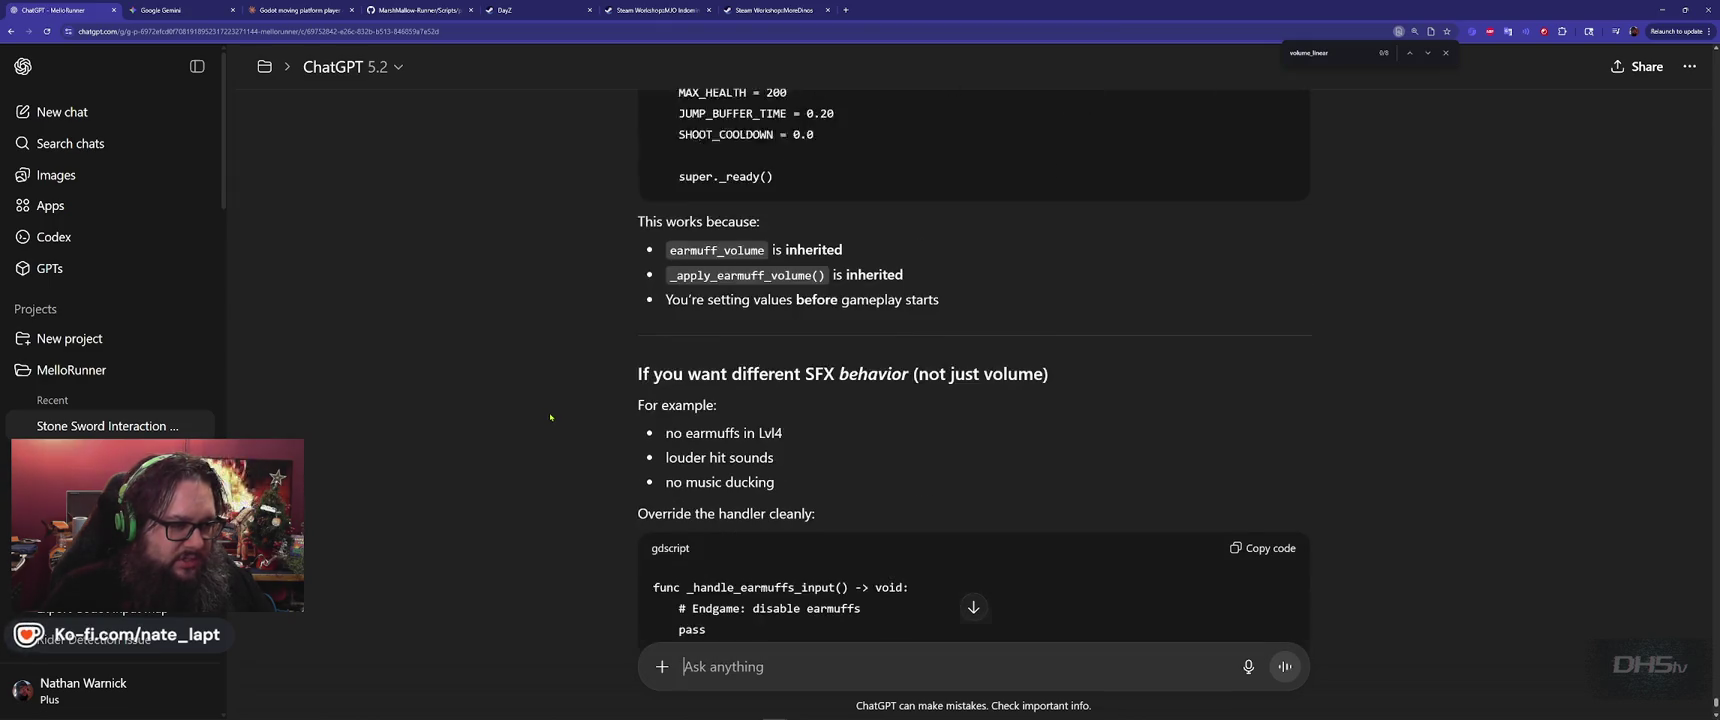
scroll(550, 417, down, 1)
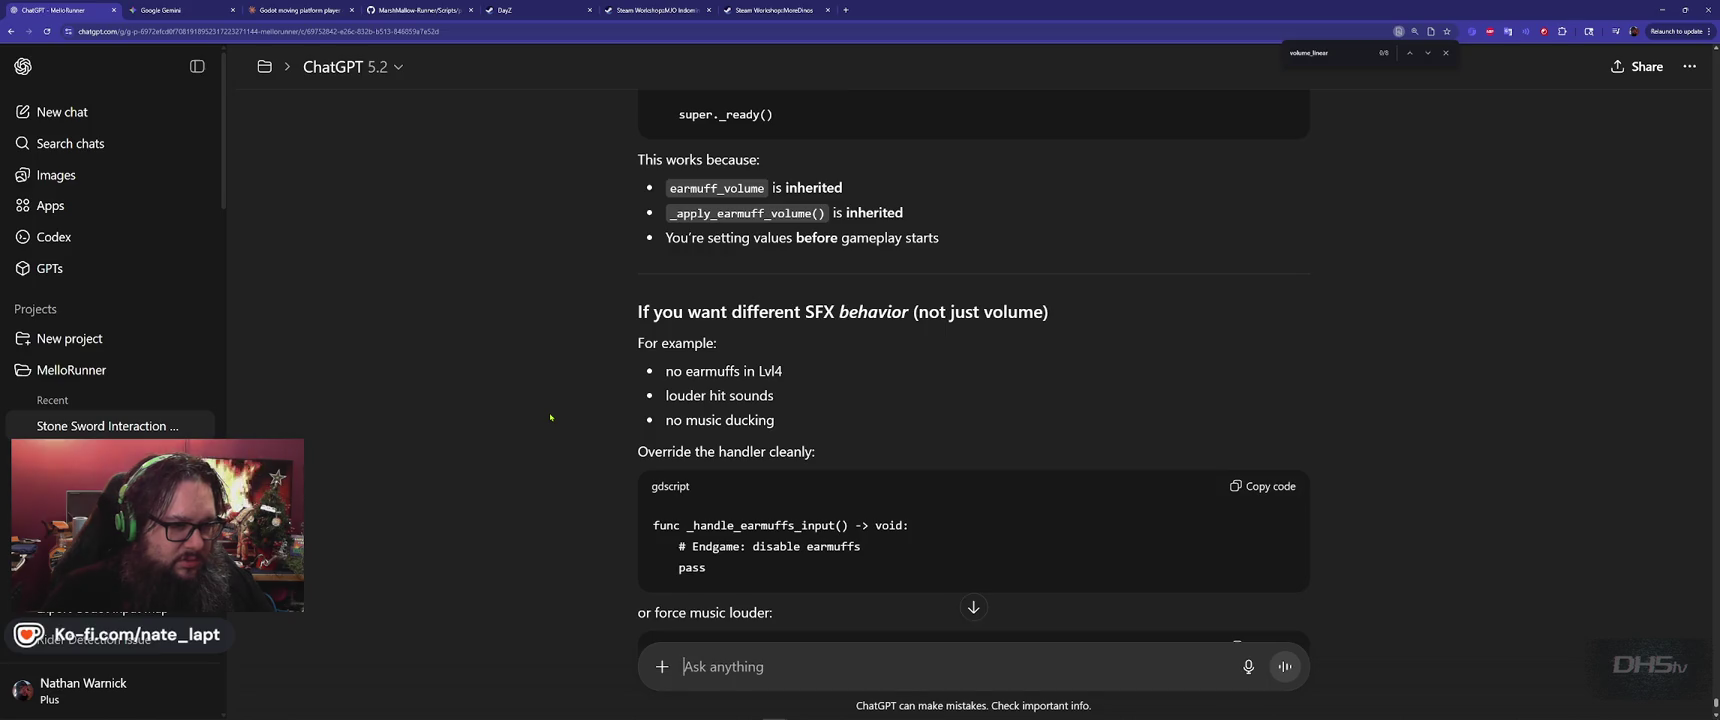
scroll(550, 417, down, 2)
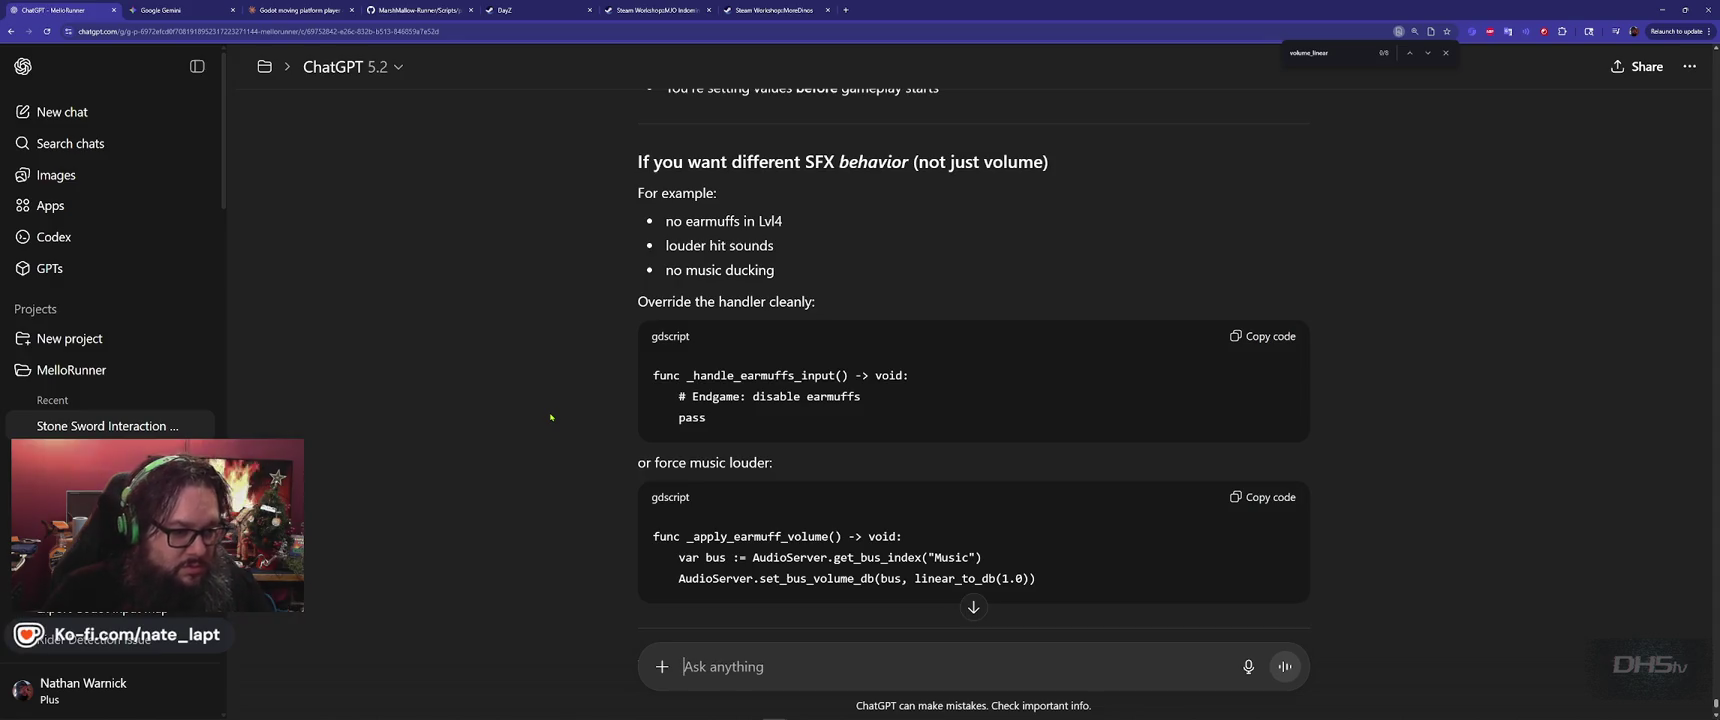
scroll(550, 417, down, 10)
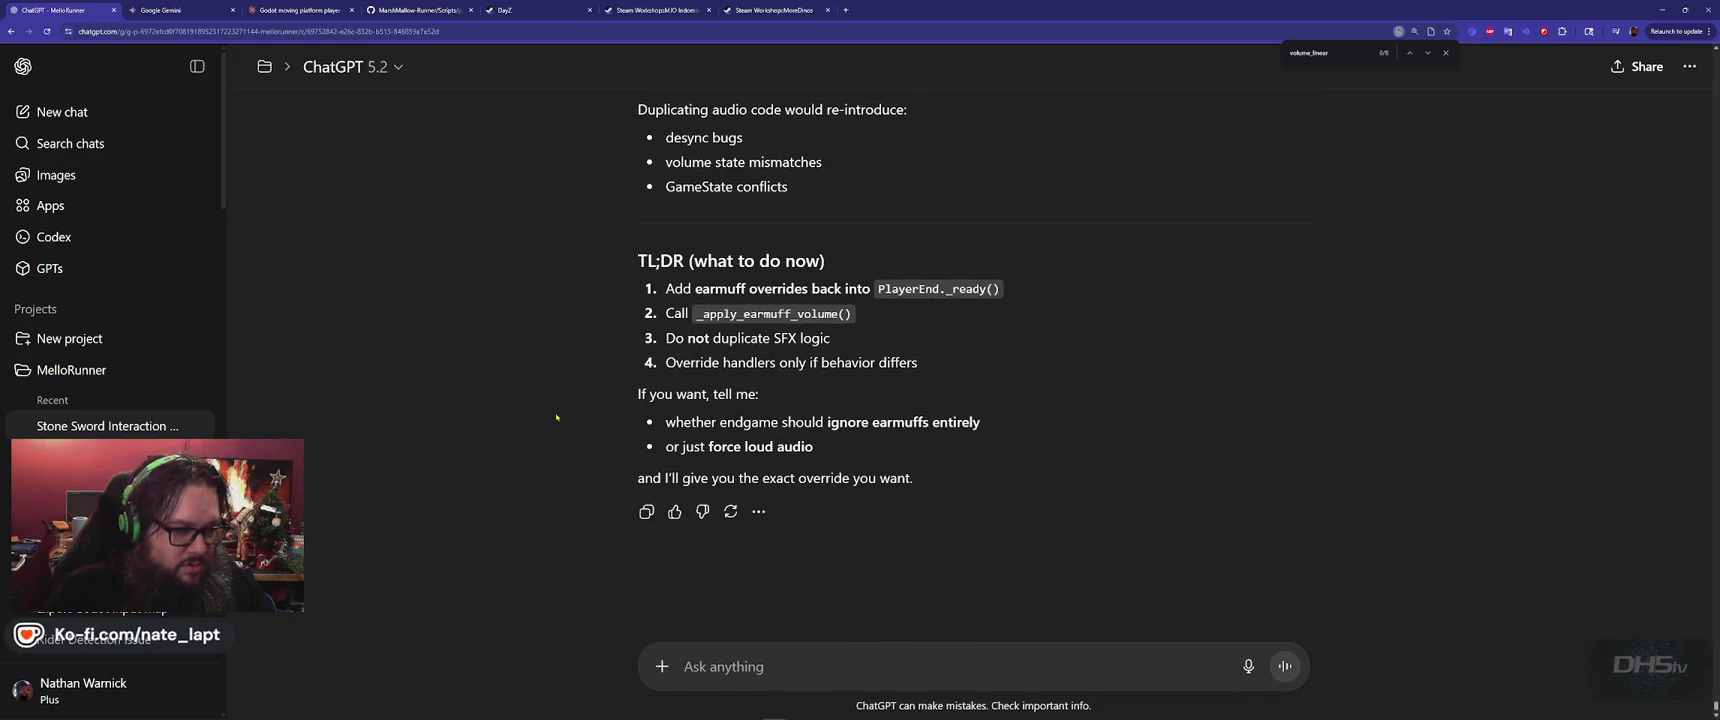
text(not the ea)
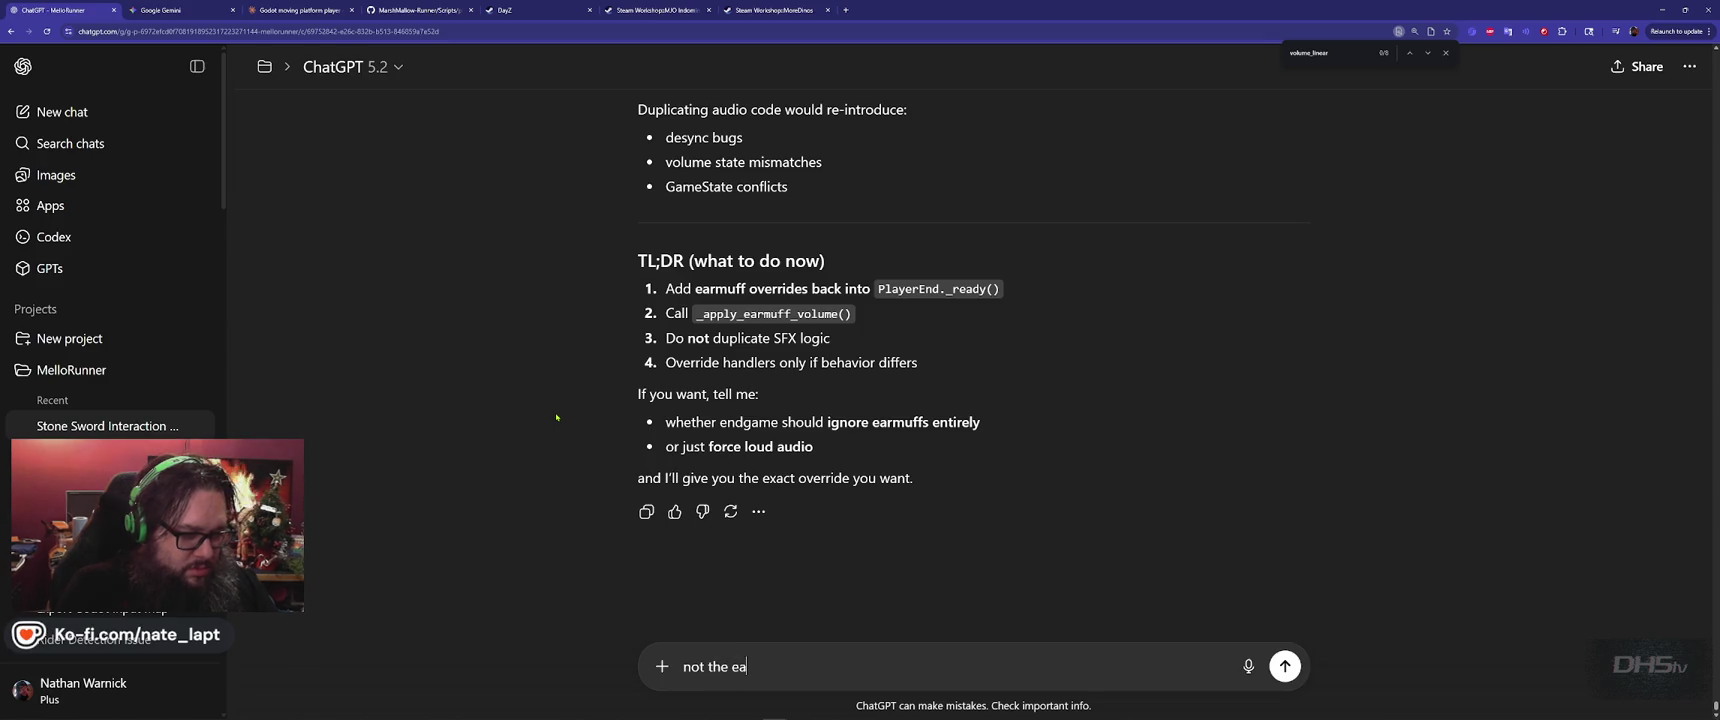
text(rmufs)
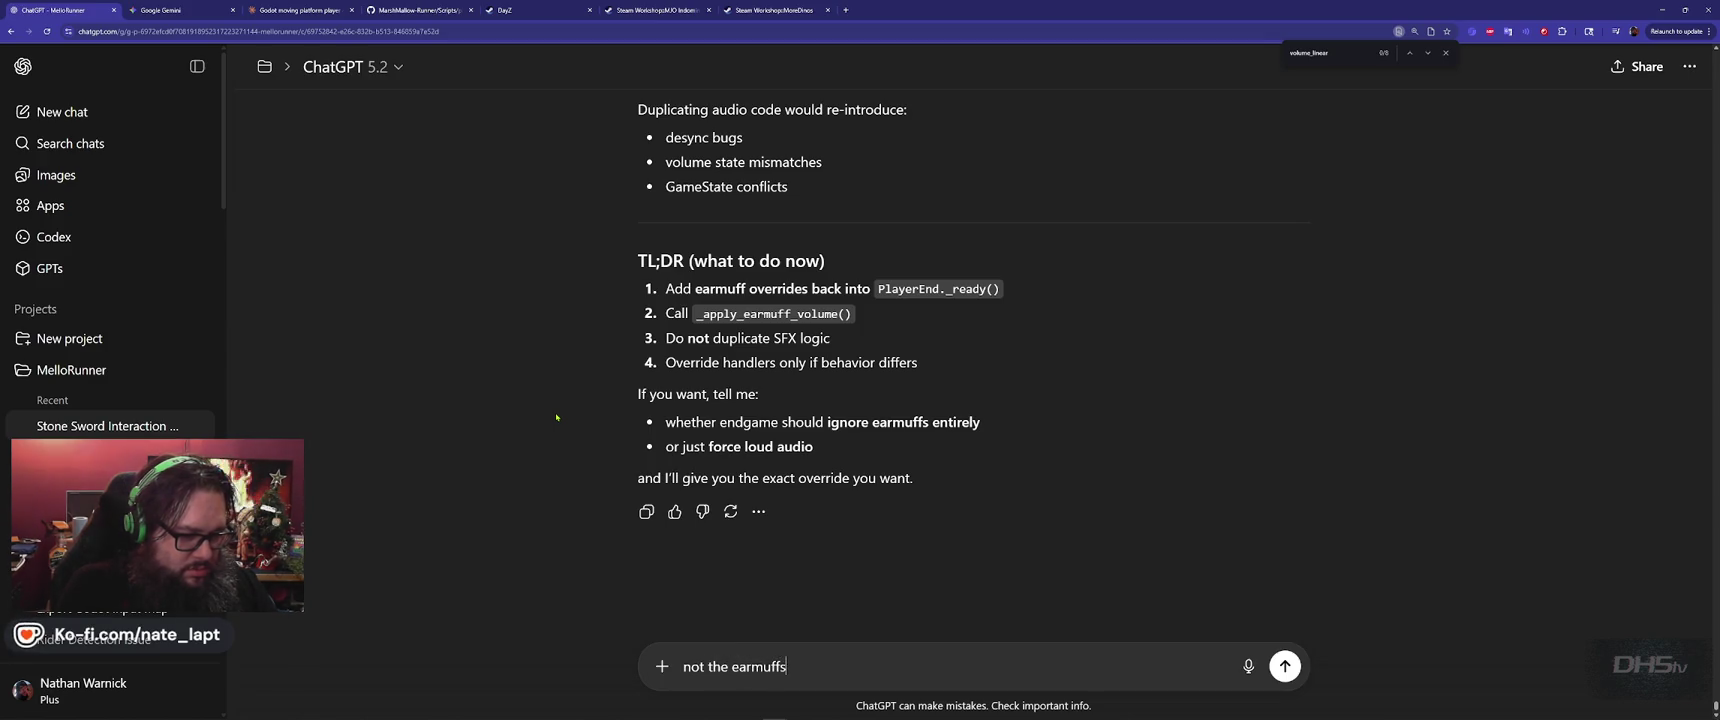
key(alt+Tab)
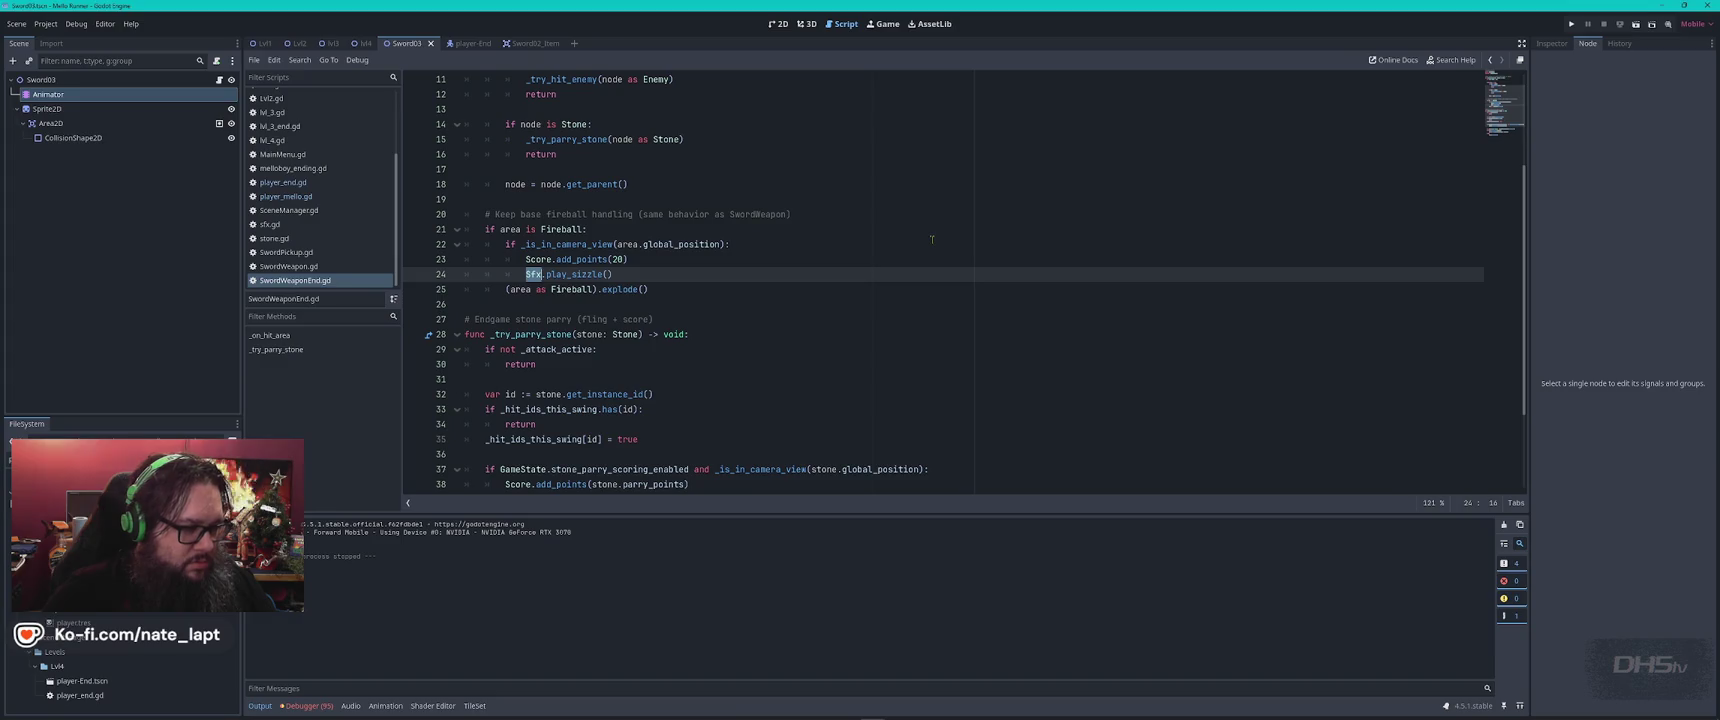
Search player_mello.gd for Sfx calls, cycling through lines 421, 428, 435 and 378
key(ctrl+f)
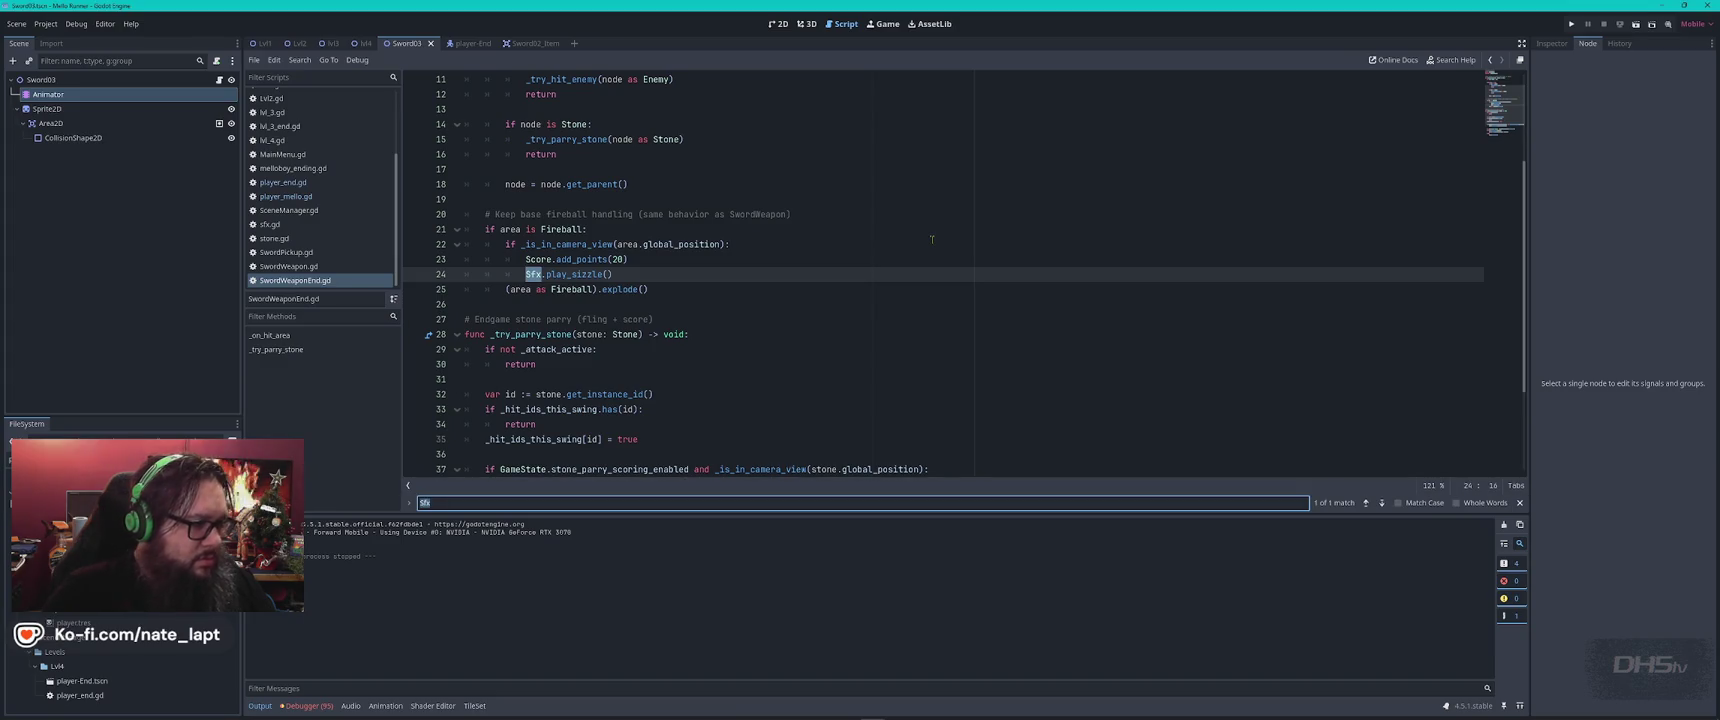
click(286, 196)
key(Return)
key(Return)
key(Return)
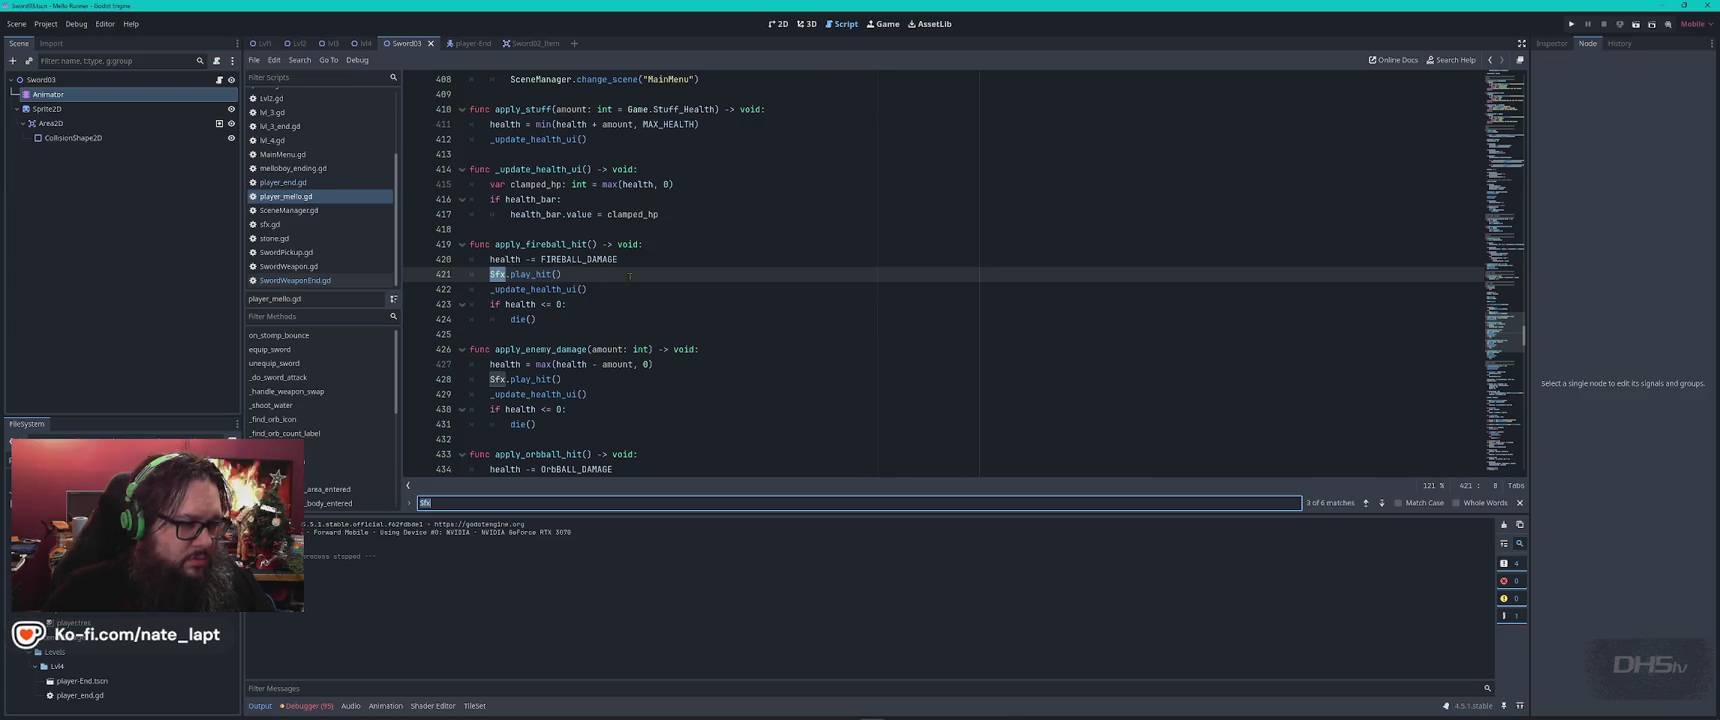
key(Return)
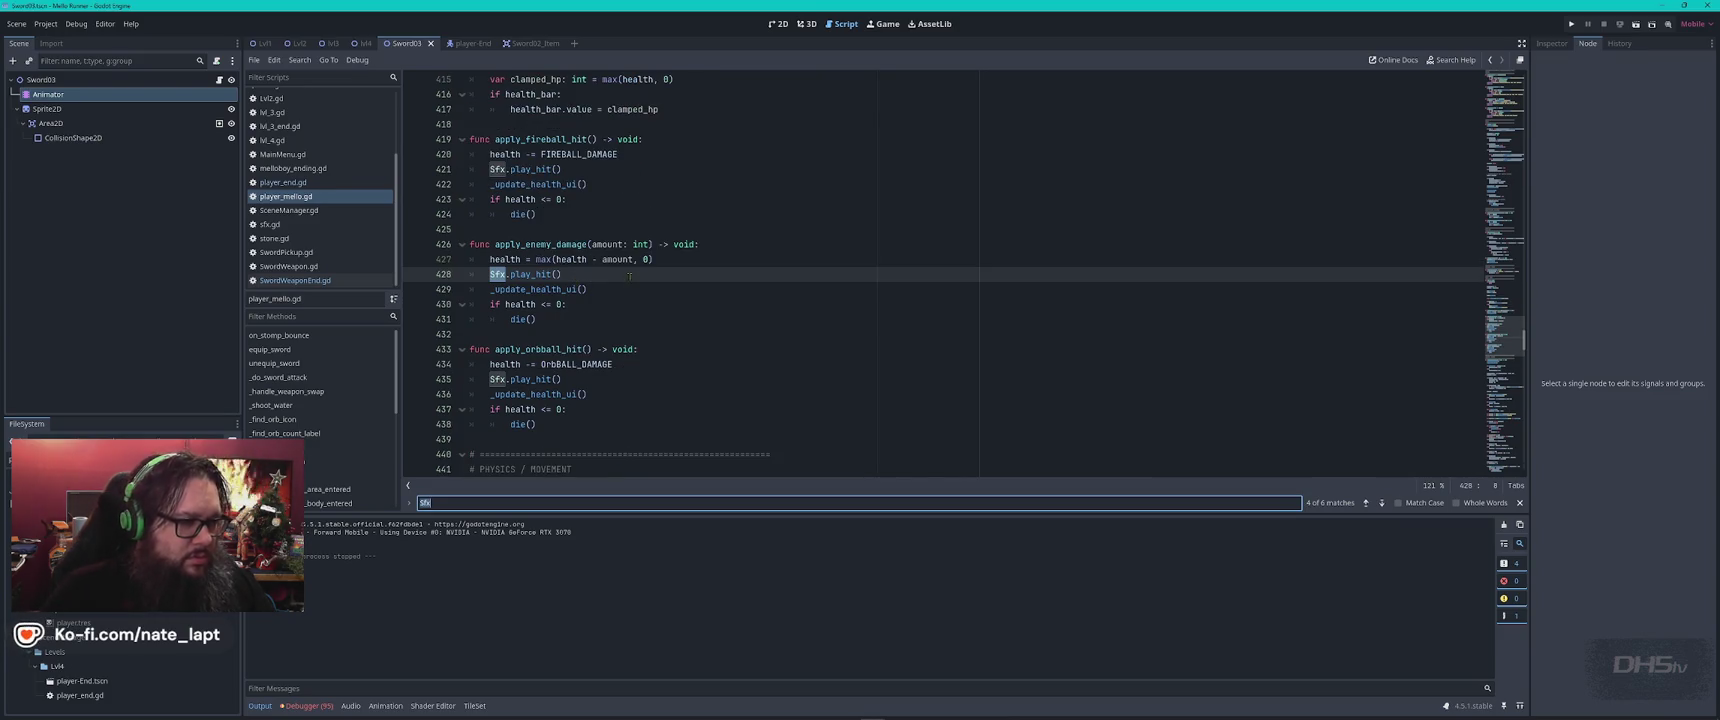
key(Return)
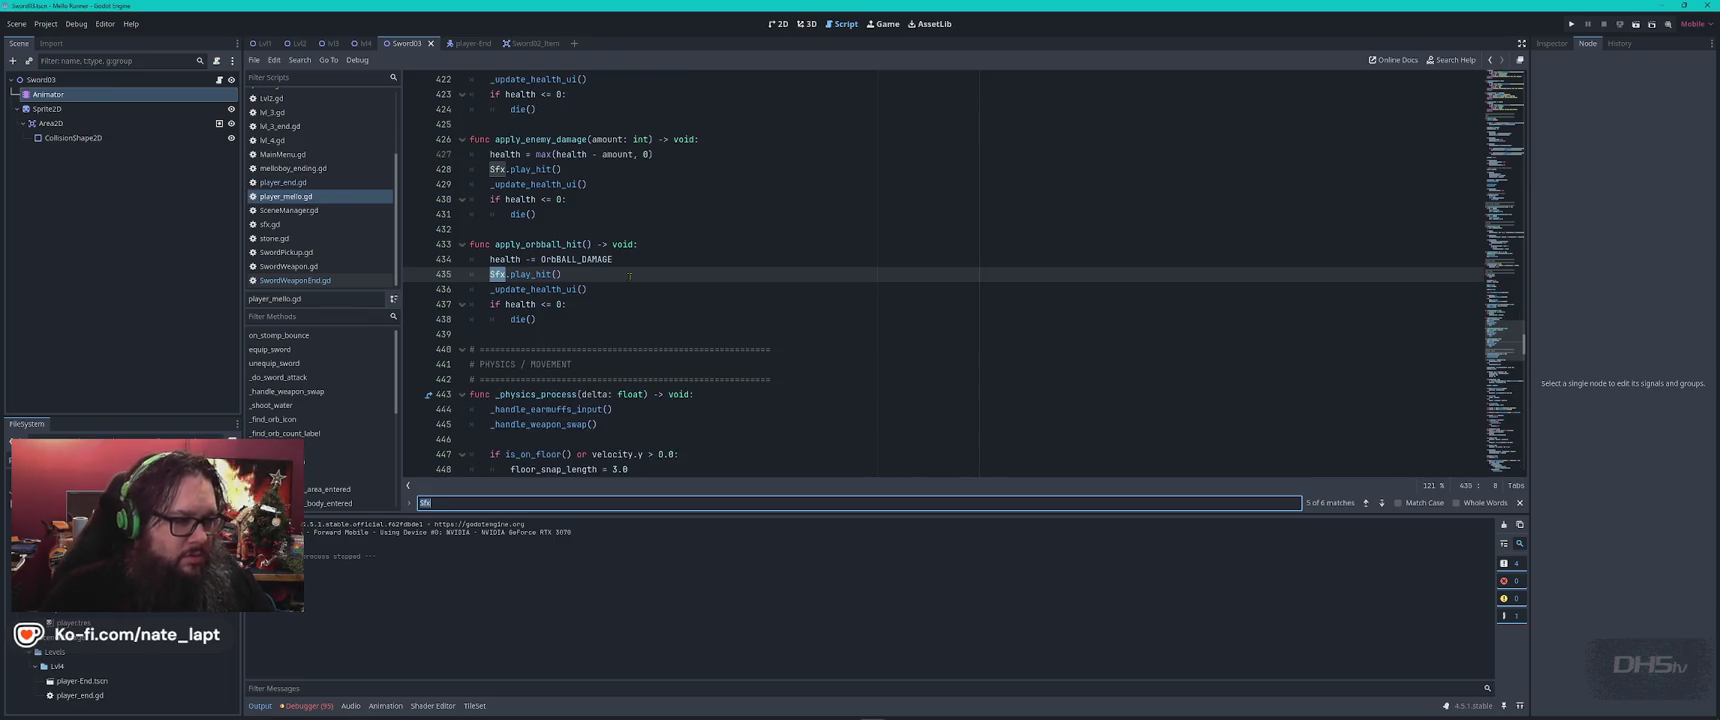
key(Return)
key(Return)
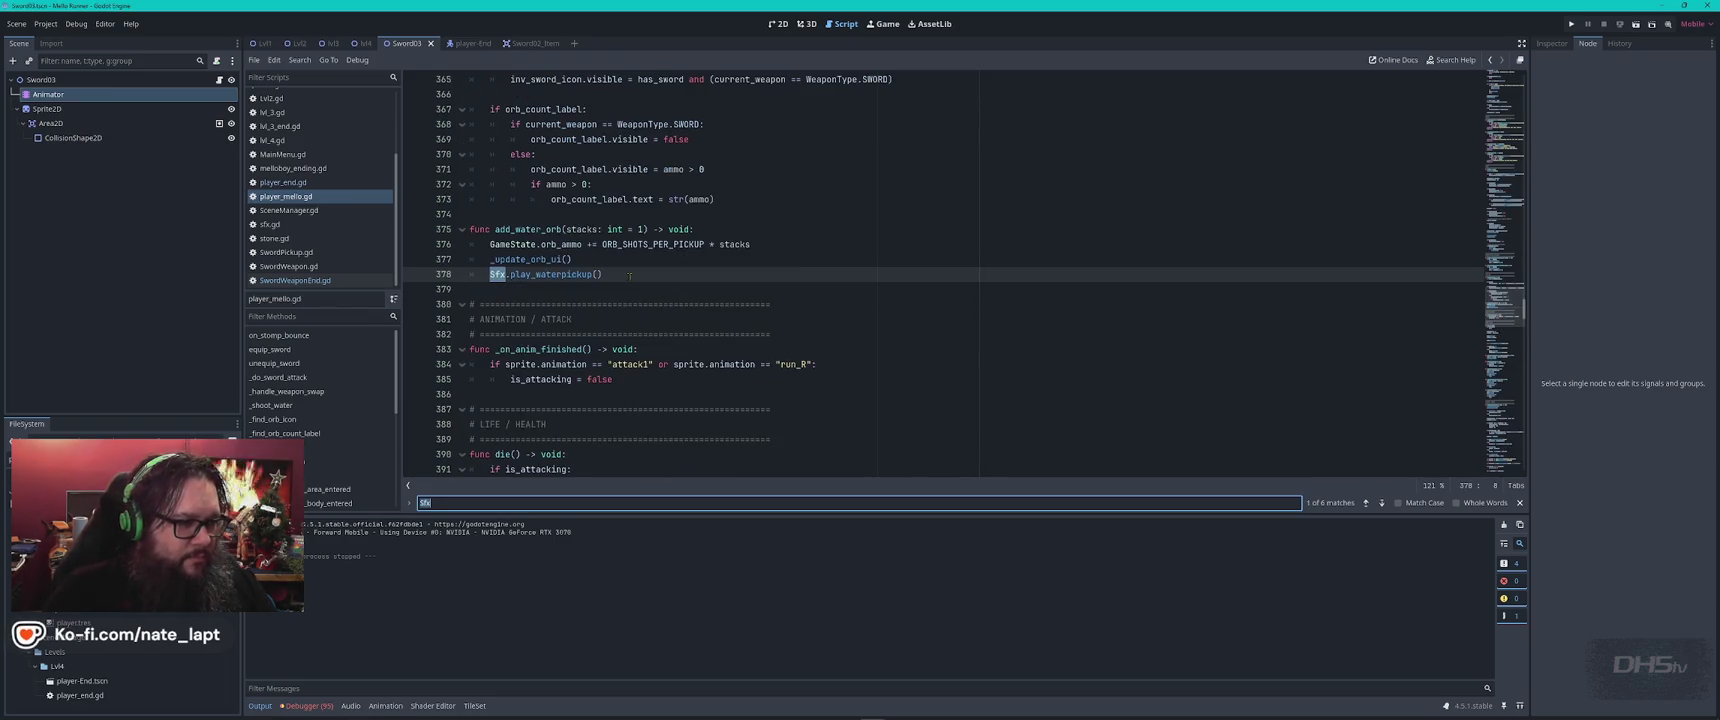
key(Return)
key(Return)
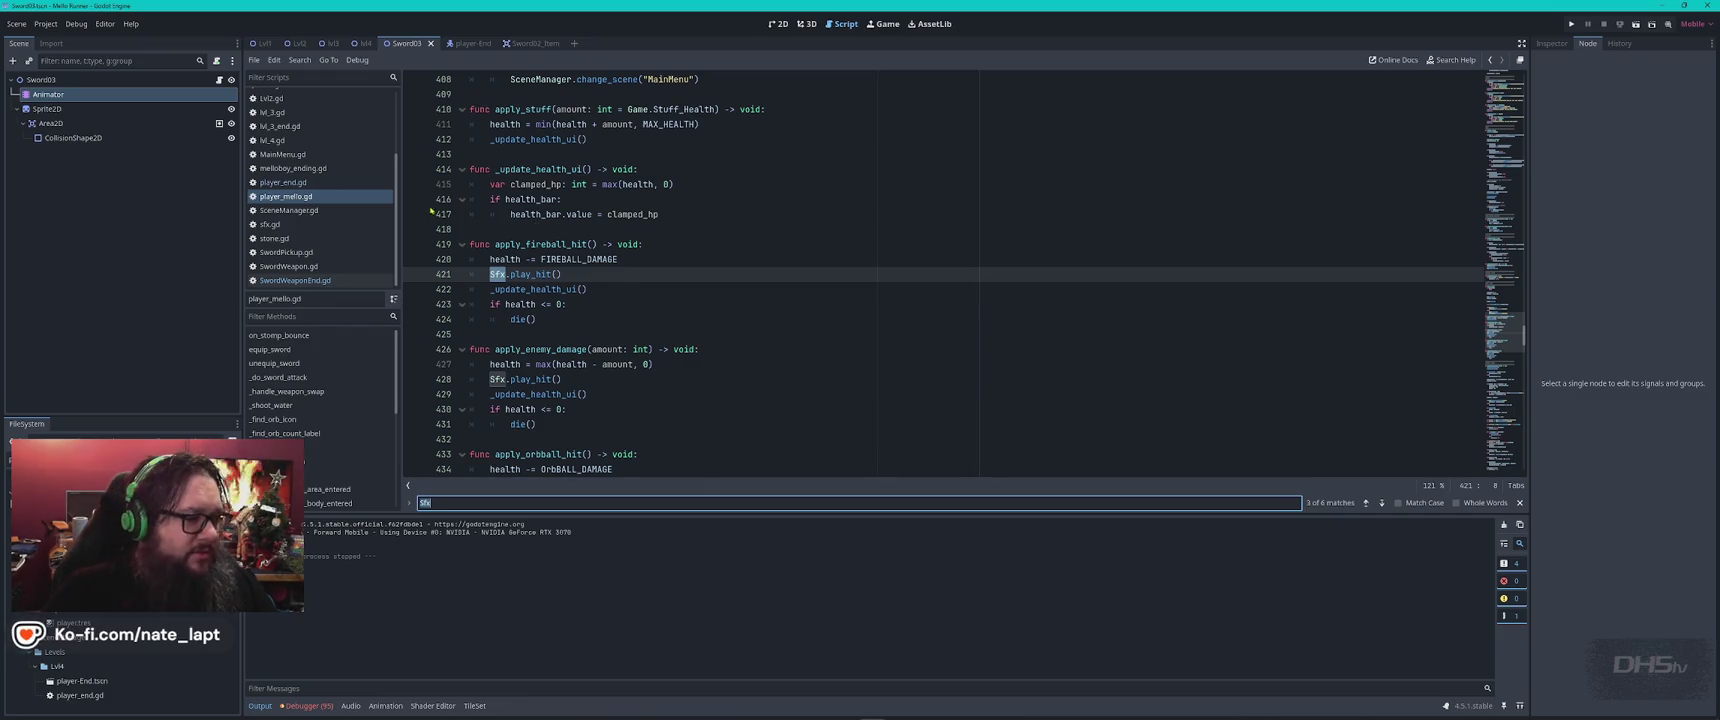
Check stone.gd, then copy the $fx.play_hit() call from line 421 of player_mello.gd
click(275, 238)
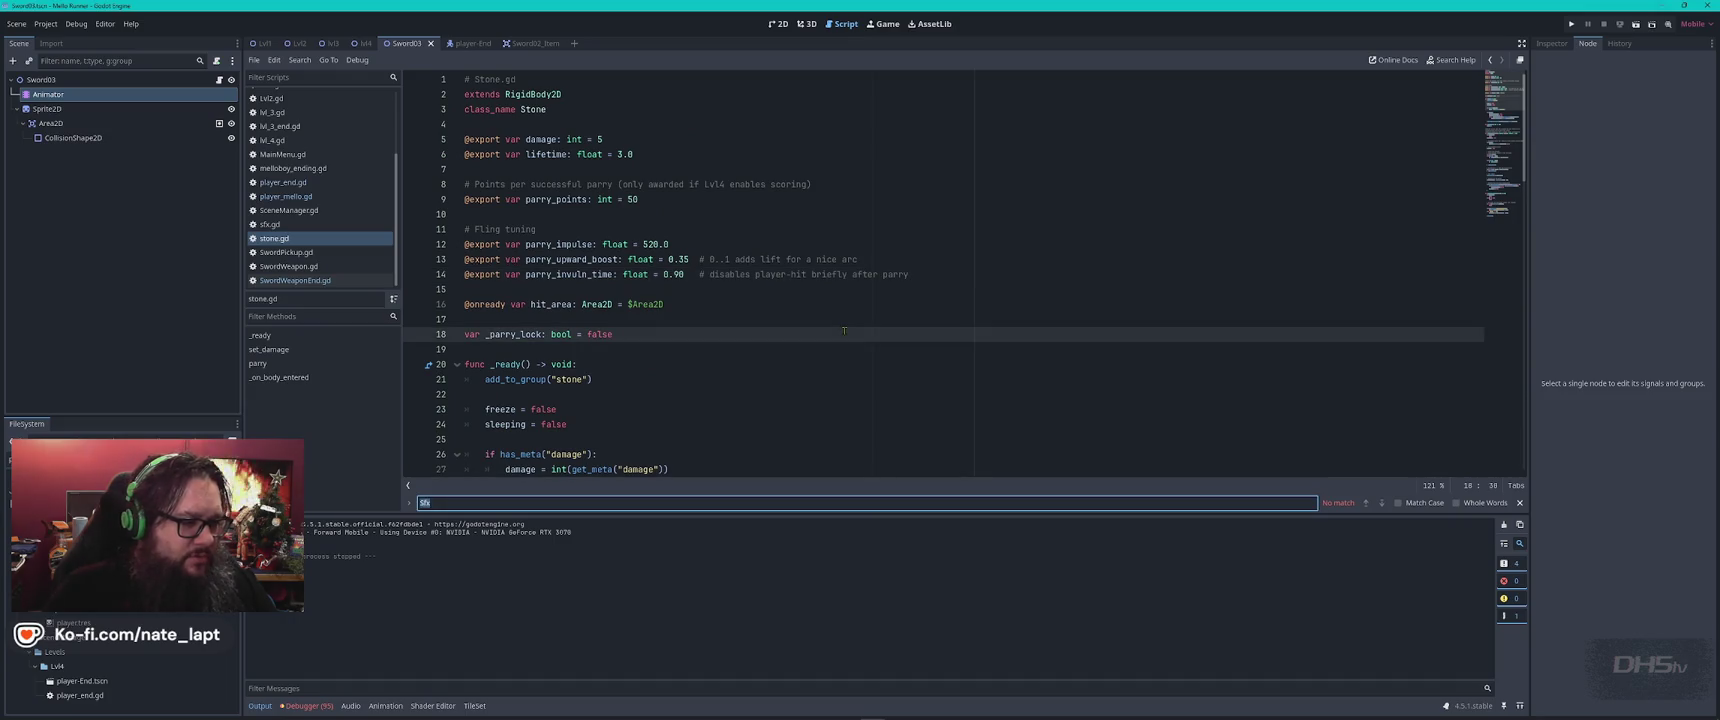
key(Escape)
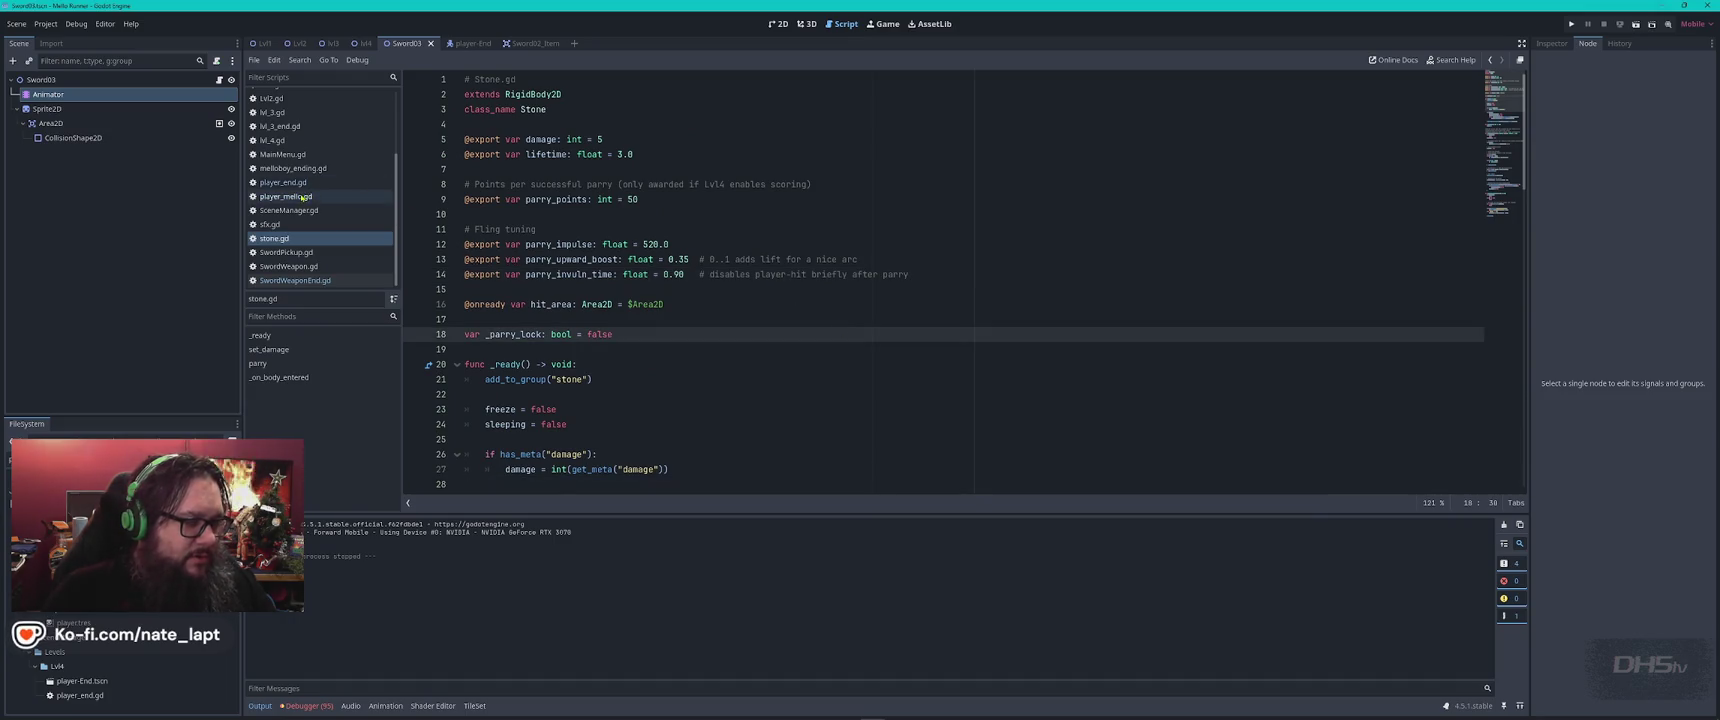
click(303, 197)
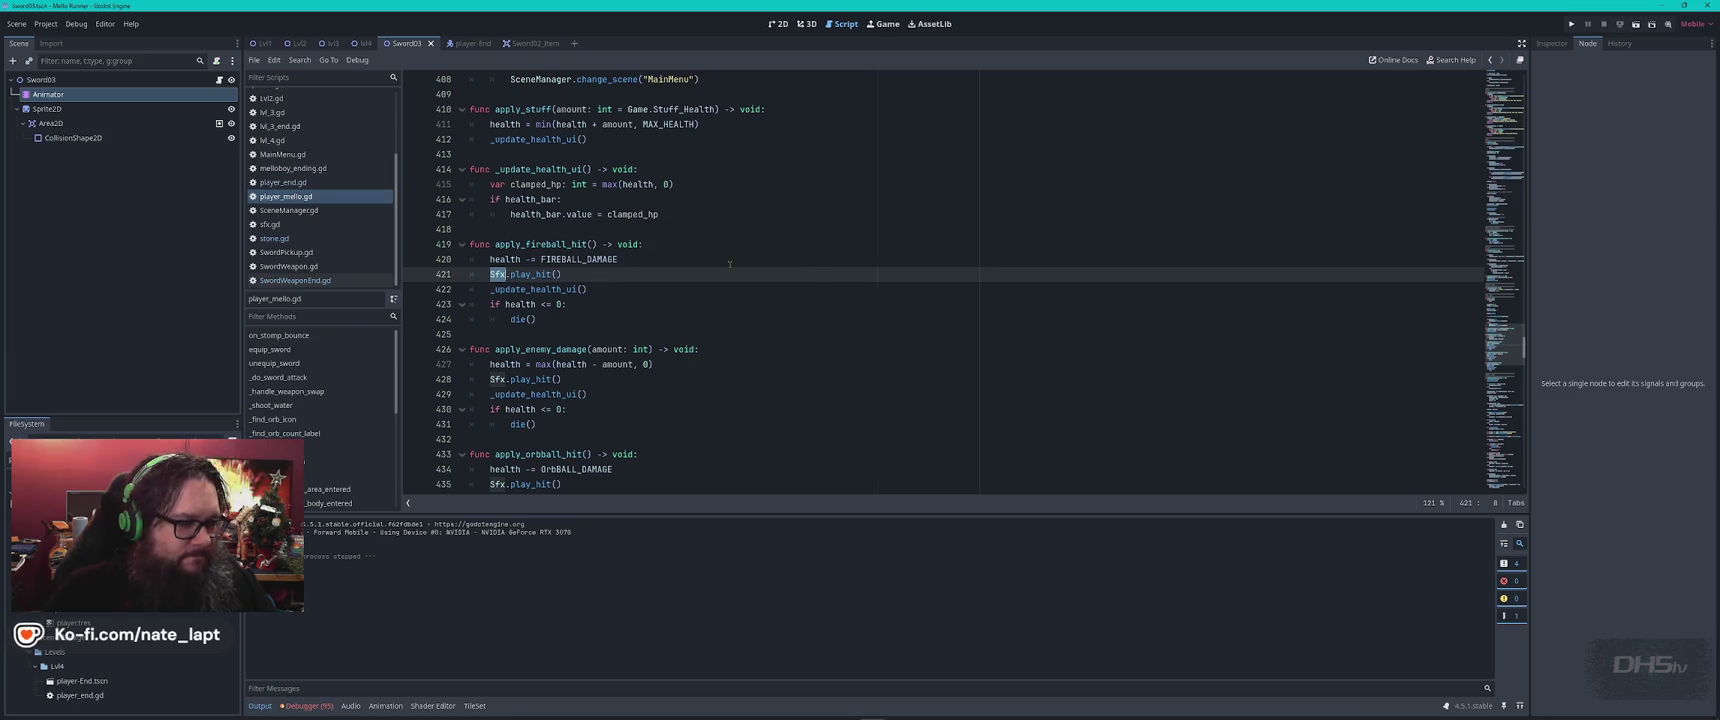
drag(572, 274, 490, 274)
key(ctrl+c)
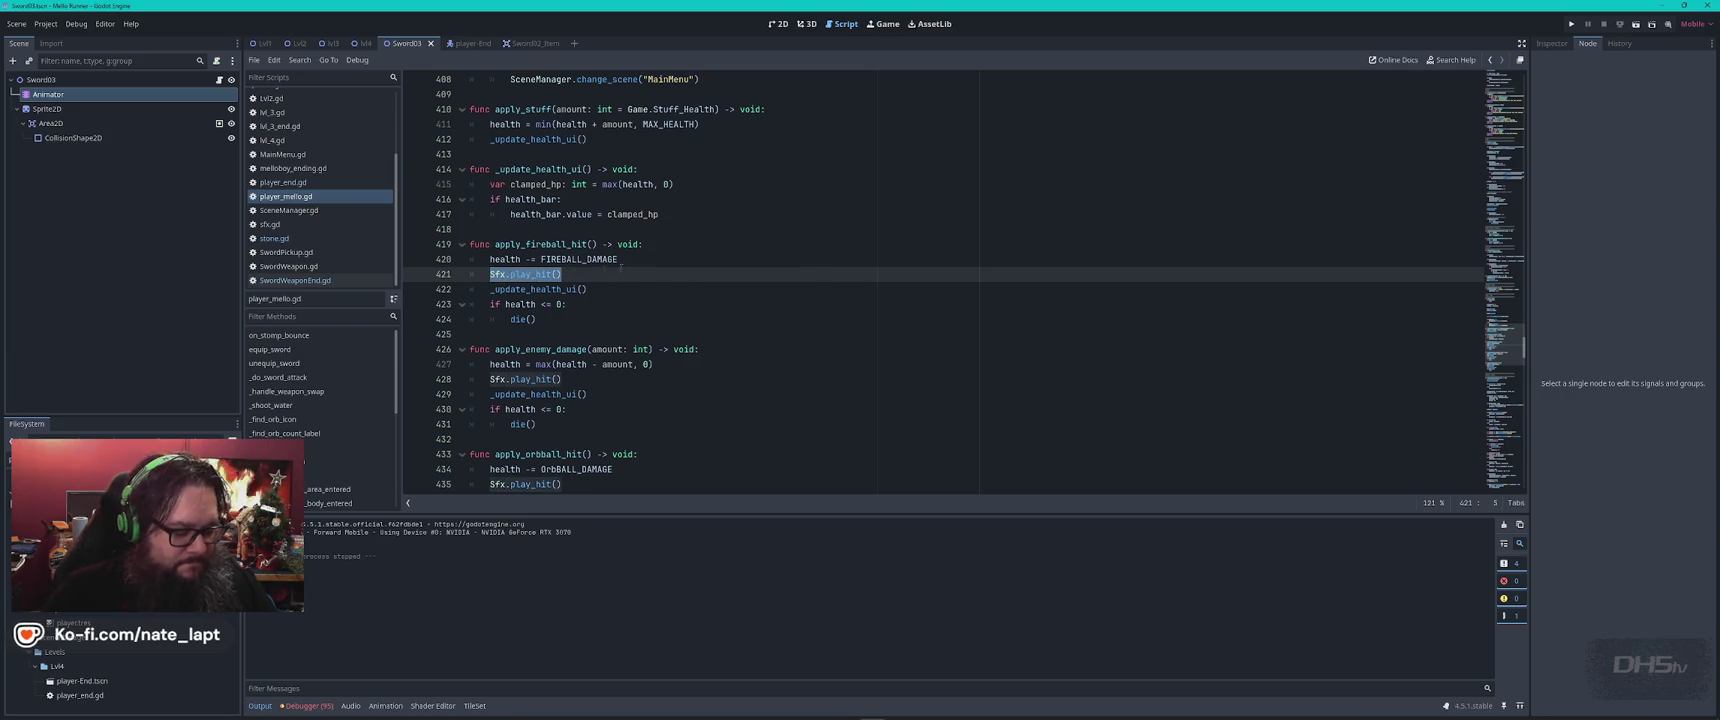
key(alt+Tab)
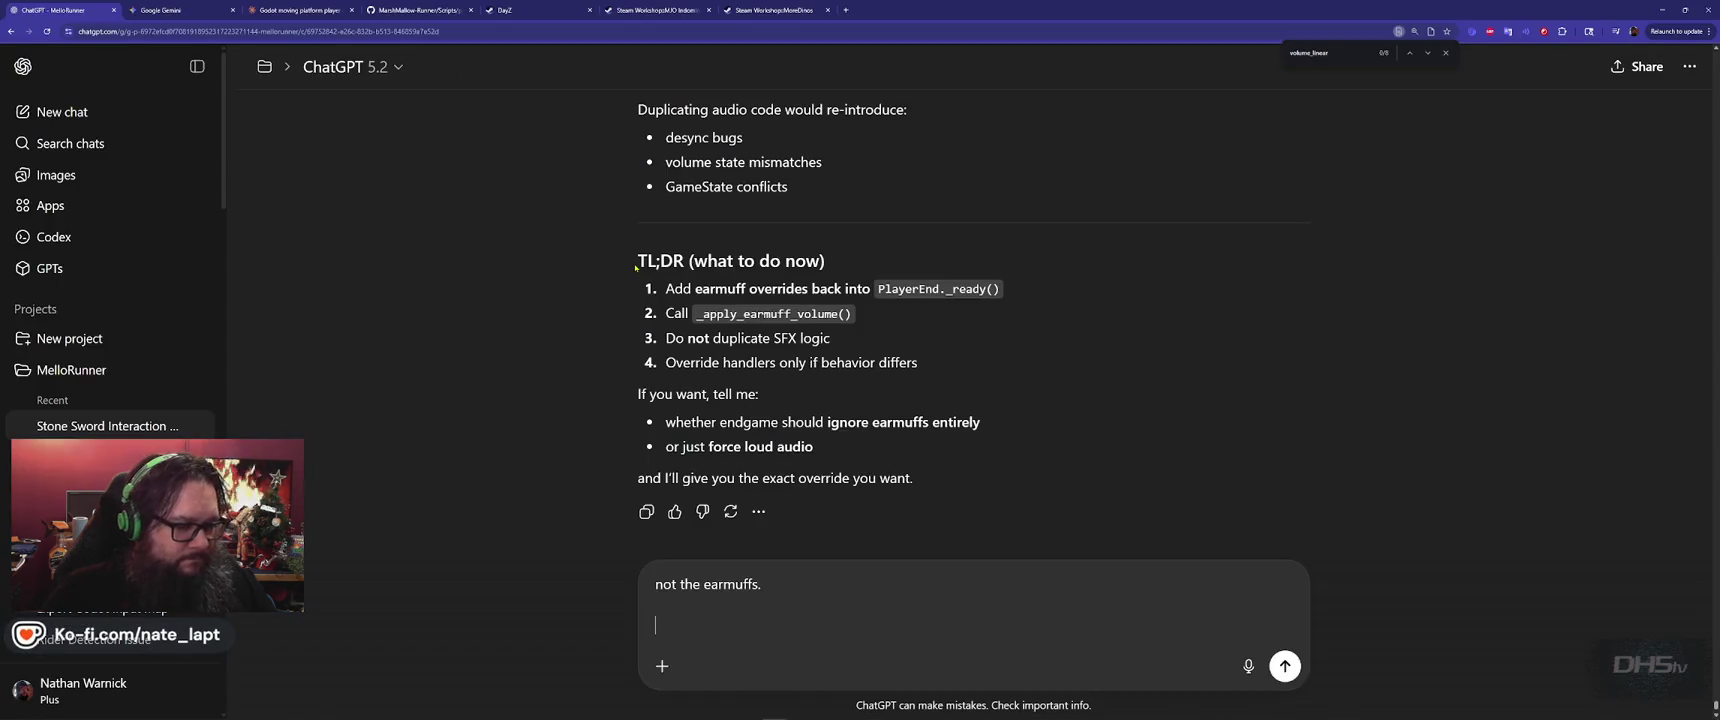
Add 'Sfx.play_hit() was Sfx.play_hit(0.22)' to the ChatGPT draft
key(ctrl+v)
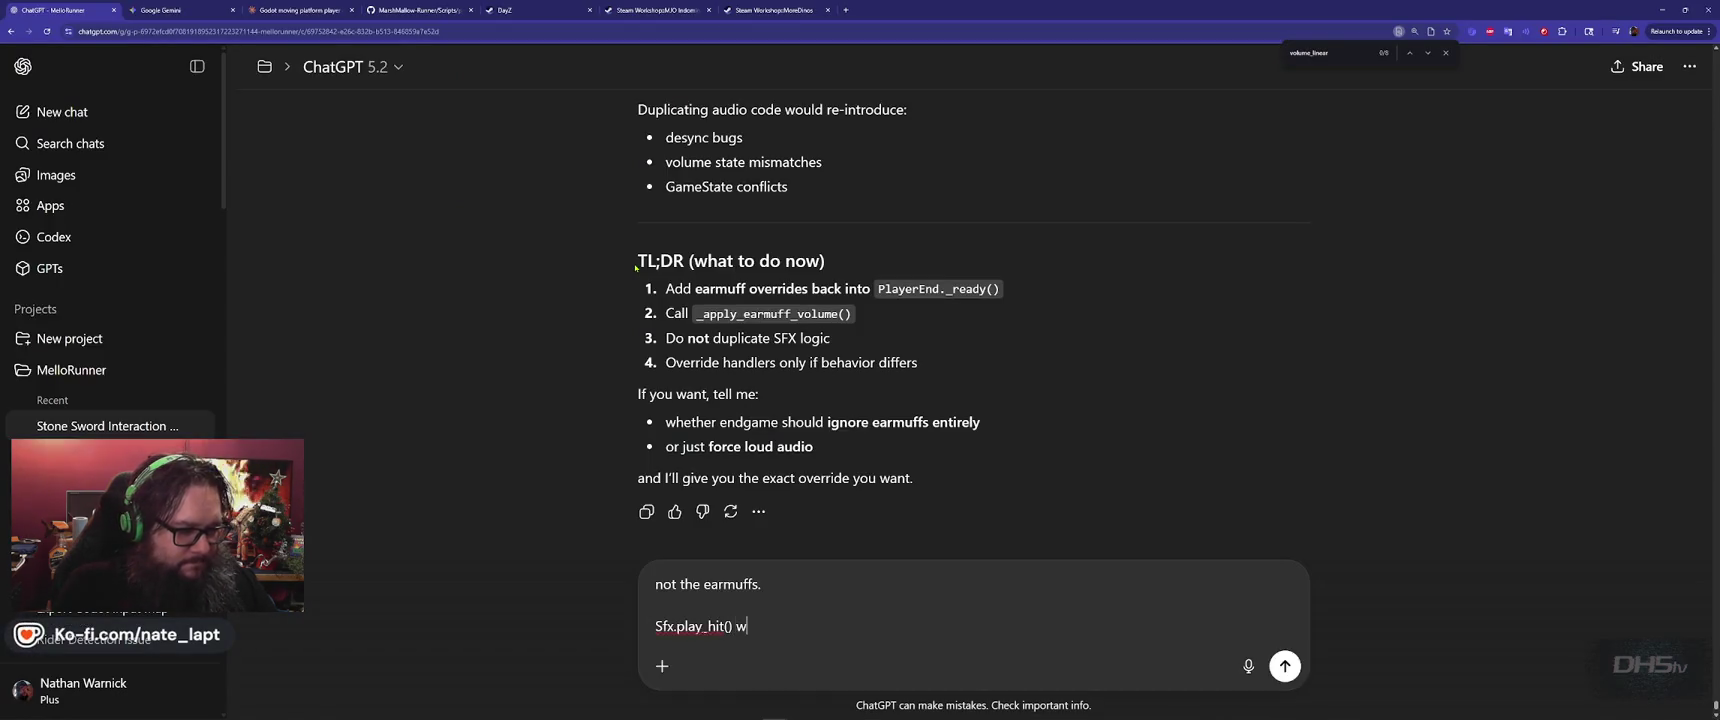
key(ctrl+v)
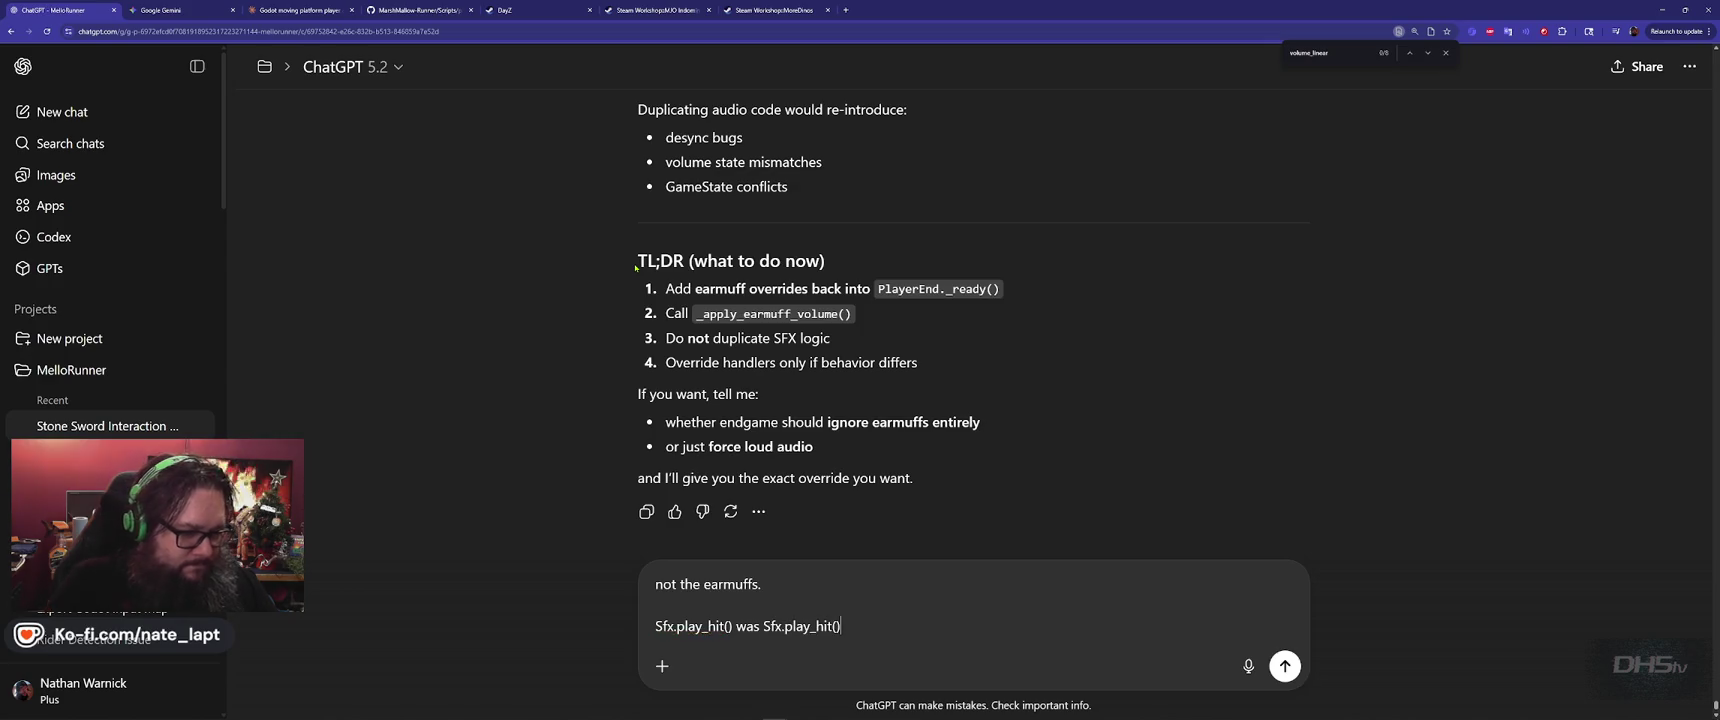
text(0.22)
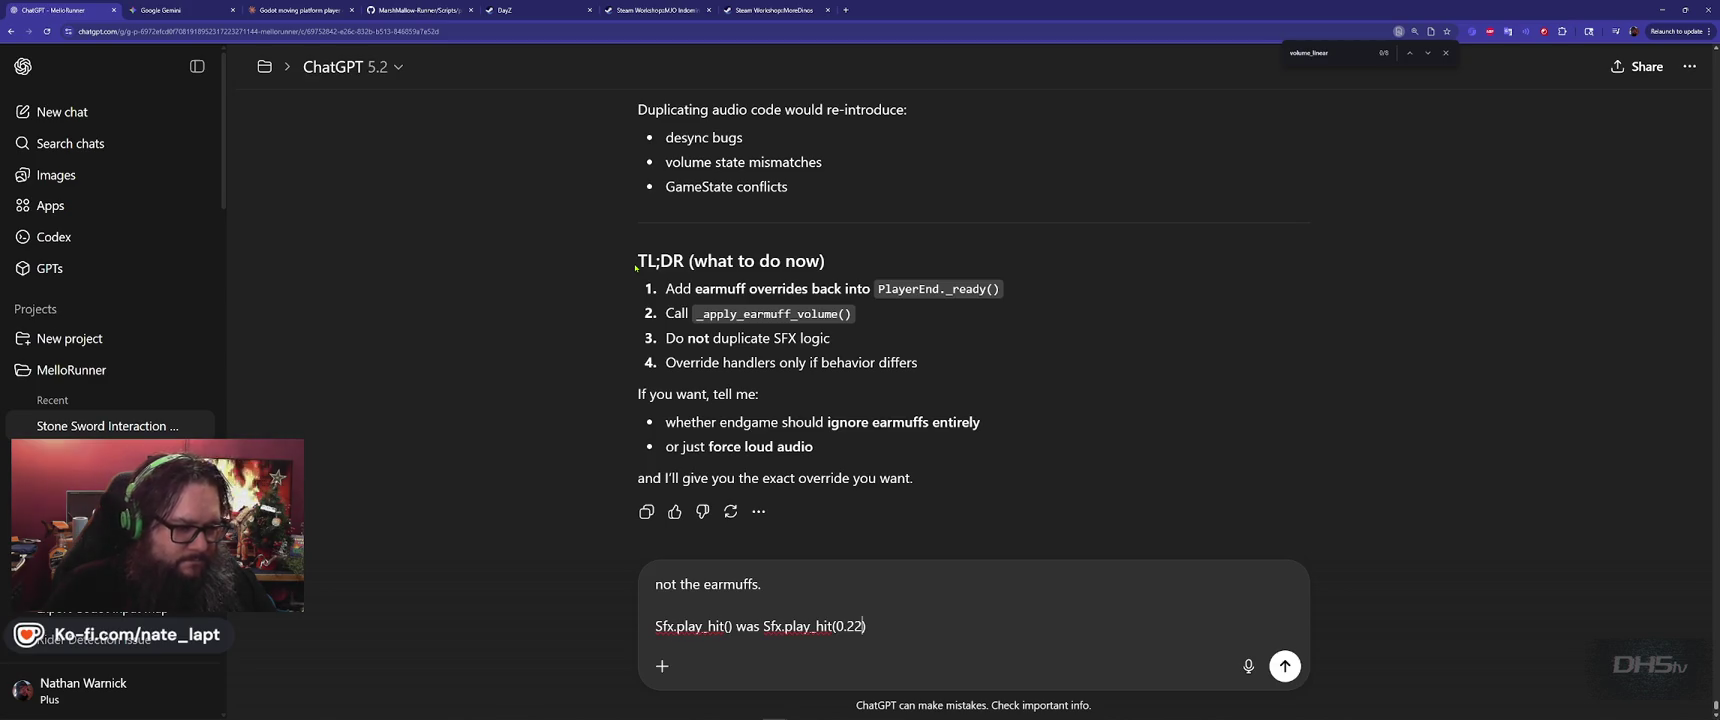
Copy the whole sfx.gd script from Godot and return to ChatGPT
key(alt+Tab)
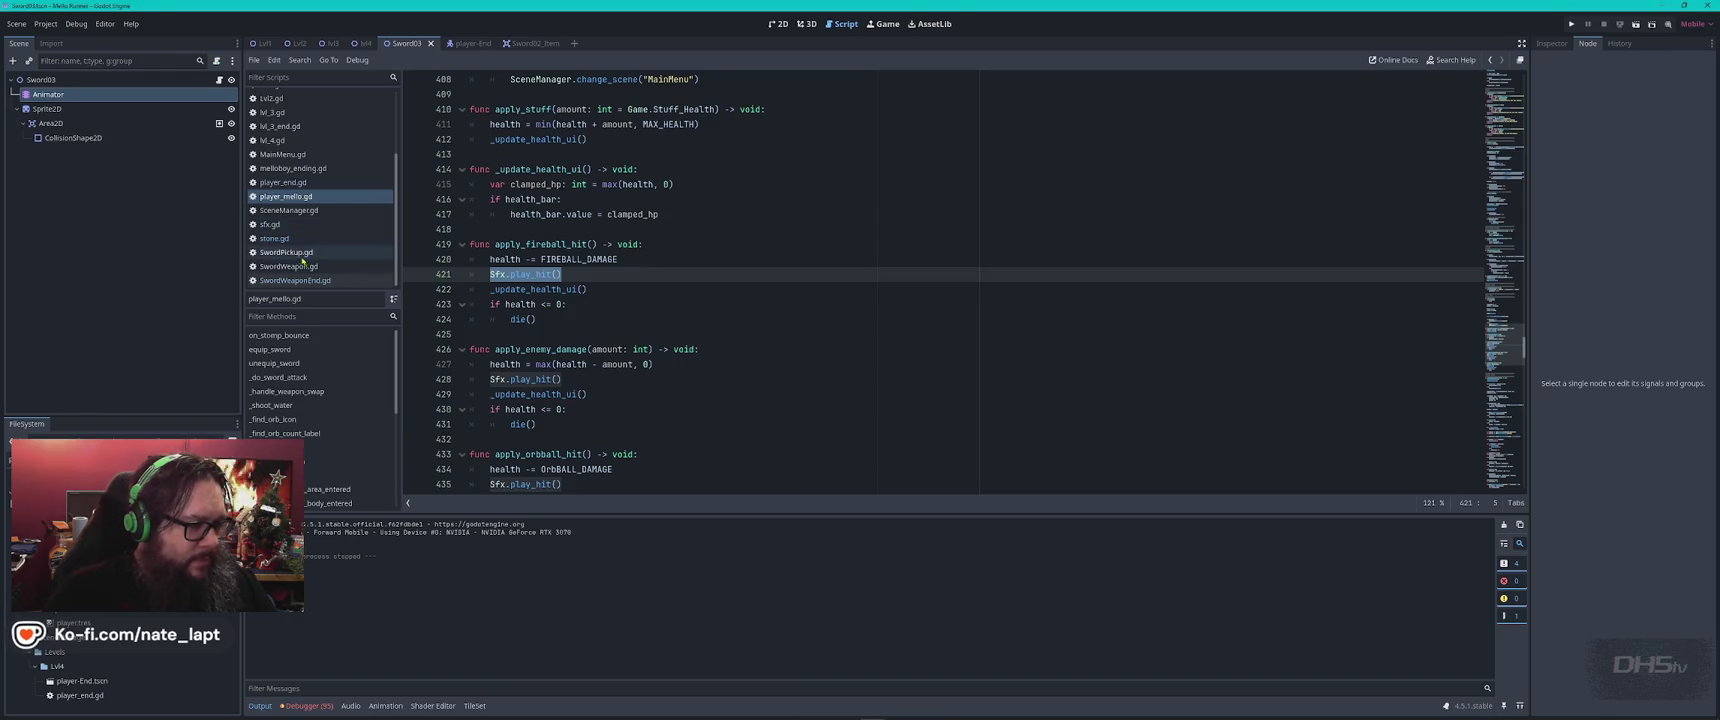
click(285, 224)
click(919, 272)
key(ctrl+a)
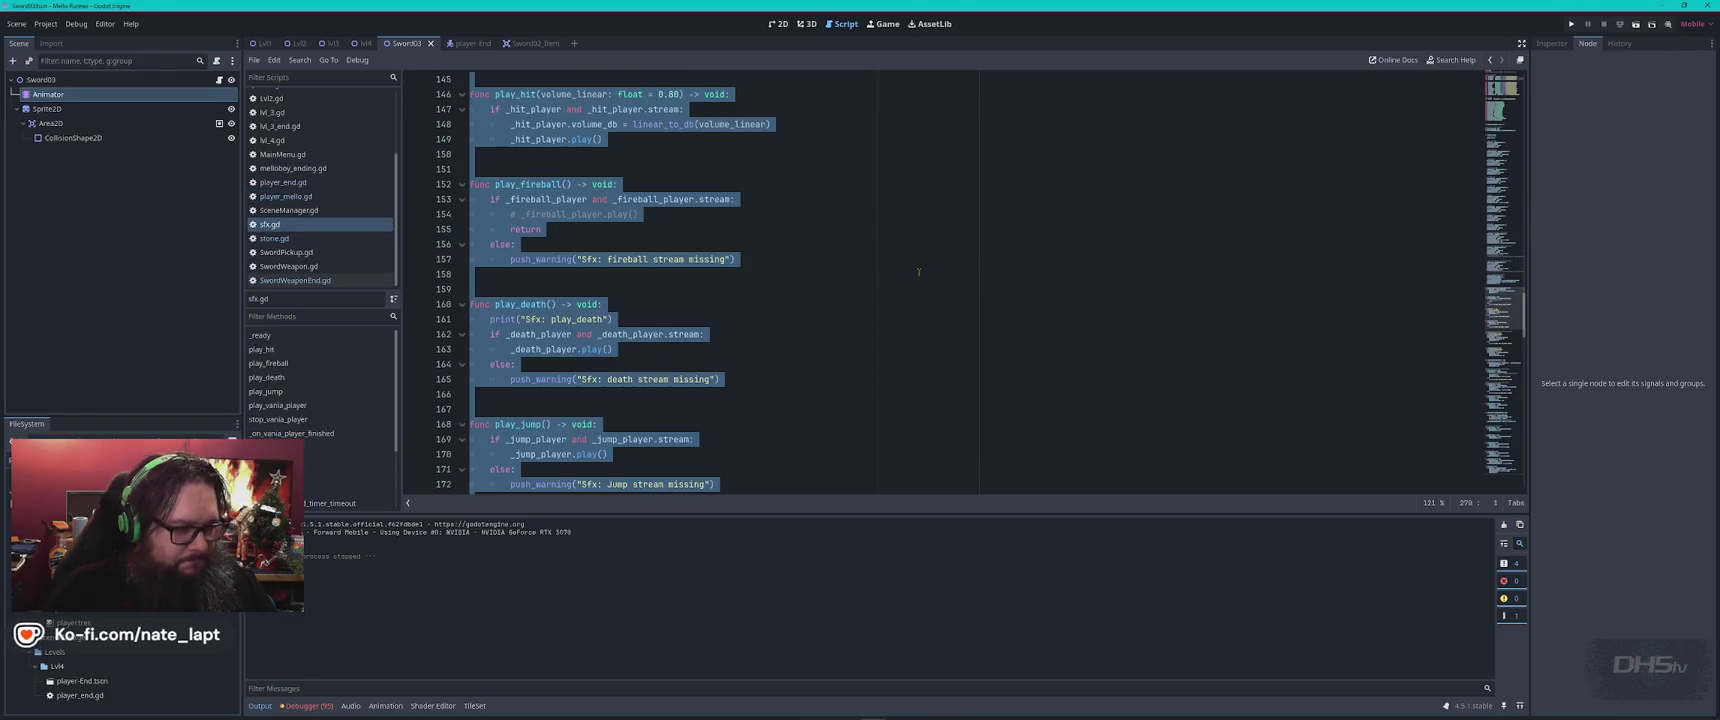
key(alt+Tab)
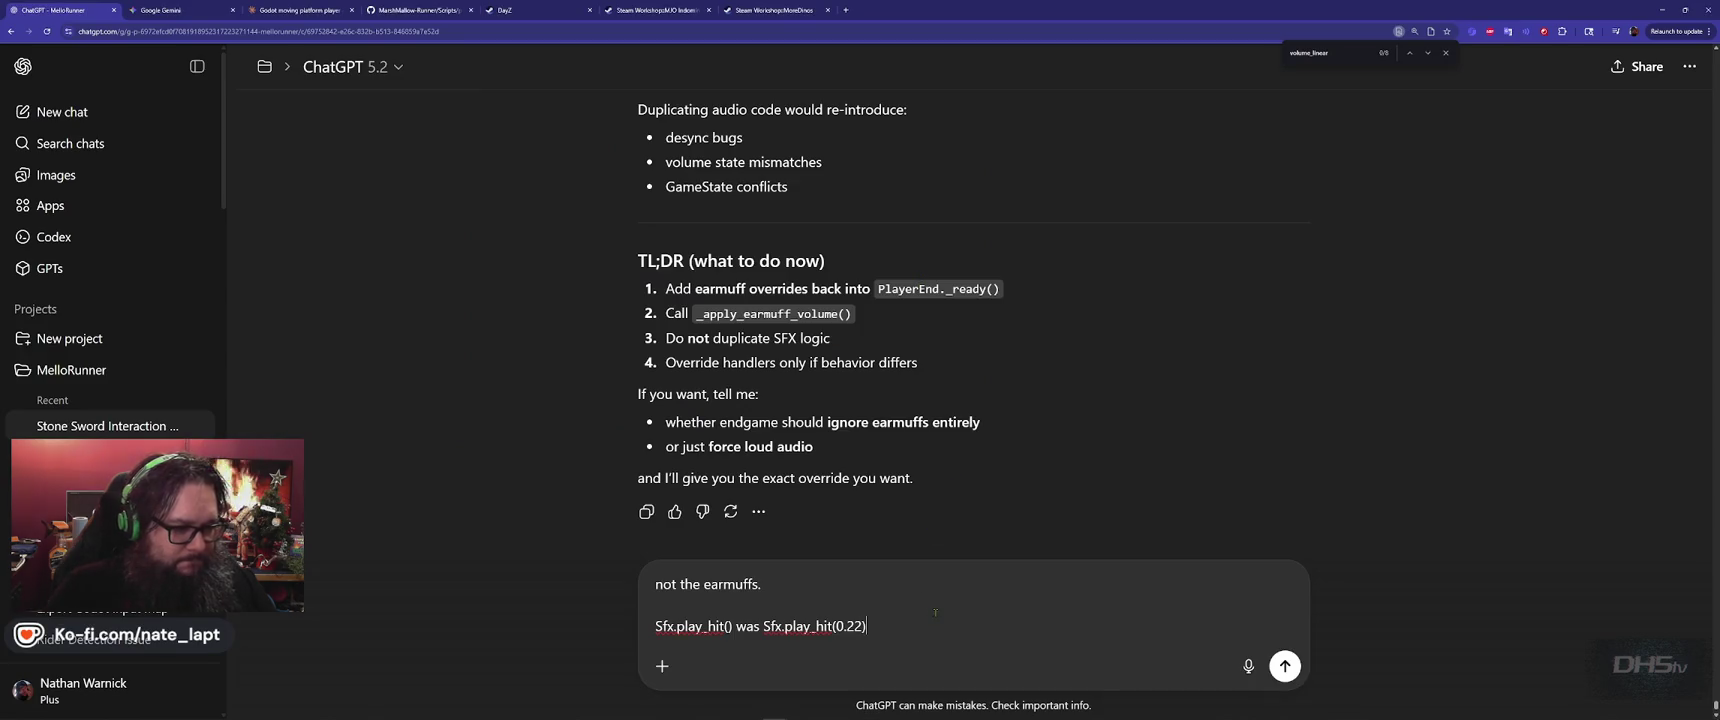
Paste the sfx.gd script under the volume note, label it #sfx.gd, and send it
key(shift+Return)
key(shift+Return)
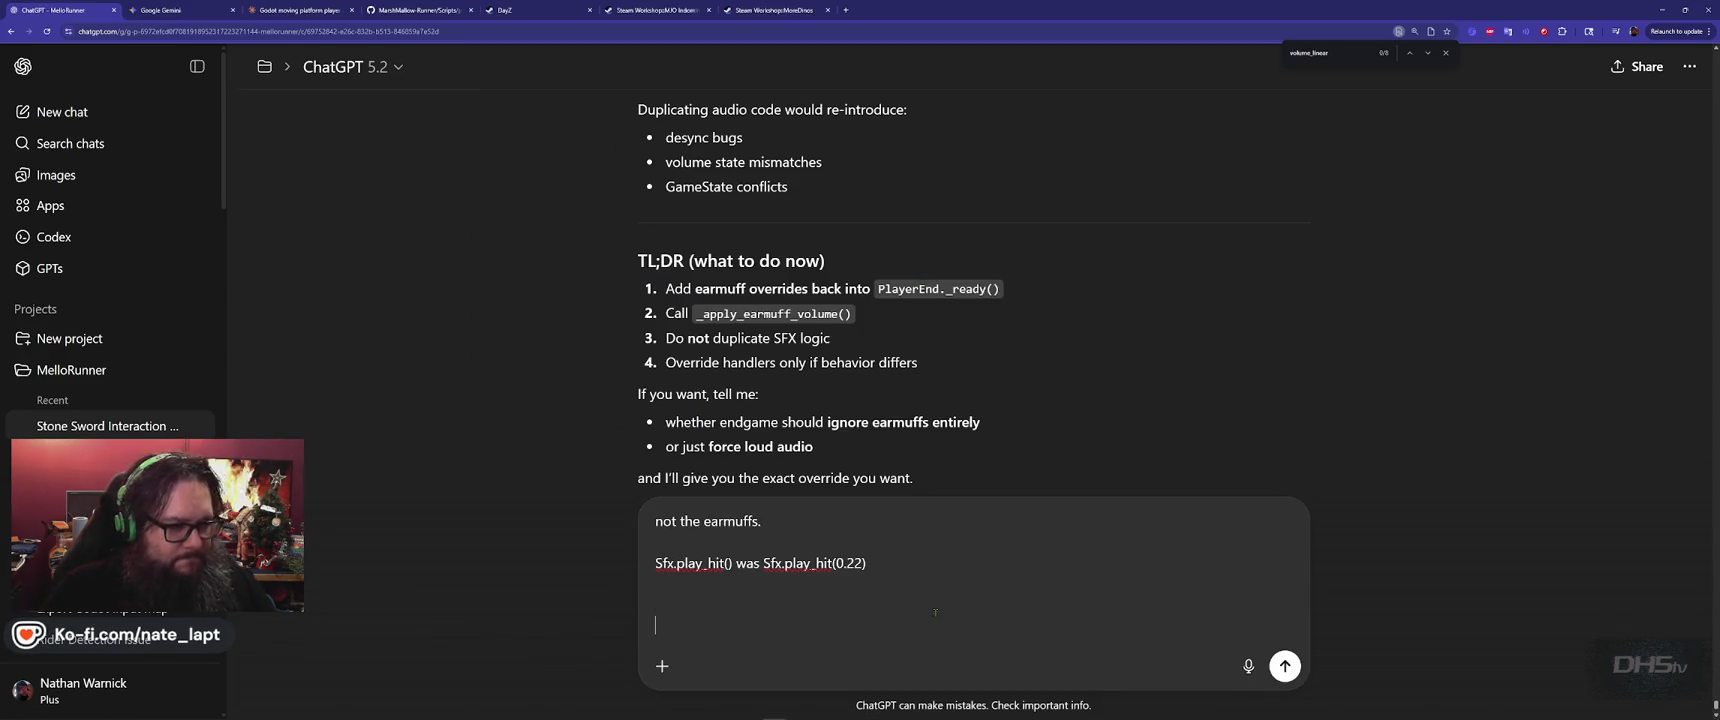
key(ctrl+v)
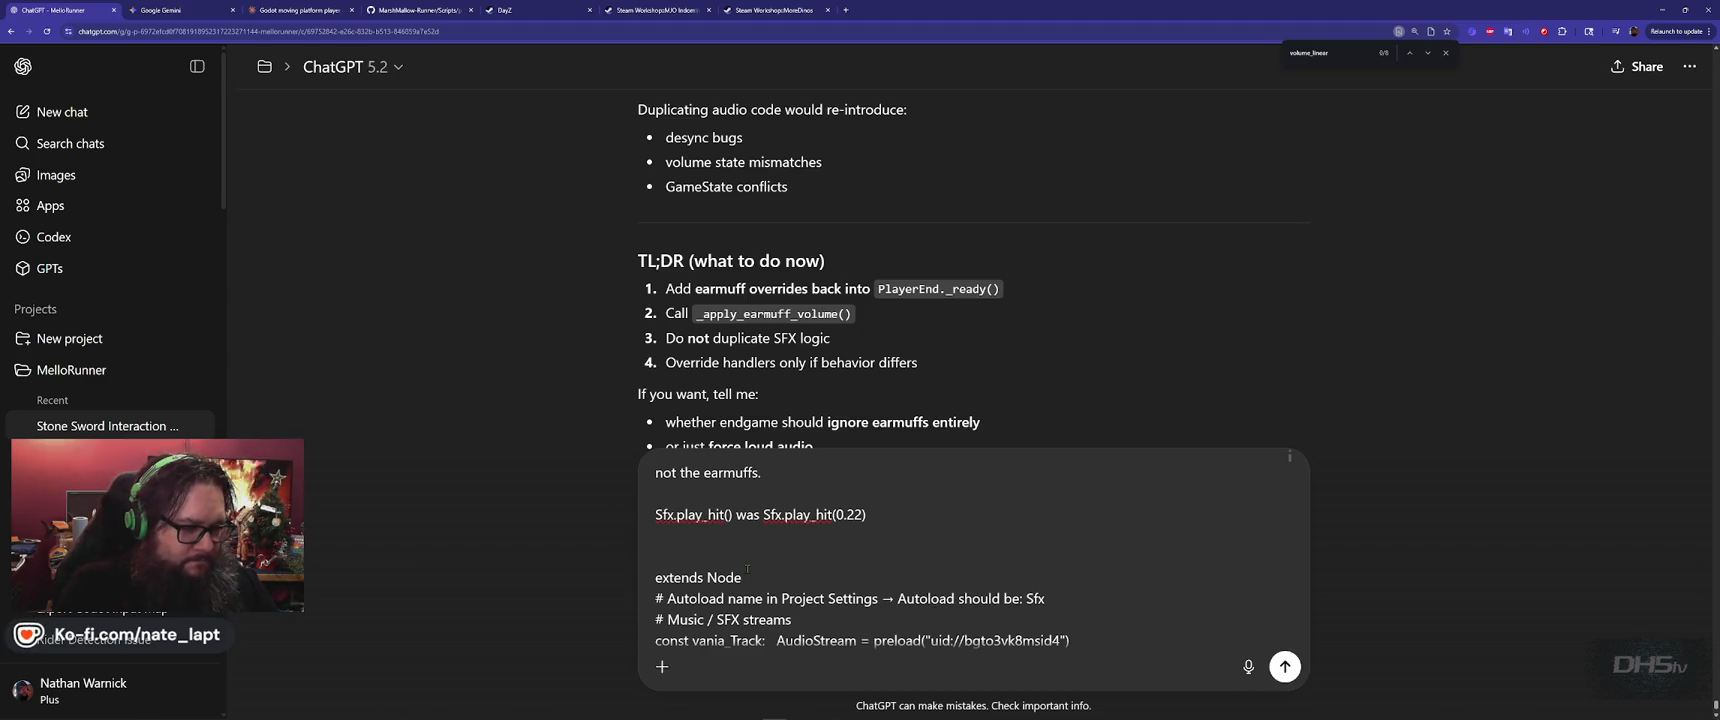
key(BackSpace)
text(#sf)
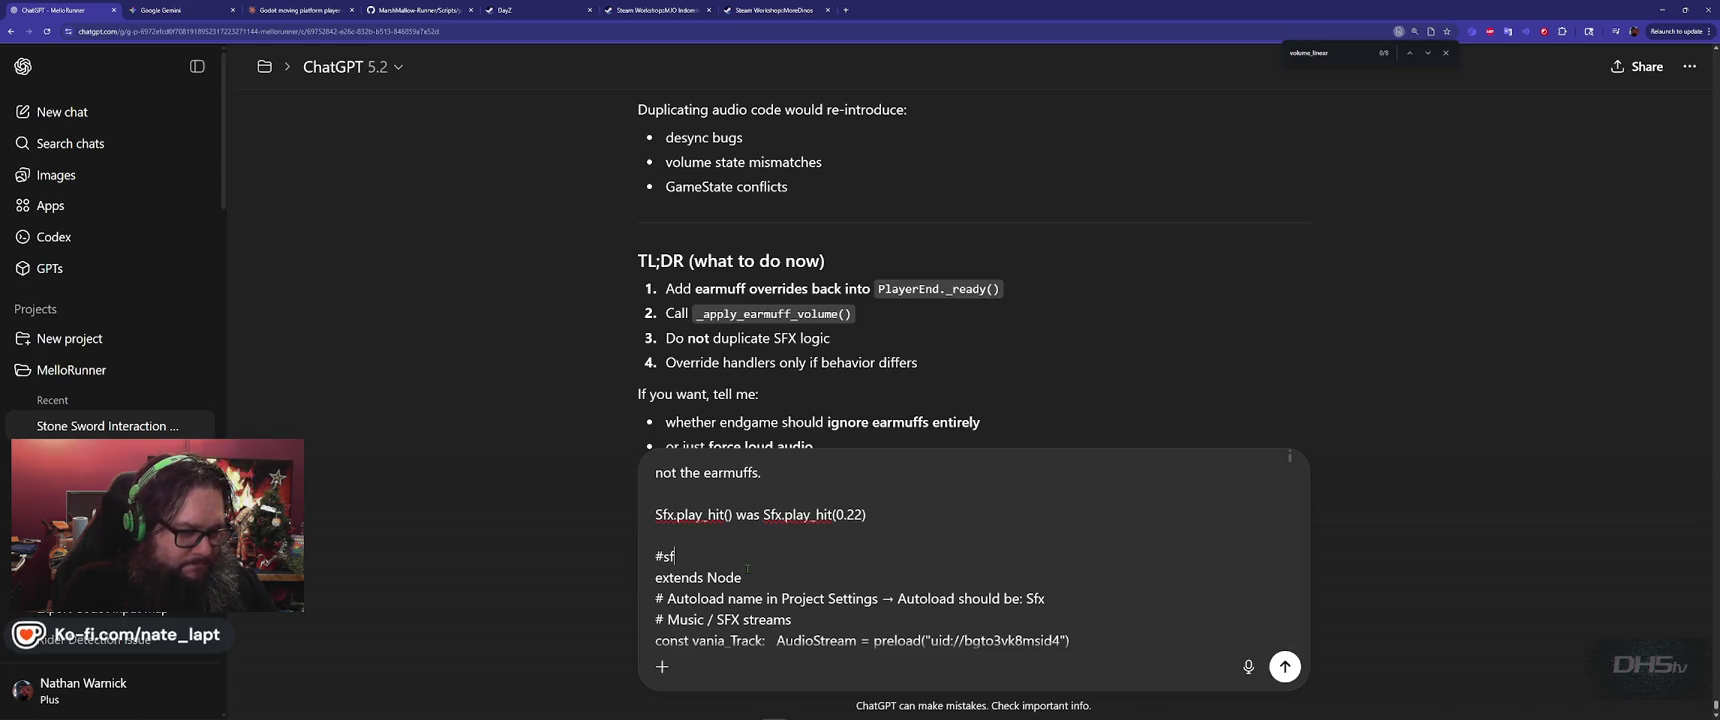
text(x.gd)
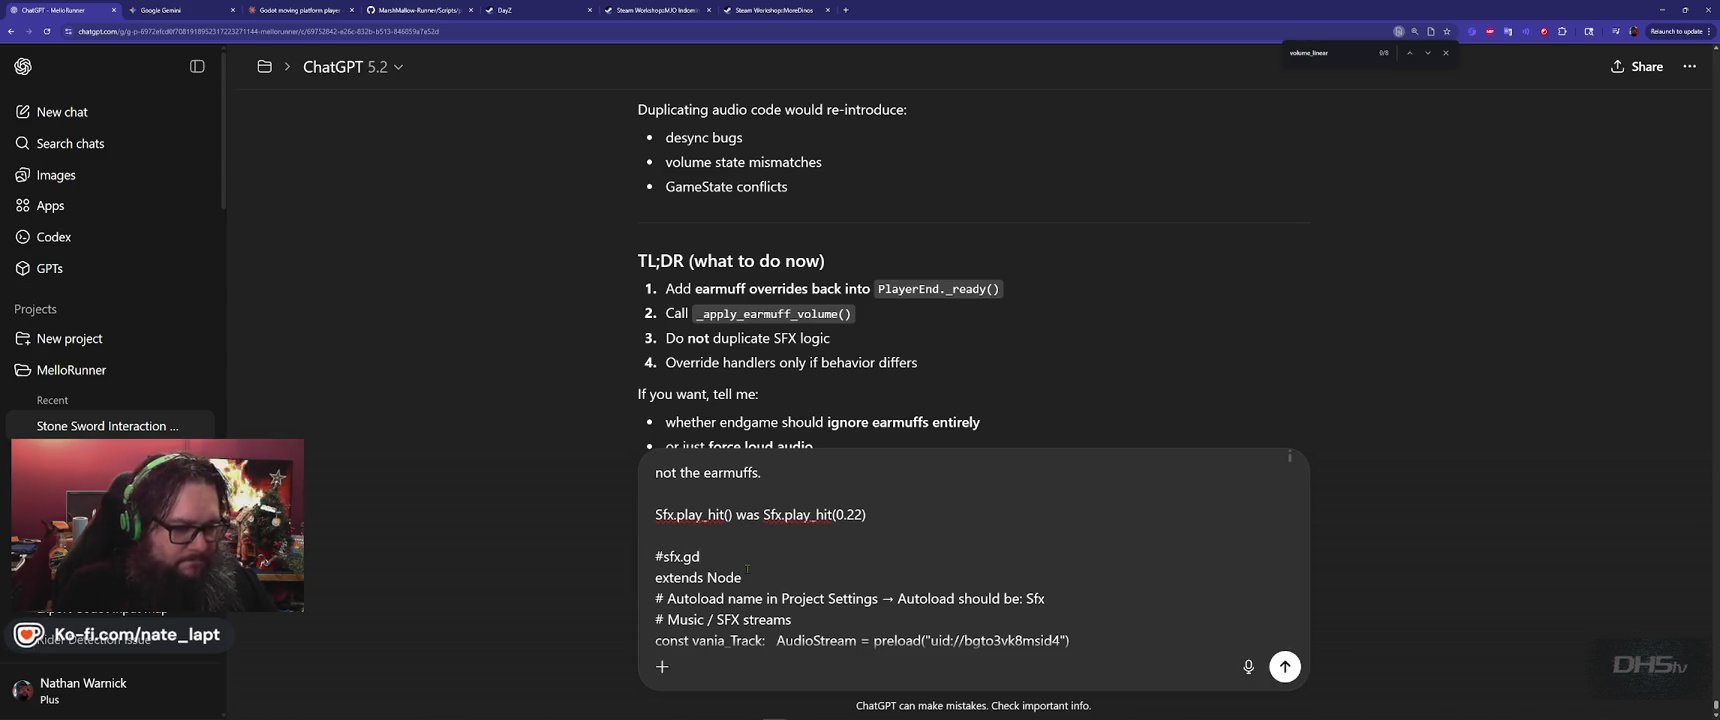
key(Return)
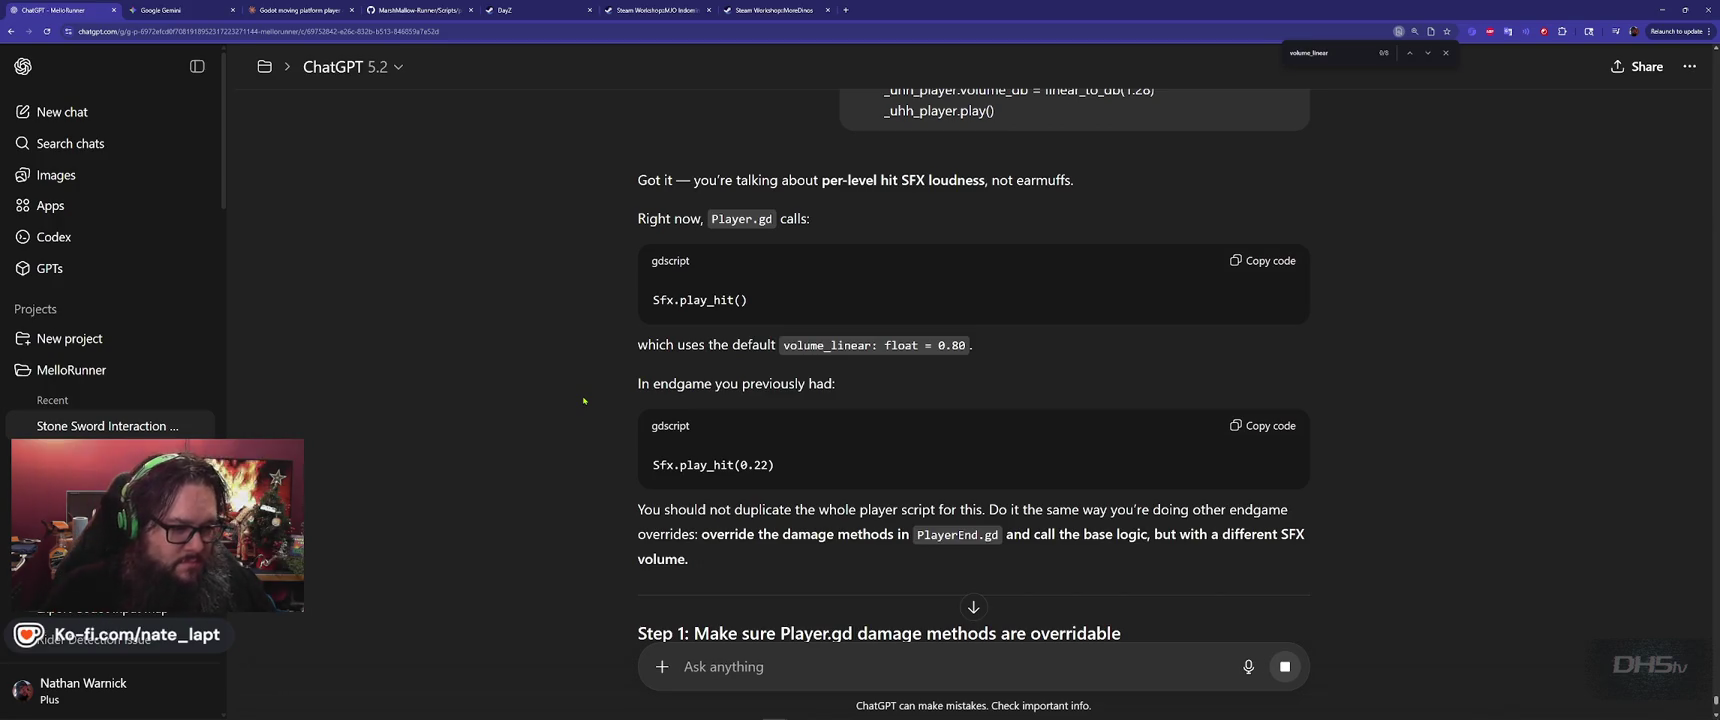
Read the reply and copy its Step 2 PlayerEnd.gd override exporting endgame_hit_volume = 0.22
scroll(574, 450, down, 3)
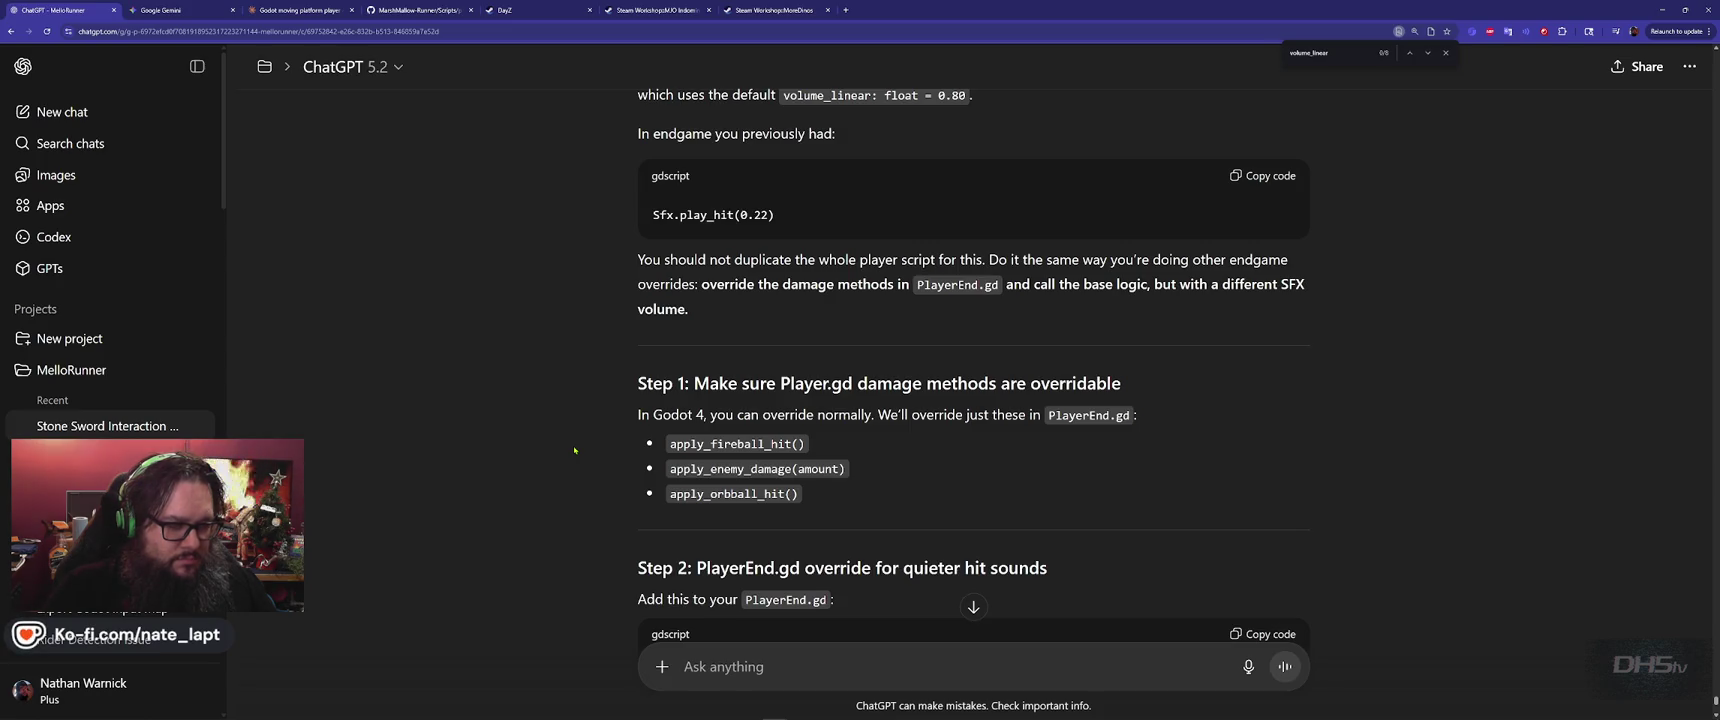
scroll(574, 450, down, 3)
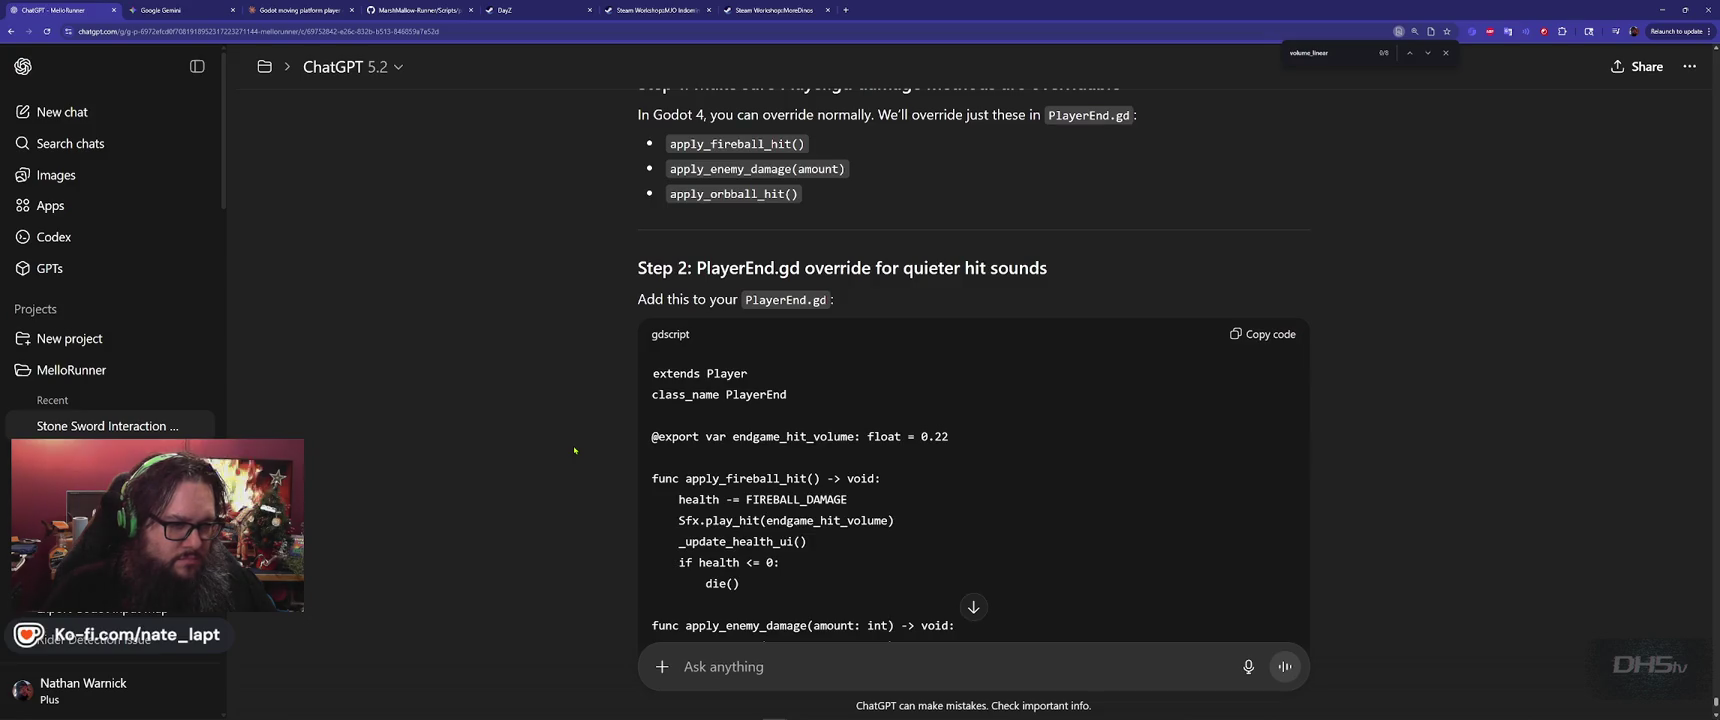
scroll(574, 450, down, 3)
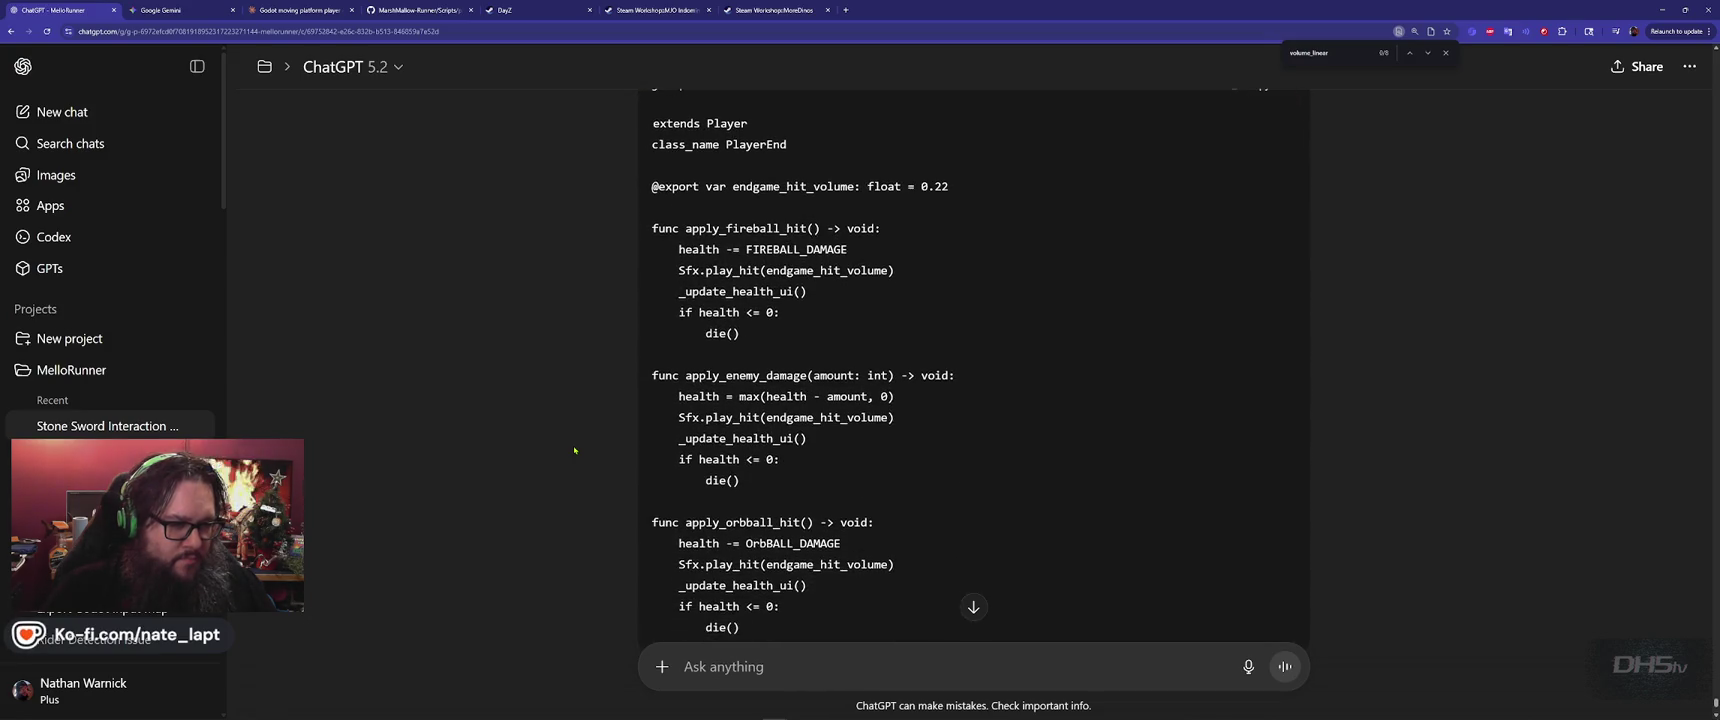
scroll(574, 450, down, 1)
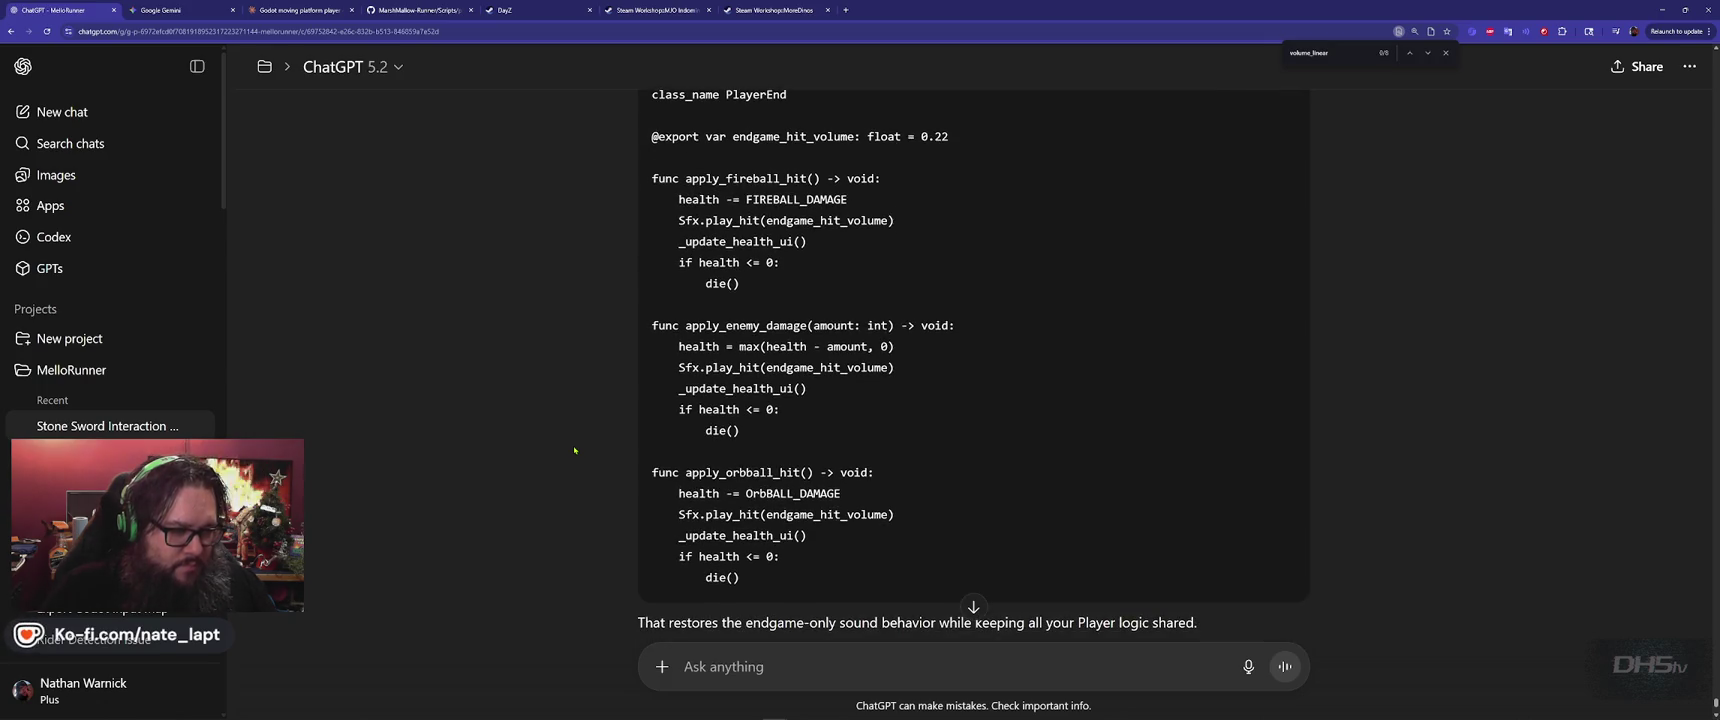
scroll(574, 450, up, 2)
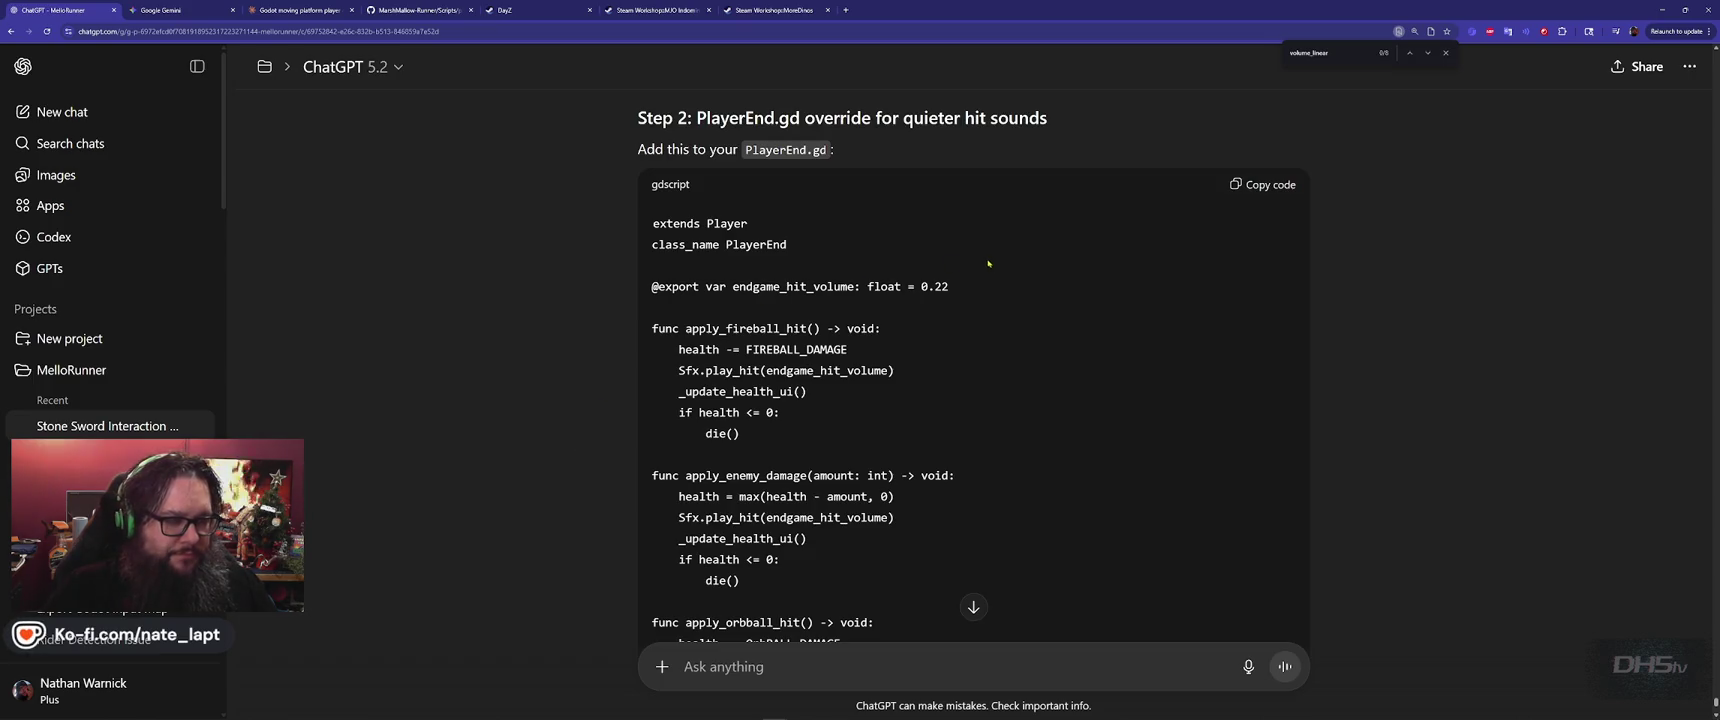
scroll(815, 281, down, 3)
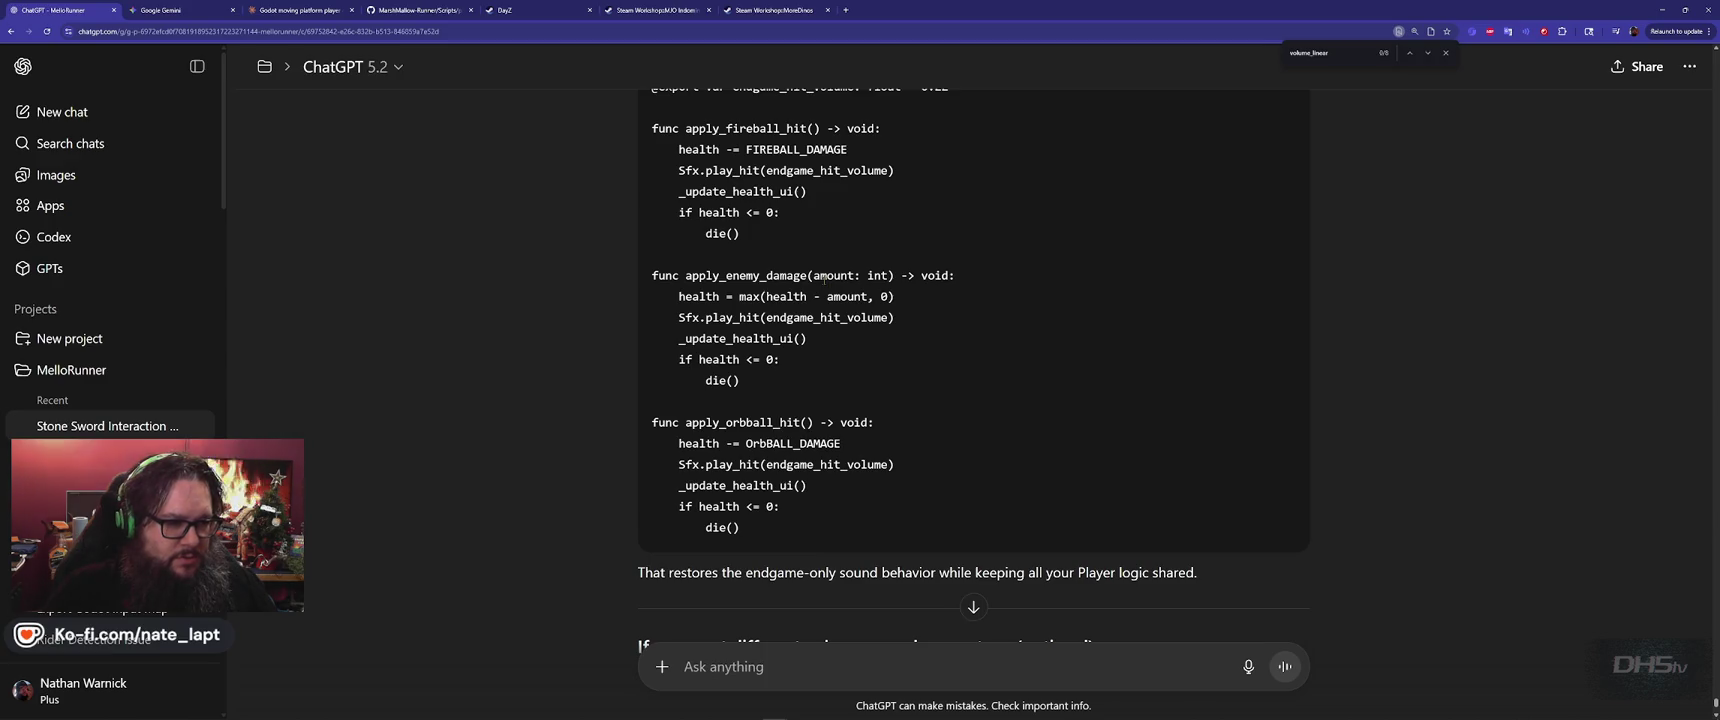
scroll(824, 279, down, 3)
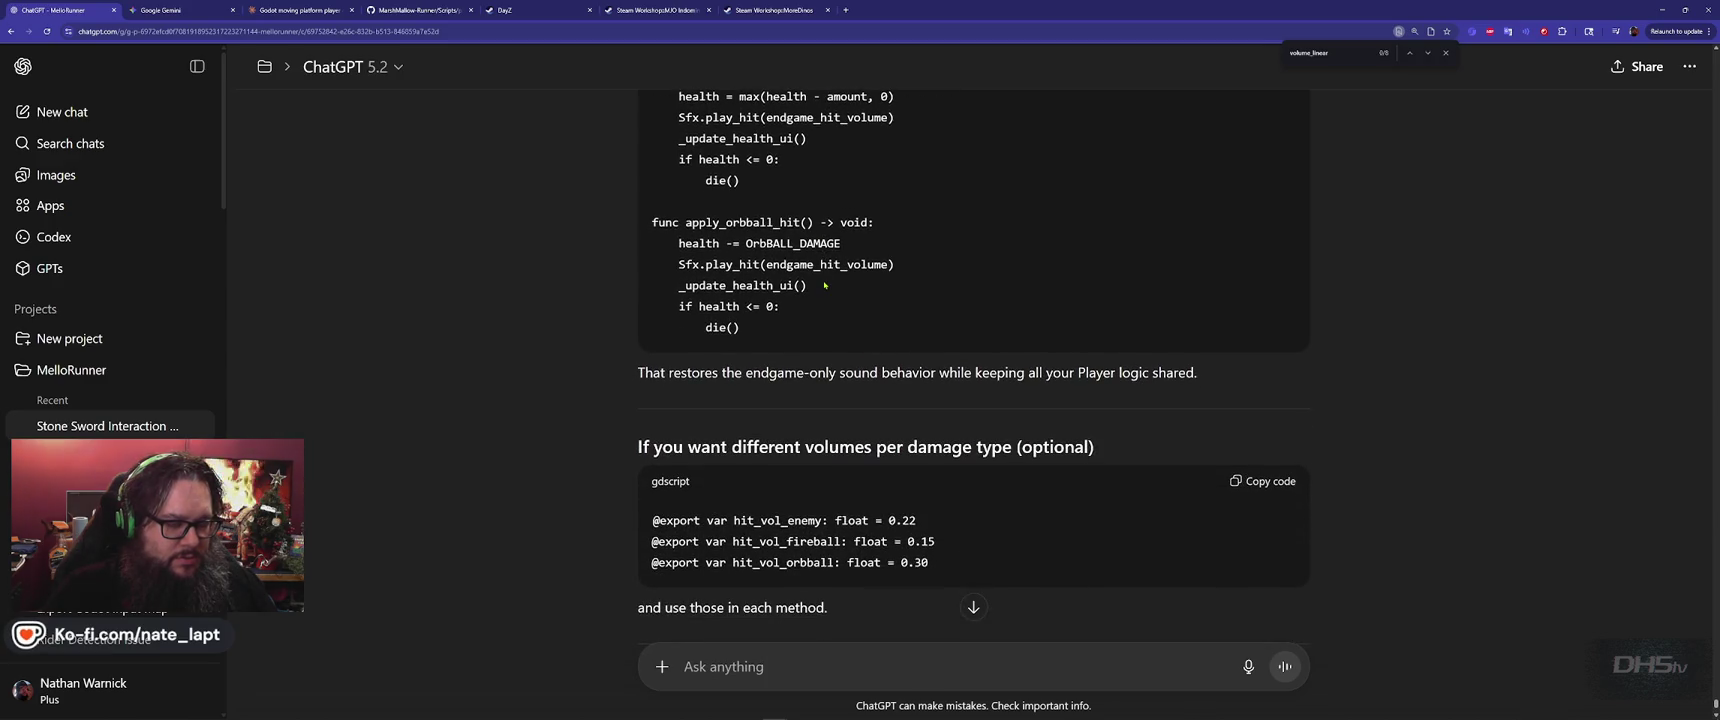
scroll(876, 294, down, 1)
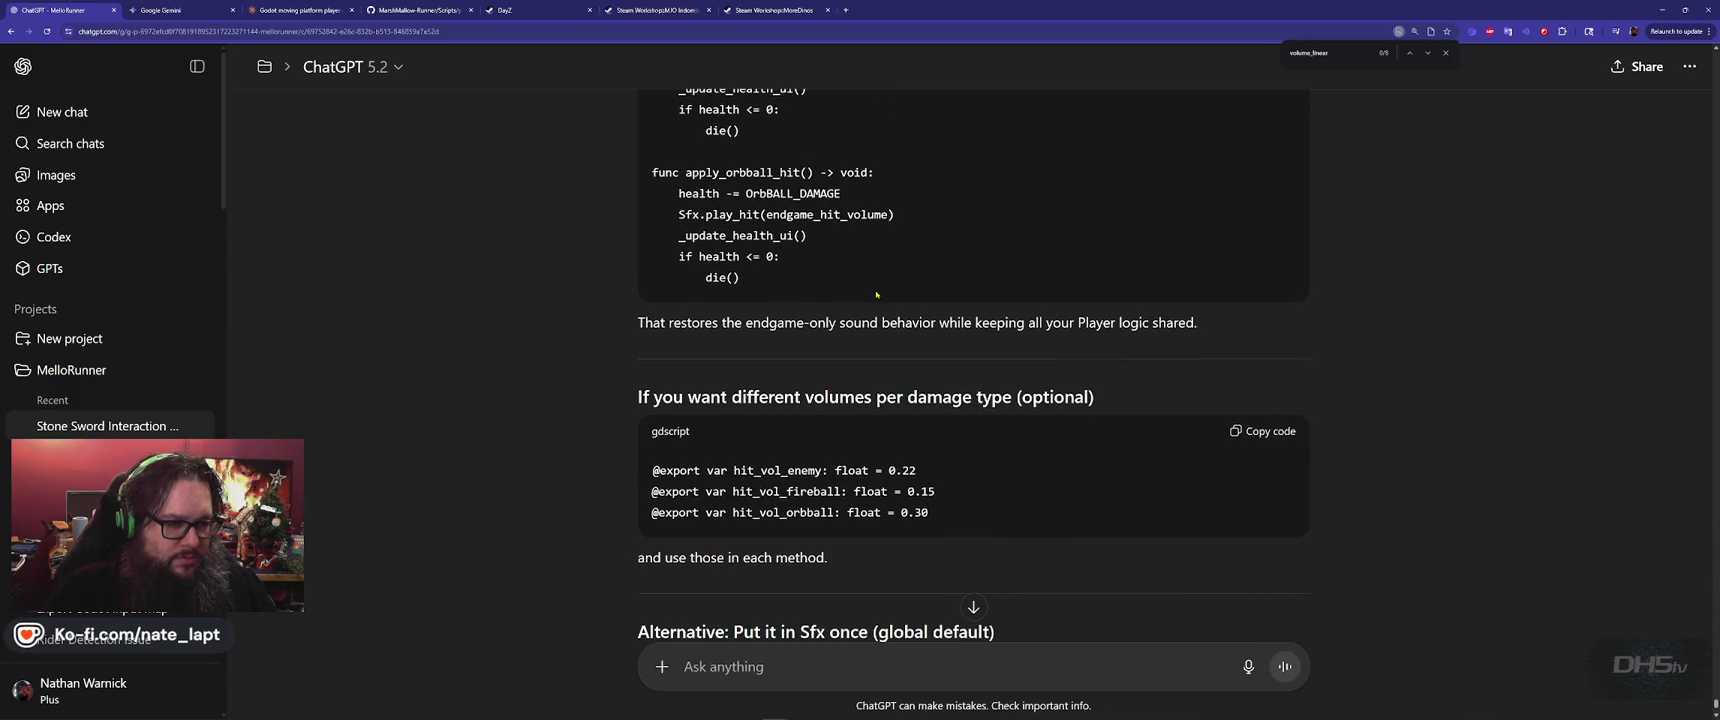
scroll(876, 294, down, 3)
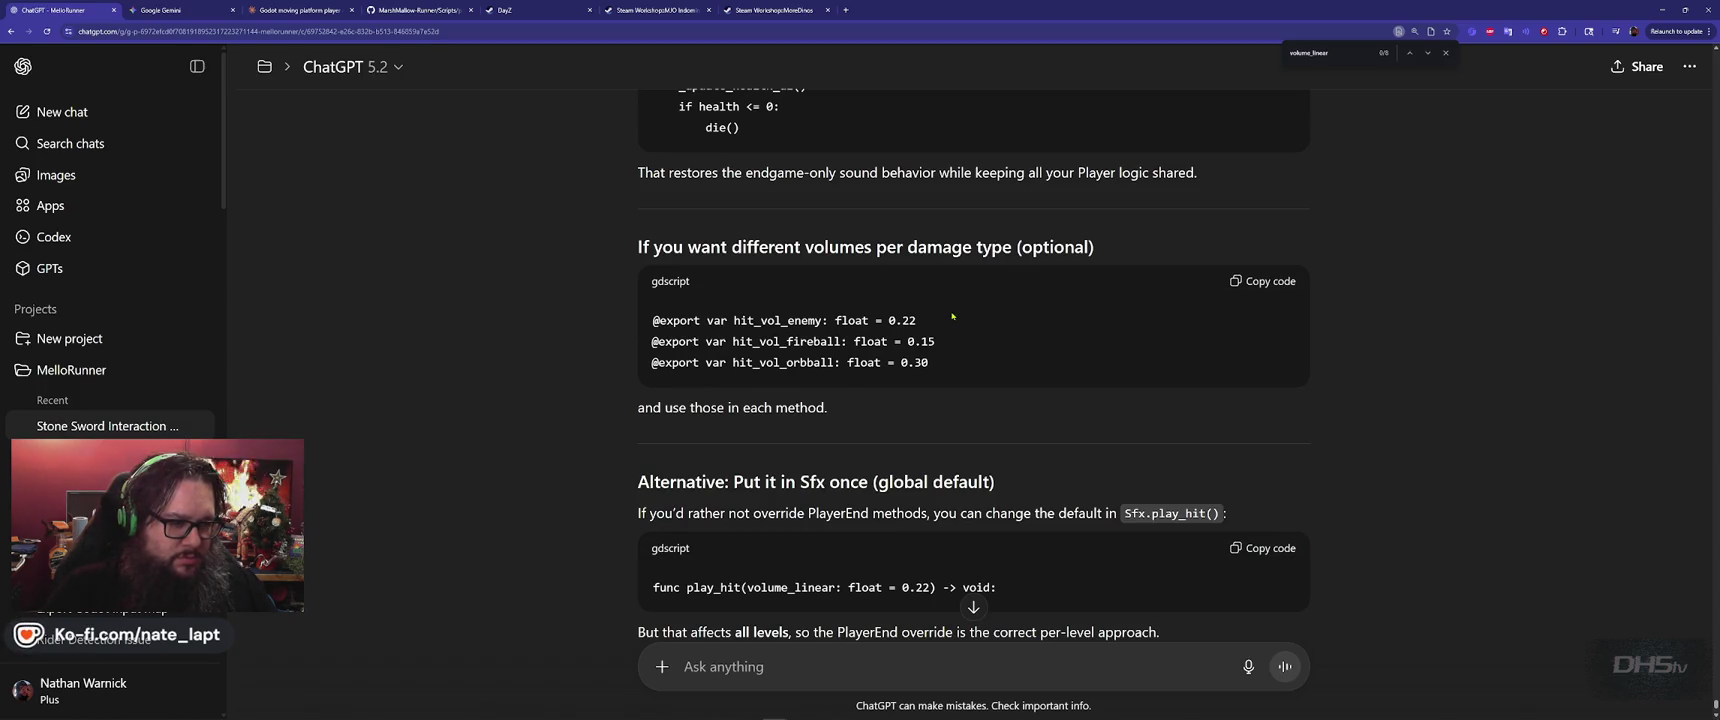
scroll(952, 316, down, 1)
scroll(952, 316, up, 6)
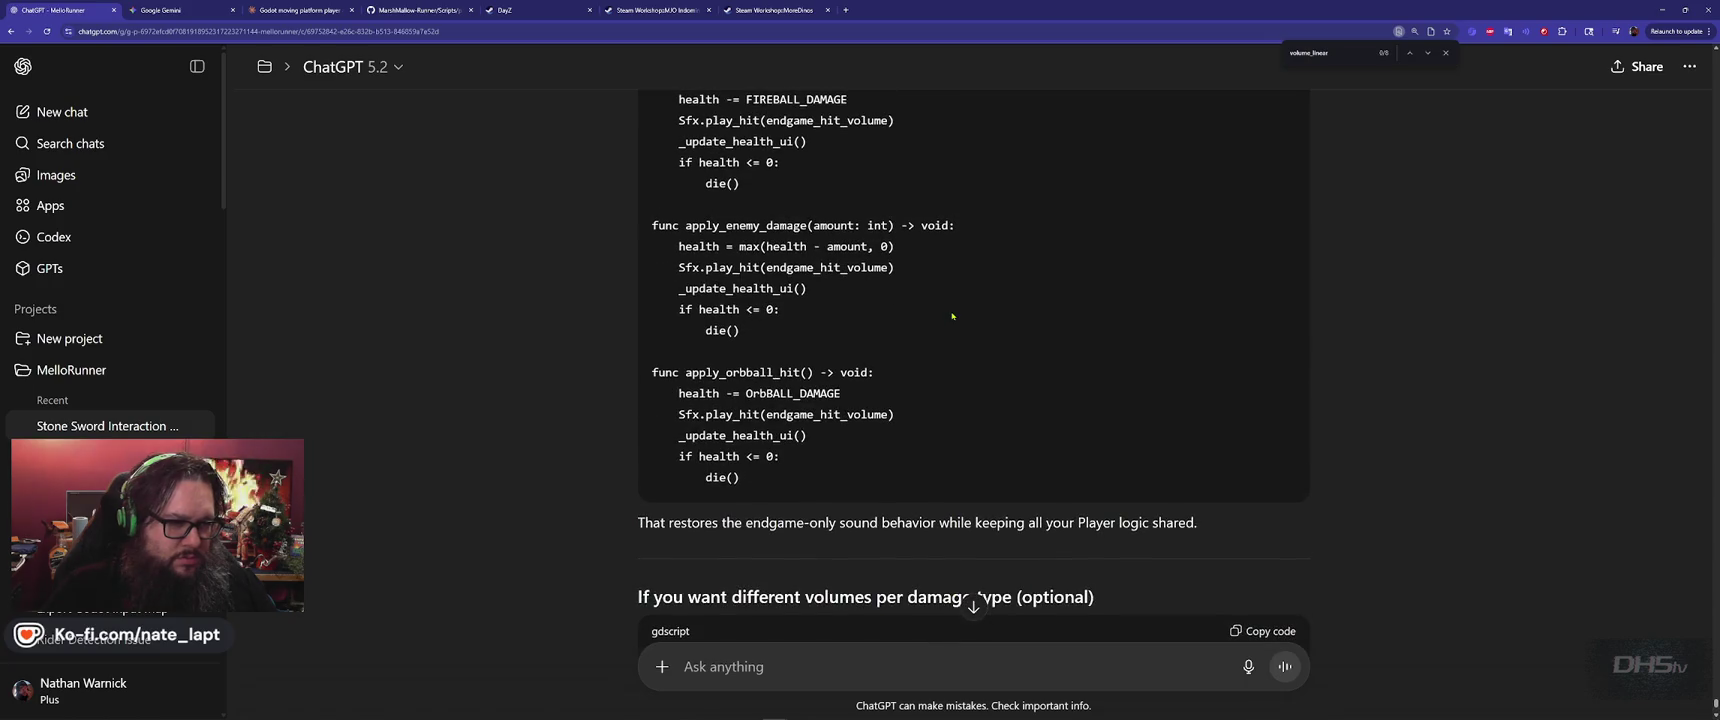
scroll(952, 316, up, 3)
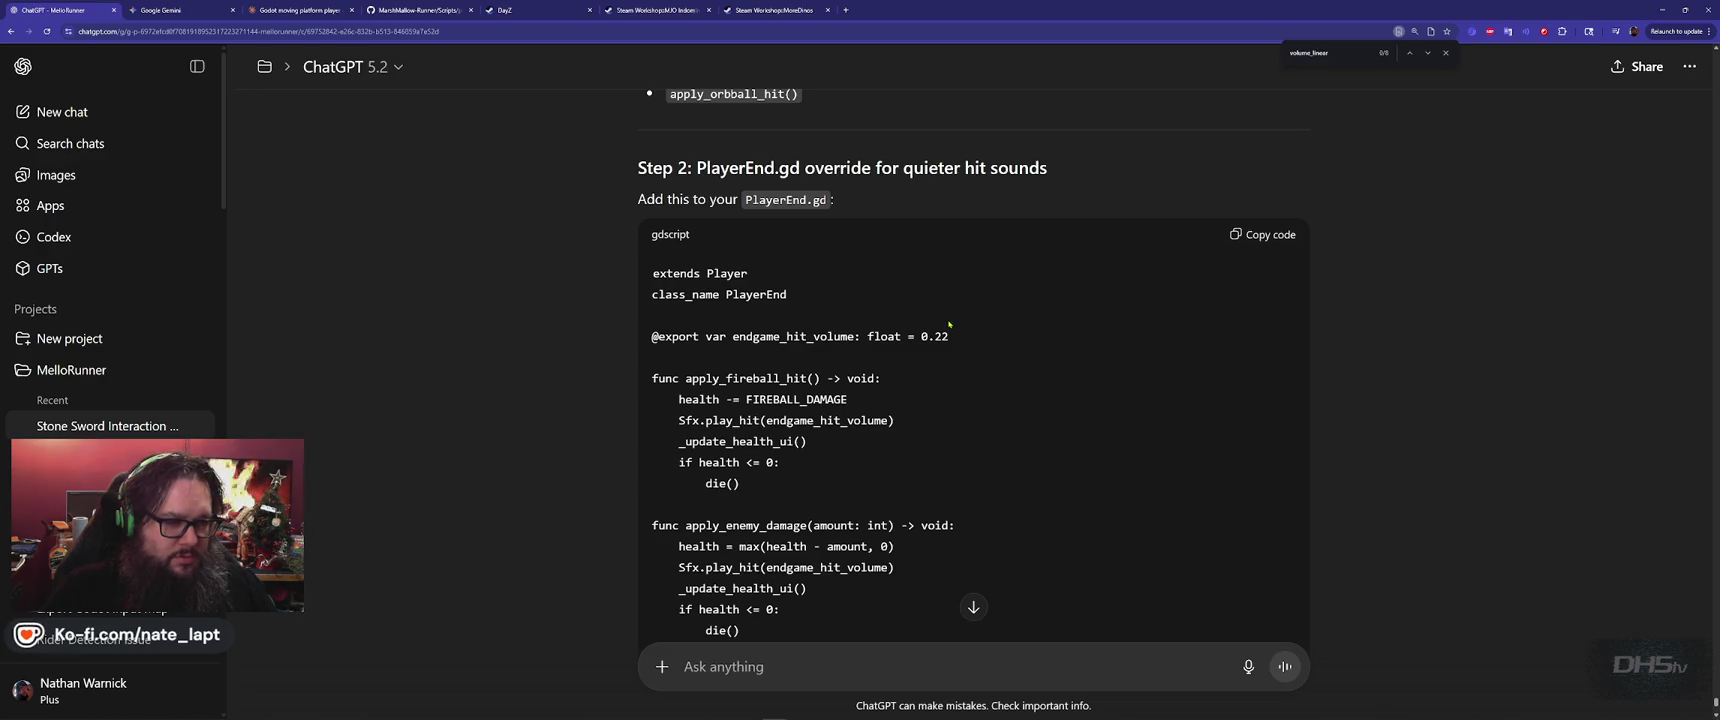
mouse_move(949, 324)
mouse_down()
mouse_move(950, 405)
mouse_move(960, 390)
mouse_move(990, 483)
mouse_up()
key(alt+Tab)
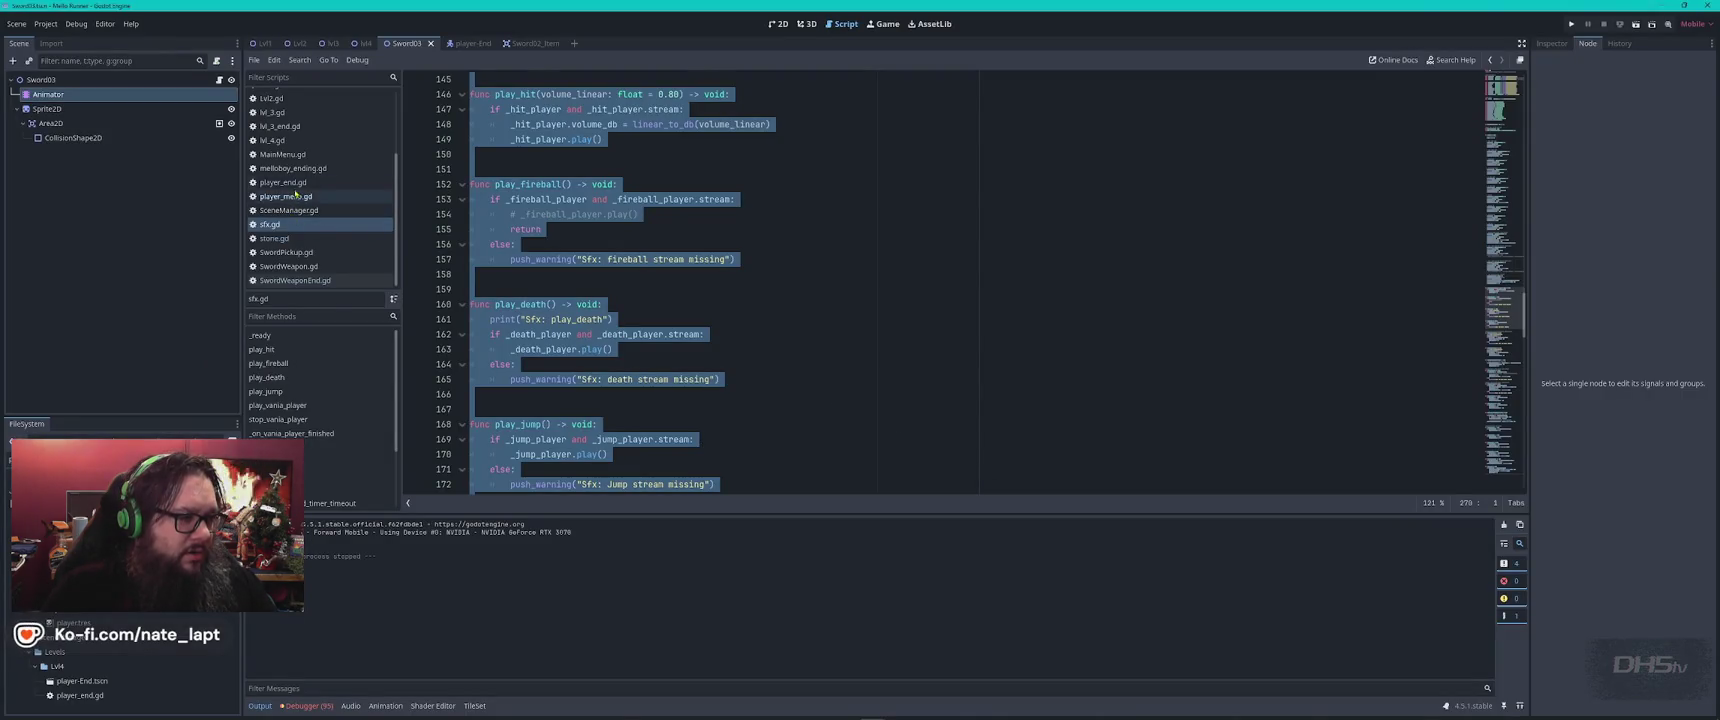
Paste the endgame_hit_volume = 0.22 hit-sound overrides at the end of player_end.gd
click(316, 184)
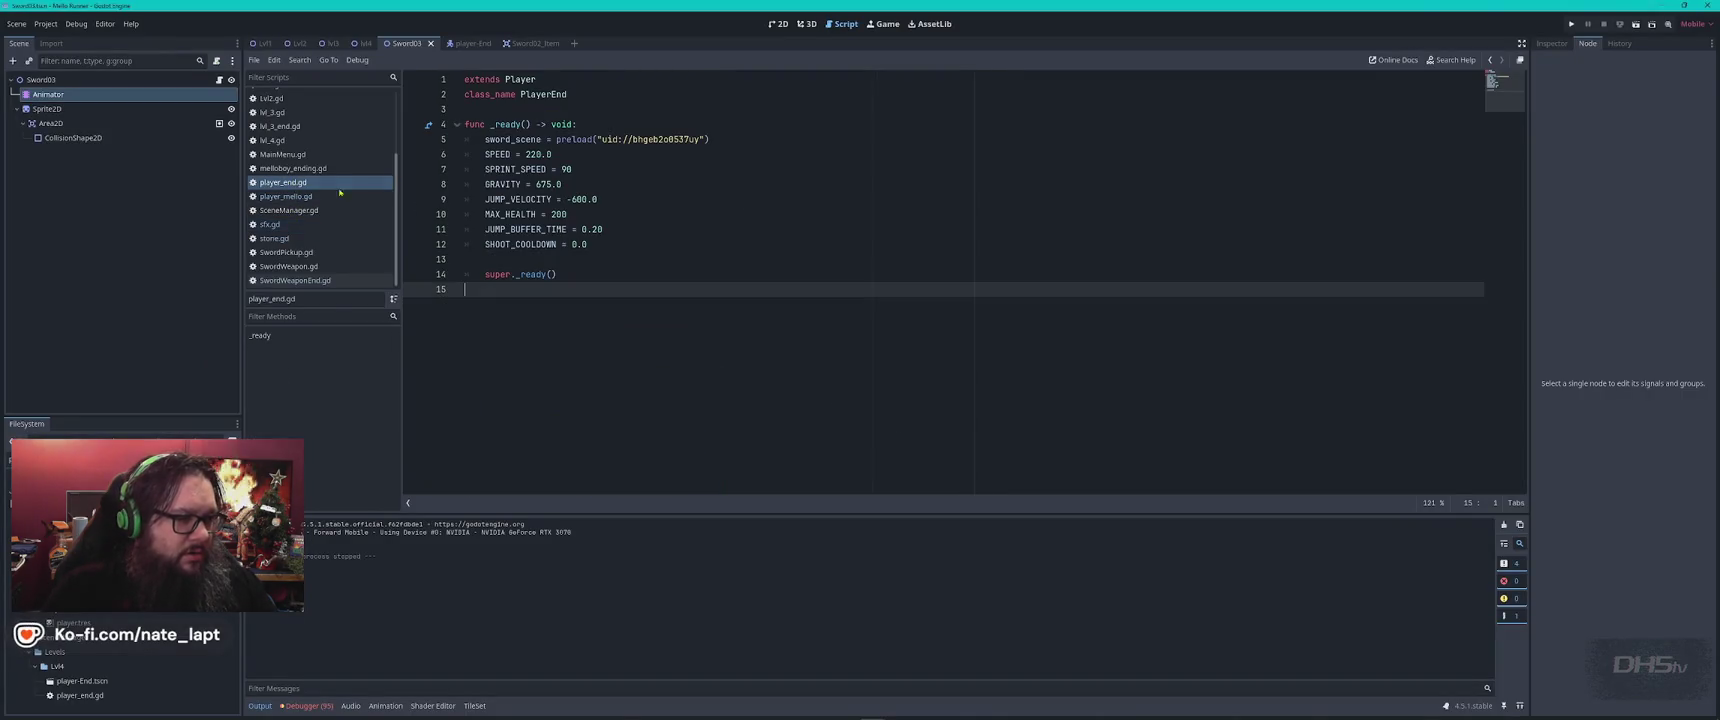
text(@export var endgame_hit_volume: float = 0.22  func apply_fireball_hit() -> void: 	health -= FIREBALL_DAMAGE 	$fx.play_hit(endgame_hit_volume) 	_update_health_ui() 	if health <= 0: 		die()  func apply_enemy_damage(amount: int) -> void: 	health = max(health - amount, 0) 	$fx.play_hit(endgame_hit_volume) 	_update_health_ui() 	if health <= 0: 		die()  func apply_orbball_hit() -> void: 	health -= ORBBALL_DAMAGE 	$fx.play_hit(endgame_hit_volume) 	_update_health_ui() 	if health <= 0: 		die())
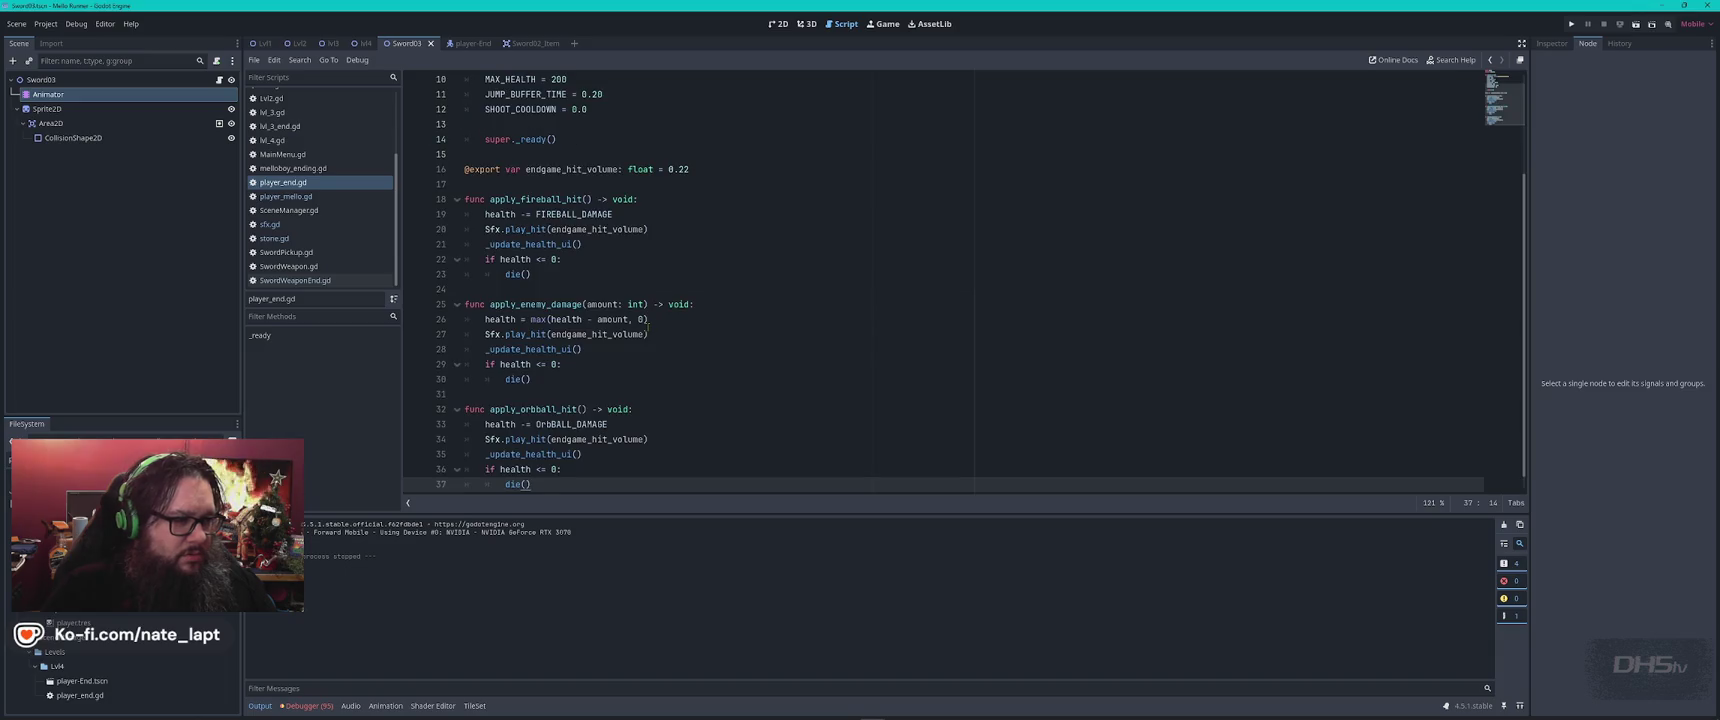
scroll(675, 321, up, 3)
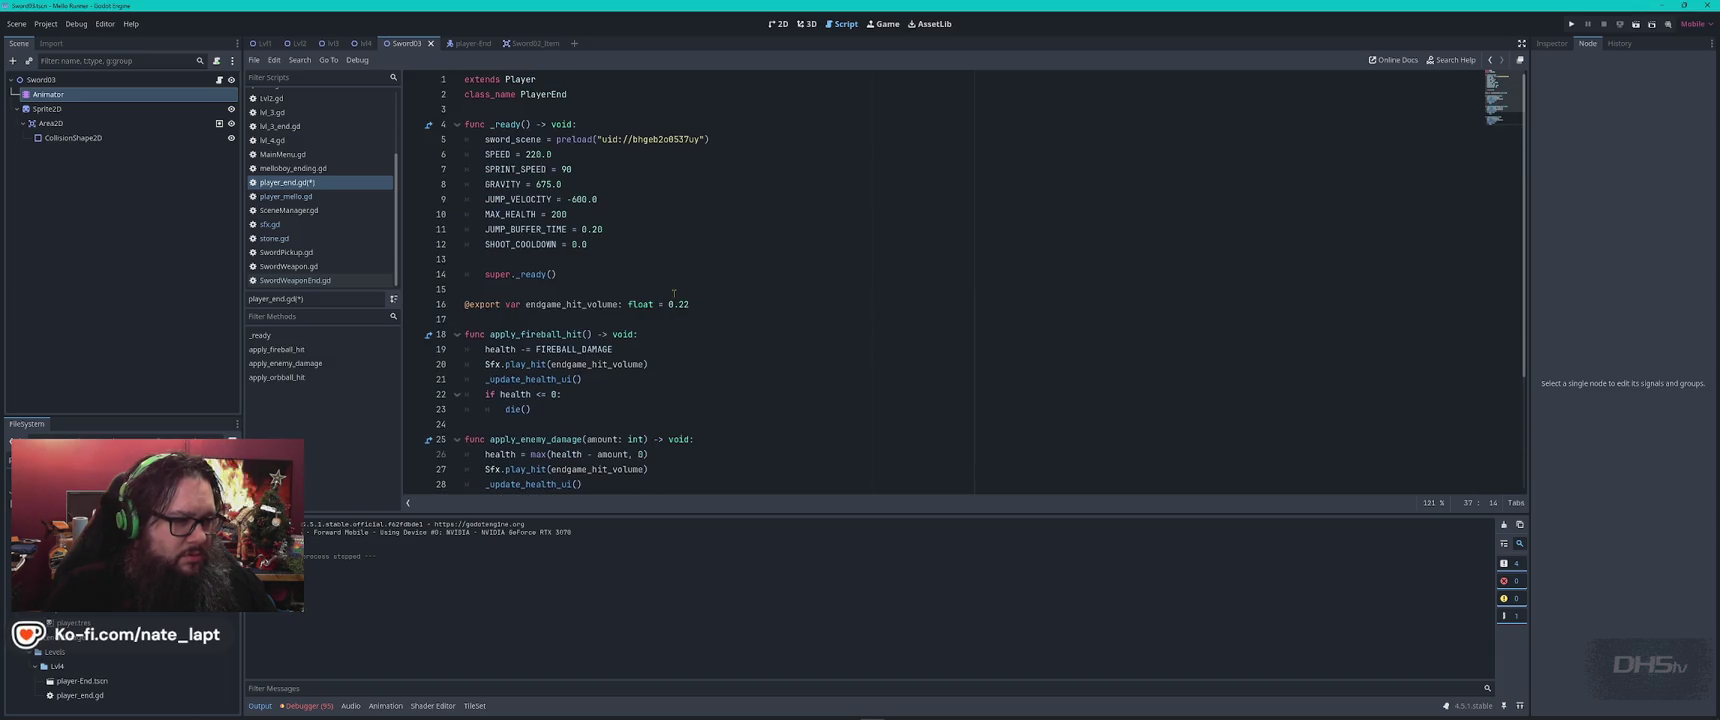
Back in ChatGPT, read on through the reply noting 0.22 is a valid linear volume
key(alt+Tab)
scroll(942, 443, down, 3)
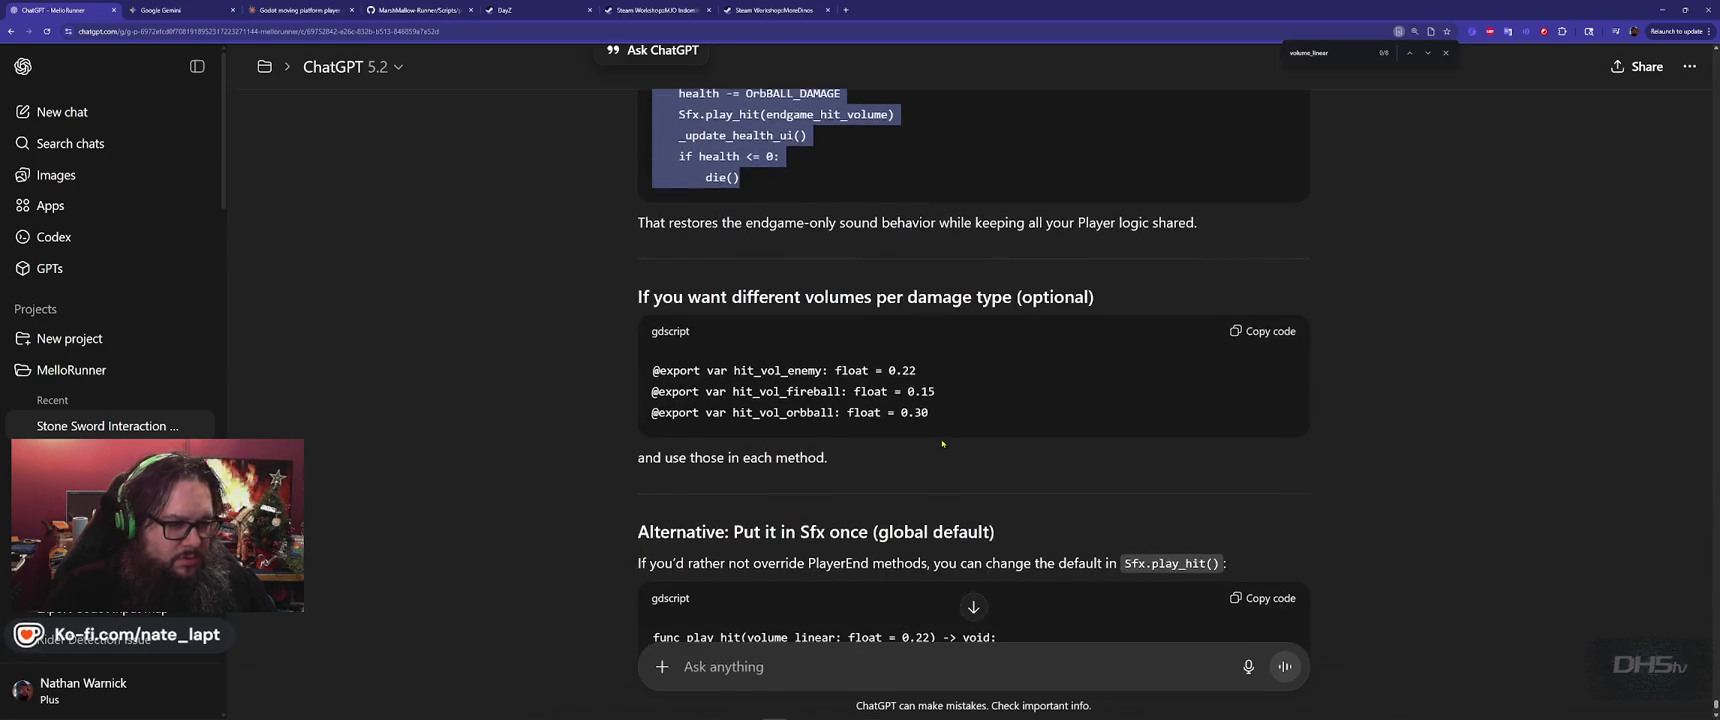
click(615, 442)
scroll(620, 437, down, 3)
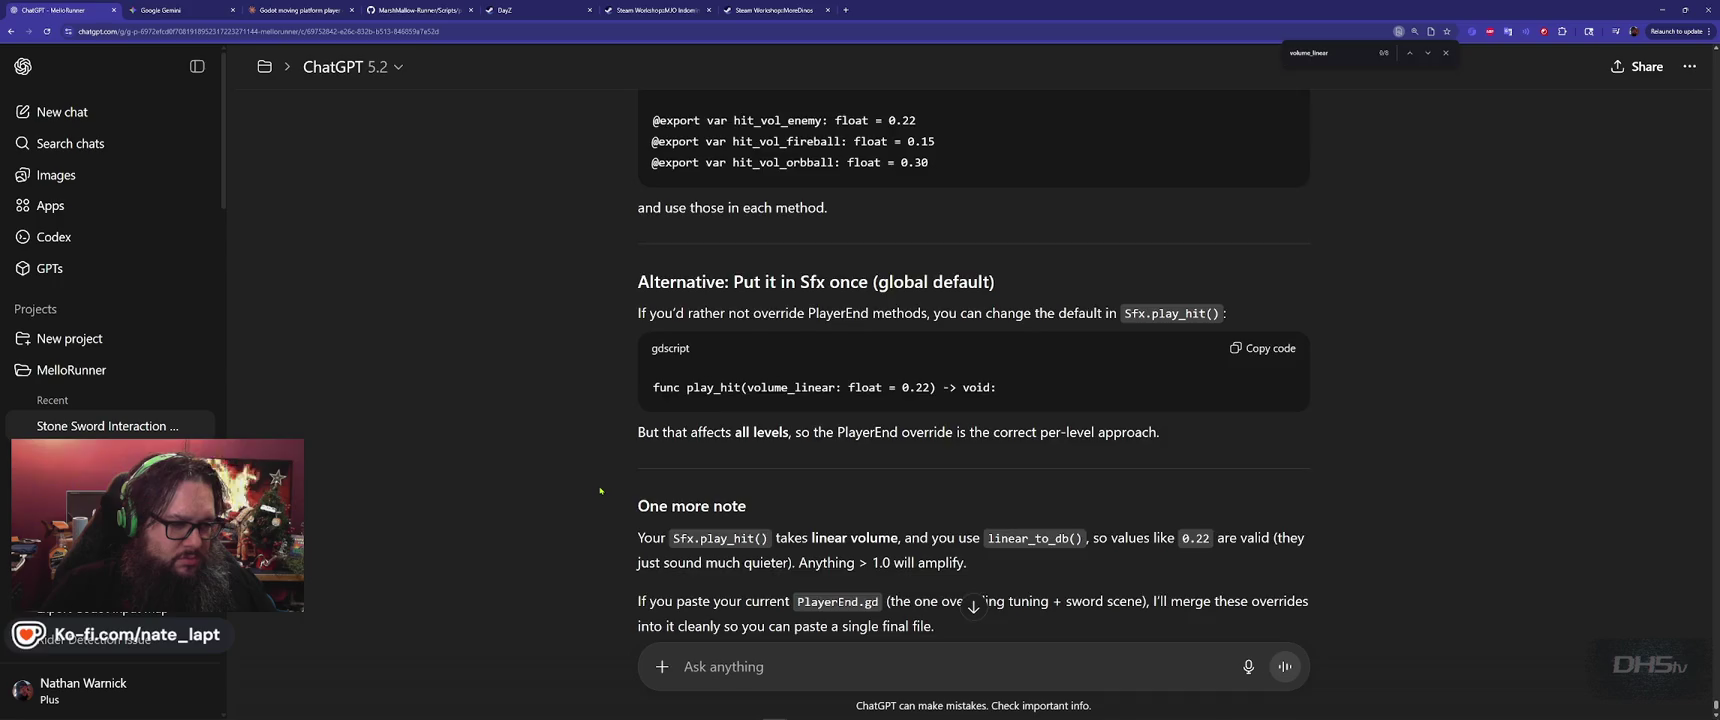
Finish the hit-volume advice, then run the game briefly to its splash screen and stop it
scroll(600, 491, down, 2)
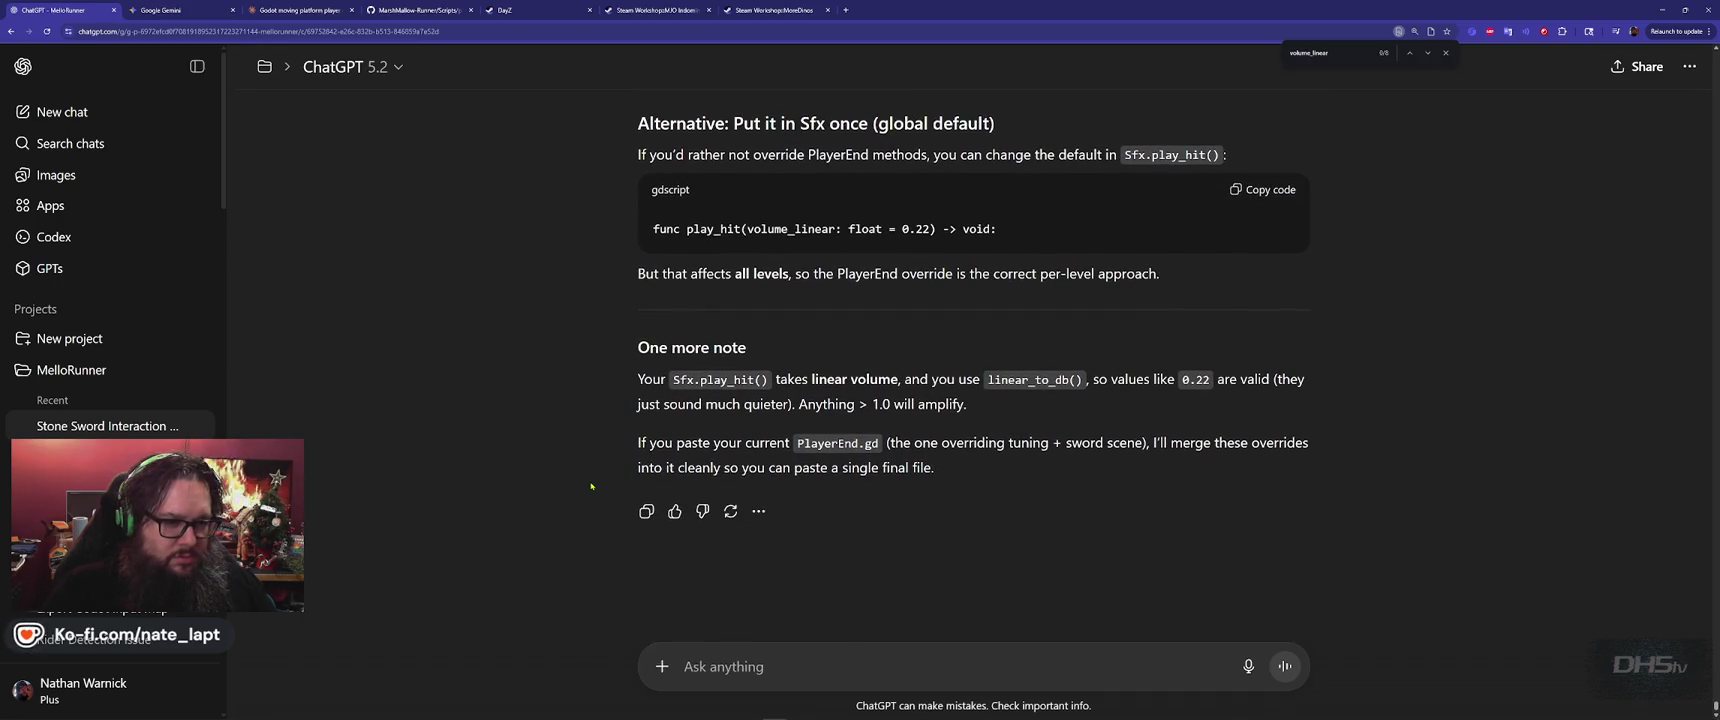
key(alt+Tab)
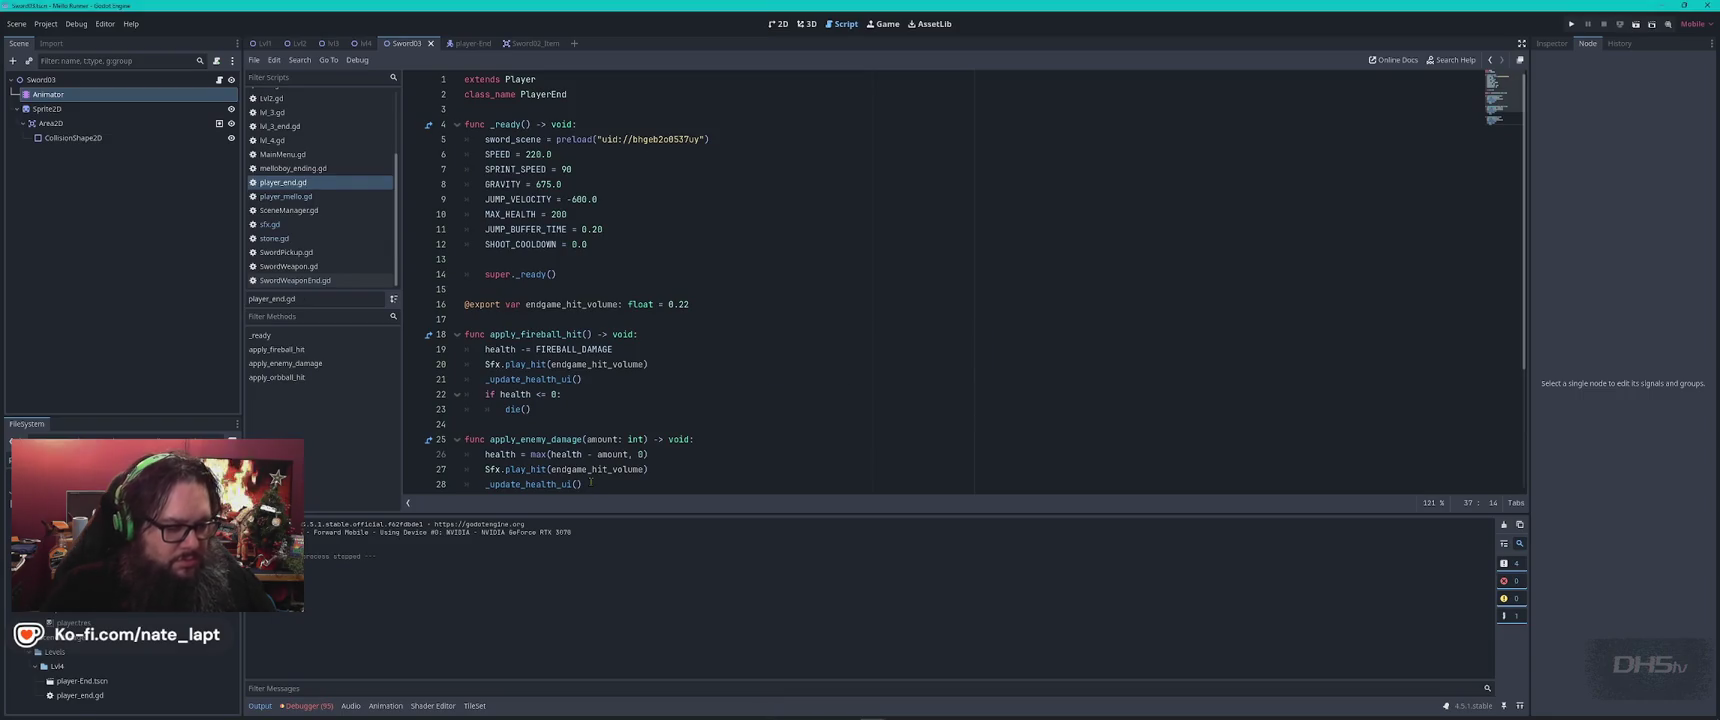
key(F5)
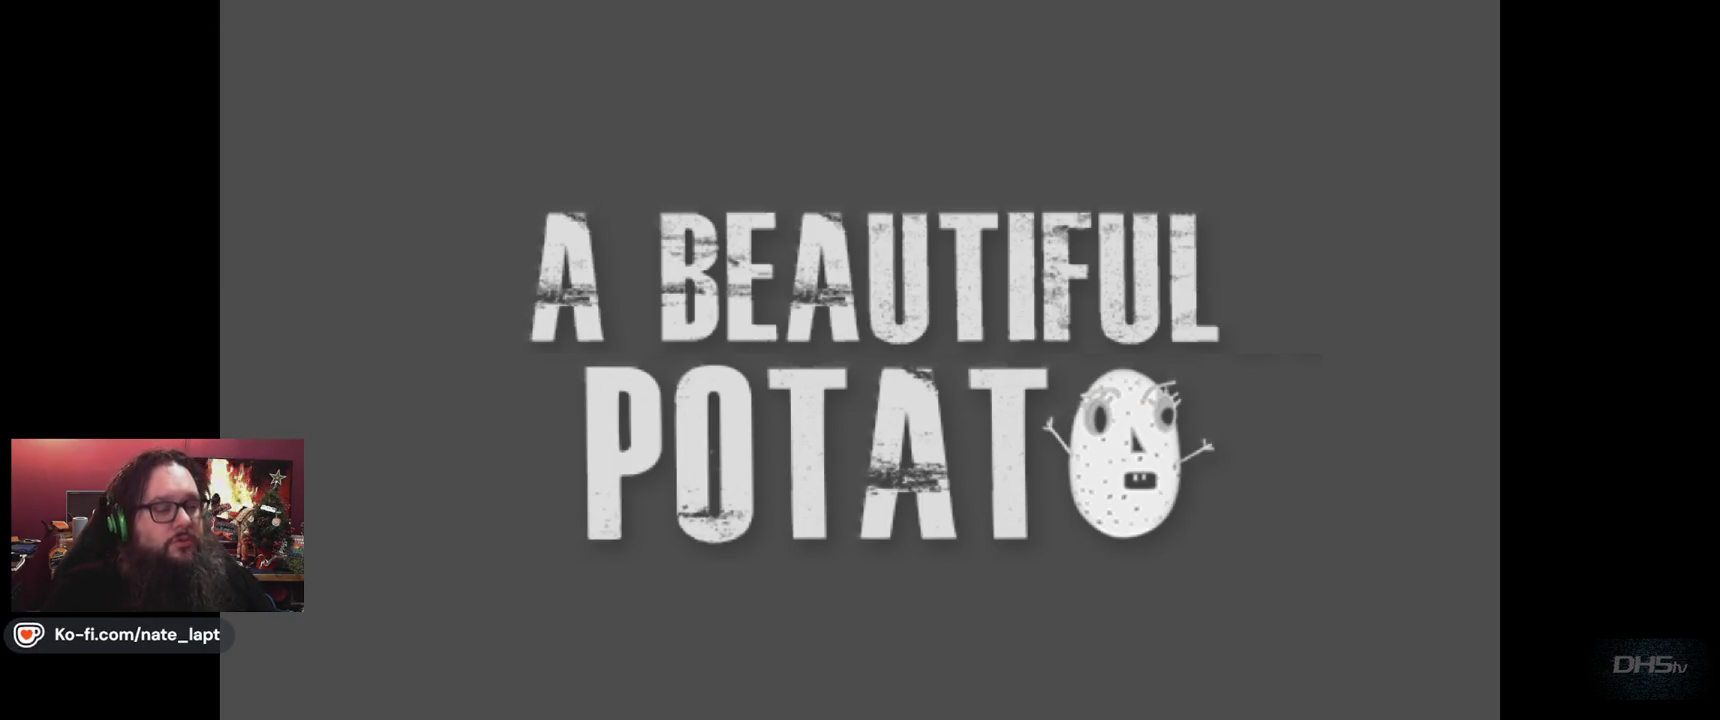
key(F8)
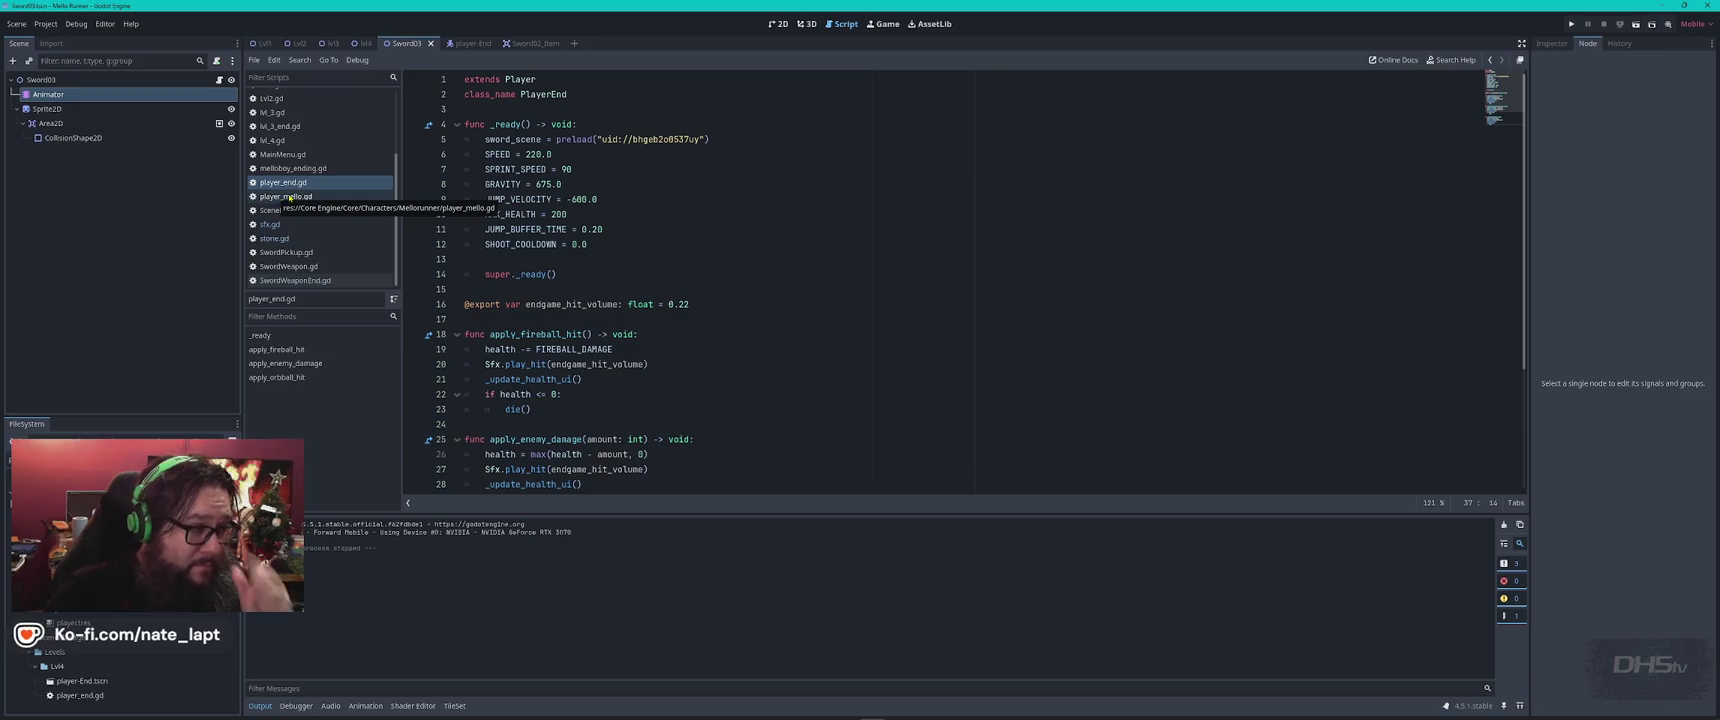
Search player_mello.gd for "just_pre" to find the just_pressed attack check
click(290, 198)
click(801, 347)
key(ctrl+f)
text(sword)
key(ctrl+a)
text(p)
key(BackSpace)
text(just_pre)
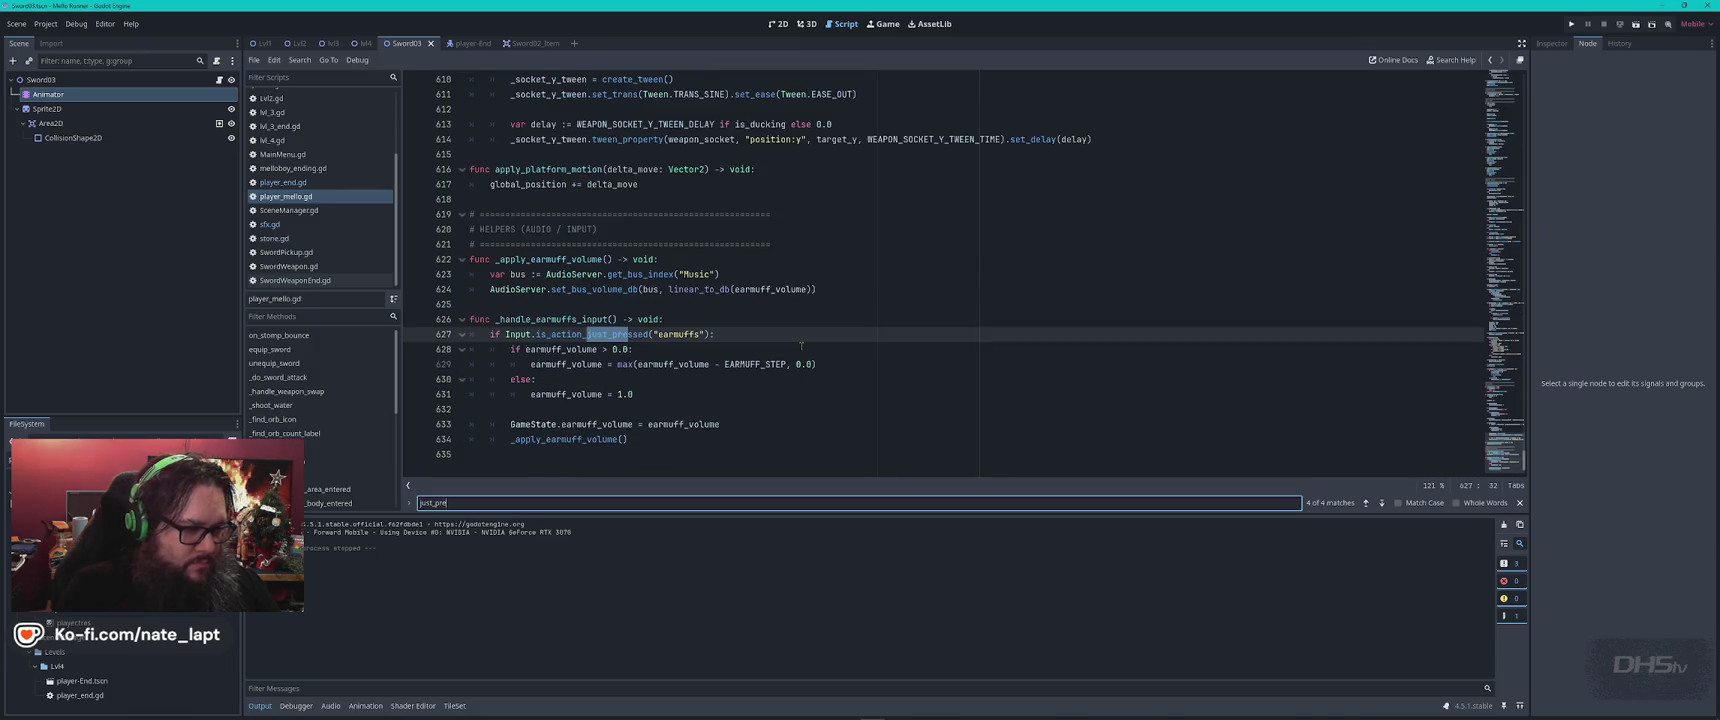
key(Return)
key(Return)
key(Return)
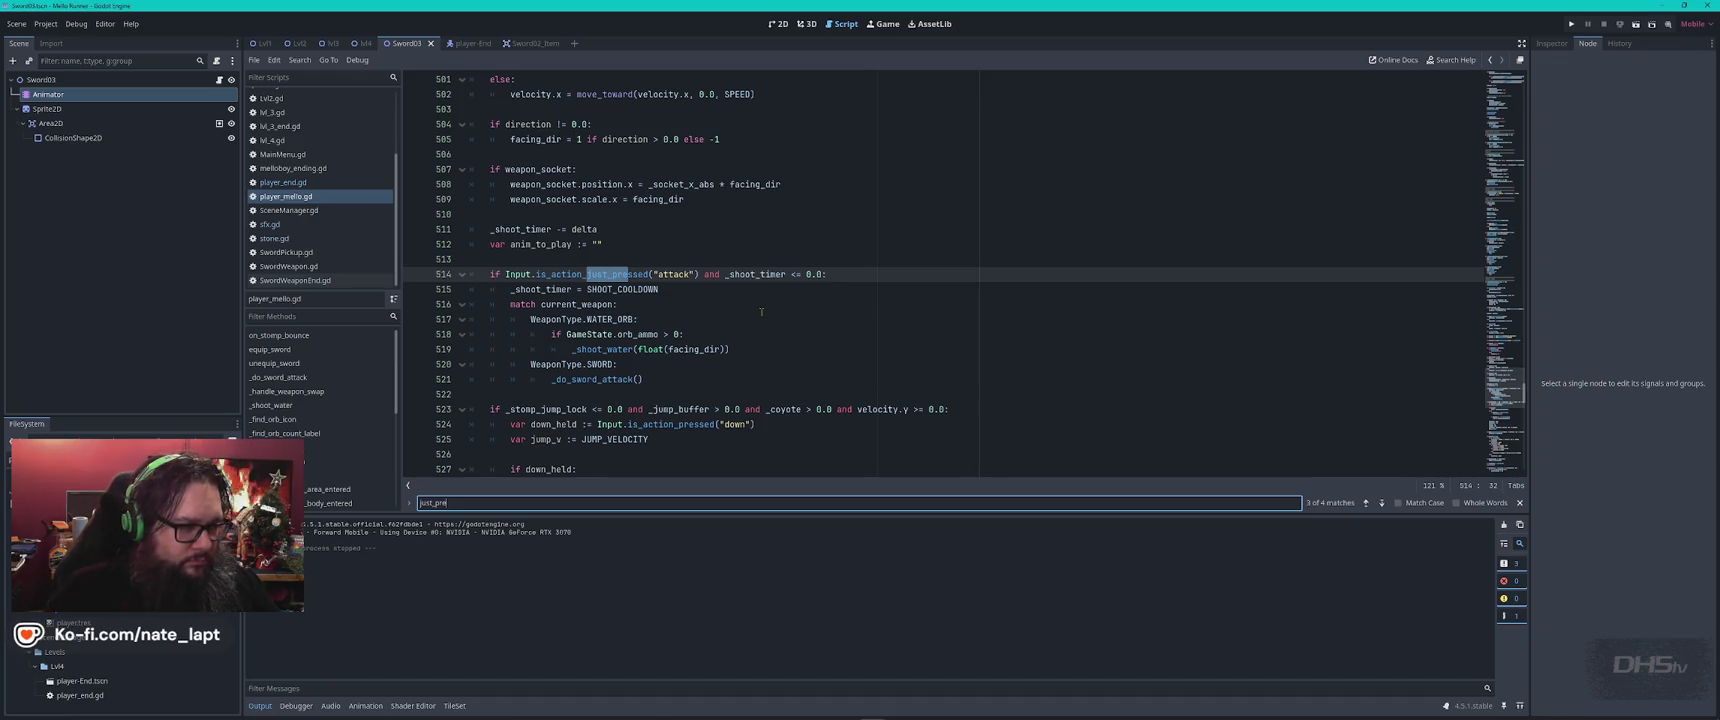
Select line 514's is_action_just_pressed("attack") and _shoot_timer <= 0.0 check for copying
scroll(761, 312, up, 3)
scroll(761, 312, down, 4)
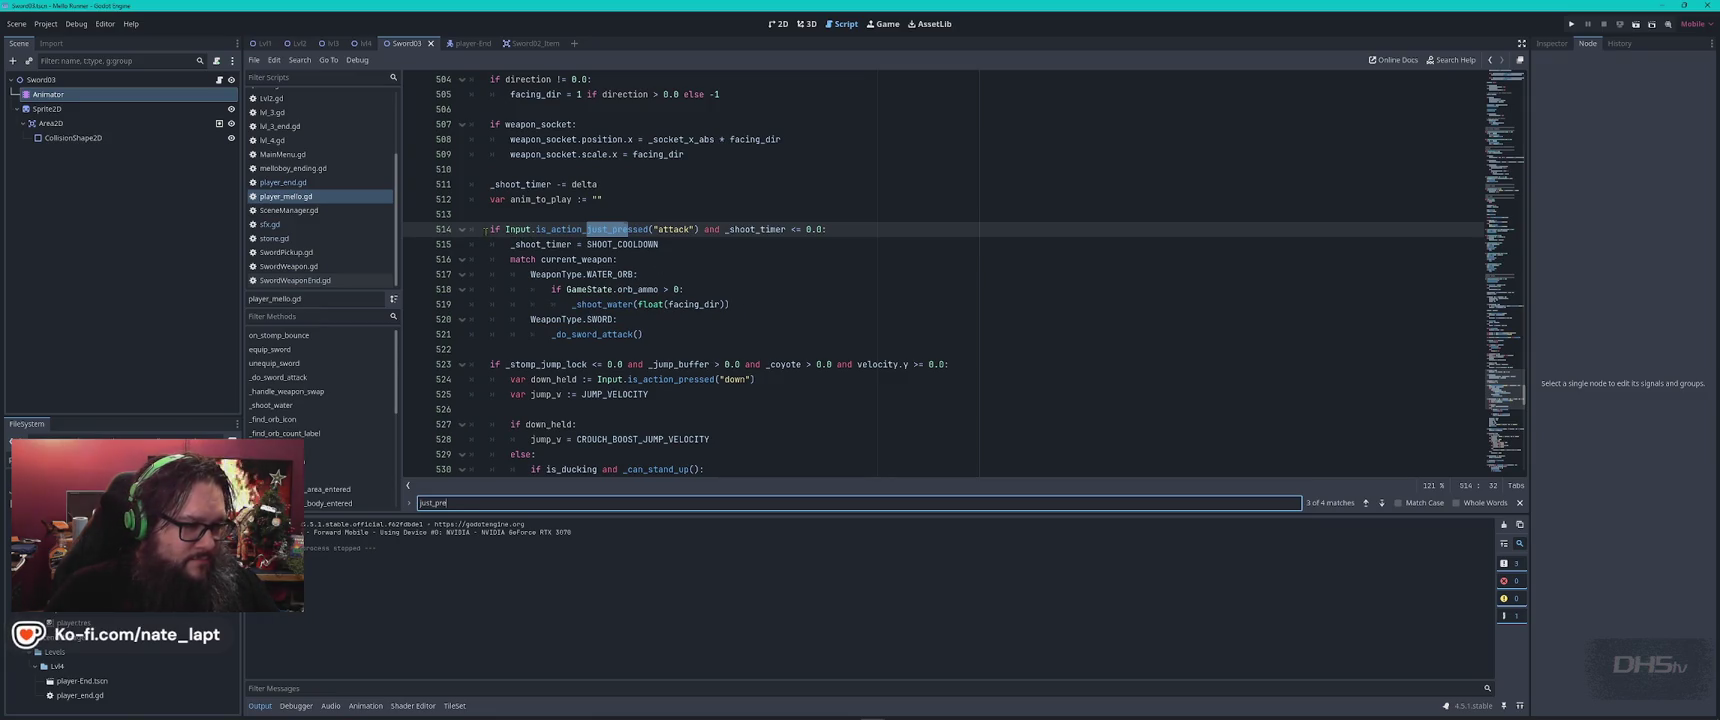
drag(486, 231, 909, 231)
key(ctrl+c)
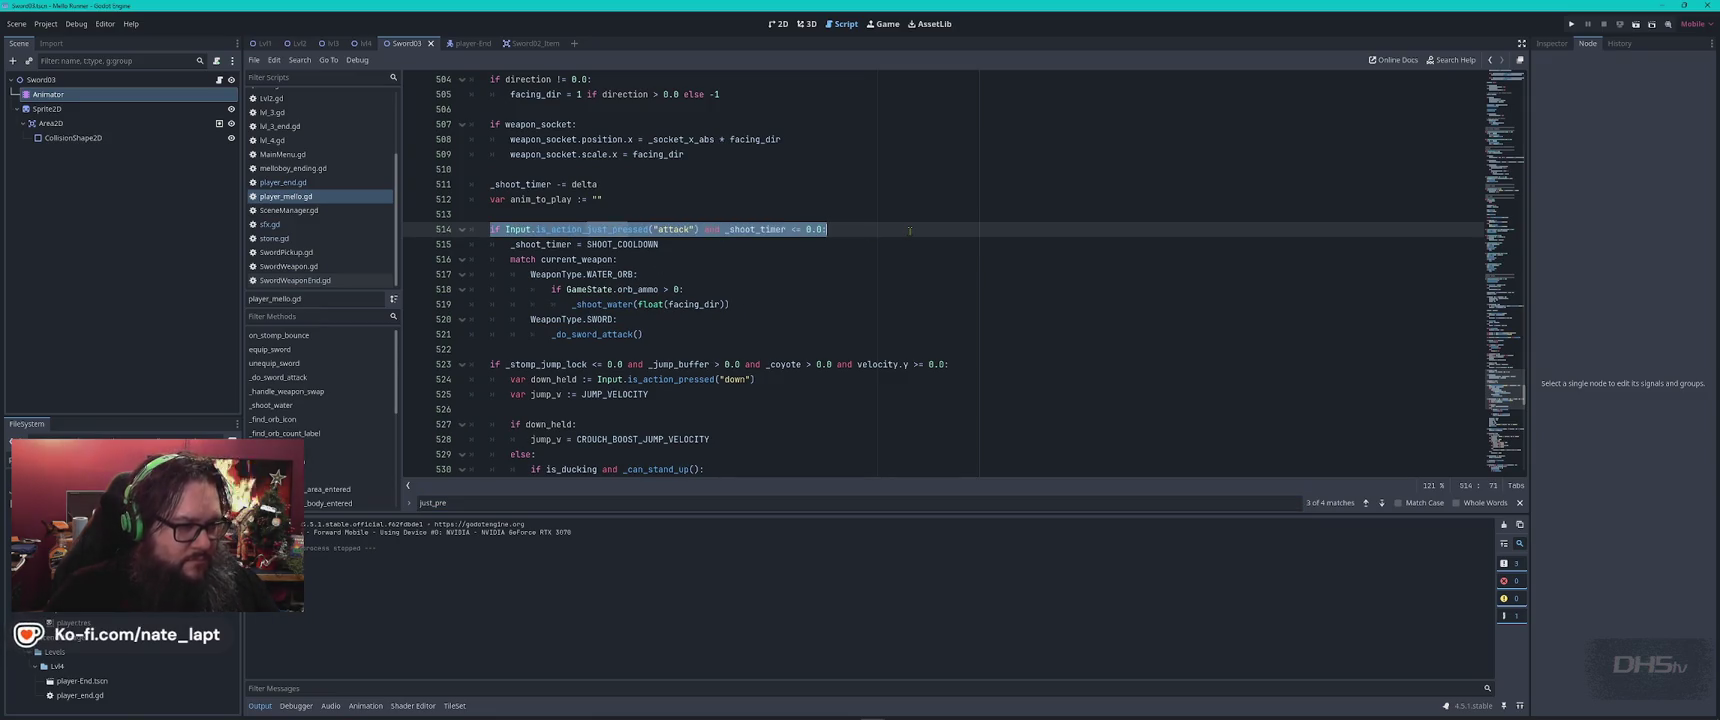
key(alt+Tab)
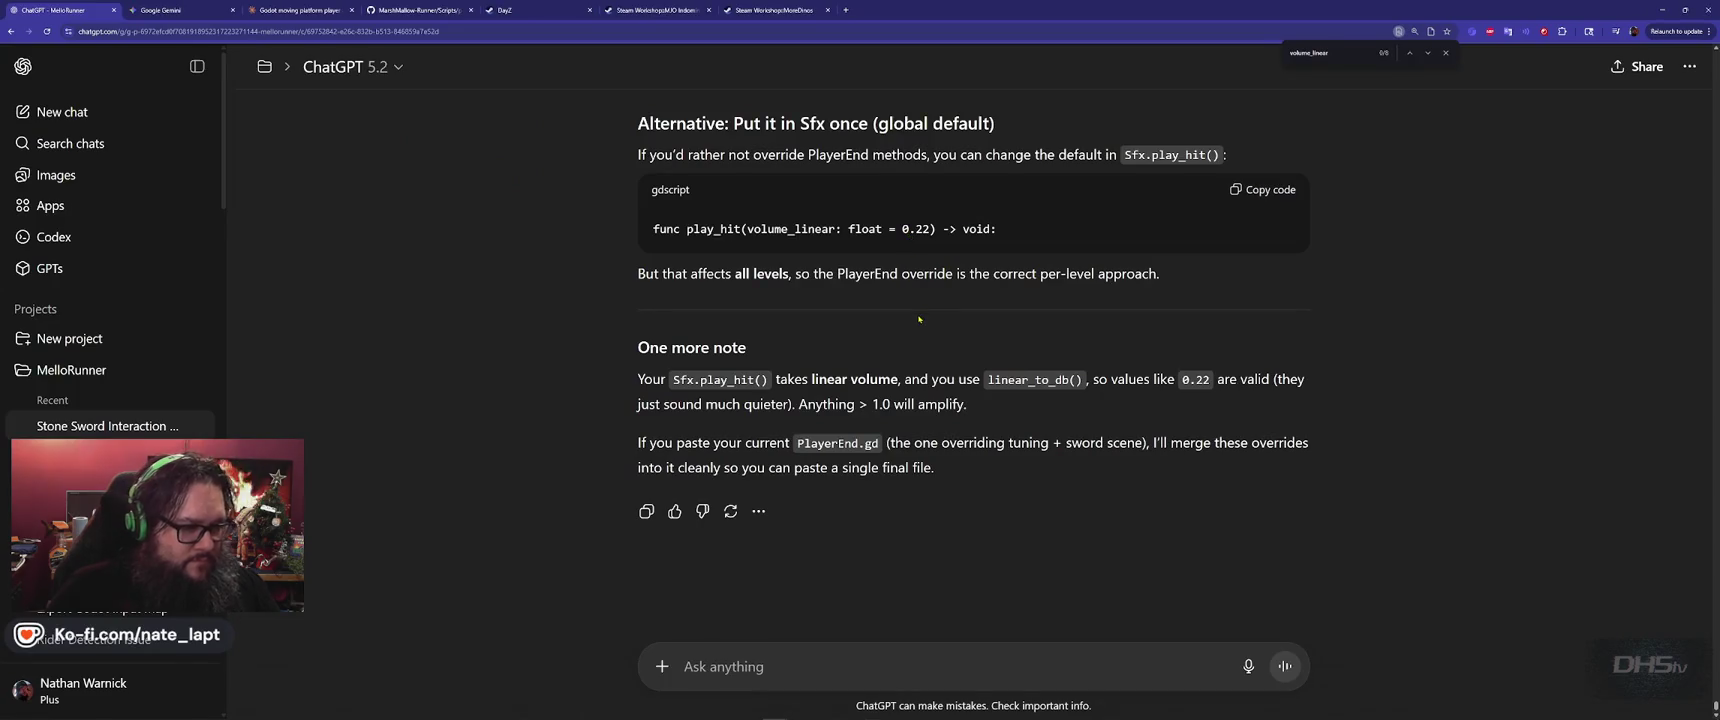
Draft the question with the attack line pasted twice, removing _just from the second copy
text(Also, in playerend.)
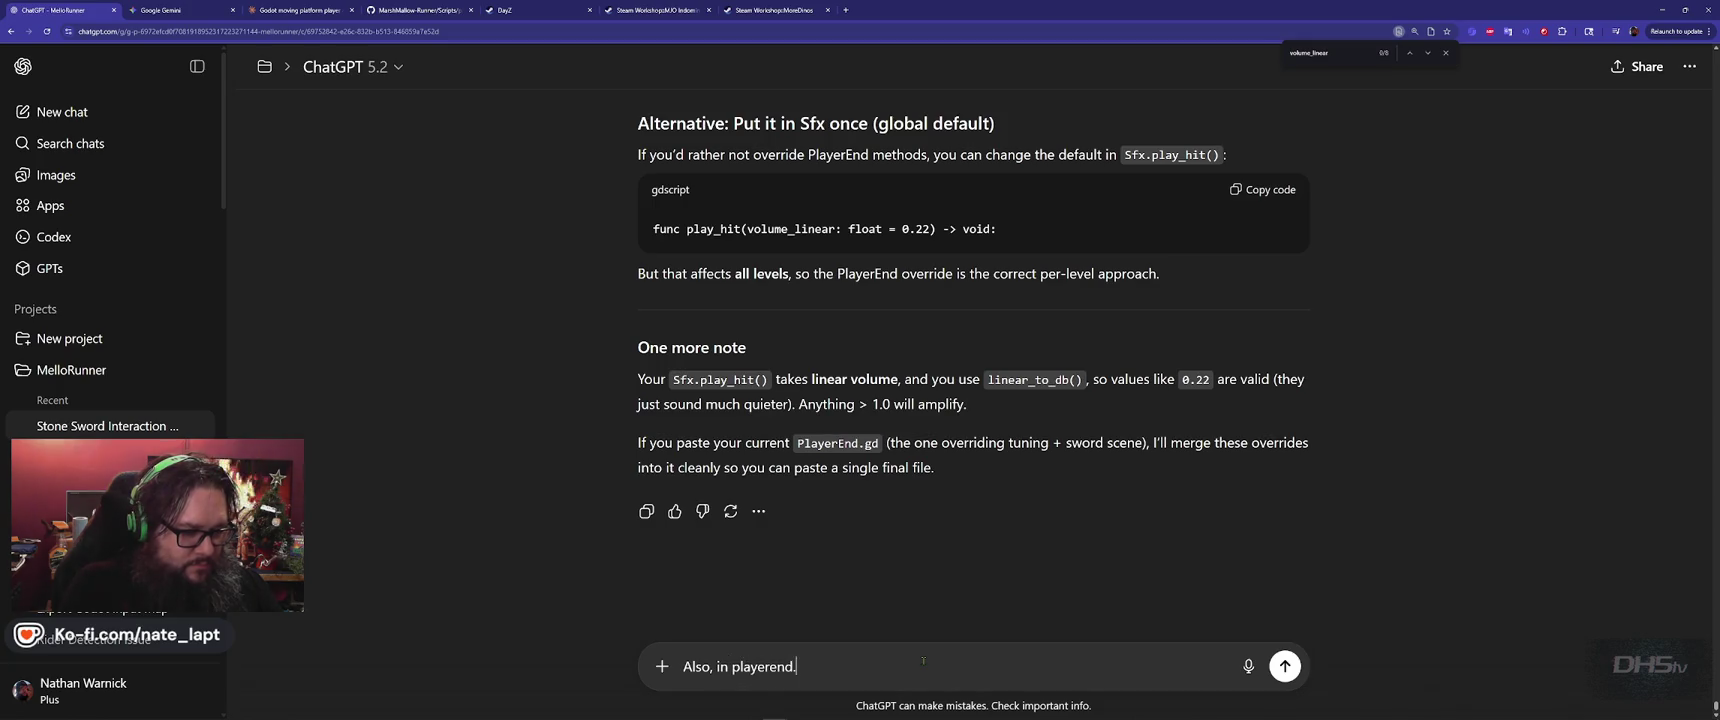
key(shift+Return)
key(shift+Return)
key(ctrl+v)
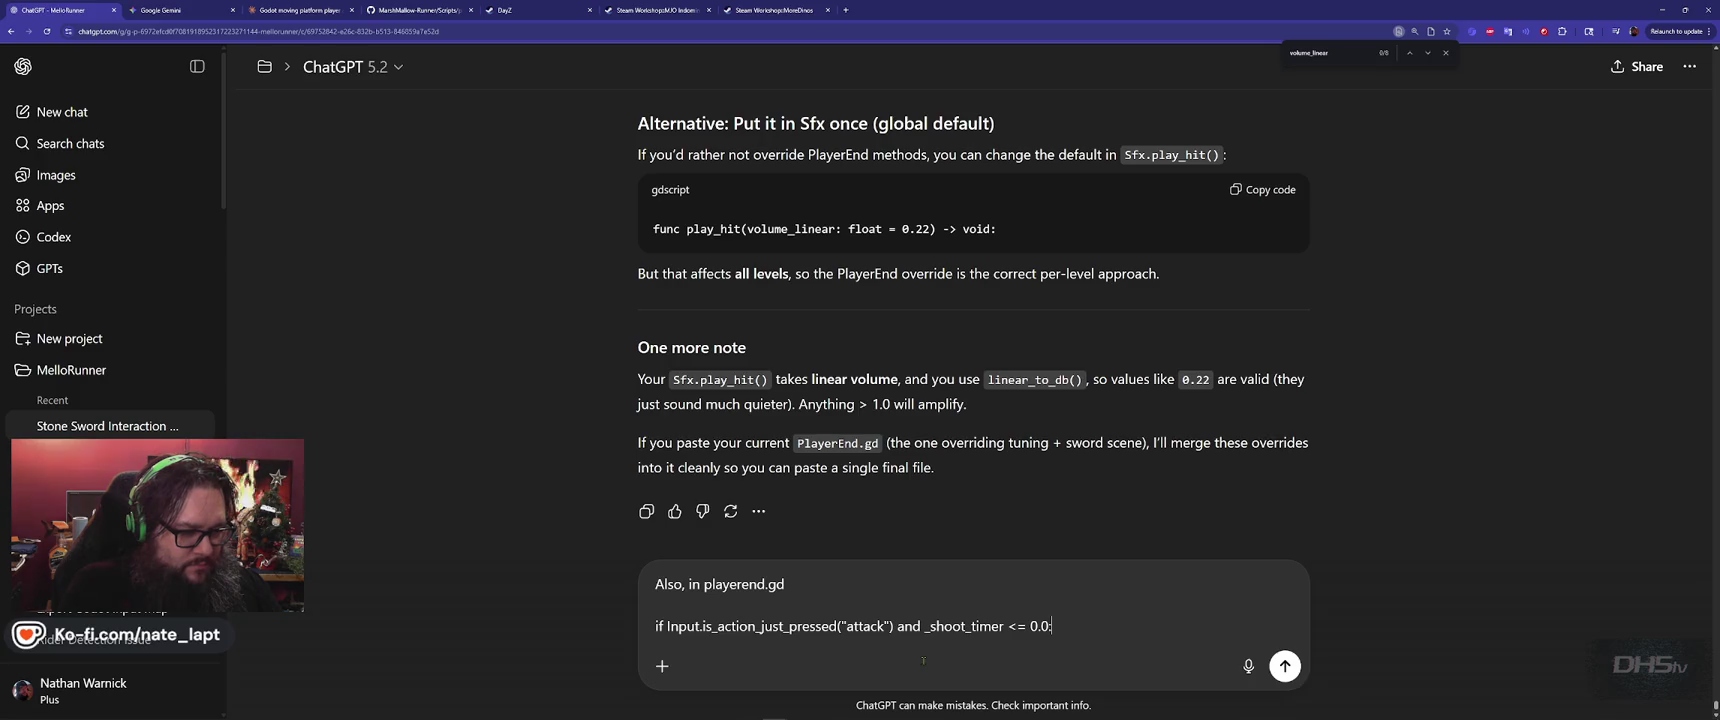
key(shift+Return)
text(is)
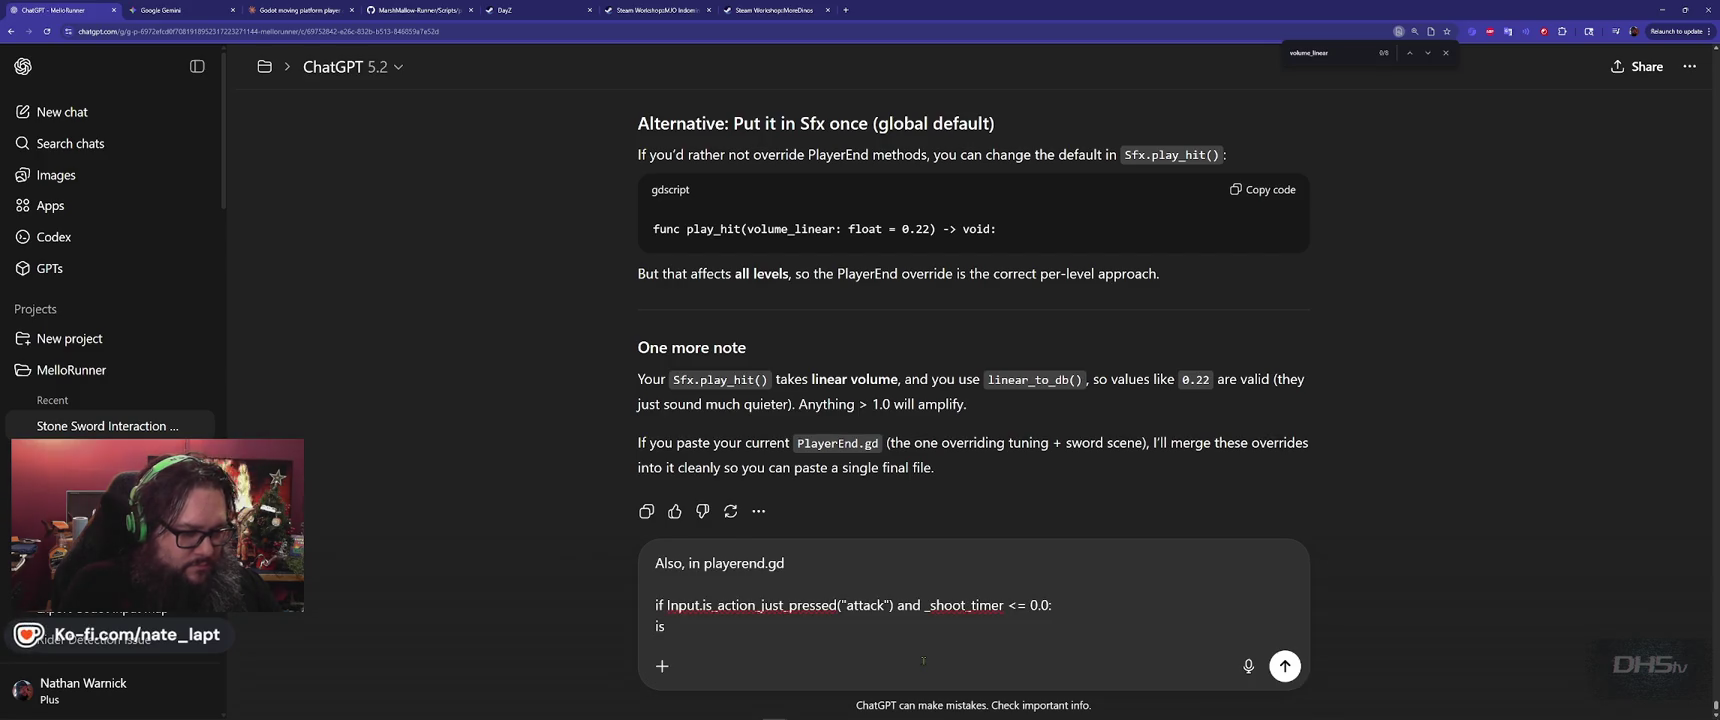
key(shift+Return)
key(ctrl+v)
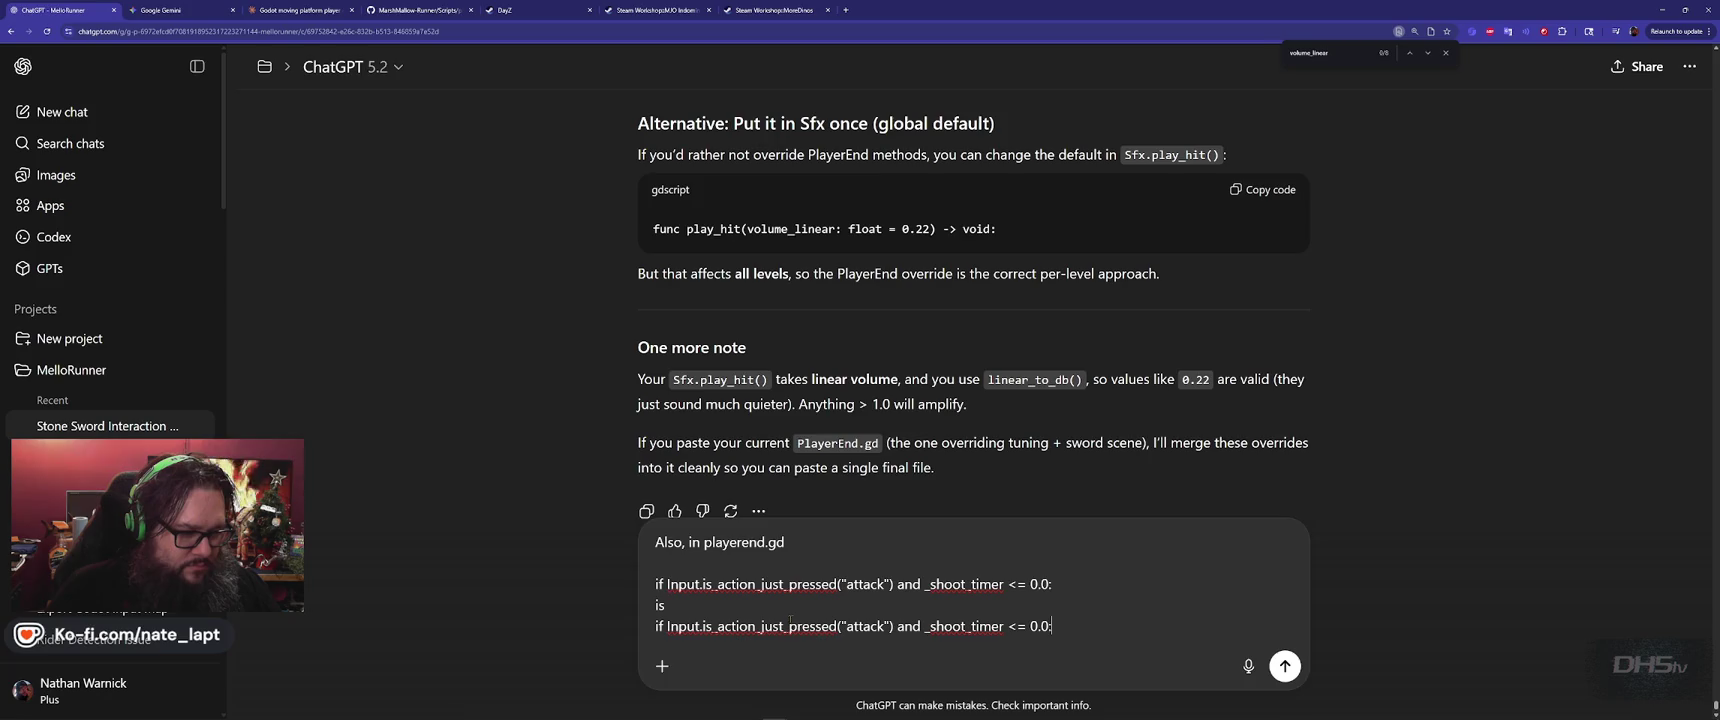
key(BackSpace)
key(BackSpace)
key(BackSpace)
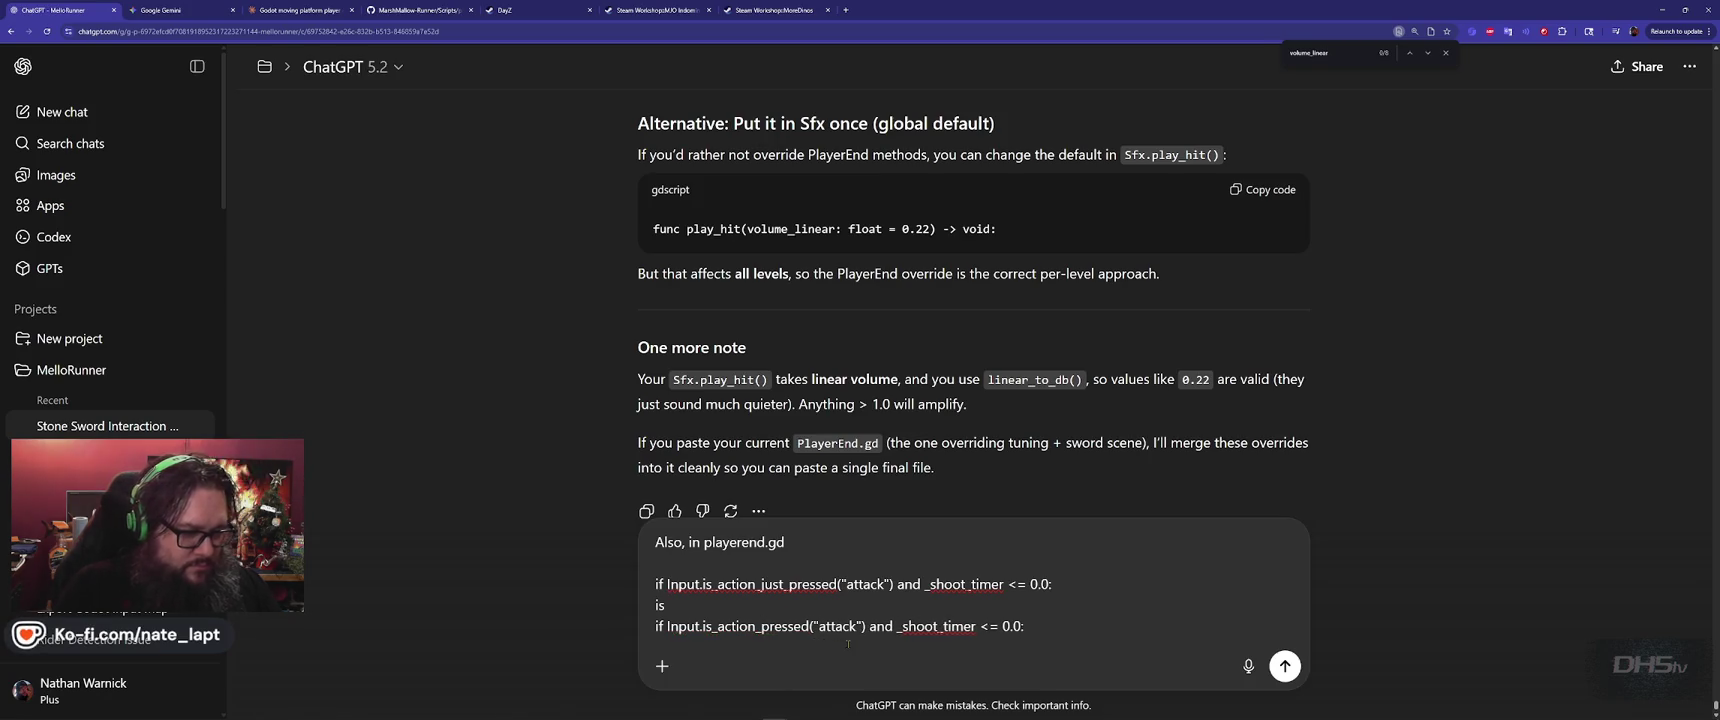
Add a note that the sword now attacks always, and send the question
key(End)
key(shift+Return)
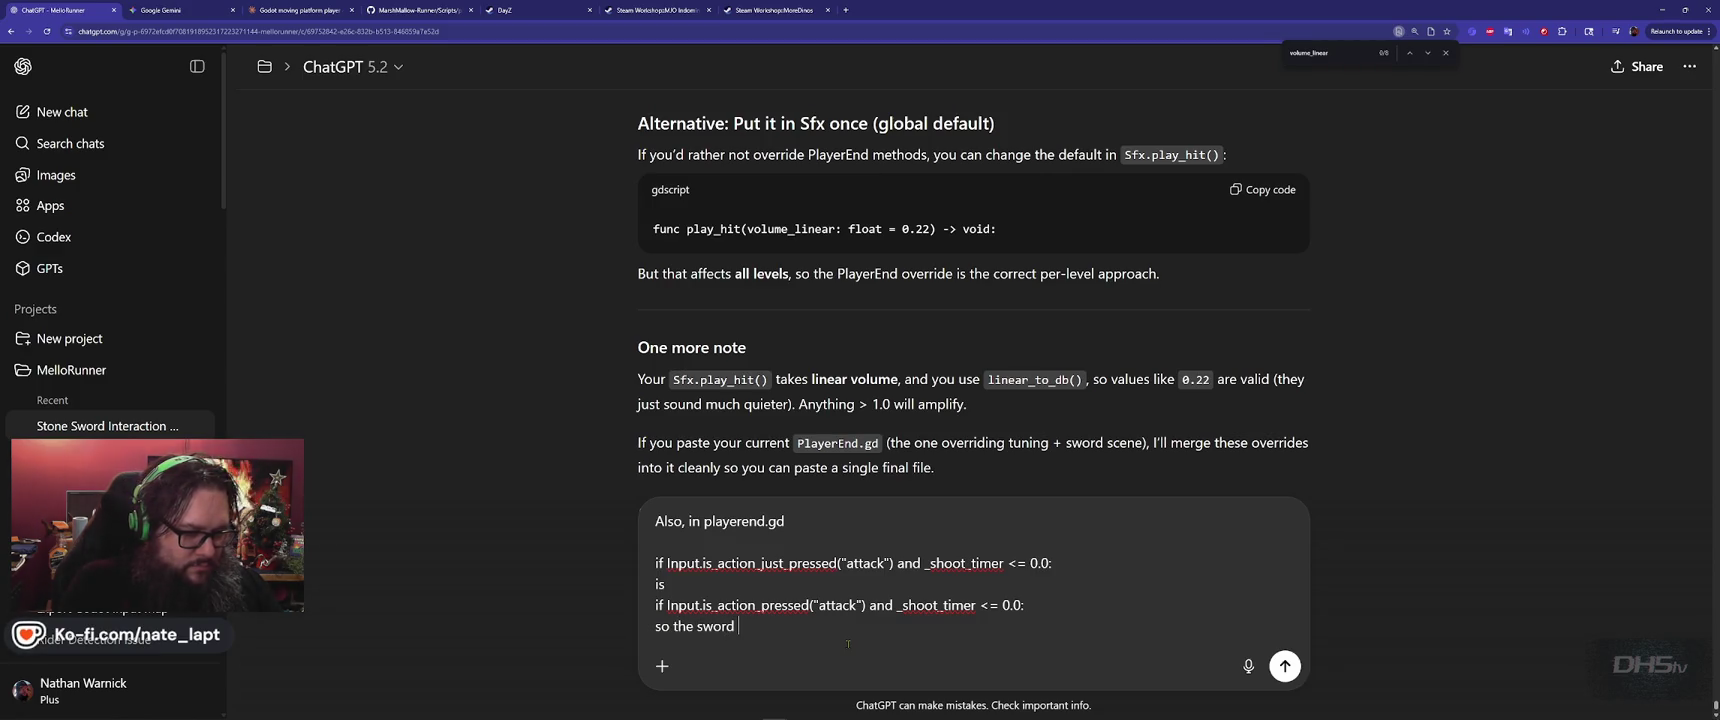
text(always attacks)
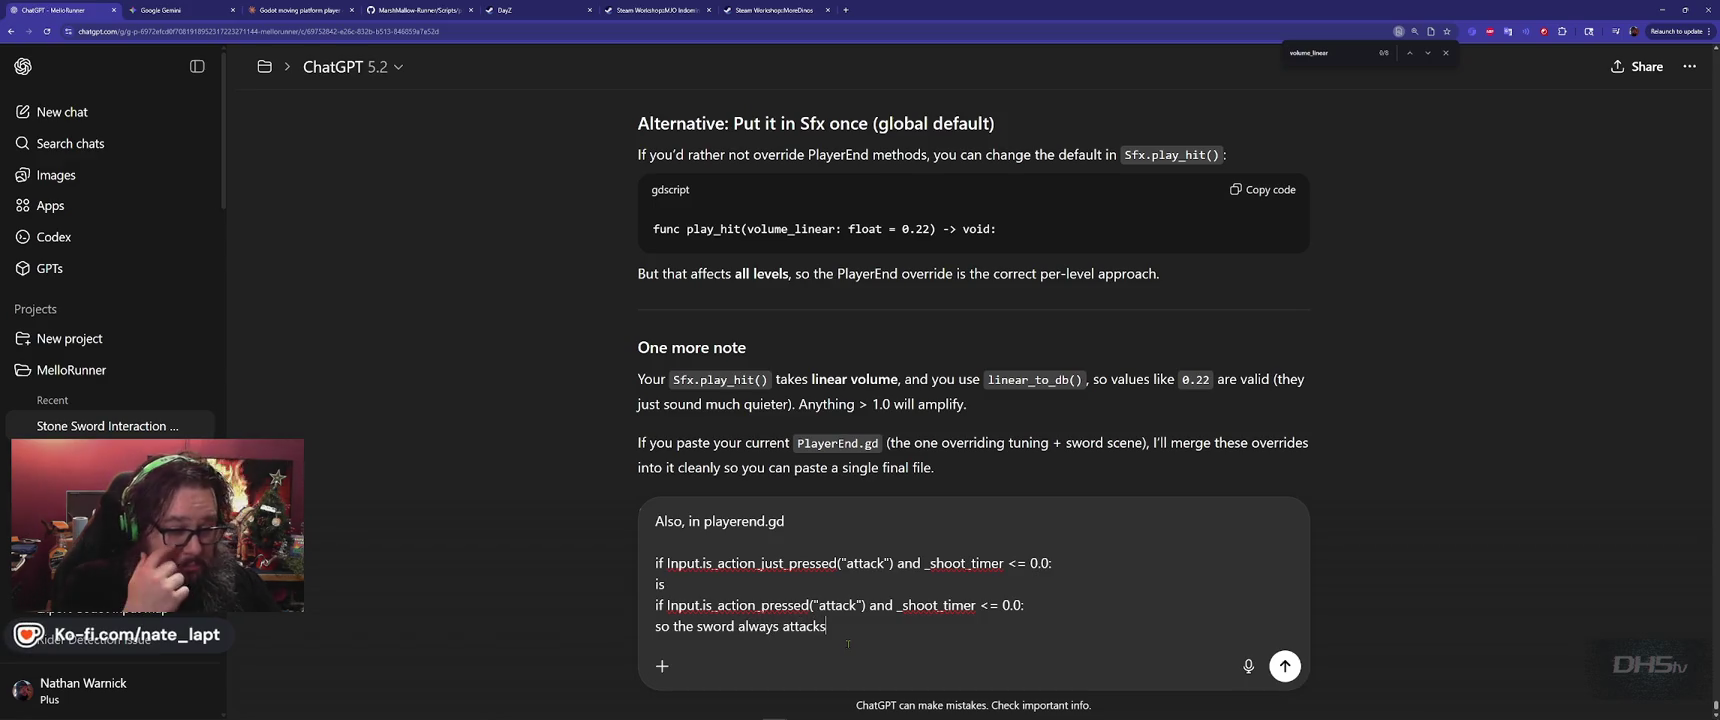
key(Return)
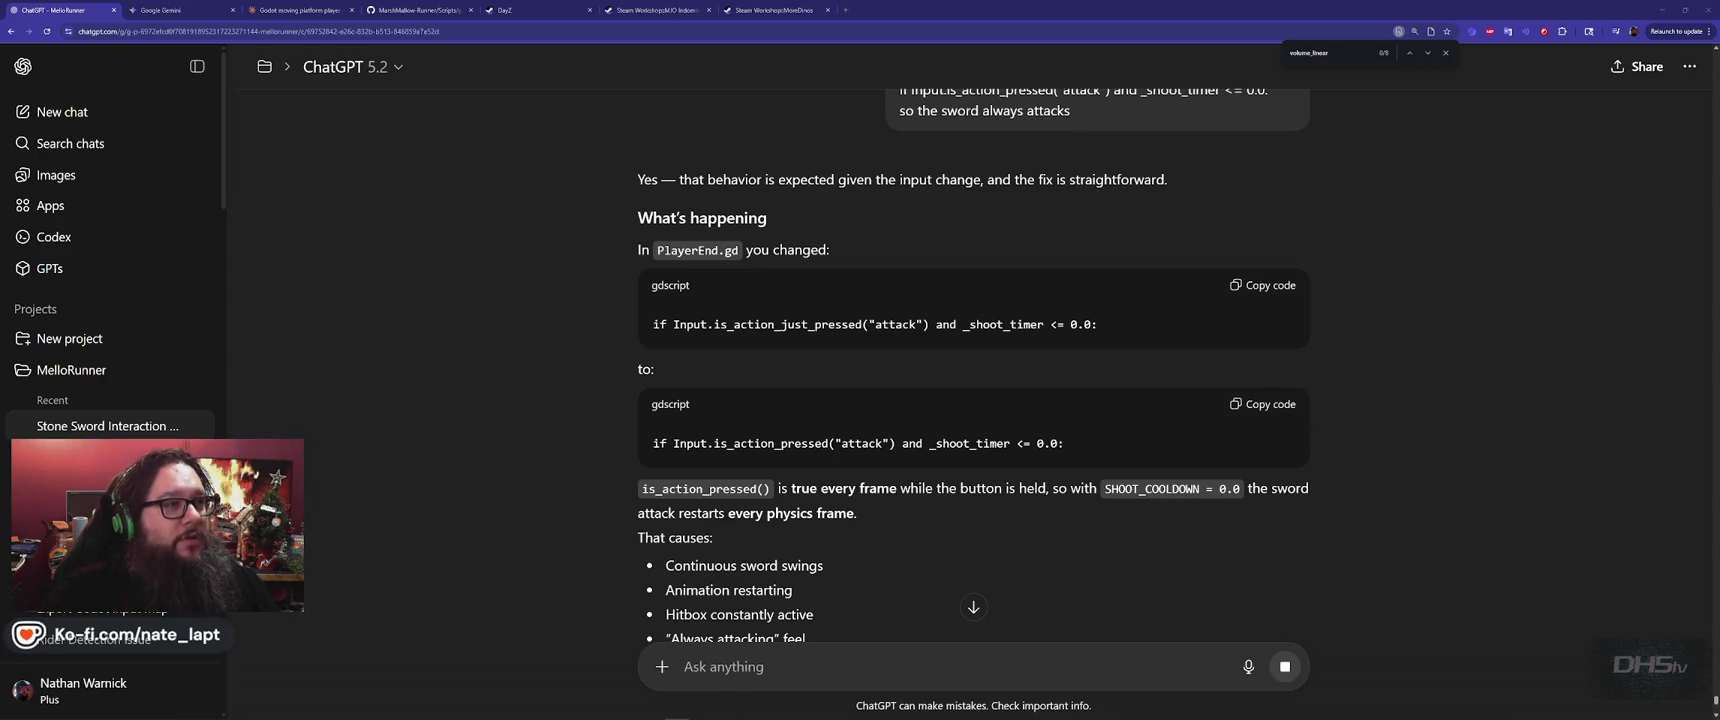
key(alt+Tab)
In the remote desktop, bring up the server log and Task Manager and select the Java server process
key(Tab)
key(Tab)
key(Tab)
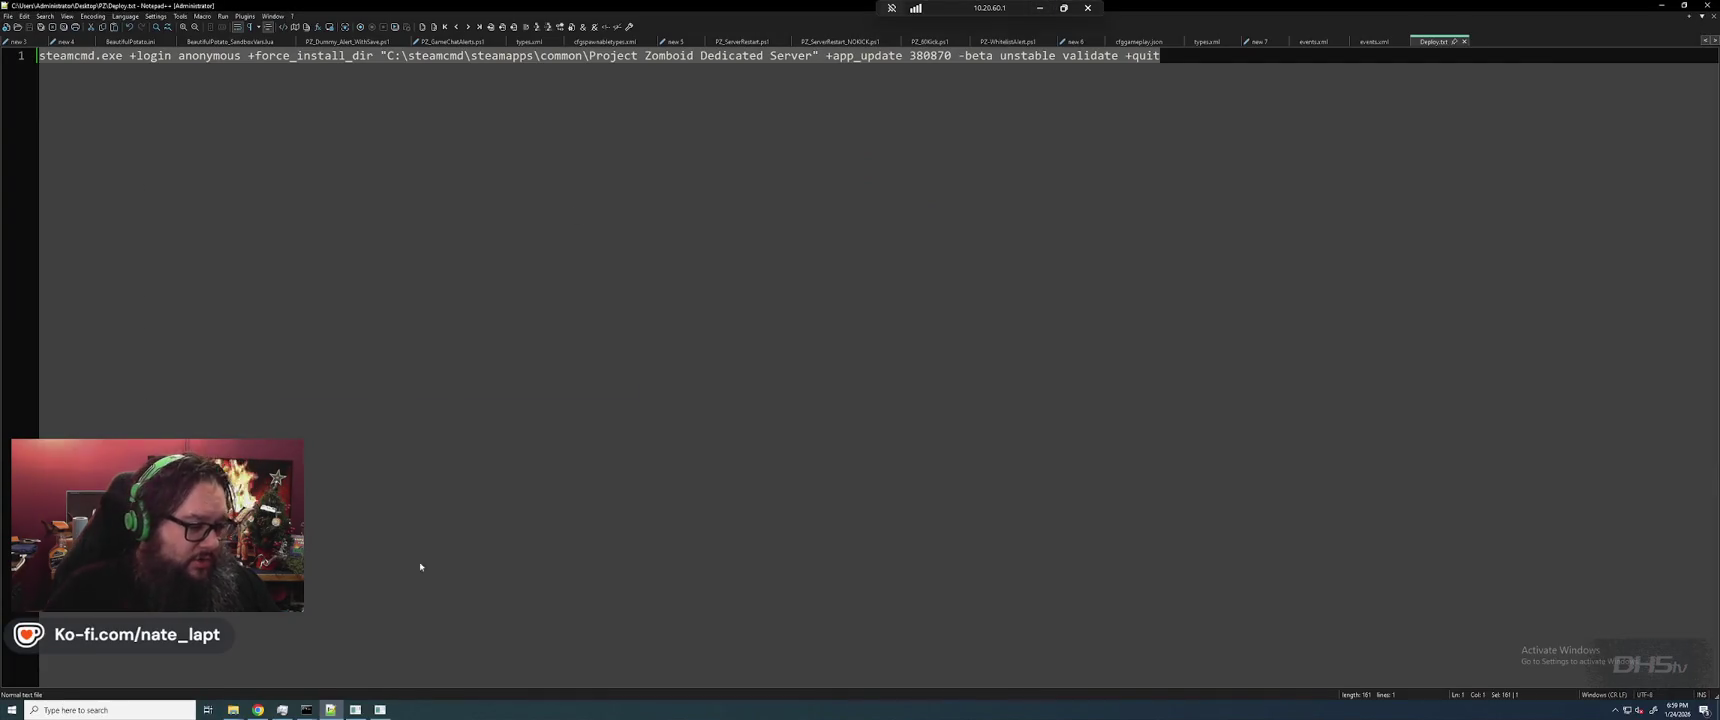
mouse_move(307, 709)
click(434, 675)
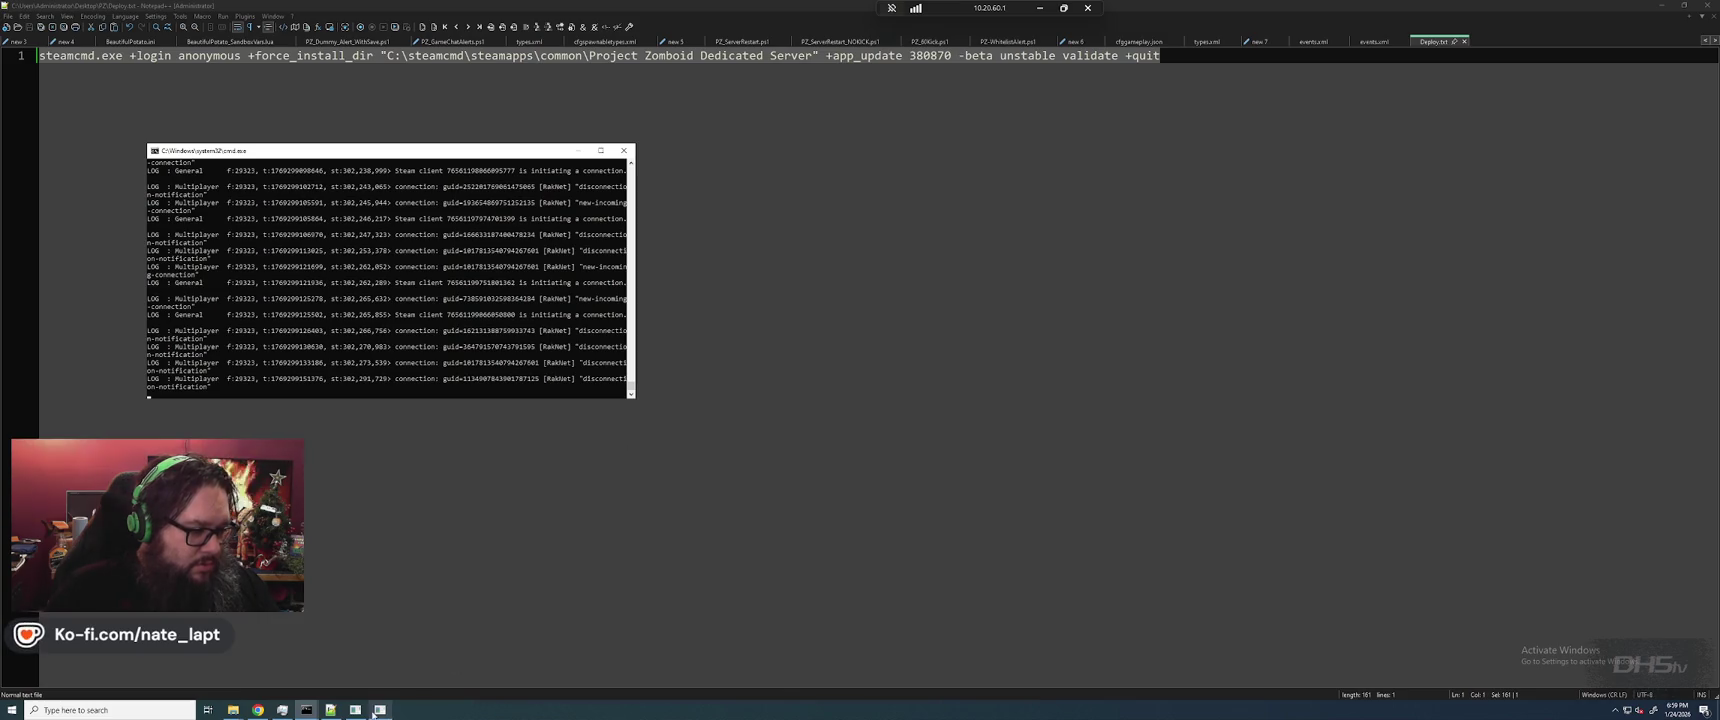
click(282, 710)
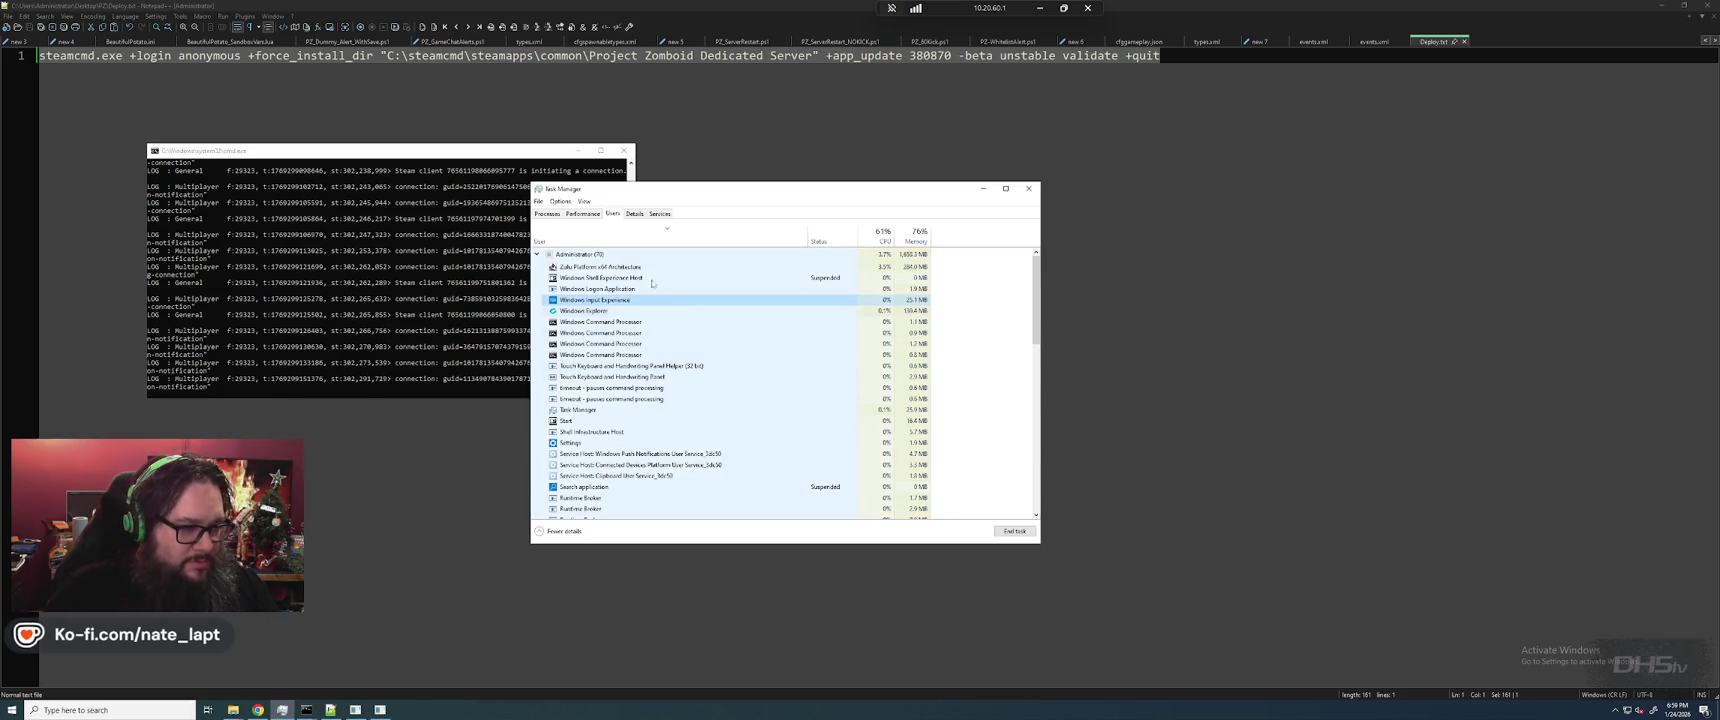
click(627, 266)
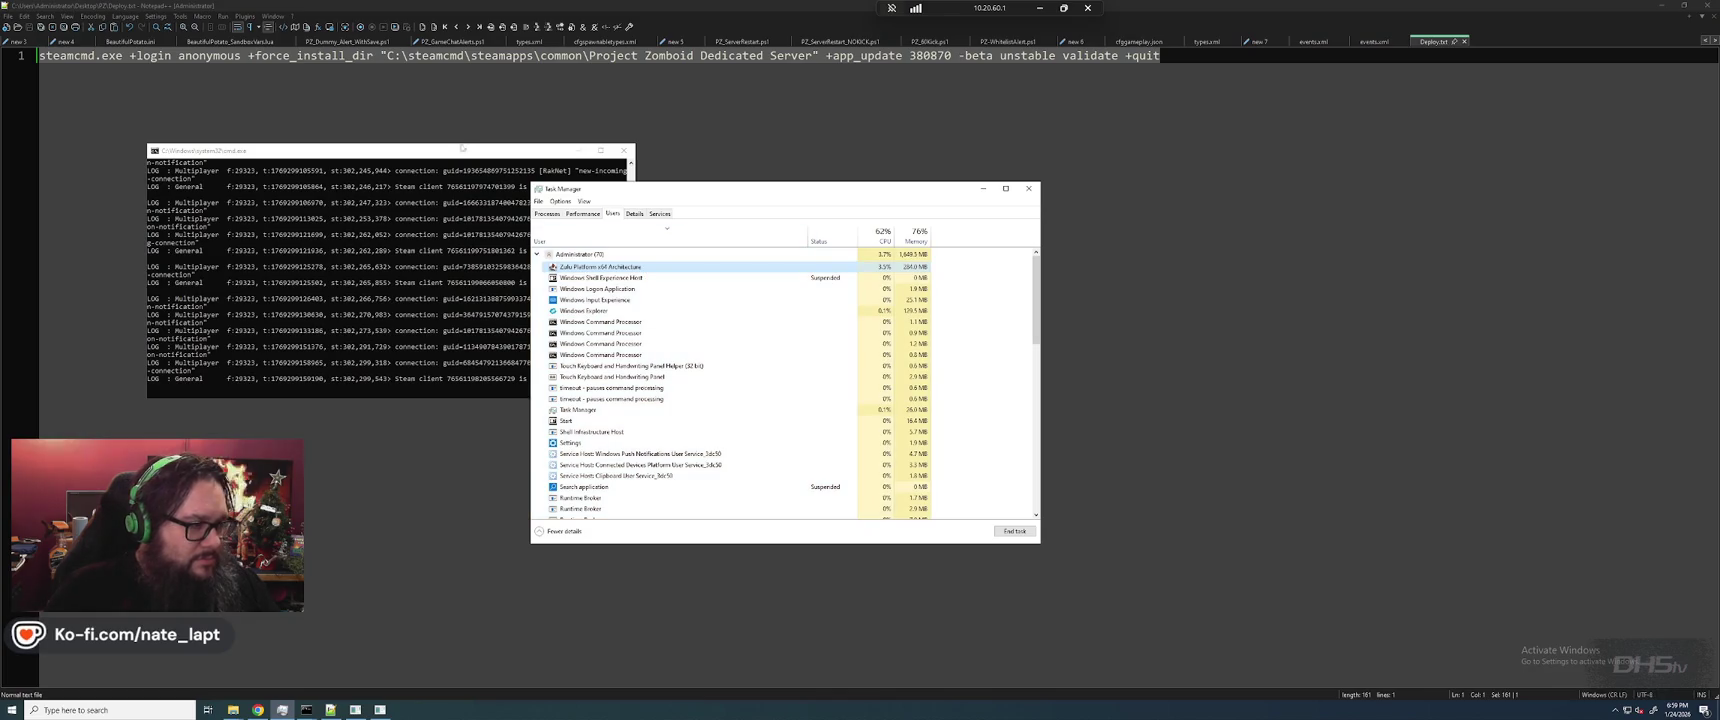
mouse_move(443, 153)
mouse_down()
mouse_move(280, 115)
mouse_move(301, 107)
mouse_up()
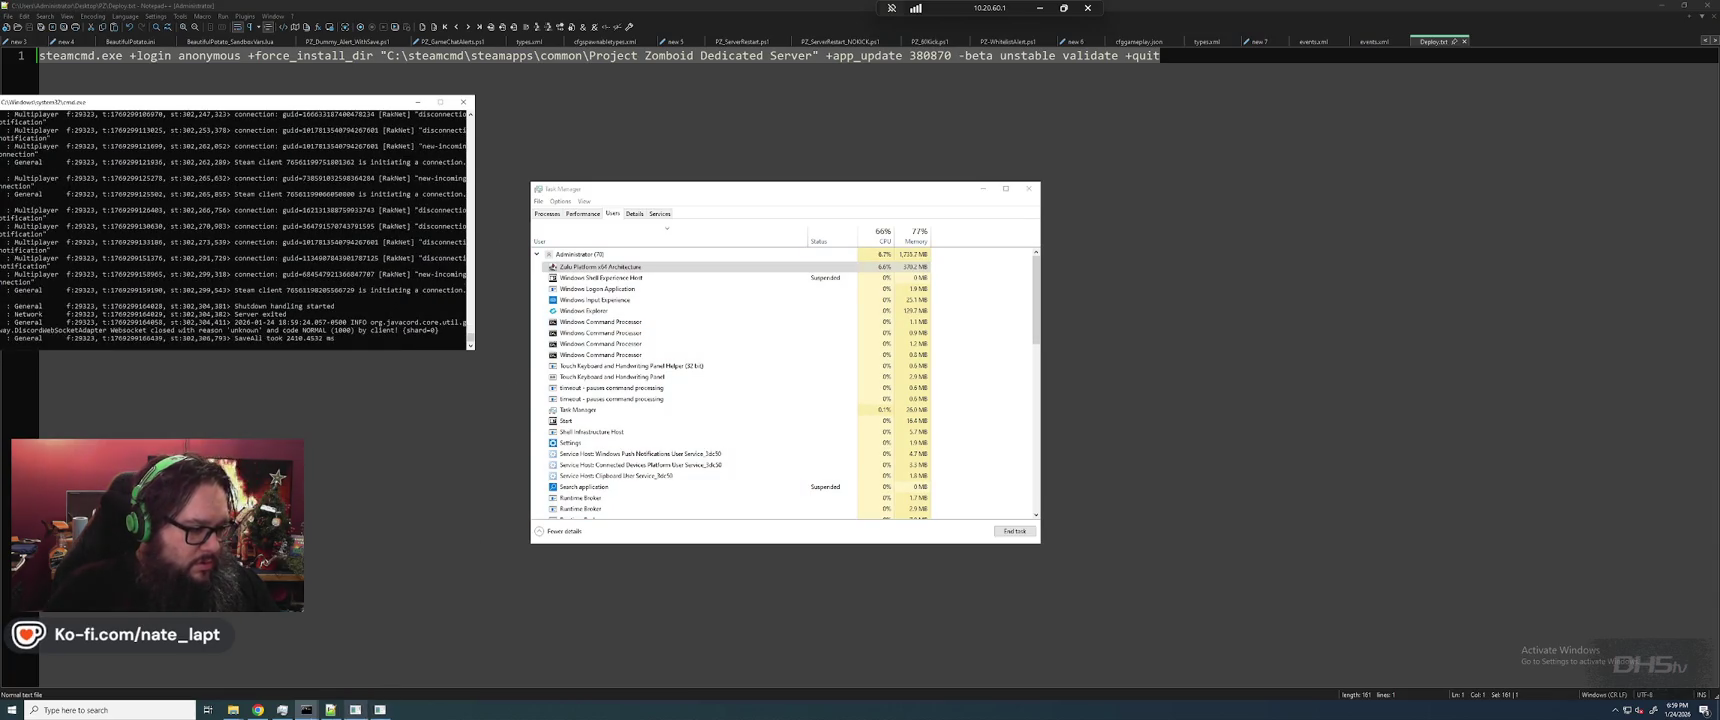
Stop the Project Zomboid server by terminating its batch job with Y
mouse_move(306, 711)
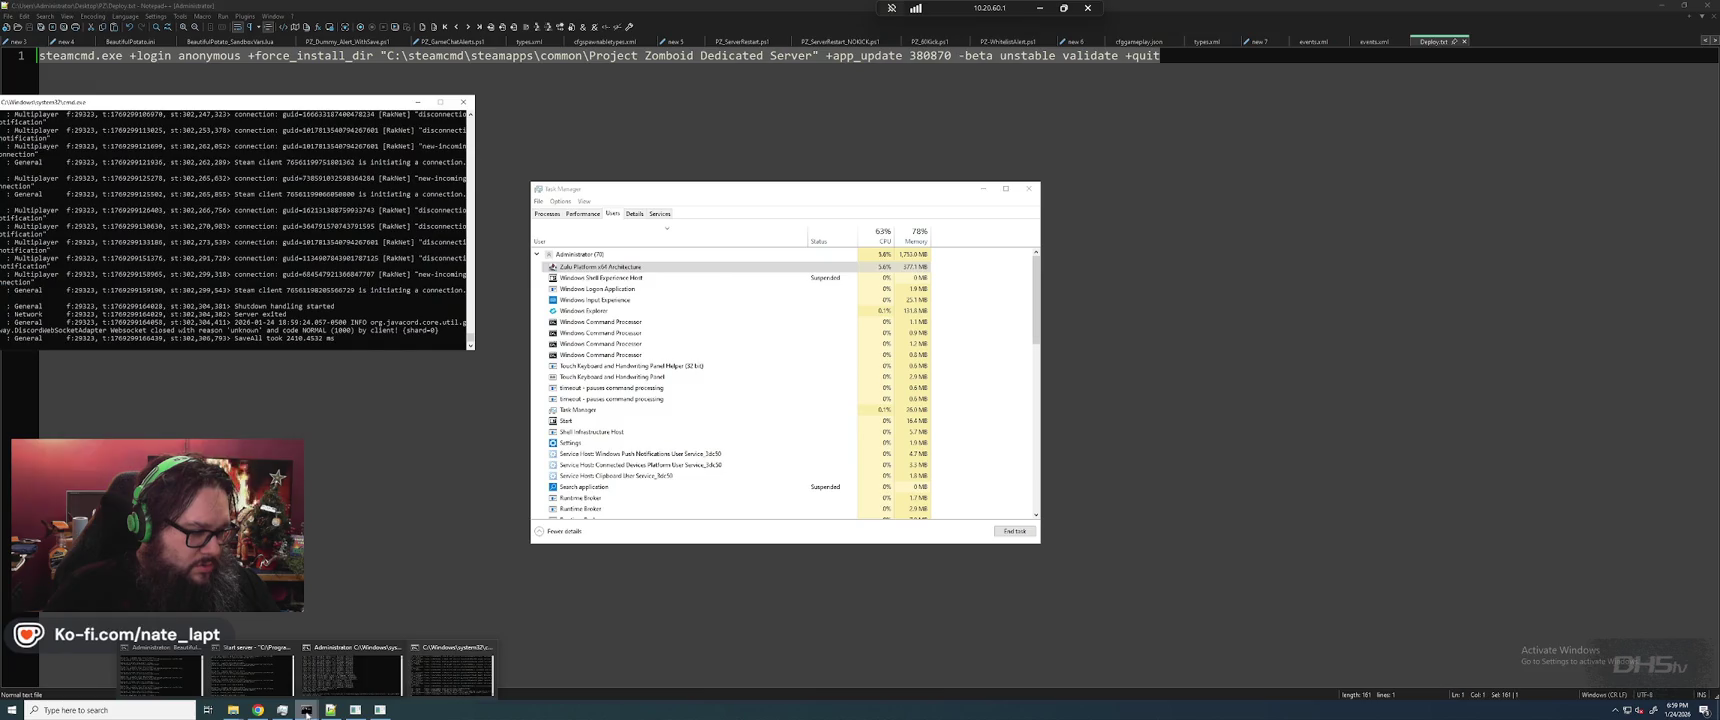
click(367, 677)
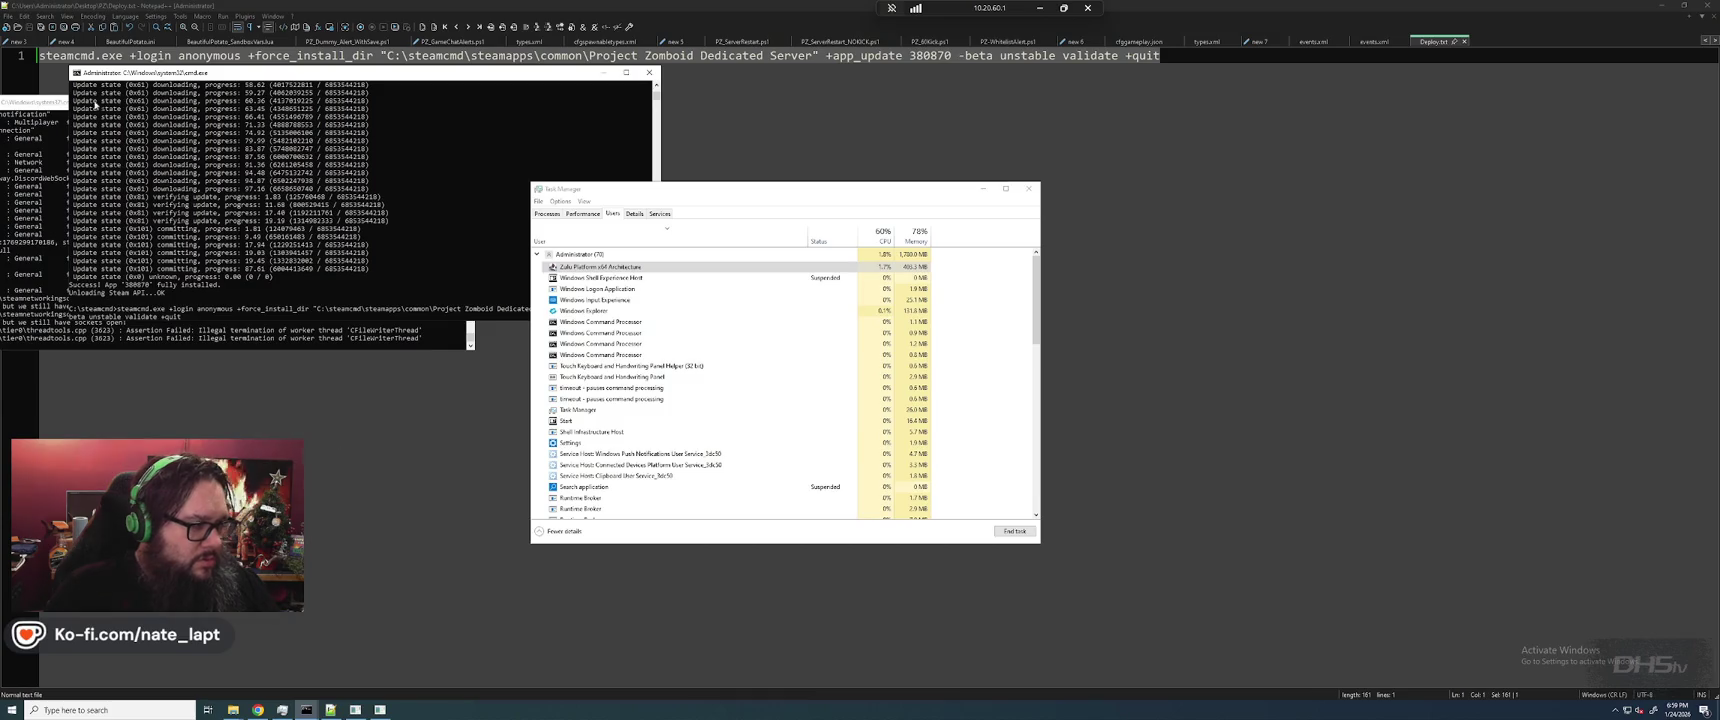
click(320, 336)
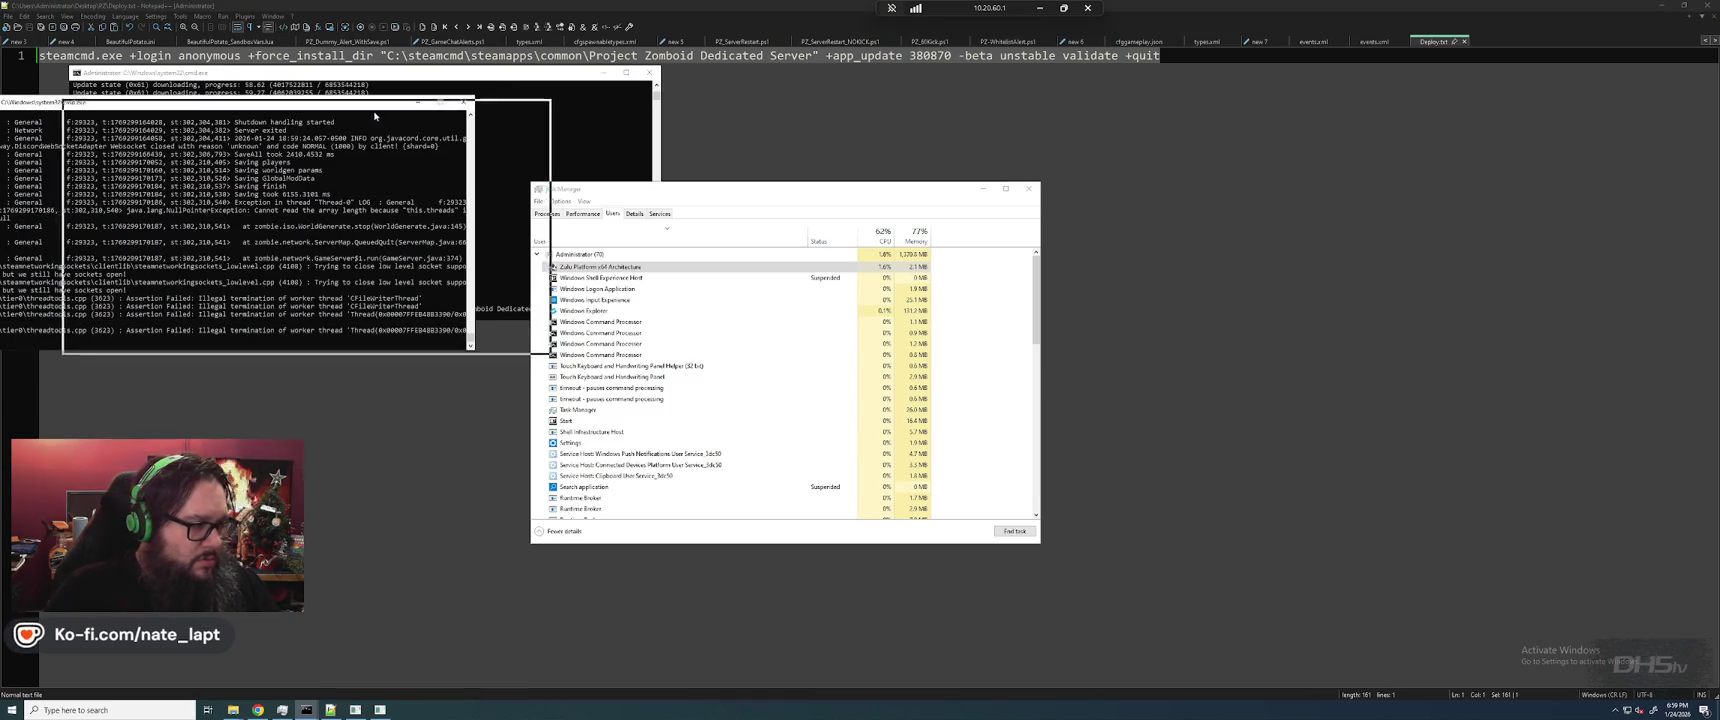
key(ctrl+c)
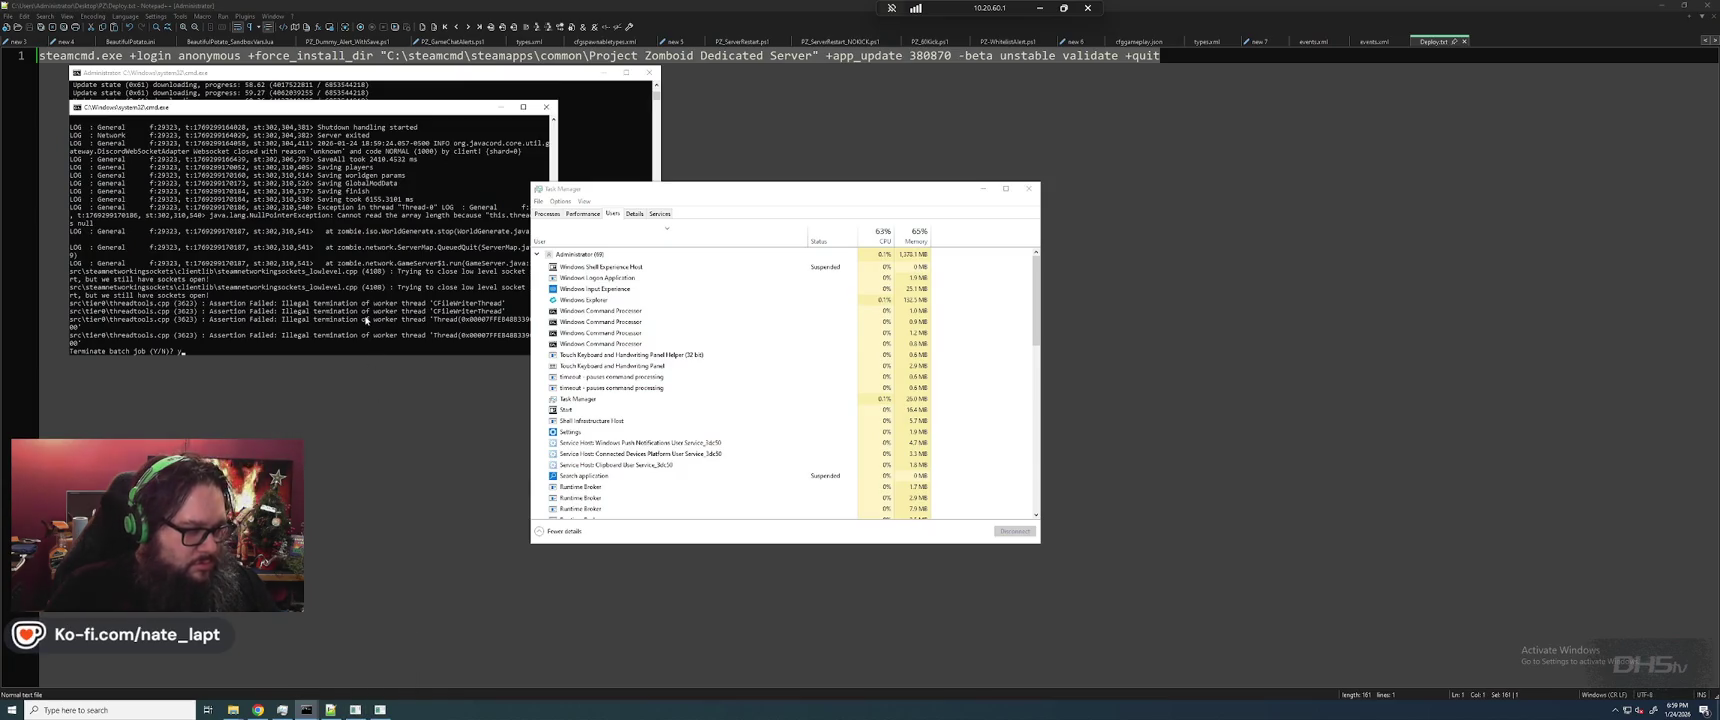
text(y)
key(Return)
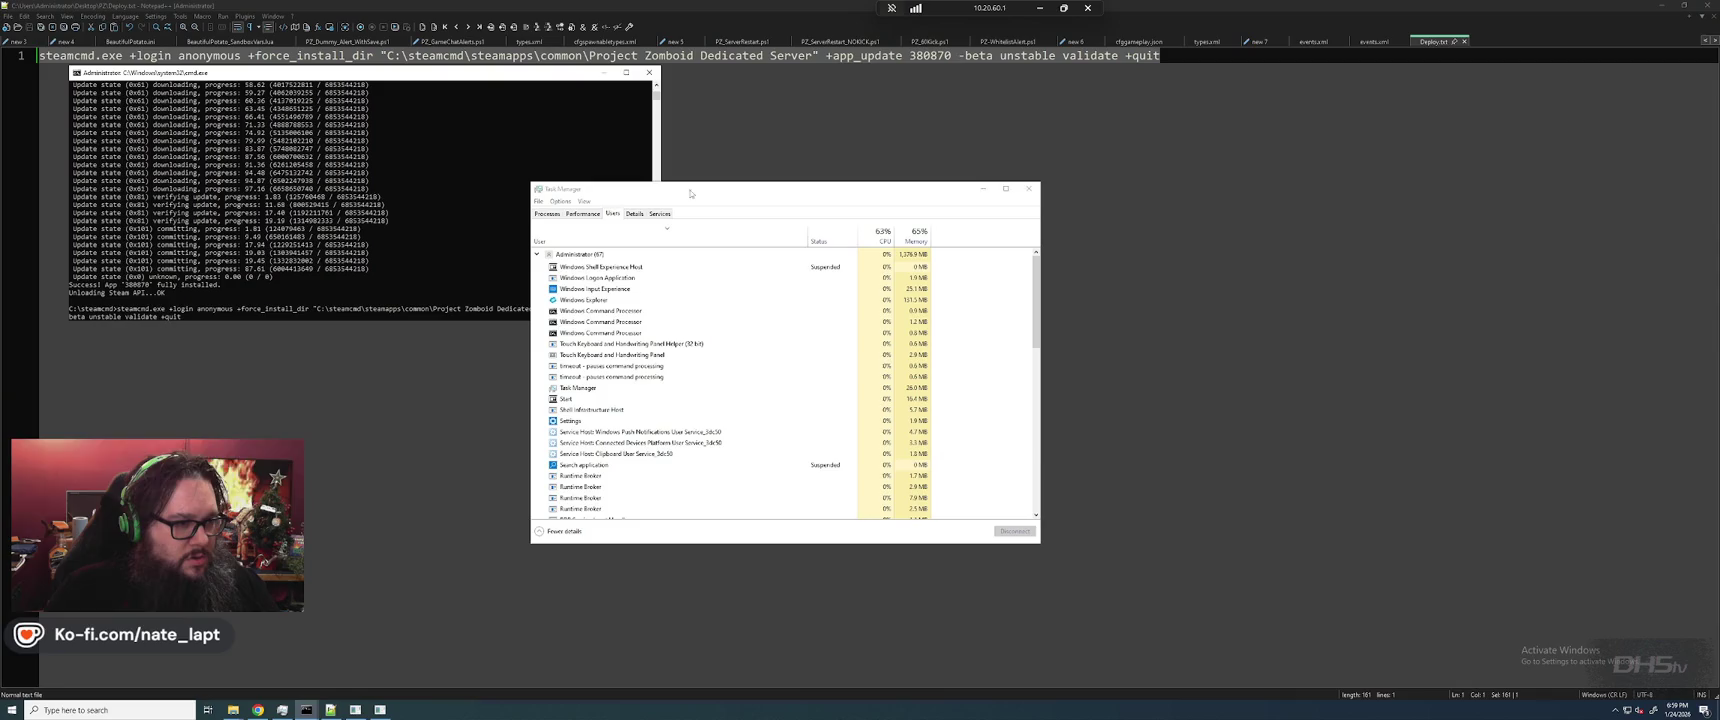
drag(726, 196, 1194, 144)
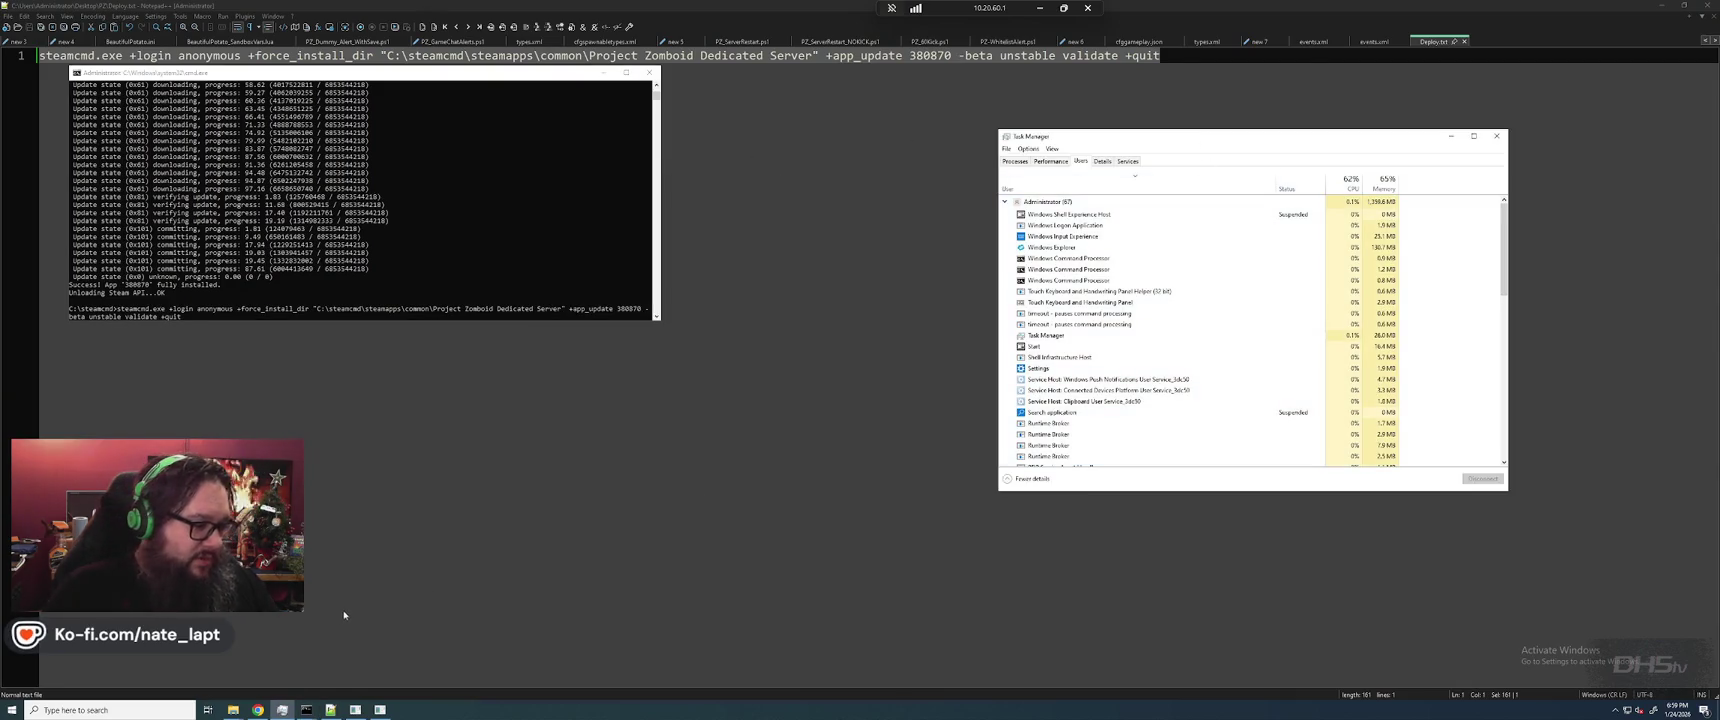
Relaunch the server with StartServer64_BeautifulPotato.bat from the project zomboid dedicated server folder
mouse_move(233, 716)
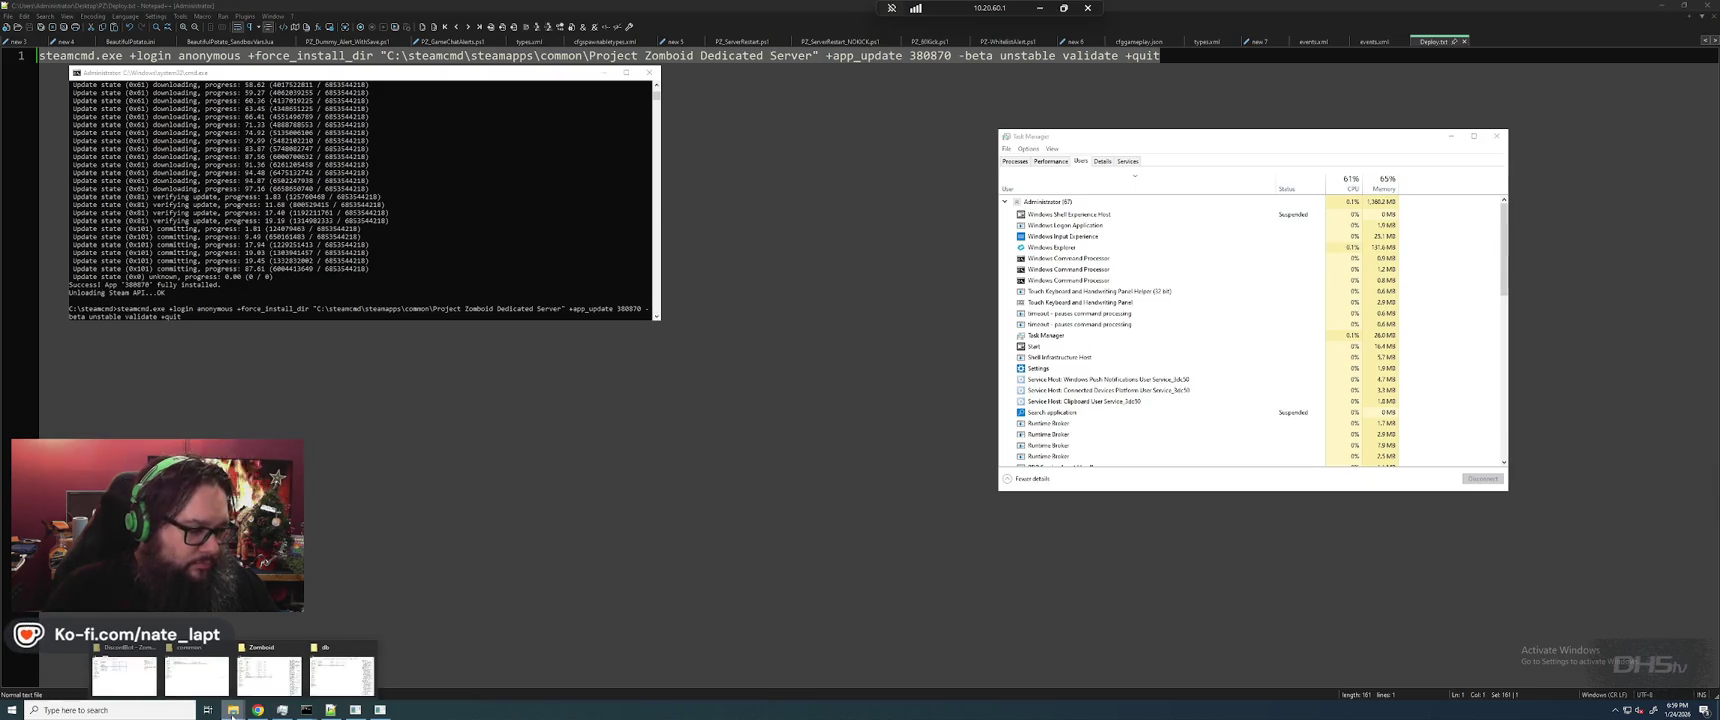
click(197, 674)
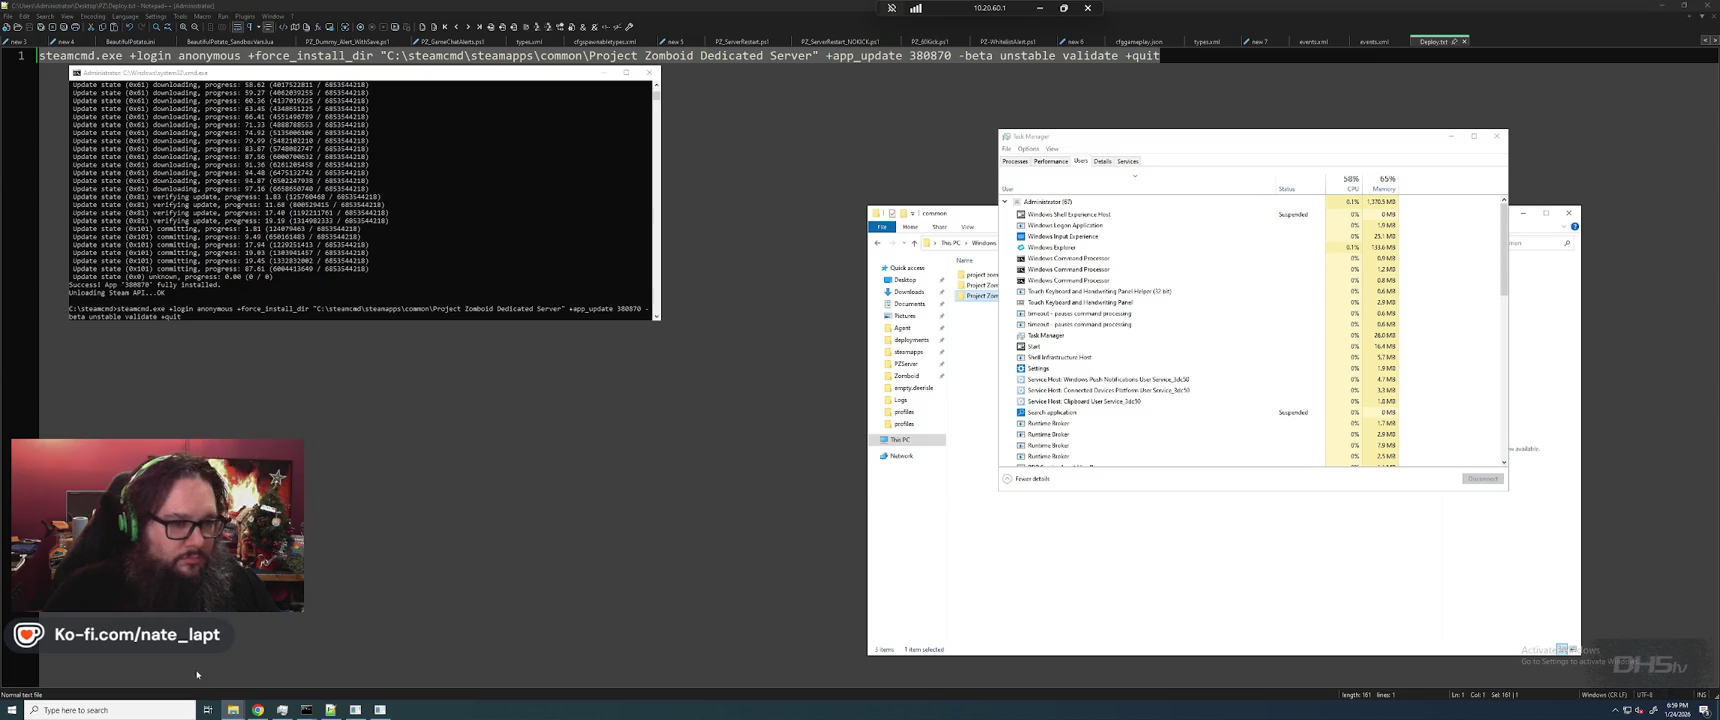
click(1452, 138)
click(1034, 276)
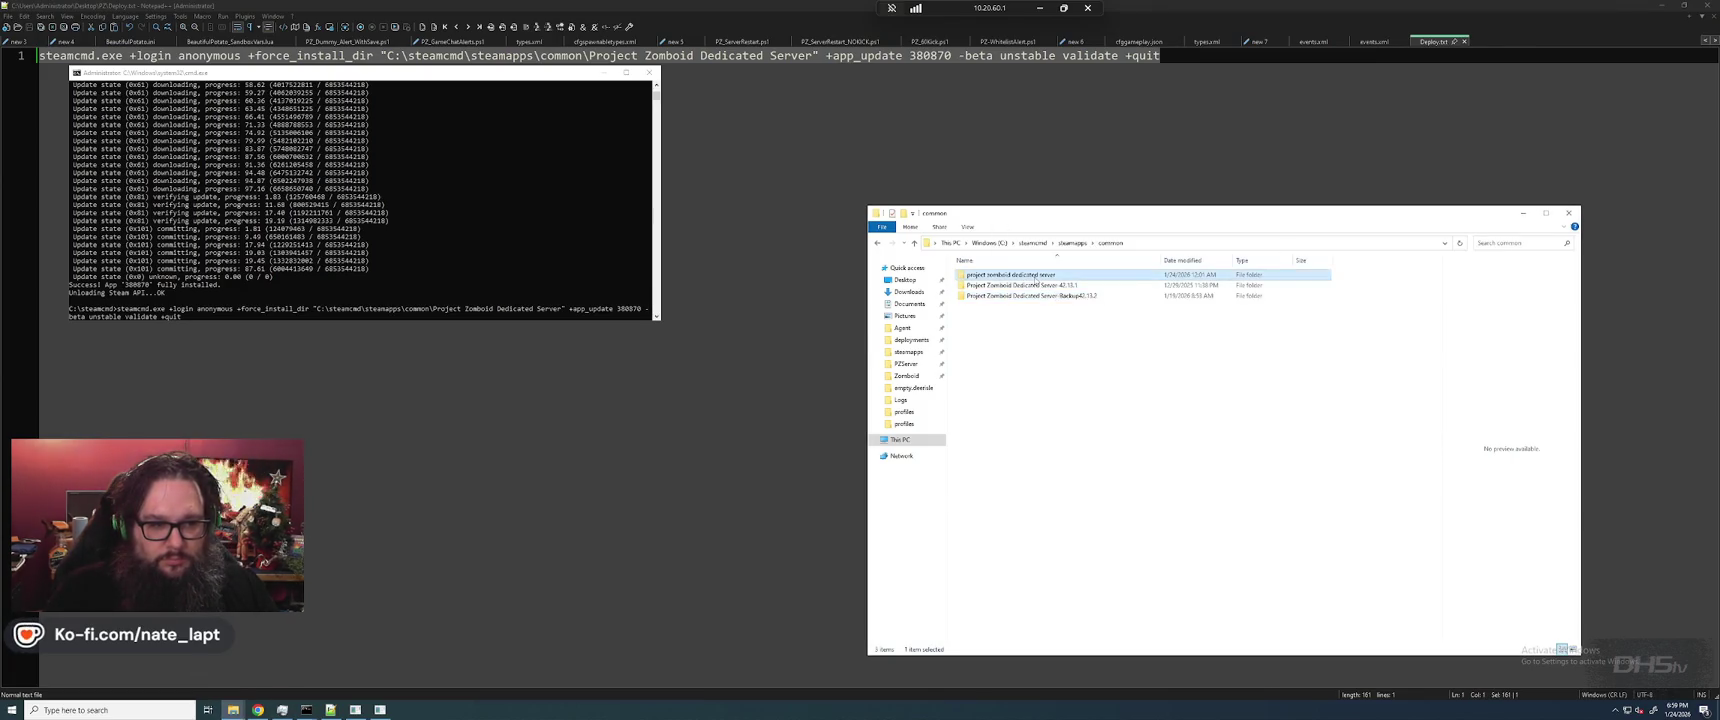
double_click(1034, 276)
double_click(1010, 432)
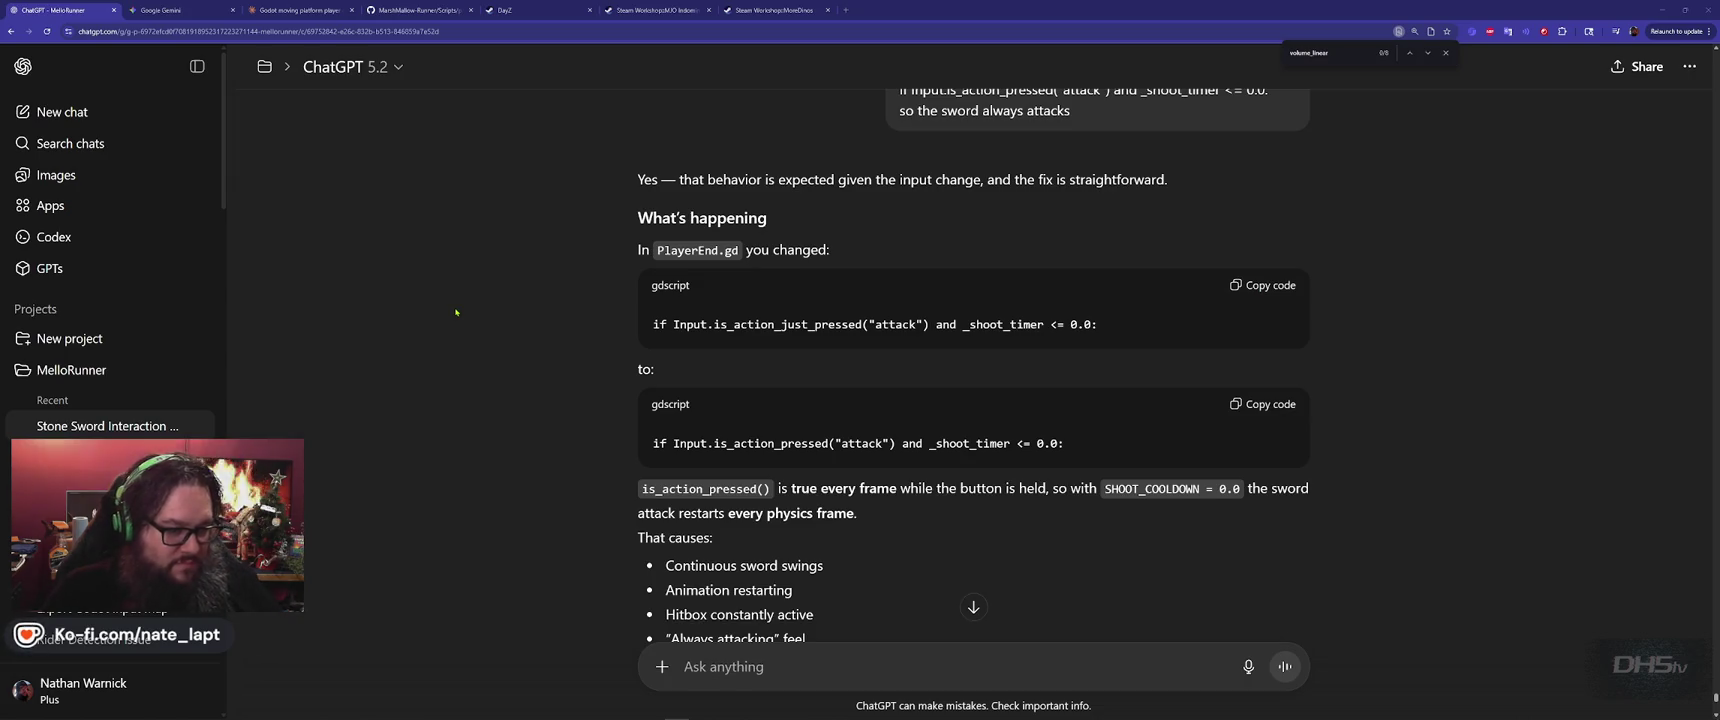
Copy the _handle_attack_input() override that gates held attacks on _shoot_timer and is_attacking
scroll(456, 312, down, 3)
scroll(456, 312, up, 3)
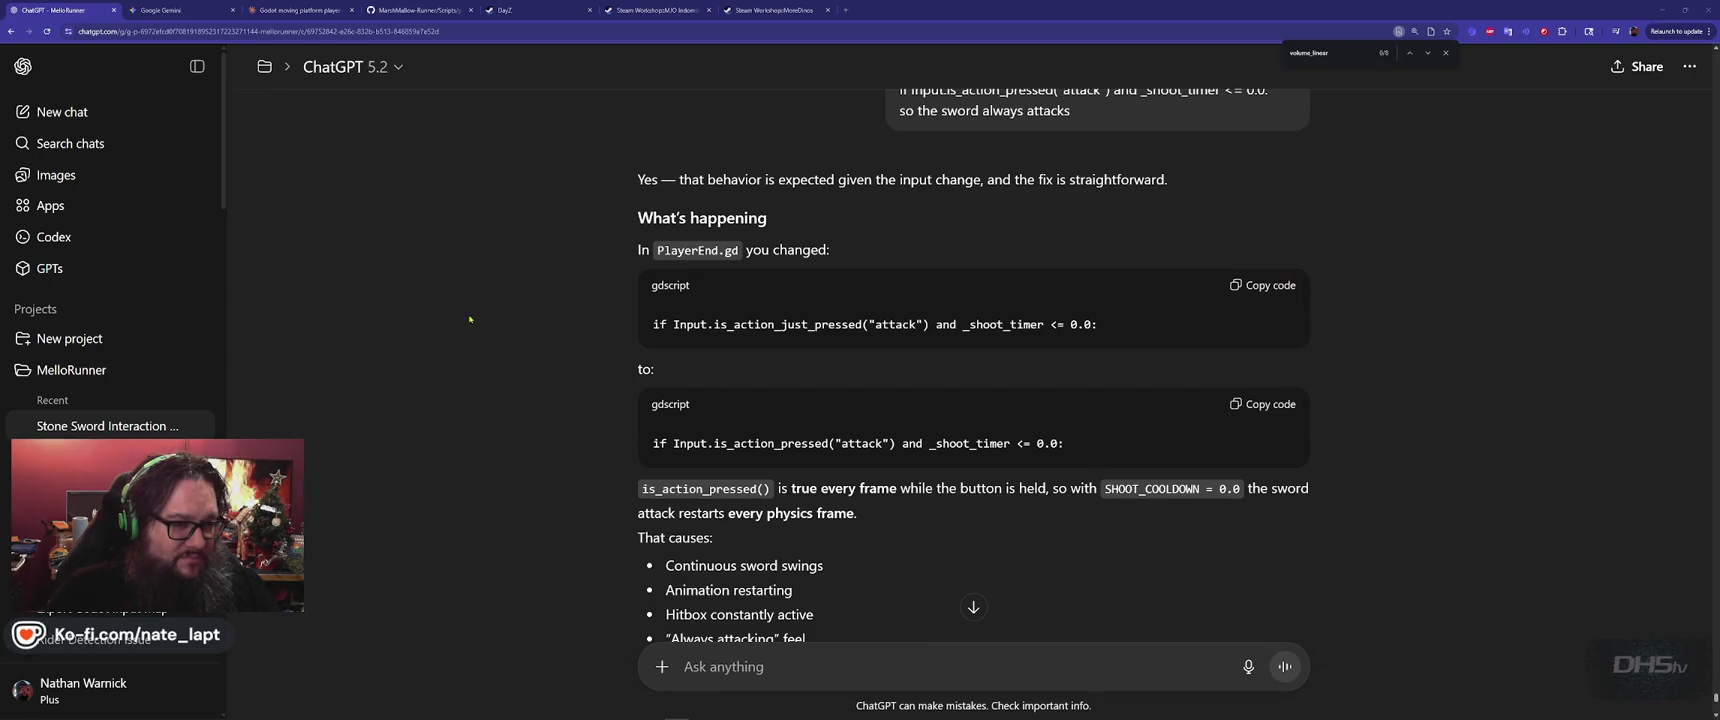
scroll(469, 318, down, 3)
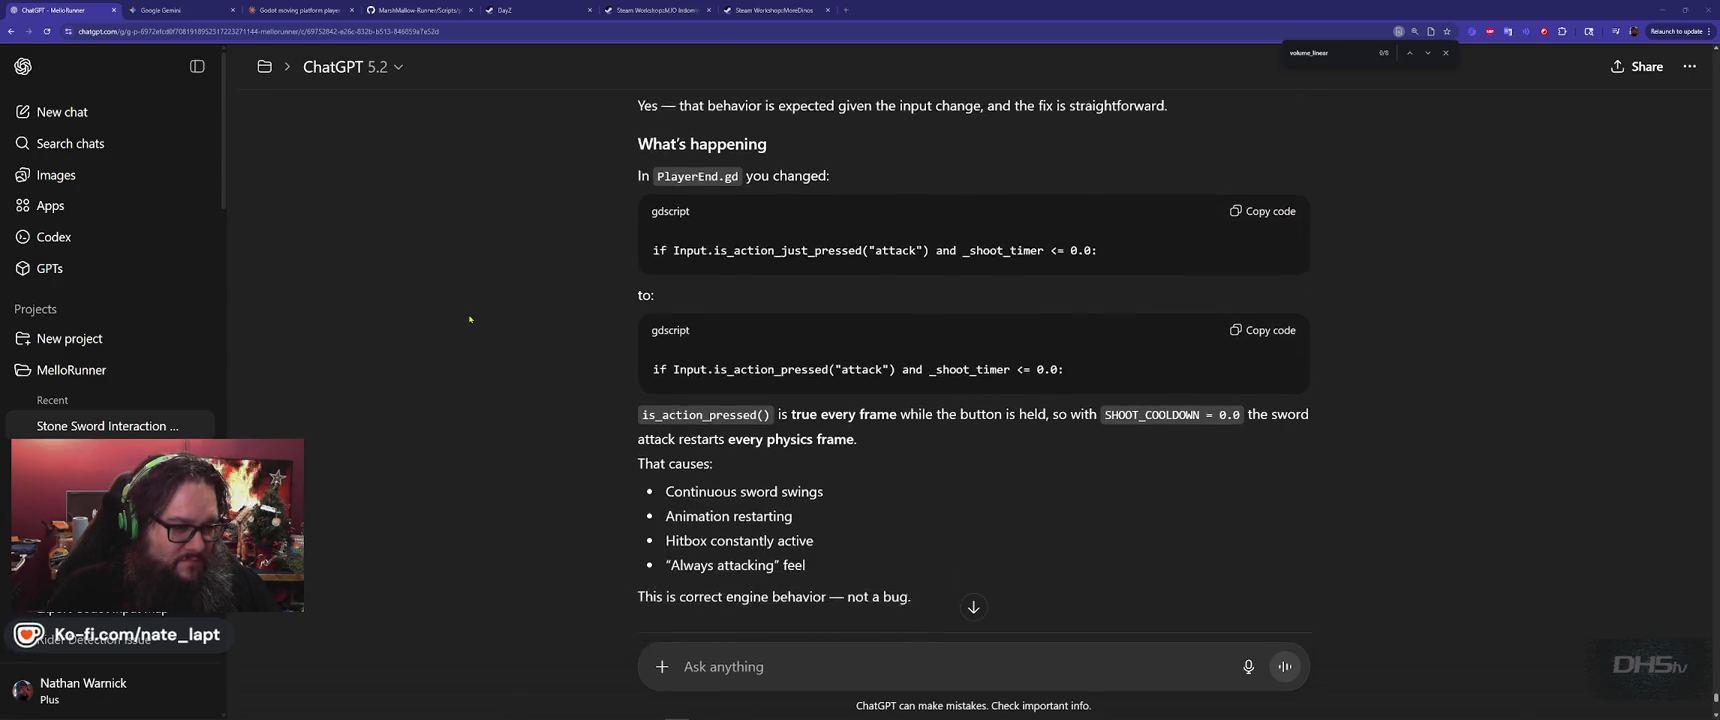
scroll(469, 318, down, 1)
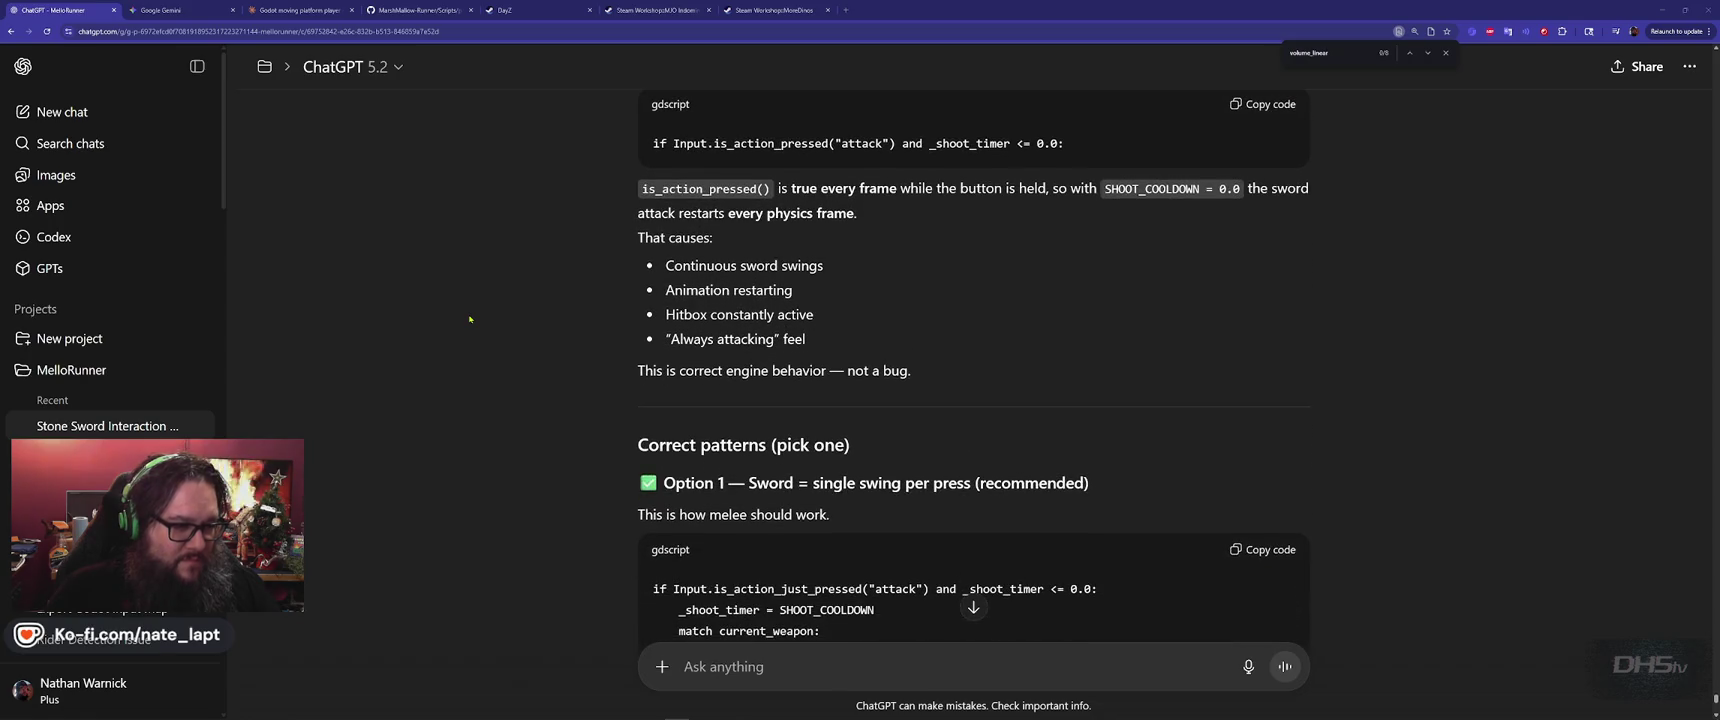
scroll(469, 318, down, 3)
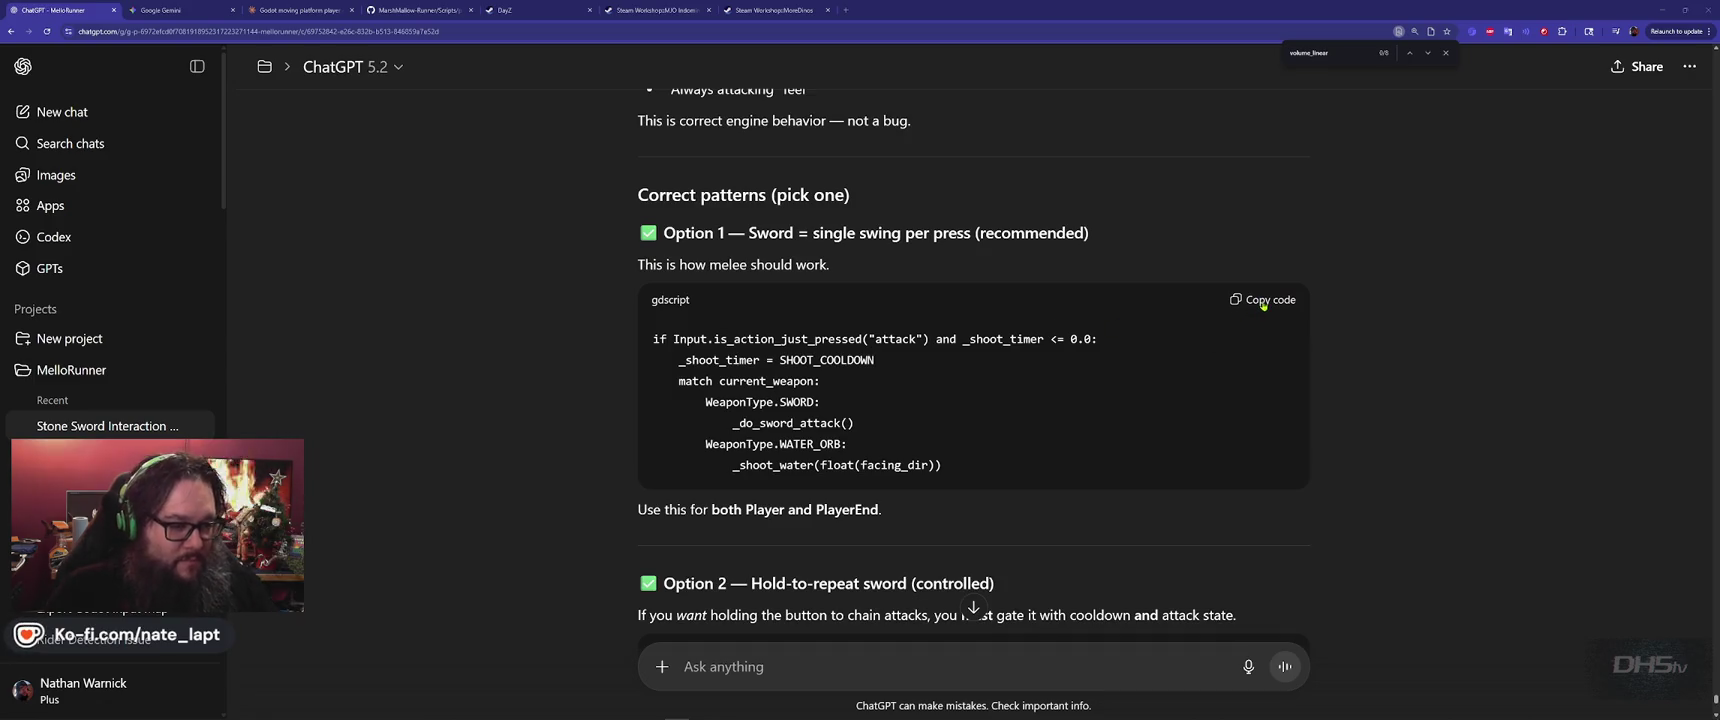
scroll(1263, 305, down, 4)
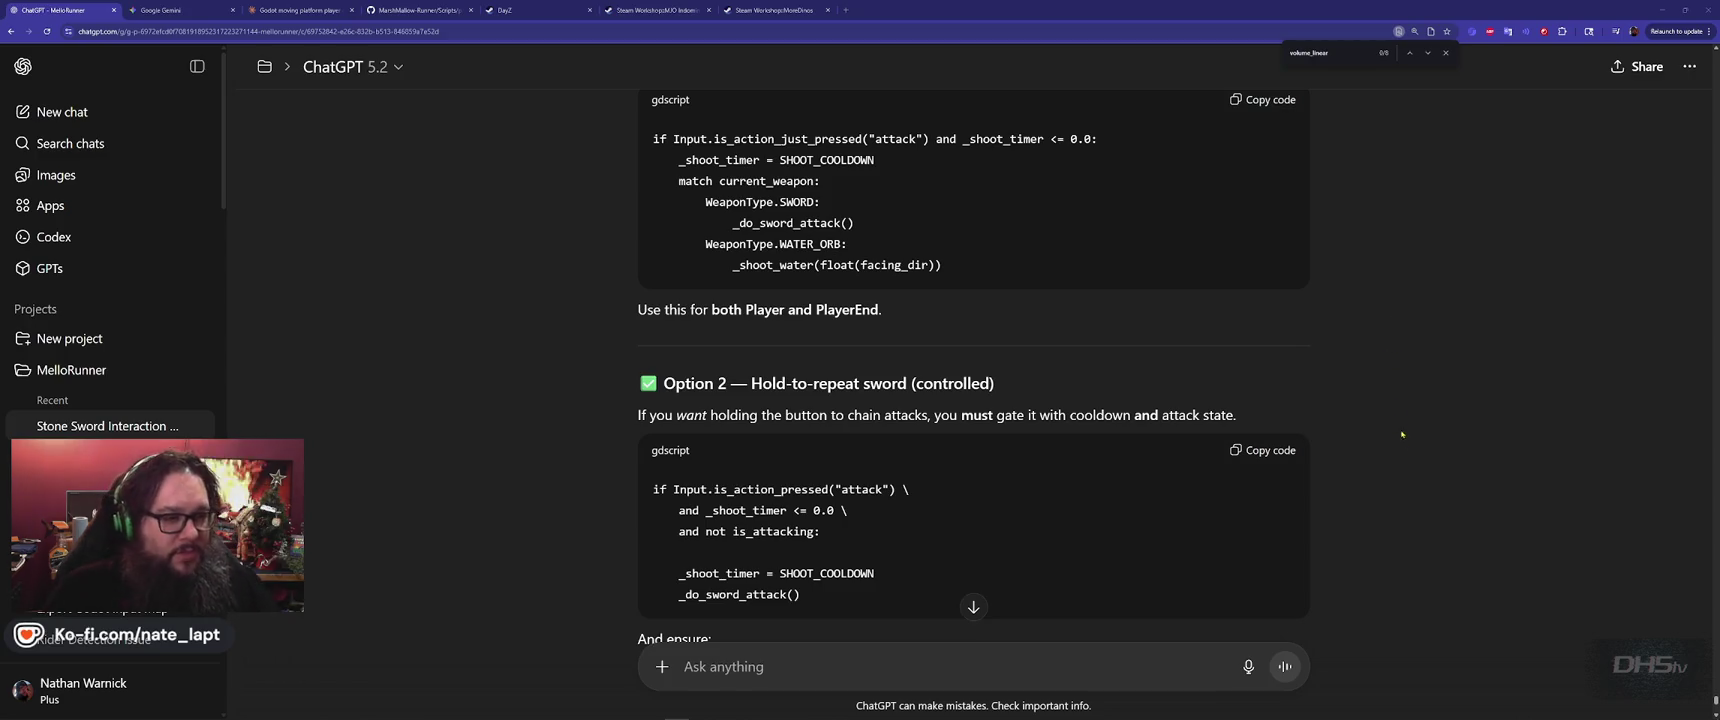
scroll(1400, 427, up, 2)
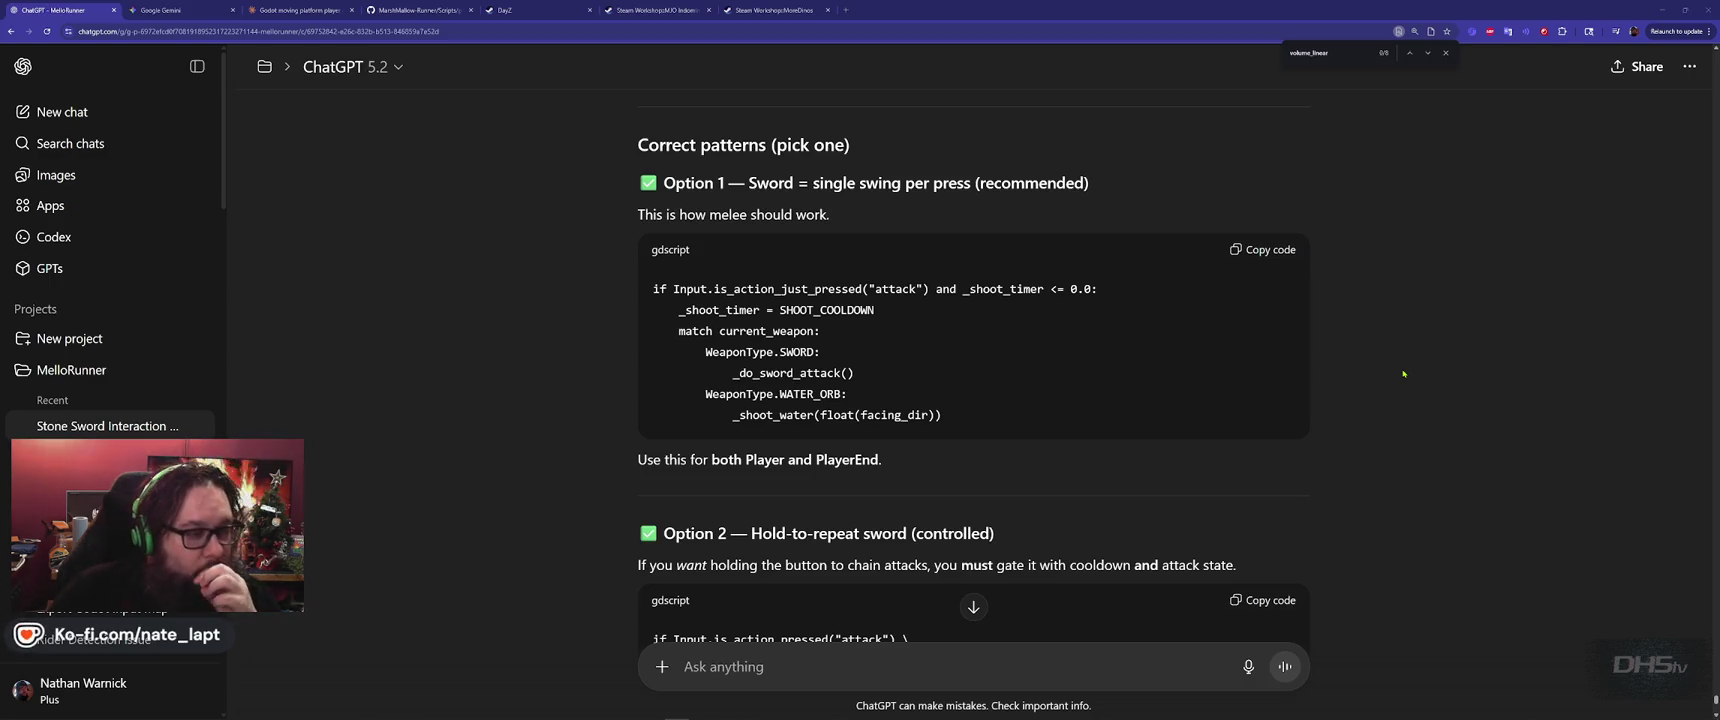
scroll(1402, 380, down, 7)
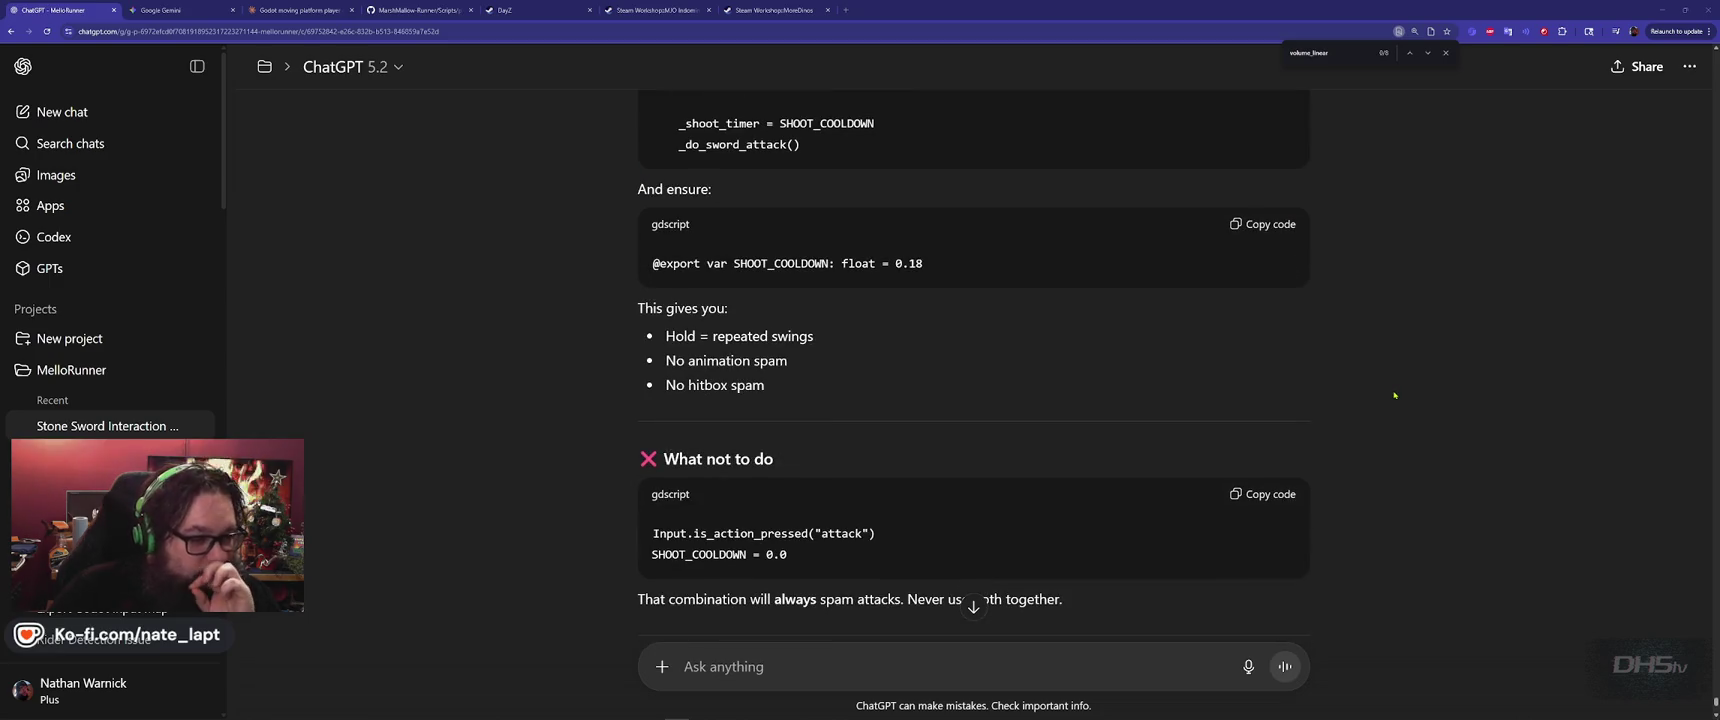
scroll(1394, 395, down, 3)
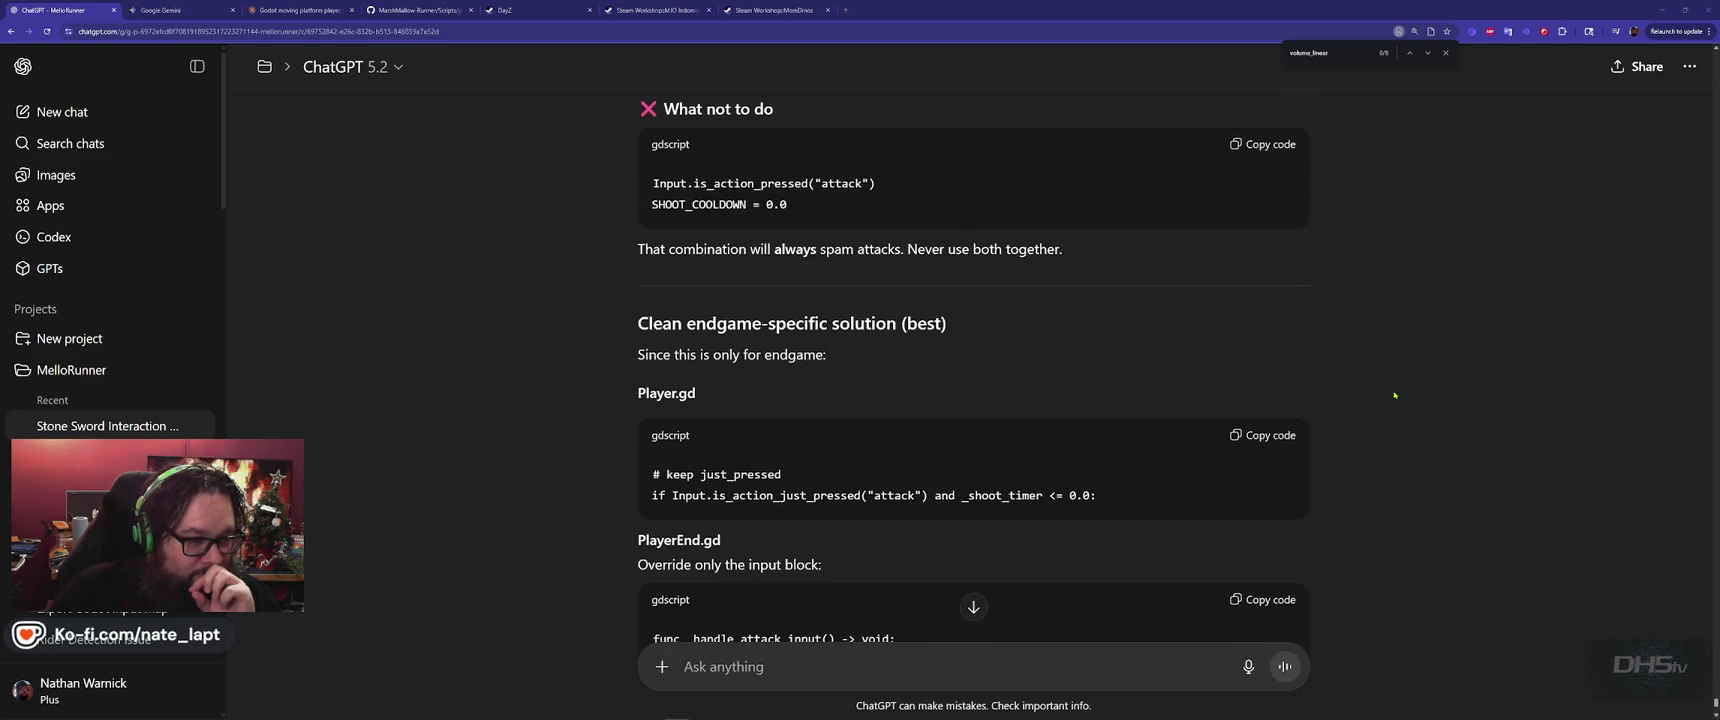
scroll(1394, 395, down, 3)
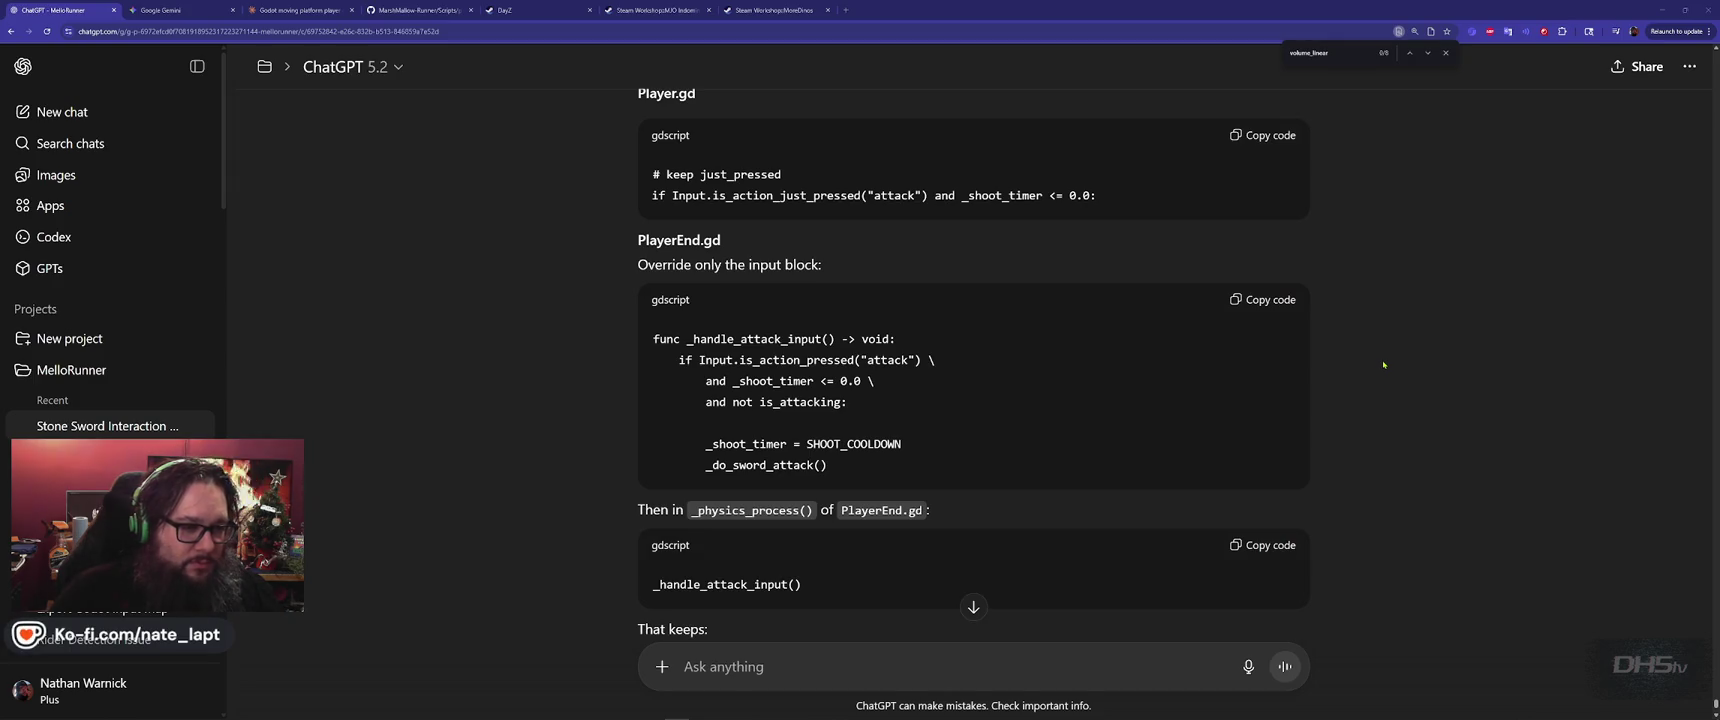
scroll(1383, 364, down, 1)
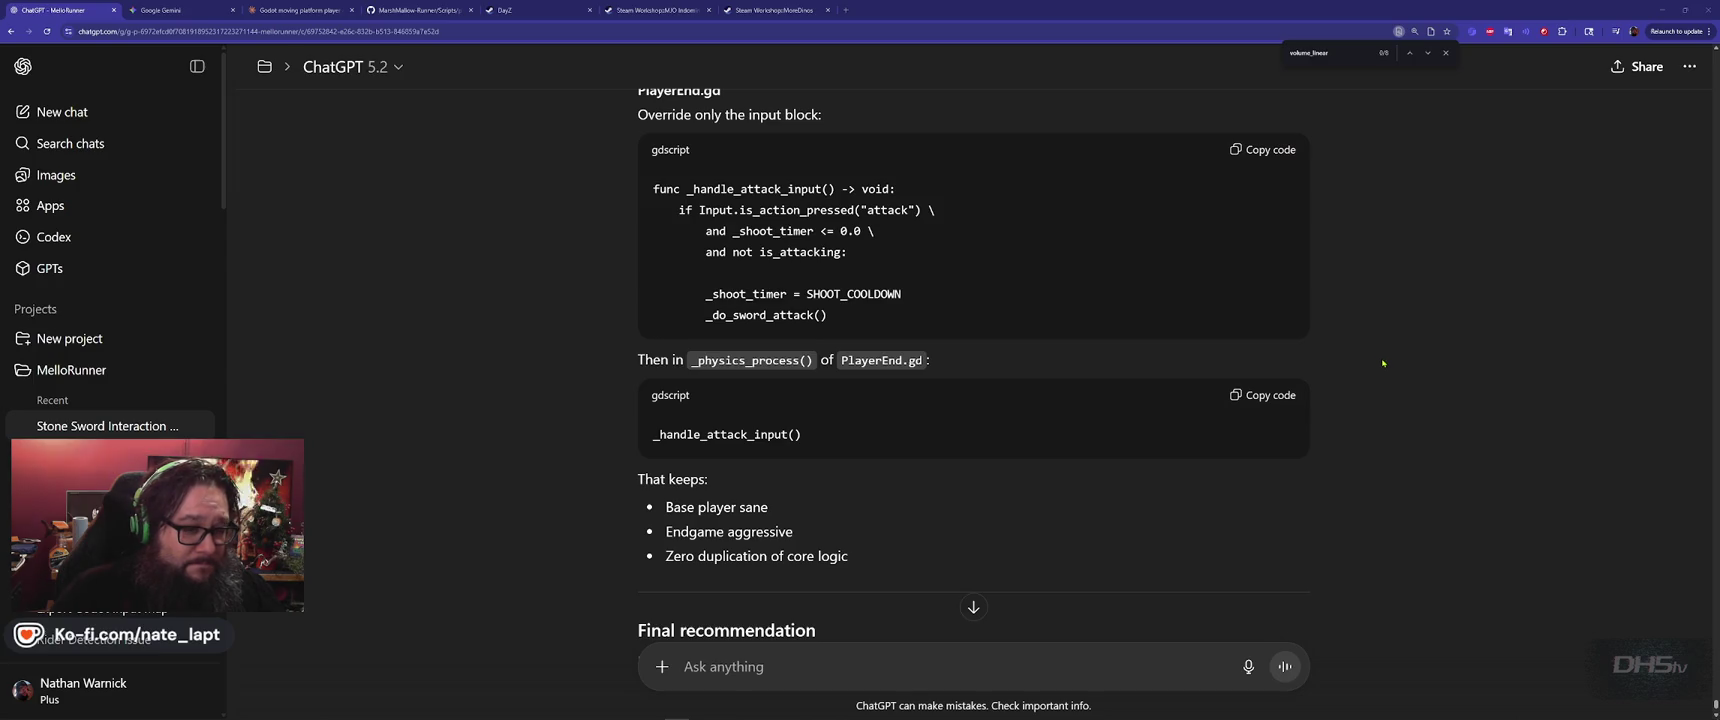
scroll(1383, 363, up, 1)
click(1263, 199)
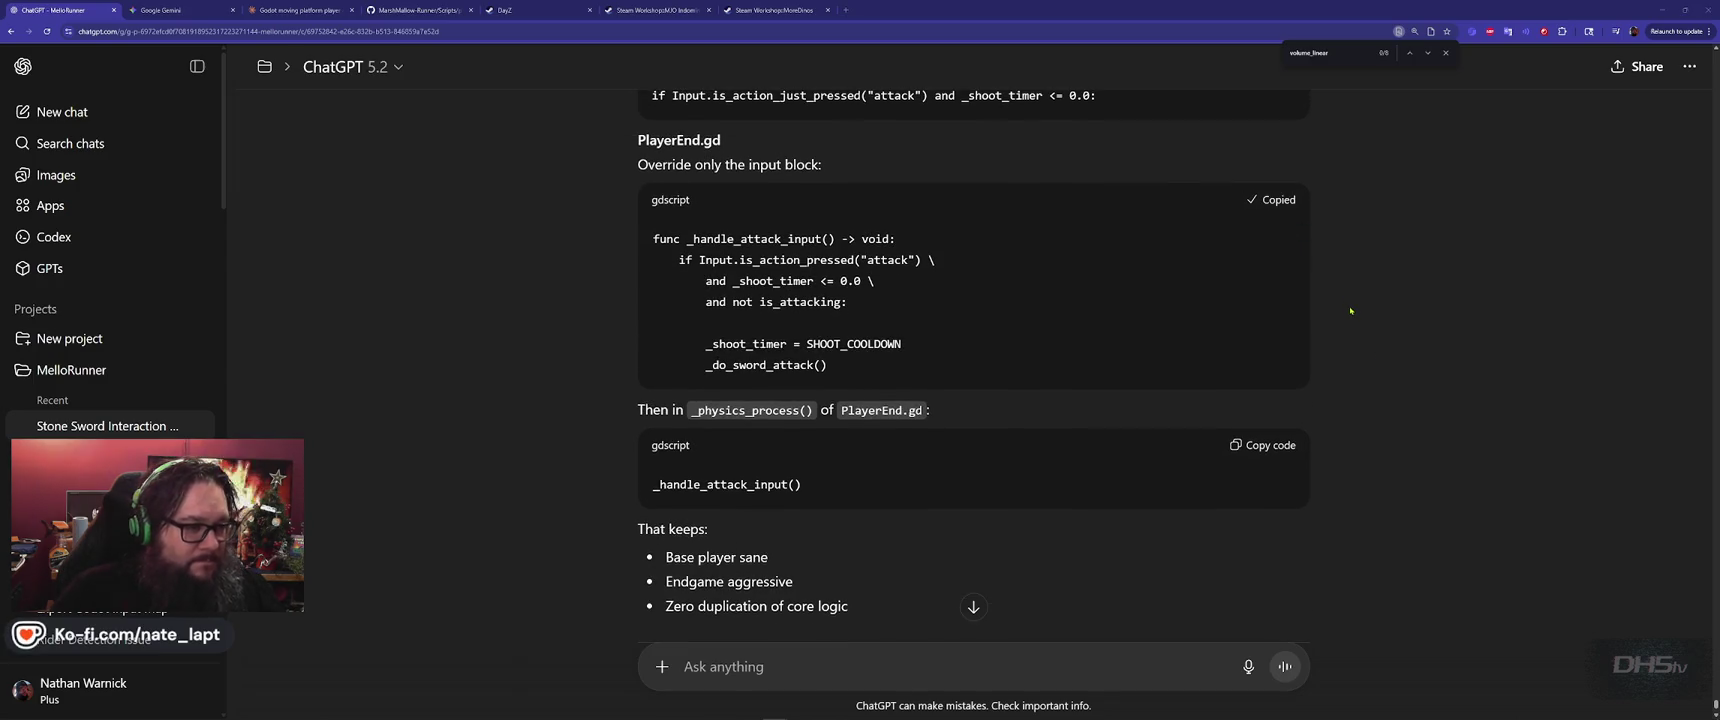
Paste _handle_attack_input() onto empty line 38 of player_end.gd, then select _physics_process in ChatGPT's reply
key(alt+Tab)
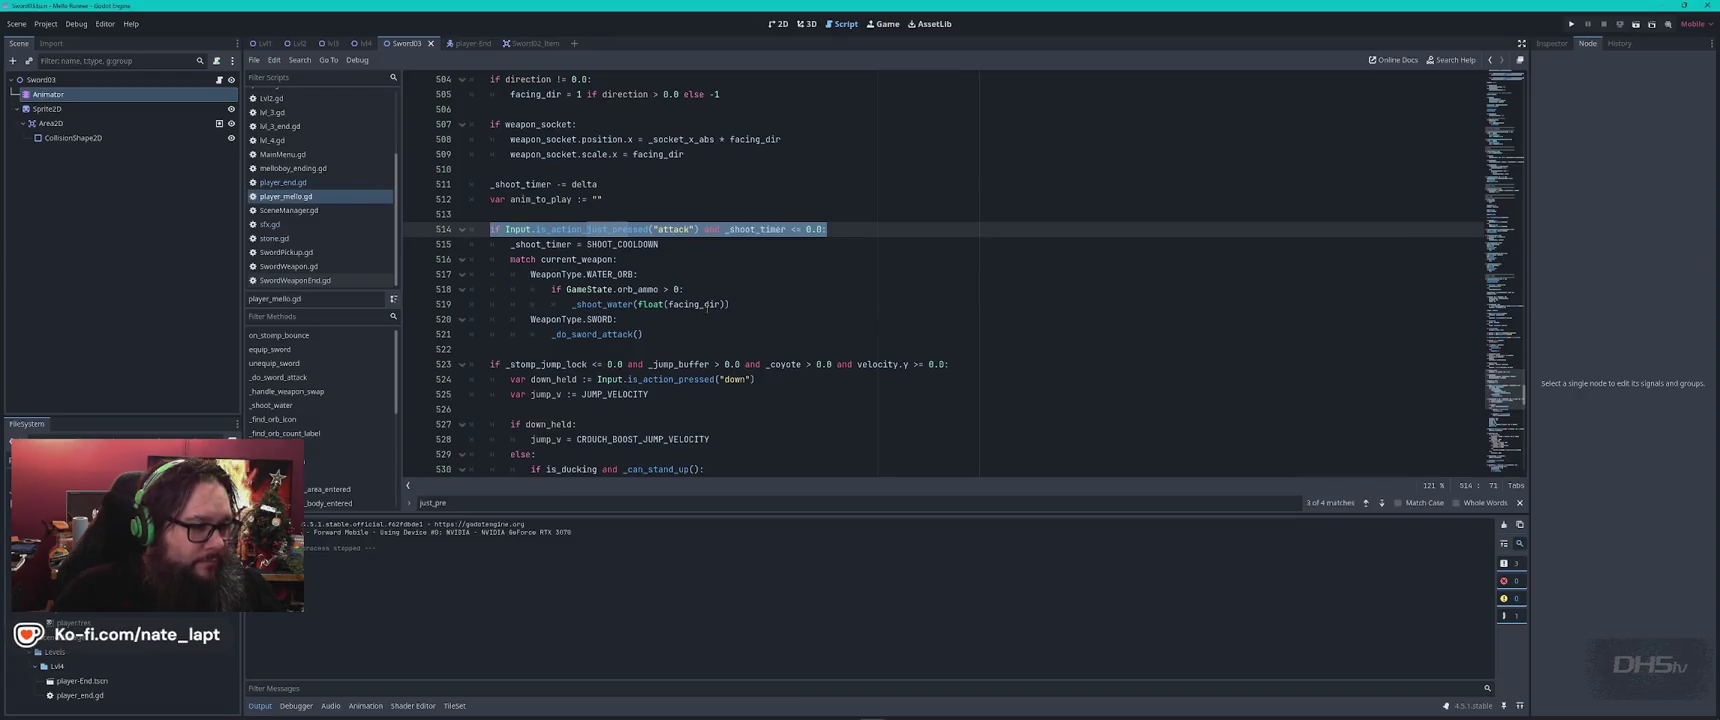
scroll(686, 285, down, 10)
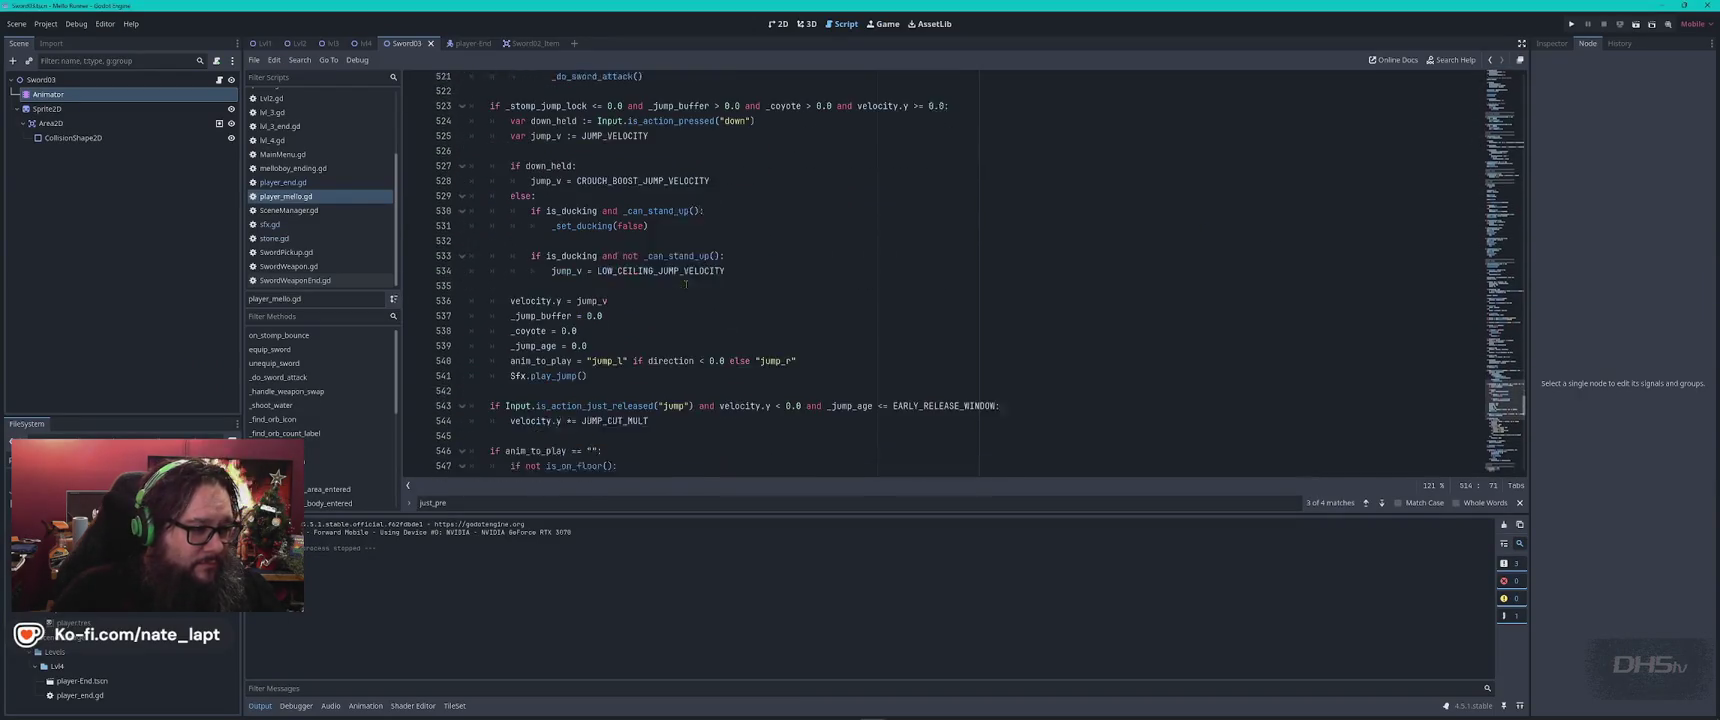
click(283, 182)
click(576, 454)
key(ctrl+v)
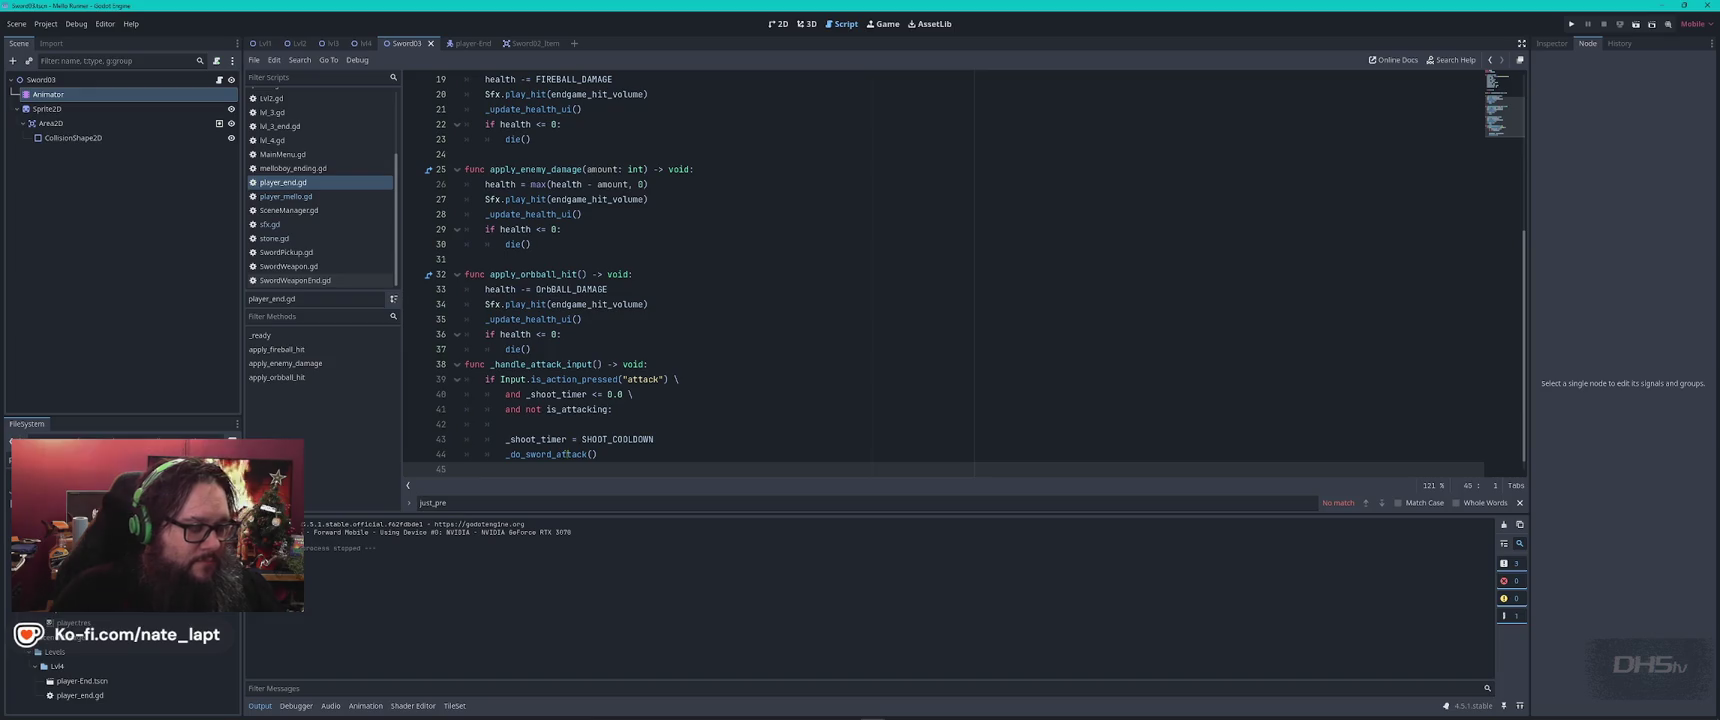
key(alt+Tab)
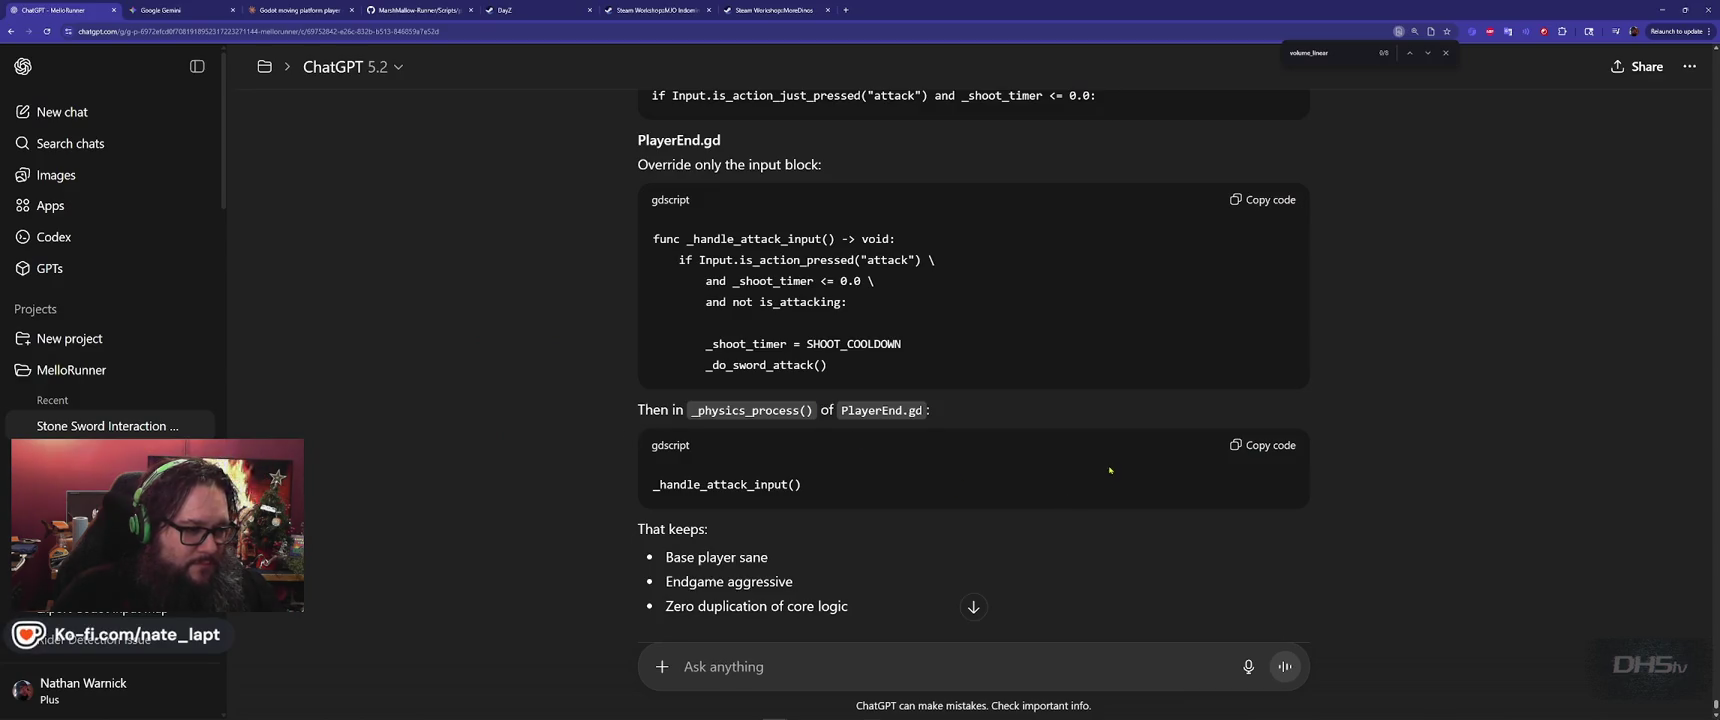
double_click(771, 411)
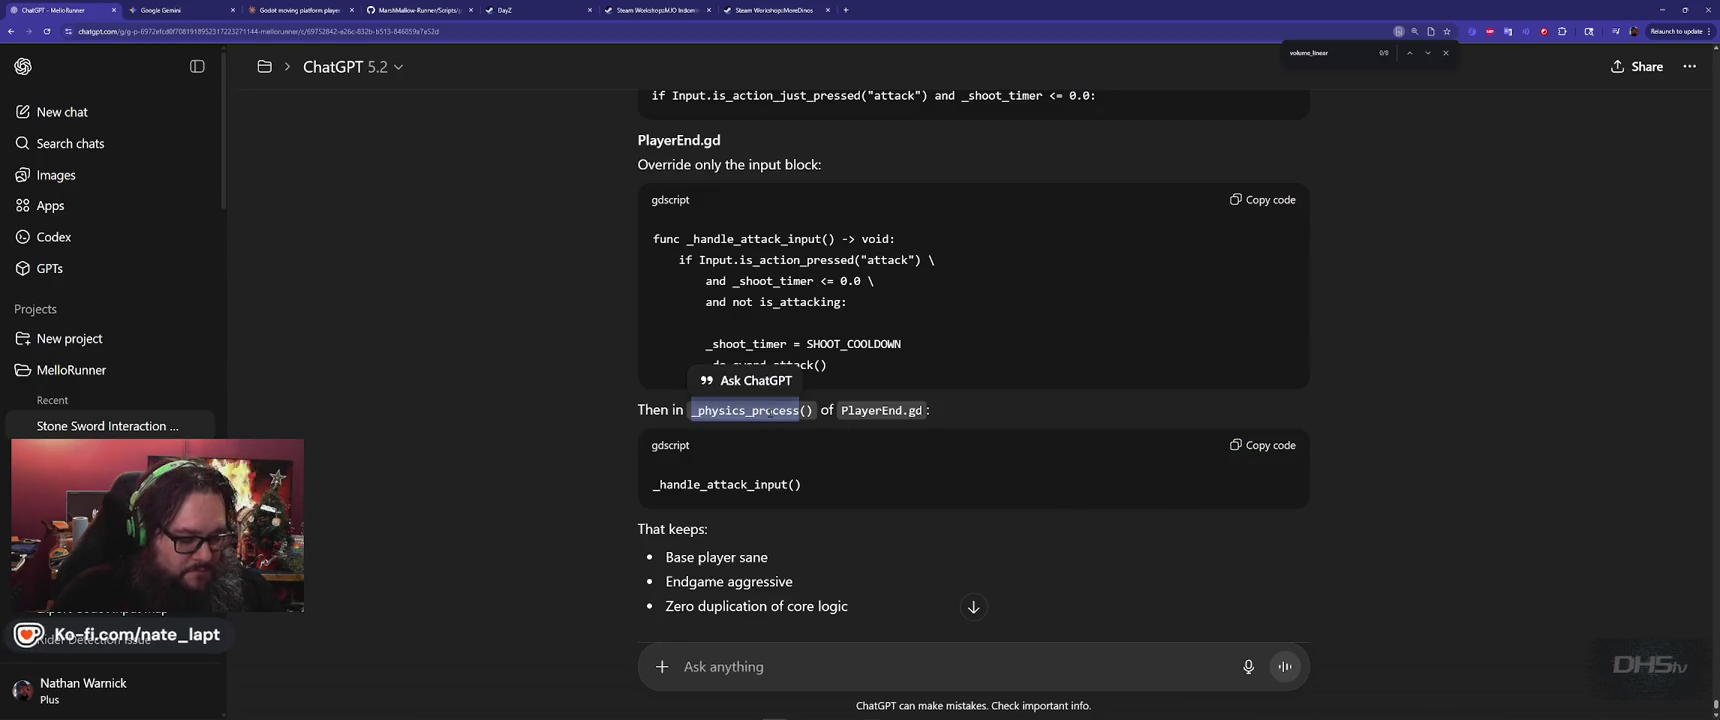
Search player_end.gd for _physics_process, finding no match, and recheck ChatGPT's reply
key(ctrl+c)
key(alt+Tab)
key(ctrl+f)
key(ctrl+v)
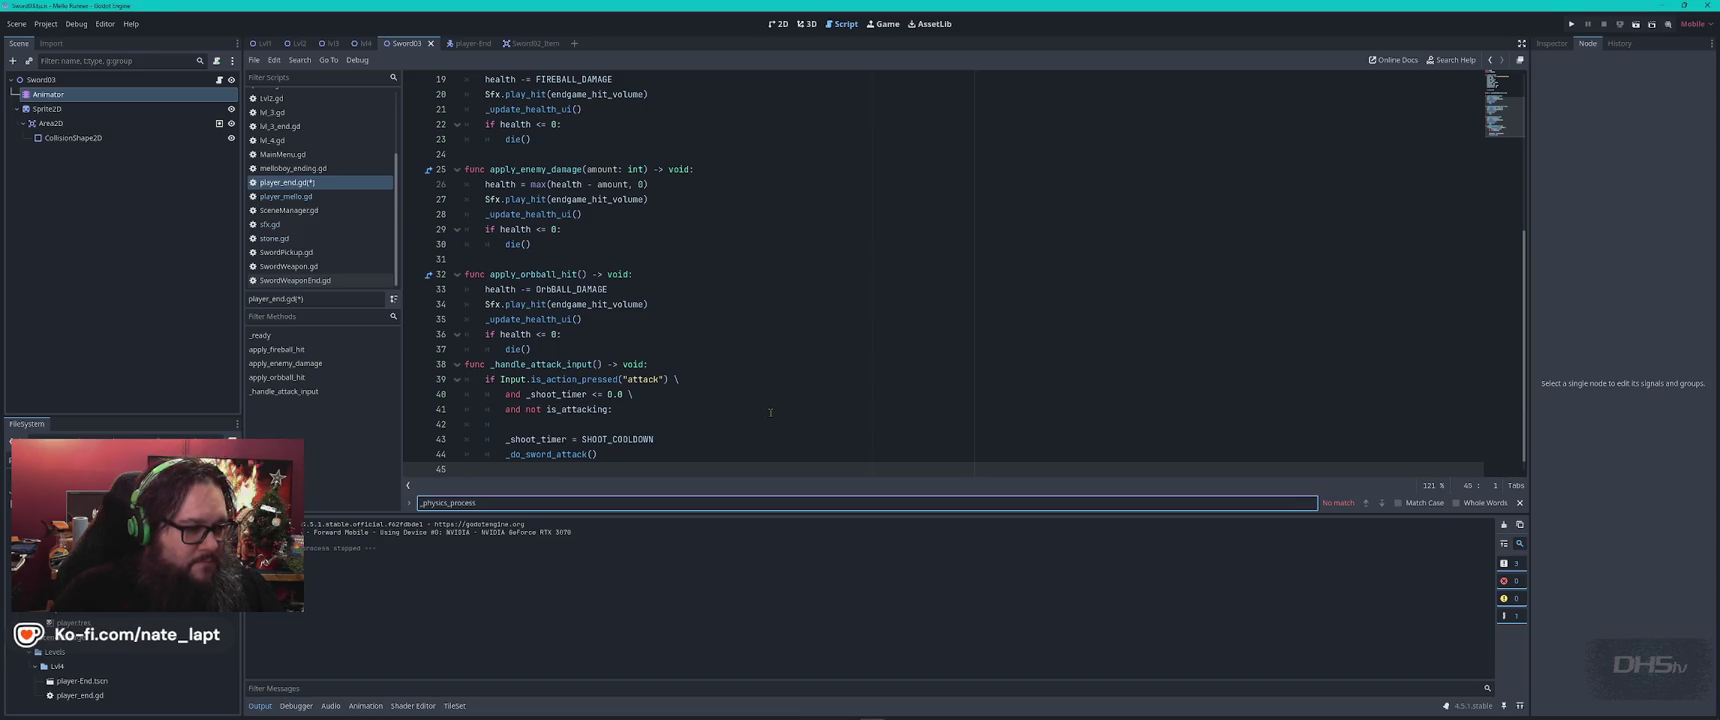
key(Escape)
key(alt+Tab)
scroll(927, 455, down, 5)
scroll(927, 455, up, 2)
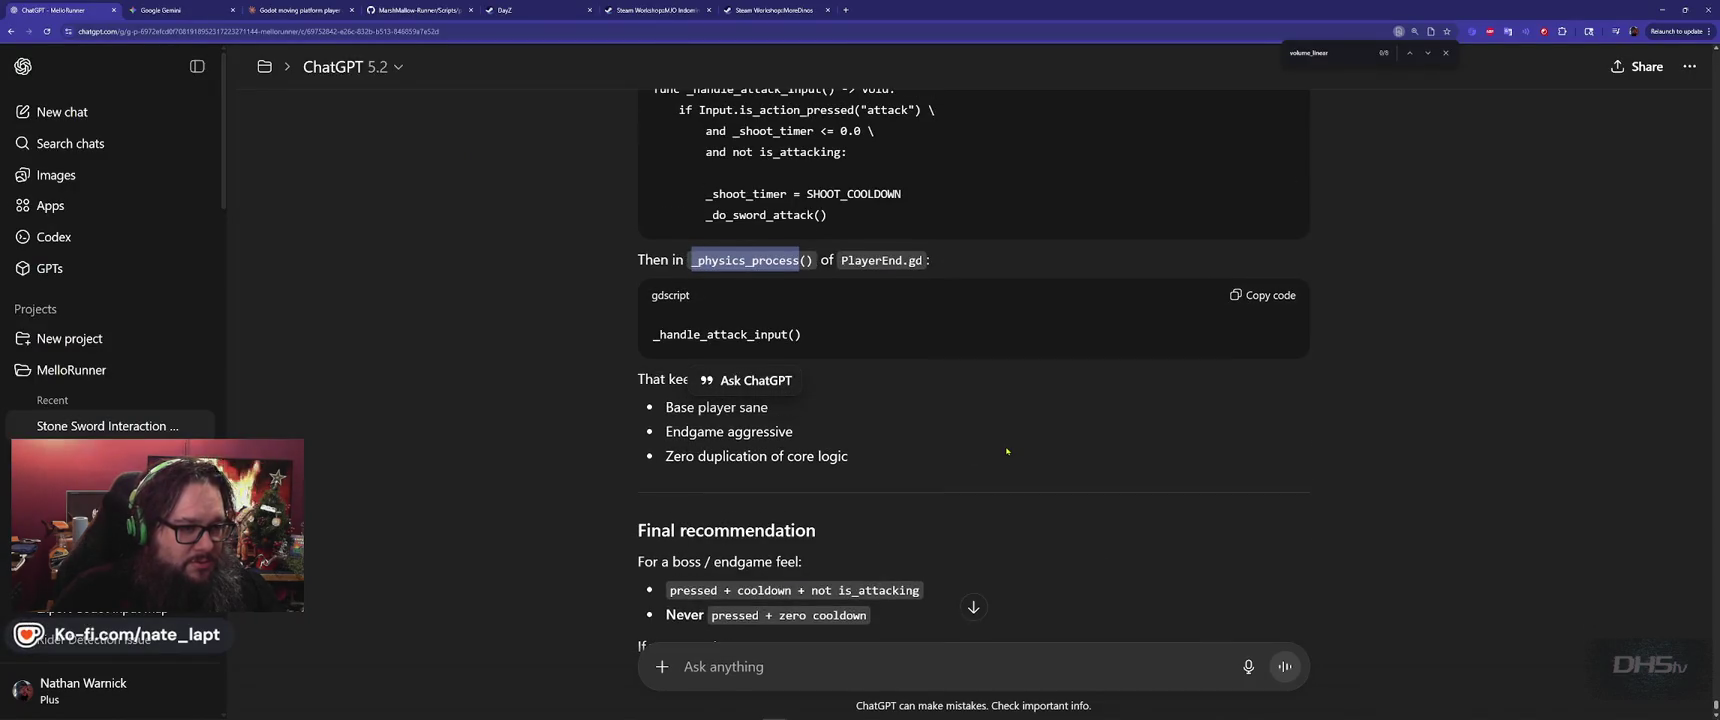
scroll(1007, 451, down, 3)
scroll(995, 520, up, 3)
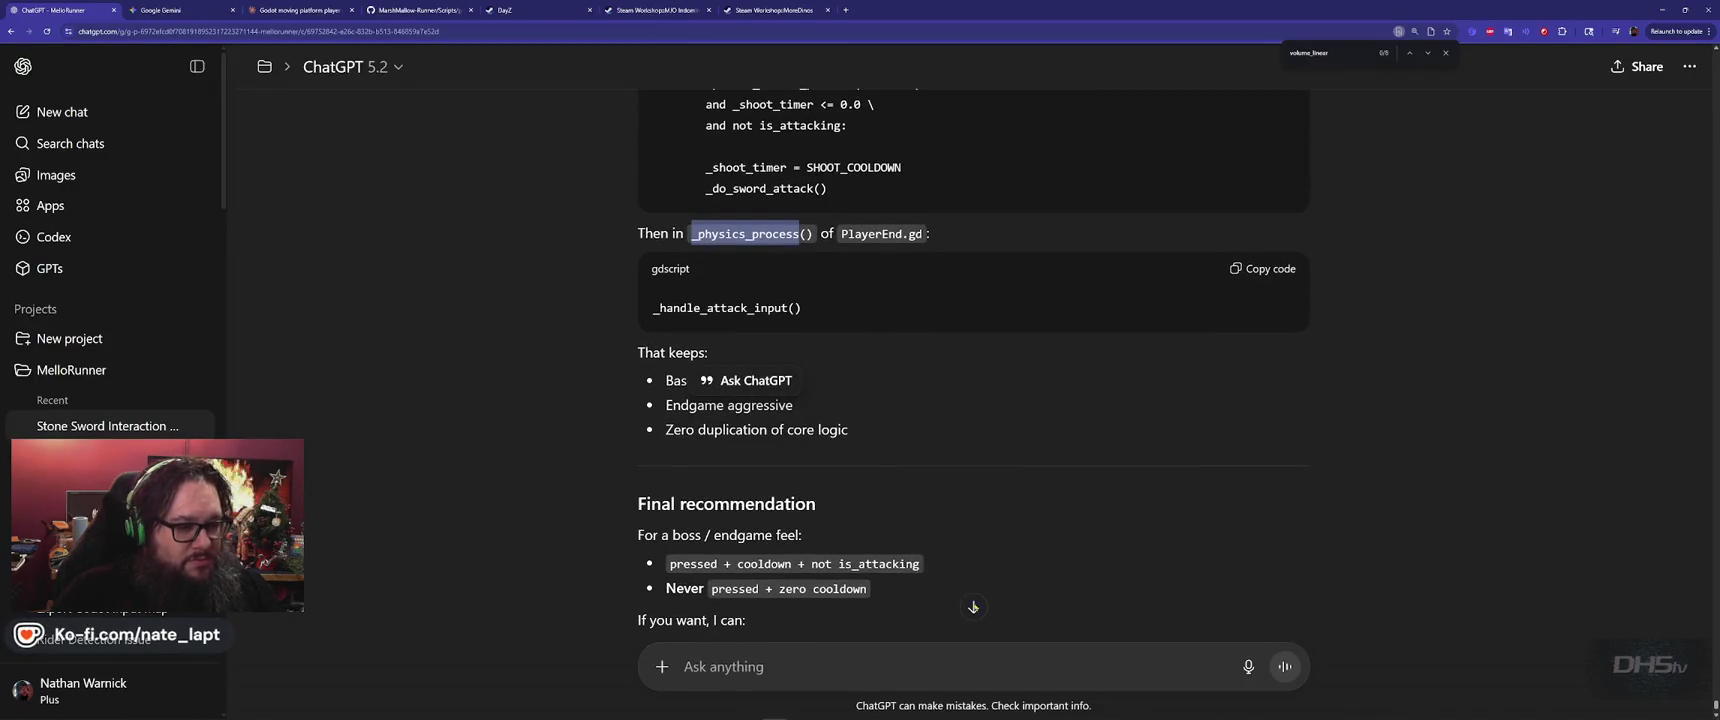
Copy the entire player_end.gd script and paste it into ChatGPT's message box
key(alt+Tab)
click(867, 343)
key(ctrl+a)
key(alt+Tab)
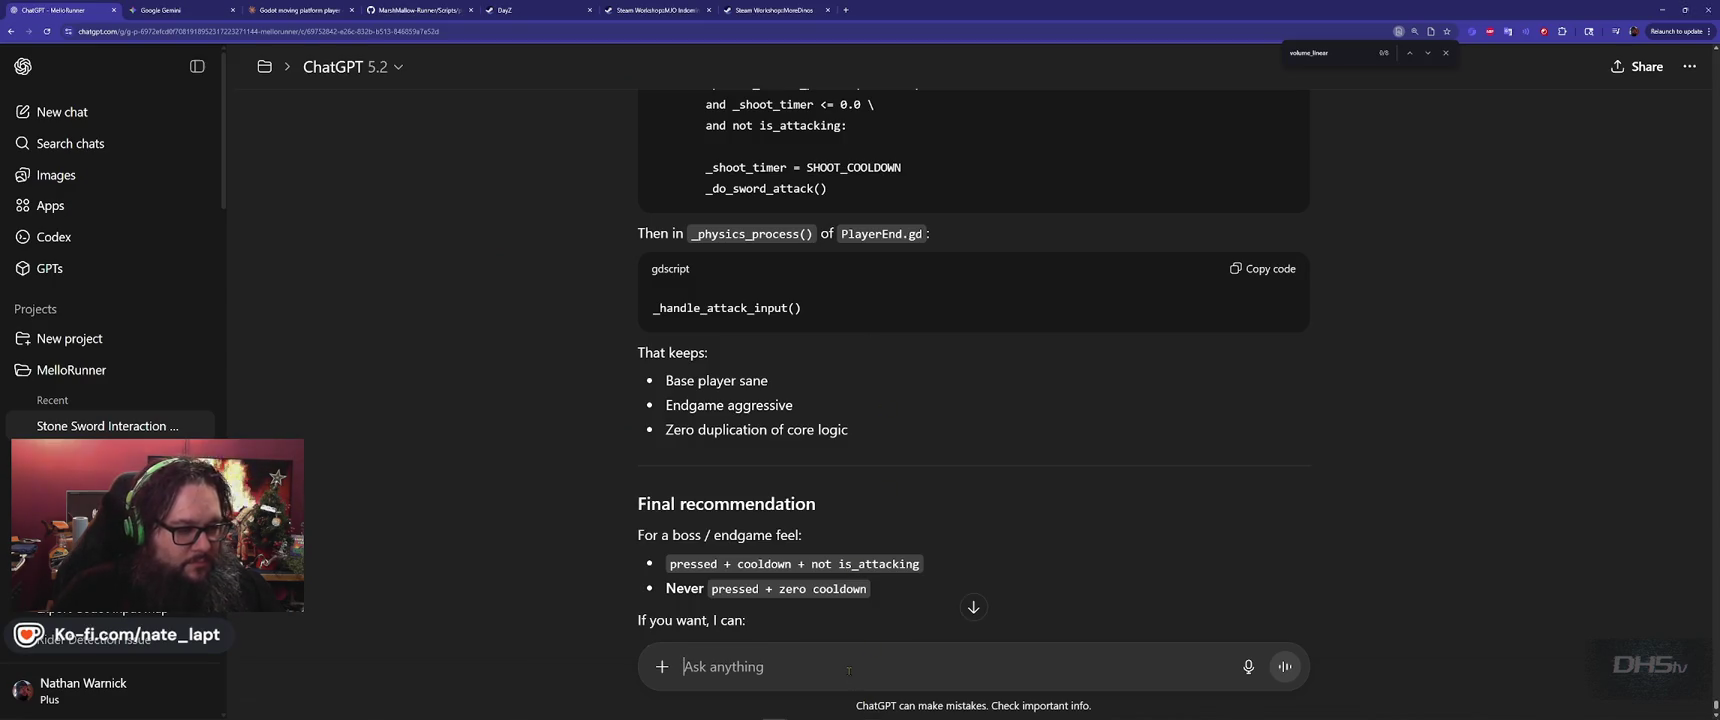
key(ctrl+v)
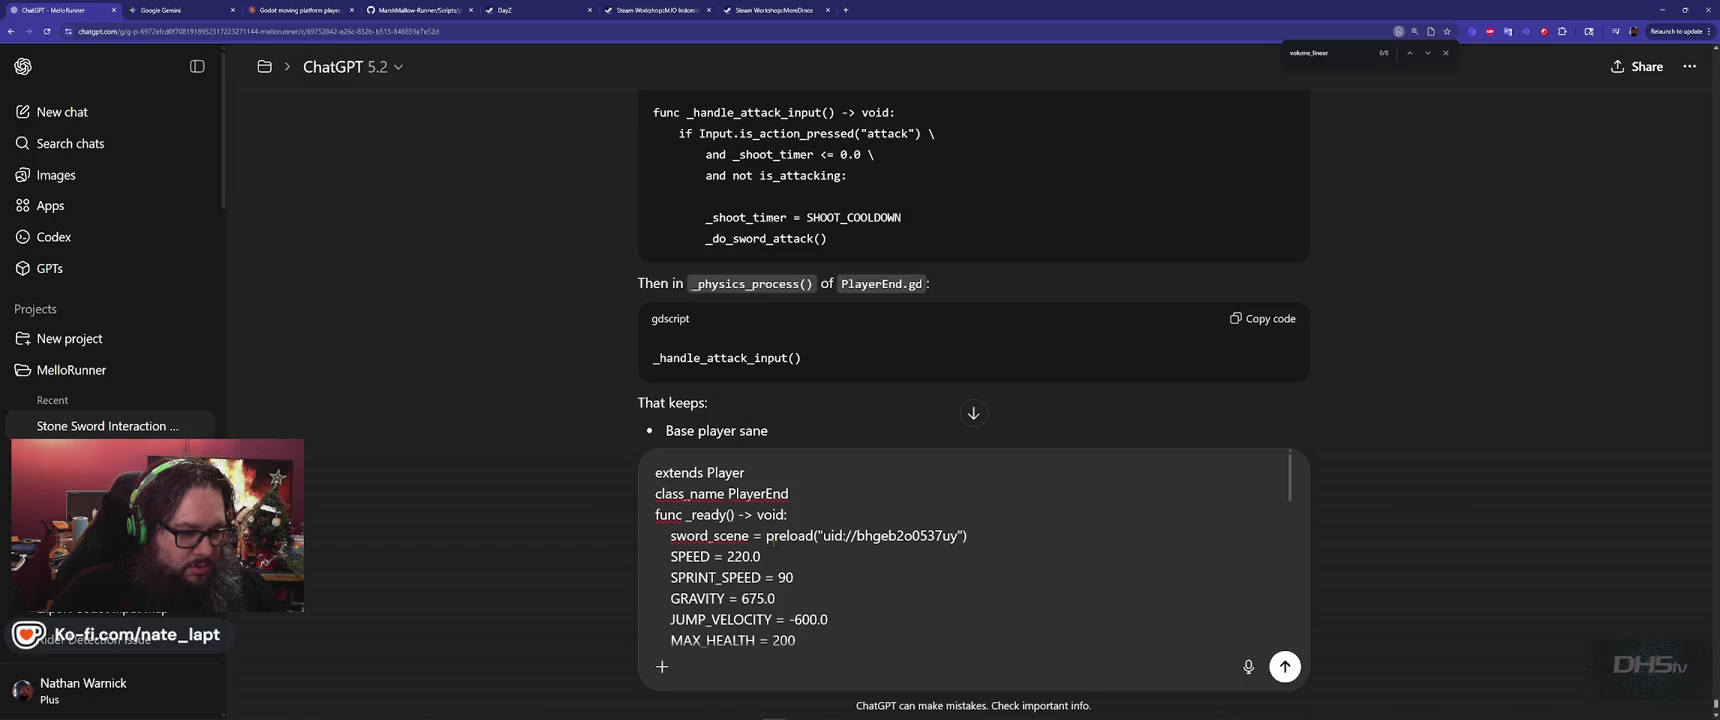
Send the script and copy the corrected PlayerEnd.gd with endgame_sword_repeat_cooldown = 0.18
scroll(848, 670, down, 2)
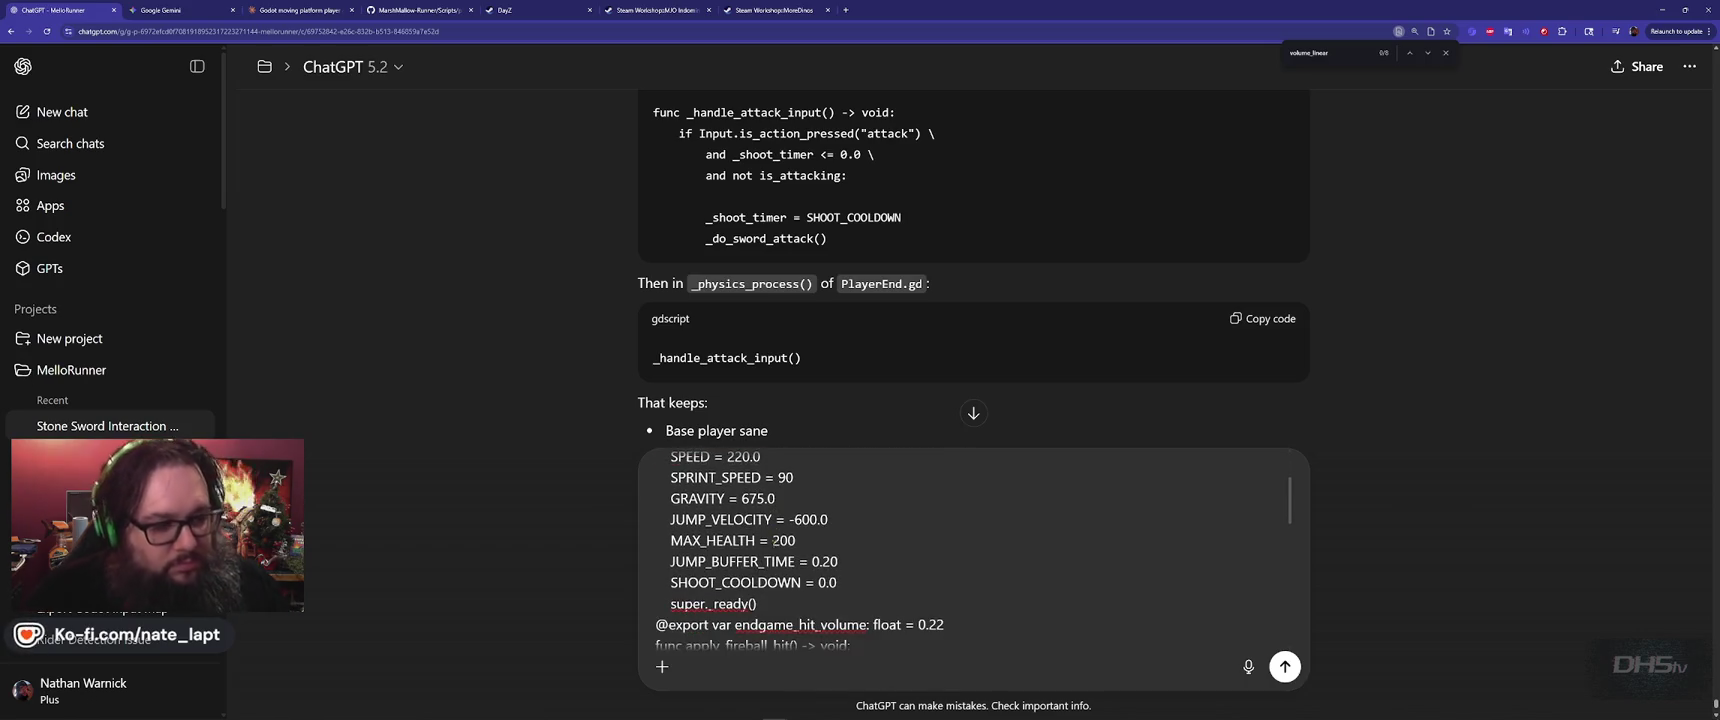
key(Return)
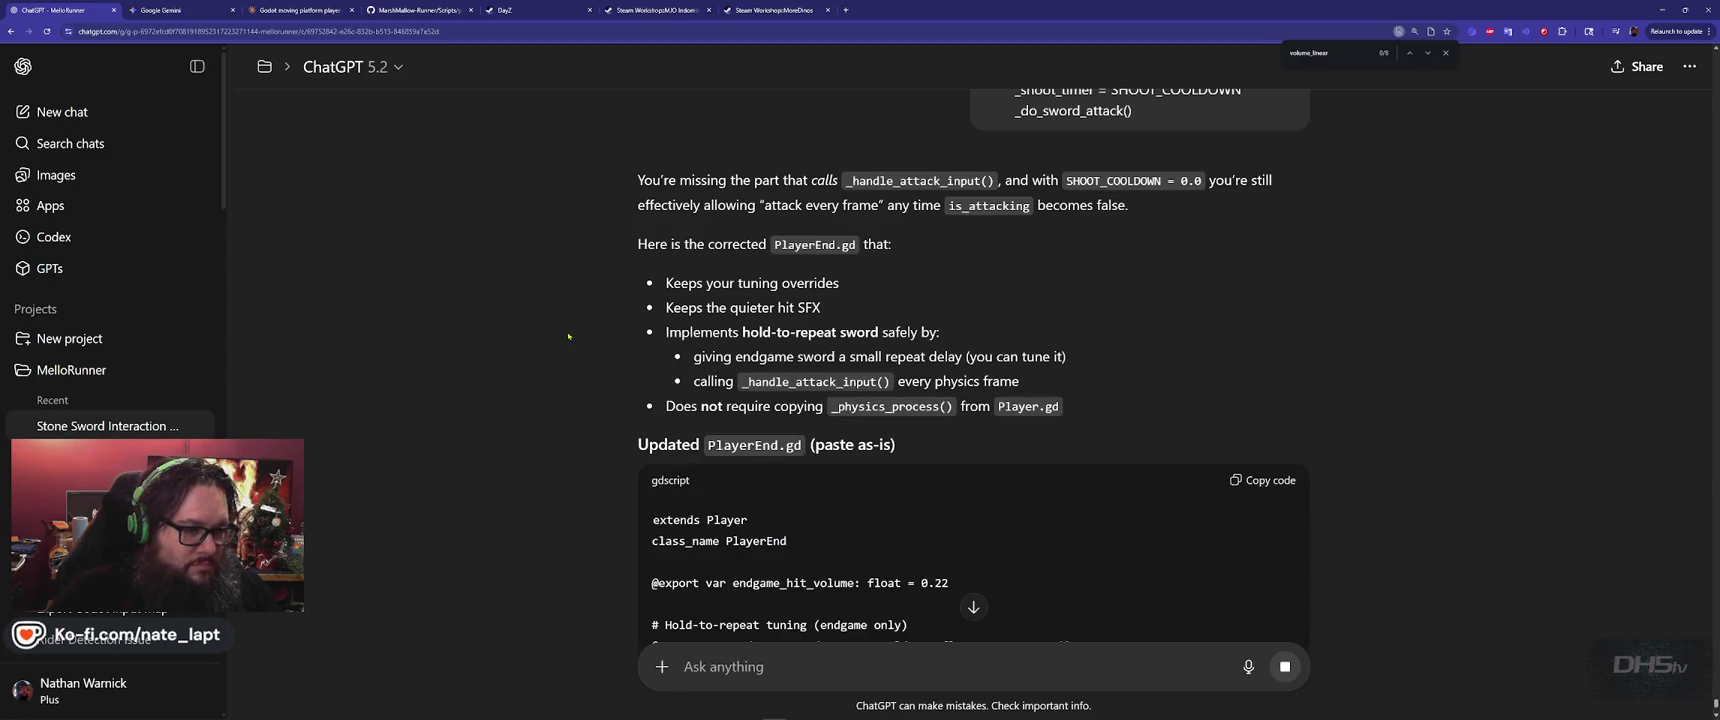
scroll(572, 335, down, 3)
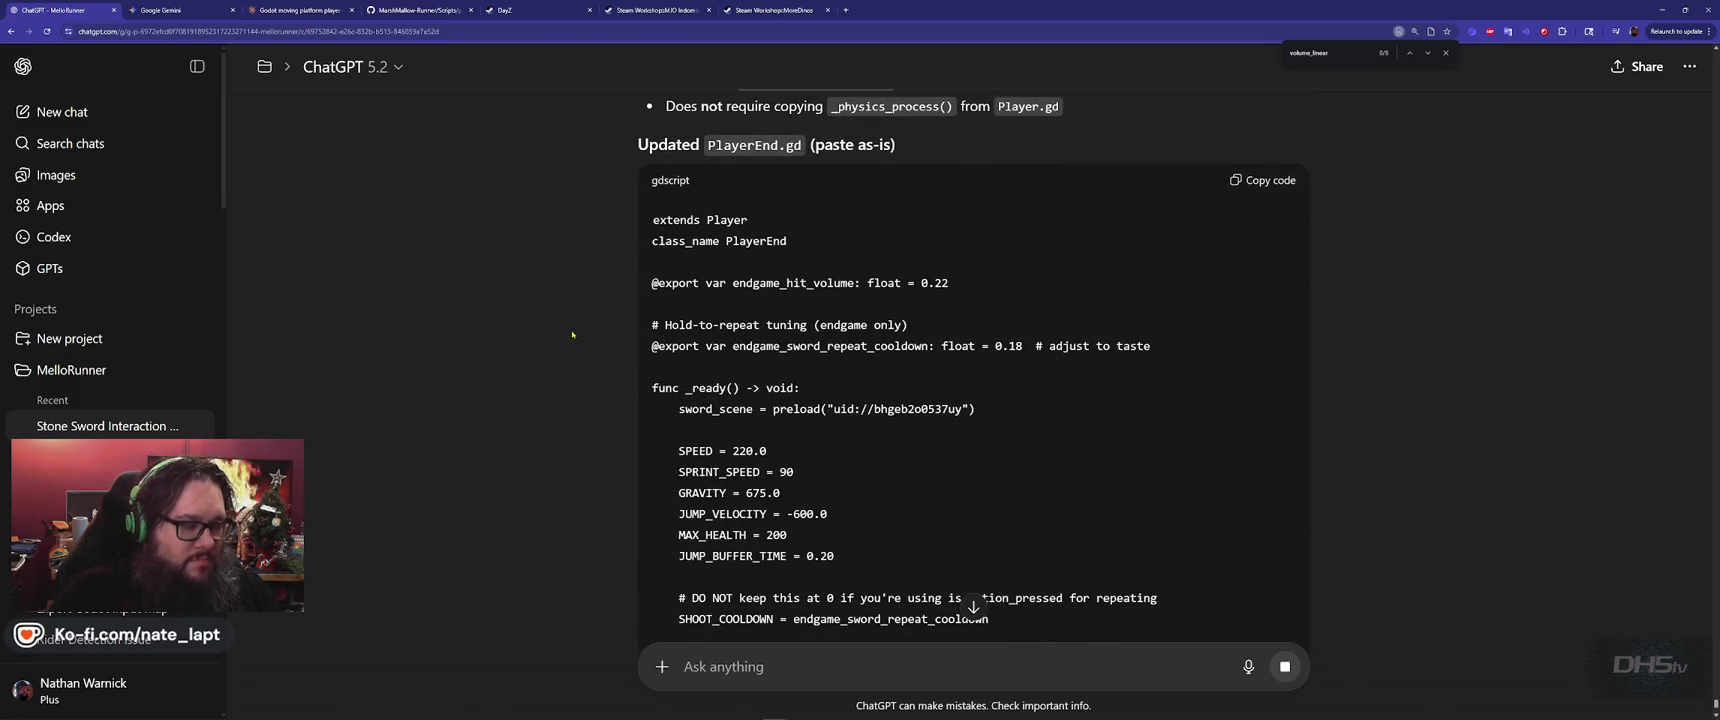
scroll(572, 335, down, 3)
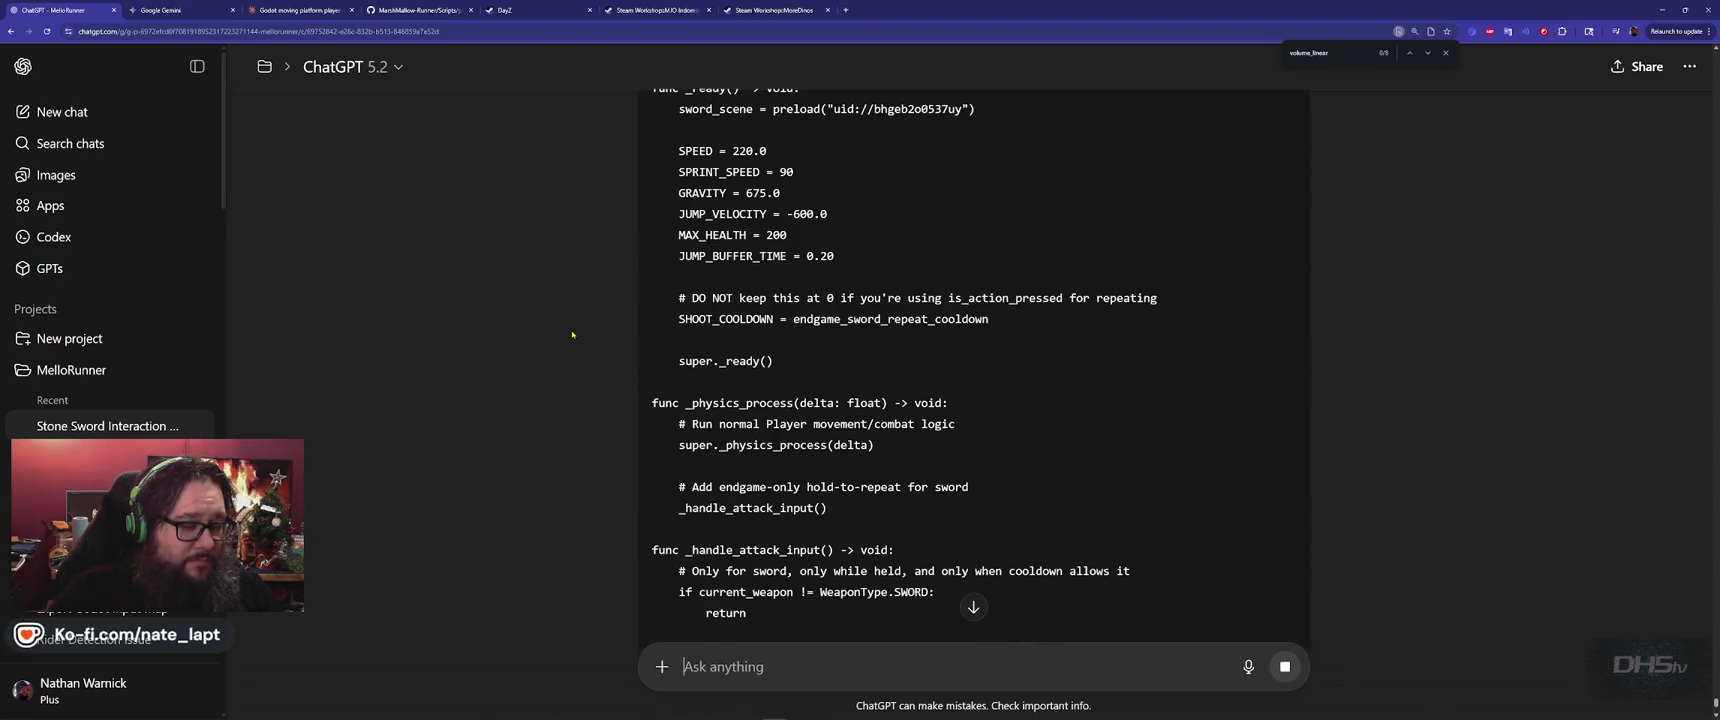
scroll(572, 335, down, 5)
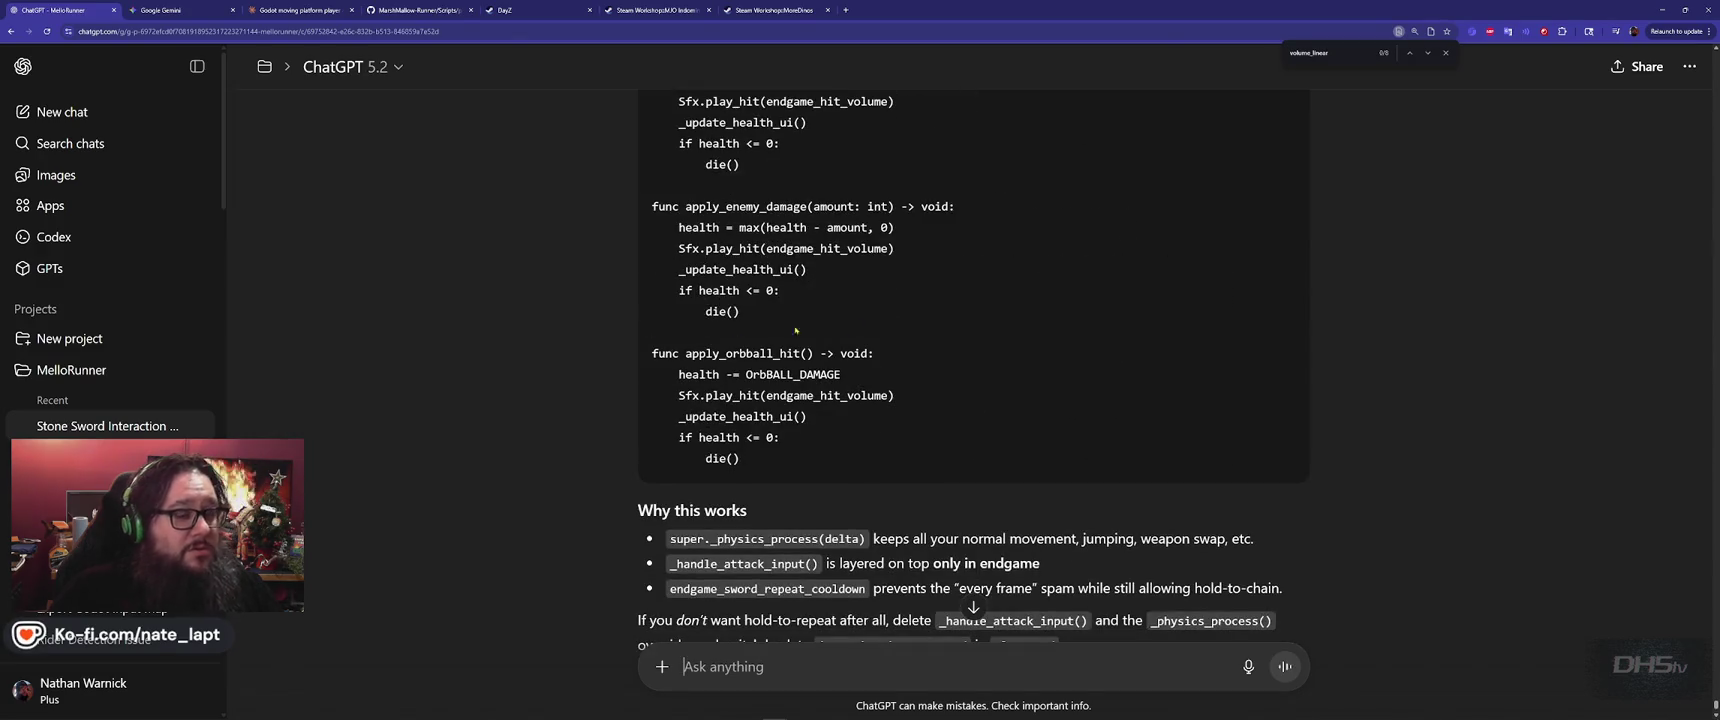
scroll(1350, 318, up, 10)
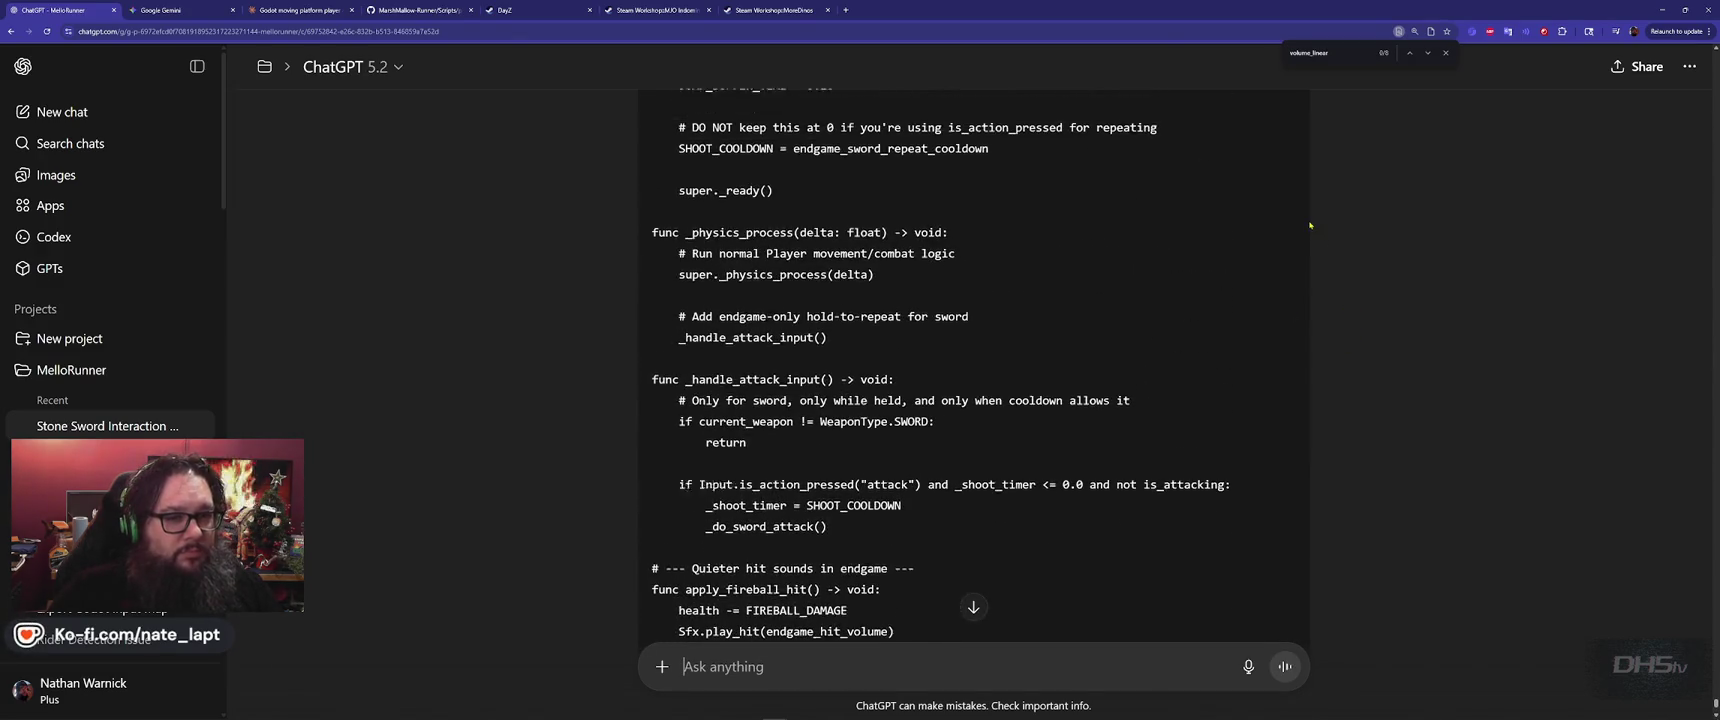
scroll(1290, 199, up, 2)
click(1276, 183)
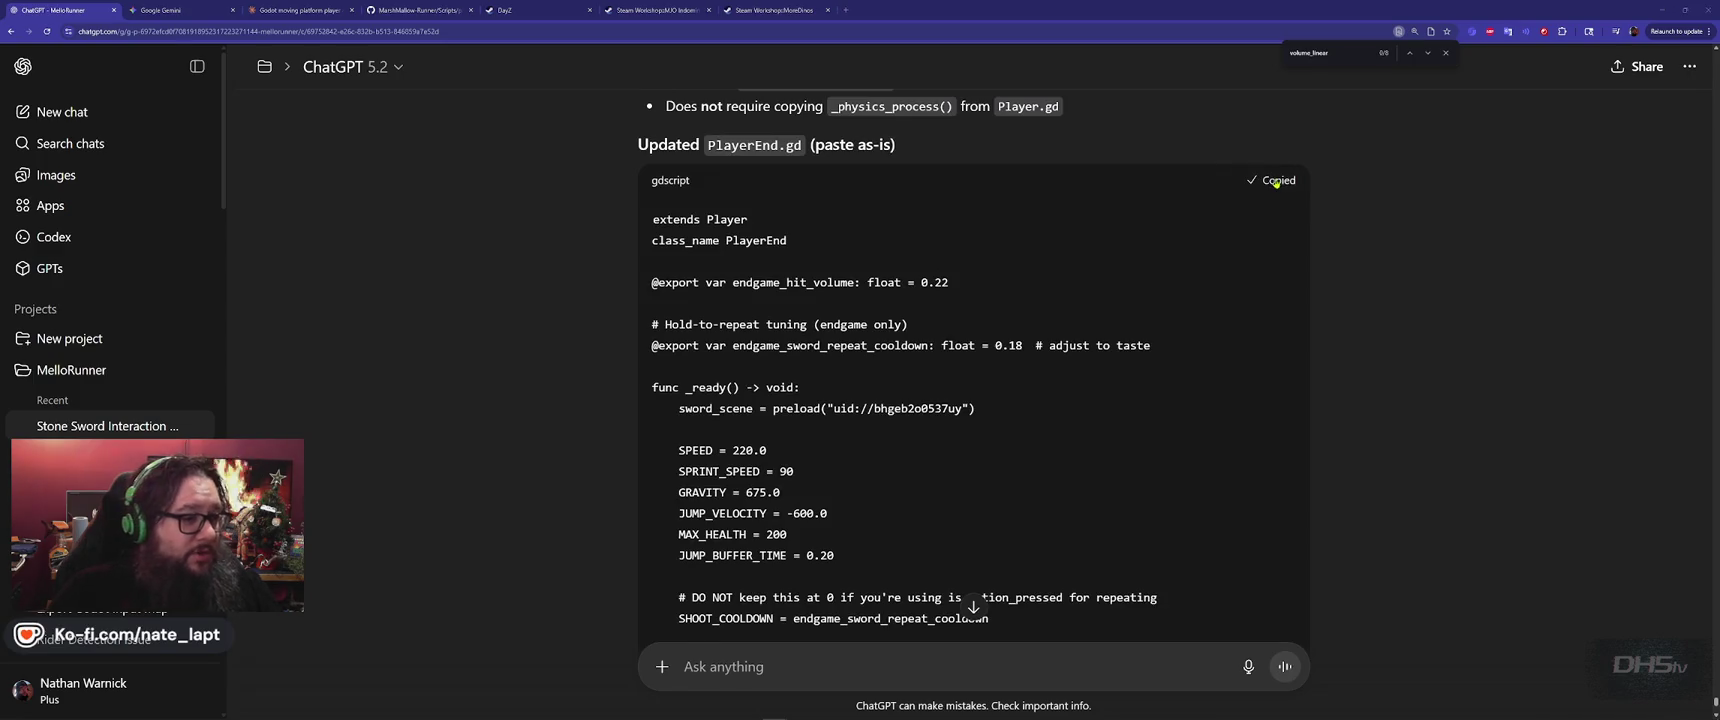
key(alt+Tab)
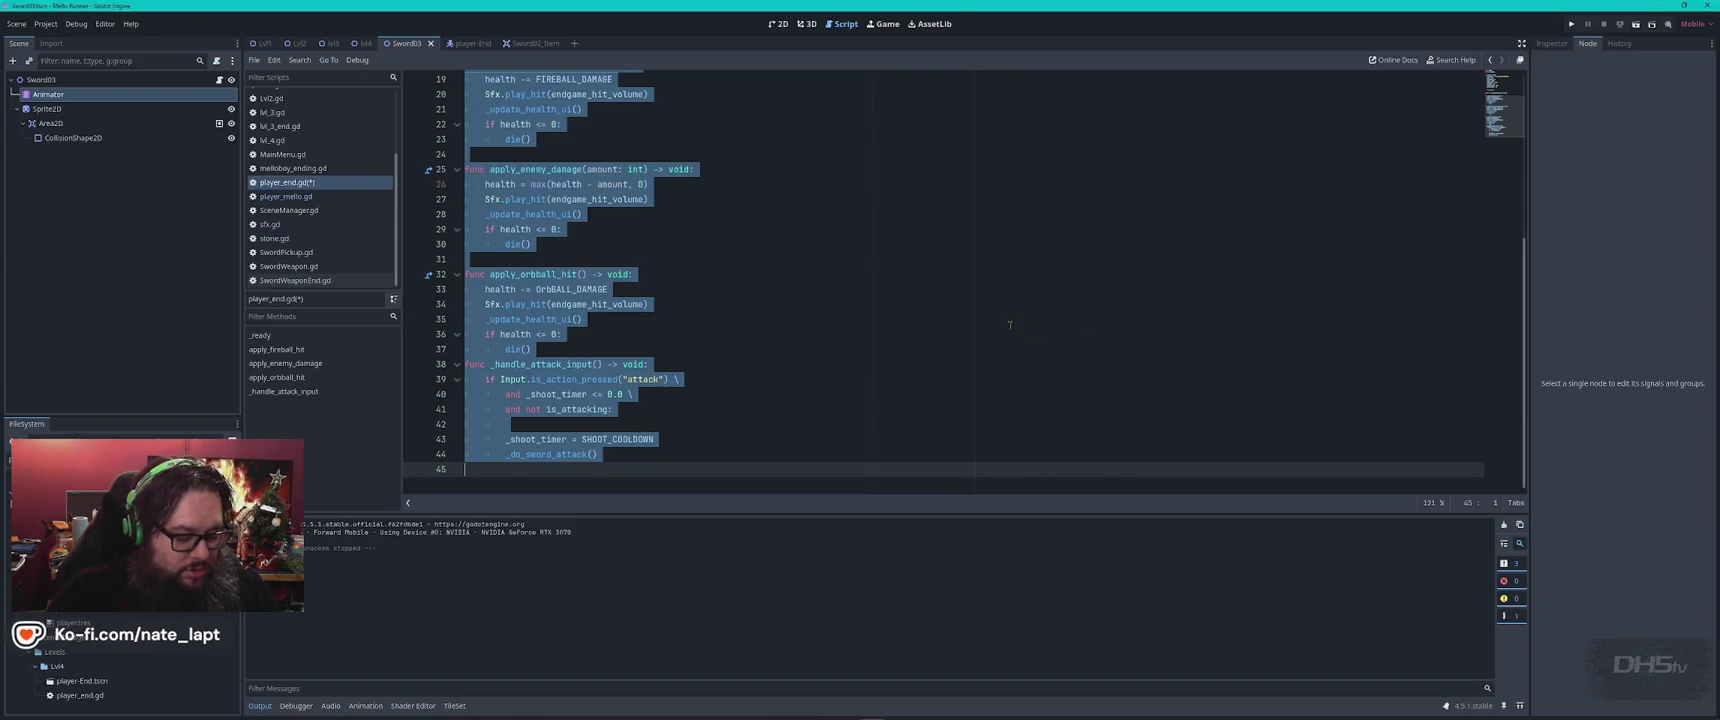
Overwrite player_end.gd with the corrected code, save, and run the game to its Start/End menu
key(ctrl+v)
key(ctrl+s)
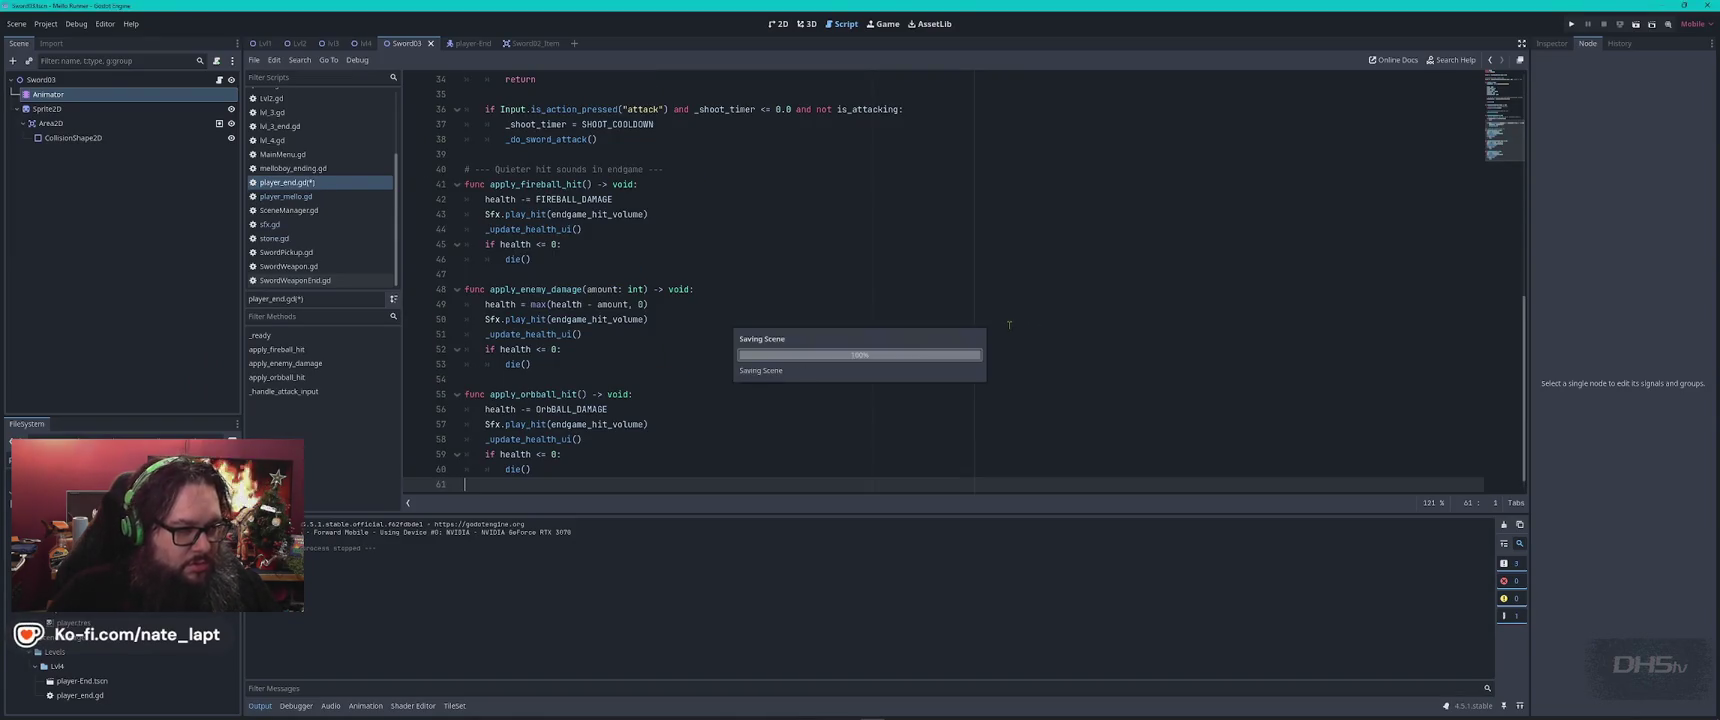
key(F5)
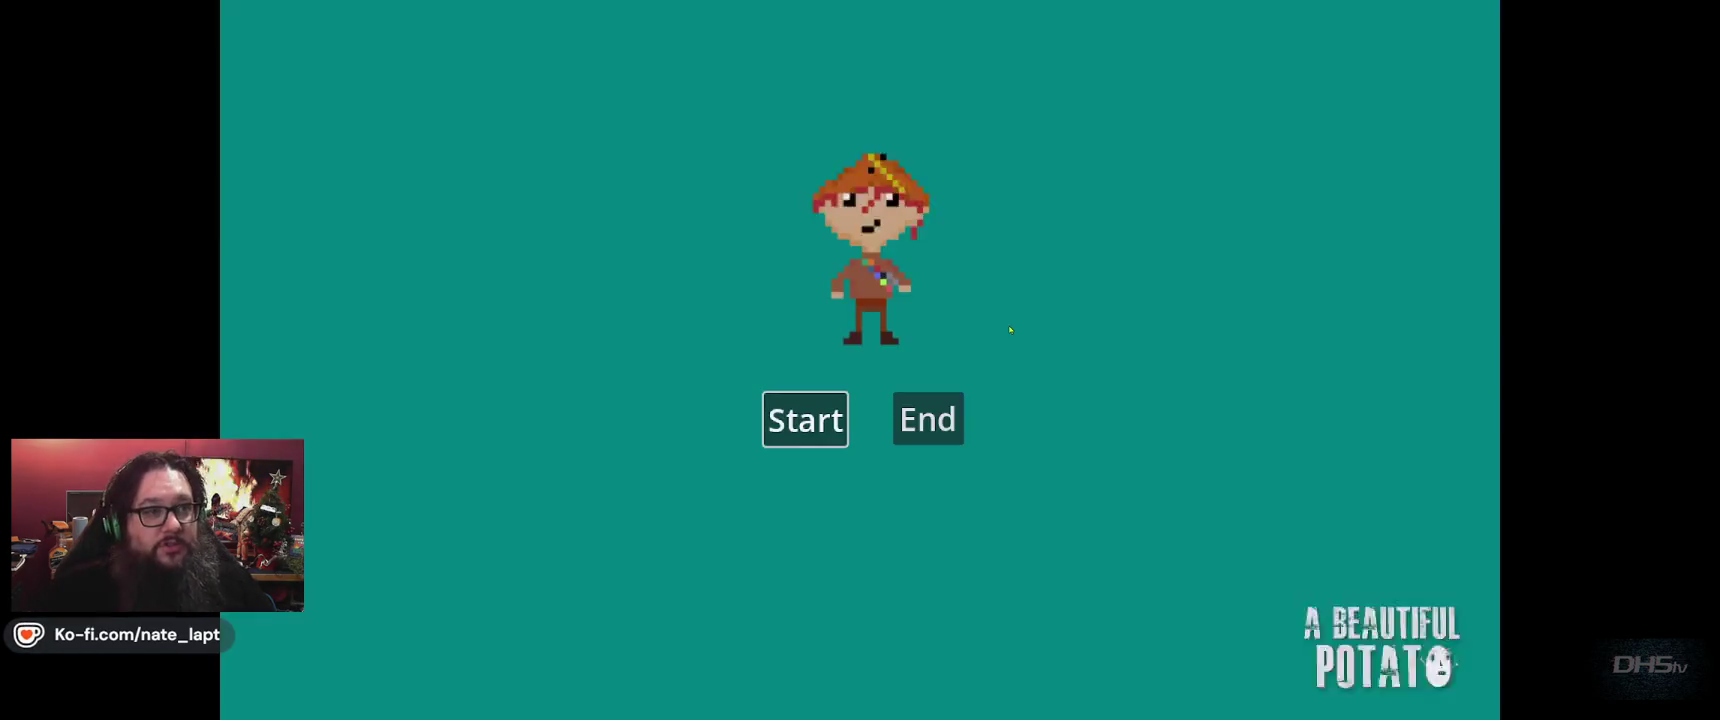
Start the Beat Da Game level from the menu and jump the cat through it until it dies
key(Return)
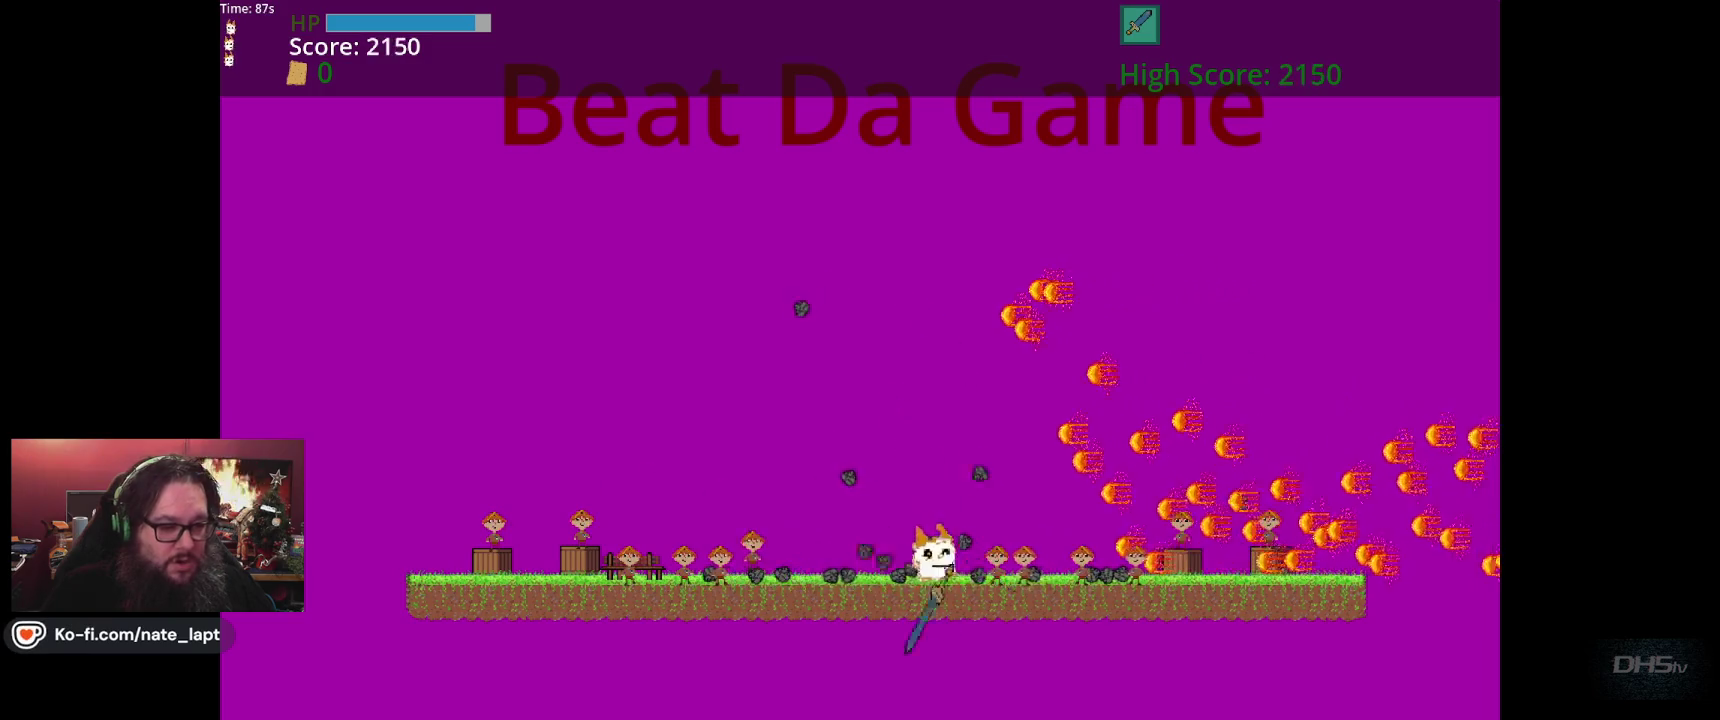
key(space)
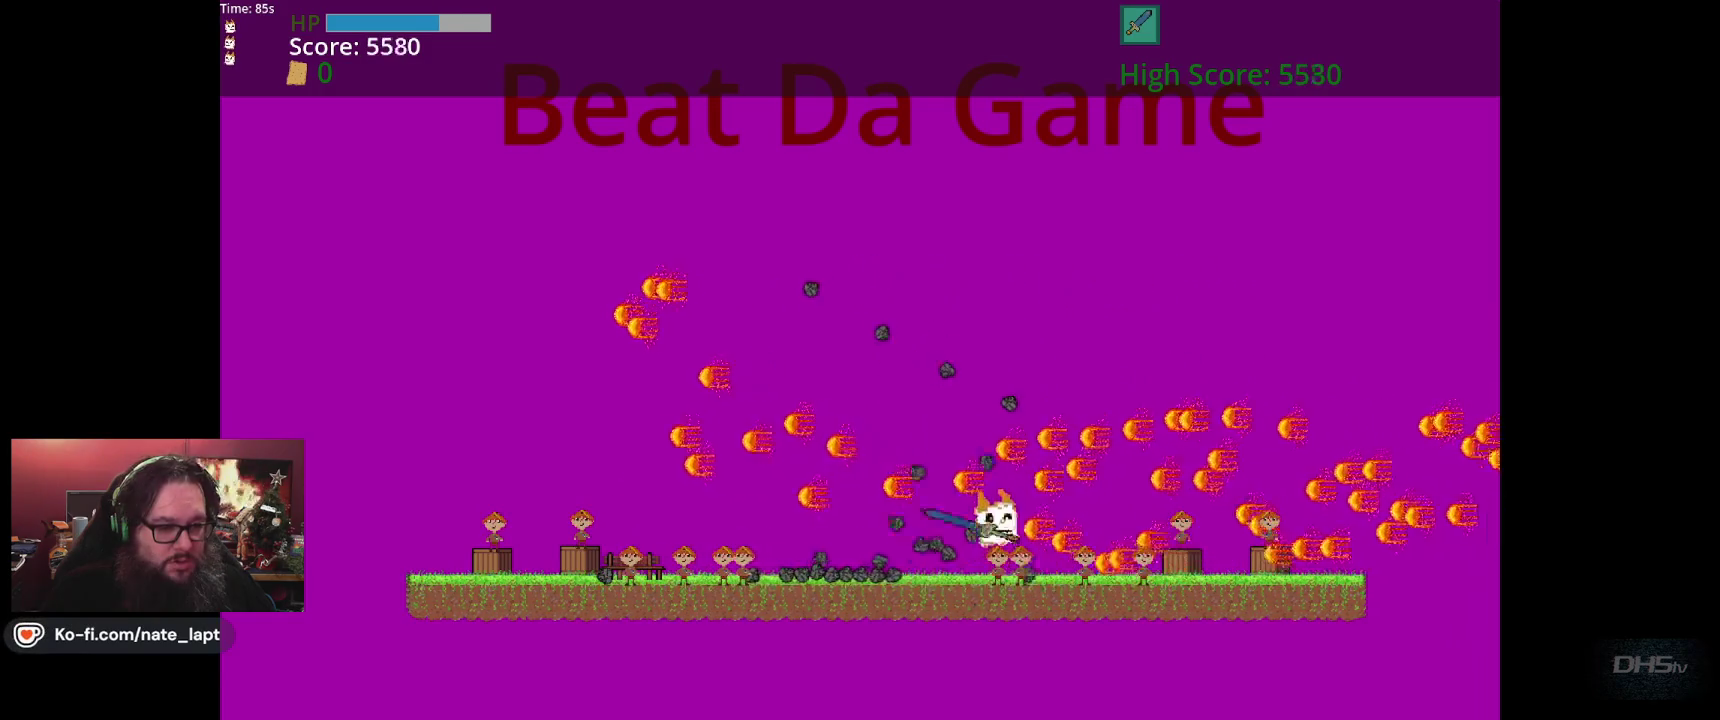
key(space)
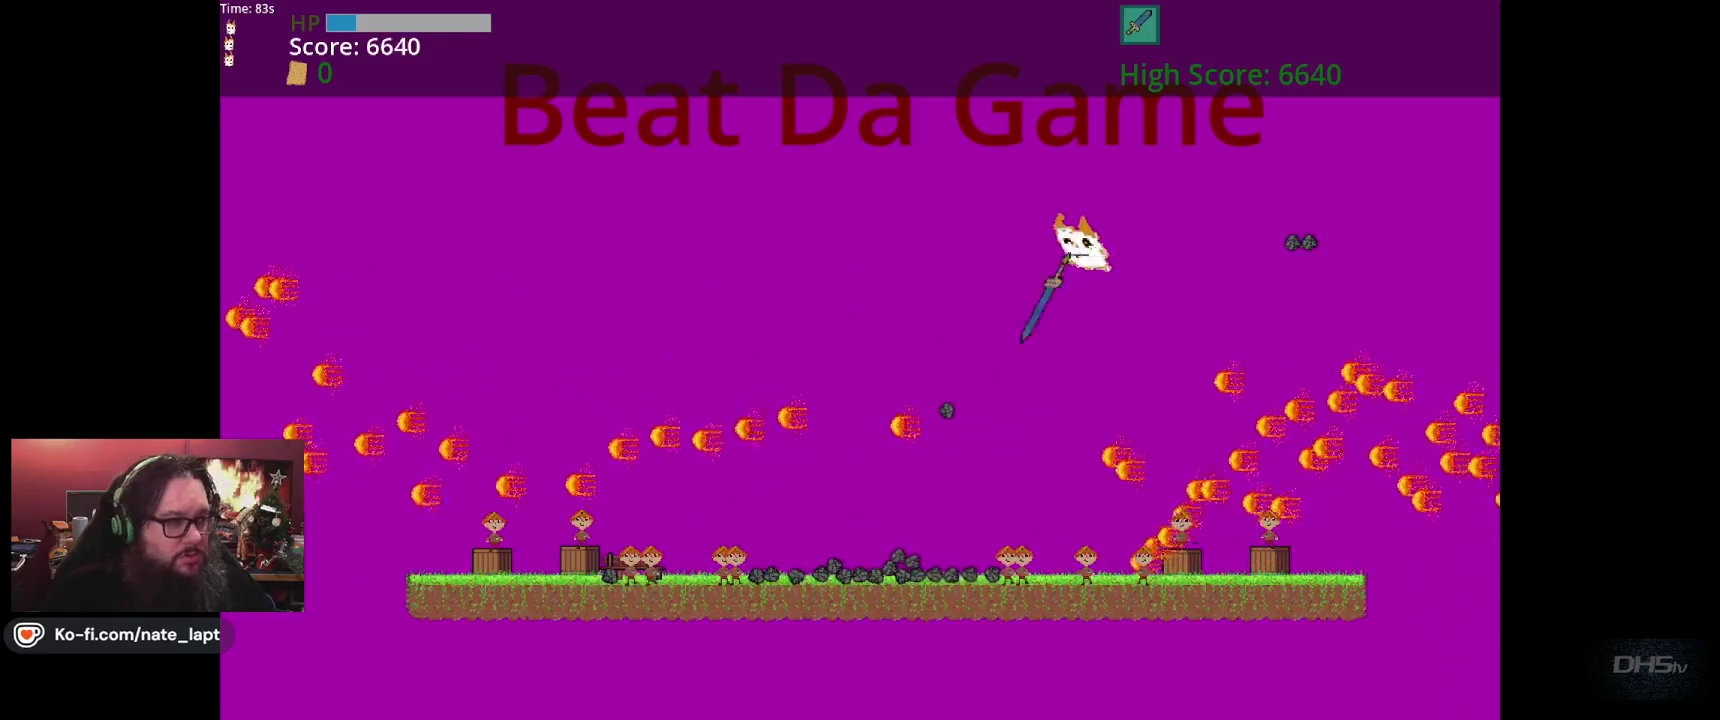
key(space)
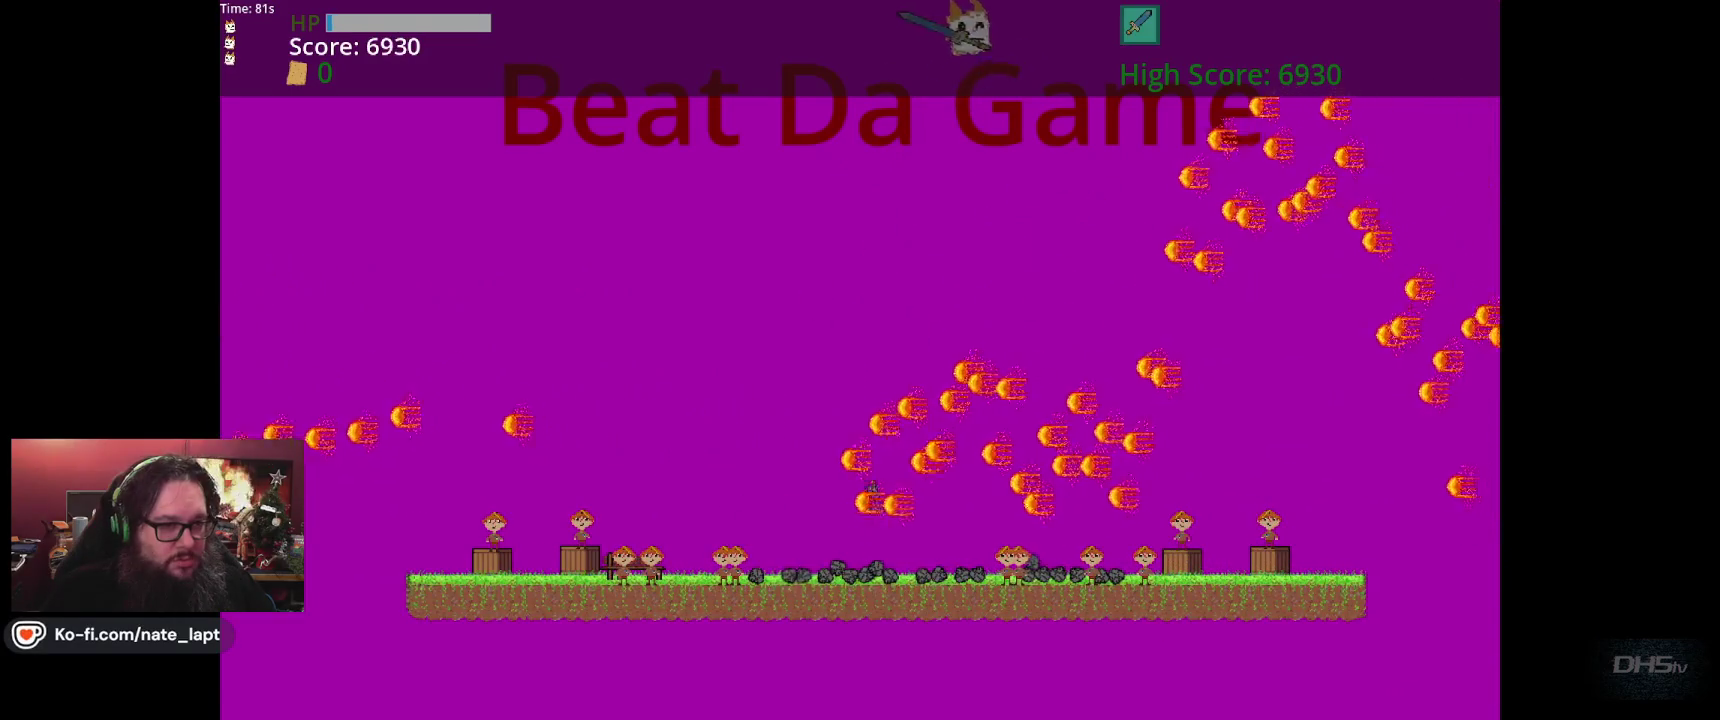
key(space)
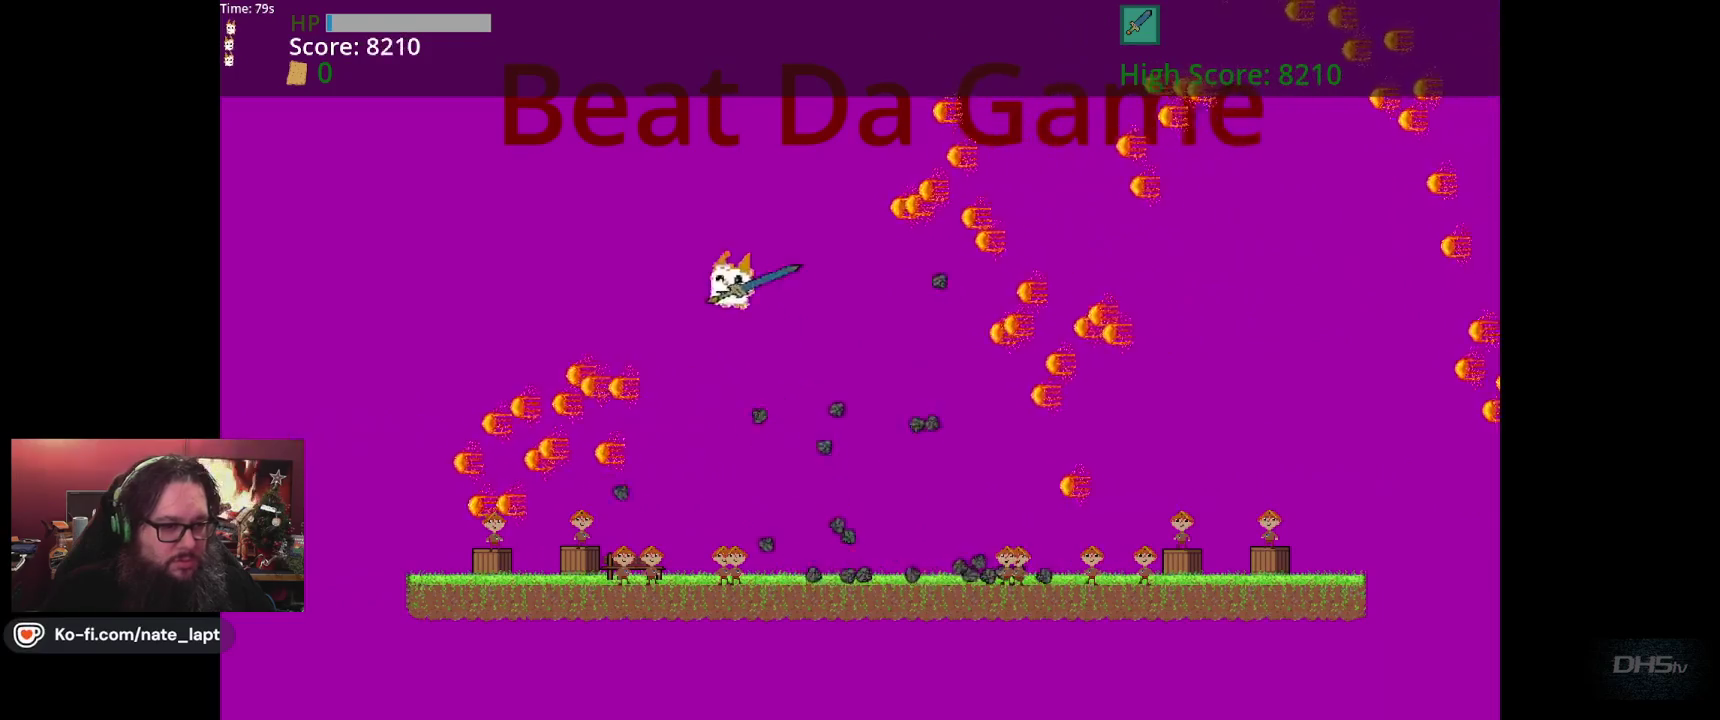
key(space)
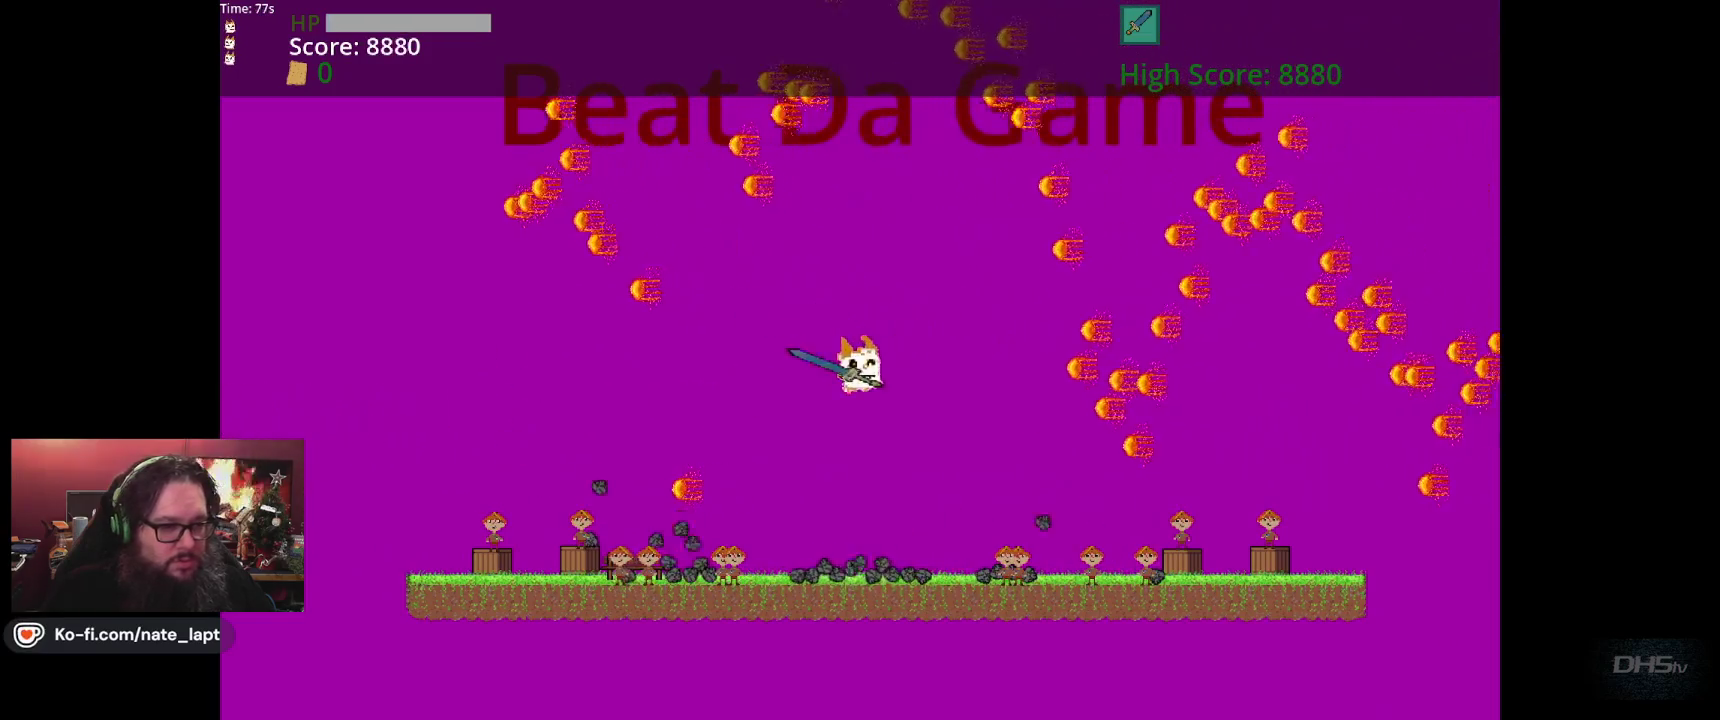
key(space)
key(space)
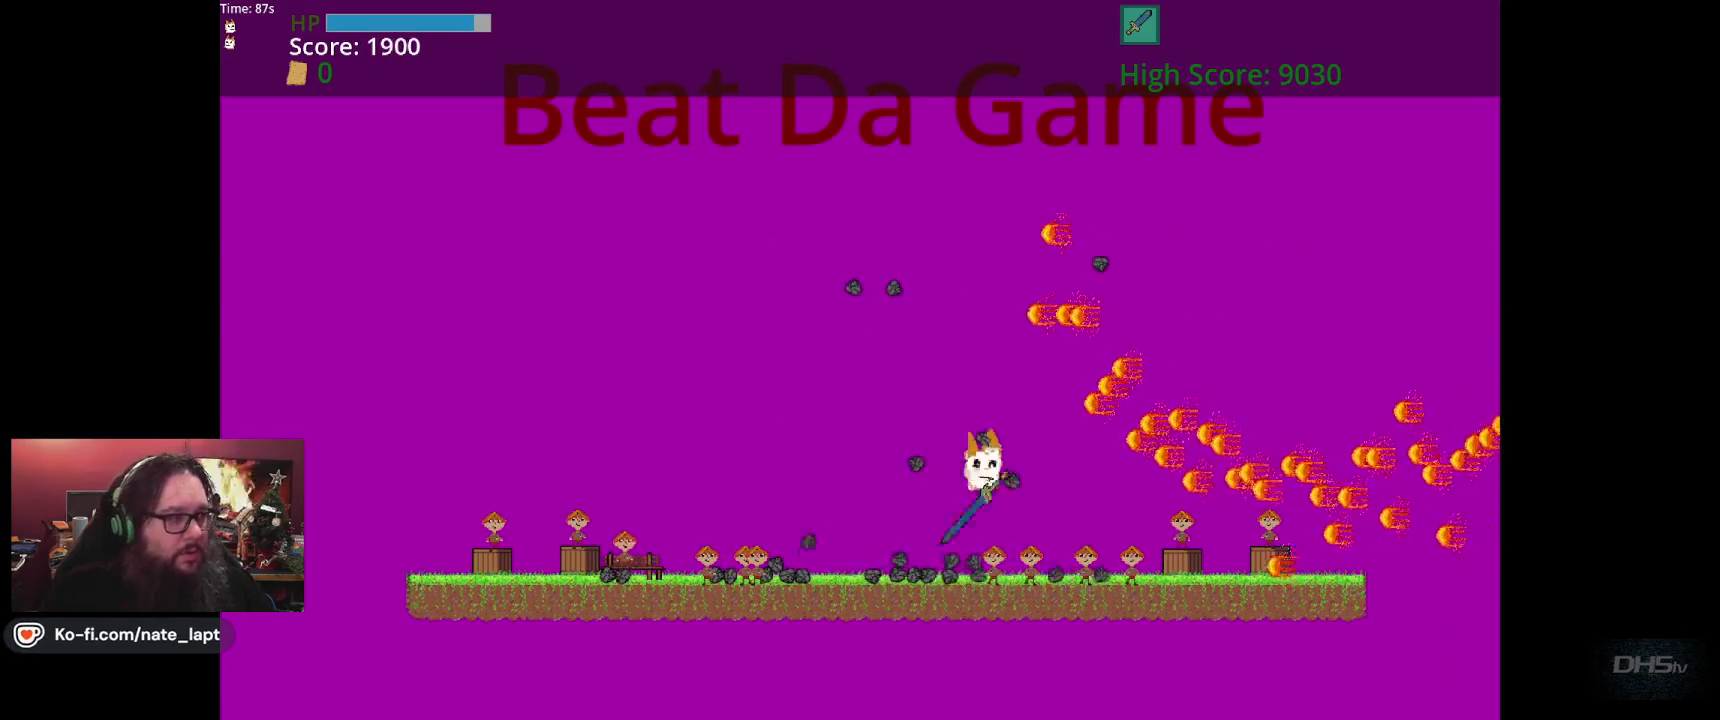
key(space)
key(space)
key(space)
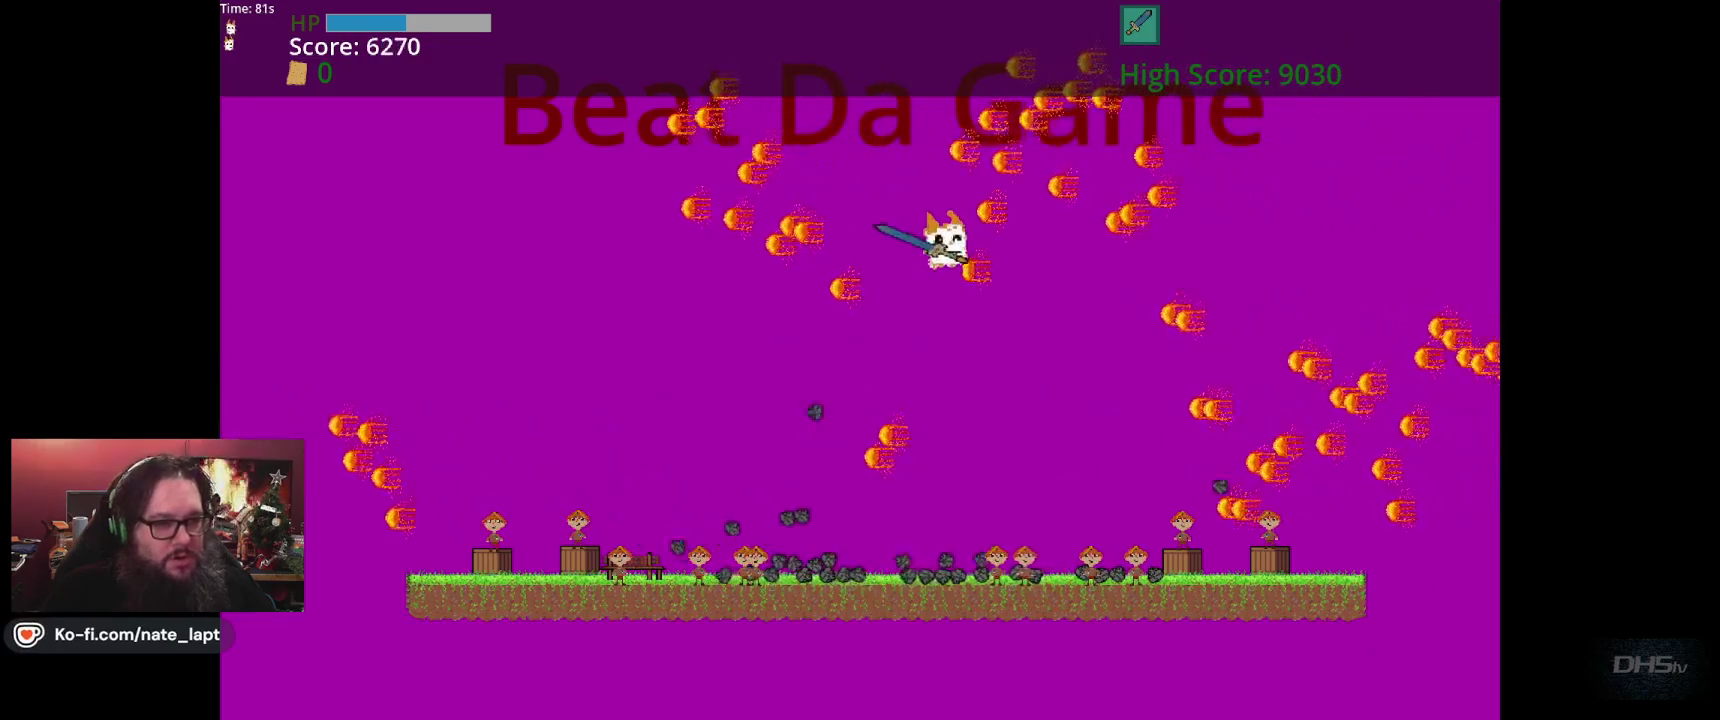
key(space)
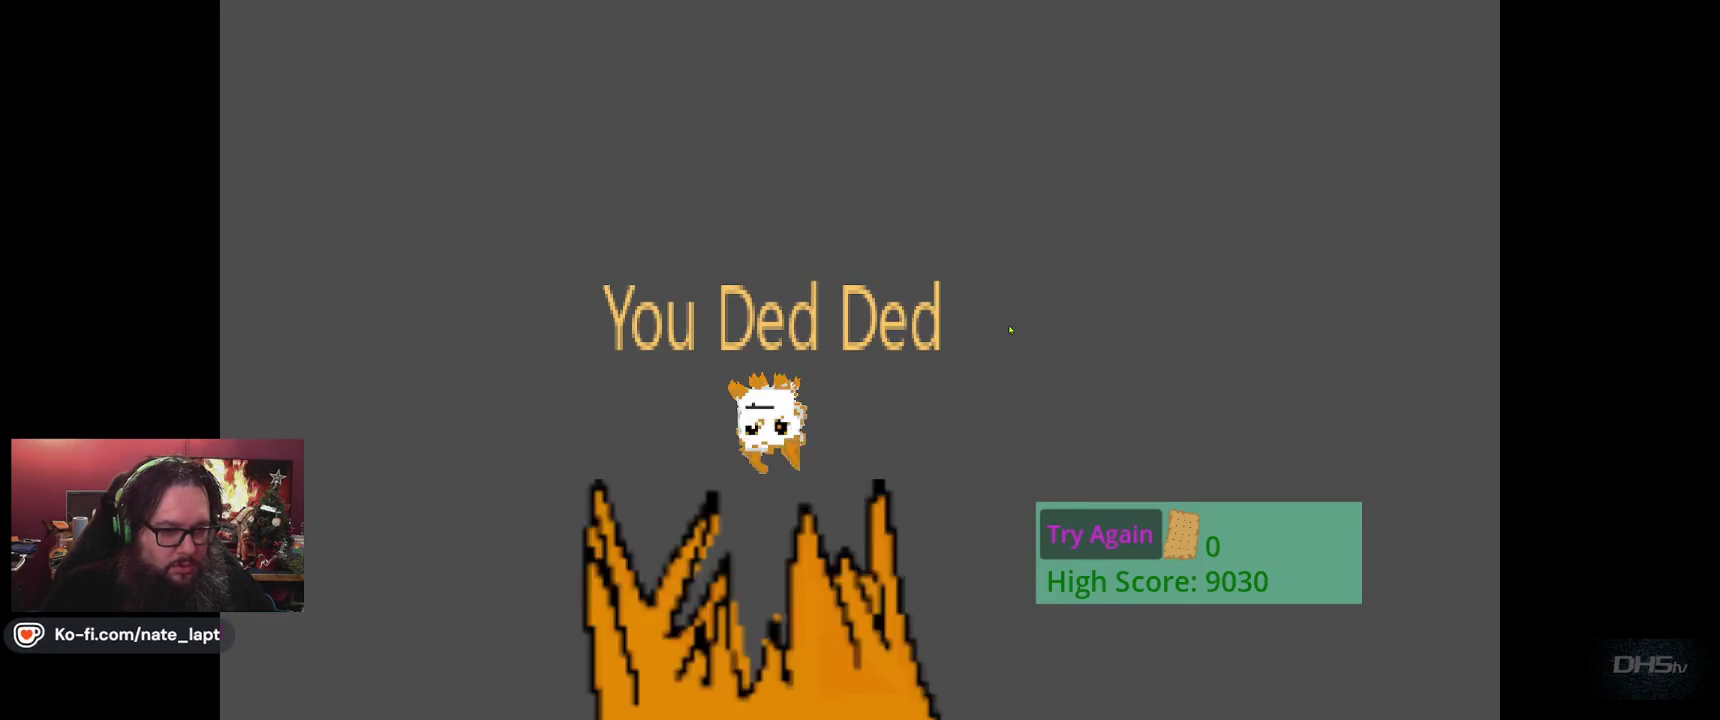
Retry after dying, grab the sword, finish the level, then close the game window
key(space)
key(Left)
key(space)
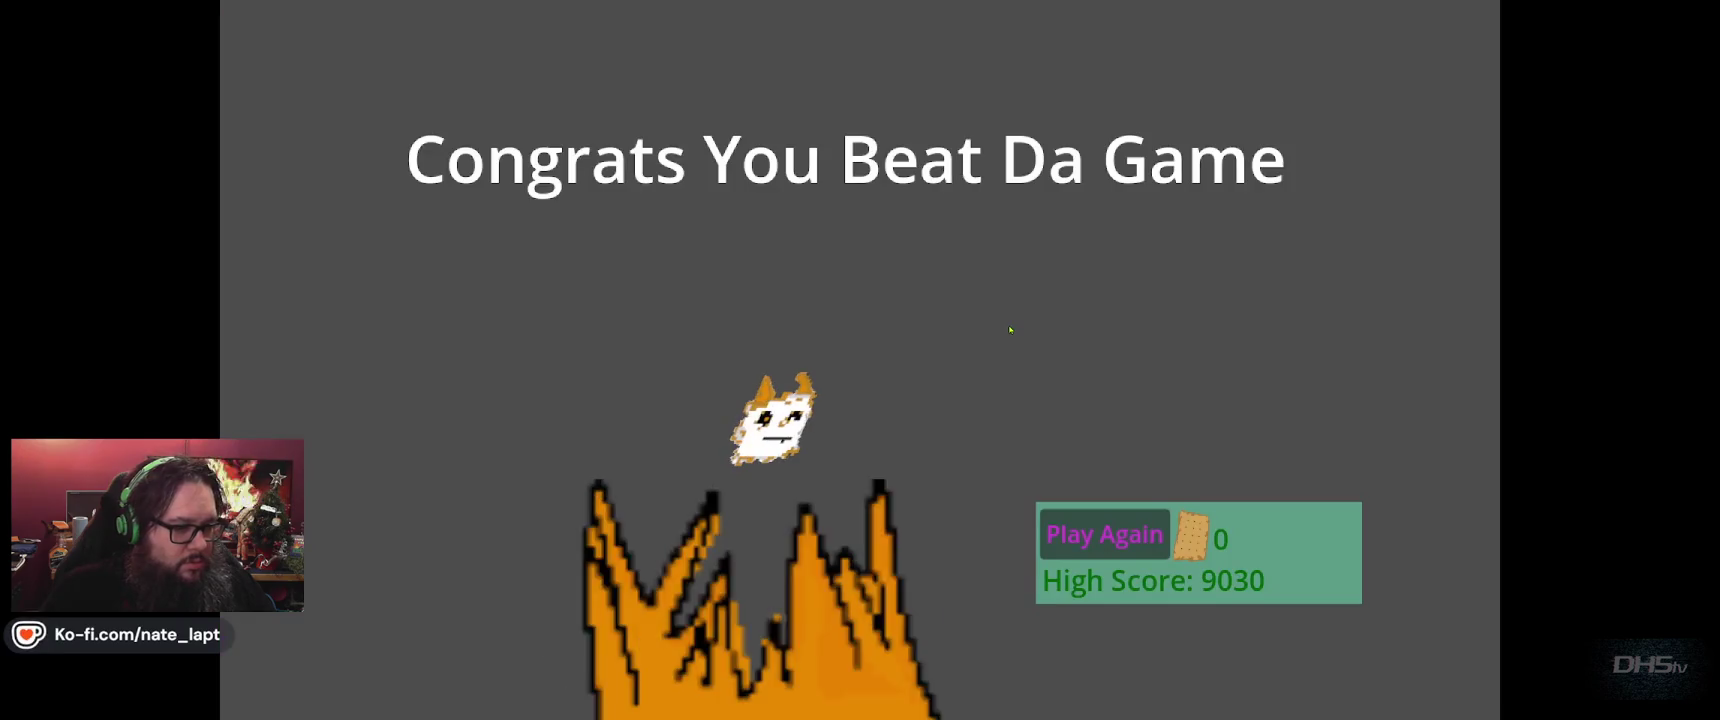
key(alt+F4)
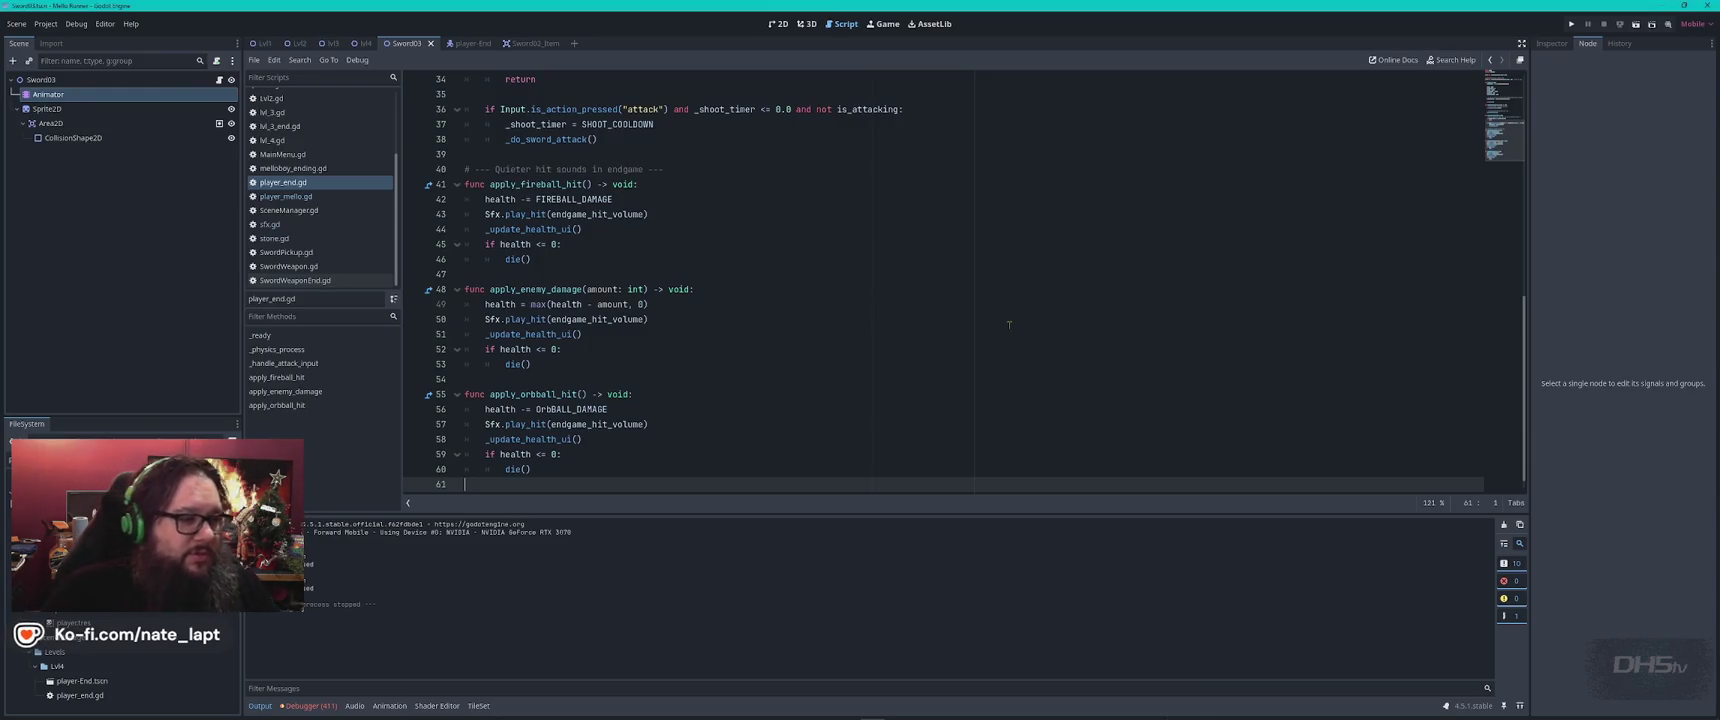
Find and cycle through the three die() calls in player_end.gd, then return to ChatGPT
click(627, 238)
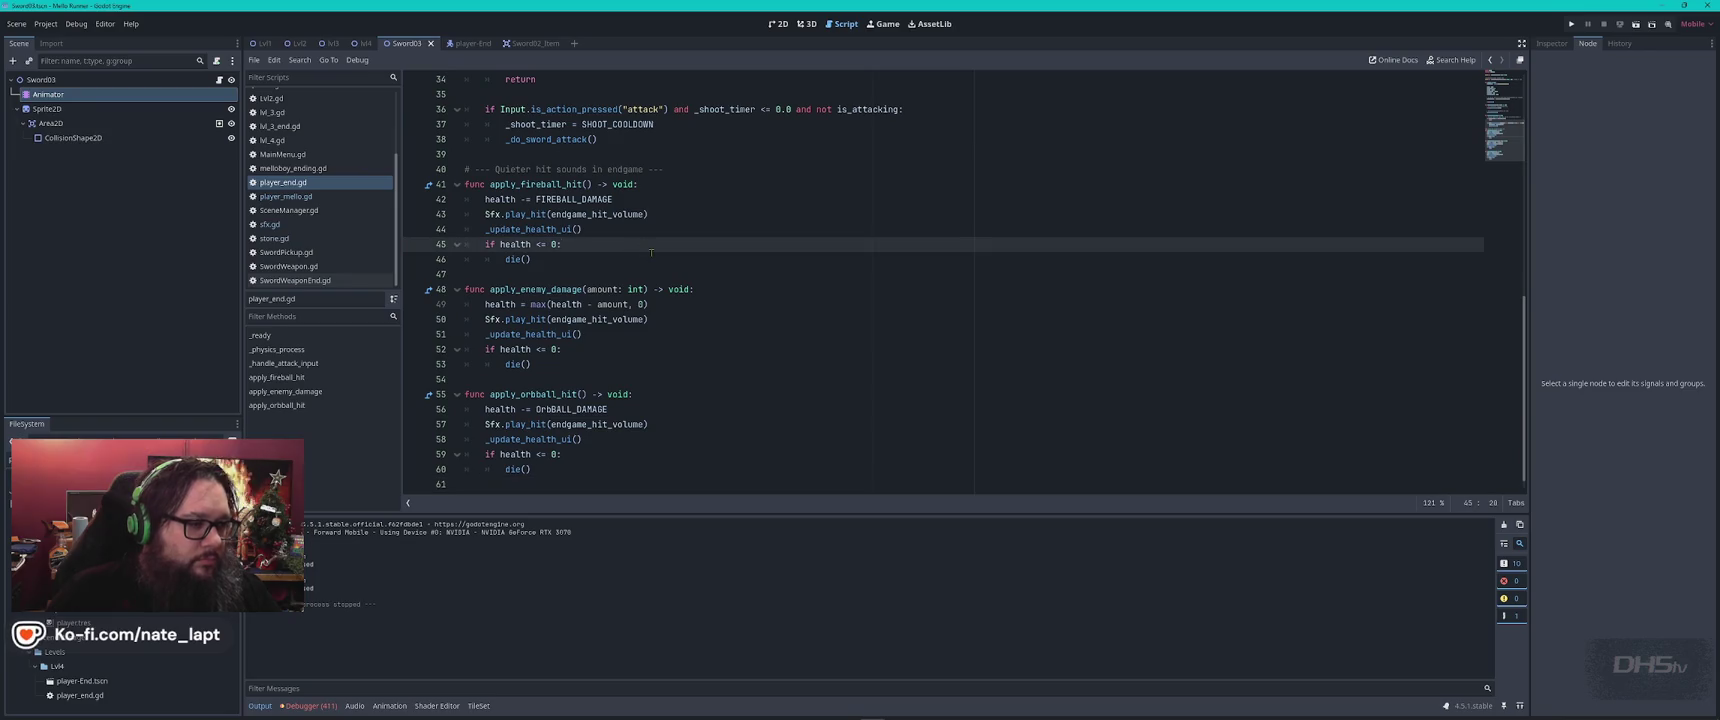
double_click(513, 259)
key(ctrl+f)
key(Return)
key(Return)
key(Return)
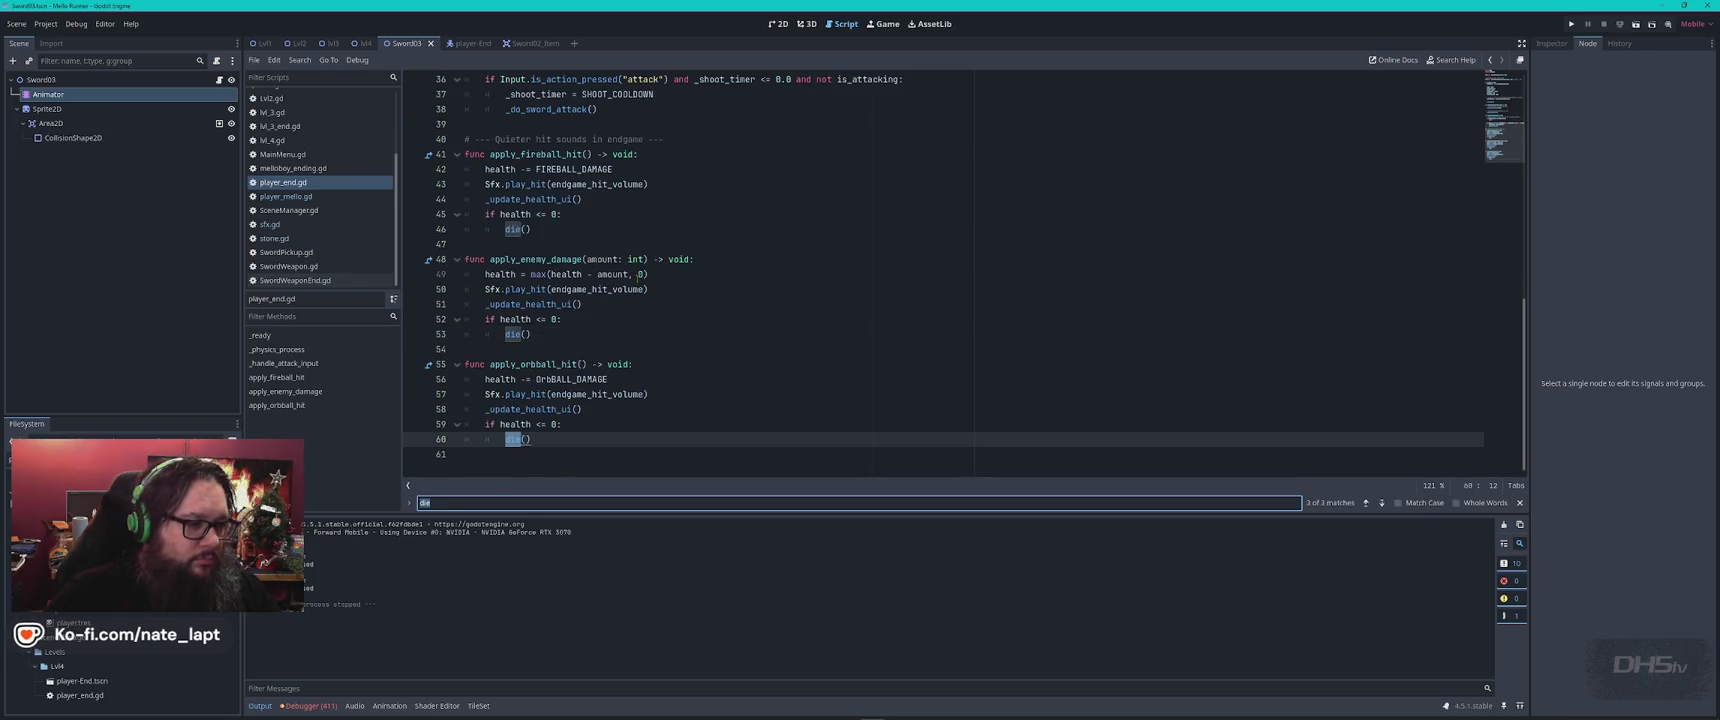
key(shift+Return)
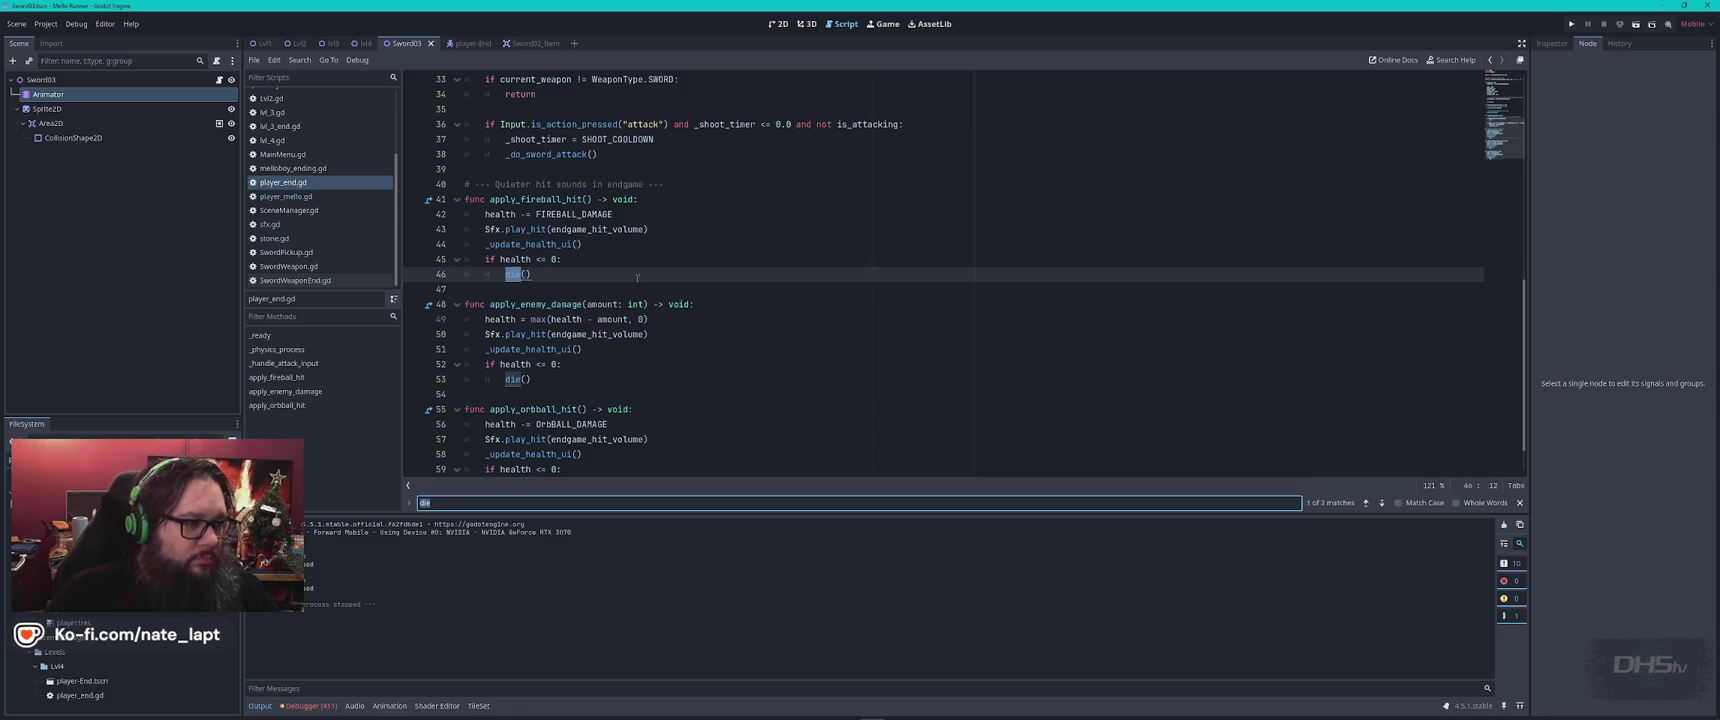
key(Escape)
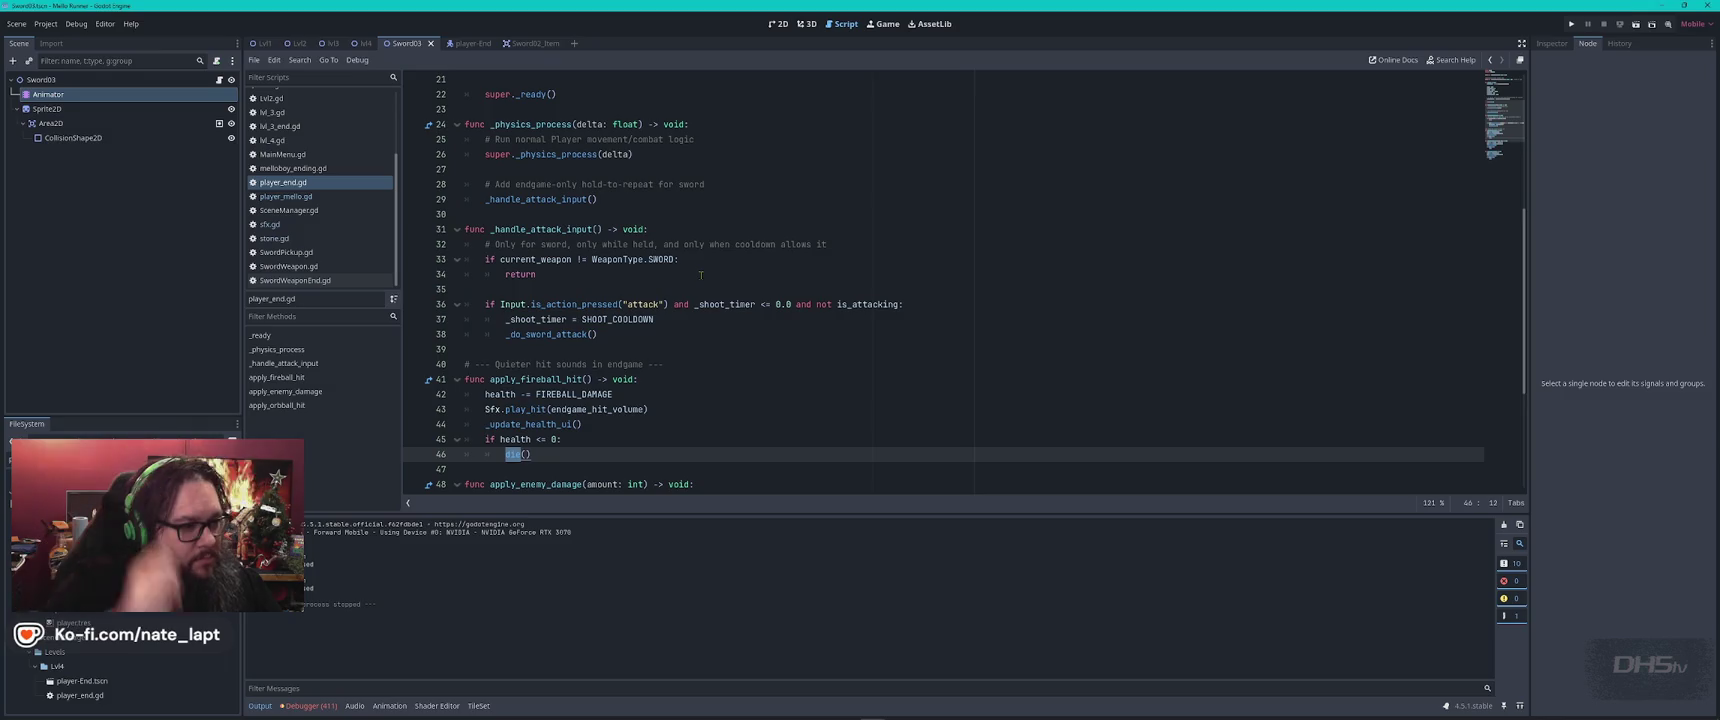
key(alt+Tab)
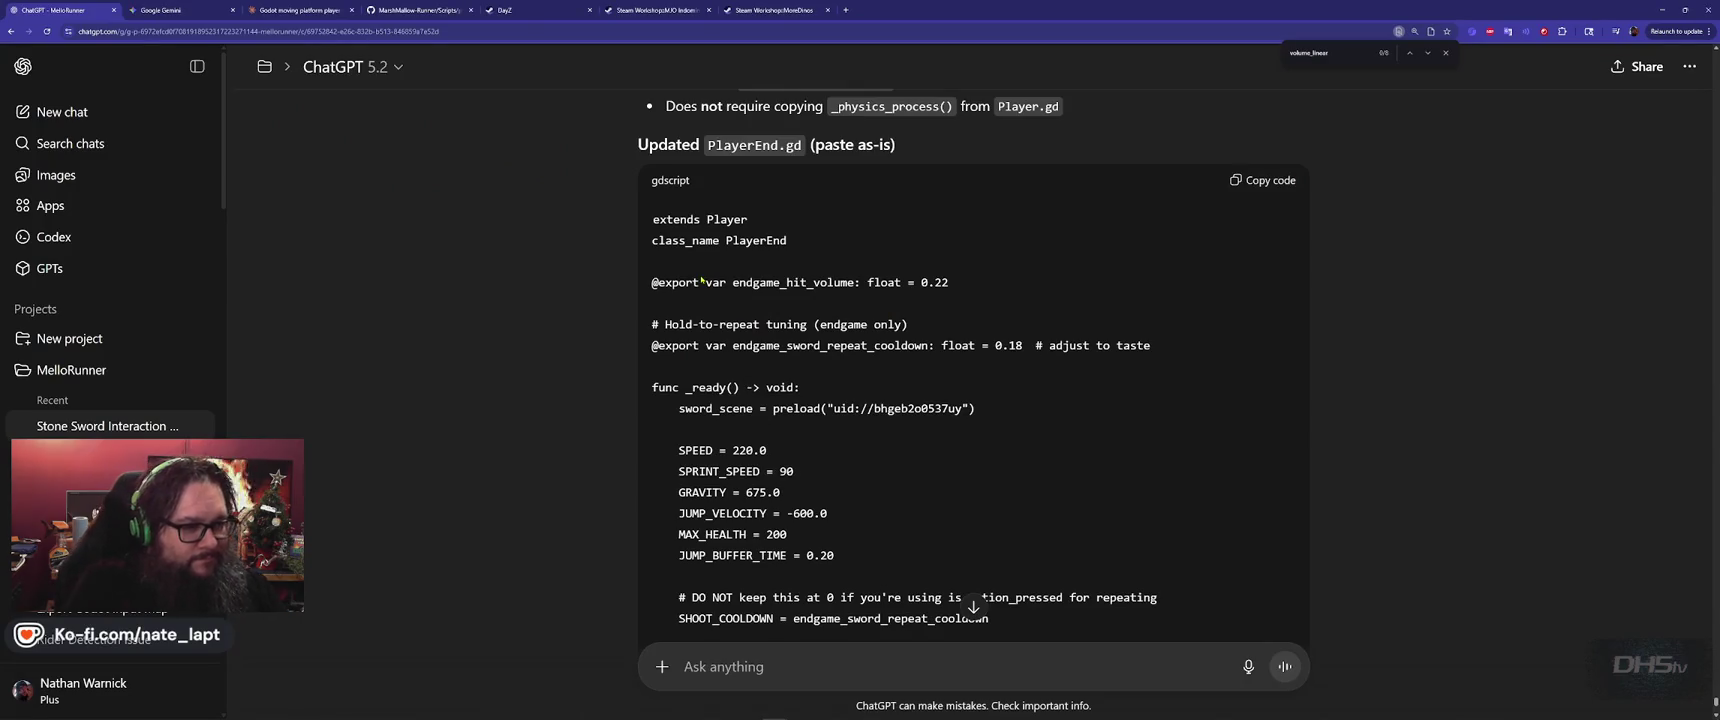
Send ChatGPT a complaint that it removed the EndScore scene change, asking to keep older features
scroll(701, 280, down, 4)
scroll(695, 307, down, 3)
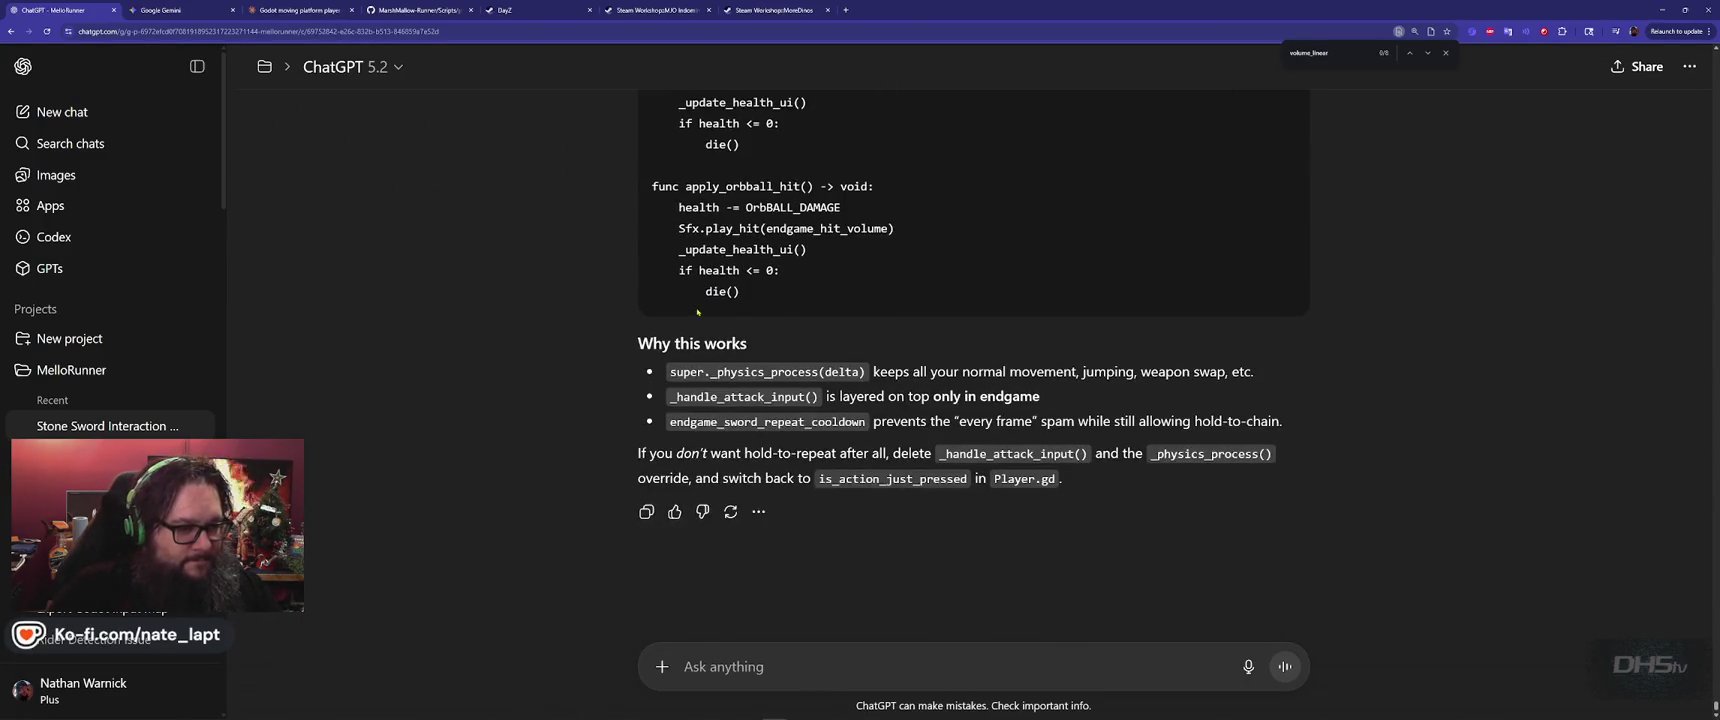
text(You removed )
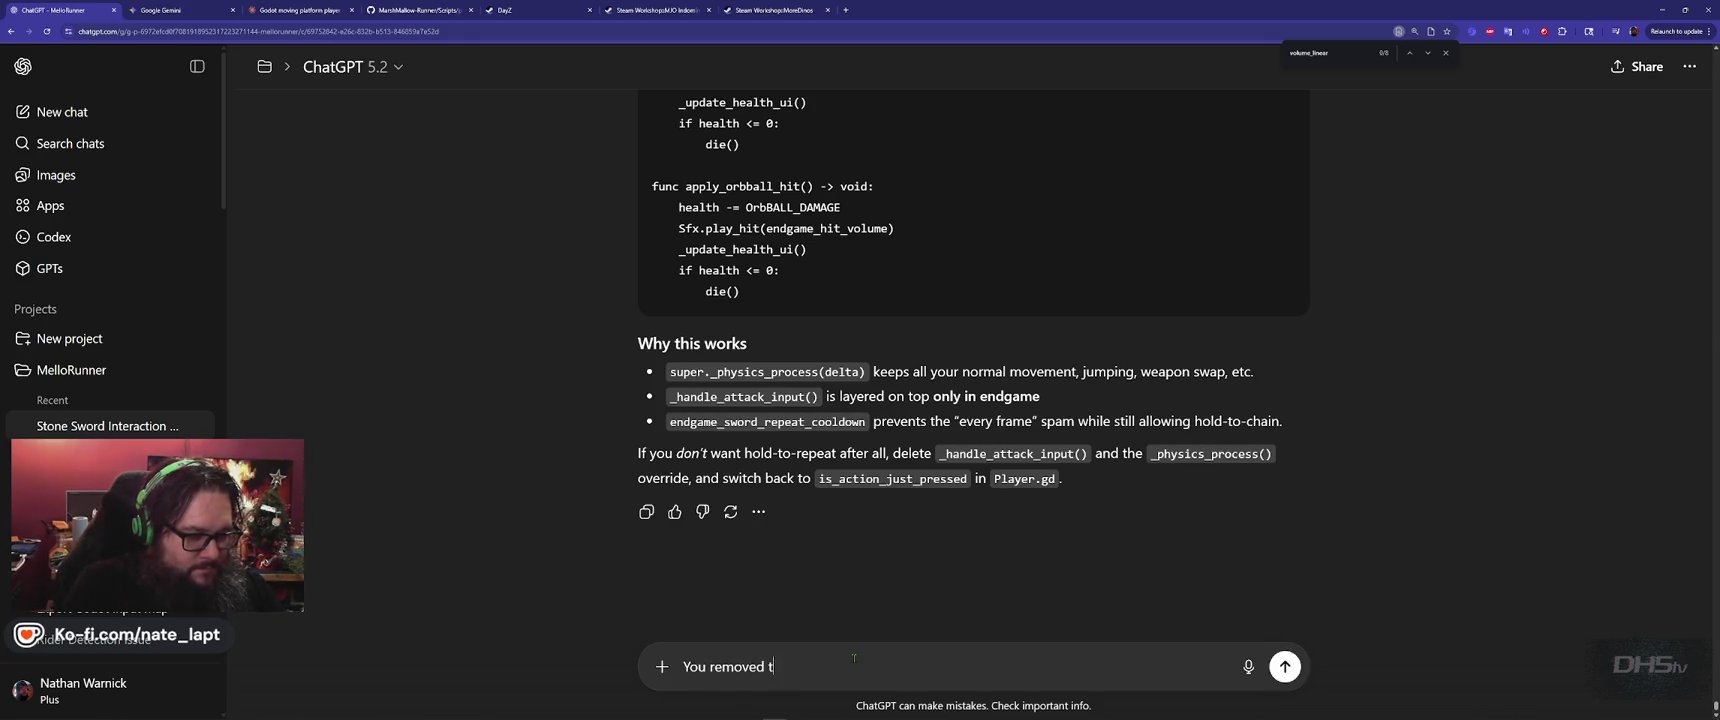
text(the part where it changes scene to)
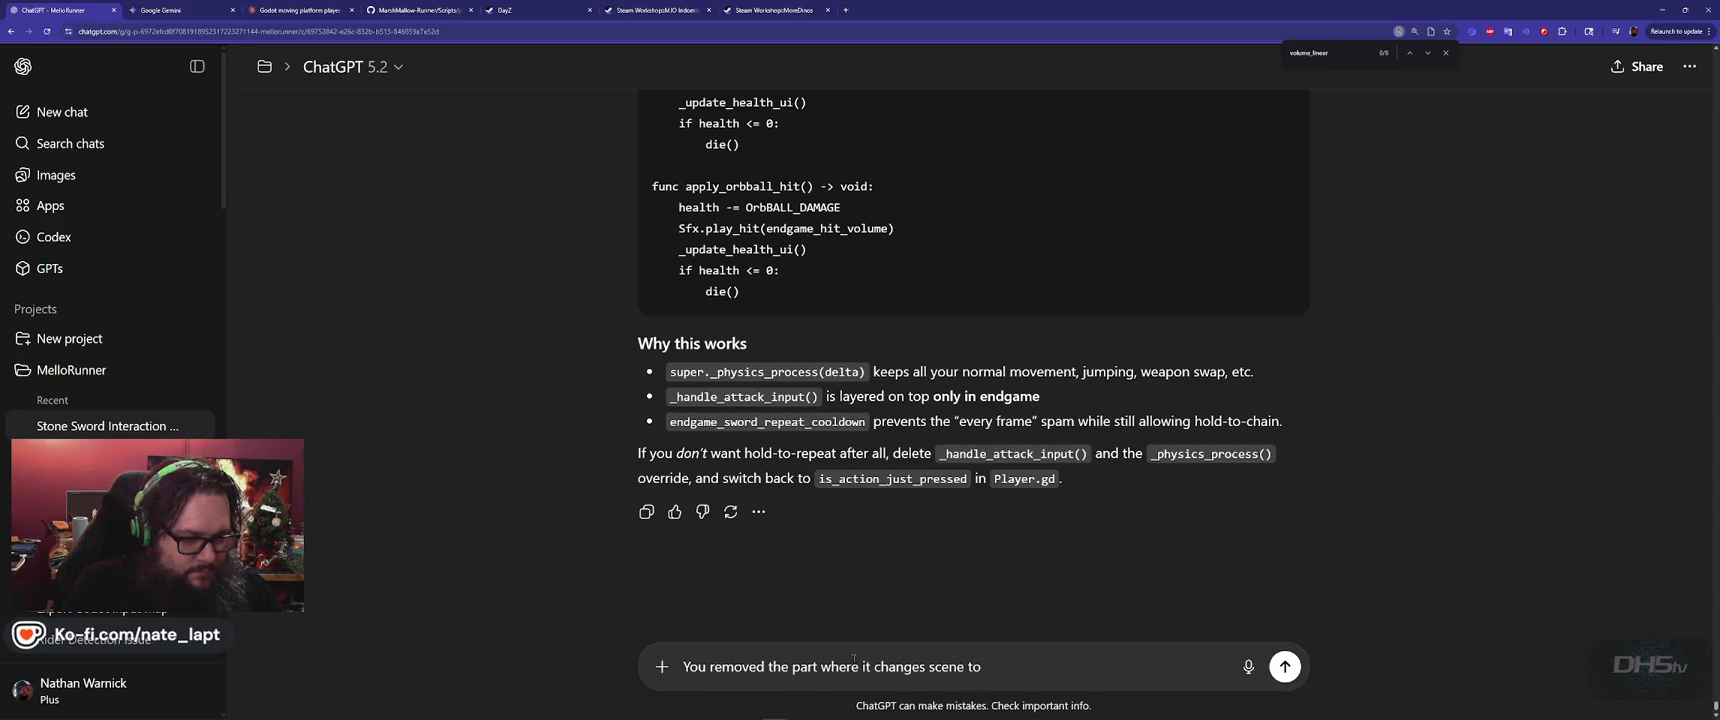
text(EndScore when)
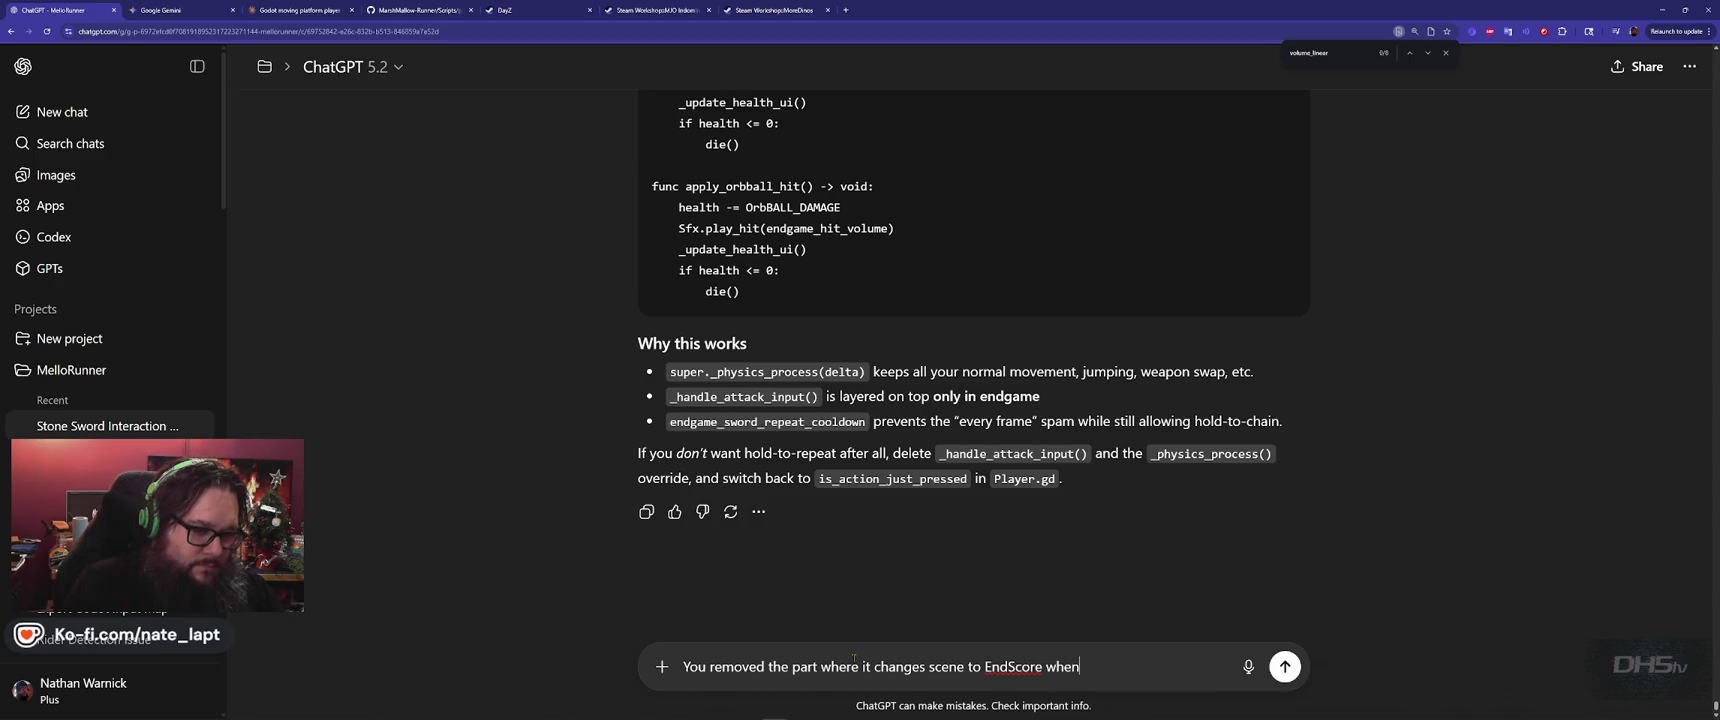
text(yer dies!)
key(shift+Return)
text(M)
key(Caps_Lock)
text(AKE SUR)
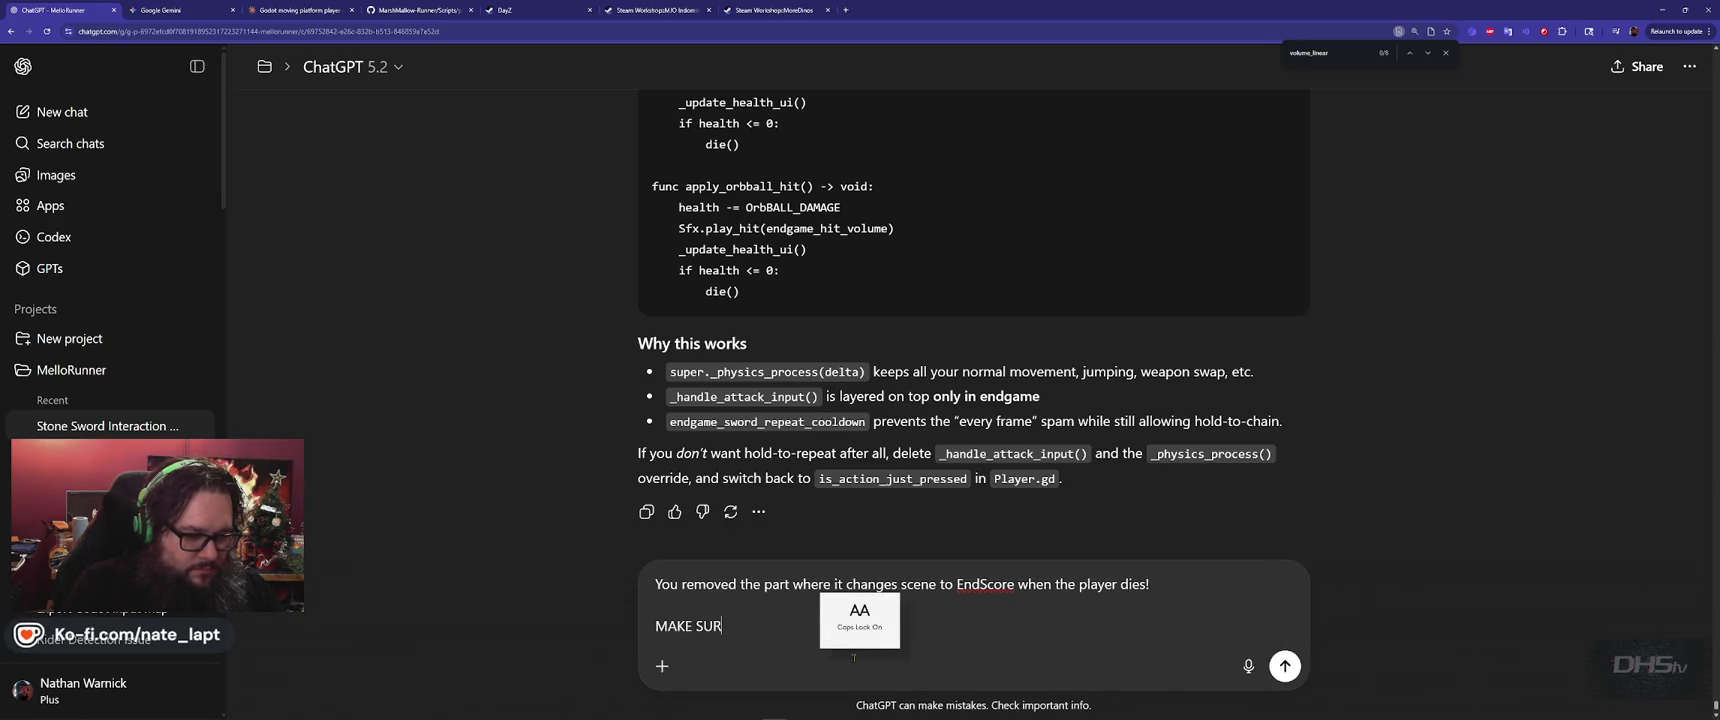
text(E OLD FEATURES A)
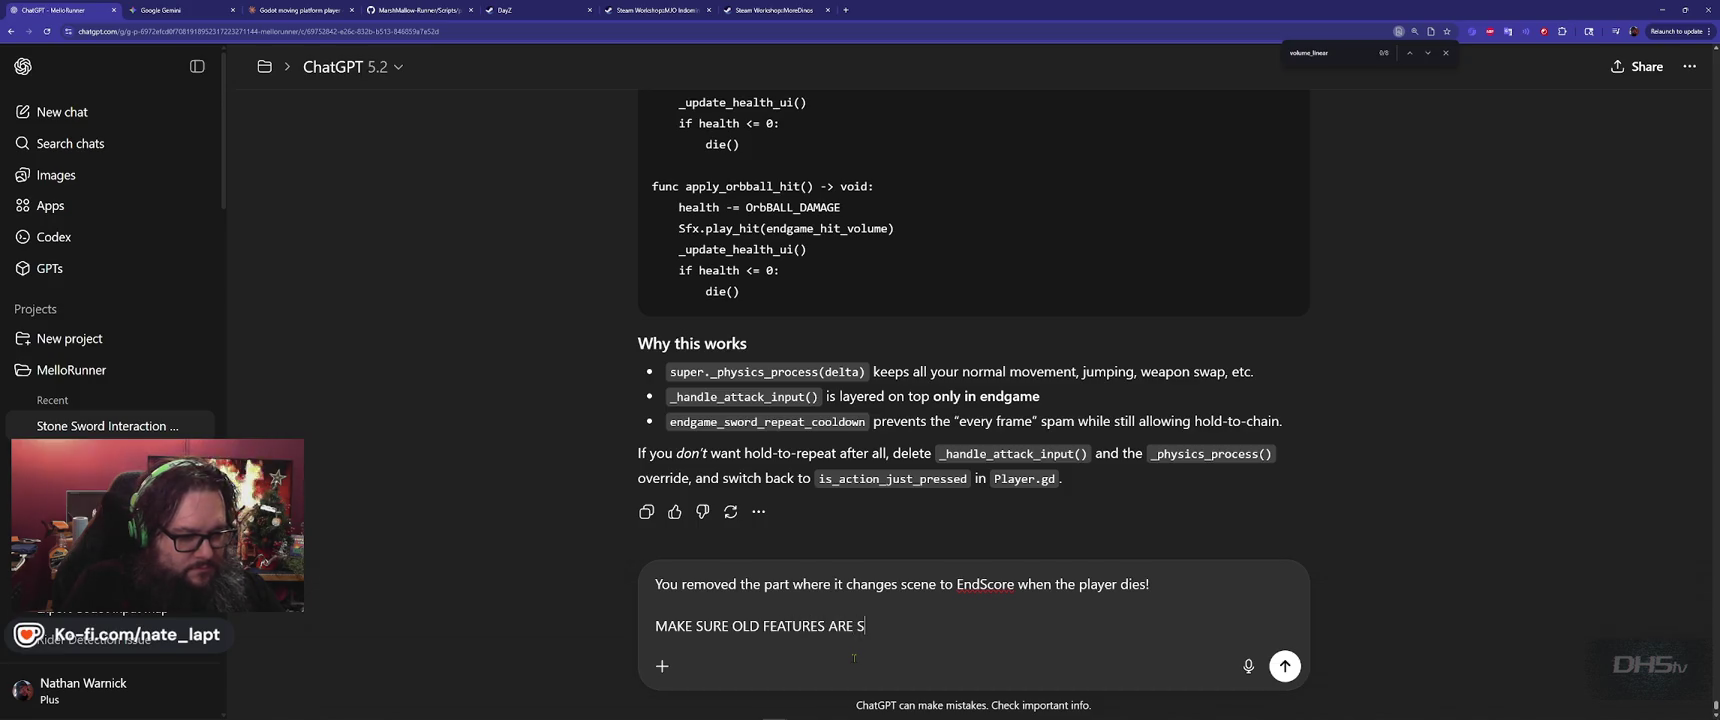
text(RESENT!)
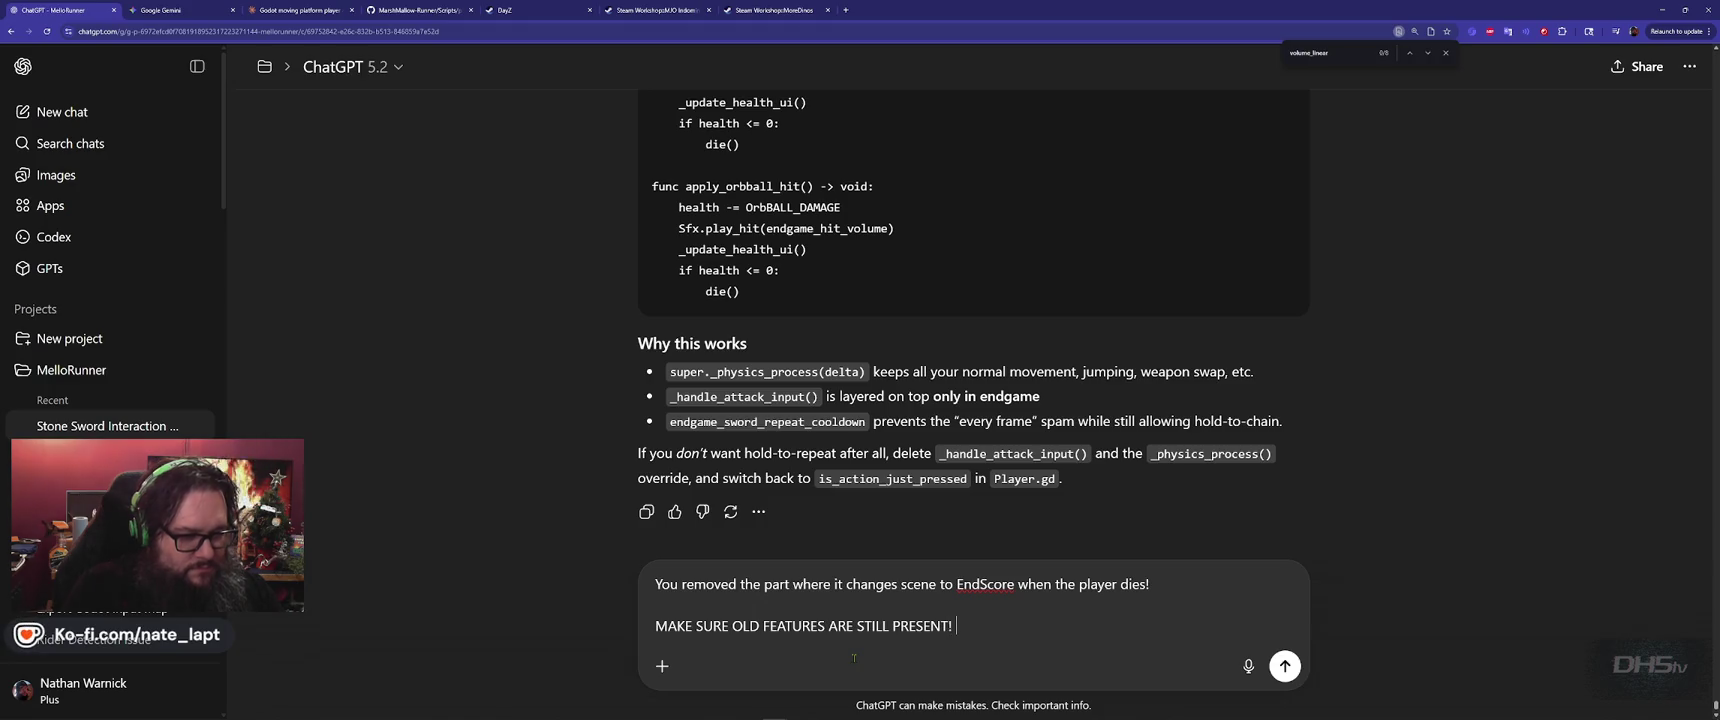
key(Return)
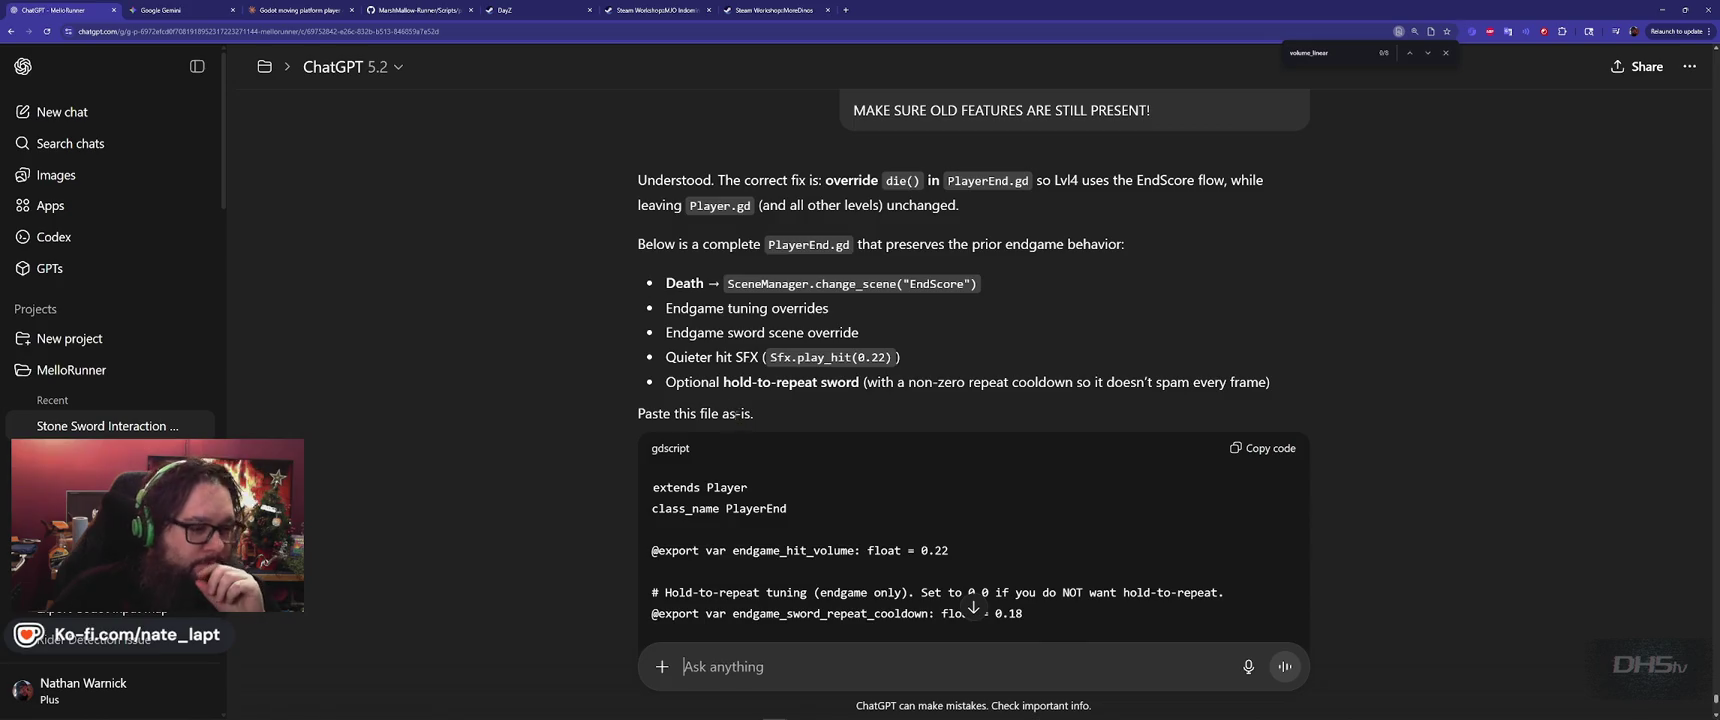
Replace player_end.gd with ChatGPT's revised PlayerEnd.gd, then run the game with F5 and start Beat Da Game
scroll(1366, 337, down, 10)
scroll(1366, 337, down, 5)
scroll(1350, 280, up, 10)
scroll(1332, 223, up, 5)
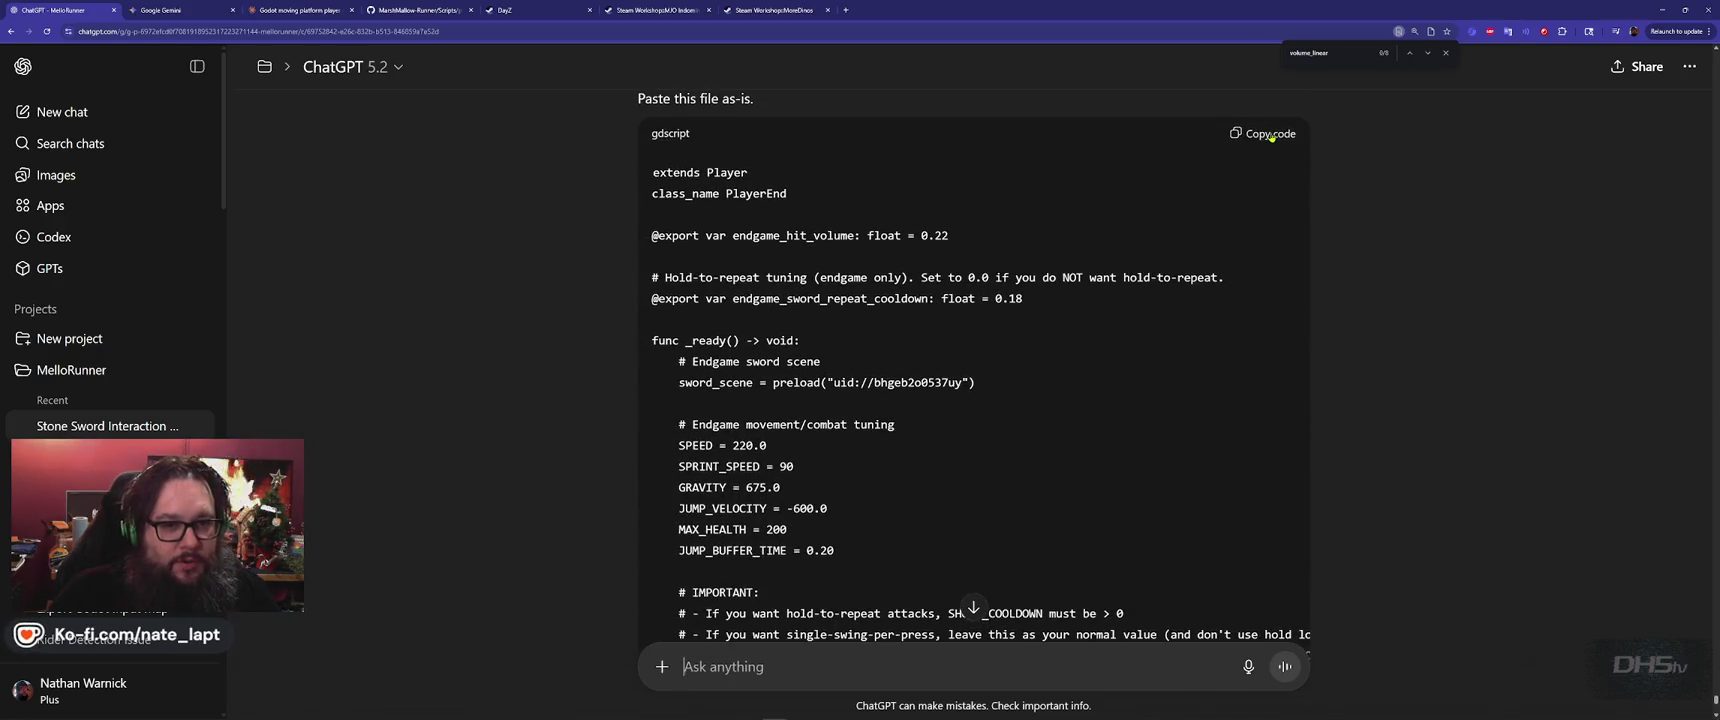
key(alt+Tab)
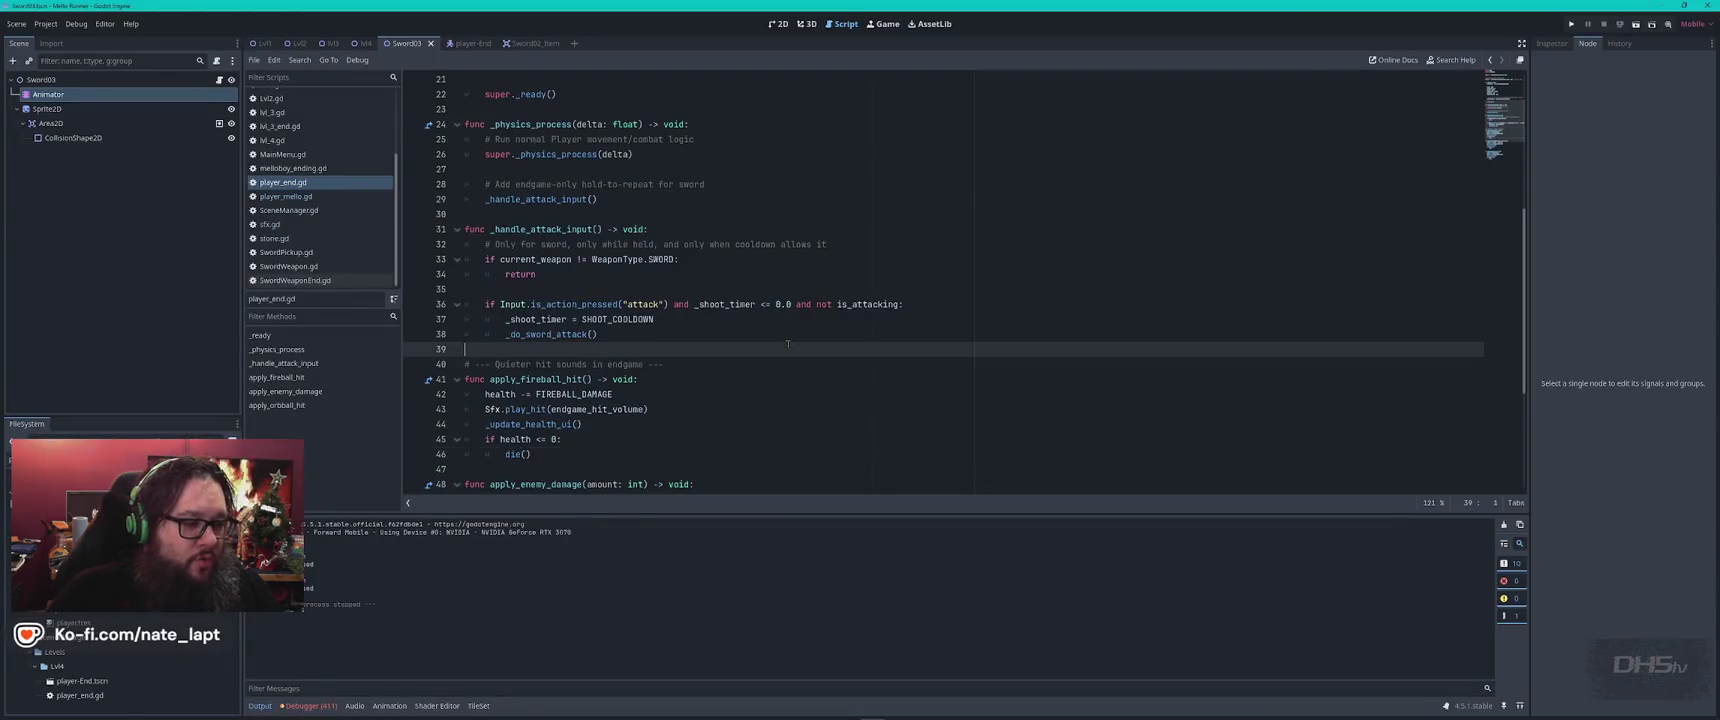
key(ctrl+a)
key(ctrl+v)
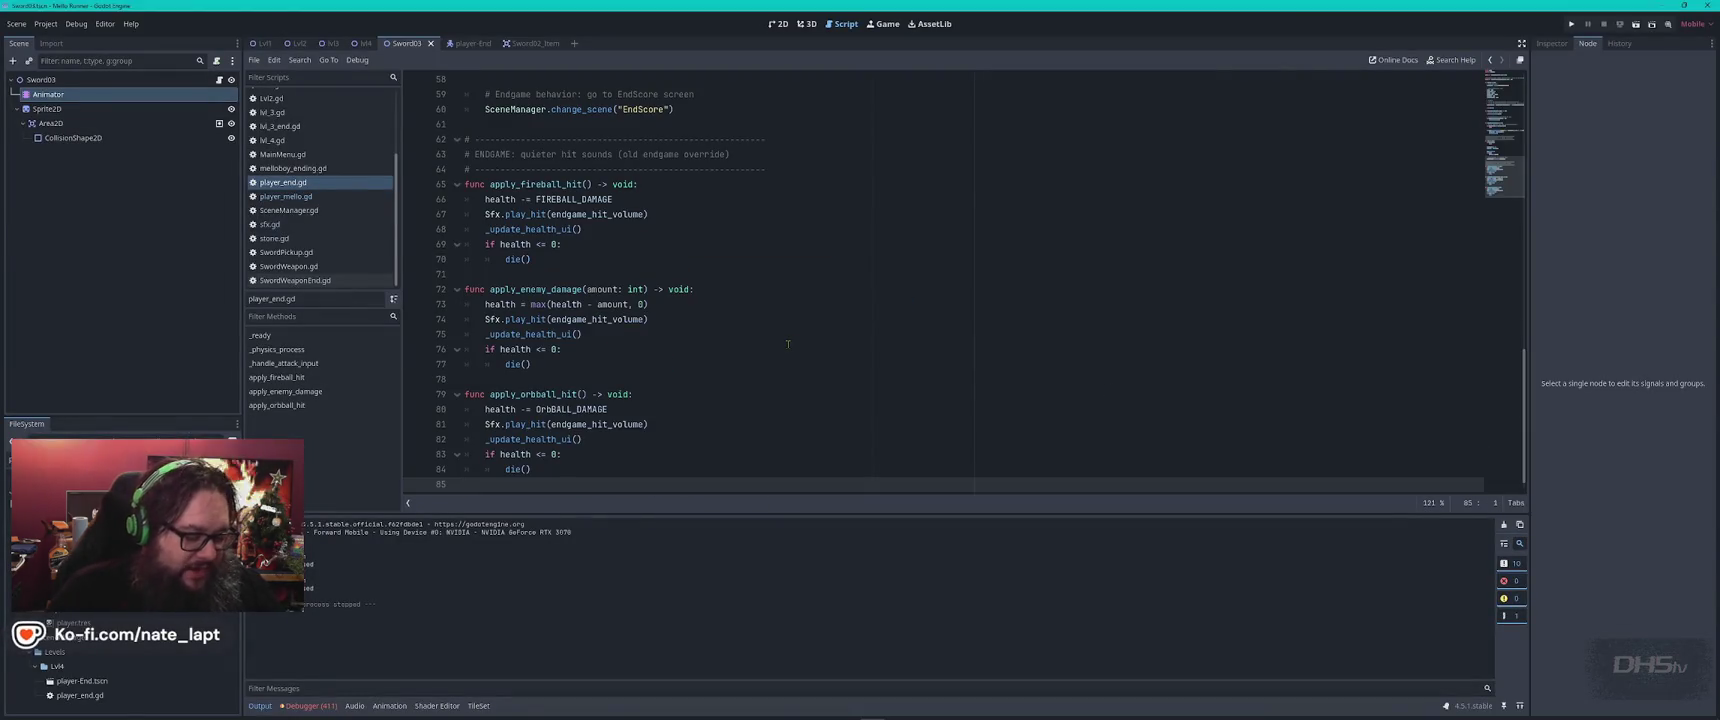
key(F5)
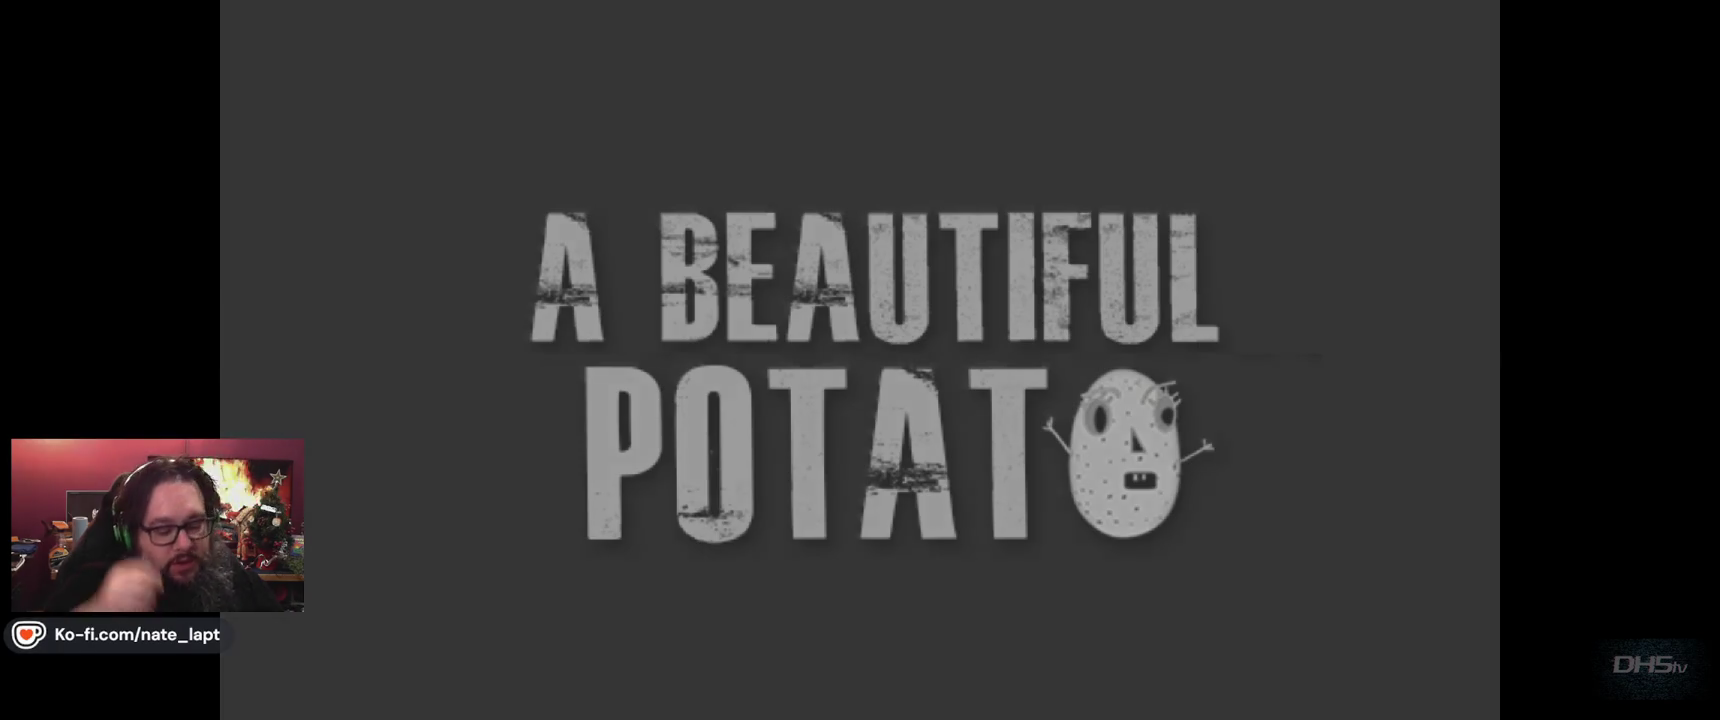
key(Return)
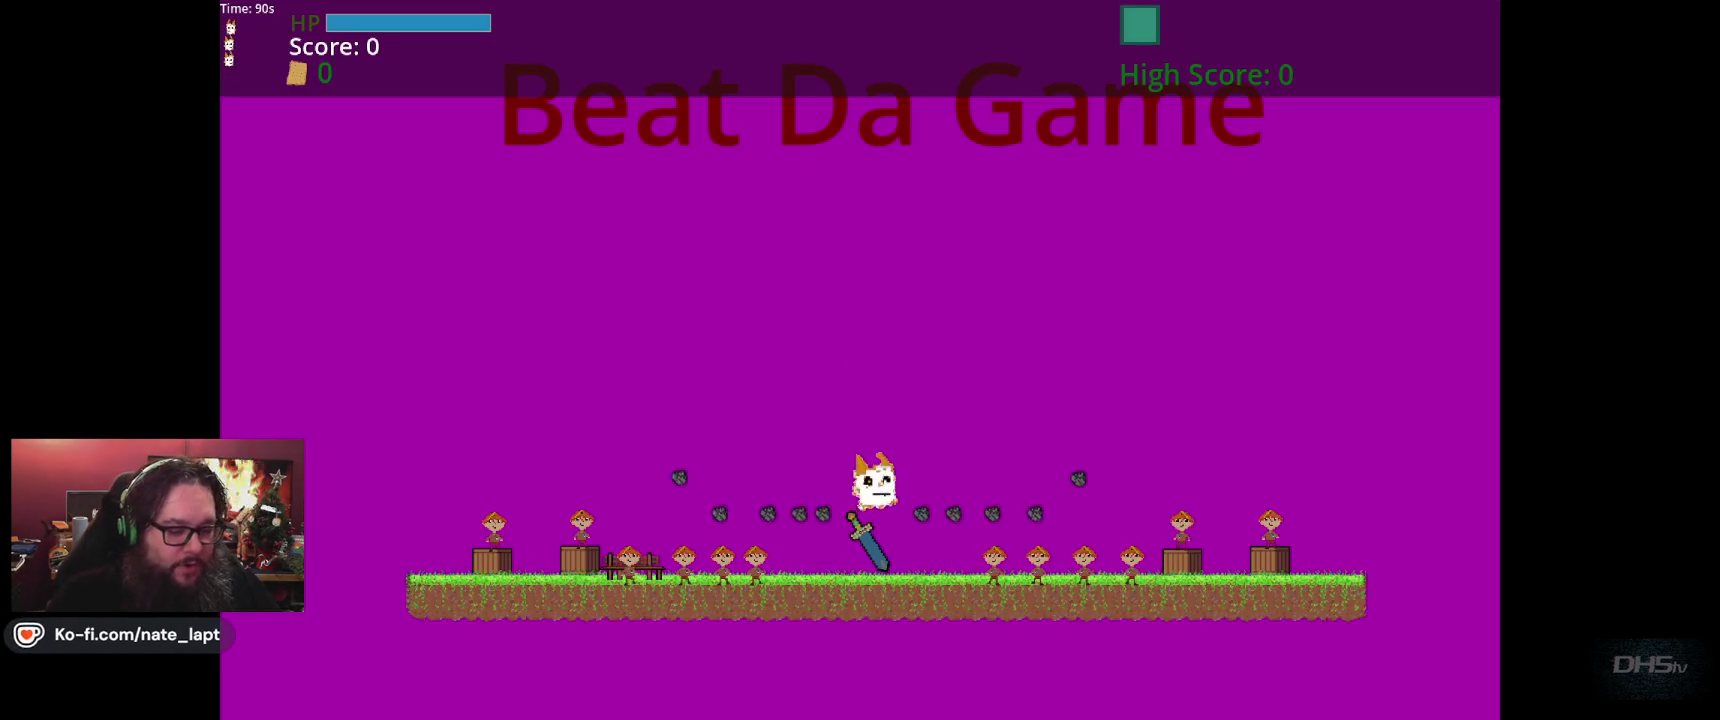
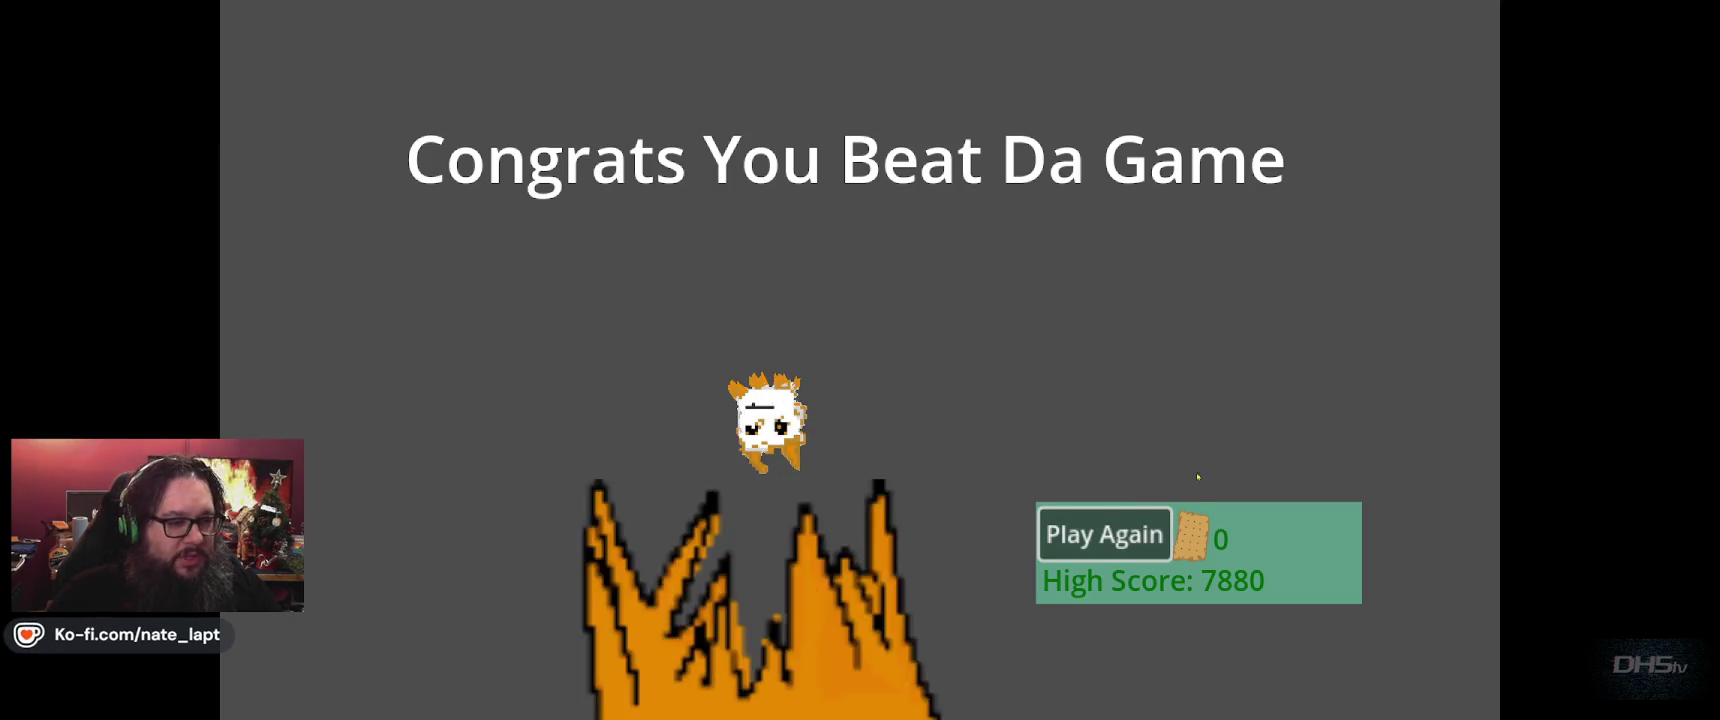
Restart from the end screen and run the cat past the tent and campfire onto the raised ledge
click(1129, 525)
key(space)
key(Left)
key(space)
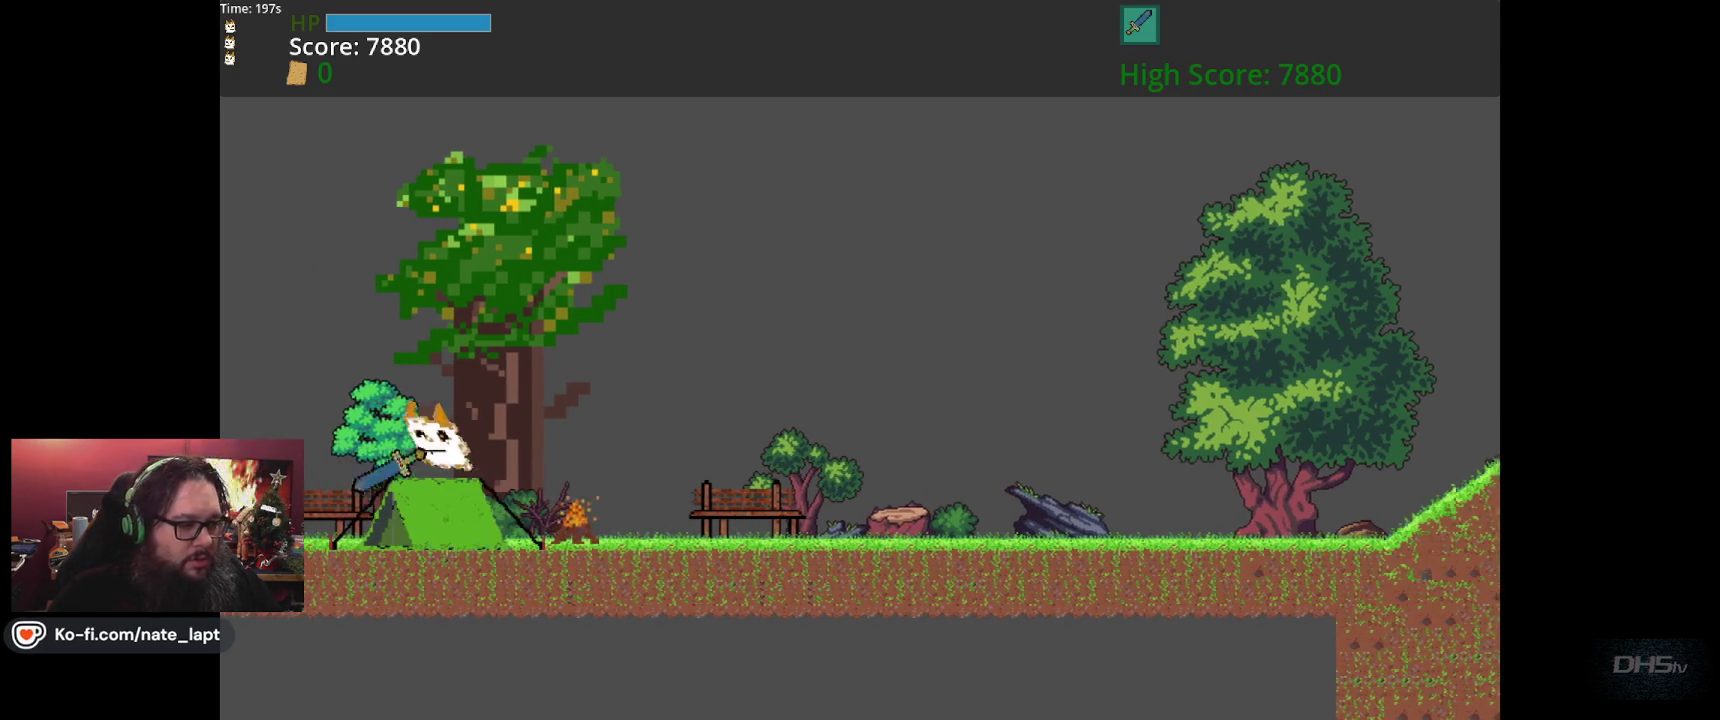
key(Right)
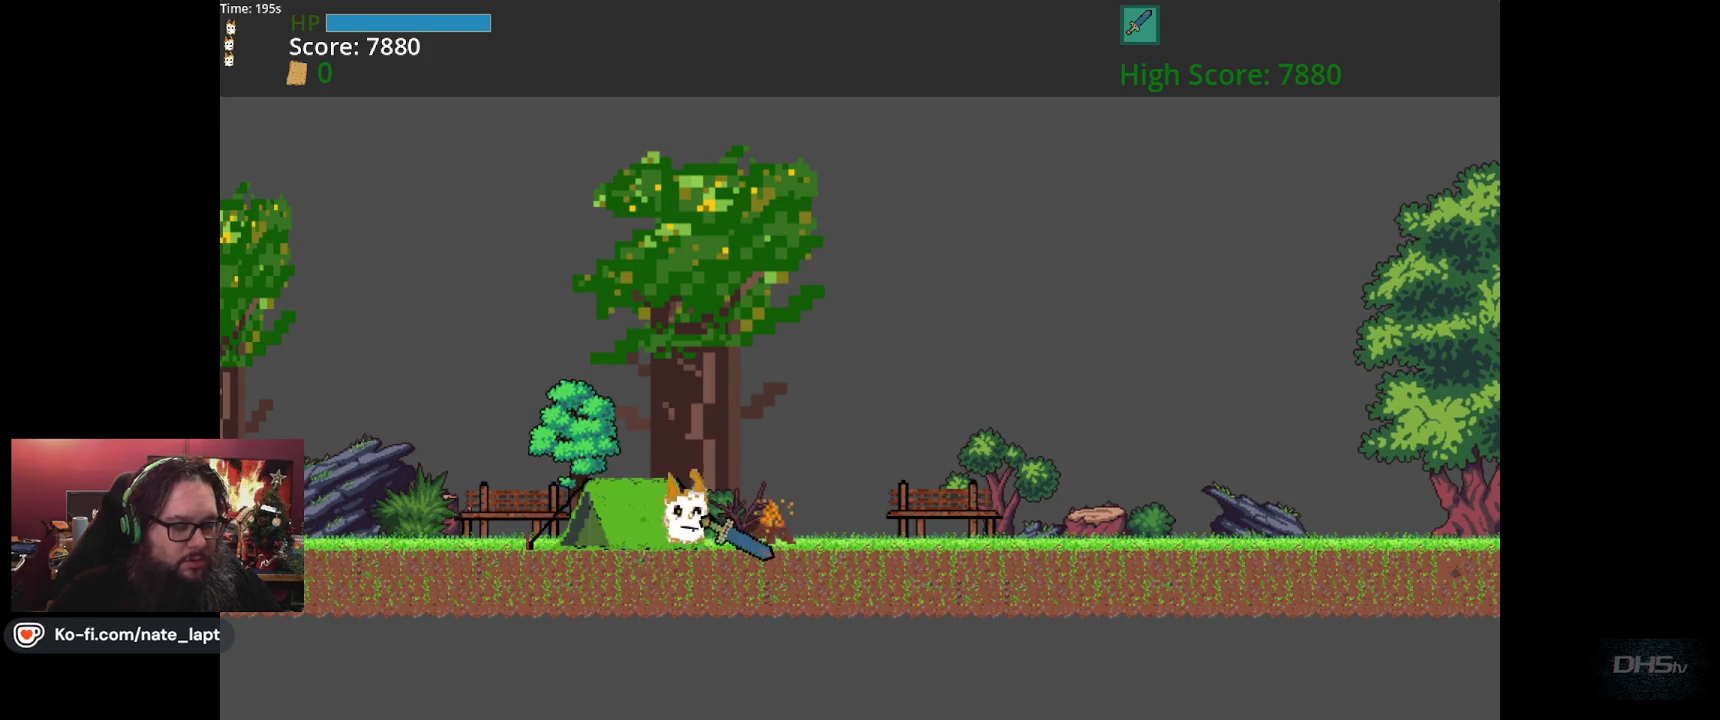
key(Right)
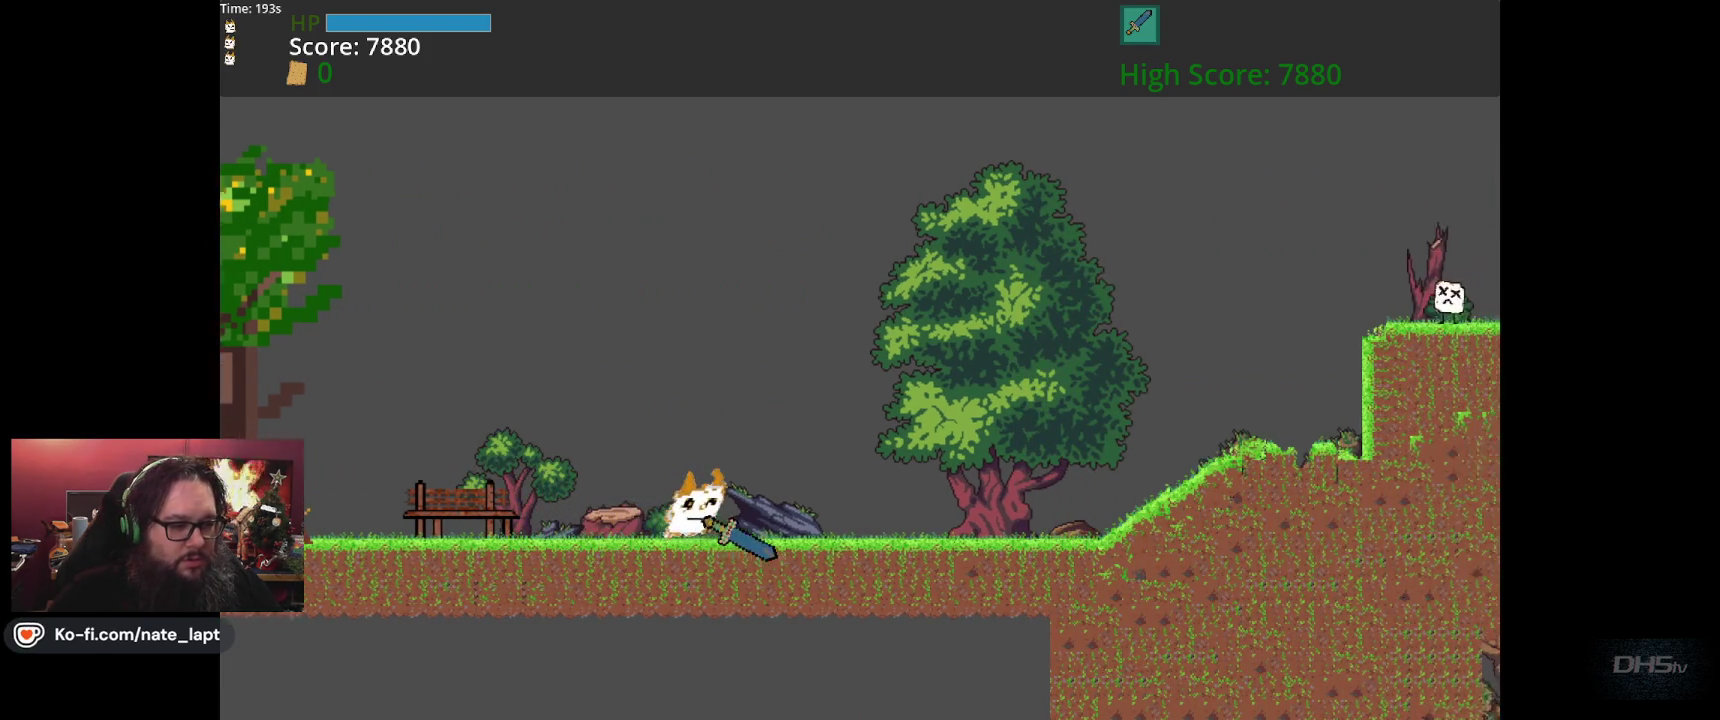
key(space)
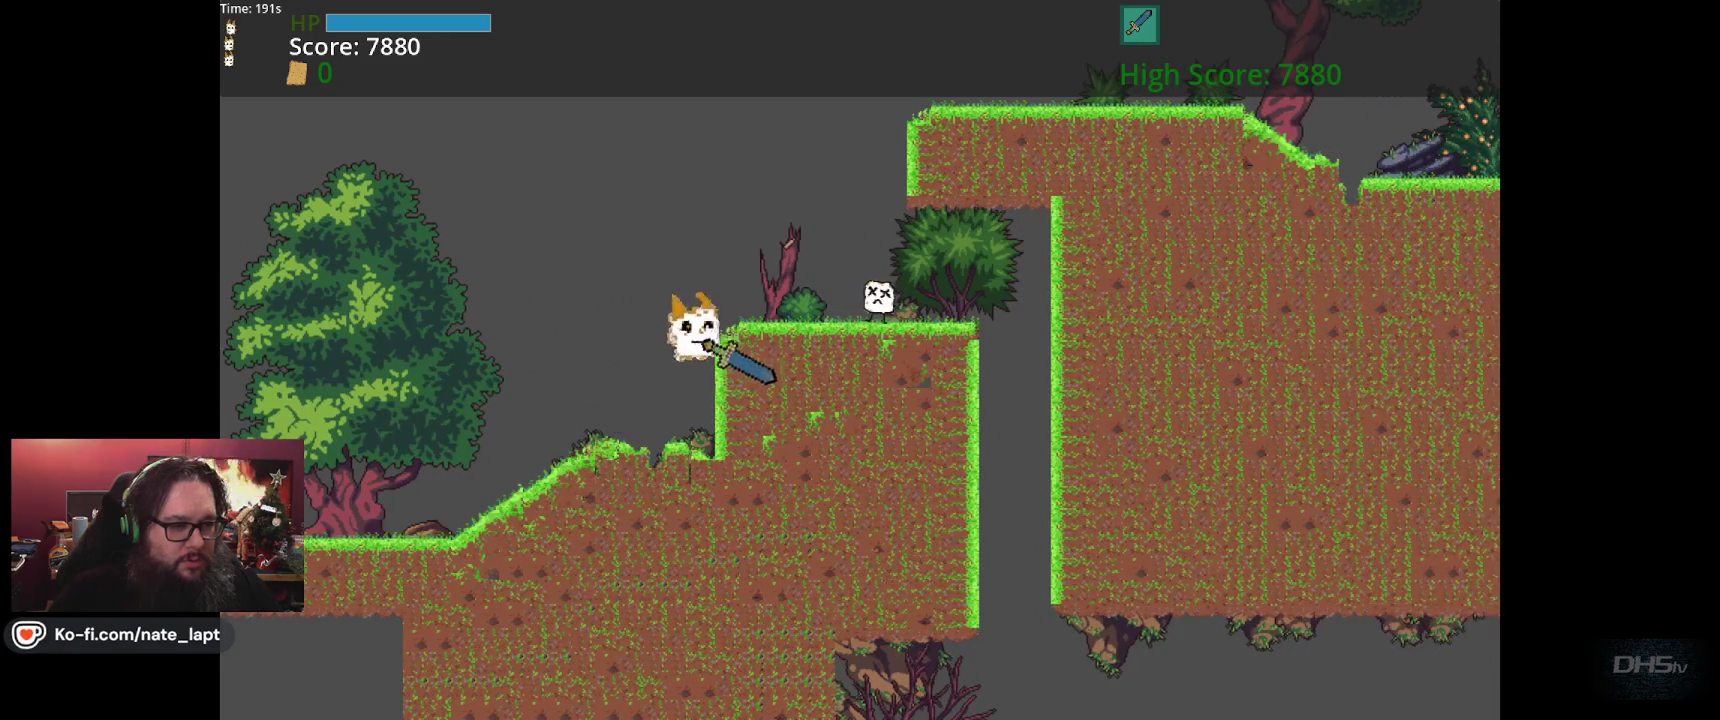
key(Right)
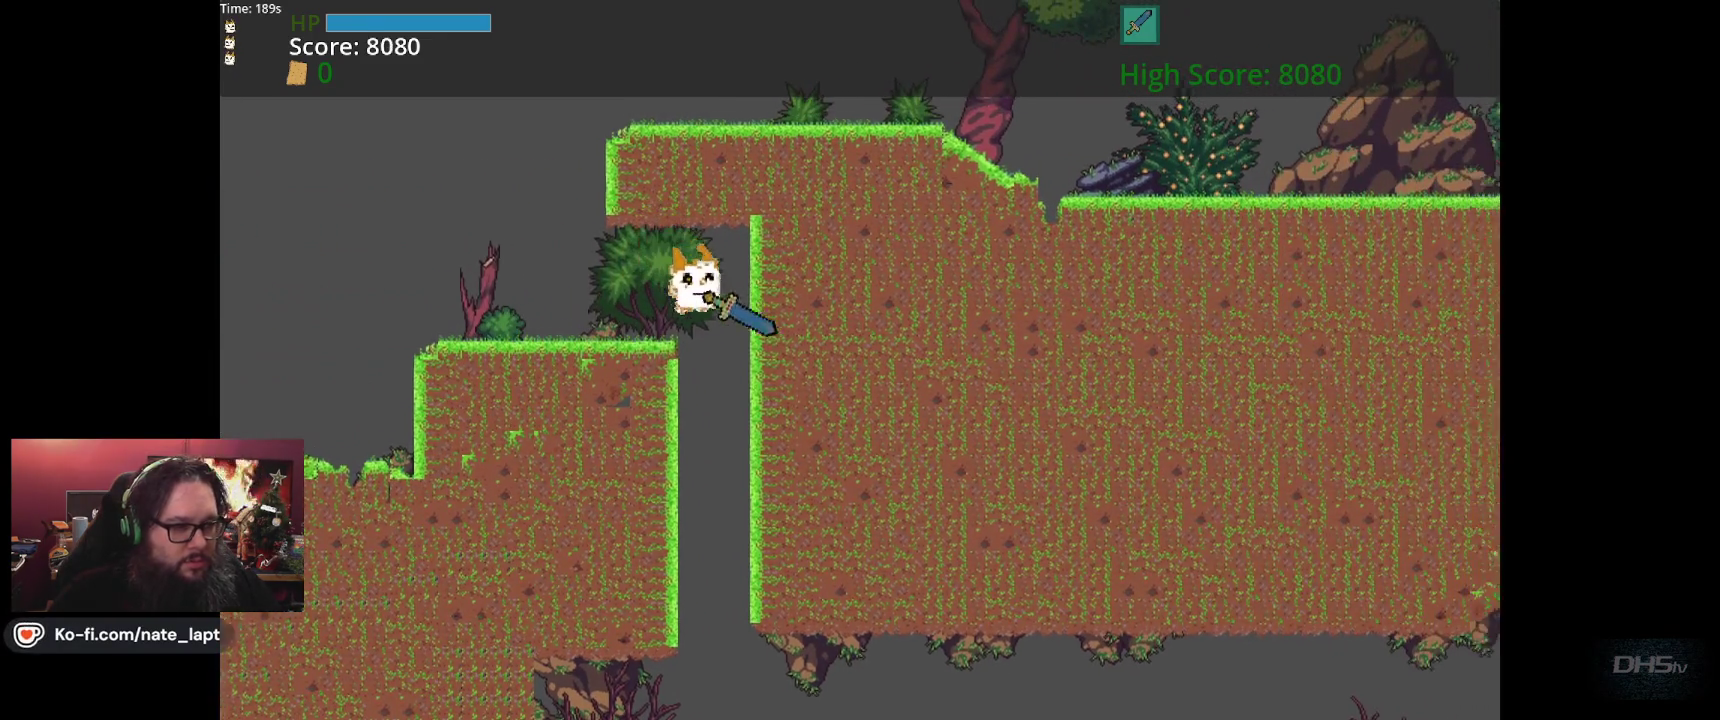
Drop onto the enemy, climb through the cave, jump the gap and attack down the slope
key(Left)
key(Right)
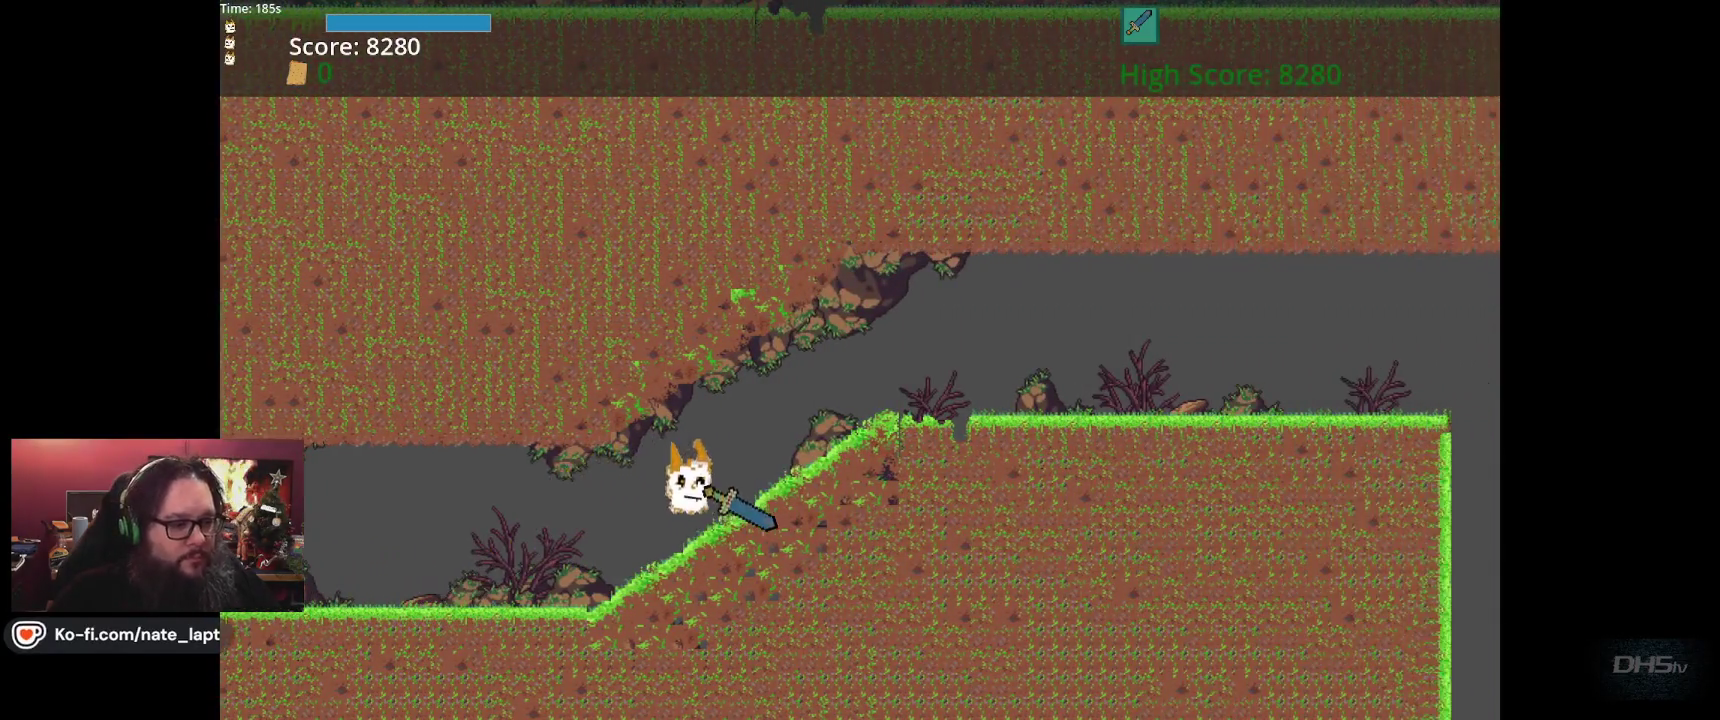
key(Right)
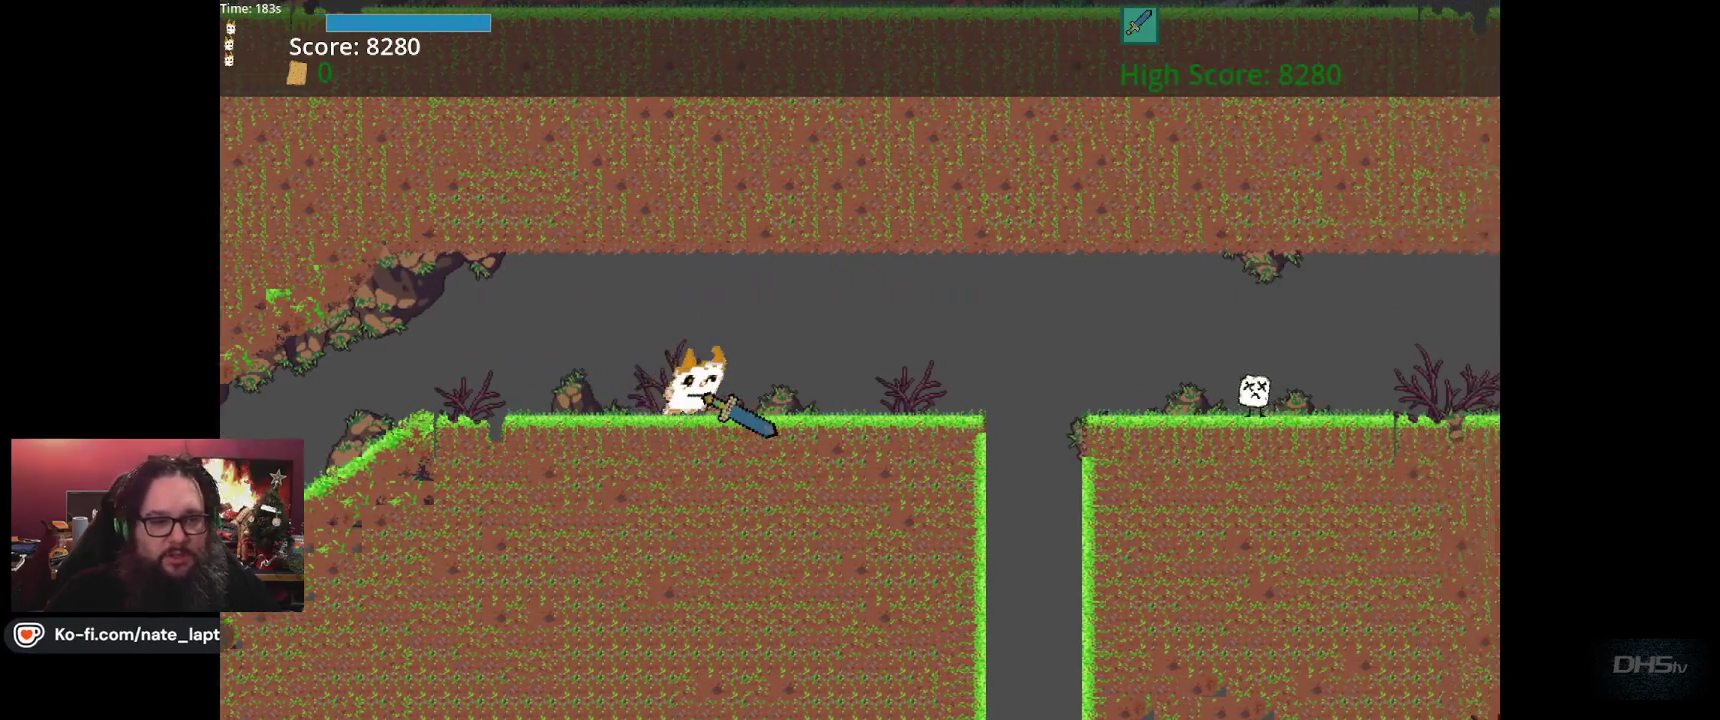
key(space)
key(space)
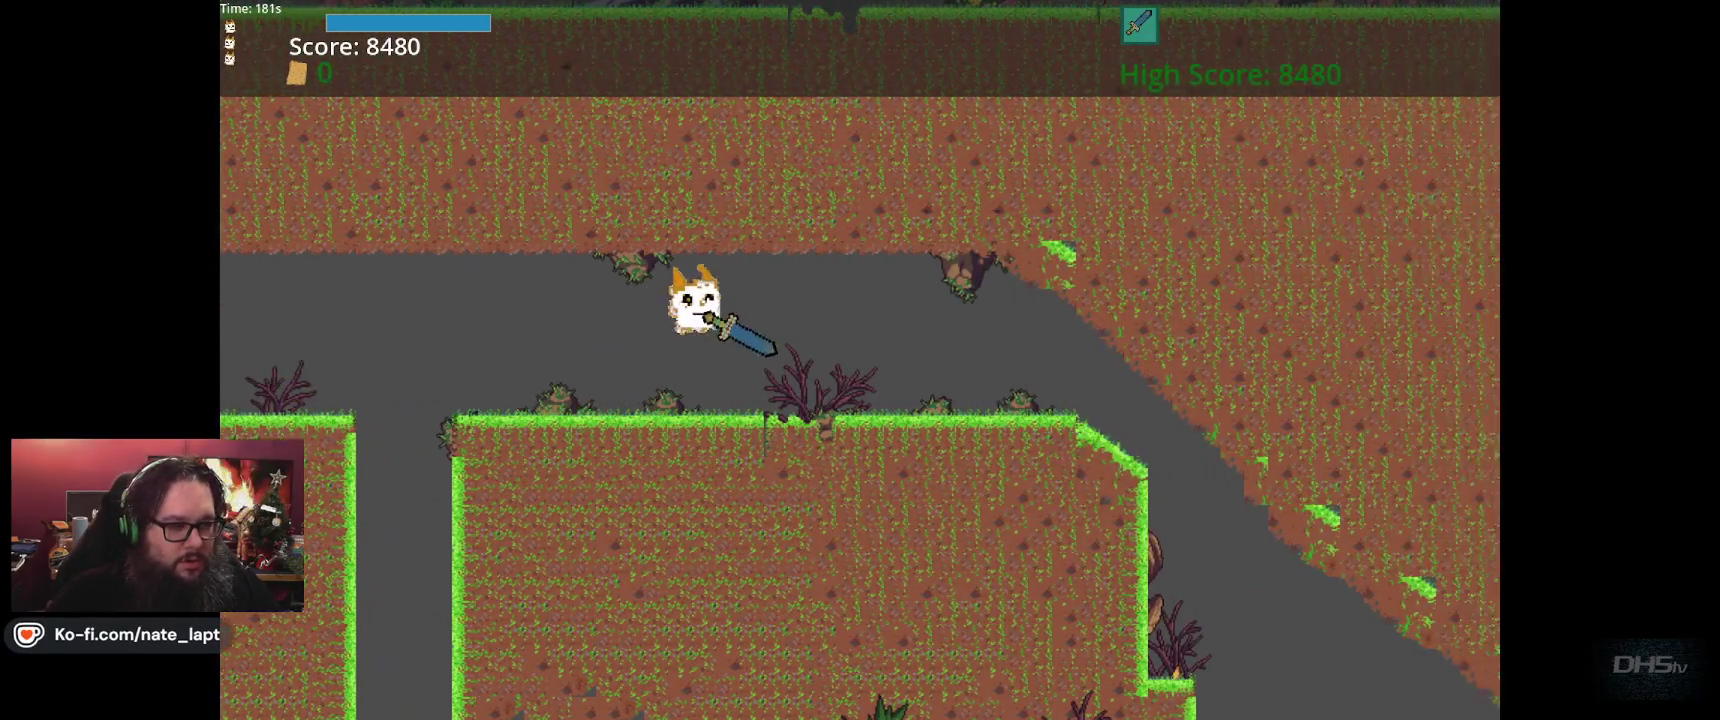
key(Right)
key(Left)
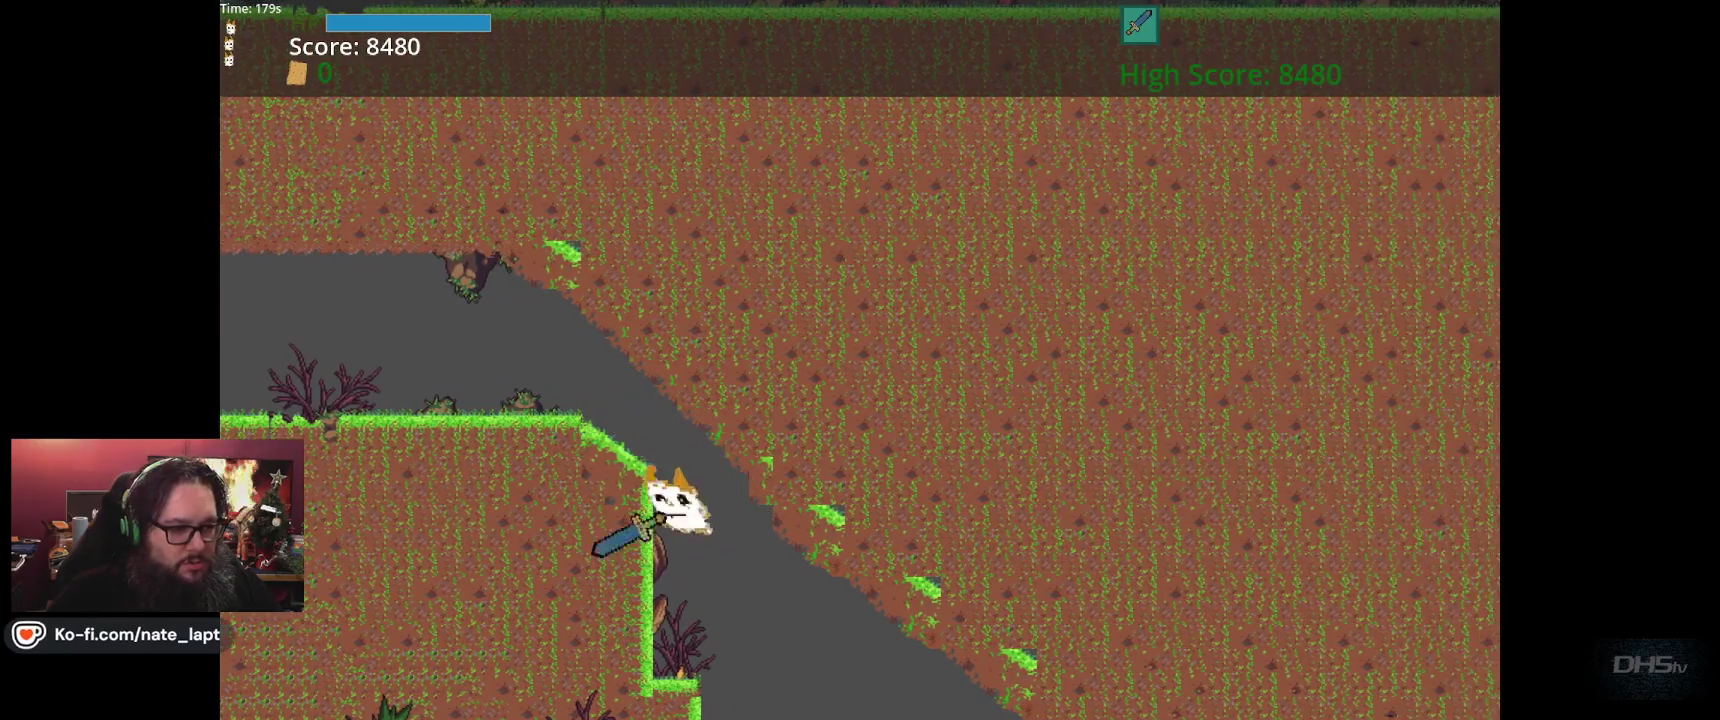
key(Right)
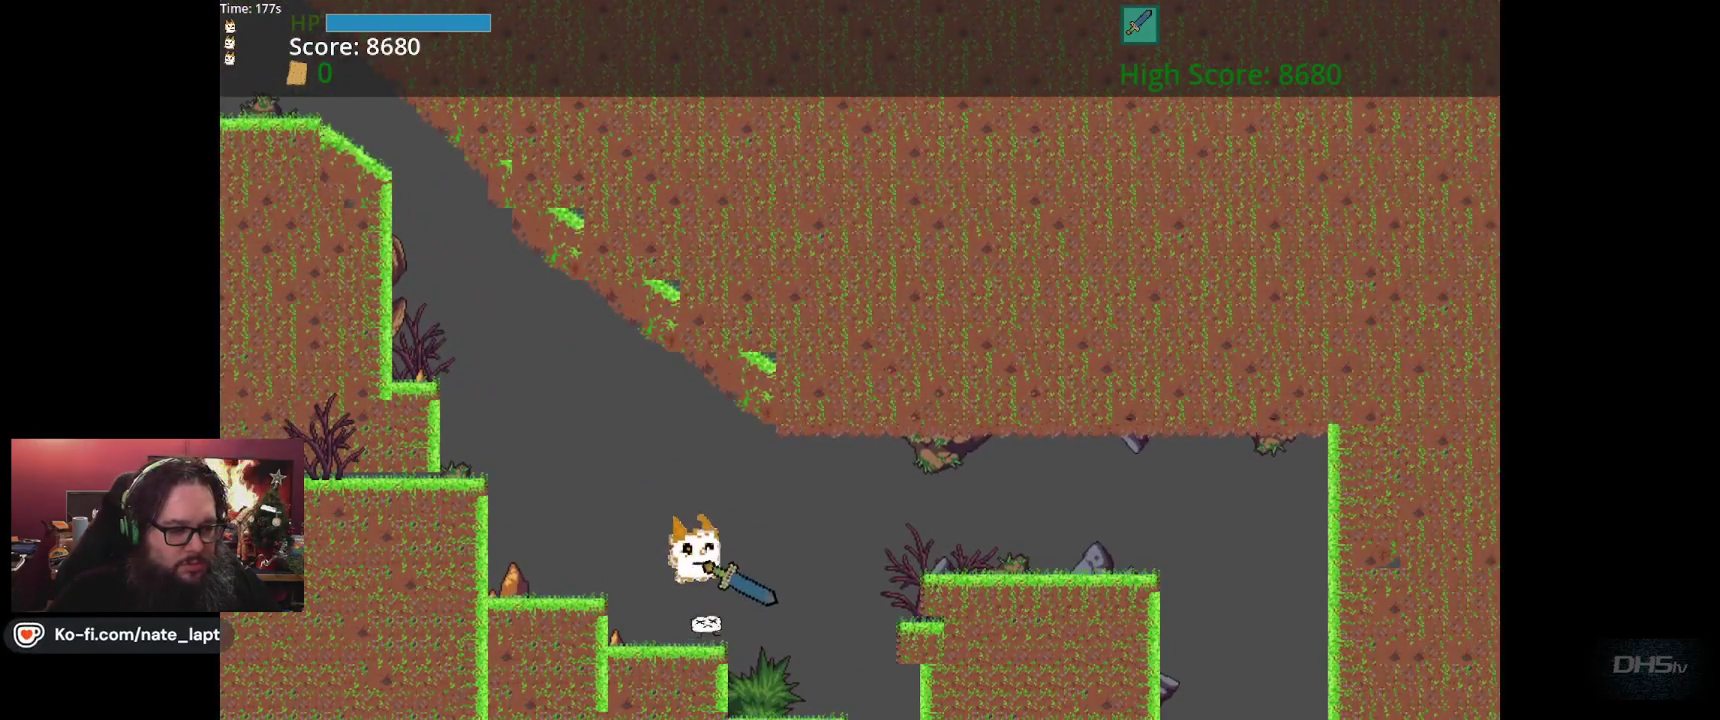
Pause the game and choose Exit from the pause menu
key(Escape)
key(Down)
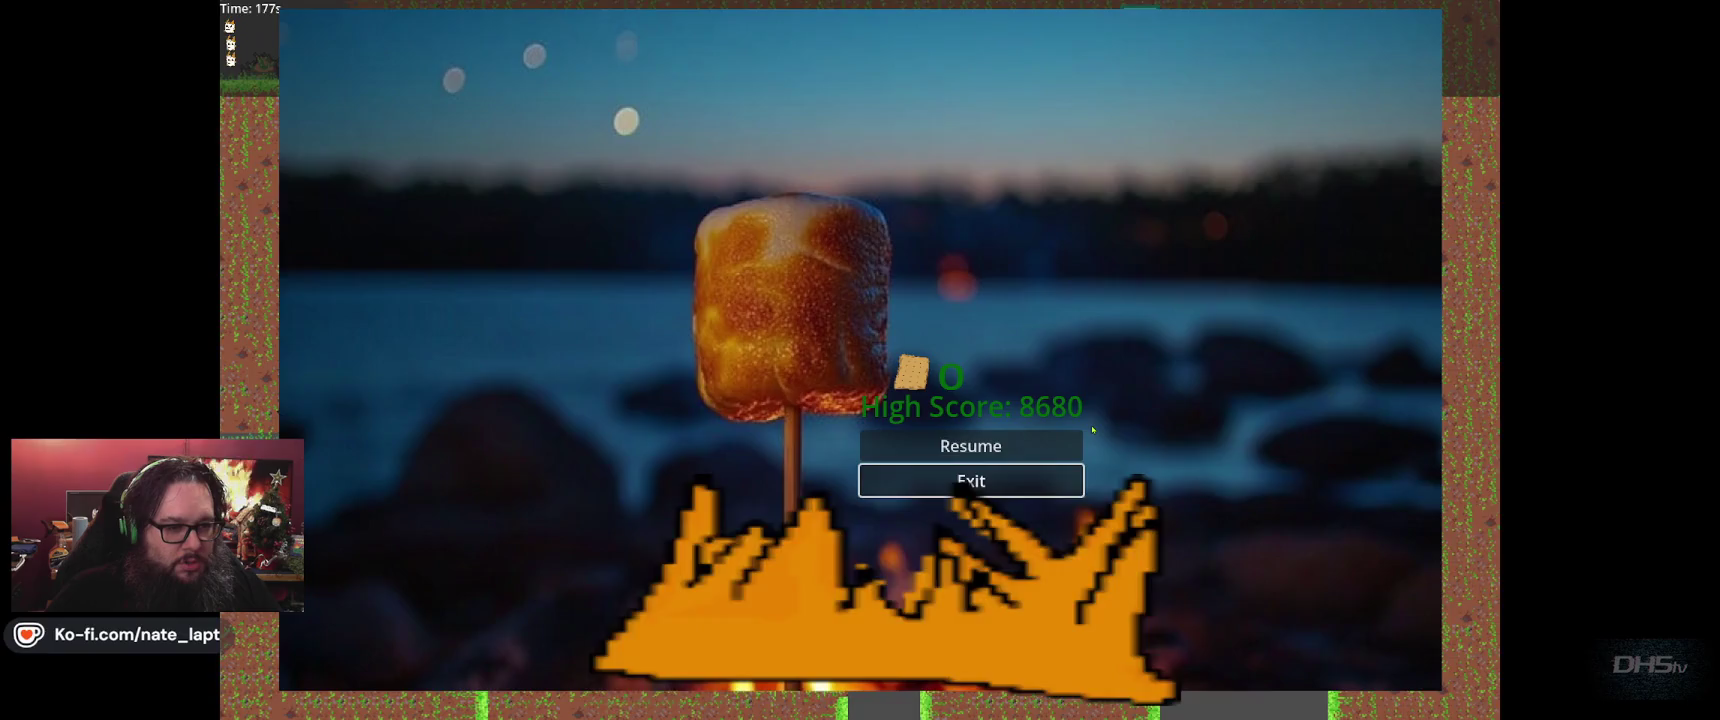
key(Return)
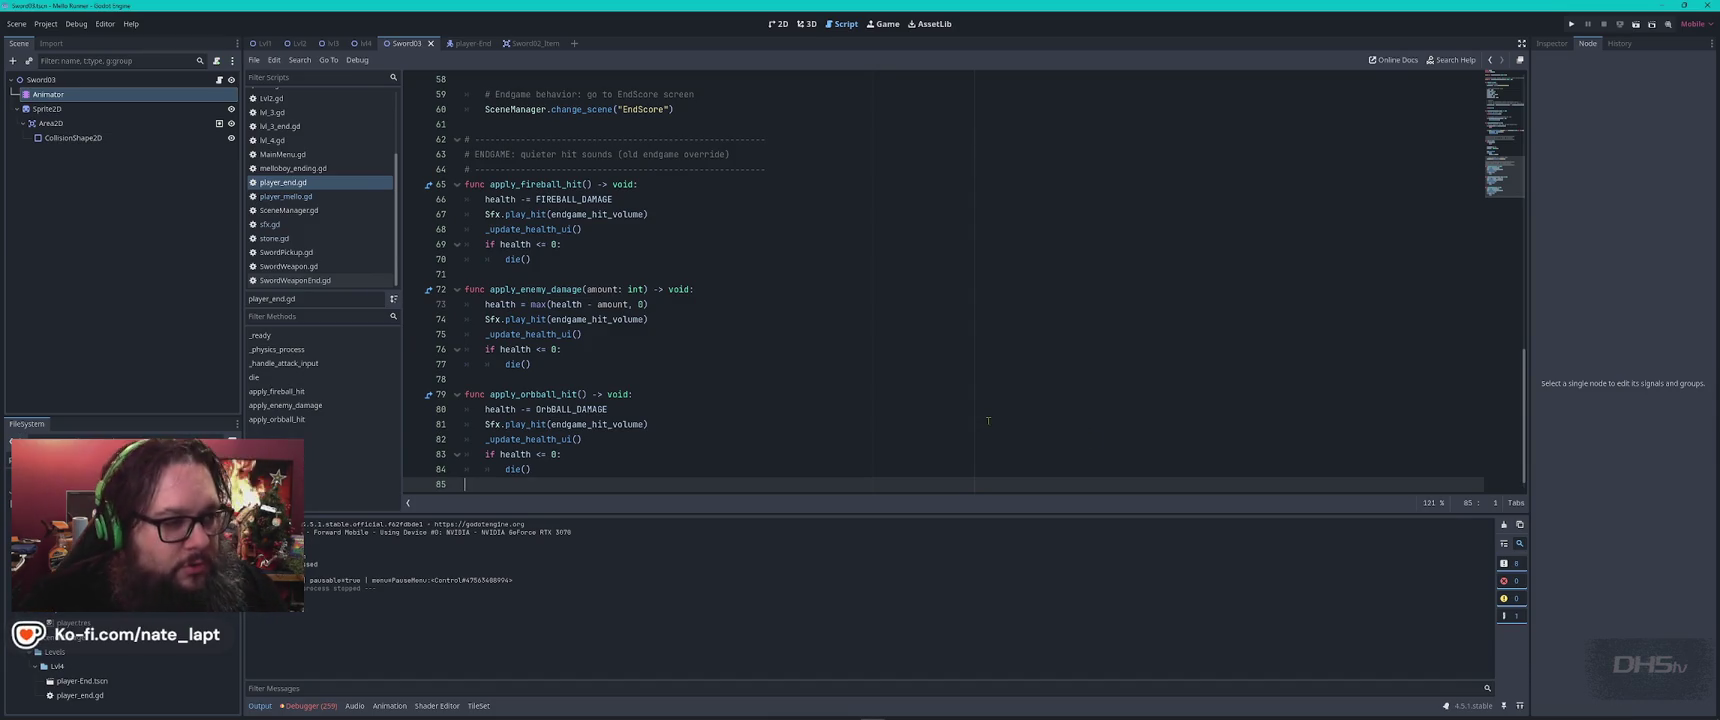
scroll(797, 390, up, 6)
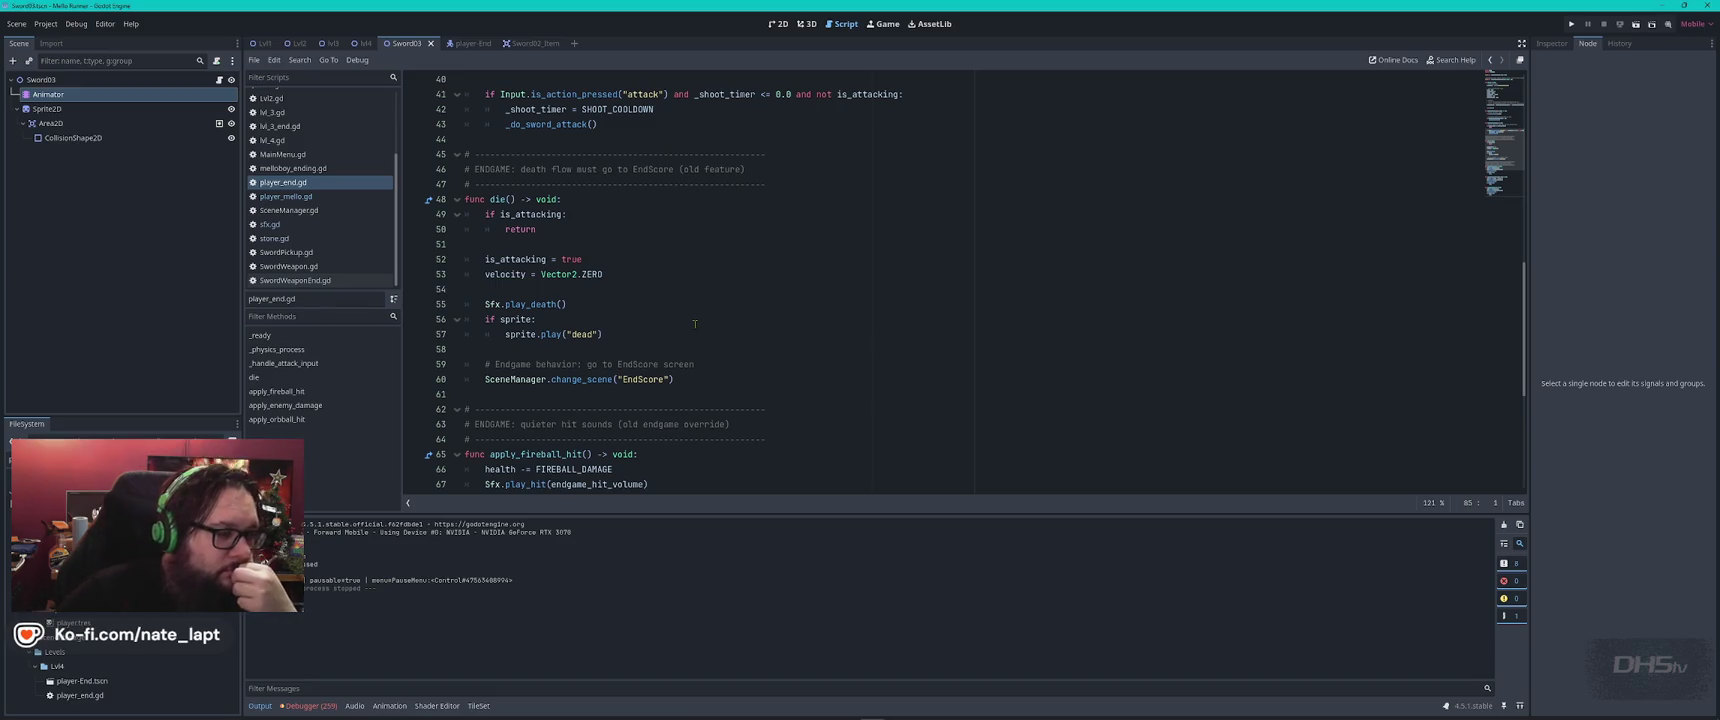
click(659, 336)
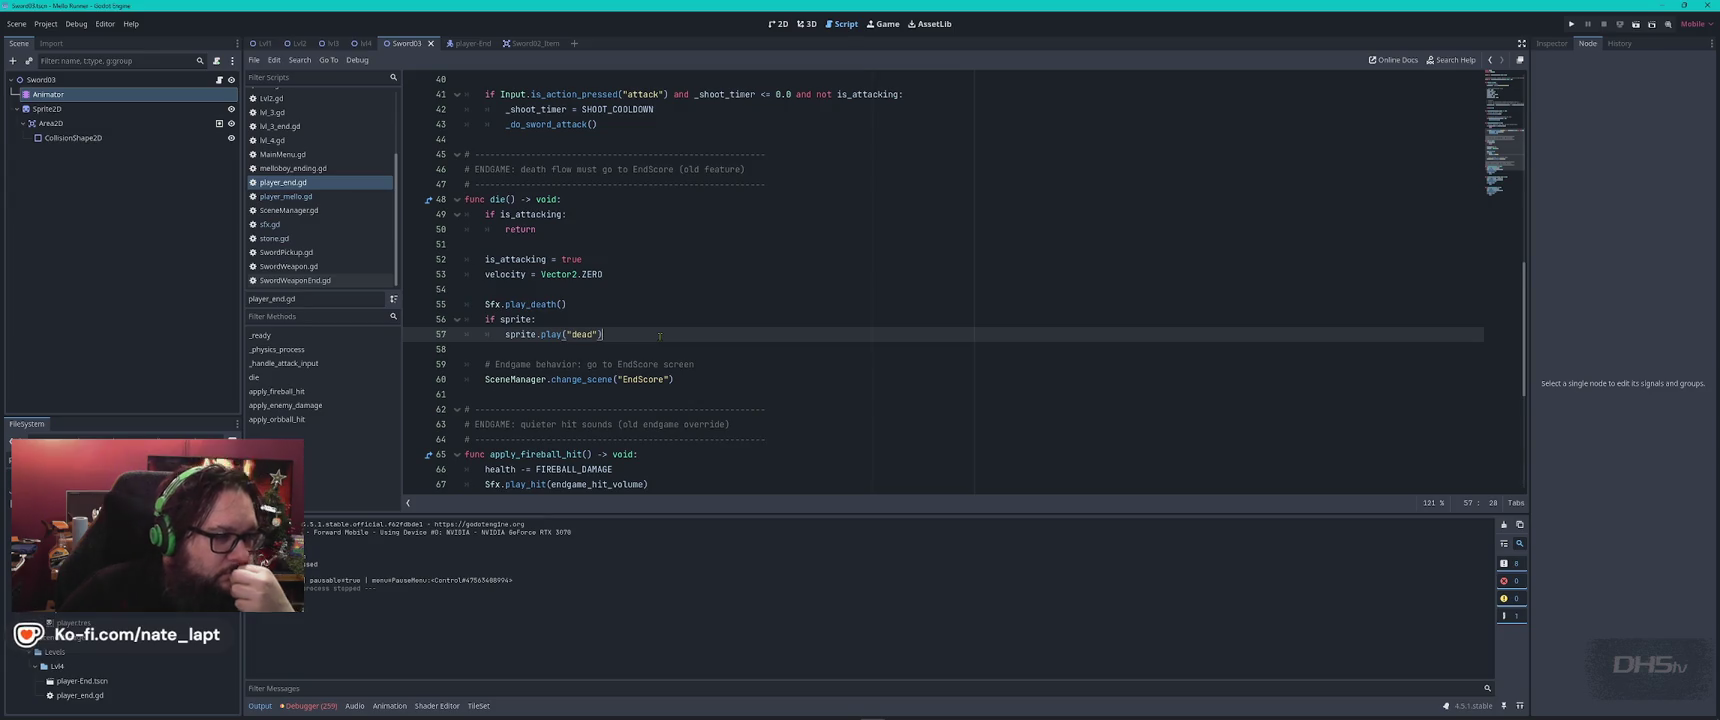
scroll(659, 336, down, 1)
key(ctrl+f)
text(a)
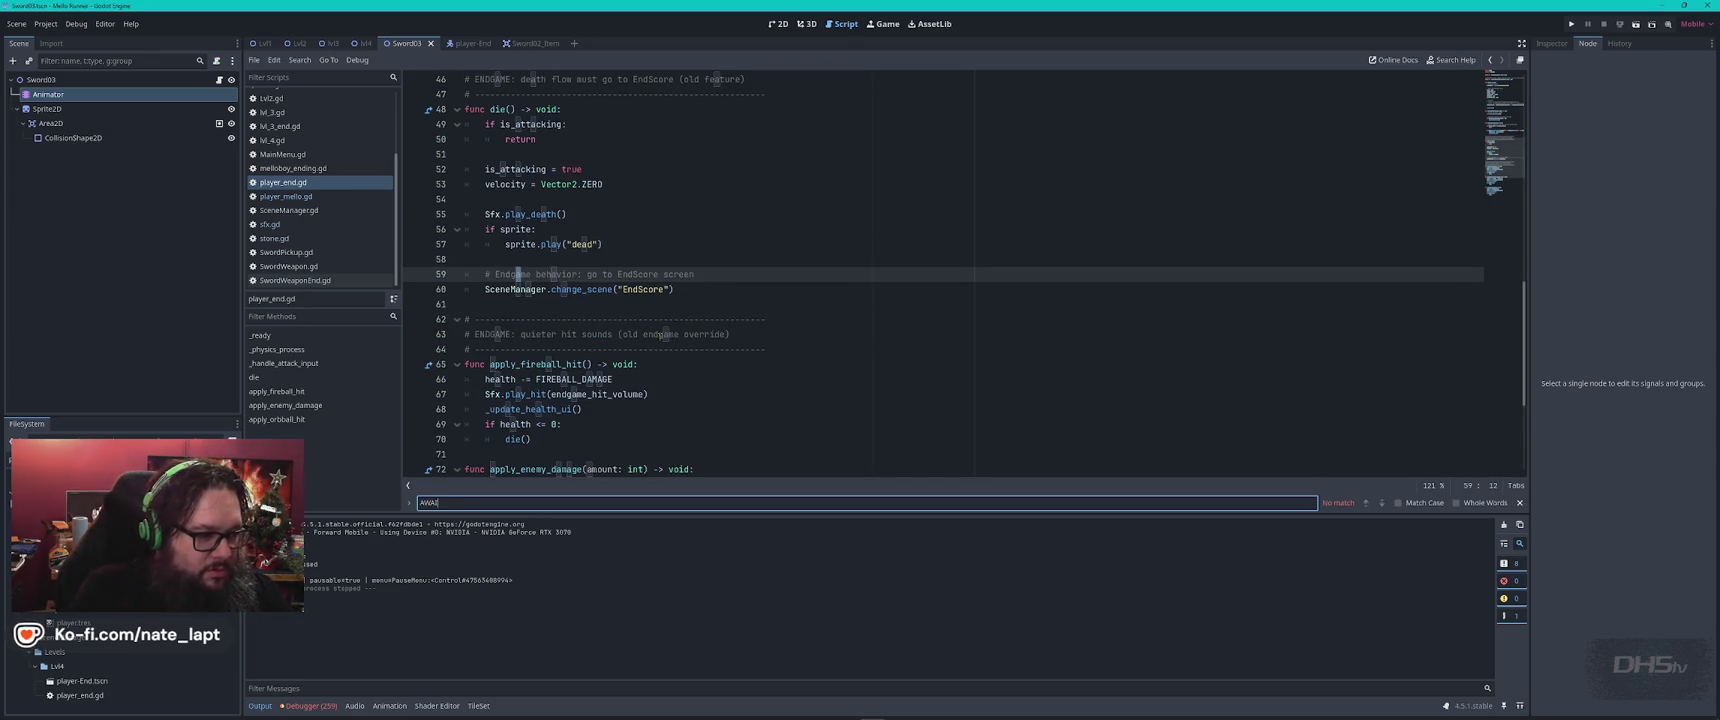
key(Caps_Lock)
key(Escape)
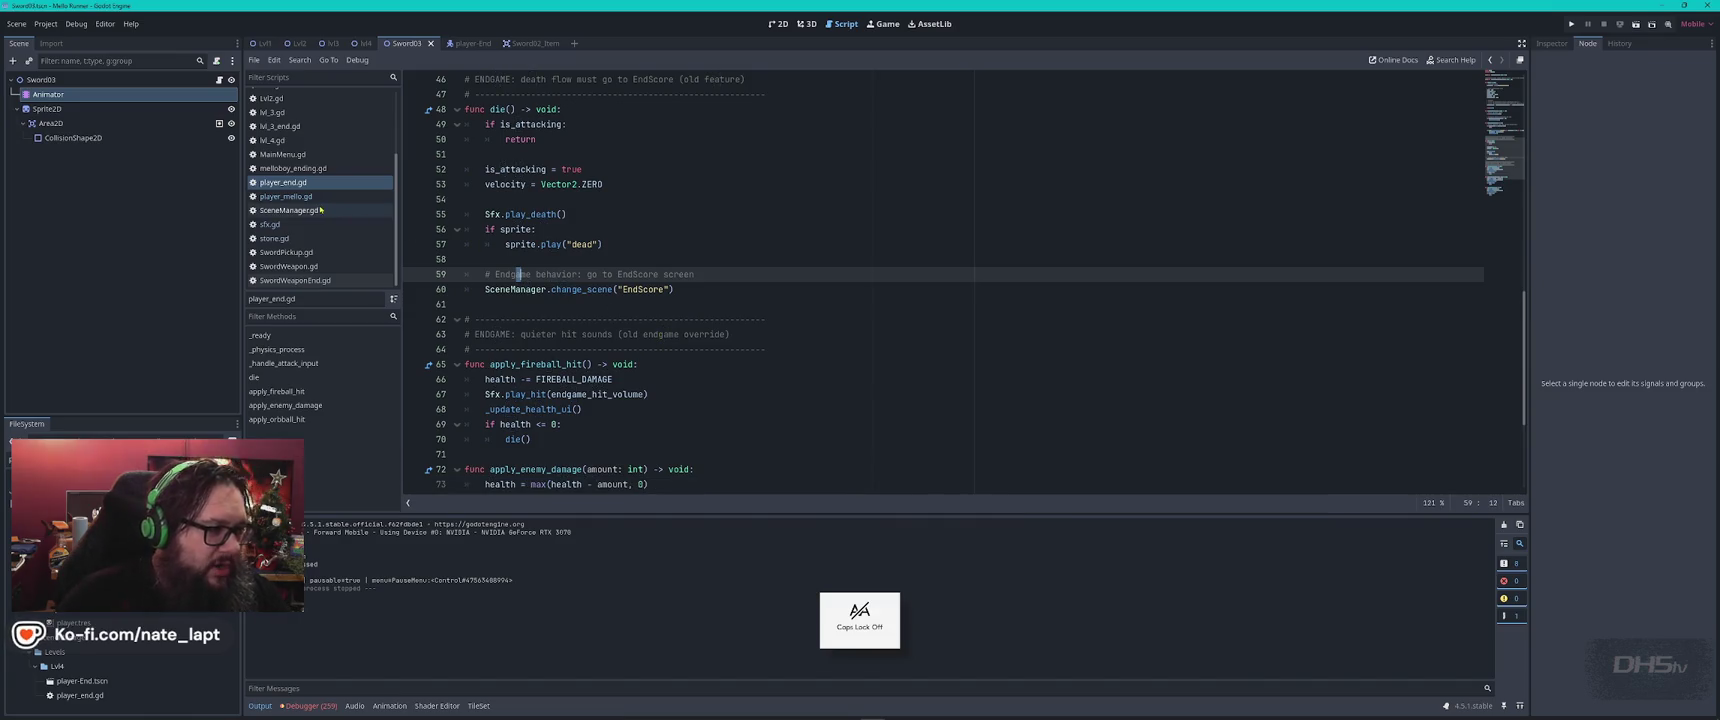
scroll(298, 155, up, 3)
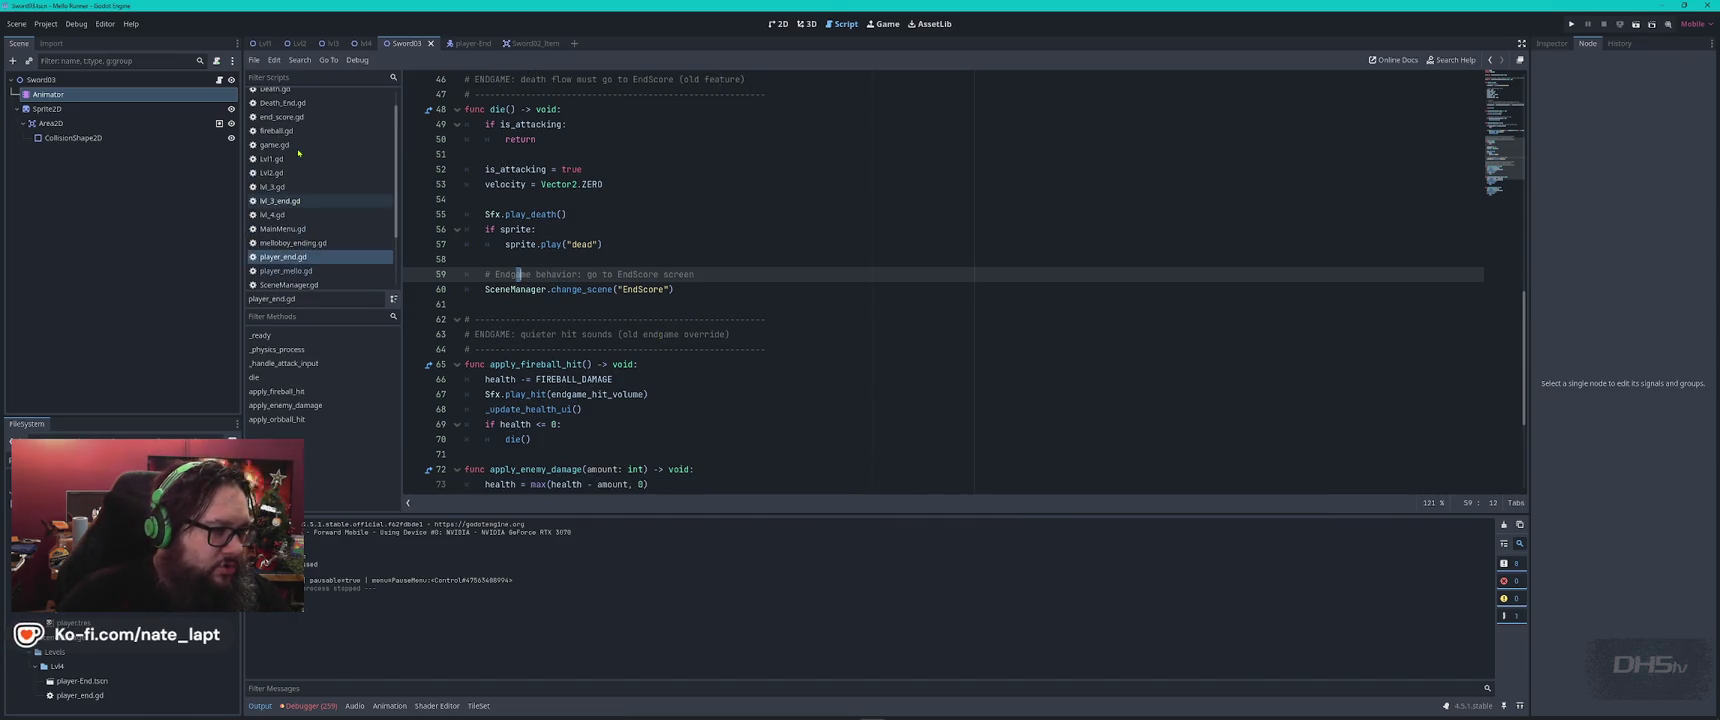
click(297, 118)
Find and select the await create_timer line 42 in end_score.gd
click(926, 300)
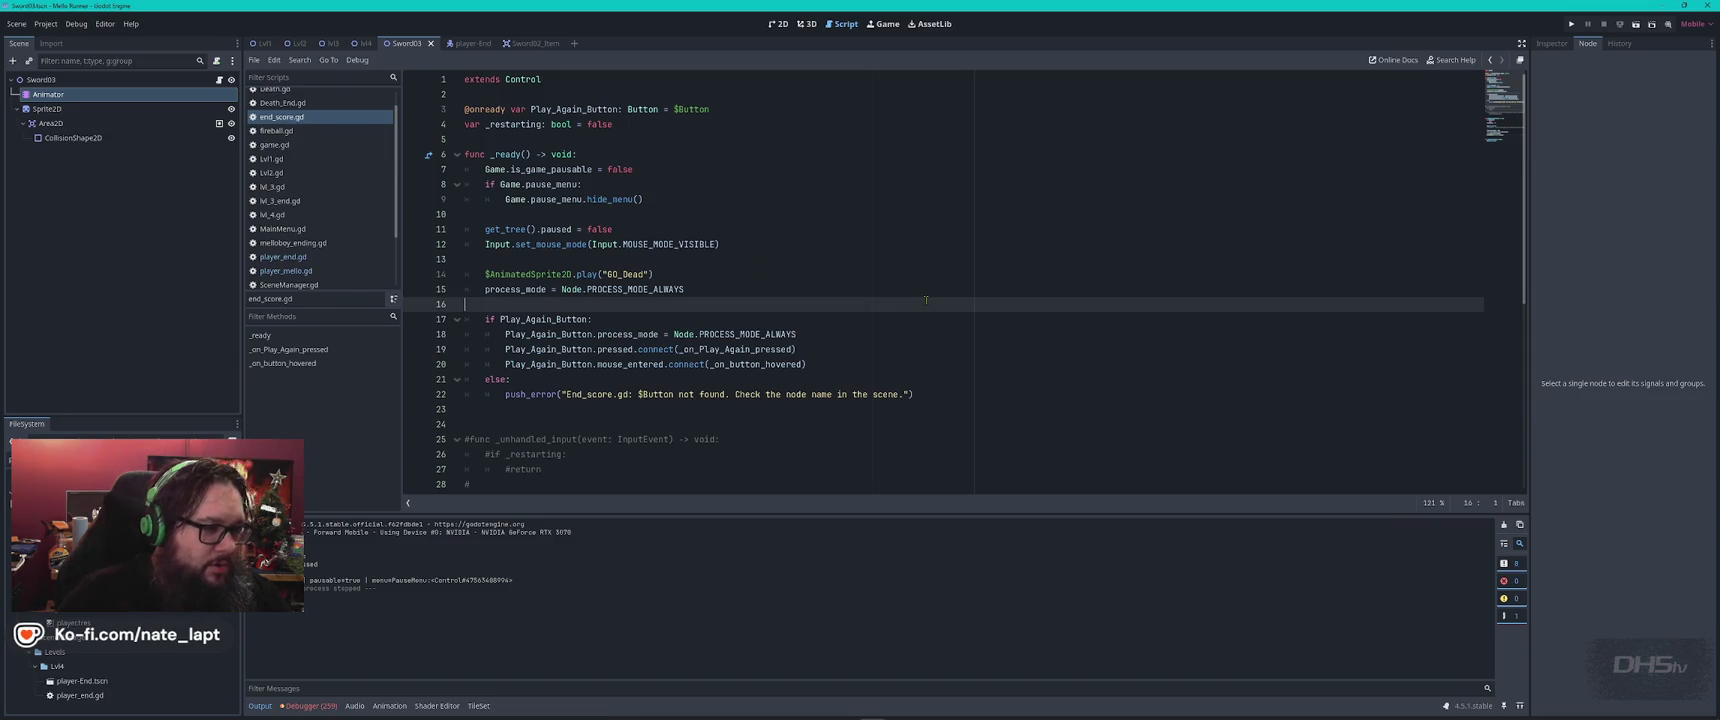
key(ctrl+f)
key(Return)
key(Escape)
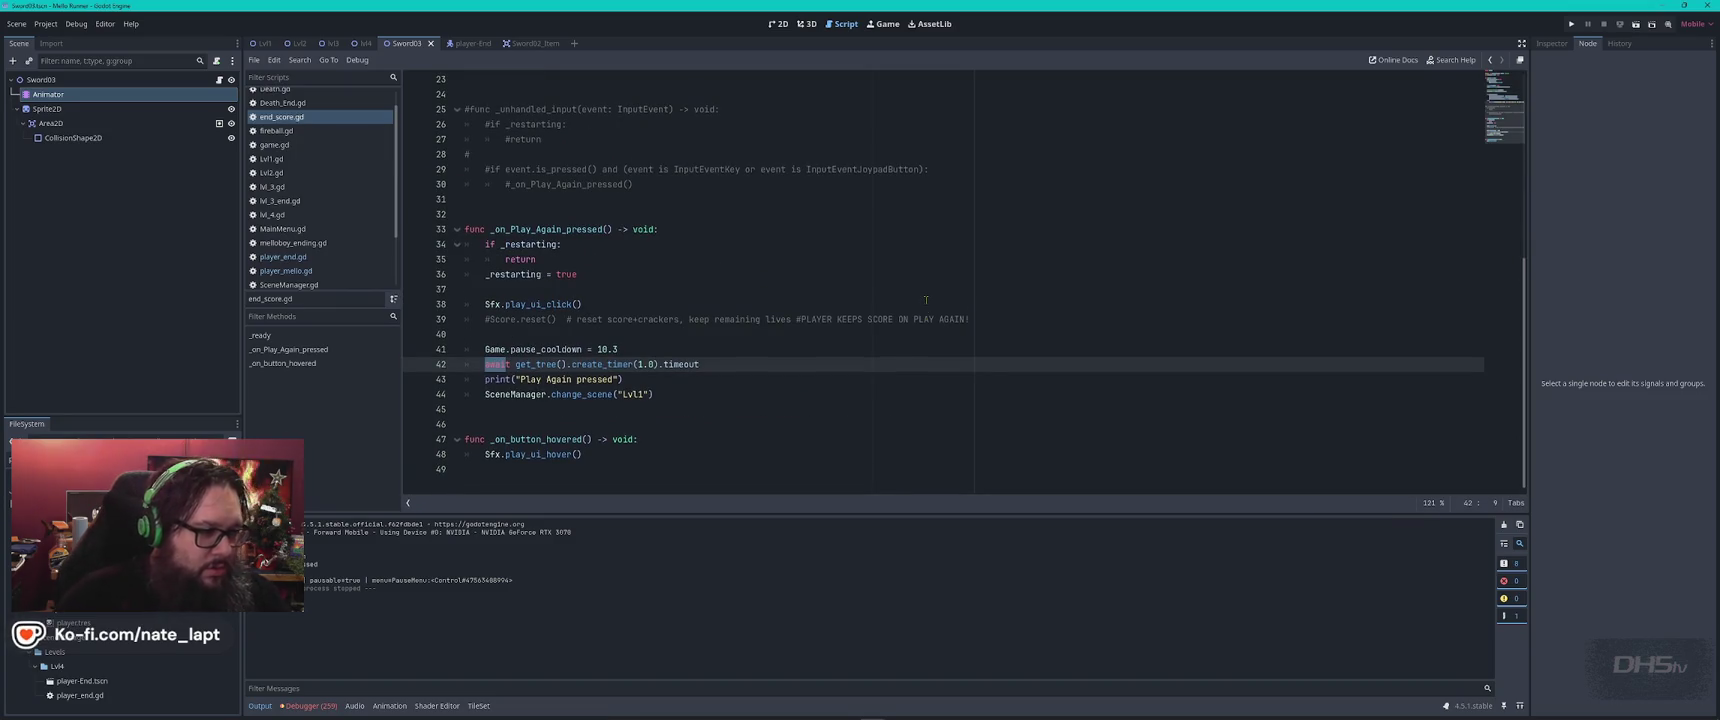
drag(700, 350, 735, 358)
key(ctrl+c)
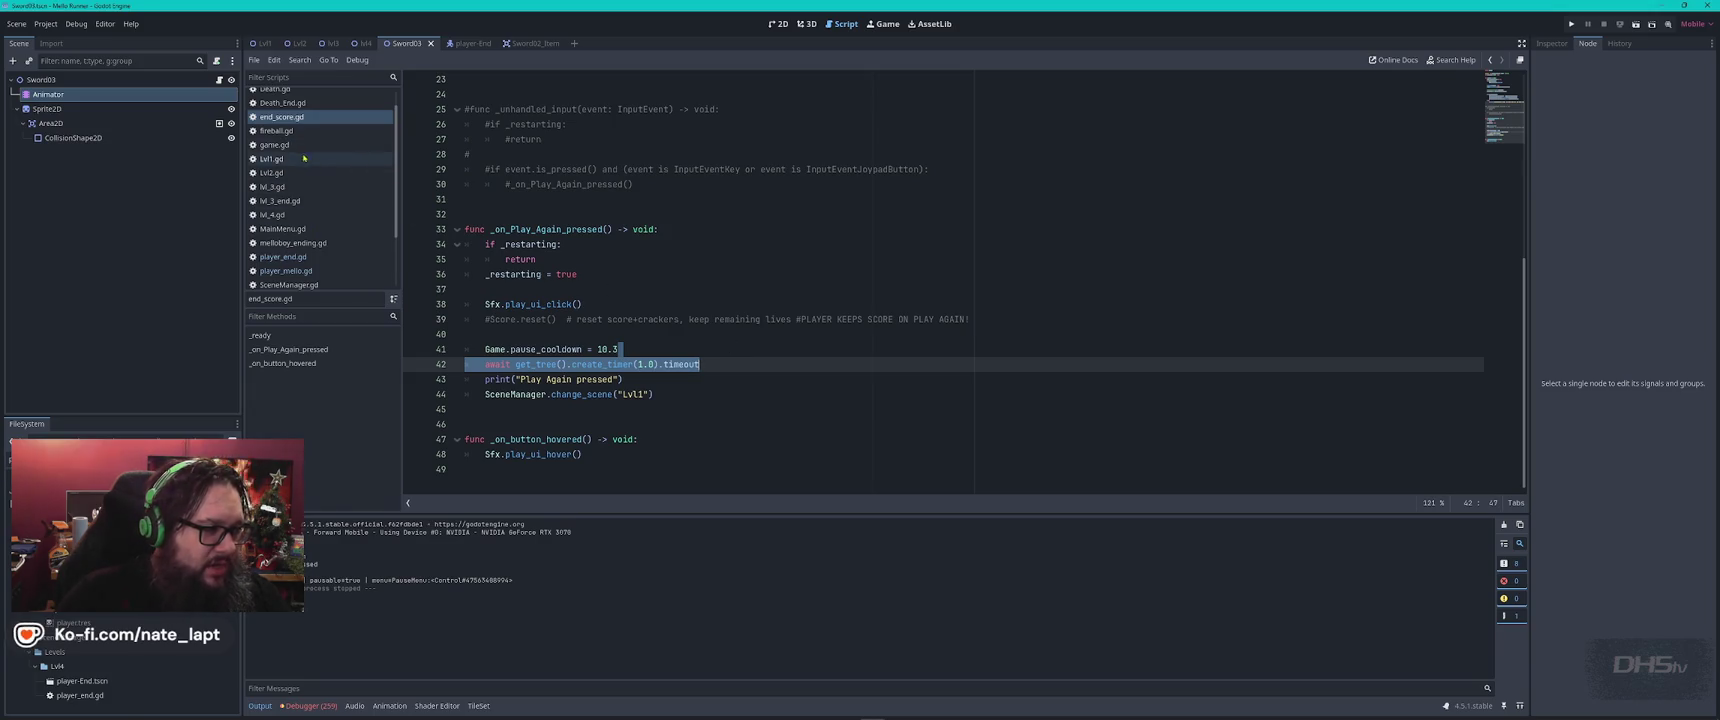
Paste the await timer after line 57 of player_end.gd, set it to 2.0, save, and run
click(294, 215)
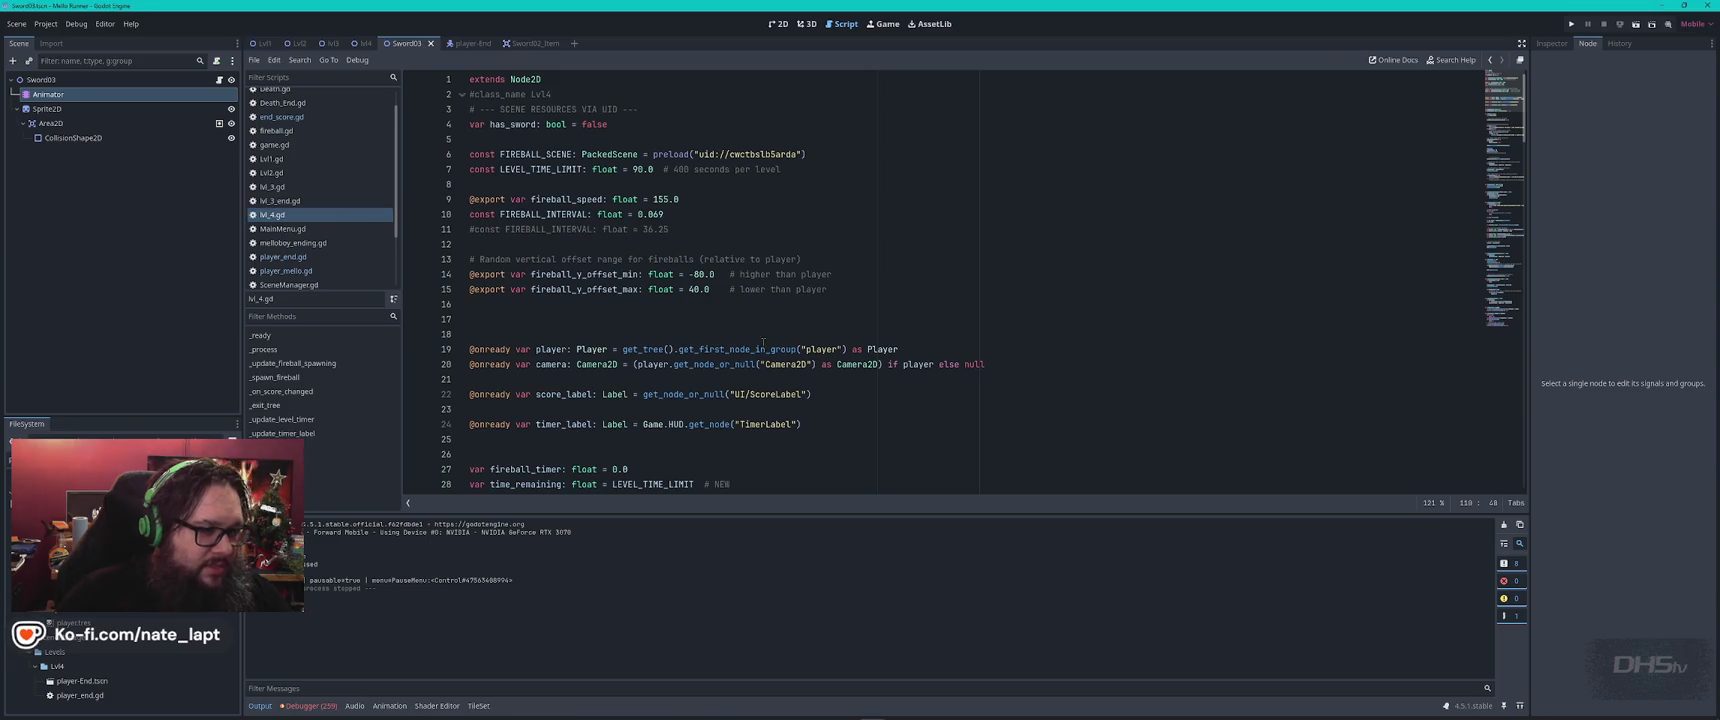
click(315, 257)
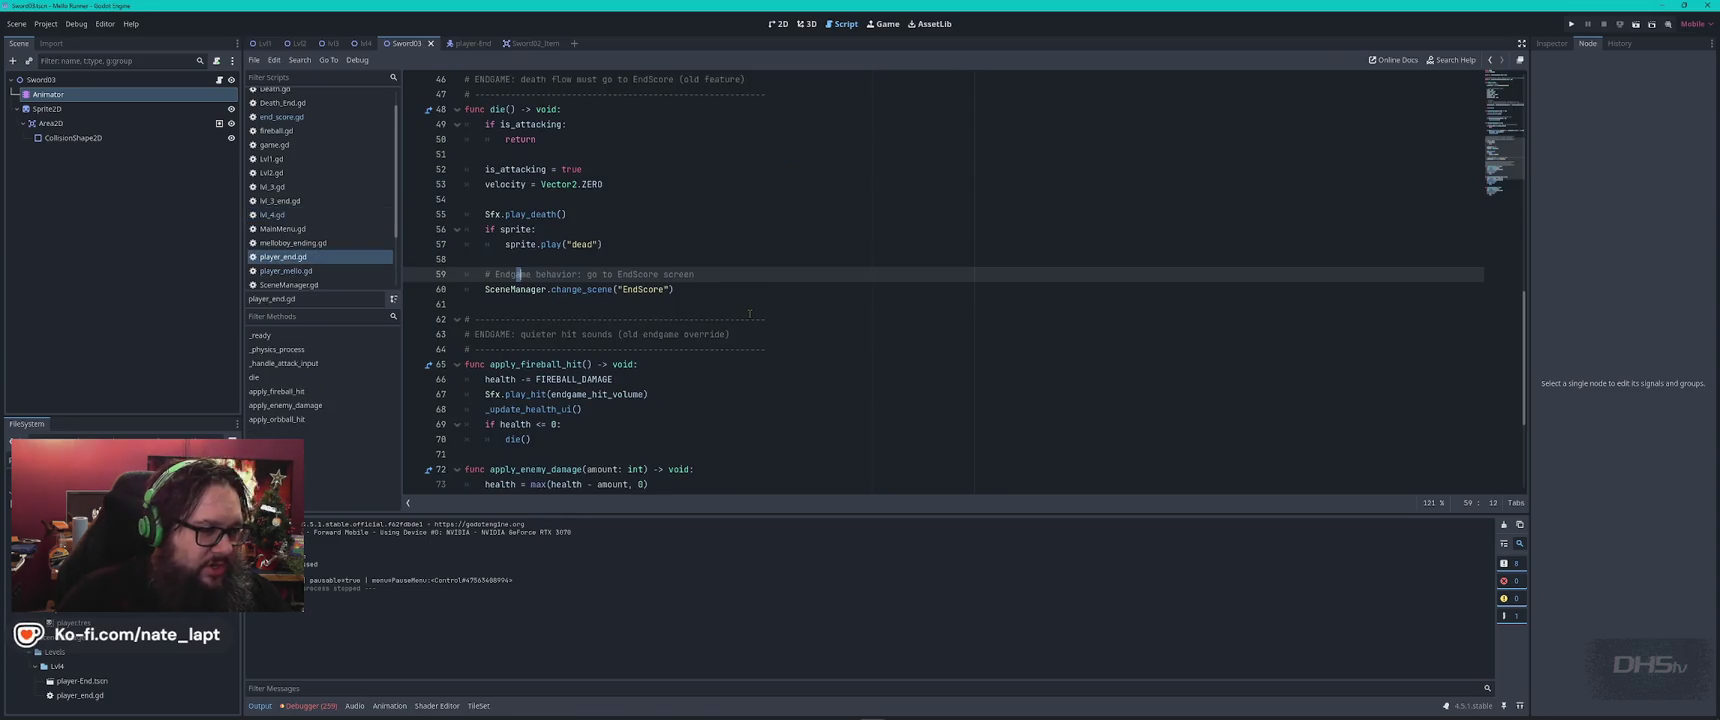
click(629, 250)
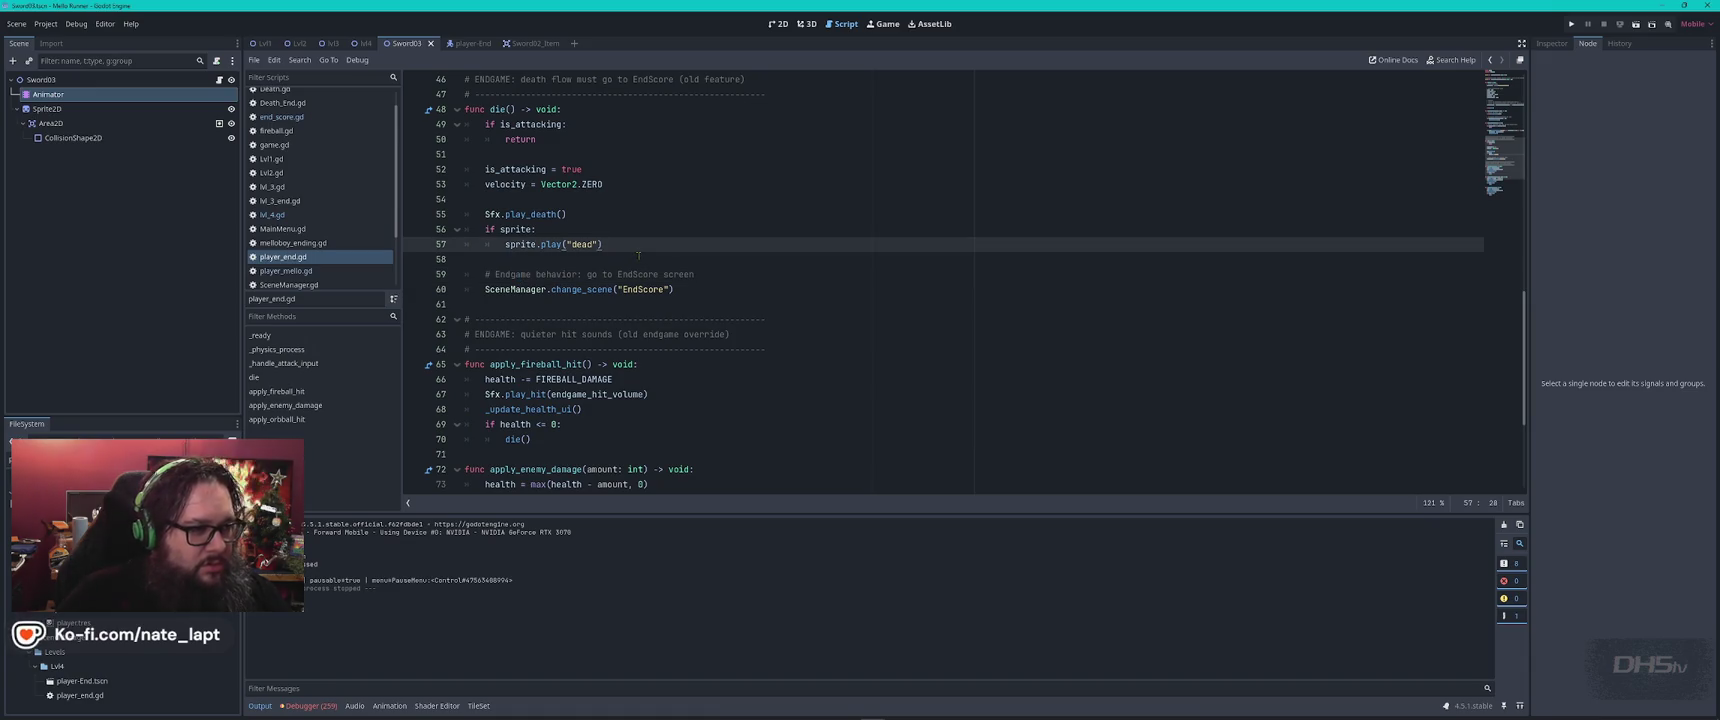
key(ctrl+v)
click(638, 257)
double_click(641, 274)
key(ctrl+s)
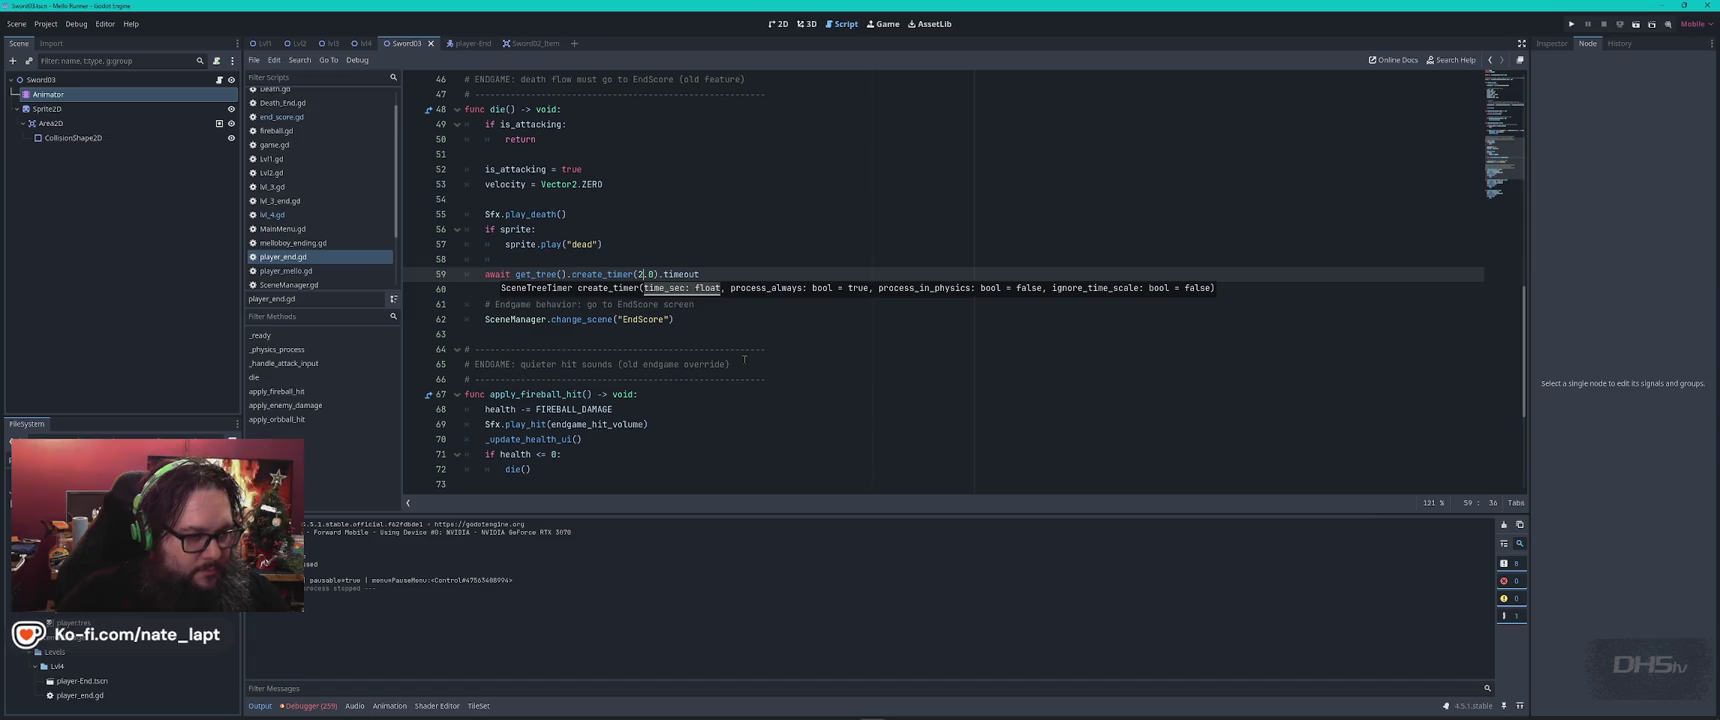
key(F5)
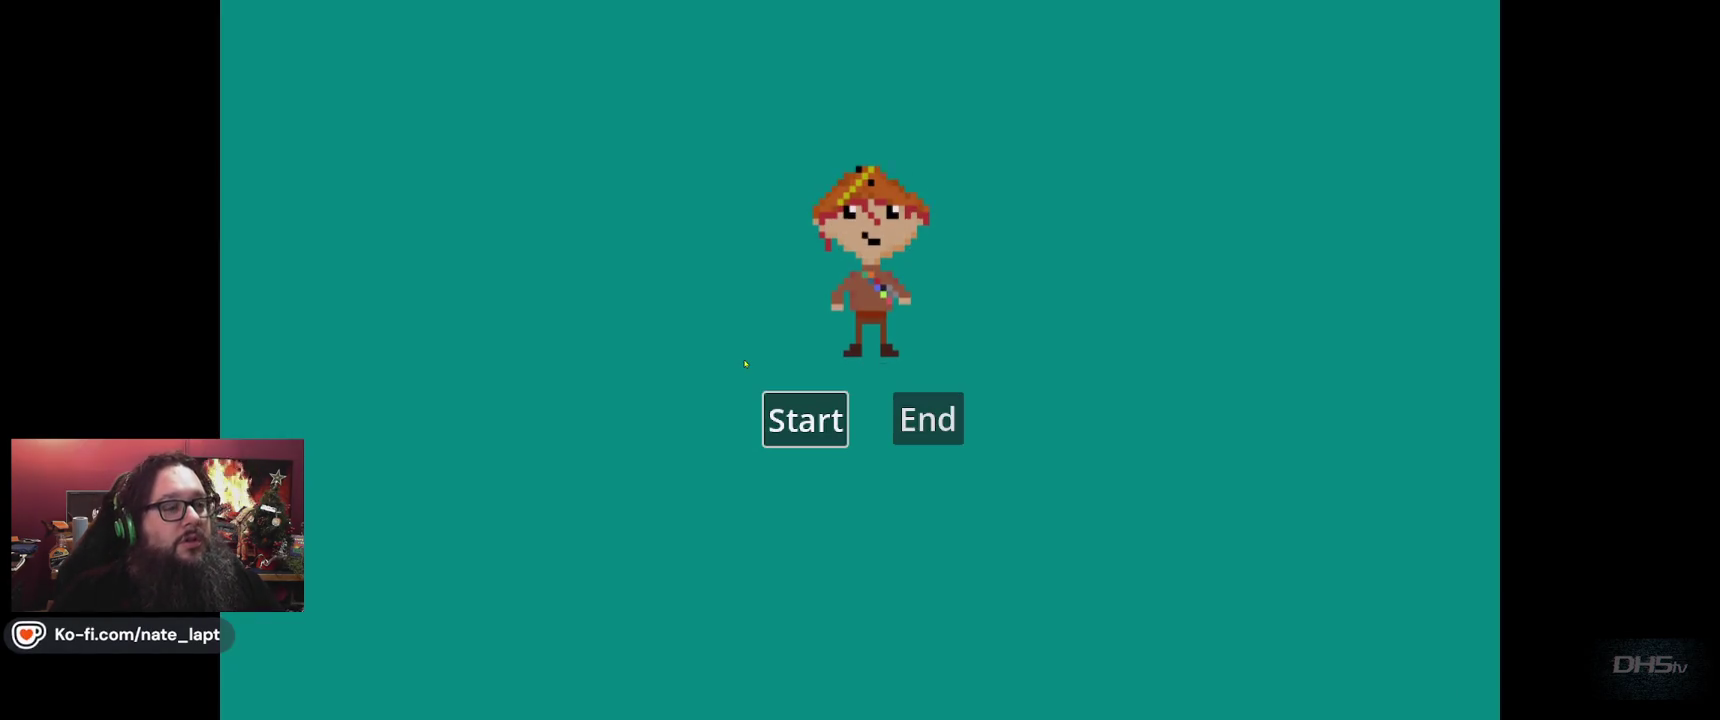
Start the game and jump right until the character dies and the Congrats end screen appears
click(800, 418)
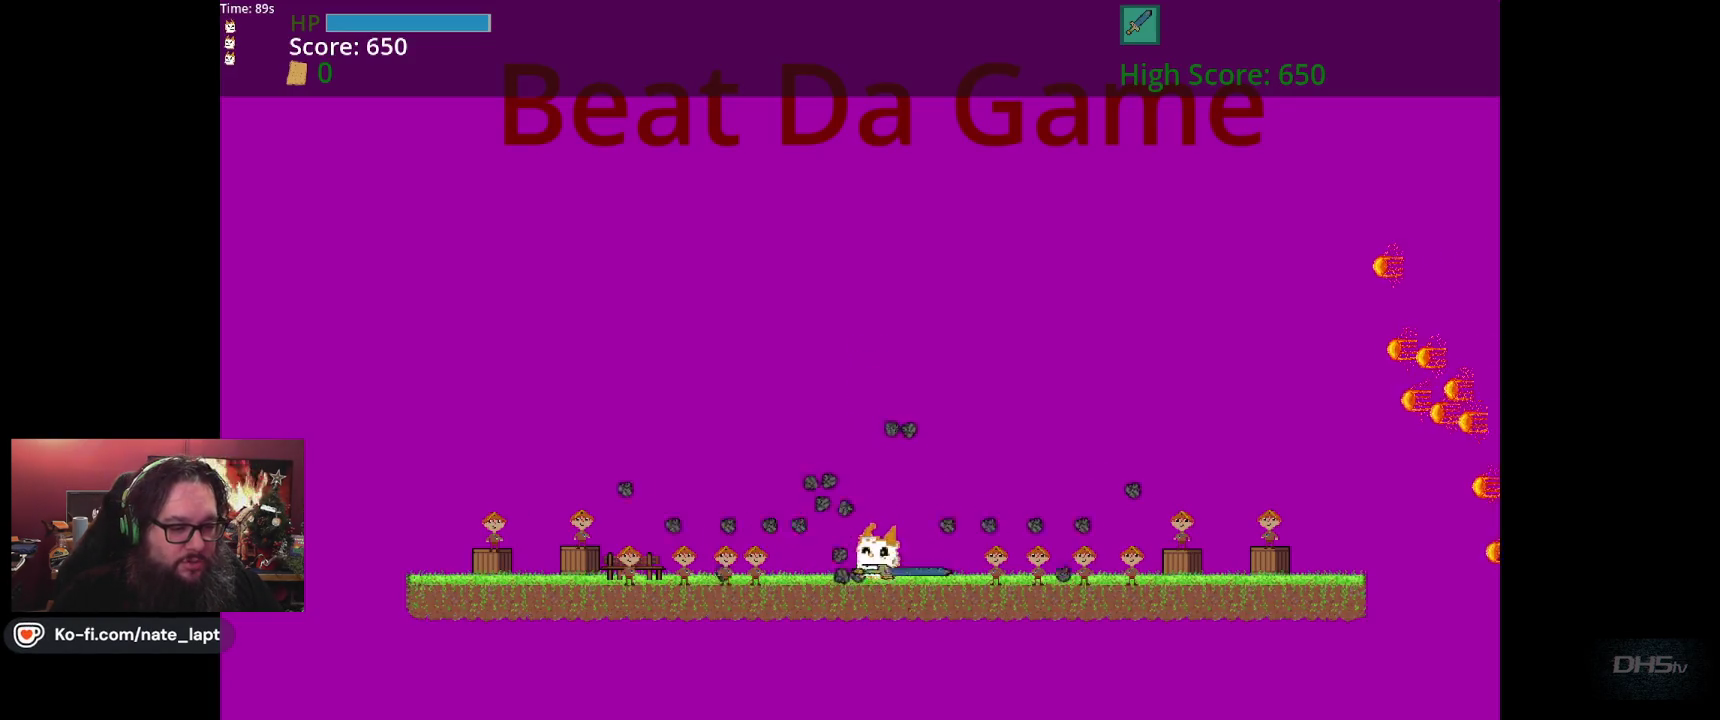
key(space)
key(space)
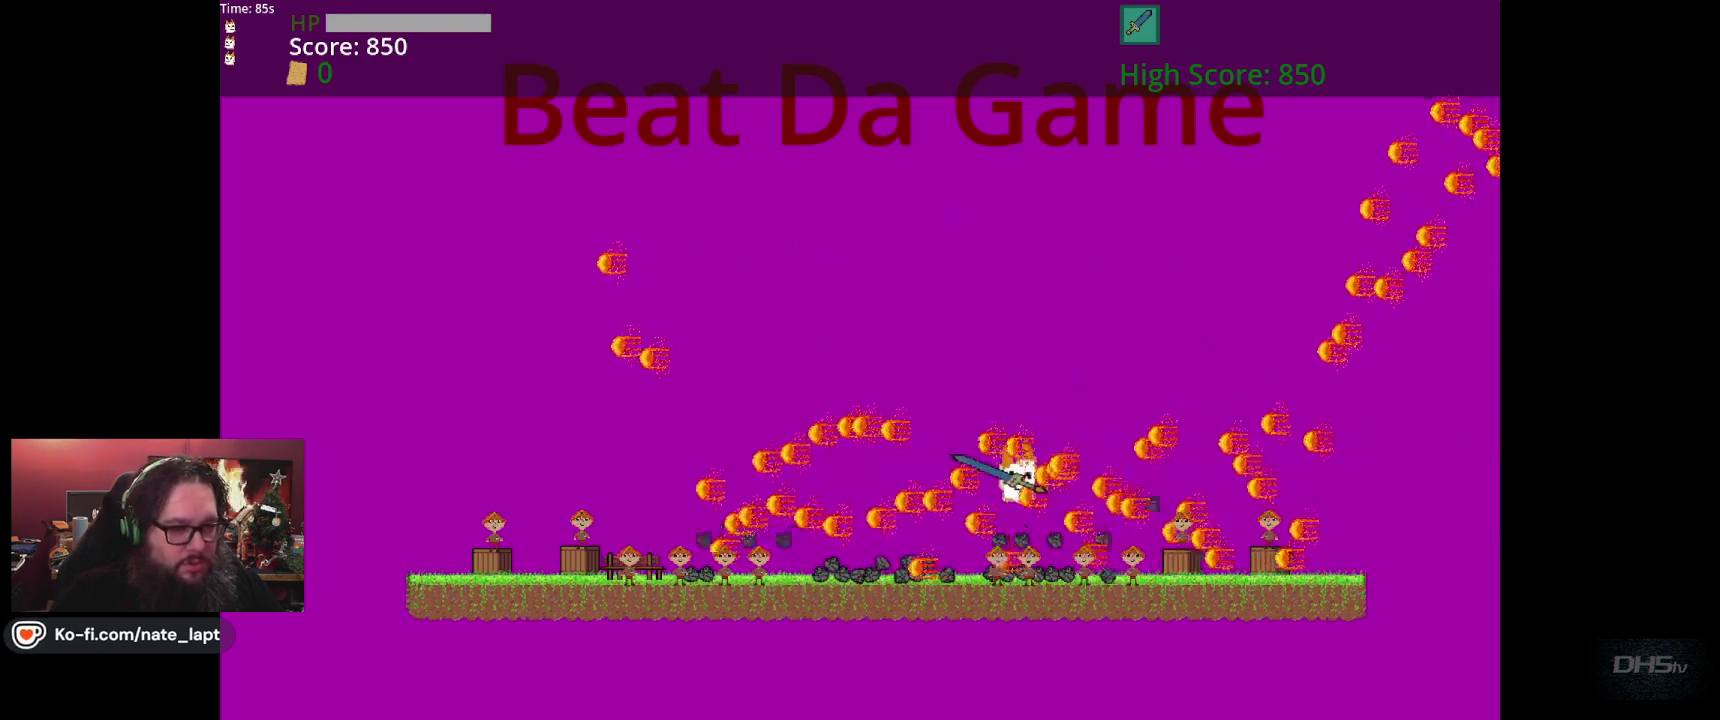
key(space)
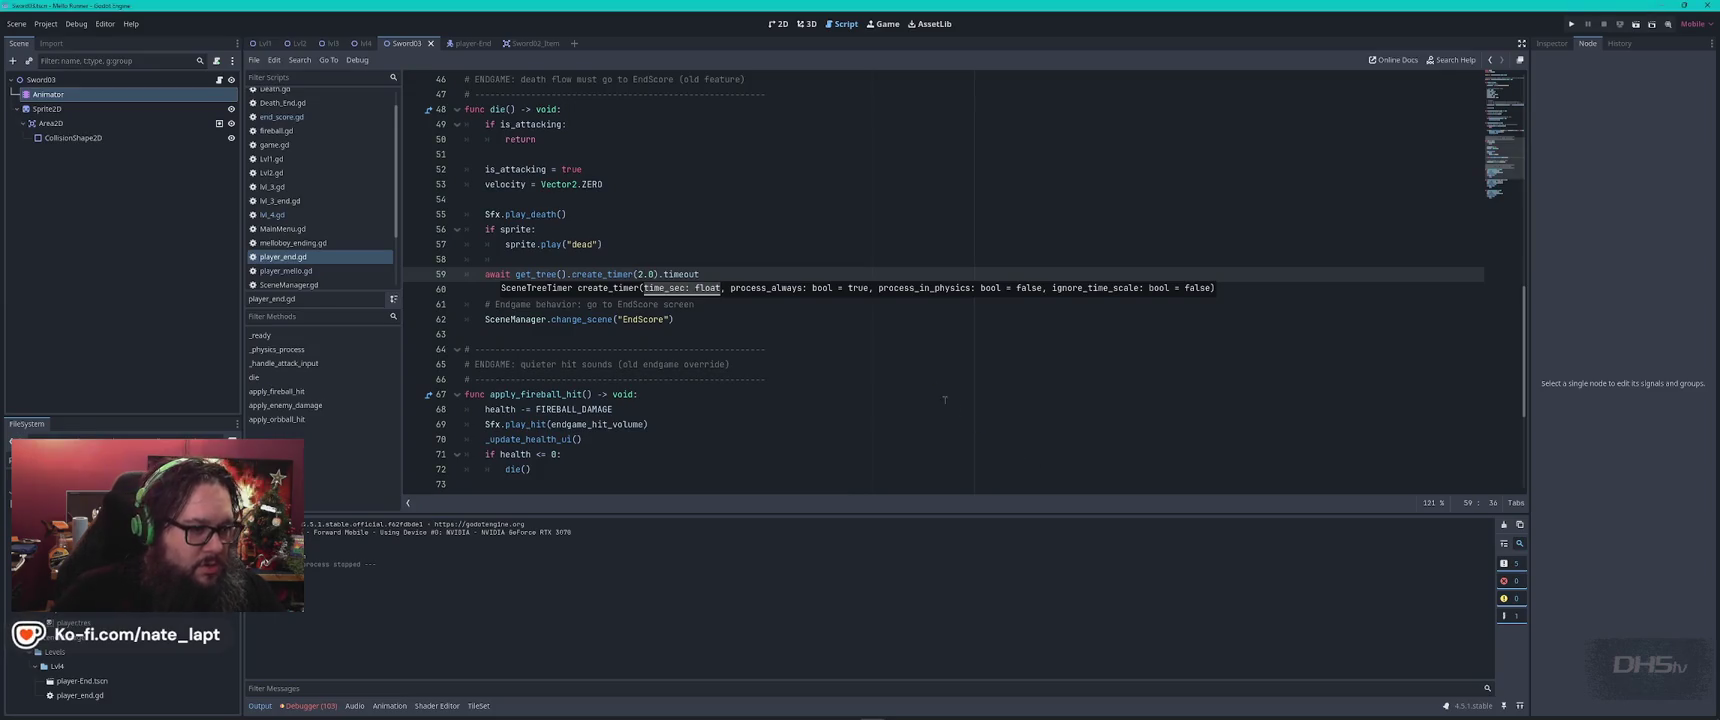
click(741, 275)
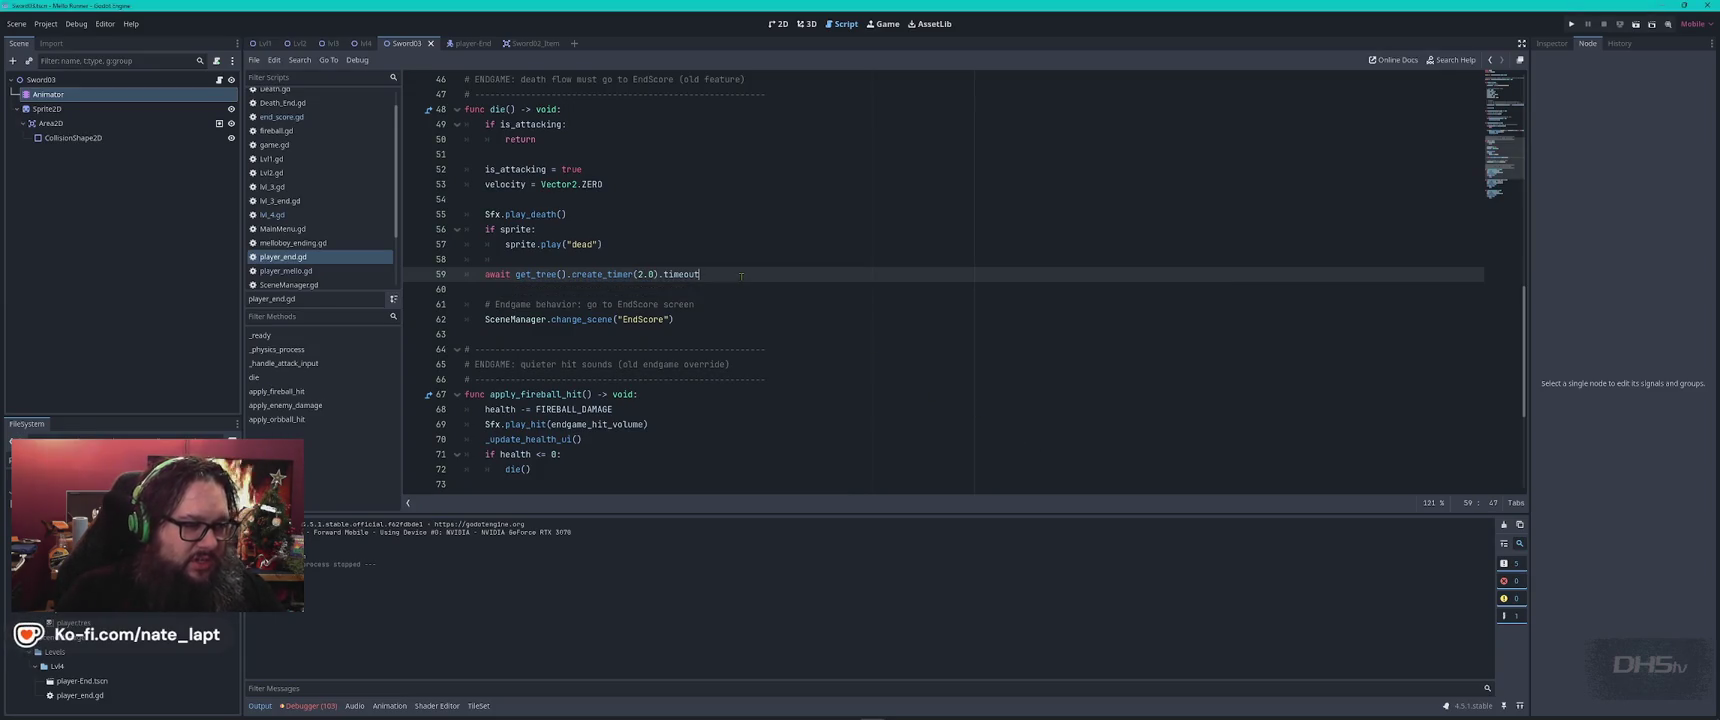
key(shift+Up)
key(Delete)
key(Delete)
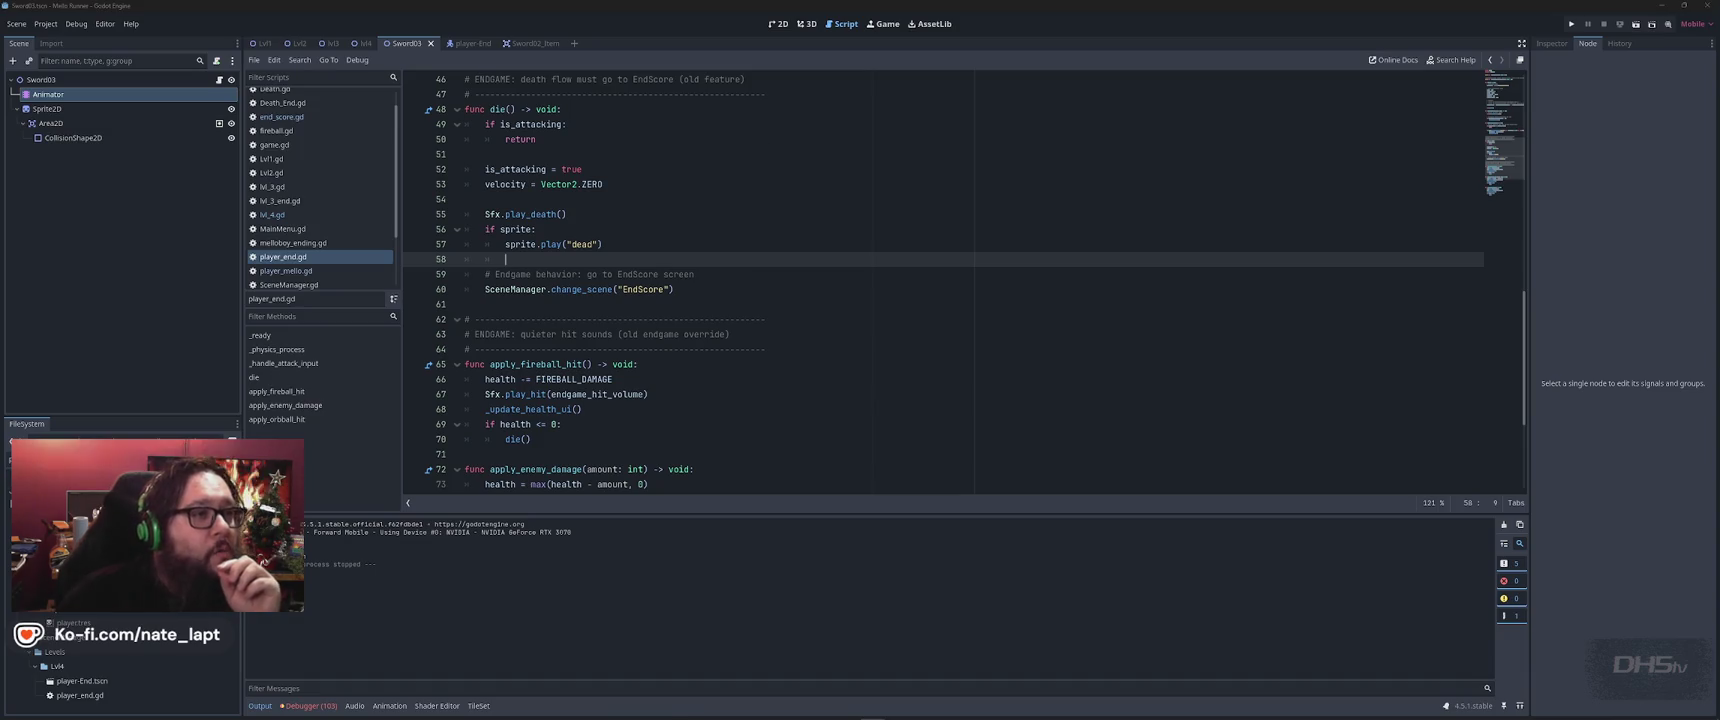
scroll(825, 390, down, 4)
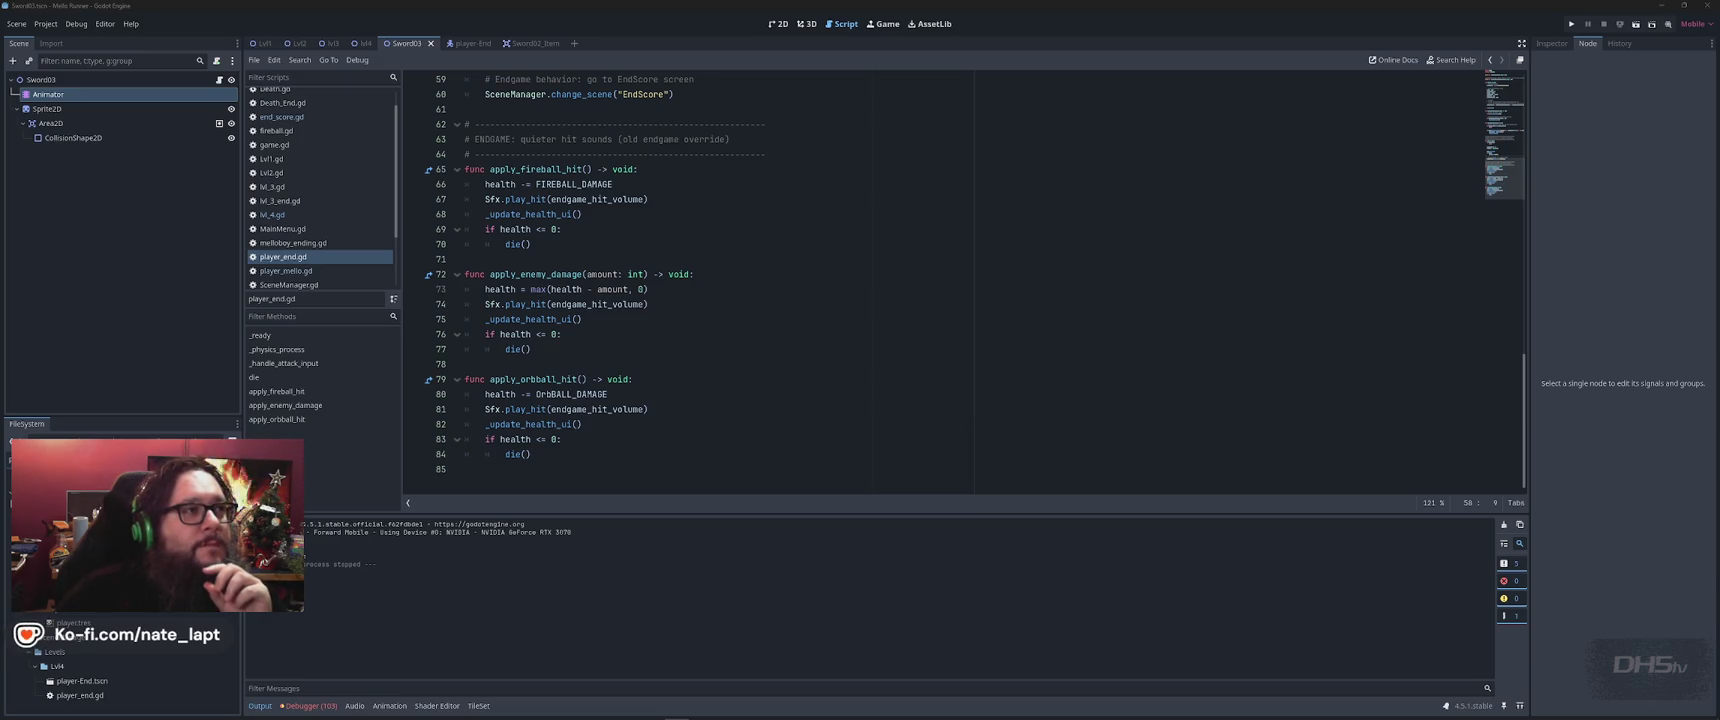
click(857, 290)
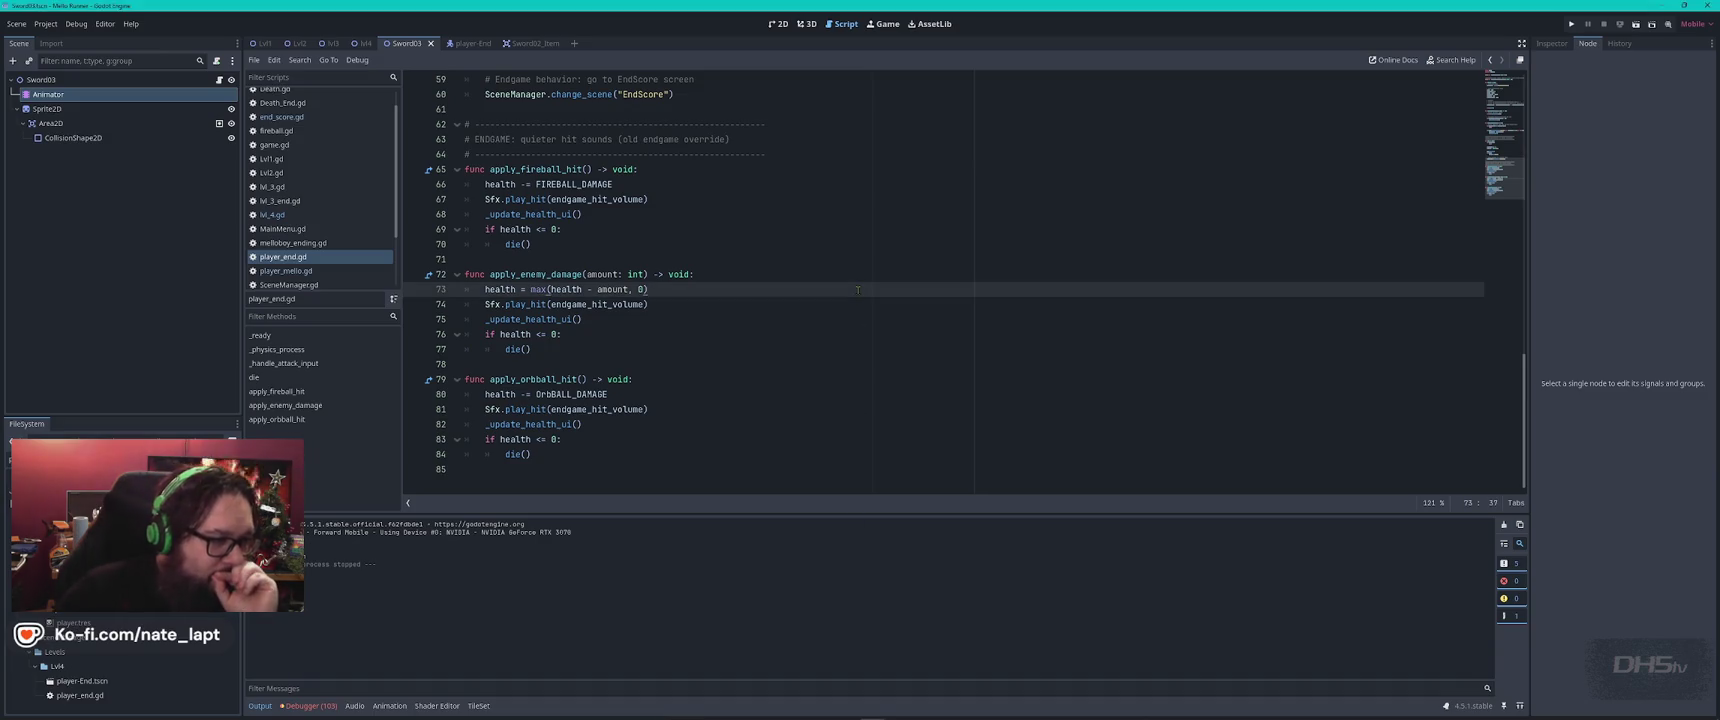
scroll(857, 290, up, 15)
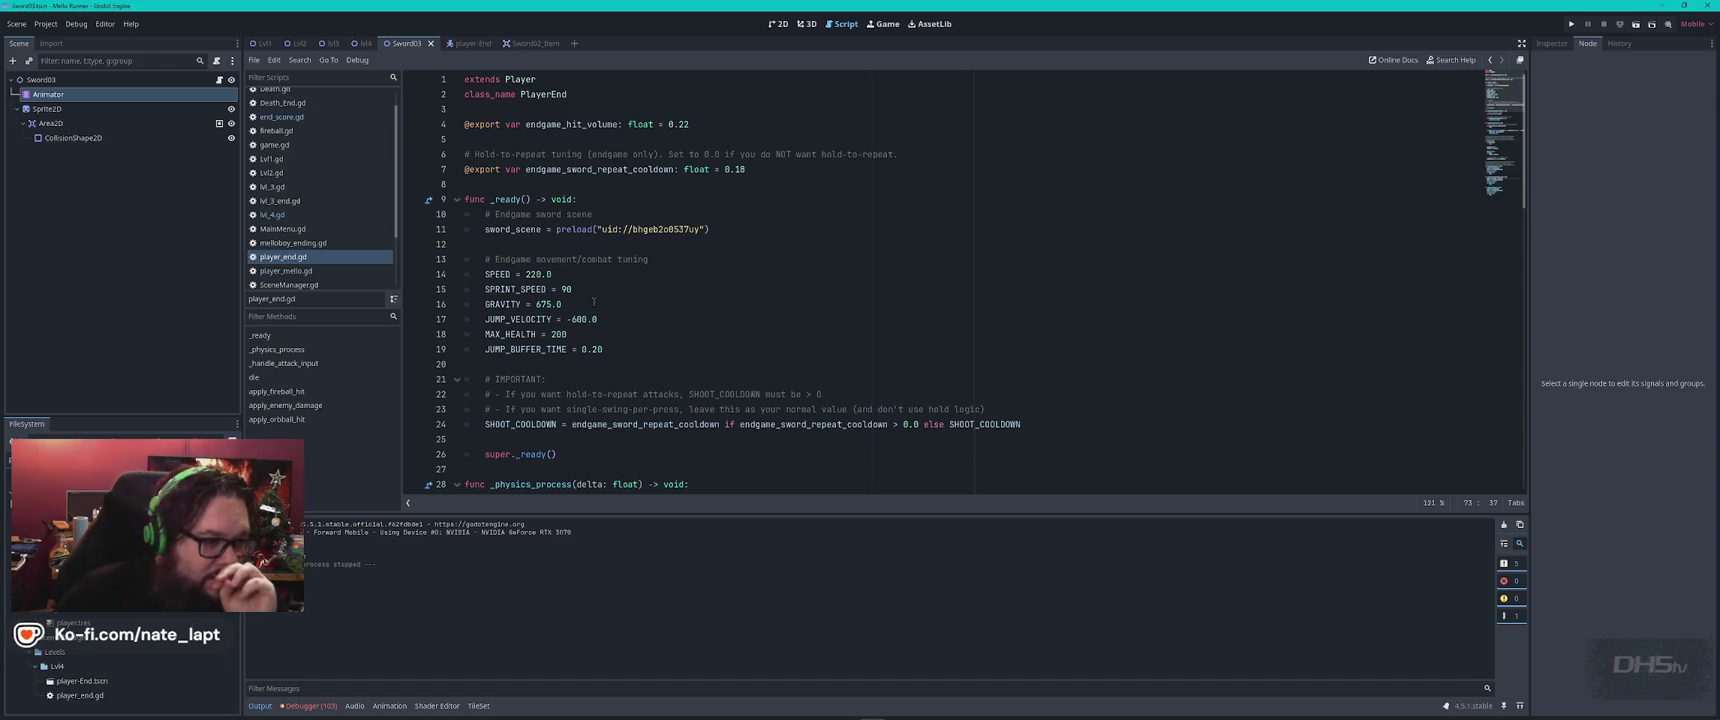
Delete the '(old feature)' note from its section comment in player_end.gd
click(634, 169)
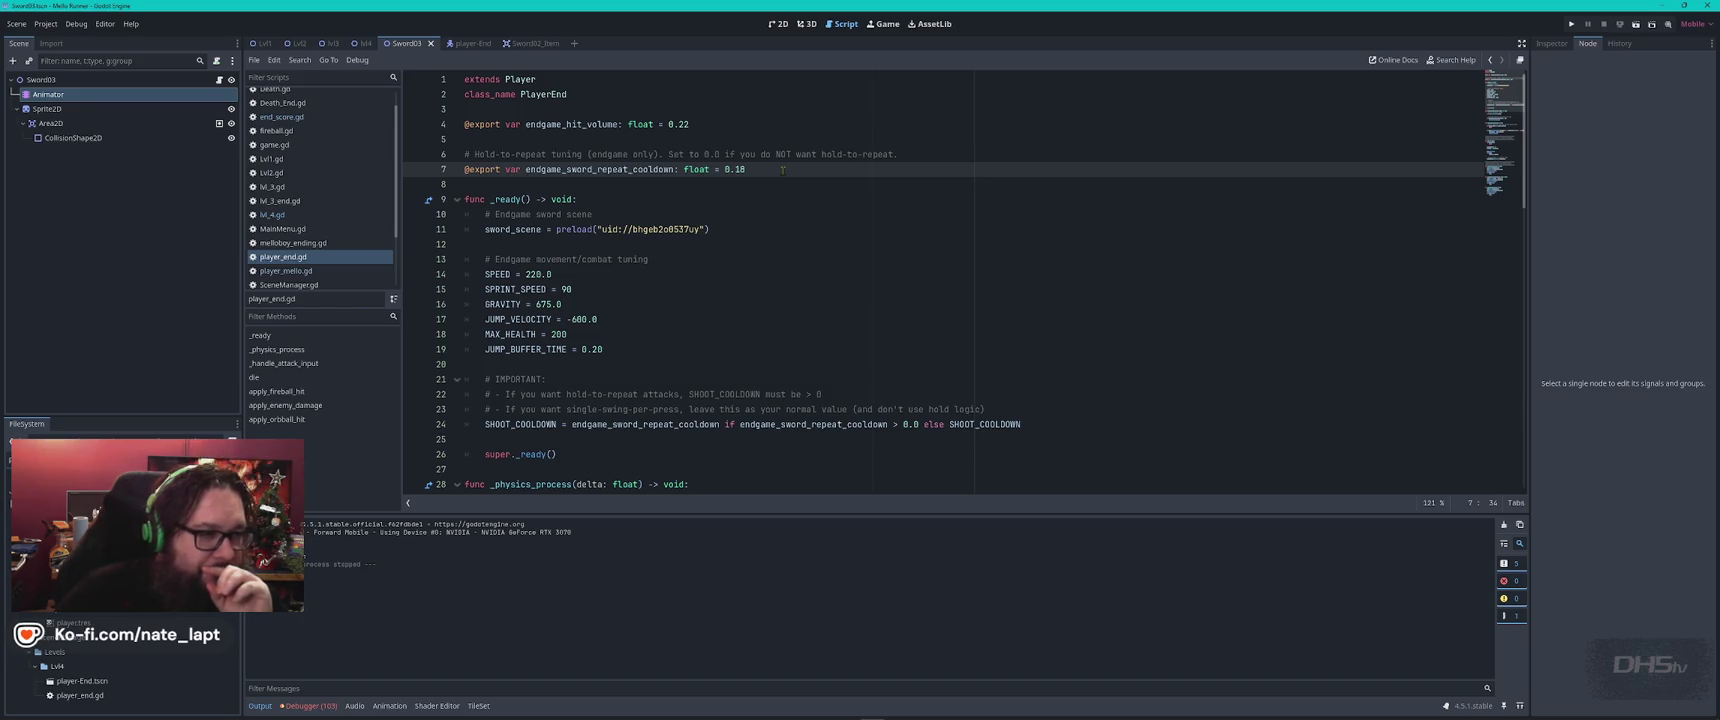
key(Up)
key(Up)
key(Up)
key(End)
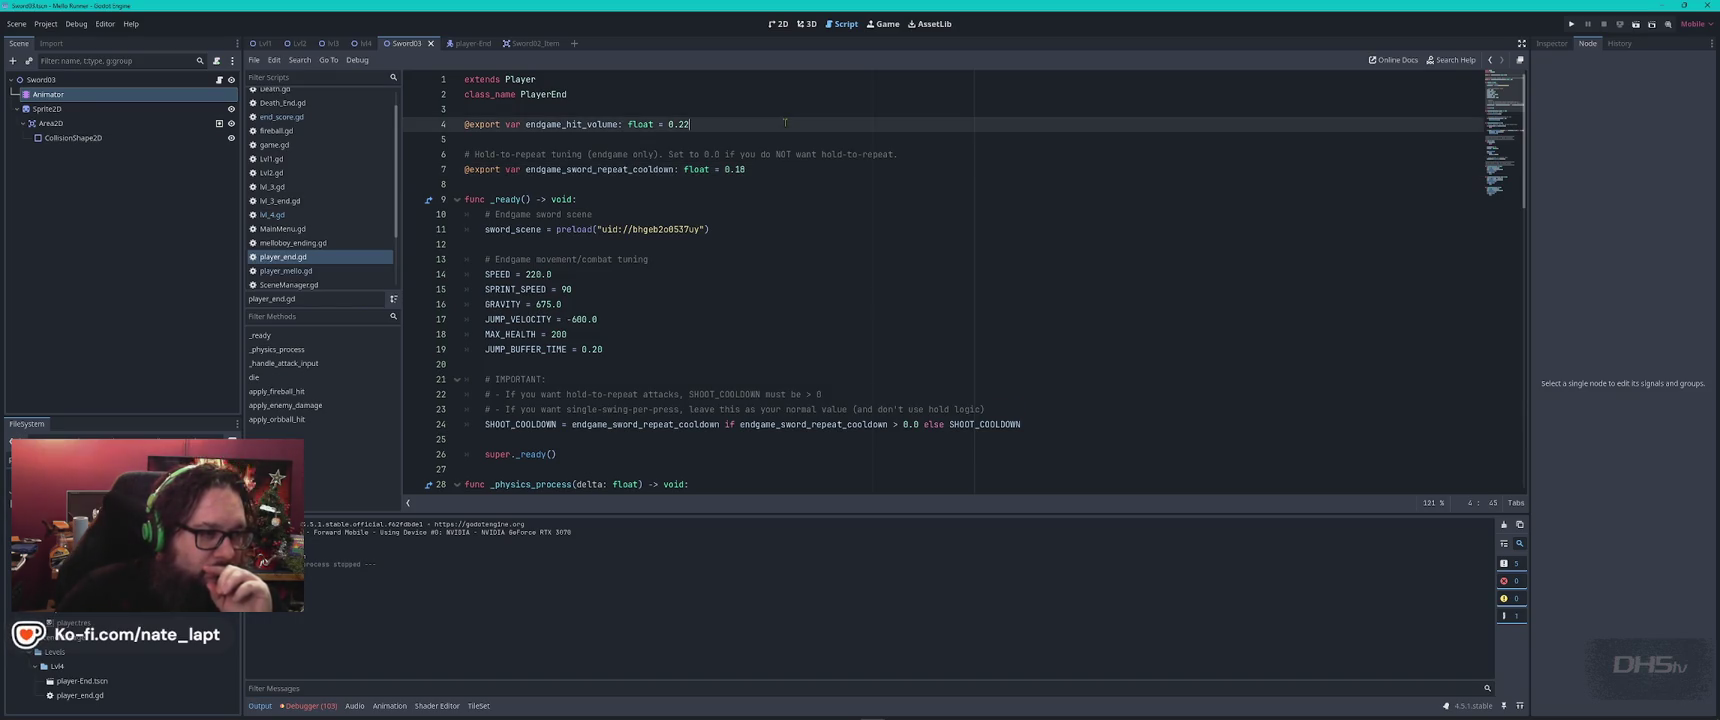
scroll(788, 202, down, 3)
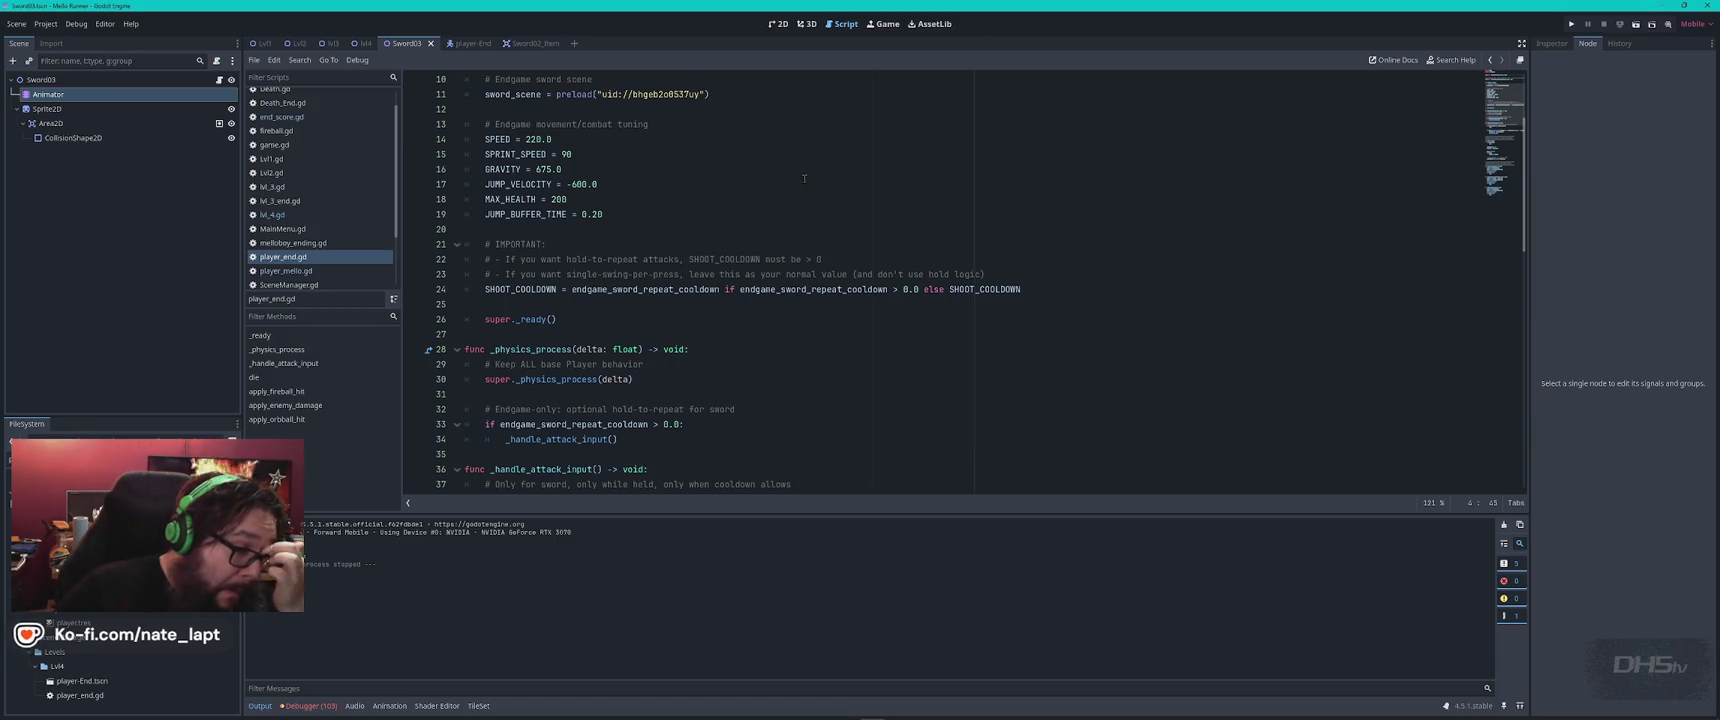
scroll(804, 178, down, 4)
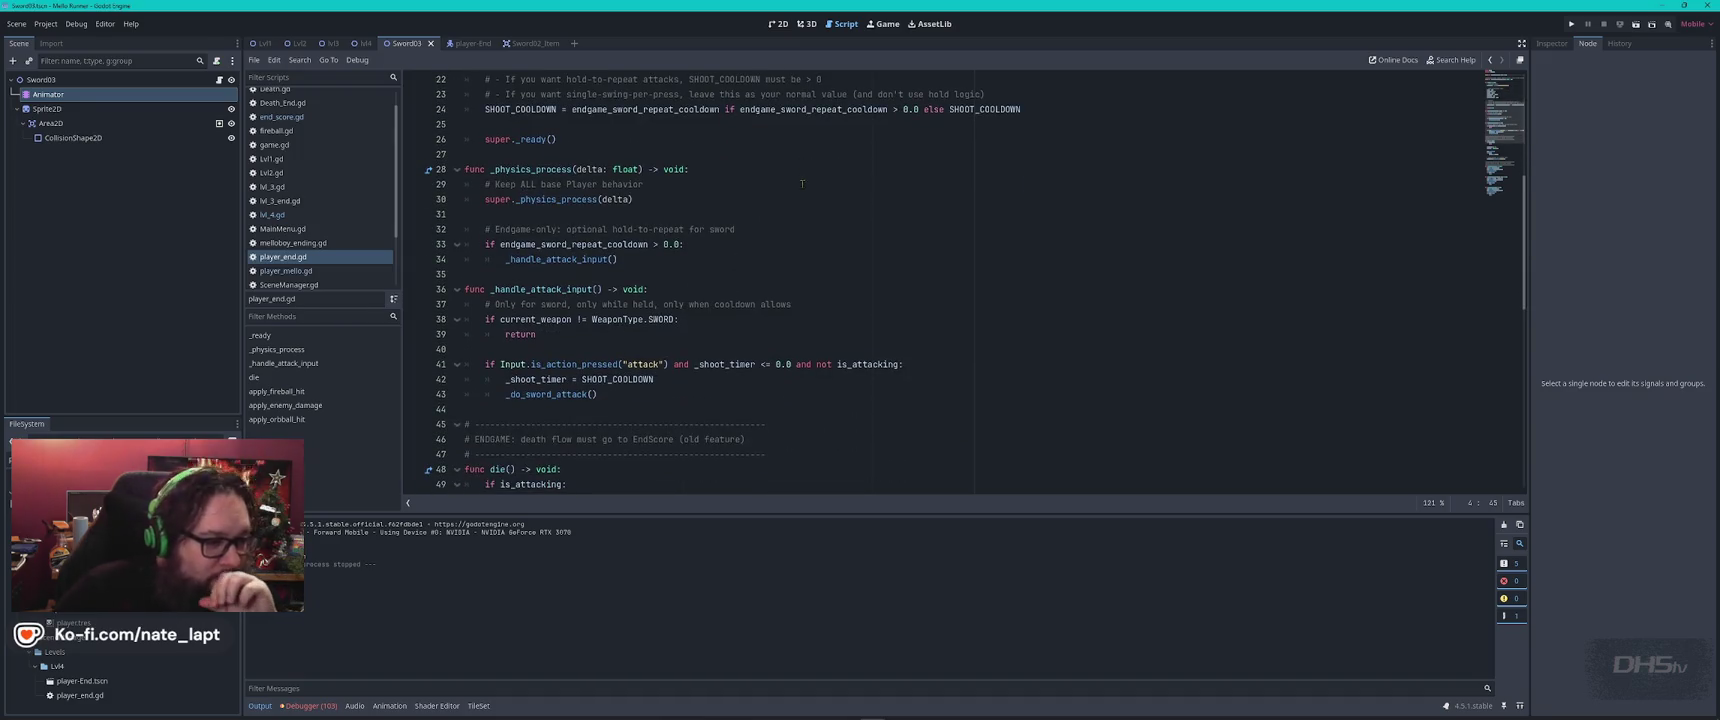
scroll(801, 210, down, 1)
scroll(801, 210, down, 3)
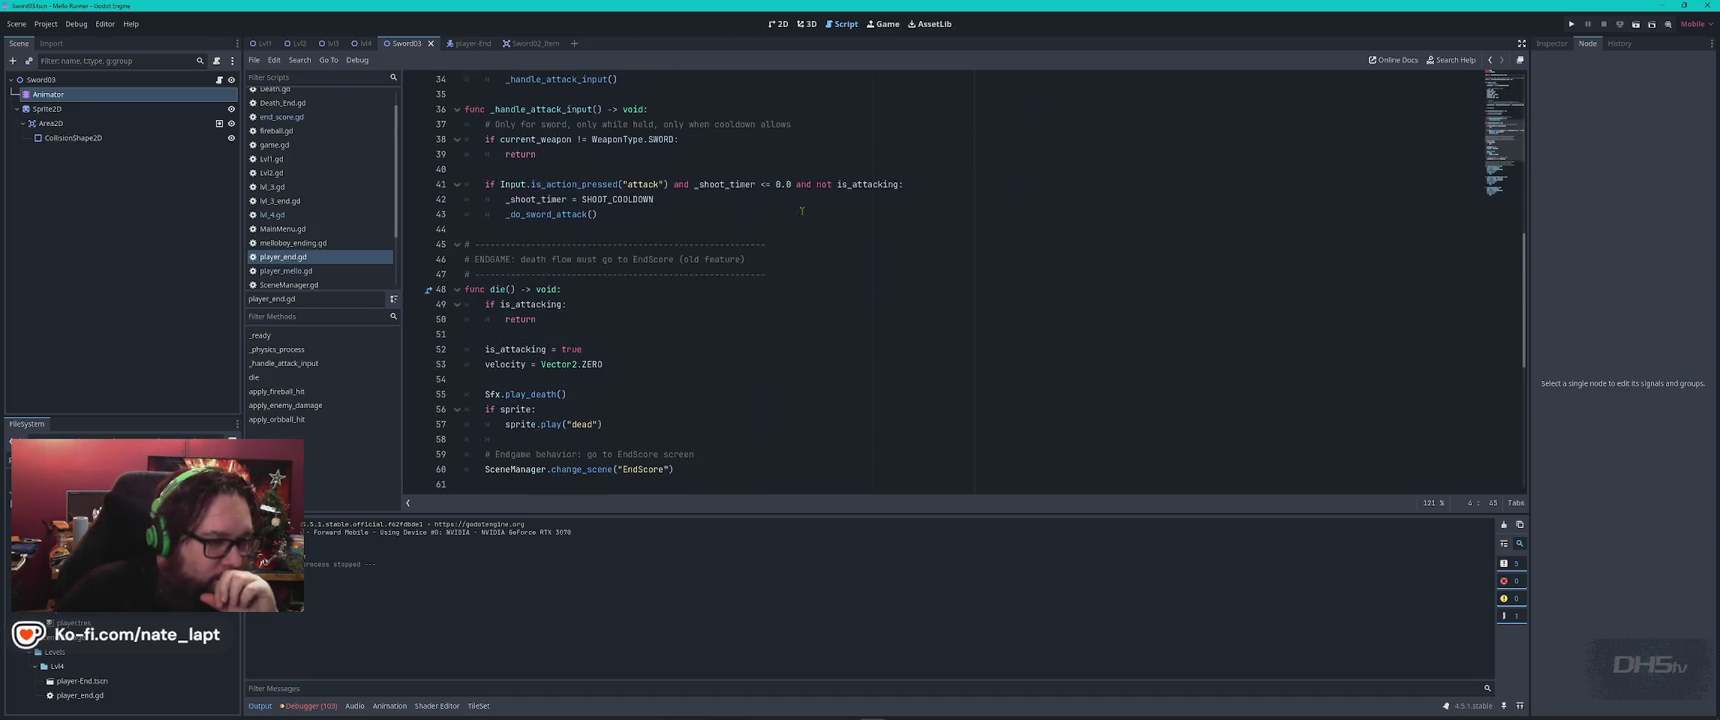
scroll(801, 210, down, 1)
scroll(808, 236, down, 1)
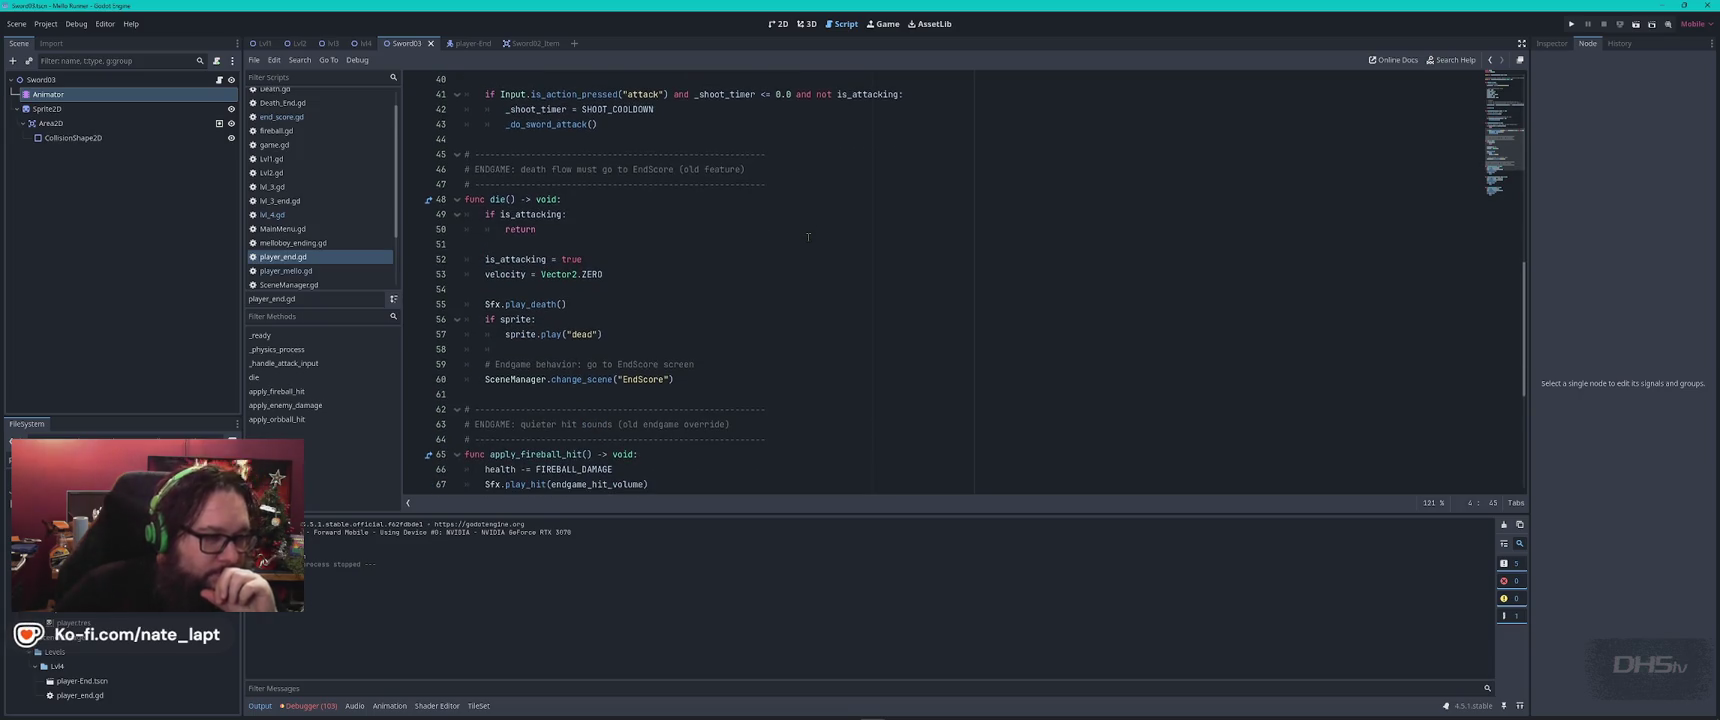
drag(679, 169, 773, 169)
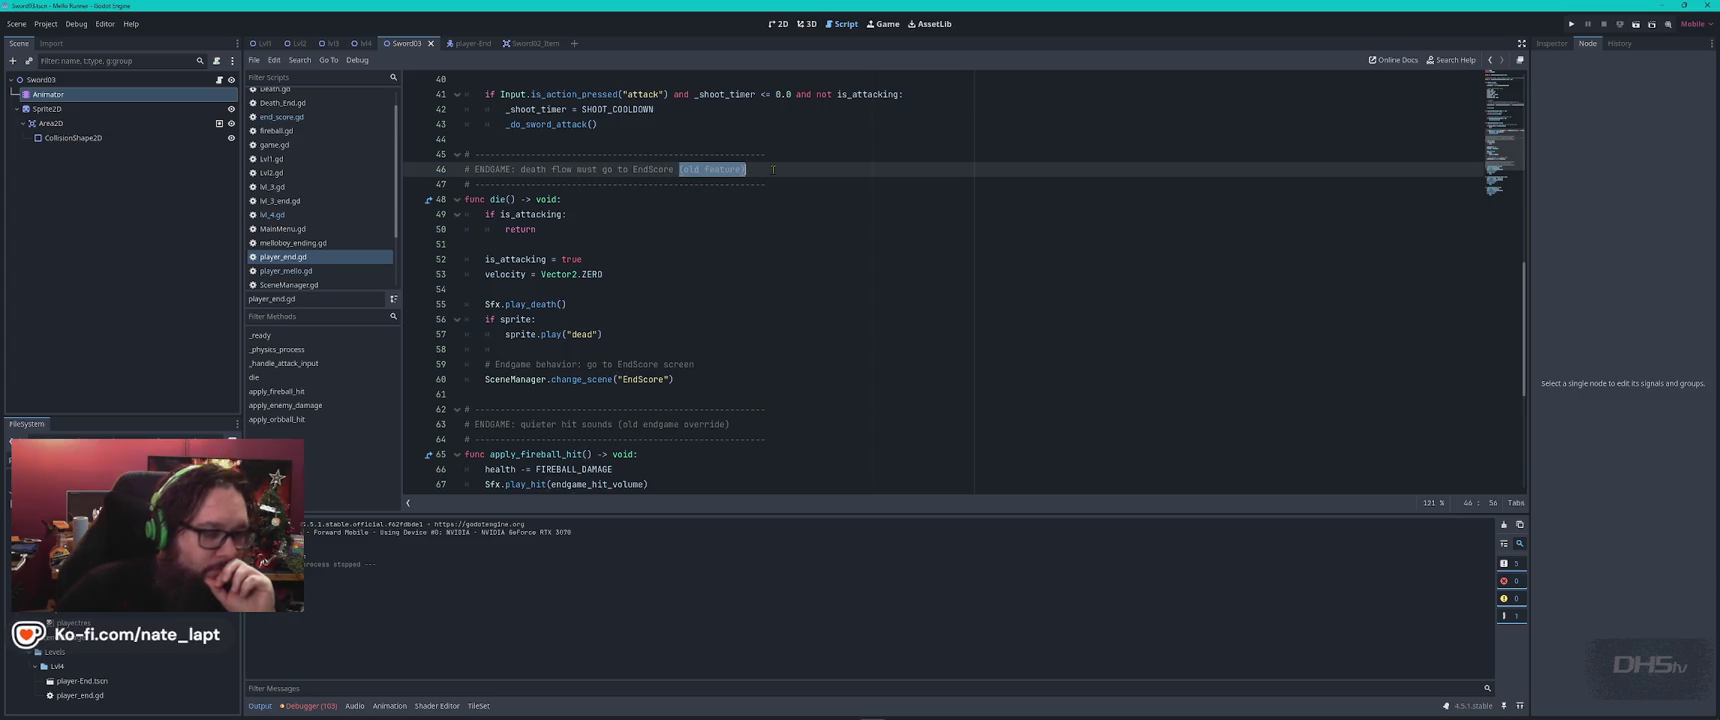
key(BackSpace)
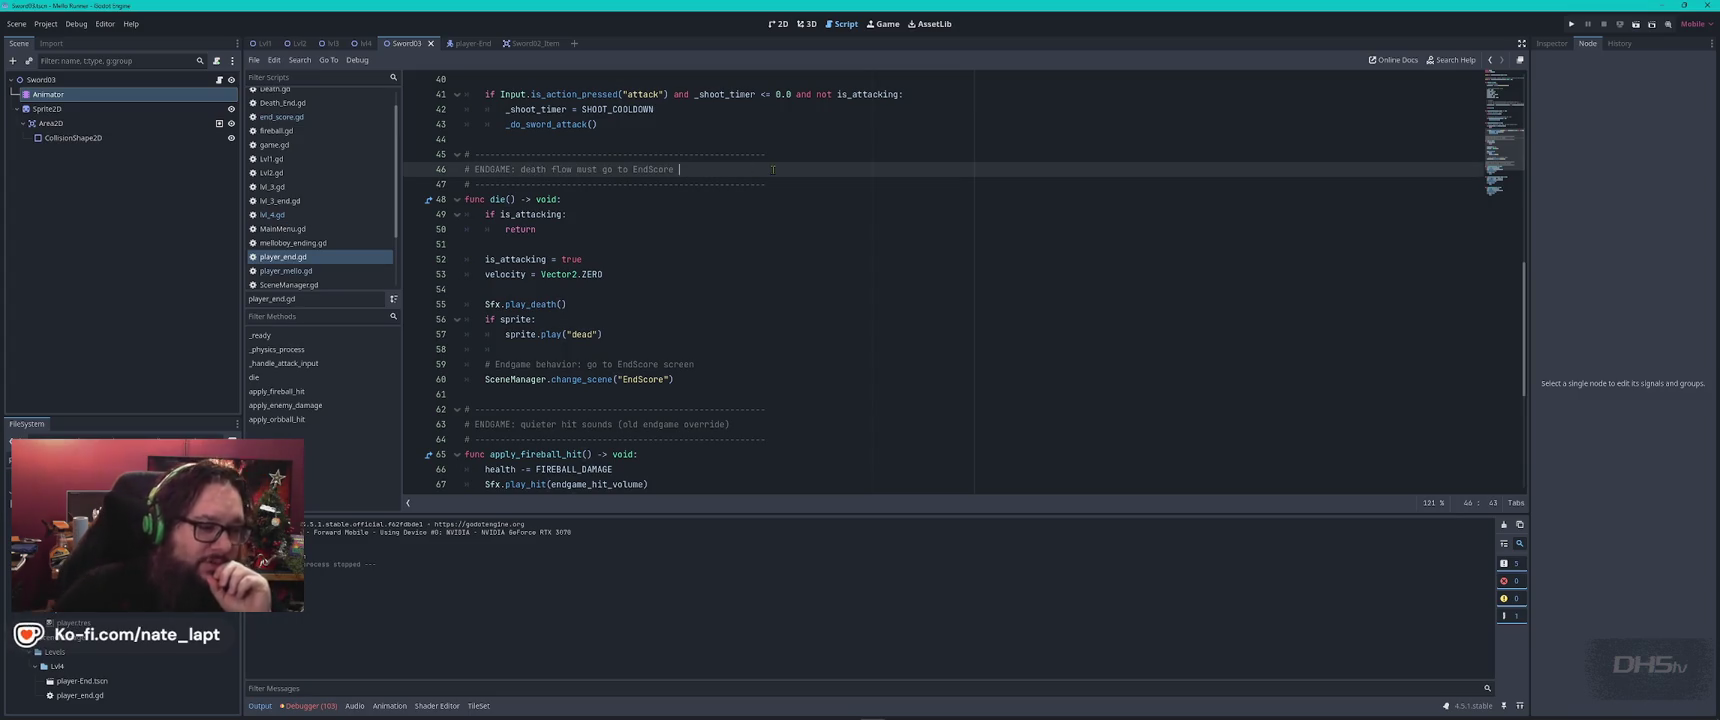
Delete the '(old endgame override)' note from the next section comment
click(743, 350)
scroll(750, 348, down, 5)
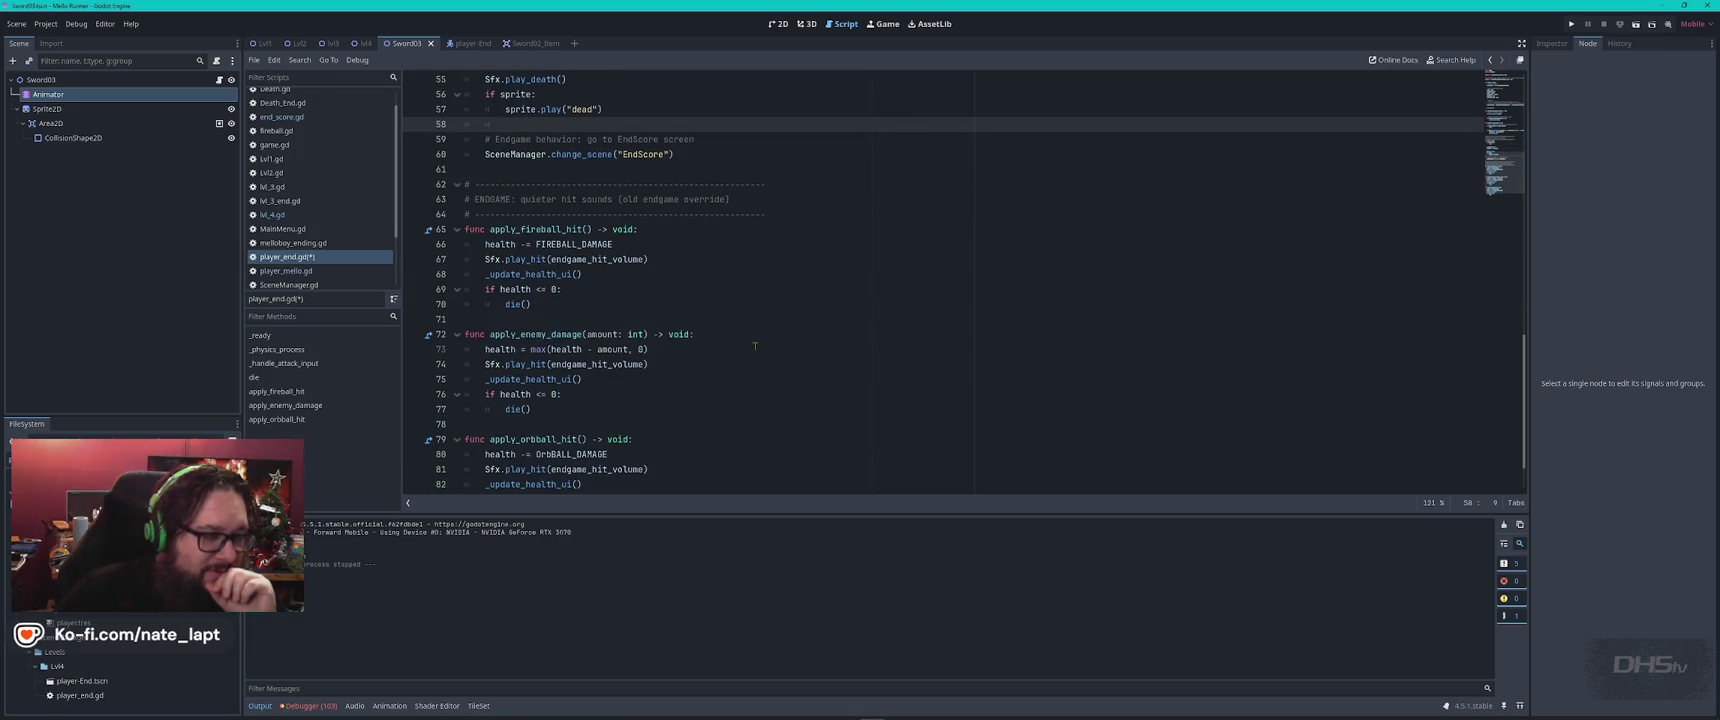
drag(618, 199, 746, 196)
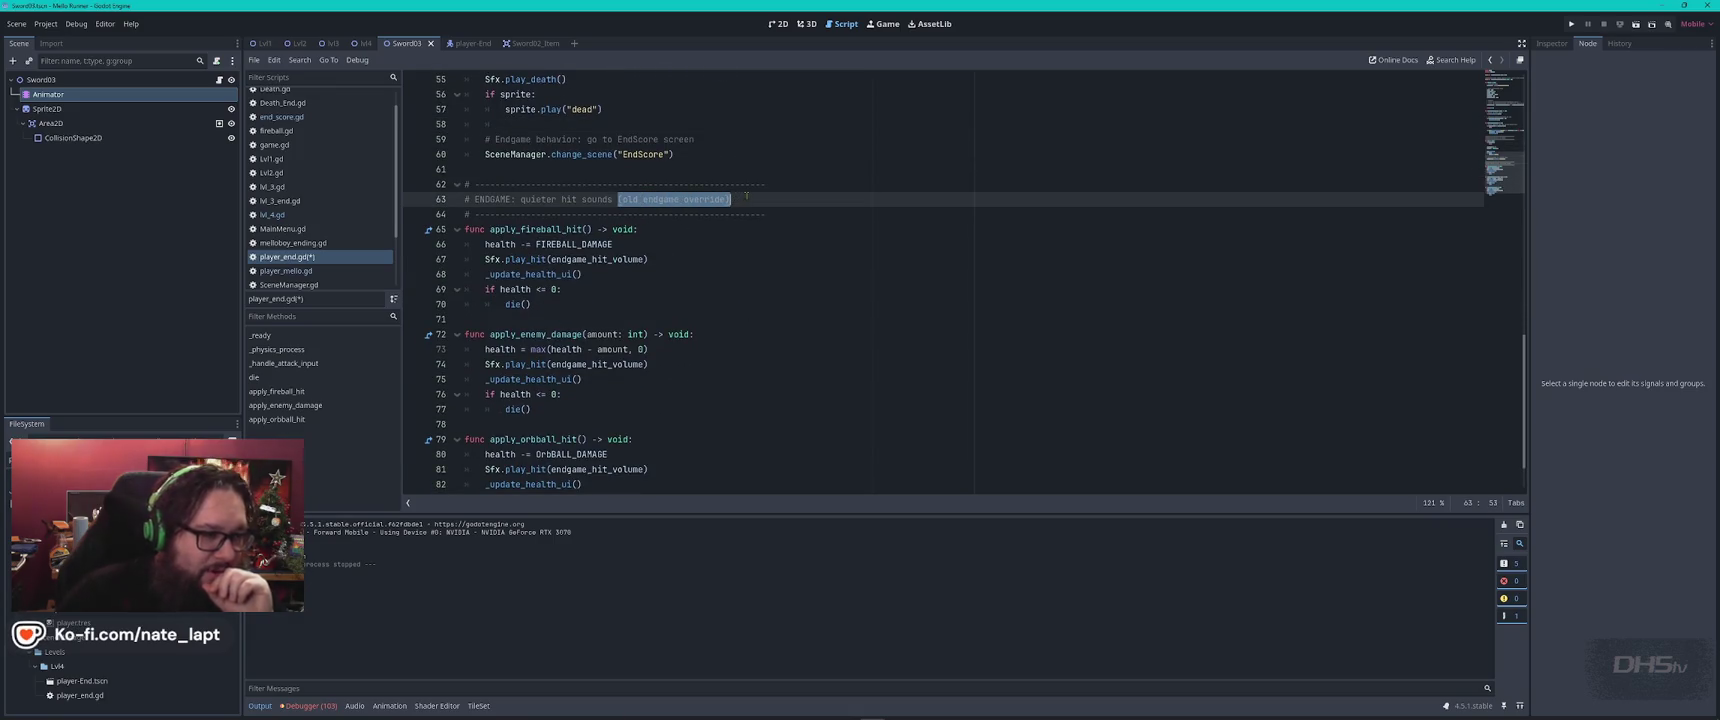
key(BackSpace)
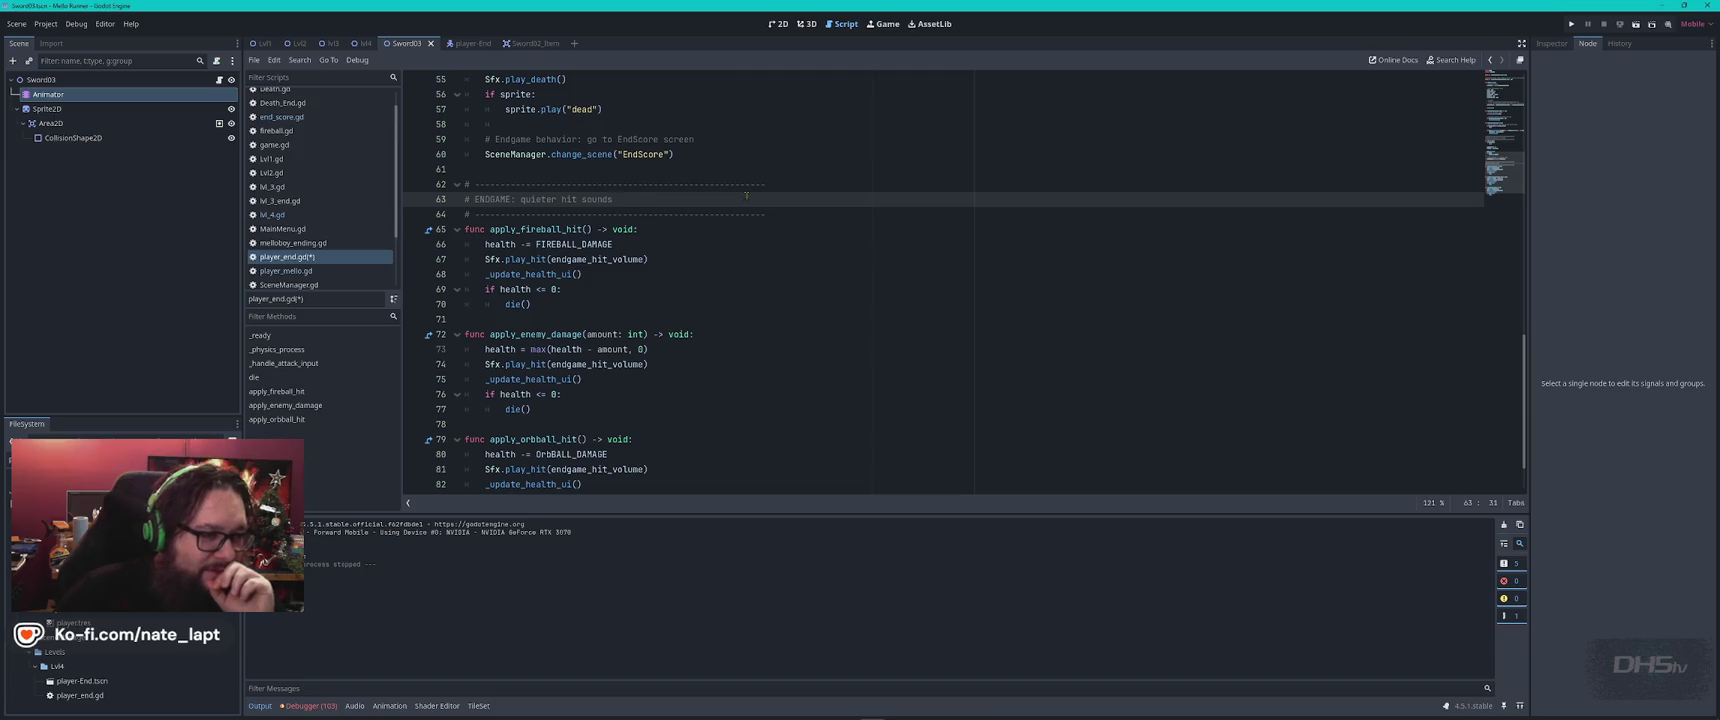
scroll(745, 195, down, 2)
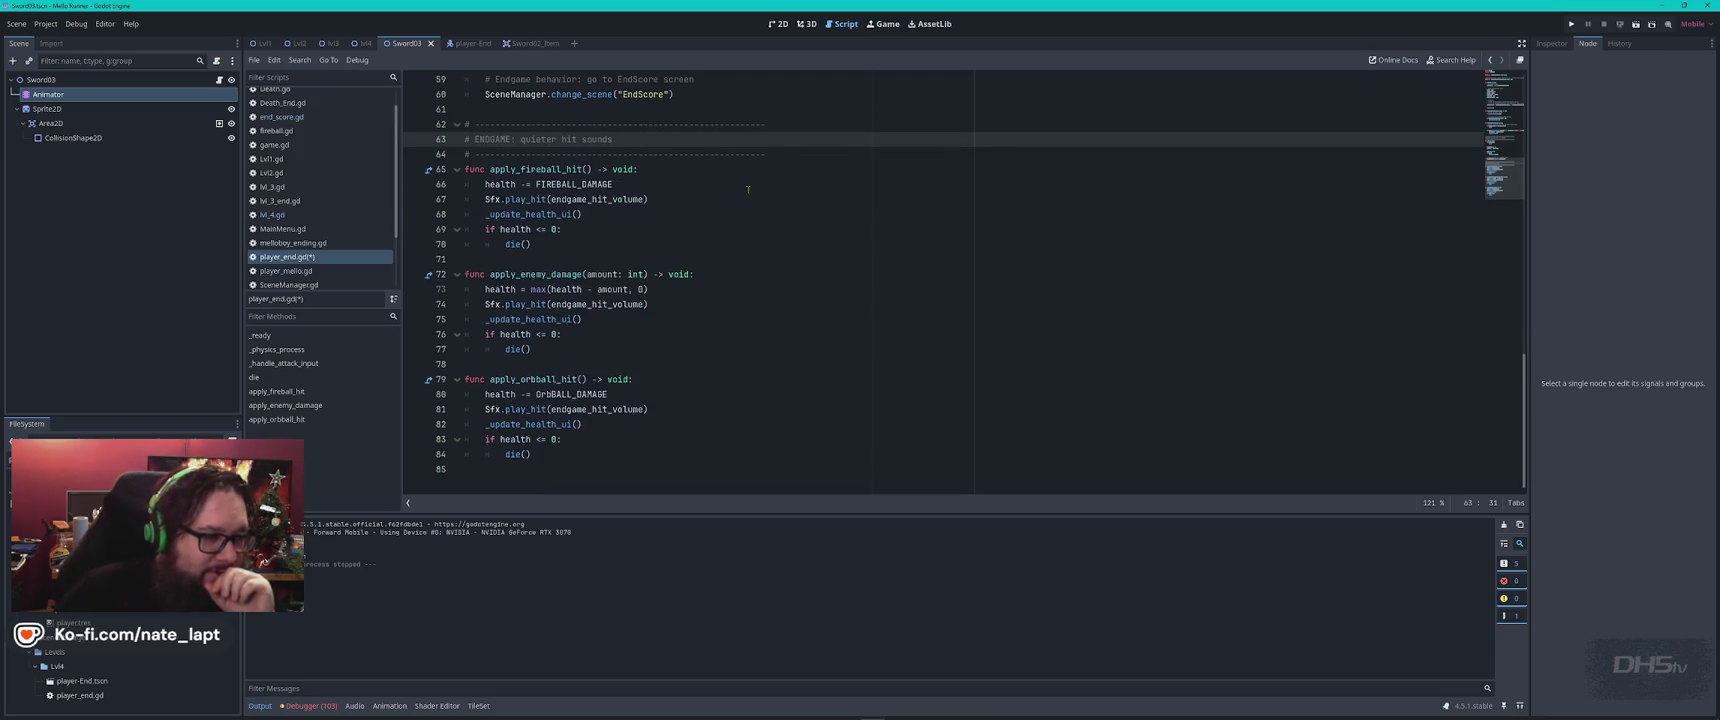
scroll(750, 186, up, 20)
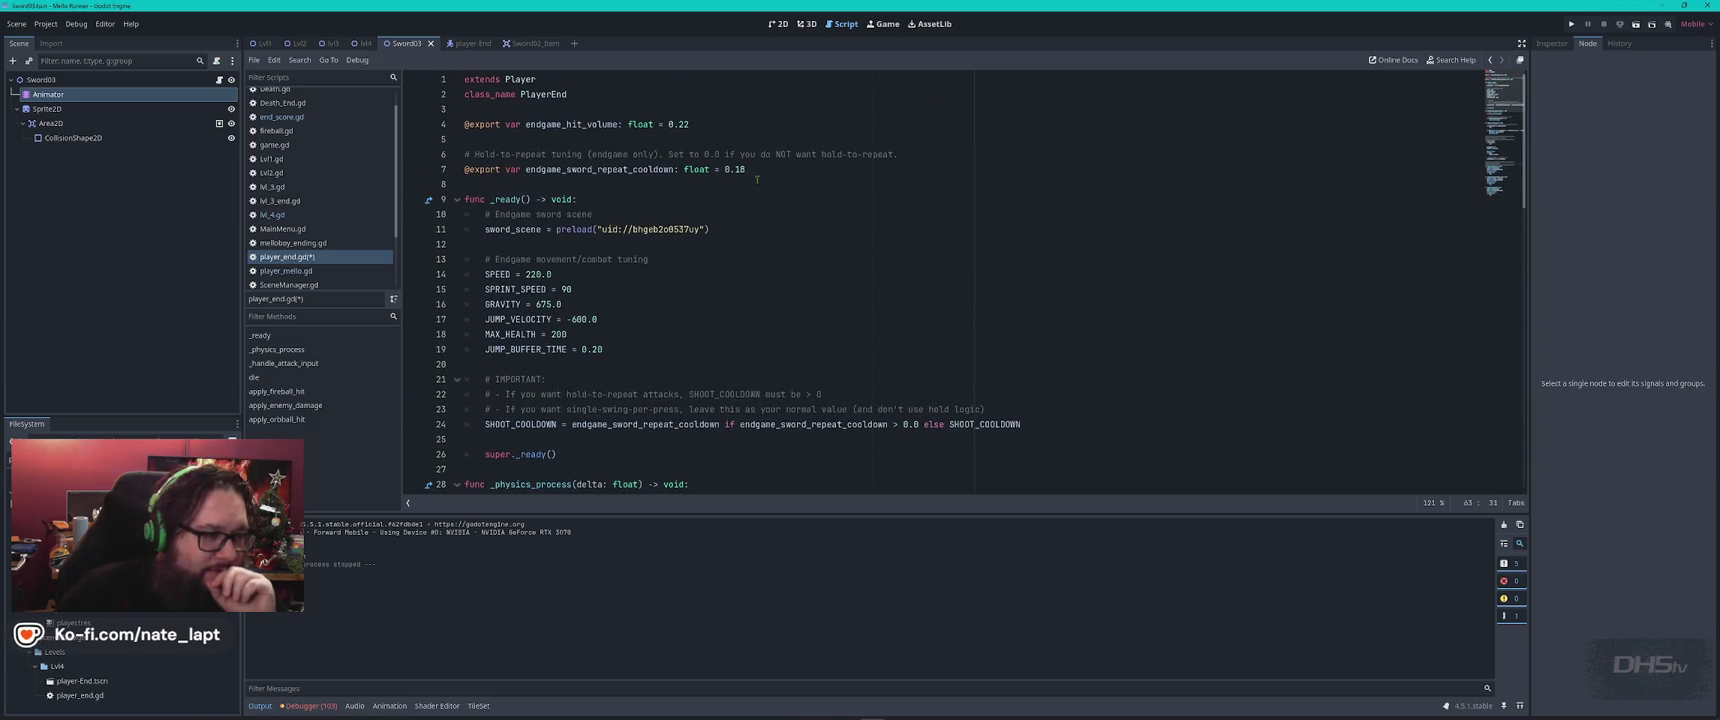
scroll(757, 179, down, 8)
scroll(757, 179, up, 8)
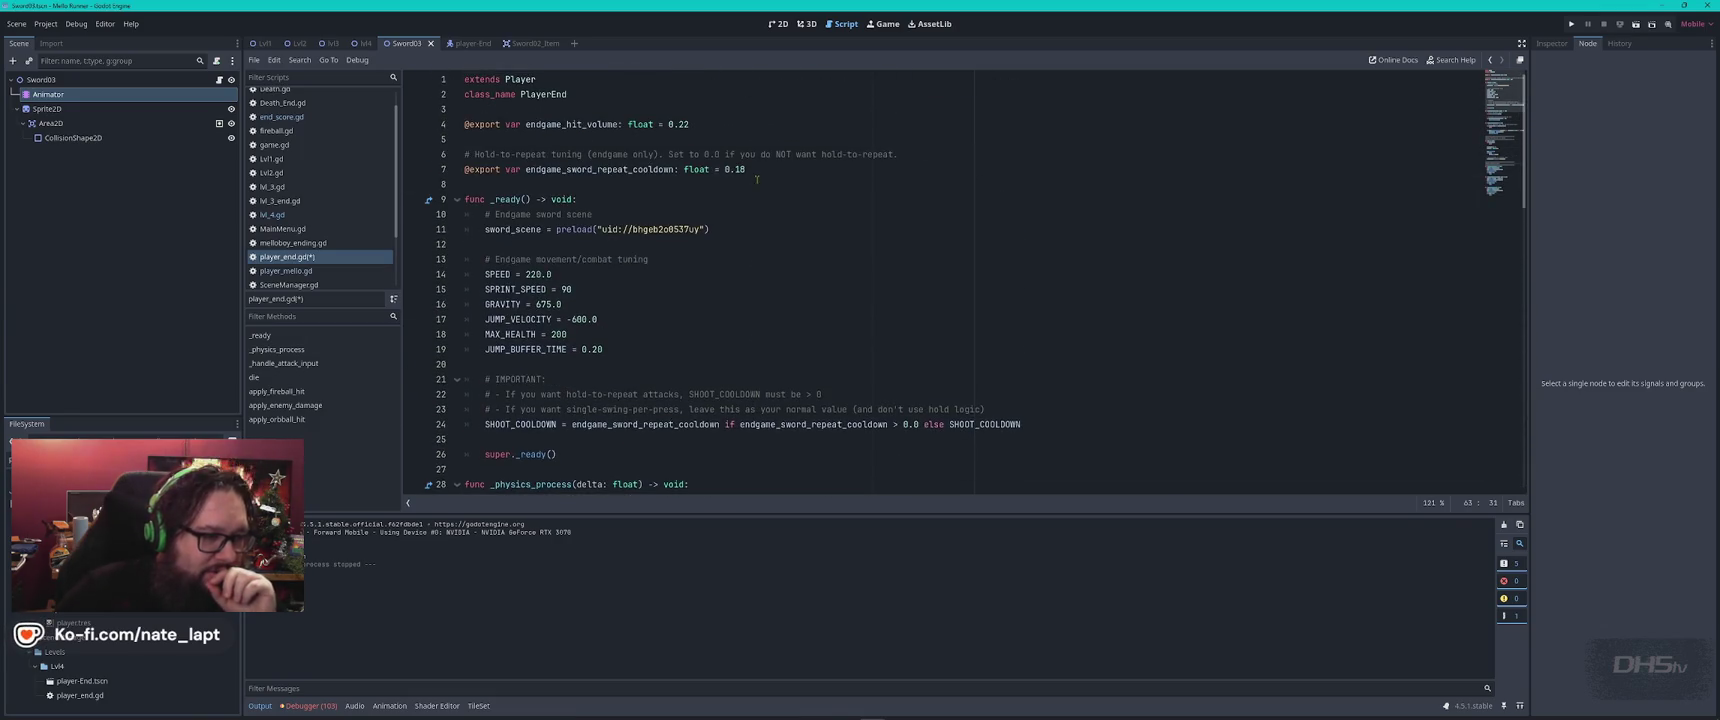
scroll(775, 221, down, 15)
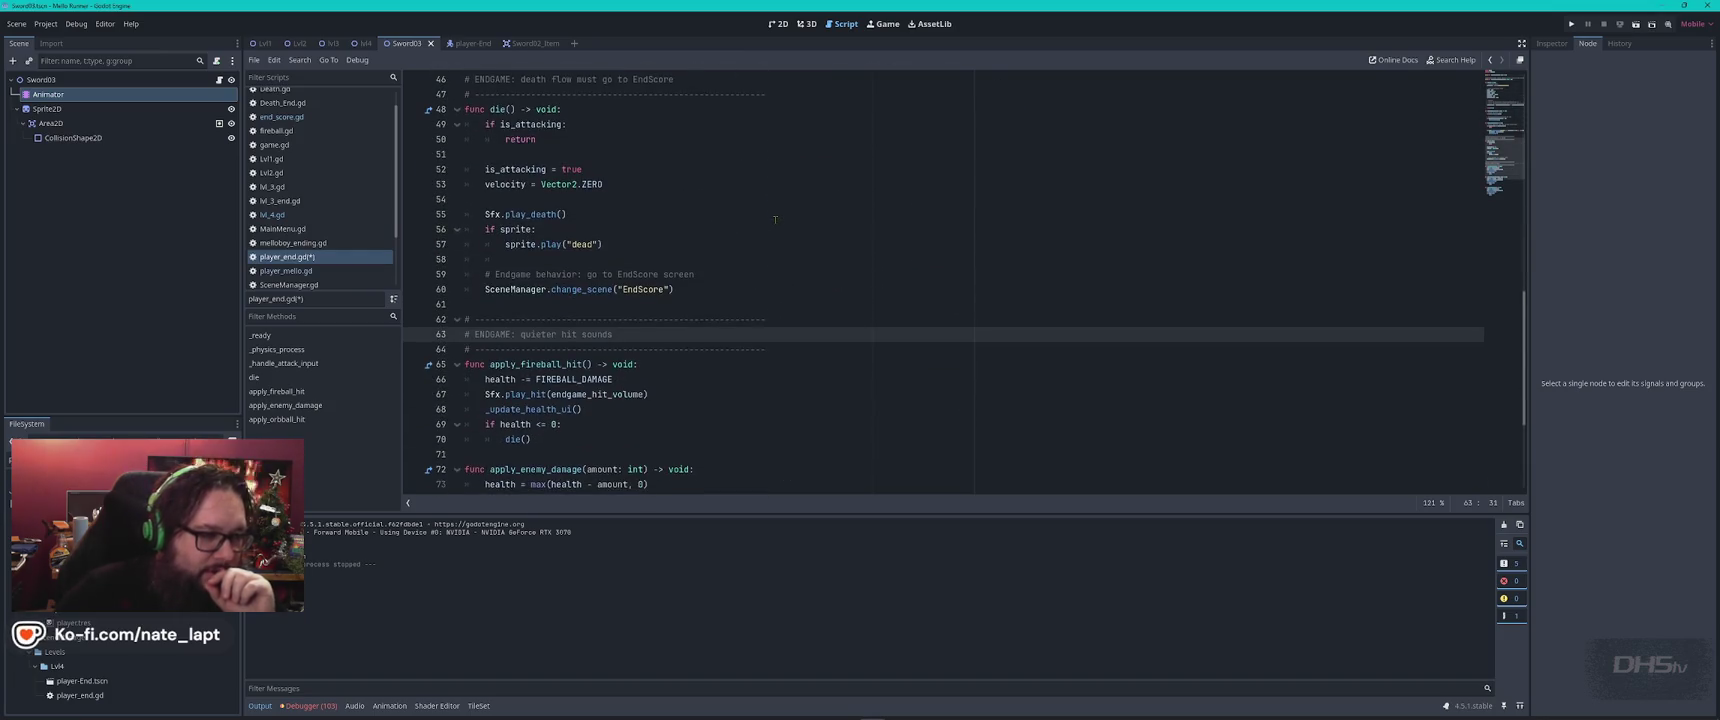
scroll(775, 220, down, 2)
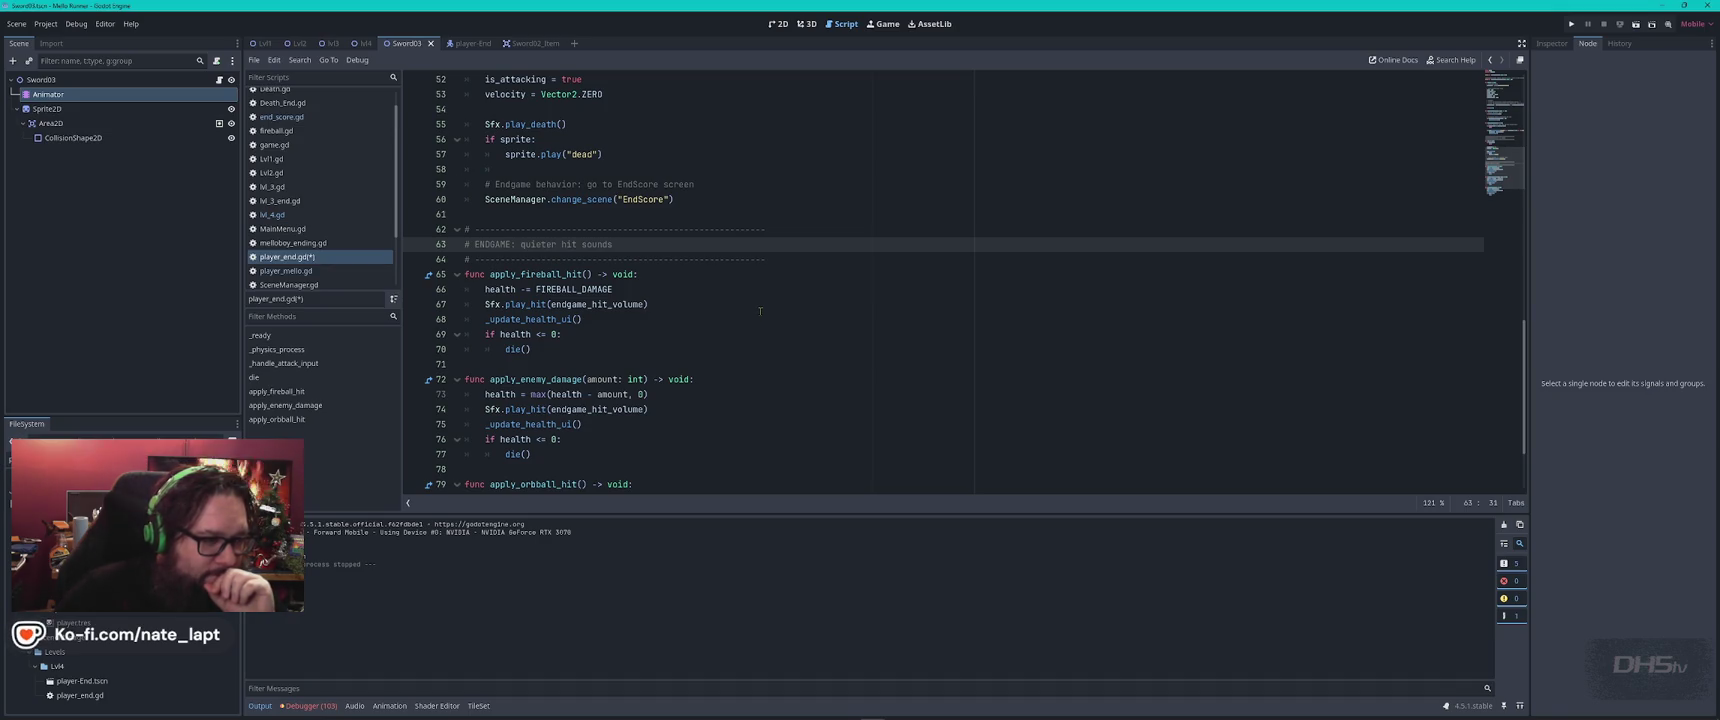
scroll(760, 311, down, 2)
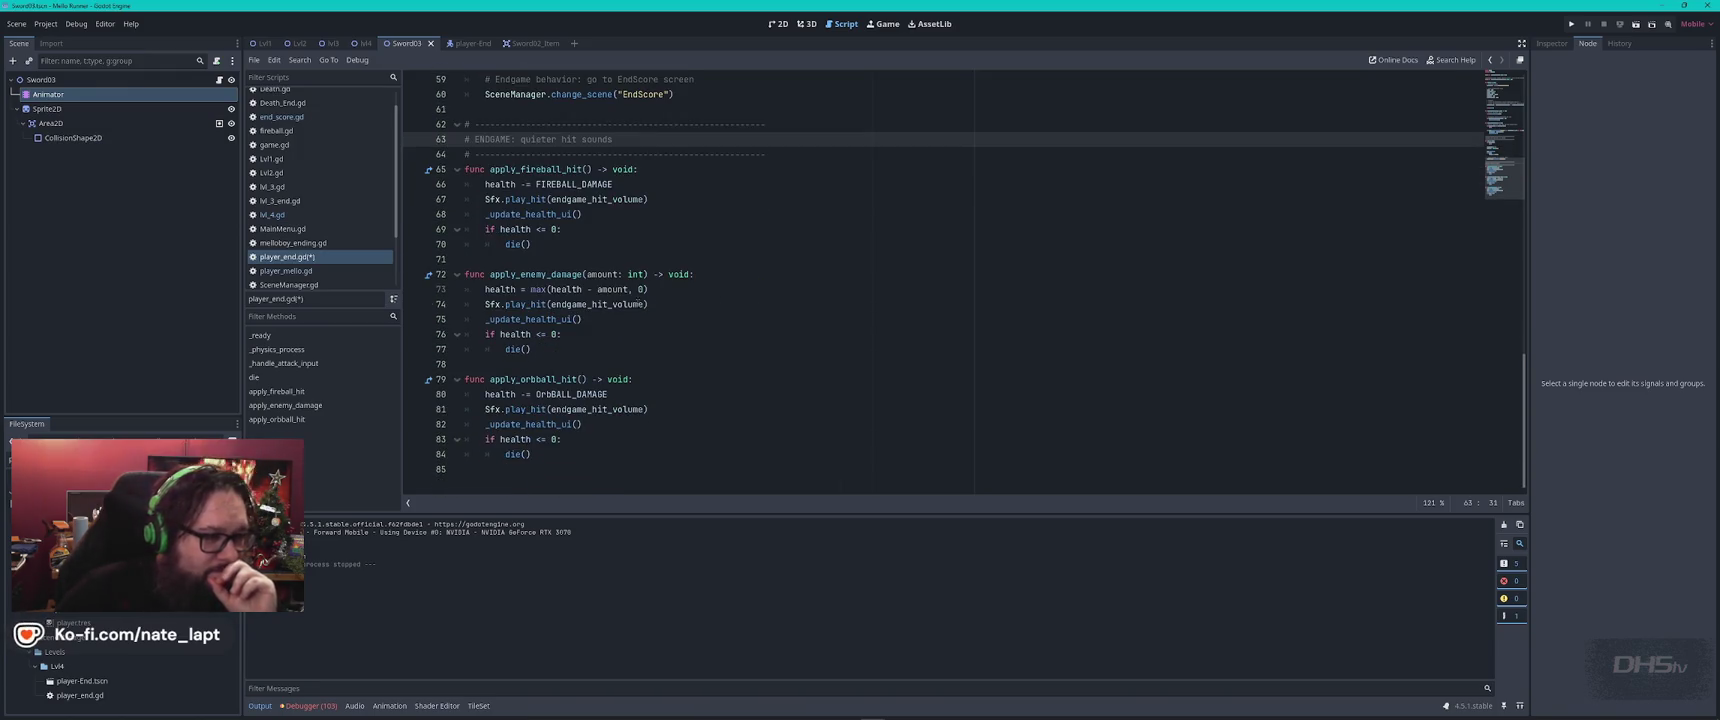
Change endgame_hit_volume from 0.22 to 0.15 on line 4, save, and launch the game
double_click(623, 304)
key(ctrl+f)
key(Return)
key(Return)
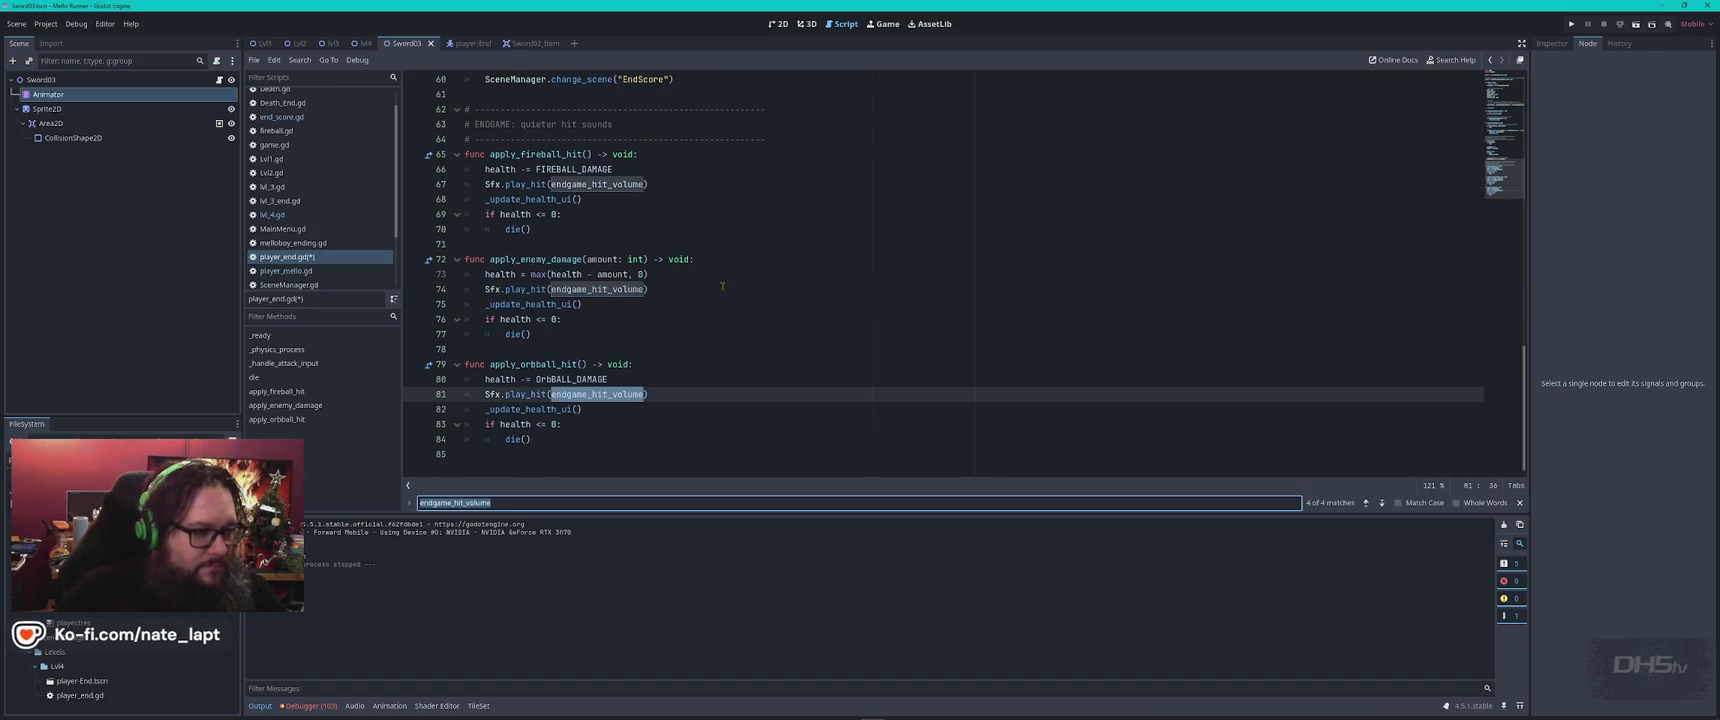
key(Escape)
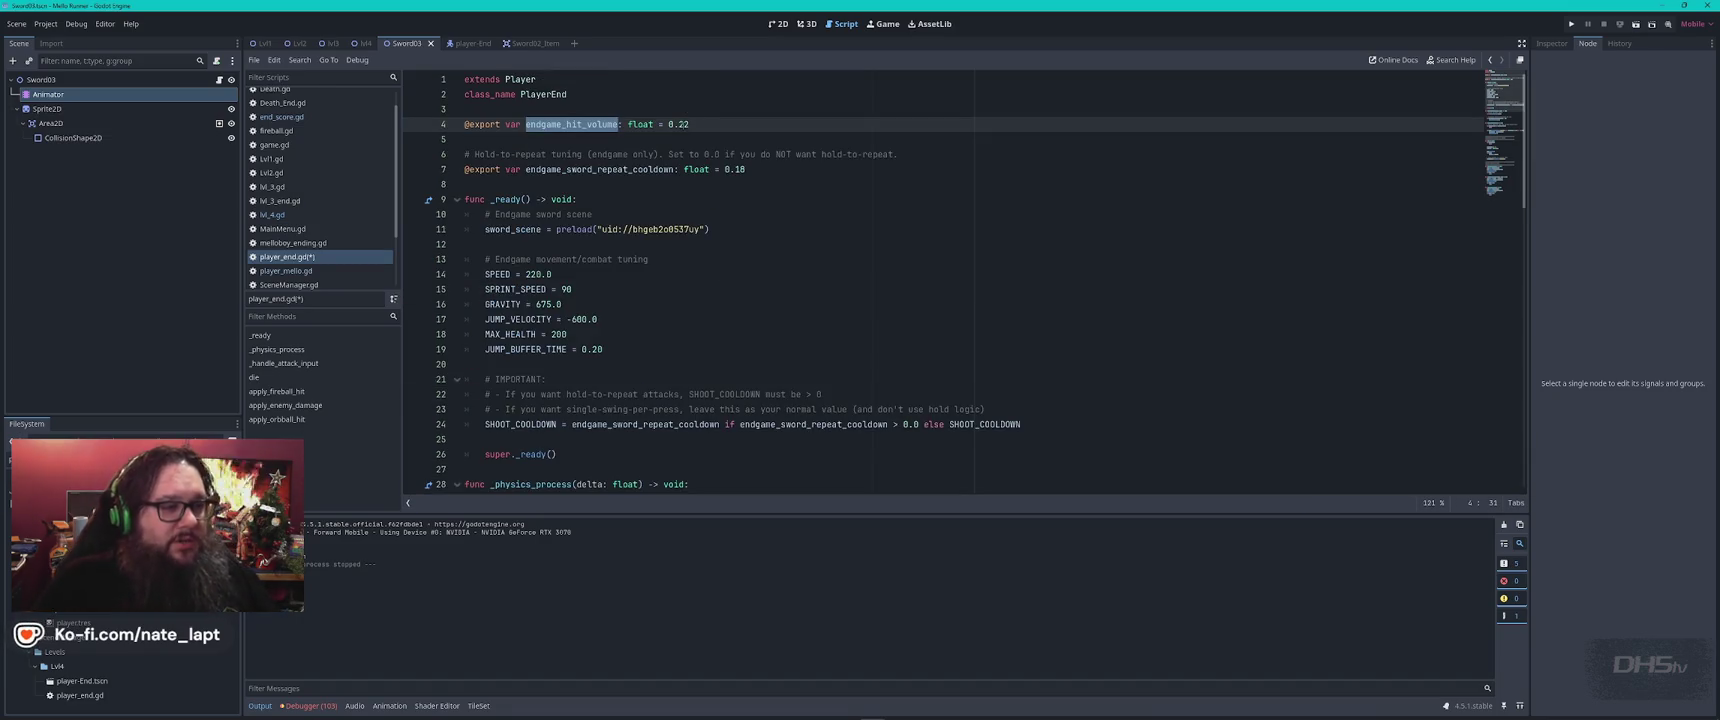
double_click(682, 124)
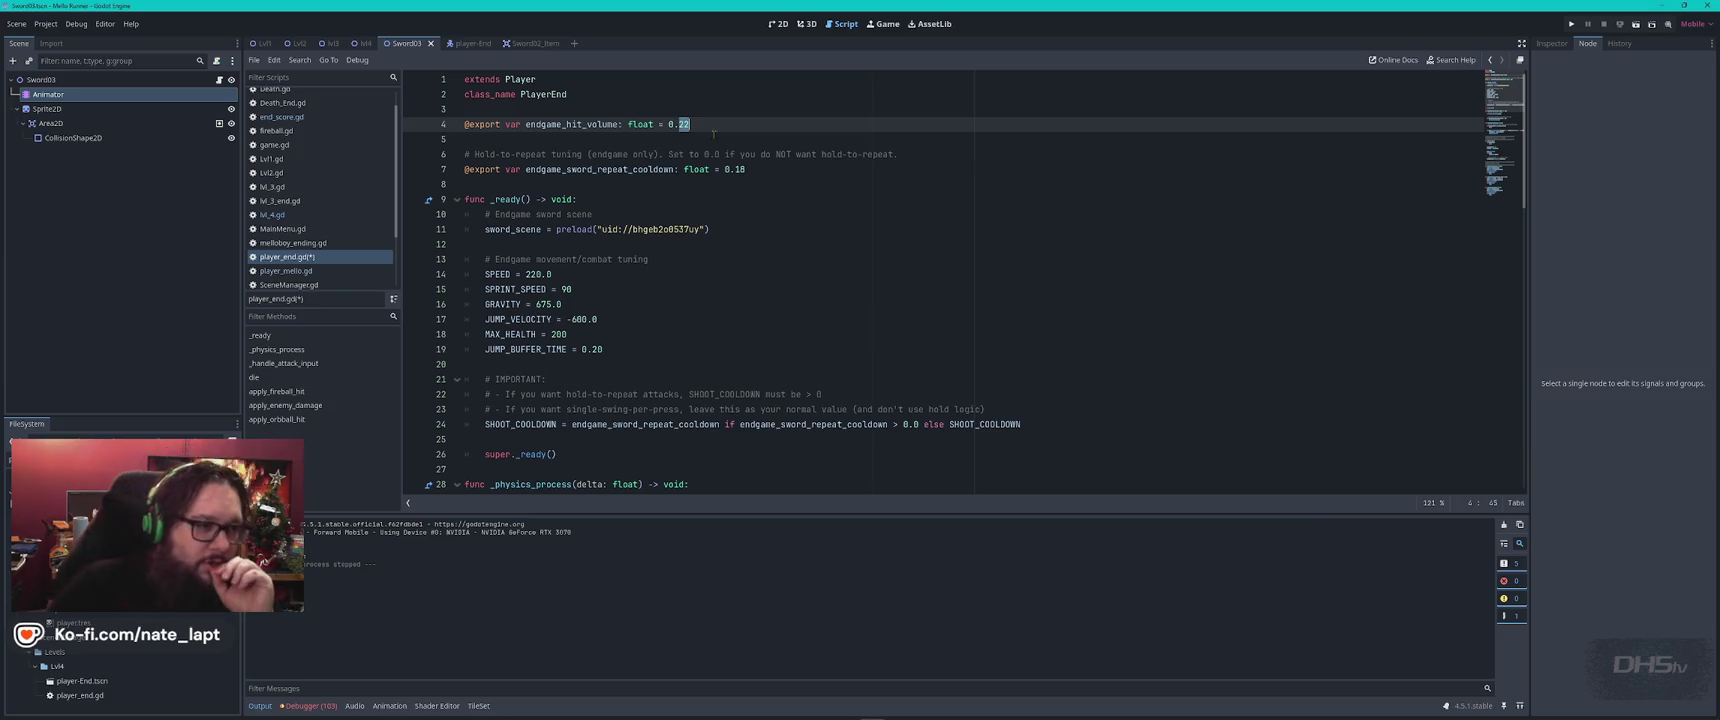
text(15)
key(ctrl+s)
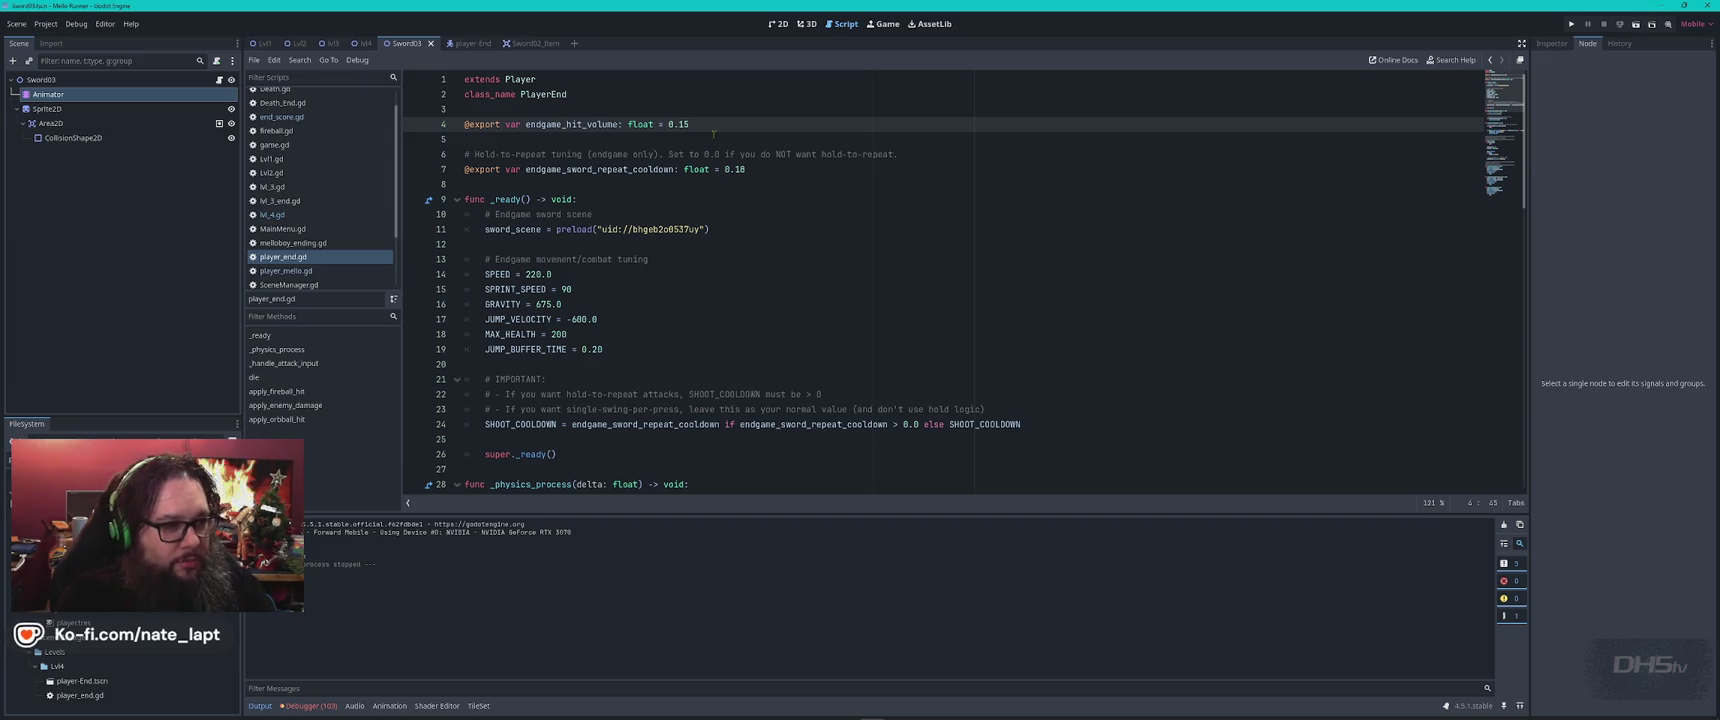
key(F5)
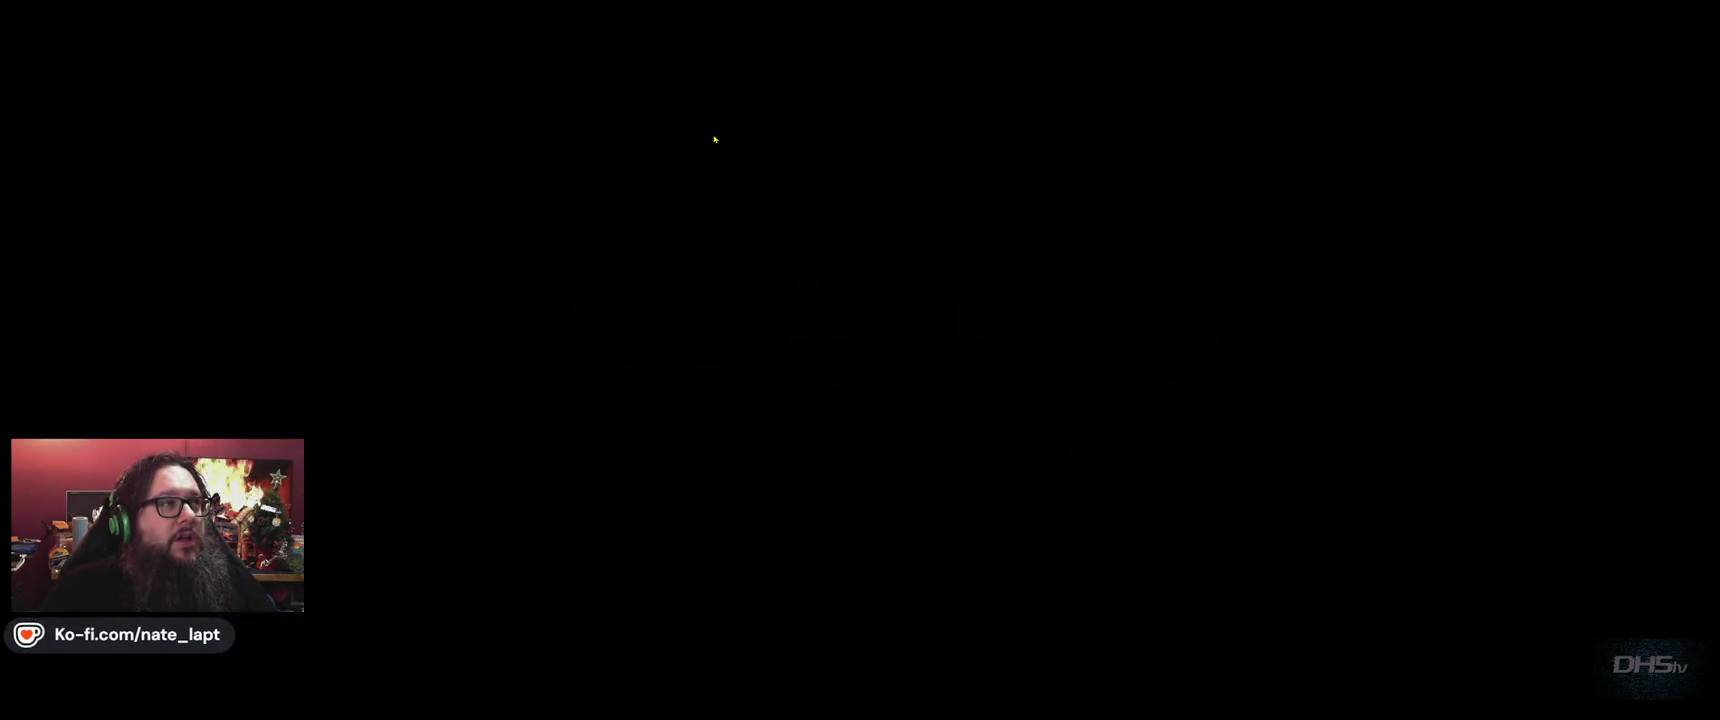
Start the level and jump right and left, swinging the sword at enemies
key(Return)
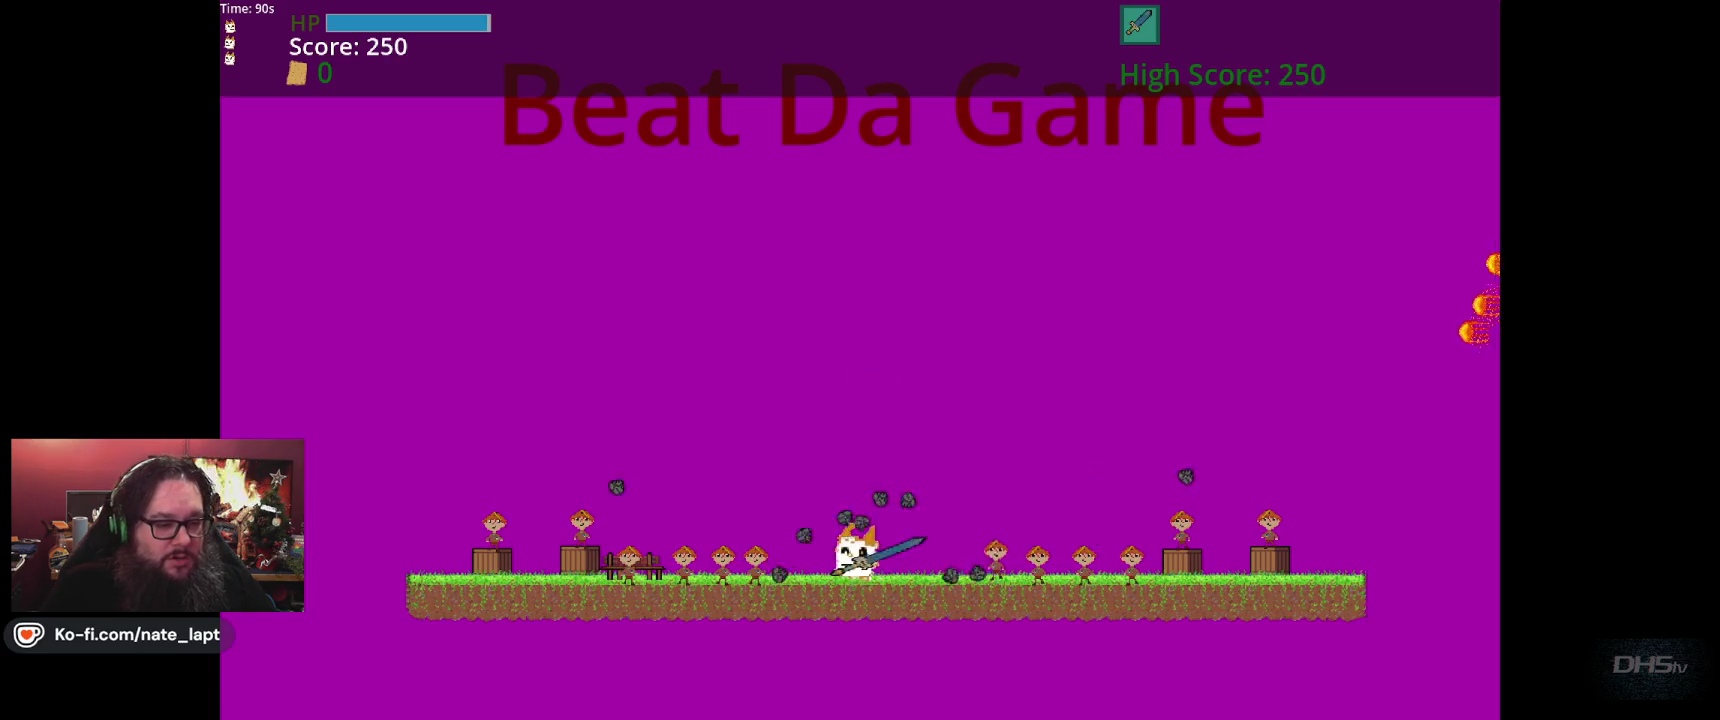
key(space)
key(Right)
key(space)
key(Right)
key(Left)
key(space)
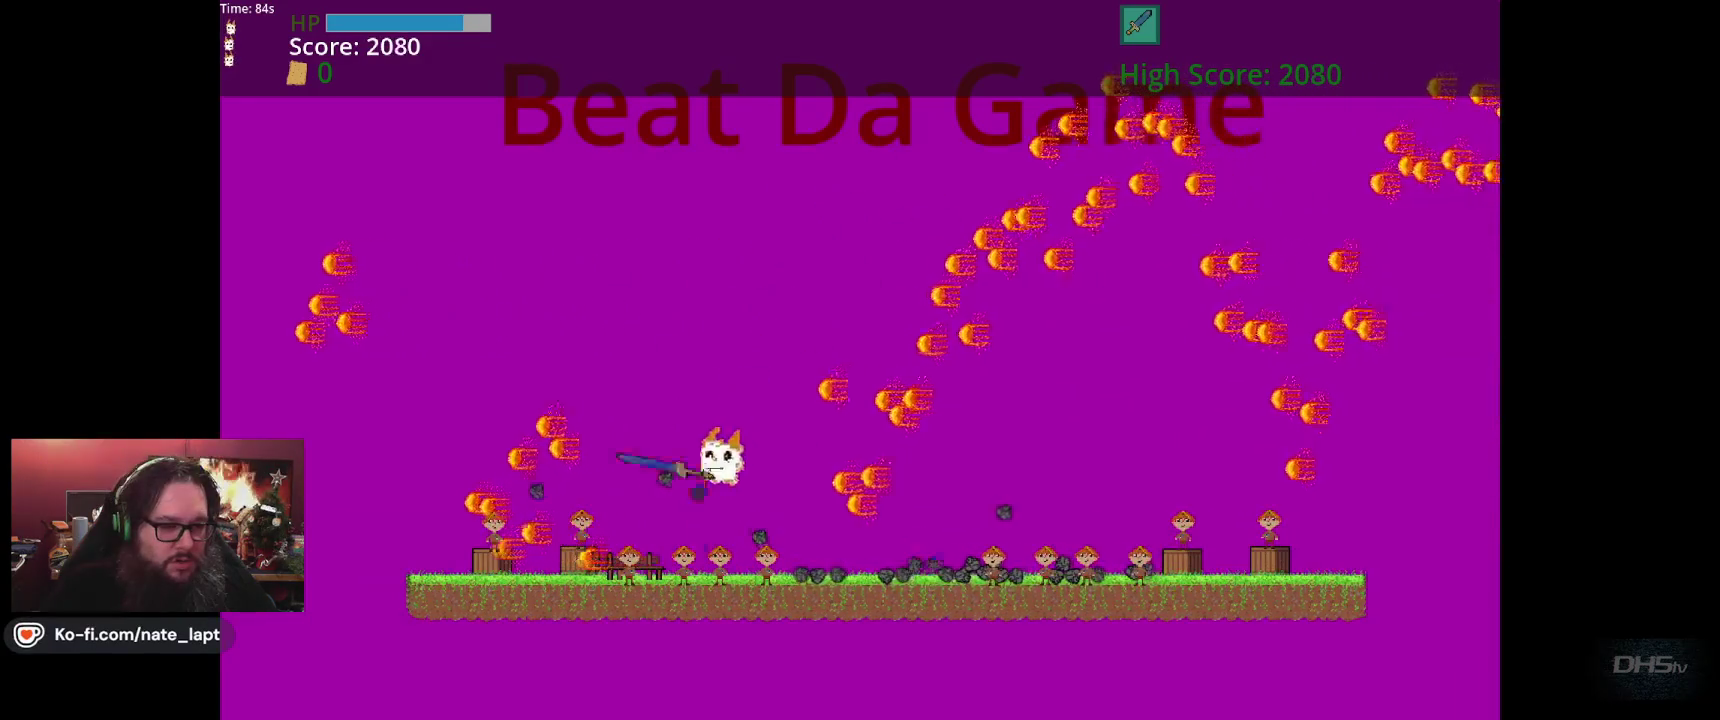
Dodge the fireballs, reach the Congrats screen with 6800 points, and quit with F8
key(space)
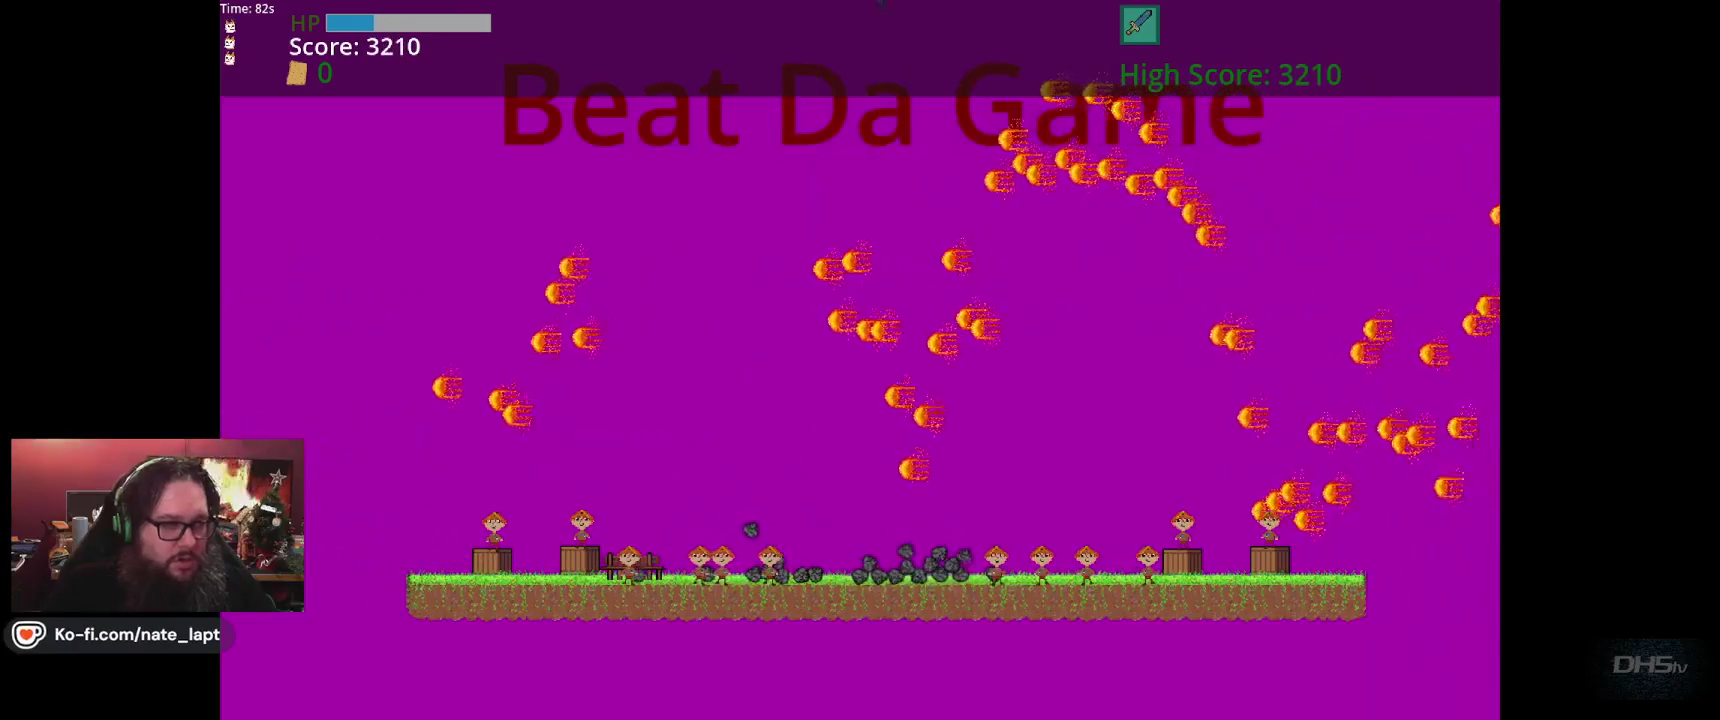
key(Left)
key(Right)
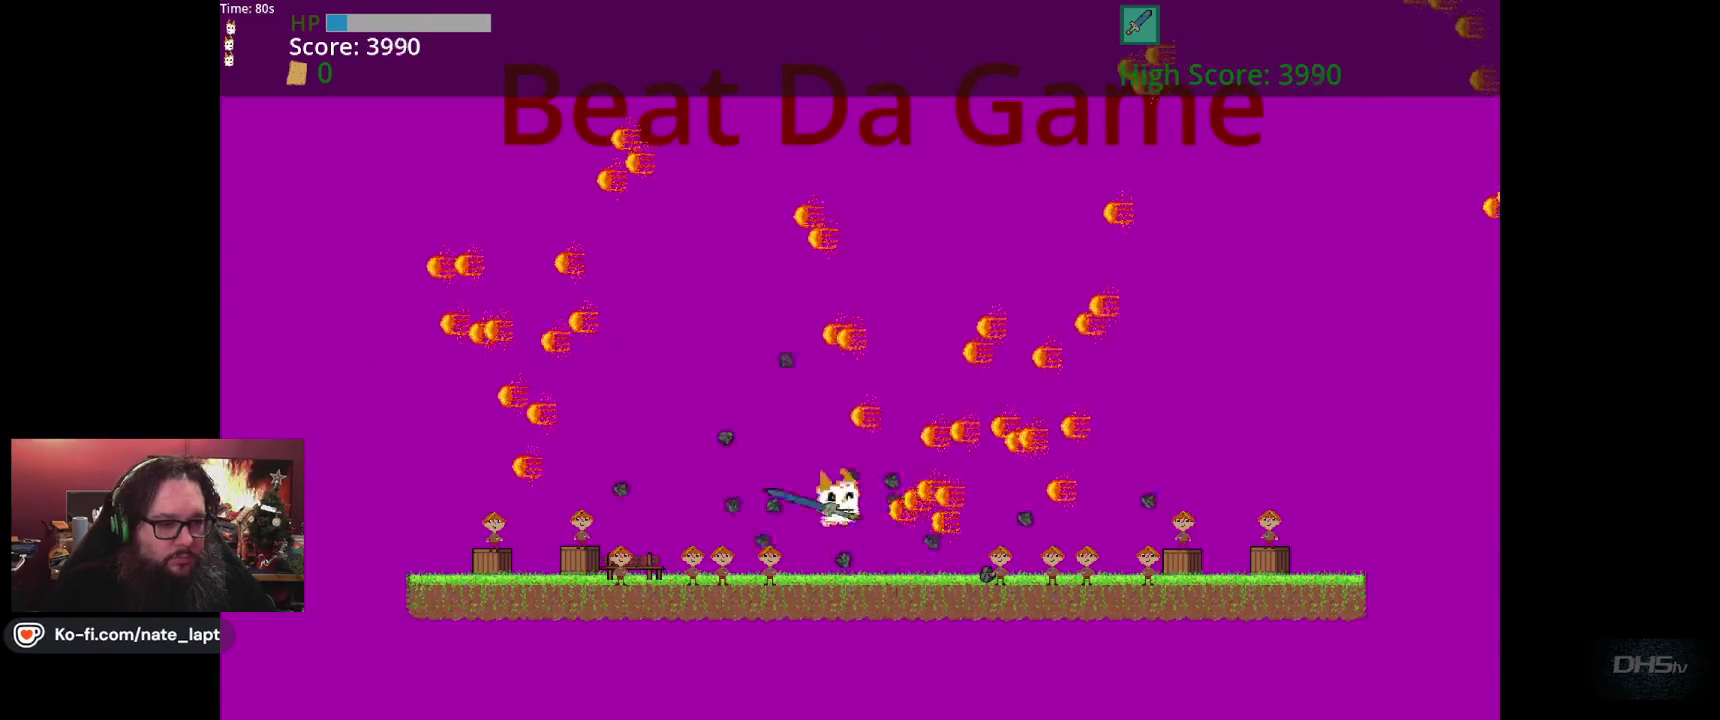
key(space)
key(Left)
key(space)
key(space)
key(Right)
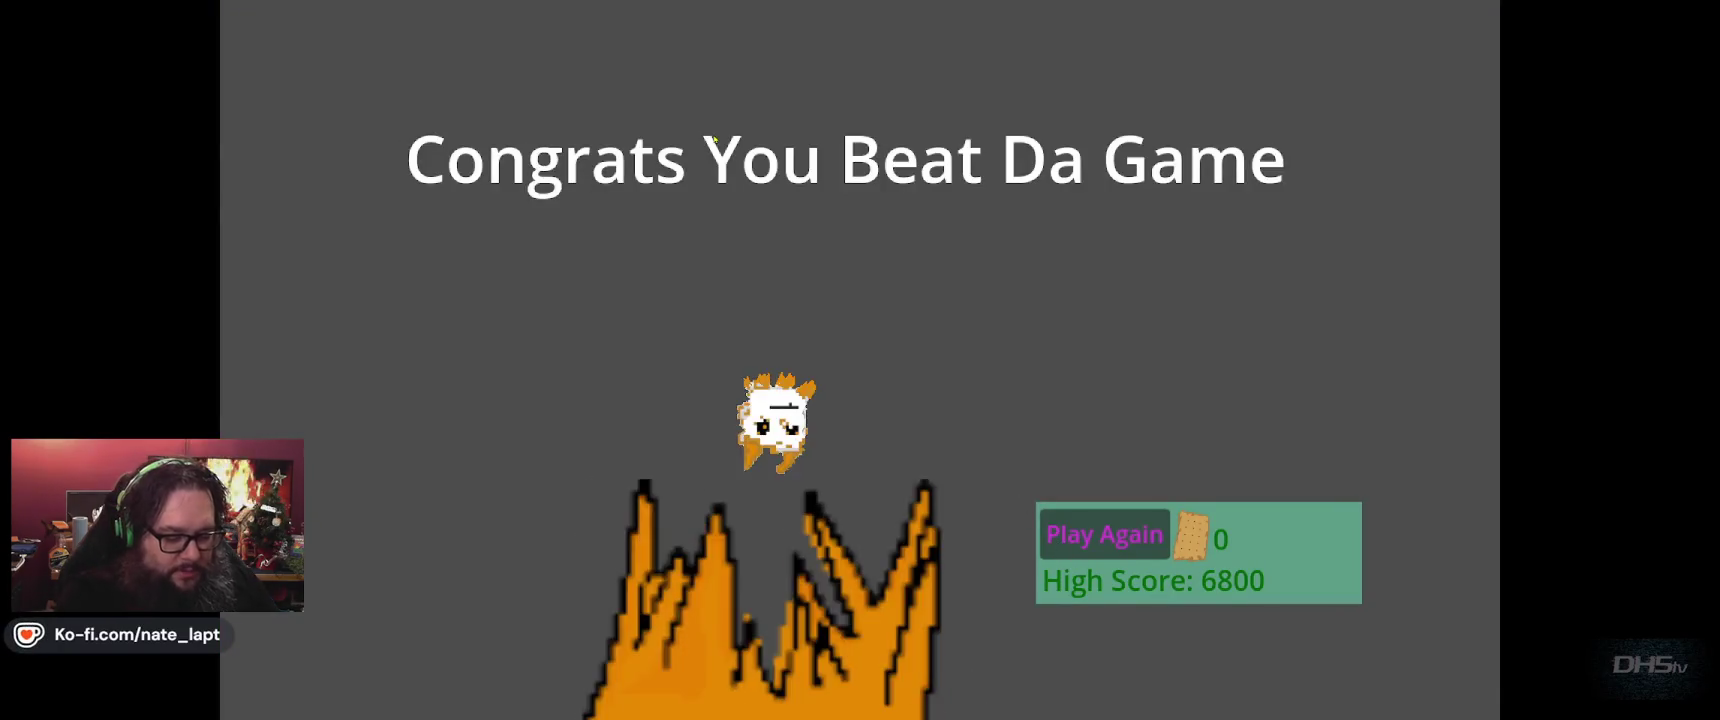
key(F8)
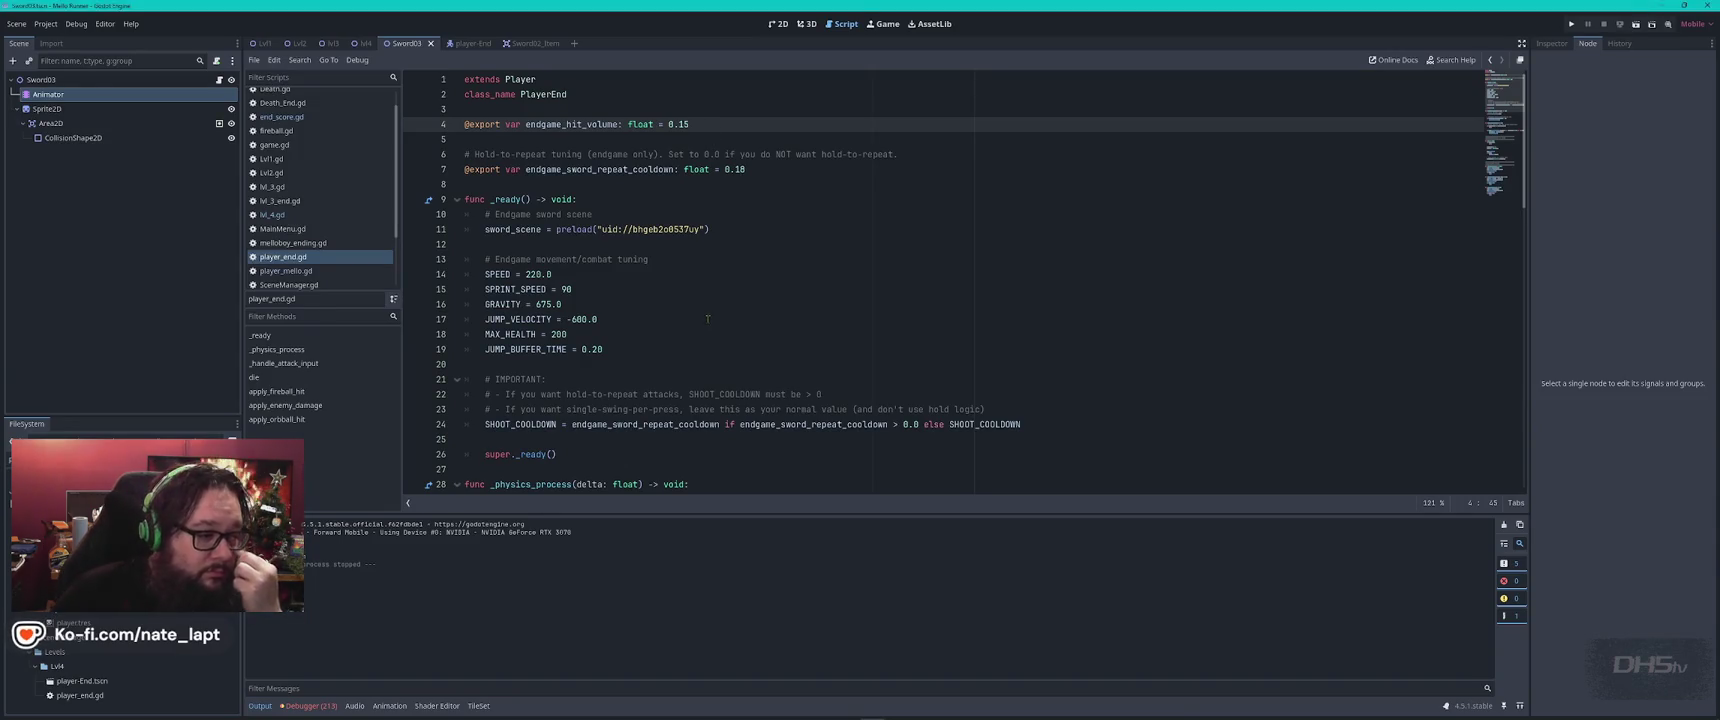
Leave JUMP_VELOCITY at -400.0, save player_end.gd, and relaunch the game to its Start/End menu
double_click(579, 319)
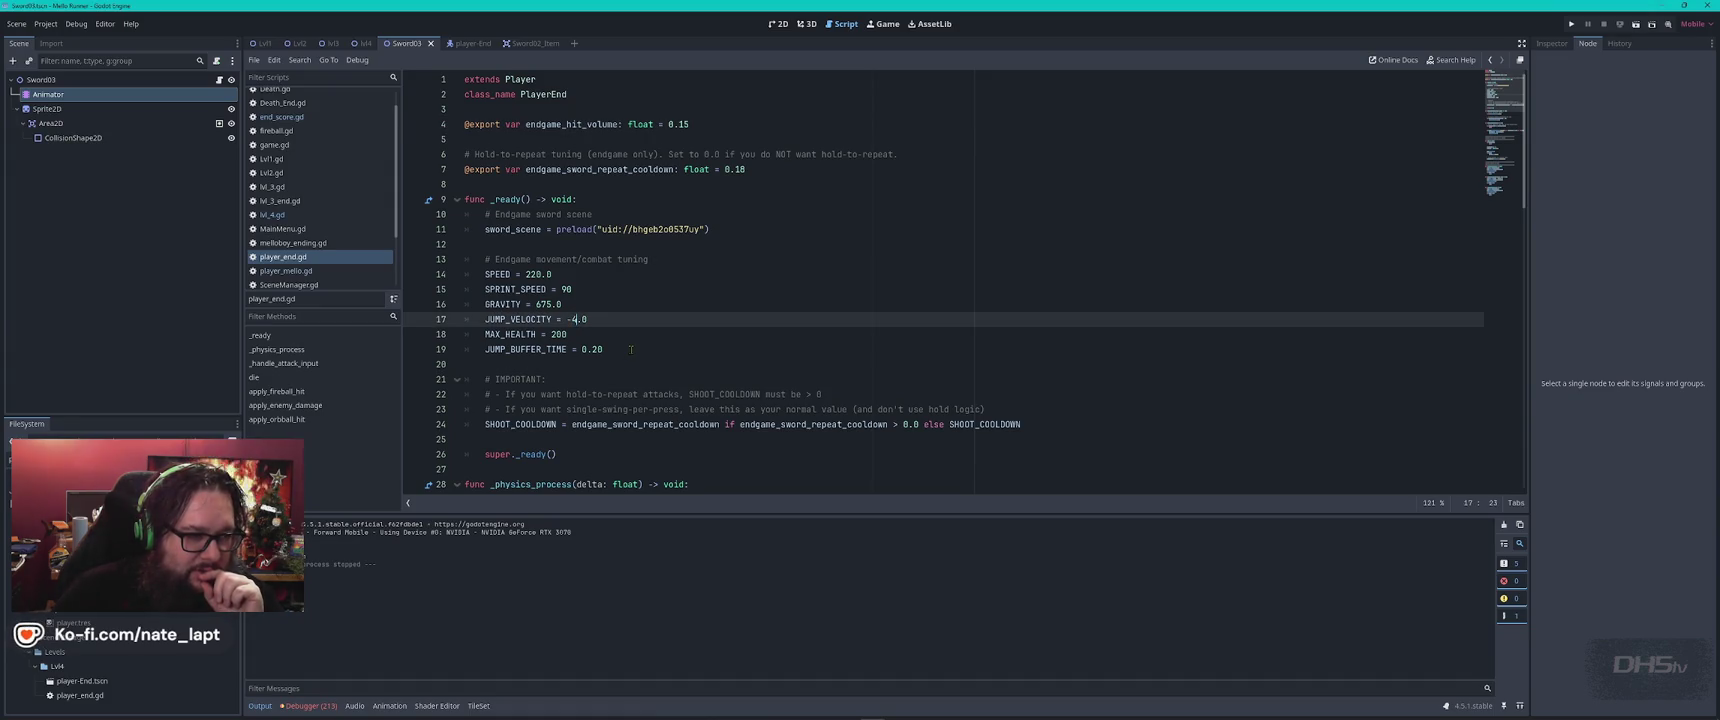
text(90)
click(605, 334)
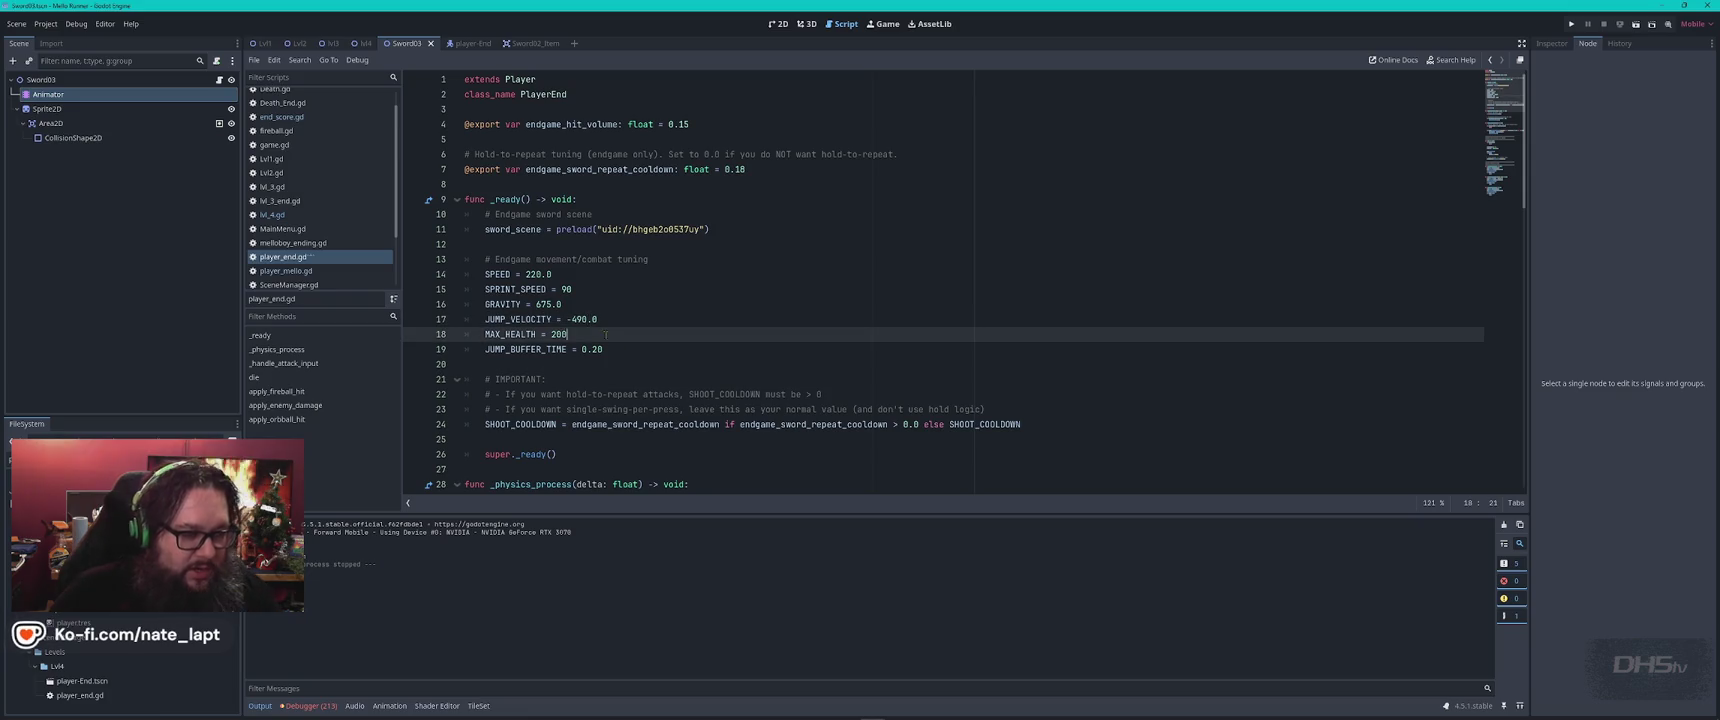
key(ctrl+s)
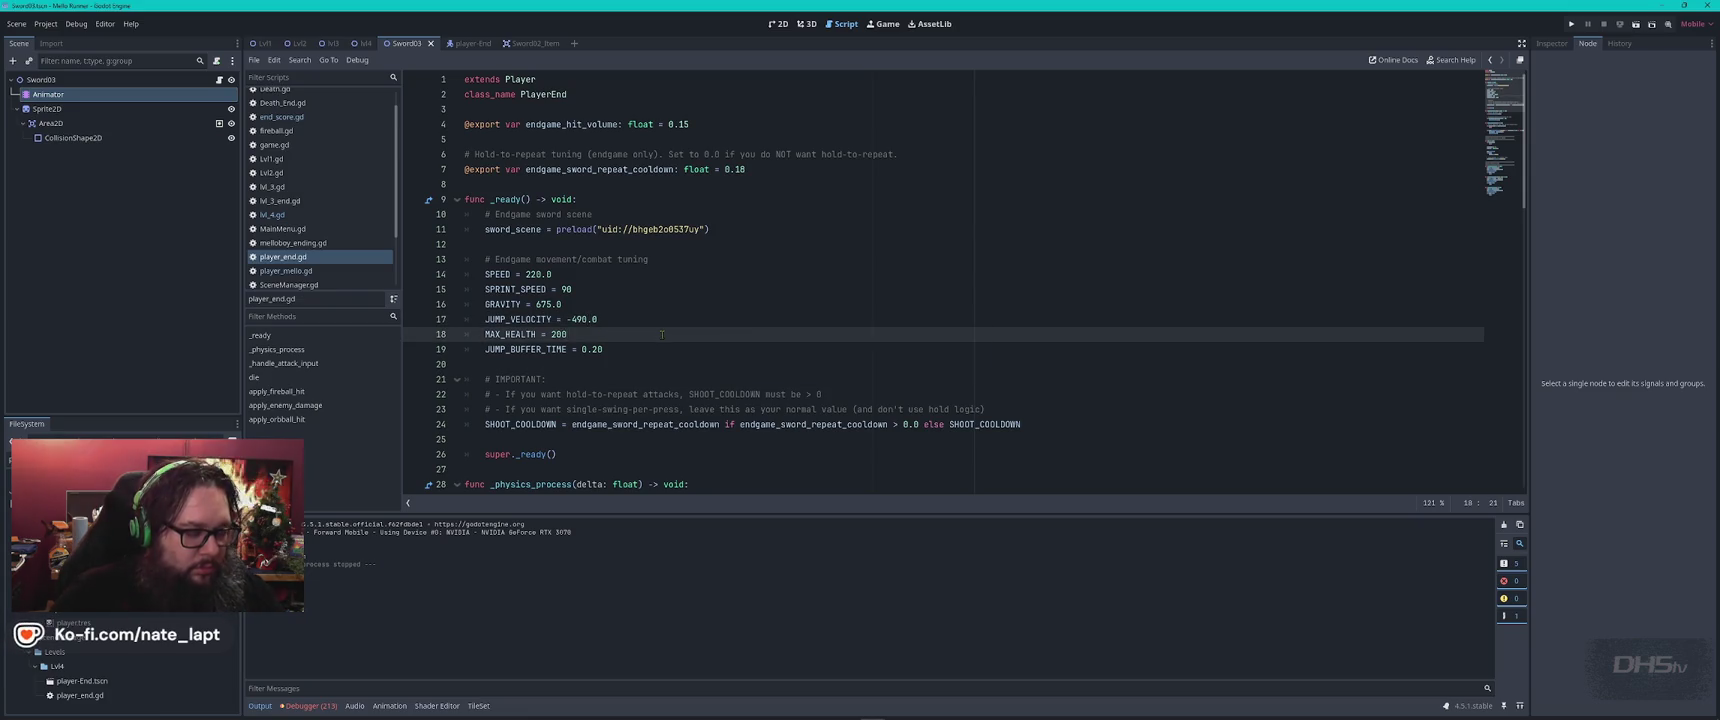
key(F5)
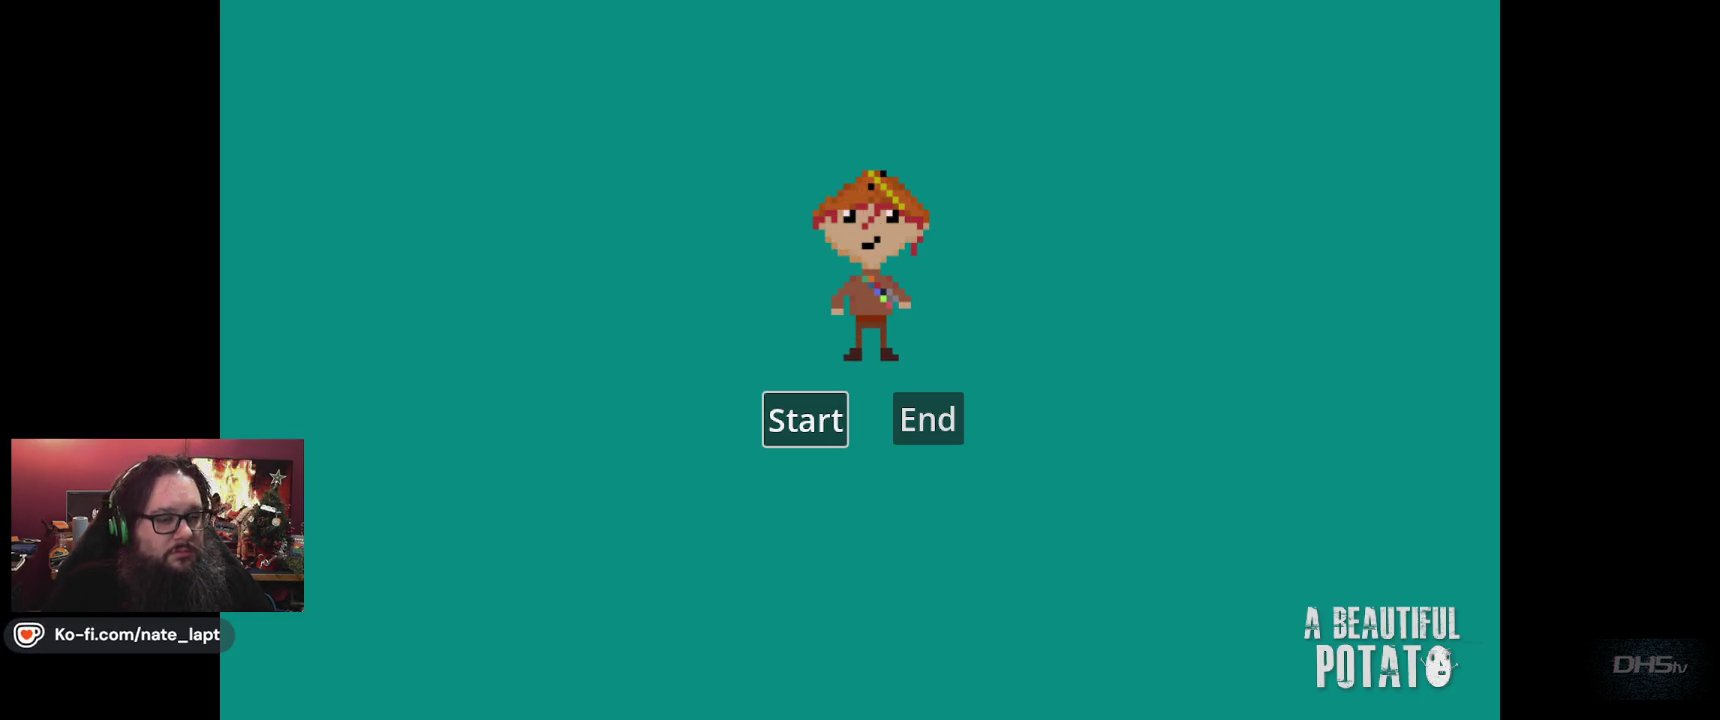
Play the sword level with jumps and swings to the Congrats screen scoring 6000, then stop the game
key(Return)
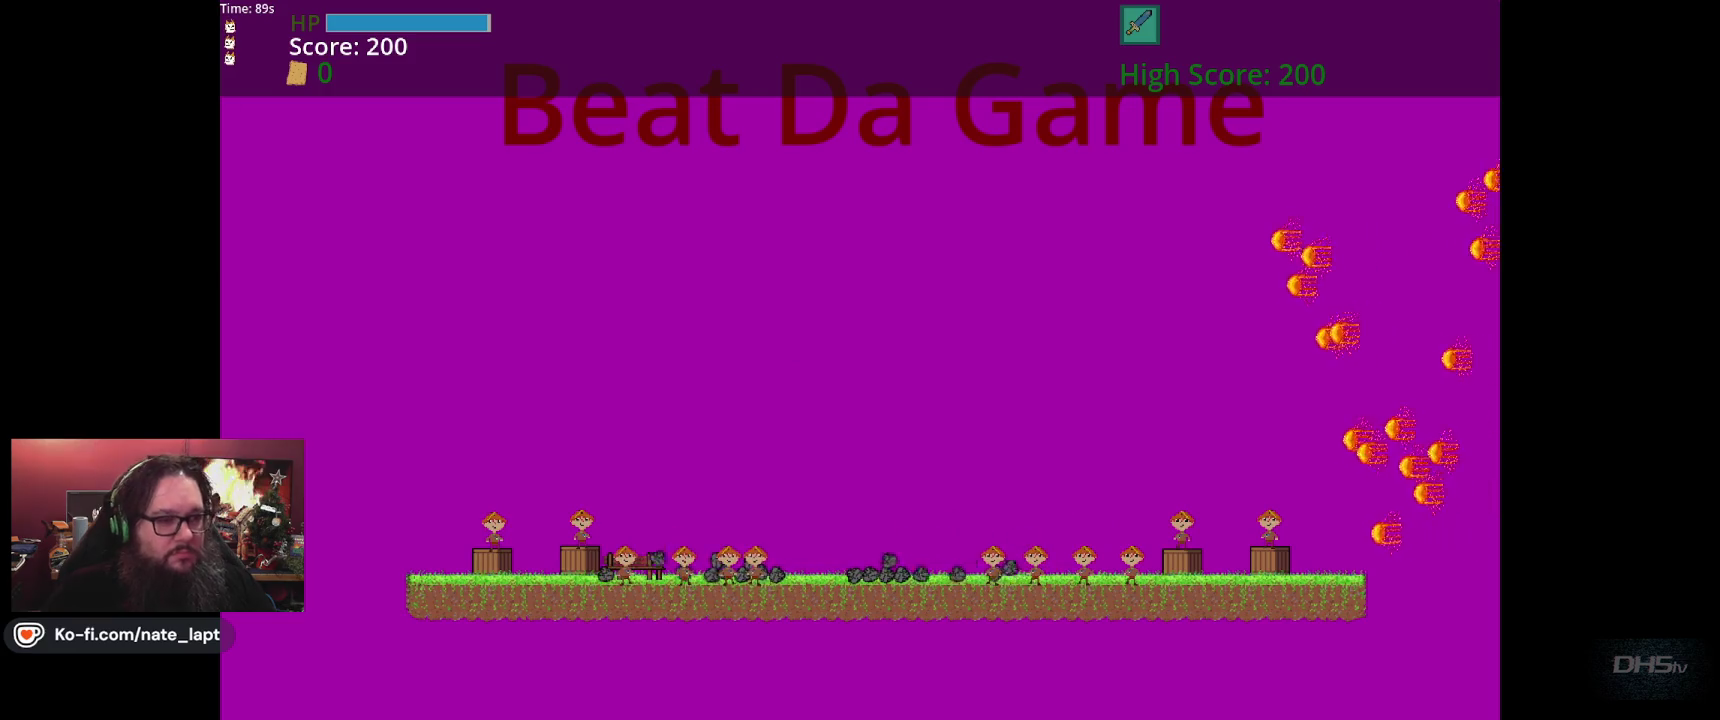
key(Right)
key(space)
key(Left)
key(space)
key(Right)
key(space)
key(Left)
key(space)
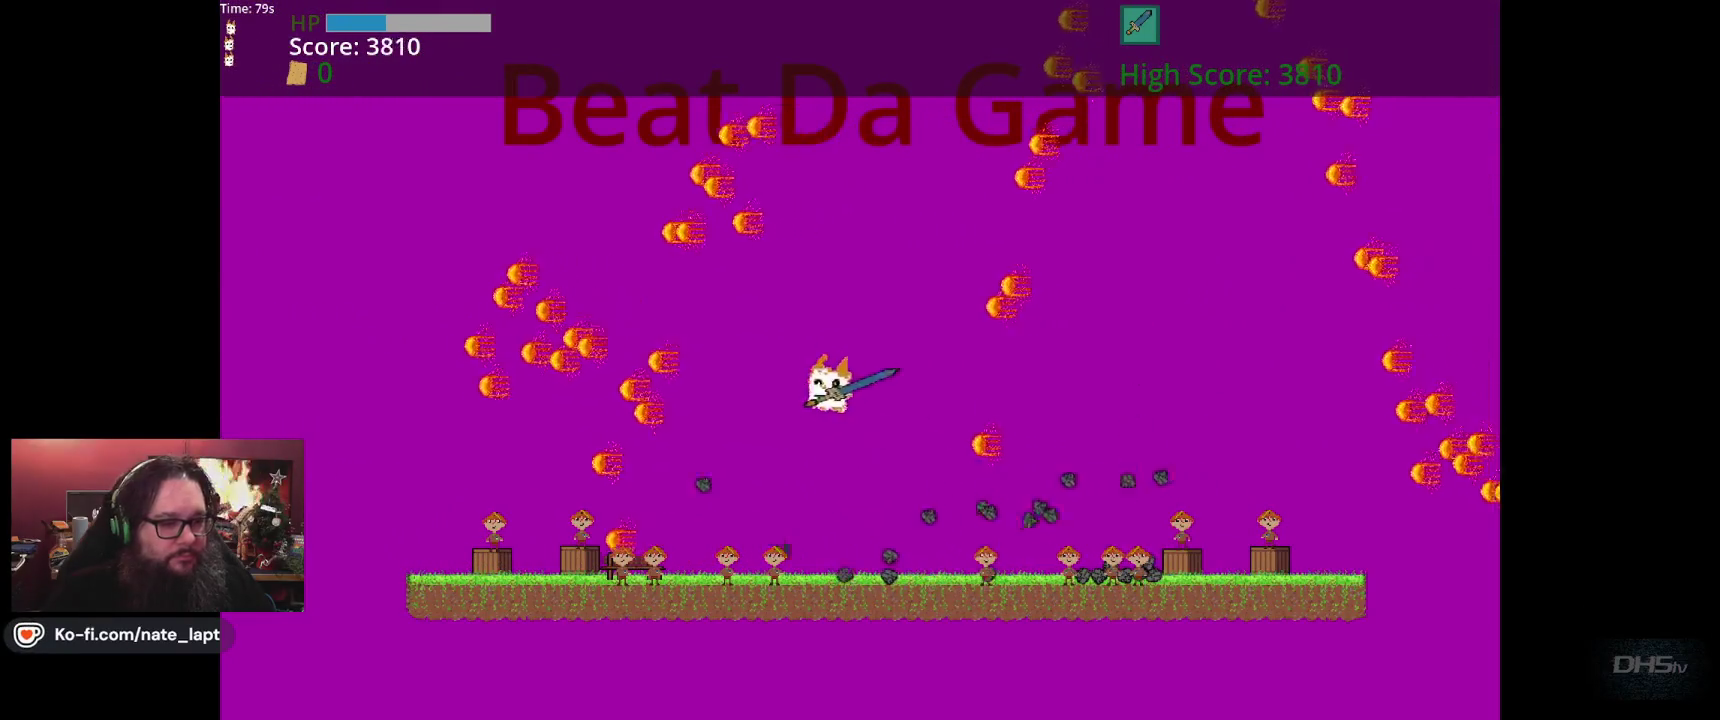
key(Right)
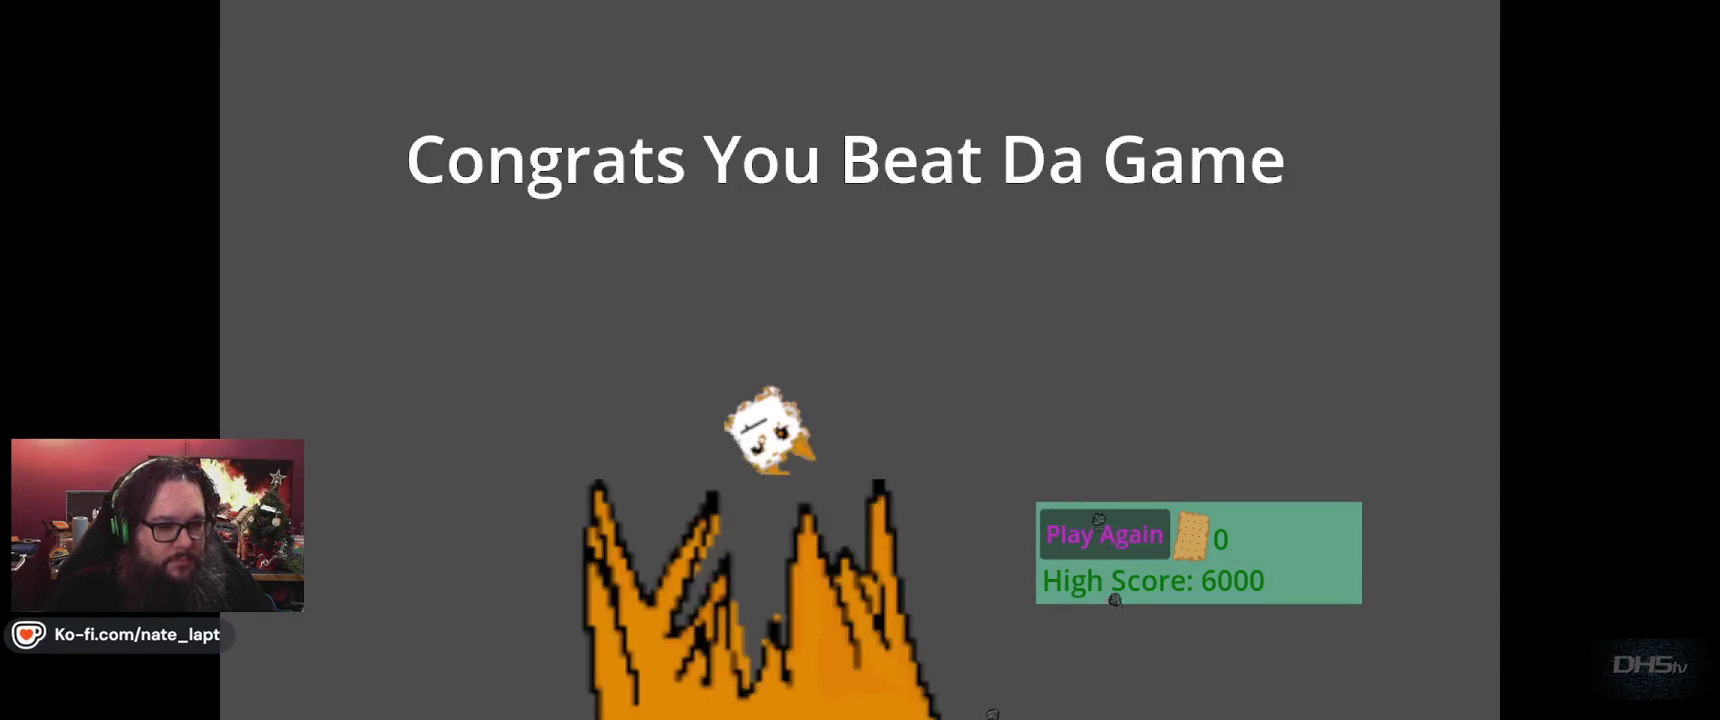
key(F8)
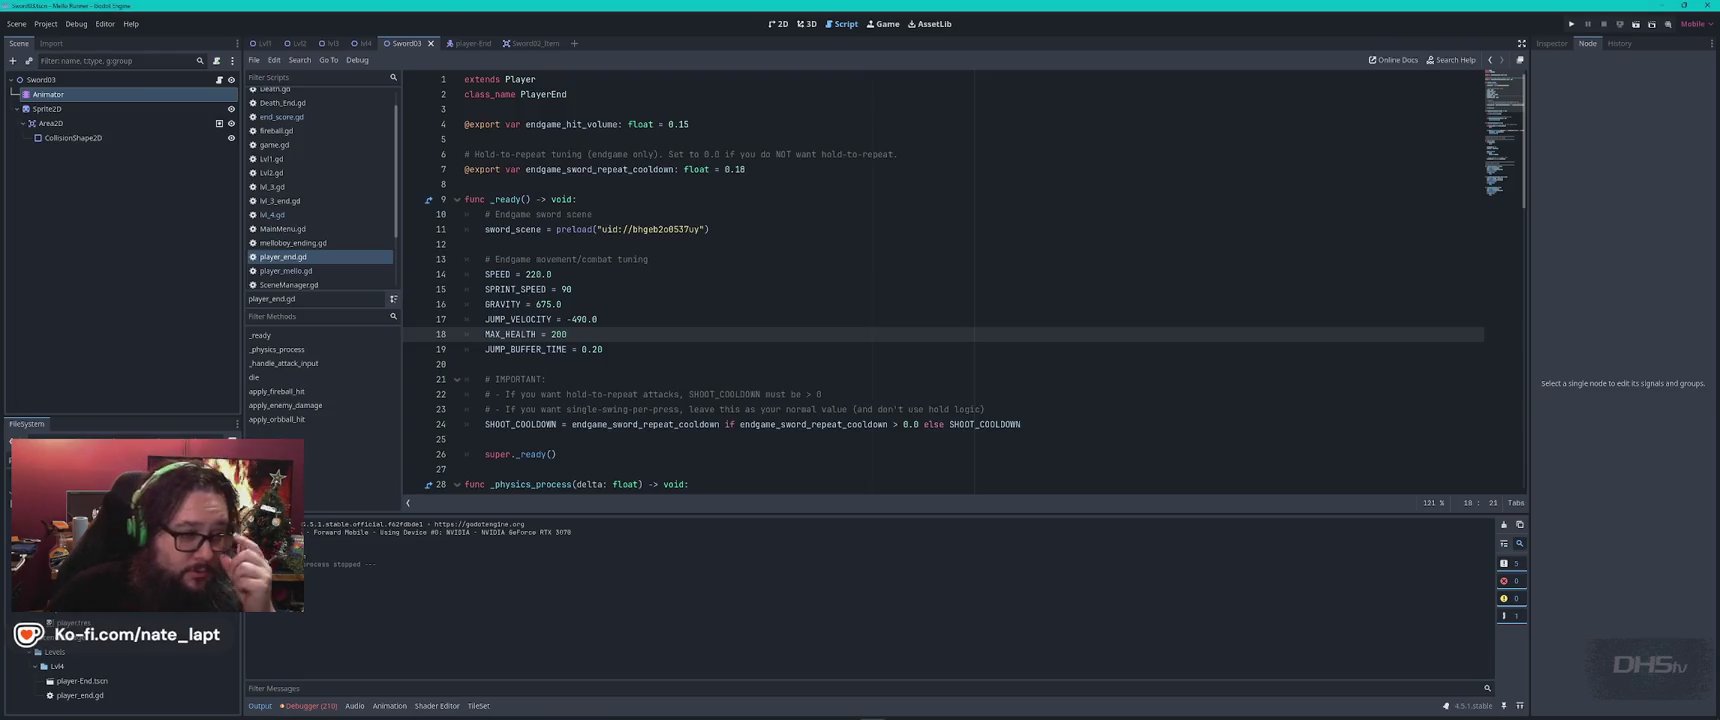
Open stone.gd and change parry_impulse to 52.0 with a #520 comment
scroll(276, 242, down, 3)
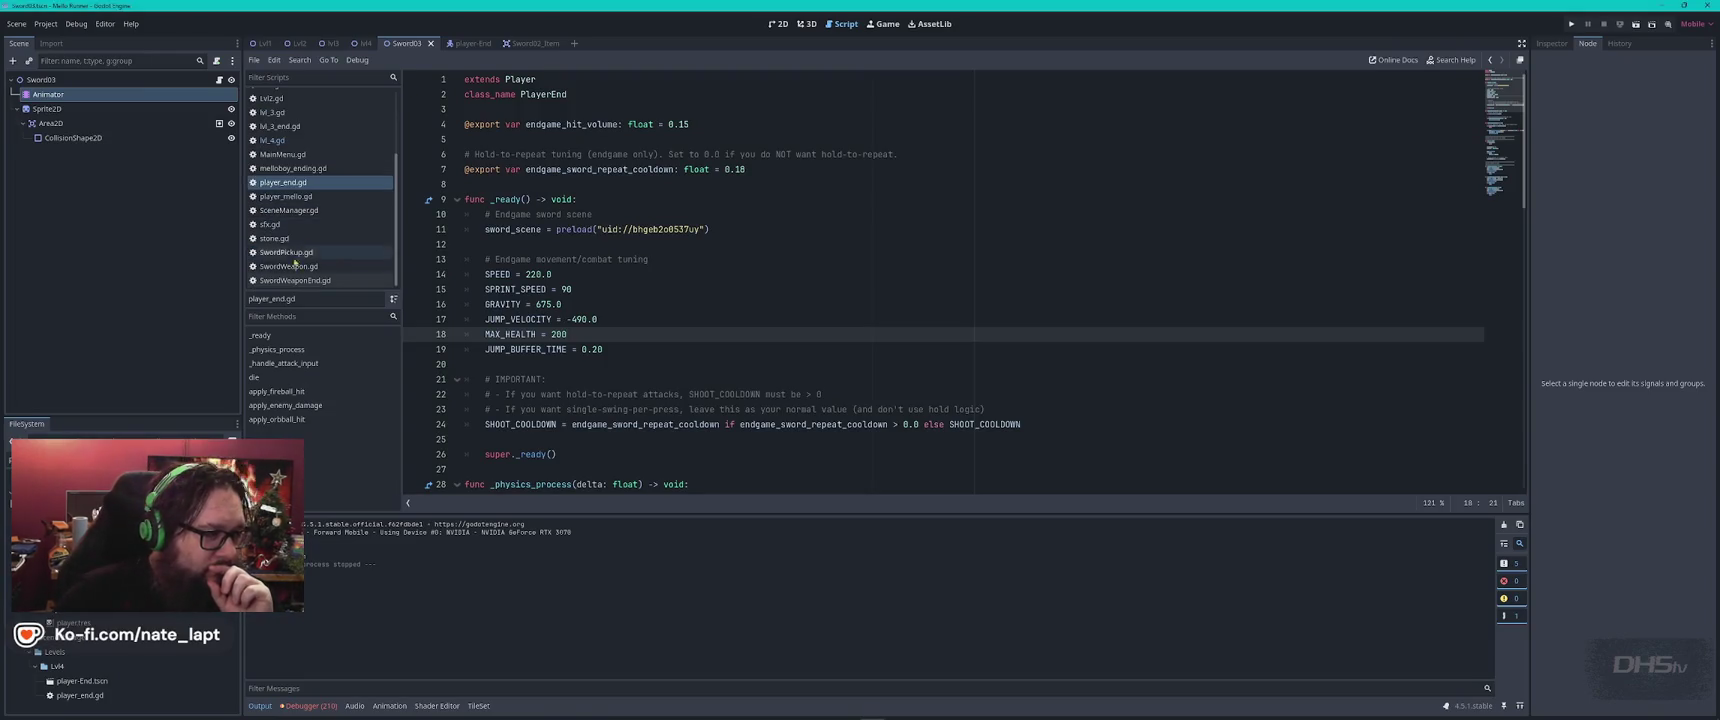
click(275, 239)
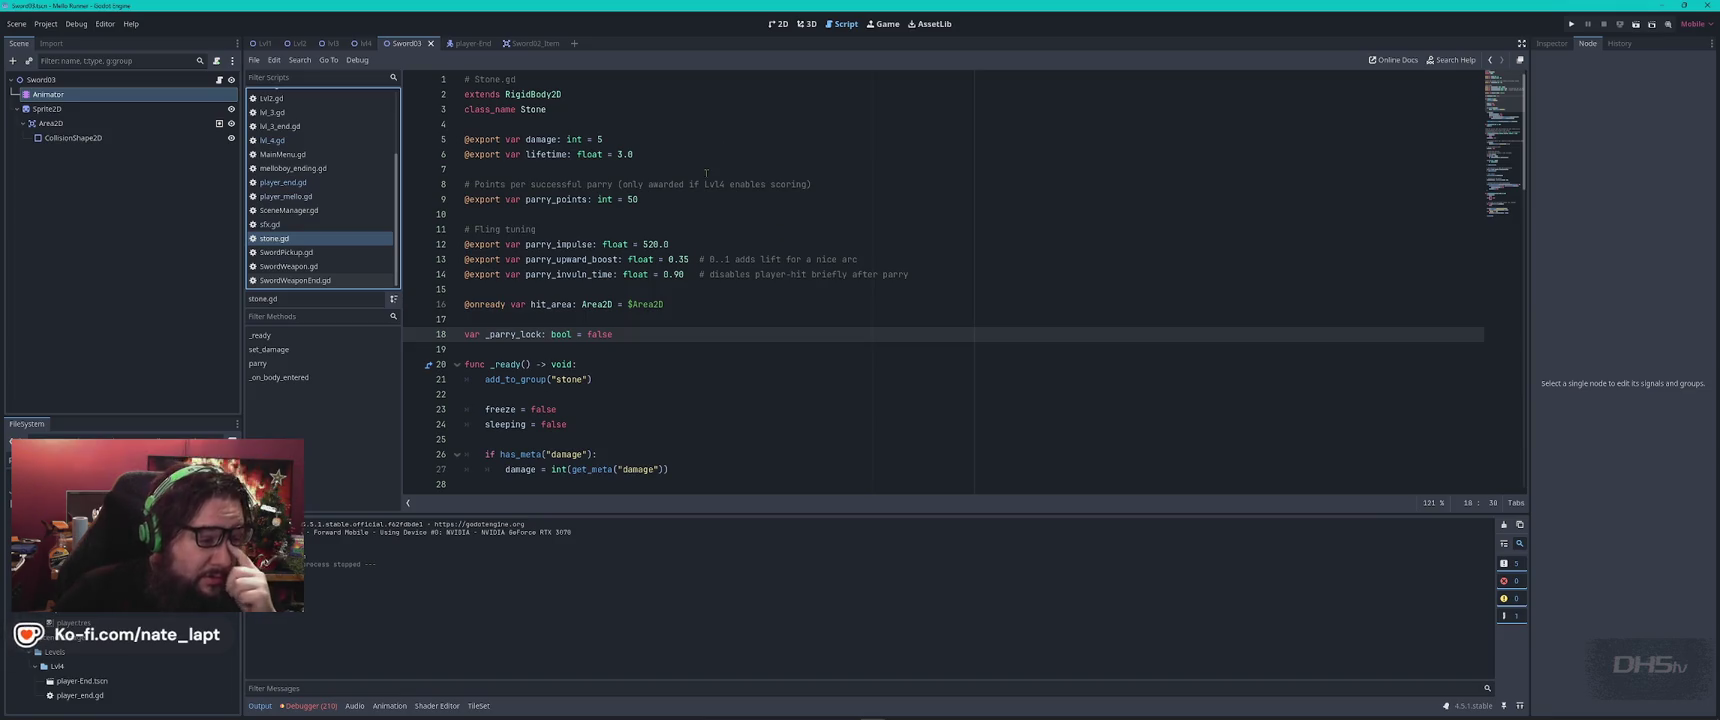
click(651, 244)
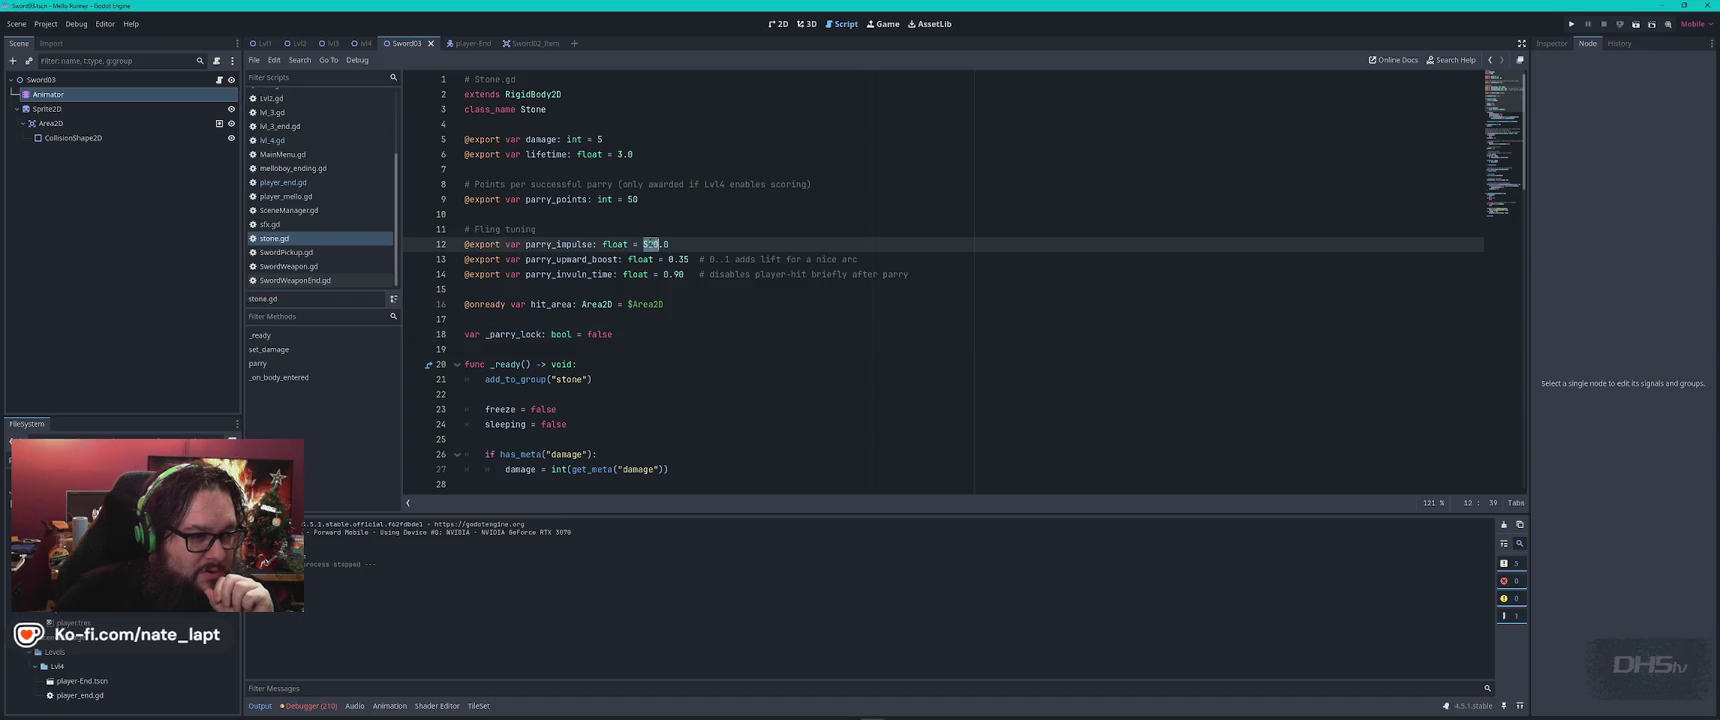
key(End)
text(#)
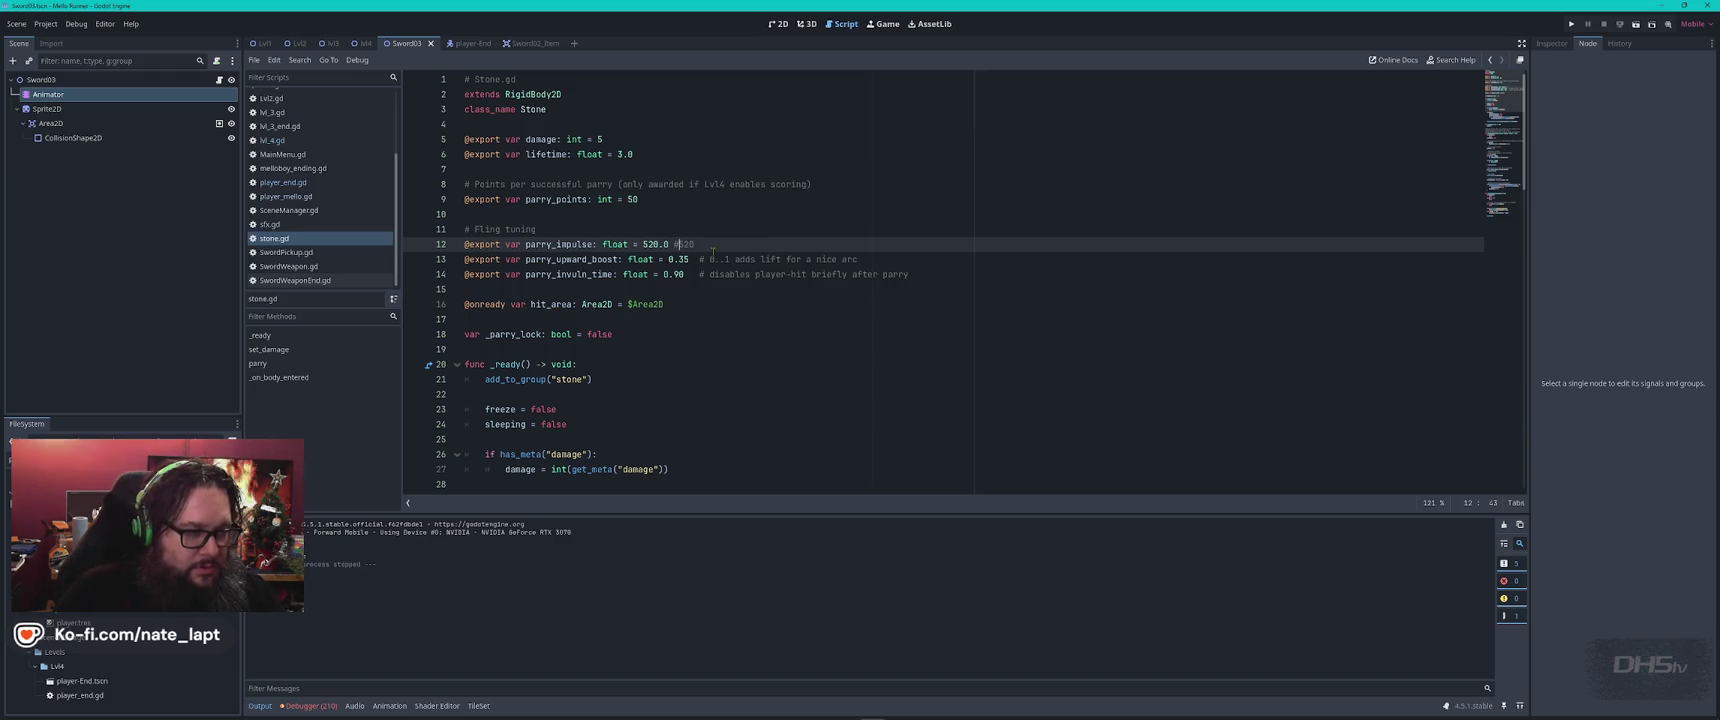
key(BackSpace)
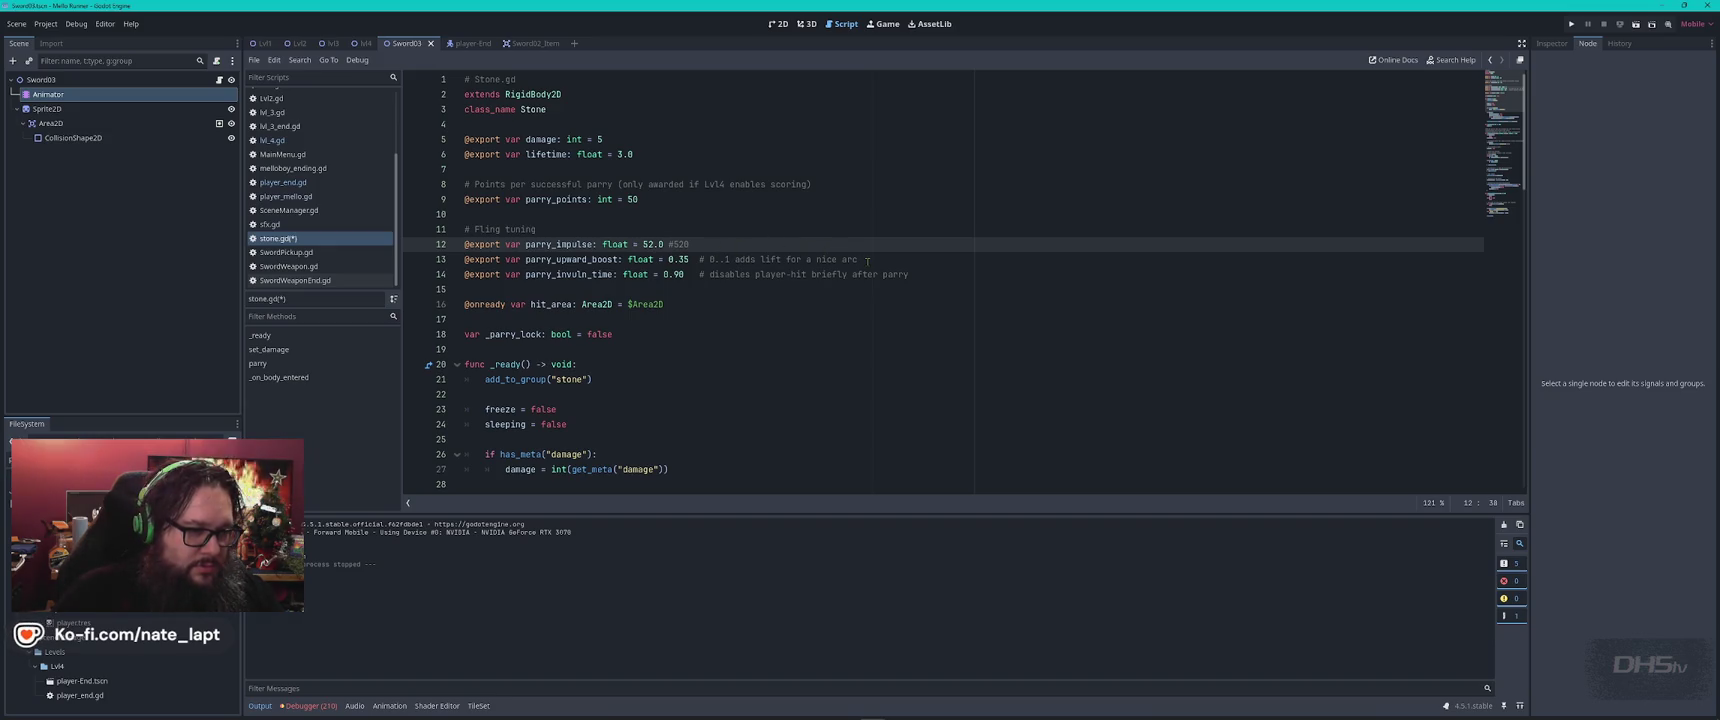
Lower parry_upward_boost to 0.25 and relaunch the game
click(682, 259)
key(BackSpace)
text(2)
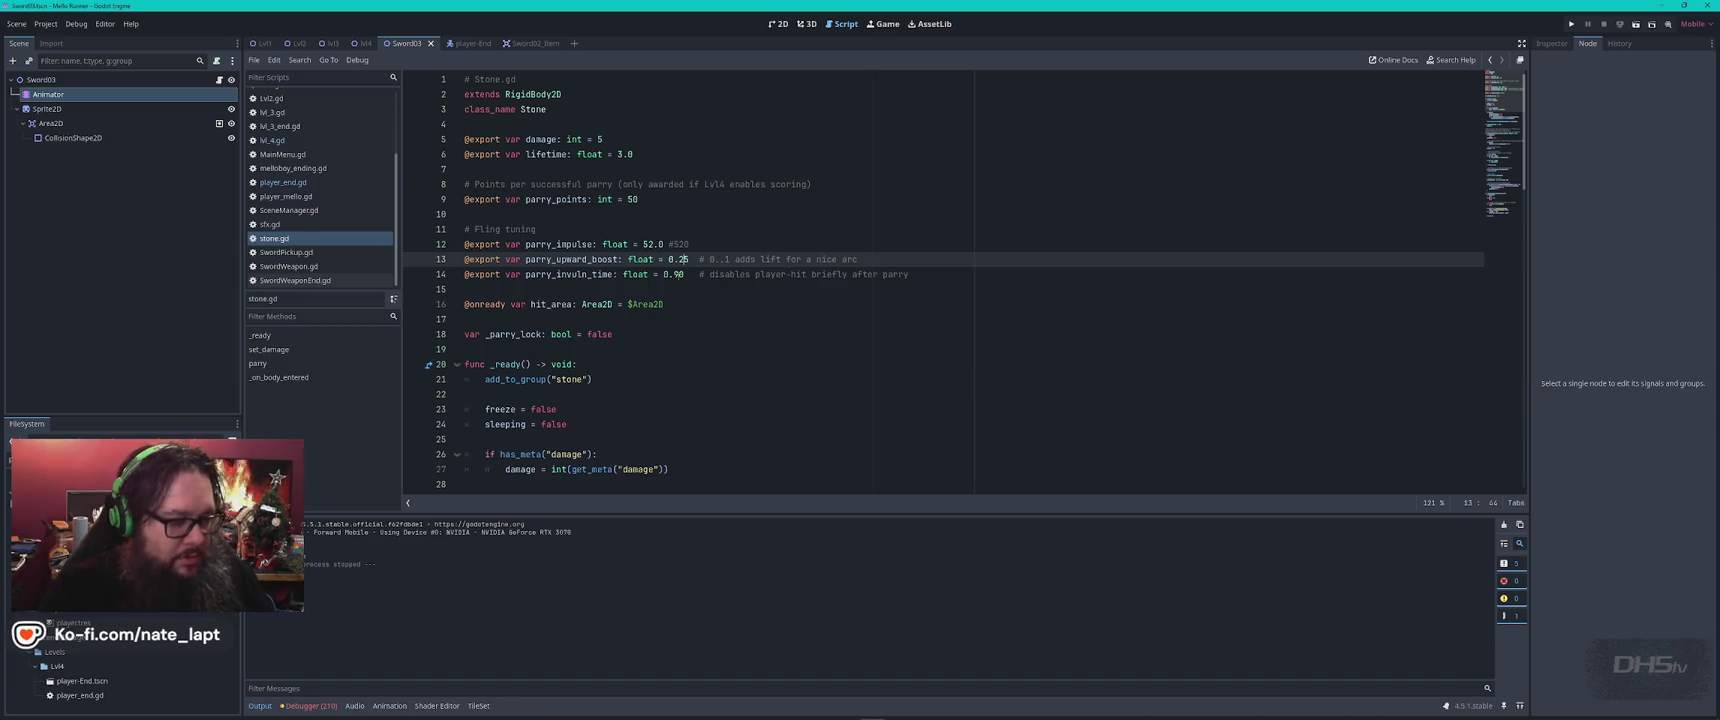
key(F5)
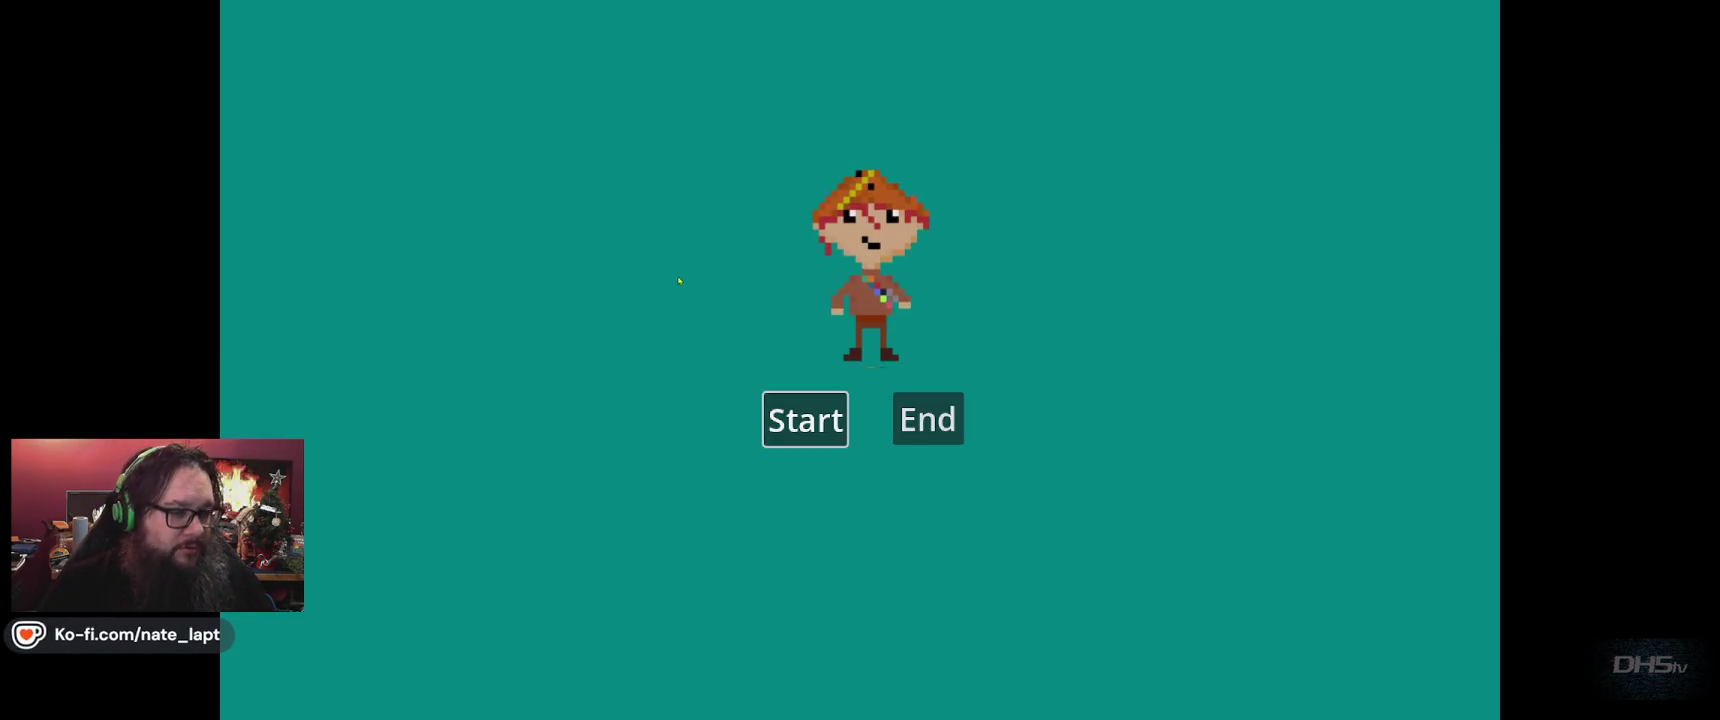
Start the game and play through to the Congrats screen scoring 15760, then close the game window
click(805, 418)
key(Left)
key(Right)
key(space)
key(Right)
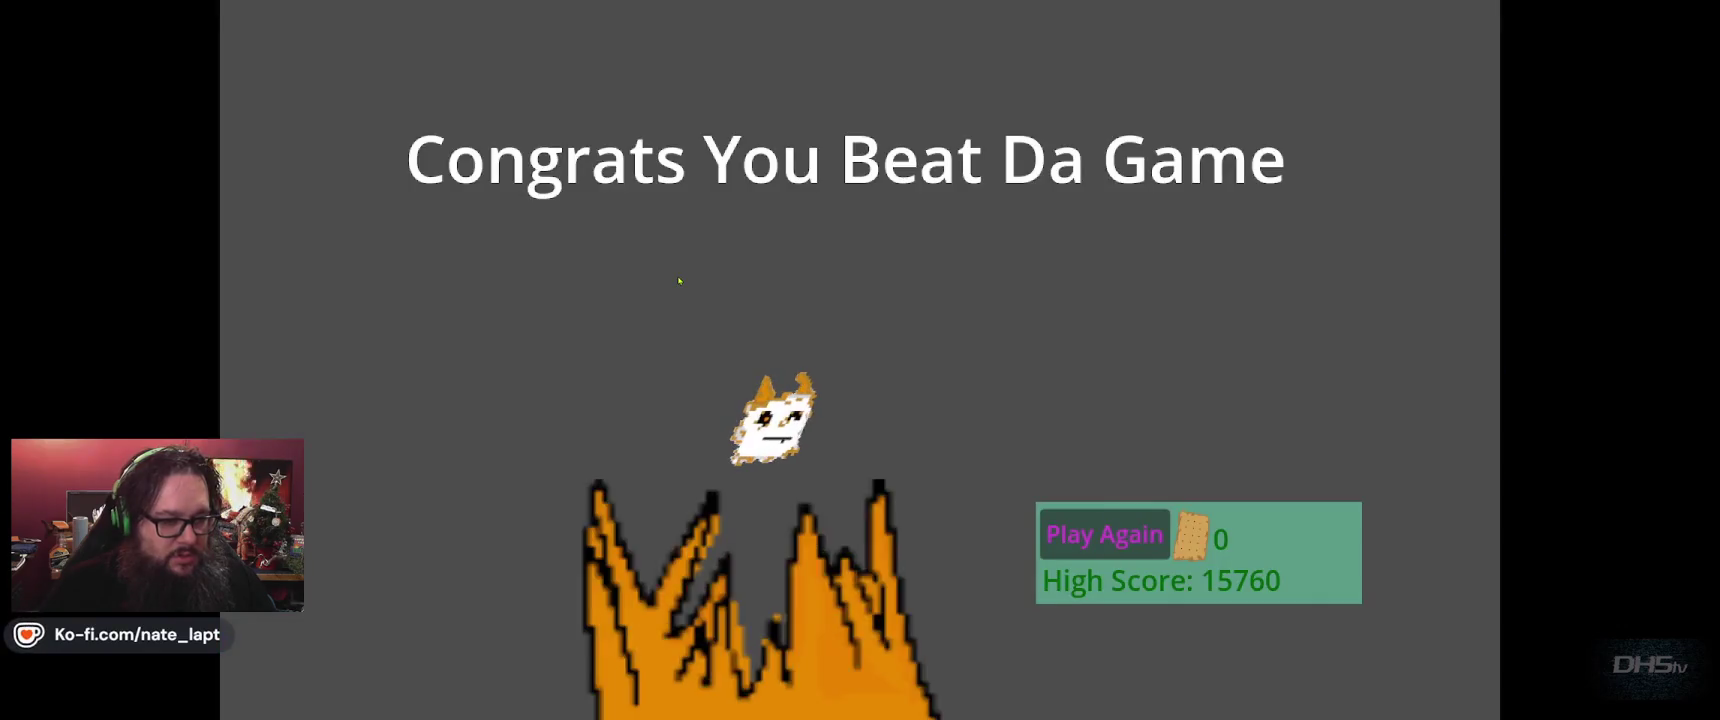
key(alt+F4)
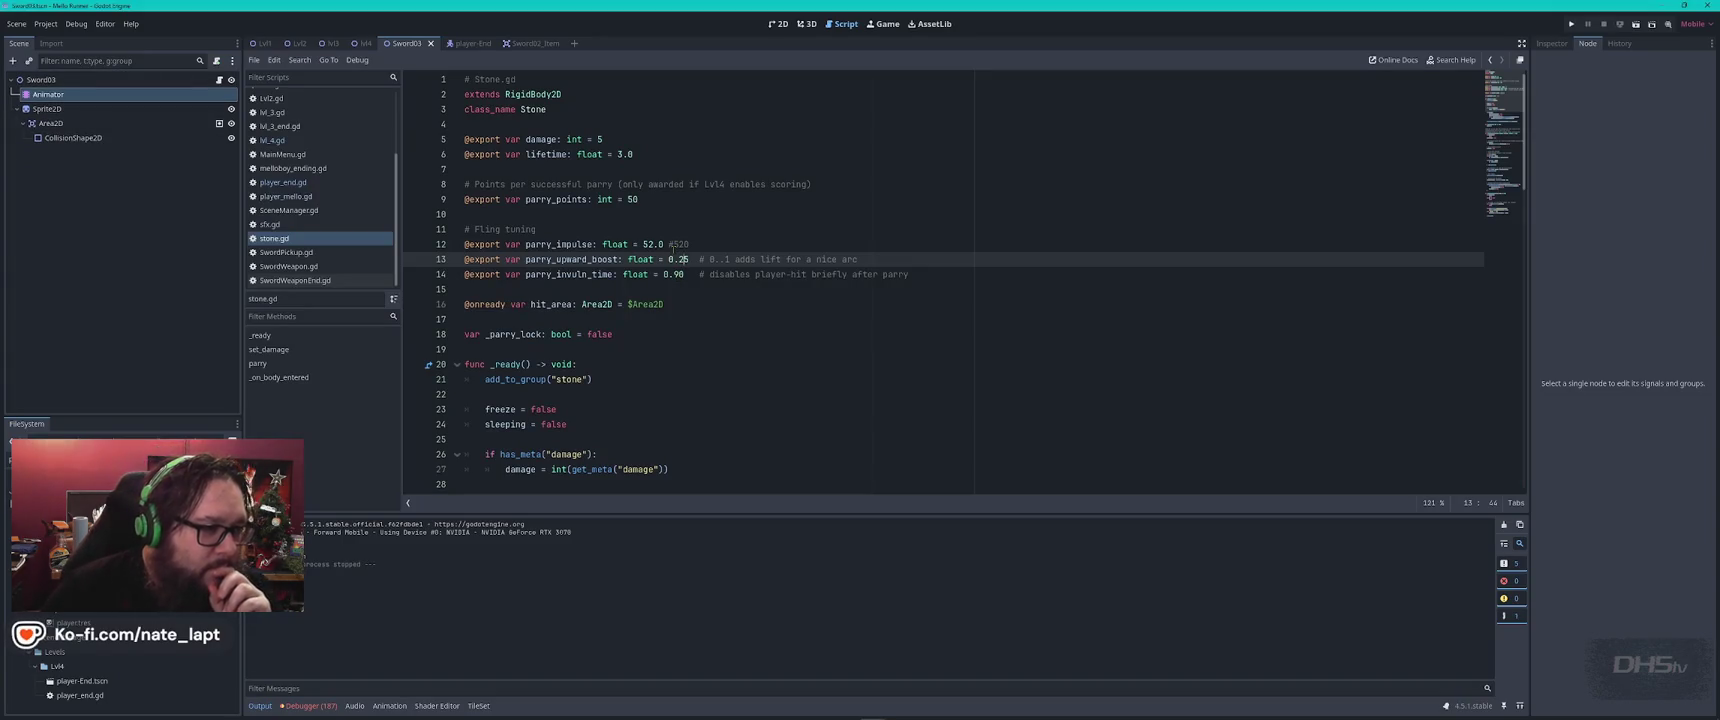
Set lifetime 1.8, parry_invuln_time 0.40 and parry_upward_boost back to 0.35, then save stone.gd
click(619, 154)
text(1.8 #)
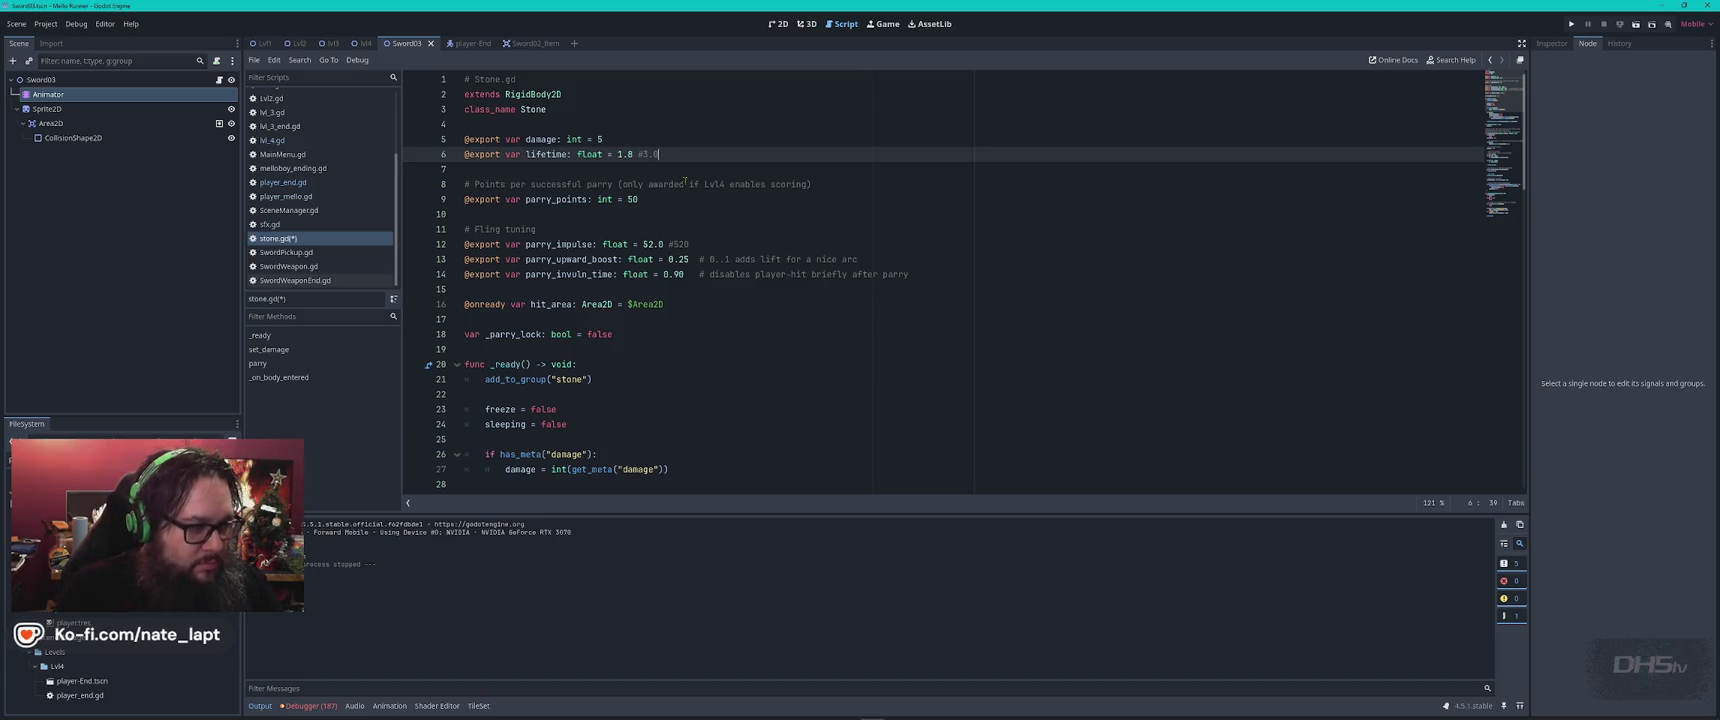
click(683, 274)
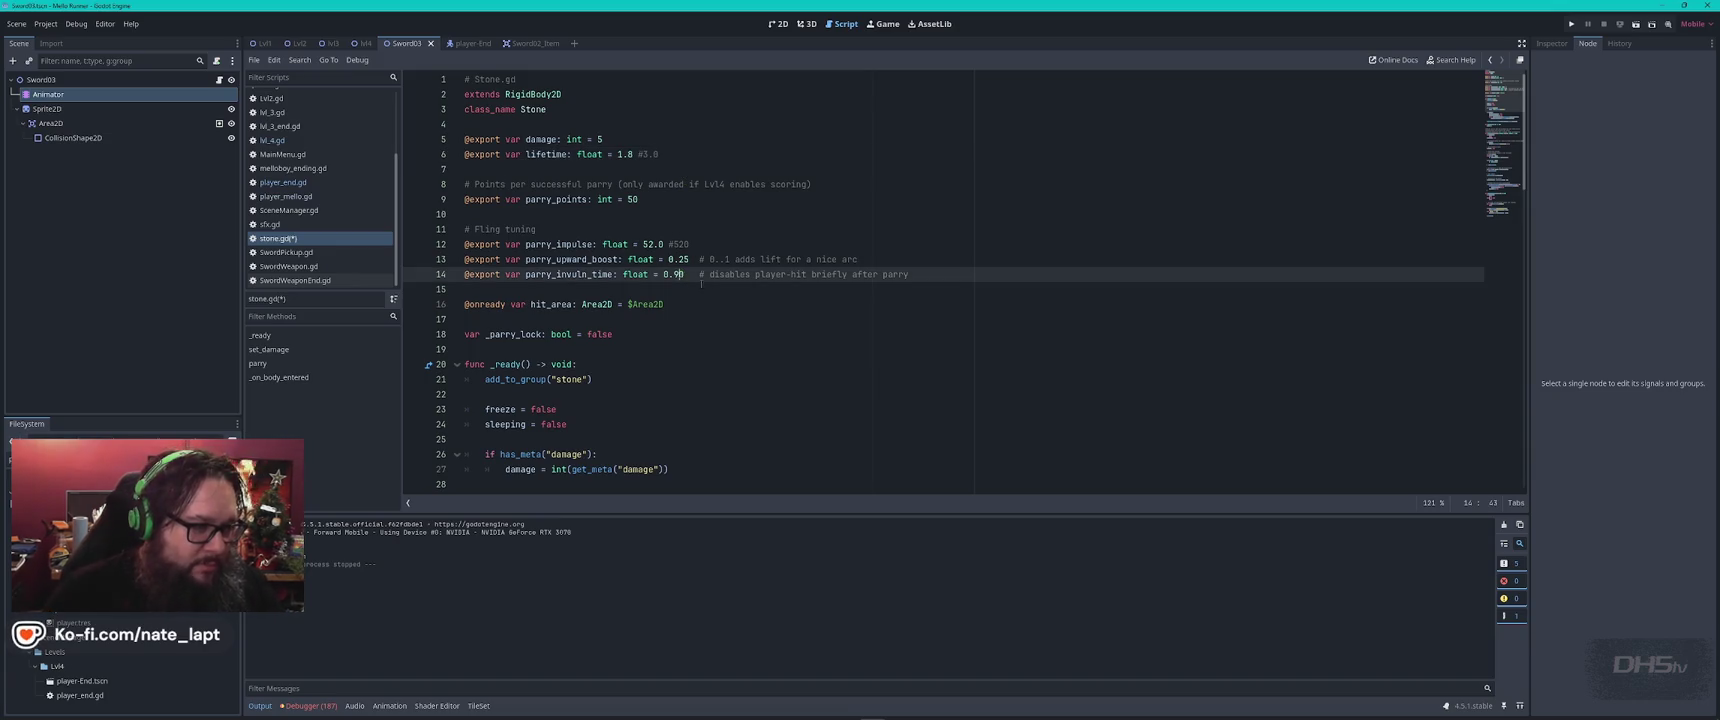
key(BackSpace)
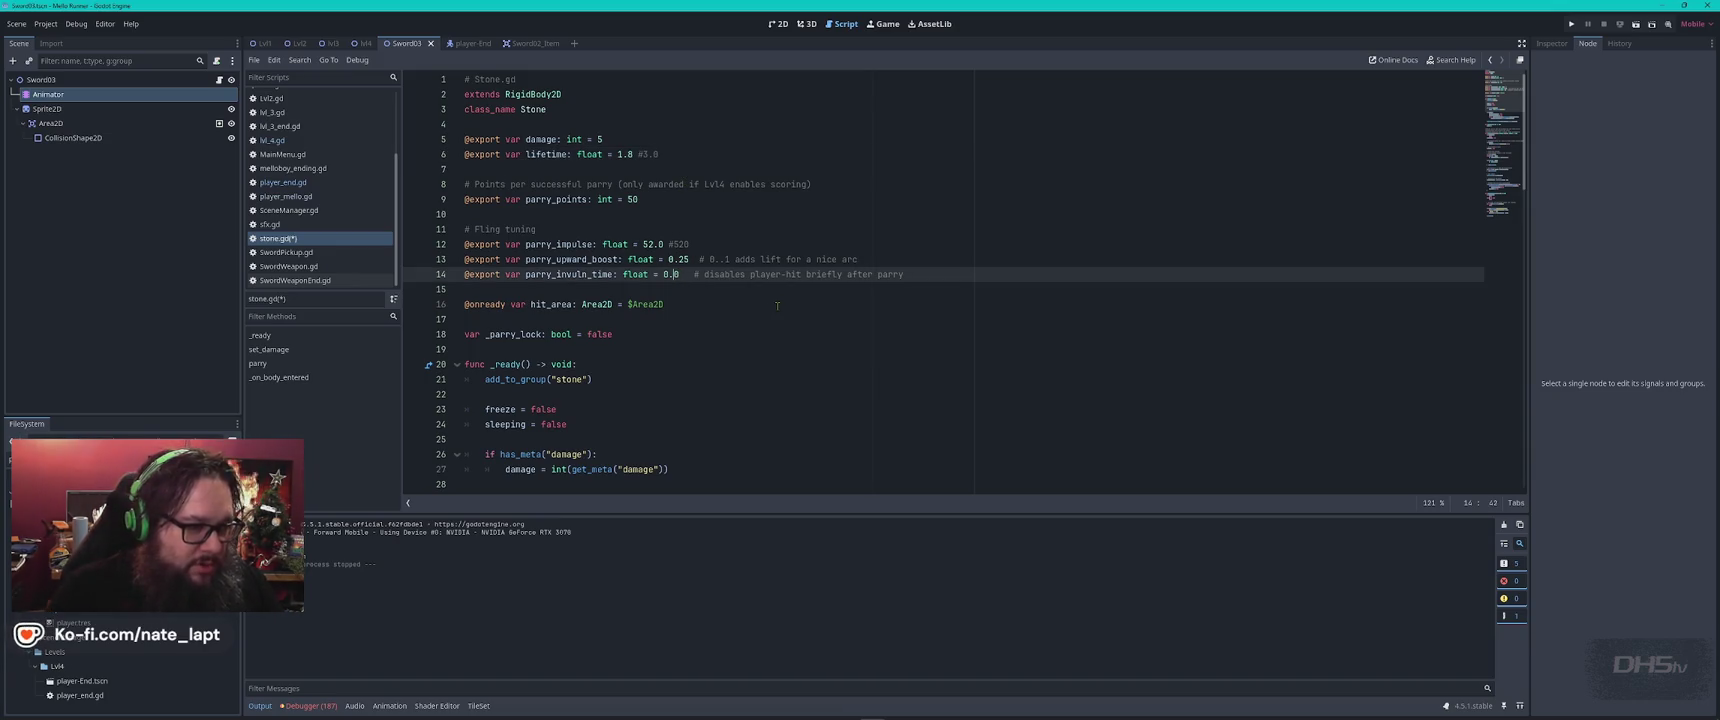
text(4)
key(Up)
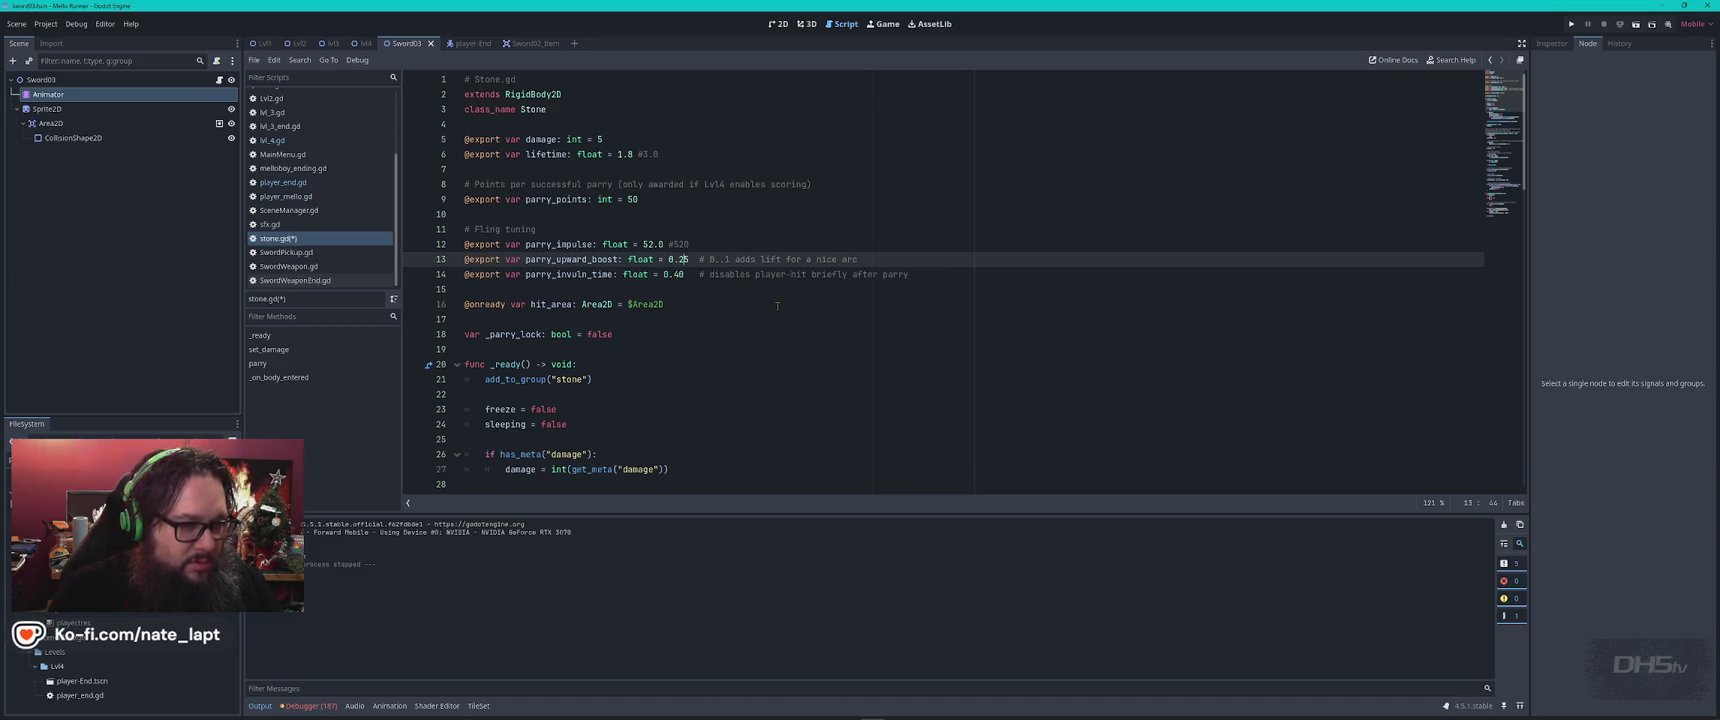
key(BackSpace)
text(3)
key(ctrl+s)
Raise parry_impulse from 52.0 to 152.0 and relaunch the game
key(Up)
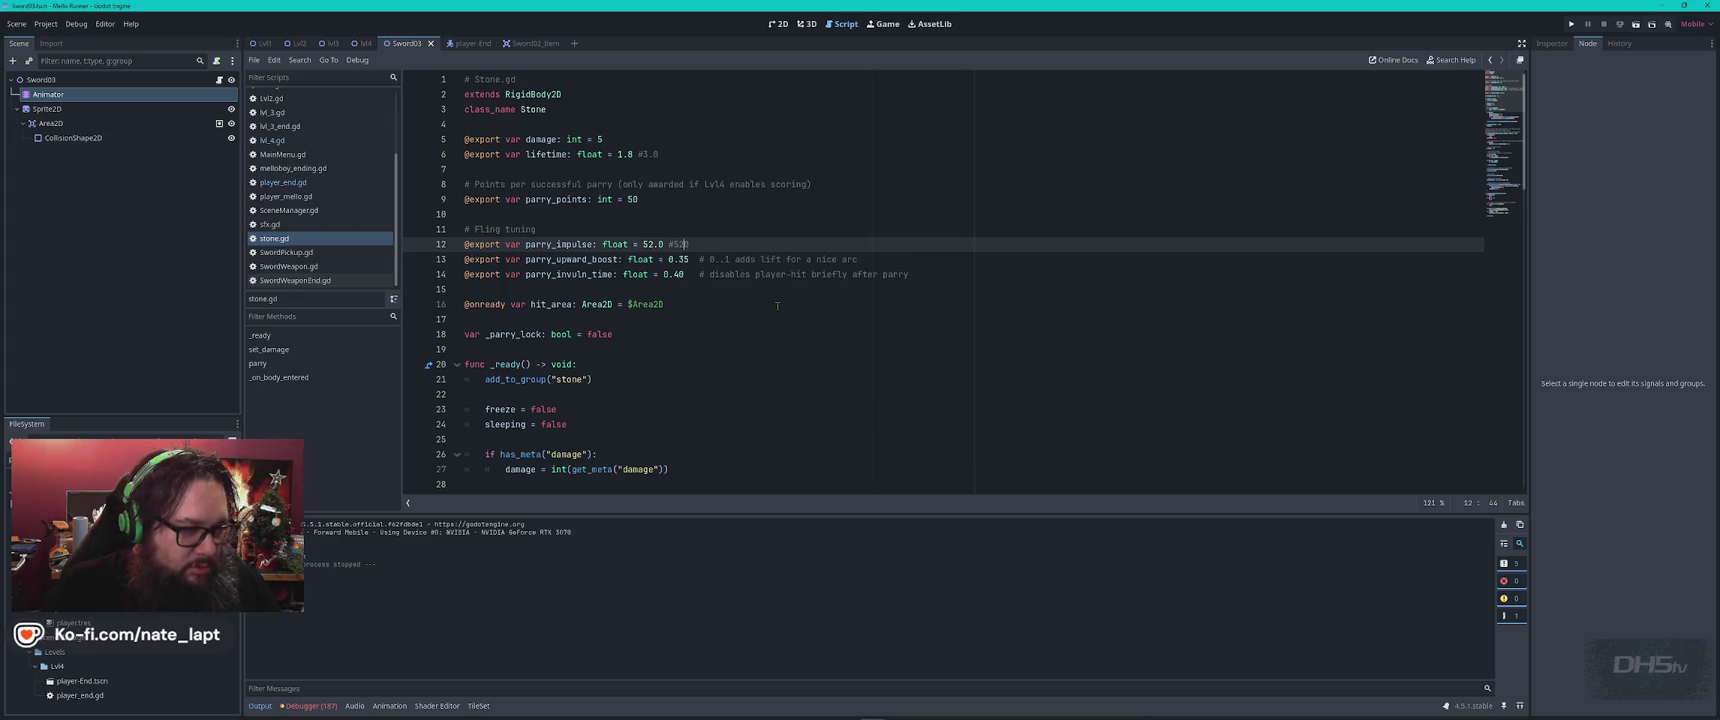
key(Left)
key(Left)
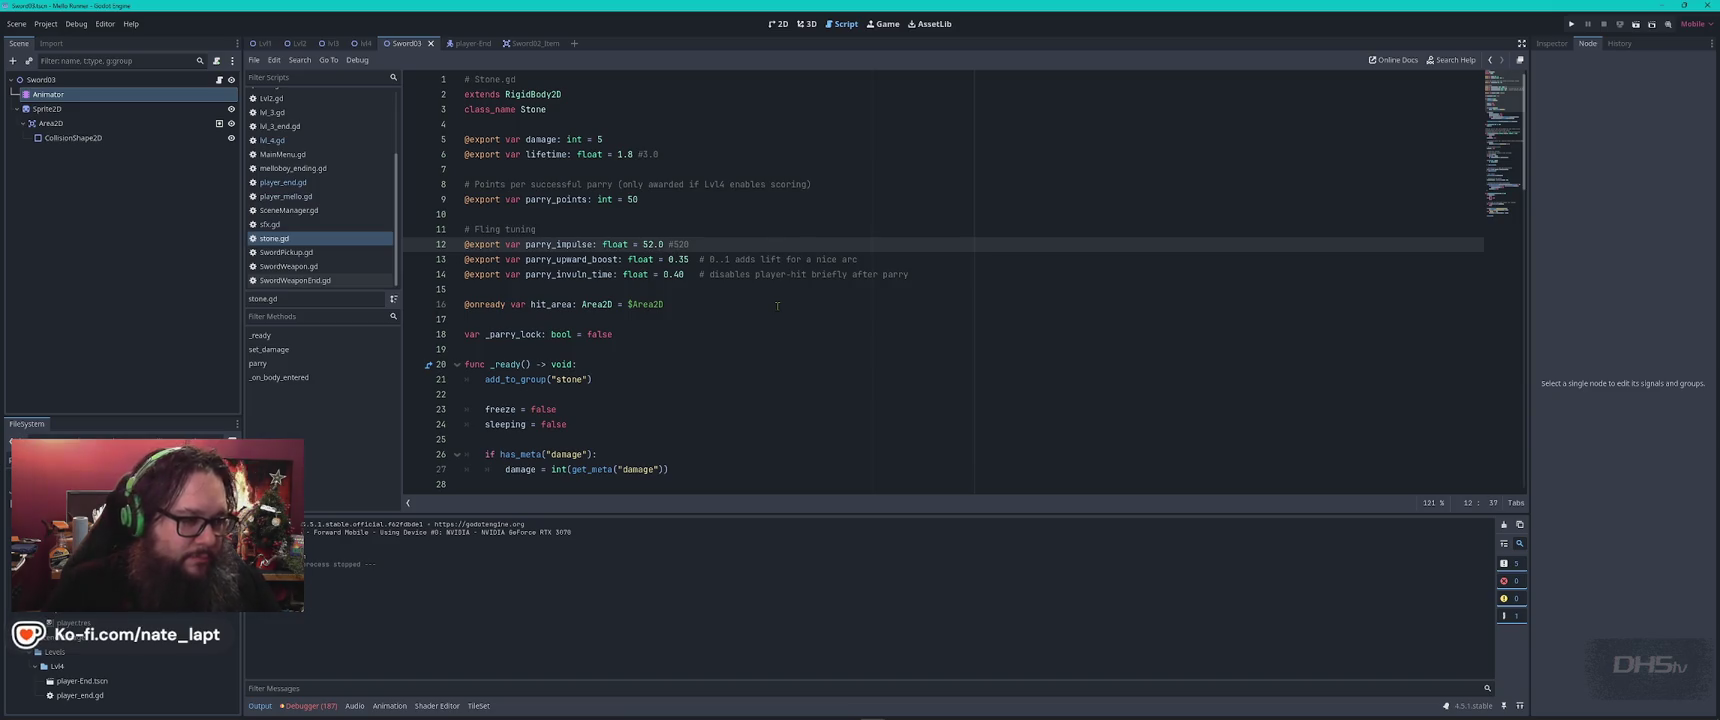
text(1)
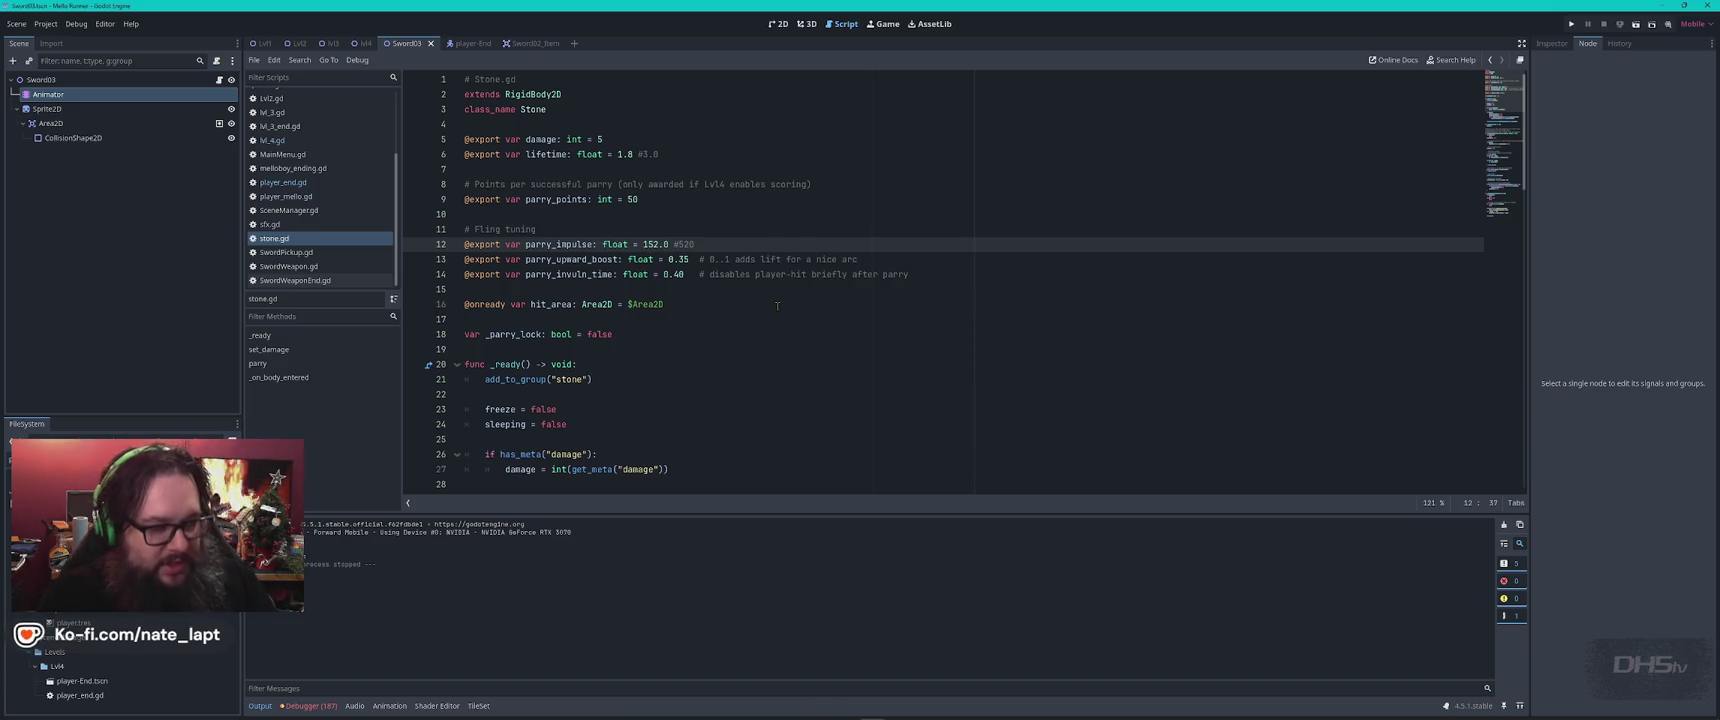
key(F5)
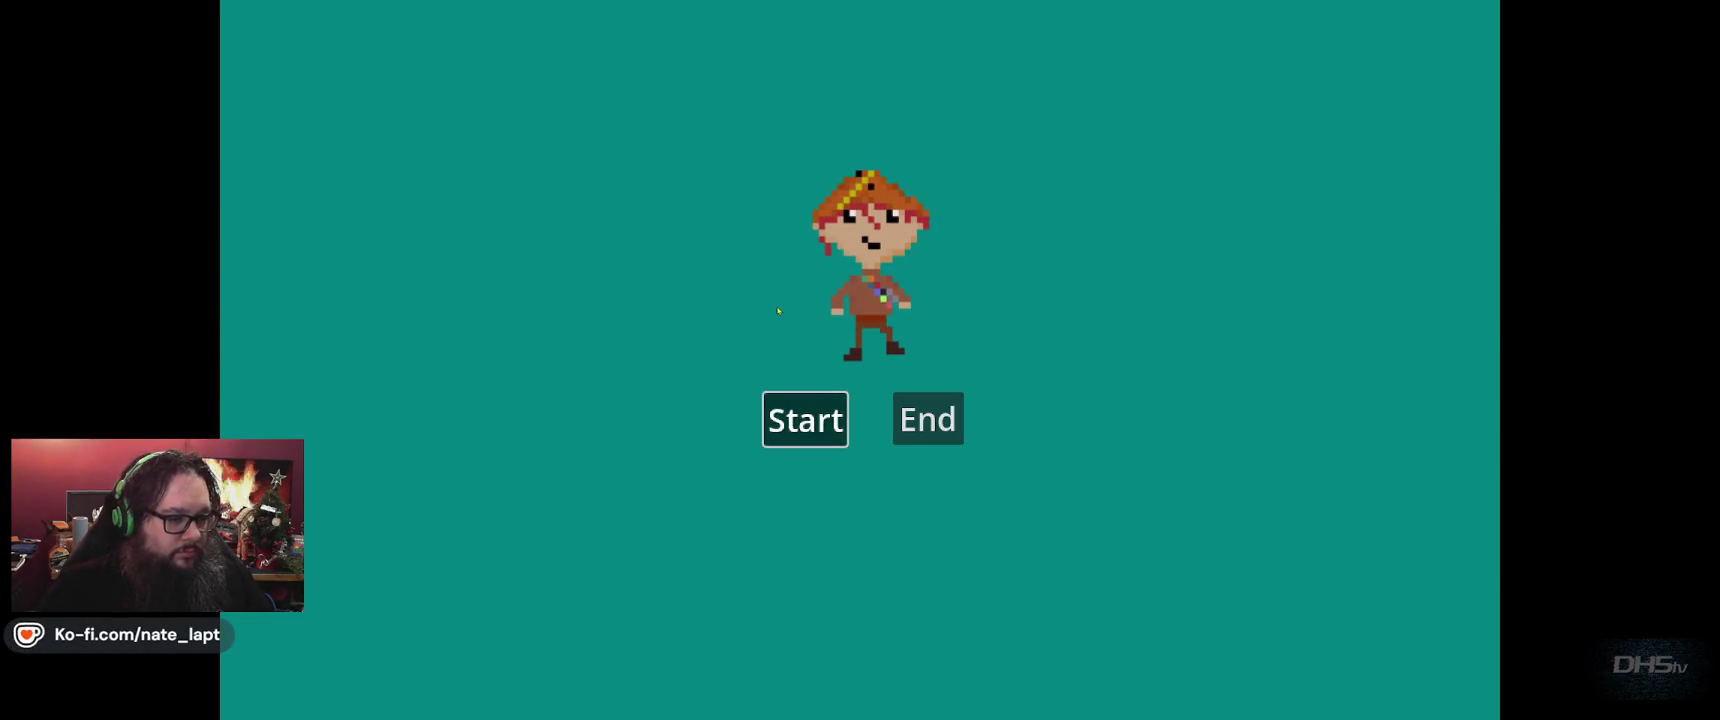
Start the game and play the opening of the level with parry_impulse at 152.0
key(Return)
key(Up)
key(Left)
key(Up)
key(Right)
key(Left)
Finish the level at a 15410 high score, then stop the game and return to stone.gd
key(Left)
key(Up)
key(Right)
key(Right)
key(Left)
key(Left)
key(Up)
key(Right)
key(Left)
key(Up)
key(Right)
key(Left)
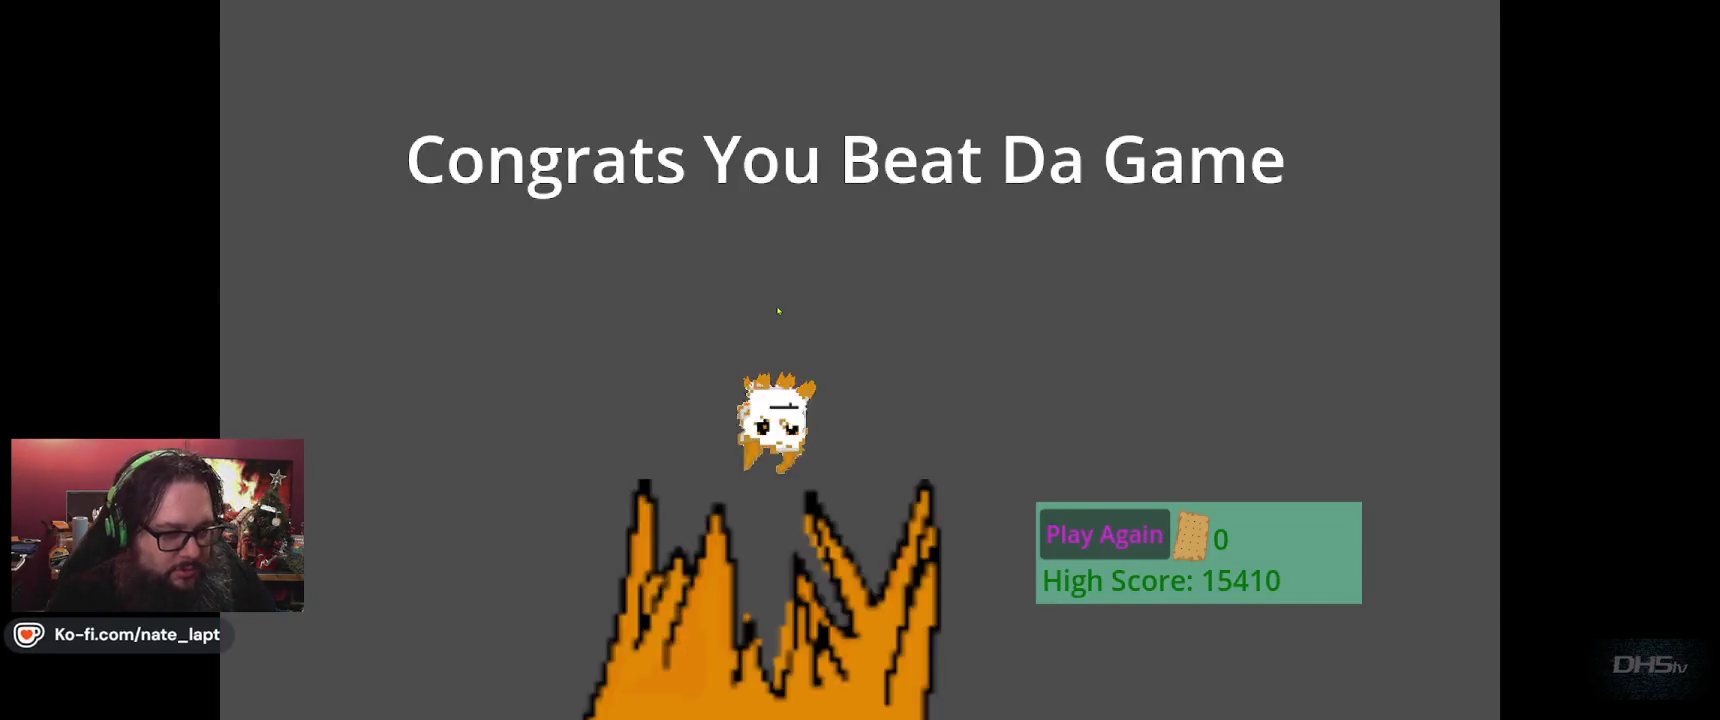
key(F8)
click(777, 305)
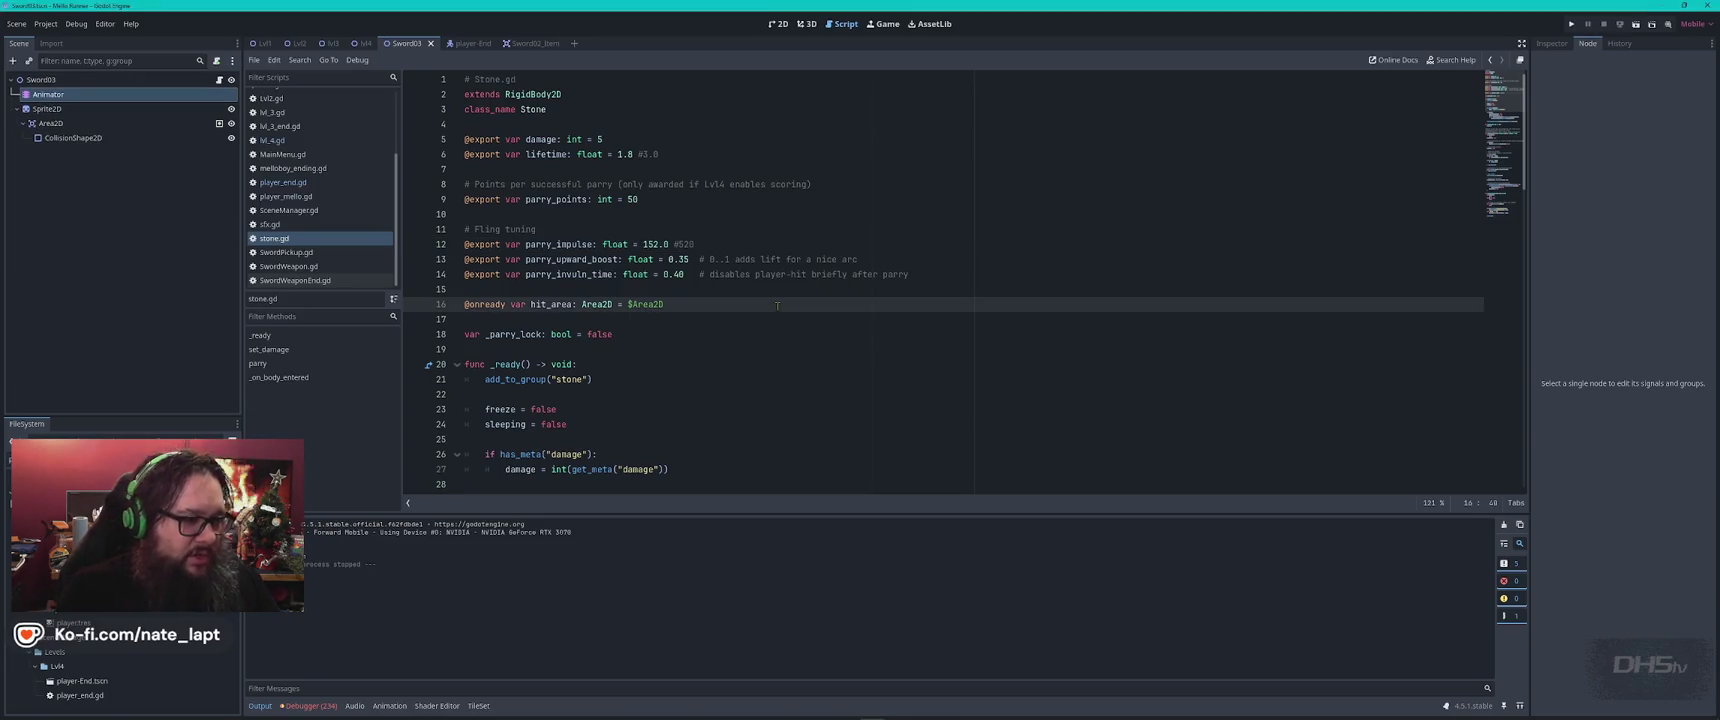
Find the upward-arc lerp line by searching 'arc', add a #-160 note, and relaunch the game
key(ctrl+f)
text(arc)
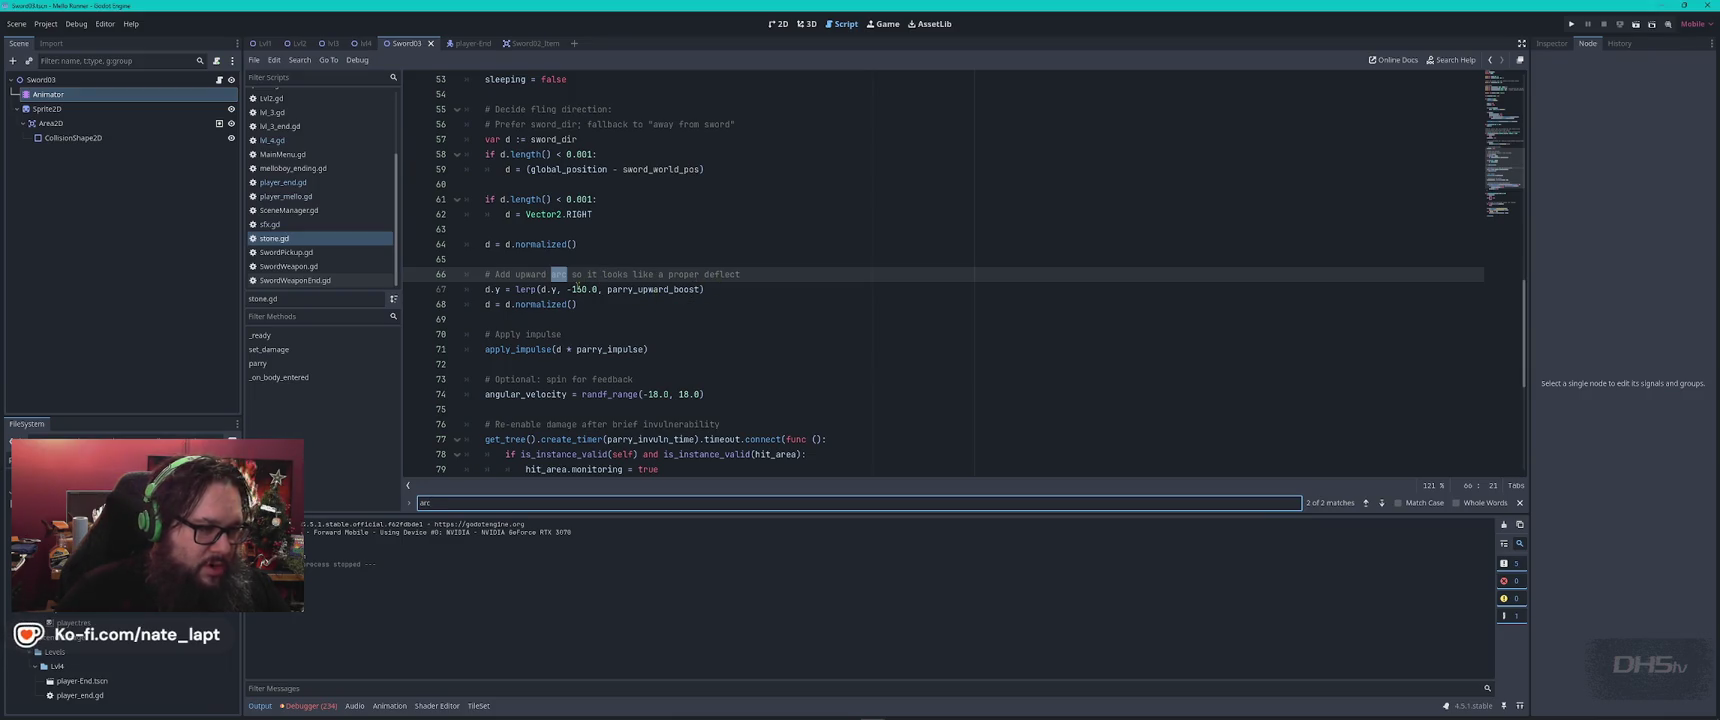
click(755, 287)
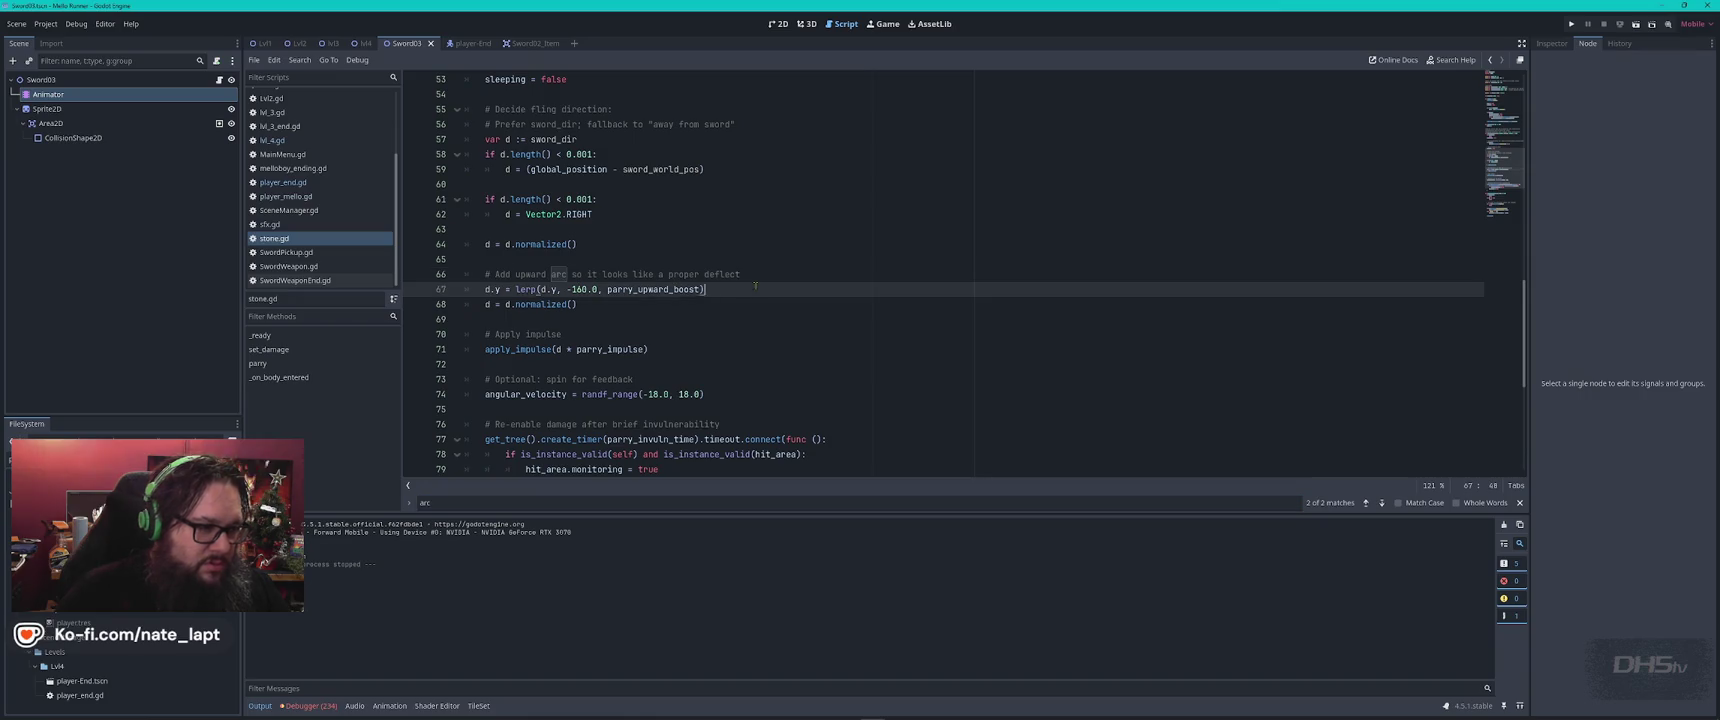
text(#-160)
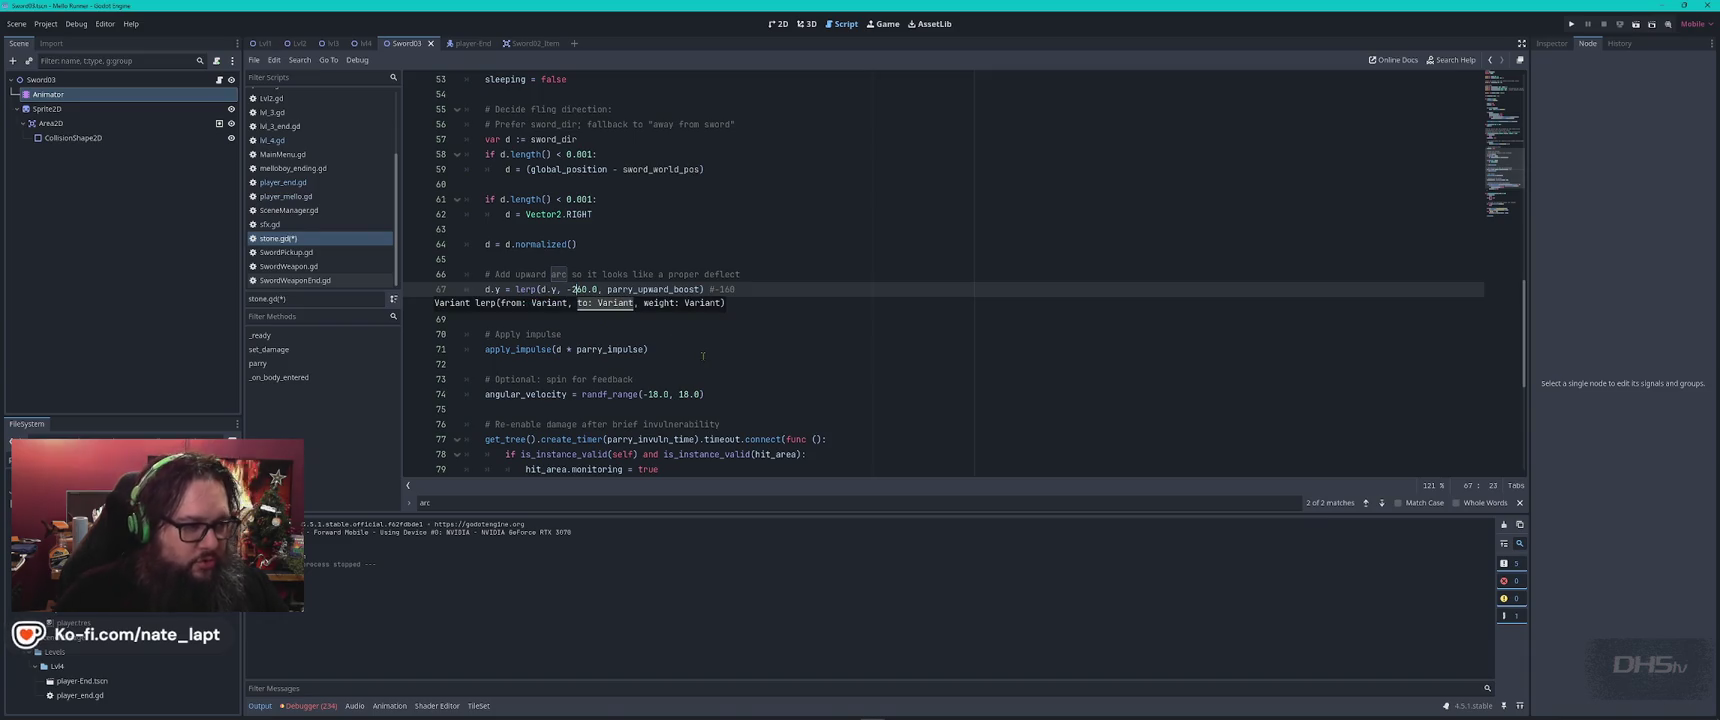
key(F5)
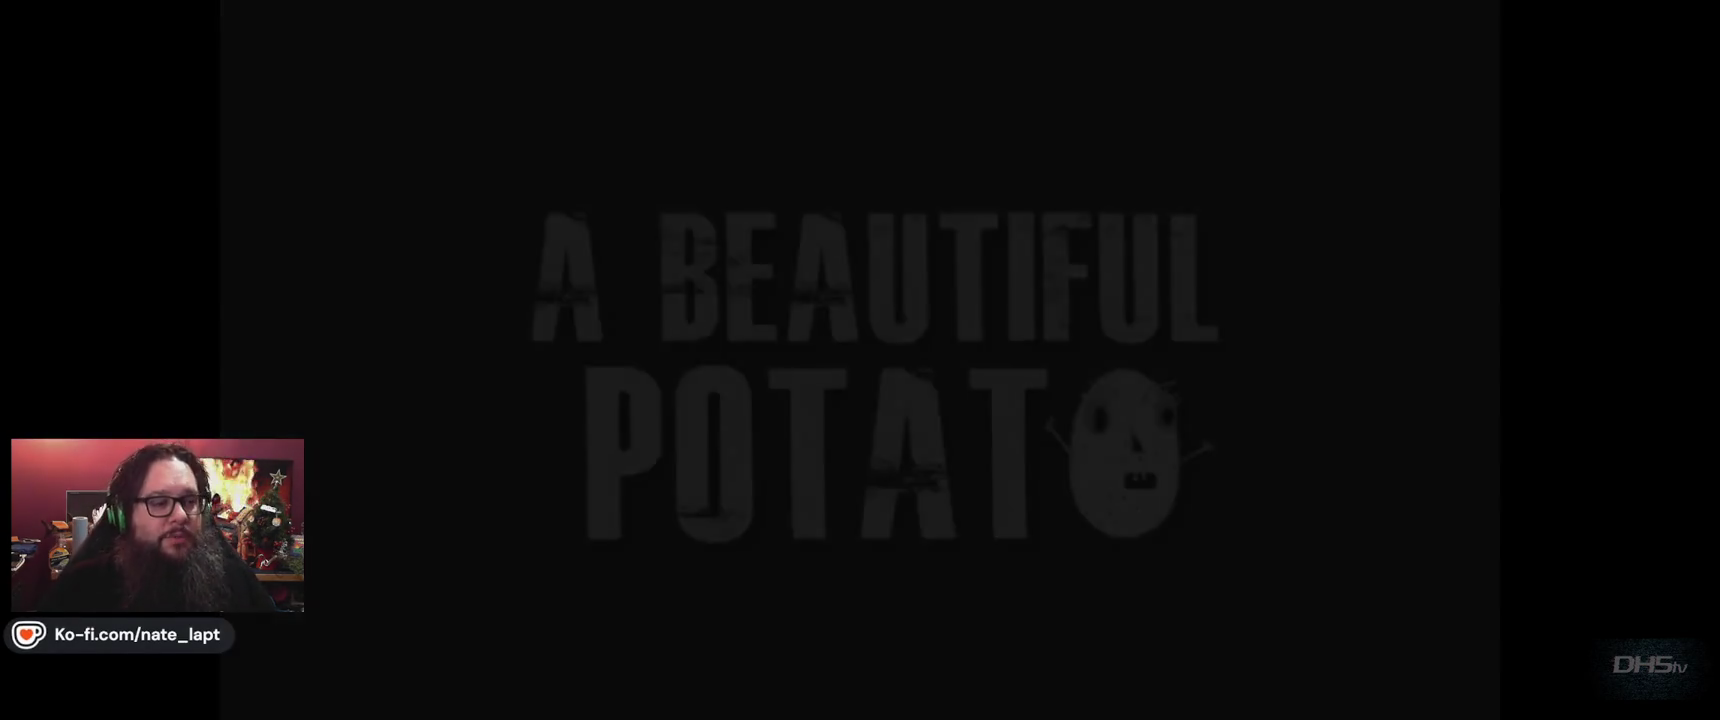
Play the test run briefly, then cut line 67's lift from -260.0 to -60.0
key(Return)
key(Left)
key(space)
key(space)
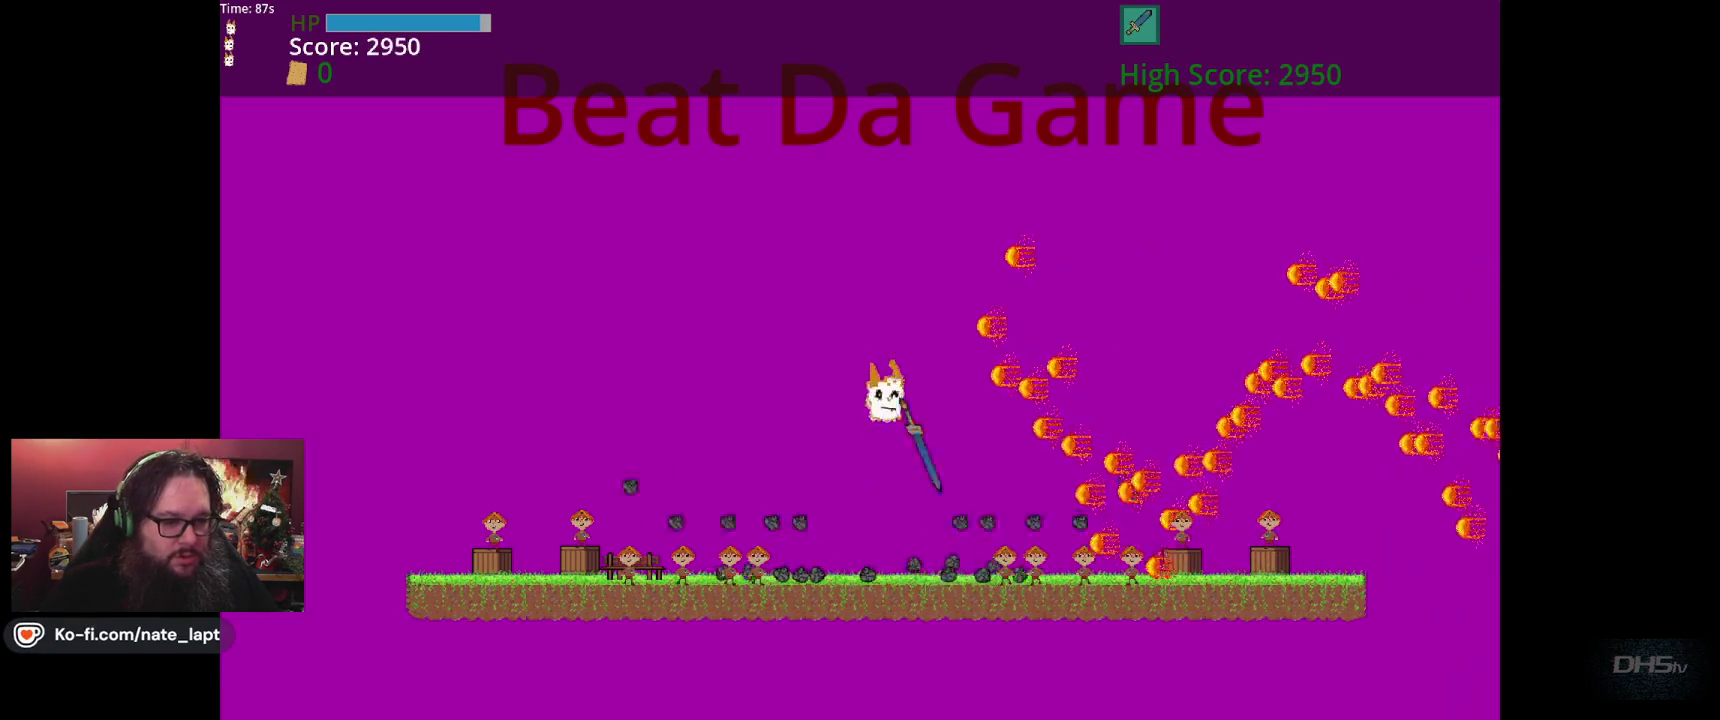
key(Right)
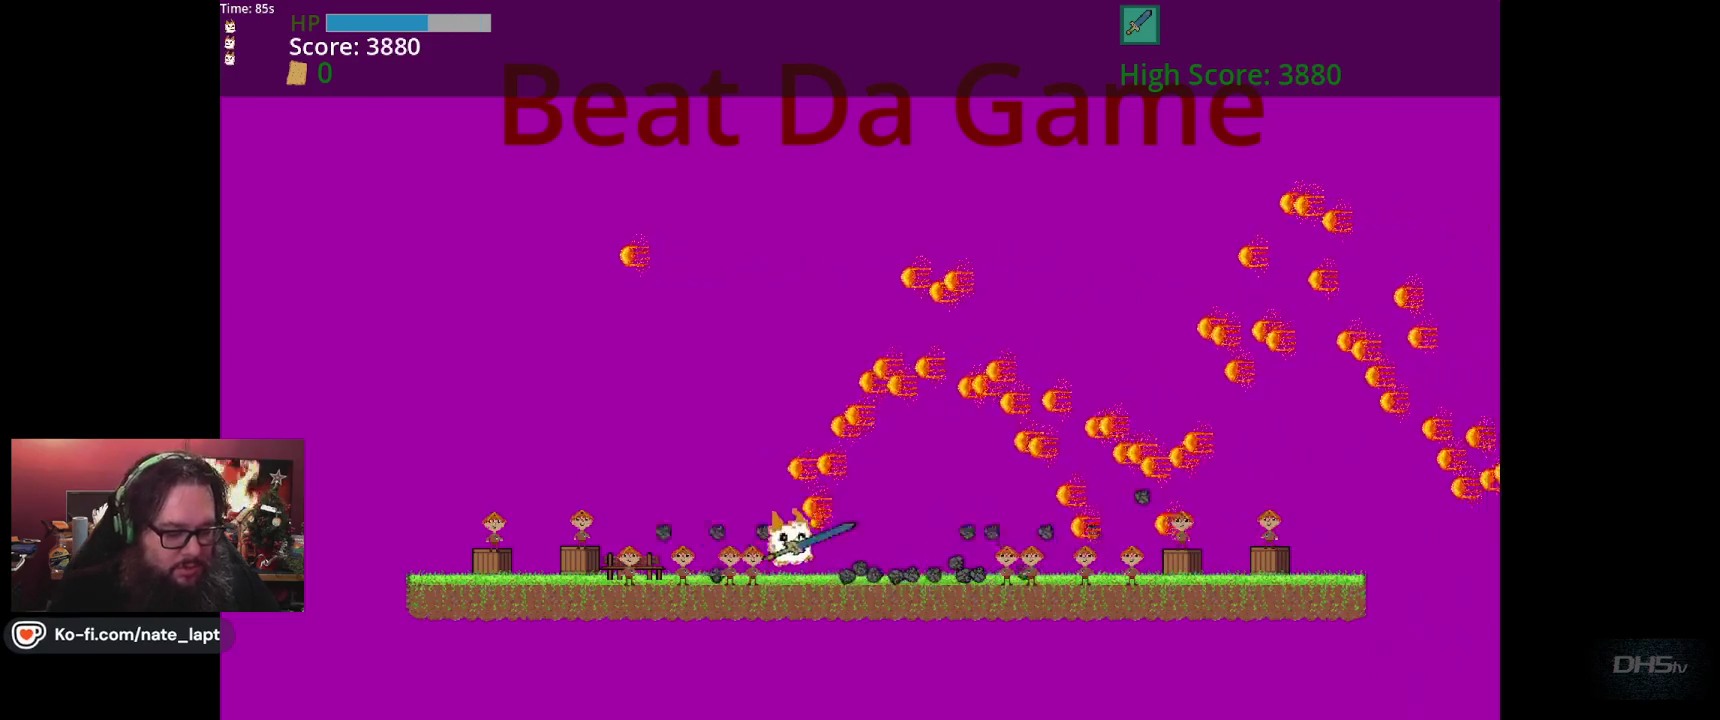
key(BackSpace)
Playtest the level with the -60.0 lift, parrying stones, then stop the game
key(F5)
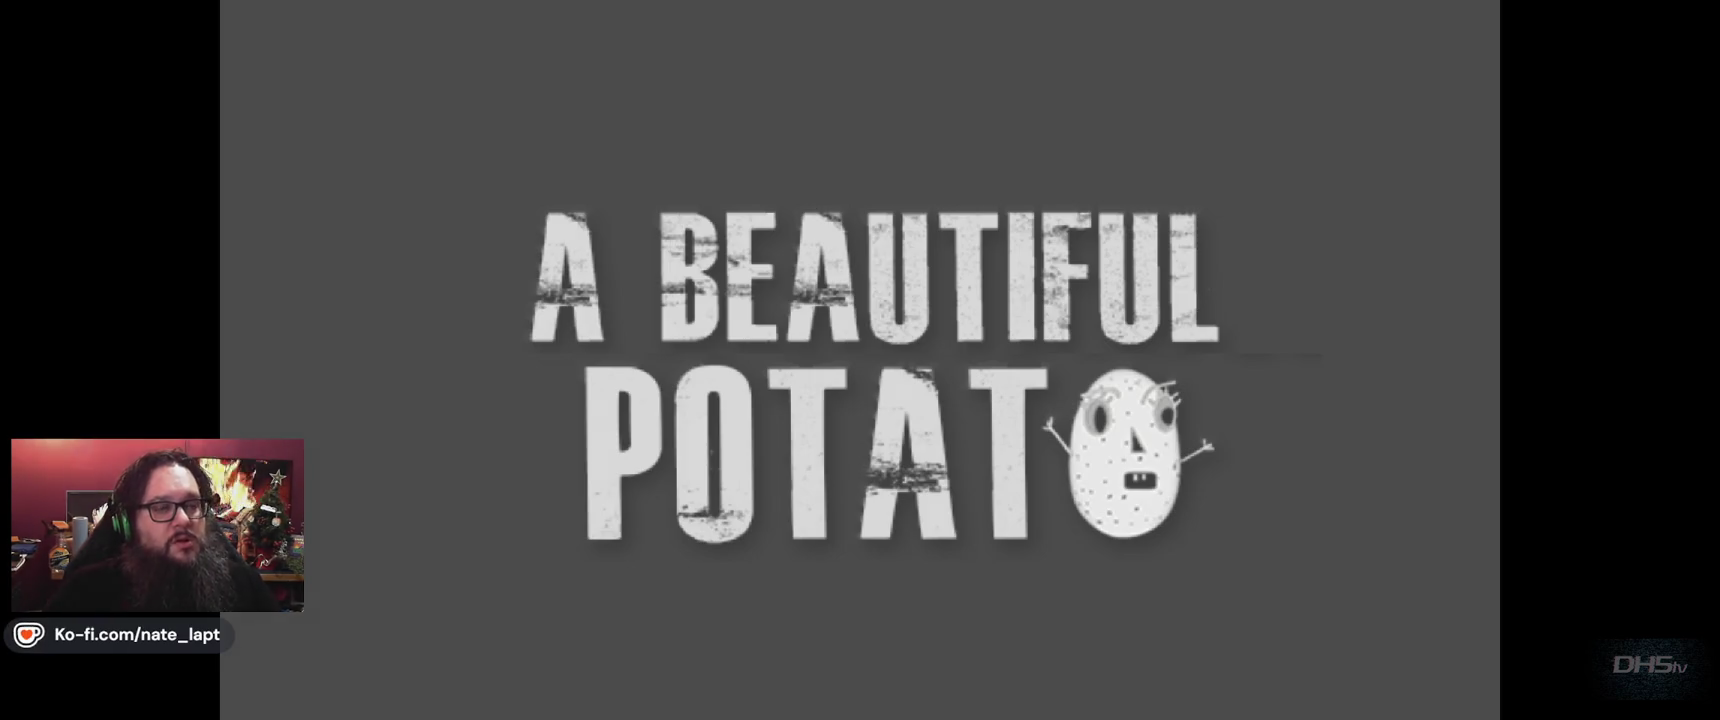
key(Return)
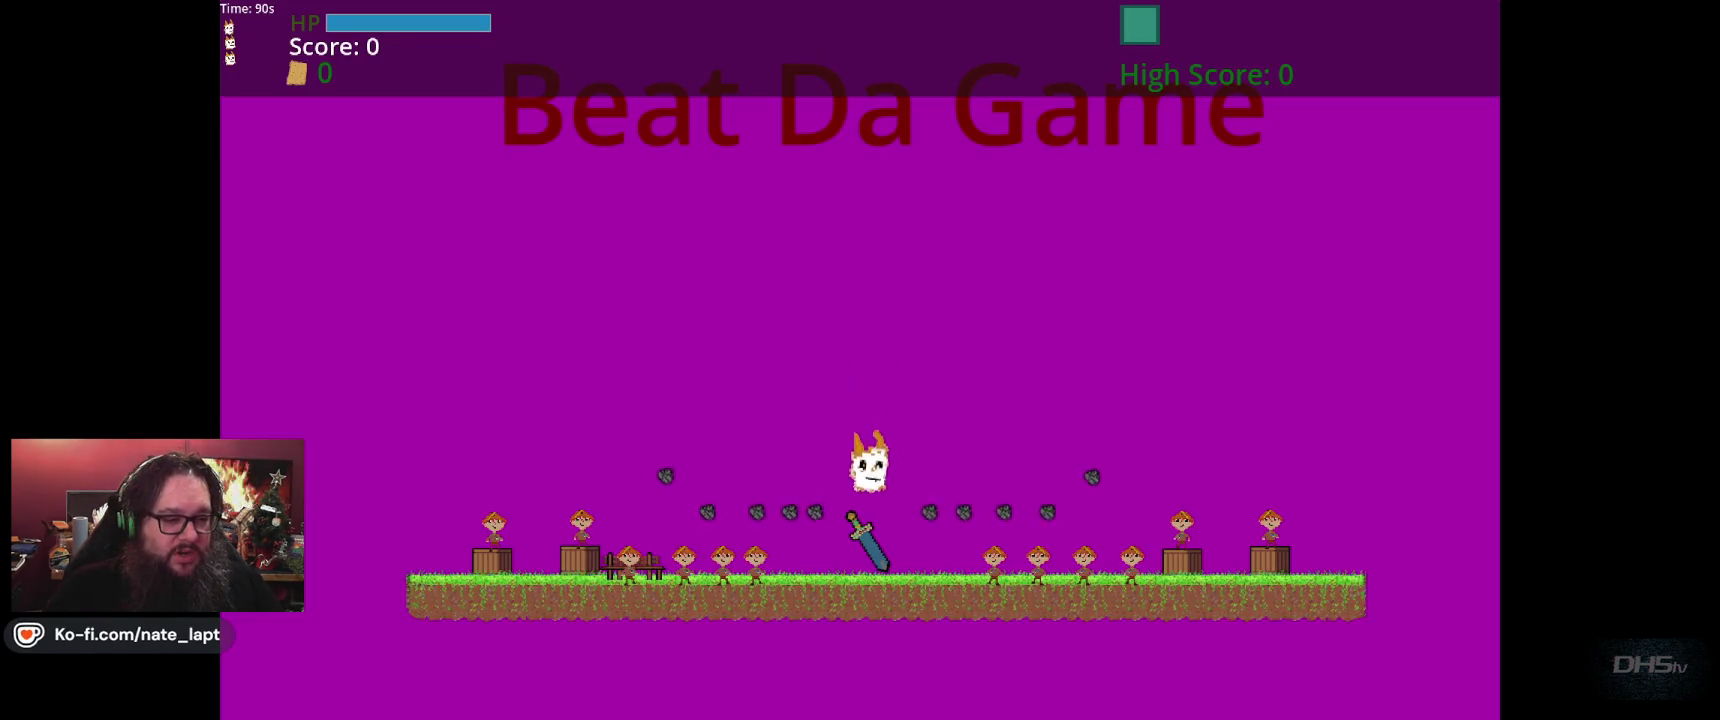
key(Left)
key(space)
key(Right)
key(Left)
key(Right)
key(space)
key(Right)
key(space)
key(Left)
key(space)
key(space)
key(F8)
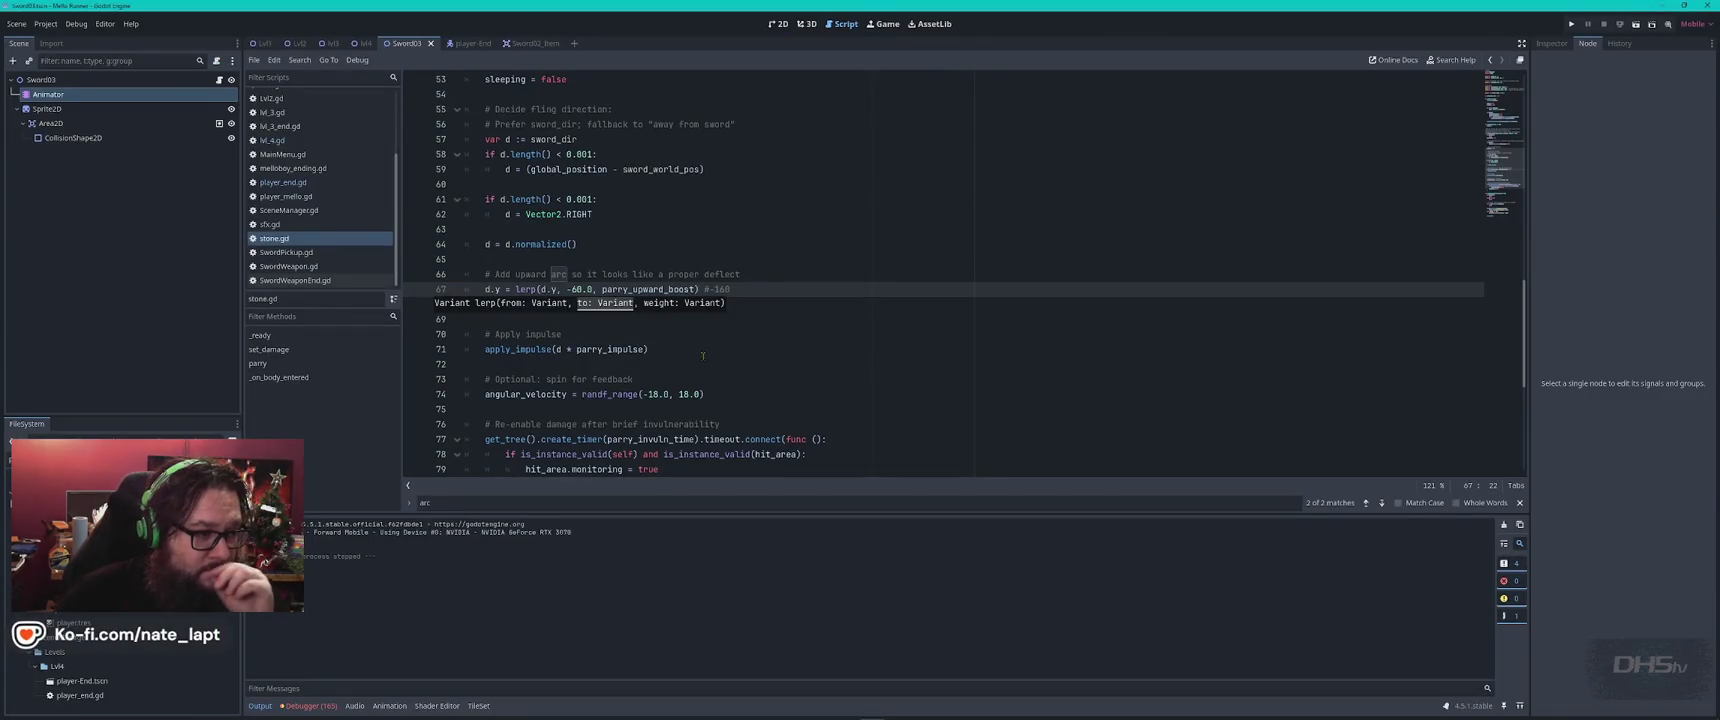
Set line 67's lift to -460.0 and the spin range to randf_range(-8.0, 8.0)
click(876, 321)
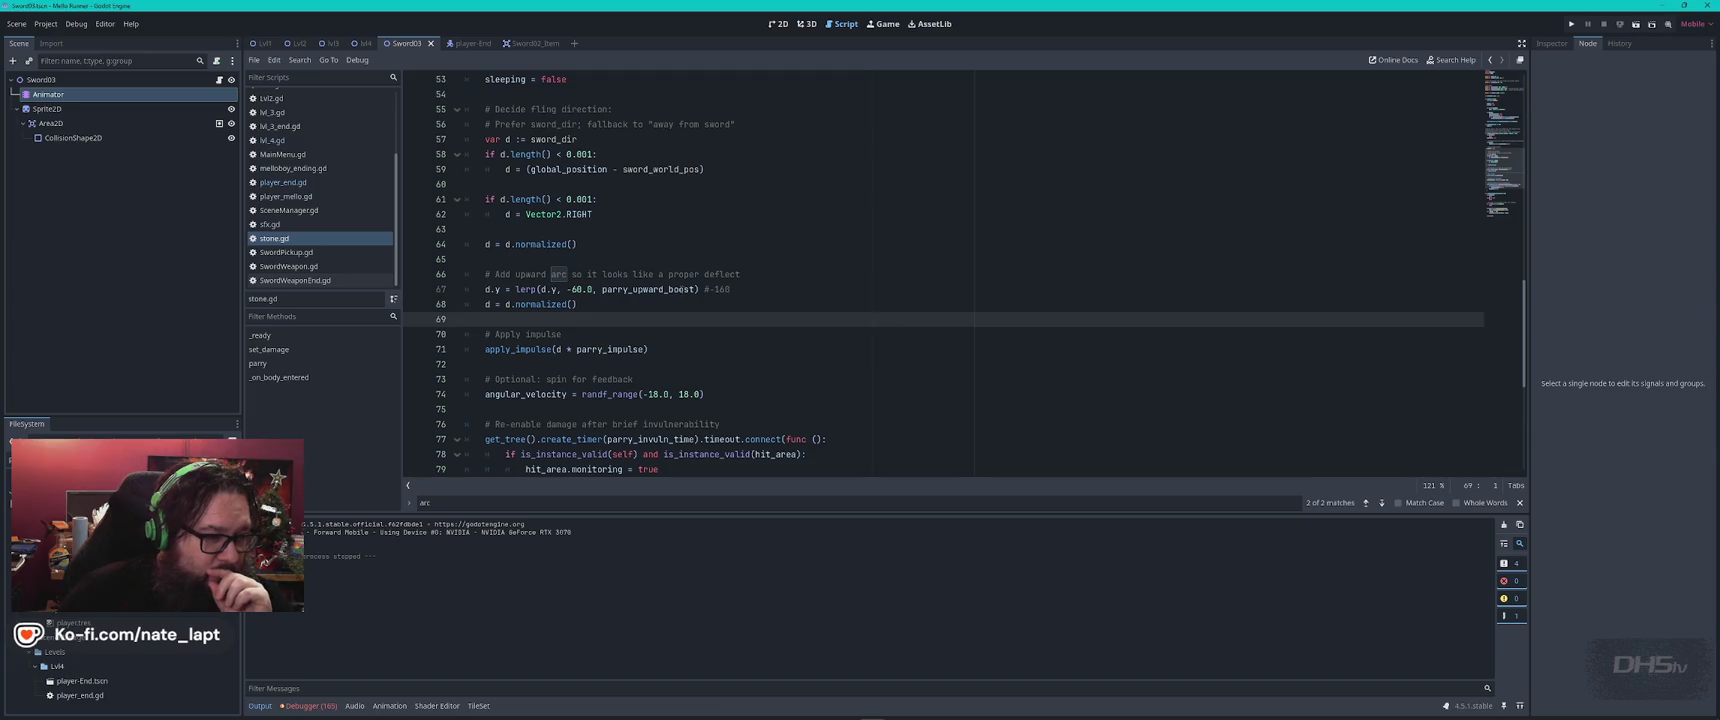
click(571, 289)
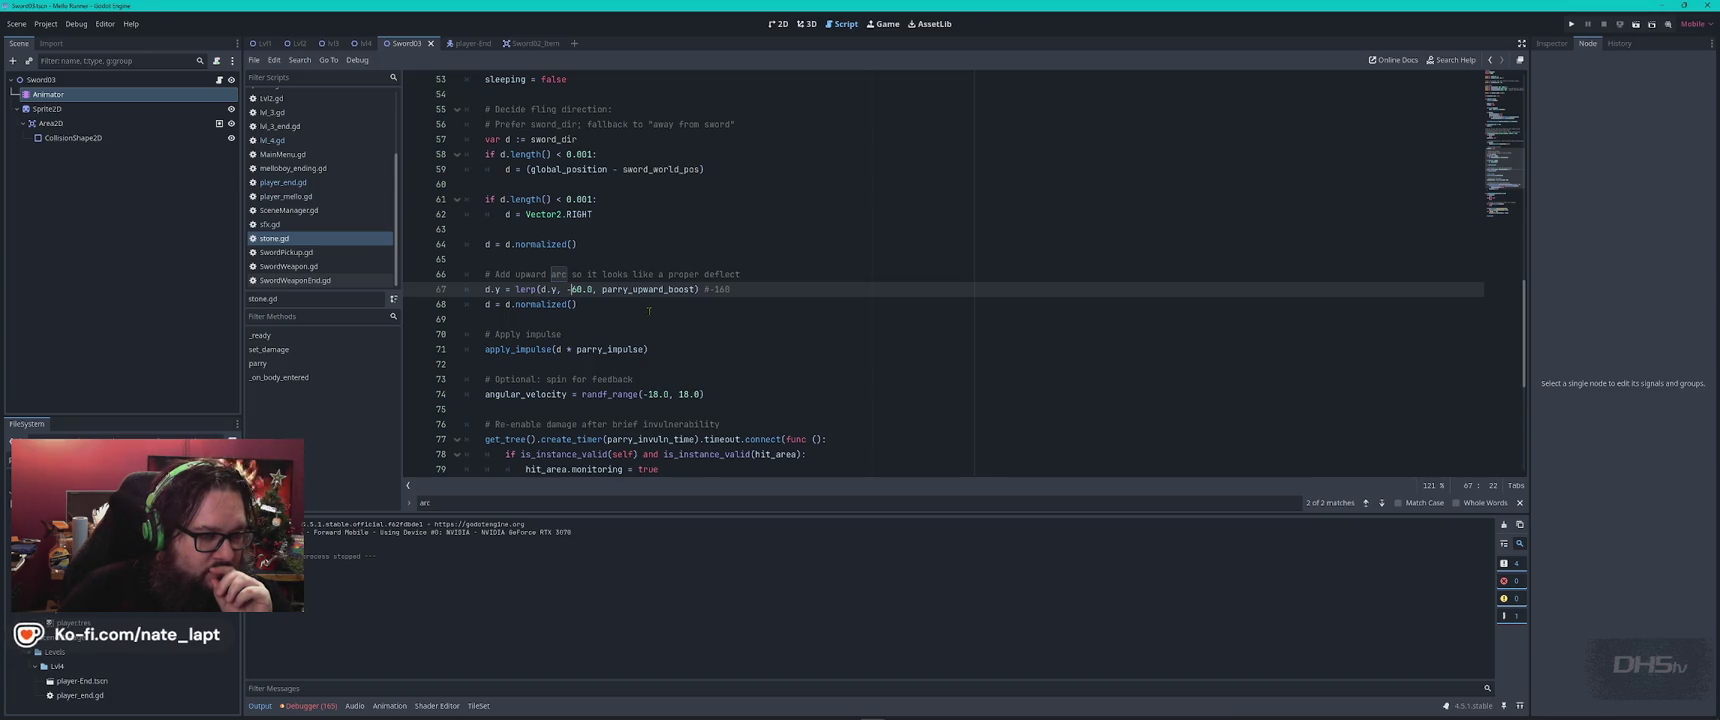
text(4)
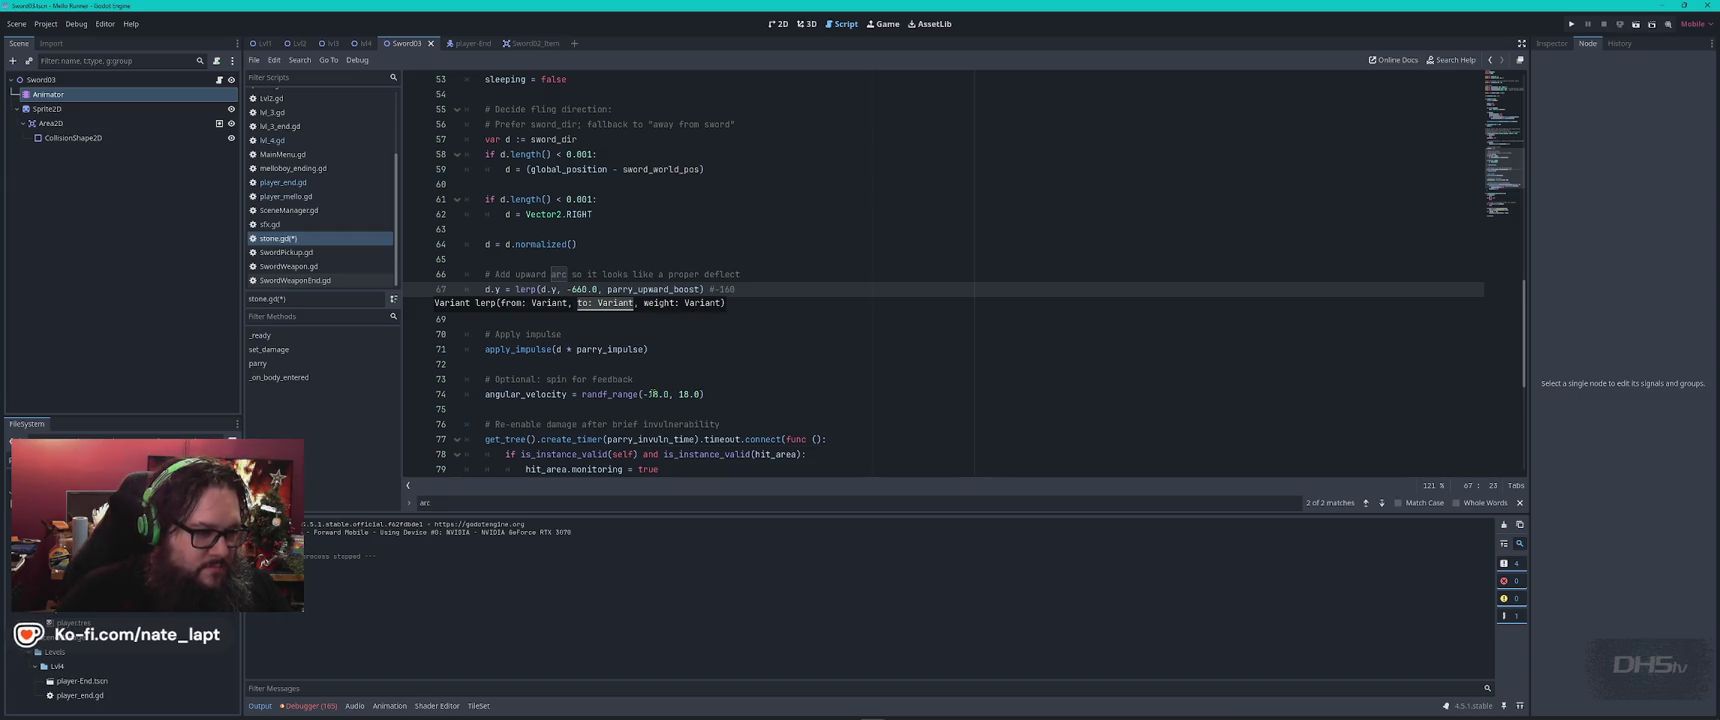
click(650, 394)
text(8)
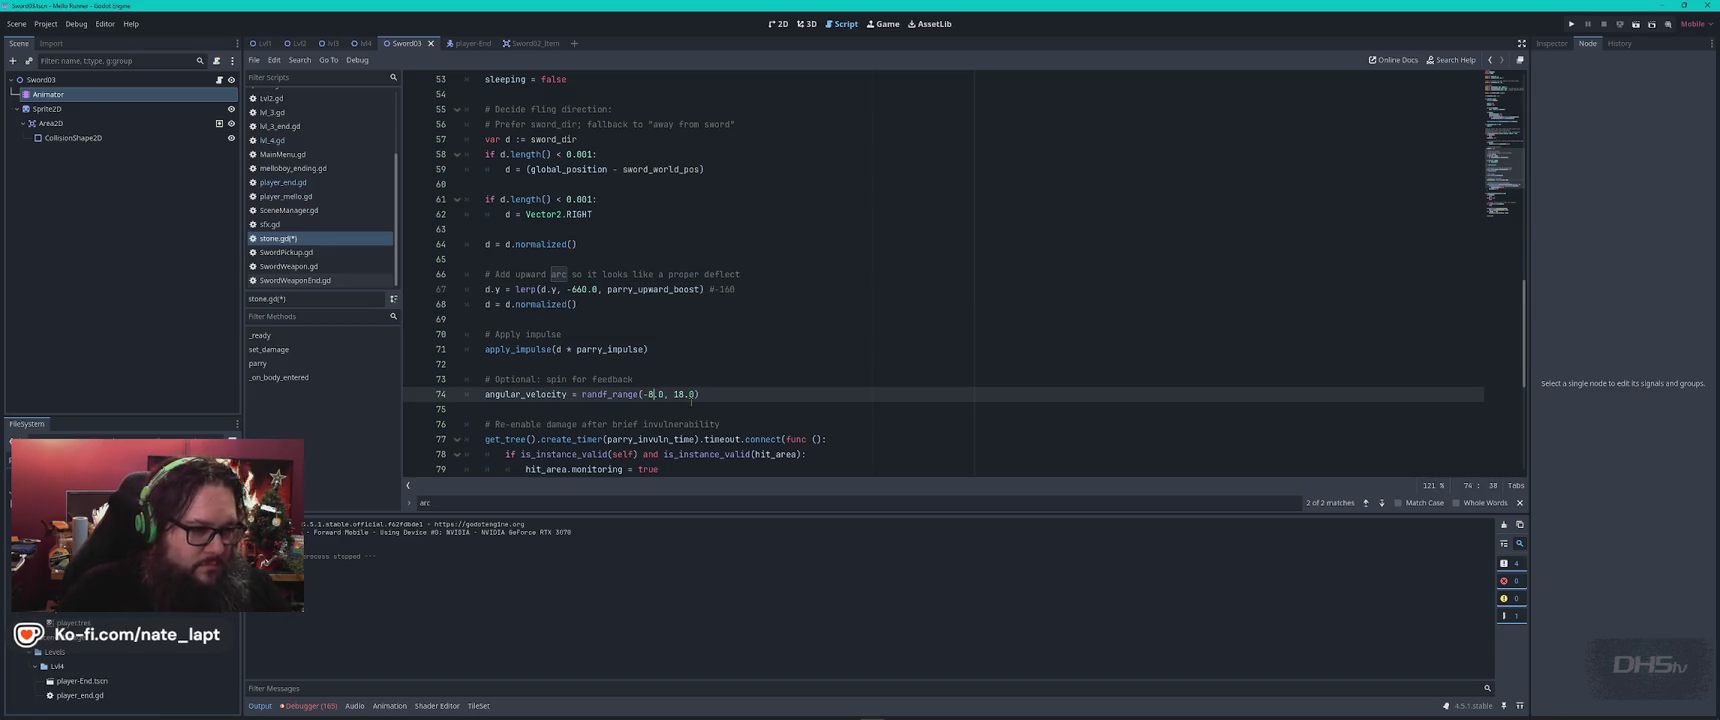
key(Delete)
click(830, 349)
Set parry_upward_boost on line 13 to 20.35 and save stone.gd
scroll(740, 370, down, 7)
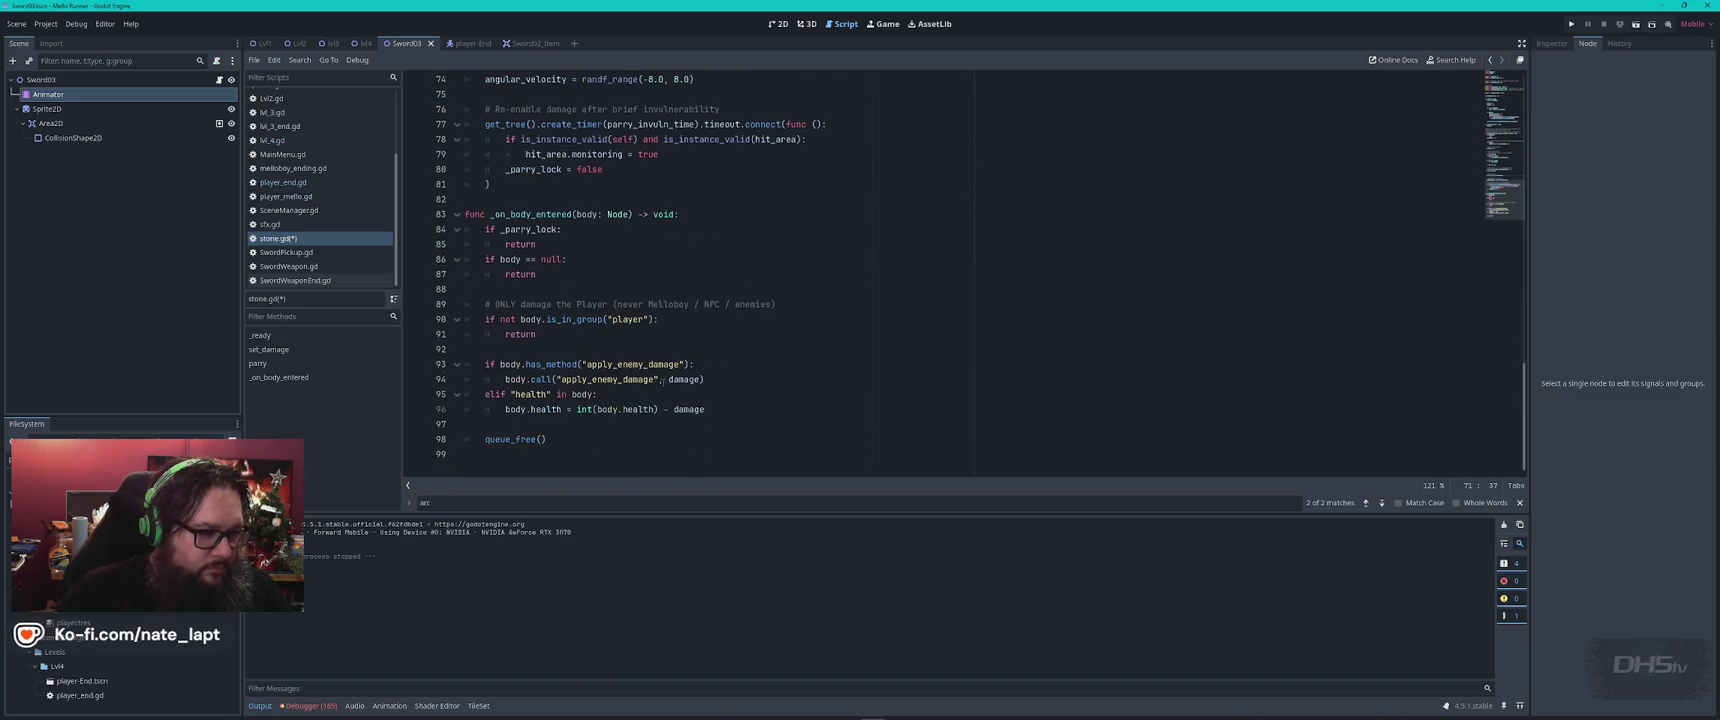
scroll(660, 382, up, 20)
scroll(672, 381, up, 5)
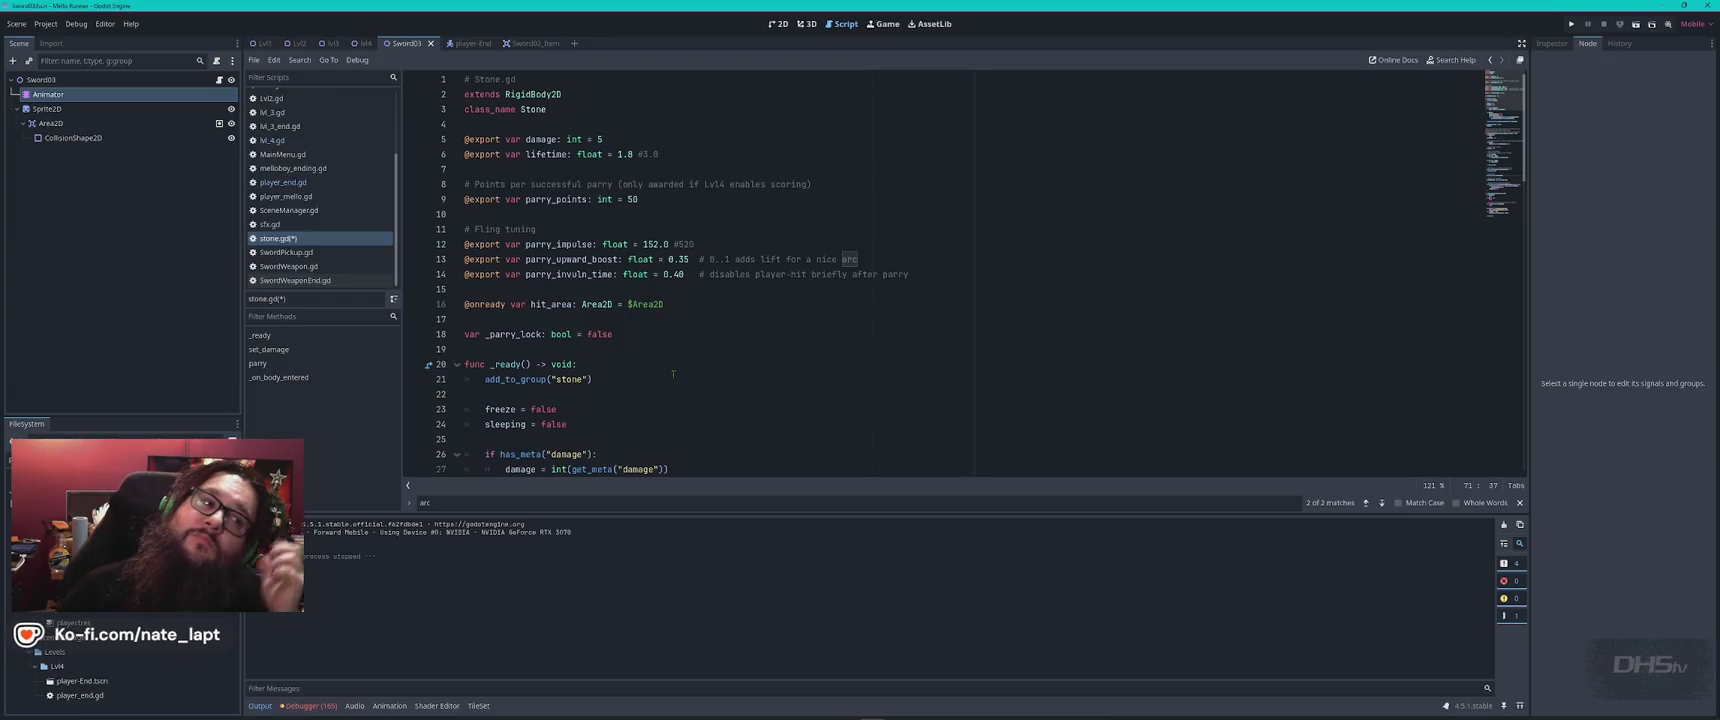
click(668, 259)
text(2)
key(ctrl+s)
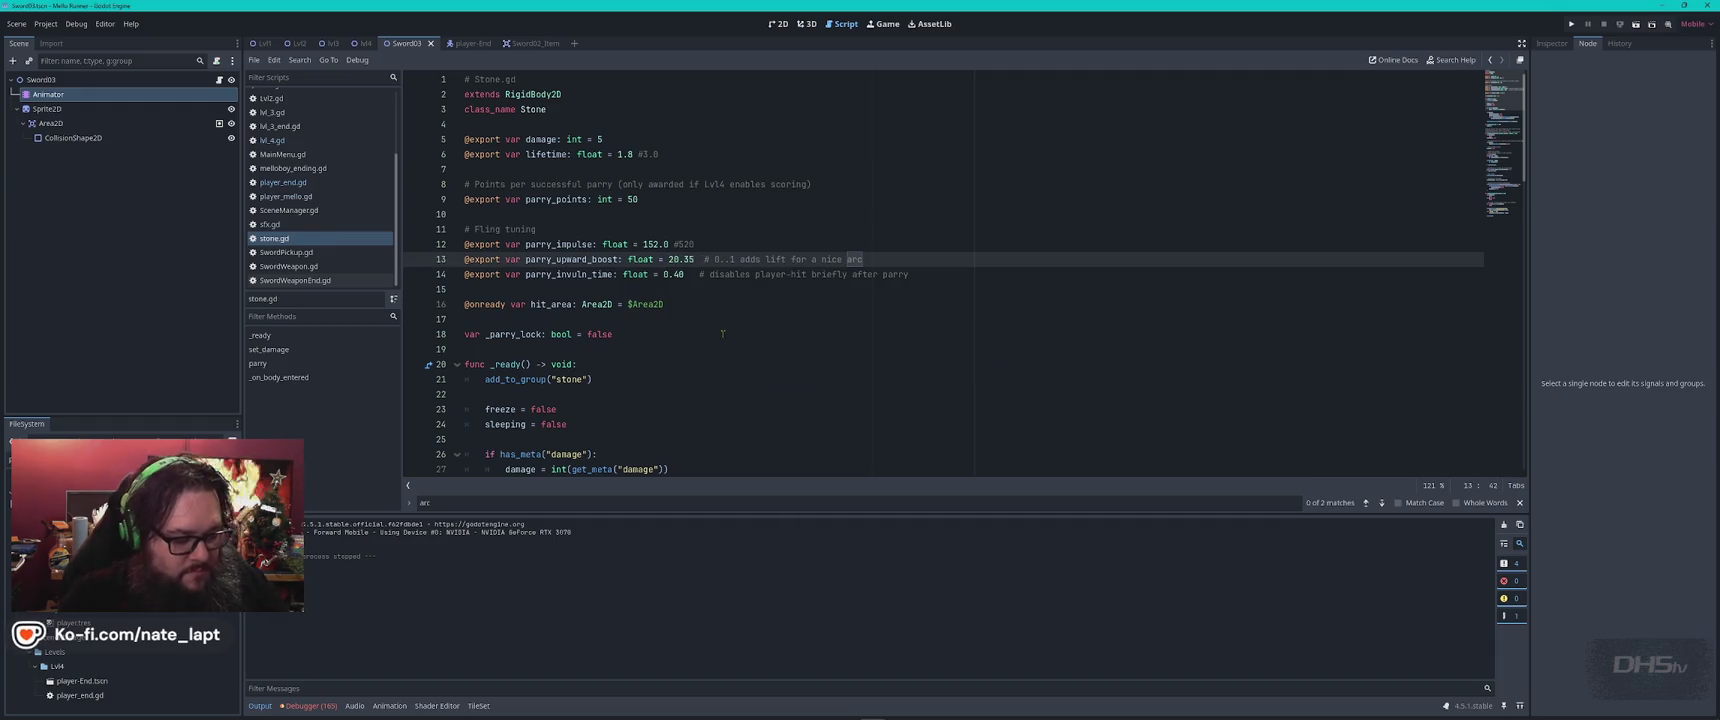
key(F5)
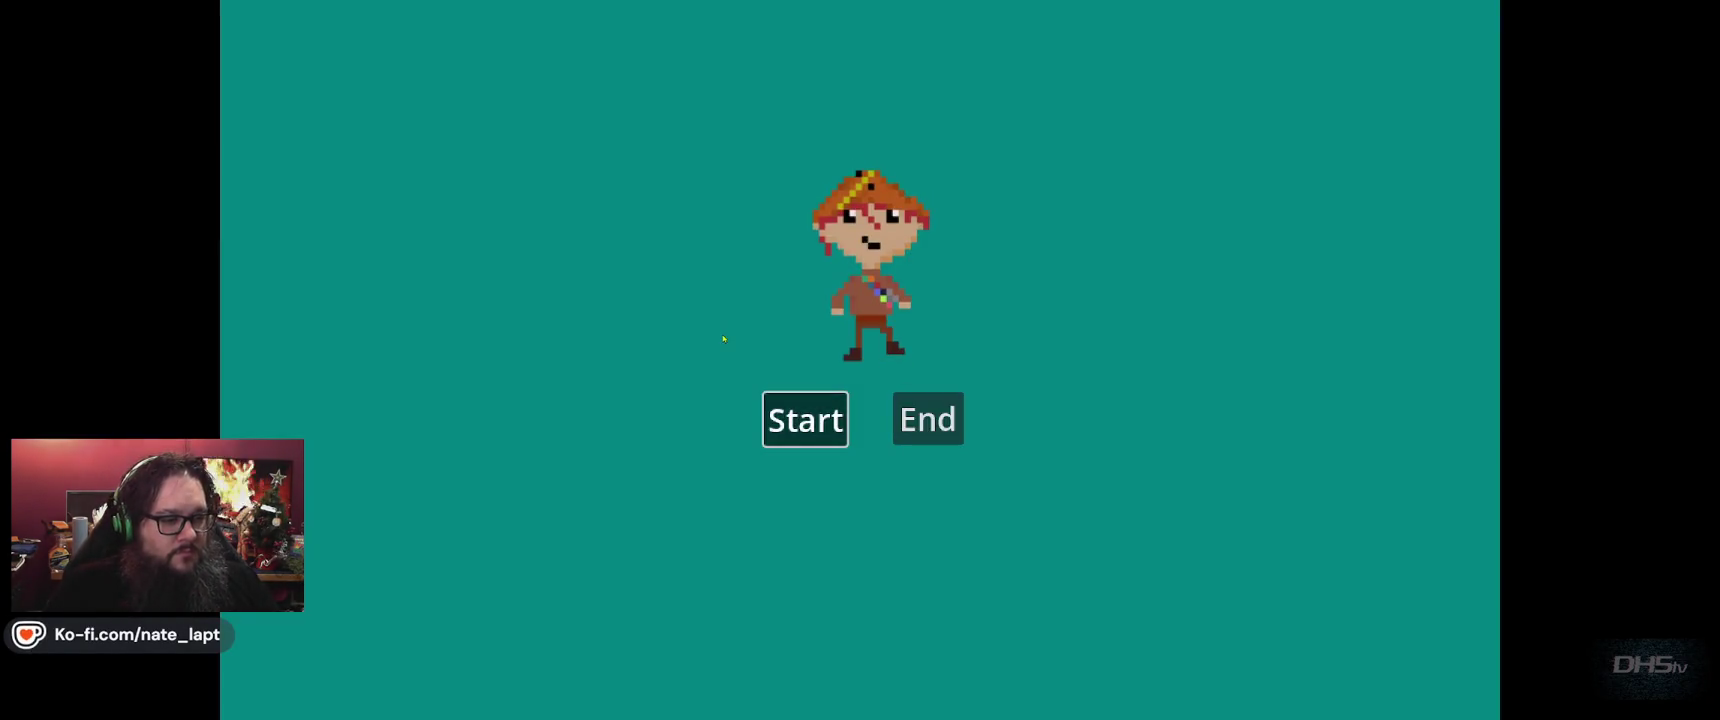
Play the level with parry_upward_boost 20.35 to a 5350 score, then stop the game
click(802, 422)
key(Right)
key(Left)
key(Up)
key(Right)
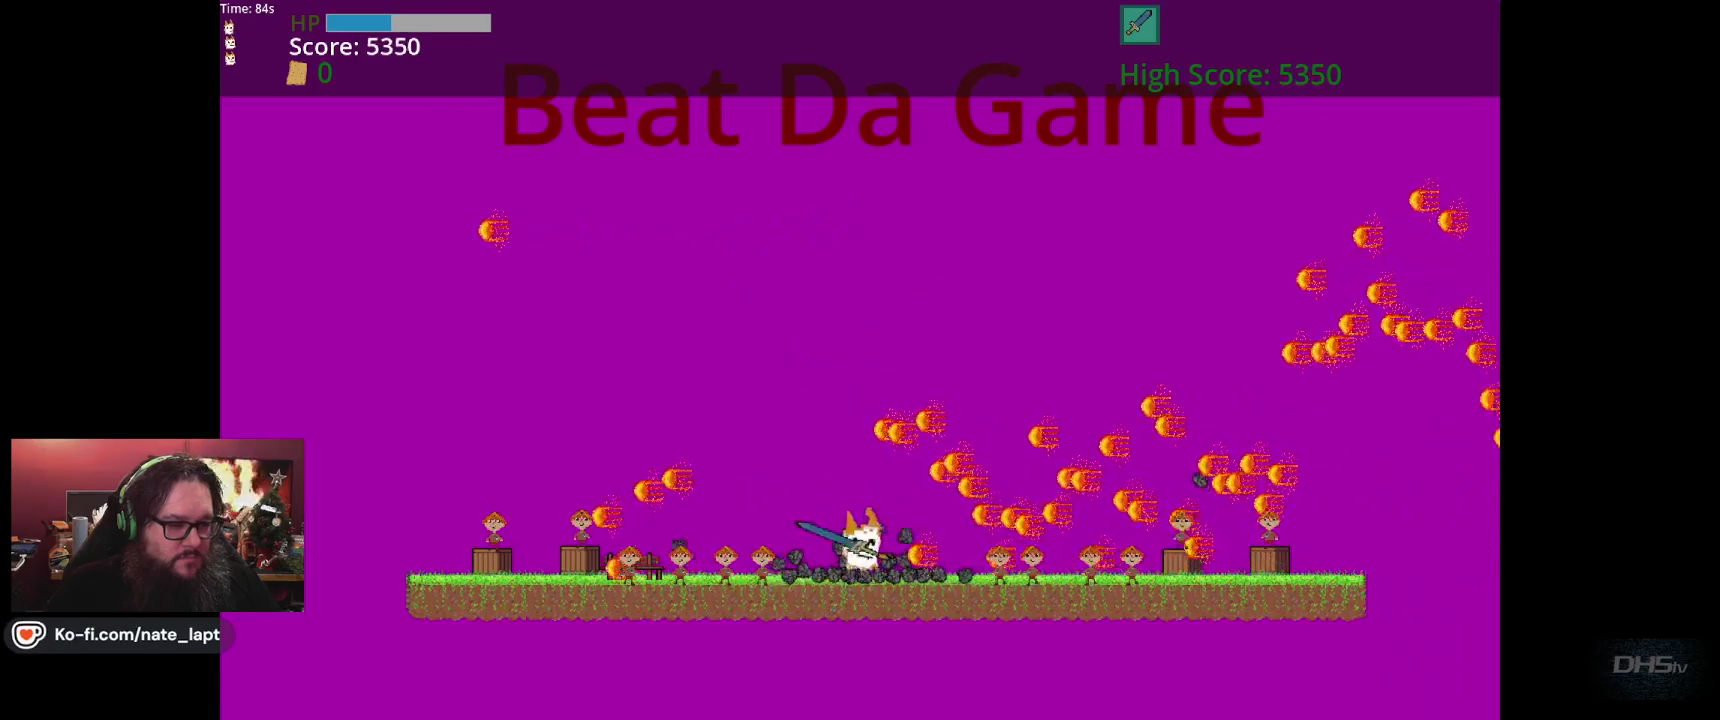
key(F8)
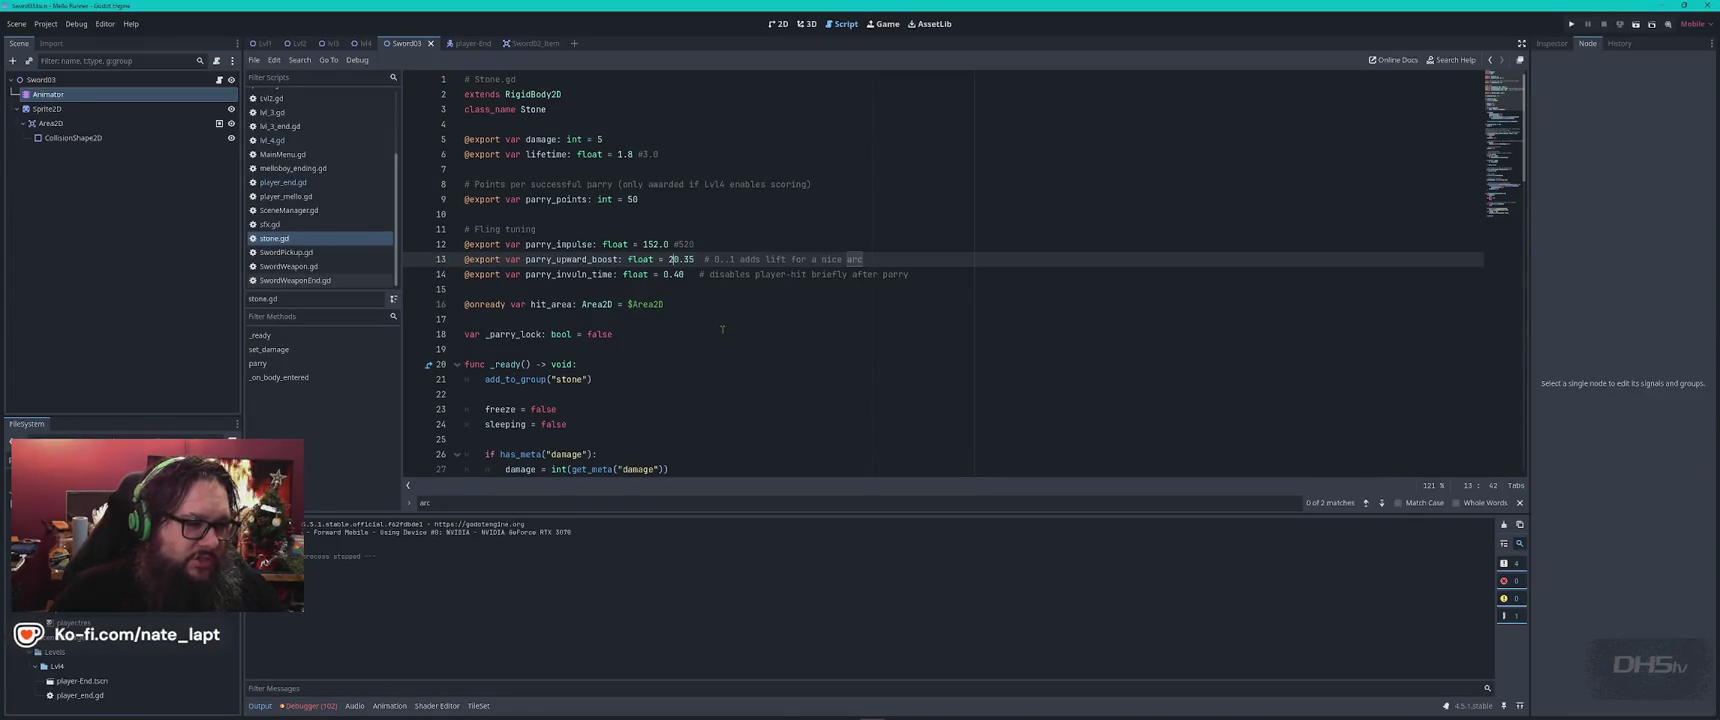
Change the lift on line 67 from -460.0 back to -160.0
scroll(719, 324, down, 7)
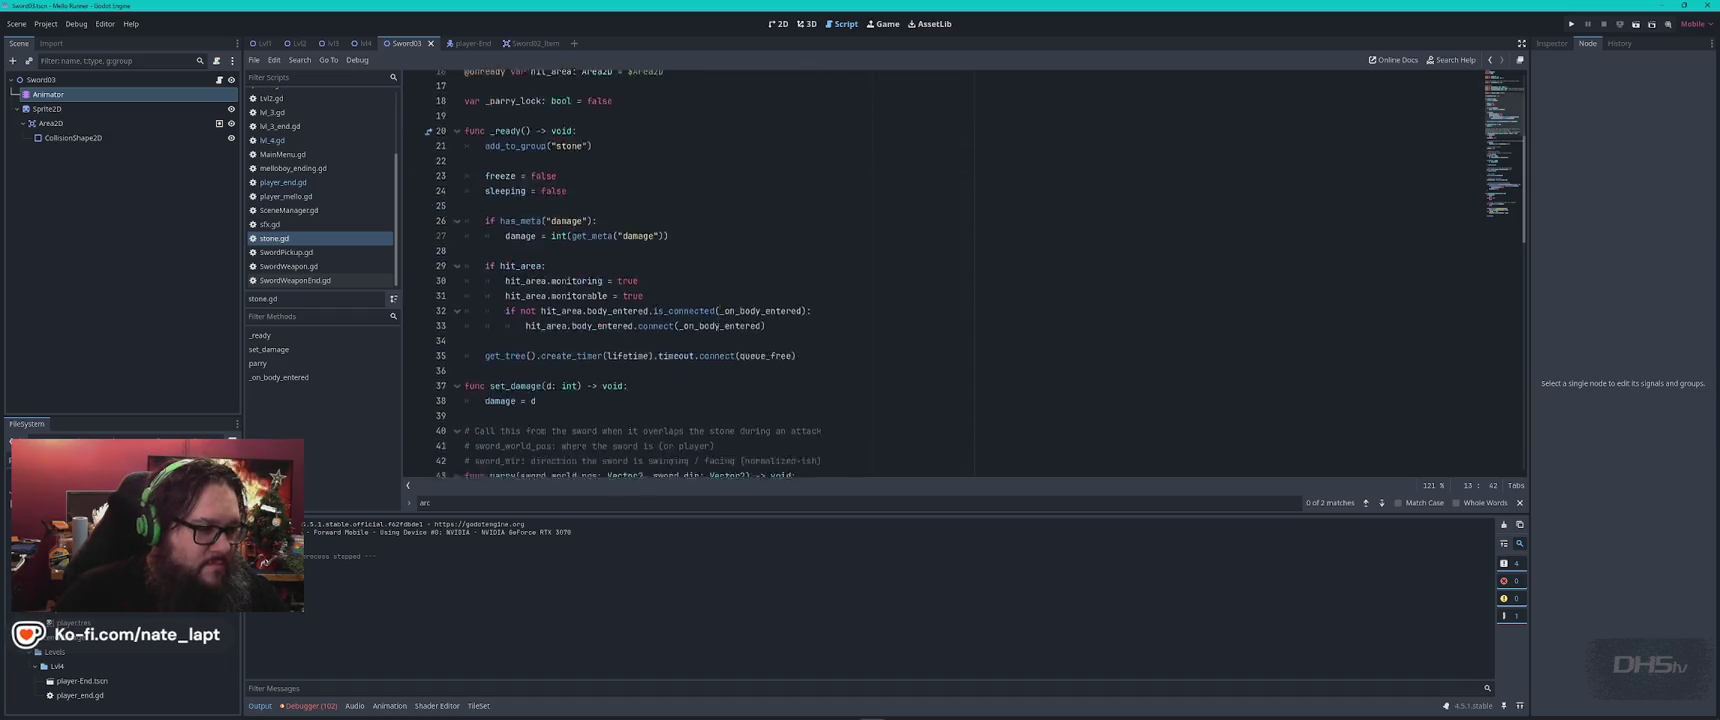
scroll(702, 364, down, 5)
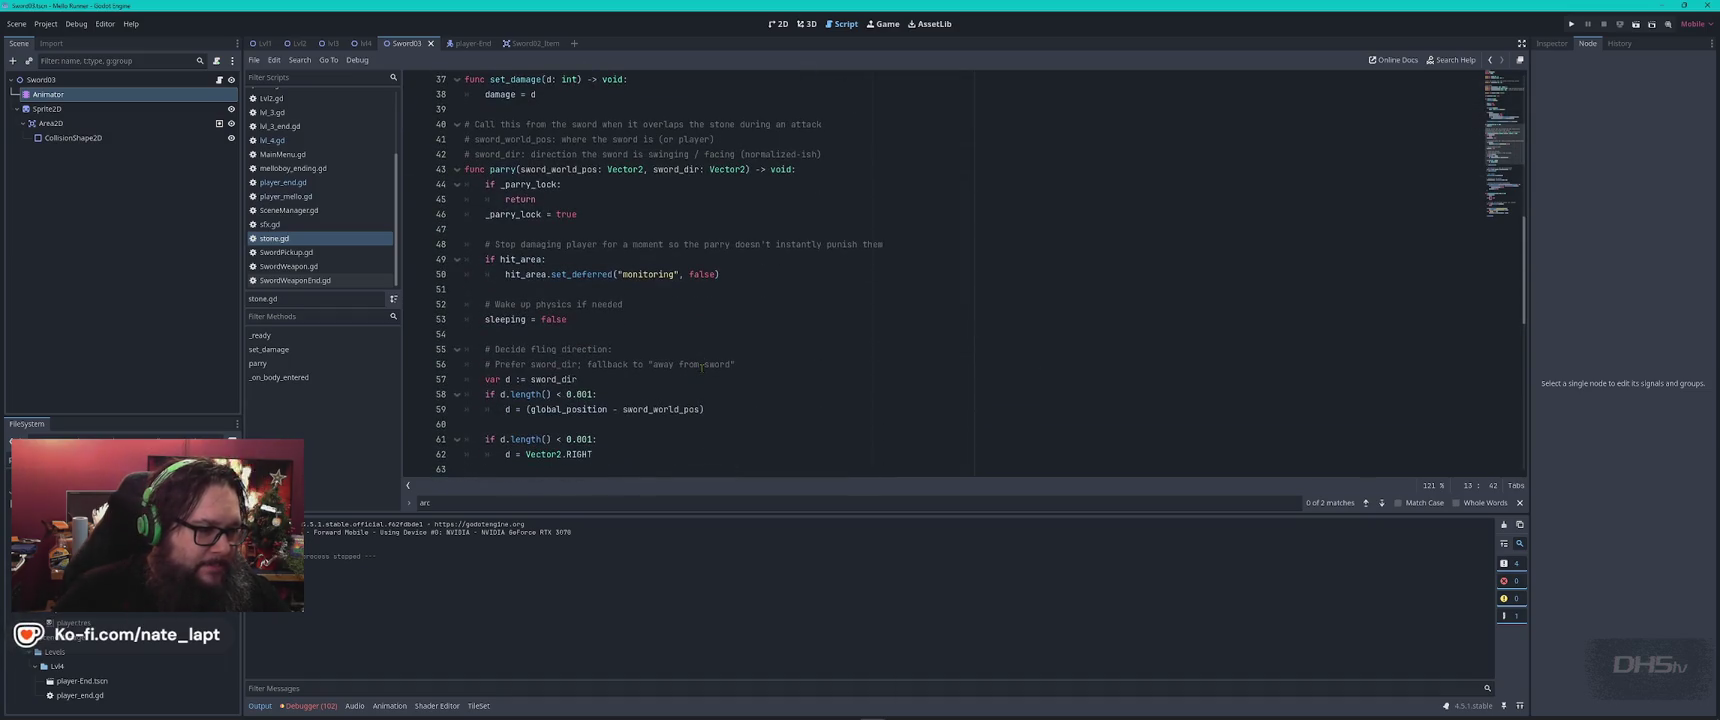
scroll(702, 364, down, 4)
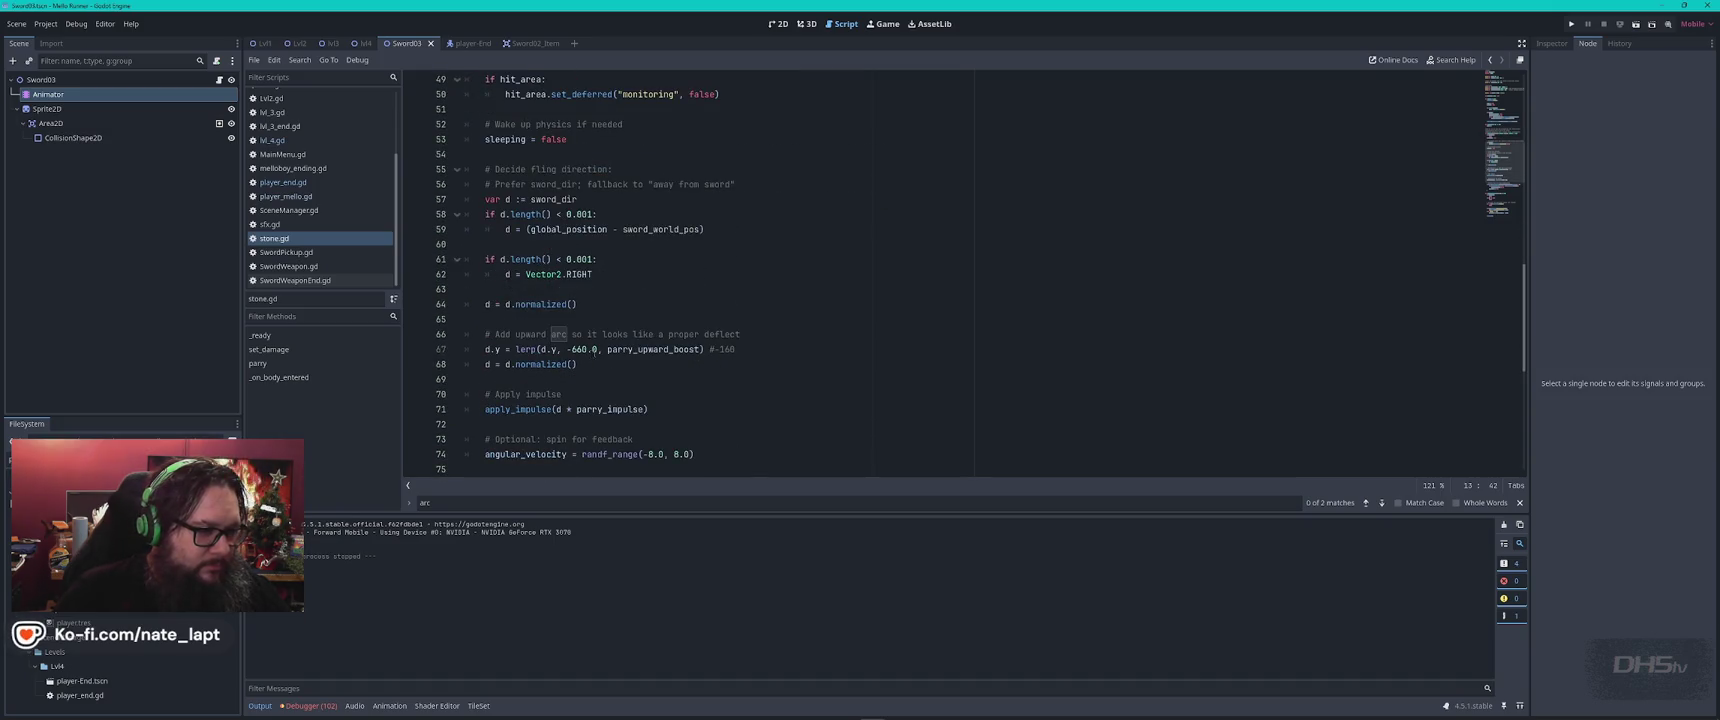
click(575, 349)
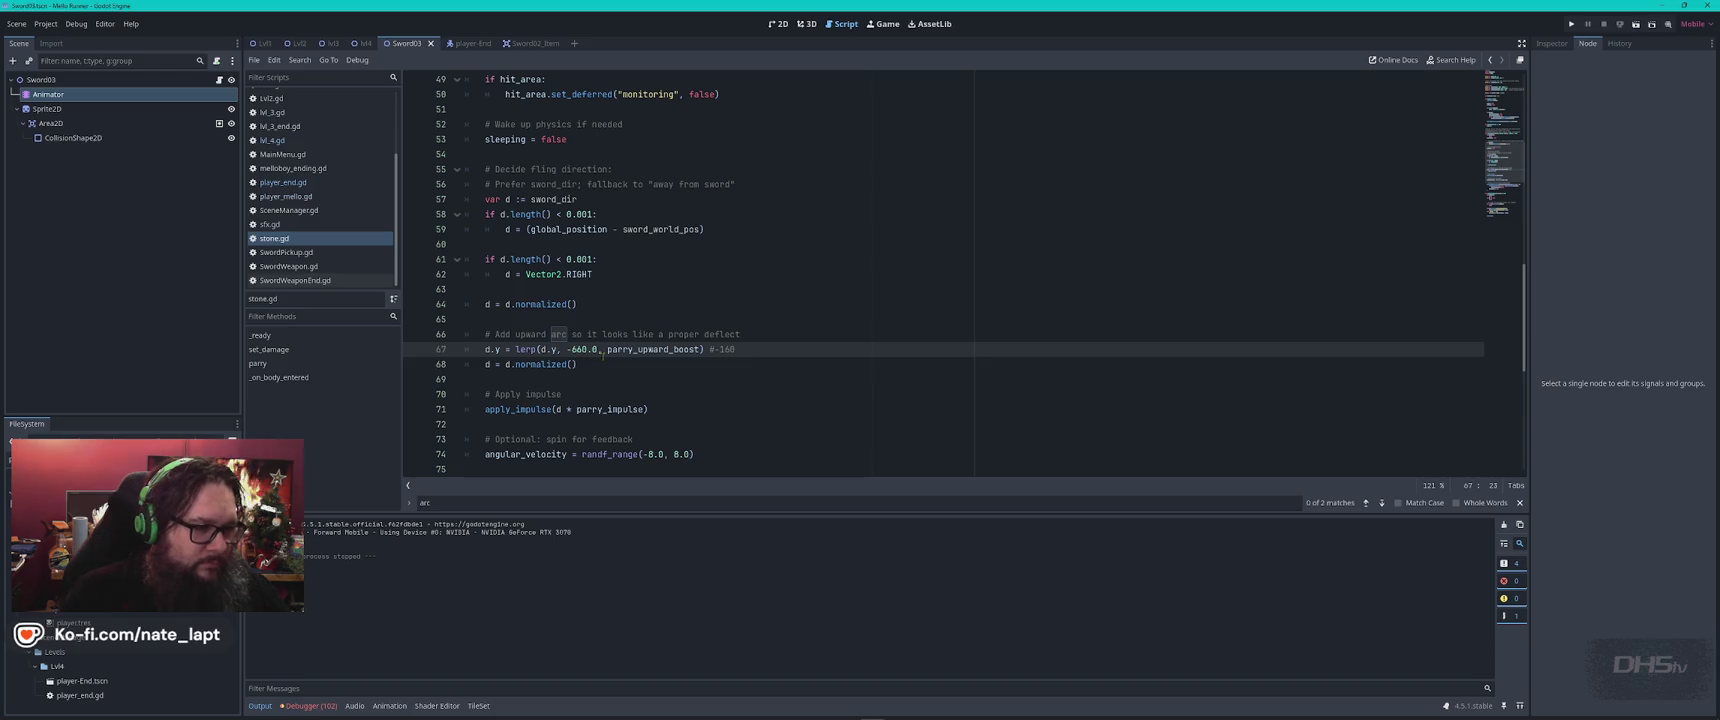
text(1)
click(633, 292)
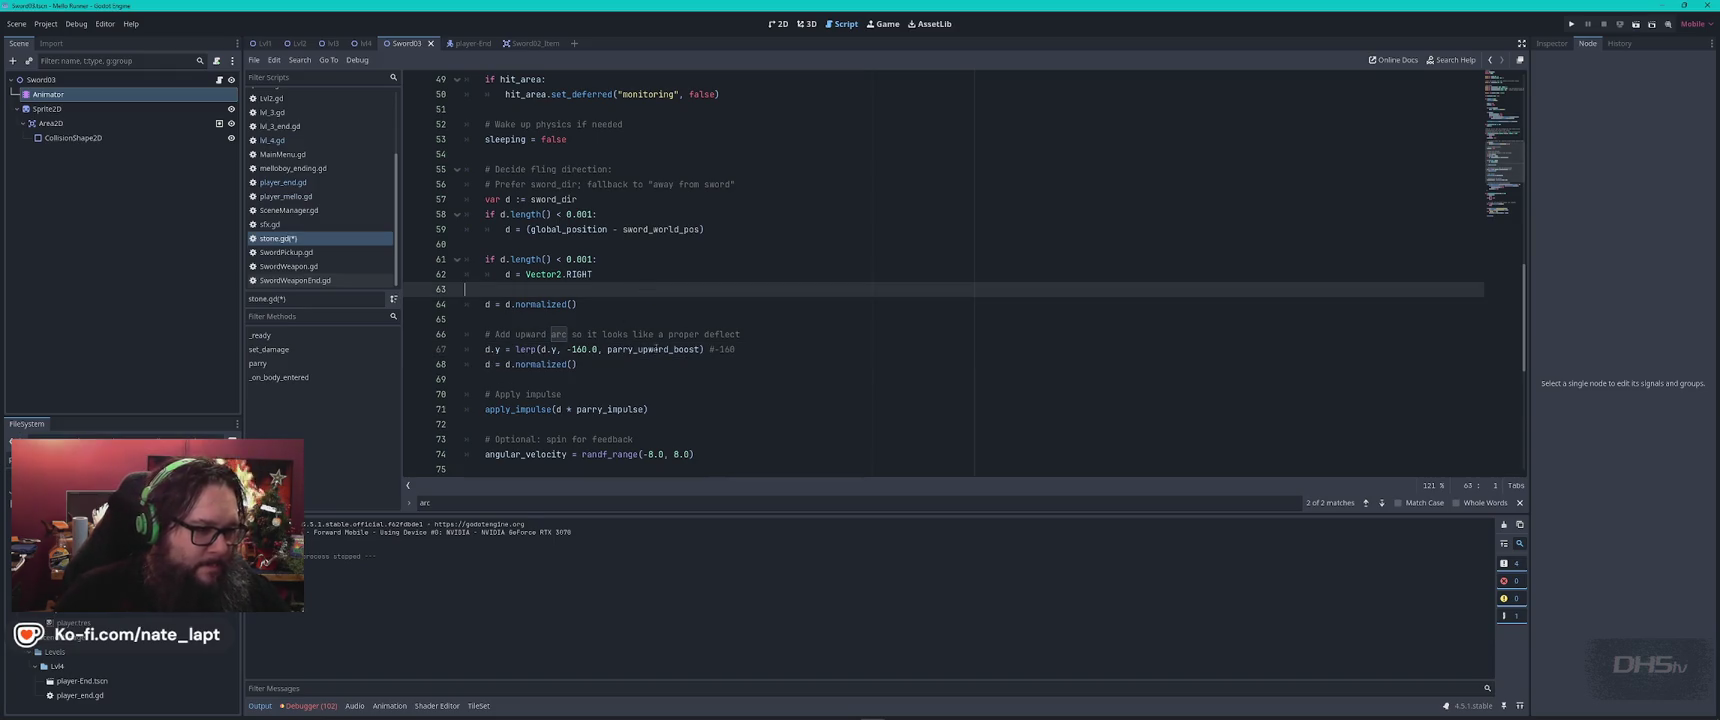
scroll(652, 349, down, 3)
scroll(667, 400, down, 5)
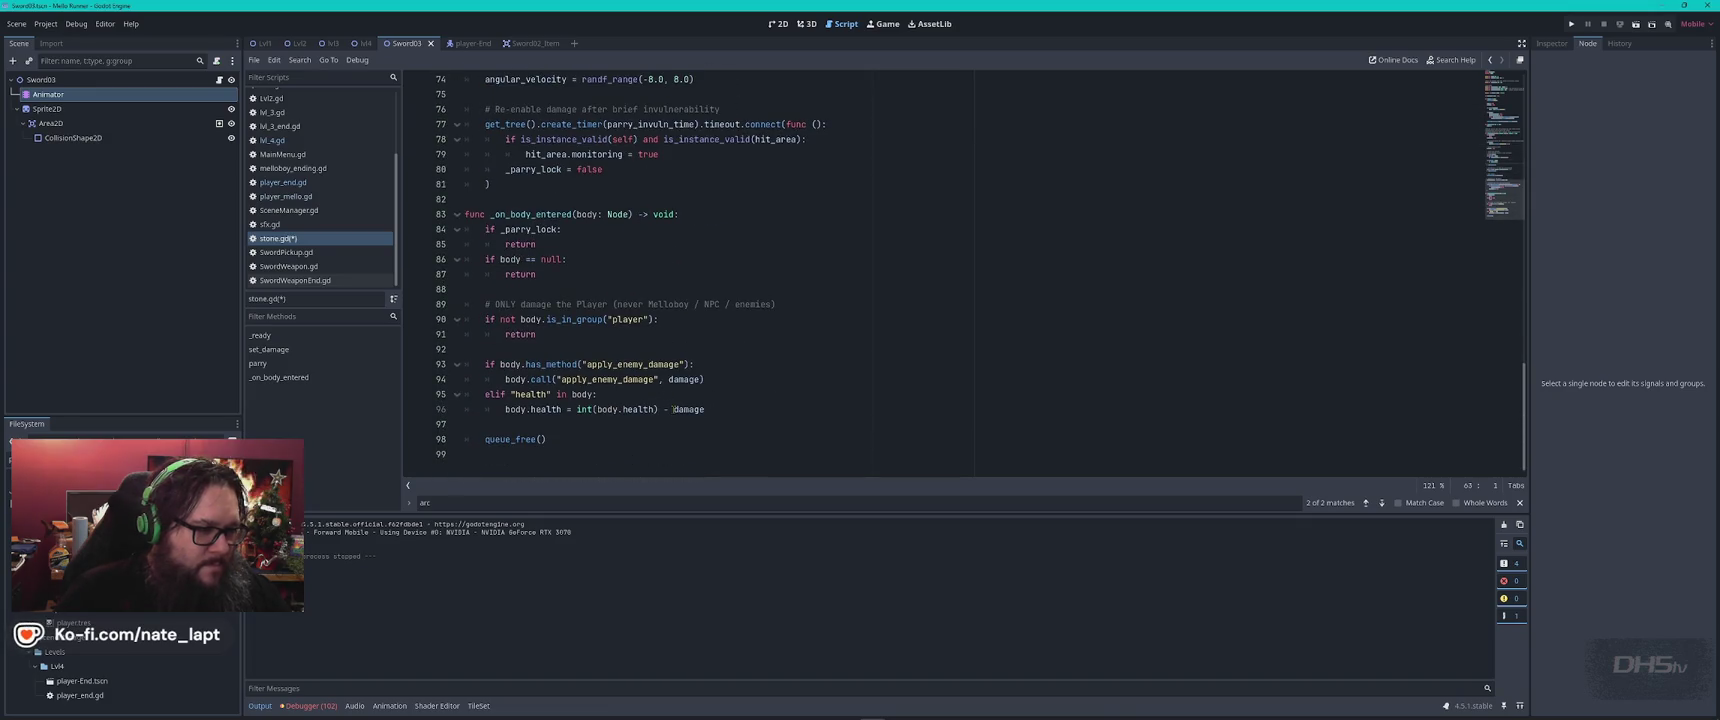
scroll(704, 380, up, 9)
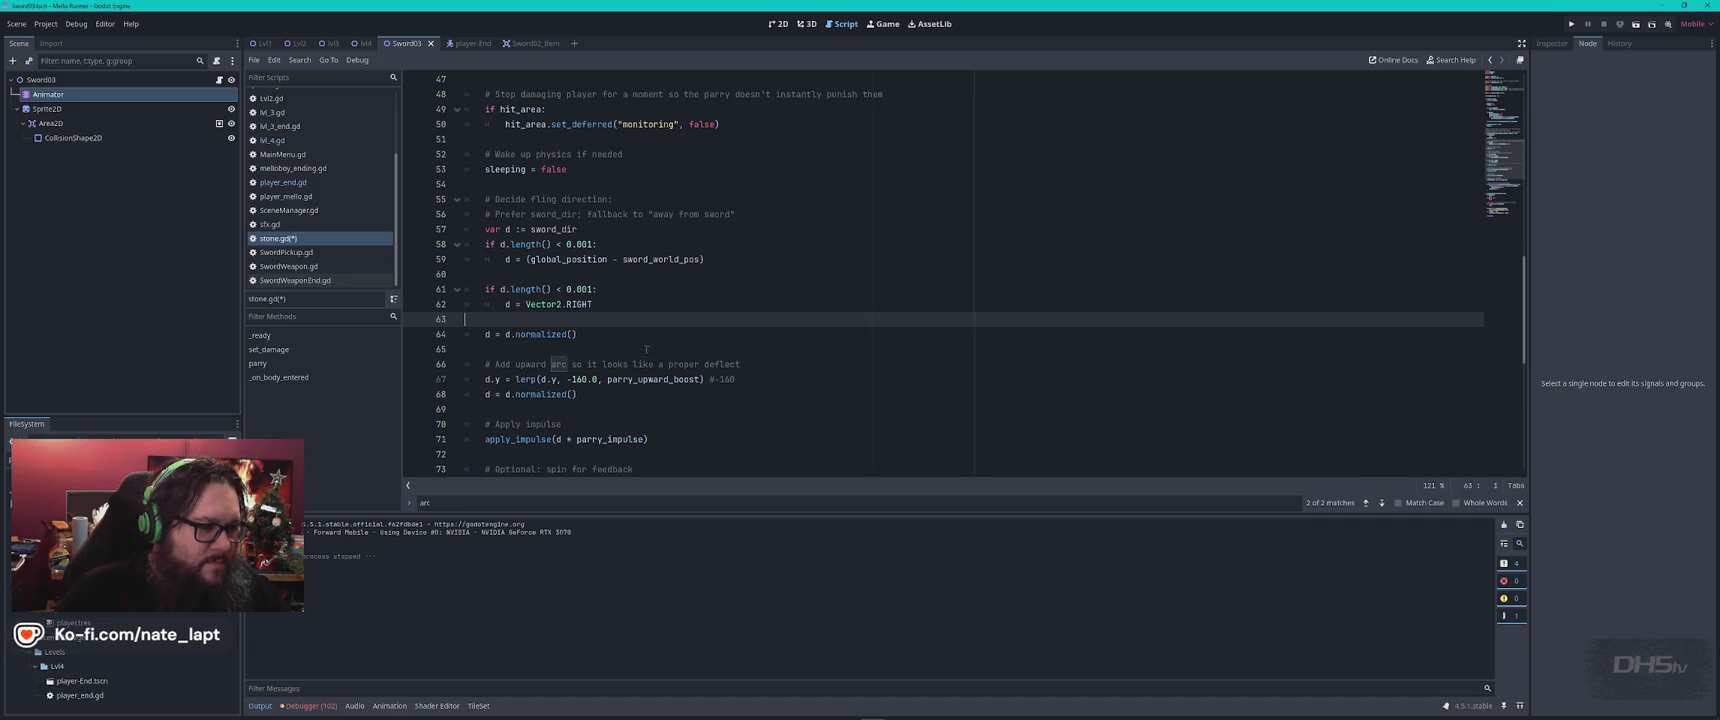
scroll(650, 351, up, 4)
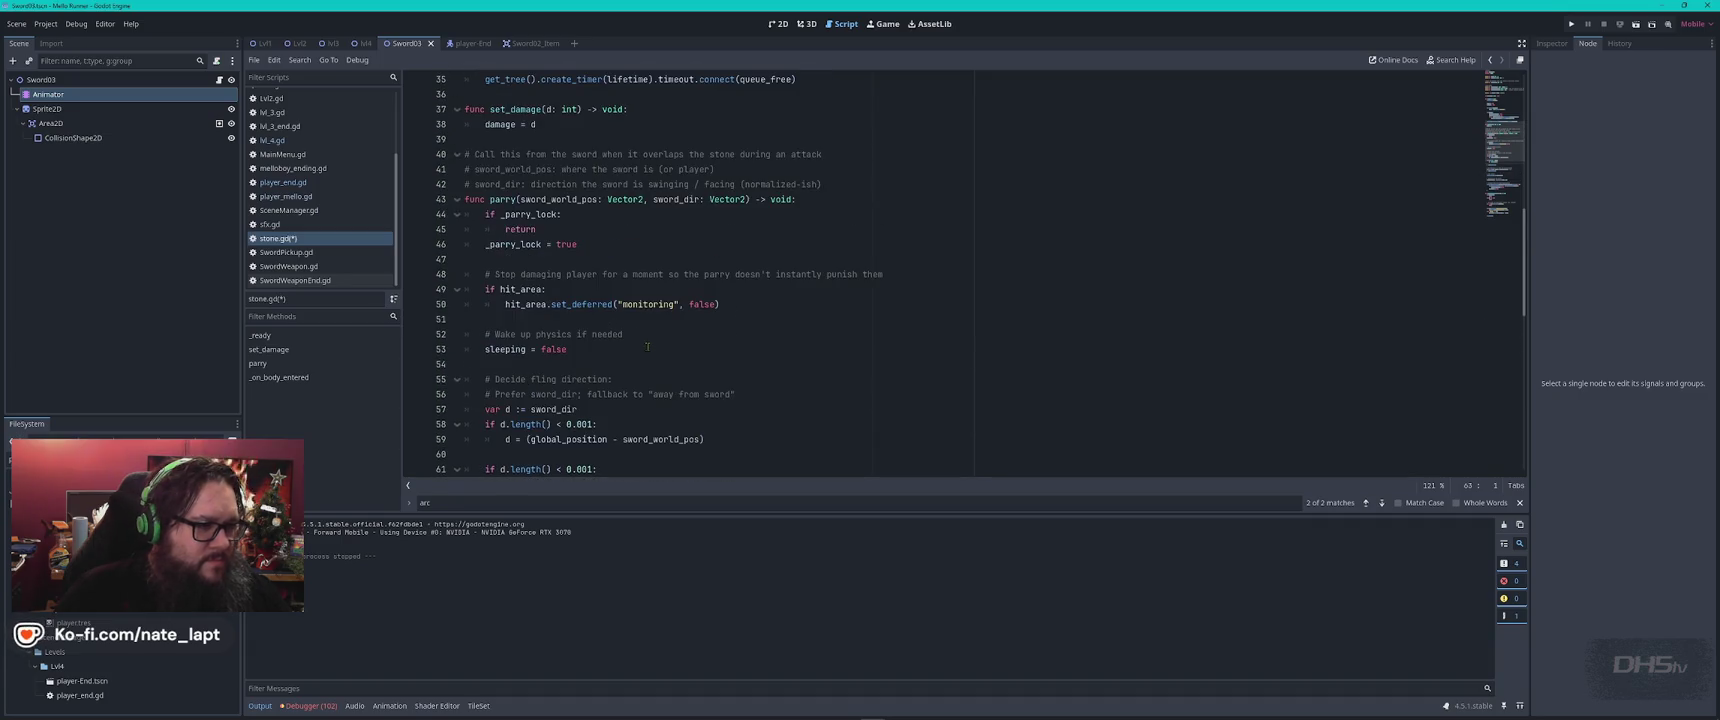
Copy the entire stone.gd script and switch to ChatGPT
click(630, 249)
key(ctrl+a)
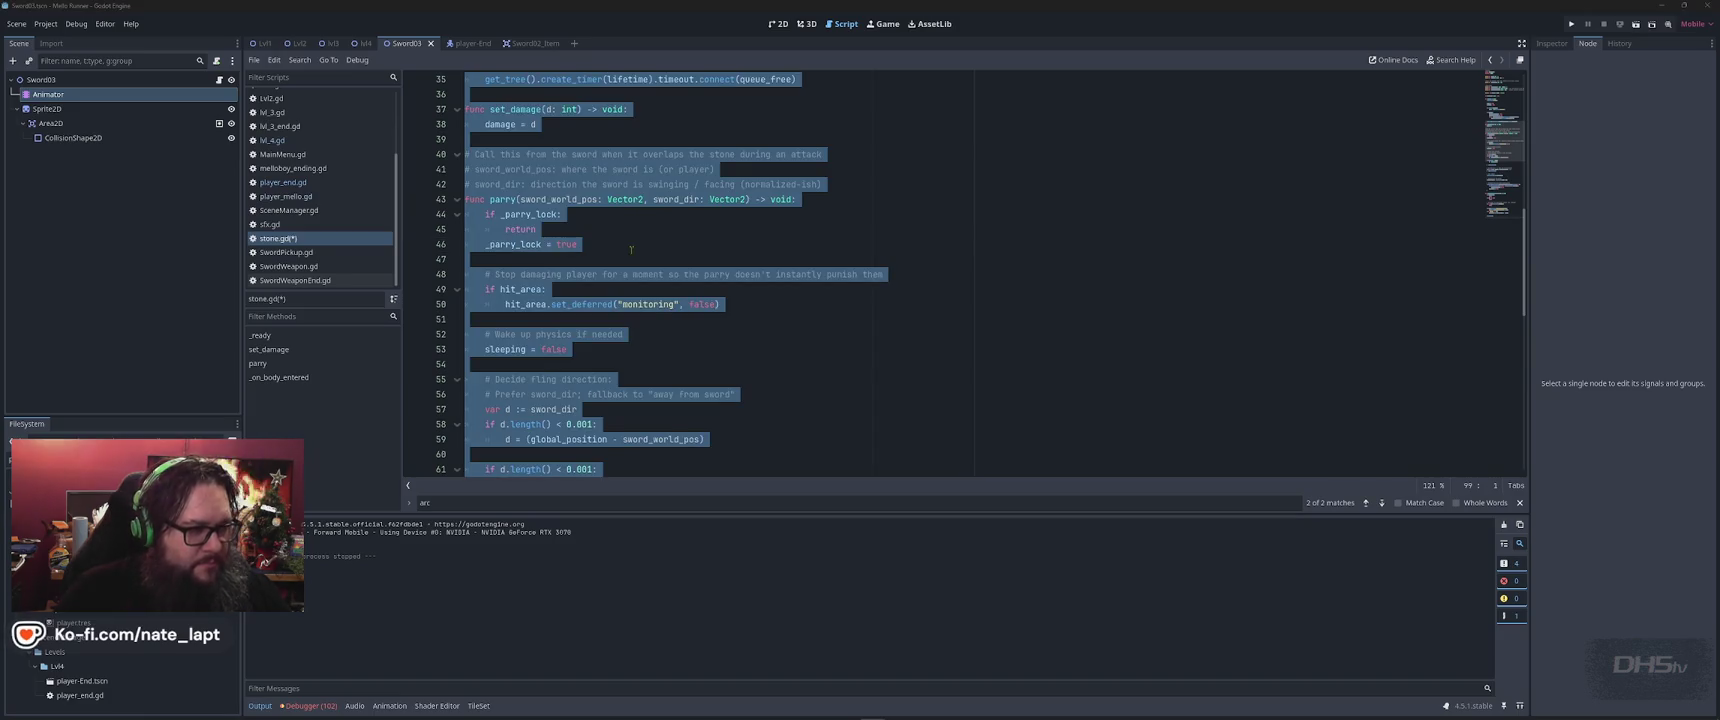
key(alt+Tab)
Paste the stone.gd code into the ChatGPT message box
scroll(814, 478, down, 15)
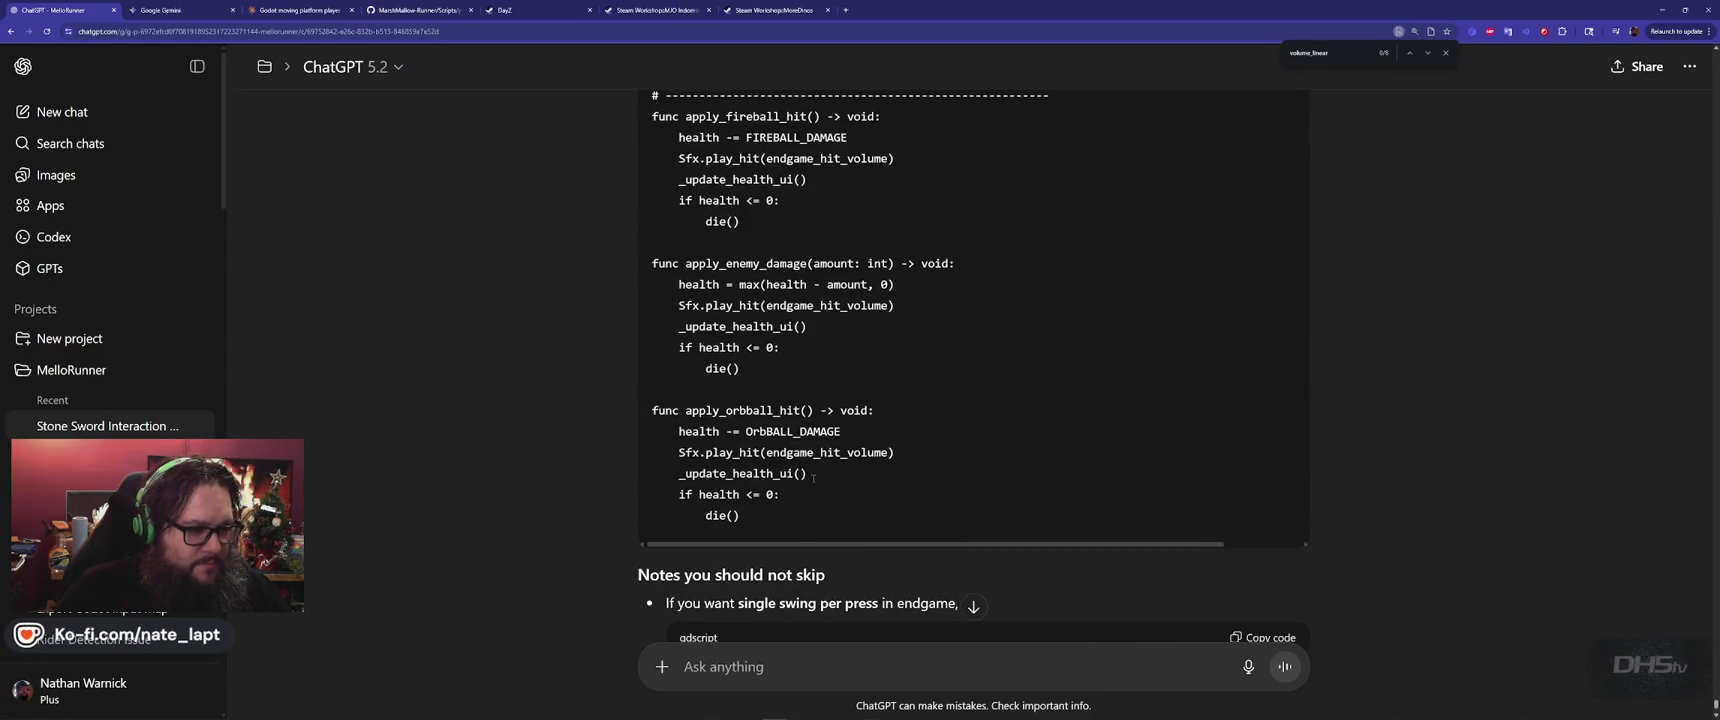
scroll(819, 452, down, 4)
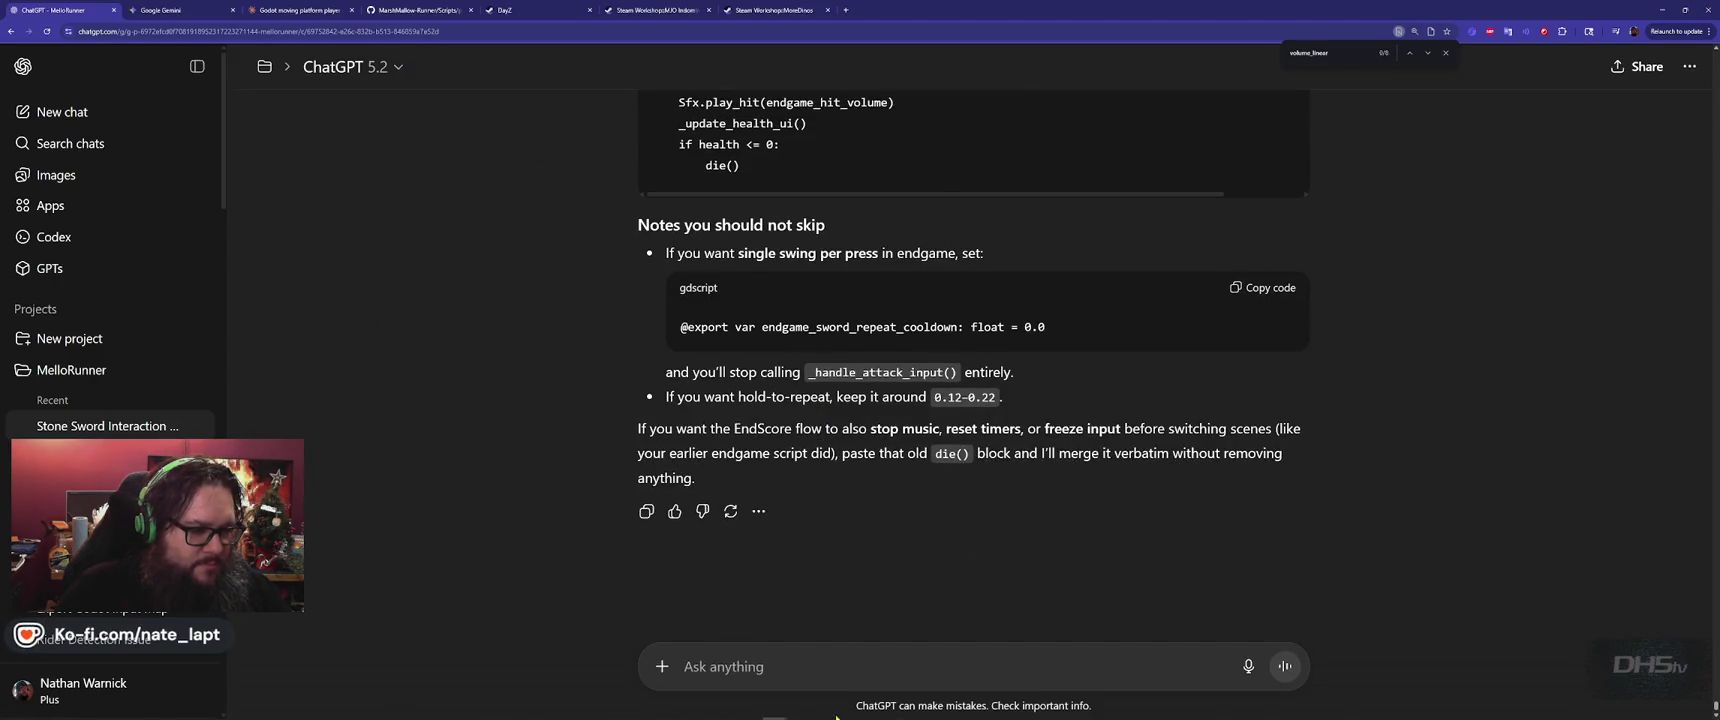
click(826, 648)
key(ctrl+v)
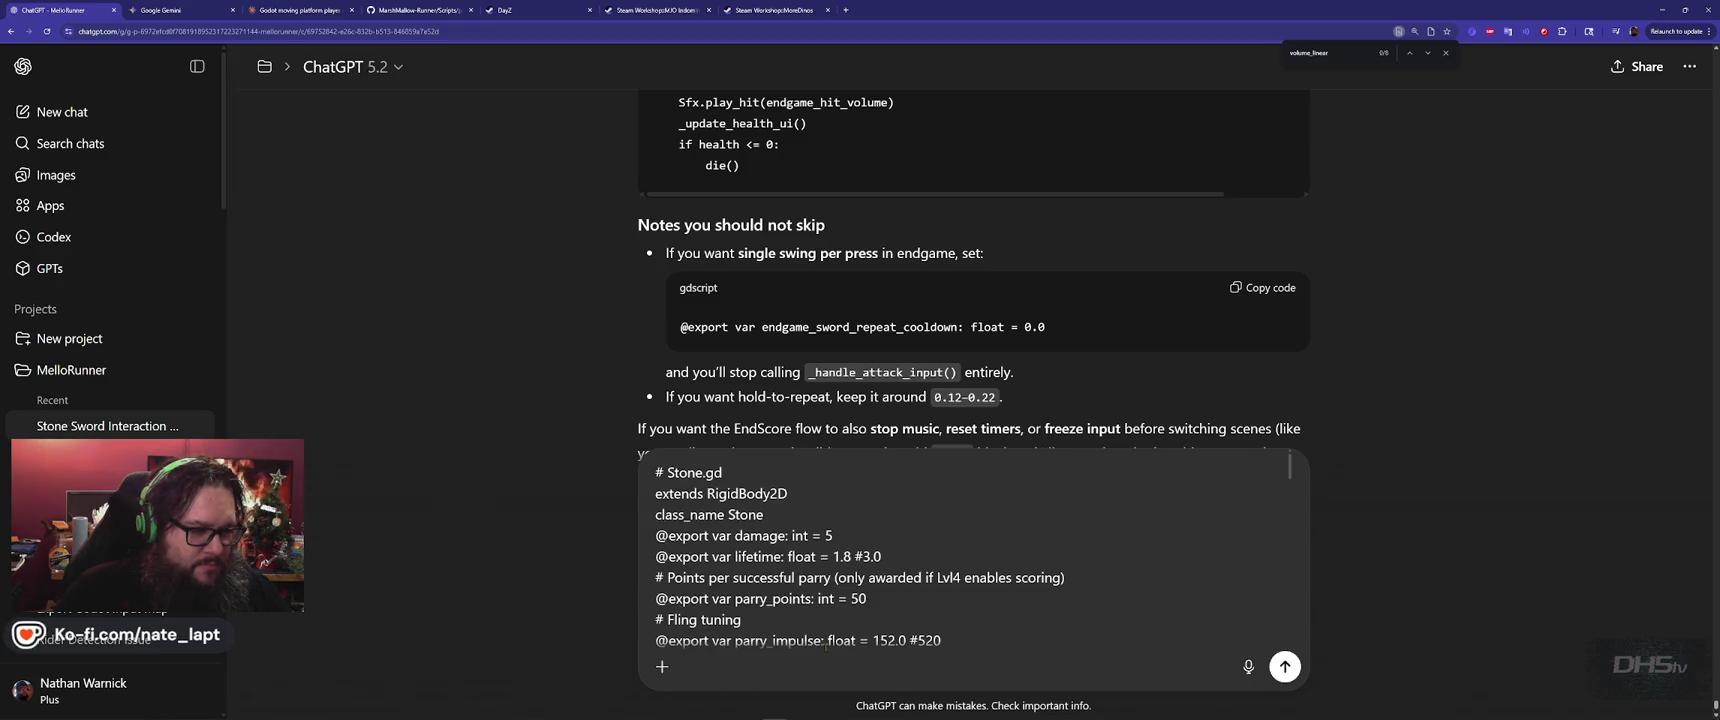
scroll(830, 590, down, 15)
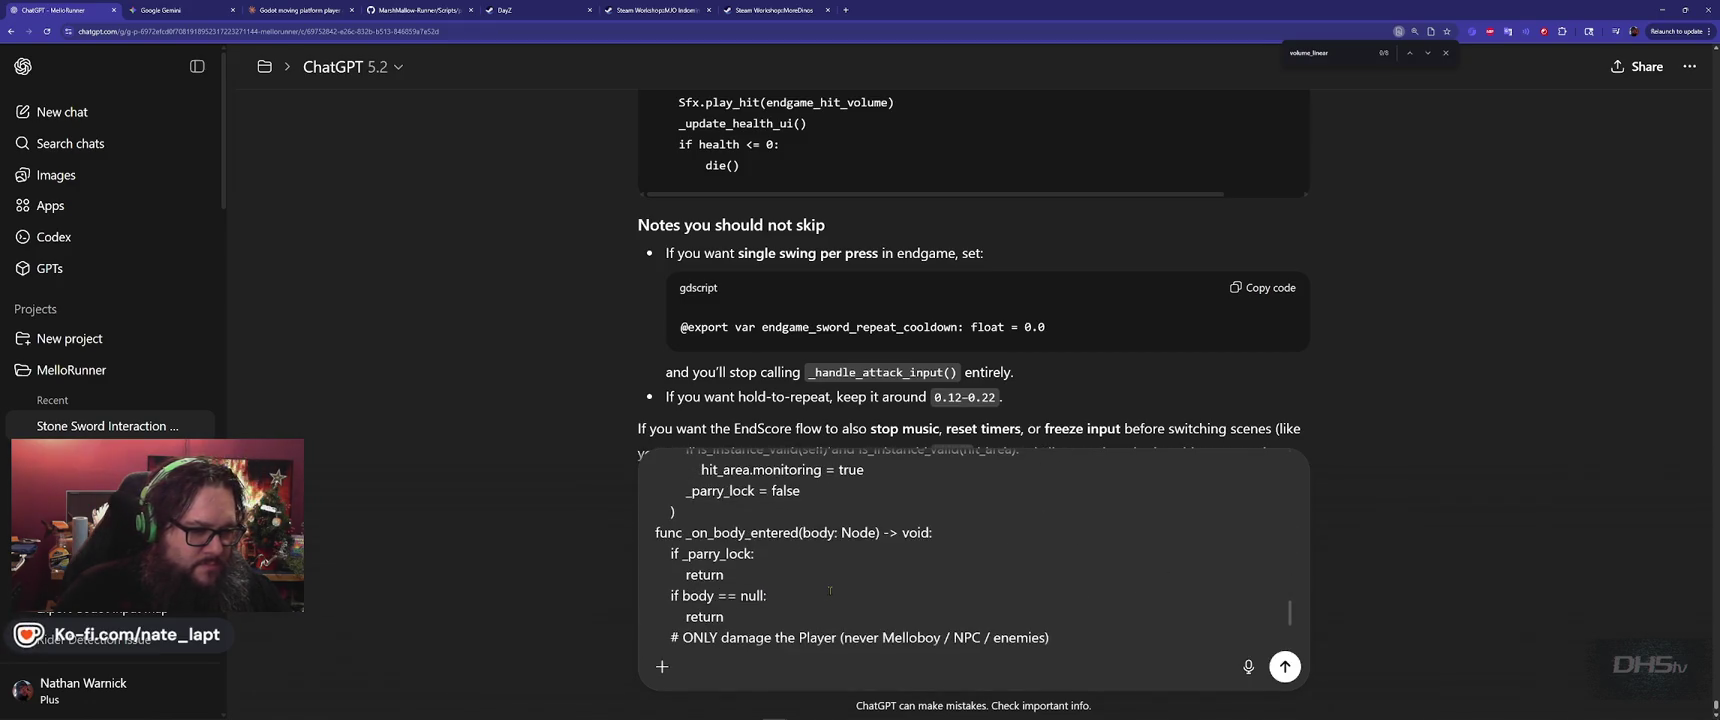
scroll(830, 590, up, 15)
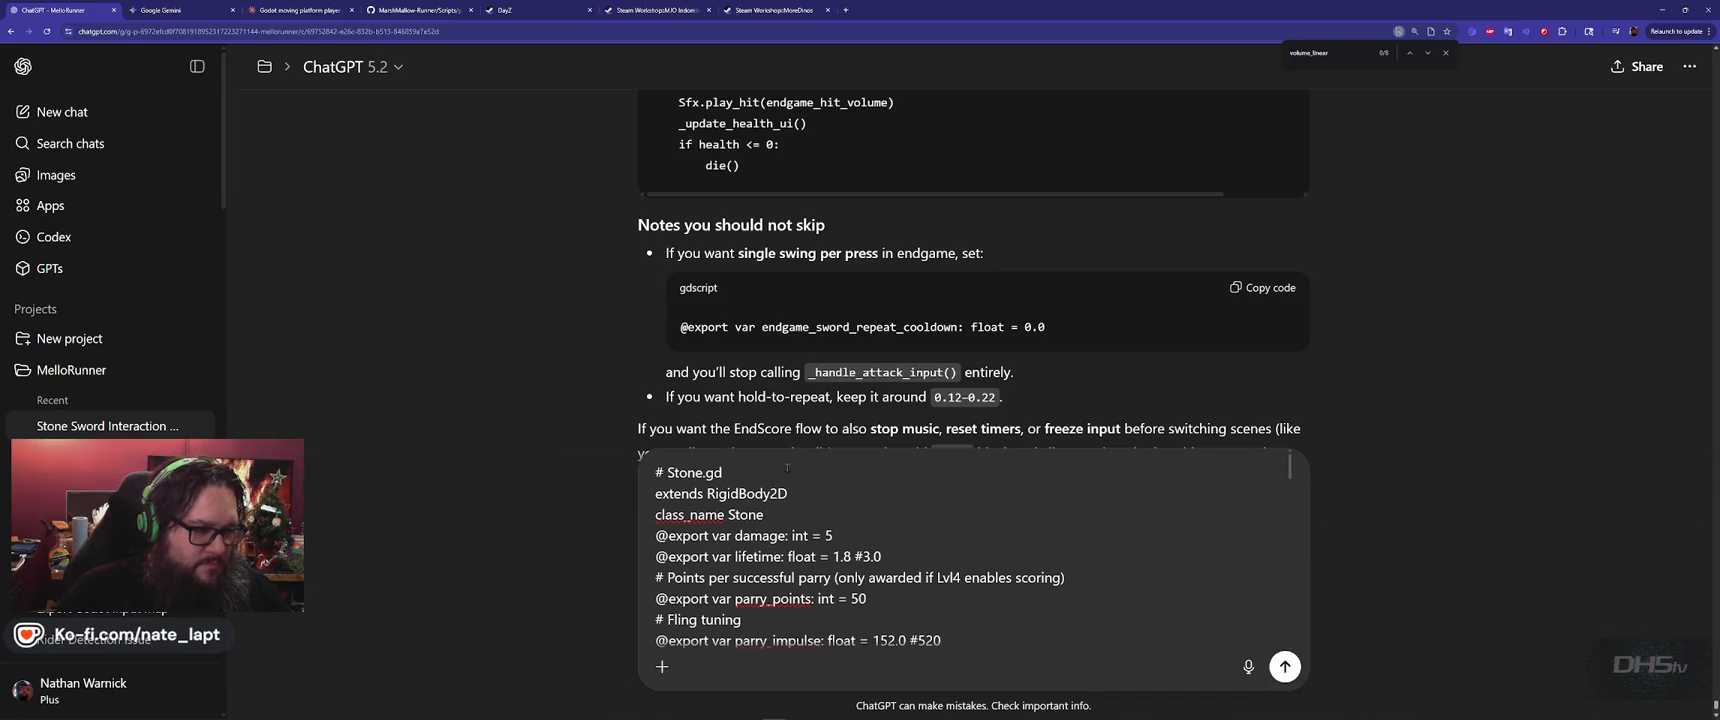
Add a note above the code that stones barely arc and fly straight at the player, then send
key(shift+Return)
key(Up)
text(The stones aren't archin)
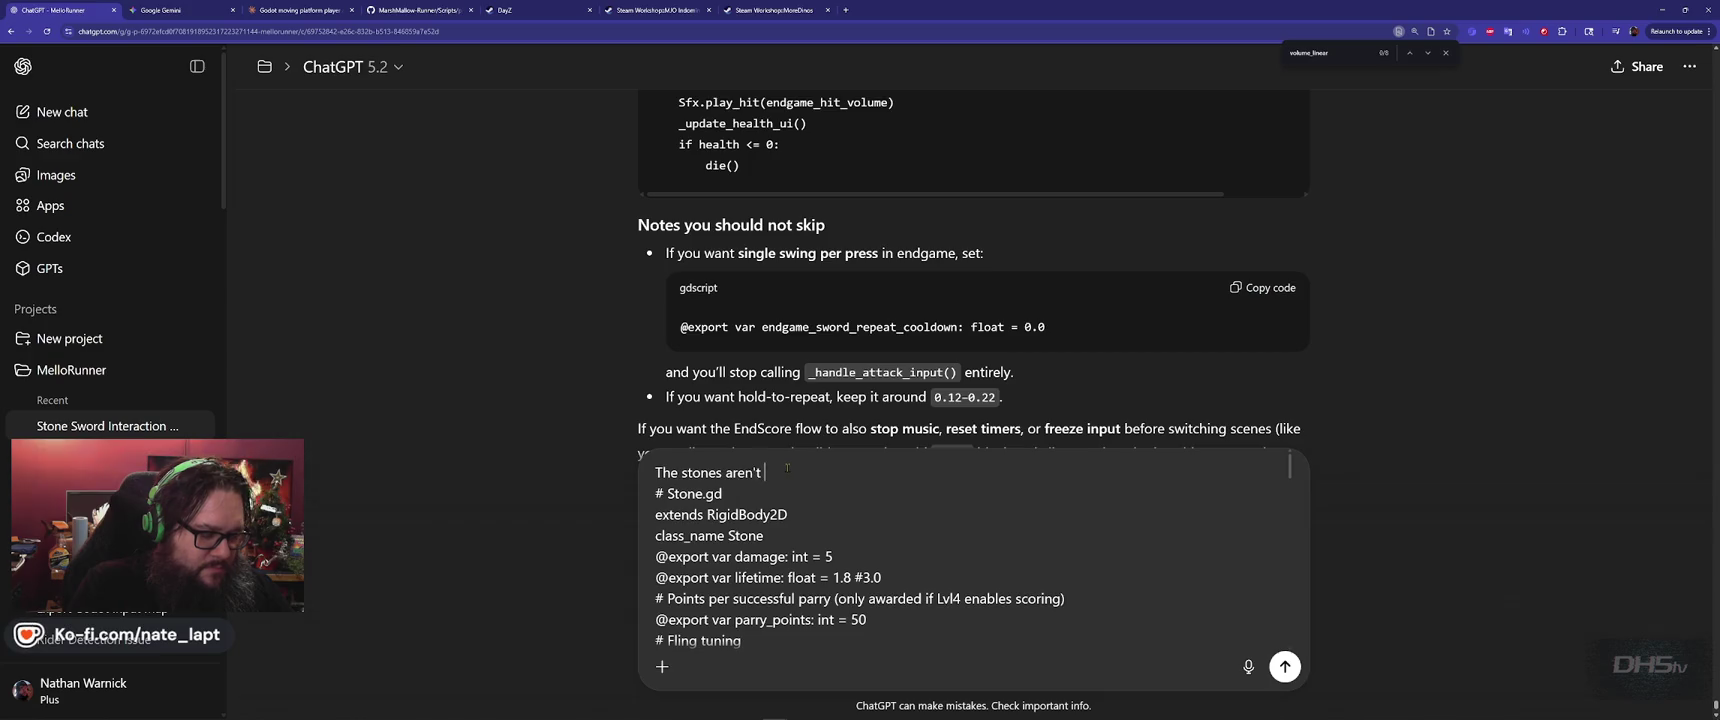
text(g very m)
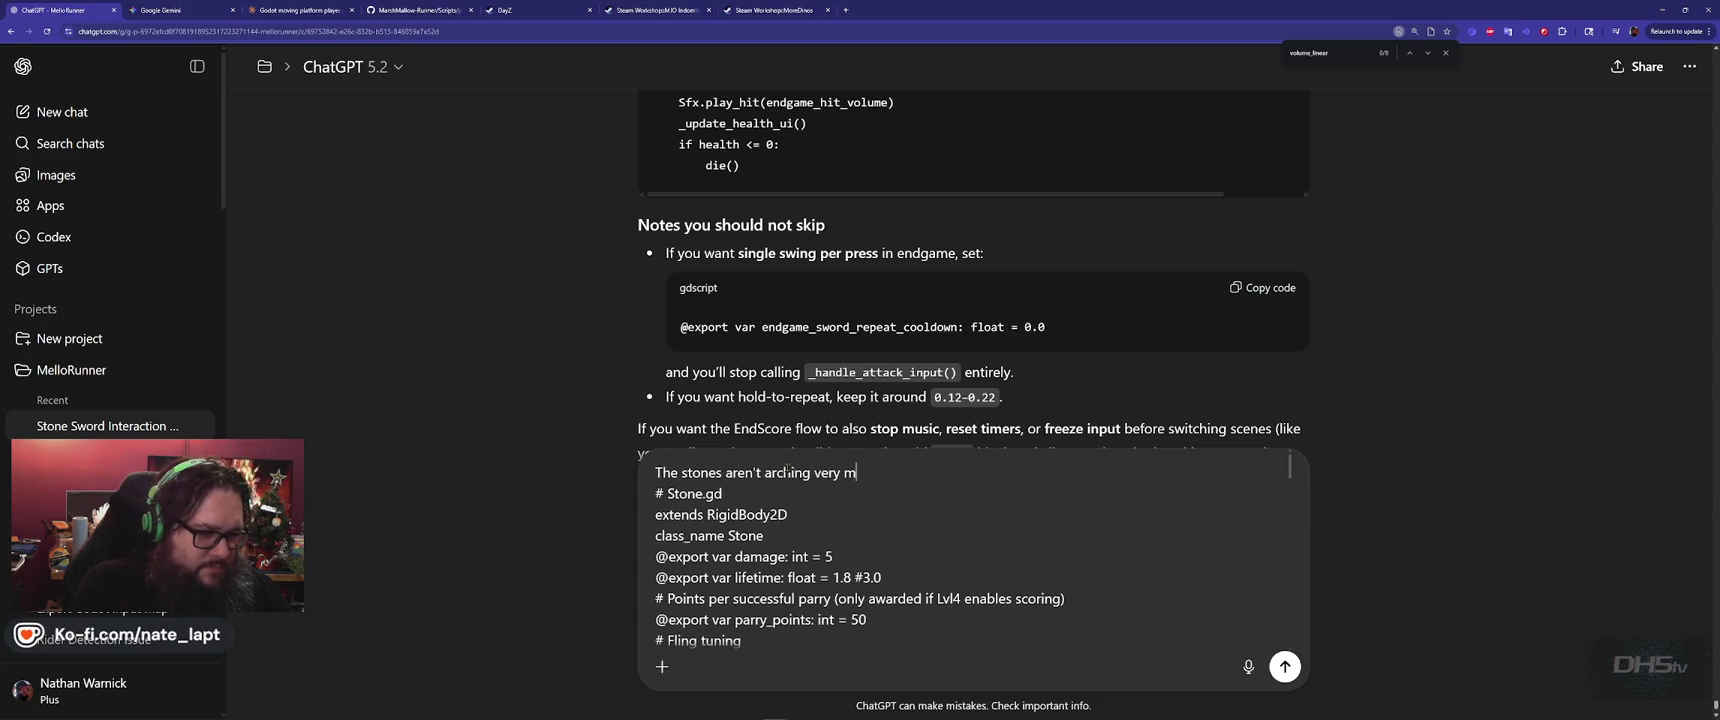
text(uch. The e)
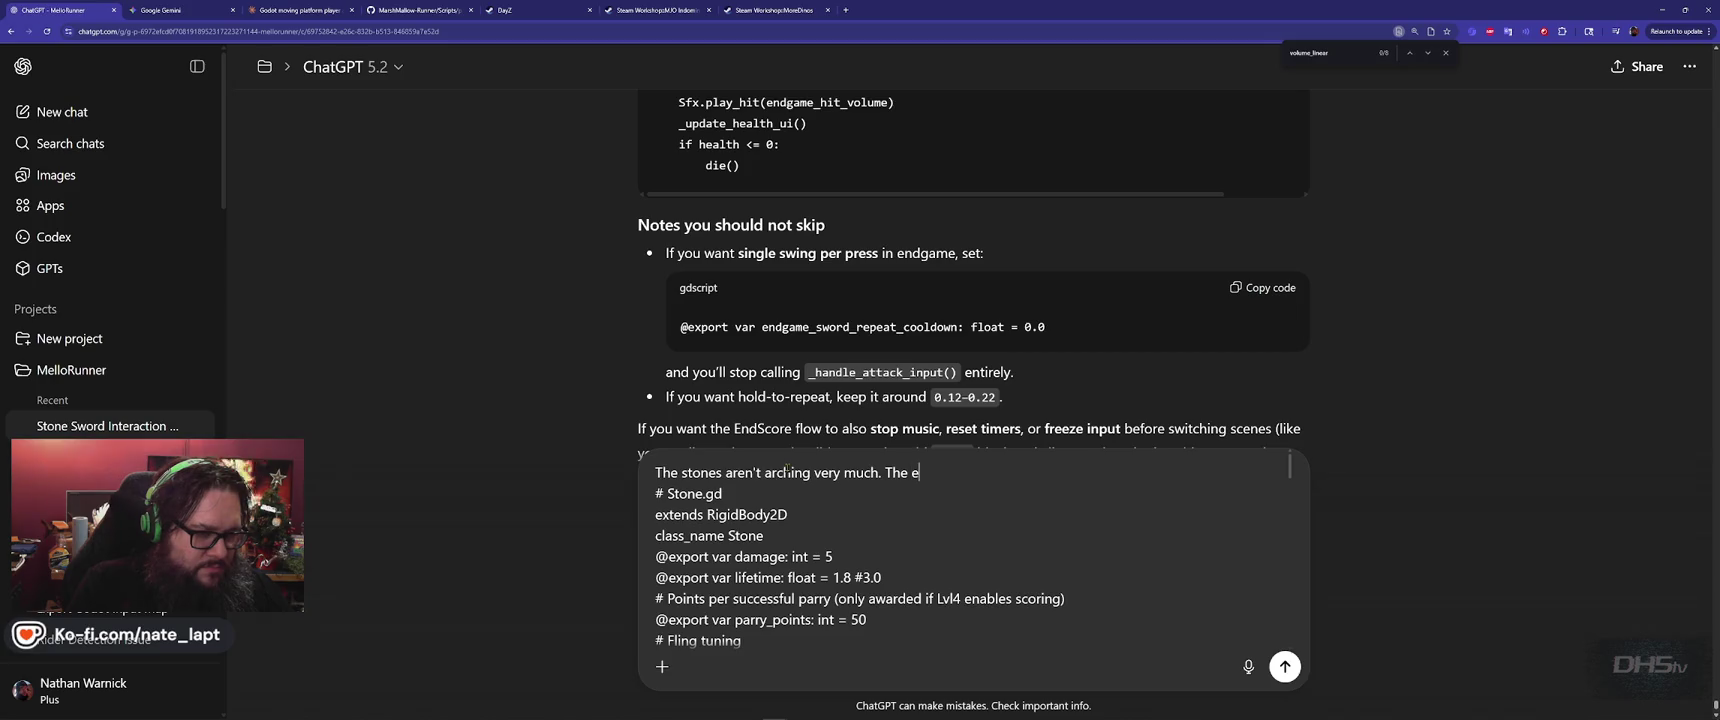
text(nemy is thro)
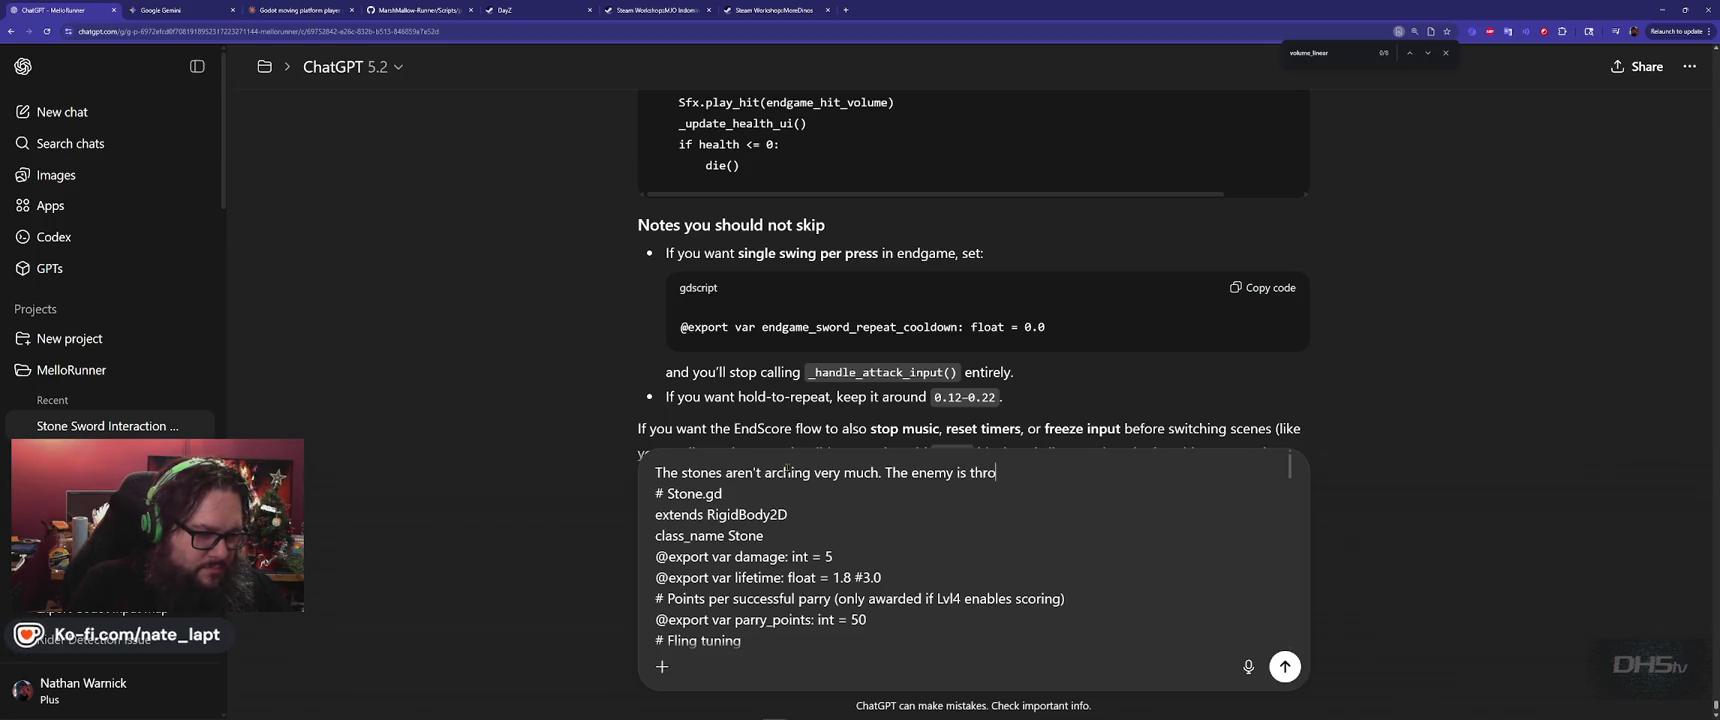
text(wing almost dir)
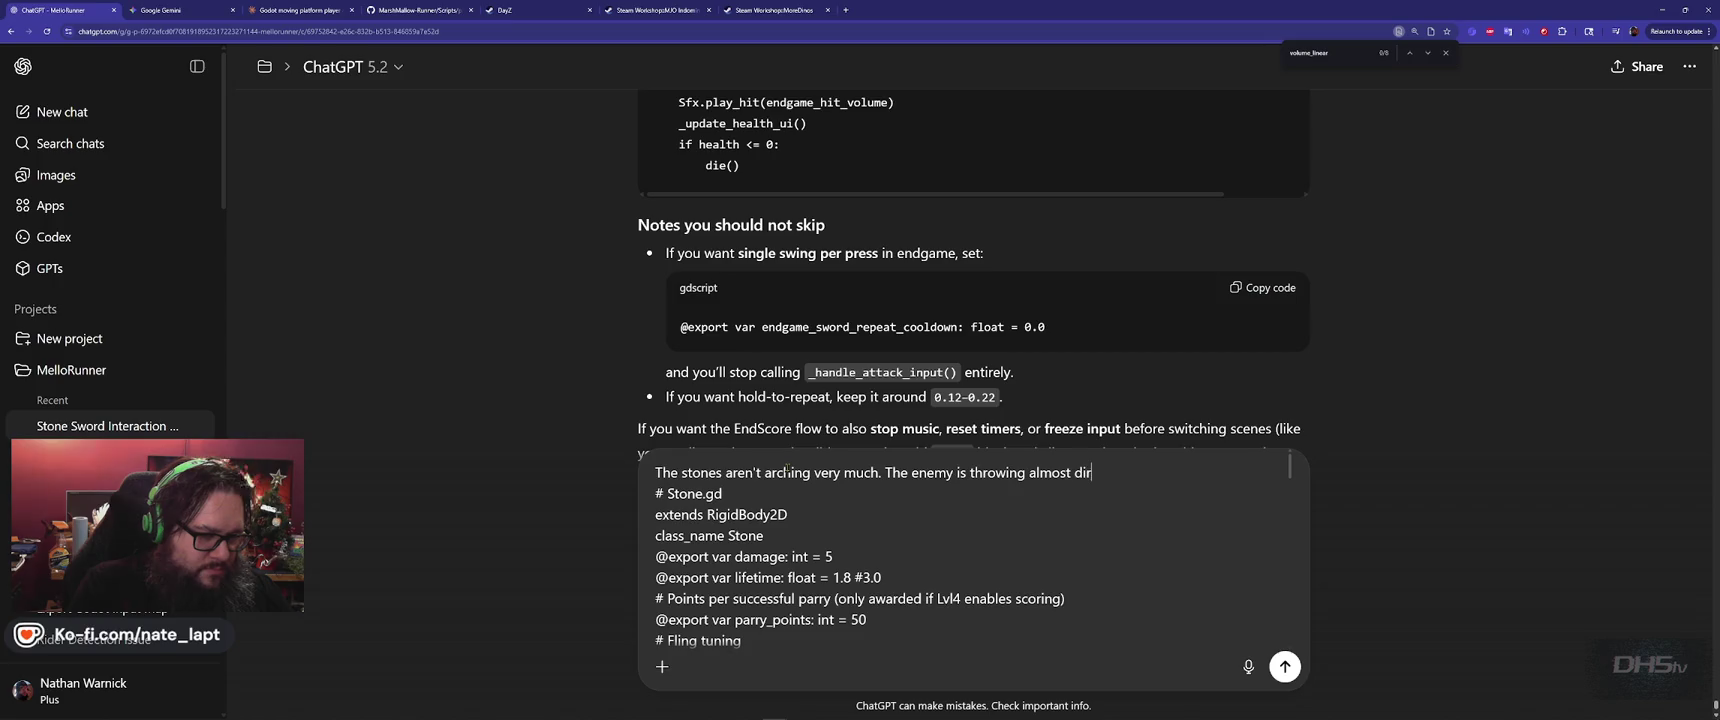
text(ectly at the player.)
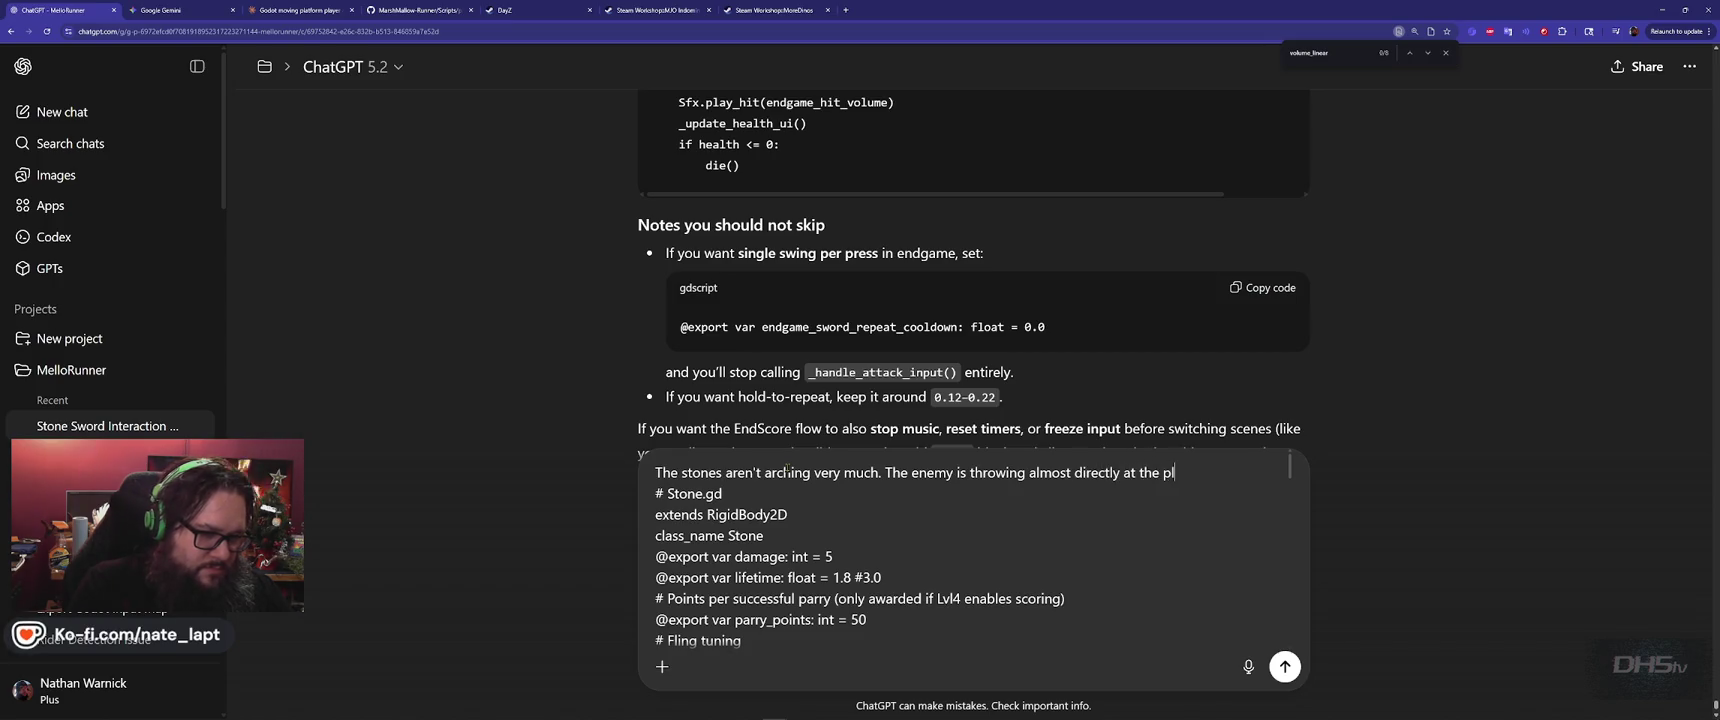
key(BackSpace)
key(BackSpace)
text(instead)
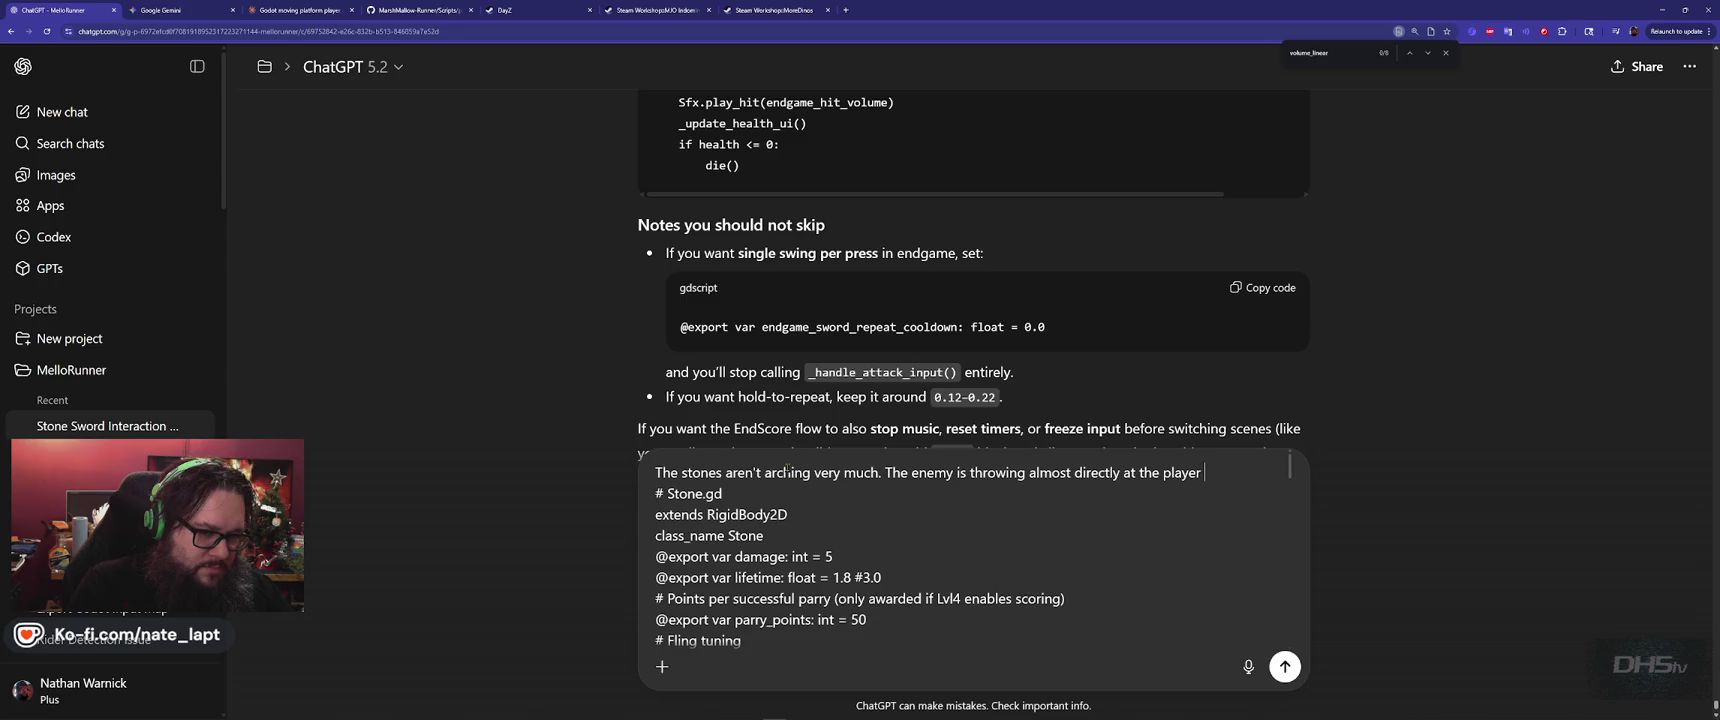
text( of )
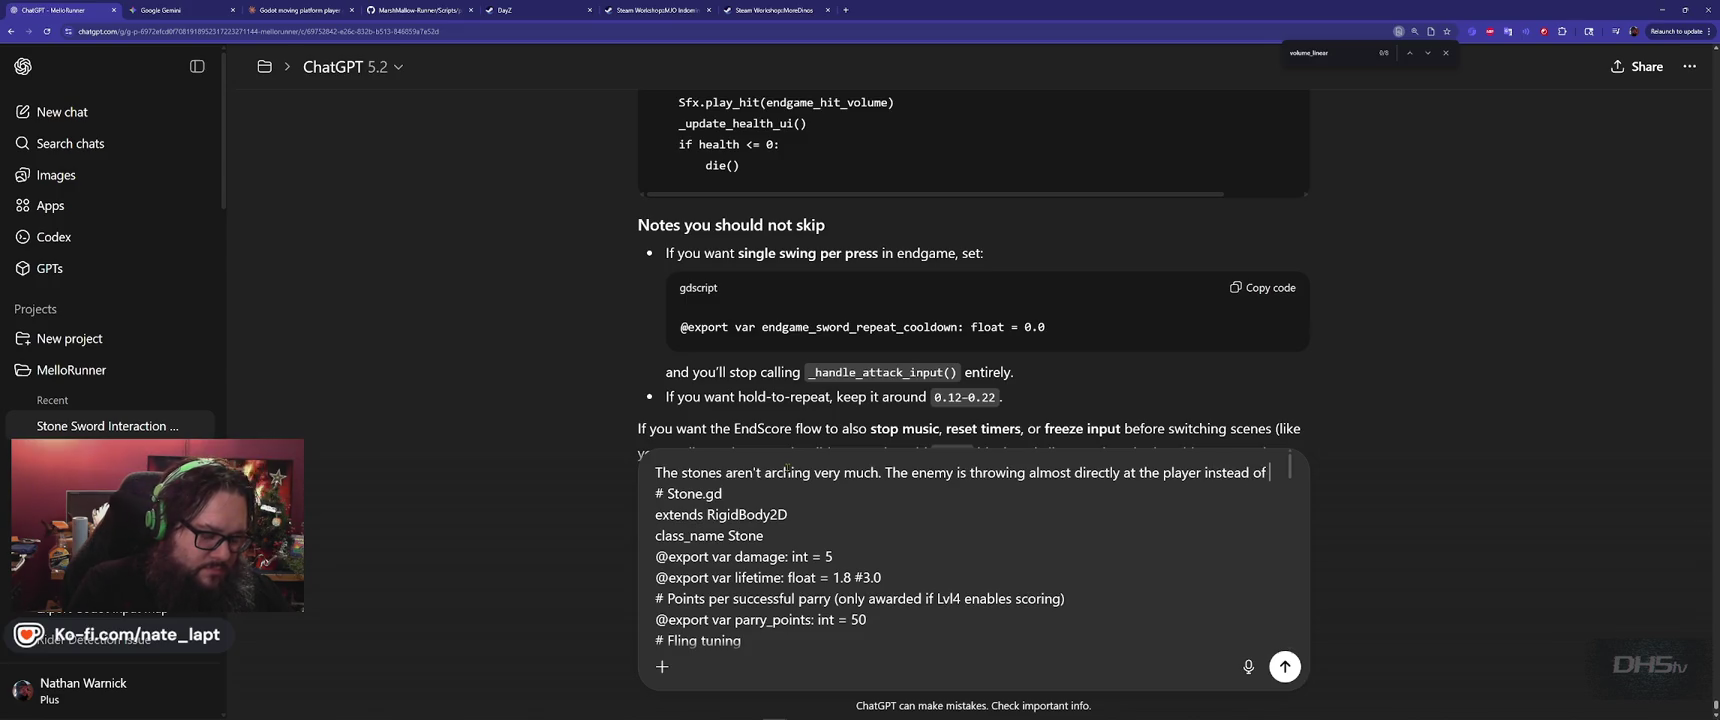
text(up into the )
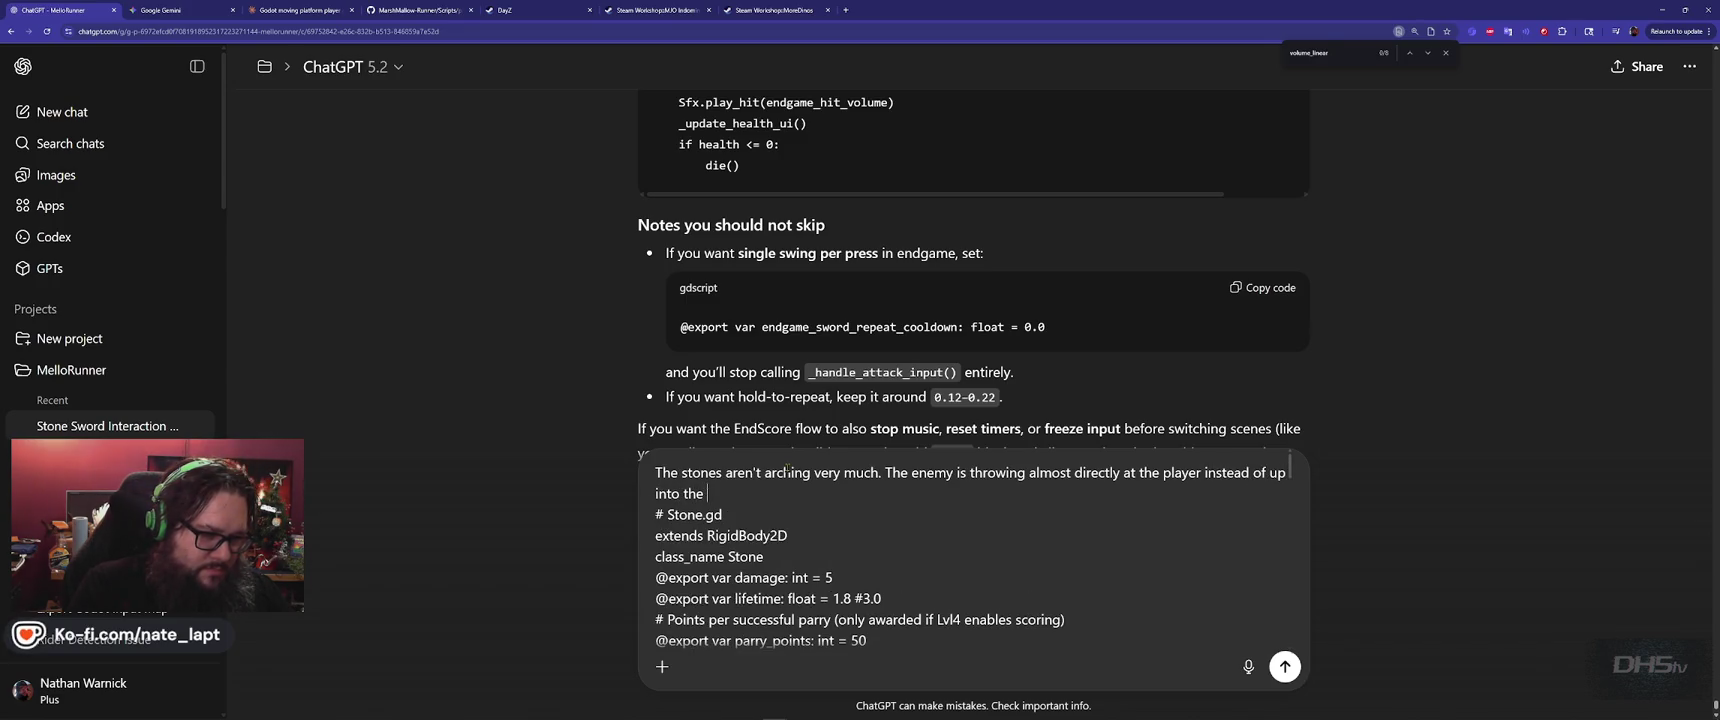
text(air at them.)
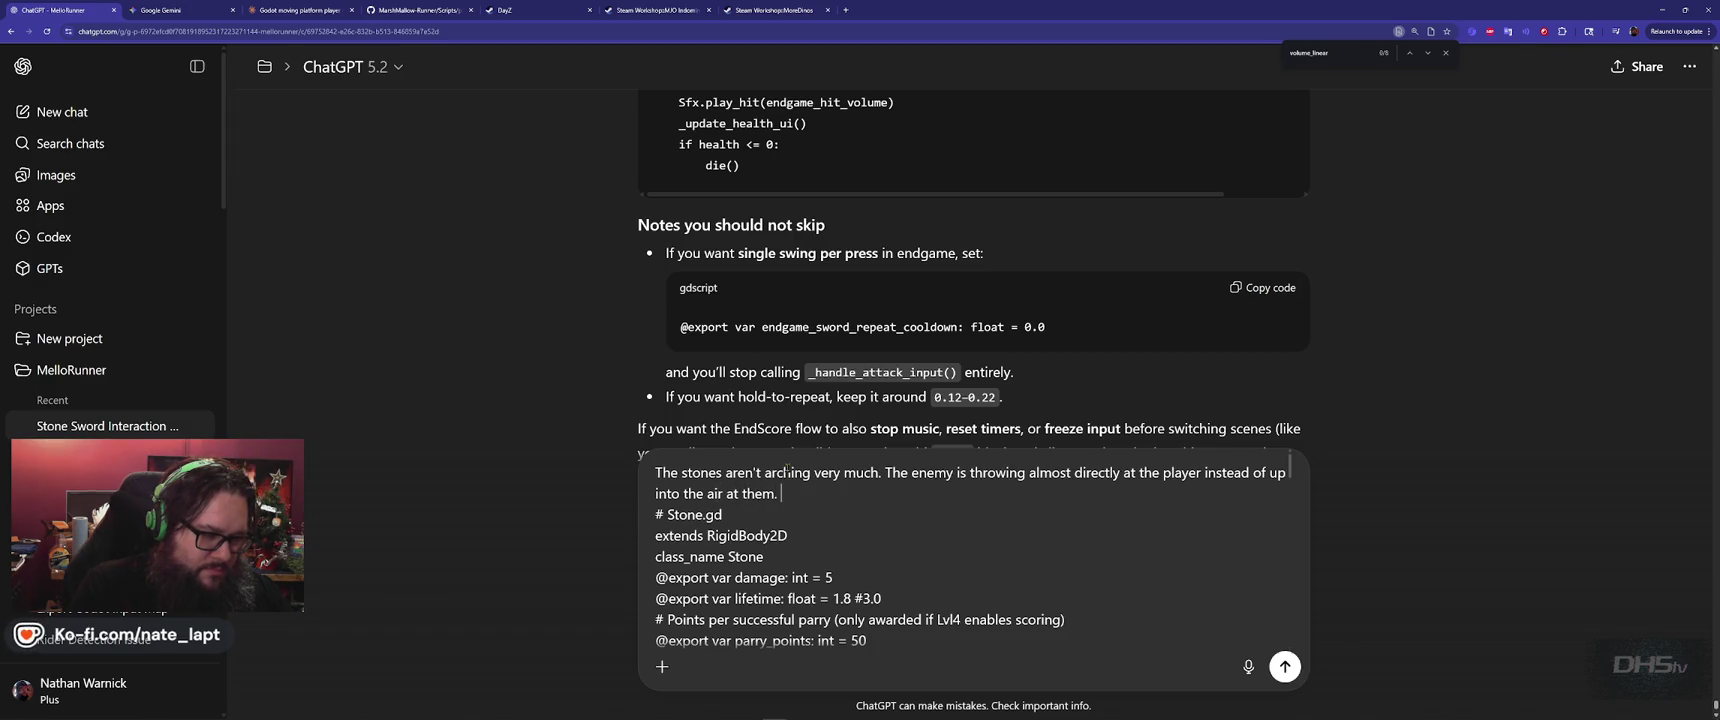
key(shift+Return)
key(shift+Return)
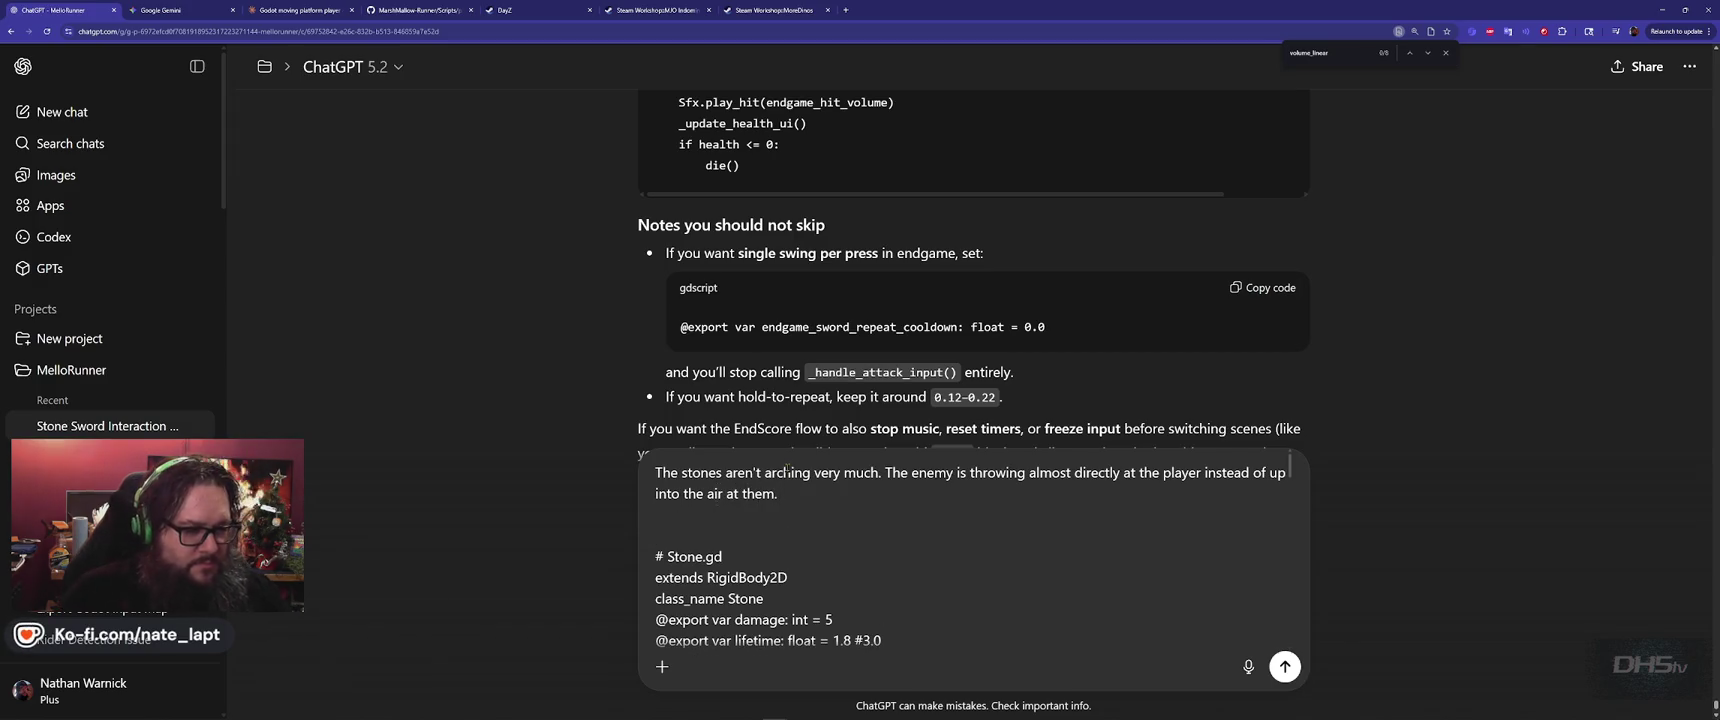
key(Return)
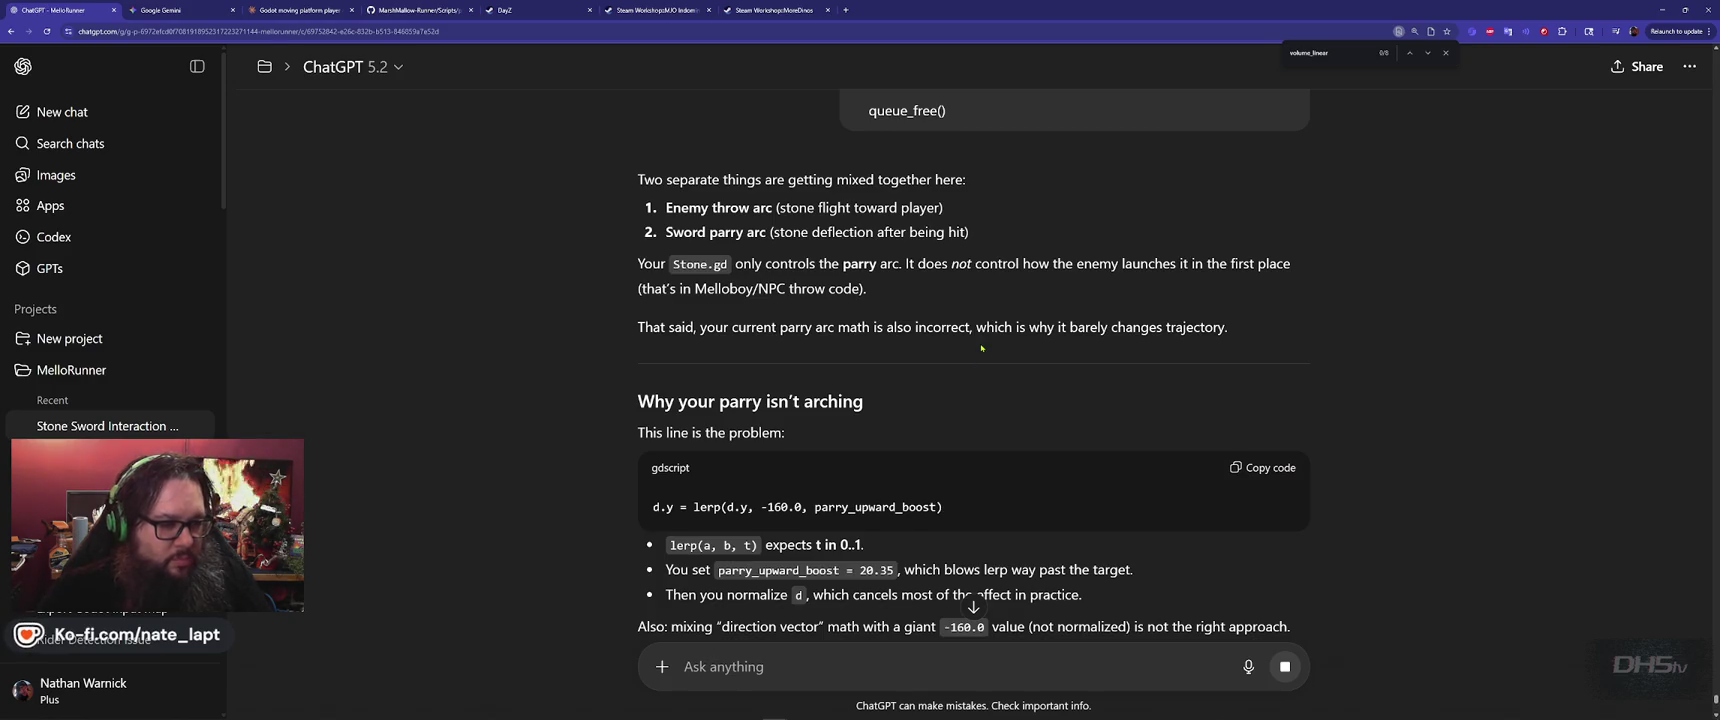
Read ChatGPT's answer down to its 'Replace just this block in parry()' code, then return to Godot
scroll(931, 393, down, 2)
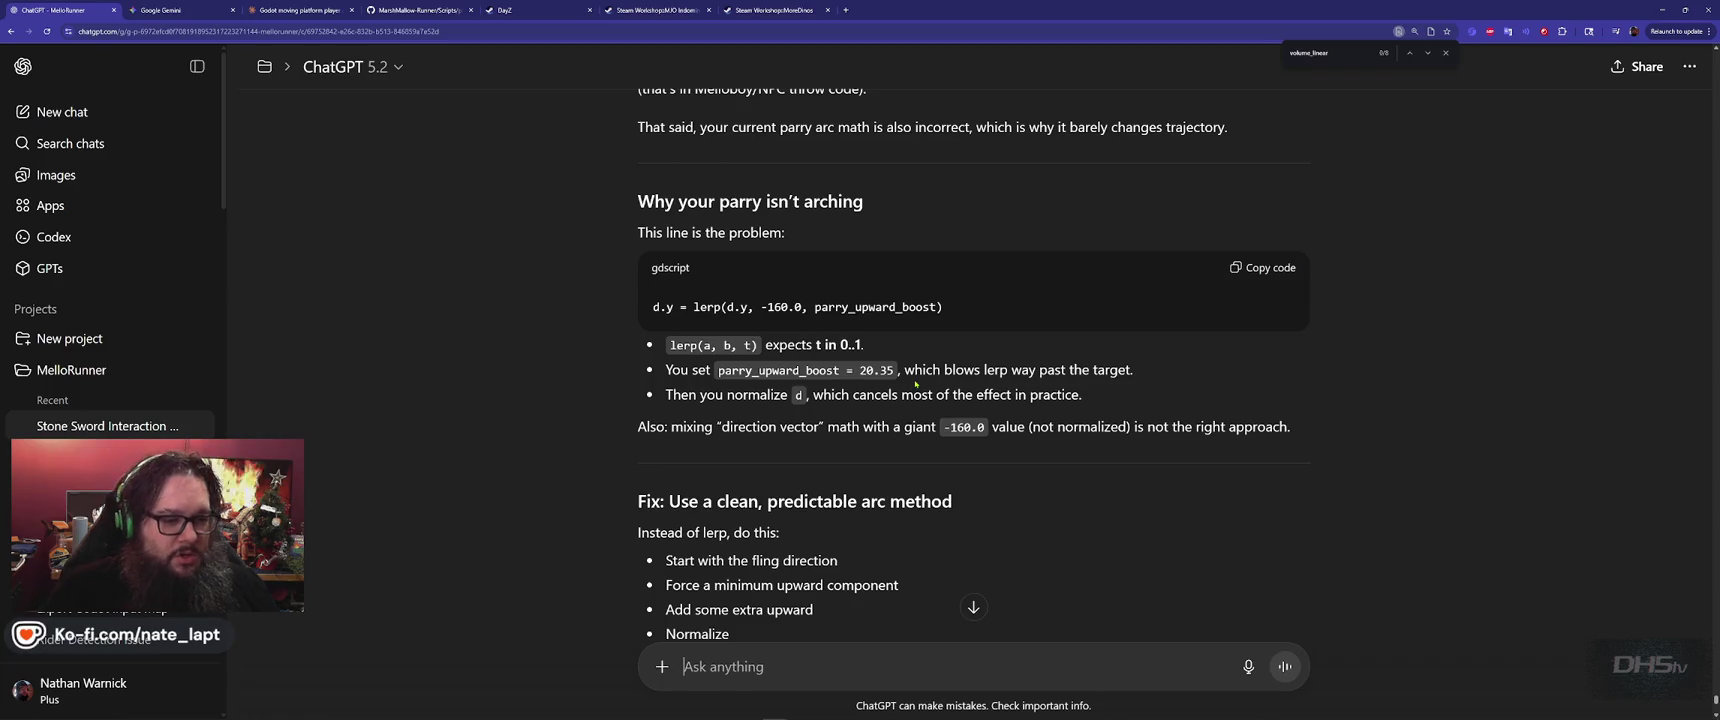
scroll(915, 383, down, 3)
scroll(913, 380, down, 1)
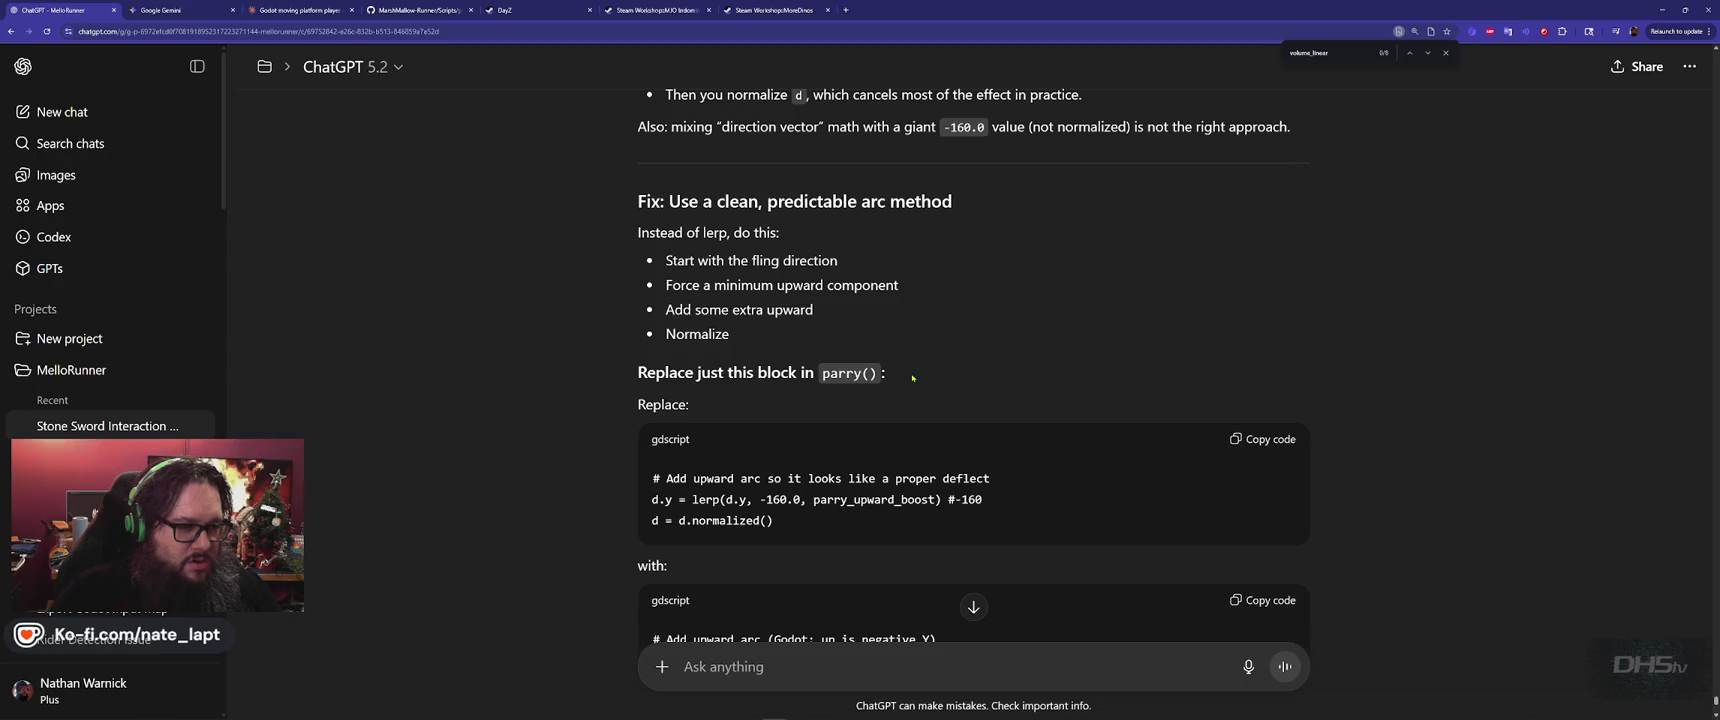
scroll(912, 377, down, 2)
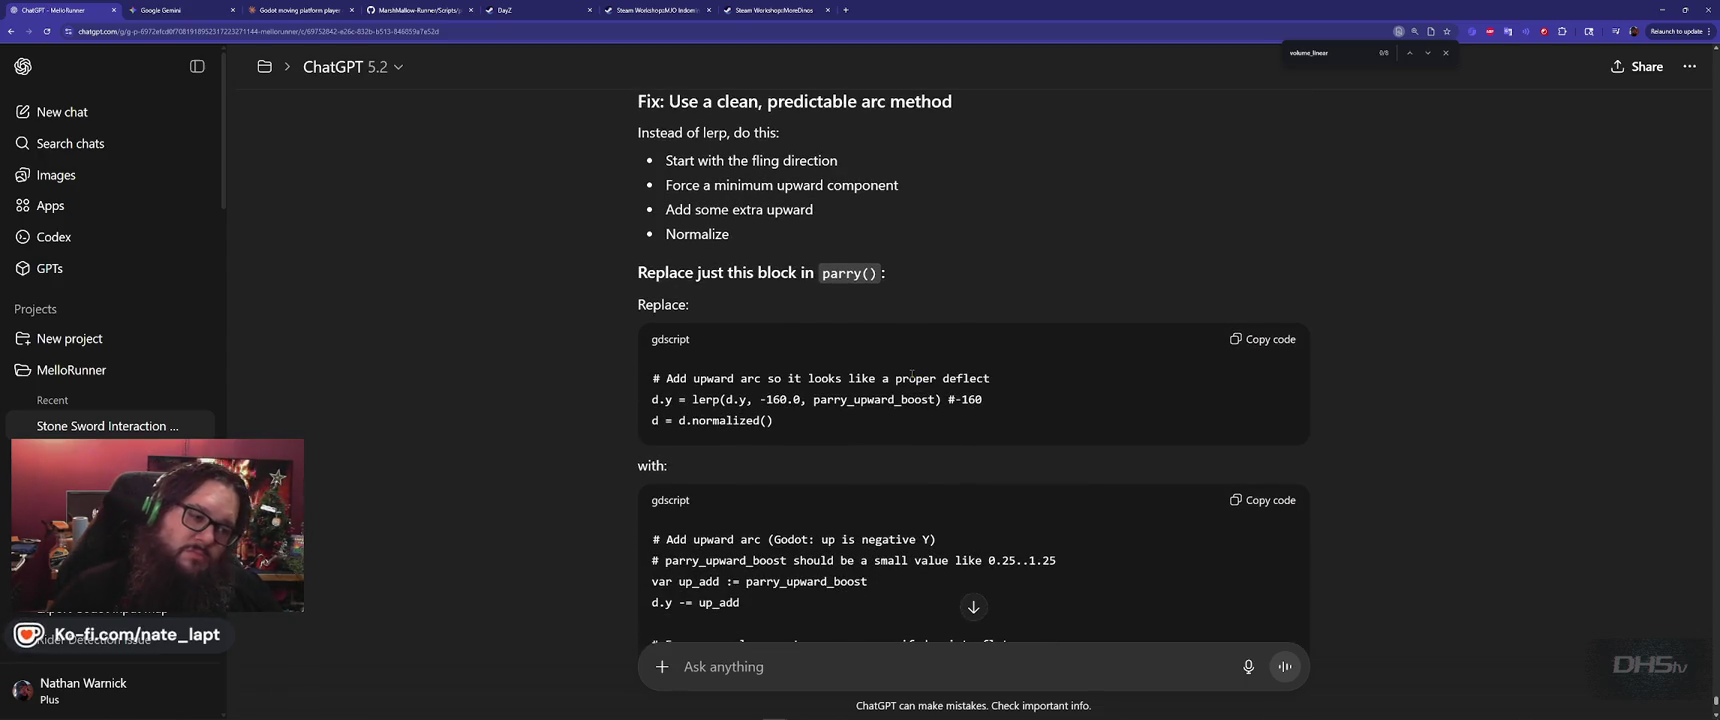
key(alt+Tab)
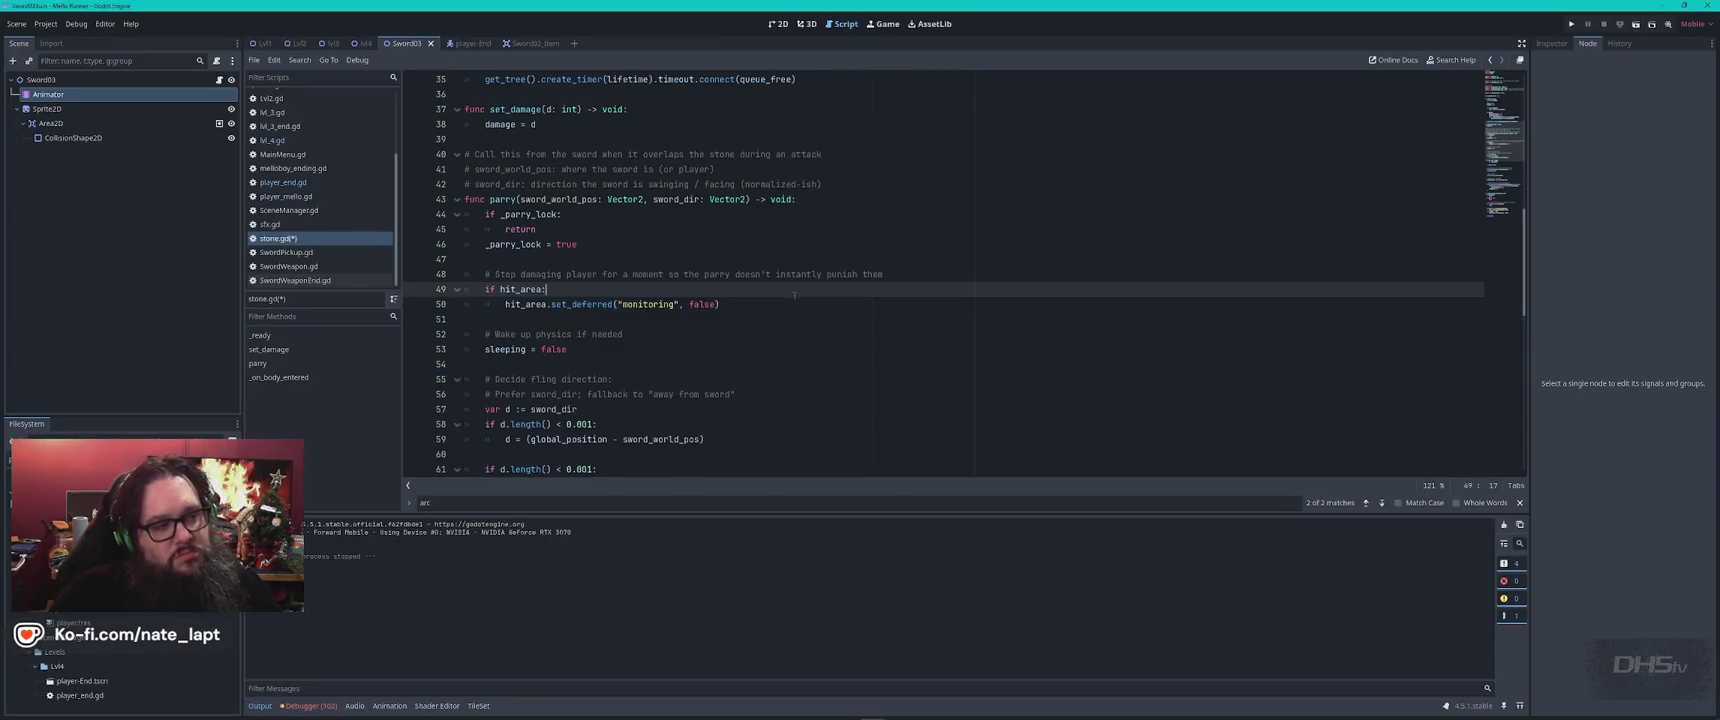
Compare stone.gd's parry() code against ChatGPT's suggested replacement block
scroll(850, 325, up, 2)
scroll(845, 326, down, 5)
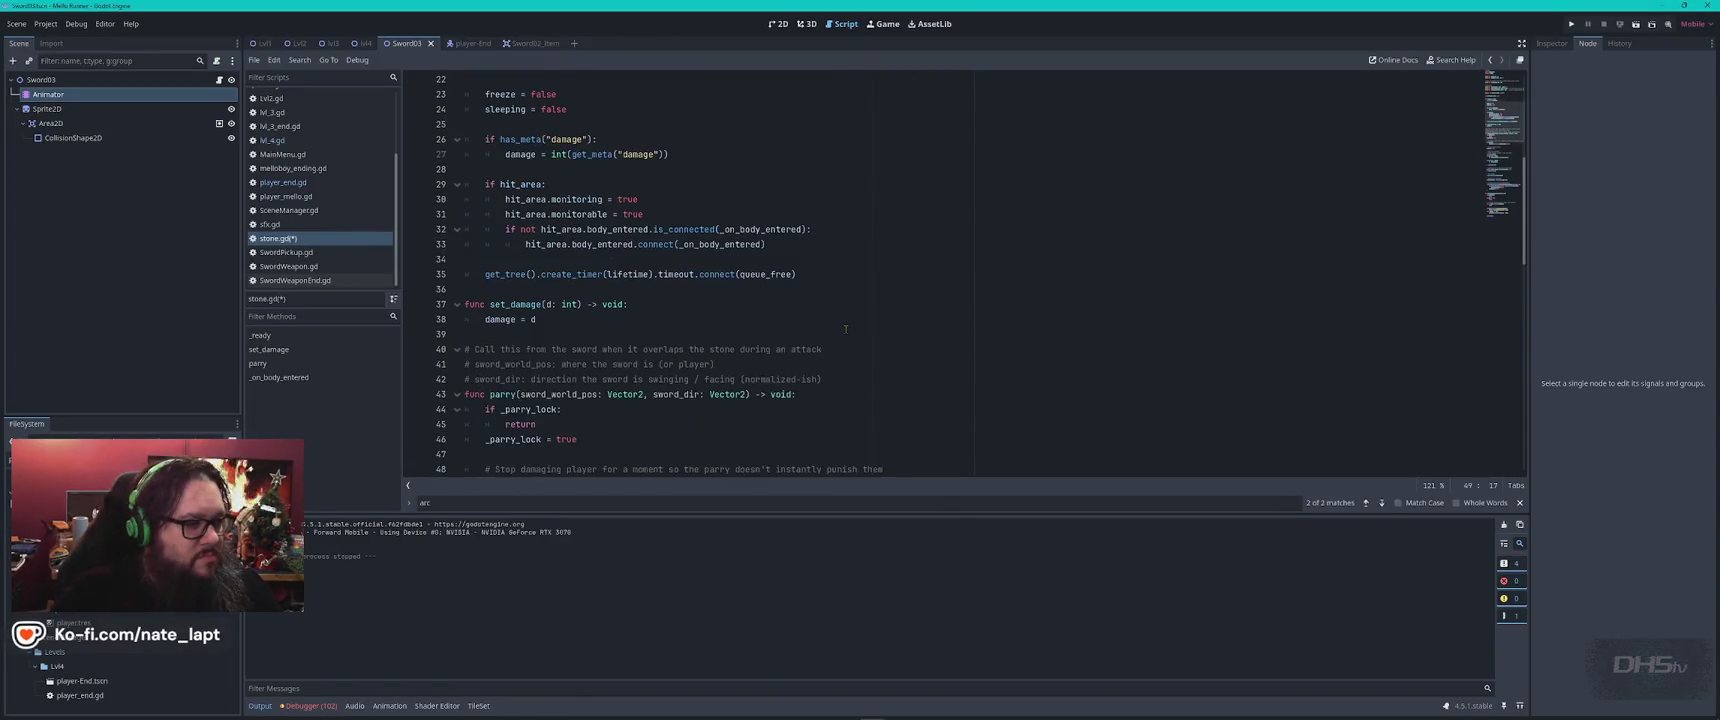
scroll(833, 328, down, 10)
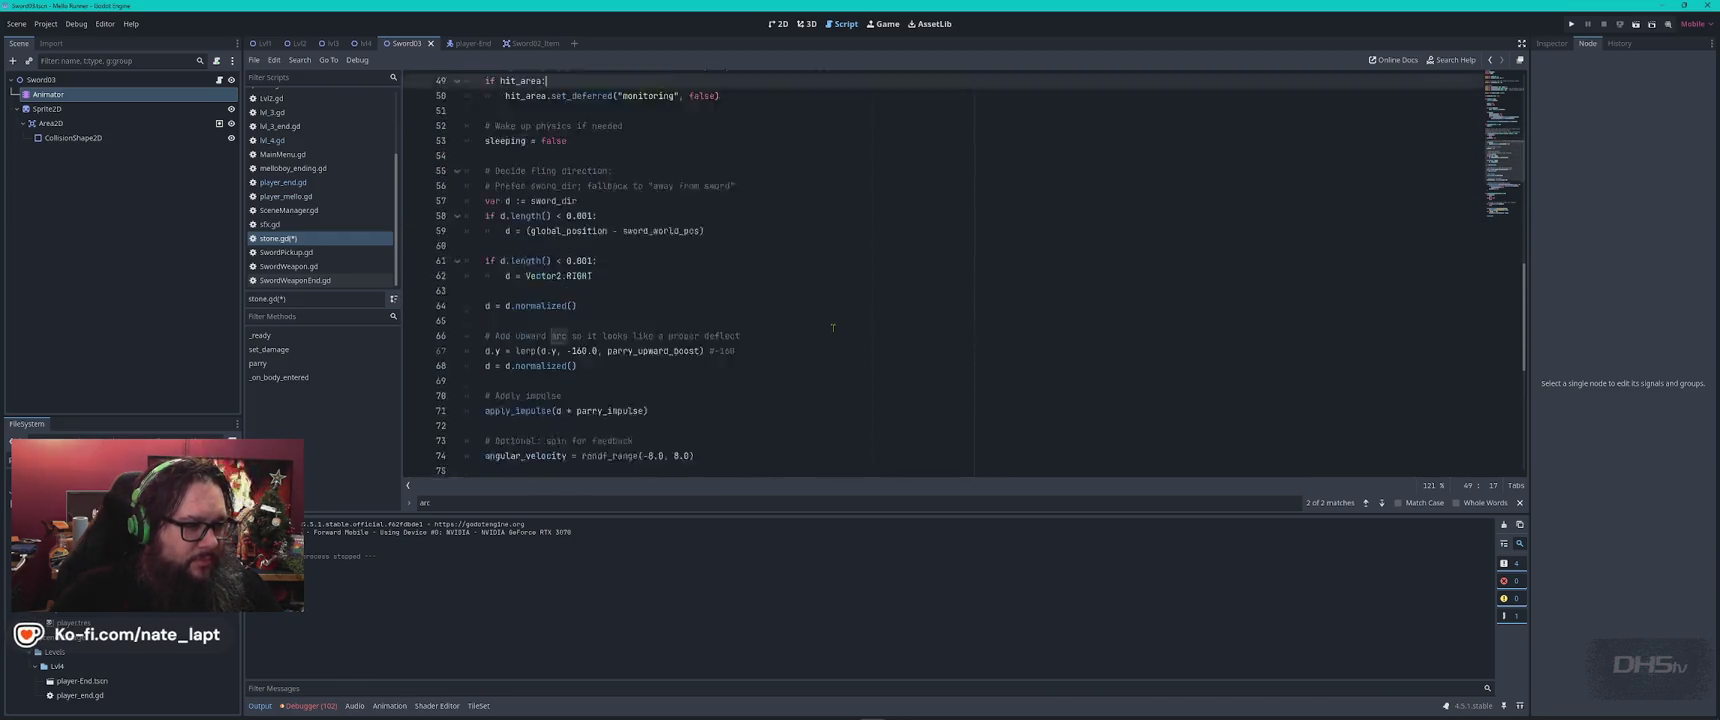
scroll(833, 327, down, 6)
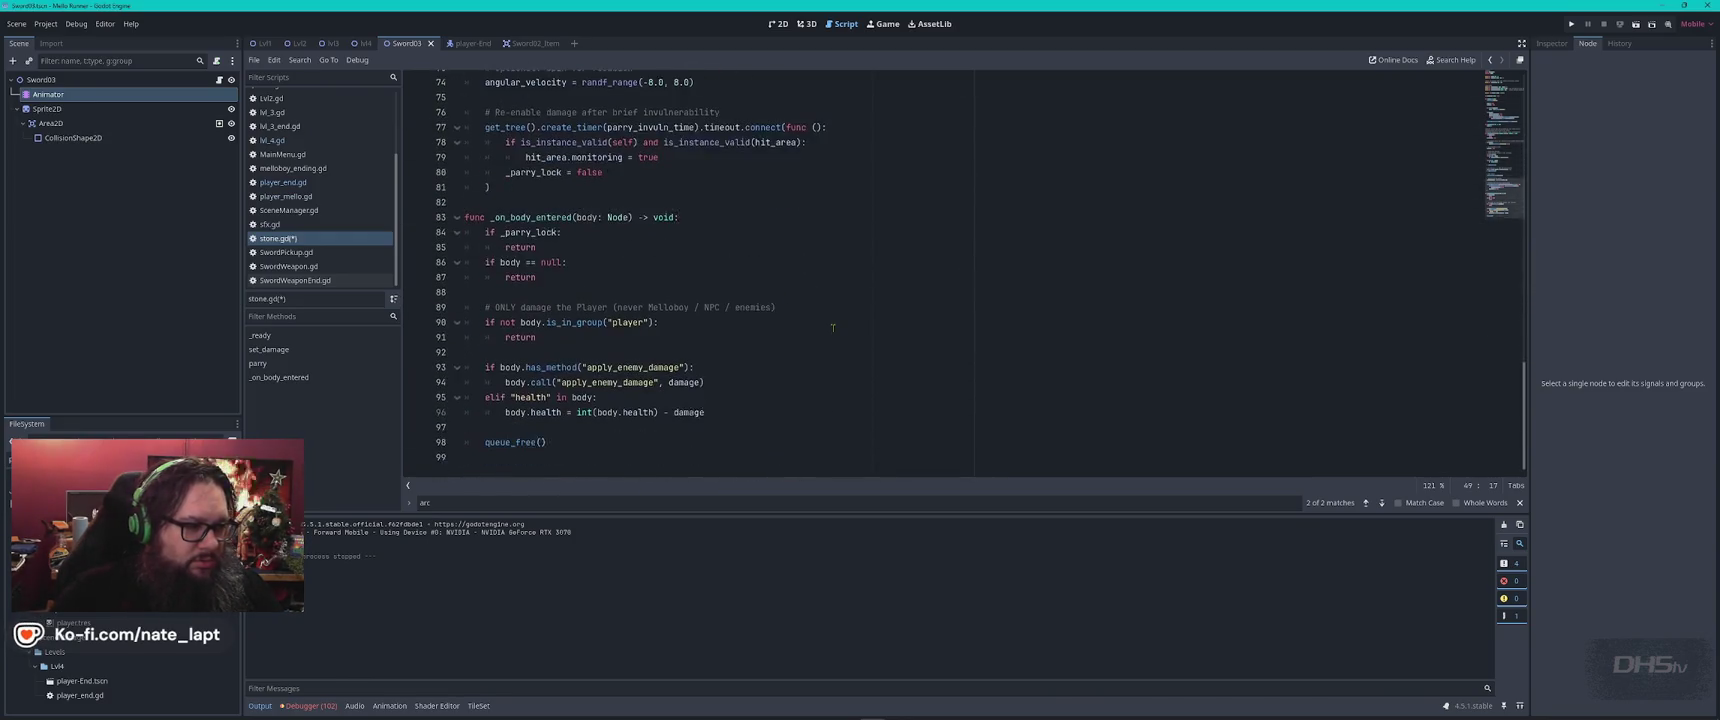
scroll(833, 327, up, 8)
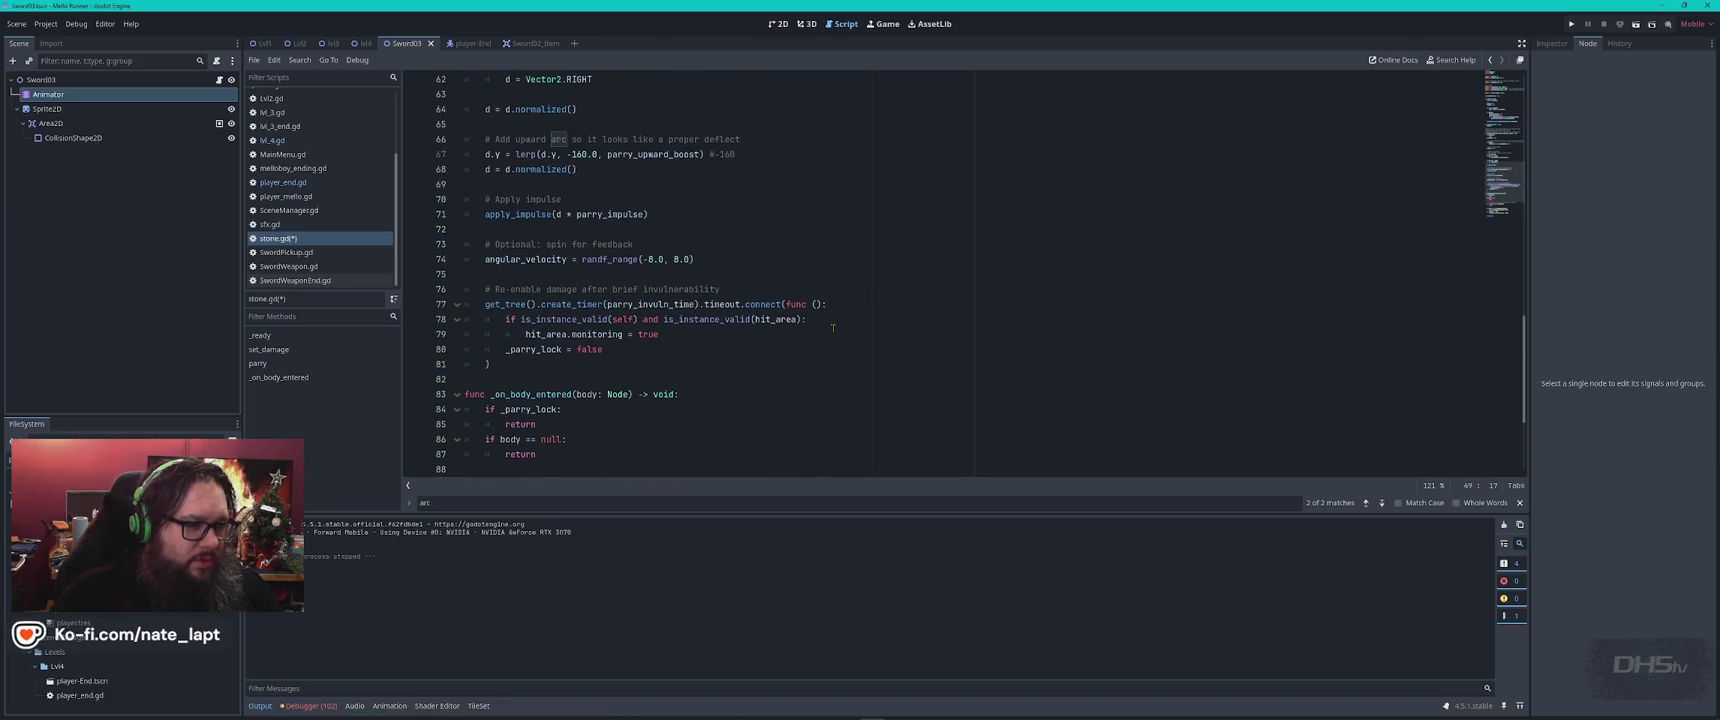
key(alt+Tab)
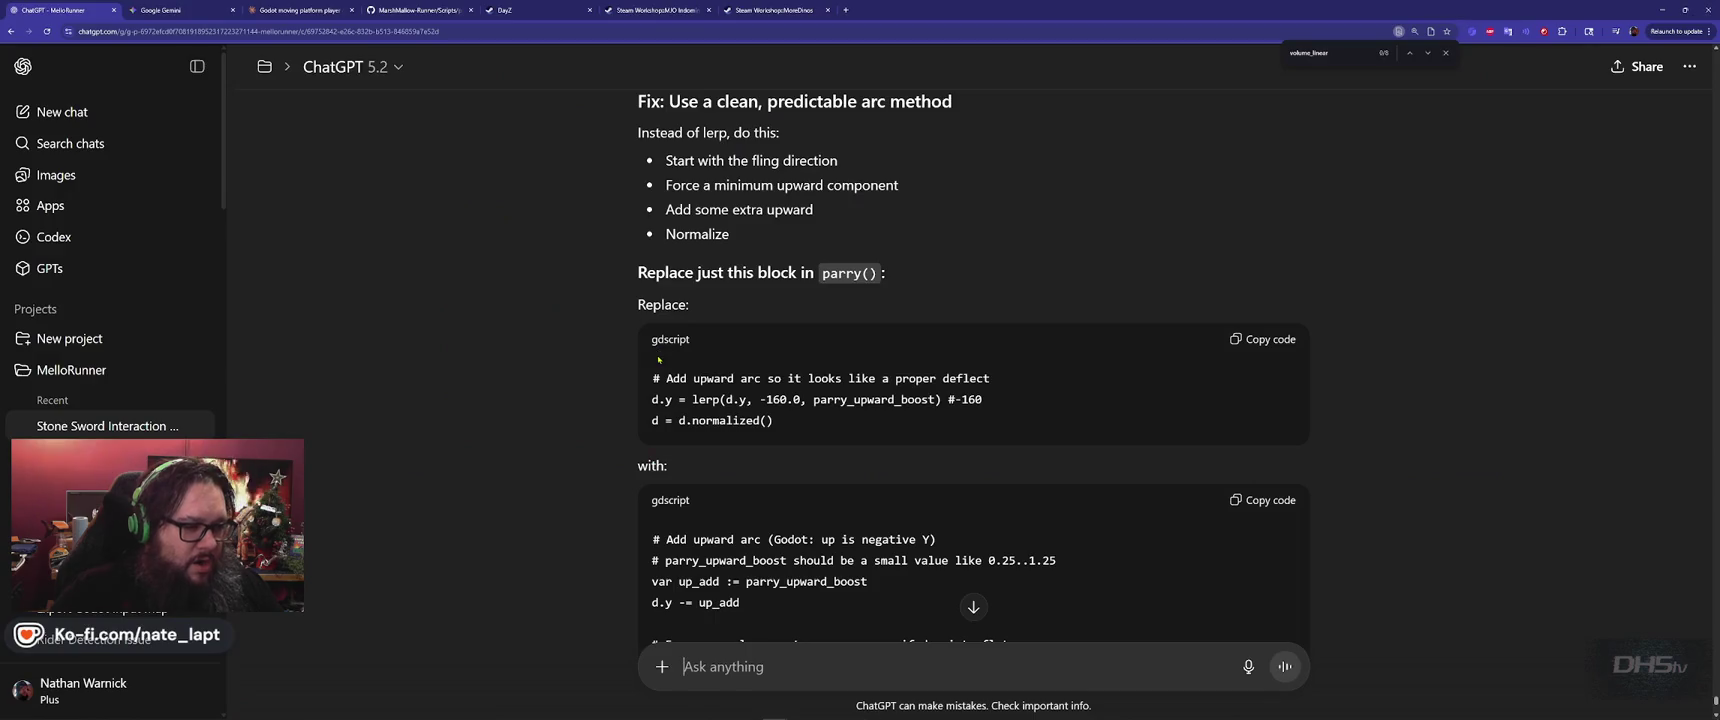
scroll(852, 428, down, 2)
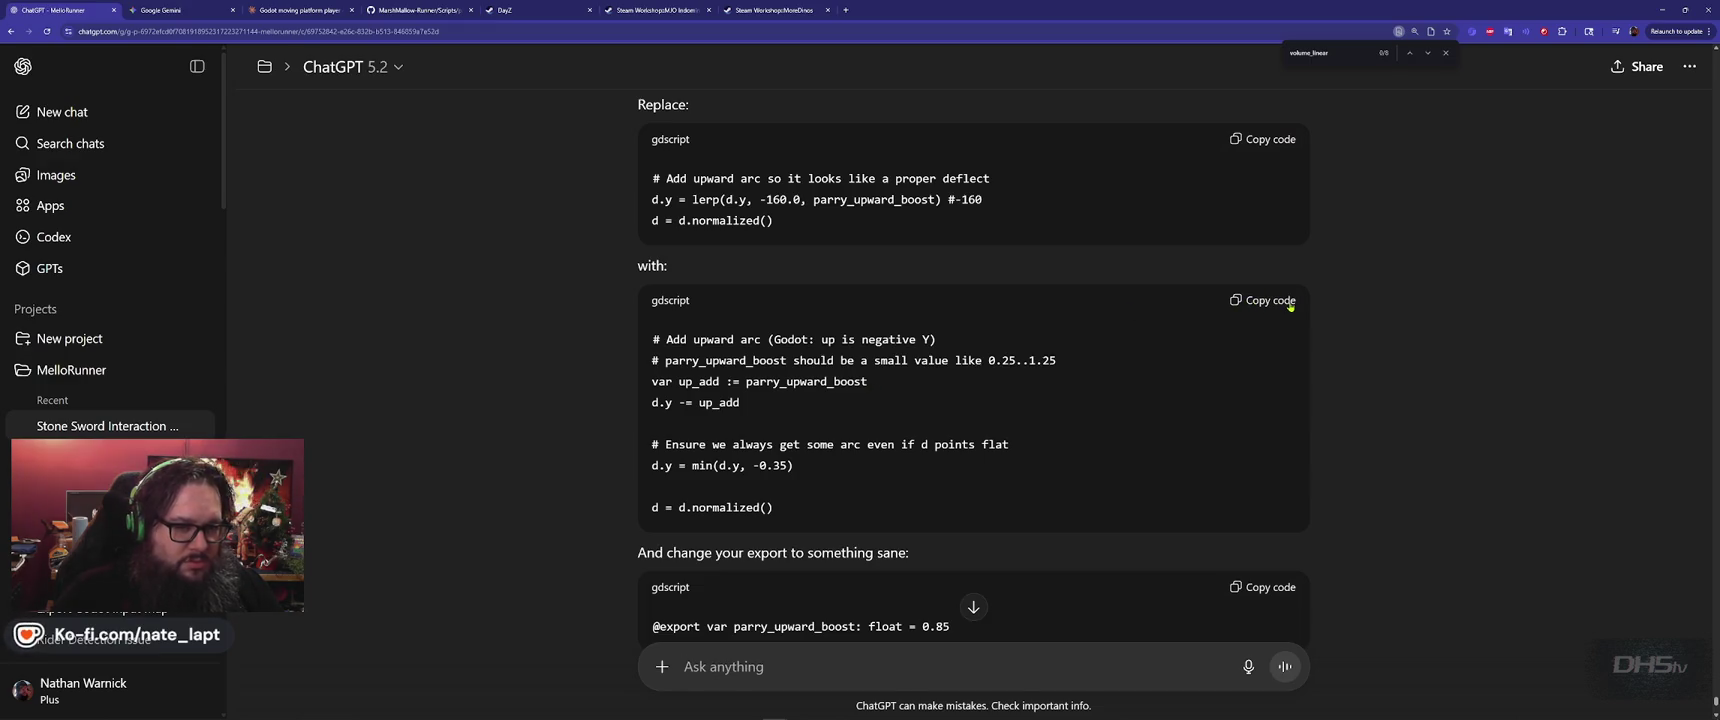
key(alt+Tab)
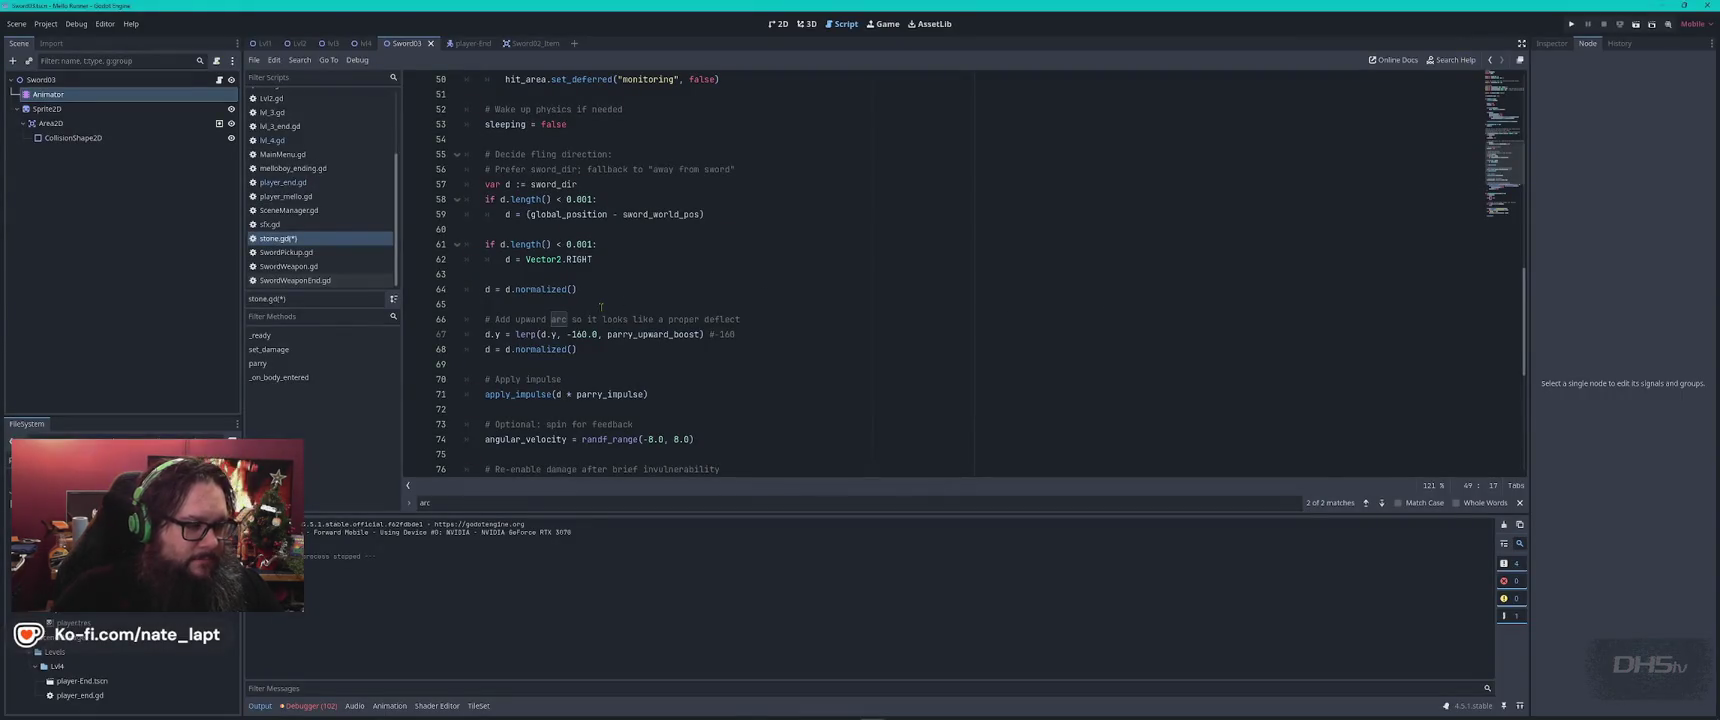
key(alt+Tab)
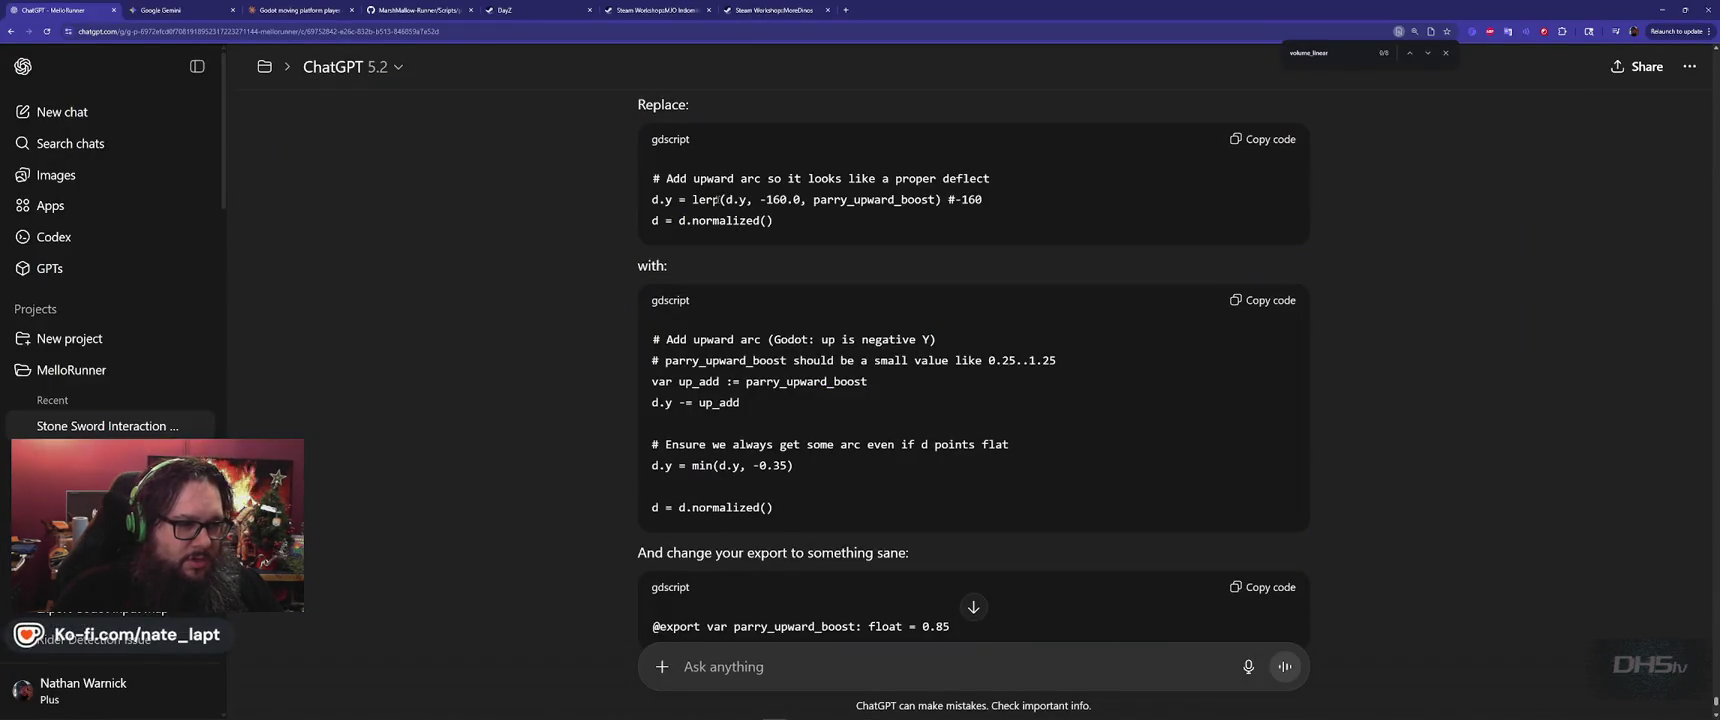
key(alt+Tab)
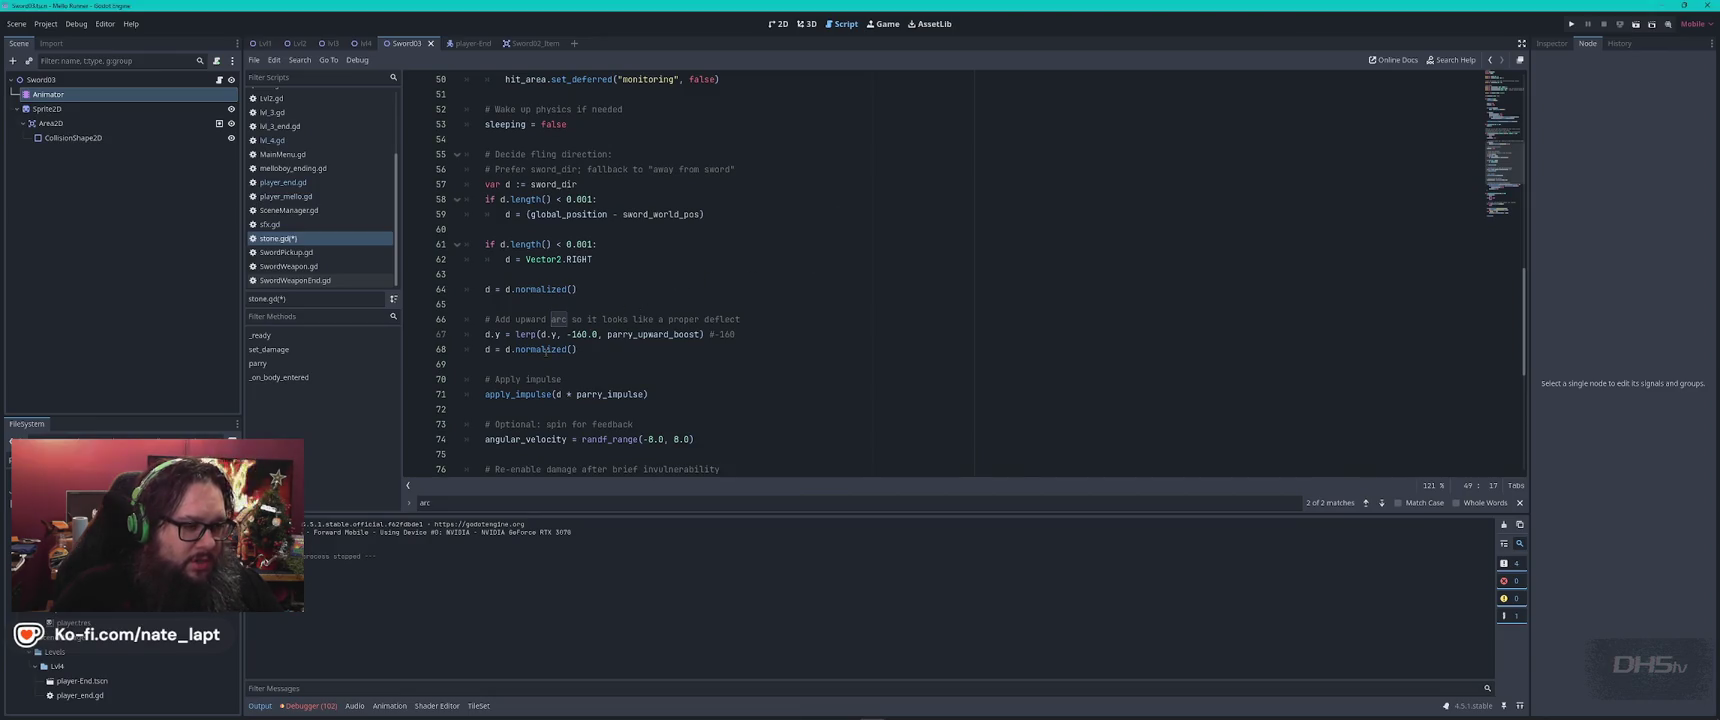
key(alt+Tab)
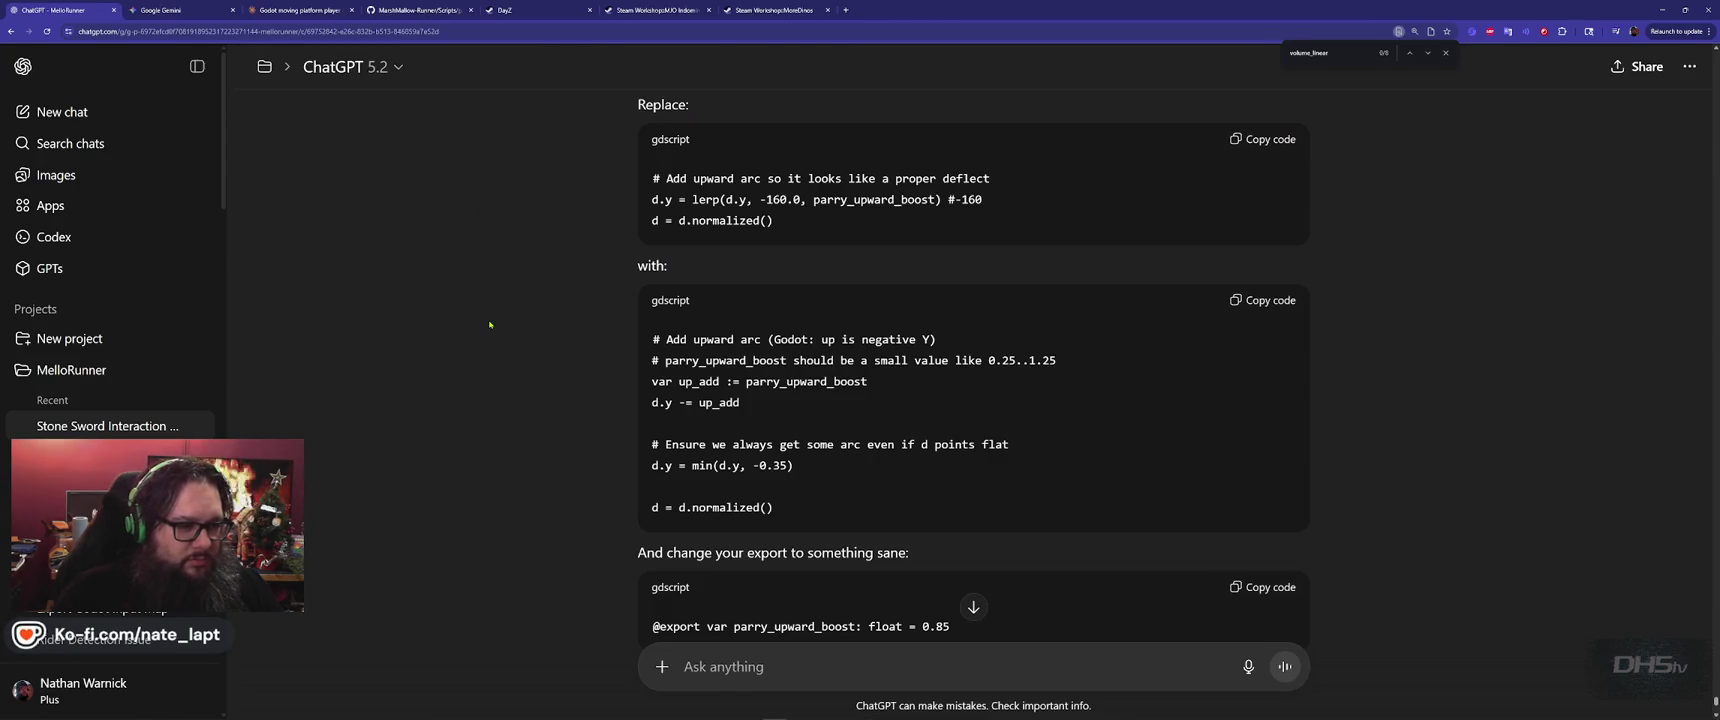
key(alt+Tab)
Replace the old upward-arc lines in parry() with ChatGPT's d.y -= parry_upward_boost code and fix indentation
drag(485, 319, 627, 349)
text(# Add upward arc (Godot: up is negative Y) # parry_upward_boost should be a small value like 0.25..1.25 var up_add := parry_upward_boost d.y -= up_add  	# Ensure we always get some arc even if d points flat d.y = min(d.y, -0.35)  d = d.normalized())
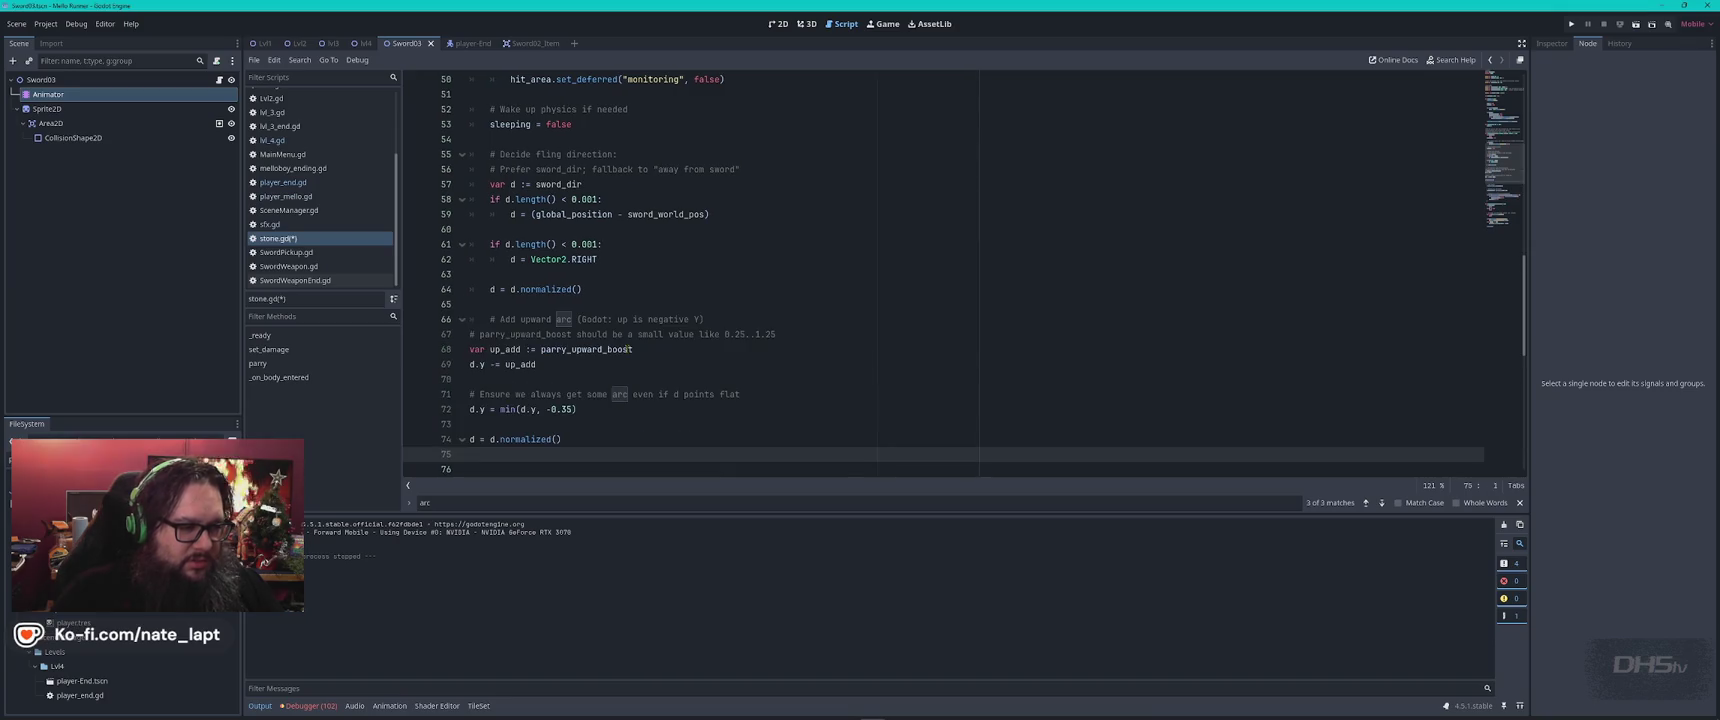
scroll(471, 274, down, 2)
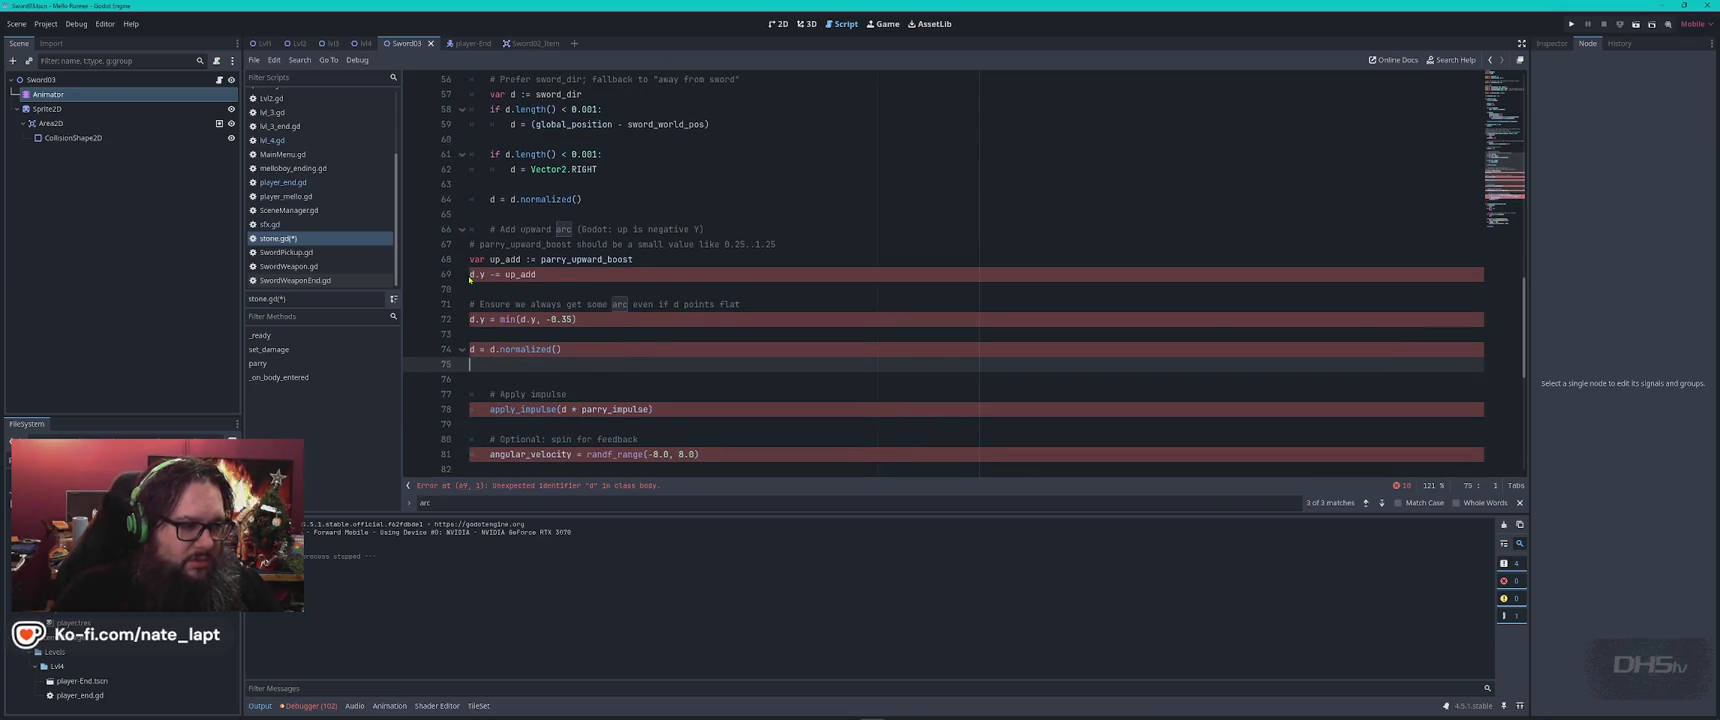
drag(470, 259, 585, 349)
key(Tab)
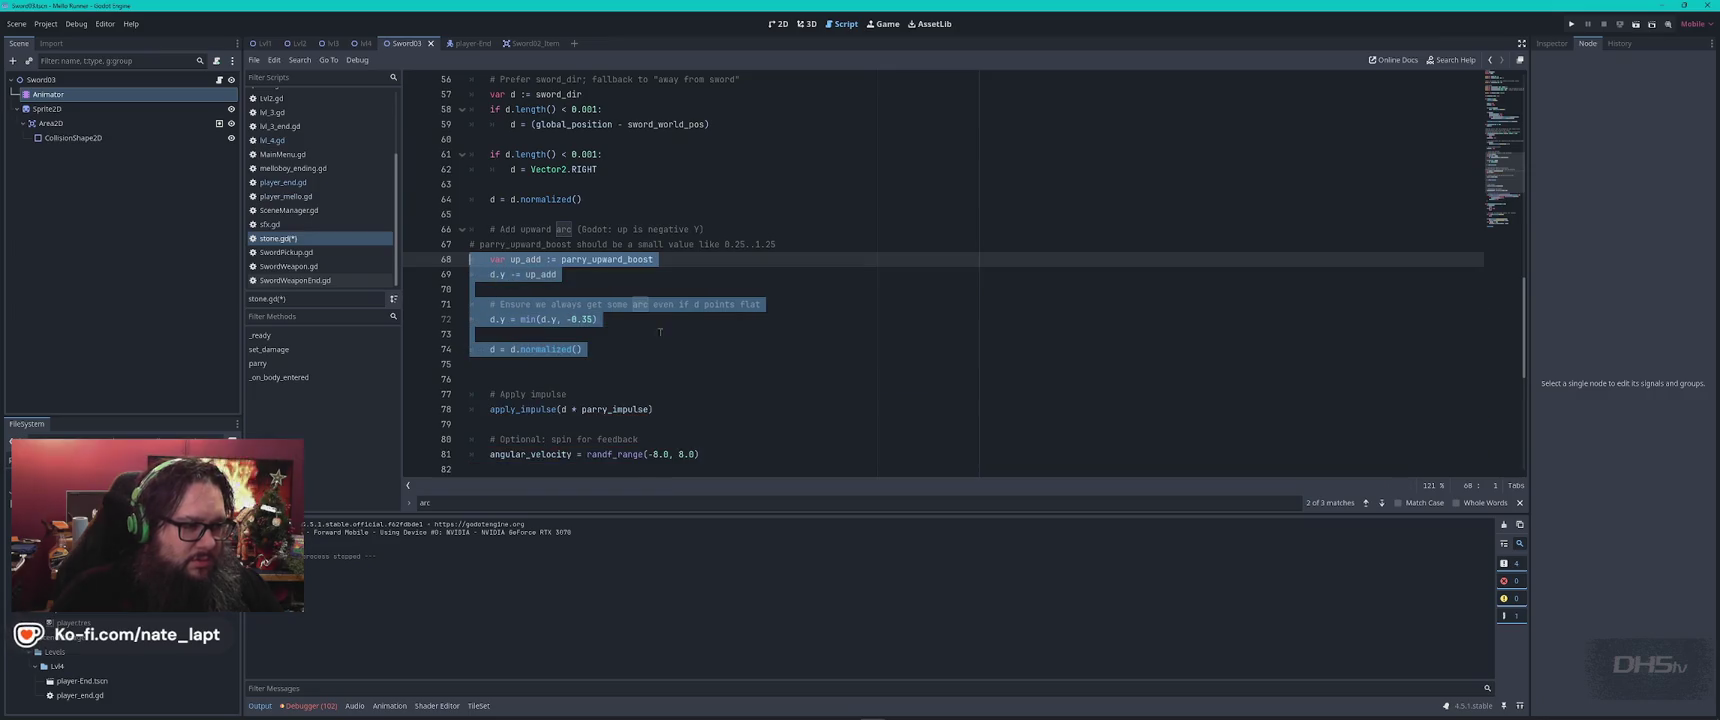
click(704, 340)
Copy ChatGPT's new export line and set parry_upward_boost to 0.85 in stone.gd
key(alt+Tab)
scroll(687, 354, down, 2)
scroll(688, 356, down, 2)
scroll(690, 362, down, 1)
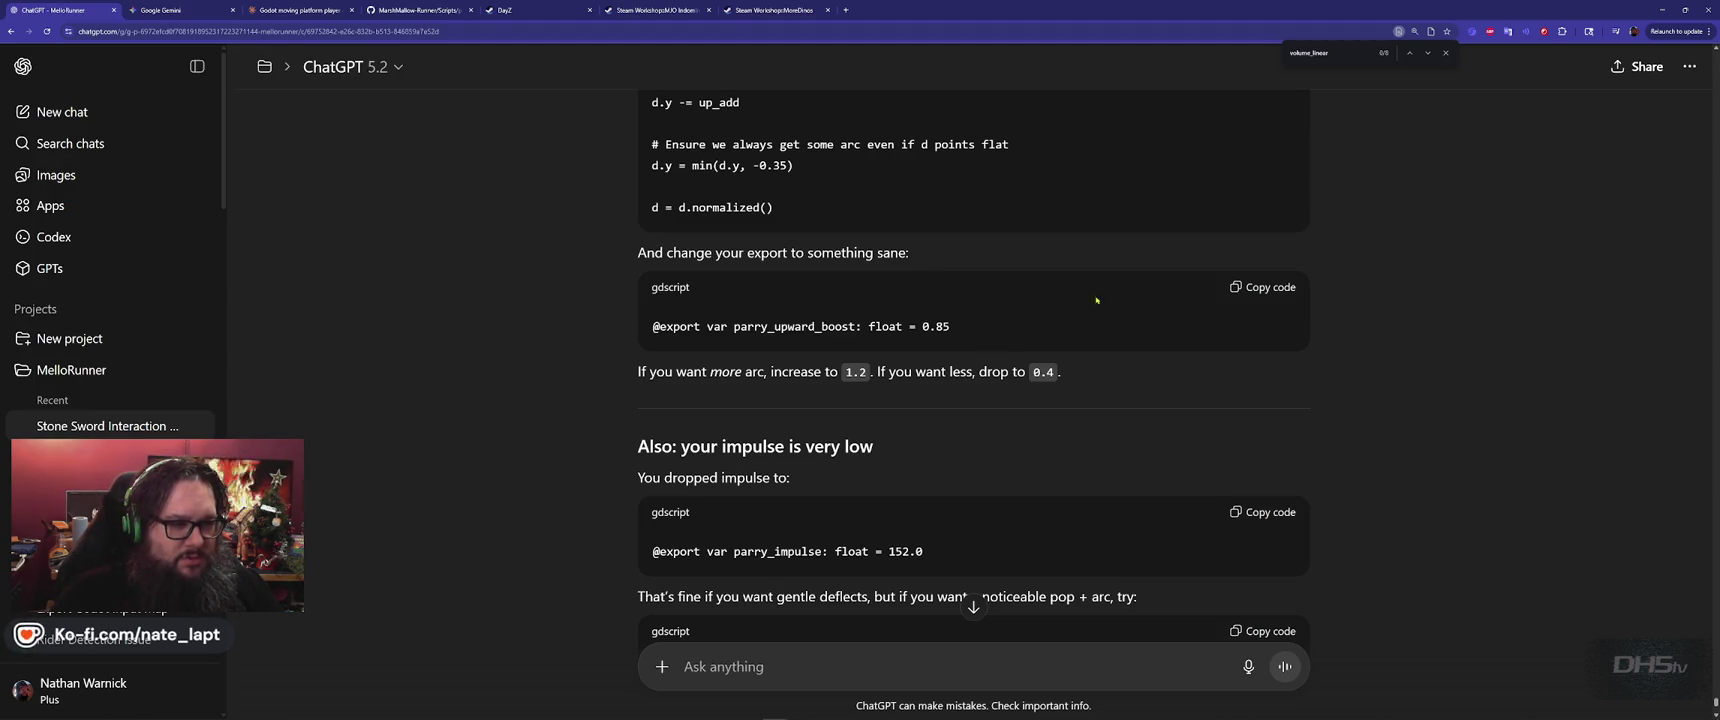
click(1260, 290)
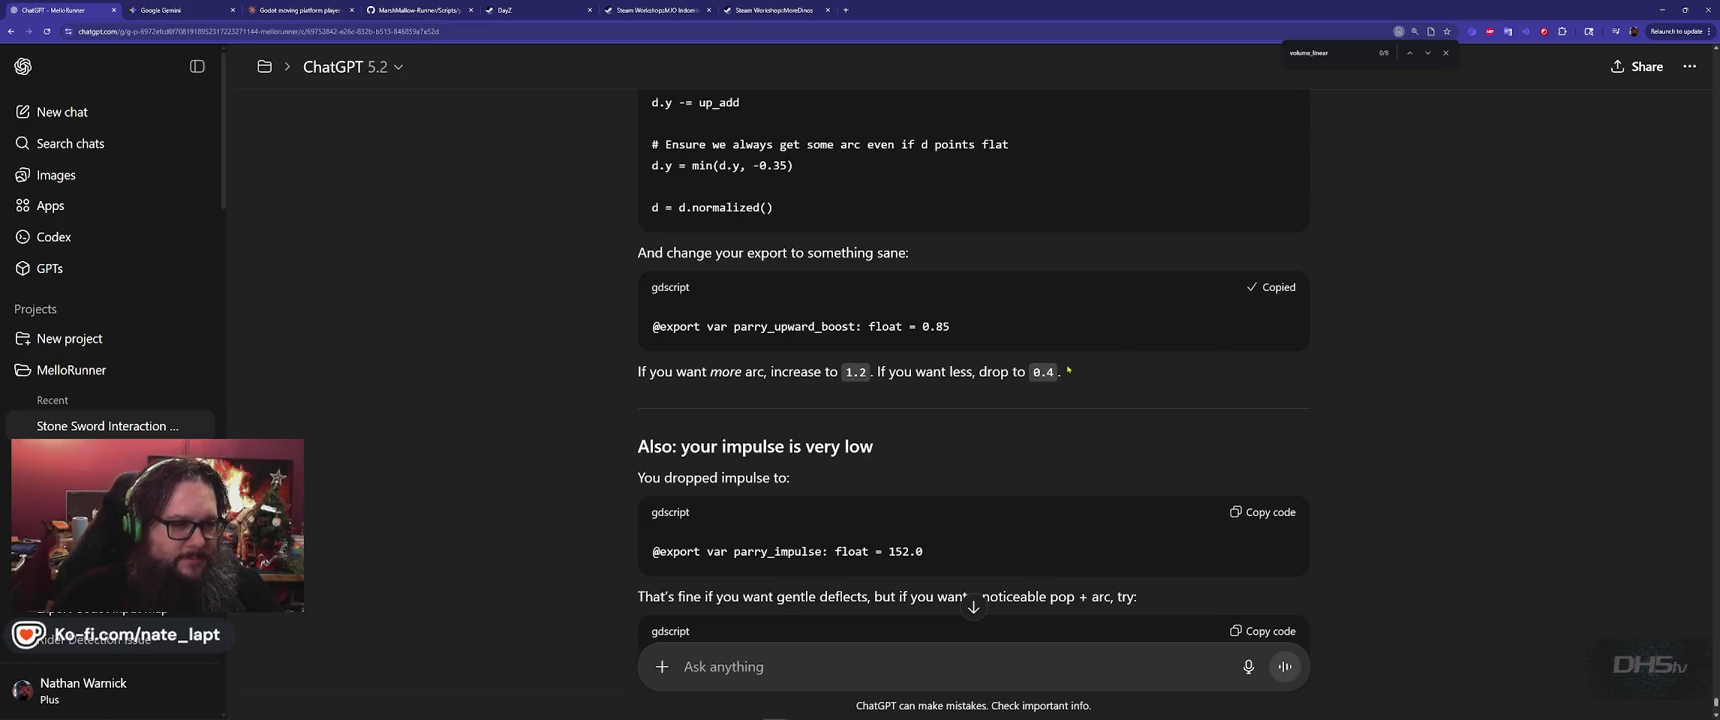
key(alt+Tab)
scroll(750, 335, up, 10)
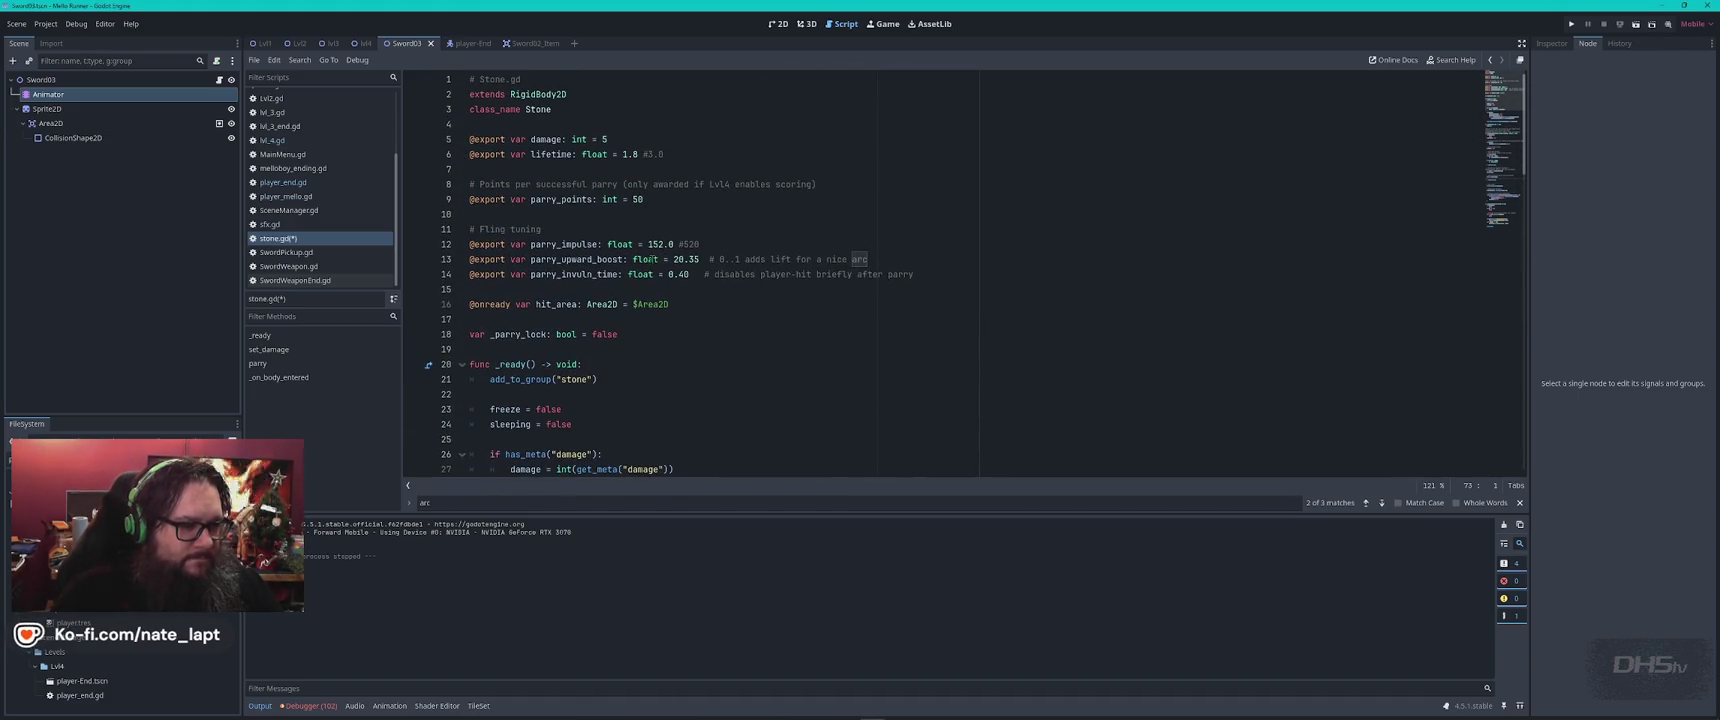
click(735, 259)
triple_click(735, 259)
key(ctrl+v)
key(BackSpace)
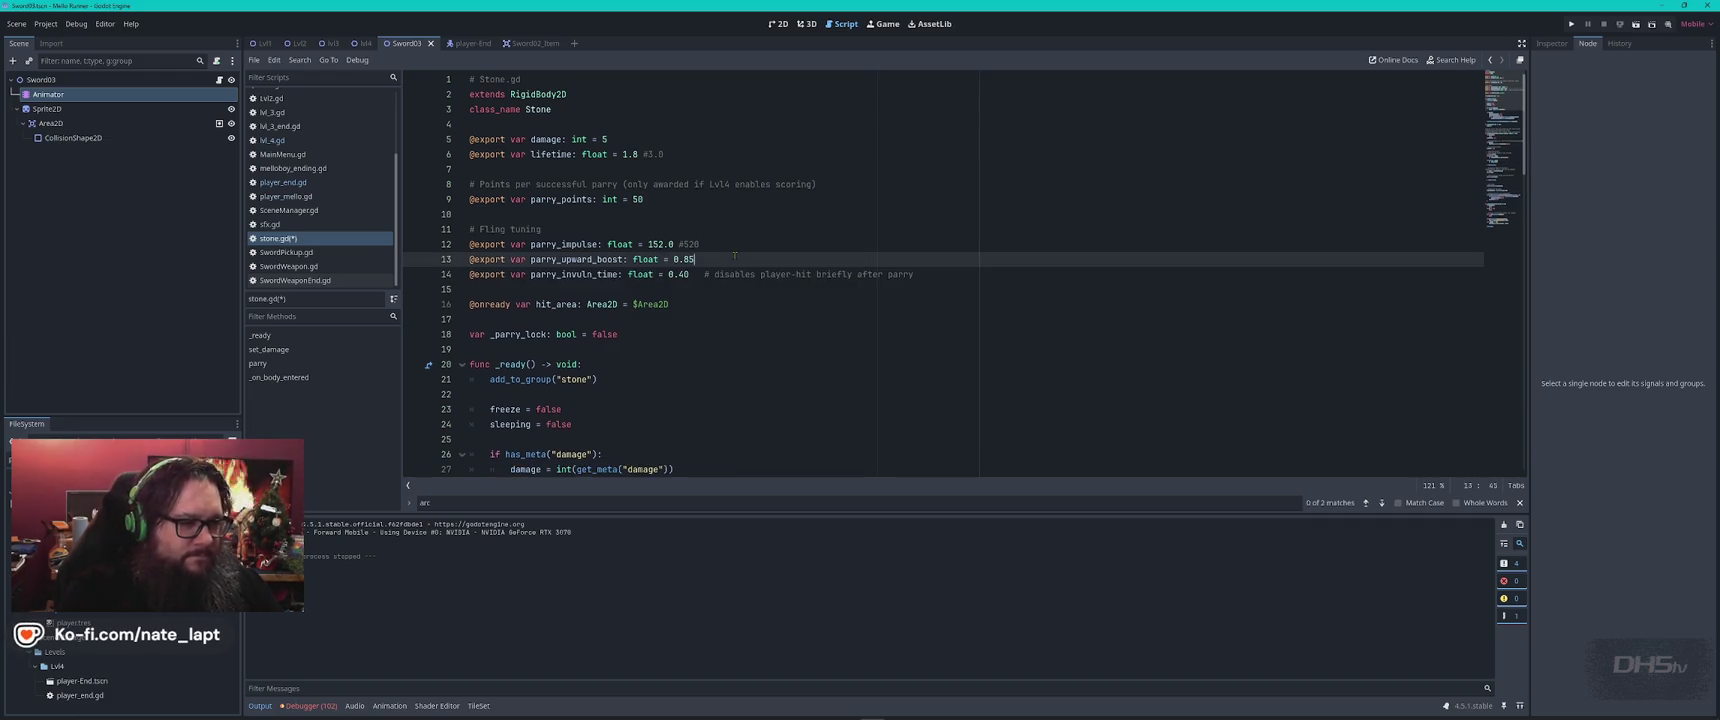
key(alt+Tab)
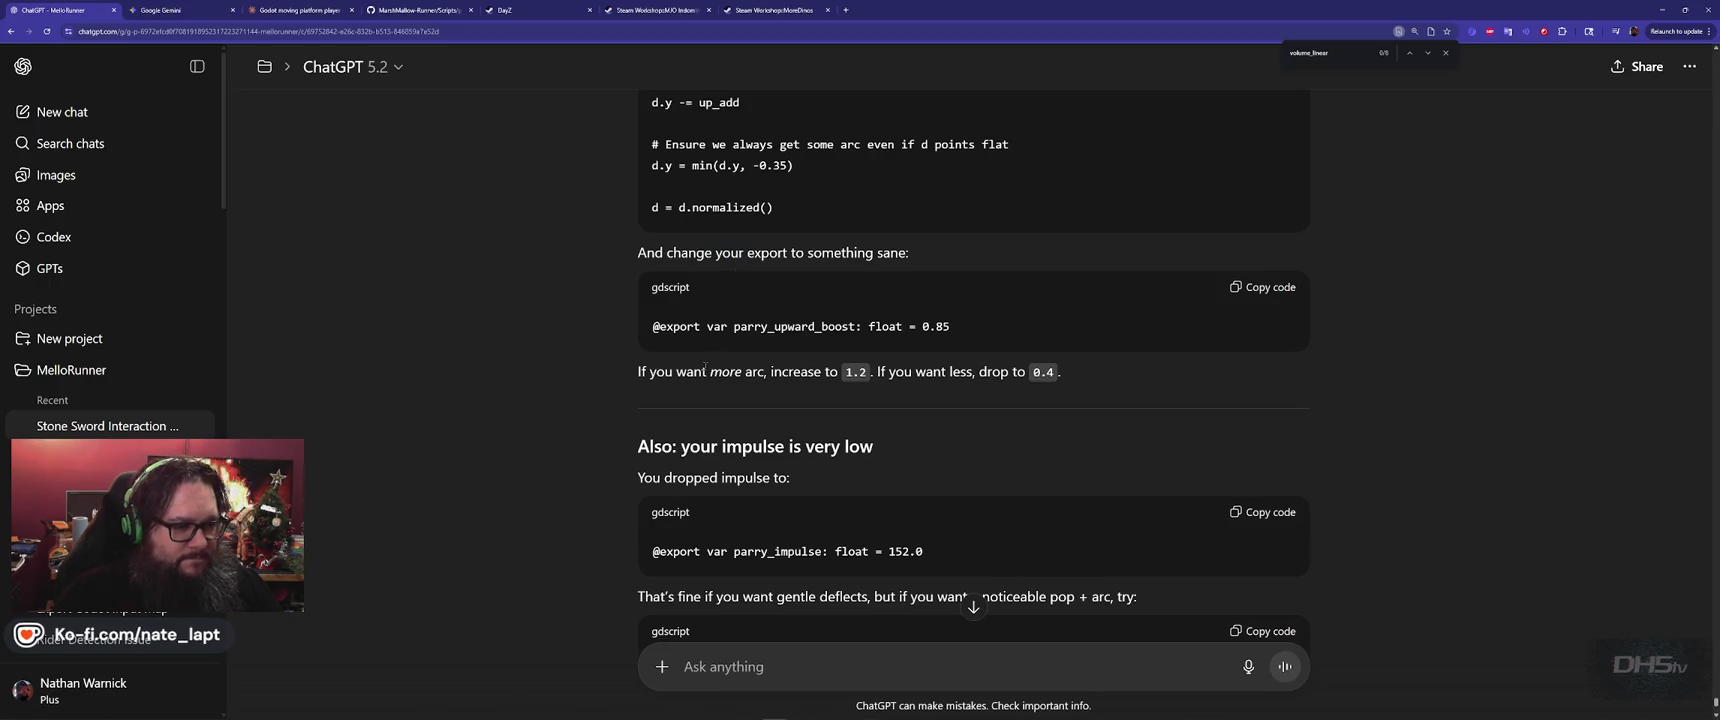
scroll(601, 442, down, 3)
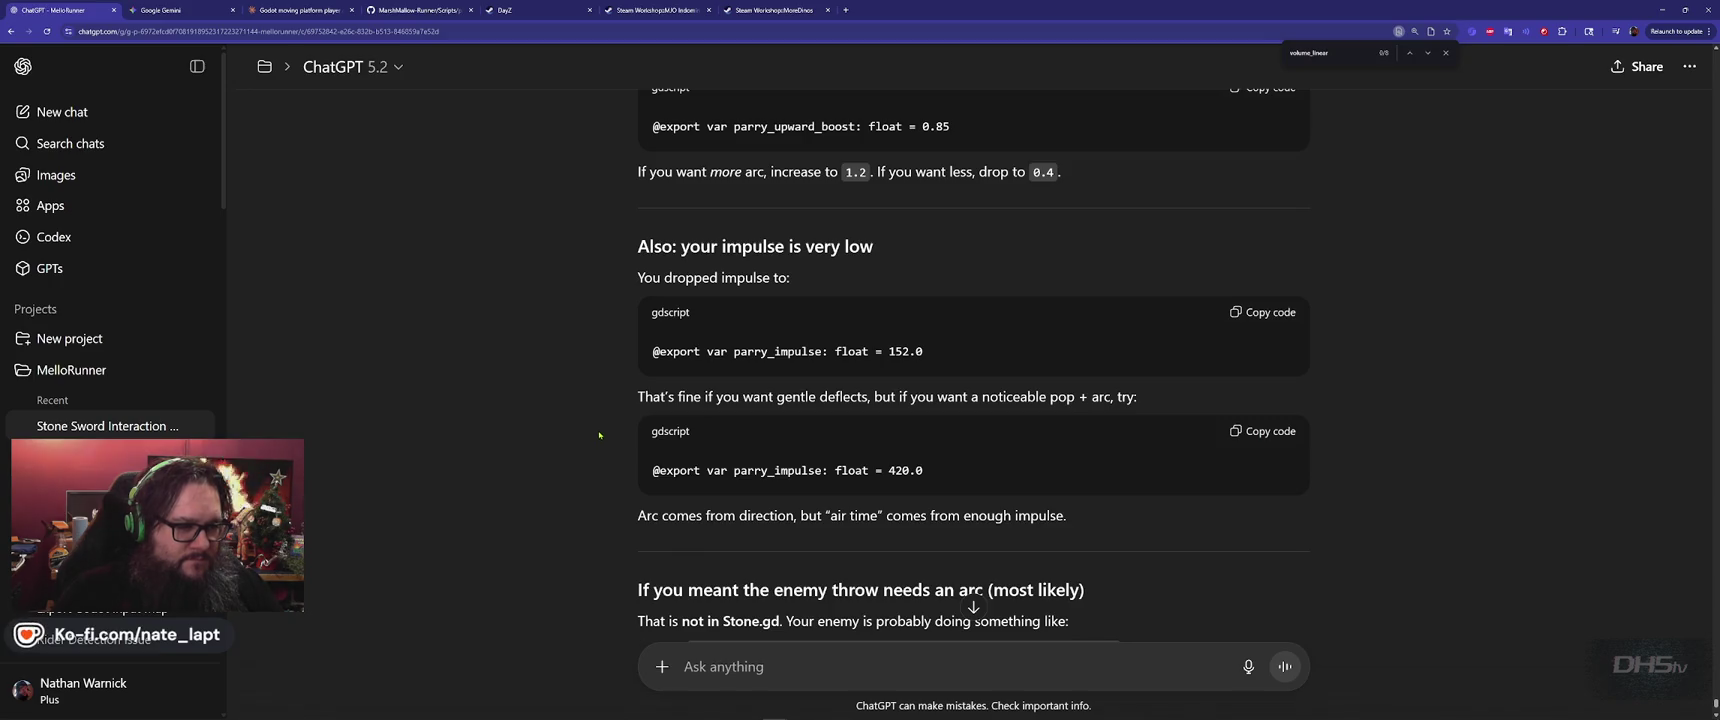
Take ChatGPT's suggested 420.0 parry impulse to replace 152.0 in stone.gd
key(alt+Tab)
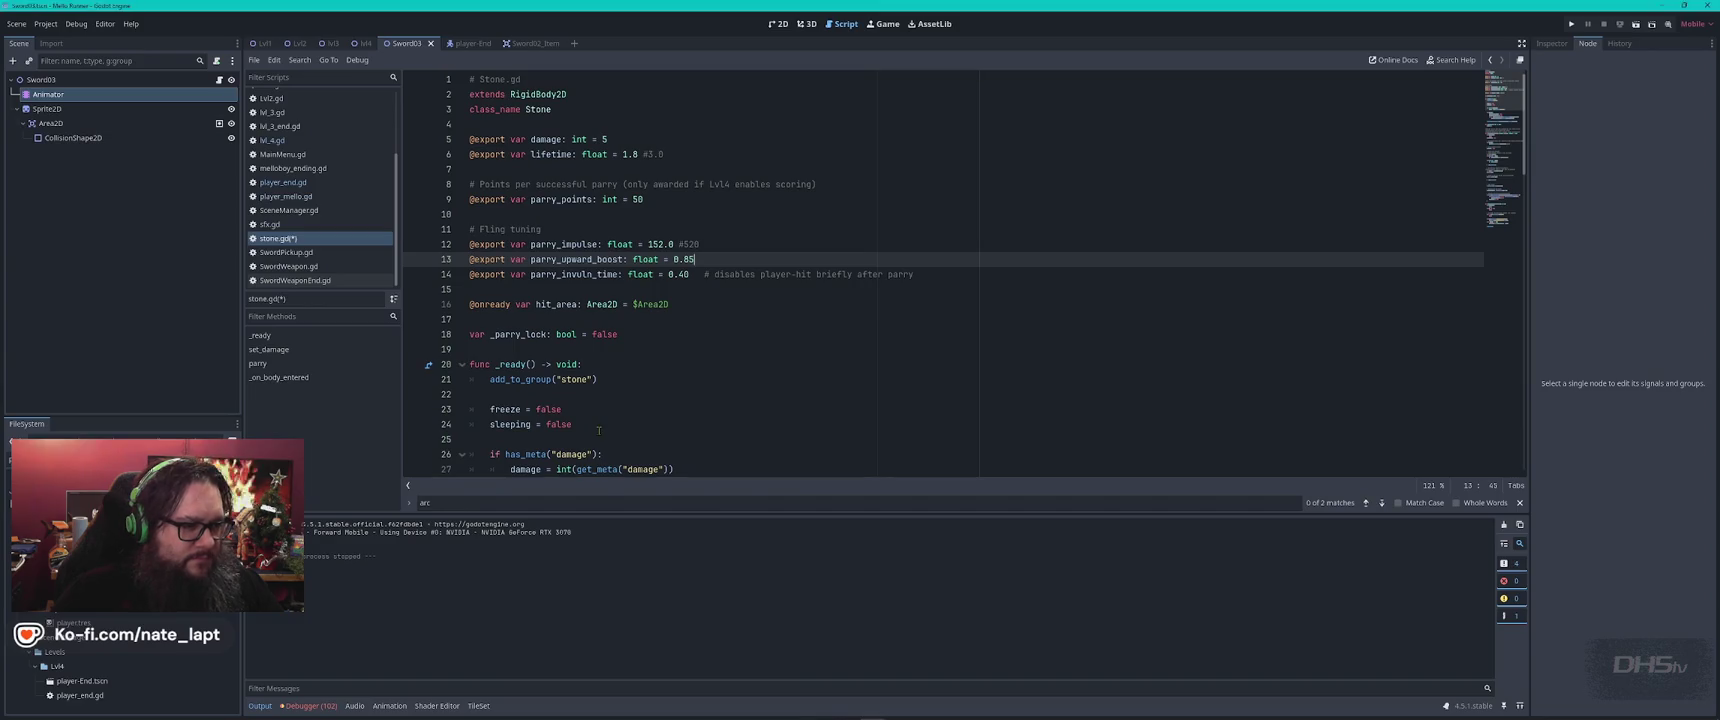
key(alt+Tab)
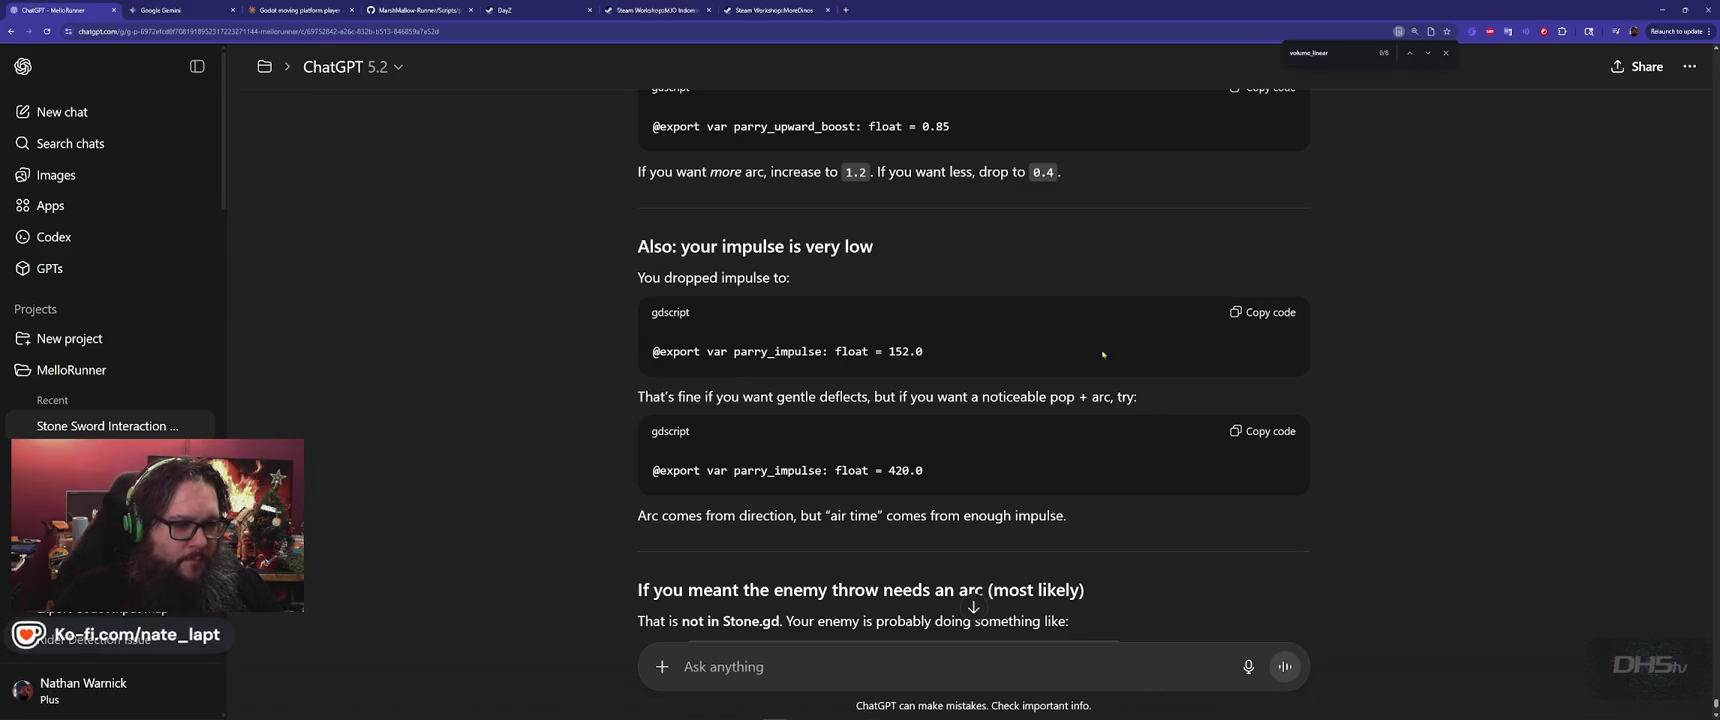
scroll(1227, 407, down, 1)
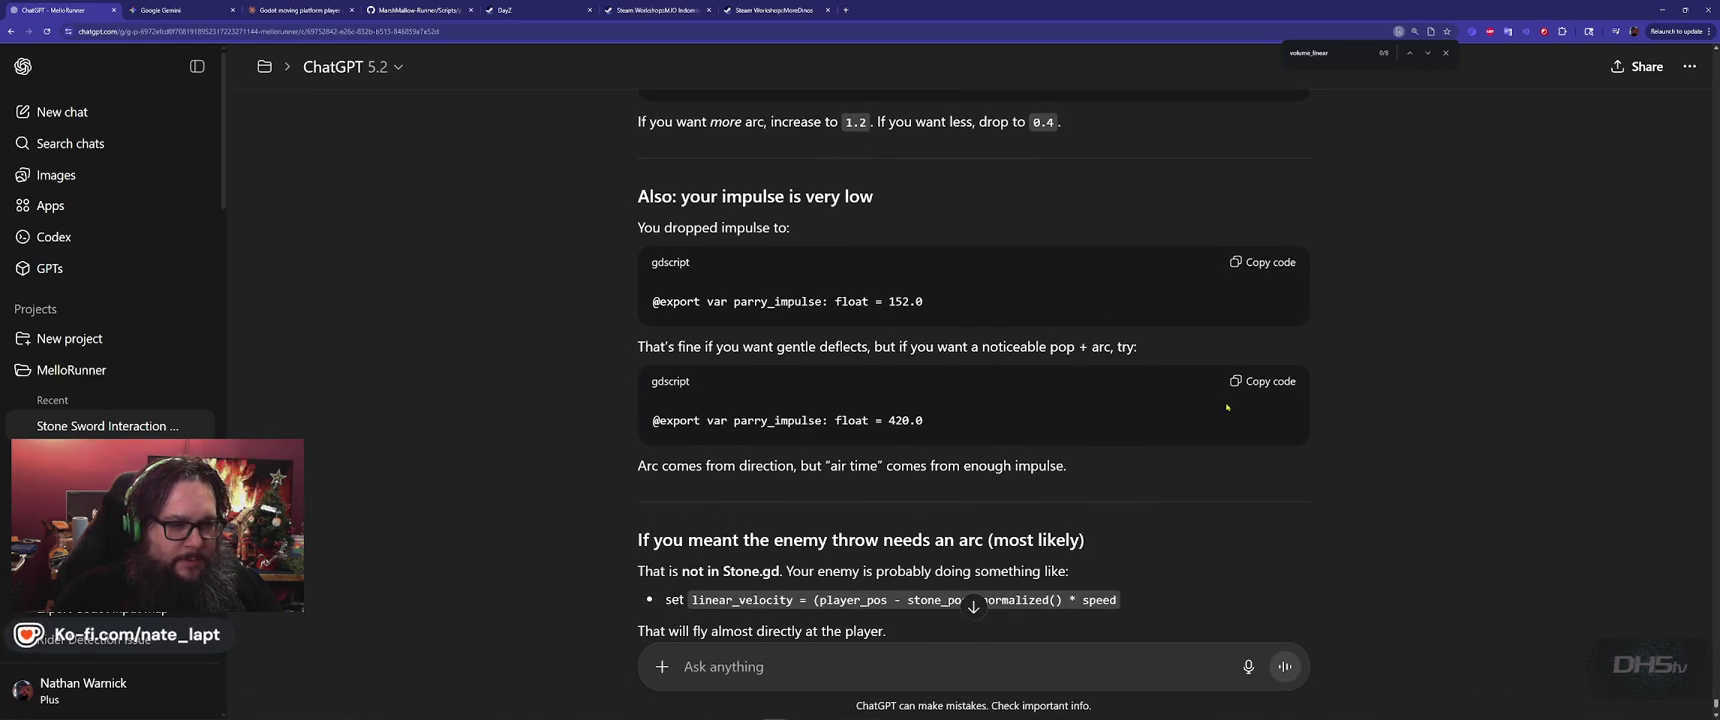
double_click(914, 416)
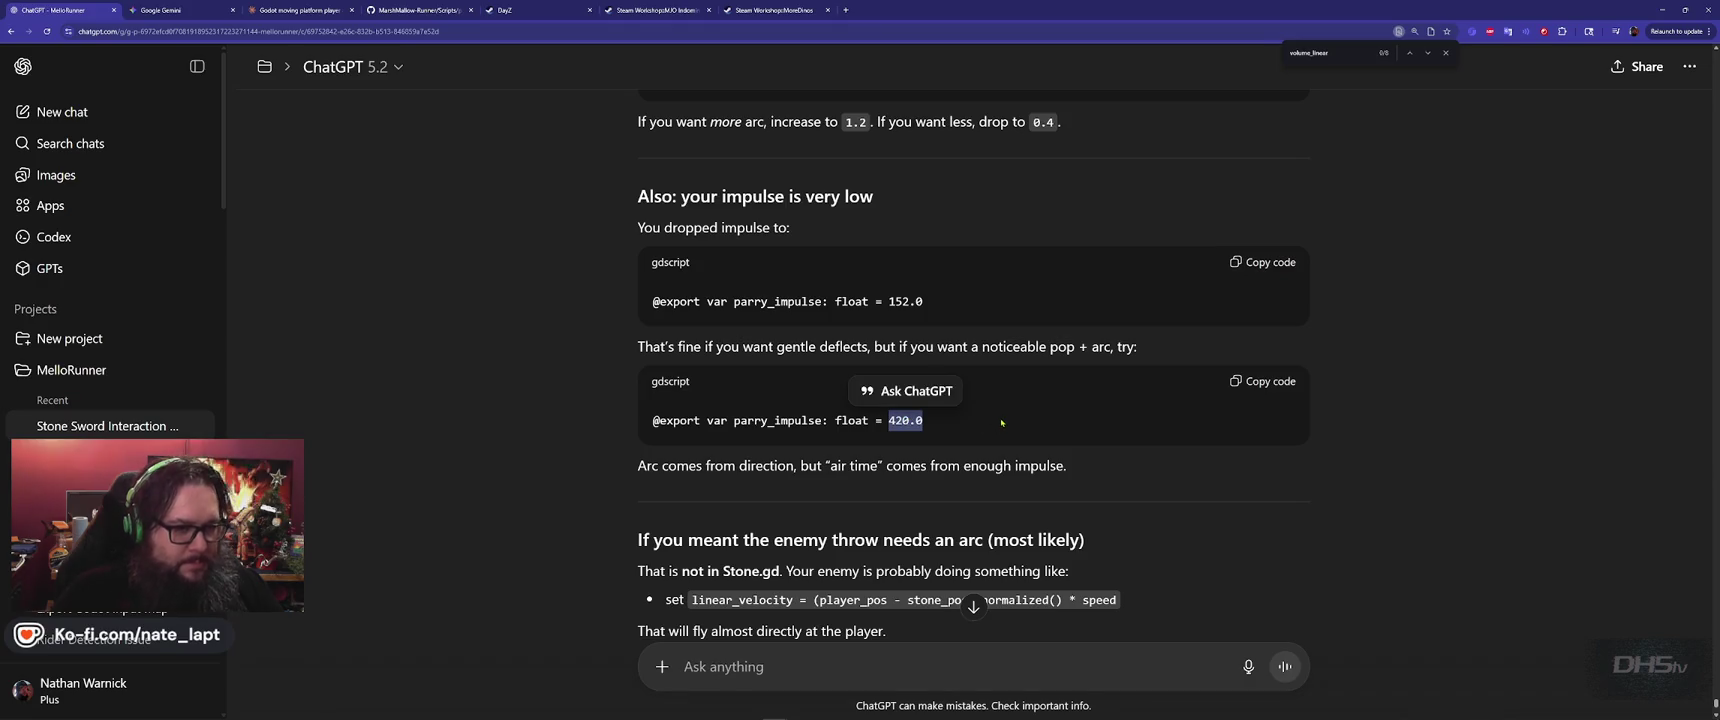
key(alt+Tab)
drag(648, 244, 716, 247)
key(alt+Tab)
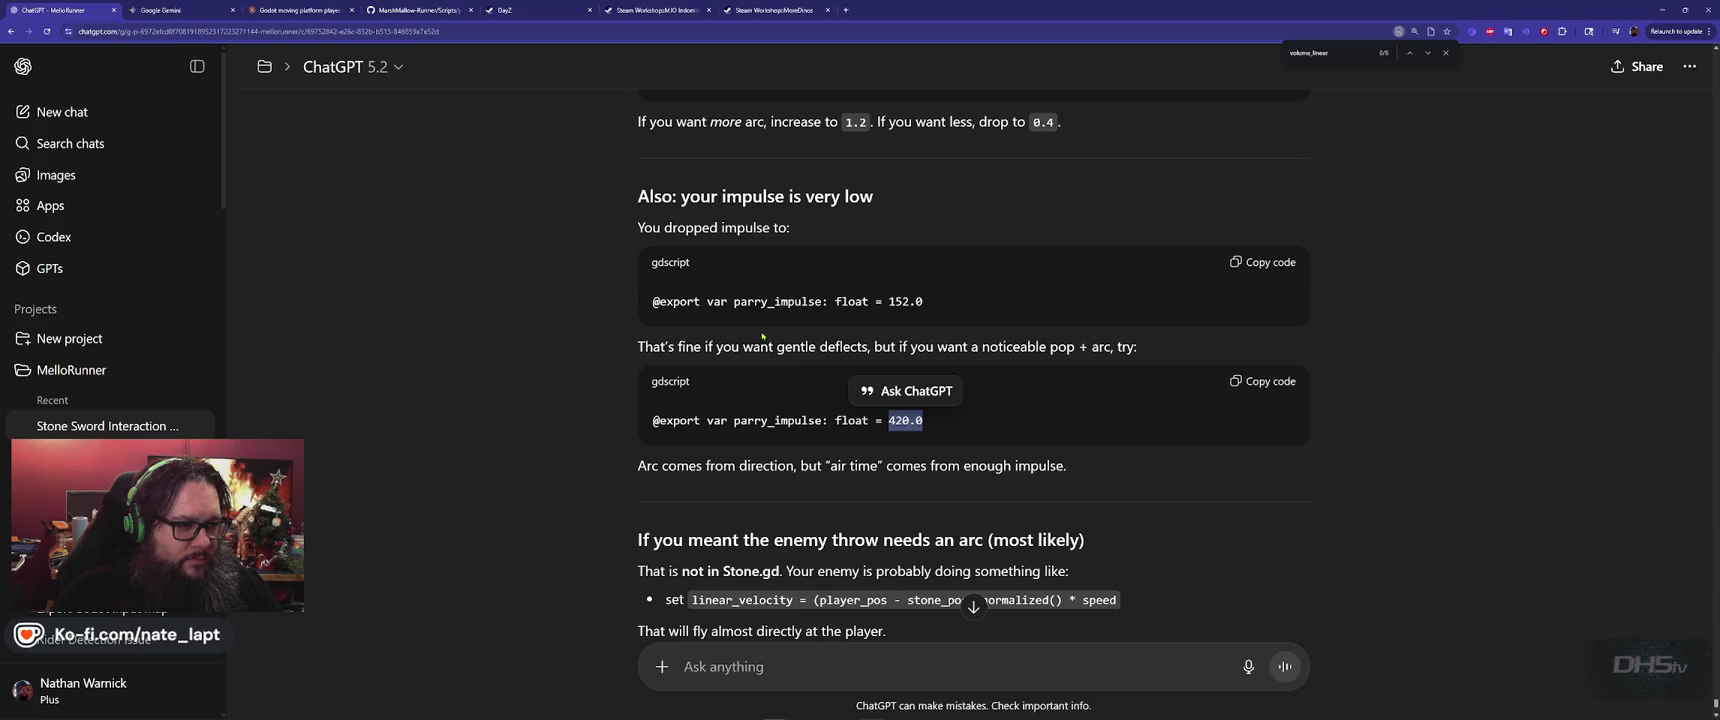
click(747, 429)
Read down to ChatGPT's ballistic enemy-throw code (throw_speed 260.0, upward 180.0), then return to line 23 of stone.gd
scroll(600, 440, down, 3)
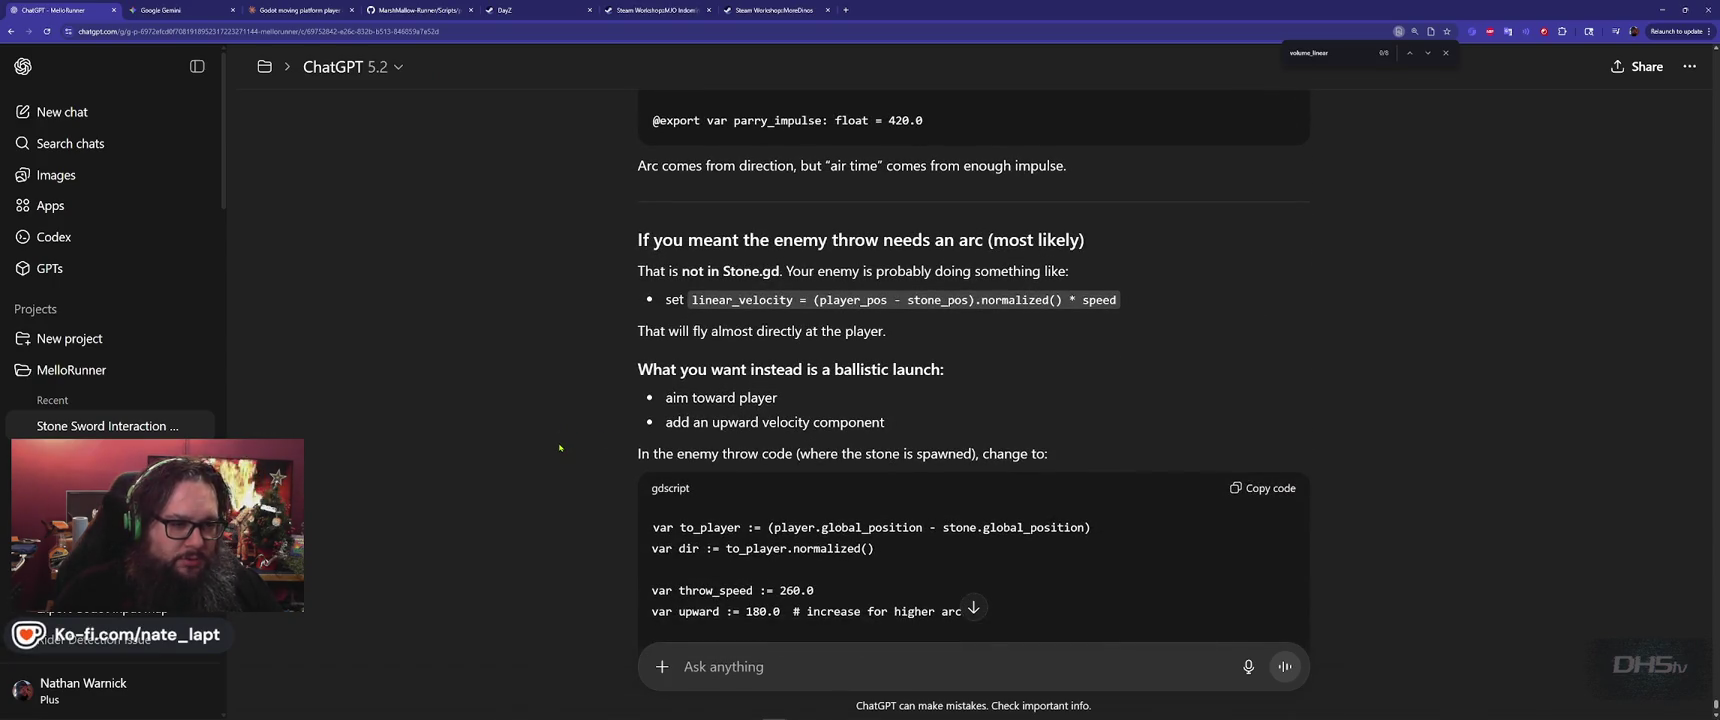
scroll(559, 447, down, 2)
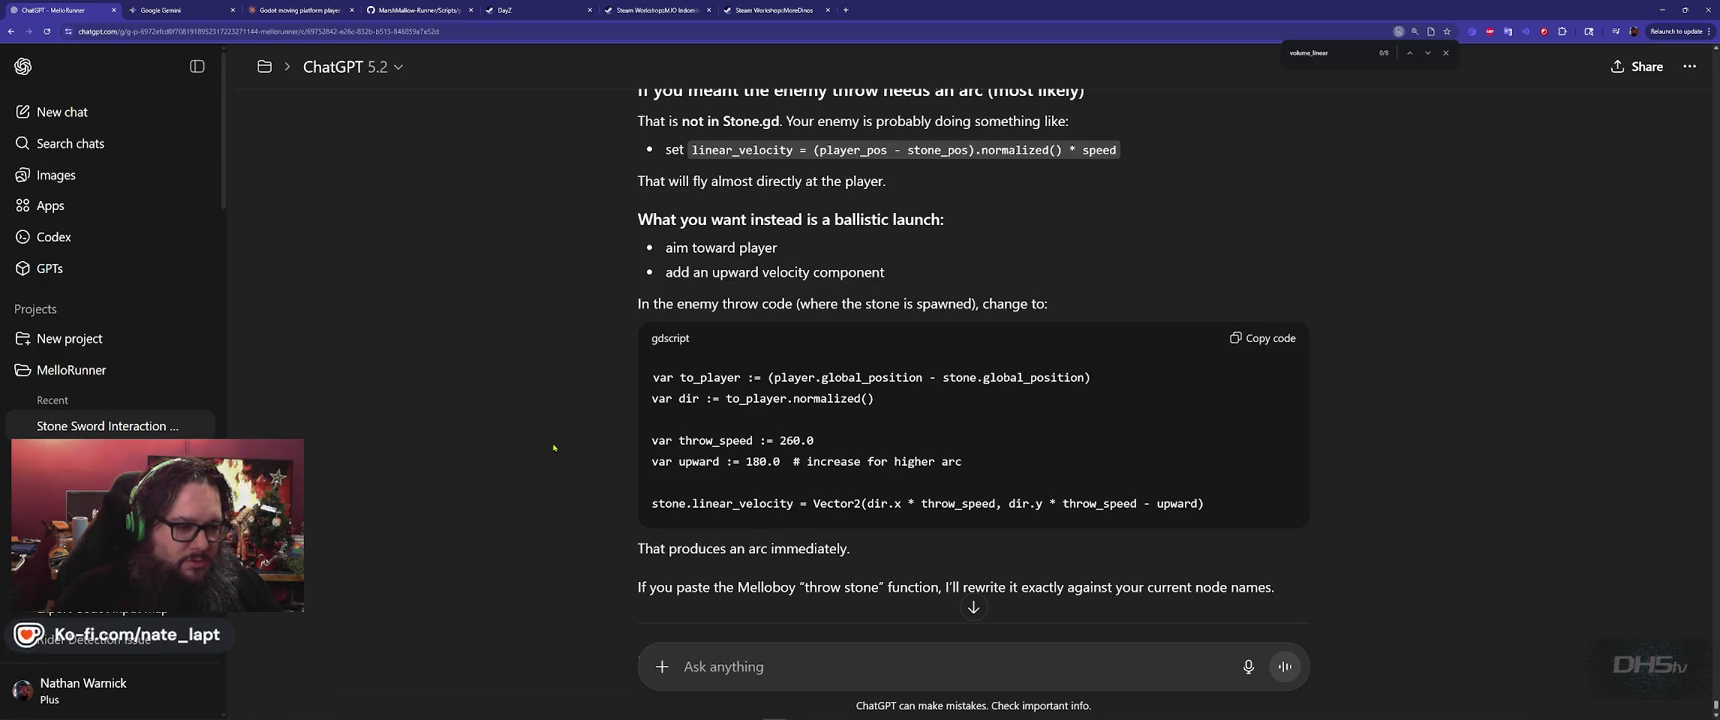
key(alt+Tab)
click(674, 408)
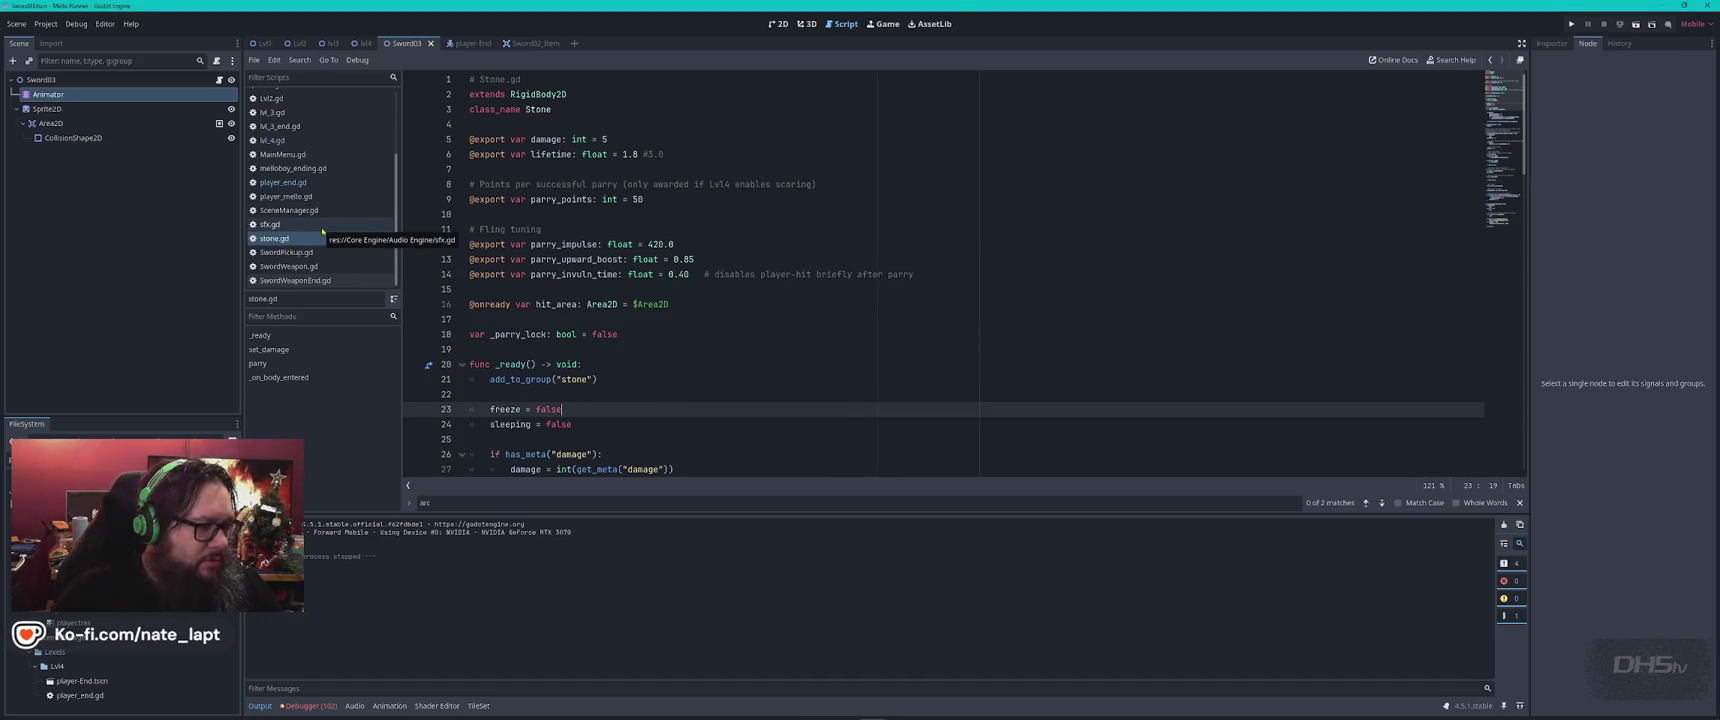
Open melloboy_ending.gd and search it for throw_speed from ChatGPT's code, finding no match
click(303, 169)
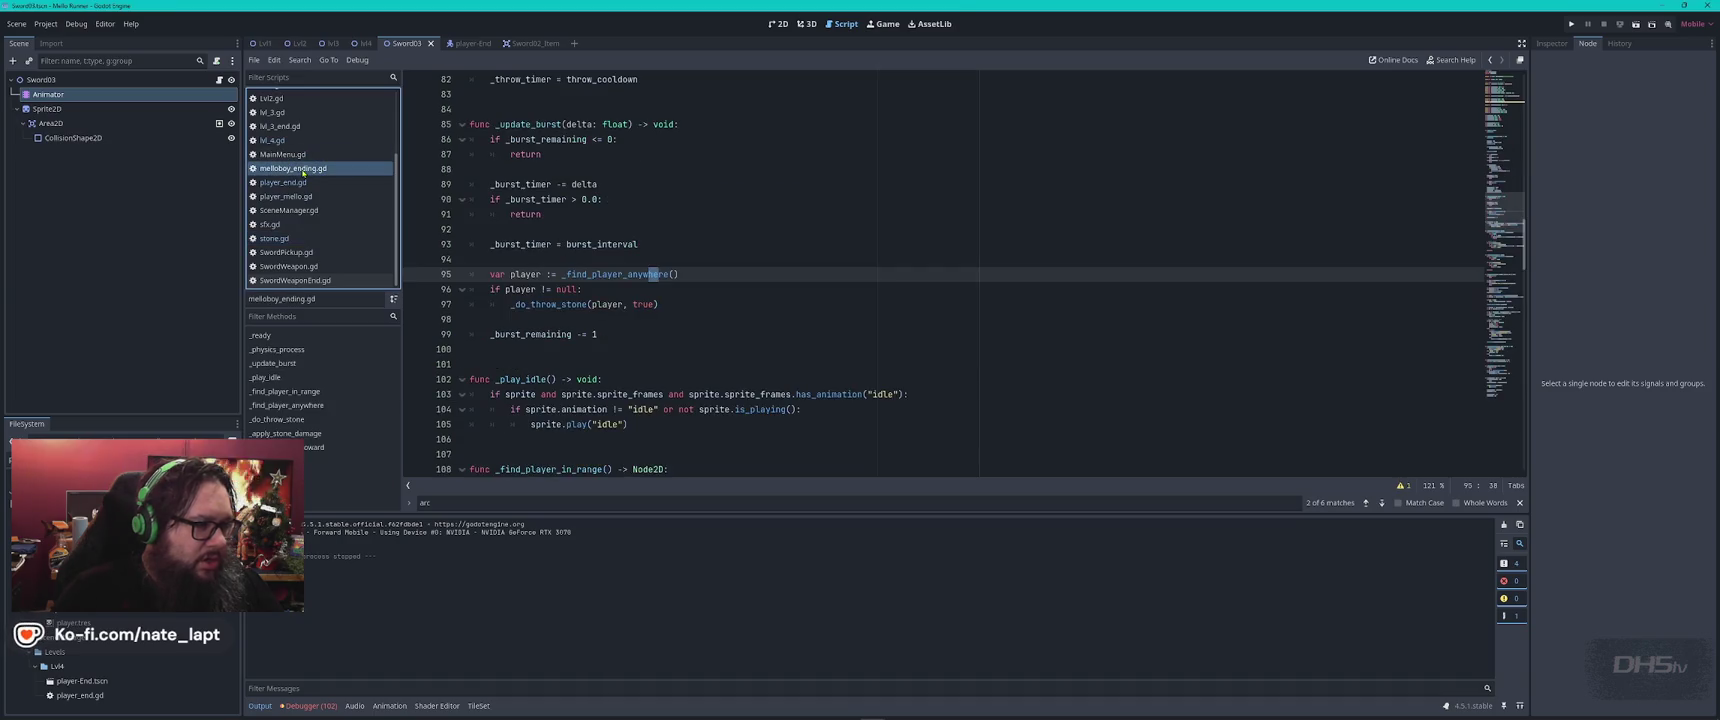
click(790, 260)
key(alt+Tab)
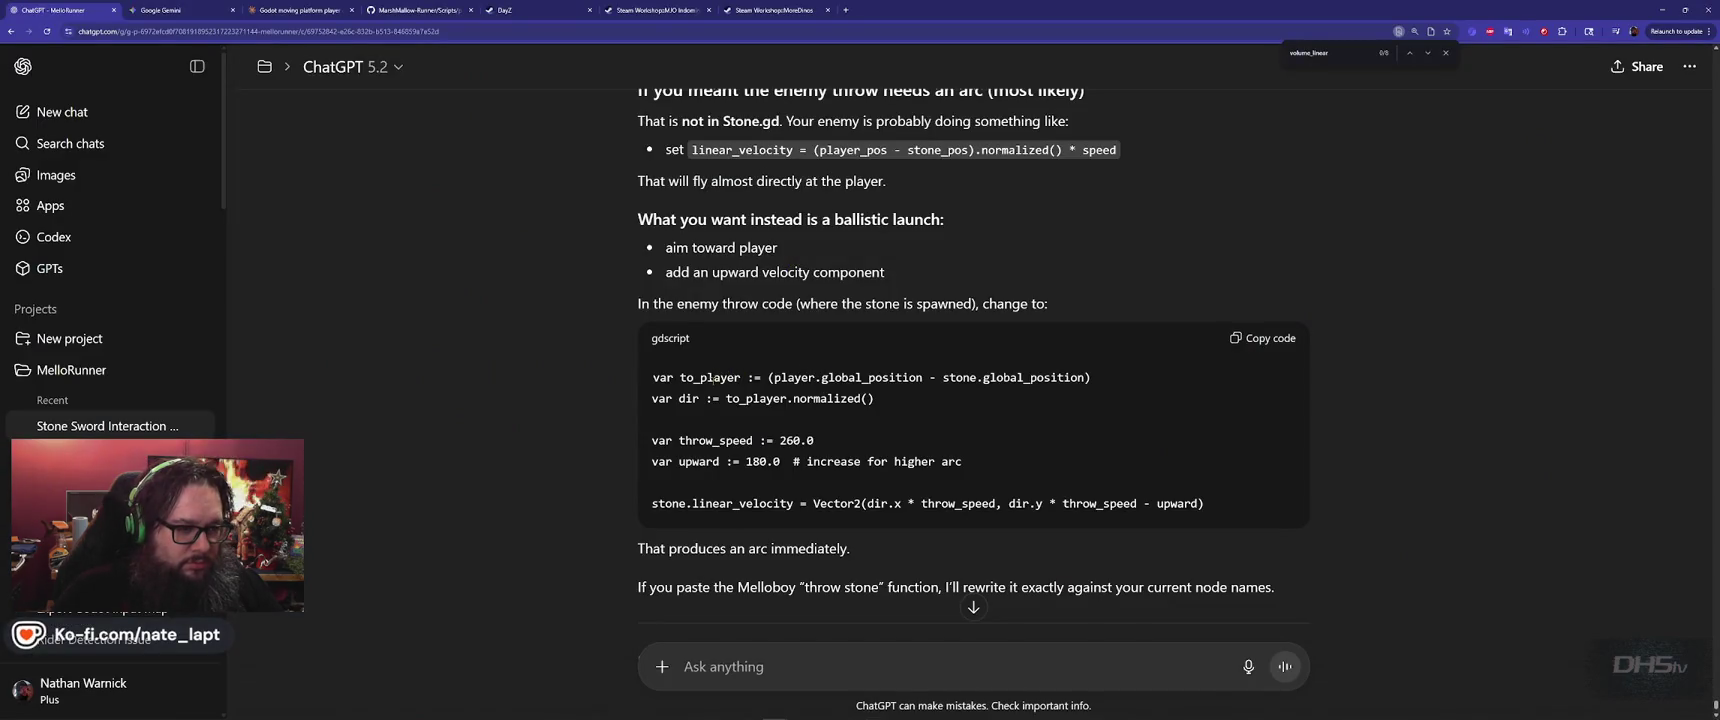
double_click(715, 441)
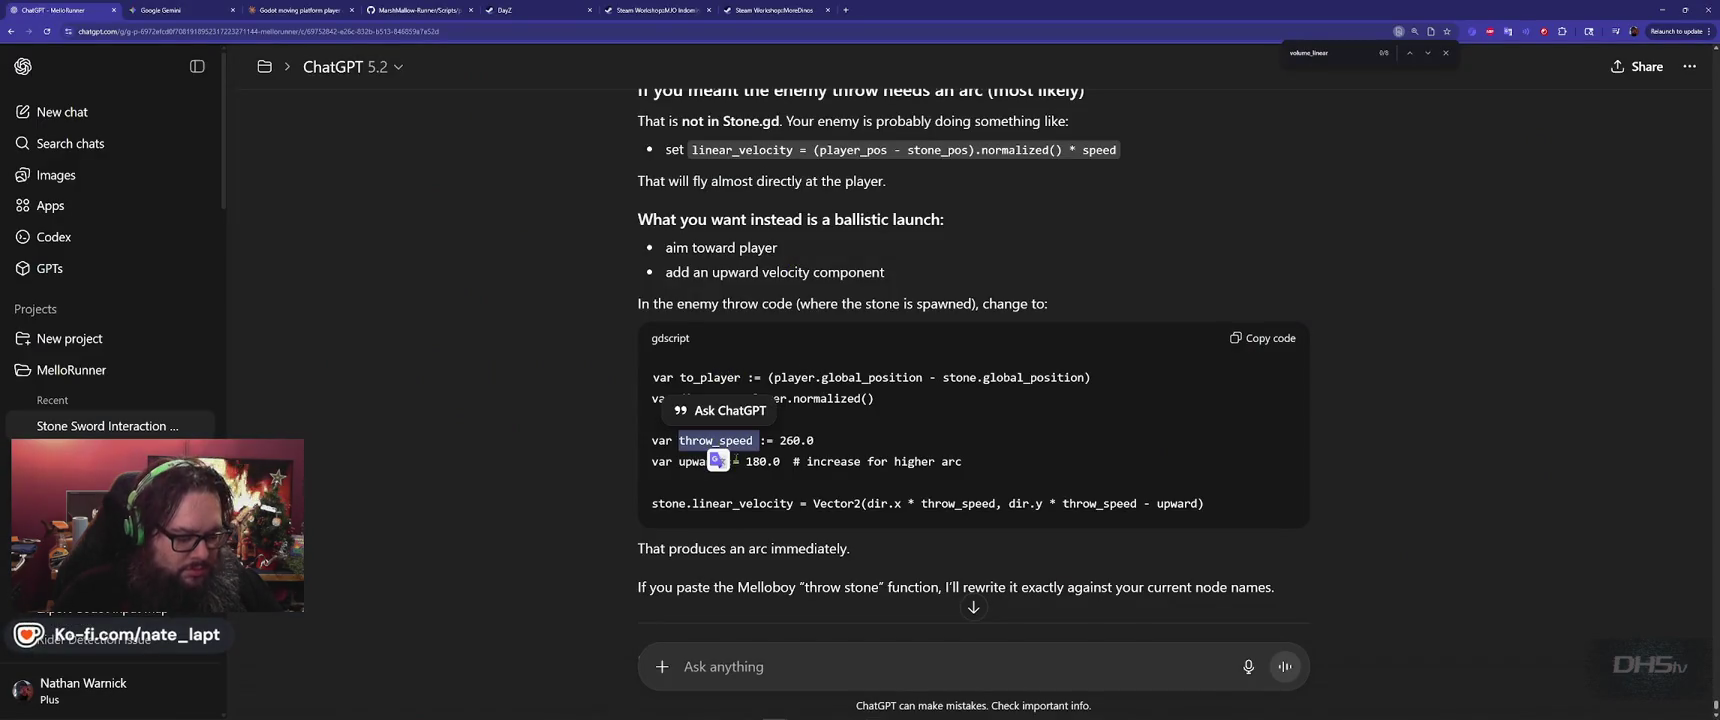
key(ctrl+c)
key(alt+Tab)
key(ctrl+v)
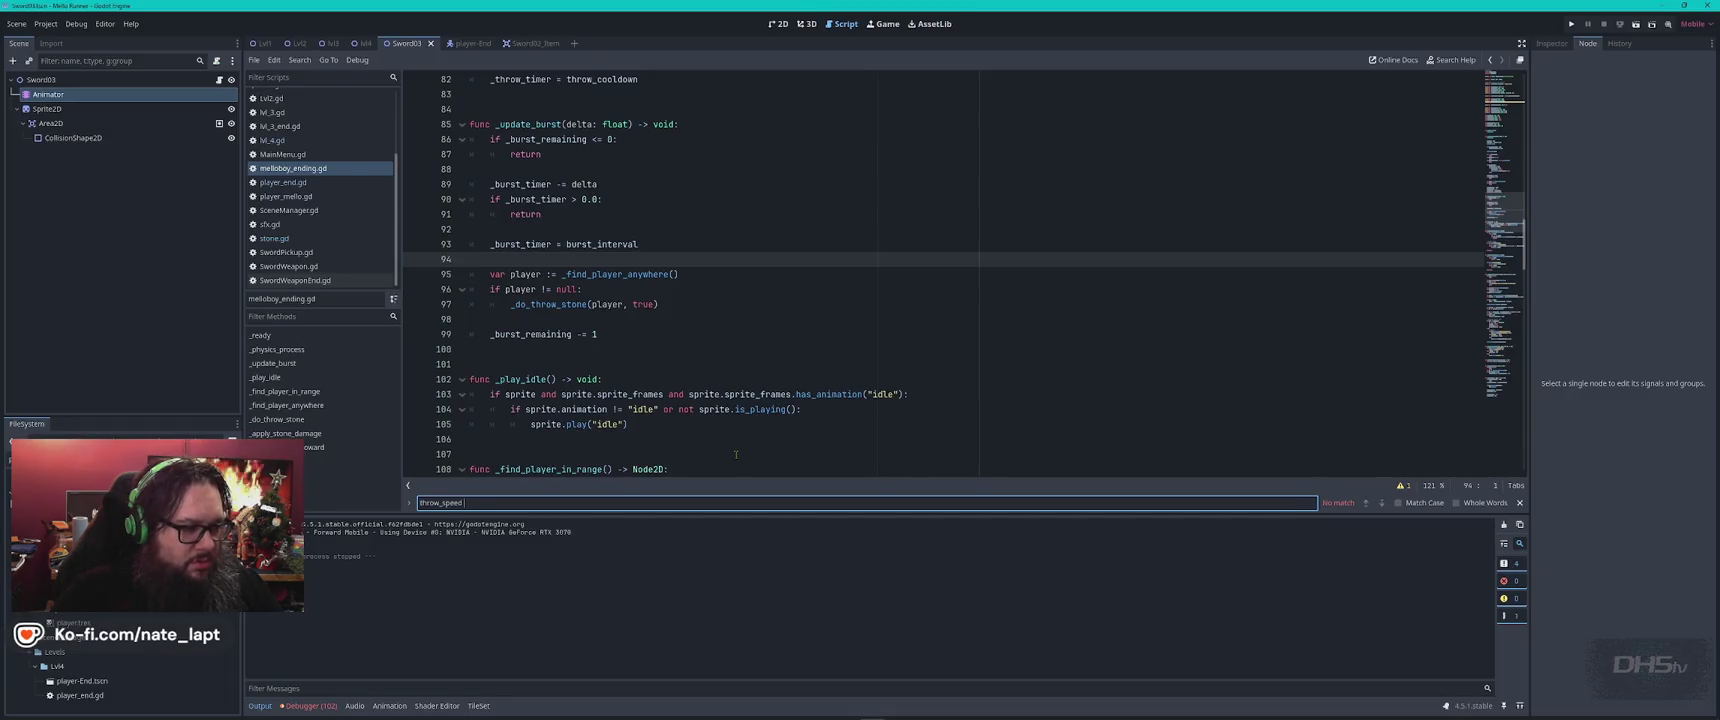
key(Escape)
Search melloboy_ending.gd for to_player from ChatGPT's code, landing on line 159
key(alt+Tab)
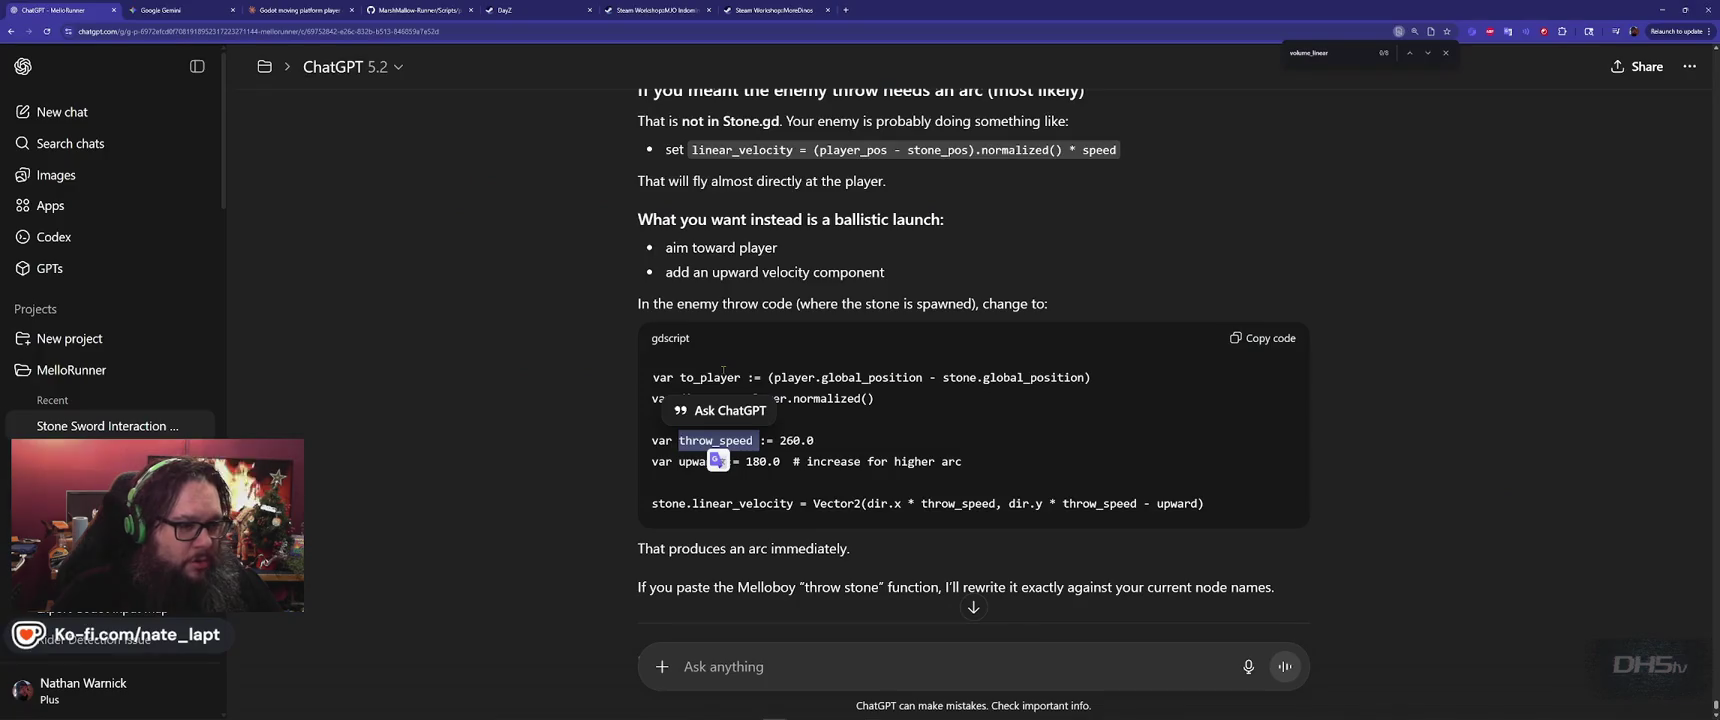
double_click(709, 377)
key(ctrl+c)
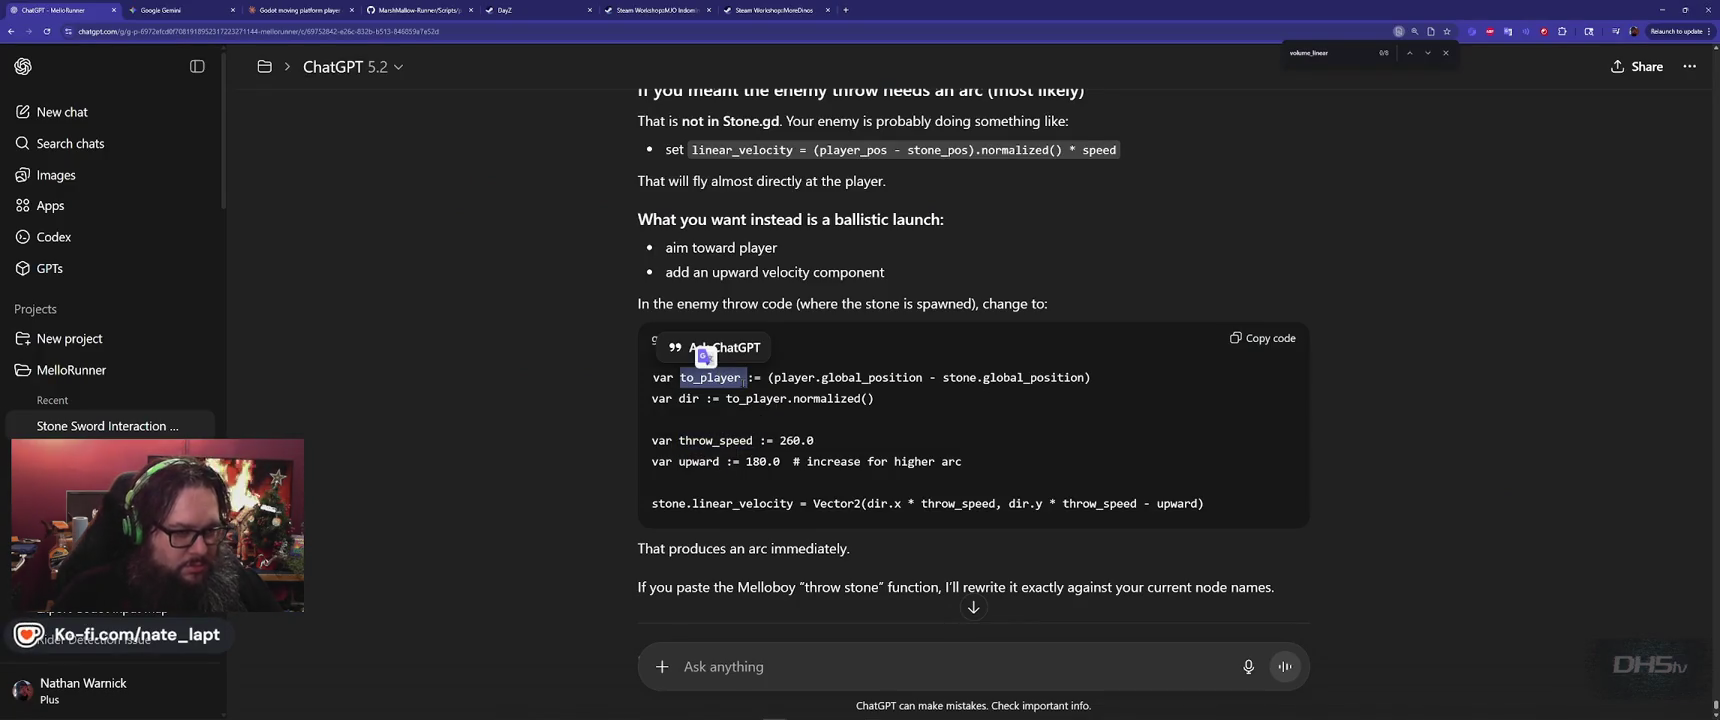
key(alt+Tab)
key(ctrl+f)
key(ctrl+v)
key(Escape)
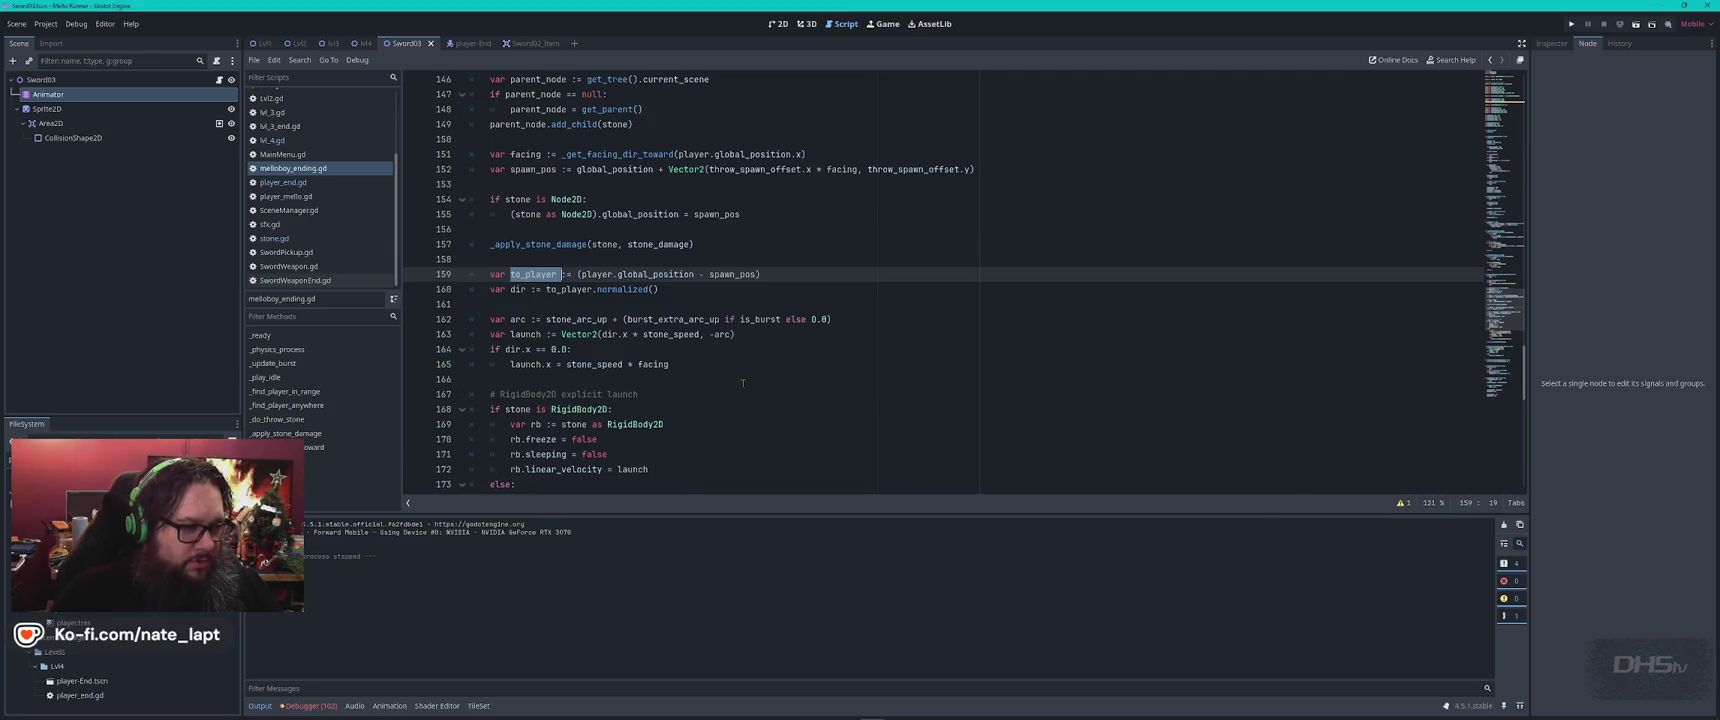
Search the script for 'upw' to find the upward launch code
key(alt+Tab)
click(1012, 393)
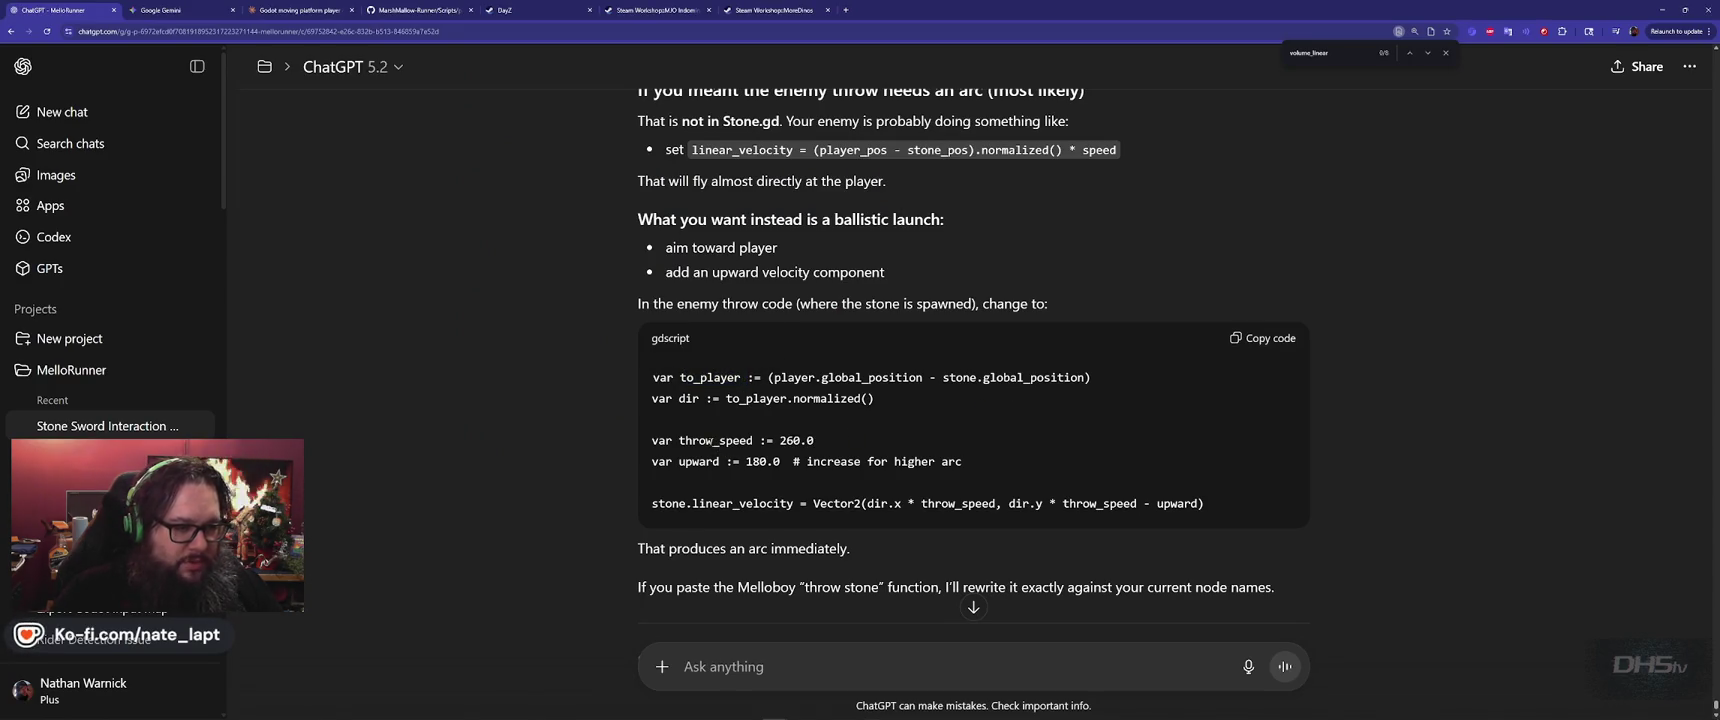
key(alt+Tab)
key(ctrl+f)
text(upw)
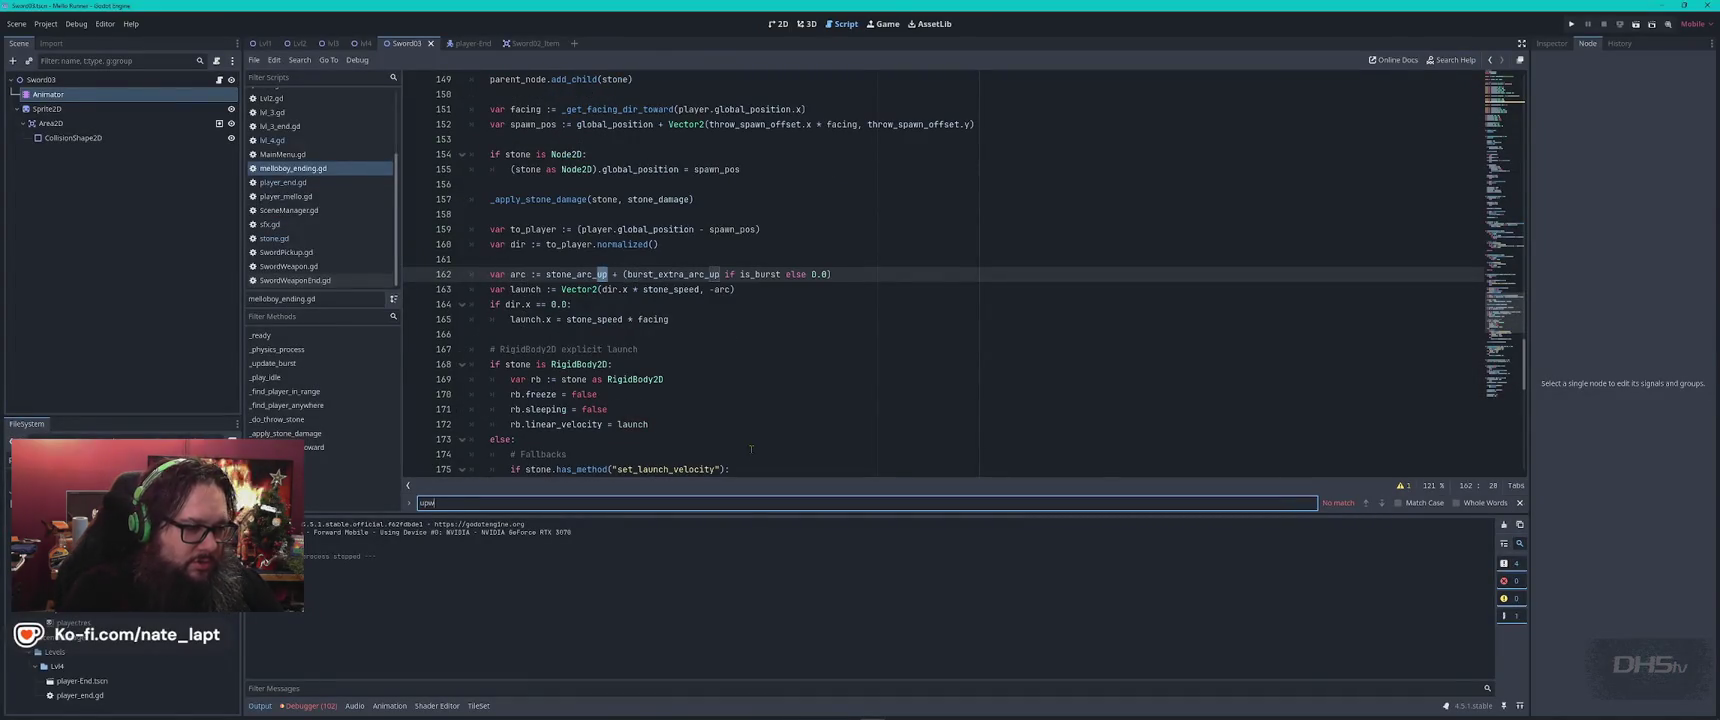
key(Escape)
Read further down ChatGPT's suggestion, then run the game with F5
key(alt+Tab)
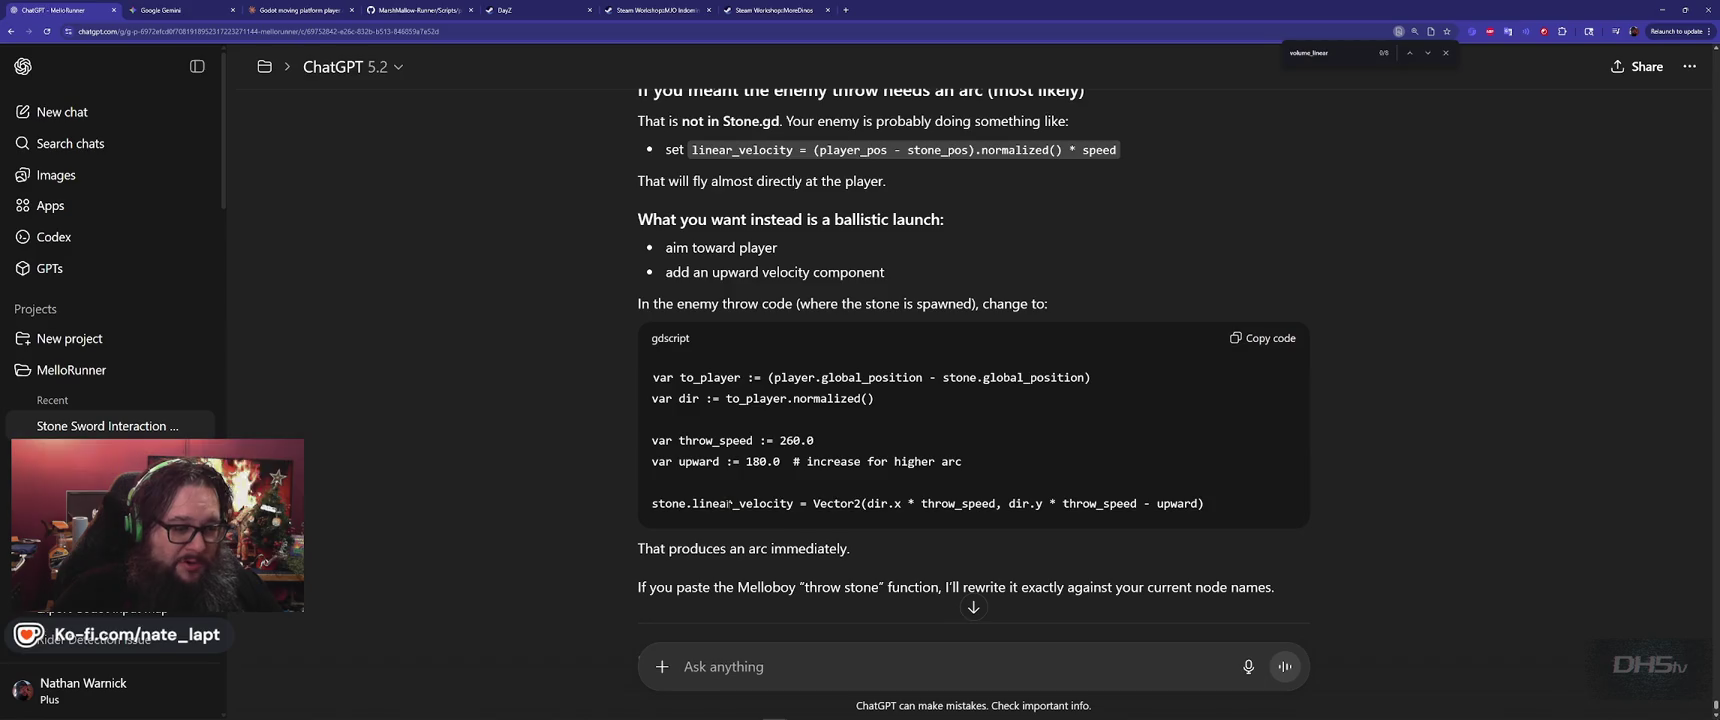
scroll(728, 504, down, 3)
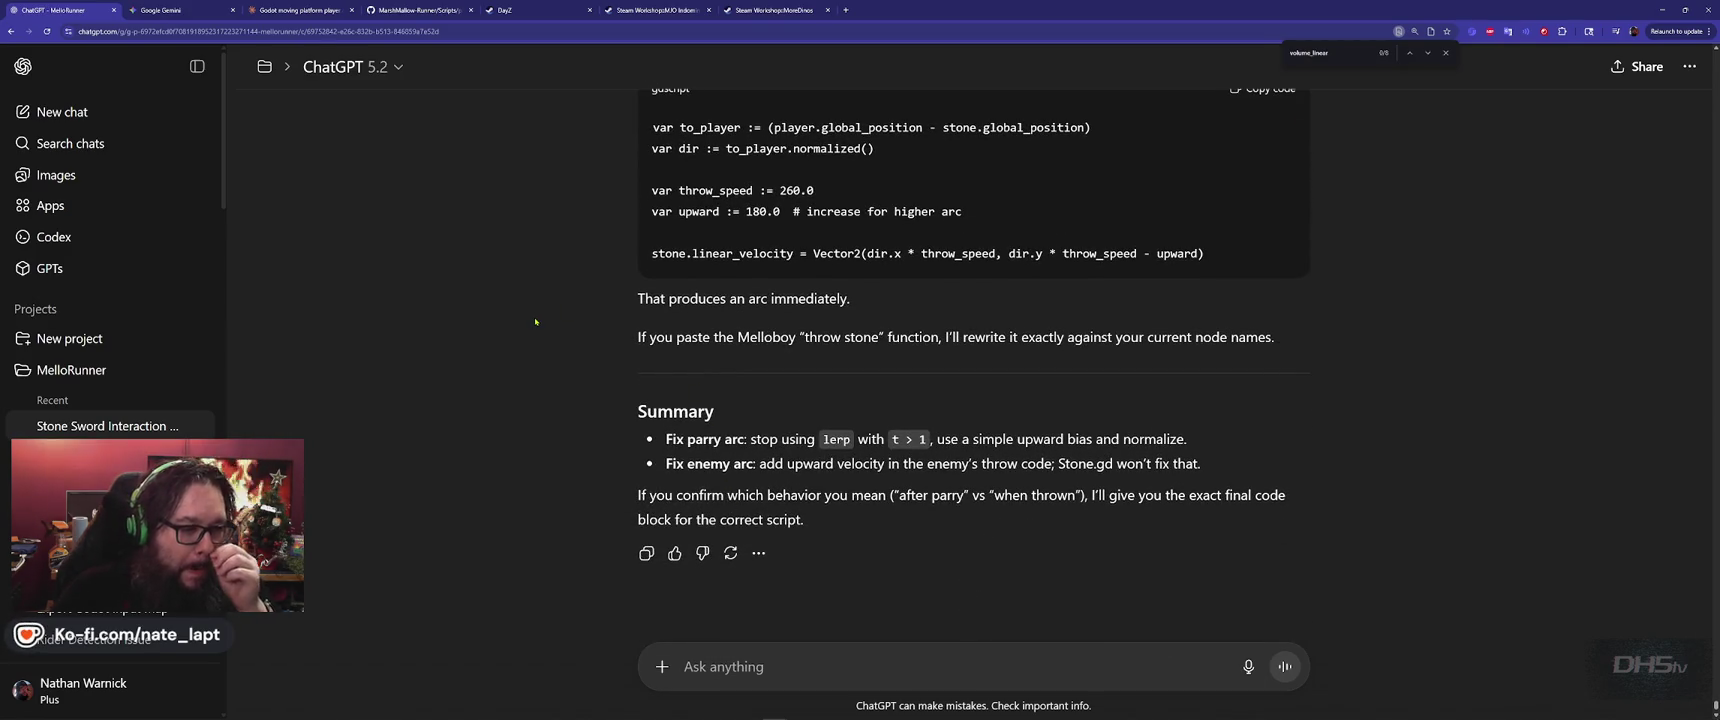
scroll(535, 321, down, 1)
key(alt+Tab)
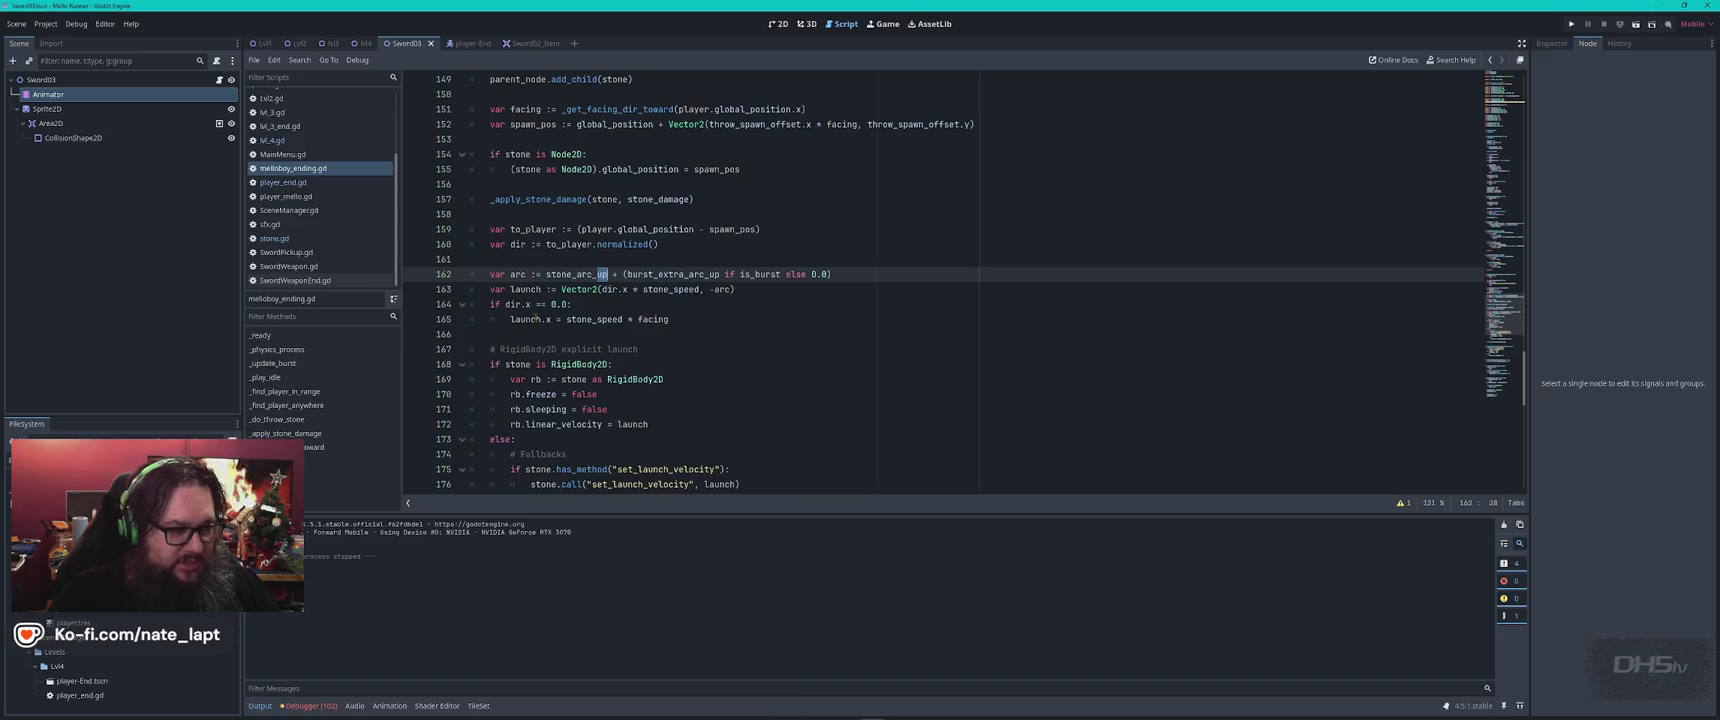
key(End)
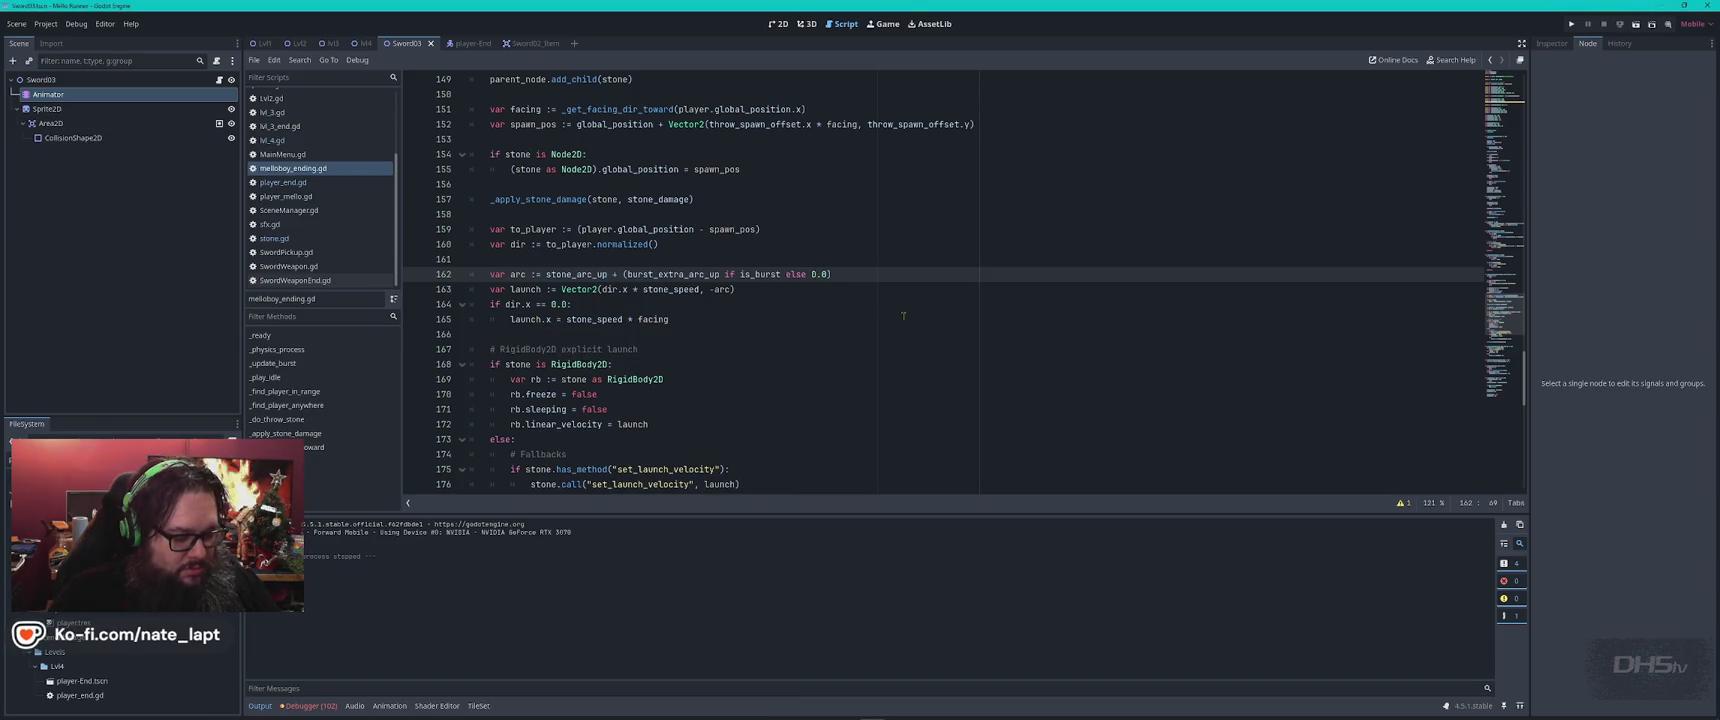
key(F5)
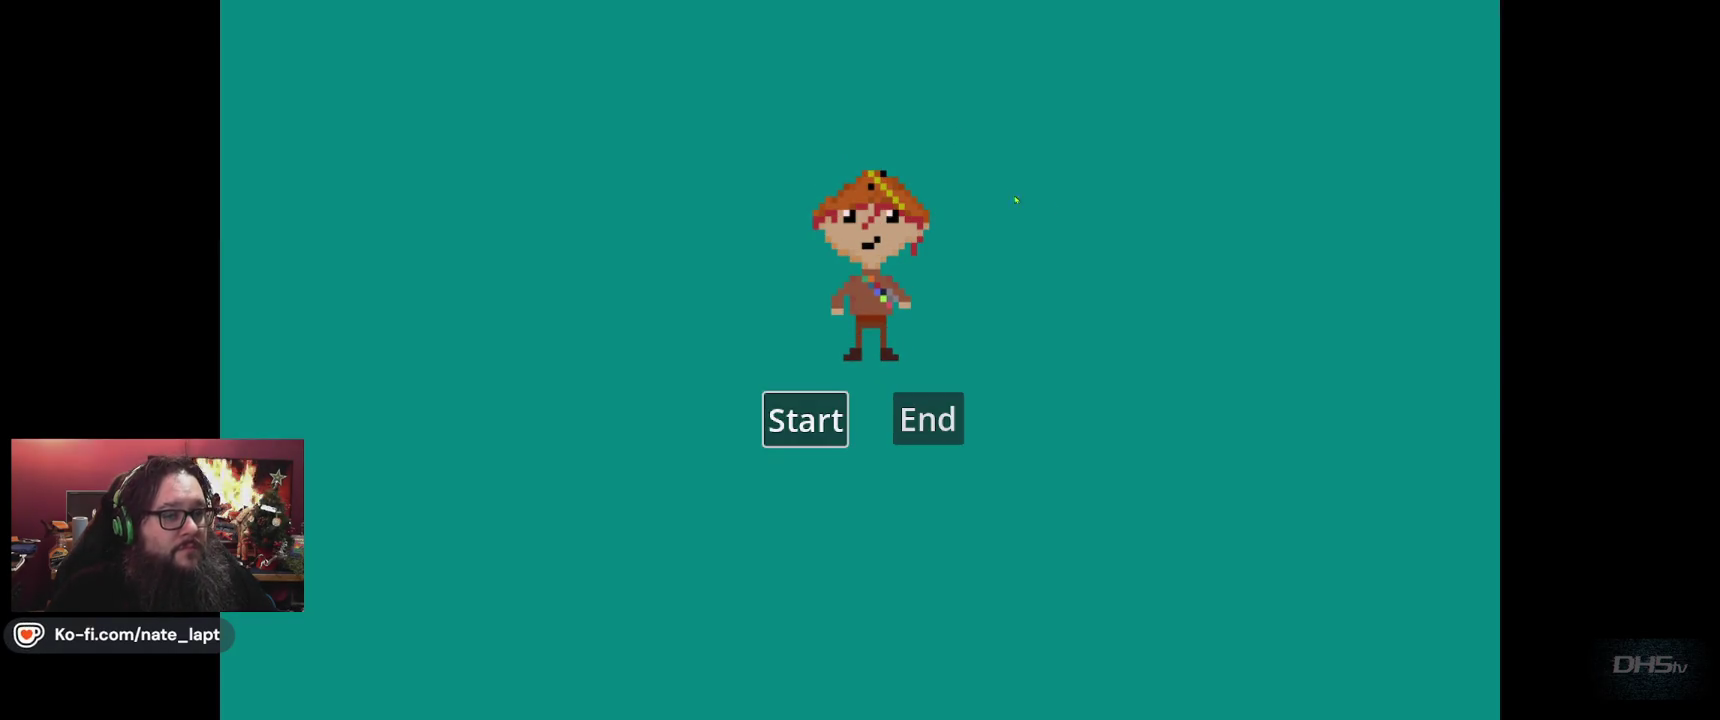
key(Return)
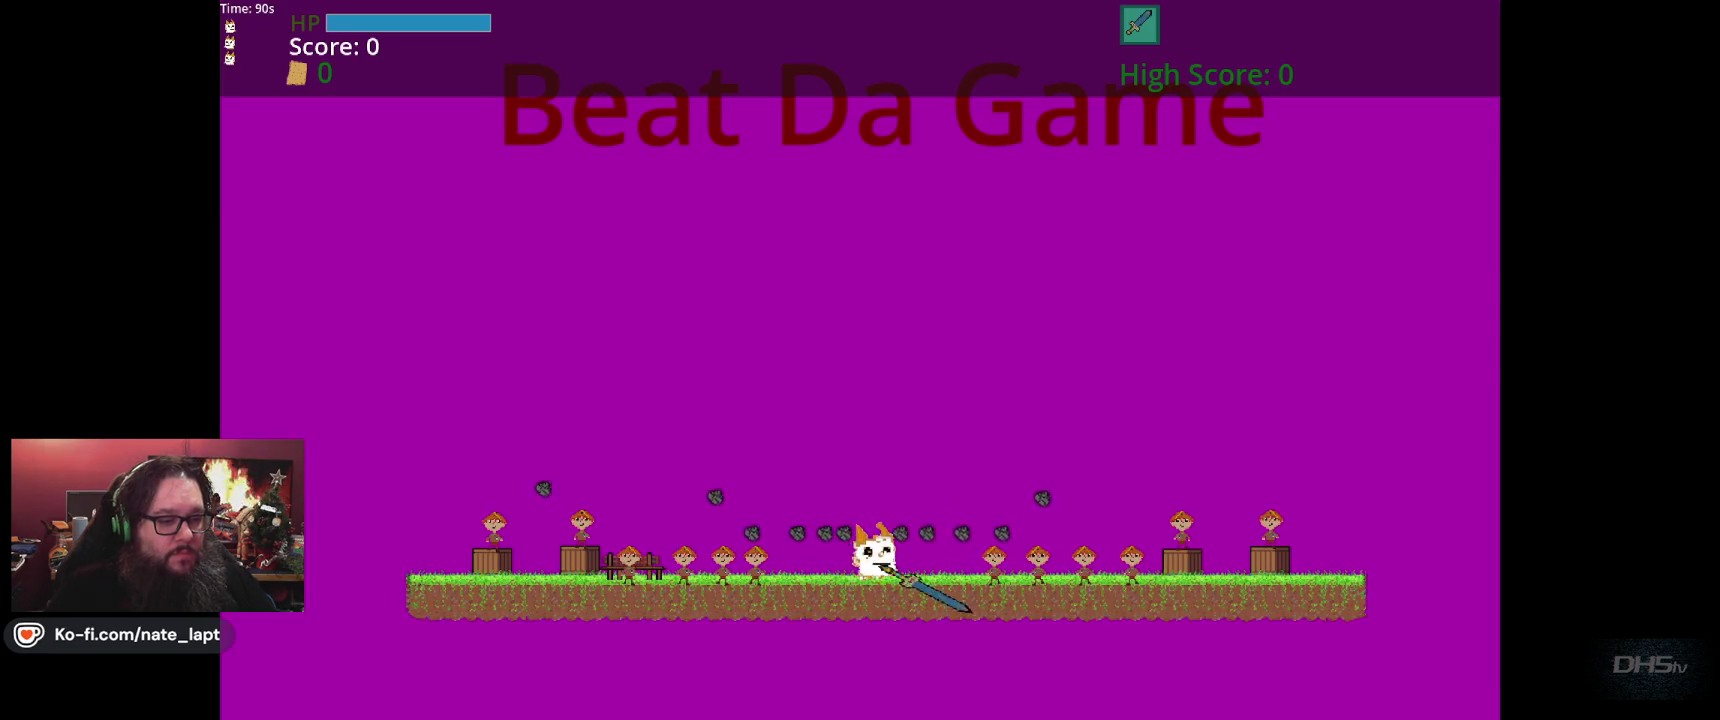
key(Right)
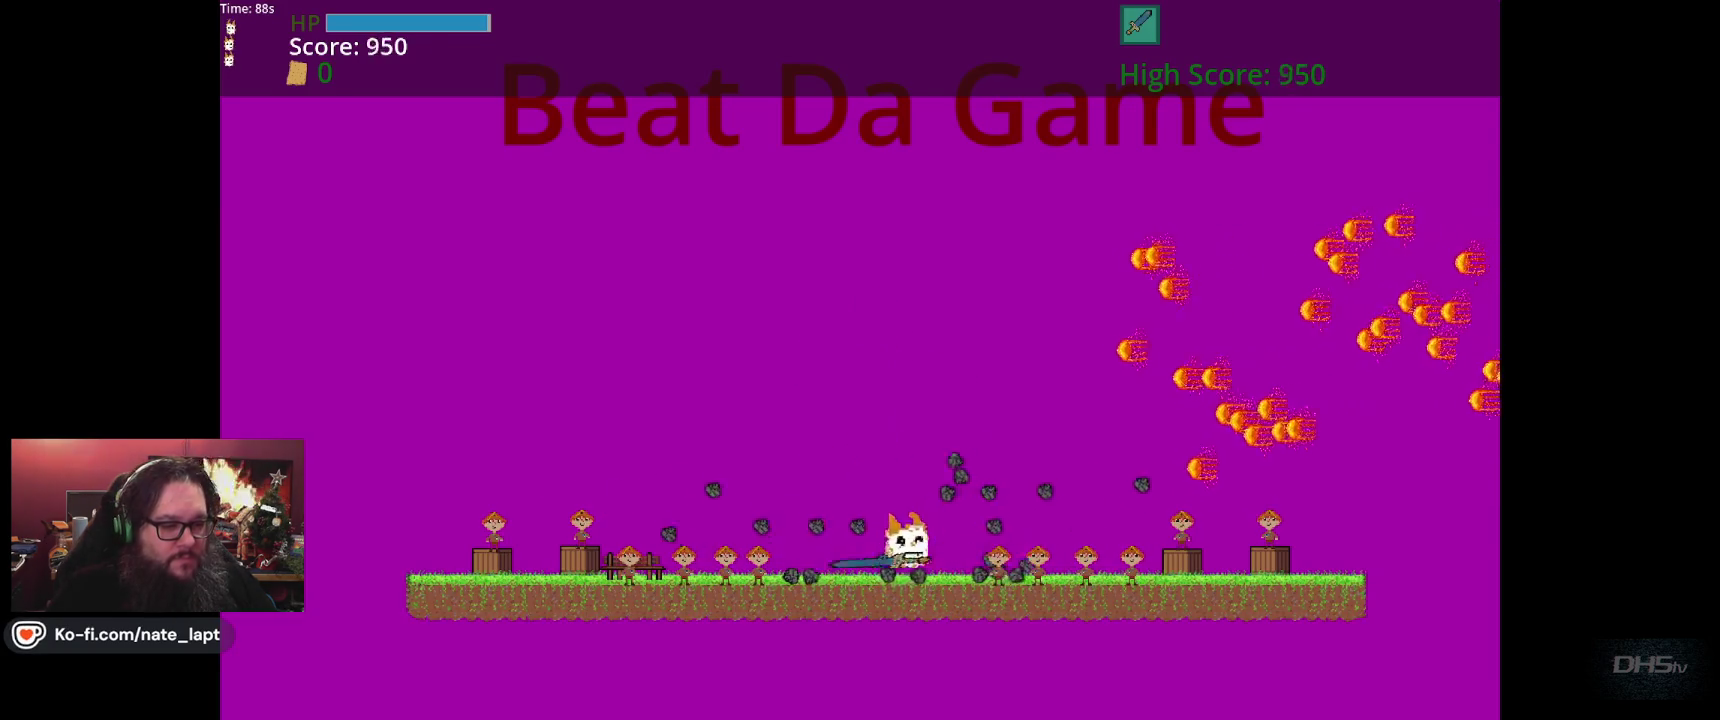
key(Left)
key(Left)
key(Up)
key(Right)
key(Up)
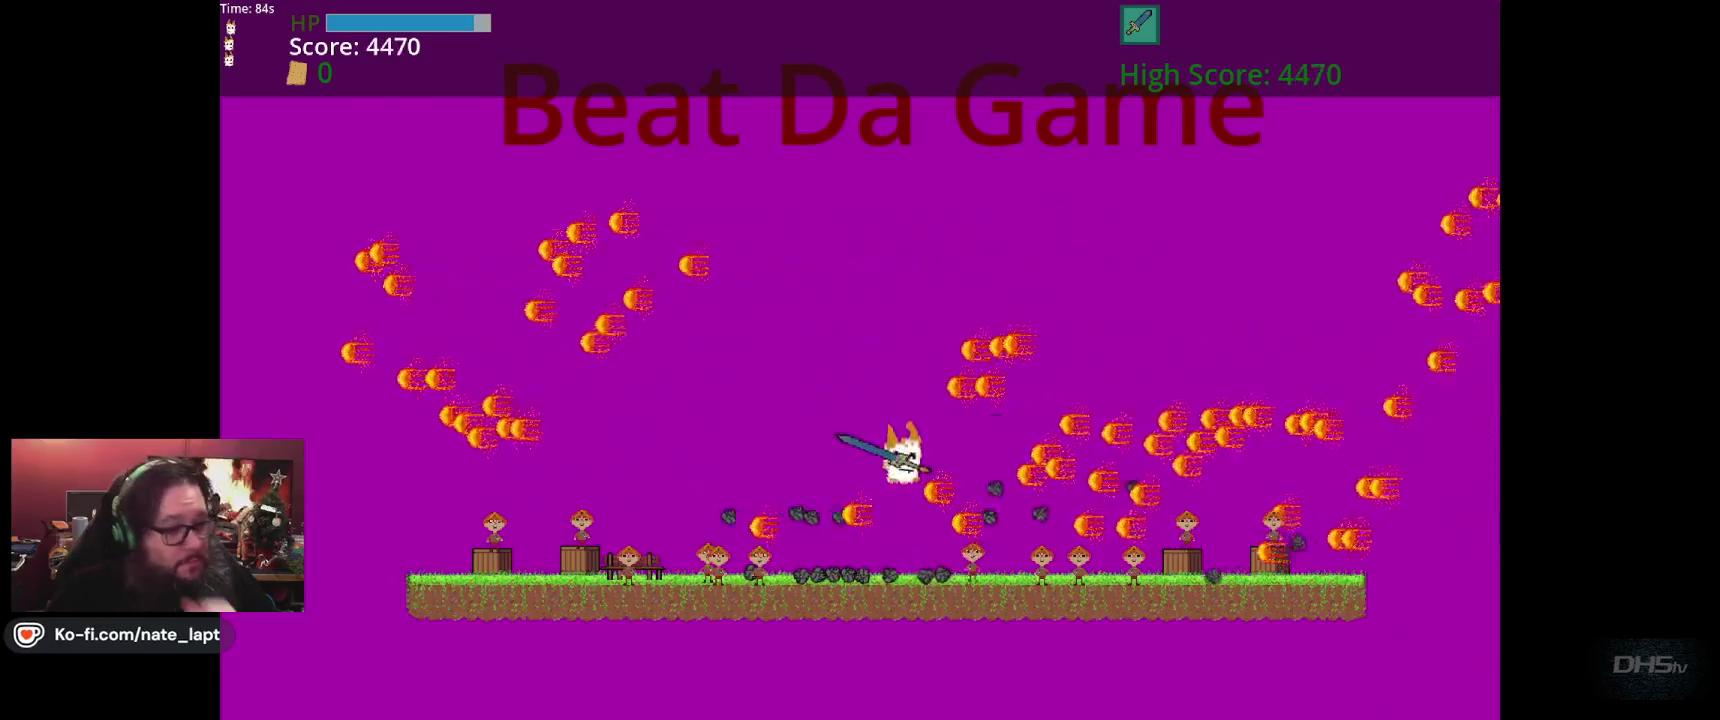
key(Up)
key(Down)
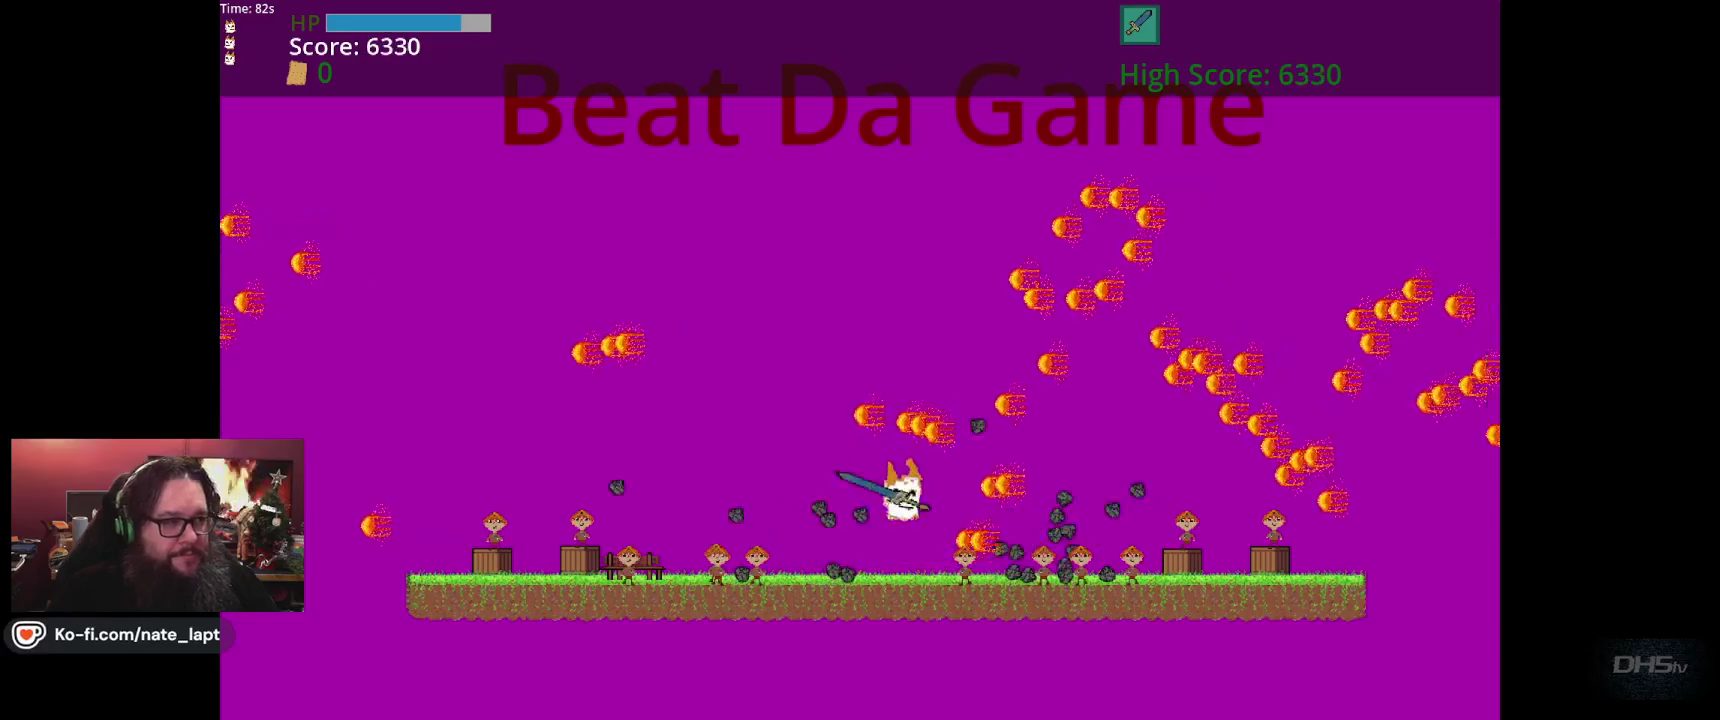
key(Right)
key(Up)
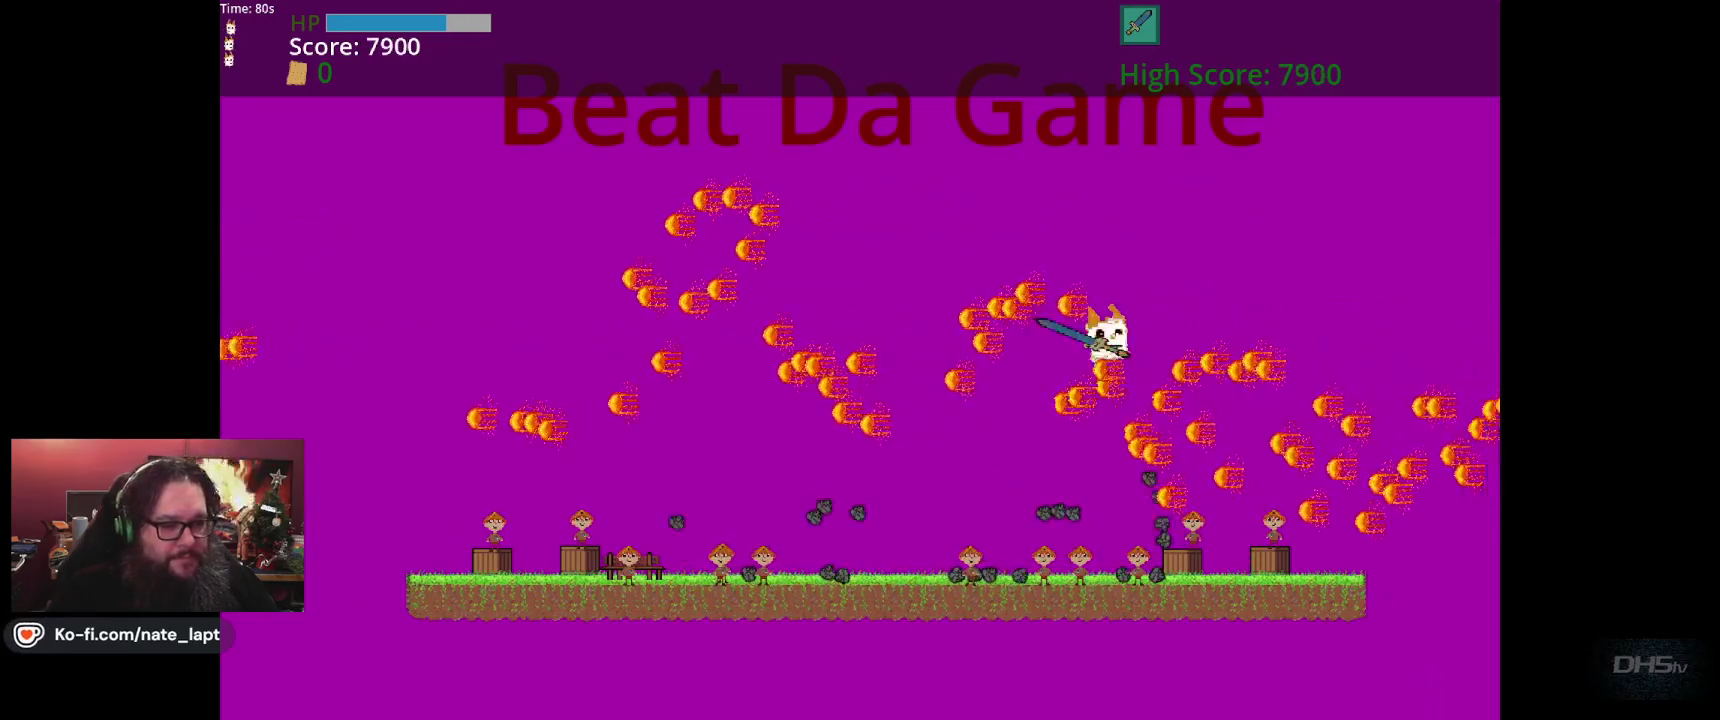
key(Down)
key(Left)
key(Up)
key(Up)
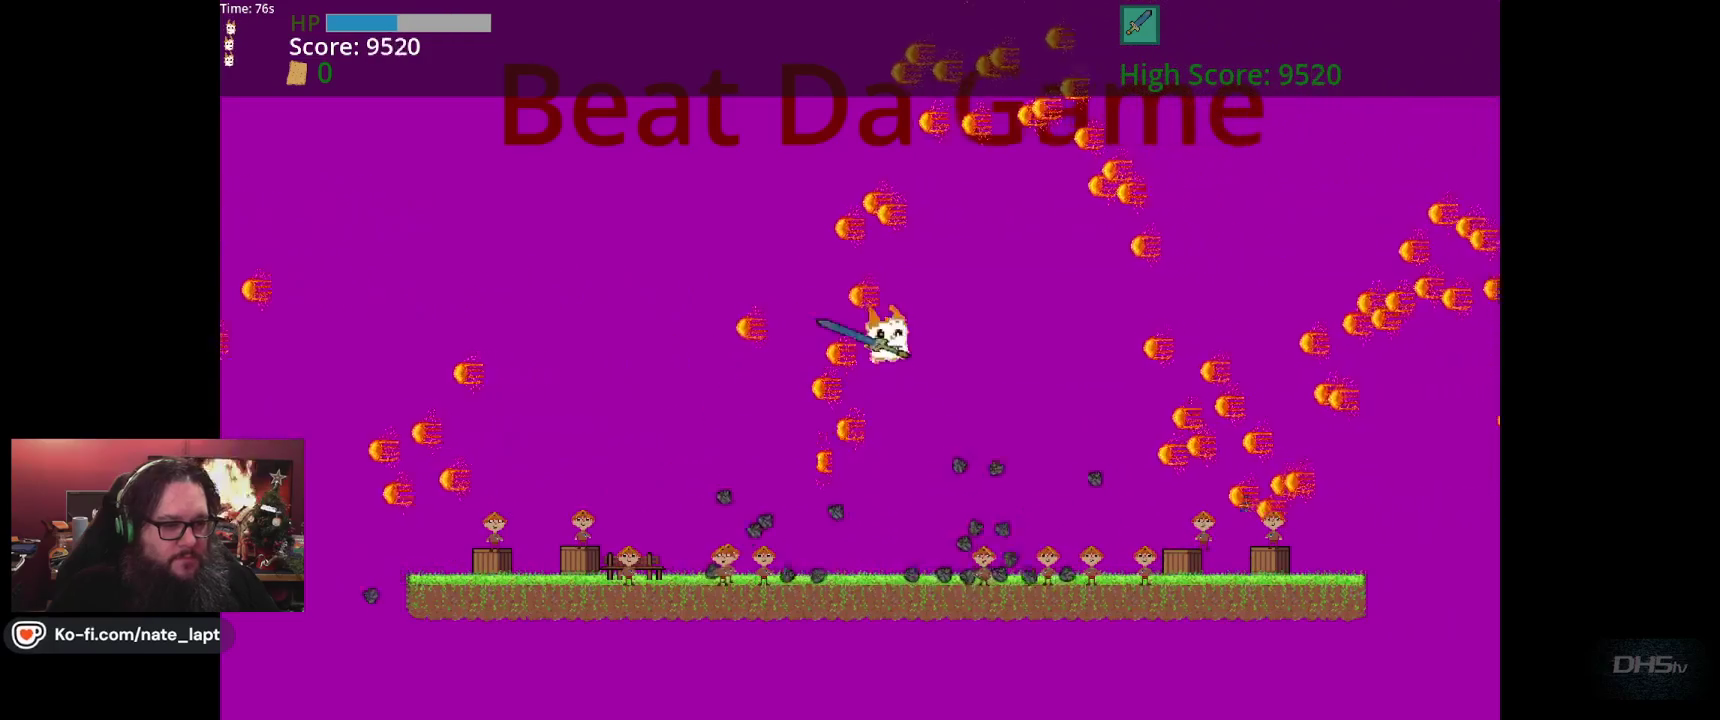
key(Up)
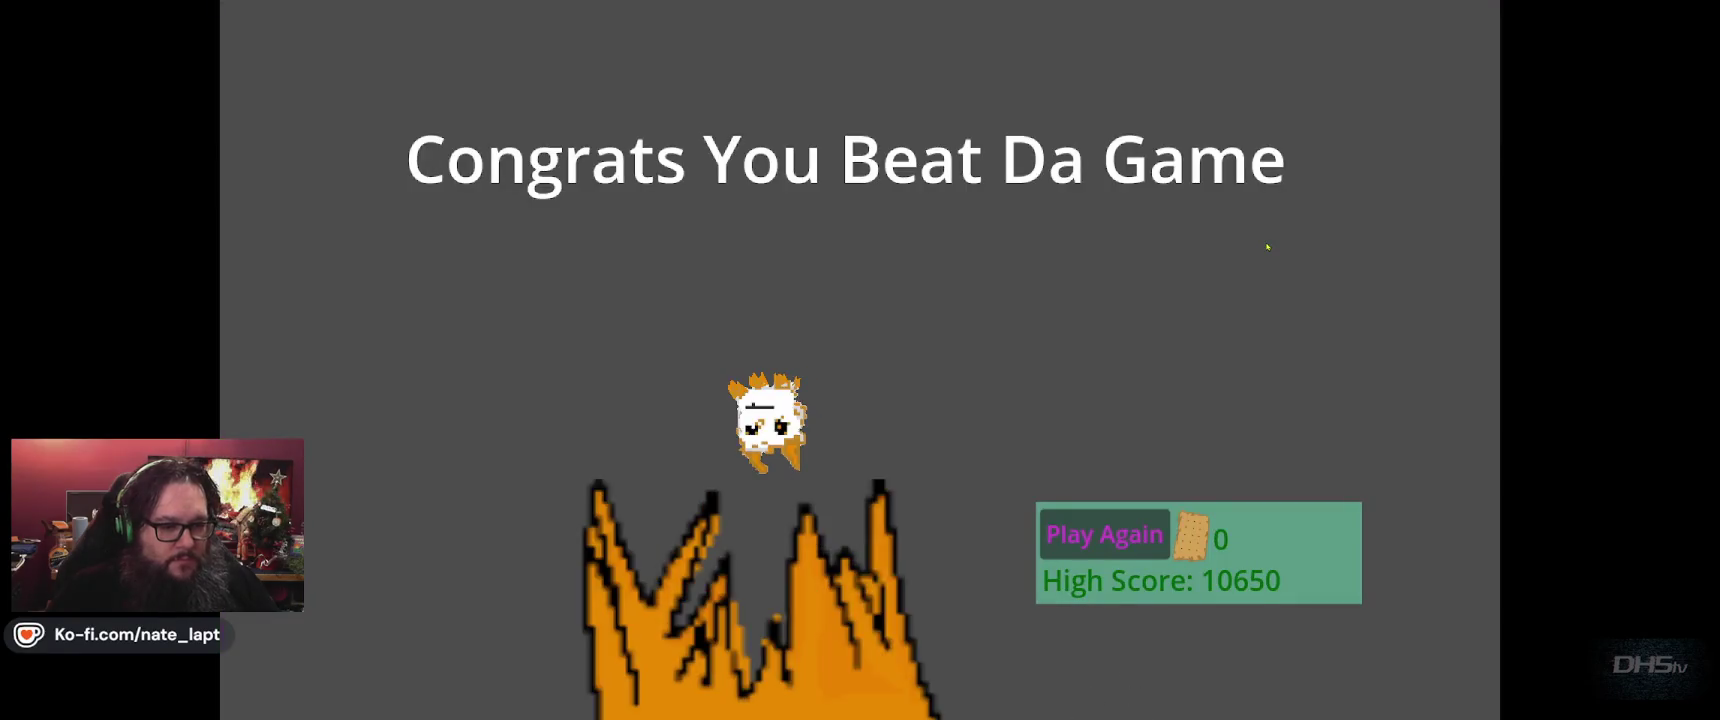
key(F8)
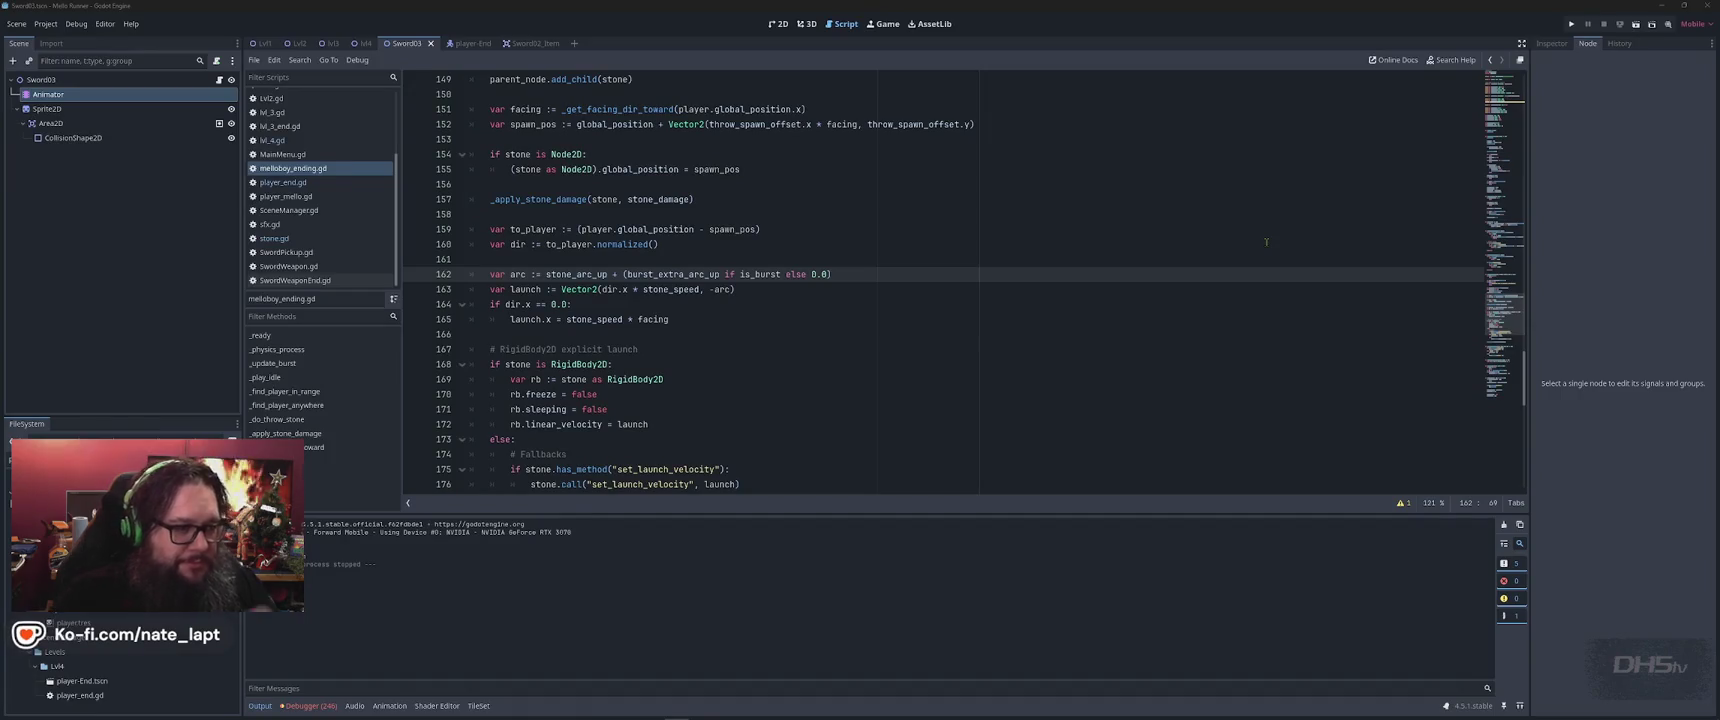
Review stone.gd, checking its damage and lifetime lines
click(275, 238)
click(754, 398)
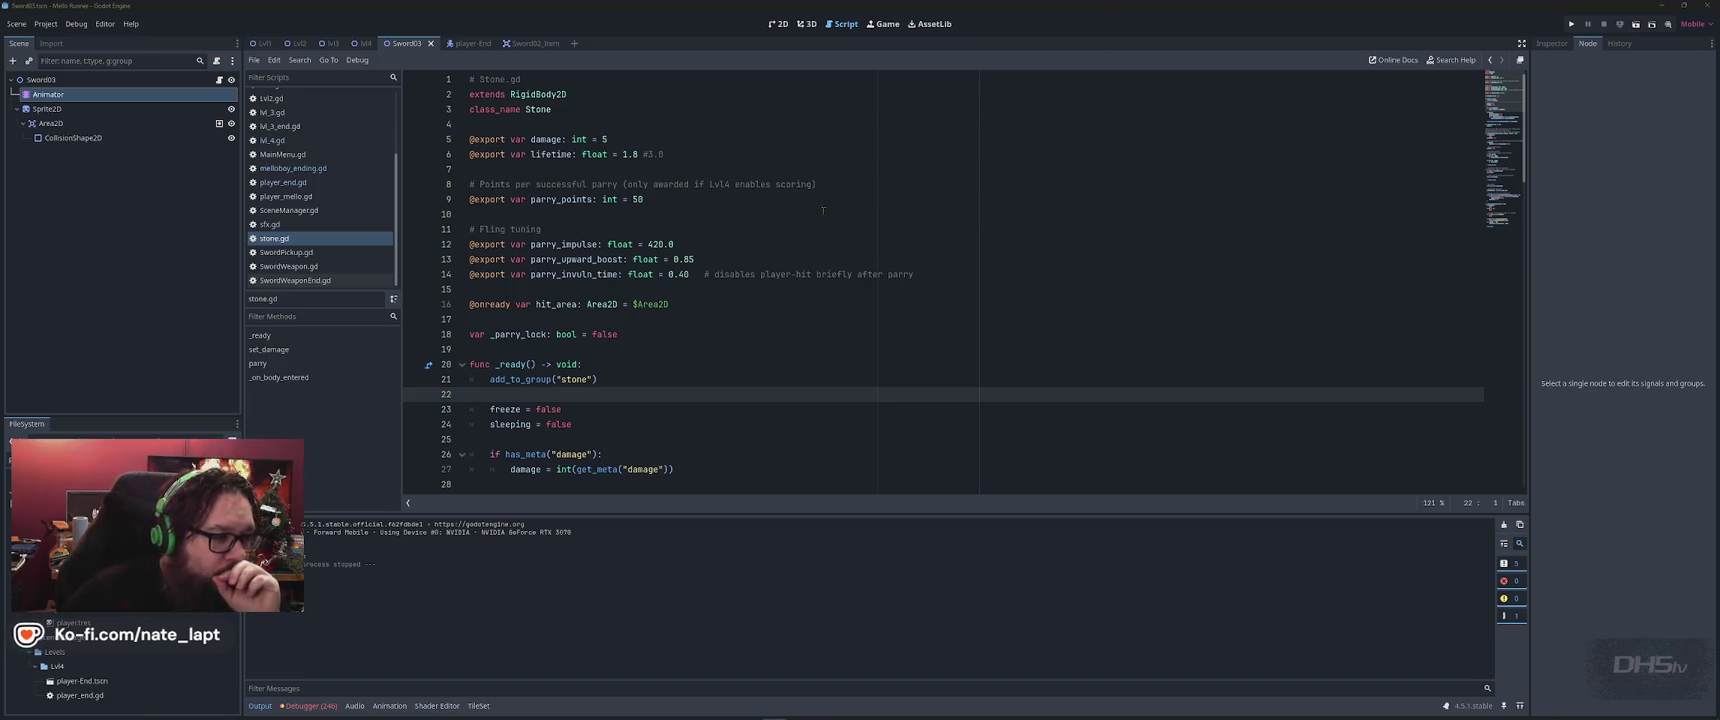
click(698, 145)
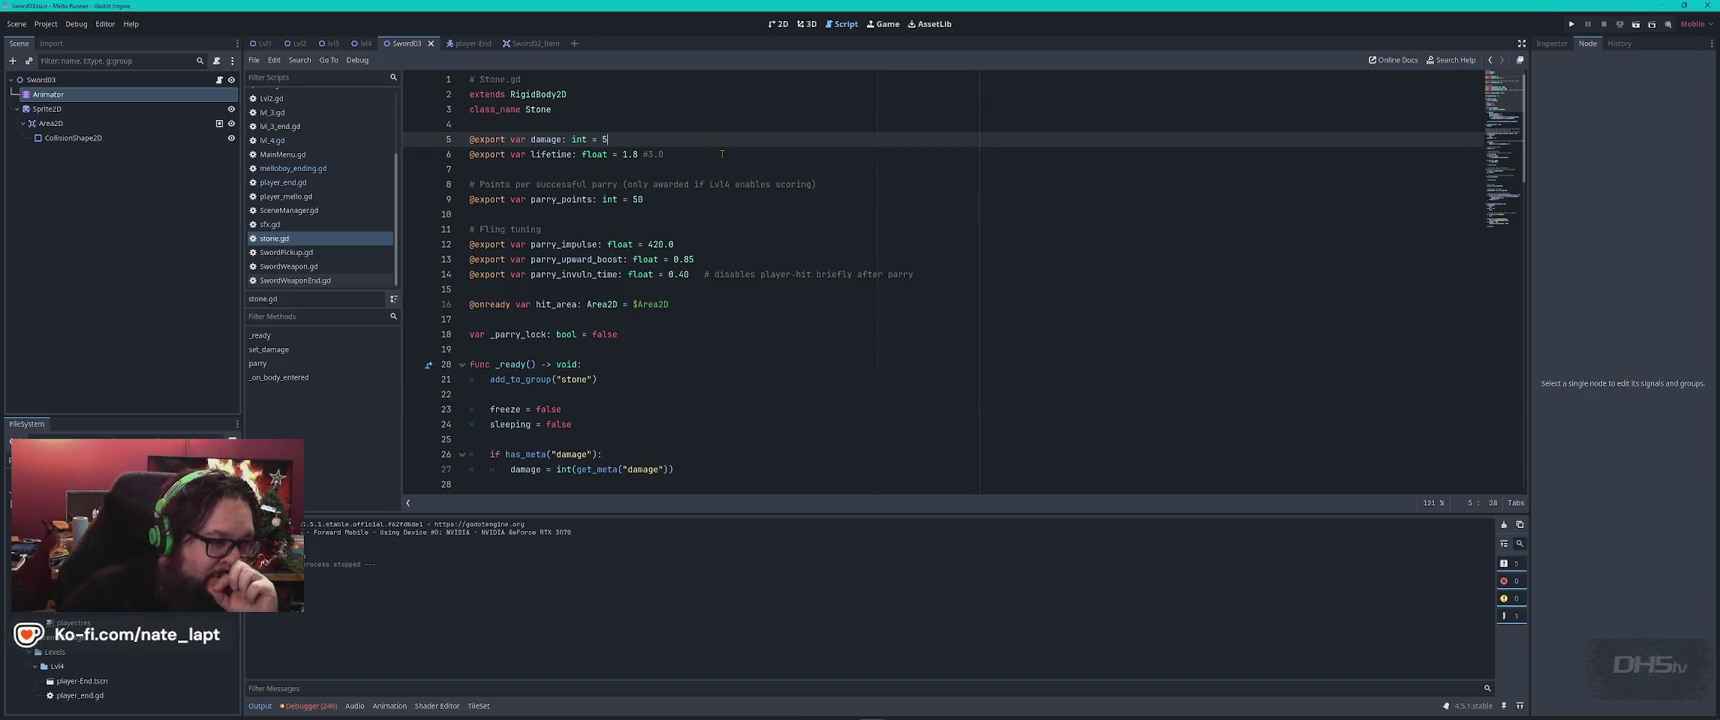
double_click(551, 154)
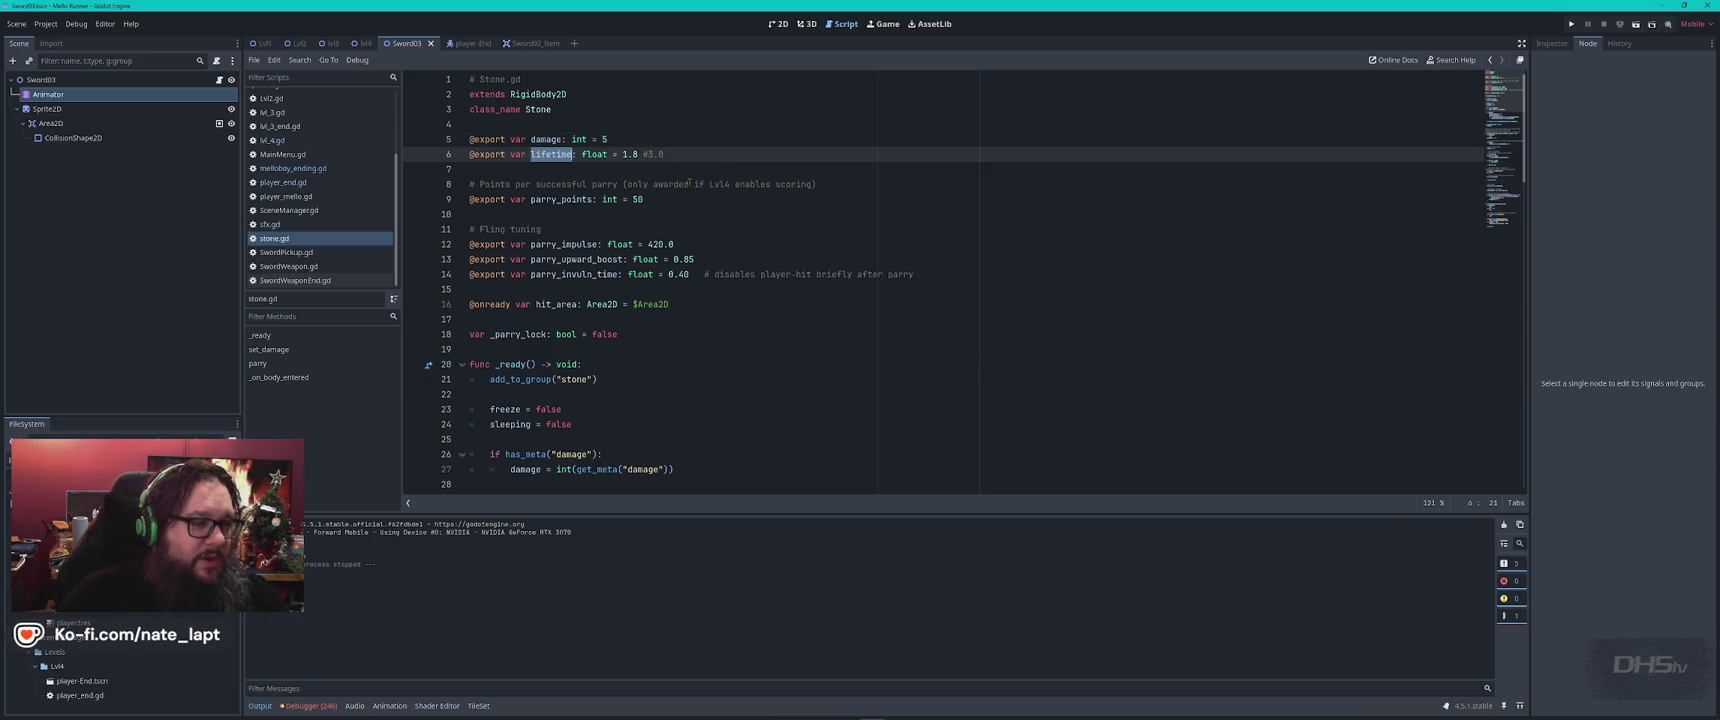
click(658, 139)
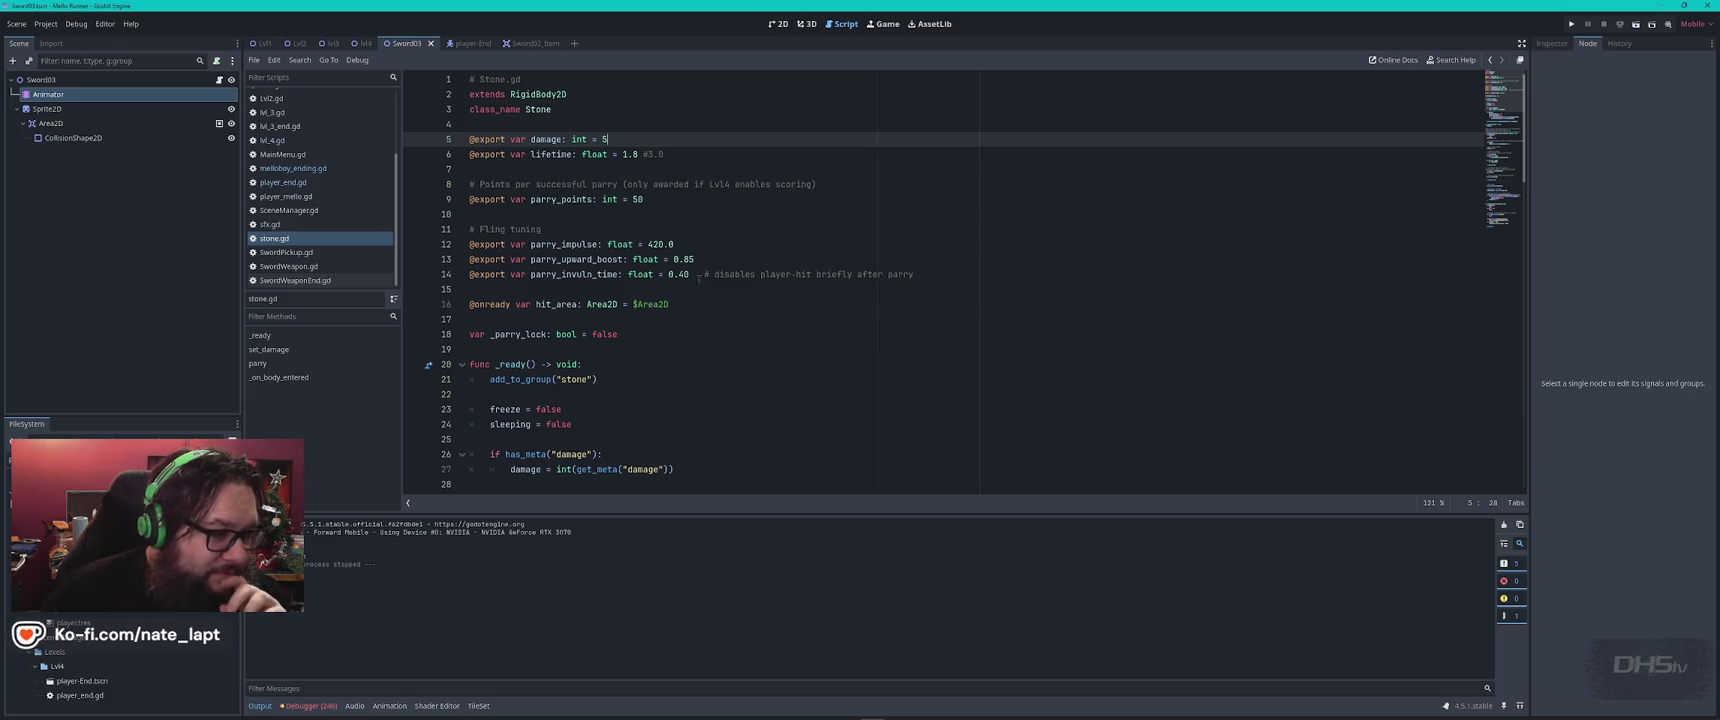
scroll(694, 300, down, 4)
scroll(694, 300, down, 3)
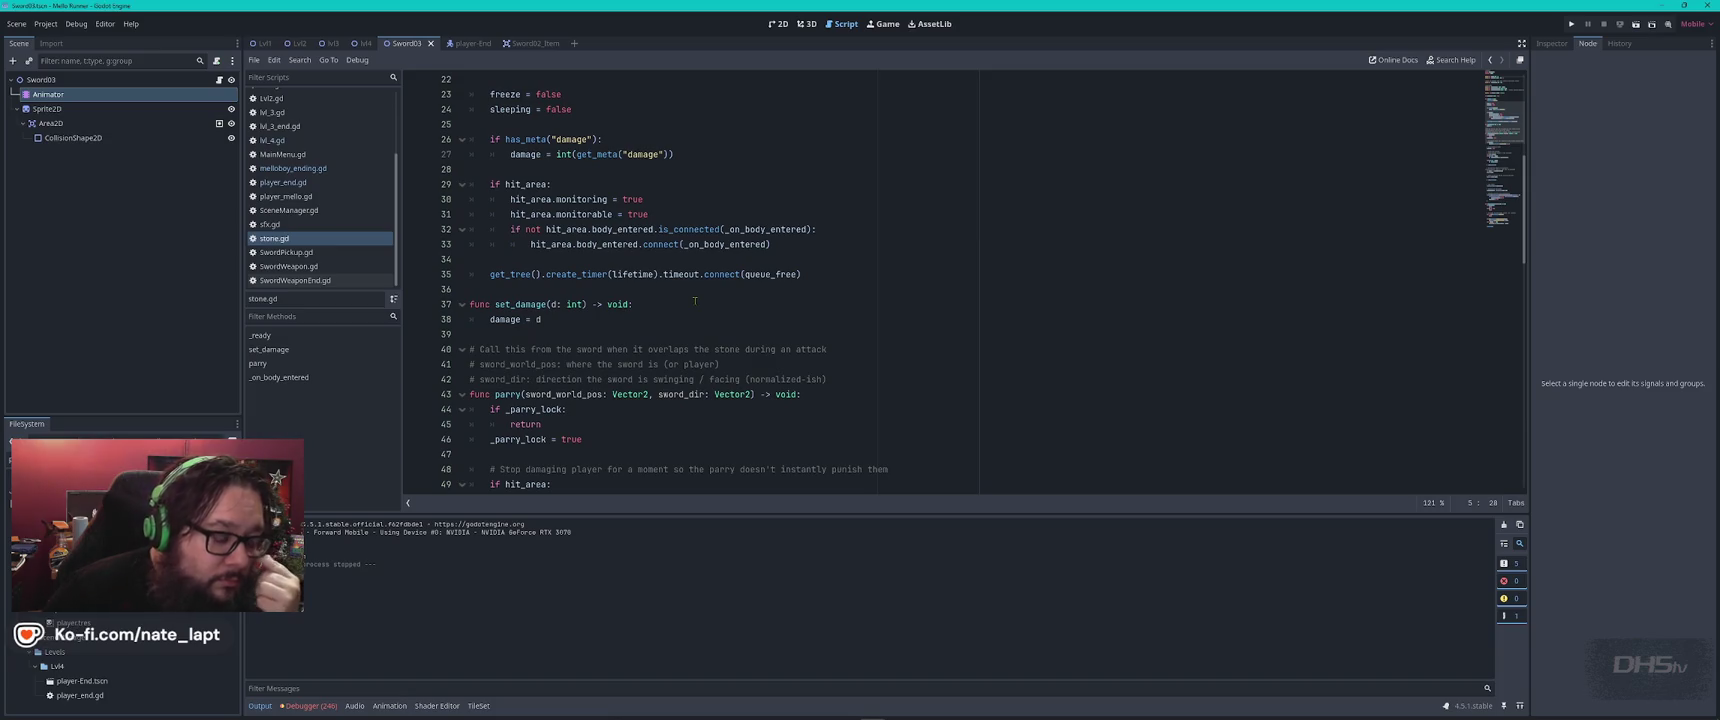
Open SwordWeaponEnd.gd and copy its entire code
click(307, 281)
click(839, 277)
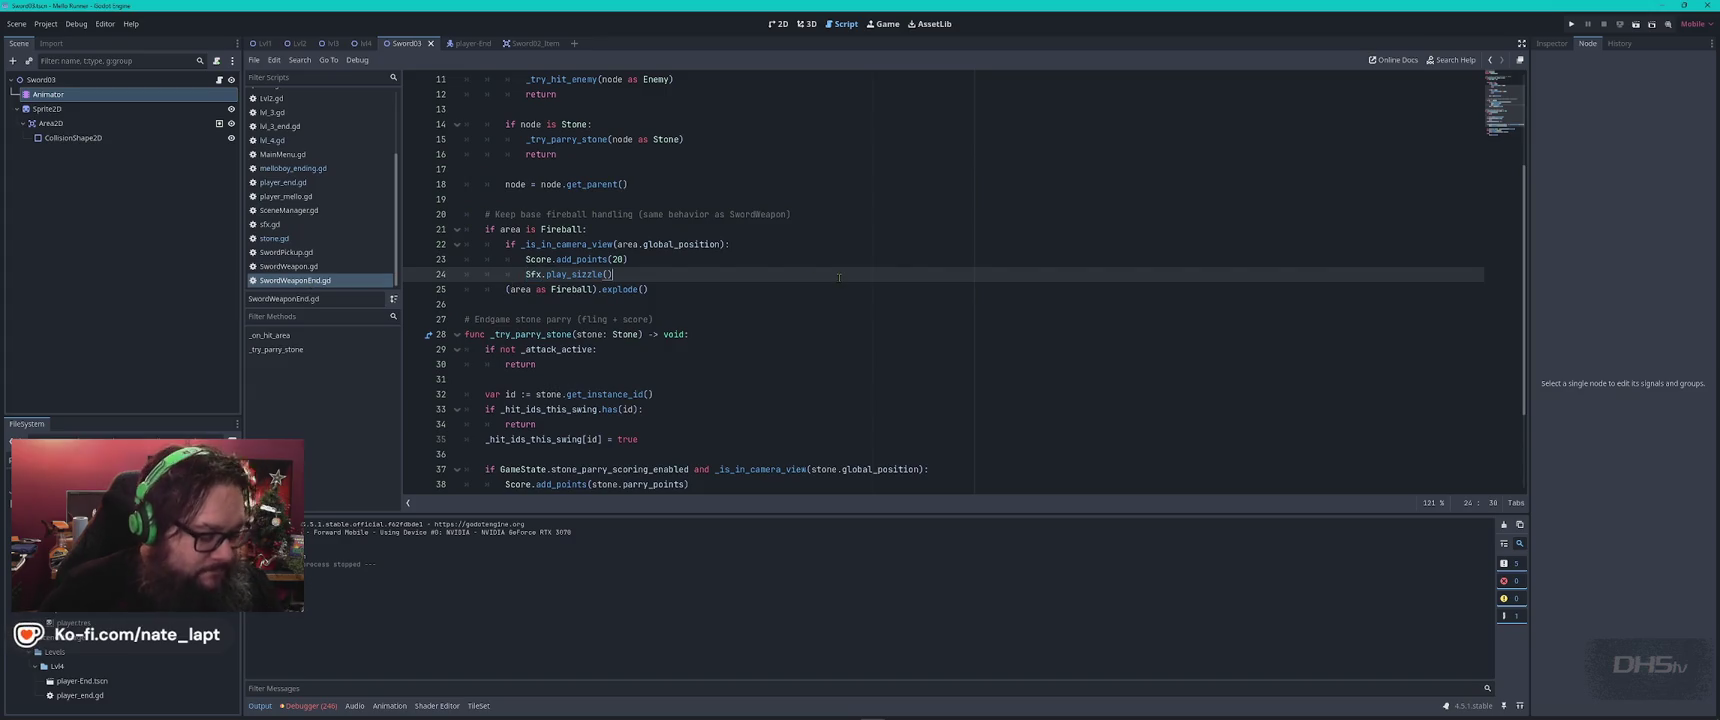
key(ctrl+a)
key(alt+Tab)
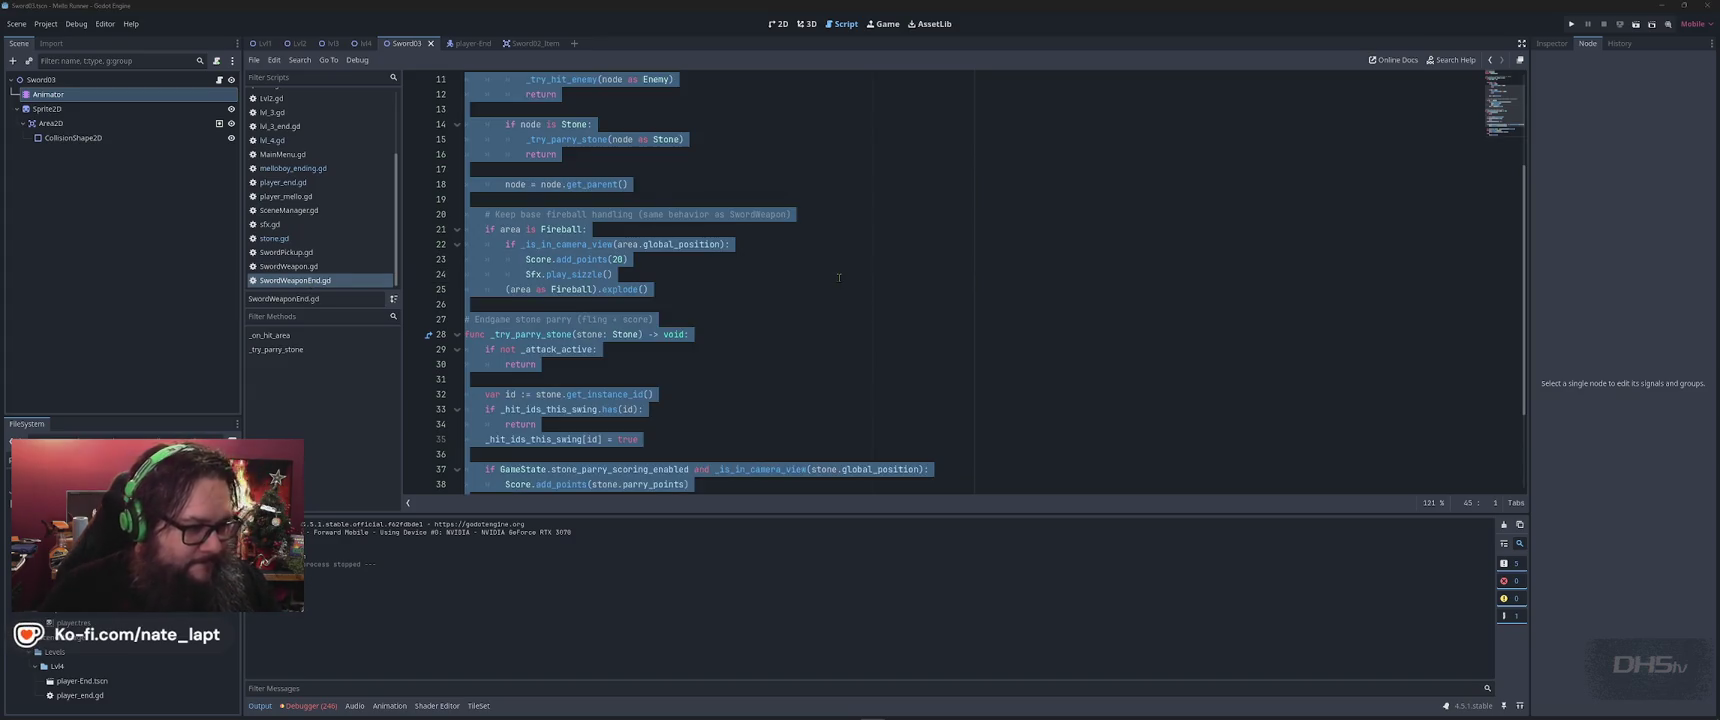
key(alt+Tab)
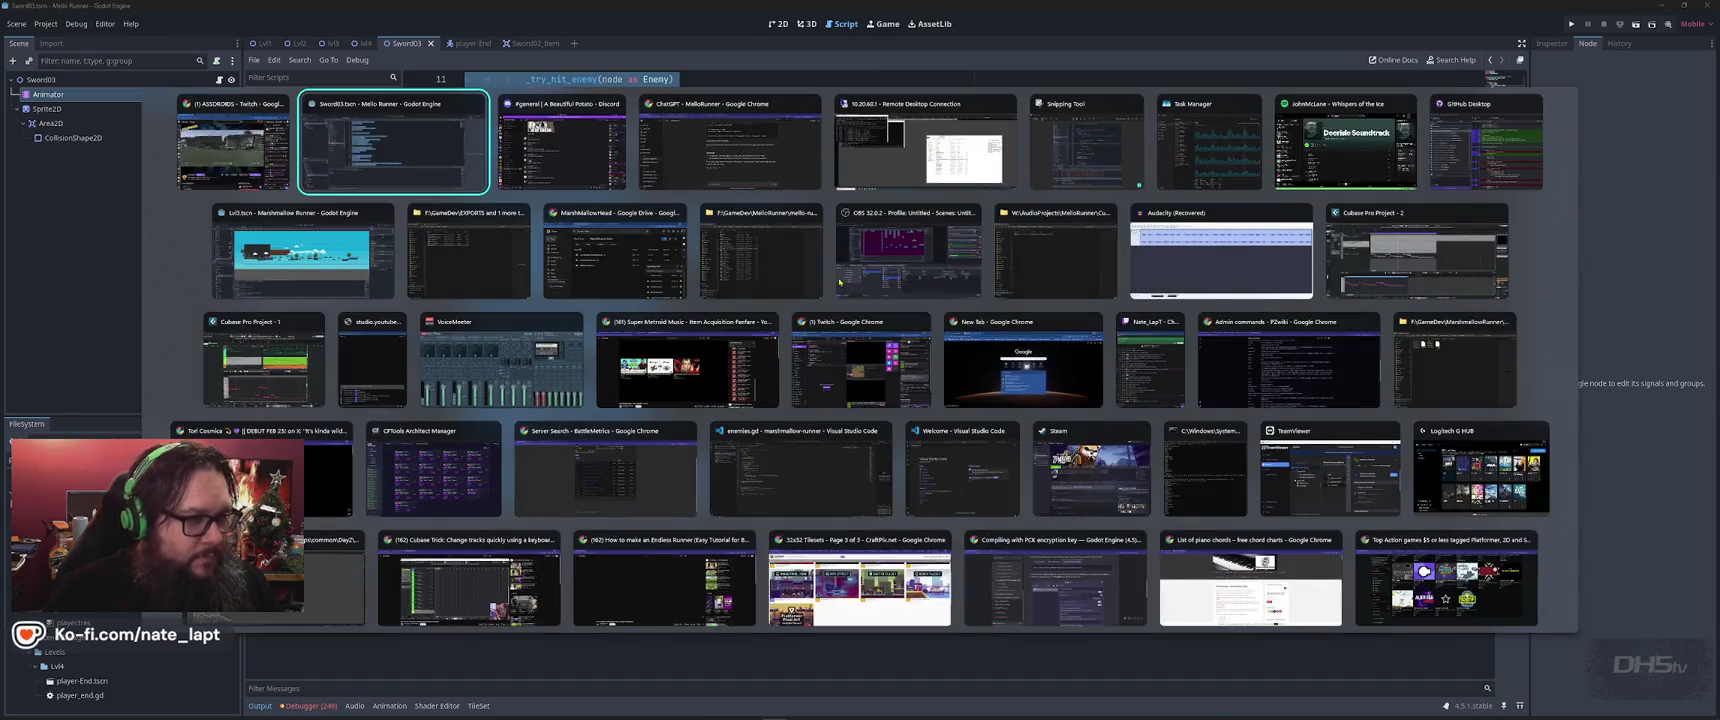
Draft a ChatGPT message that the fast sword spin still lets the player constantly get hit, with SwordWeaponEnd.gd pasted below
key(alt+Tab)
key(alt+Tab)
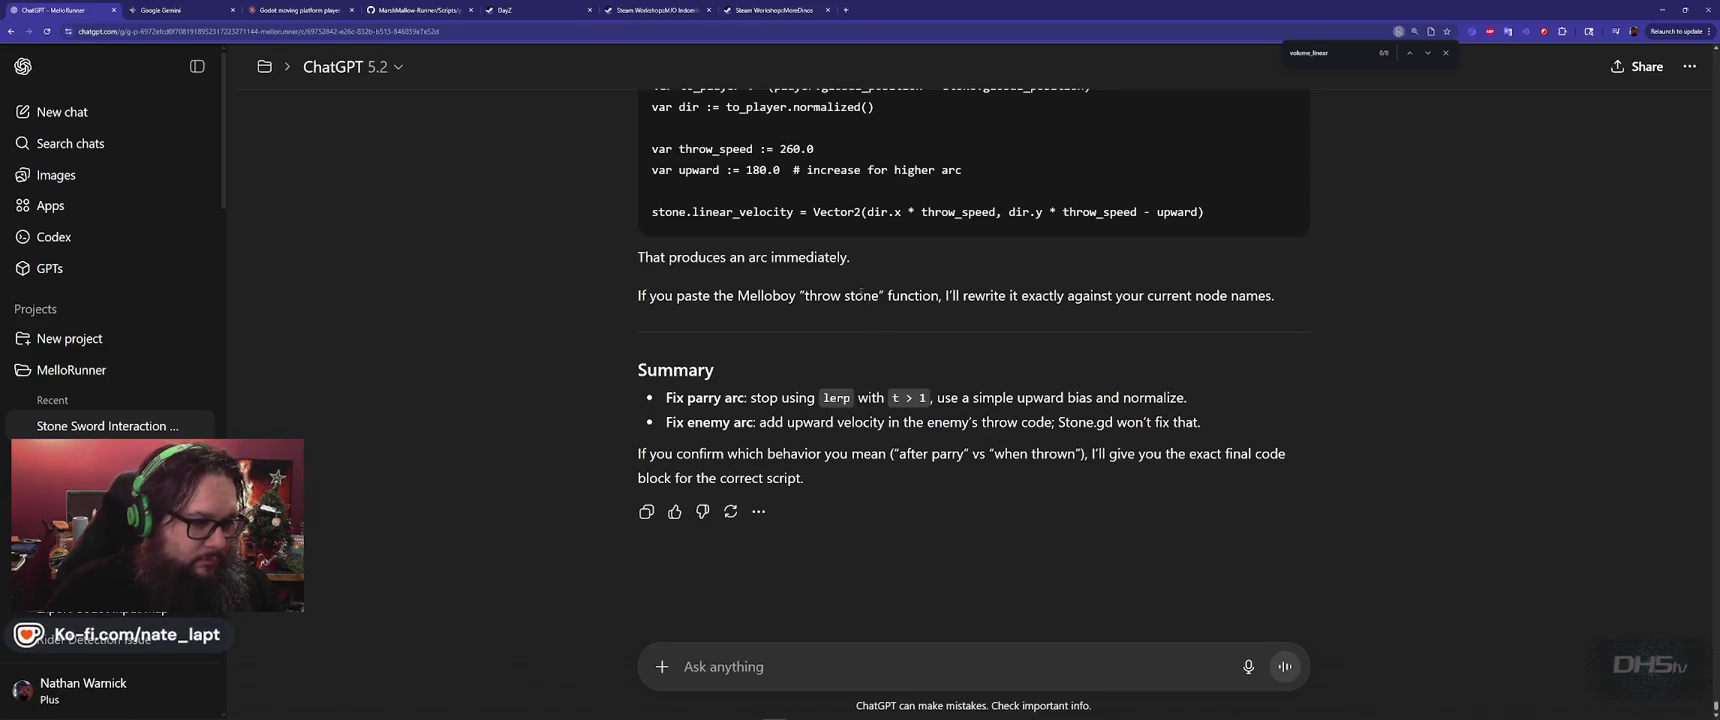
text(The)
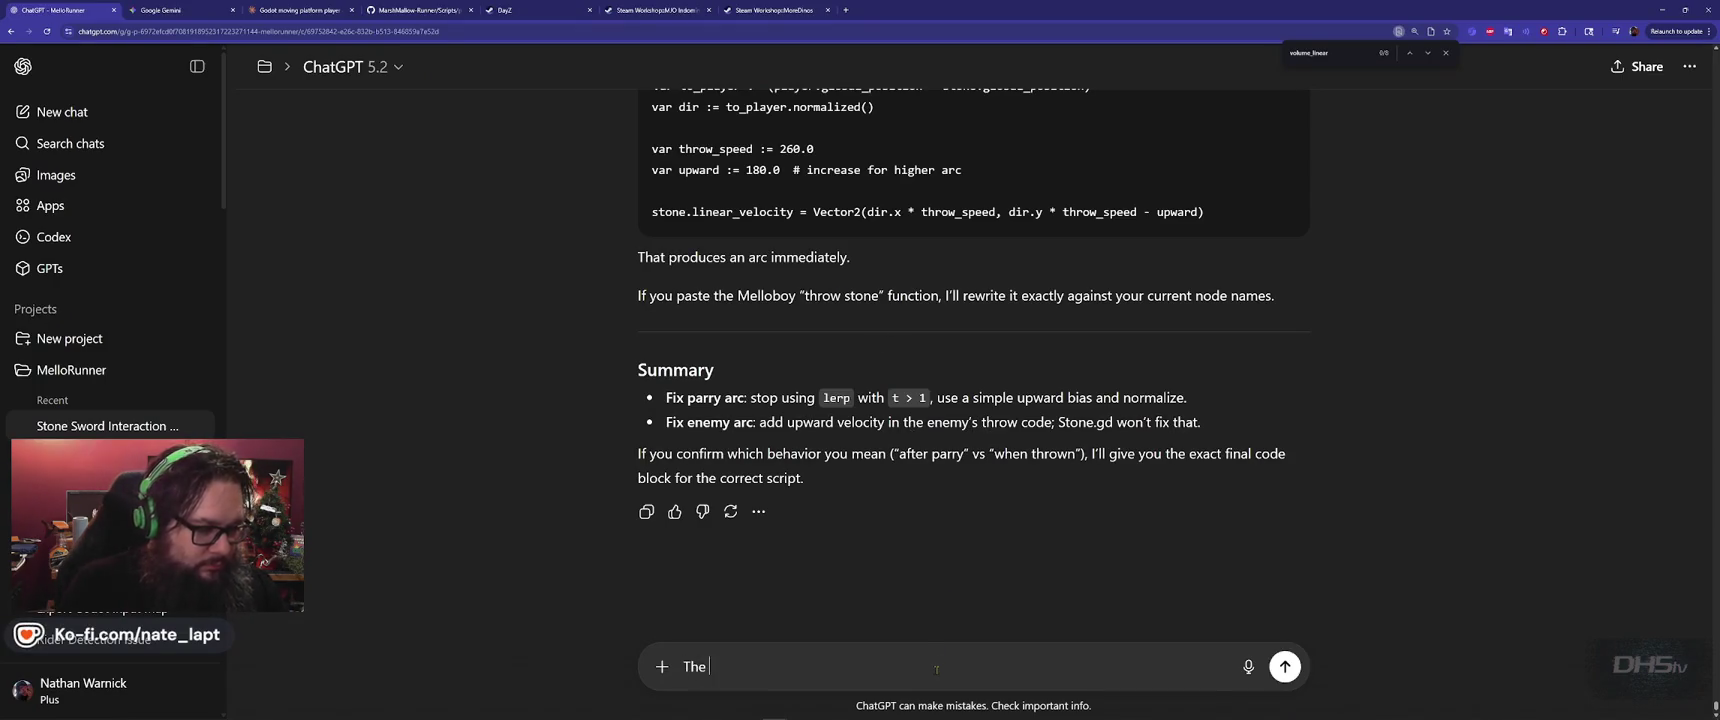
text( sword spin)
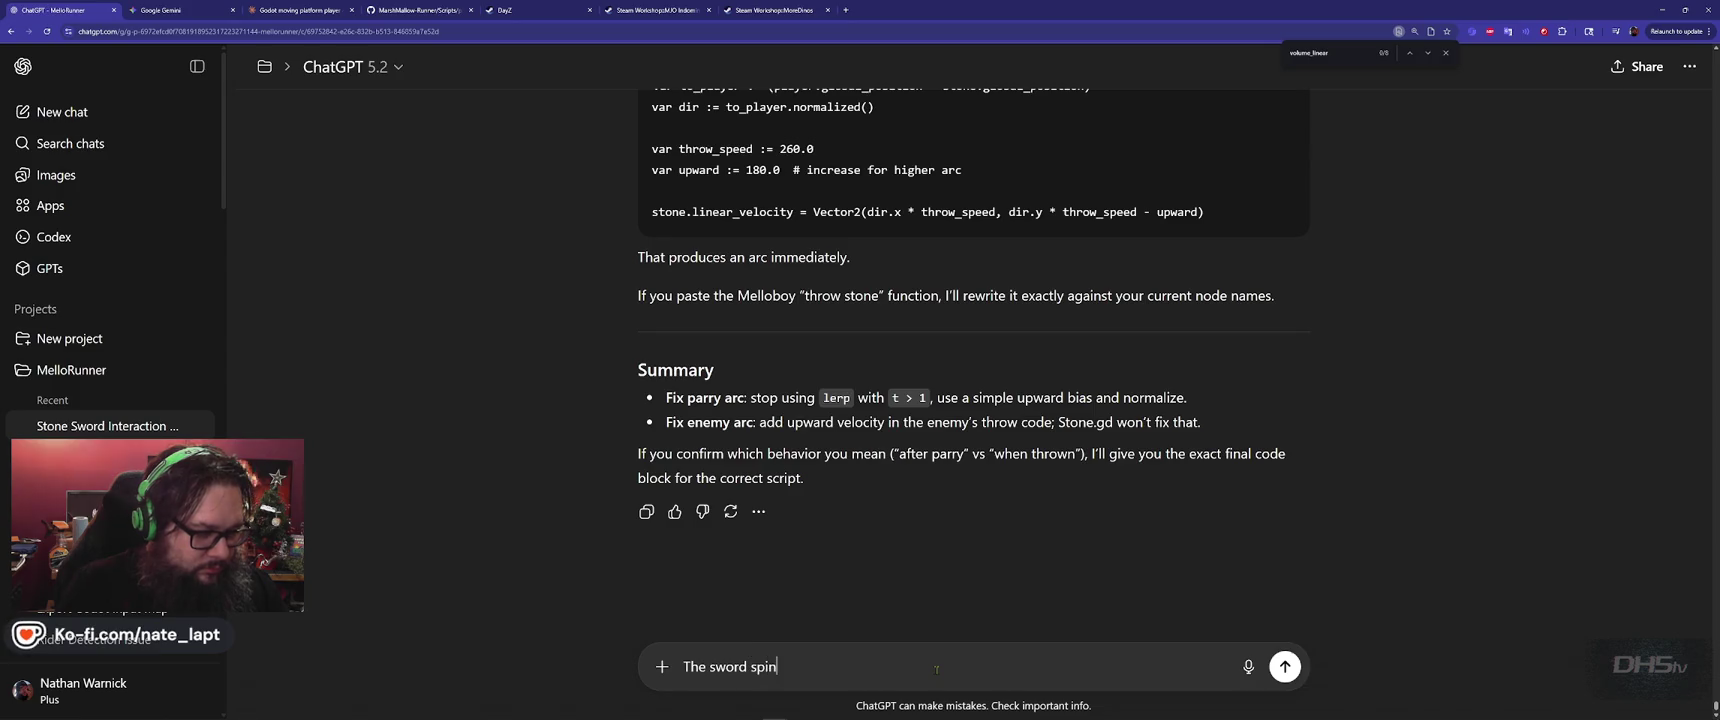
text( seems to let in a)
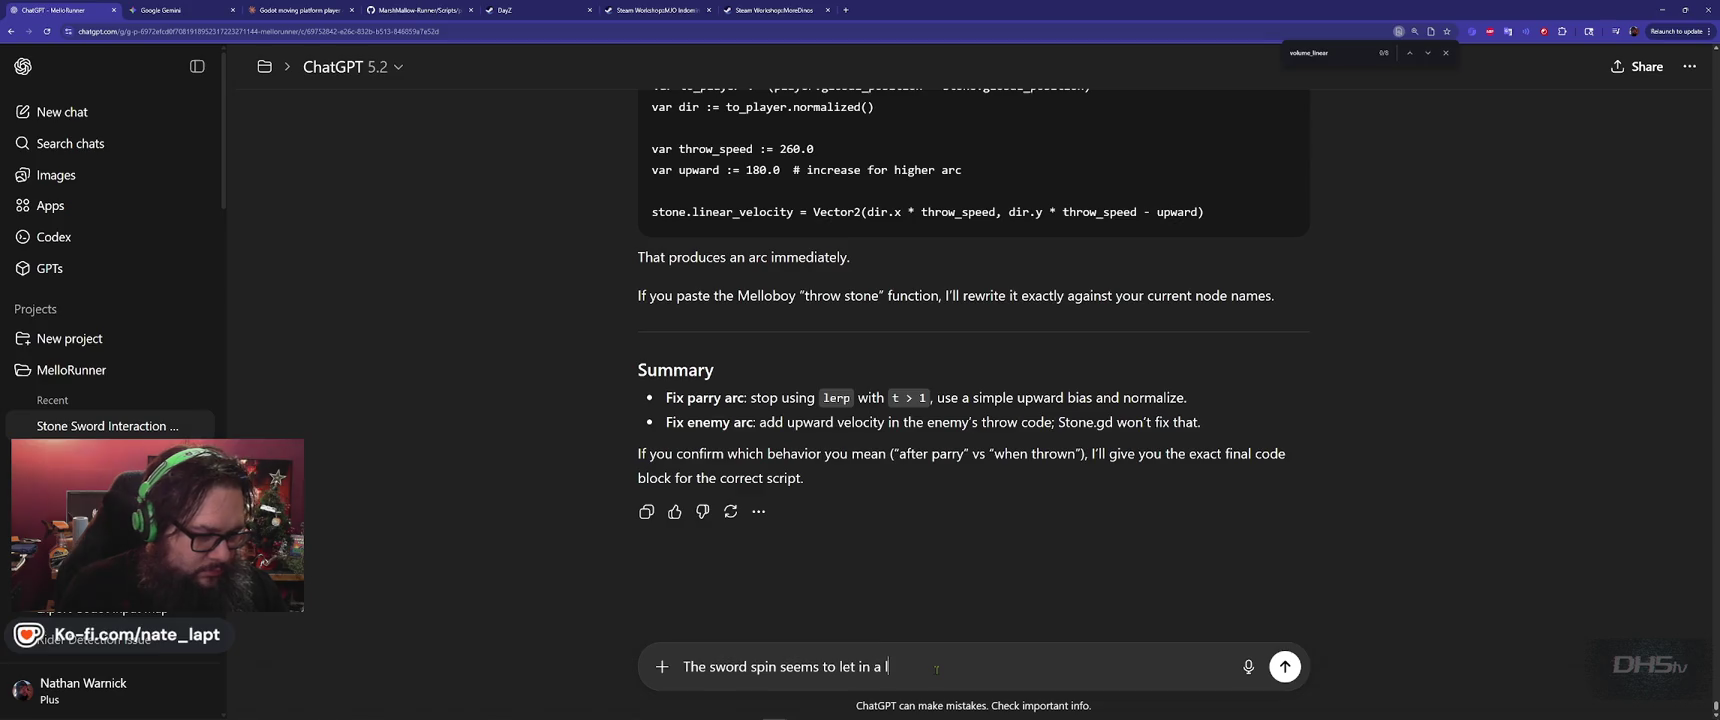
text(e d)
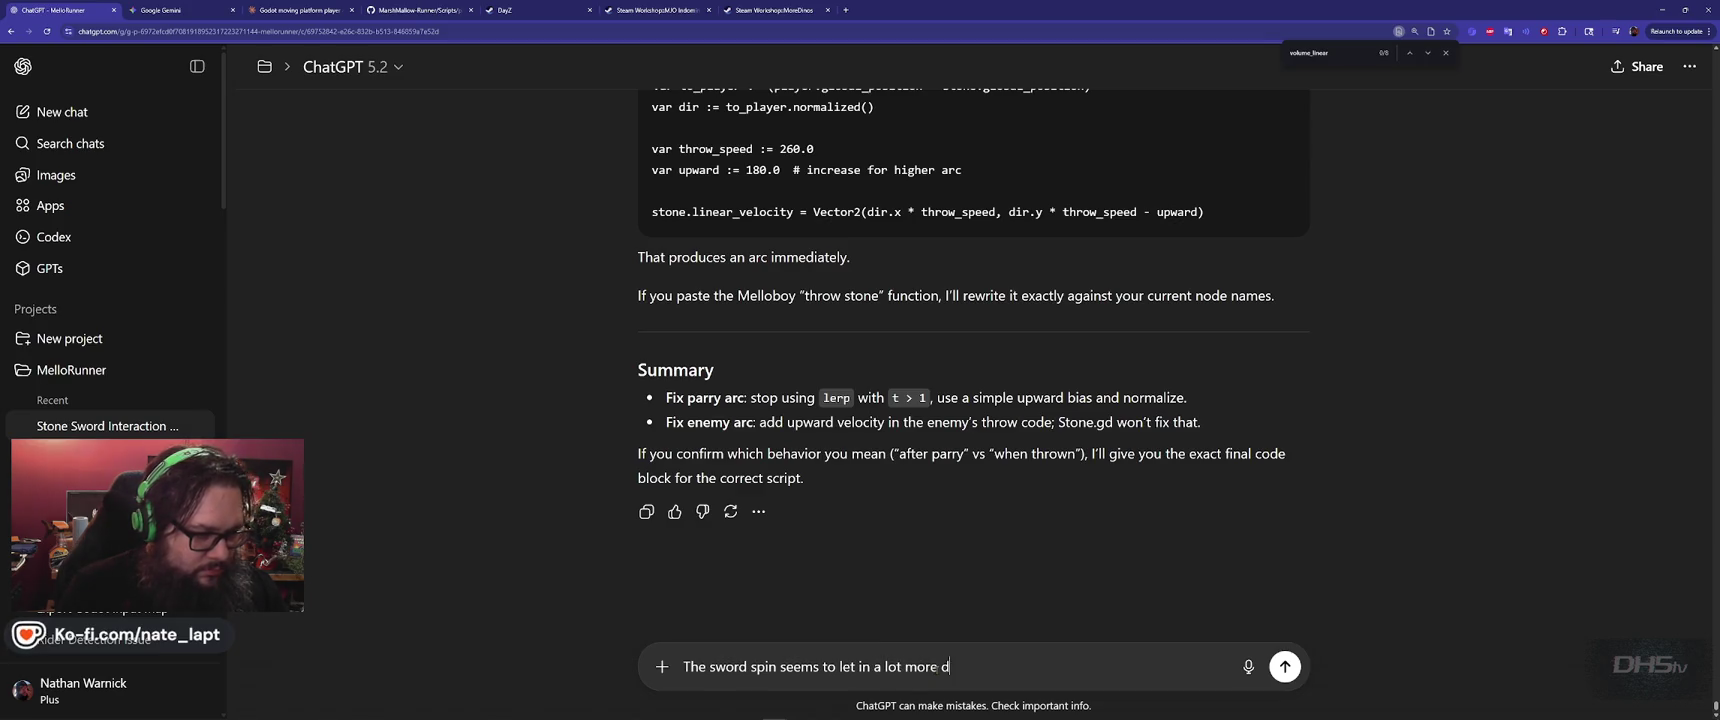
text(amaghan you wo)
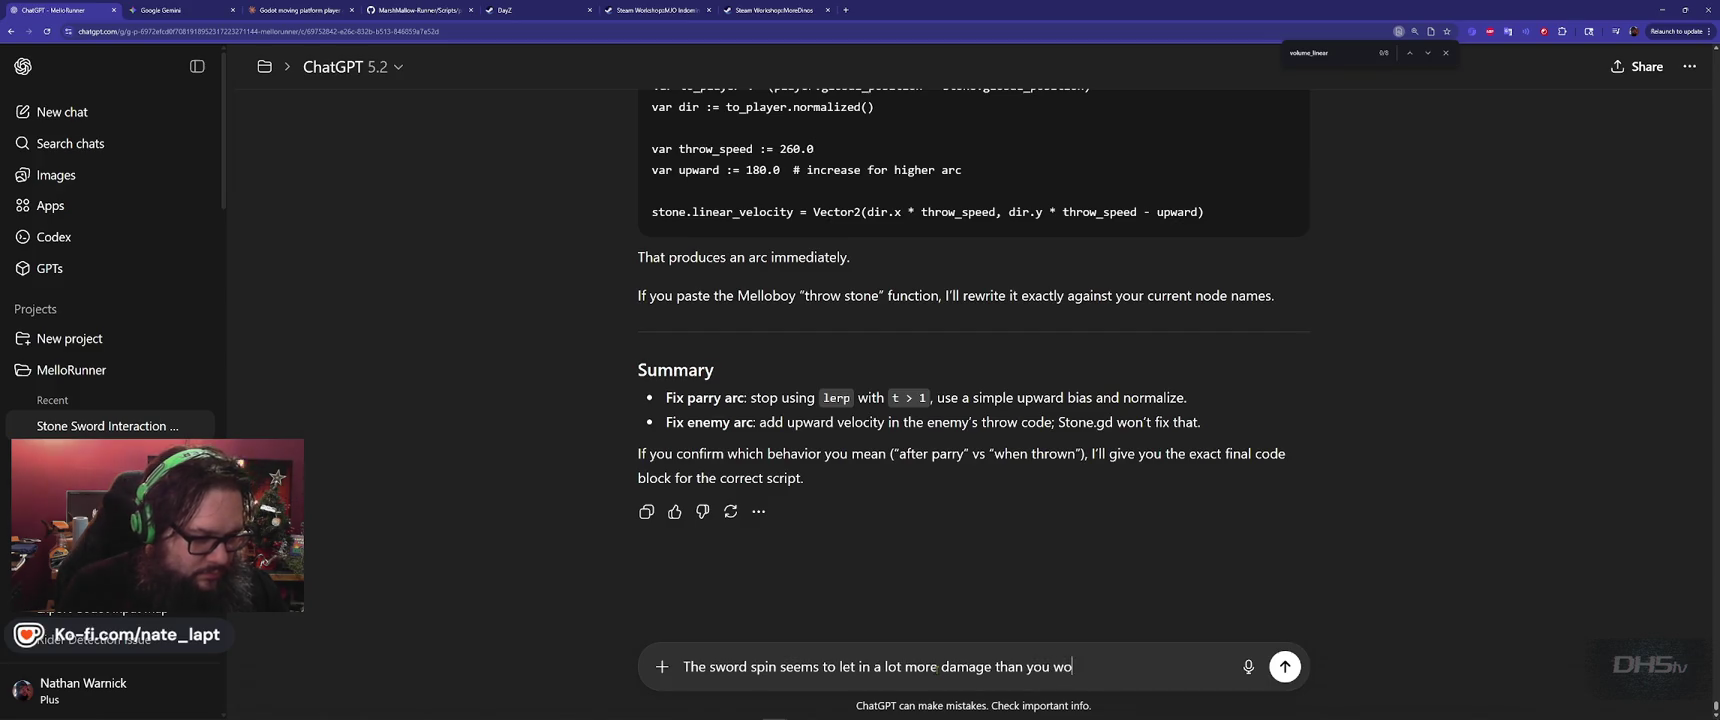
text( should happ)
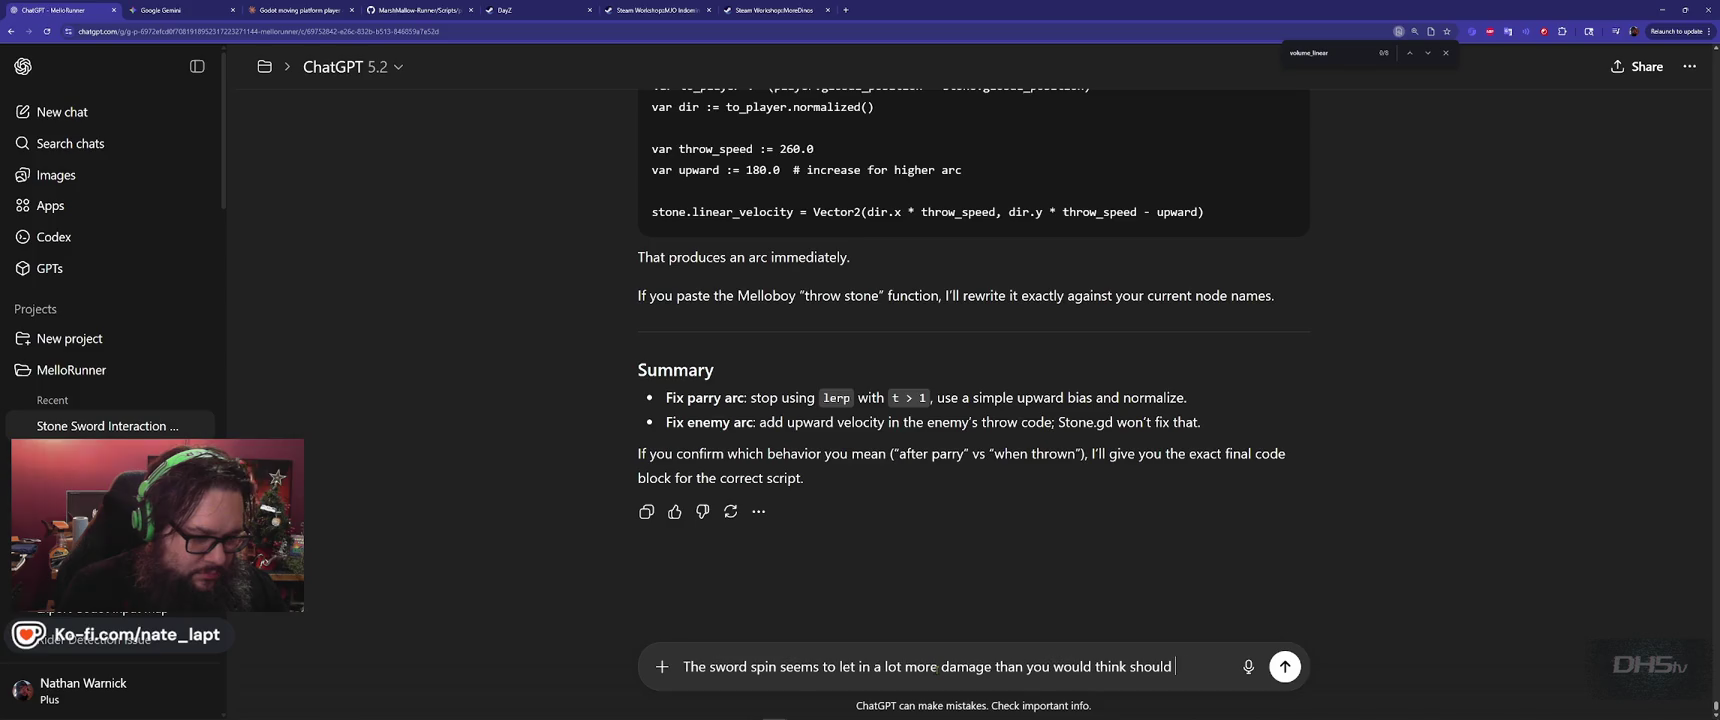
key(shift+Return)
key(shift+Return)
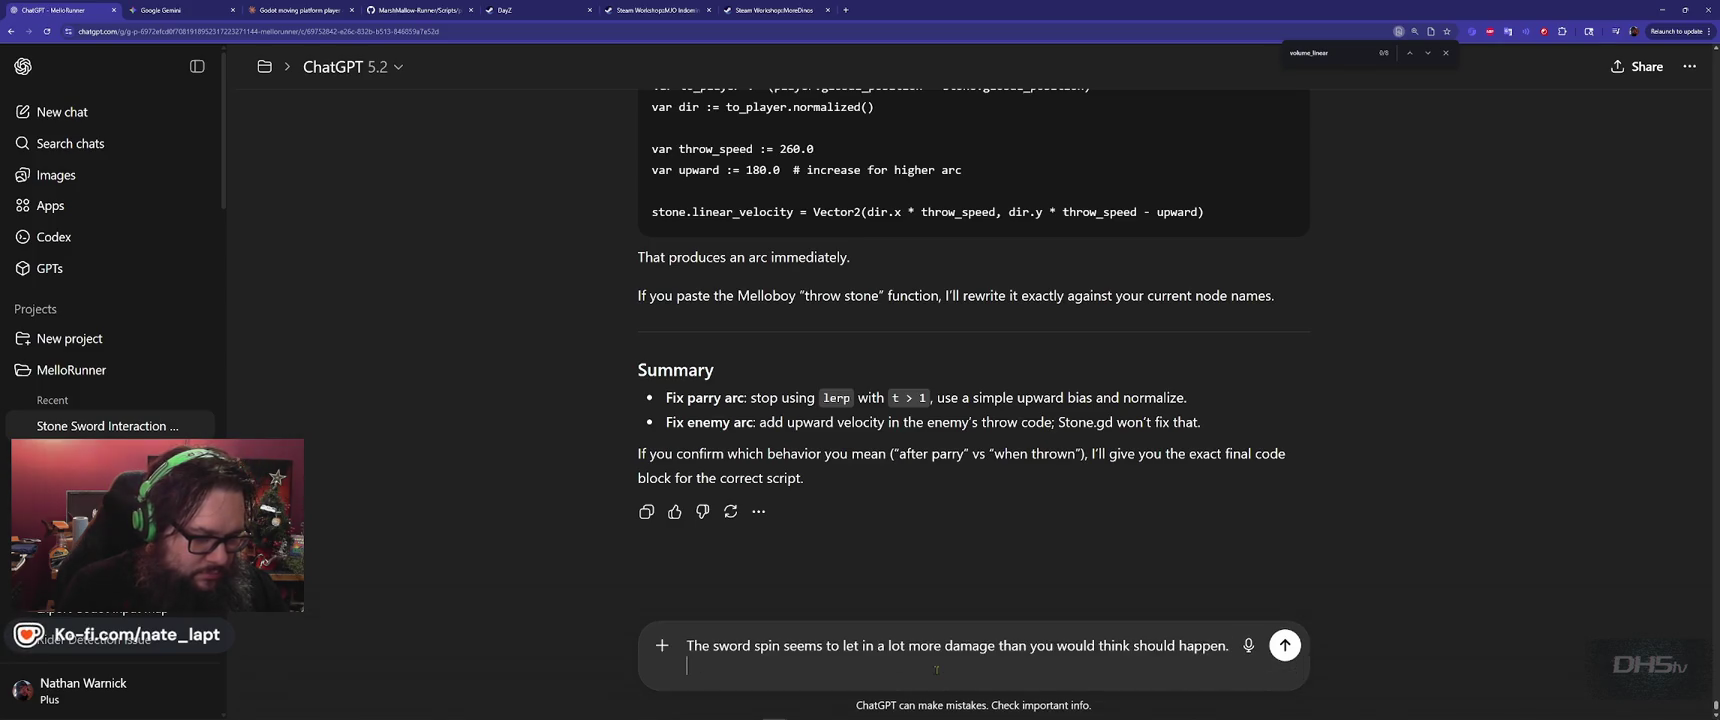
text(The animation)
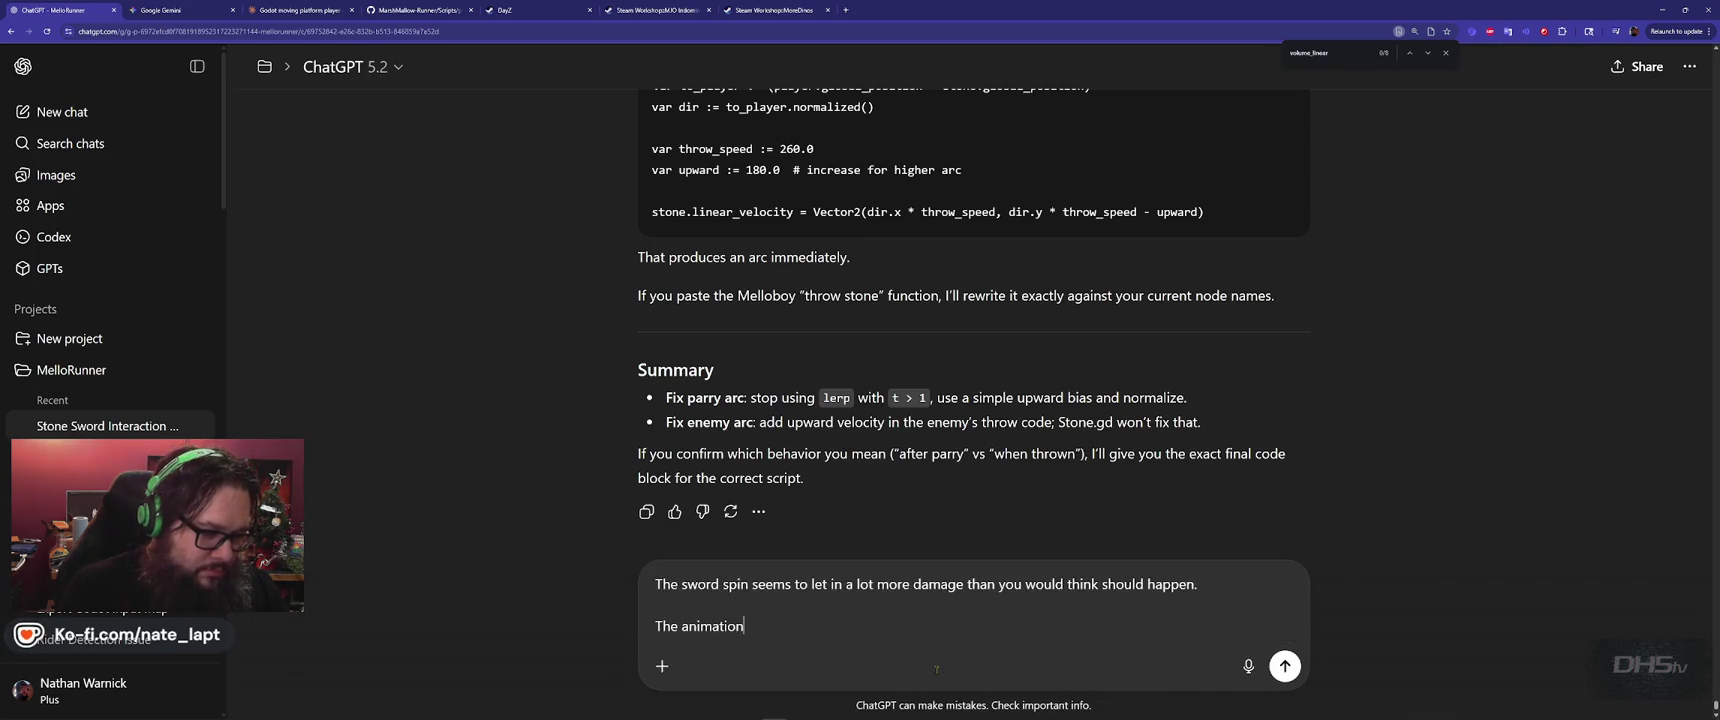
text( has the sword)
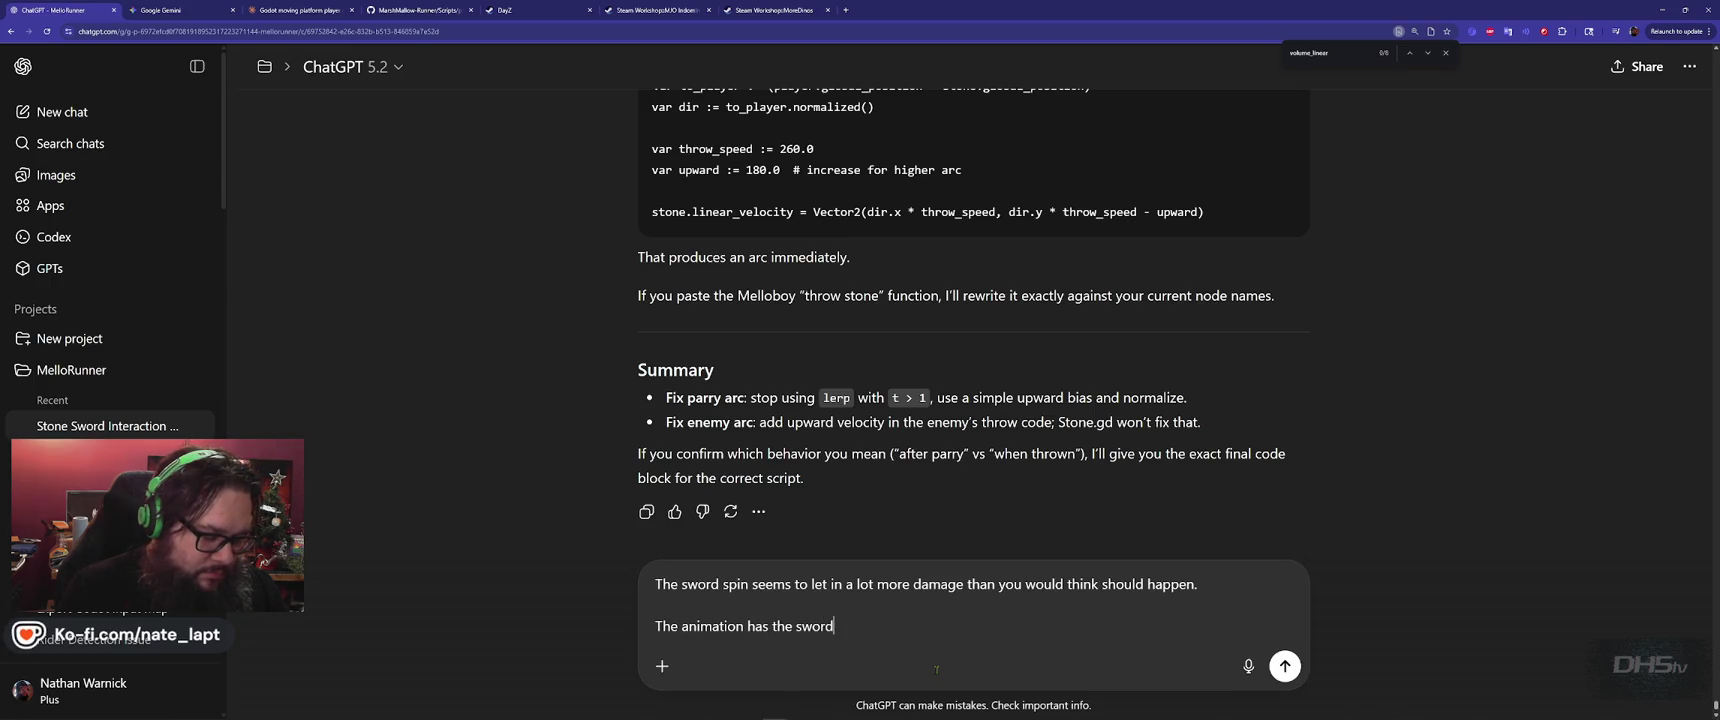
text( spinning really fast)
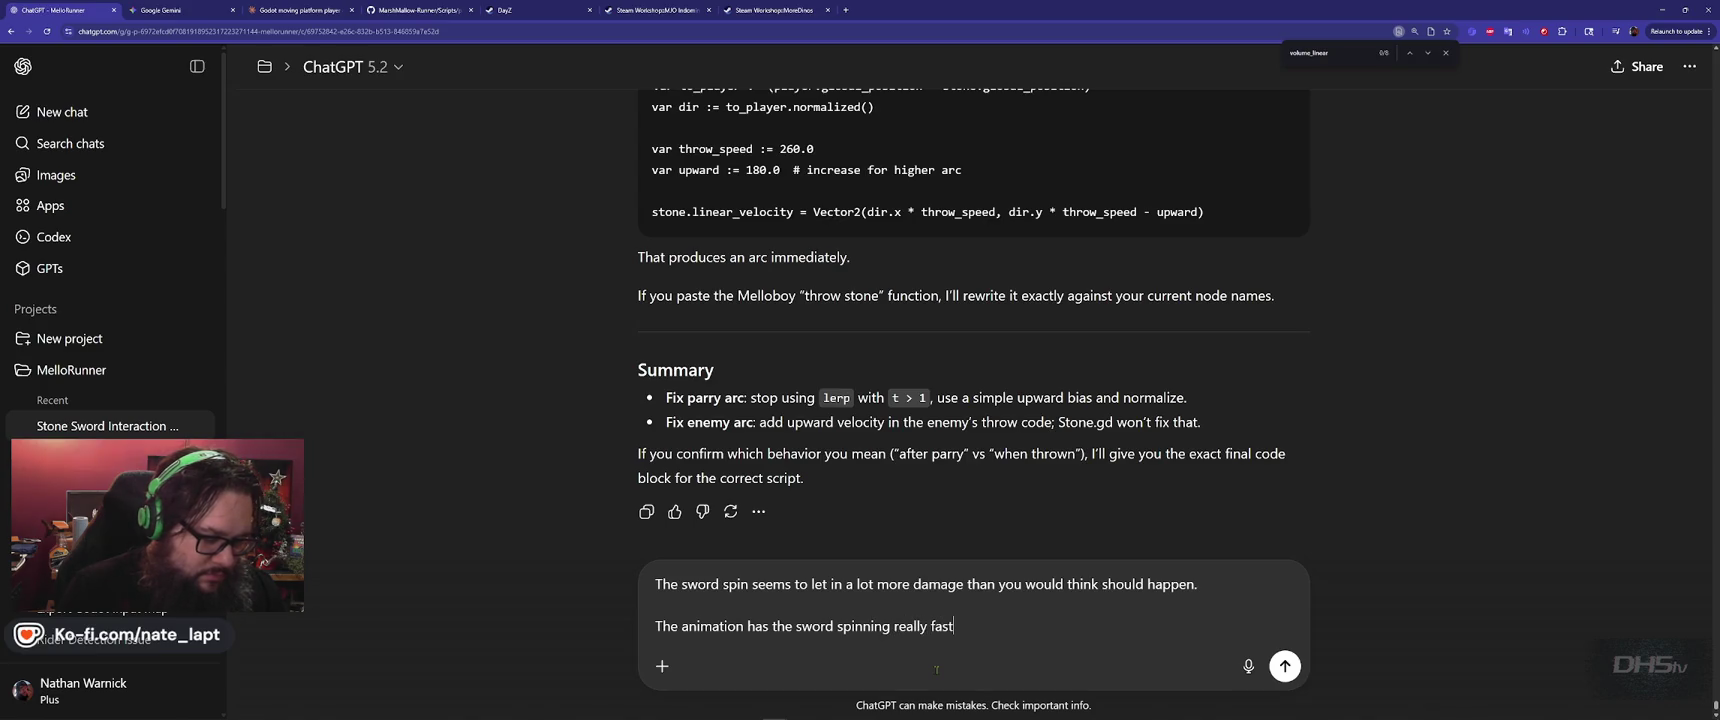
text( but the player )
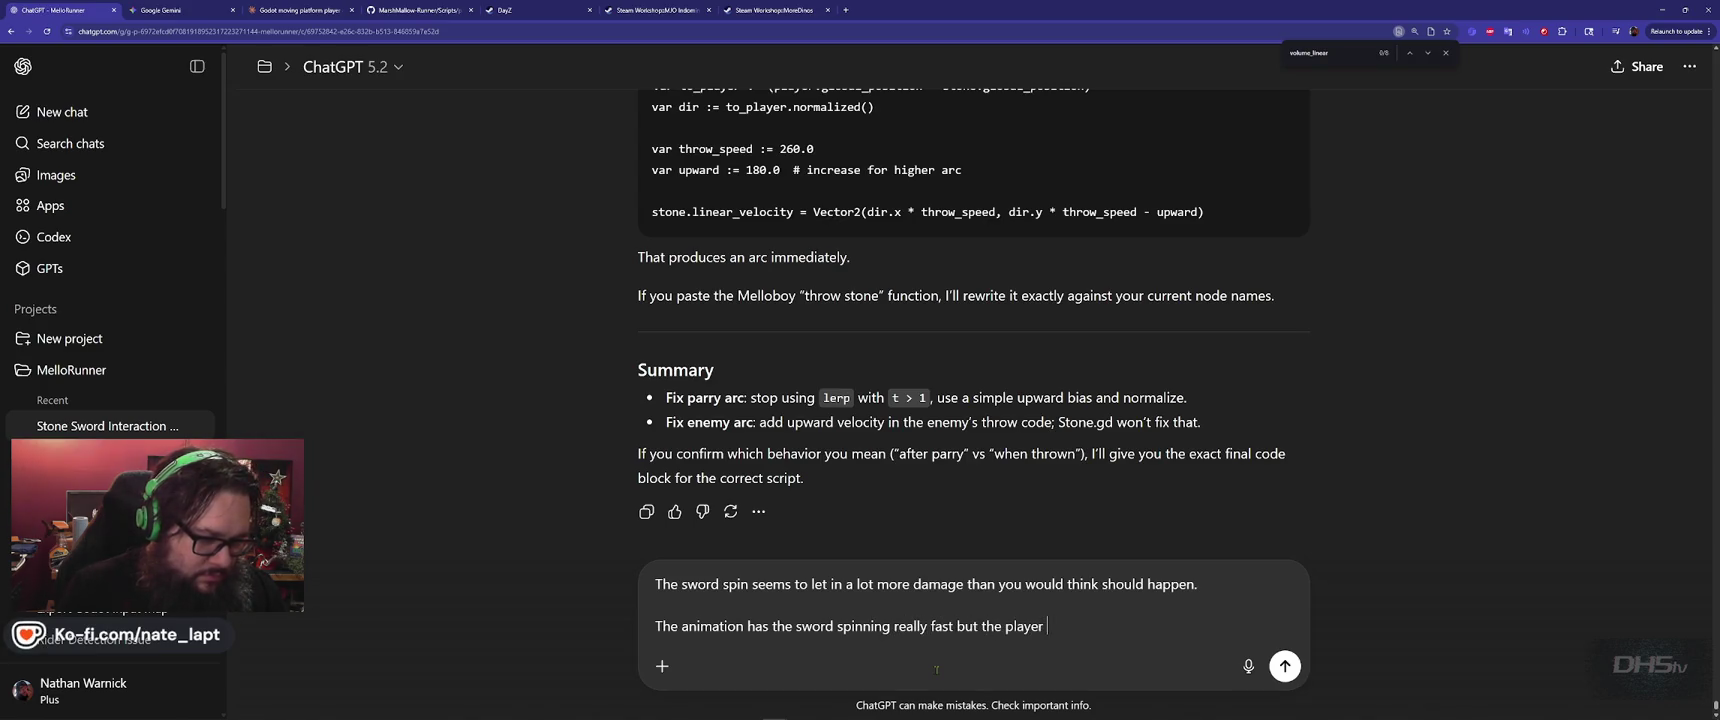
text(still constantly gets hit.)
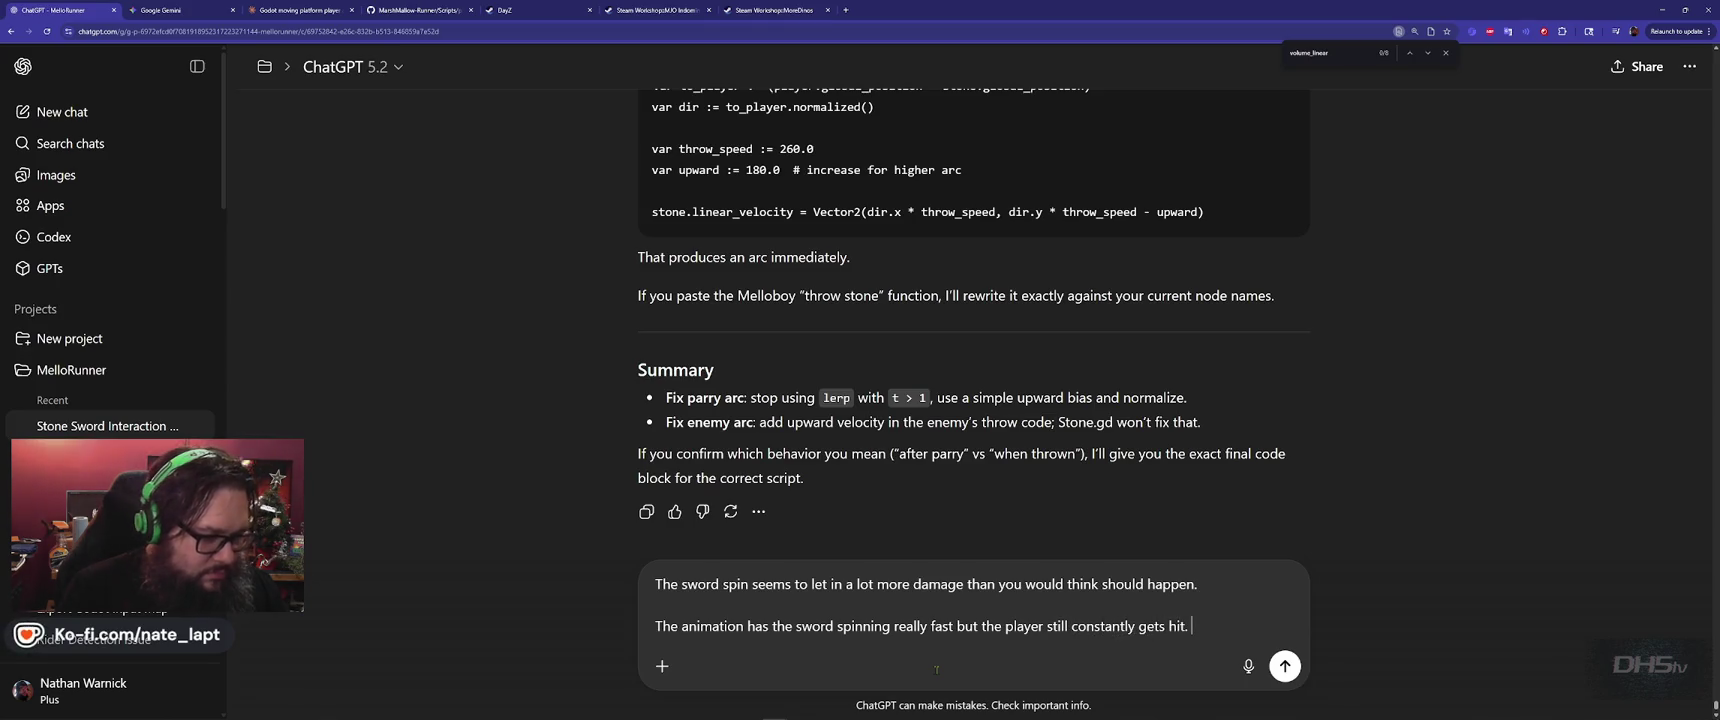
key(shift+Return)
key(shift+Return)
key(ctrl+v)
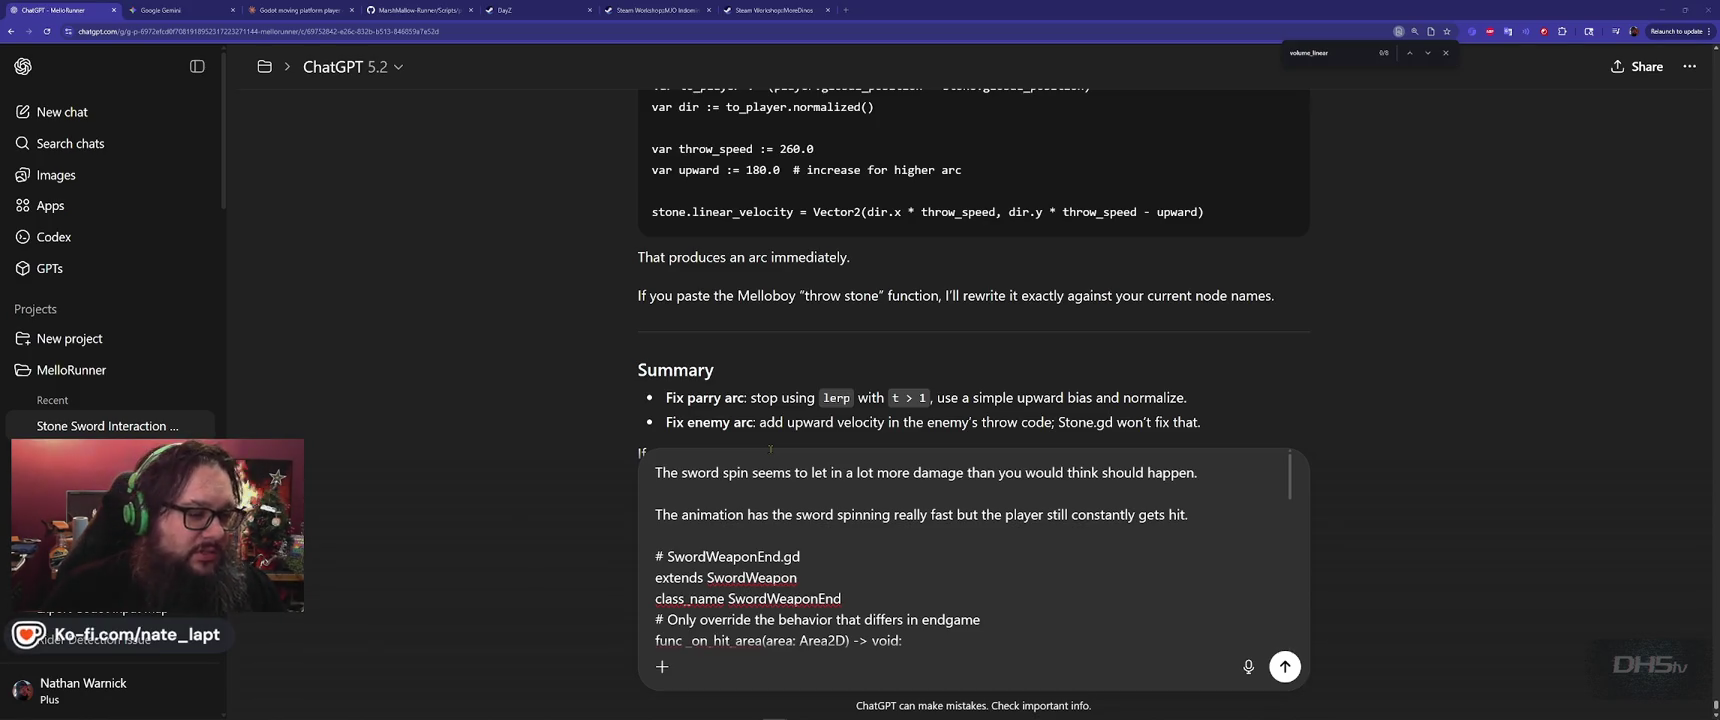
scroll(741, 531, down, 5)
scroll(752, 541, up, 5)
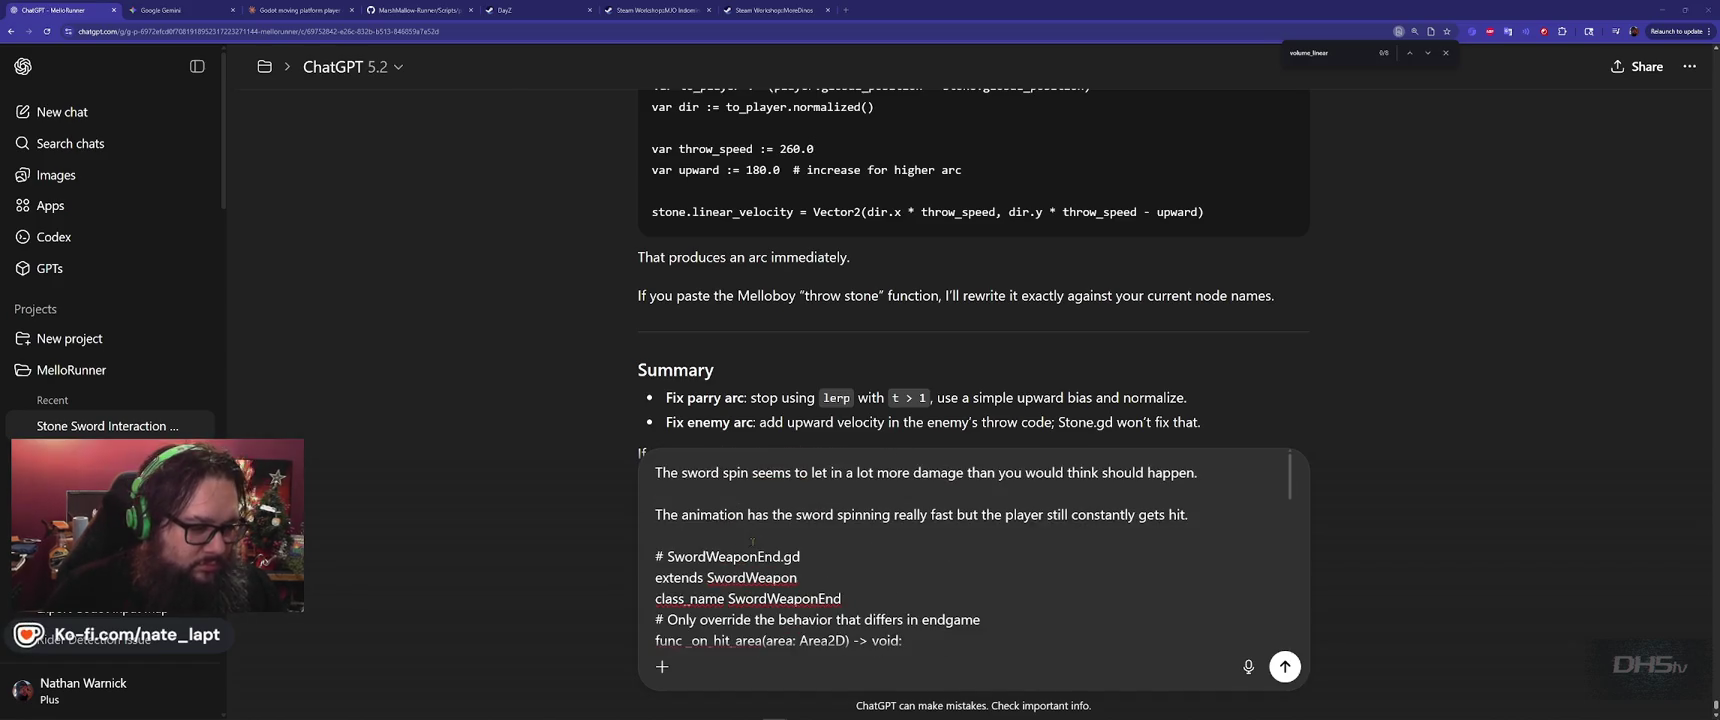
scroll(866, 553, down, 2)
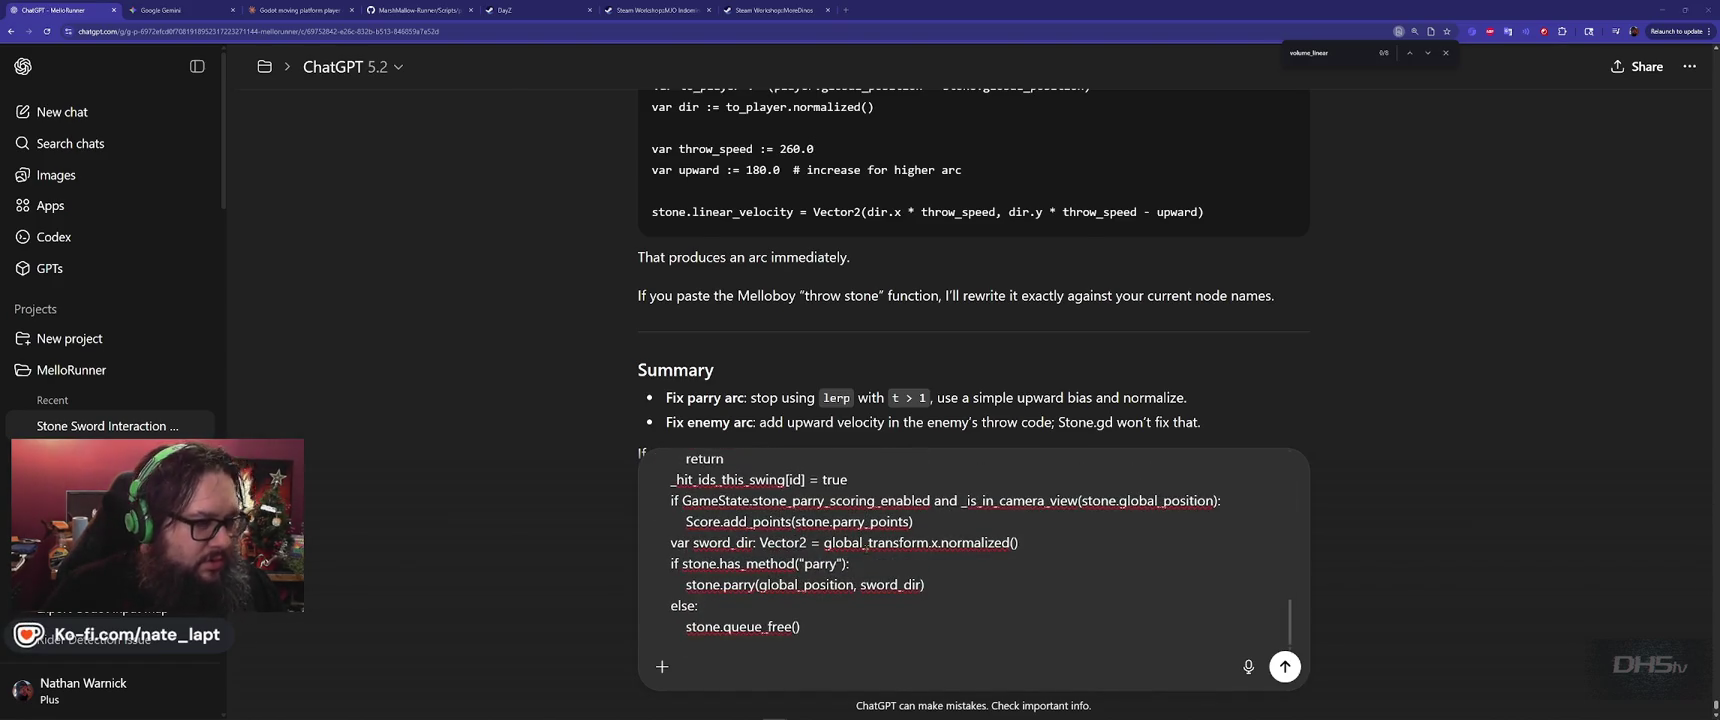
key(alt+Tab)
key(alt+Tab)
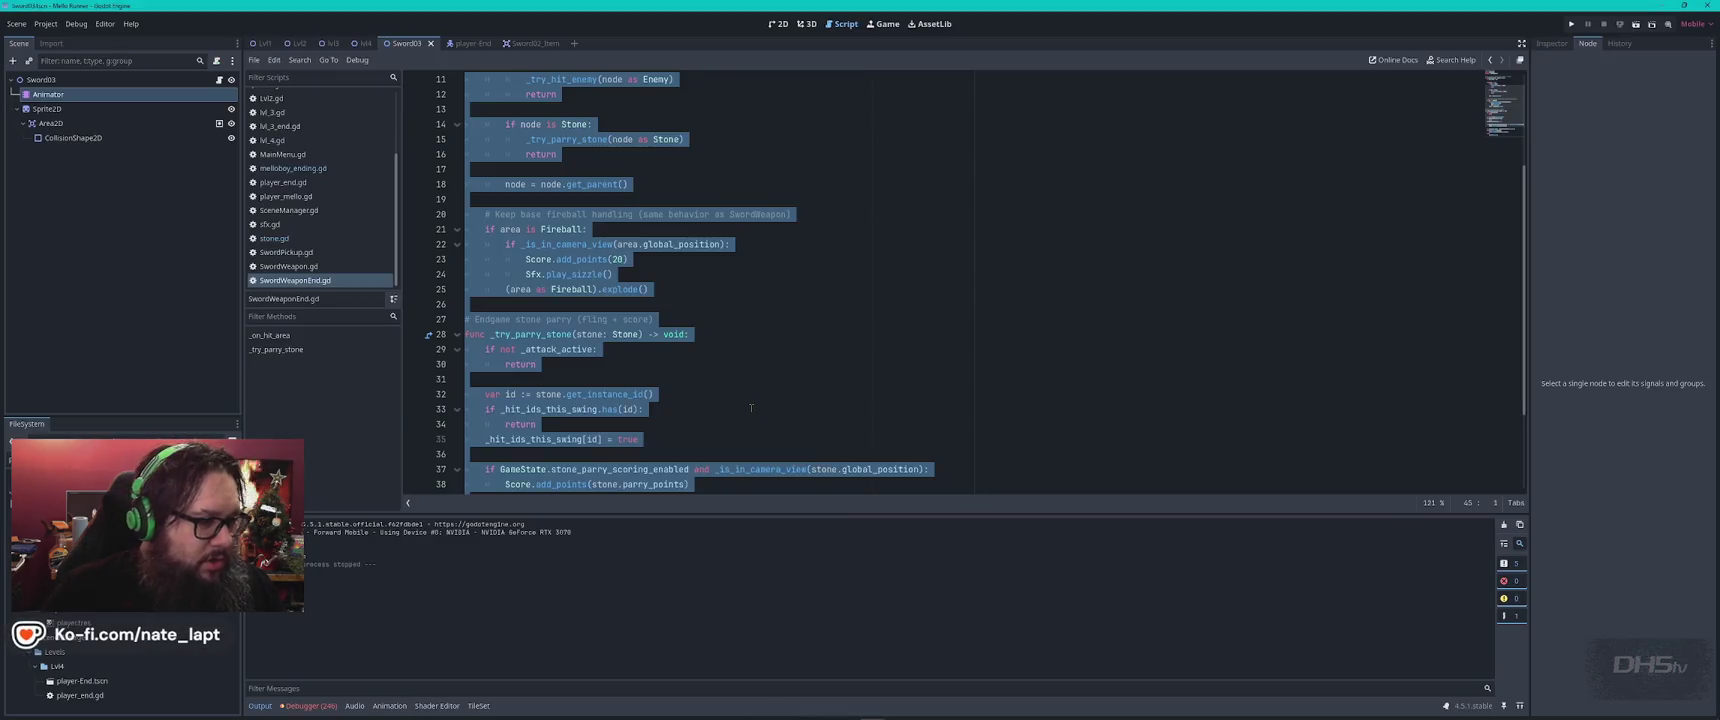
Look over the player_end.gd code, then show the Sword03 scene in the 2D editor
click(283, 182)
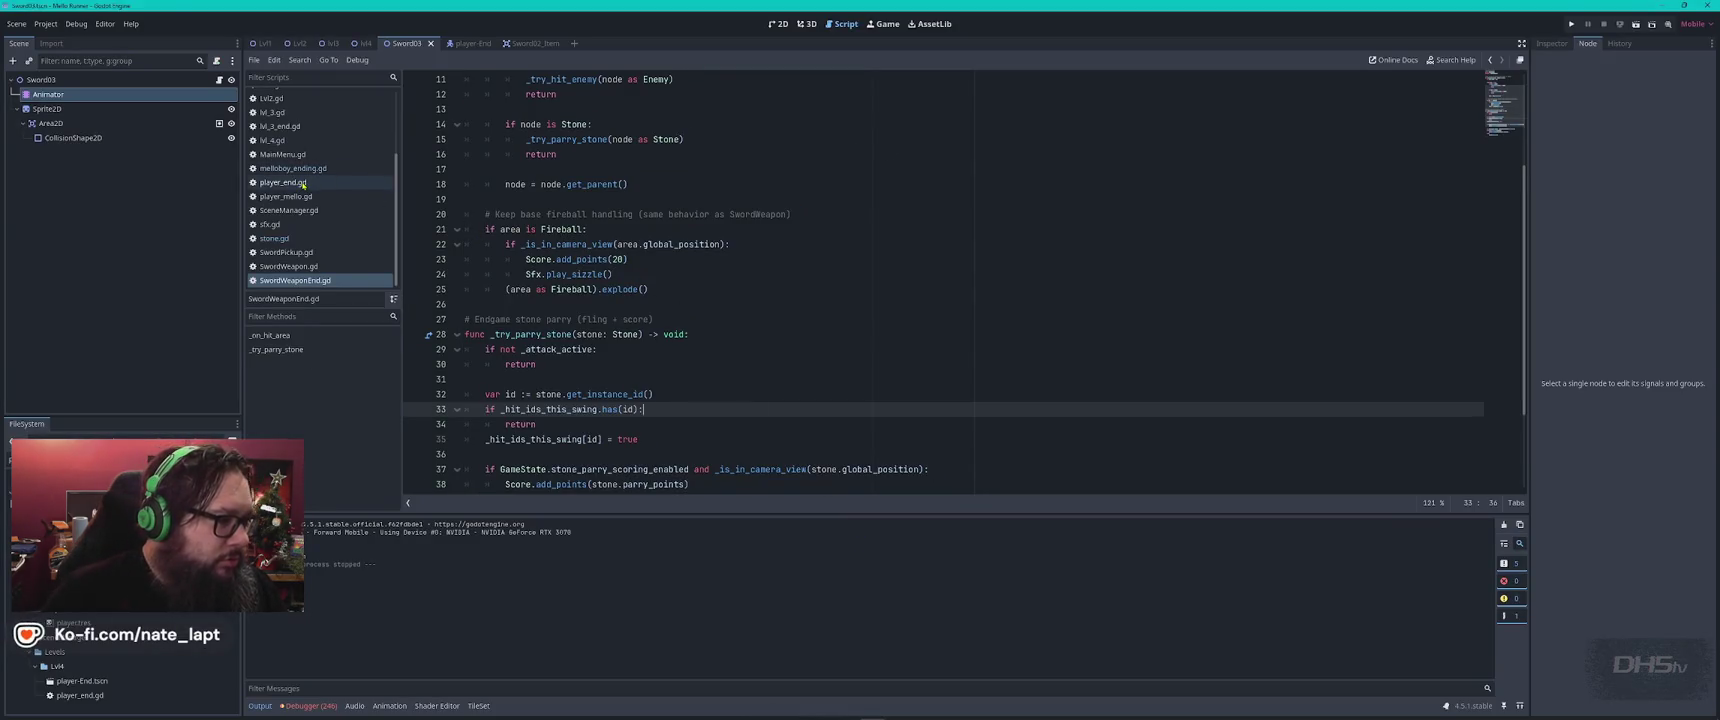
click(750, 247)
key(ctrl+a)
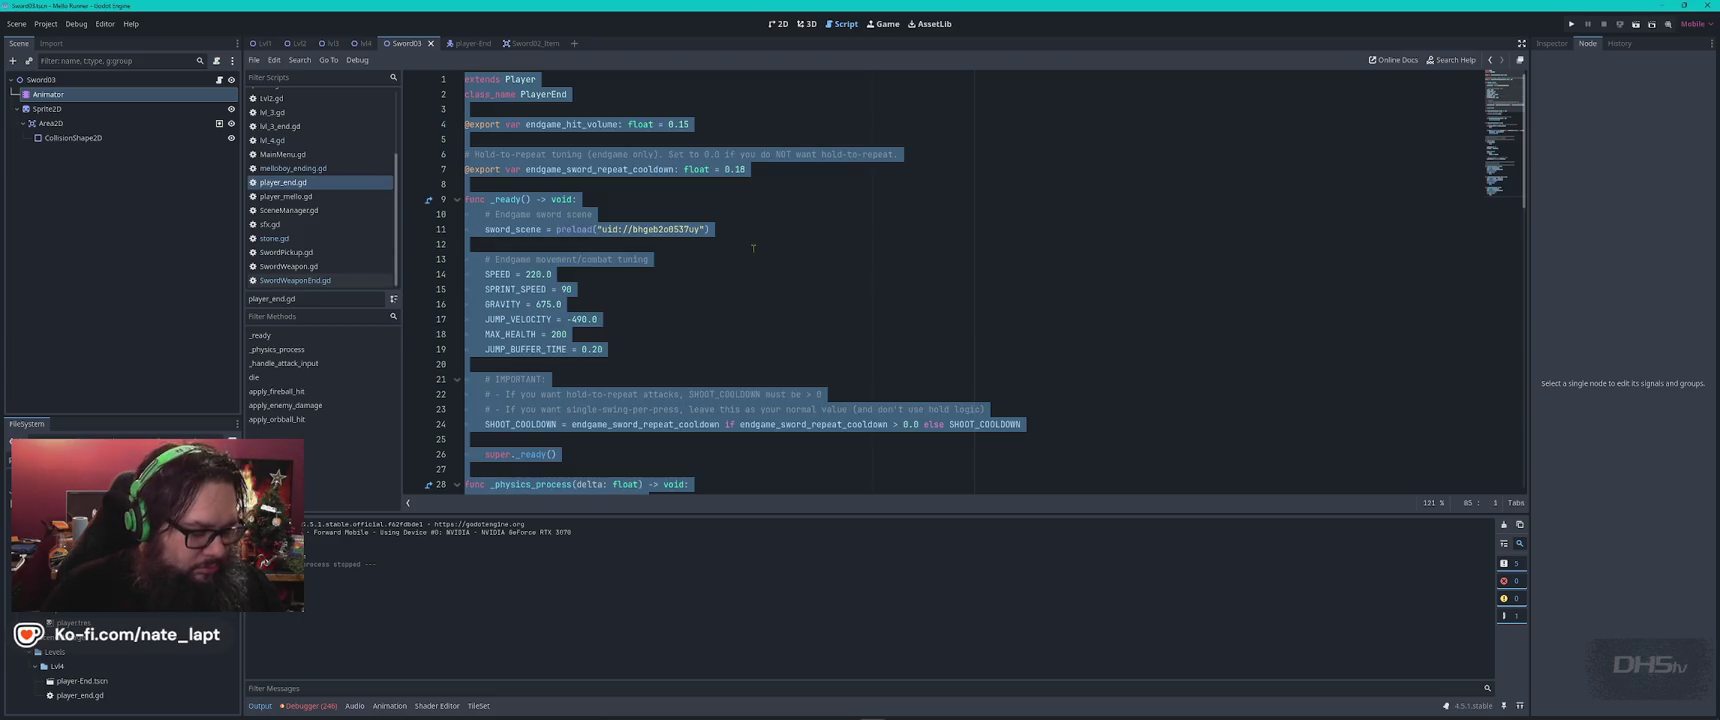
click(755, 247)
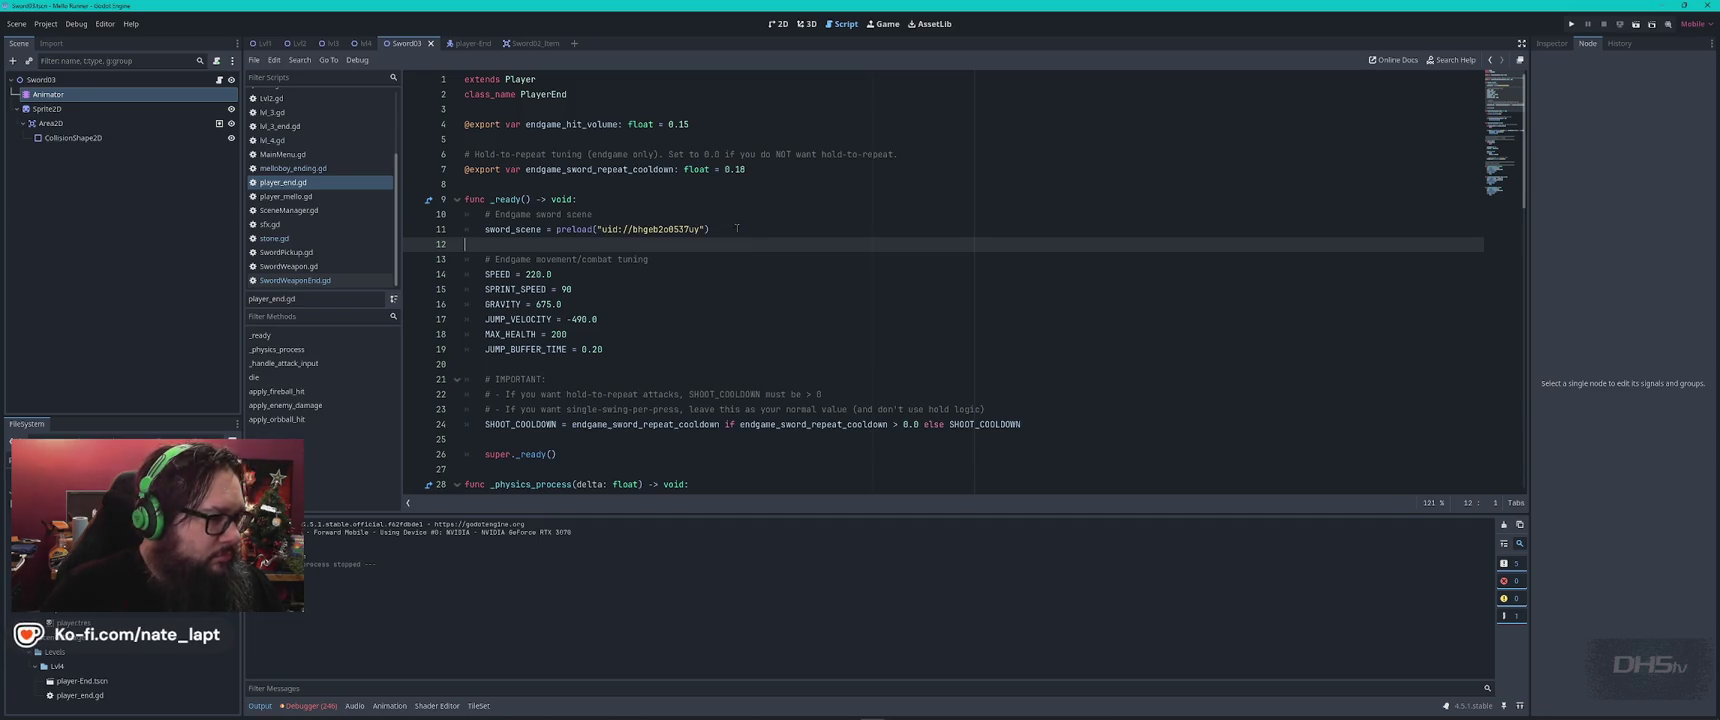
click(778, 23)
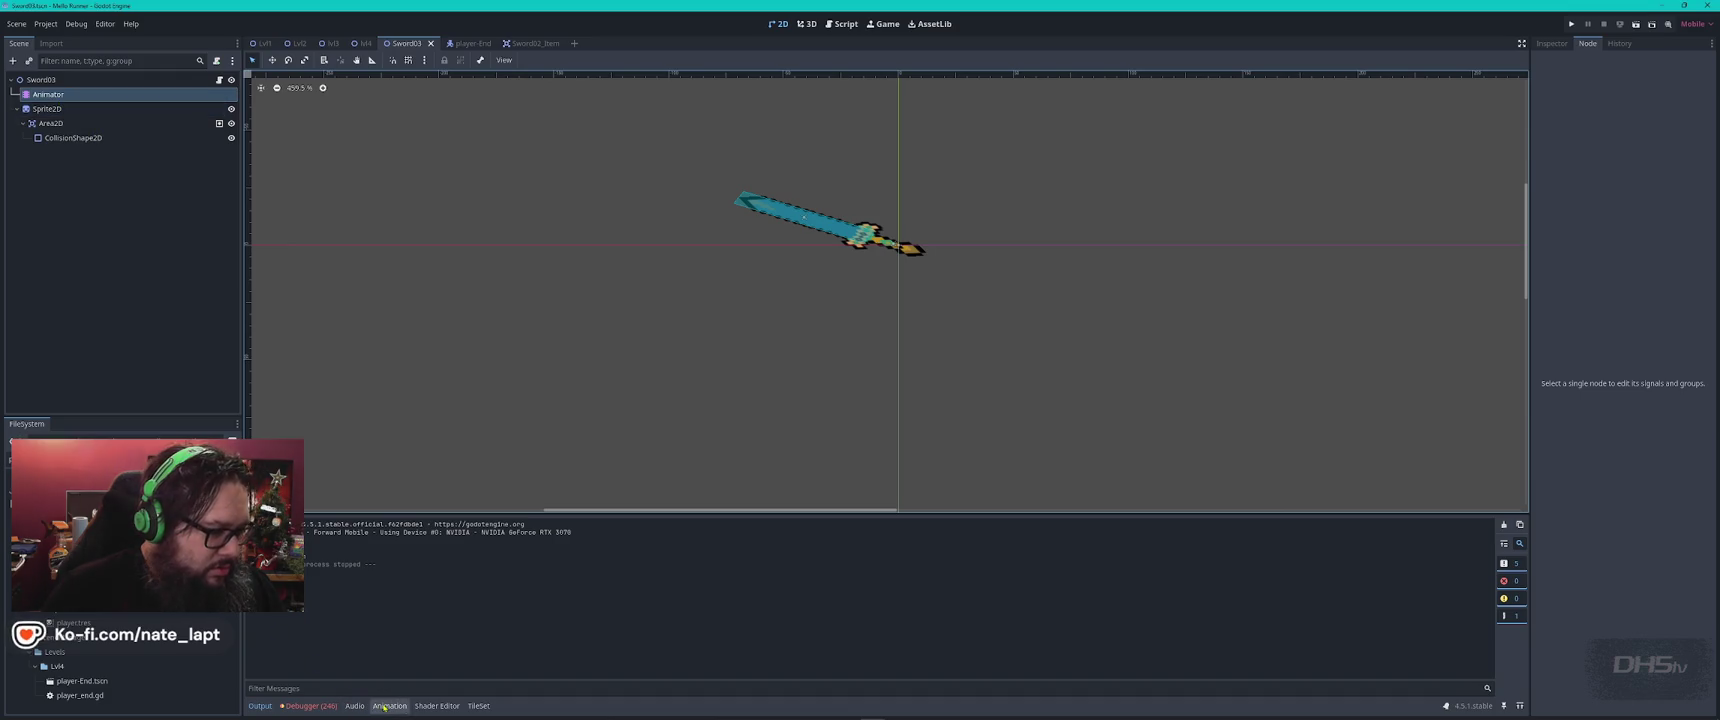
In the Sword03 swing animation, raise the 0.1 s keyframe's easing to 1.10 and preview it
click(389, 705)
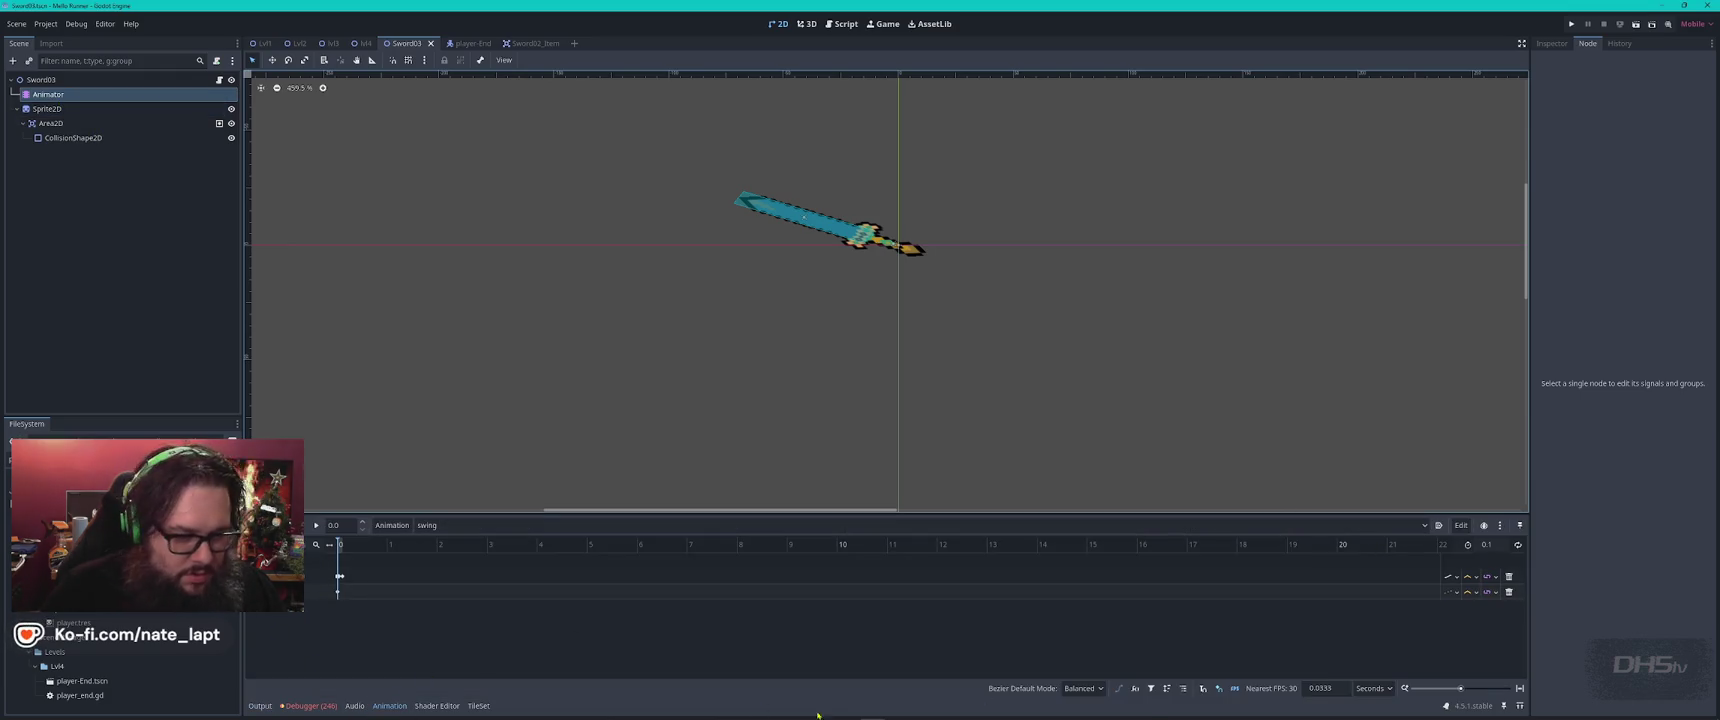
ctrl+scroll(436, 585, up, 10)
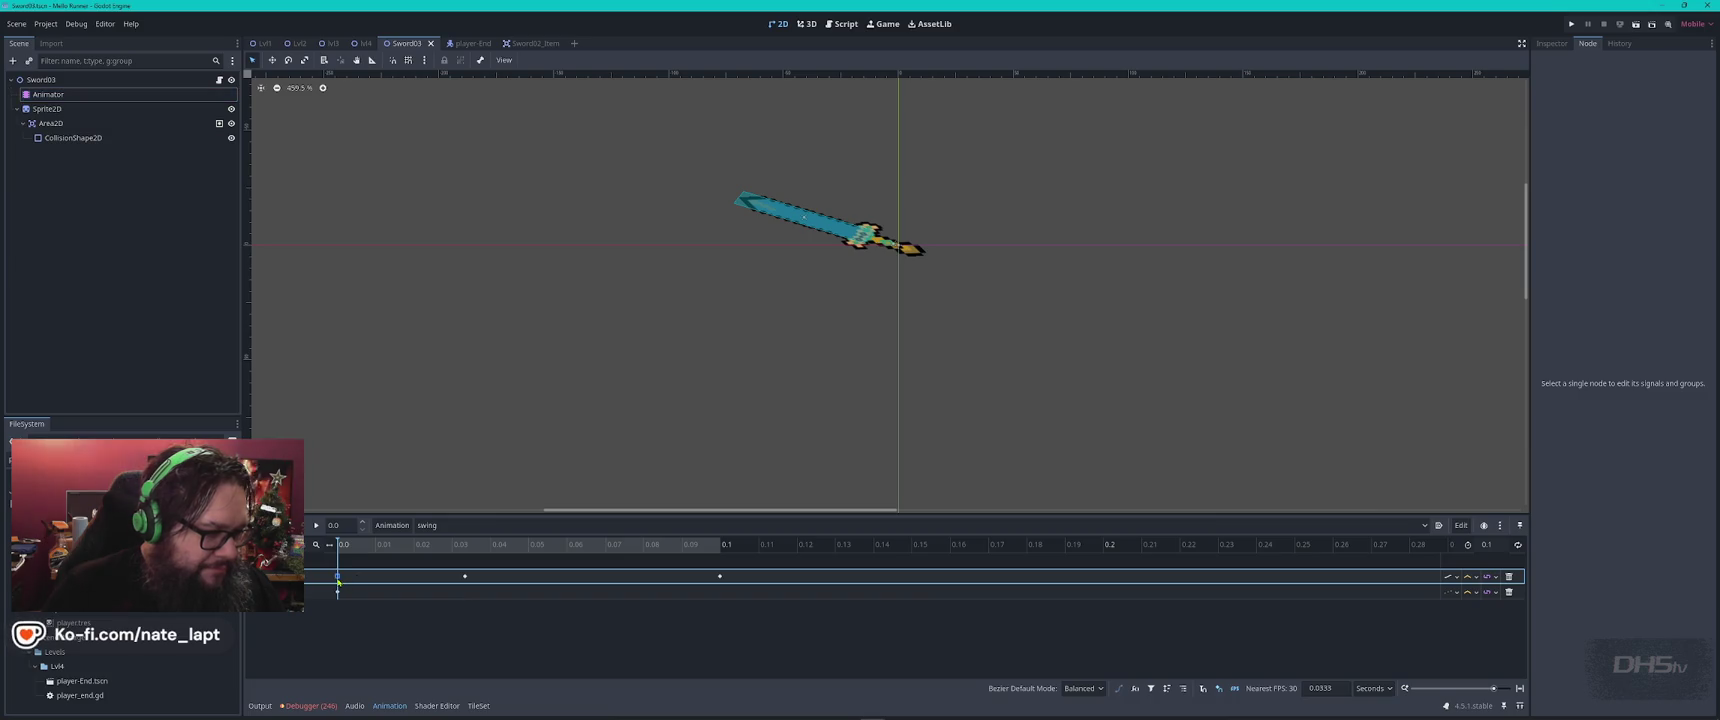
click(340, 576)
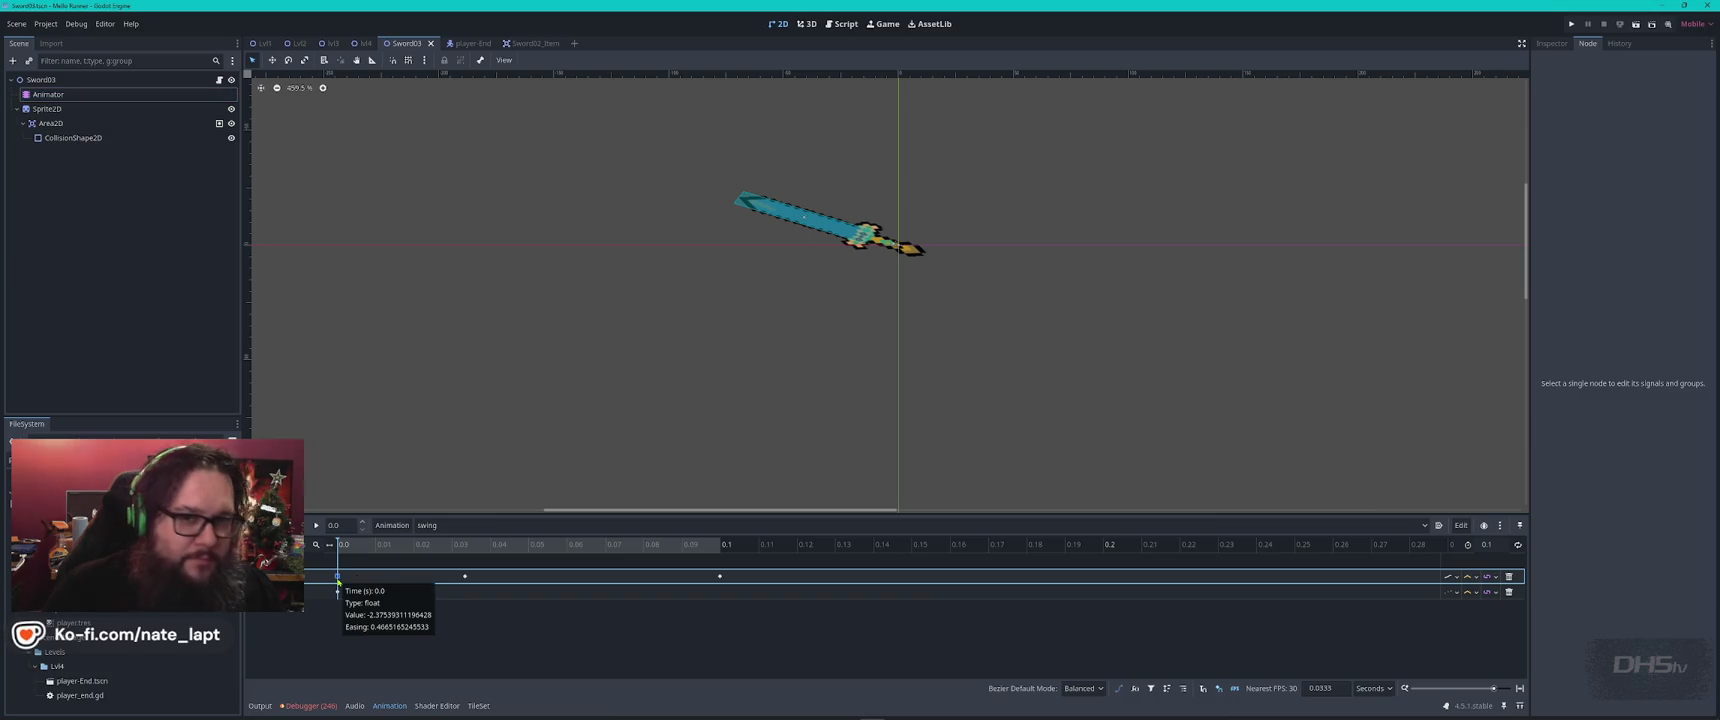
click(465, 576)
click(1552, 43)
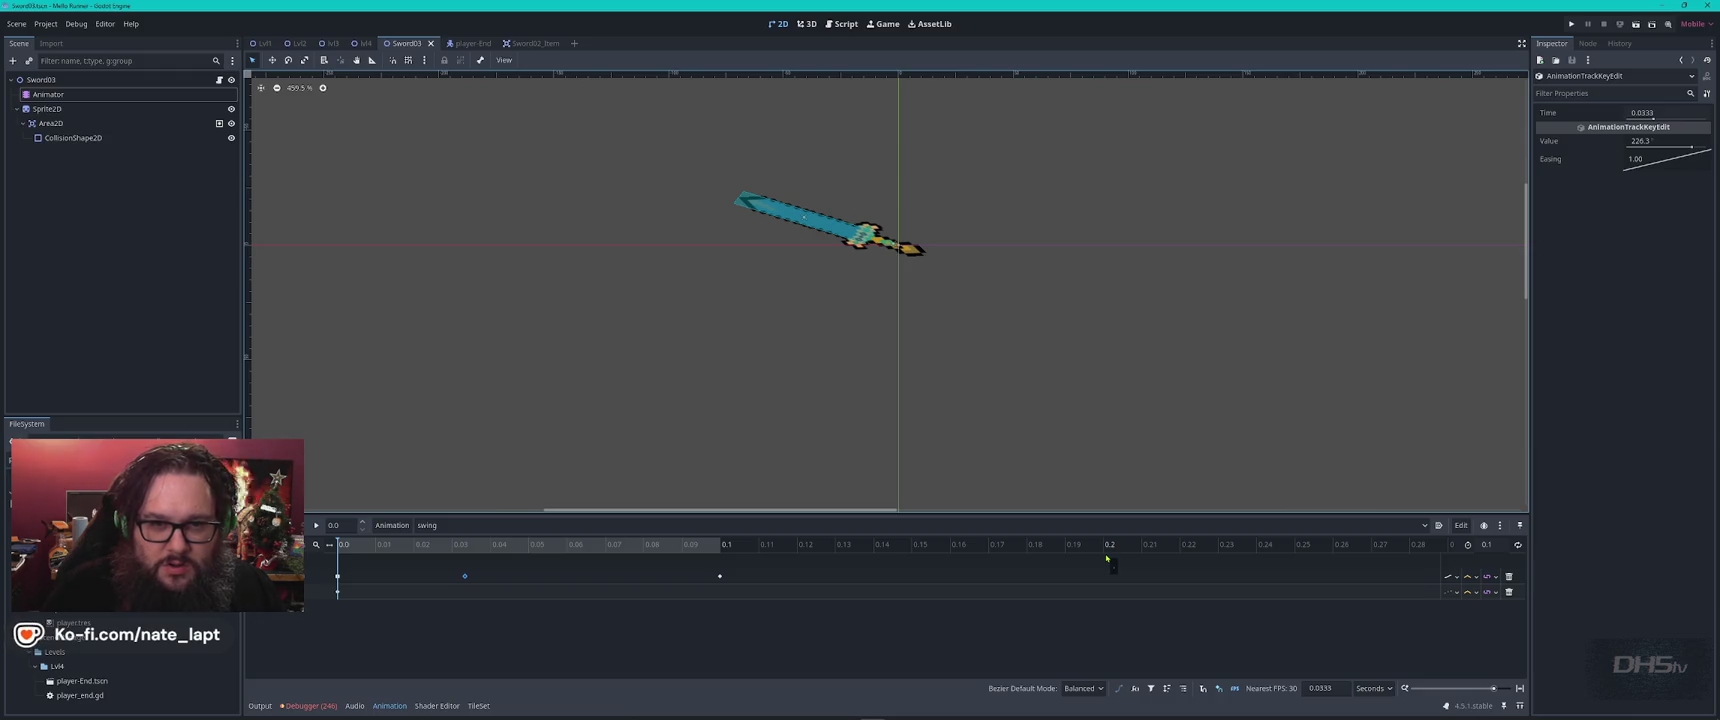
click(720, 576)
mouse_move(1661, 165)
mouse_down()
mouse_move(1657, 146)
mouse_move(1688, 173)
mouse_up()
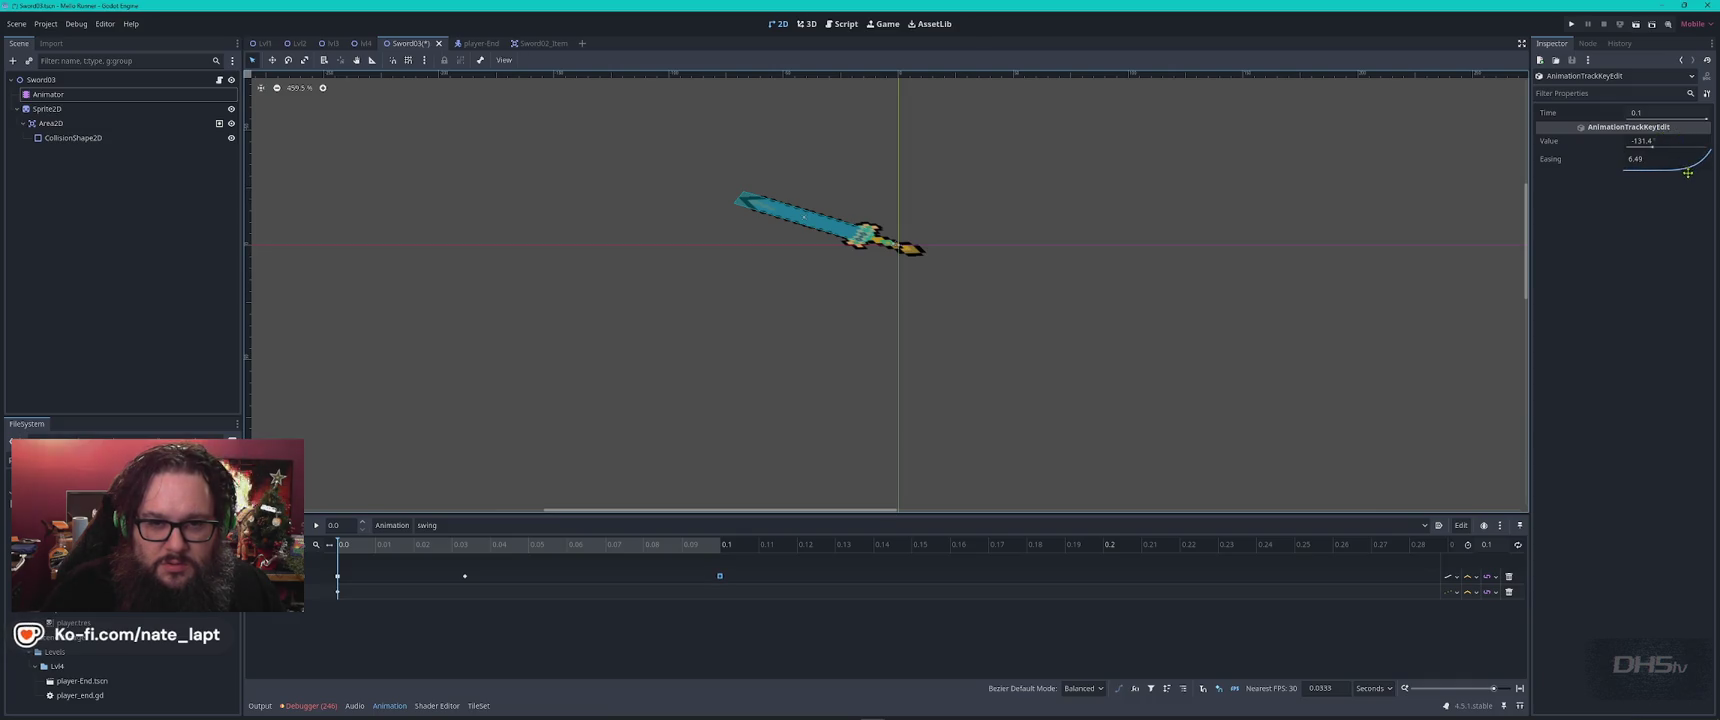
click(316, 525)
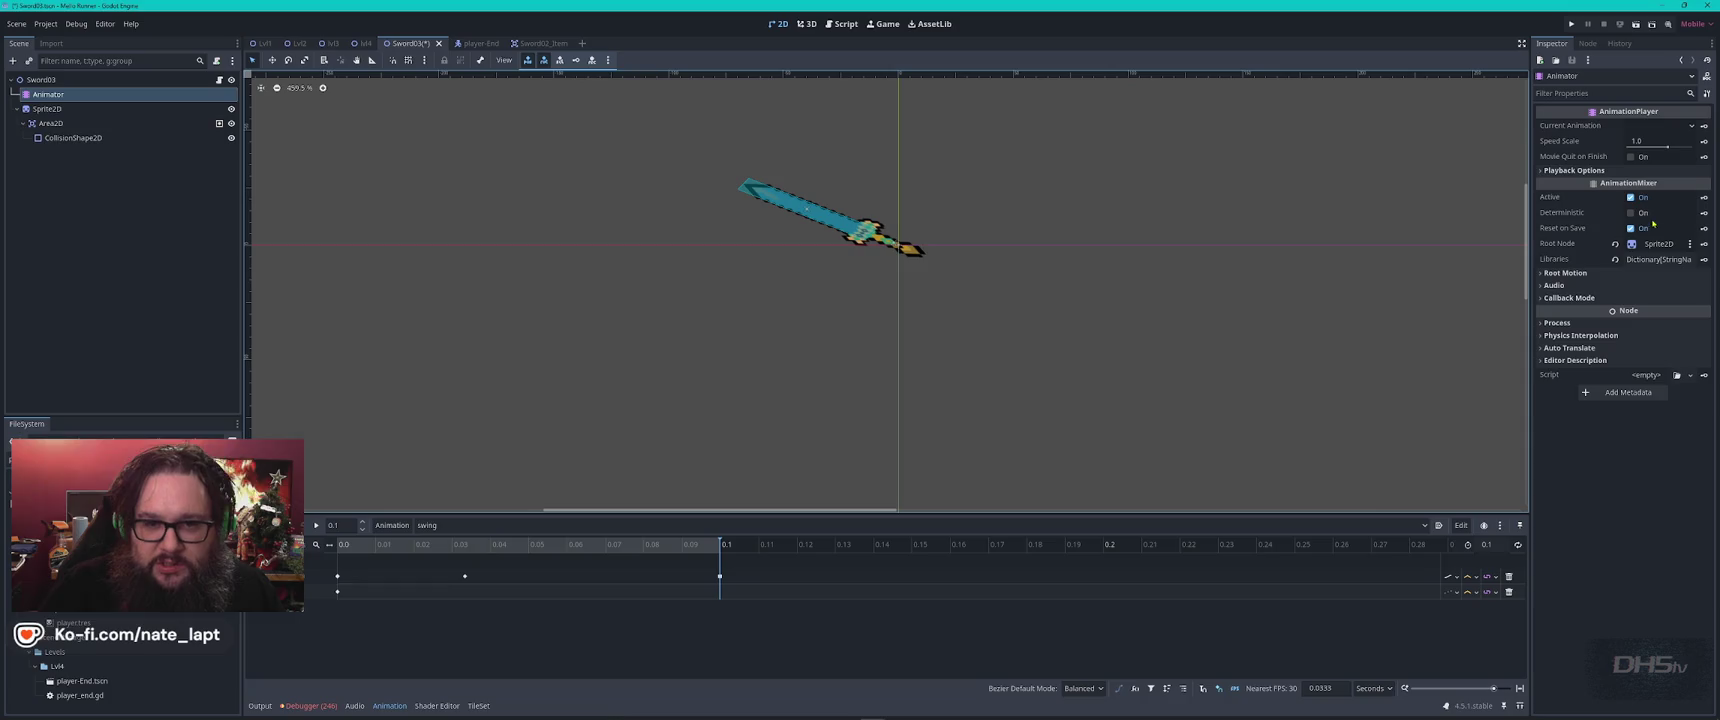
Set the 0.1 s keyframe's rotation to -155.4 and return the playhead to the start
click(720, 576)
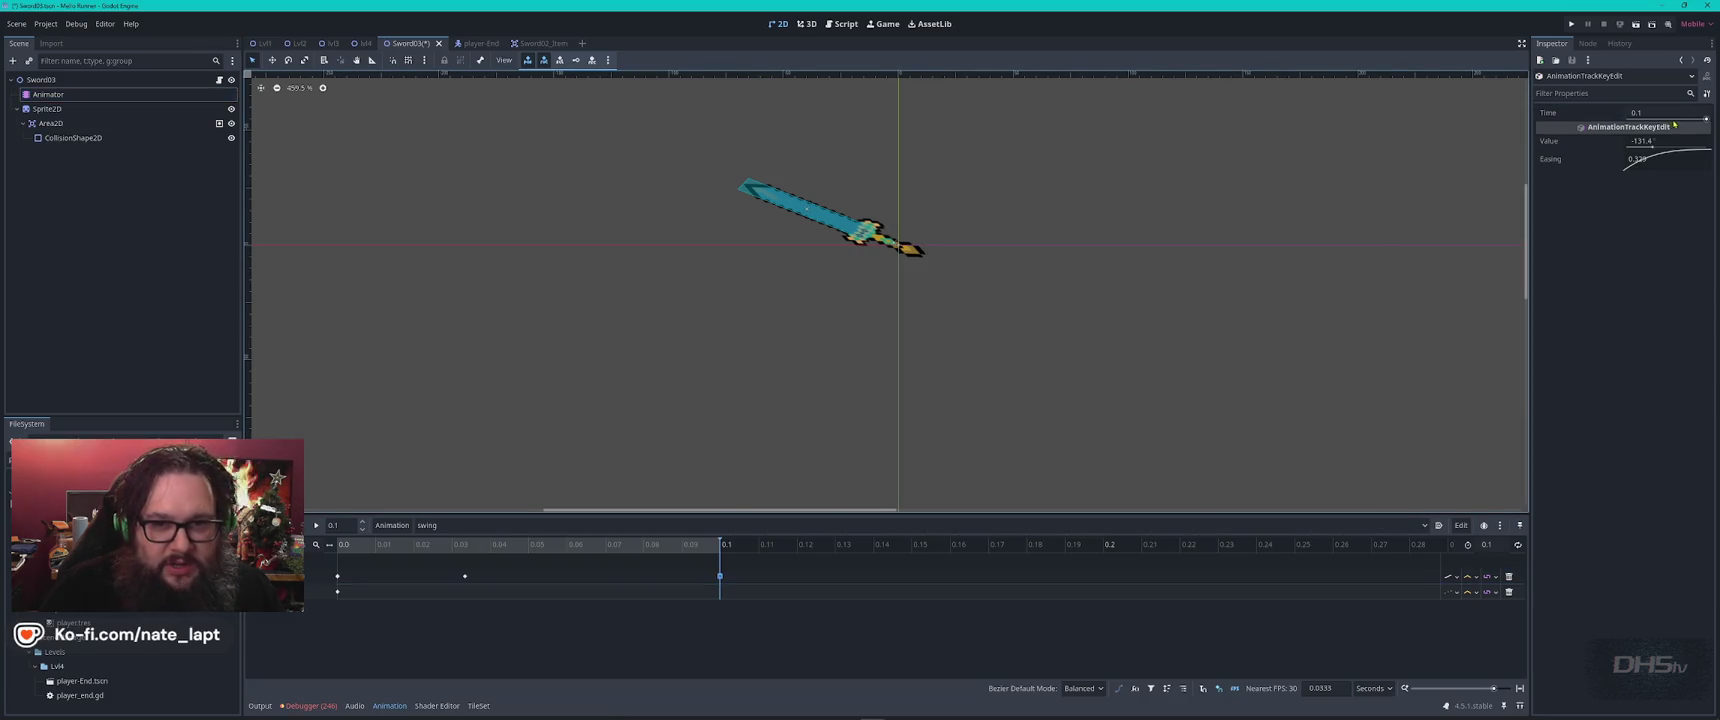
drag(1653, 145, 1664, 145)
key(Return)
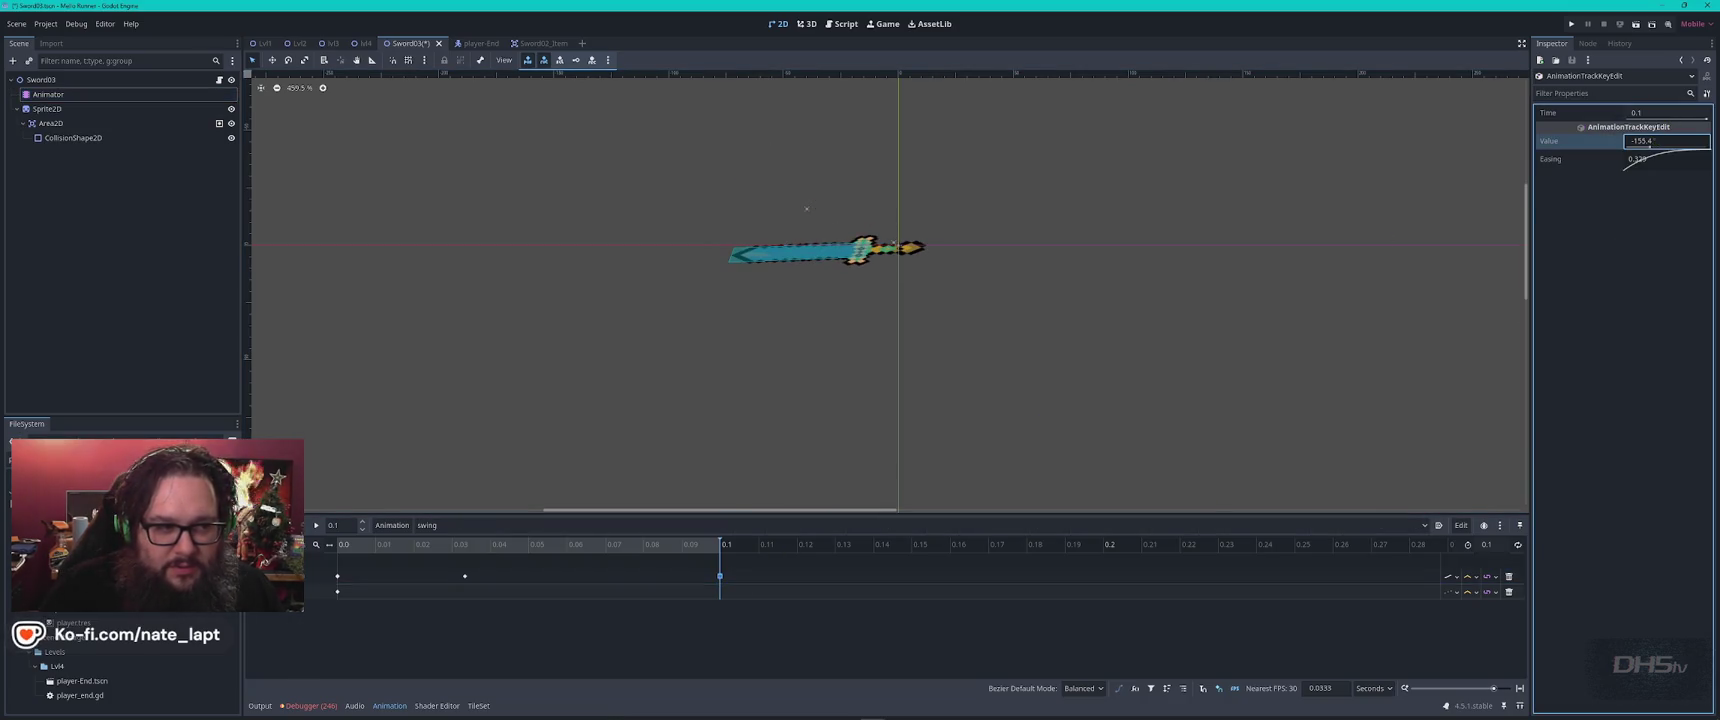
click(338, 577)
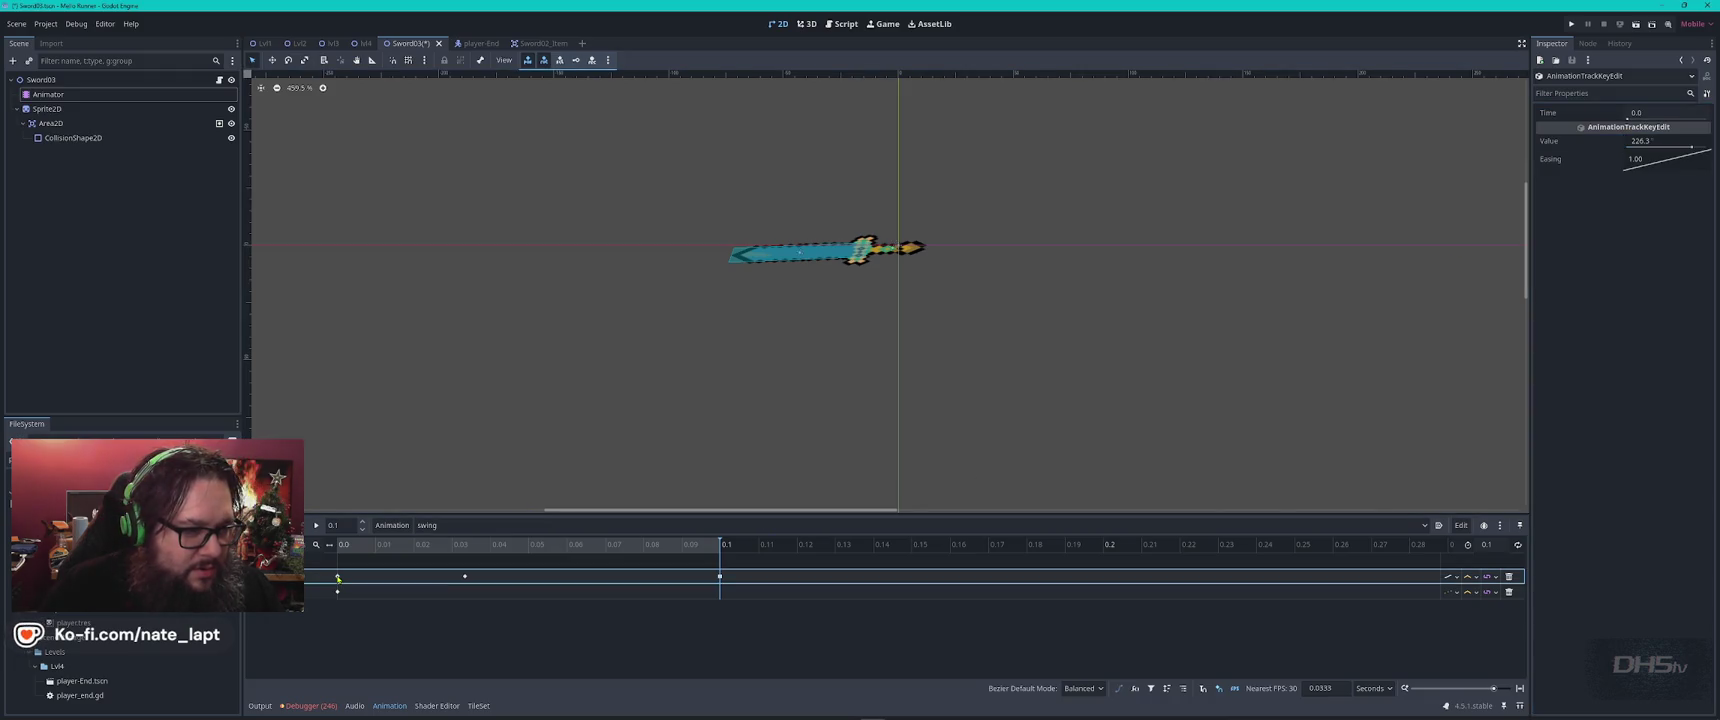
click(344, 545)
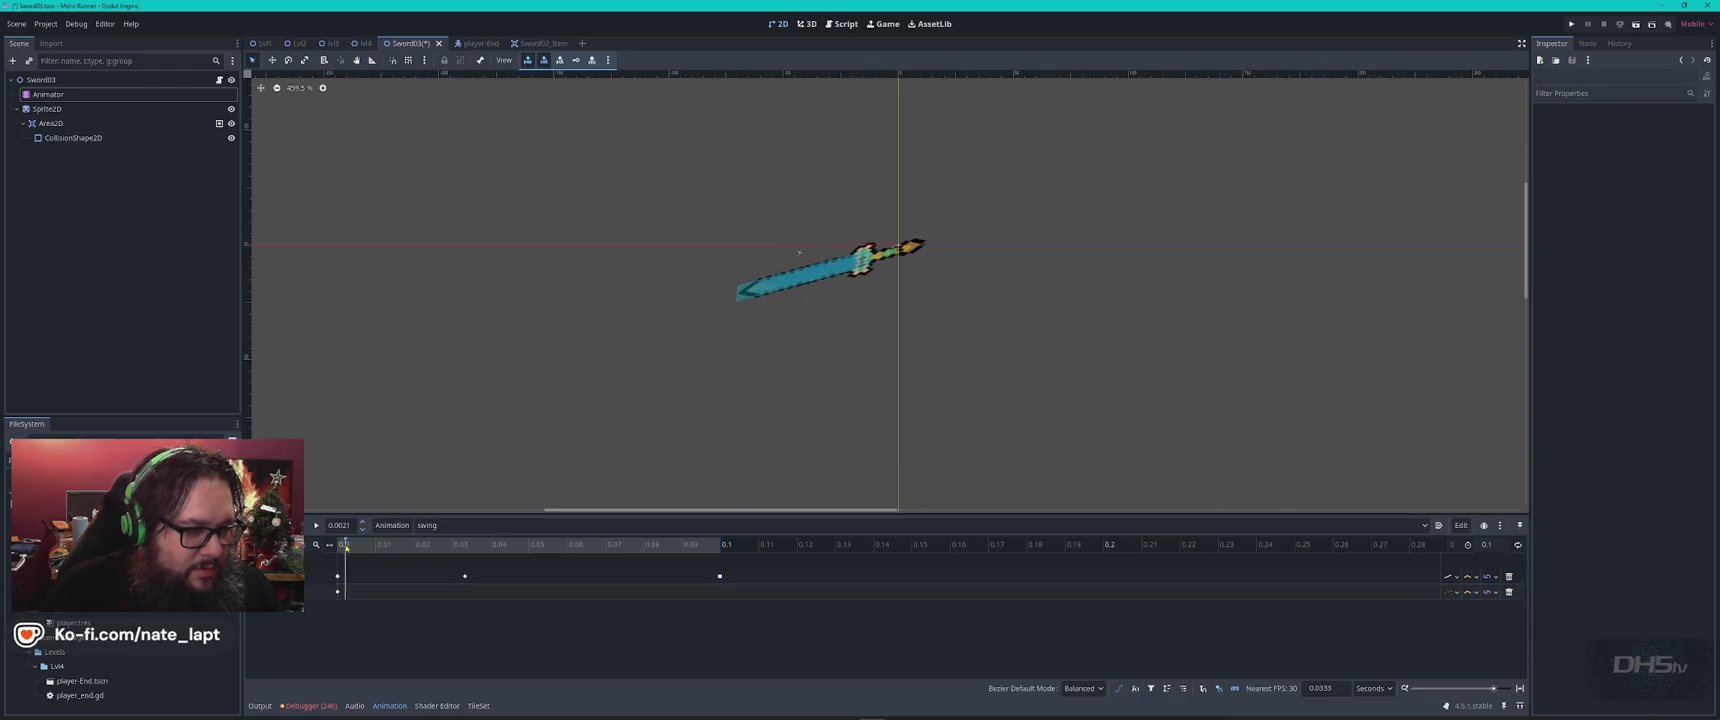
Set the swing's 0.0 keyframe rotation to 360 and the 0.1 keyframe rotation to -360
click(316, 525)
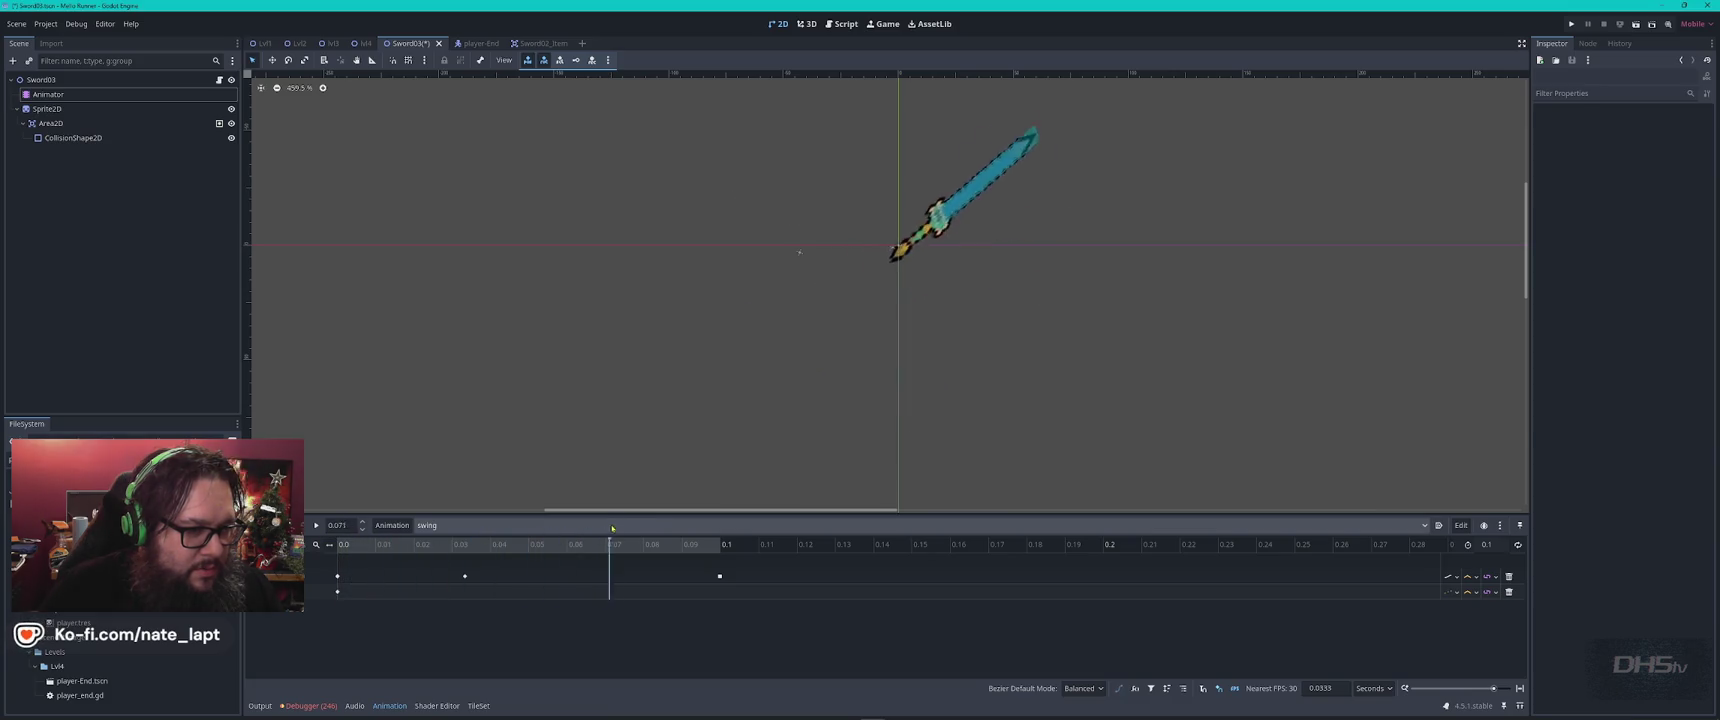
mouse_move(722, 545)
mouse_down()
mouse_move(348, 548)
mouse_move(330, 575)
mouse_up()
click(337, 576)
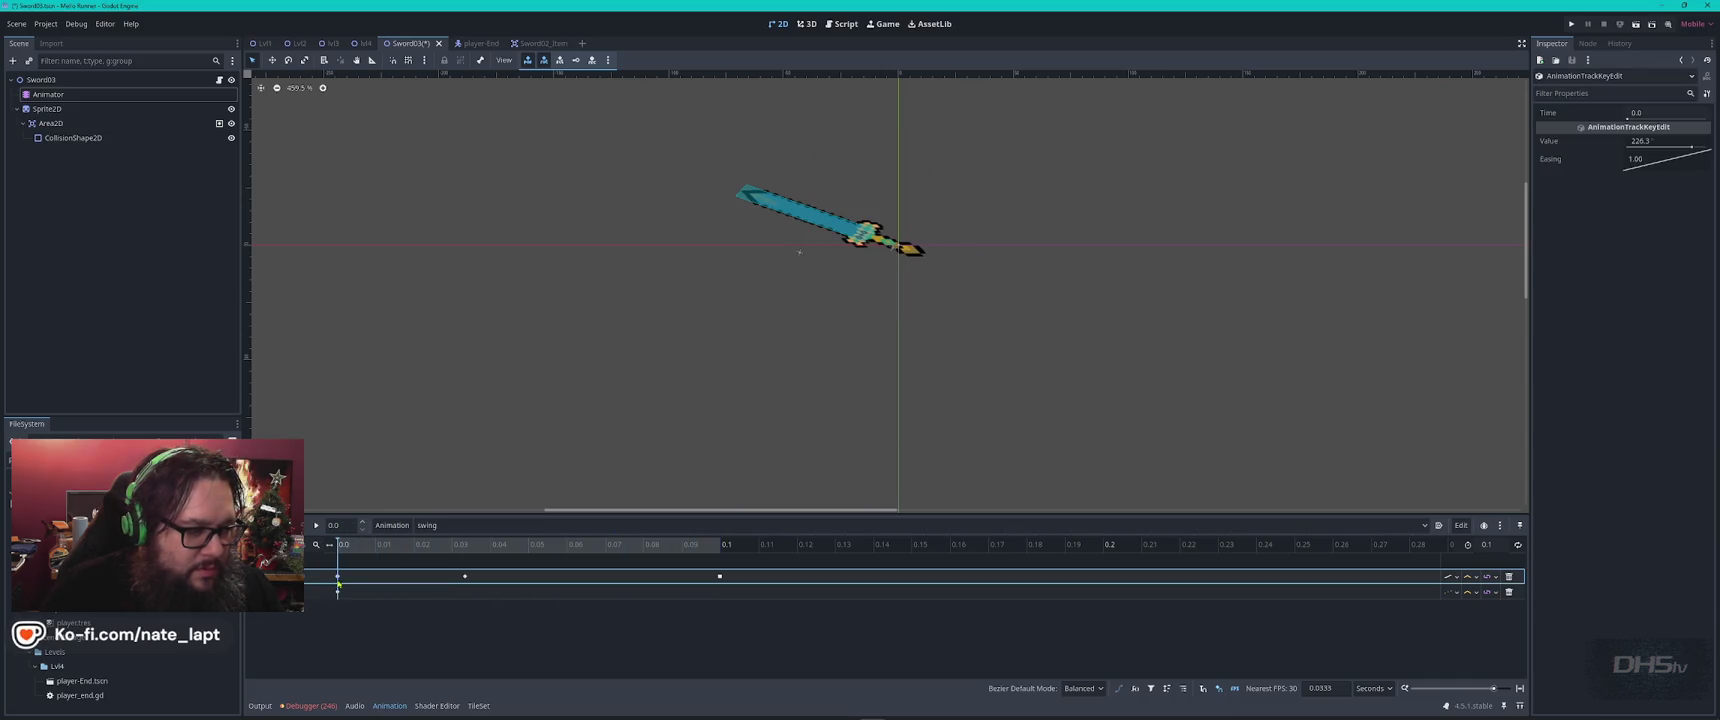
mouse_move(1688, 147)
mouse_down()
mouse_move(1665, 148)
mouse_move(1708, 147)
mouse_up()
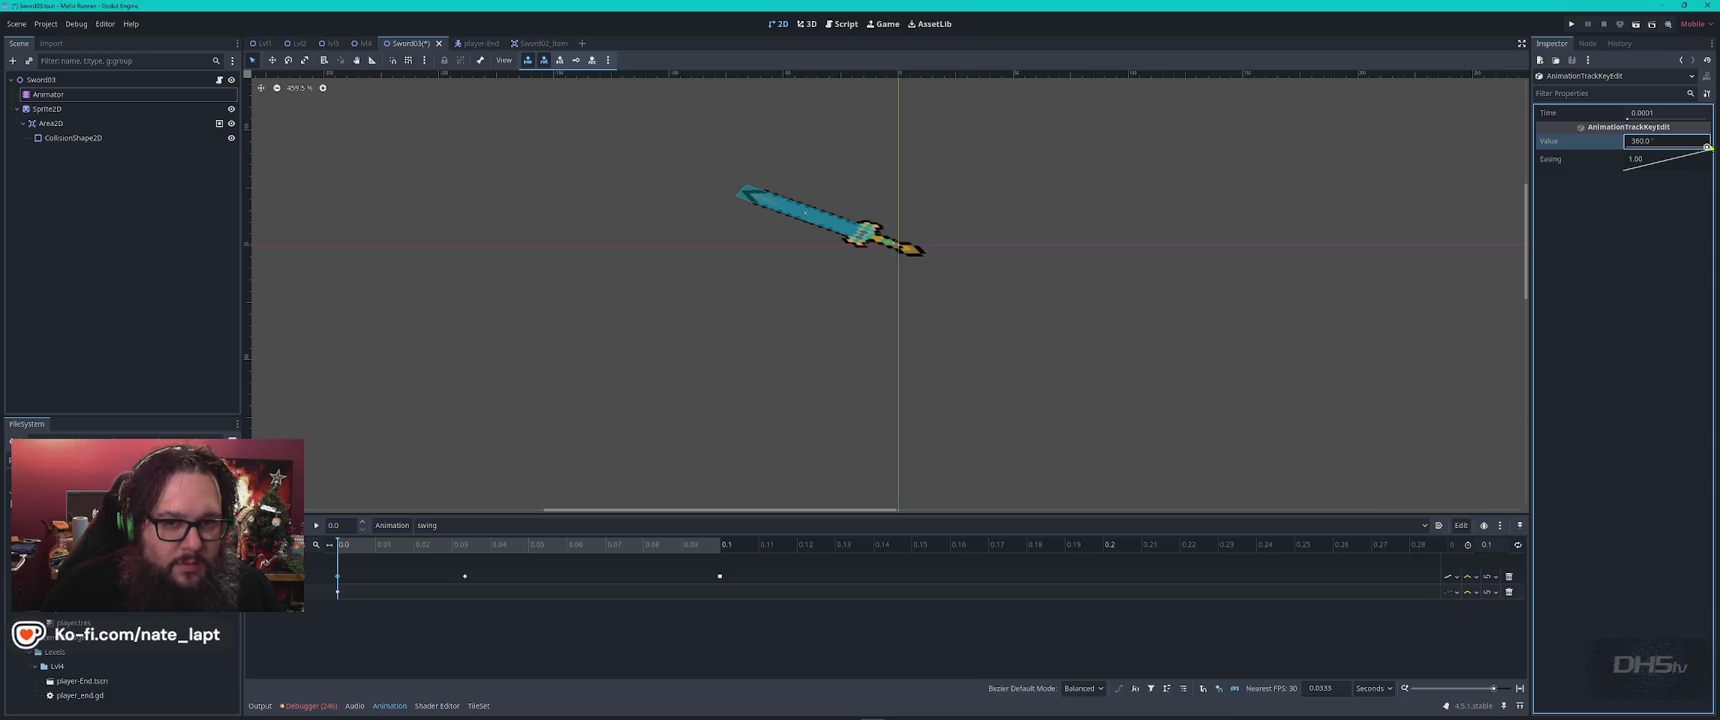
click(475, 572)
click(466, 576)
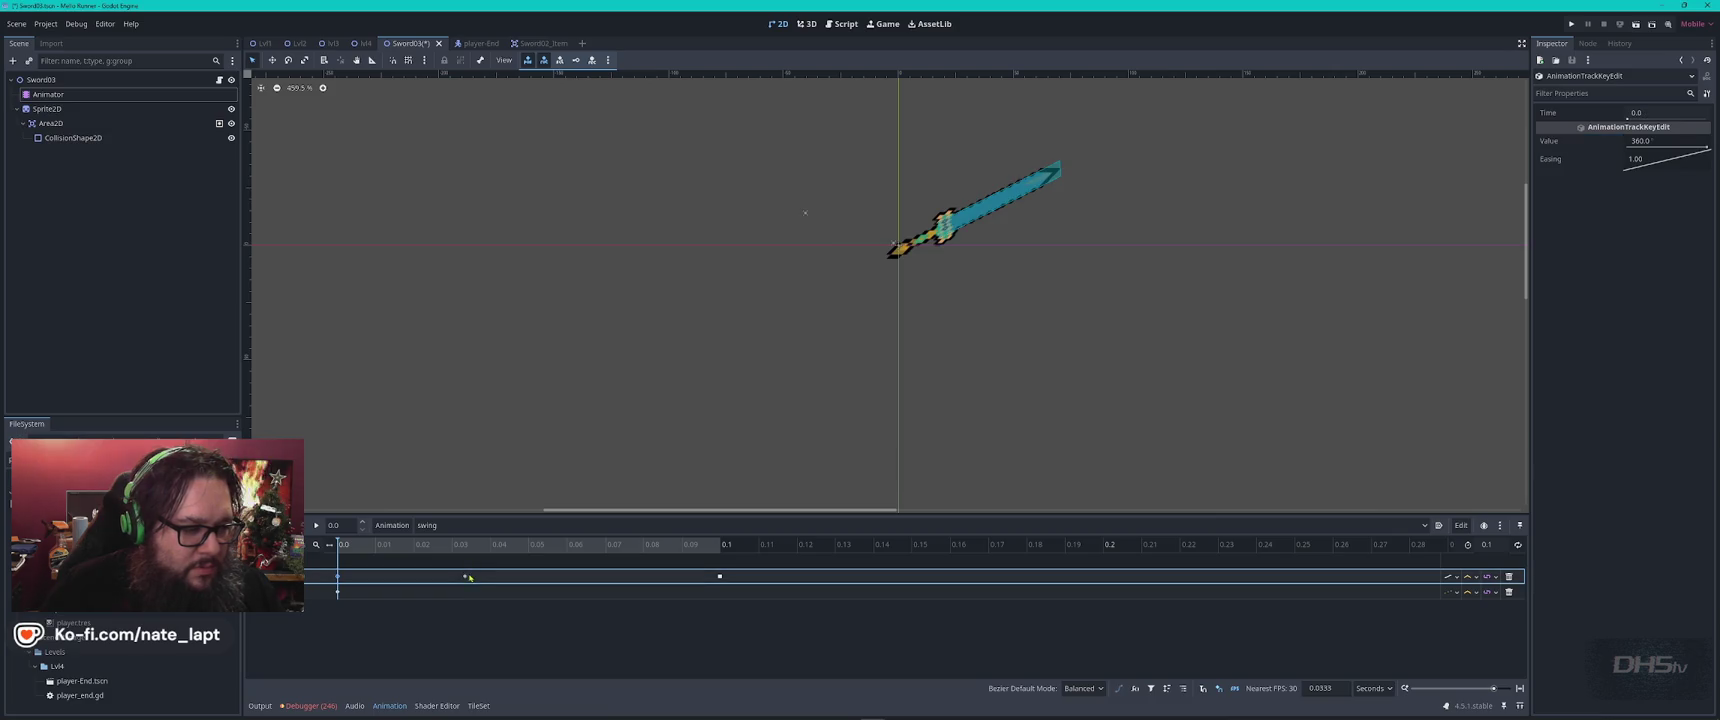
click(720, 576)
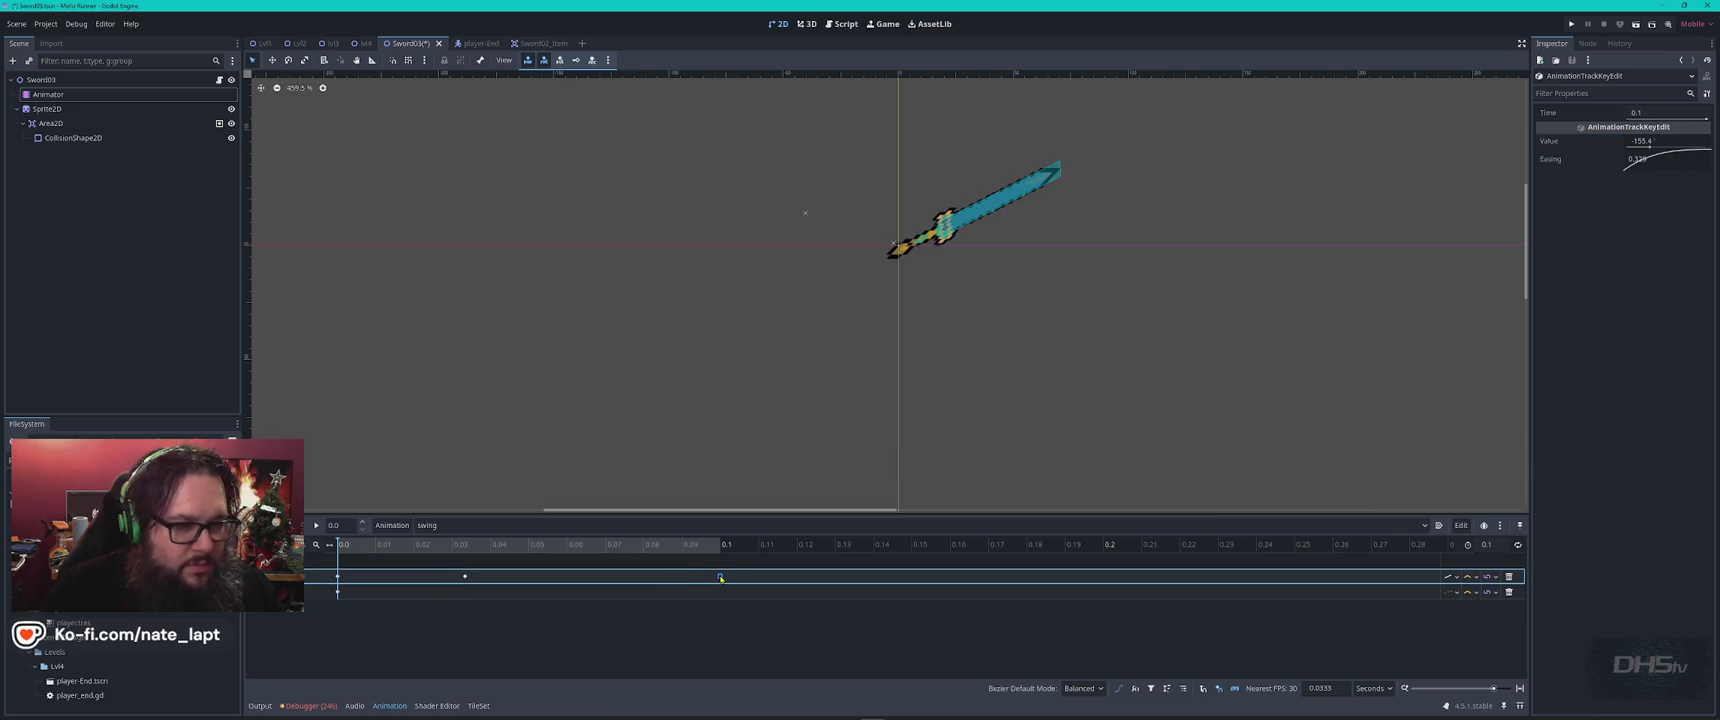
drag(1662, 150, 1619, 148)
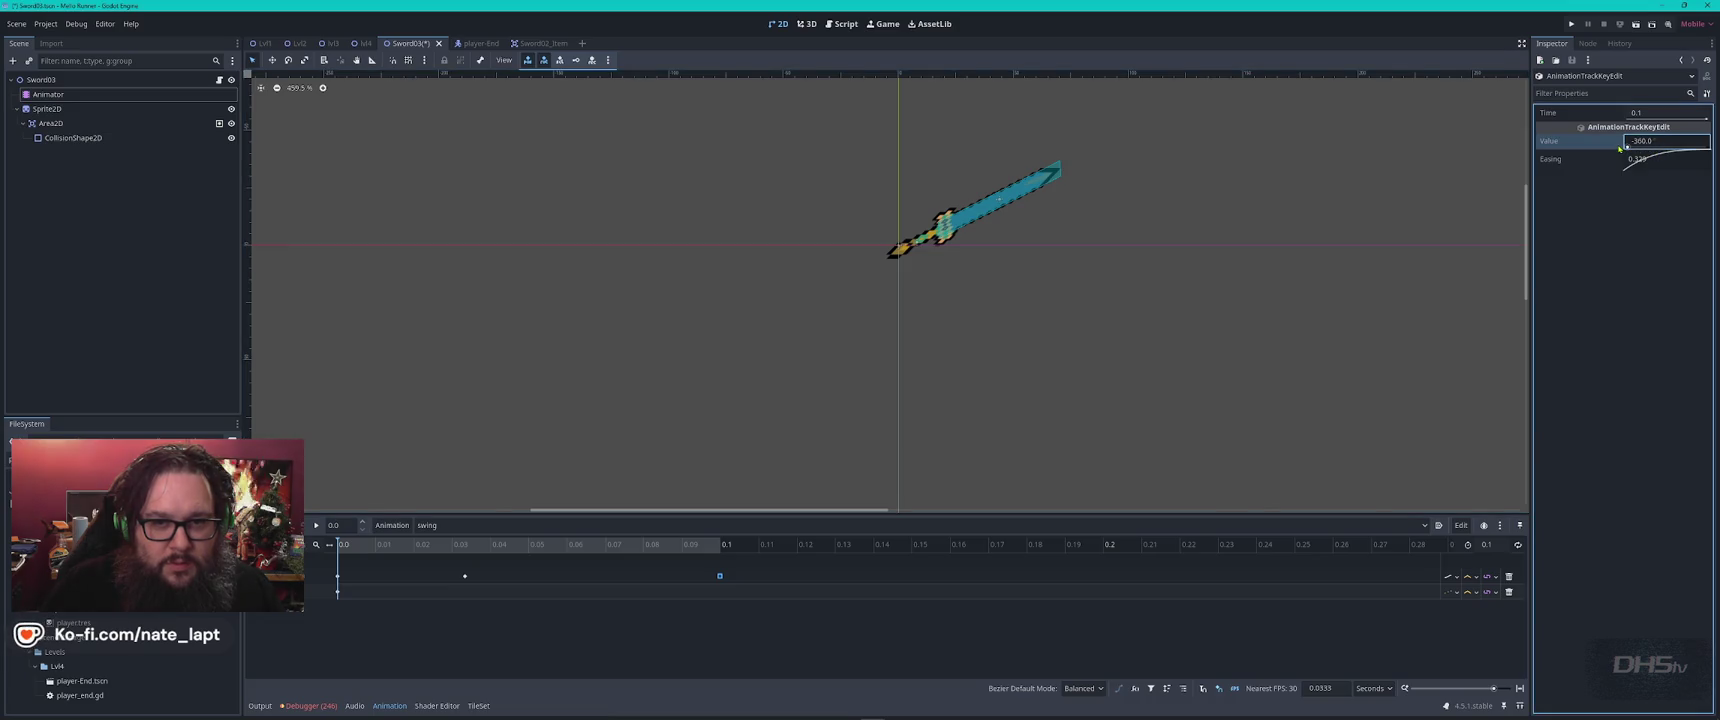
click(338, 577)
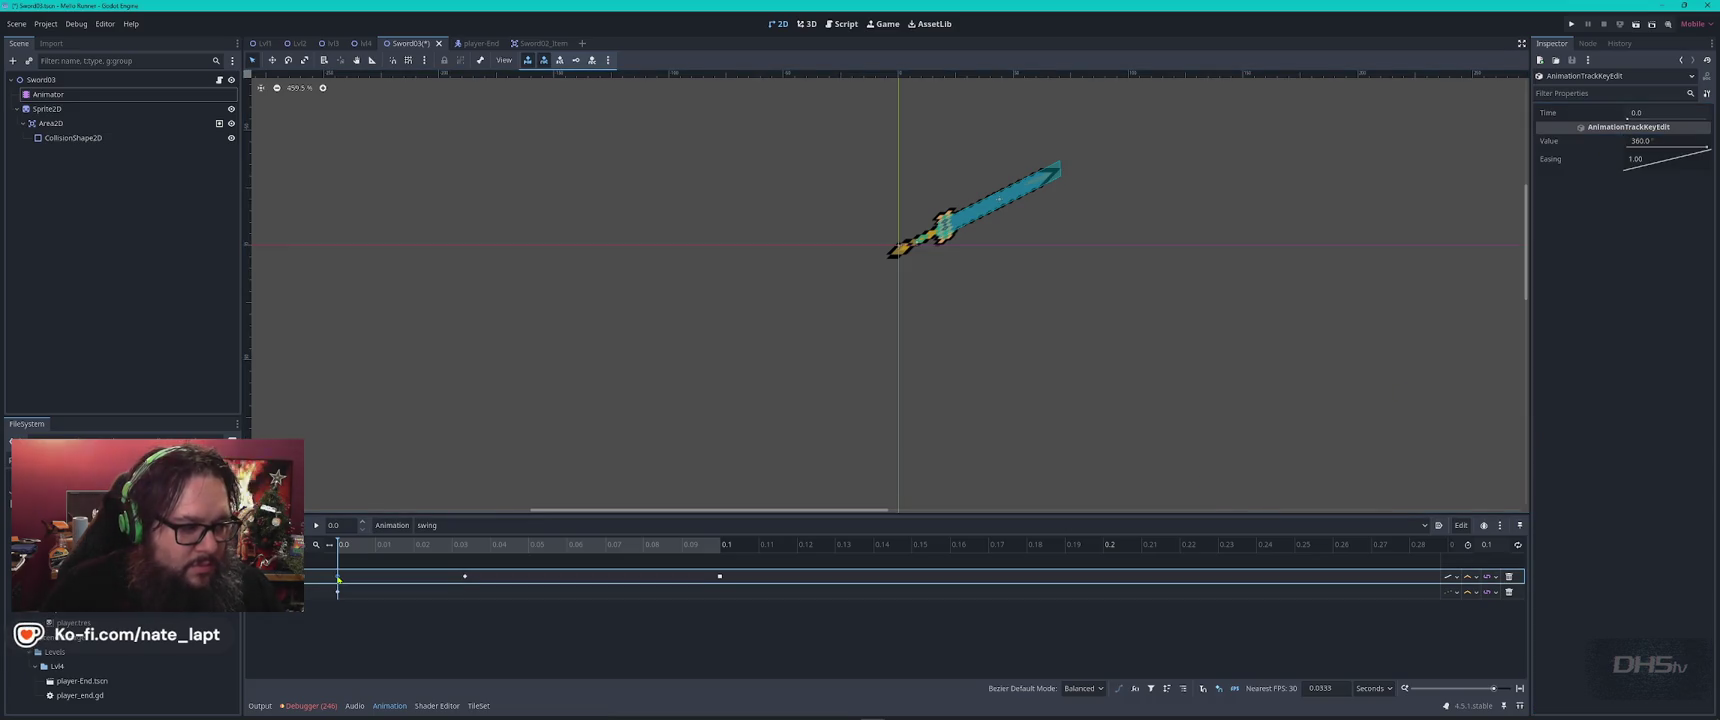
right_click(338, 580)
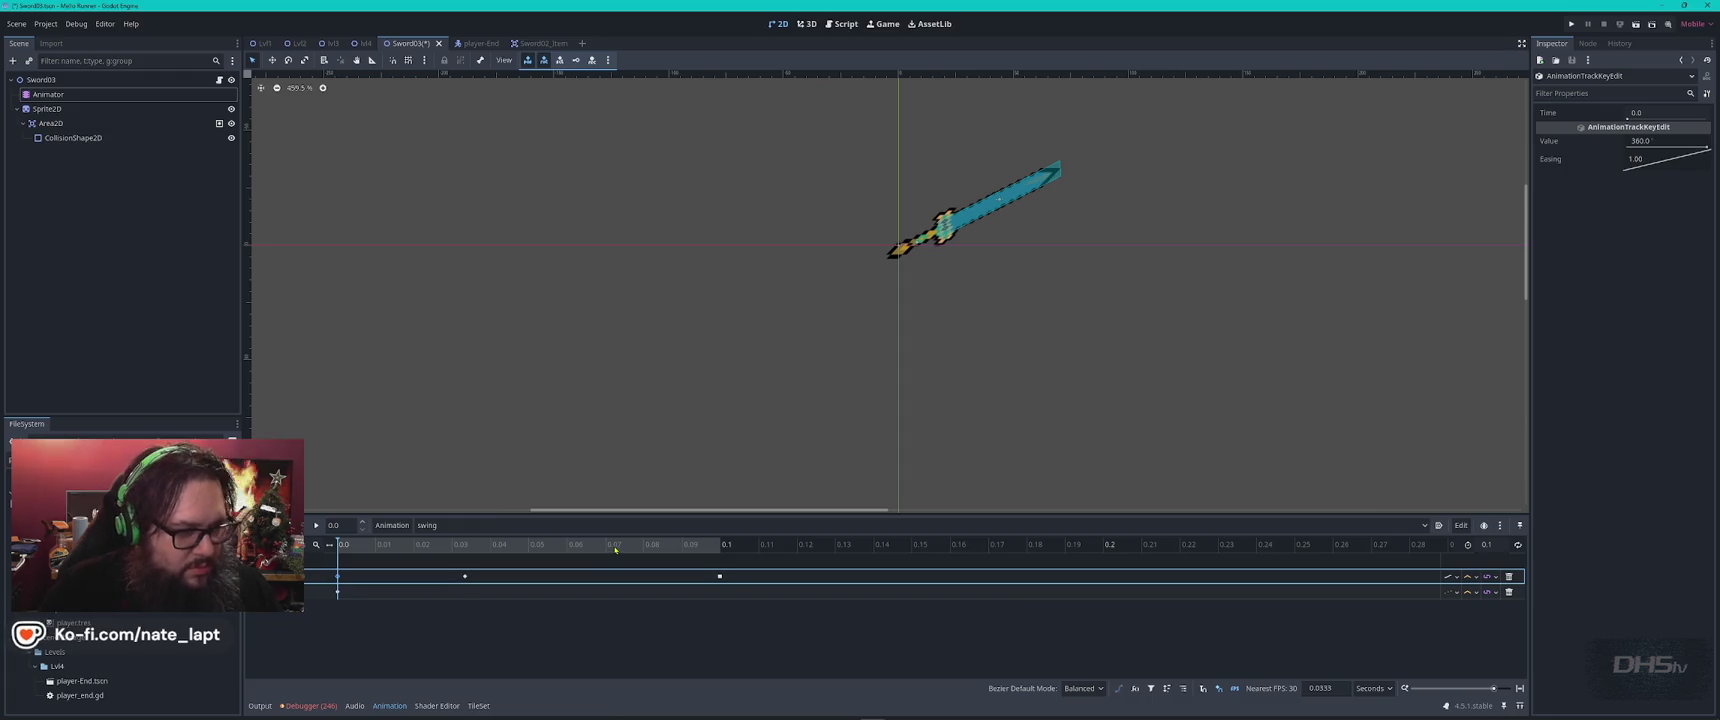
Preview the swing and delete the middle keyframe at 0.033
click(317, 527)
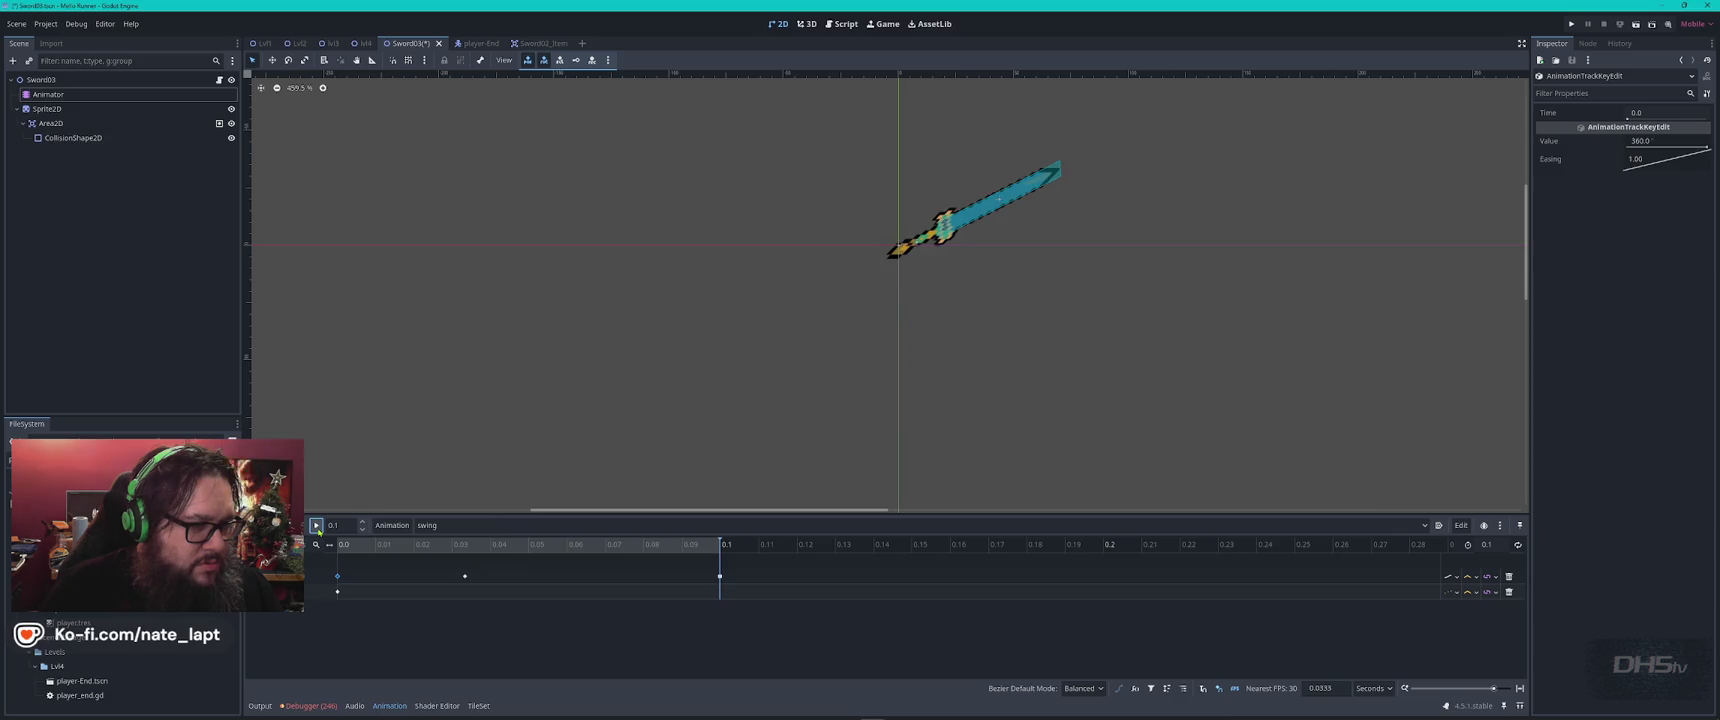
click(463, 547)
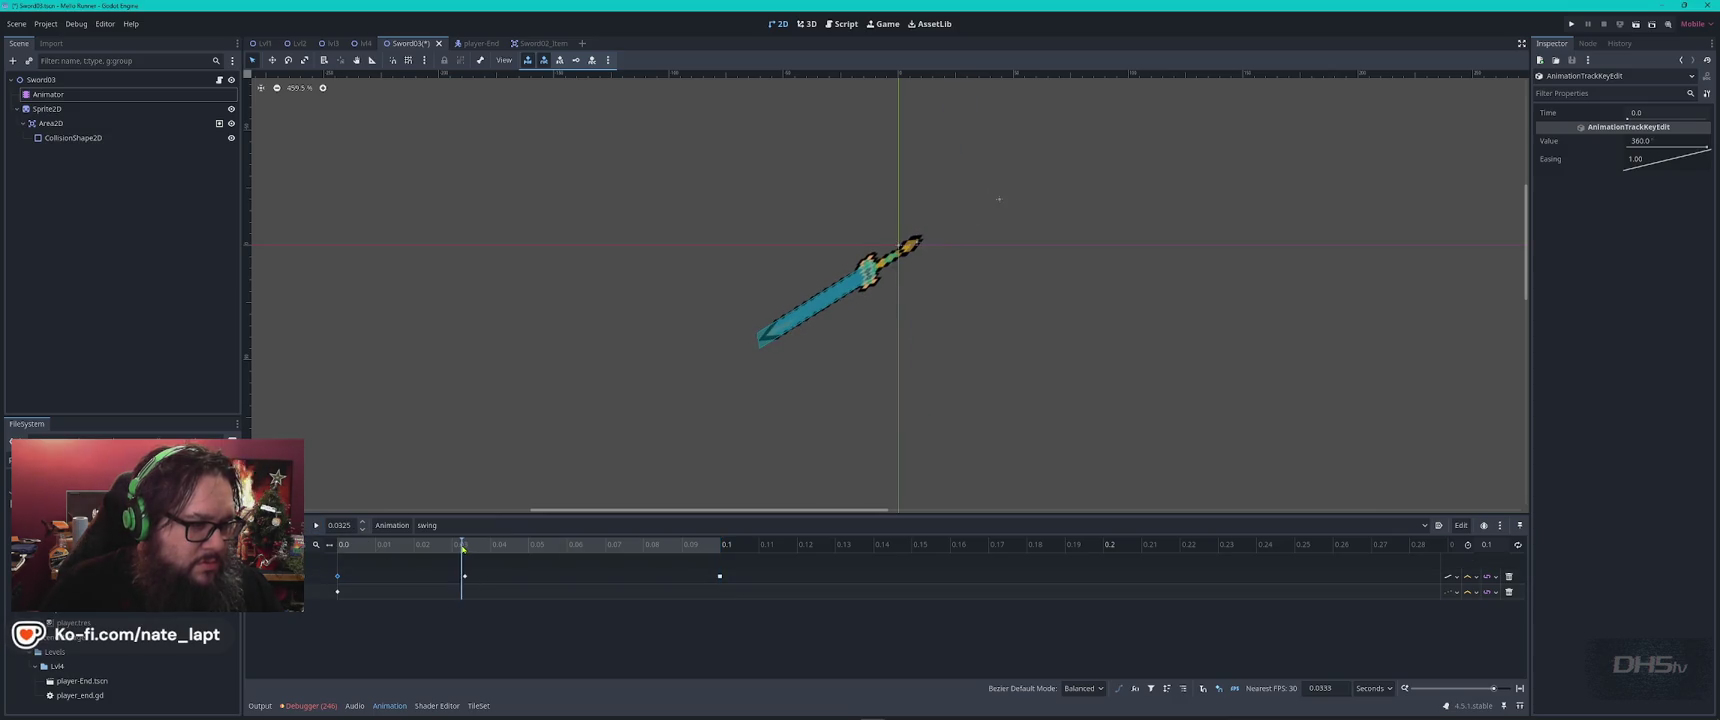
mouse_move(463, 549)
mouse_down()
mouse_move(370, 547)
mouse_move(710, 535)
mouse_move(418, 522)
mouse_move(600, 535)
mouse_move(420, 535)
mouse_move(600, 535)
mouse_move(407, 560)
mouse_move(722, 541)
mouse_move(316, 550)
mouse_up()
click(465, 577)
key(Delete)
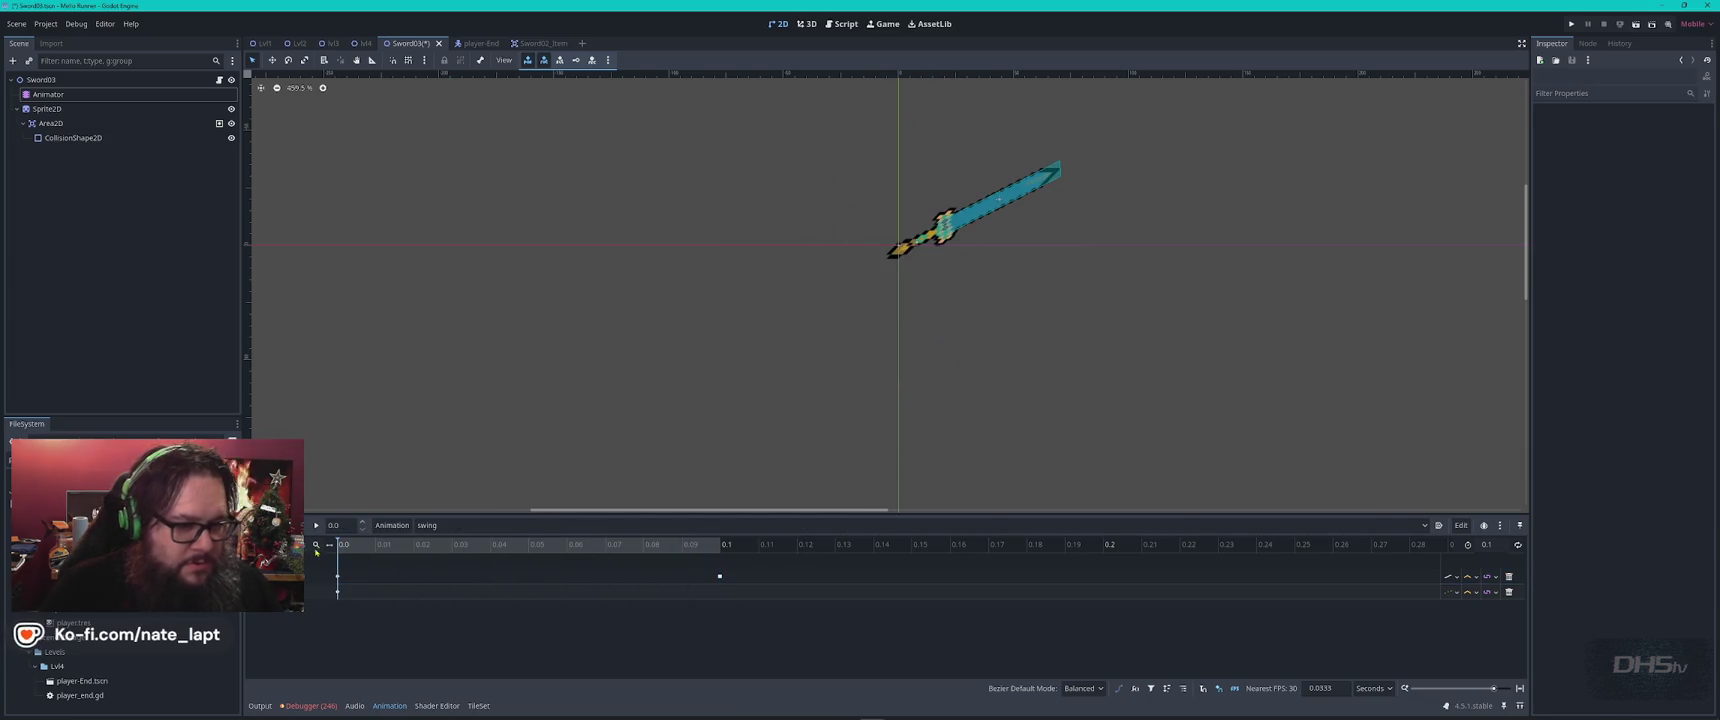
Move the end keyframe earlier and shorten the swing animation length to 0.04
click(719, 576)
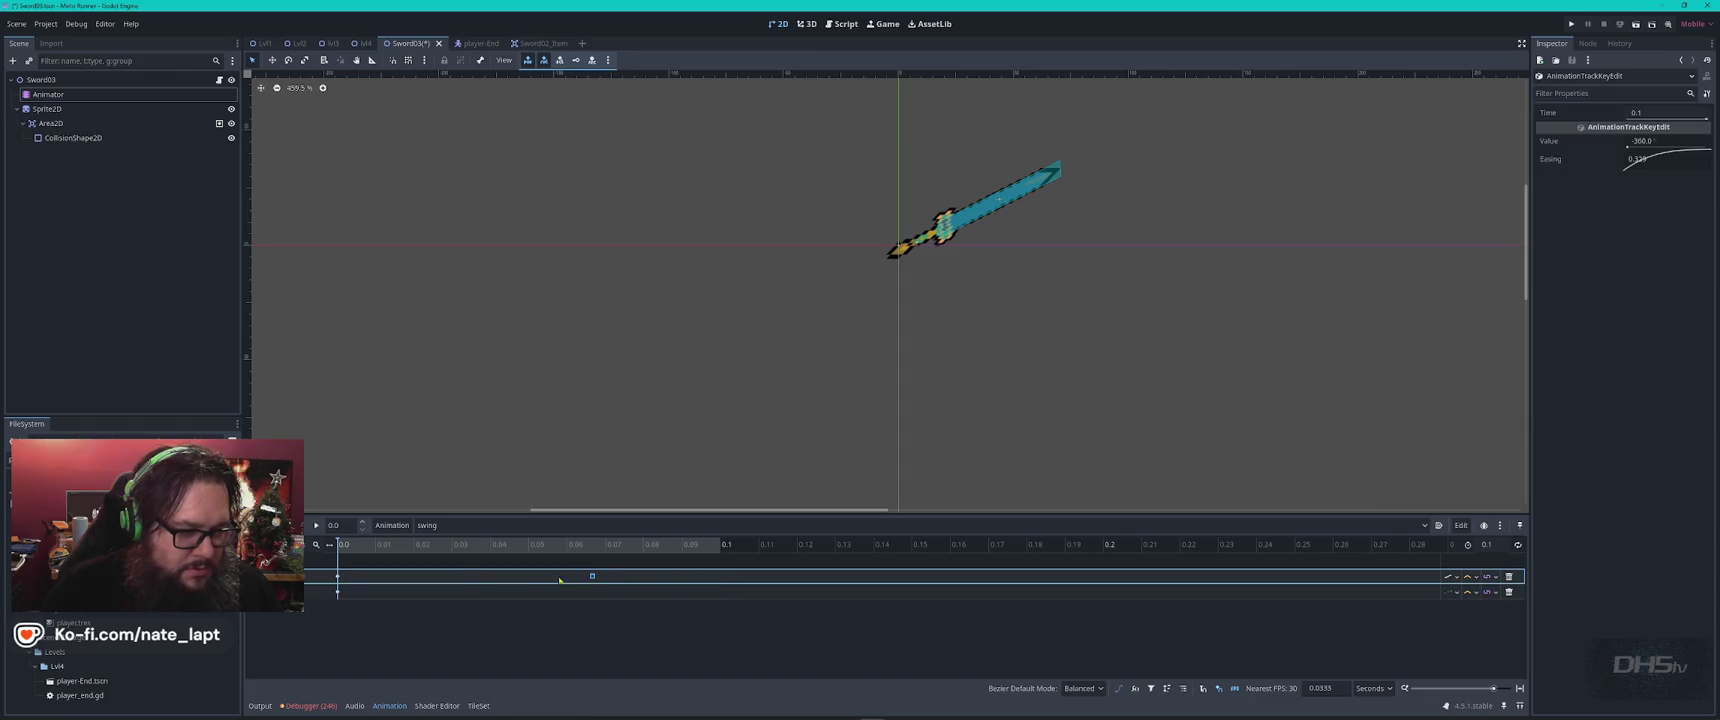
drag(514, 580, 514, 580)
click(1487, 544)
text(0.)
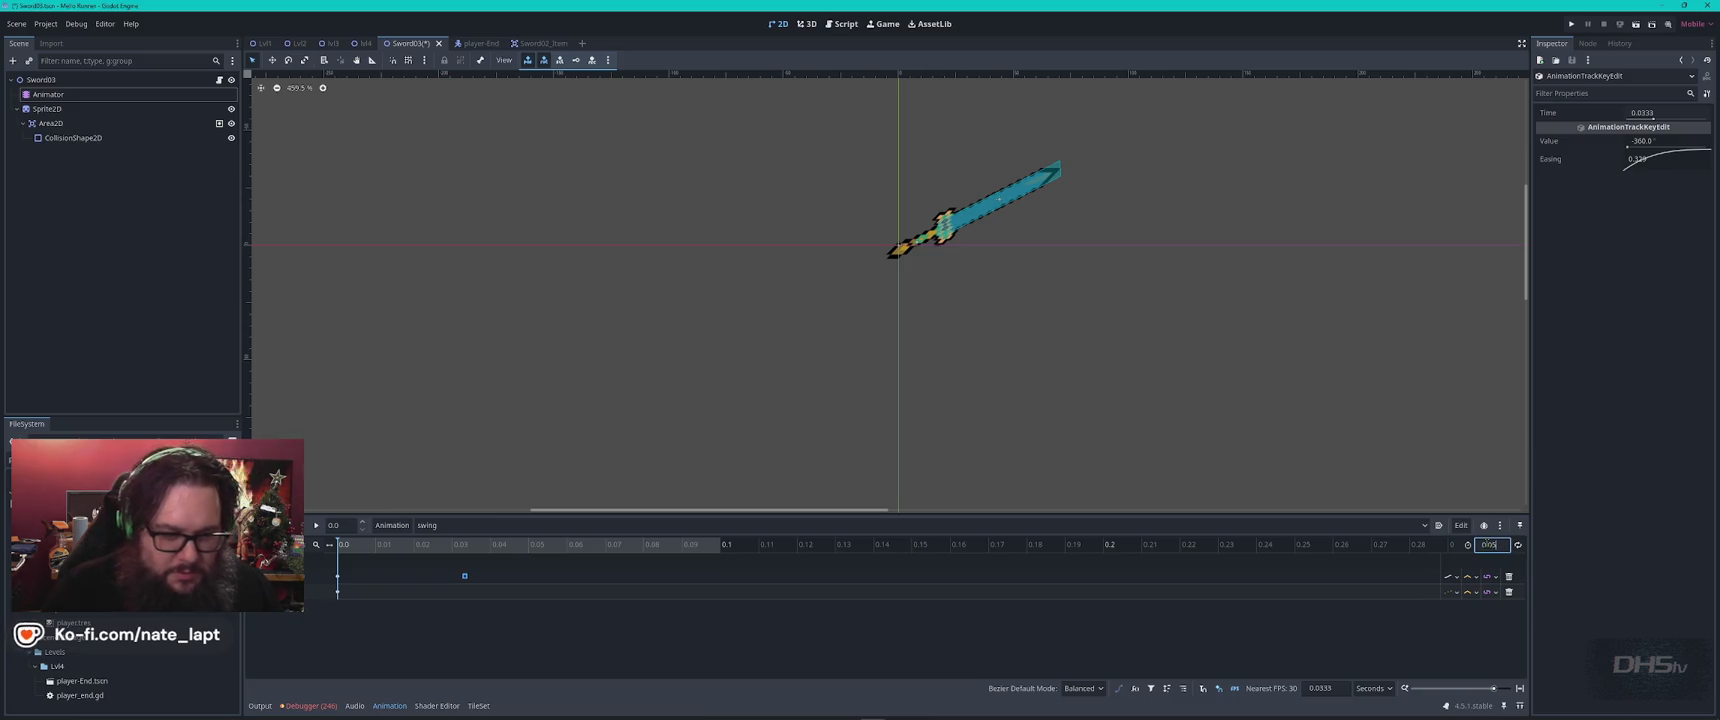
key(Return)
click(500, 575)
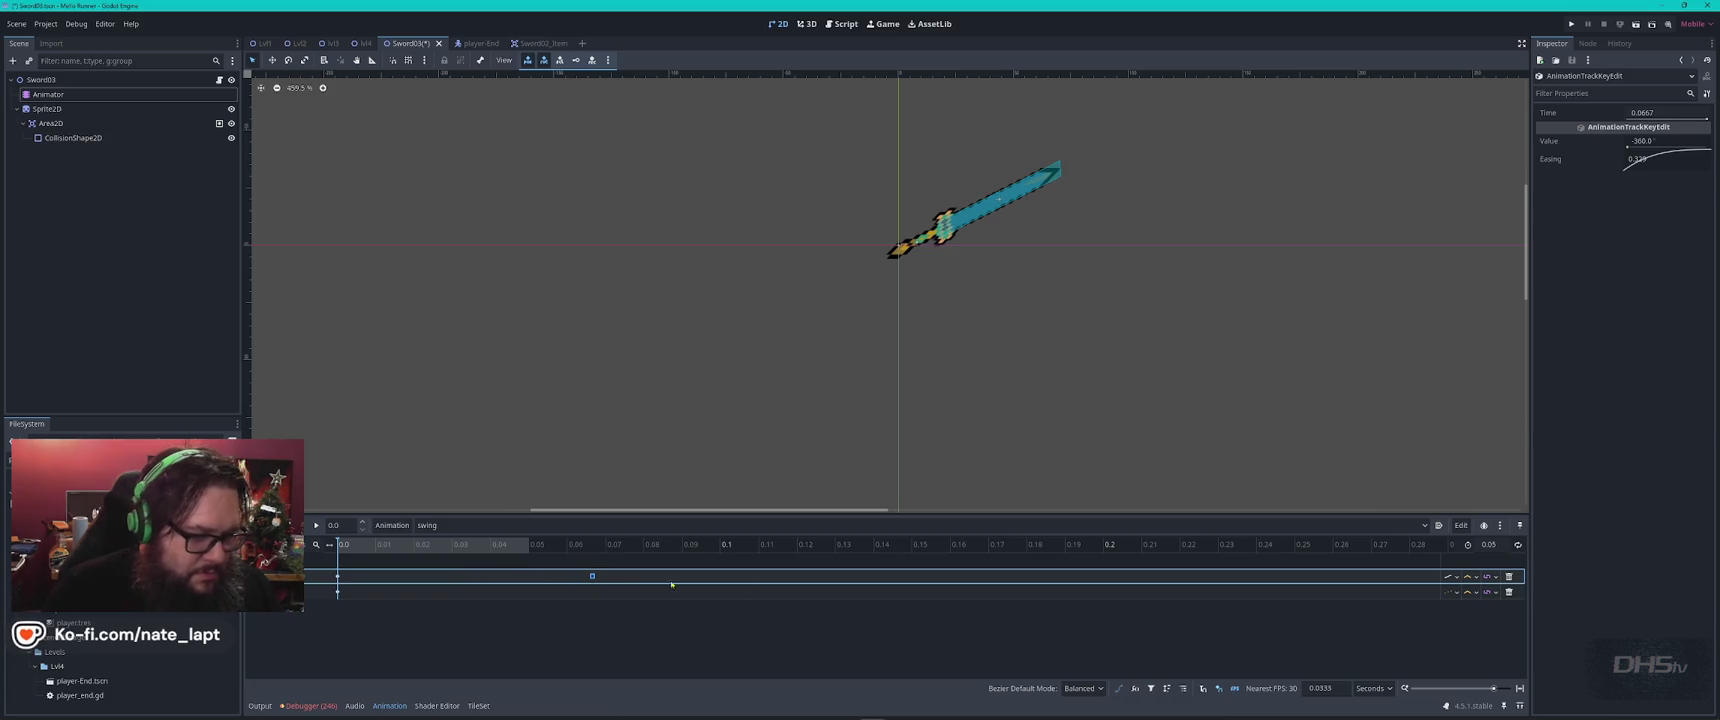
click(1498, 545)
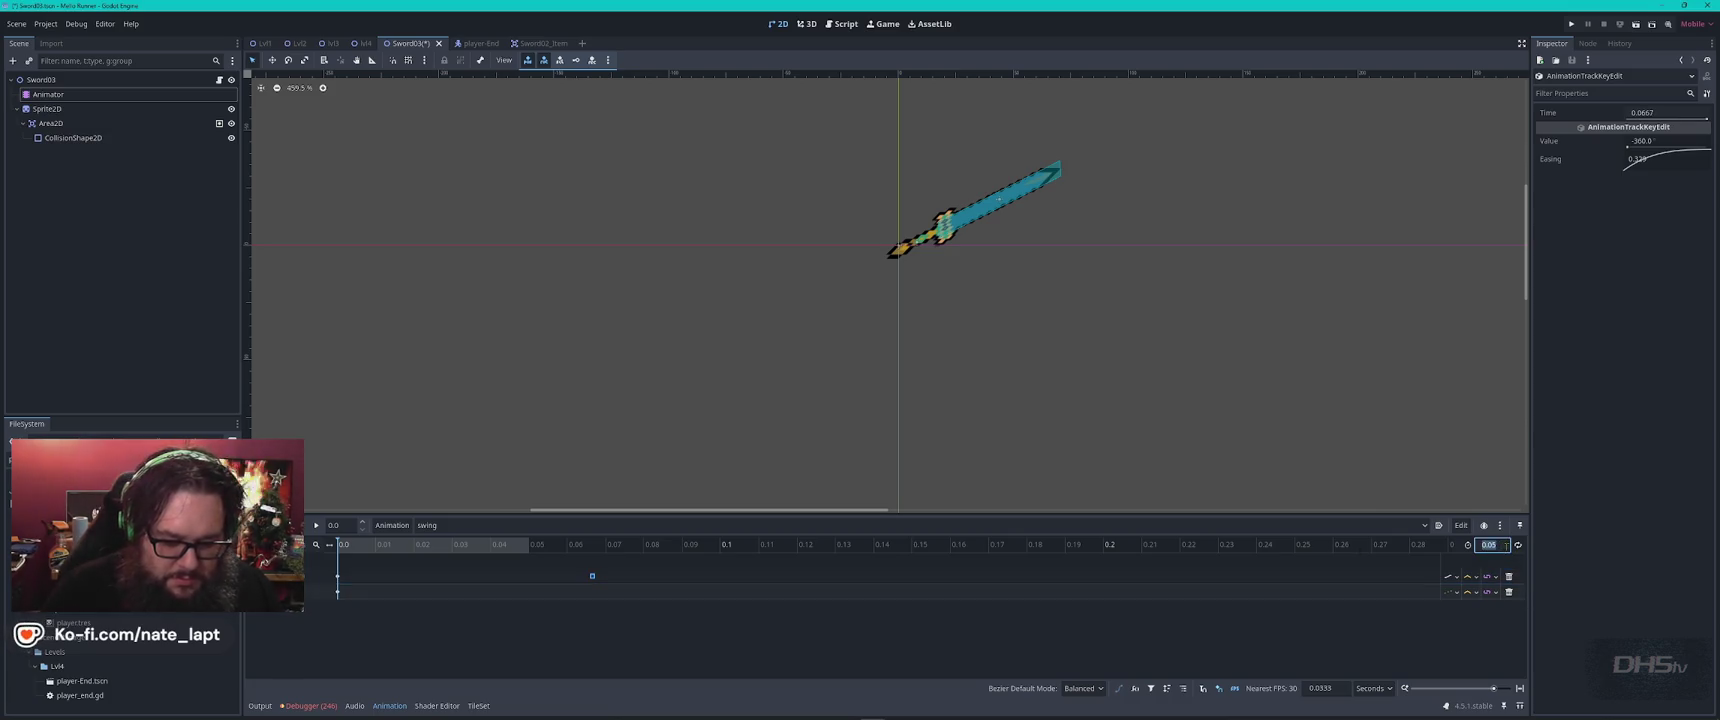
text(0.04)
key(Return)
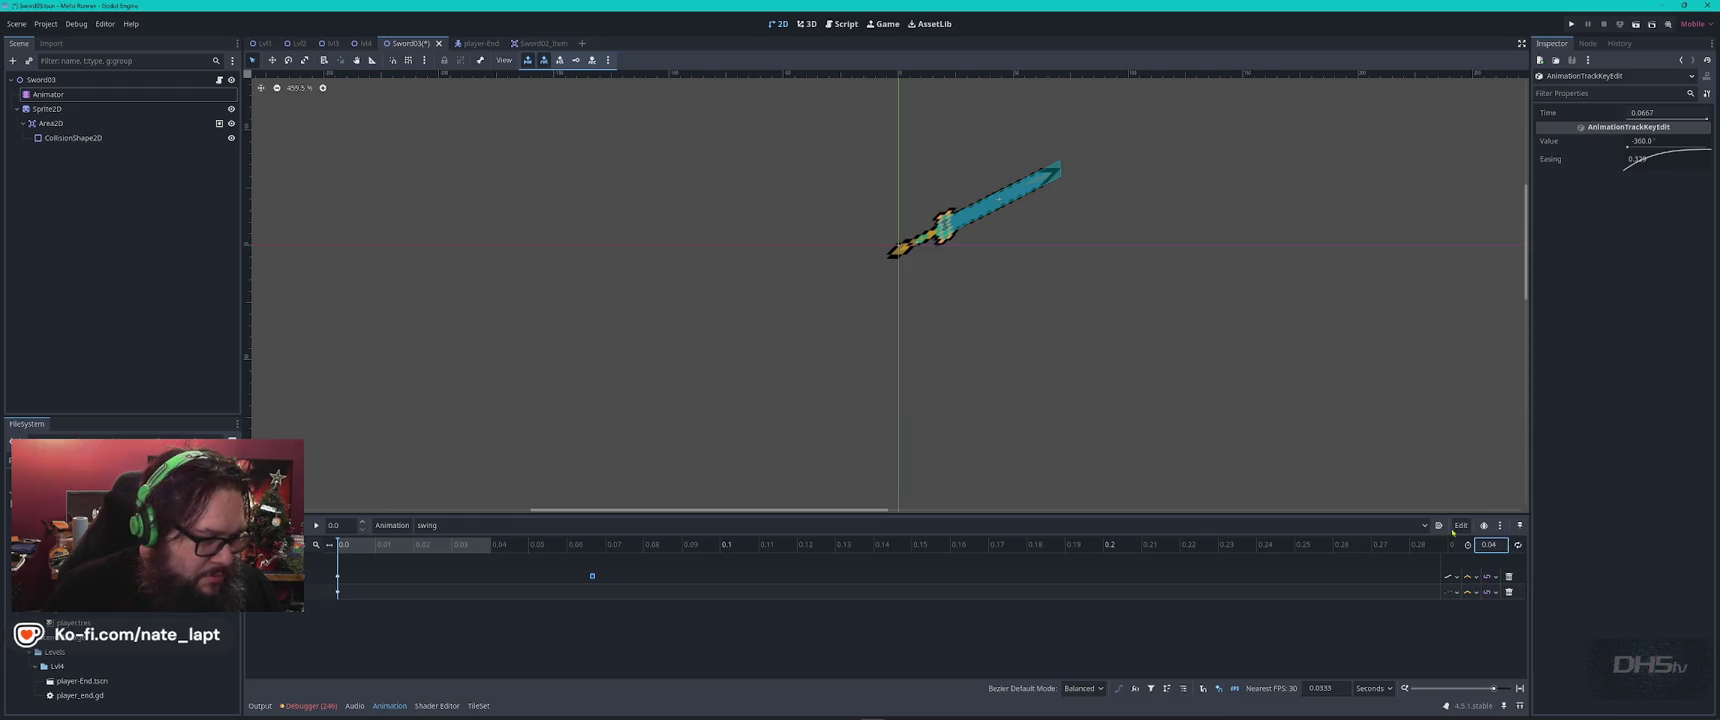
Set the end keyframe's time to 0.04 and save the sword scene
click(565, 579)
key(ctrl+z)
click(1645, 113)
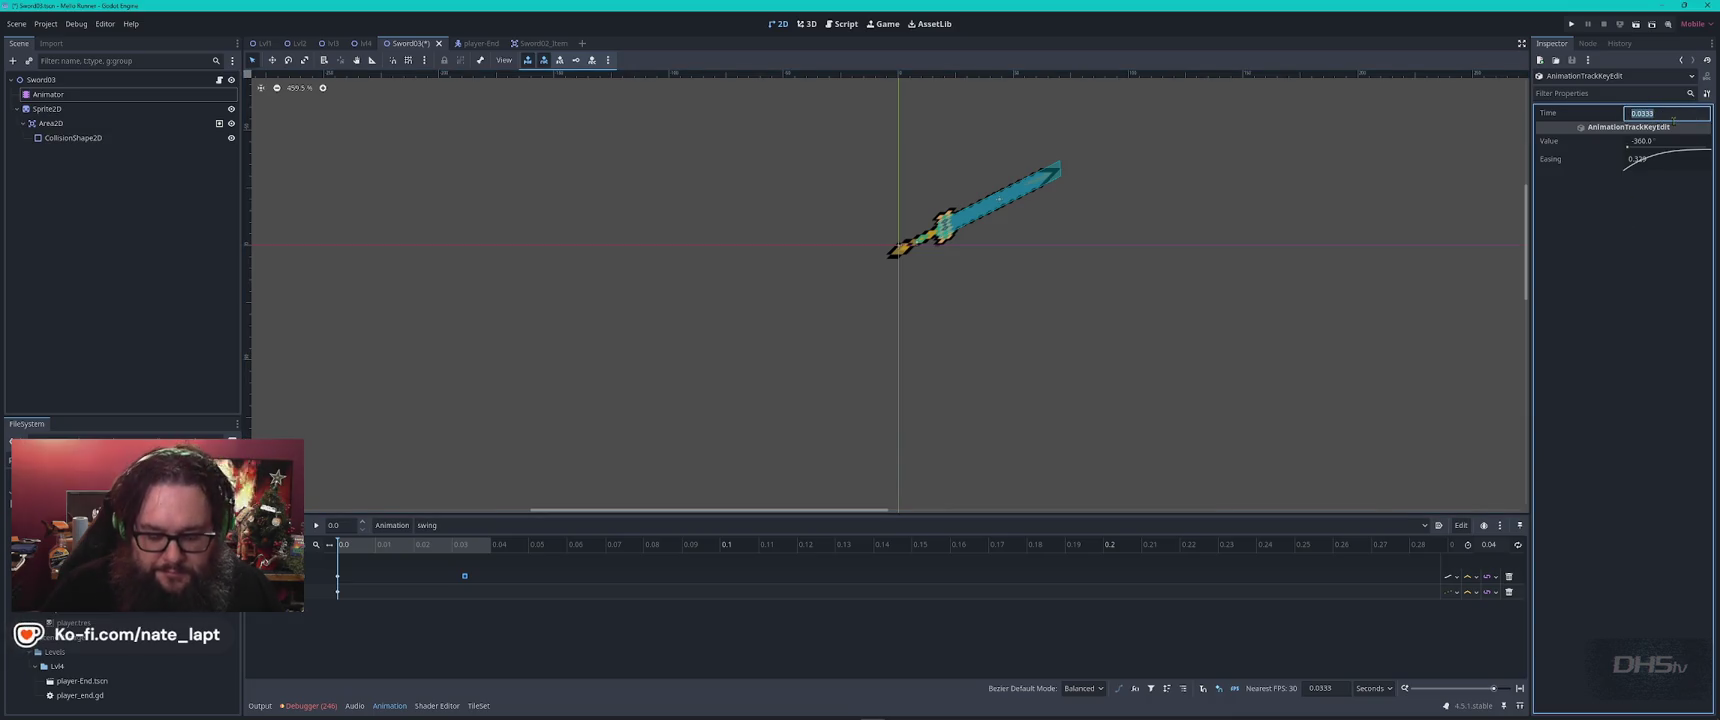
text(4)
key(Return)
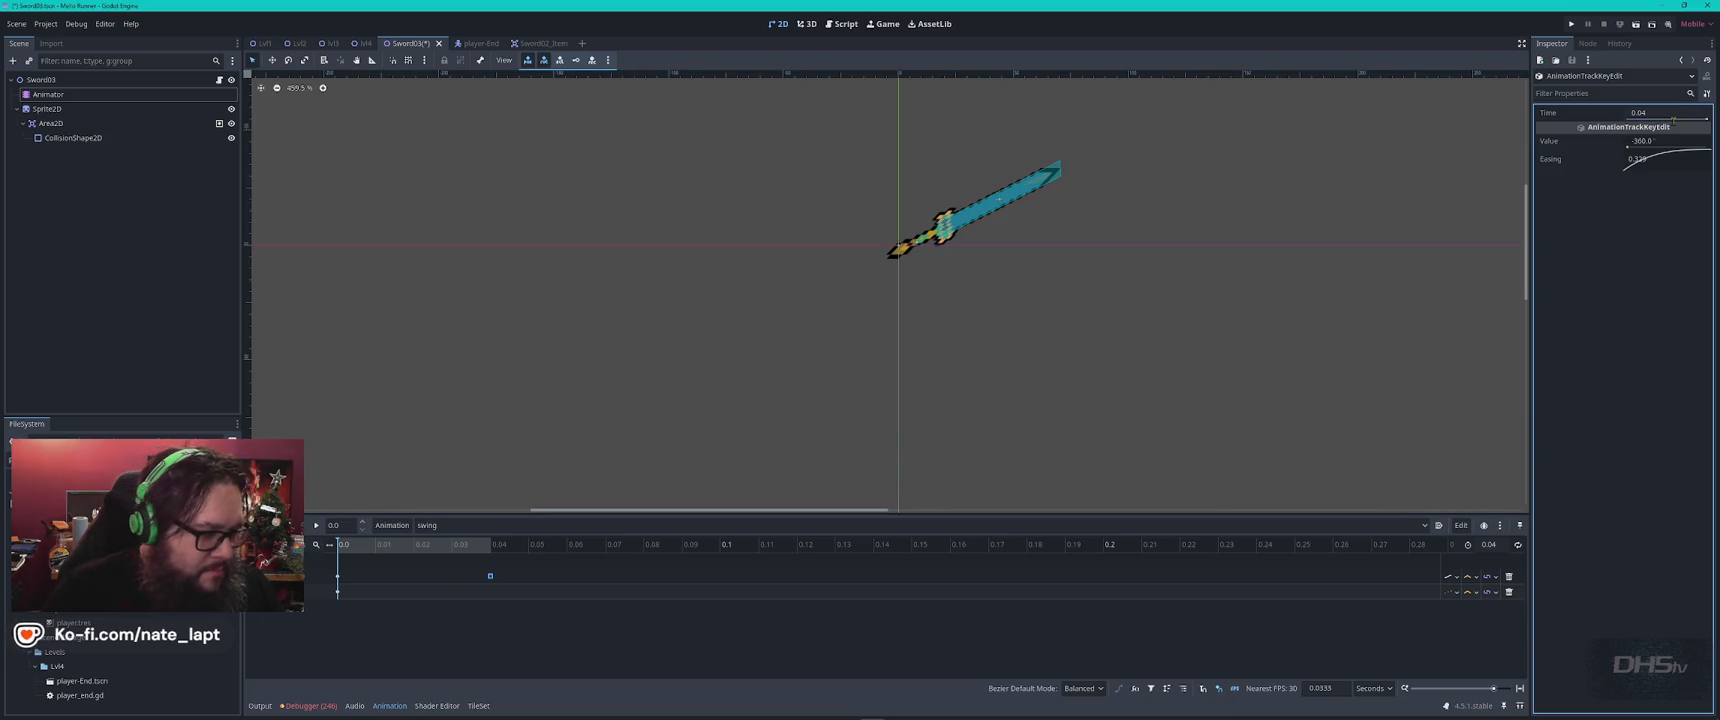
key(ctrl+s)
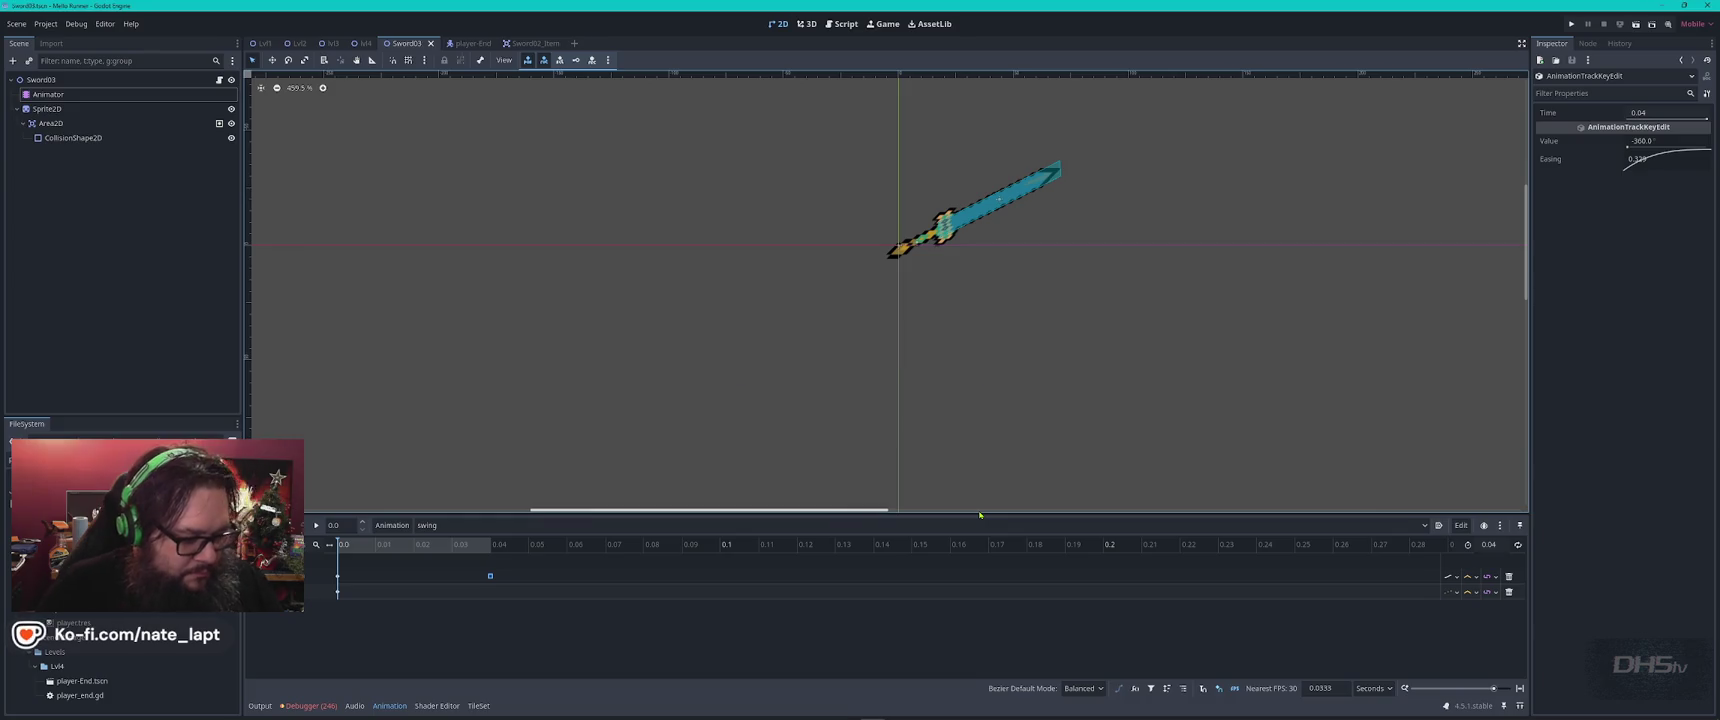
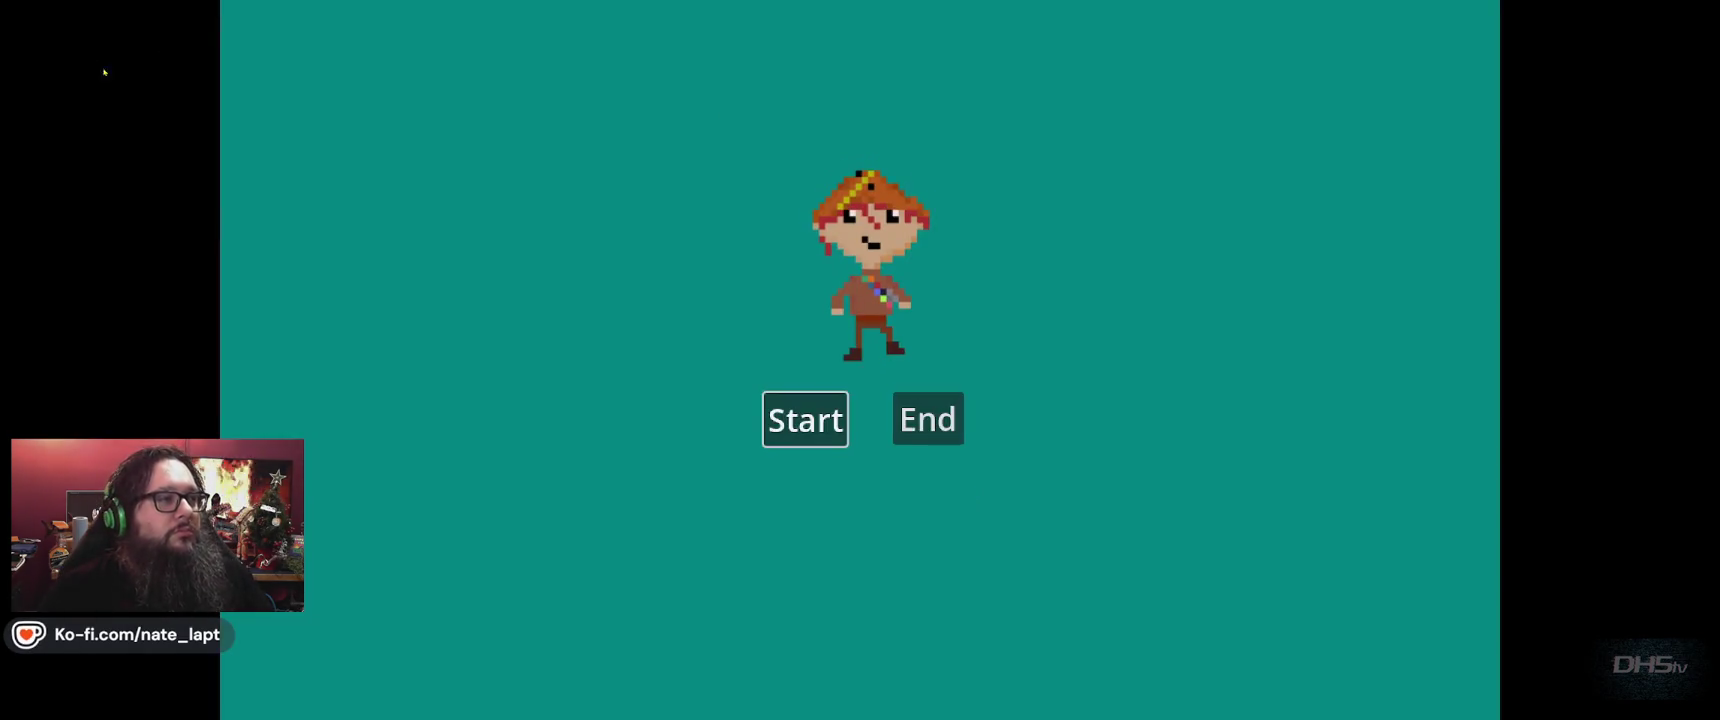
Play from Start to the 'Congrats You Beat Da Game' screen at 3410 points, then stop the game with F8
key(Return)
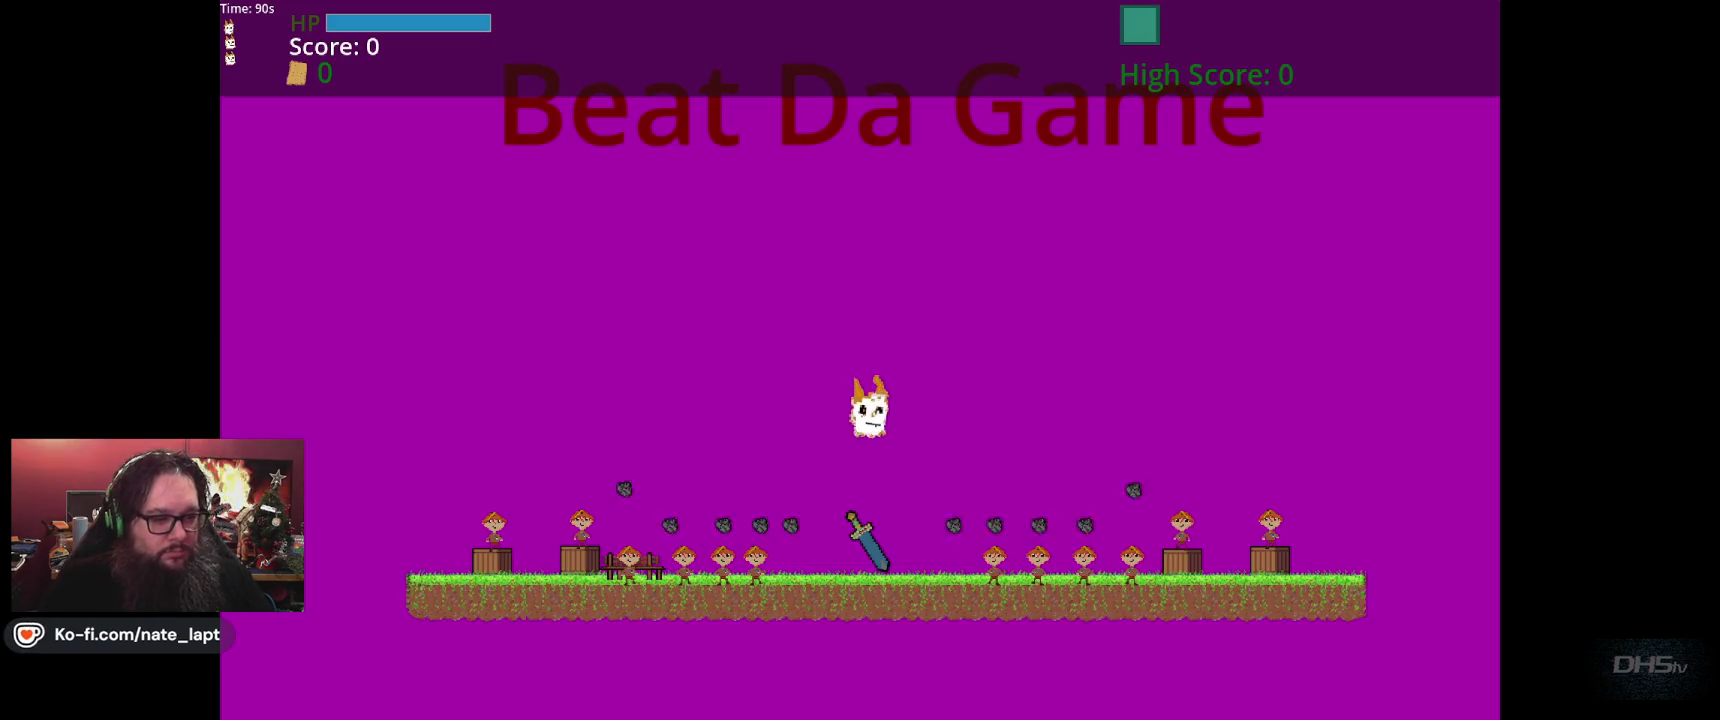
key(Left)
key(Right)
key(Up)
key(Right)
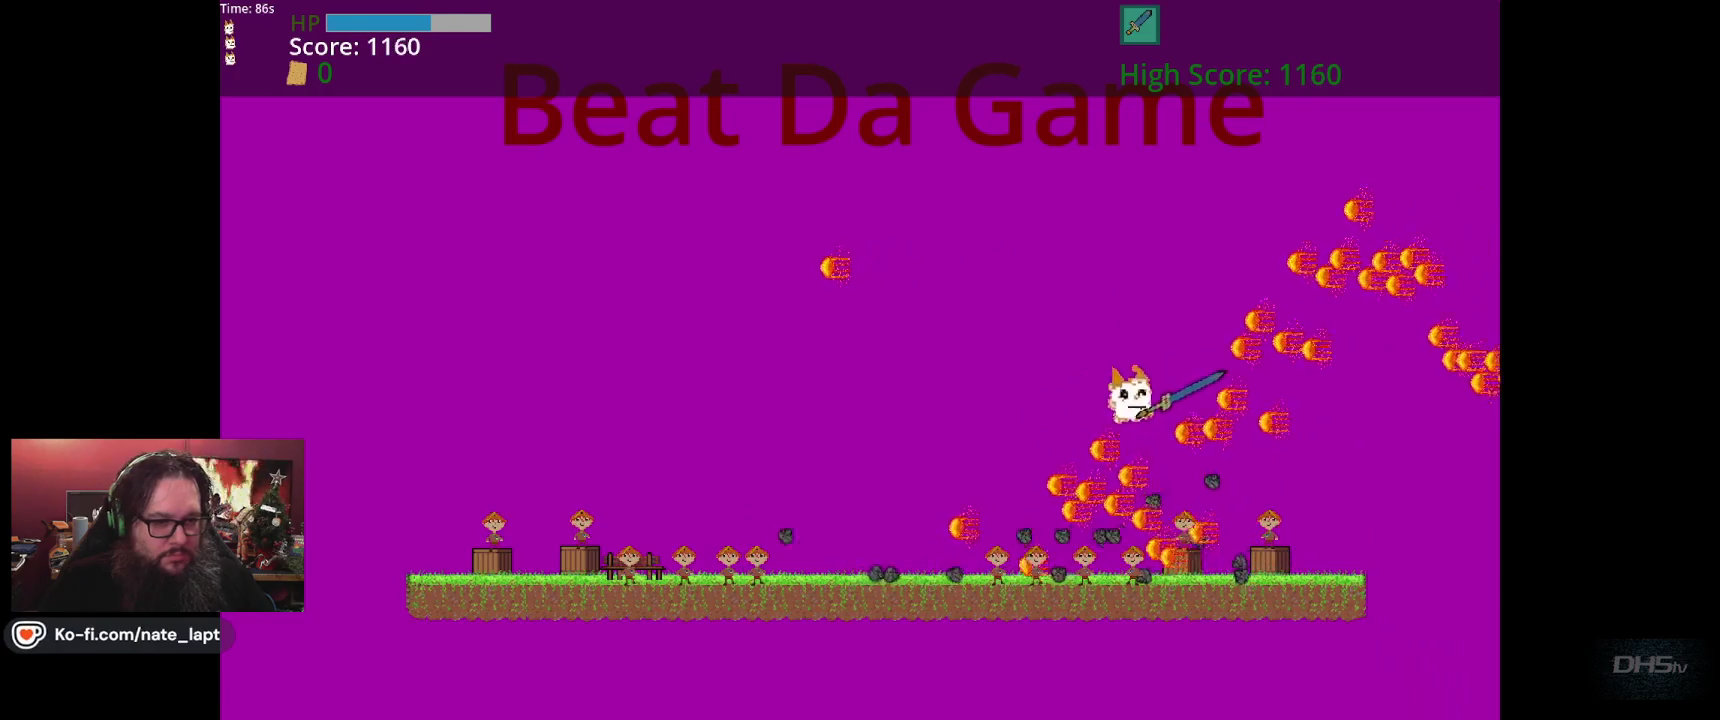
key(Left)
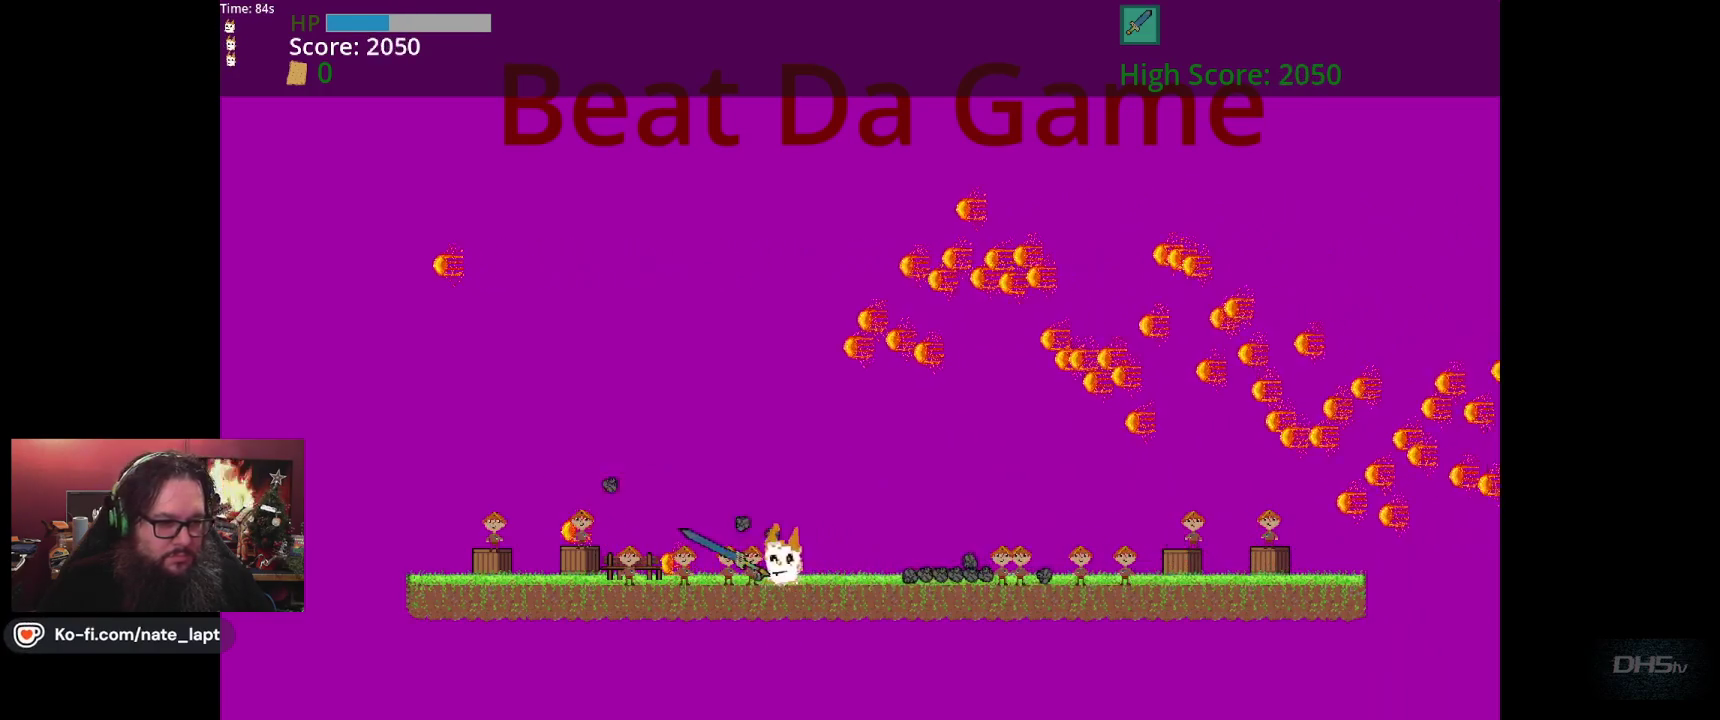
key(Right)
key(Up)
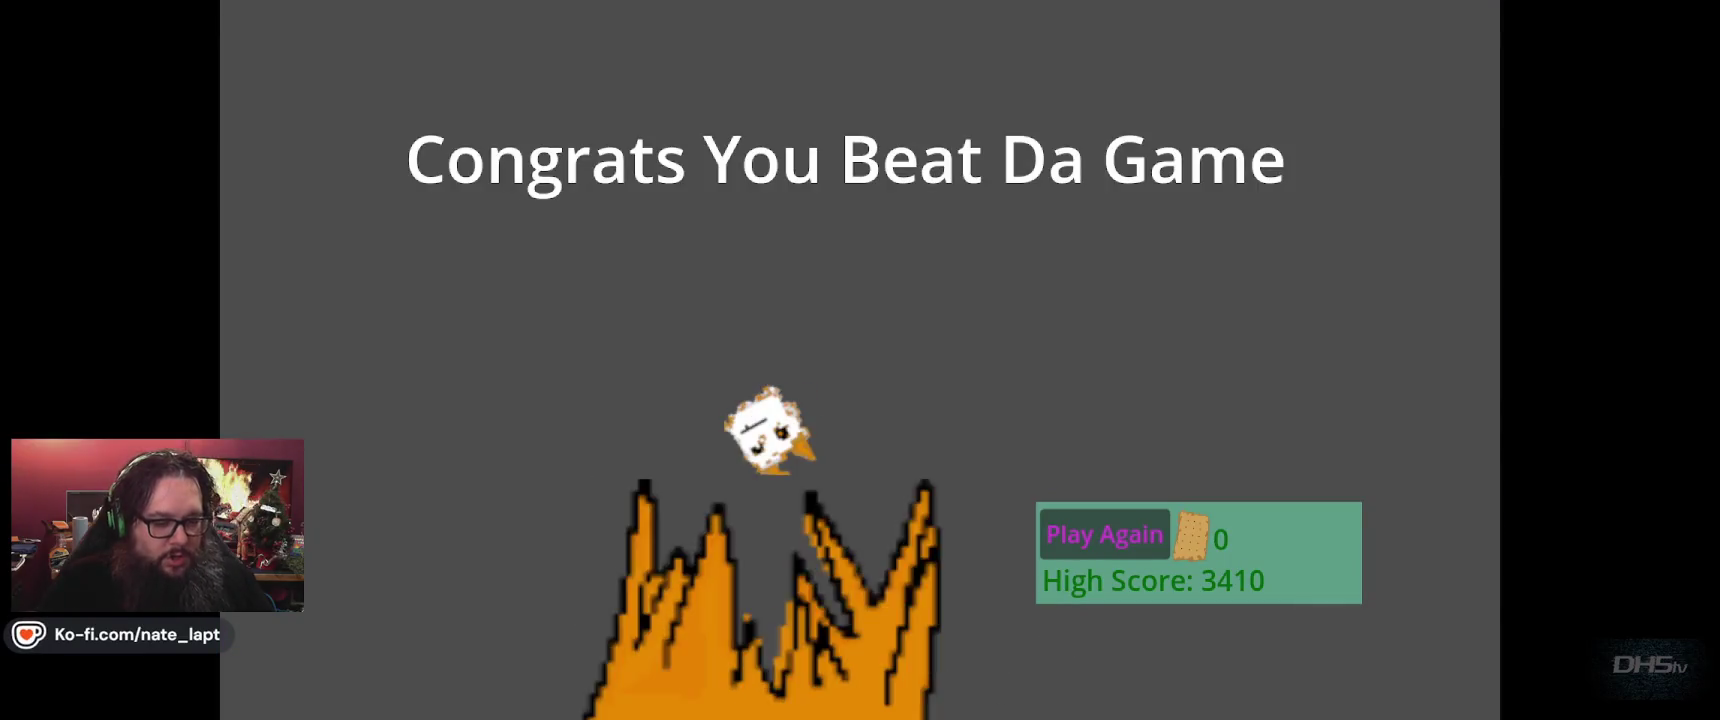
key(F8)
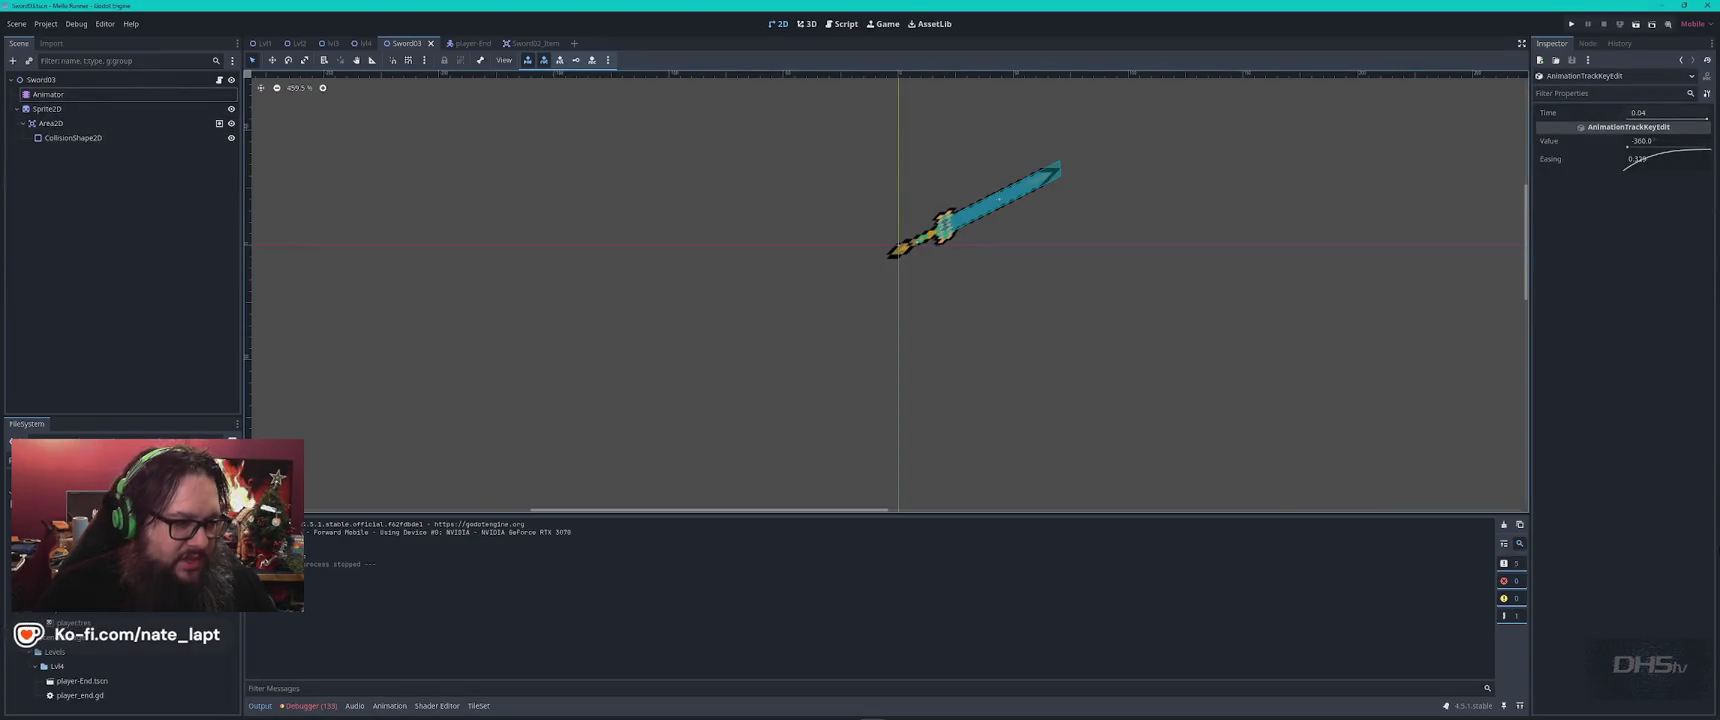
On the Animator's swing animation, insert a new key at 0.0333 on the first track
click(84, 100)
click(84, 98)
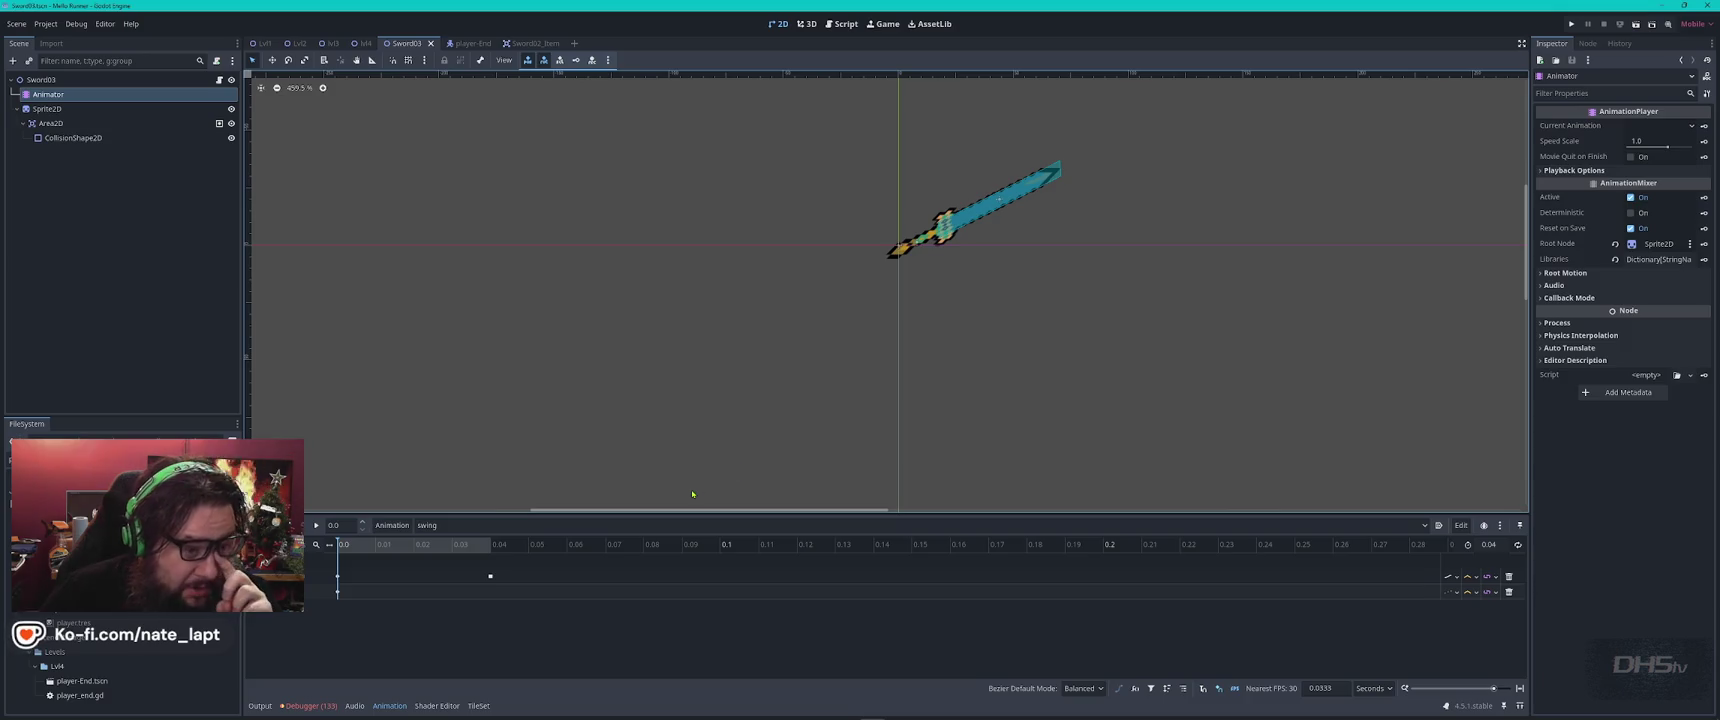
click(405, 548)
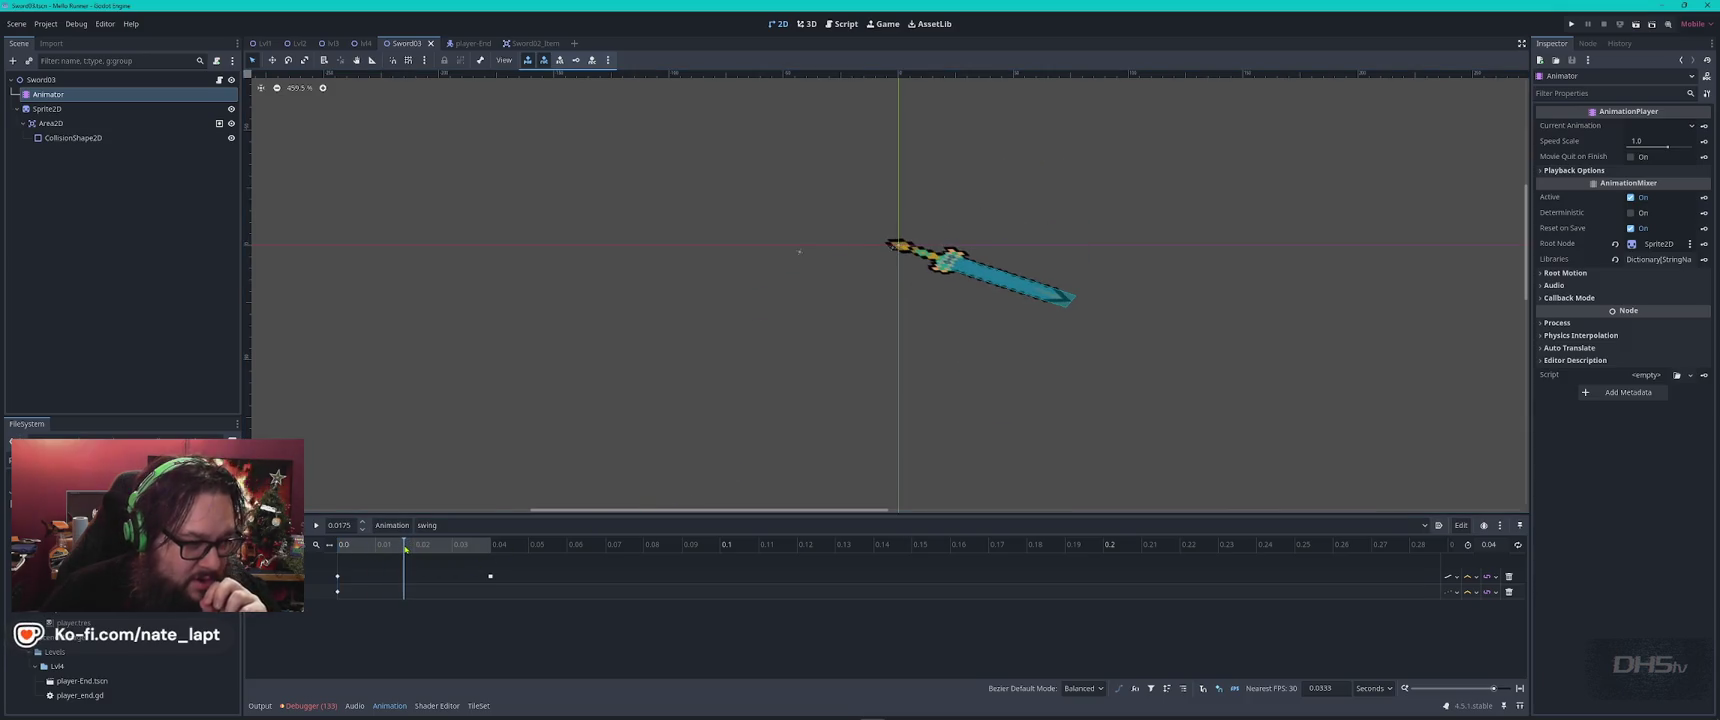
click(407, 577)
right_click(407, 579)
click(428, 584)
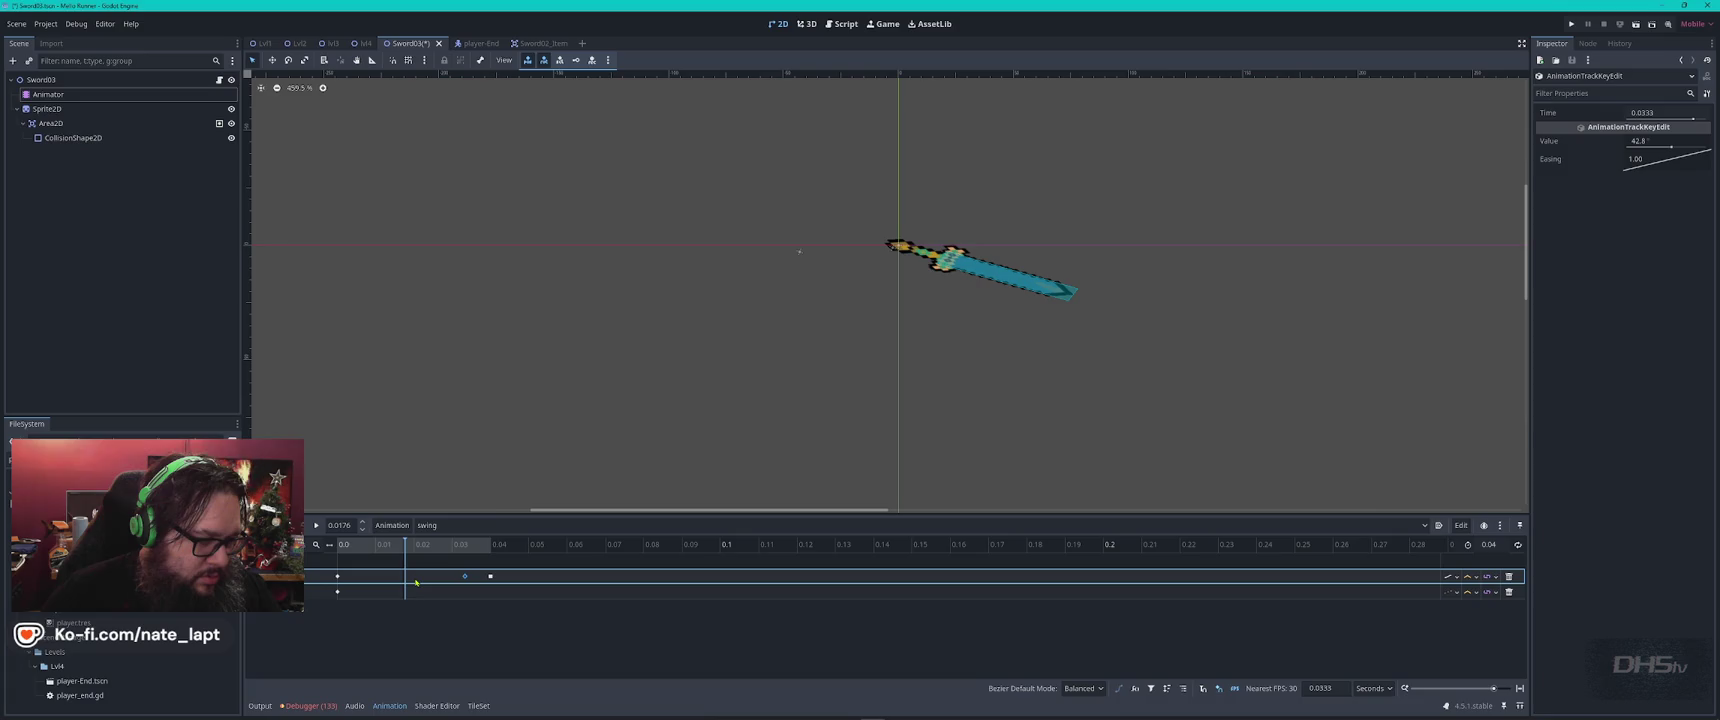
click(487, 544)
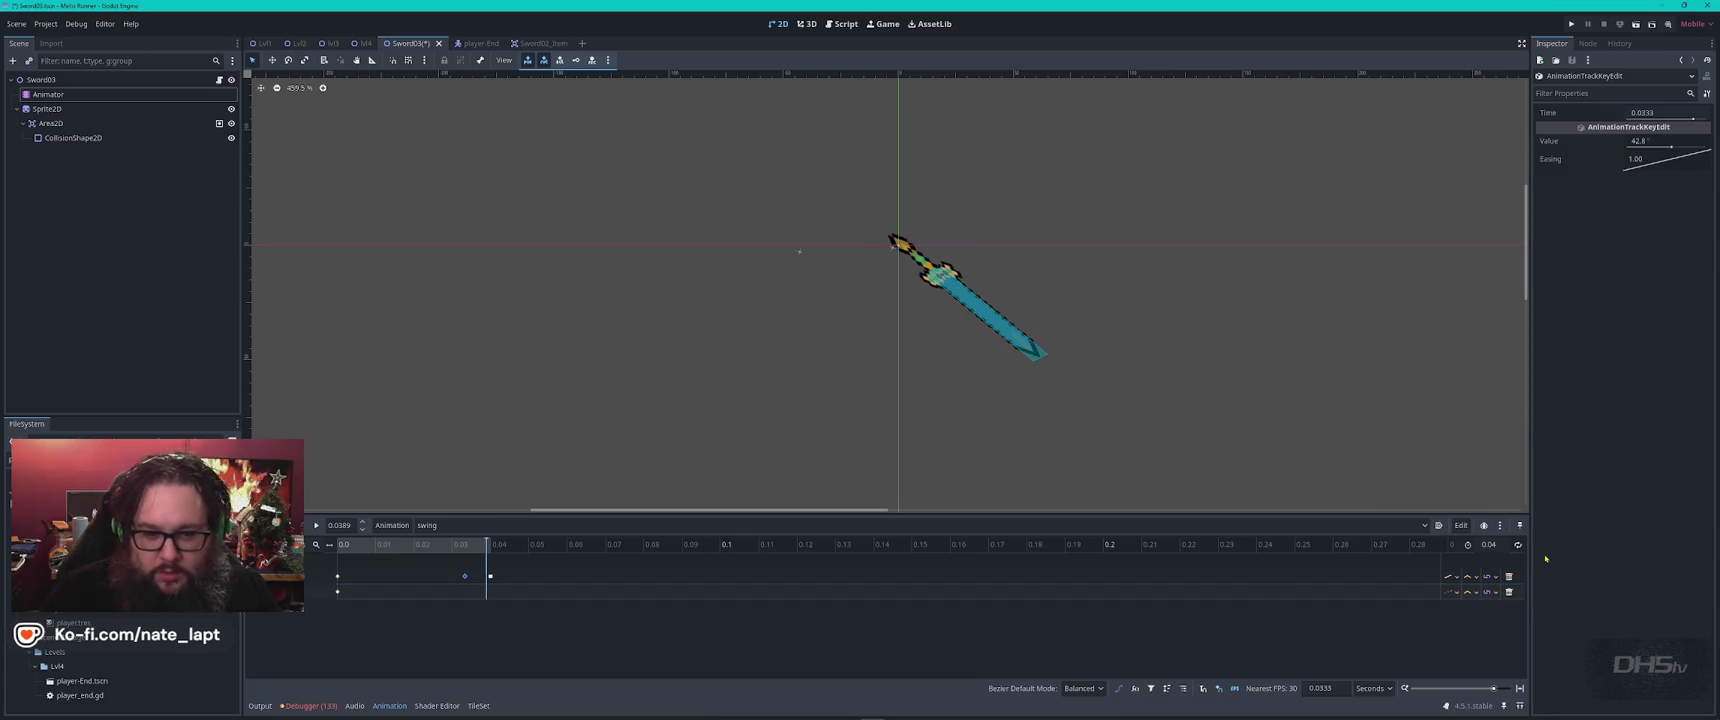
Set the swing length to 1.0, preview the animation, then shorten it to 0.5 seconds
text(1)
key(Return)
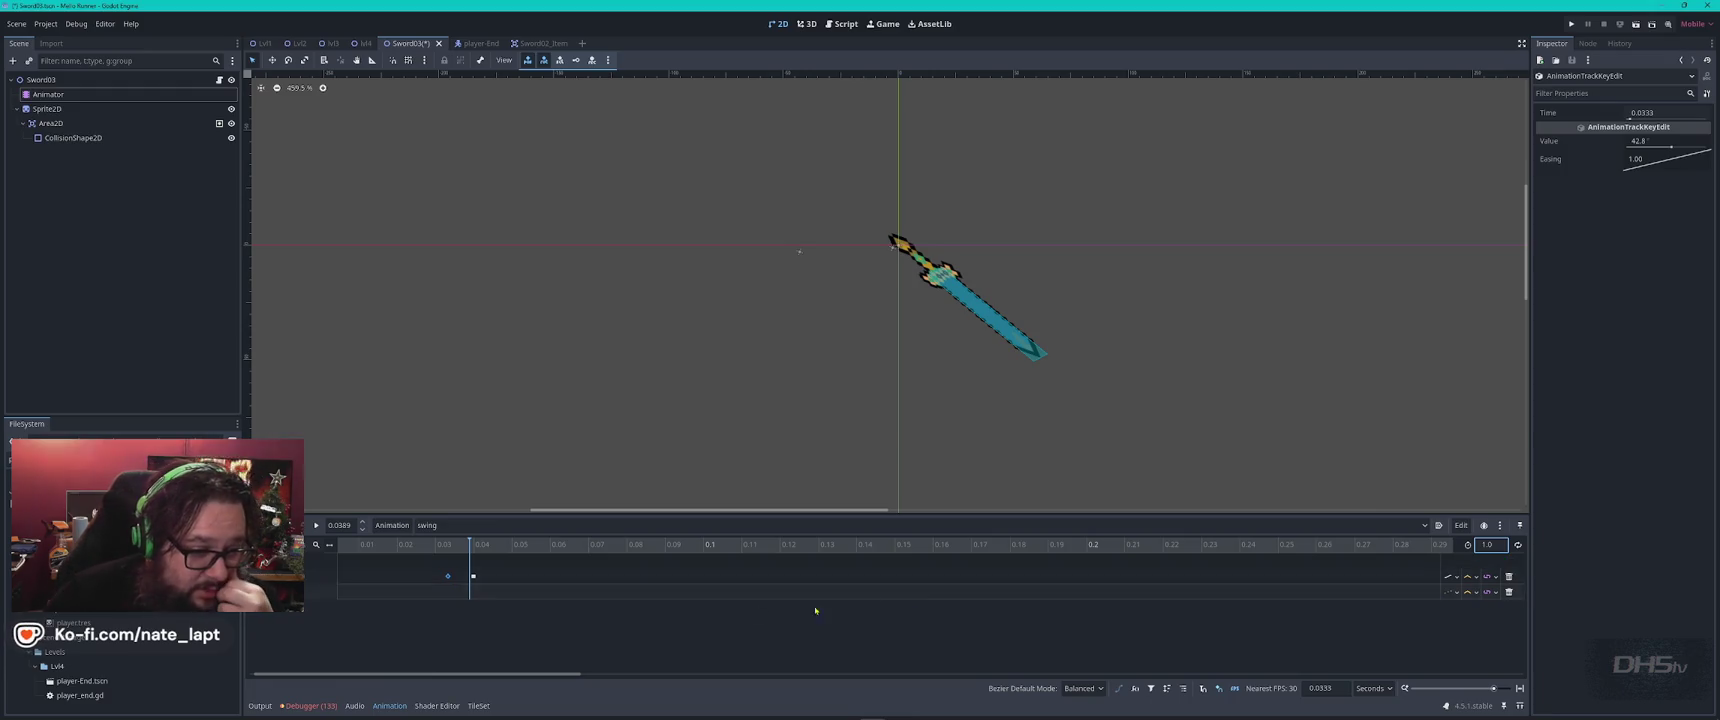
scroll(820, 555, right, 1)
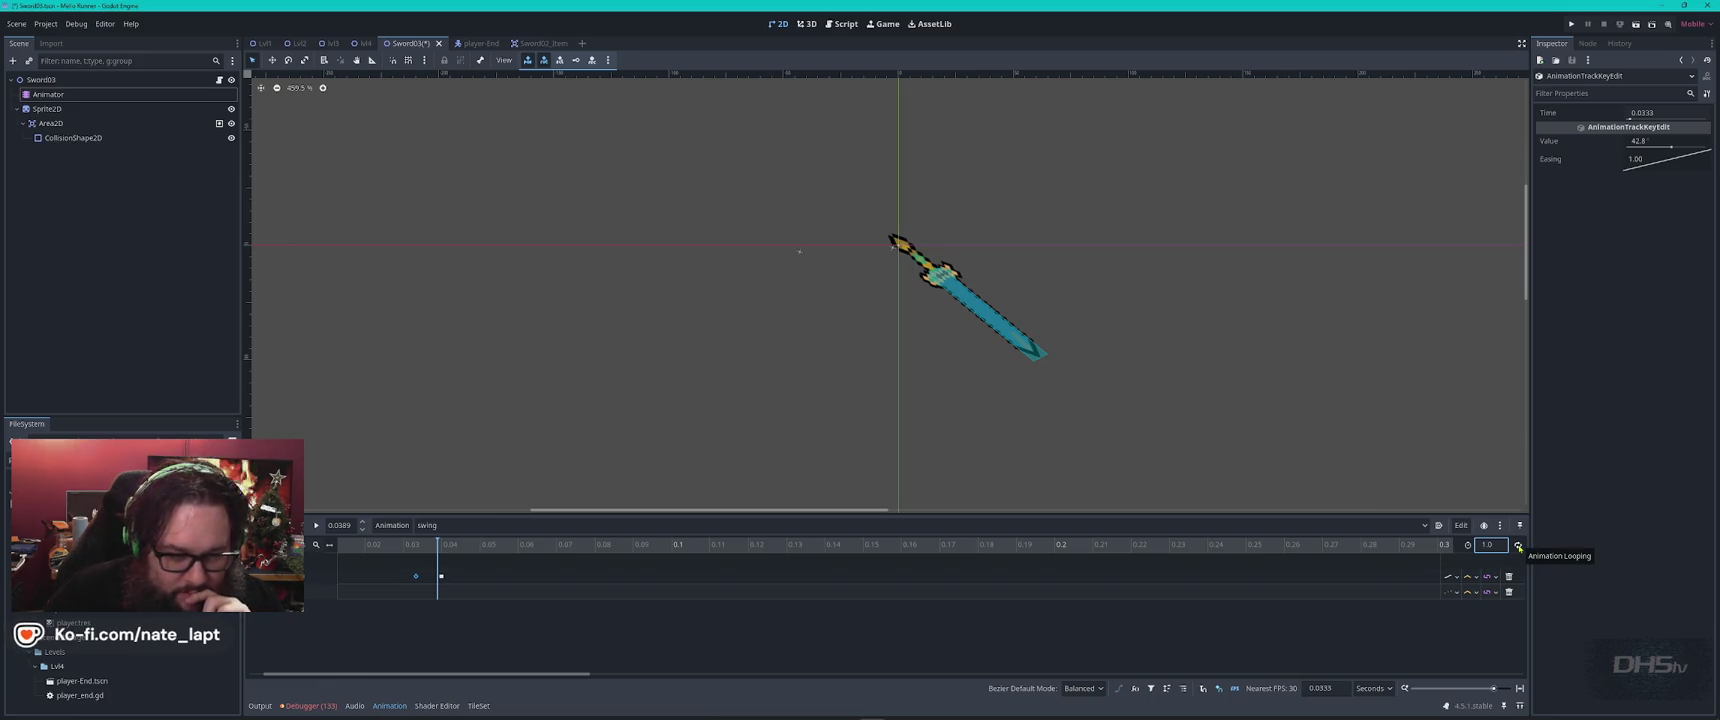
click(316, 525)
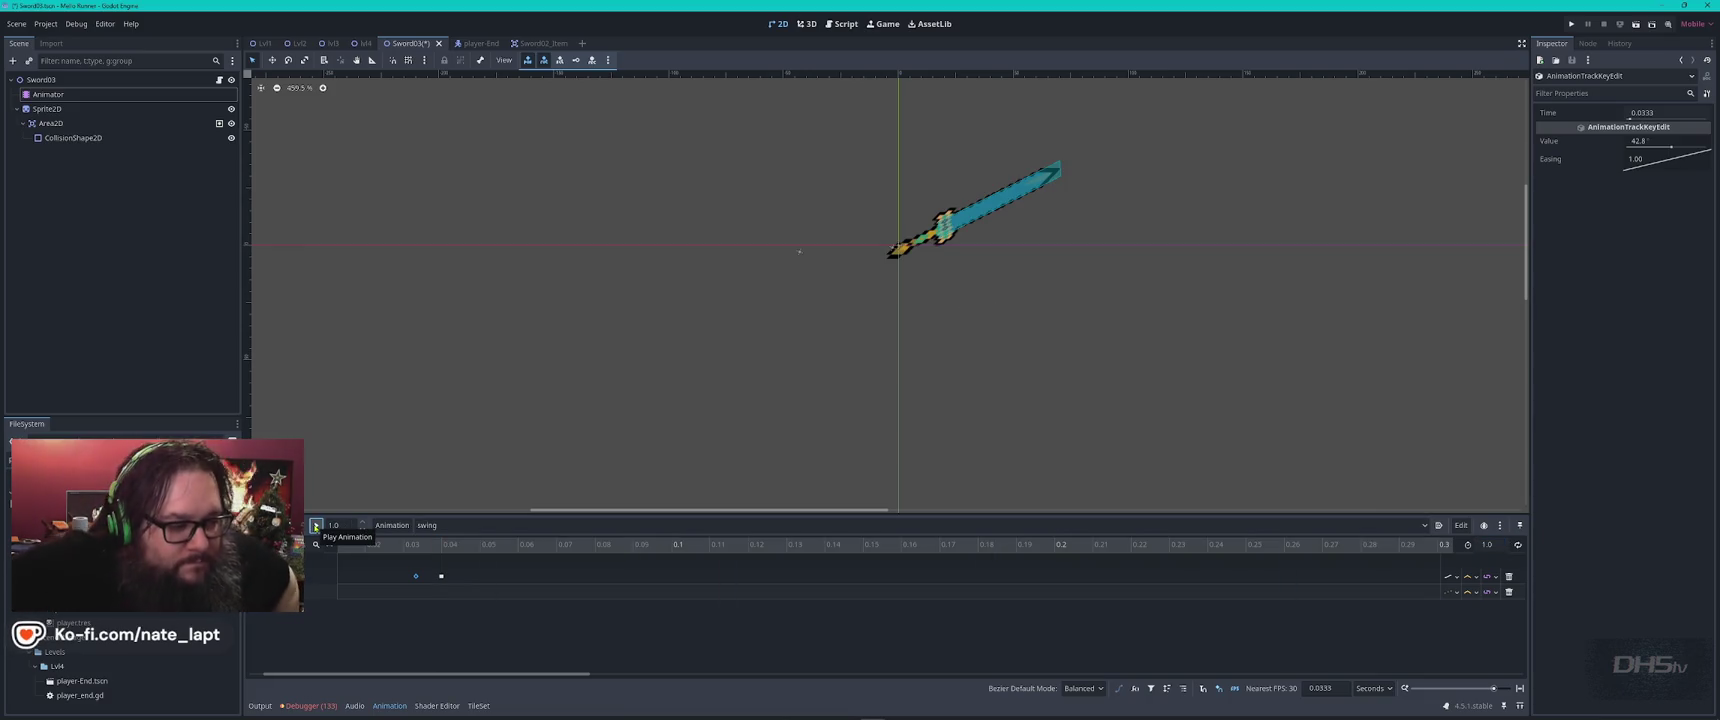
click(1490, 545)
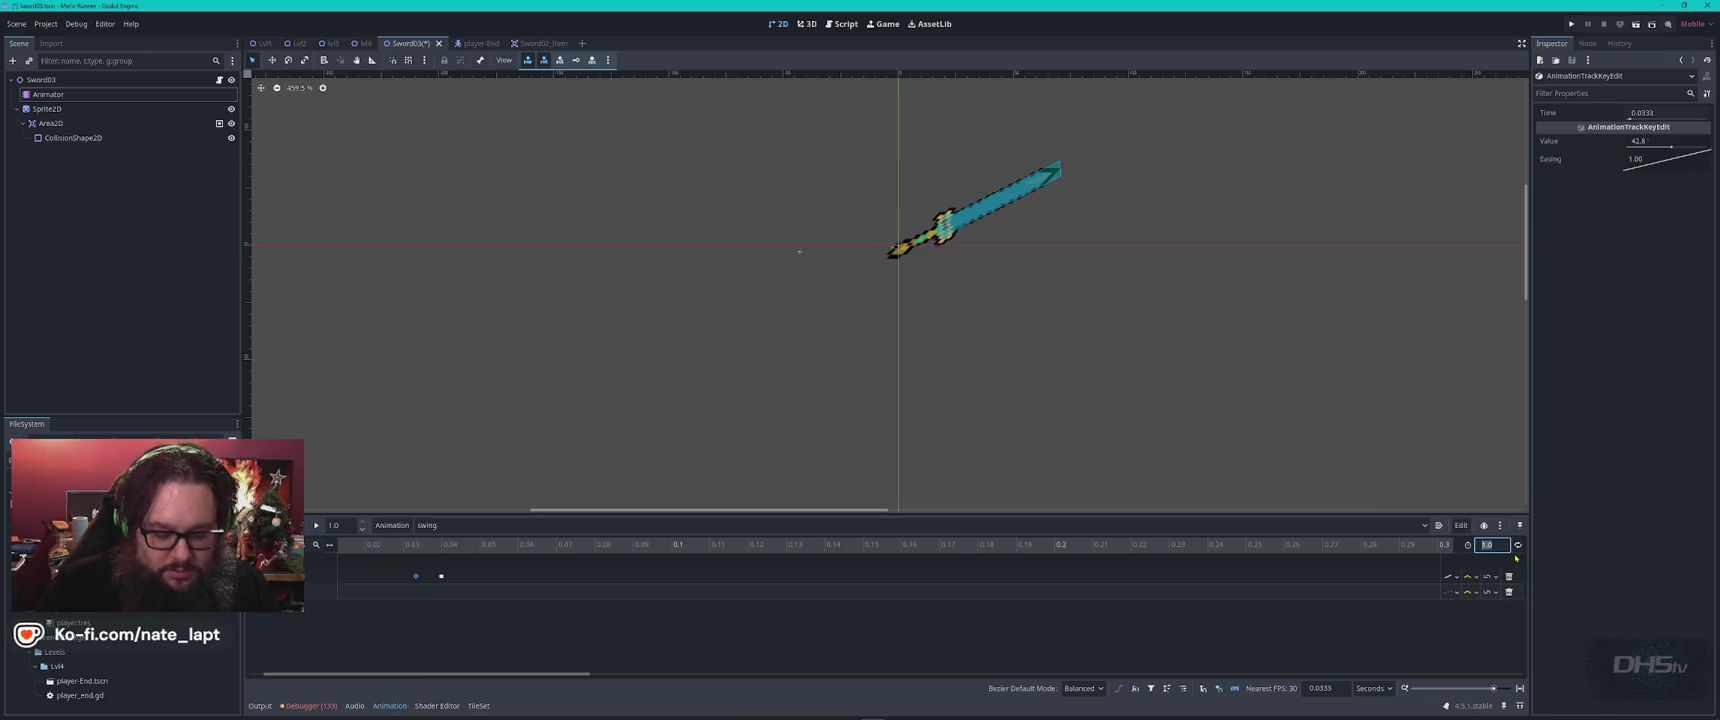
text(0.5)
key(Return)
Drag the 0.0333 key later on the first track and preview the new swing timing
scroll(627, 550, right, 2)
scroll(632, 552, right, 4)
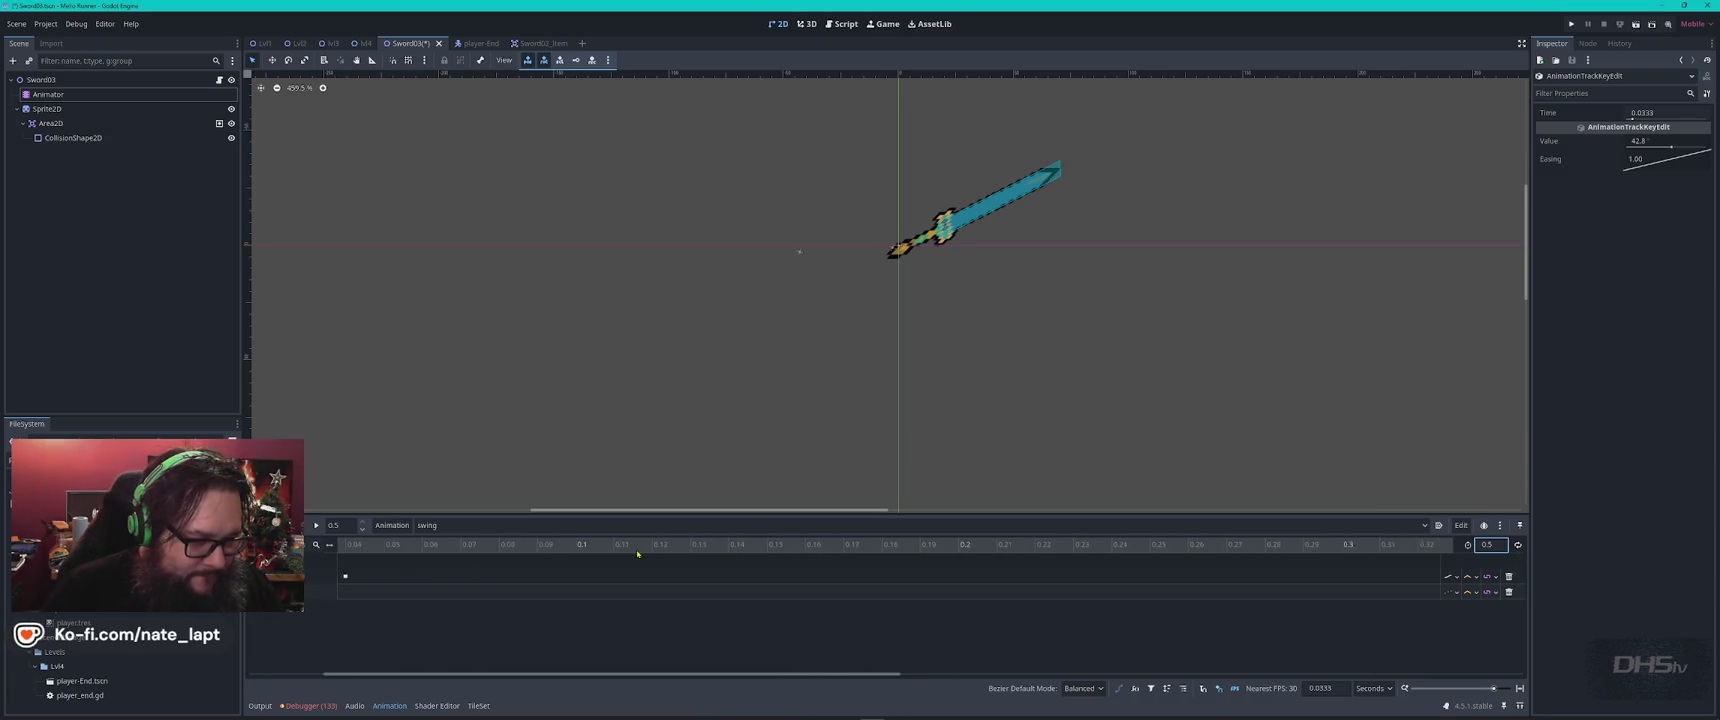
scroll(637, 553, down, 5)
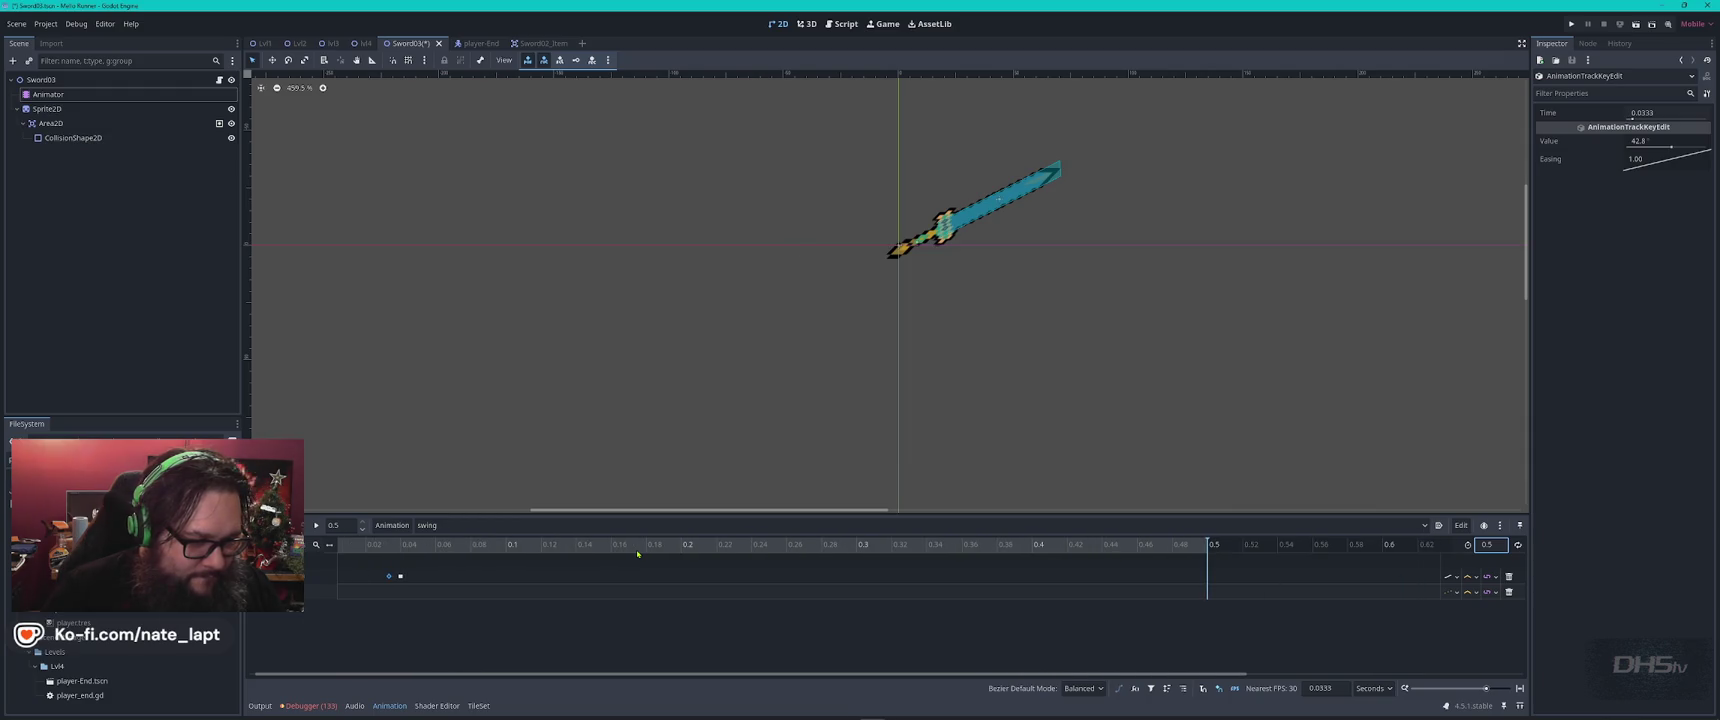
drag(401, 576, 520, 578)
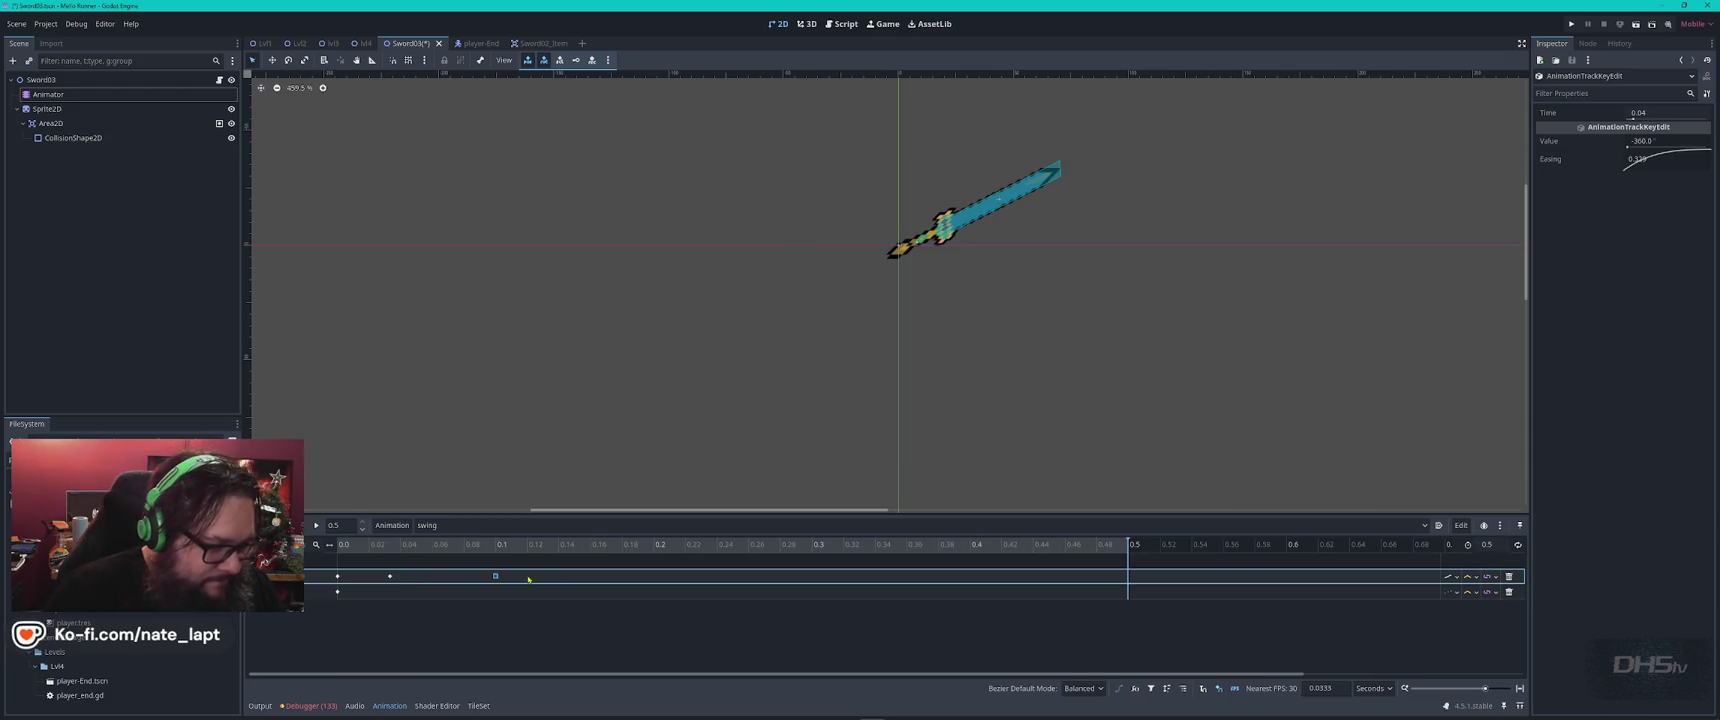
click(390, 577)
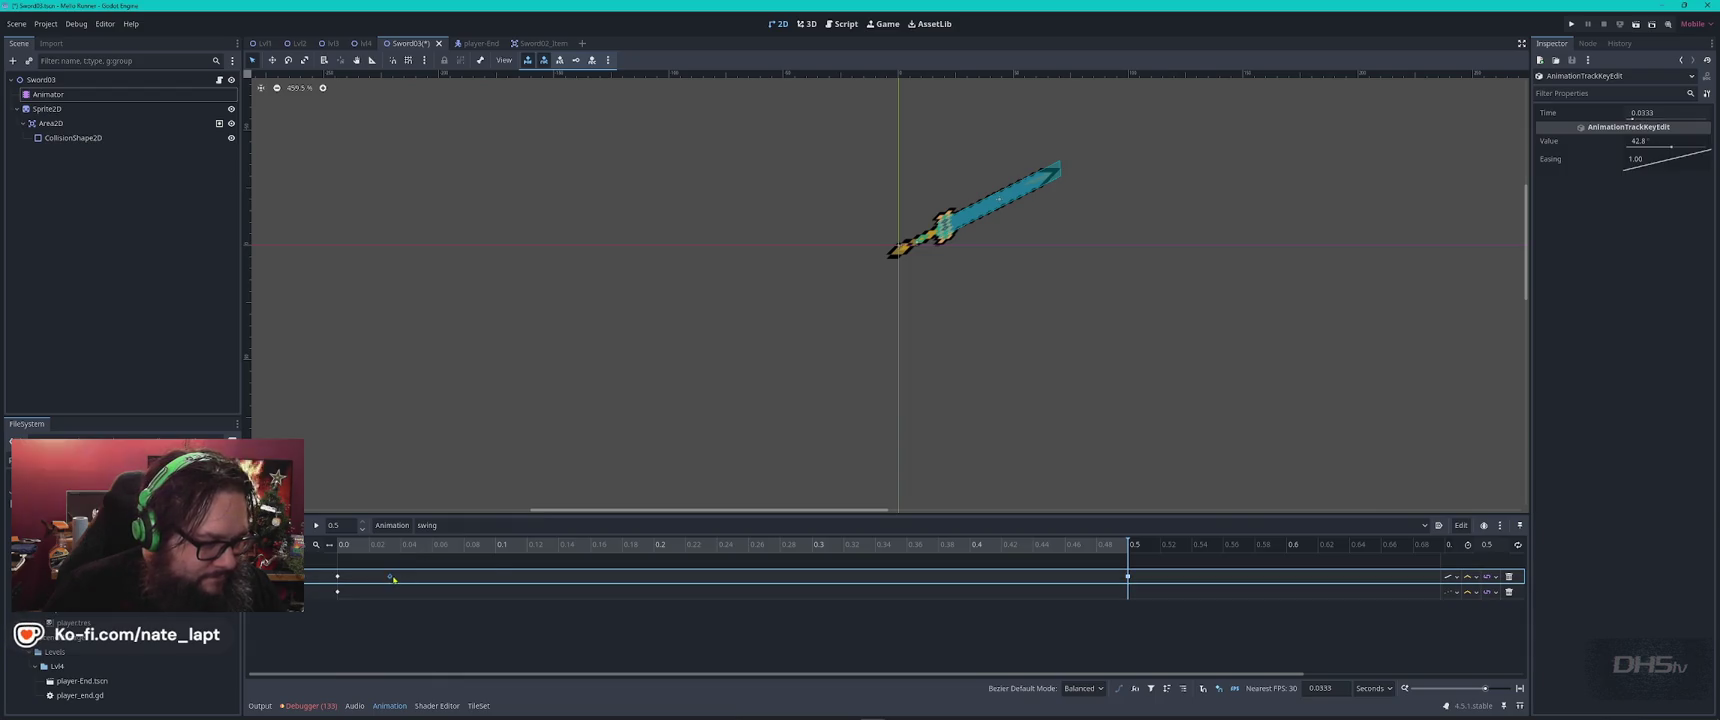
drag(666, 582, 664, 584)
click(316, 525)
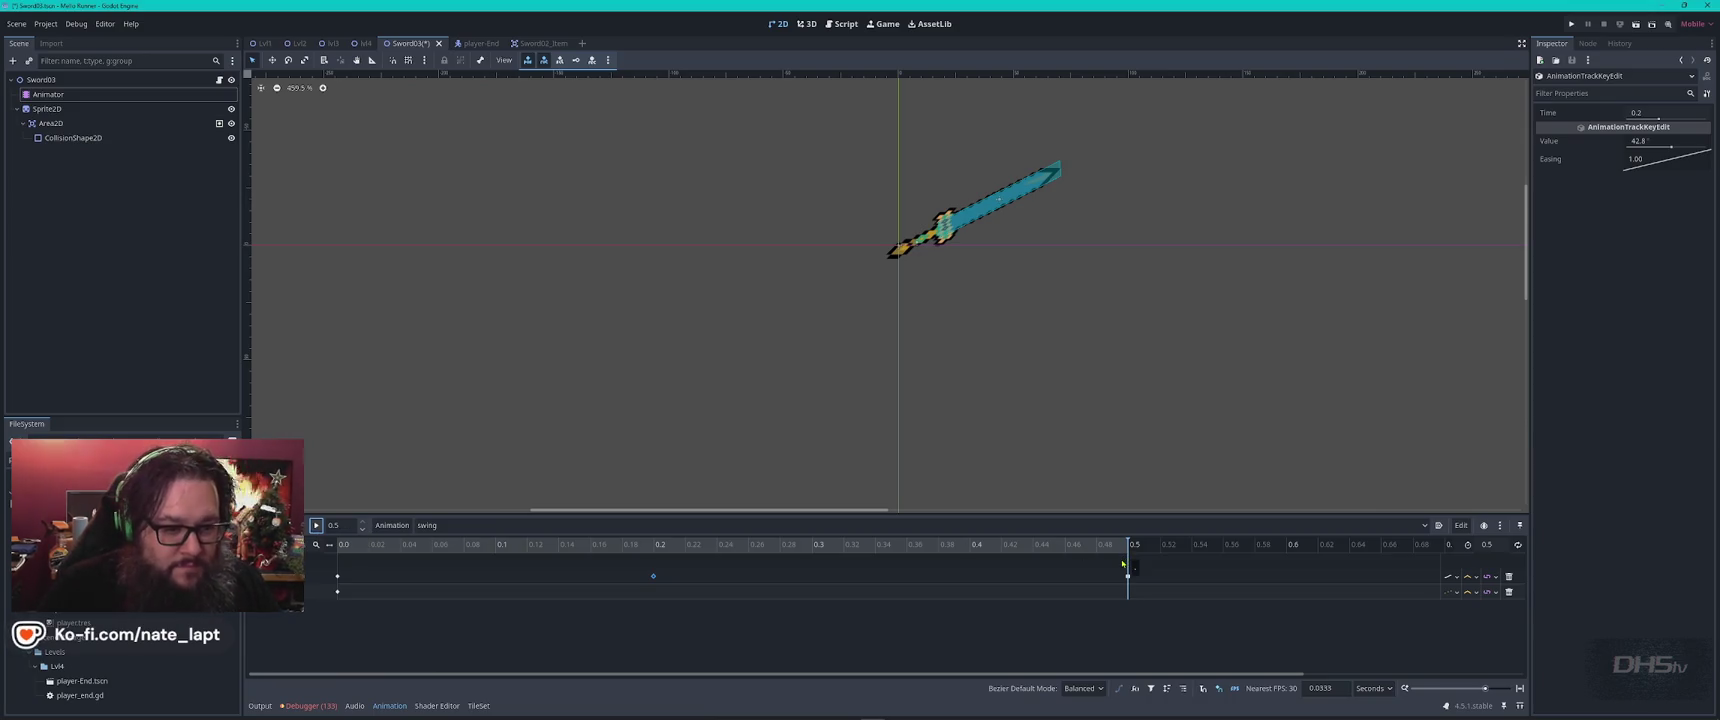
Move the final -360 key from 0.5 to 0.3, set the length to 0.3, and play it
click(653, 576)
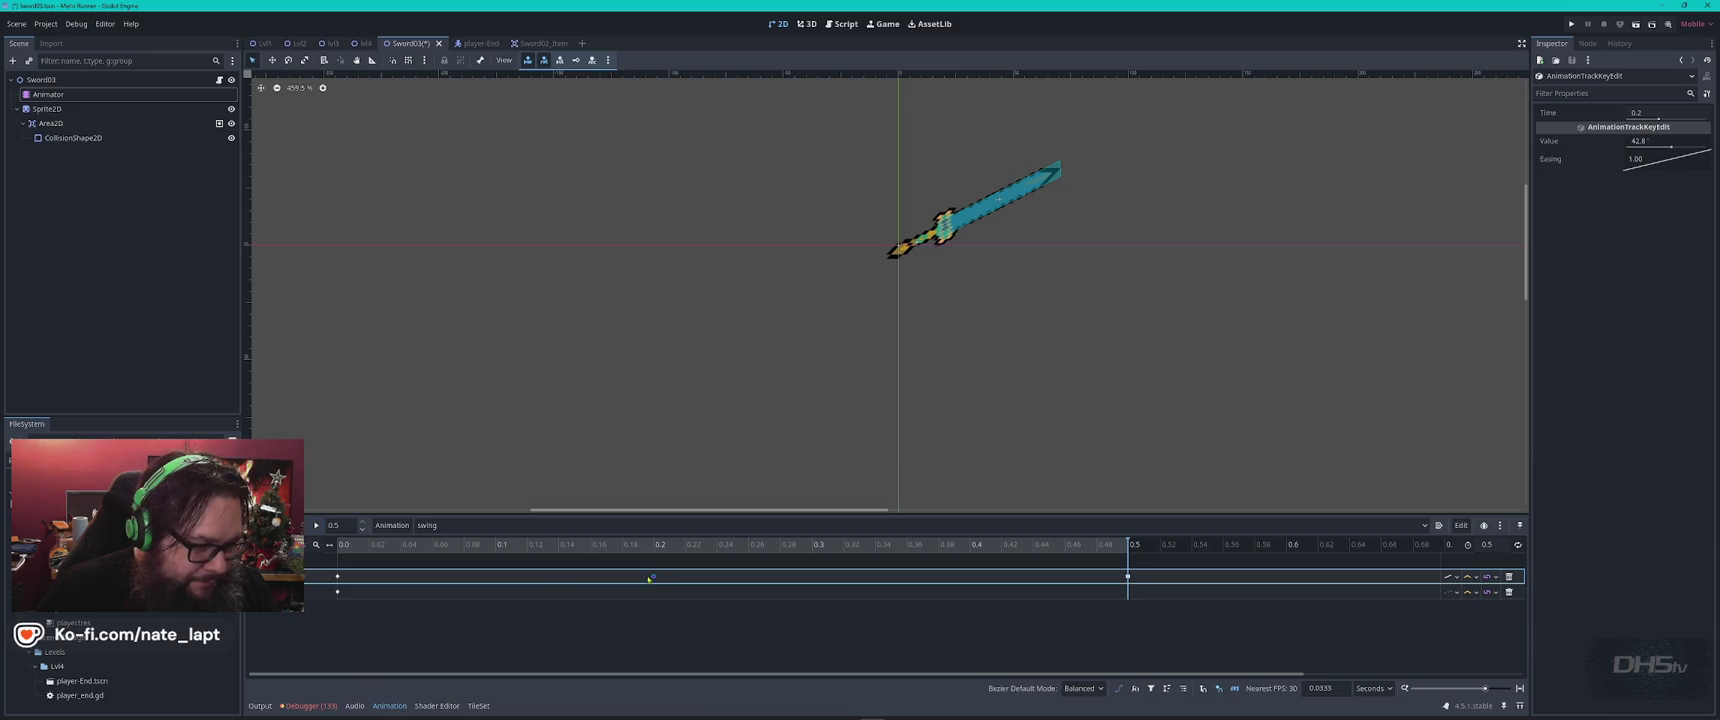
drag(1128, 576, 1075, 578)
drag(866, 576, 812, 576)
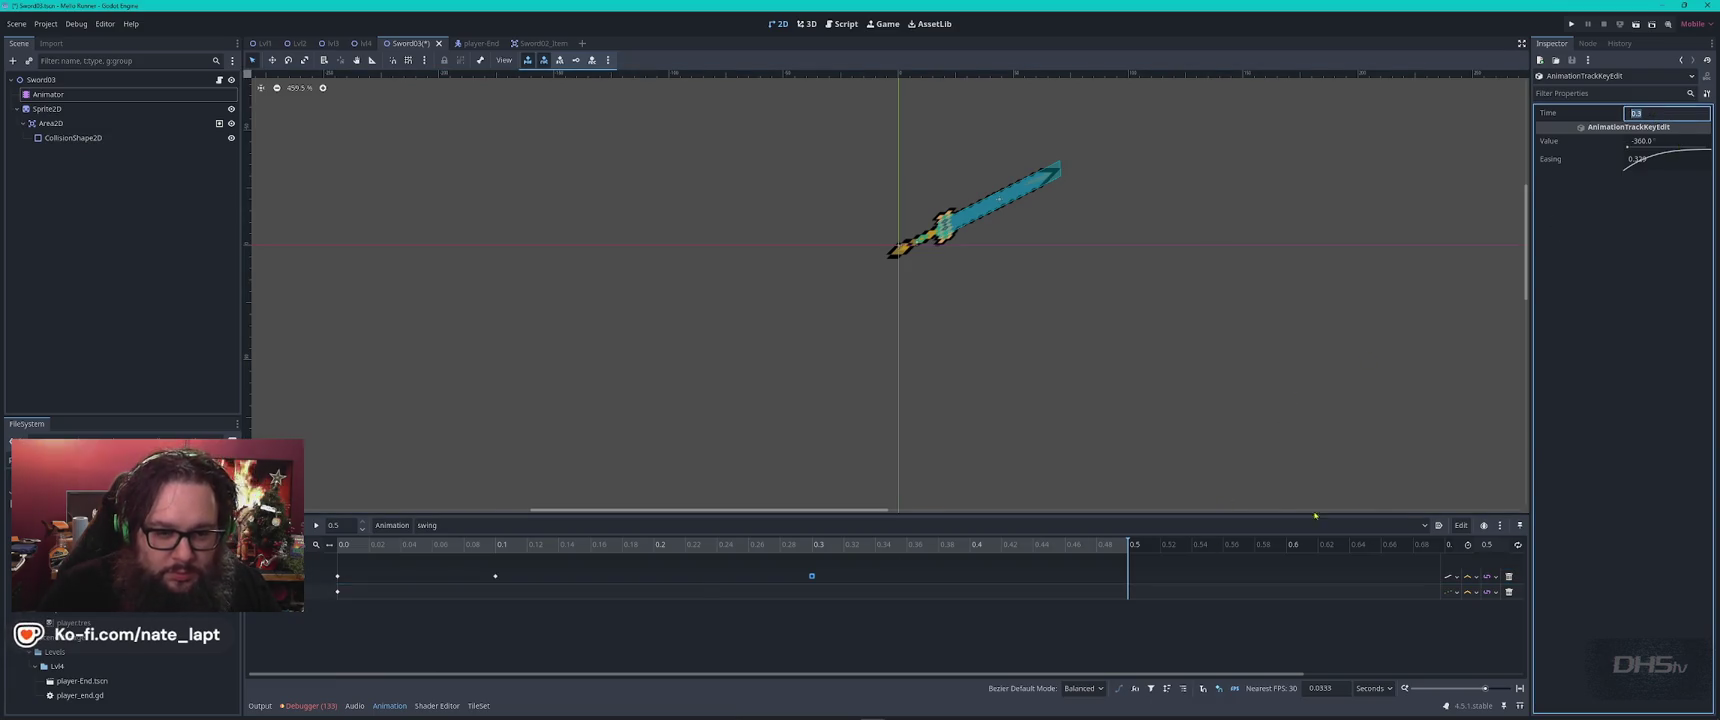
click(1497, 544)
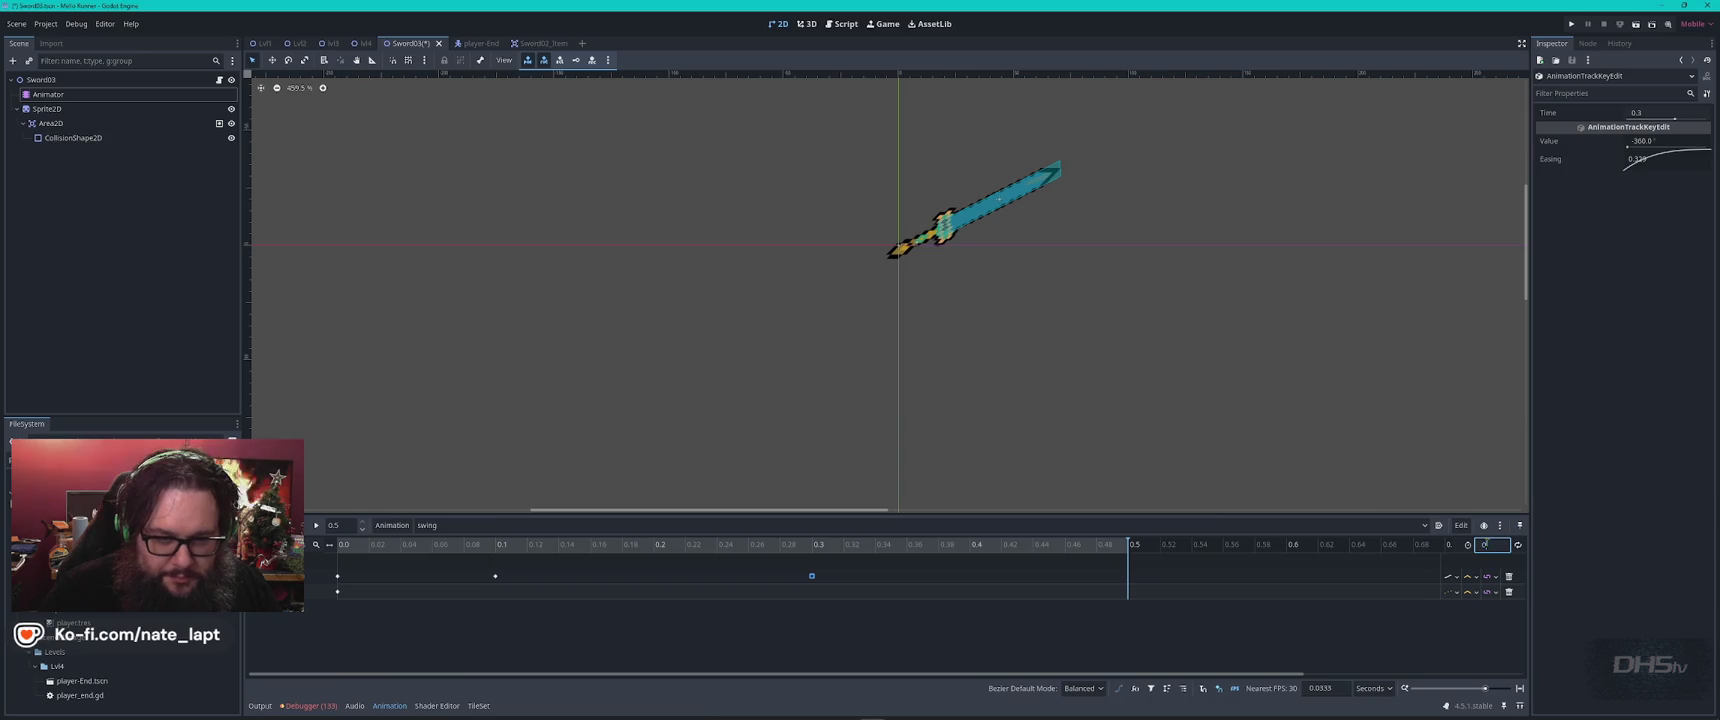
text(3)
key(Return)
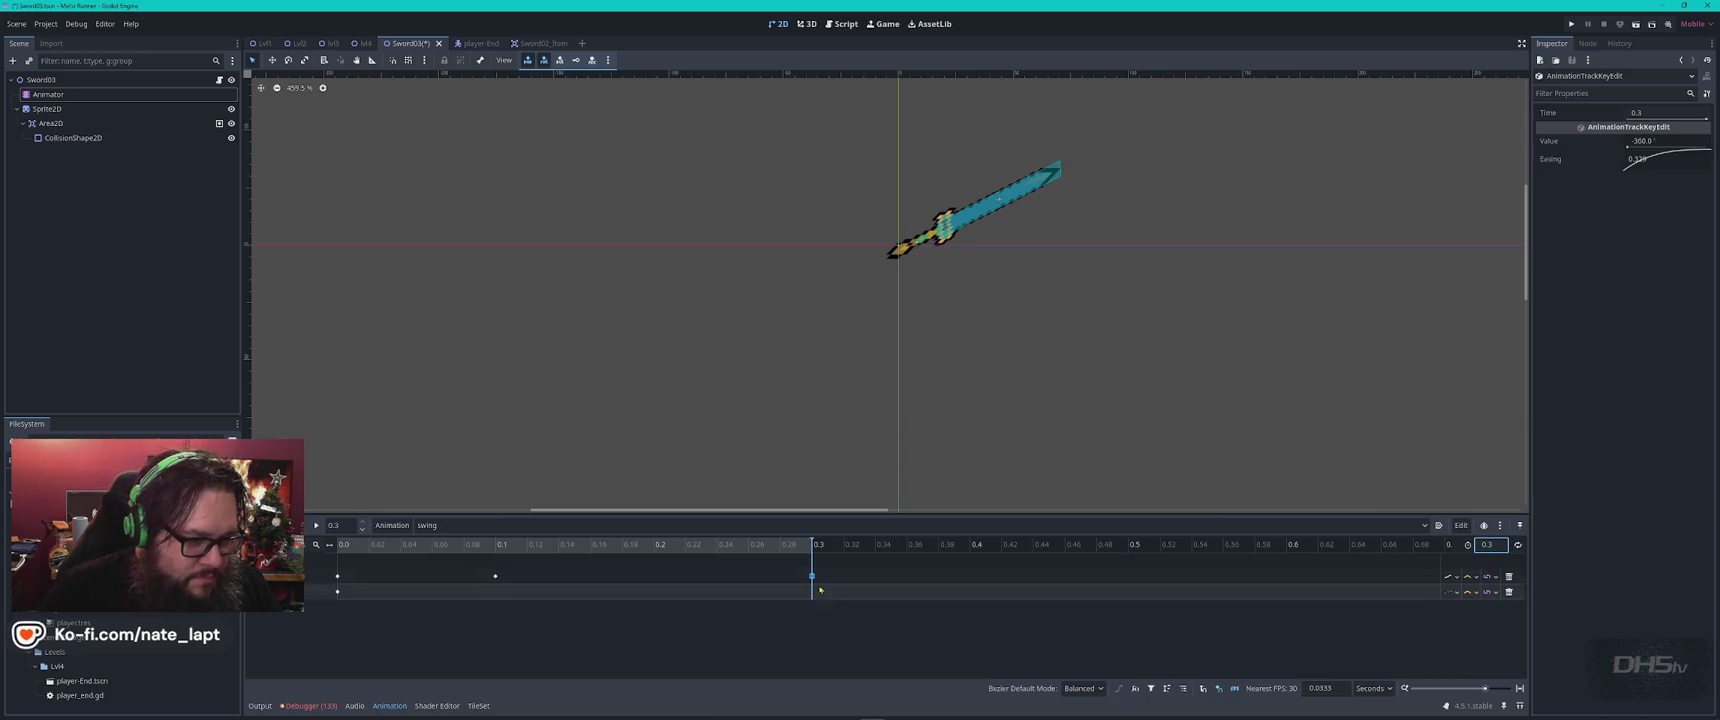
click(316, 525)
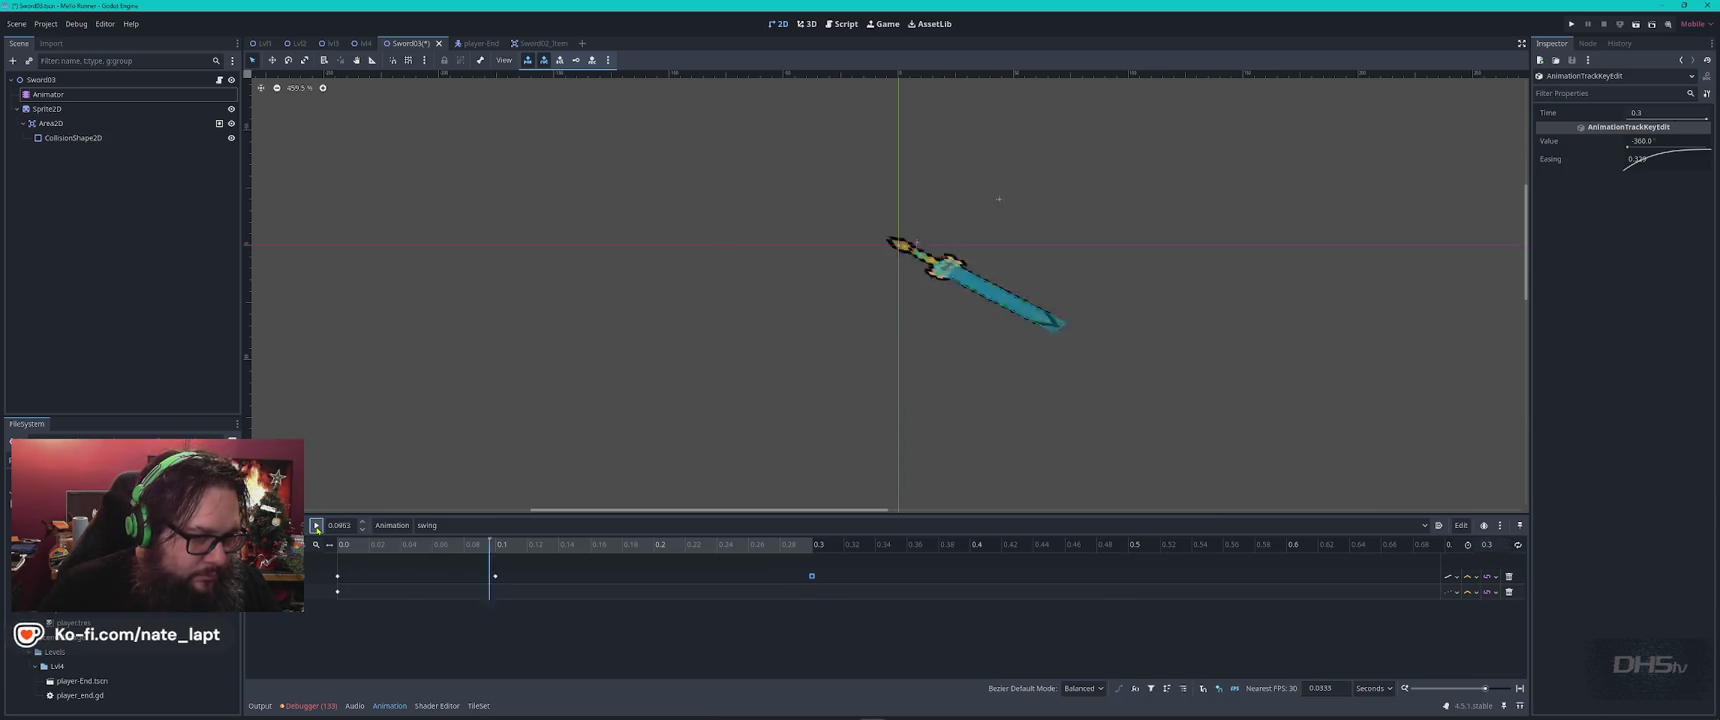
Set the swing length to 0.2 and move the final keyframe to 0.2, replaying to check
click(316, 525)
click(316, 525)
click(316, 525)
click(316, 525)
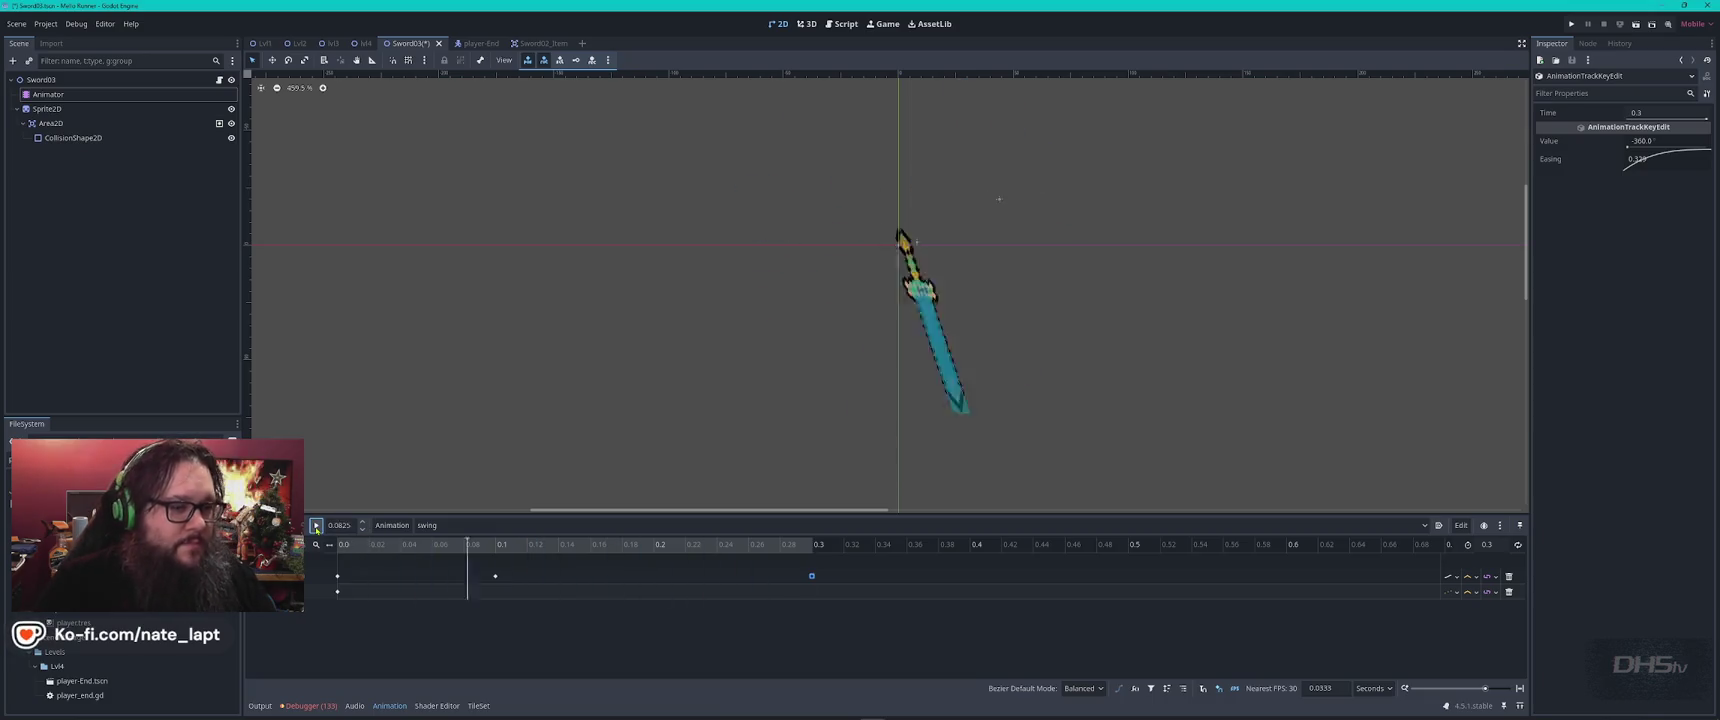
click(316, 525)
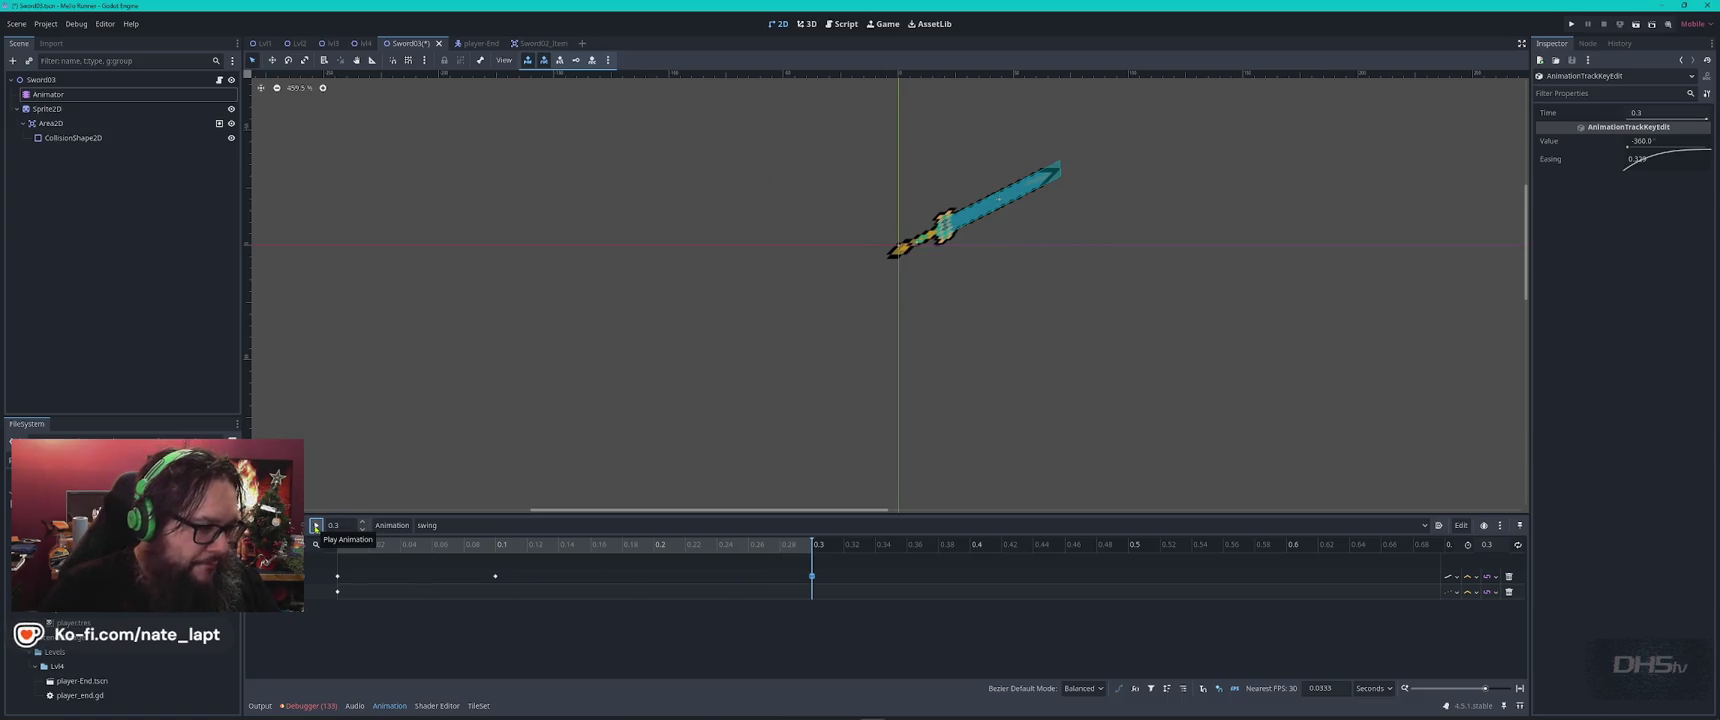
click(316, 526)
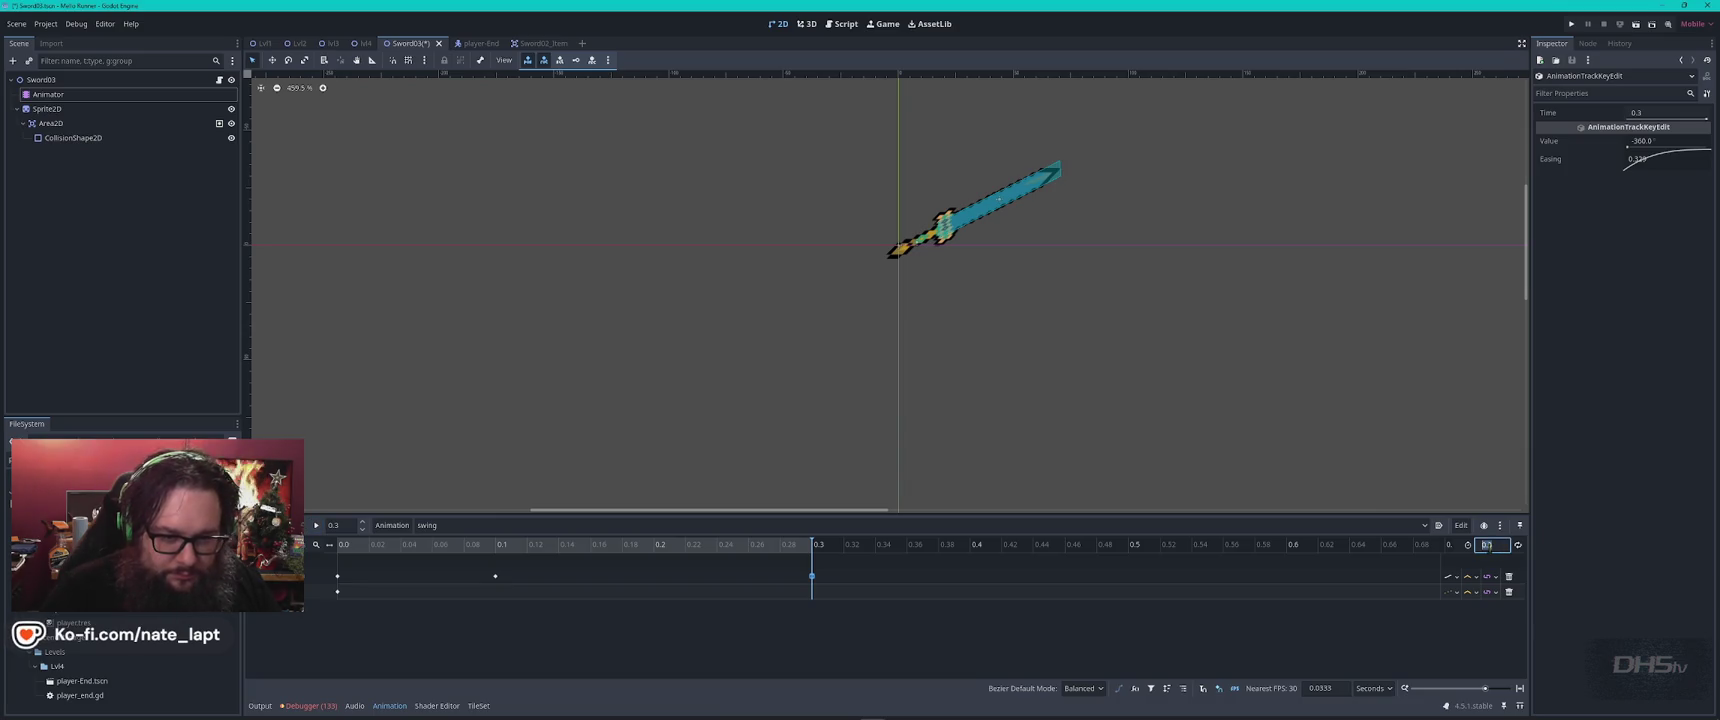
key(Return)
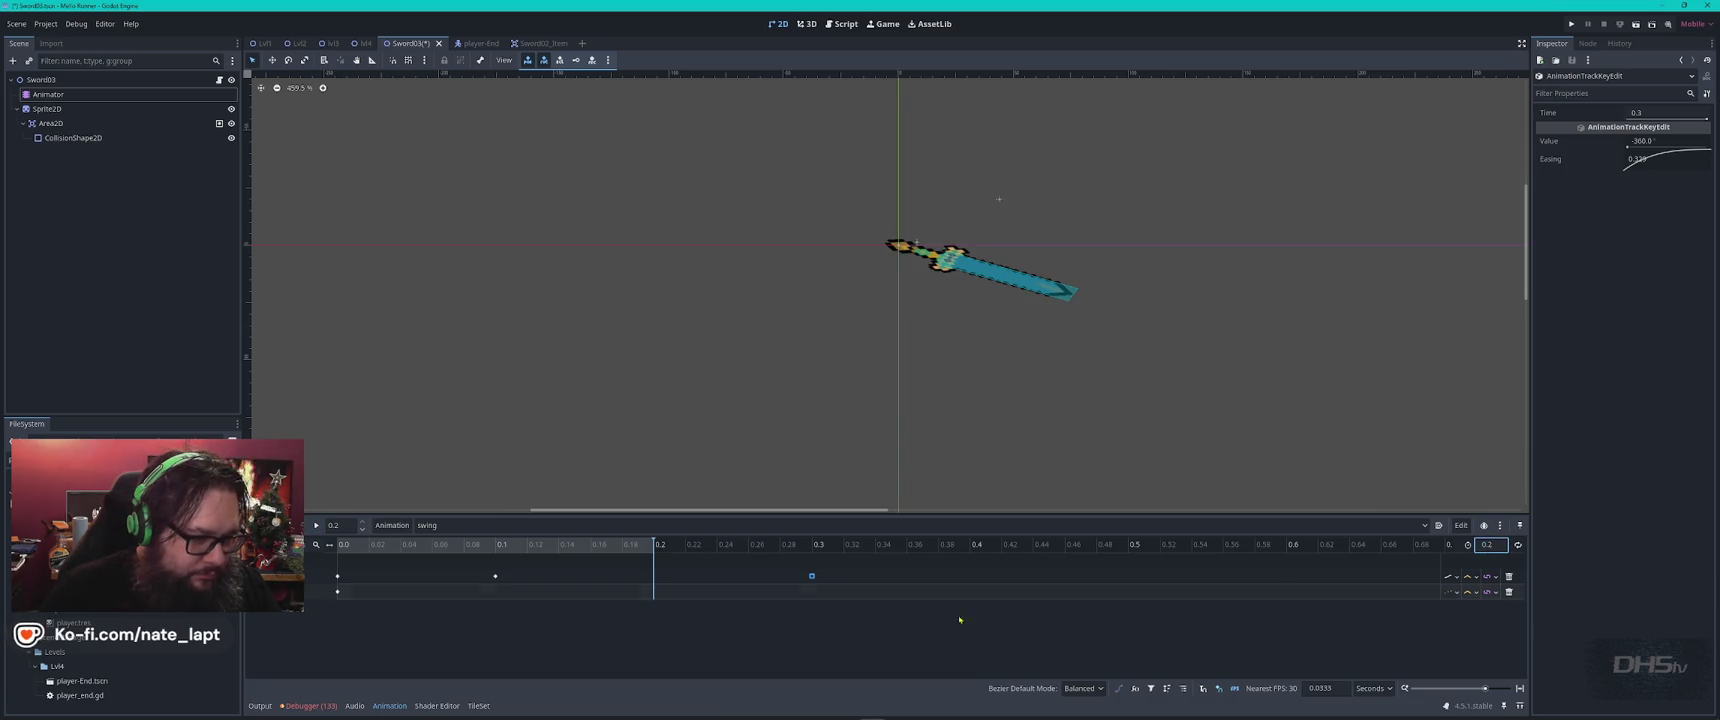
drag(811, 577, 654, 577)
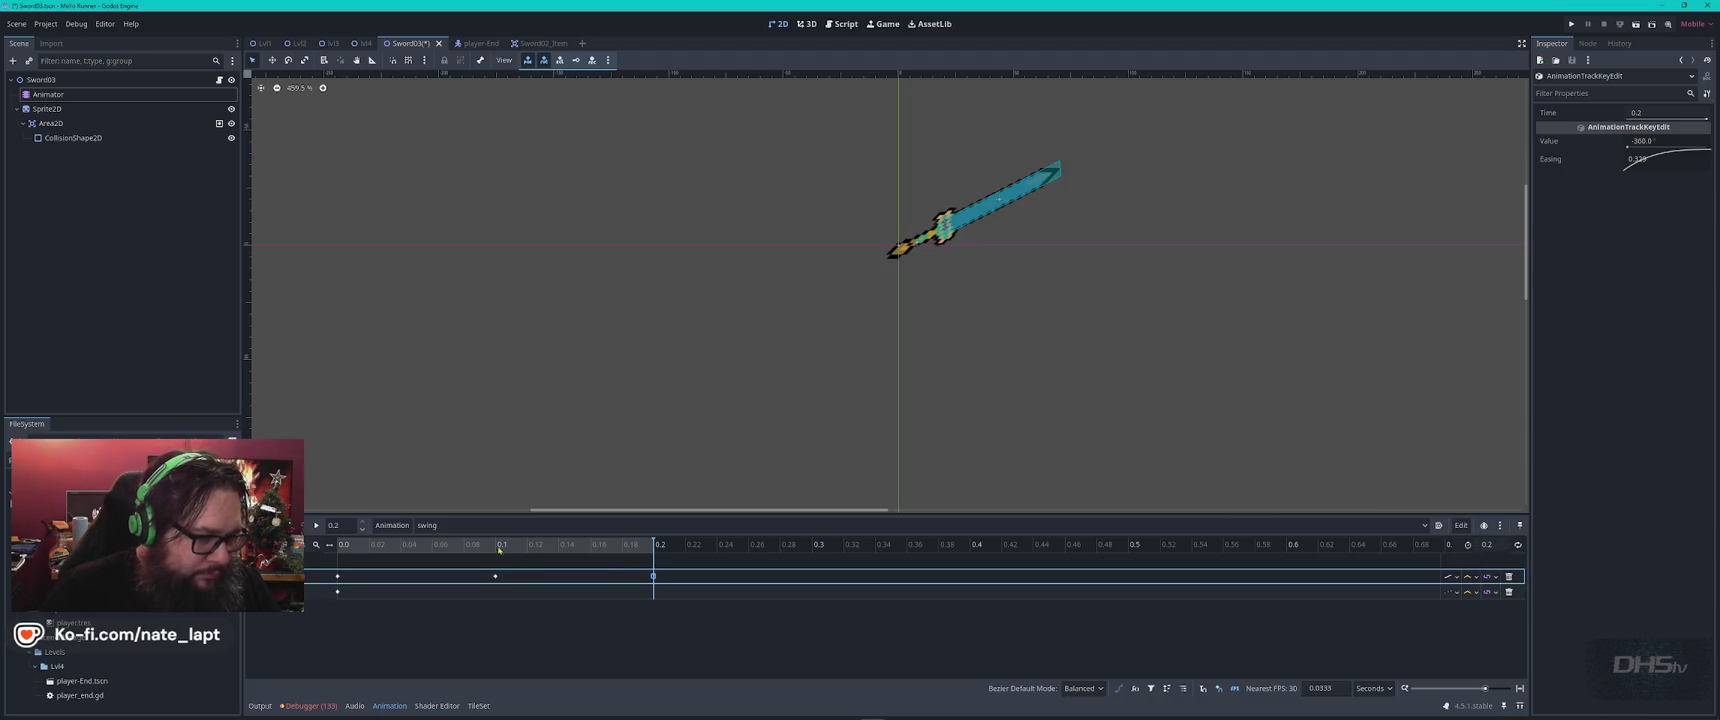
click(316, 526)
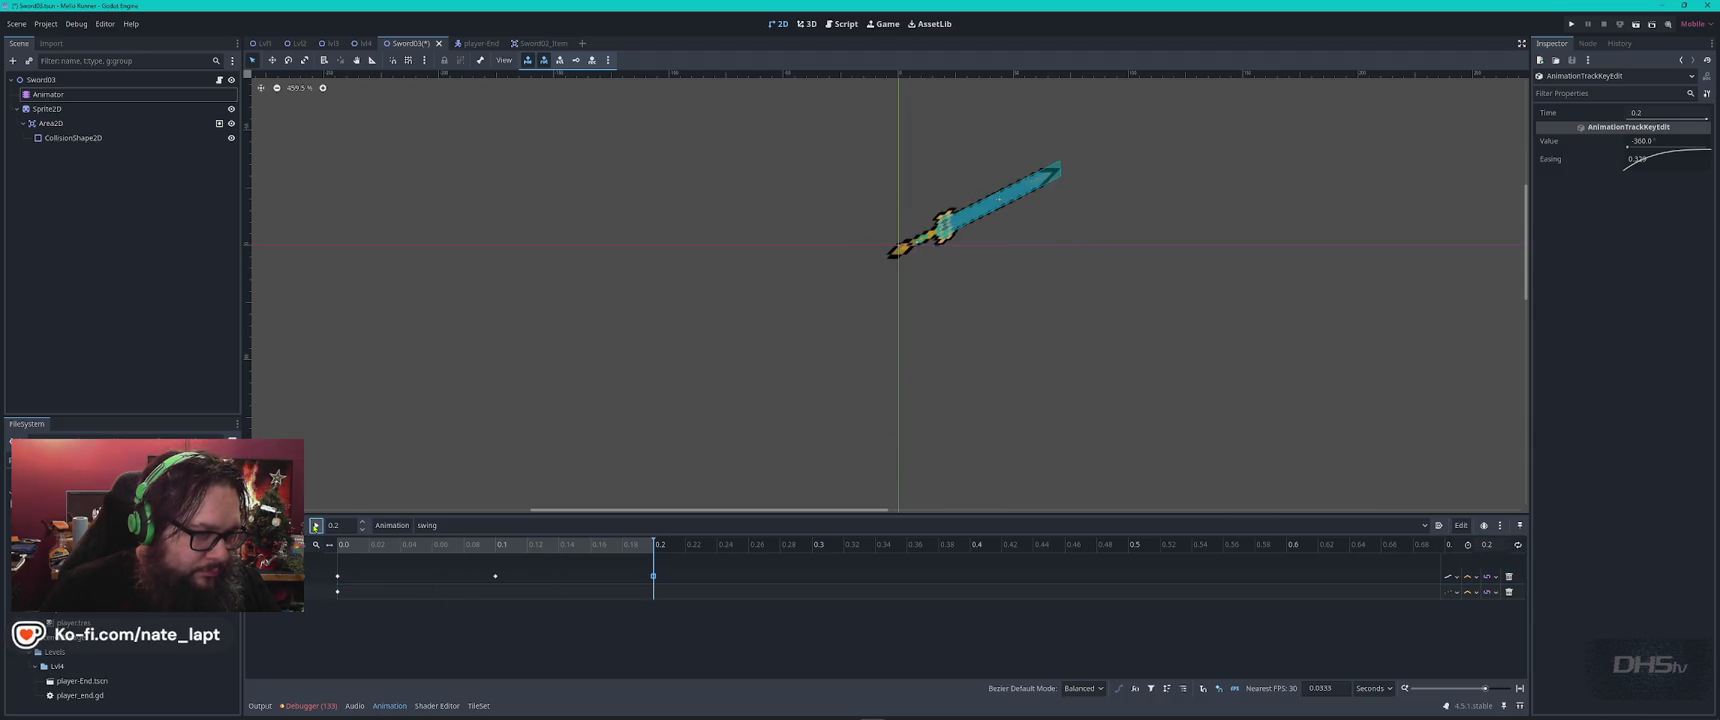
click(316, 526)
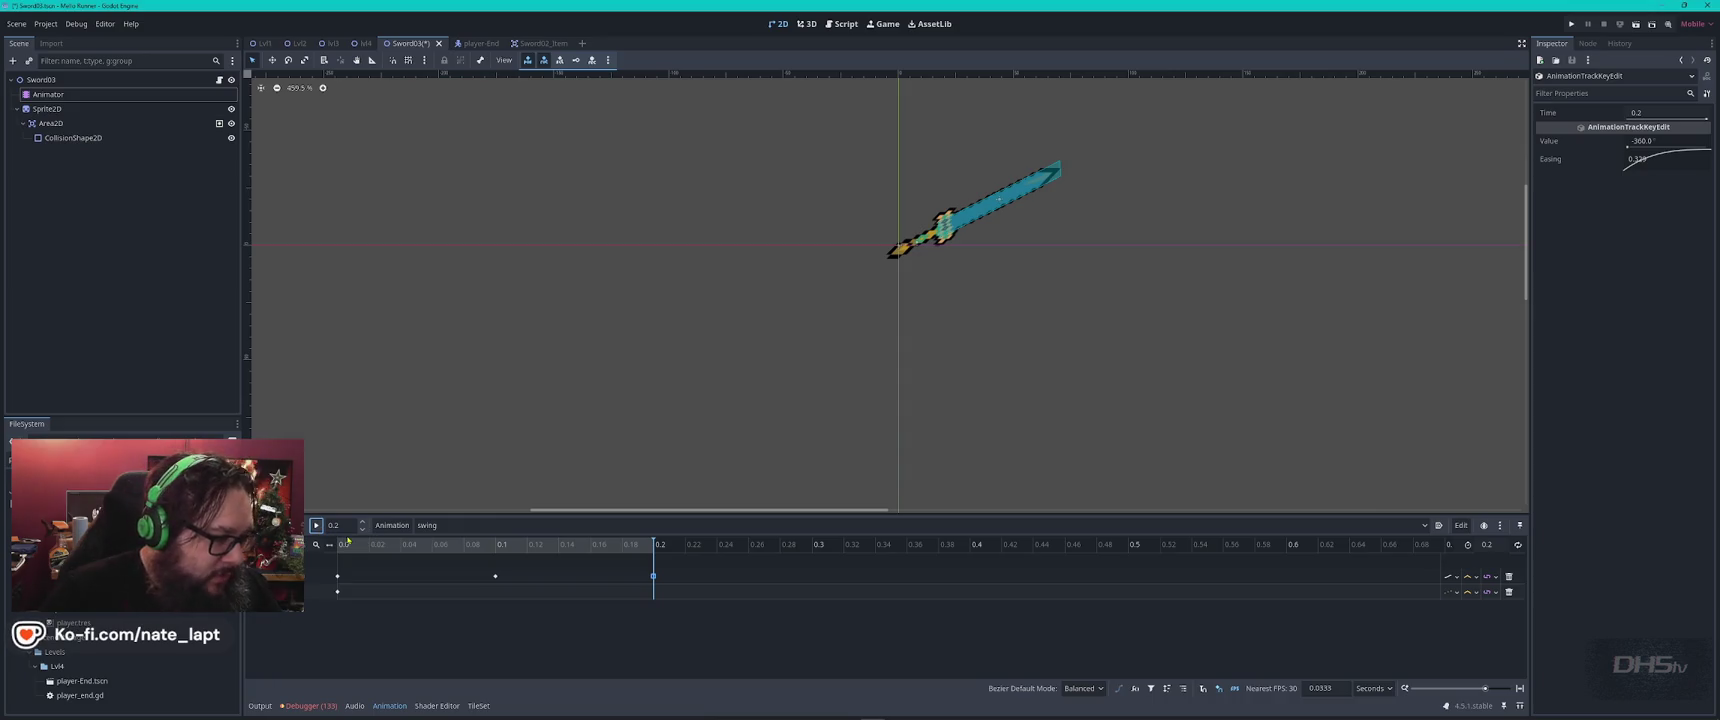
Delete the middle keyframe at 0.1, preview the swing, and save the Sword03 scene
click(496, 579)
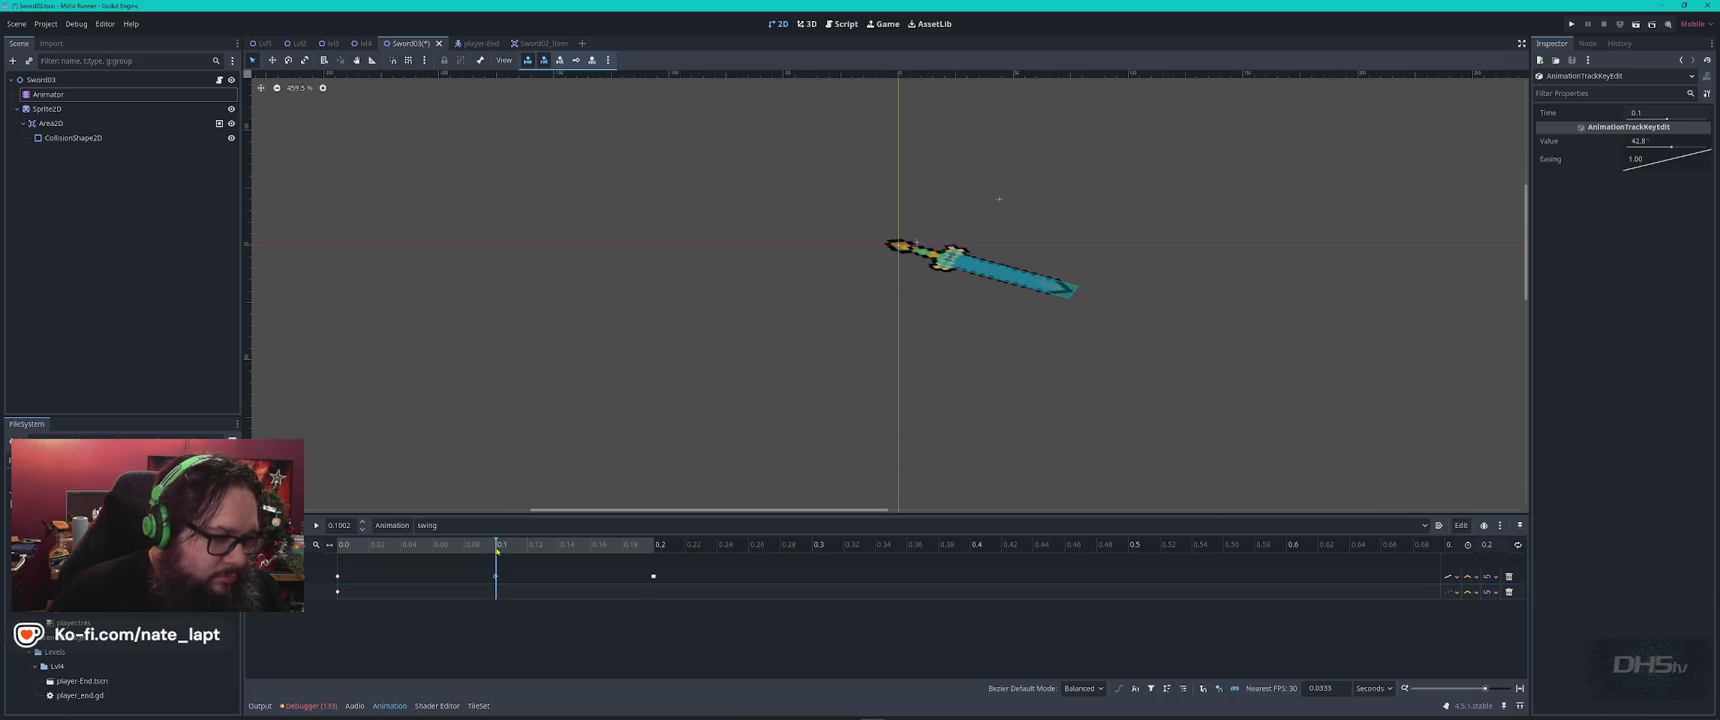
mouse_move(497, 550)
mouse_down()
mouse_move(371, 550)
mouse_move(645, 552)
mouse_move(467, 555)
mouse_up()
right_click(500, 580)
click(530, 626)
click(316, 525)
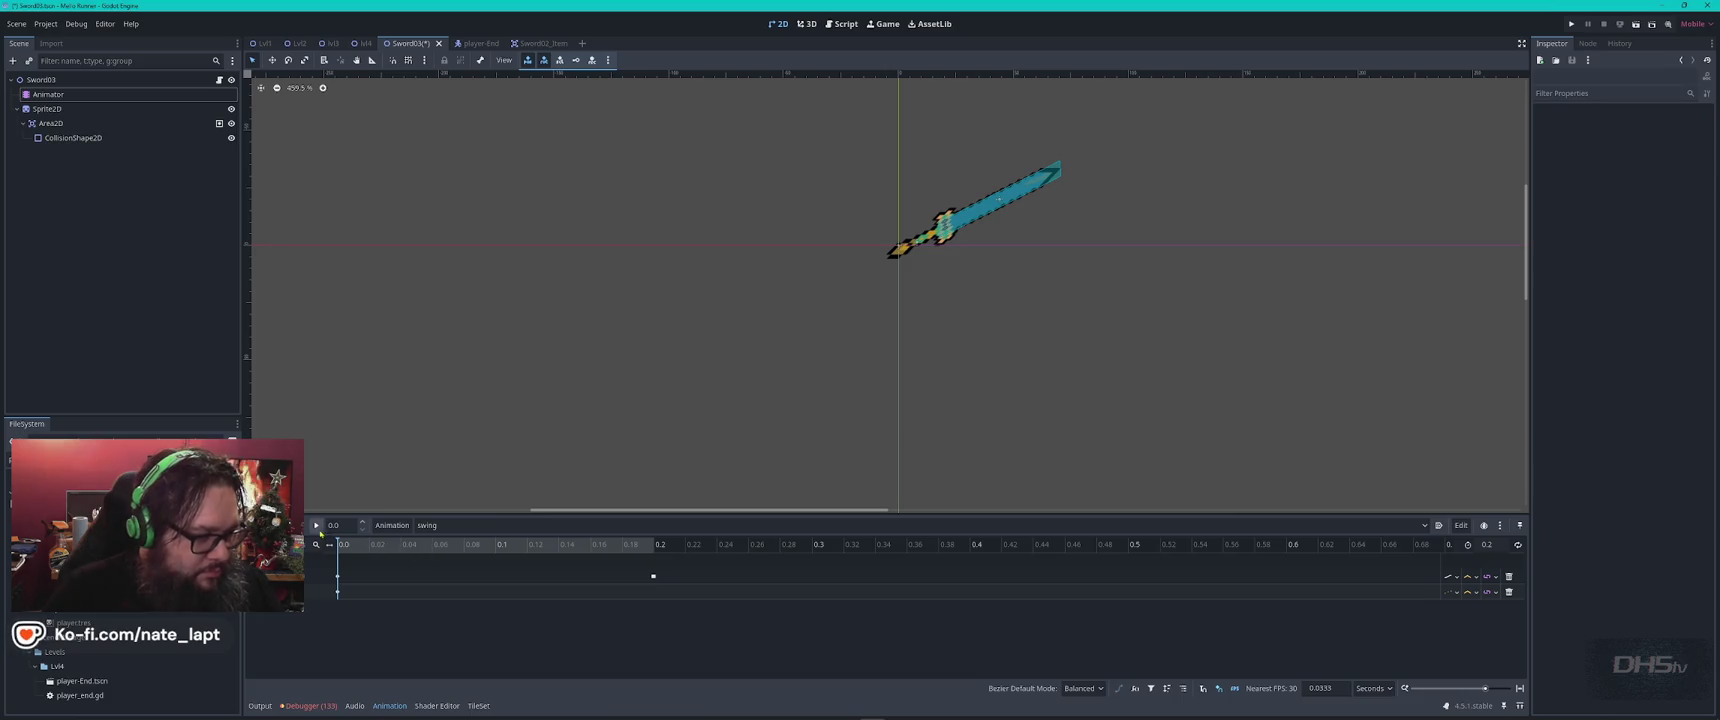
key(ctrl+s)
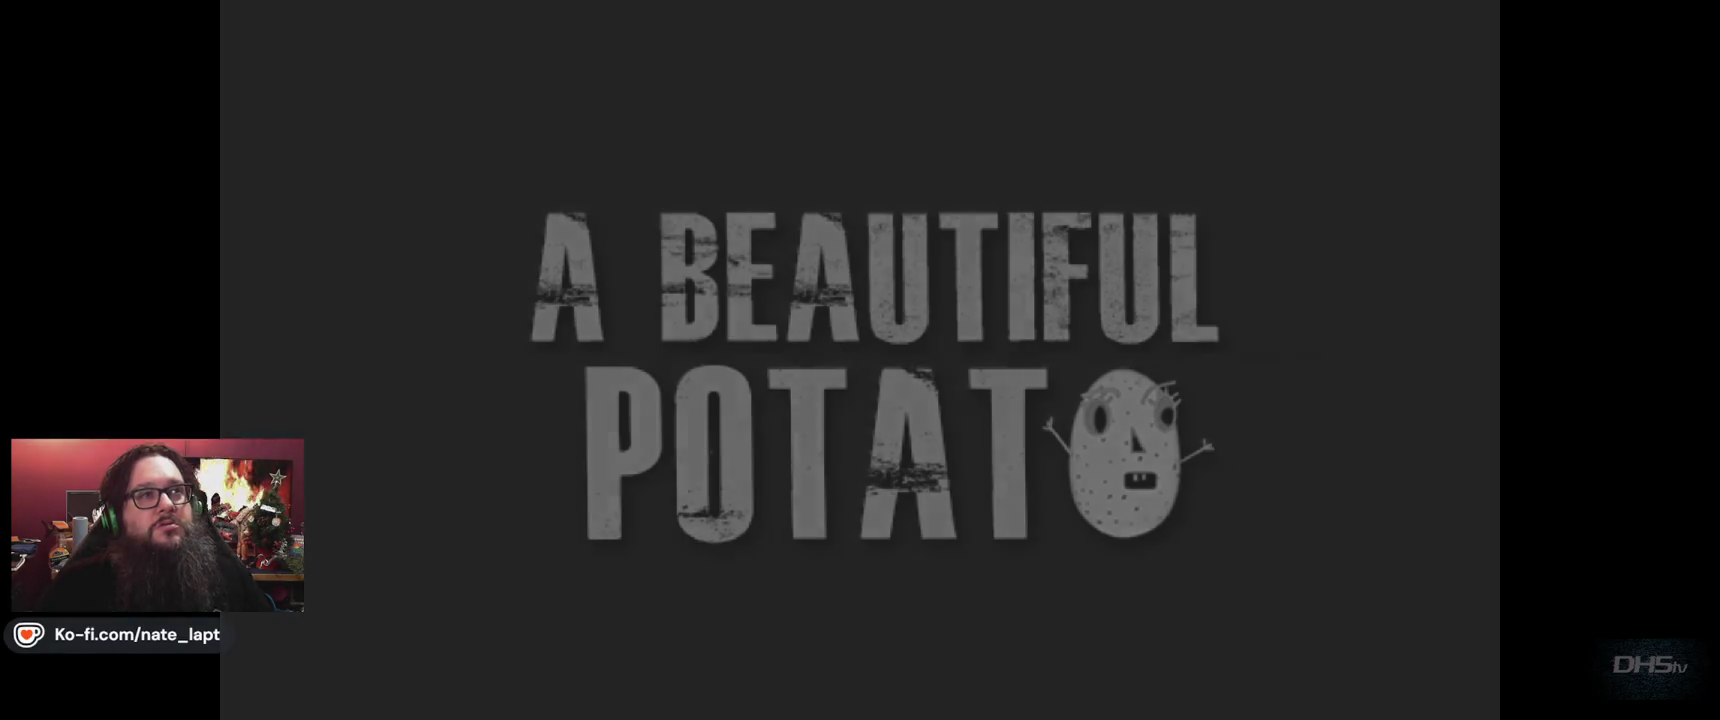
Play the cat through the platforms to 'Congrats You Beat Da Game' with a 39220 high score, then stop
key(Return)
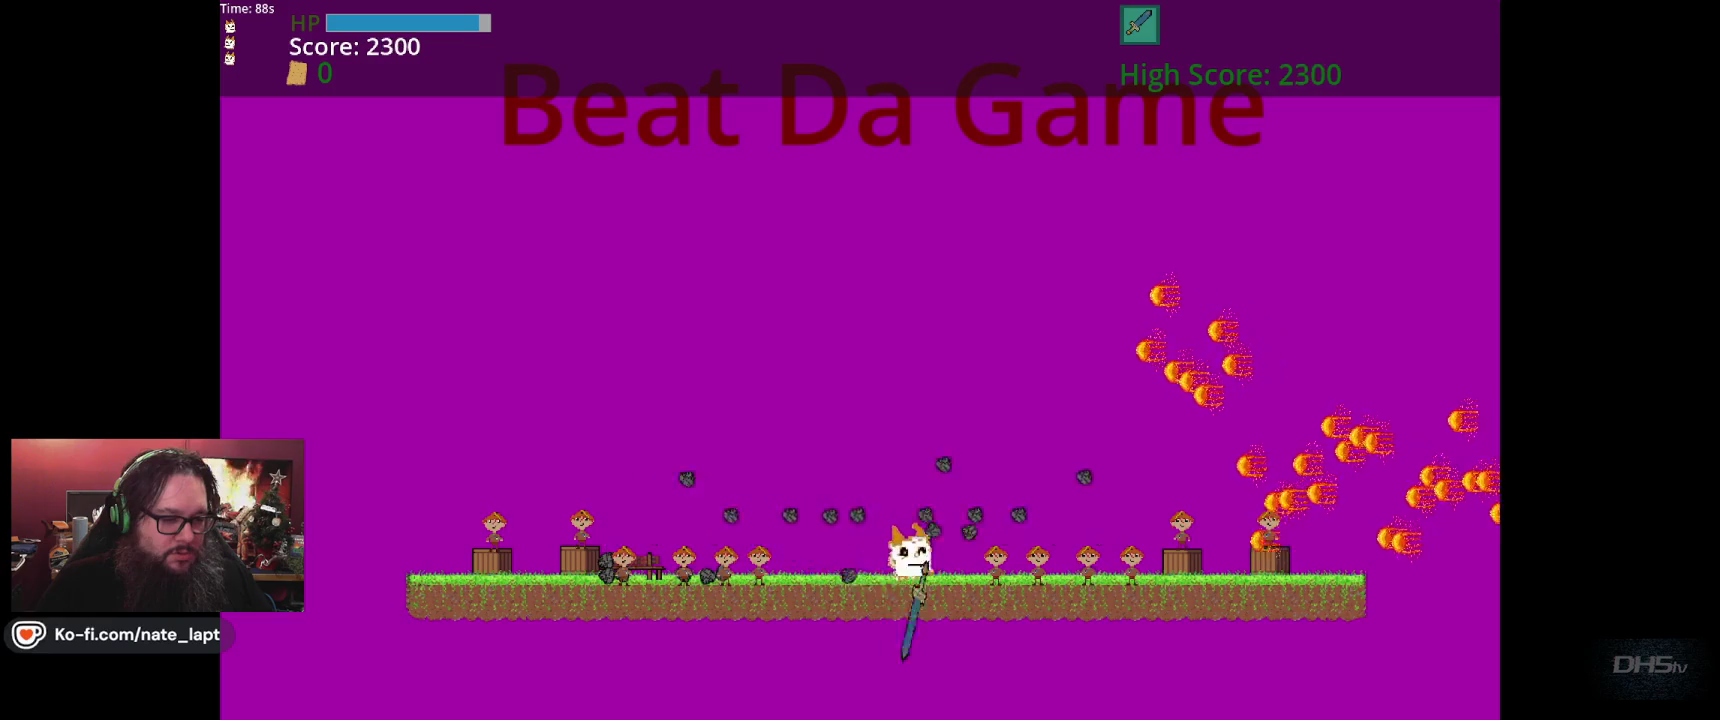
key(Right)
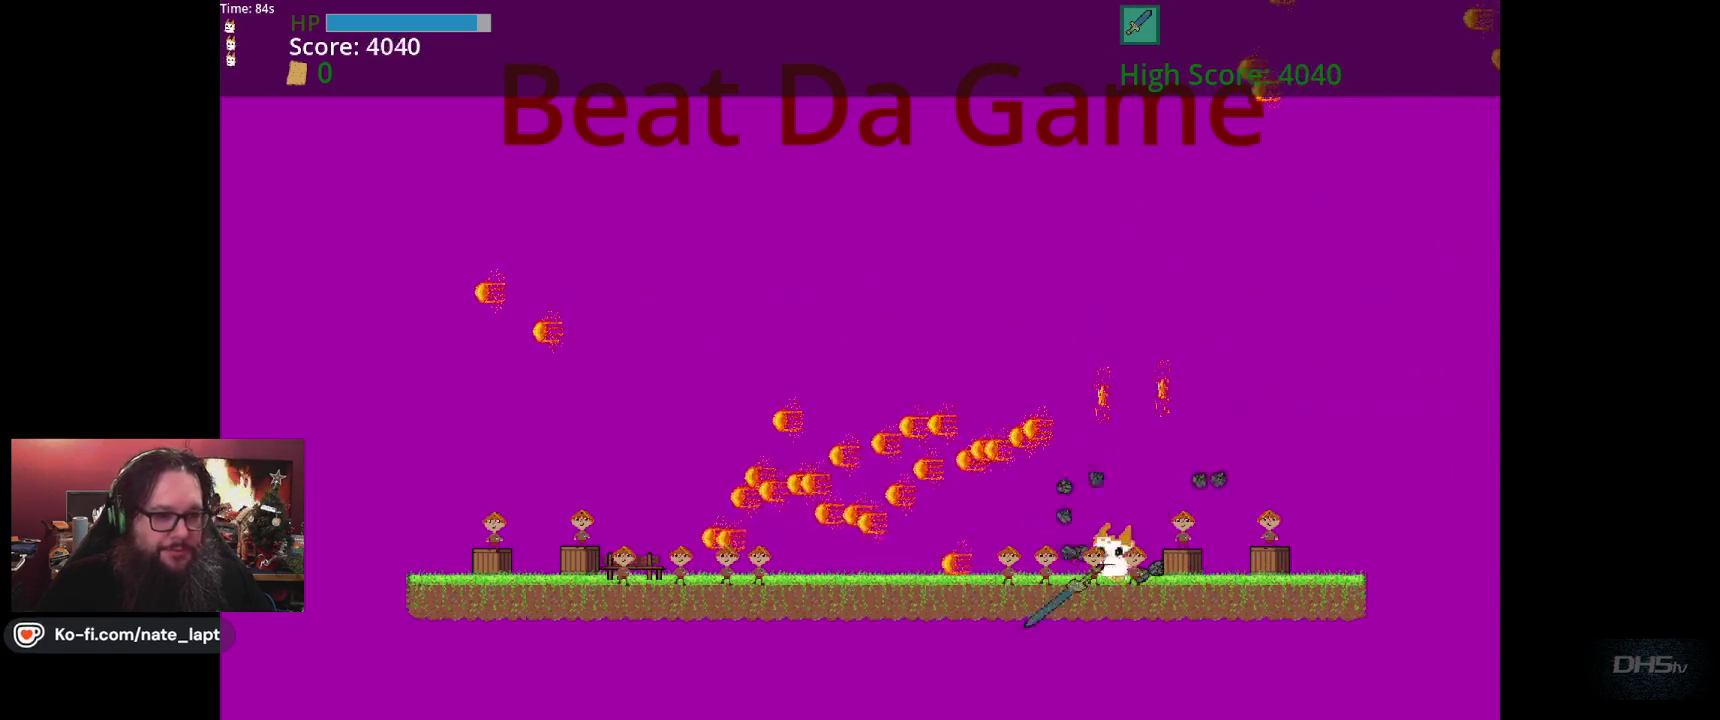
key(Left)
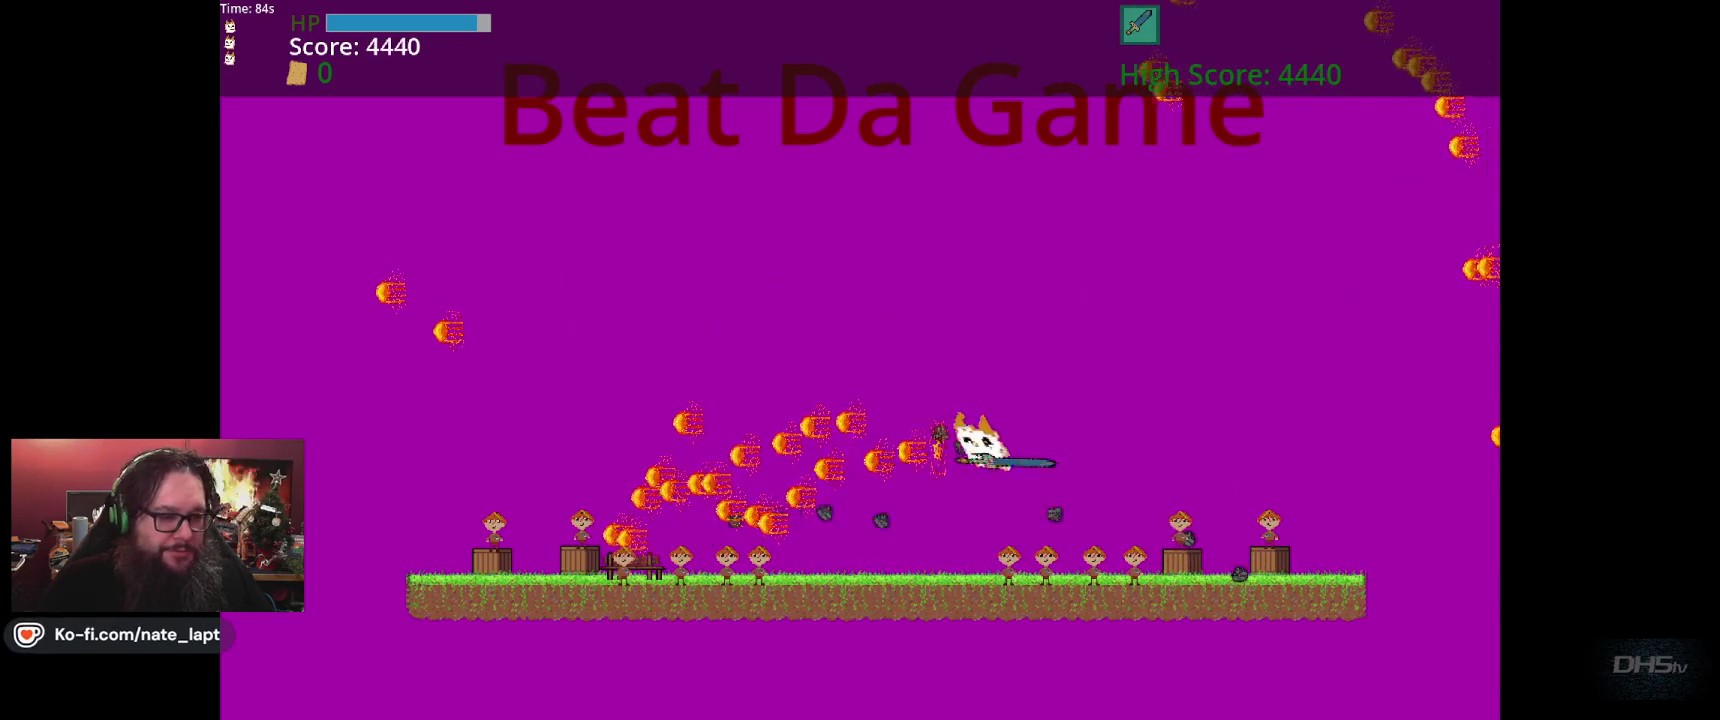
key(Right)
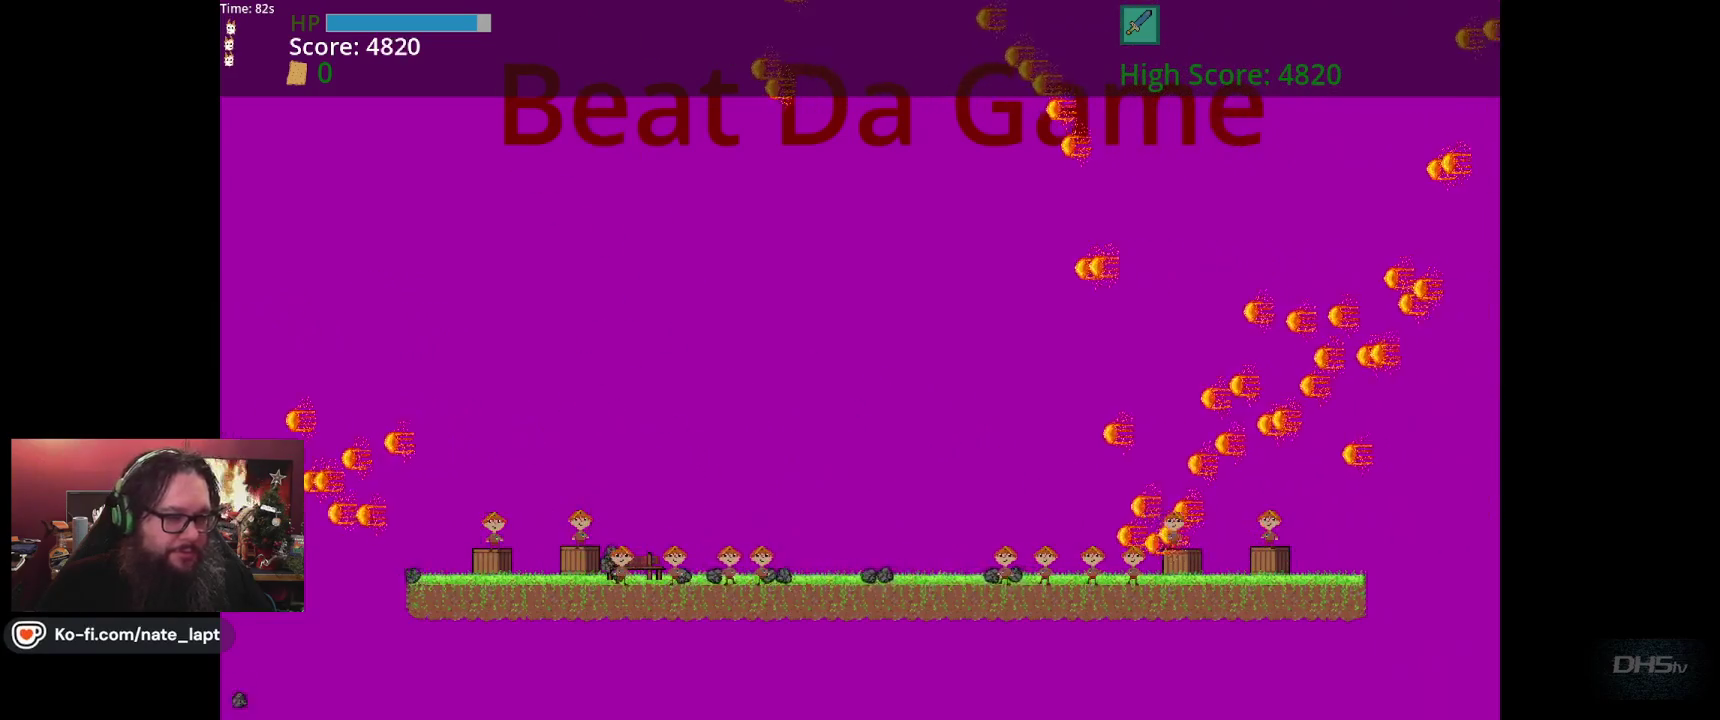
key(Left)
key(Left)
key(Right)
key(Right)
key(Left)
key(Left)
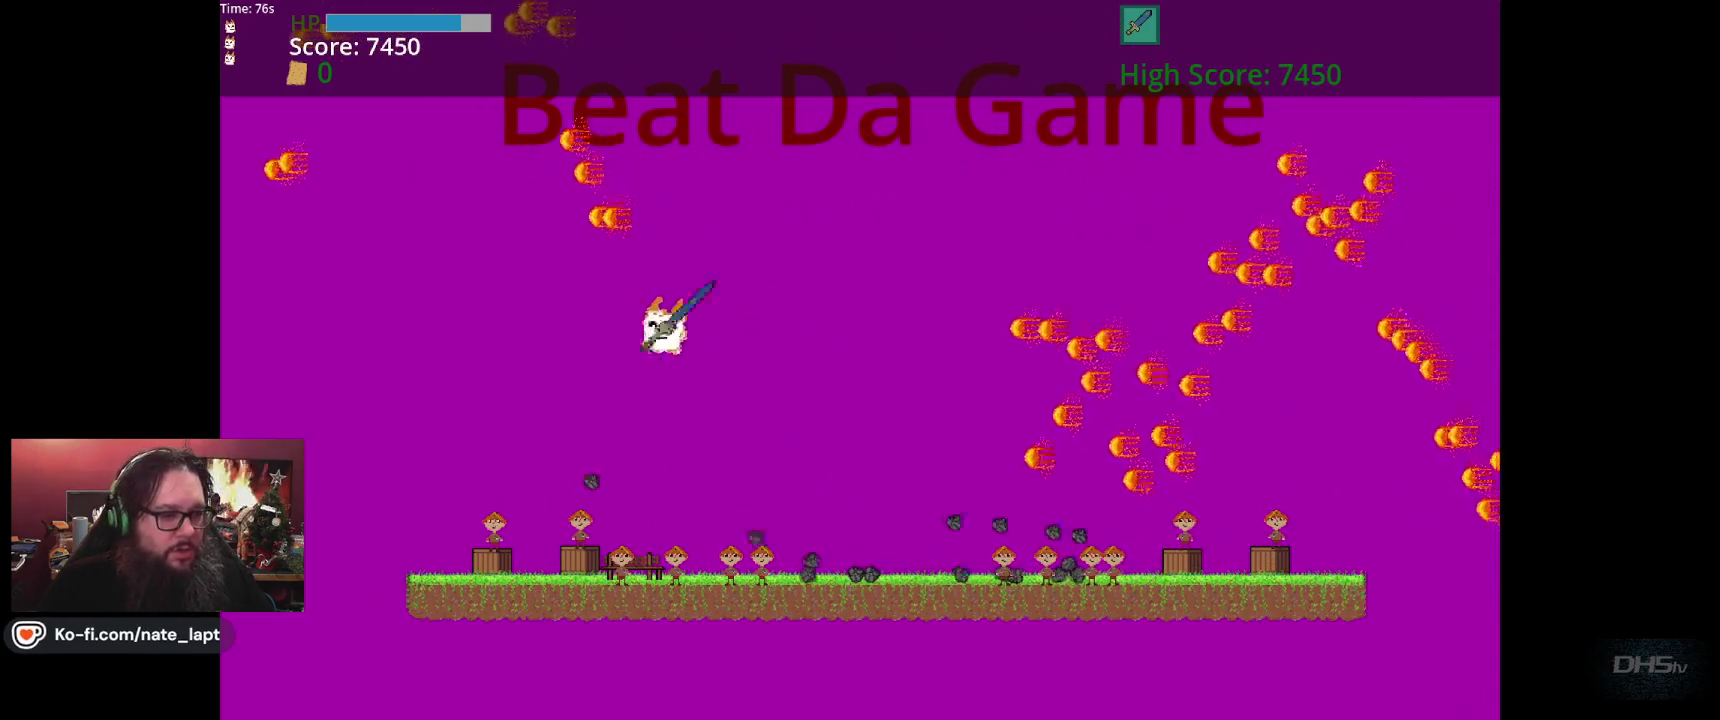
key(Right)
key(Right)
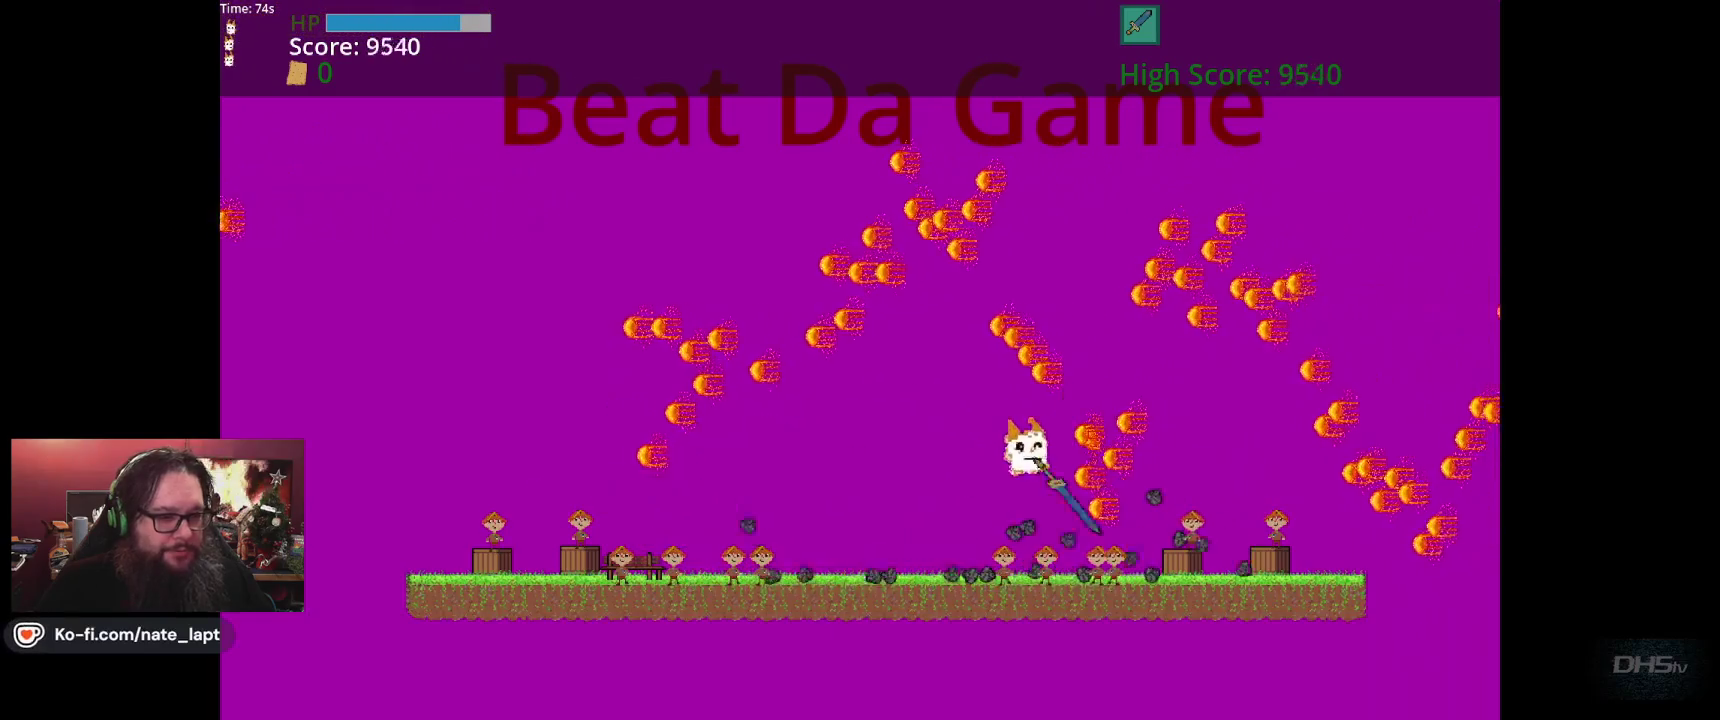
key(Left)
key(Right)
key(Left)
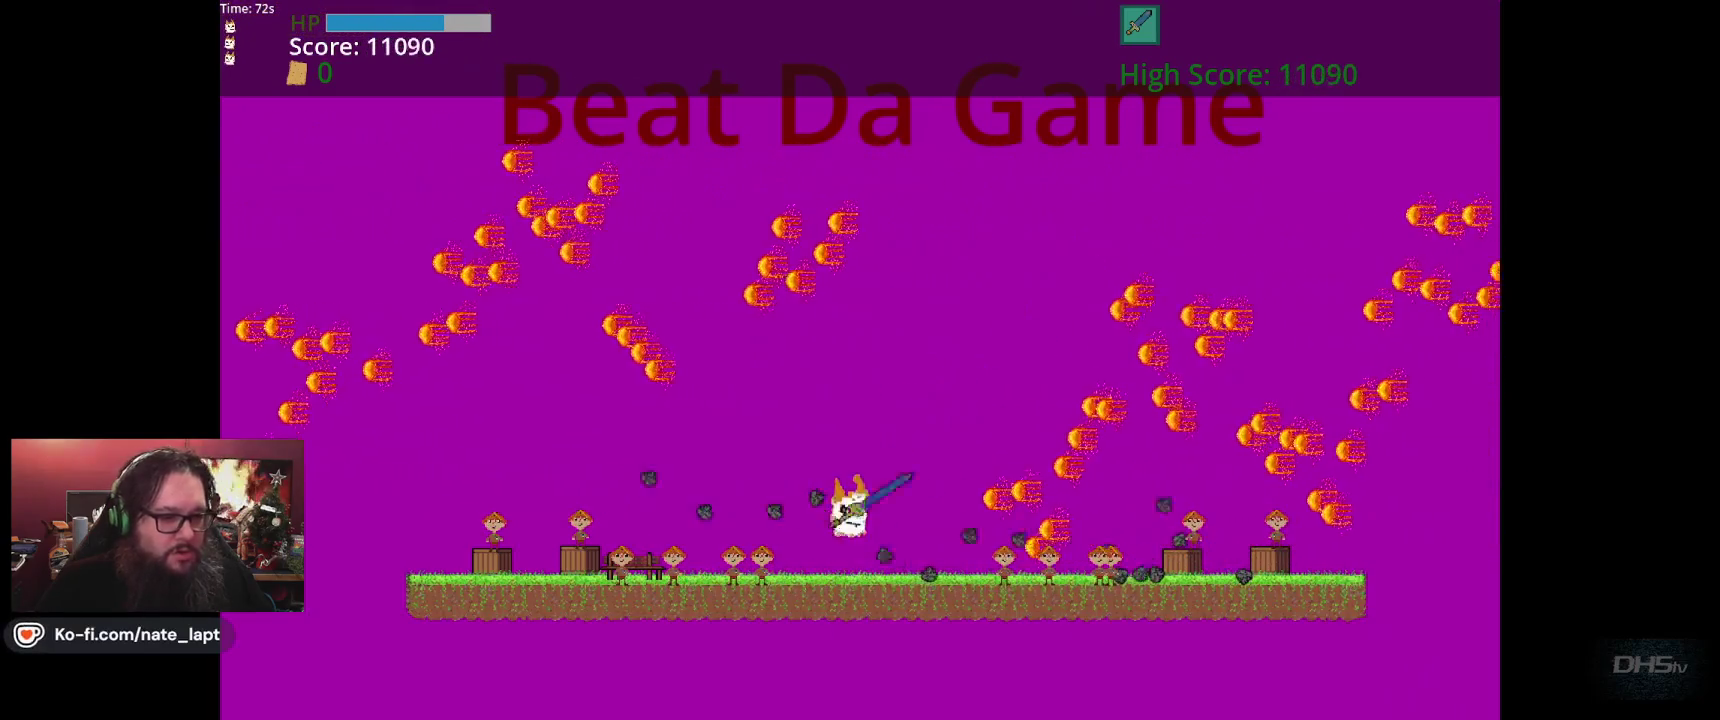
key(Right)
key(Up)
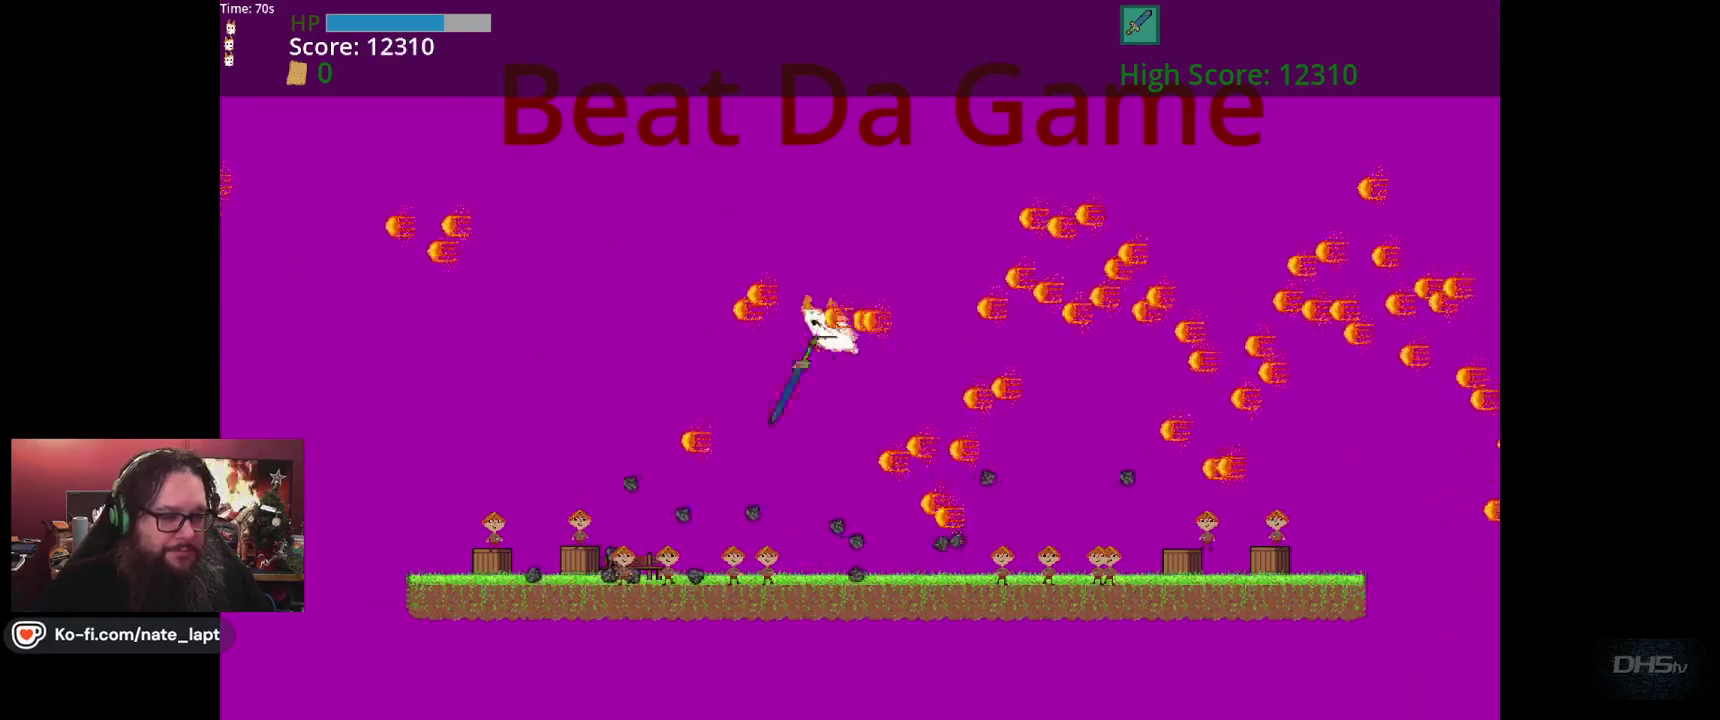
key(Right)
key(Up)
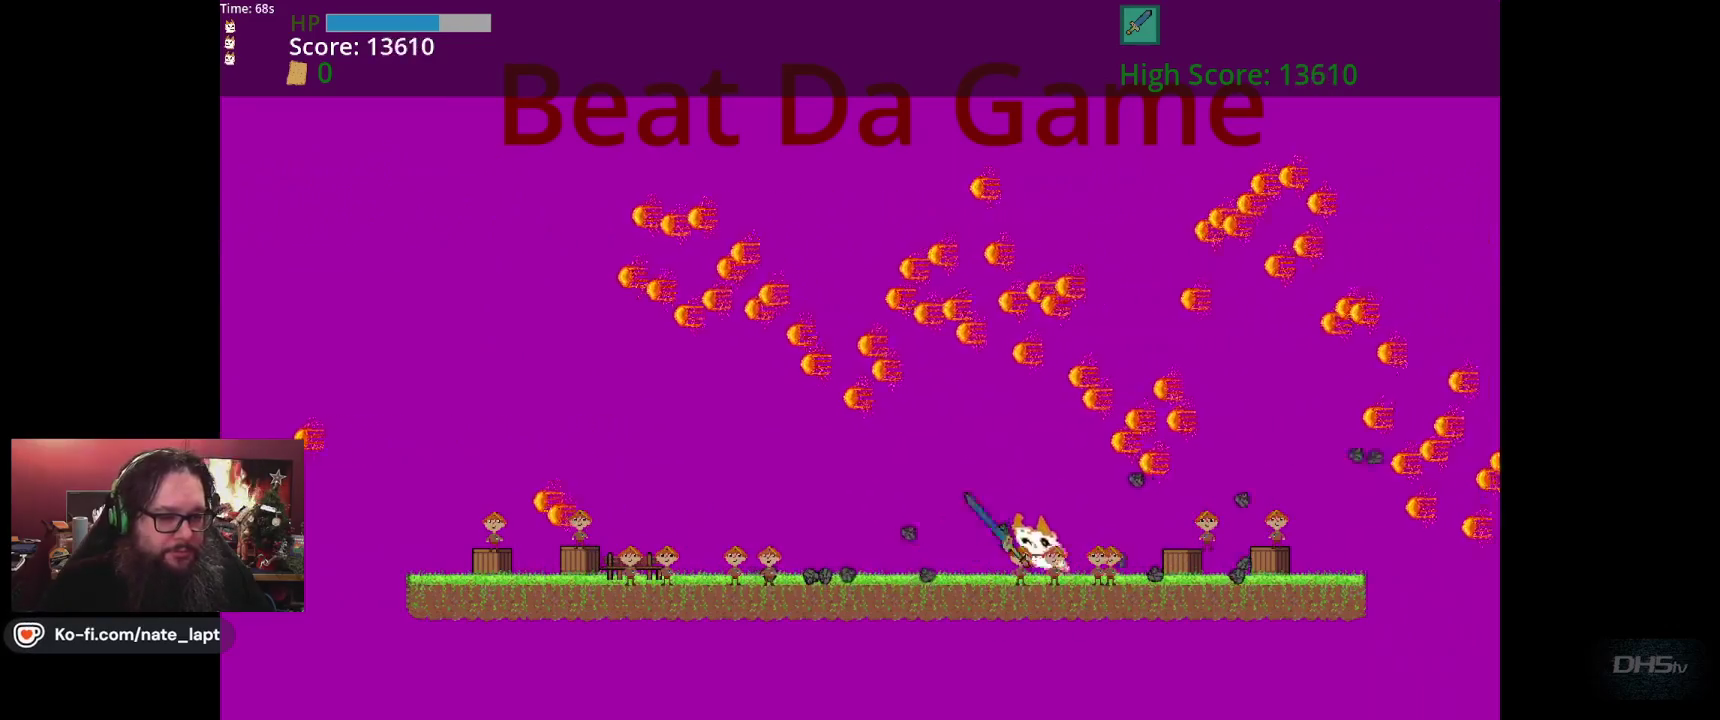
key(Right)
key(Up)
key(Left)
key(Right)
key(Left)
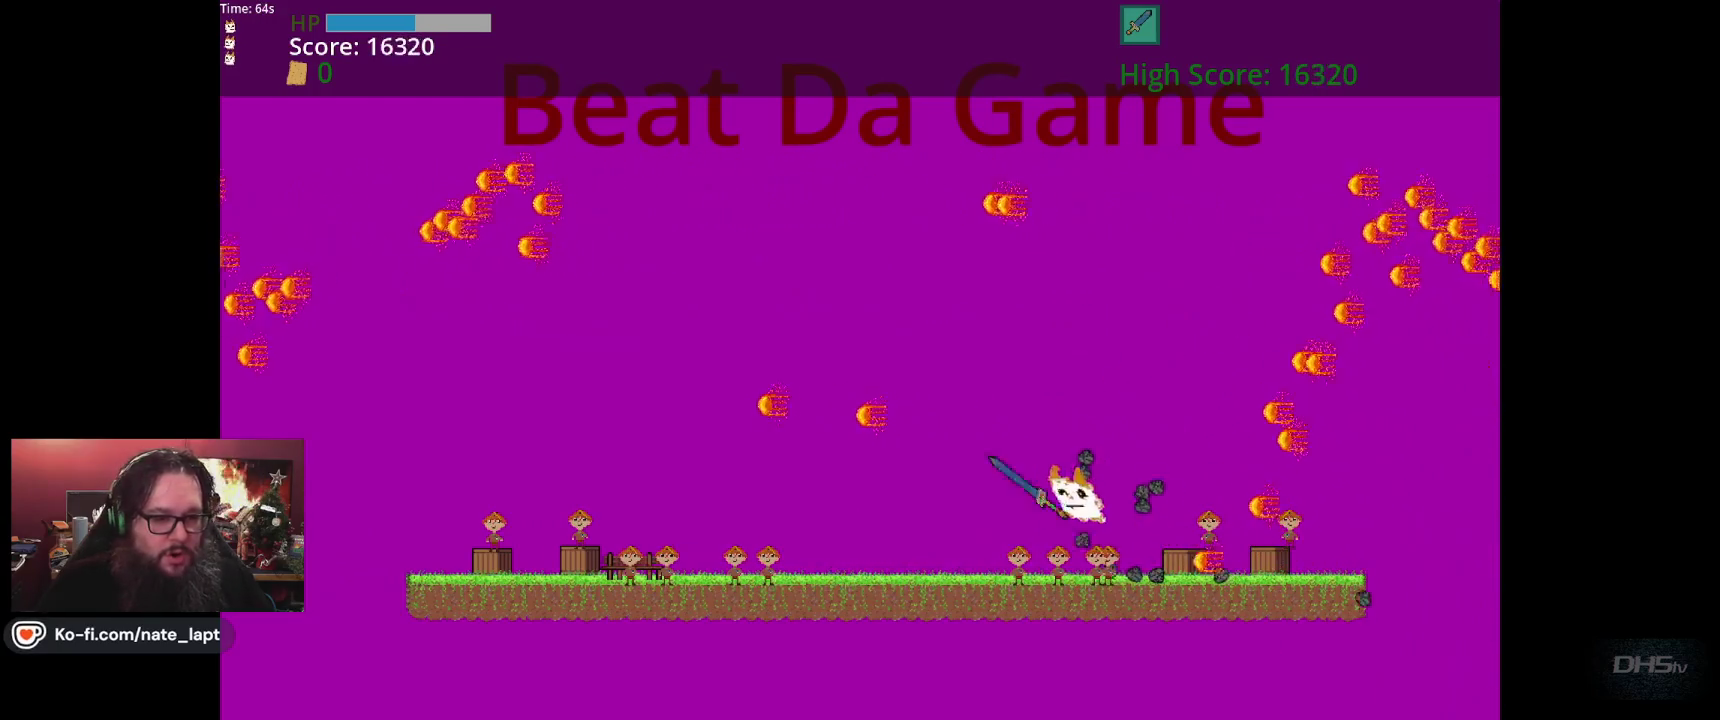
key(Right)
key(Up)
key(Left)
key(Right)
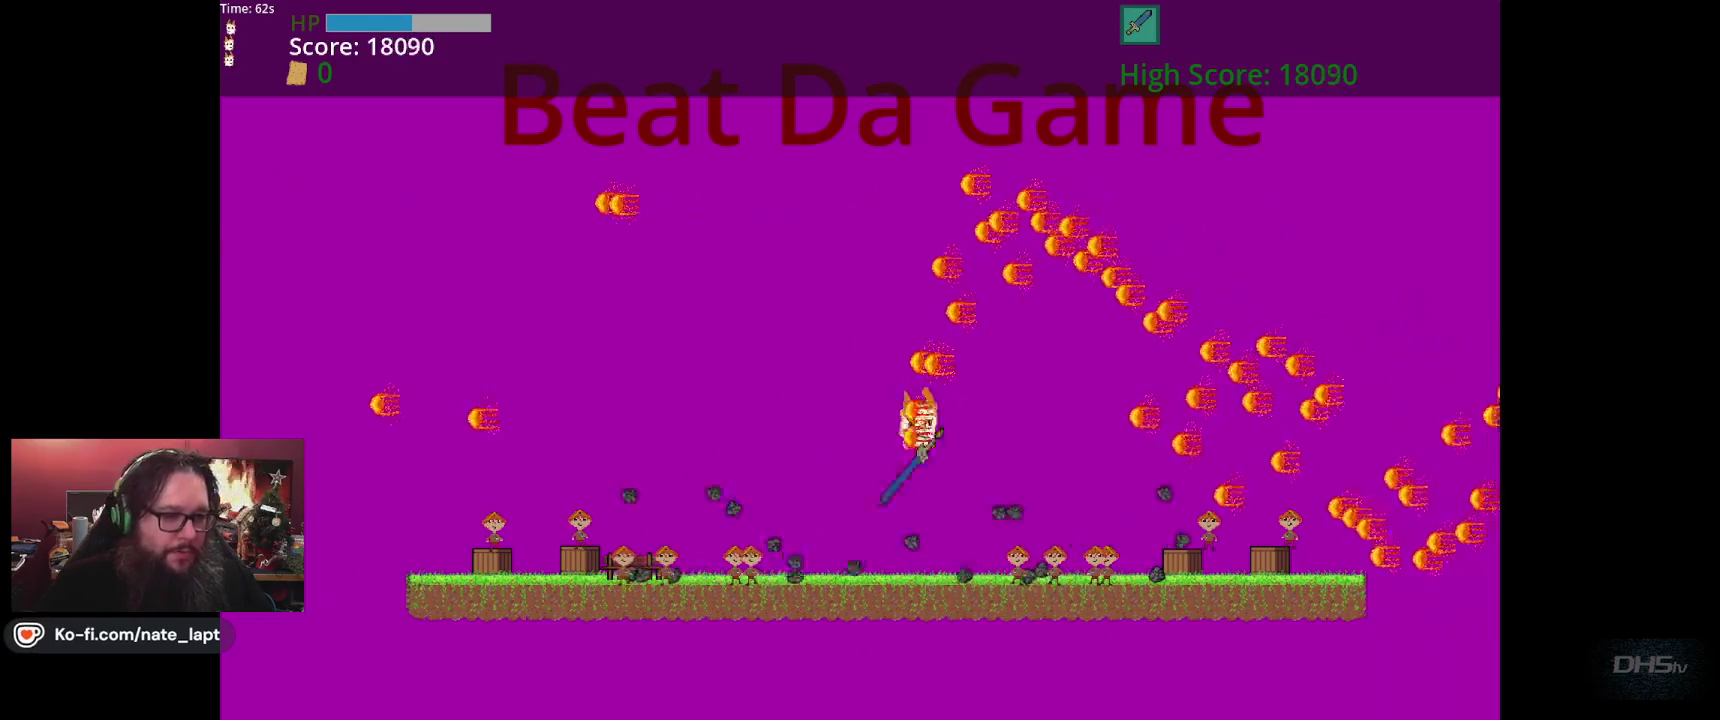
key(Up)
key(Left)
key(Right)
key(Left)
key(Up)
key(Left)
key(Right)
key(Up)
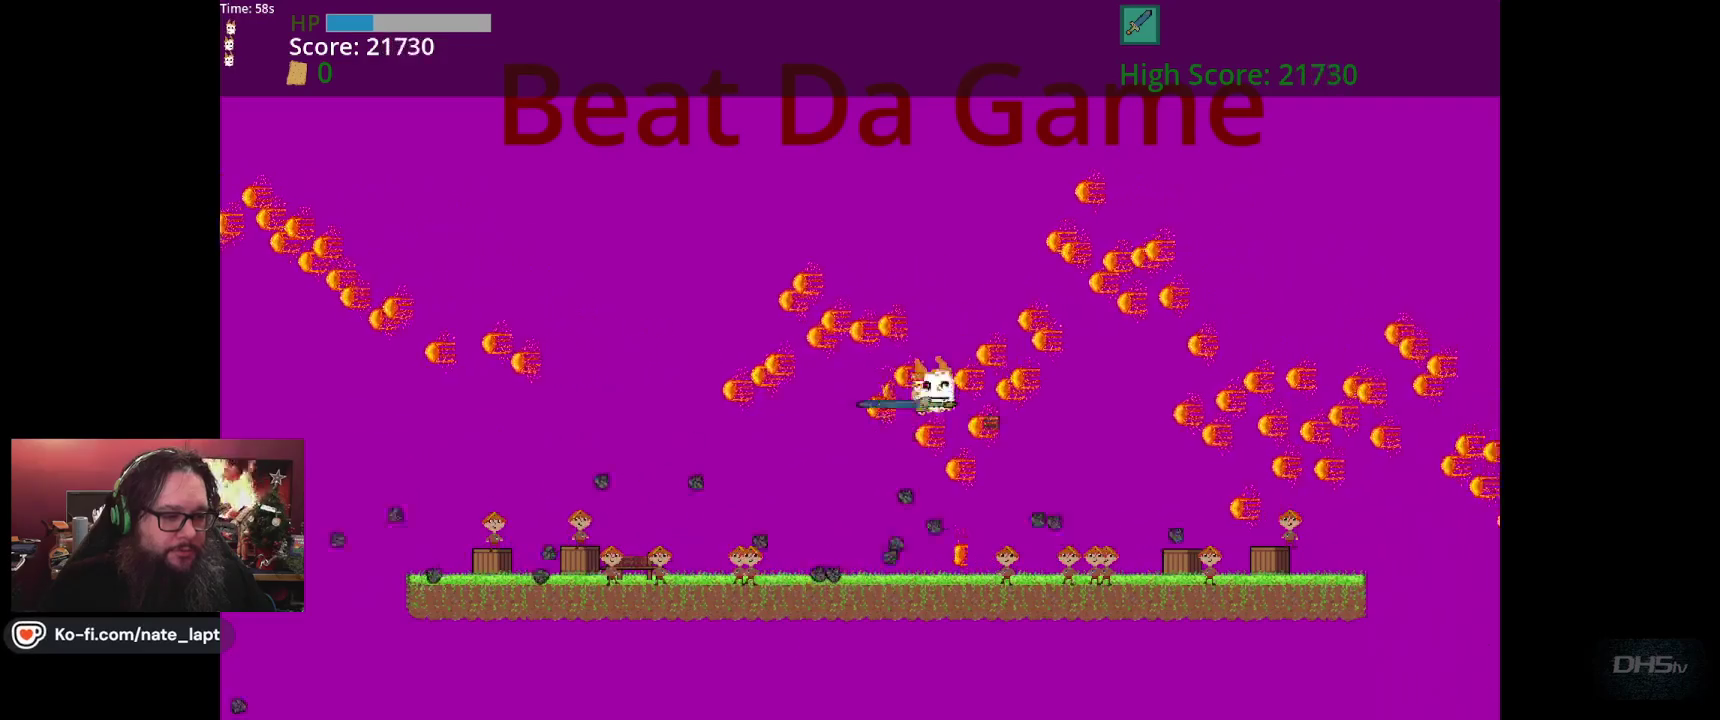
key(Left)
key(Right)
key(Up)
key(Left)
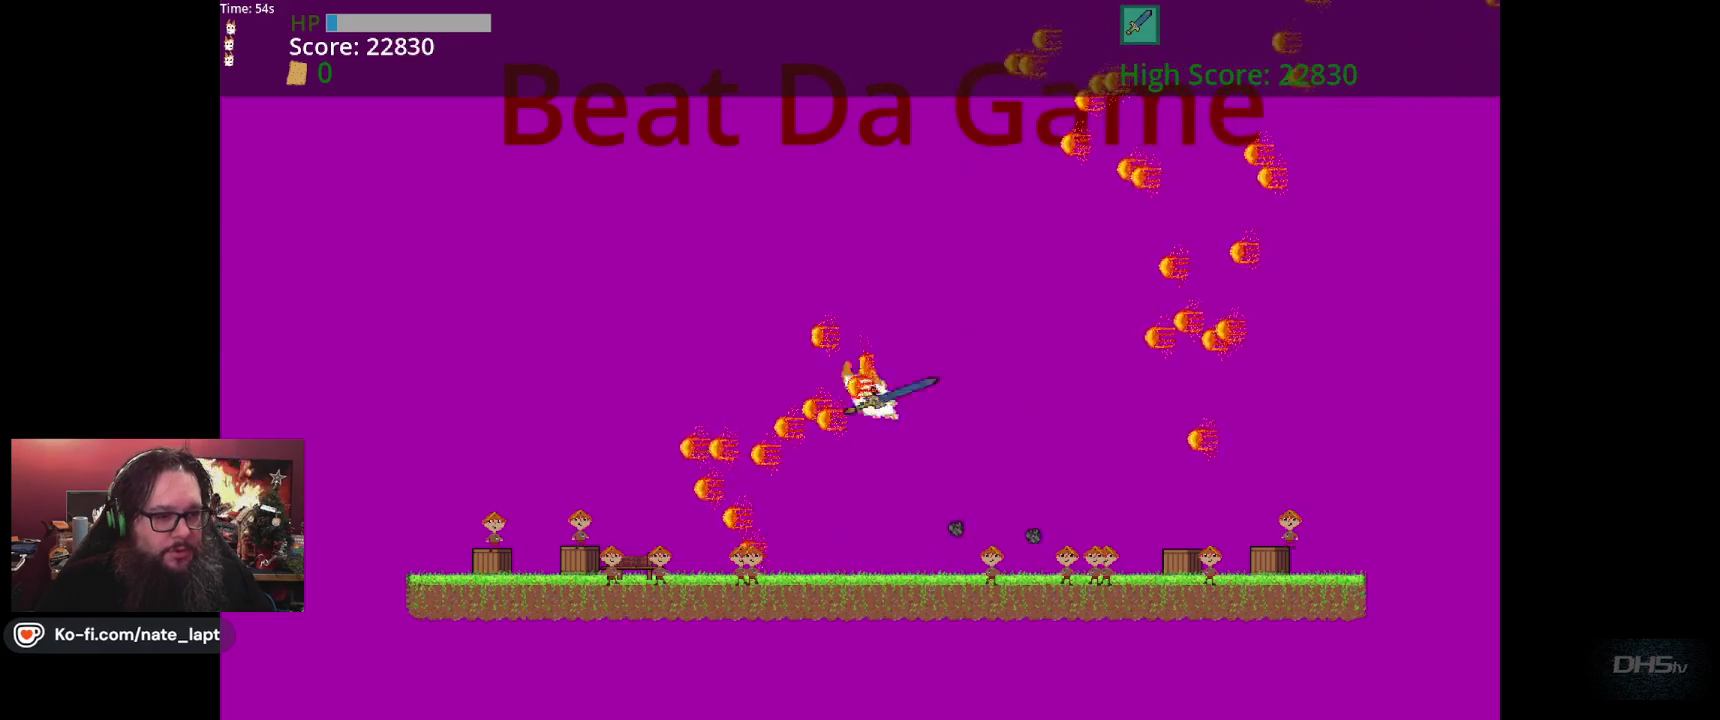
key(Up)
key(Left)
key(Up)
key(Right)
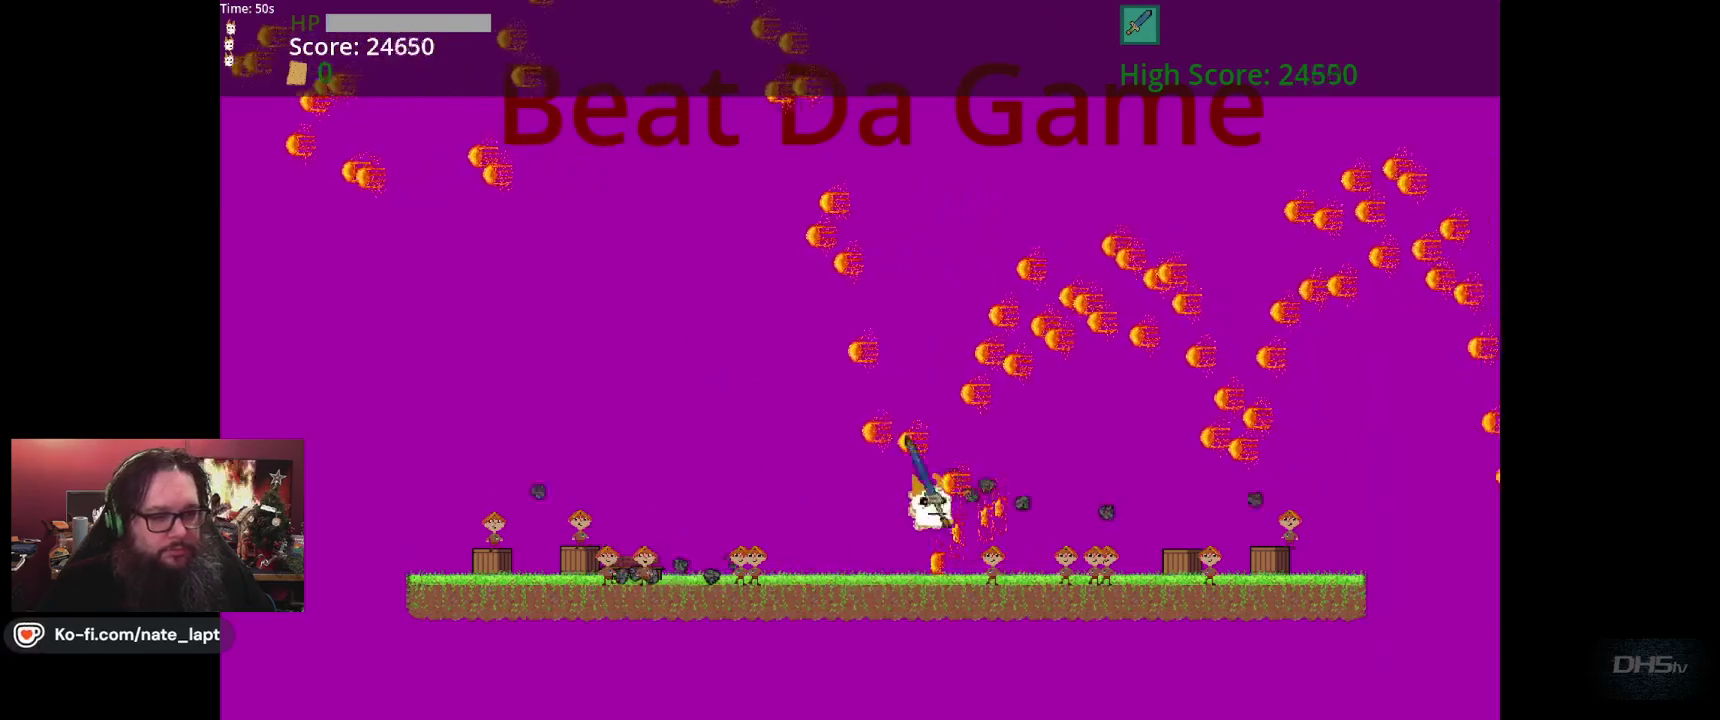
key(Right)
key(Up)
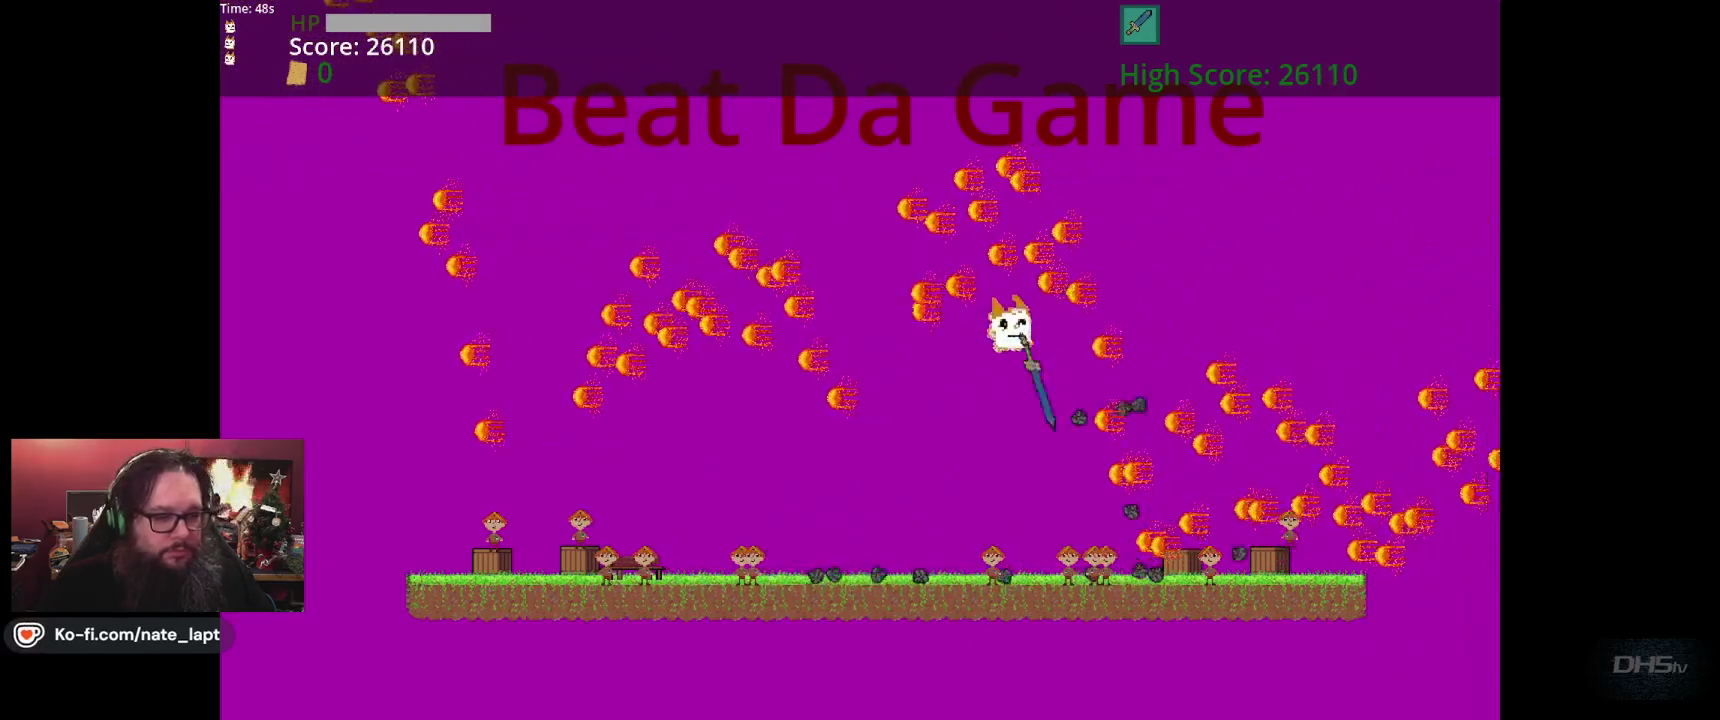
key(Up)
key(Right)
key(Up)
key(Up)
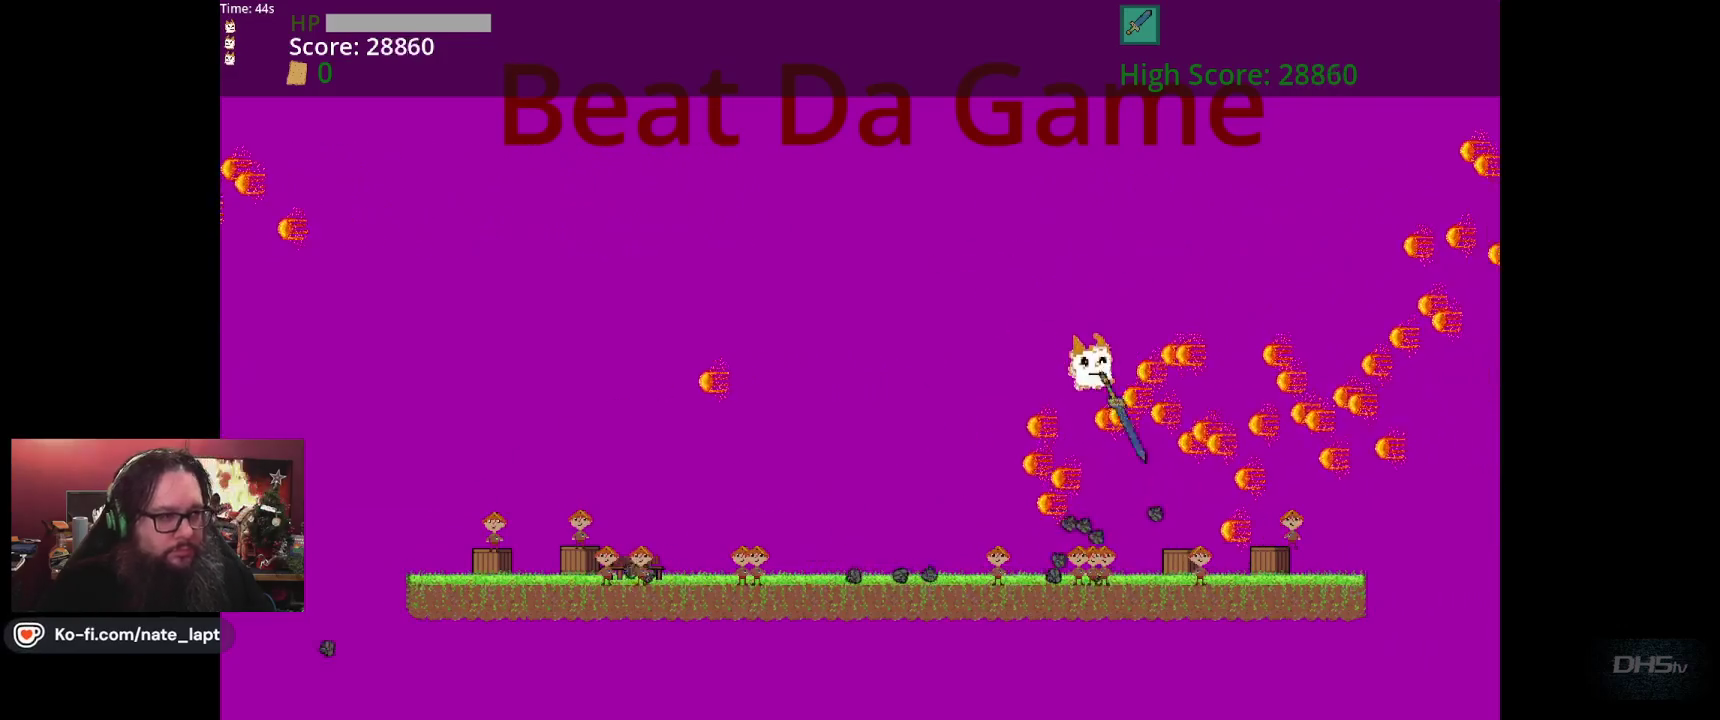
key(Left)
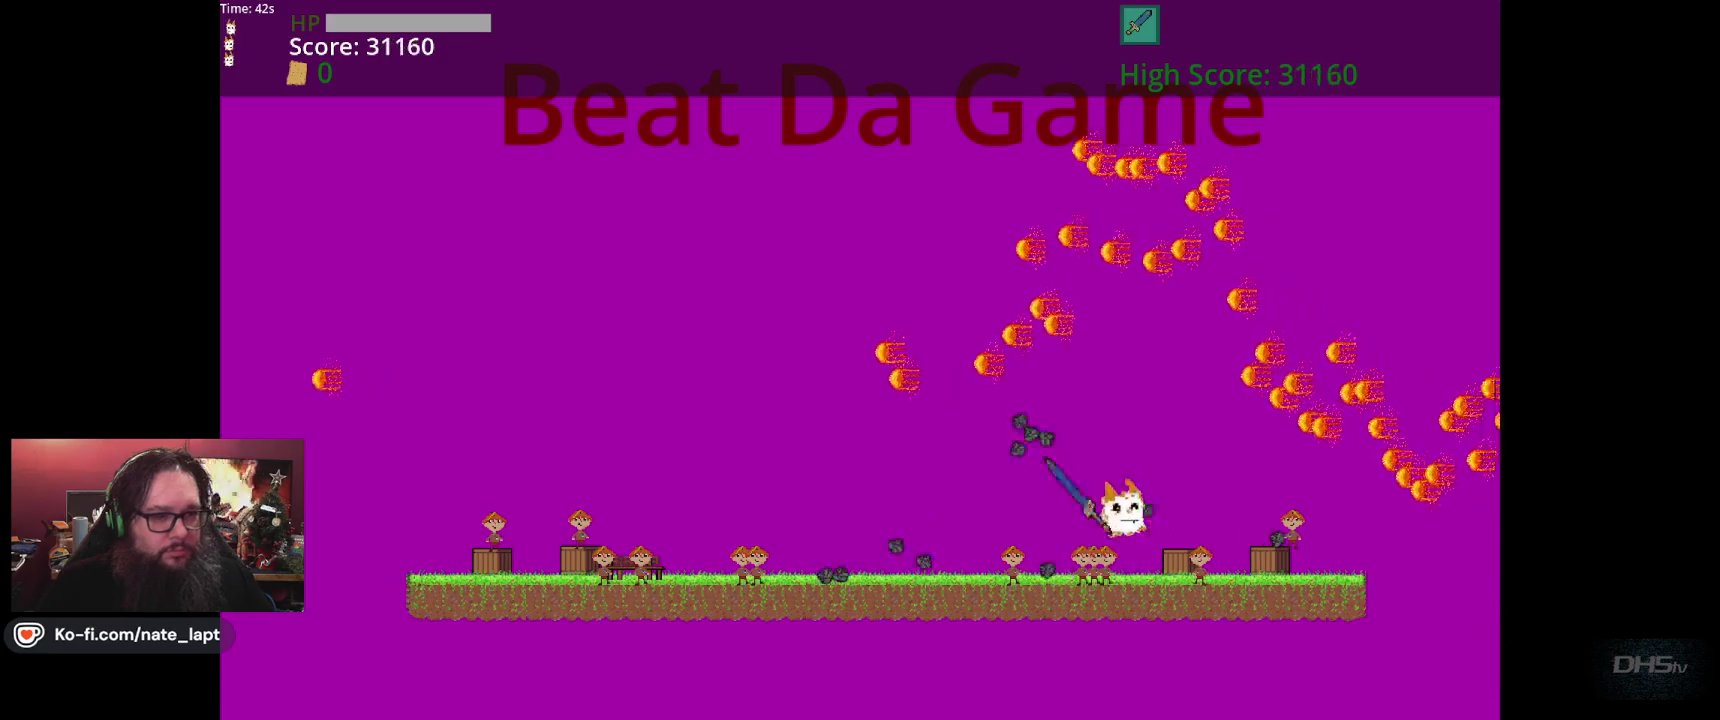
key(Up)
key(Right)
key(Up)
key(Up)
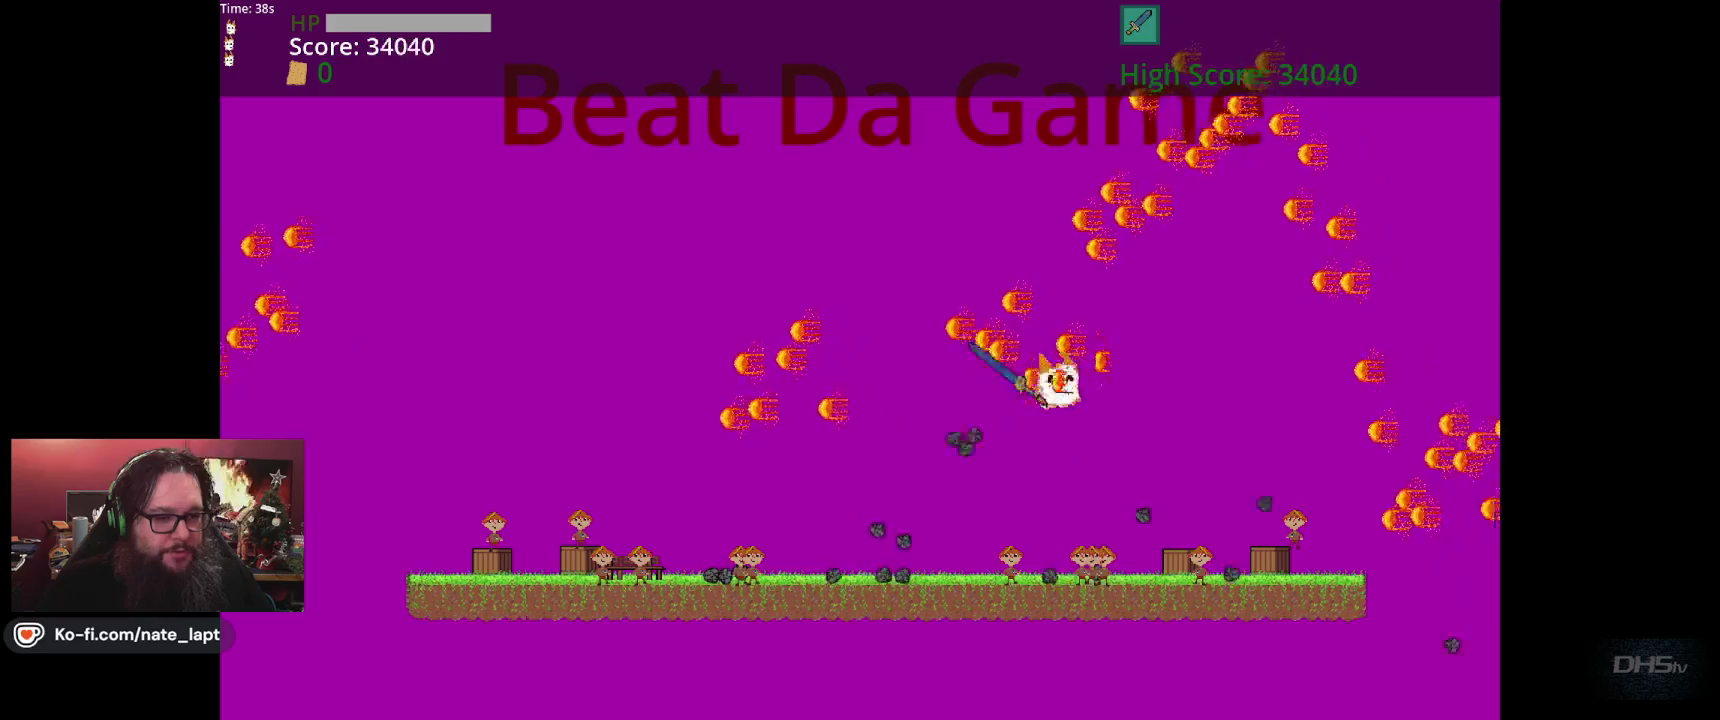
key(Up)
key(Right)
key(Up)
key(Up)
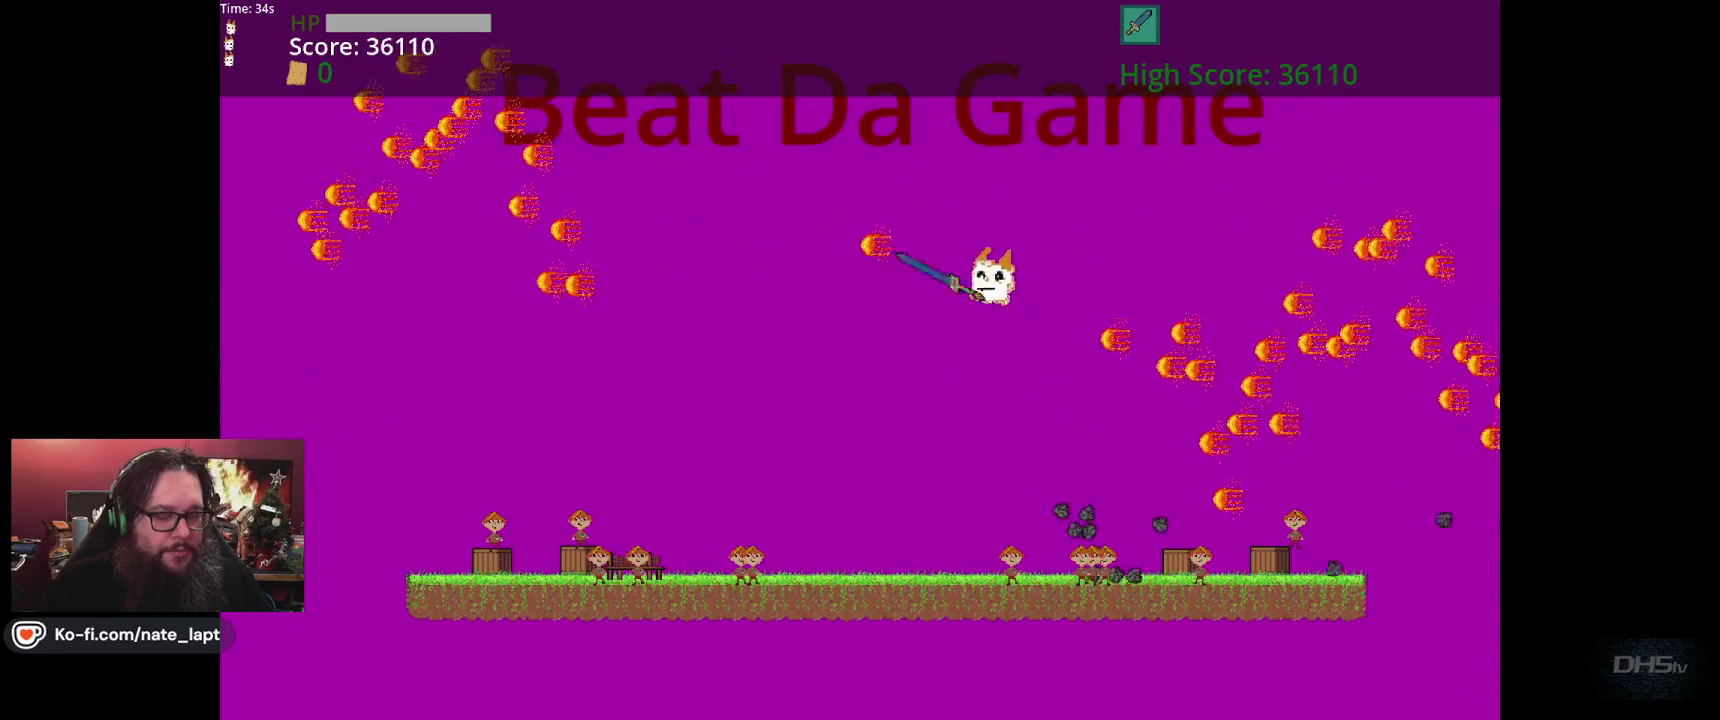
key(Up)
key(Right)
key(Left)
key(Up)
key(Left)
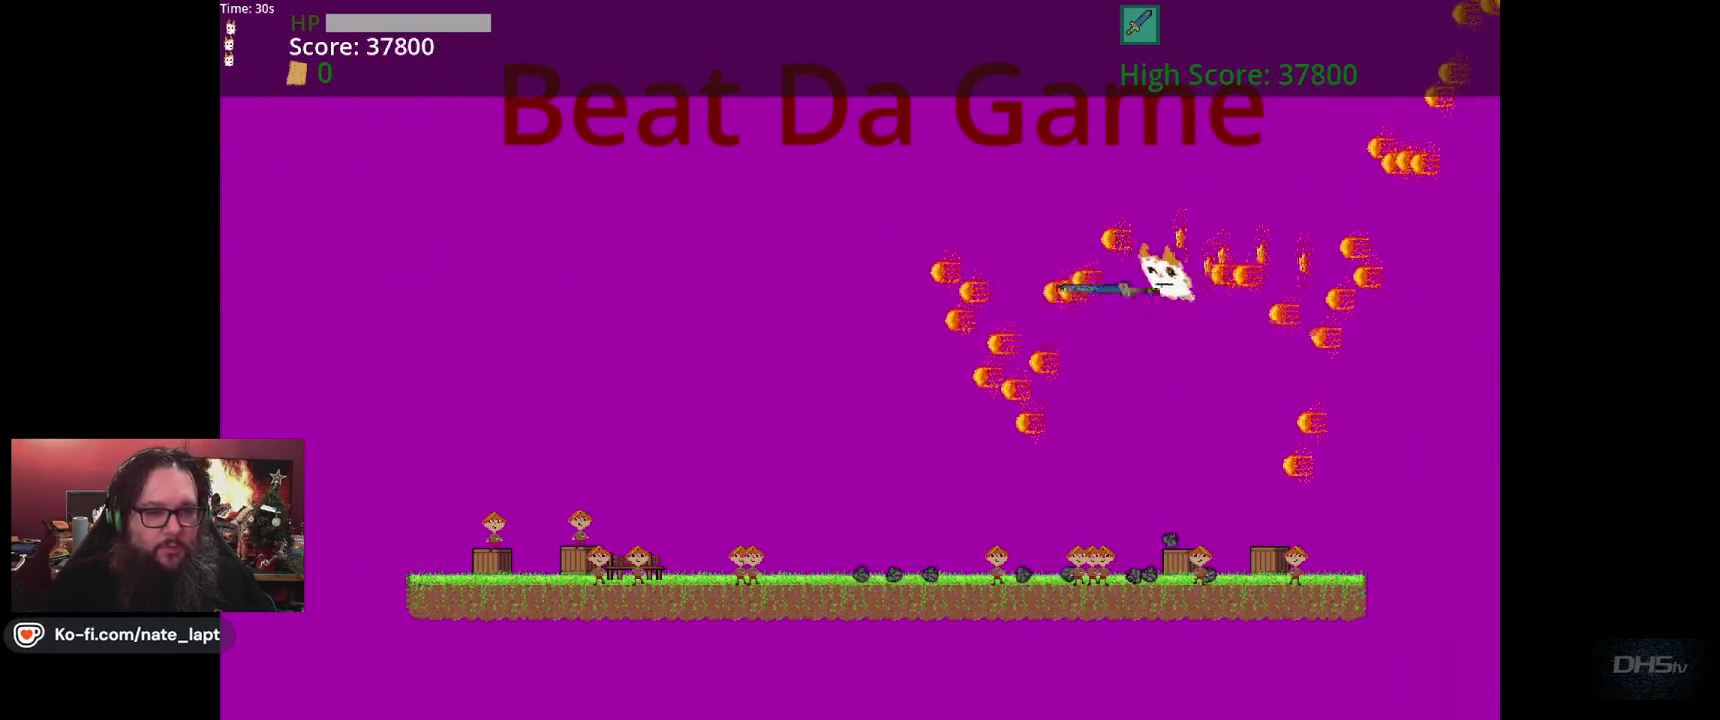
key(Right)
key(Up)
key(Left)
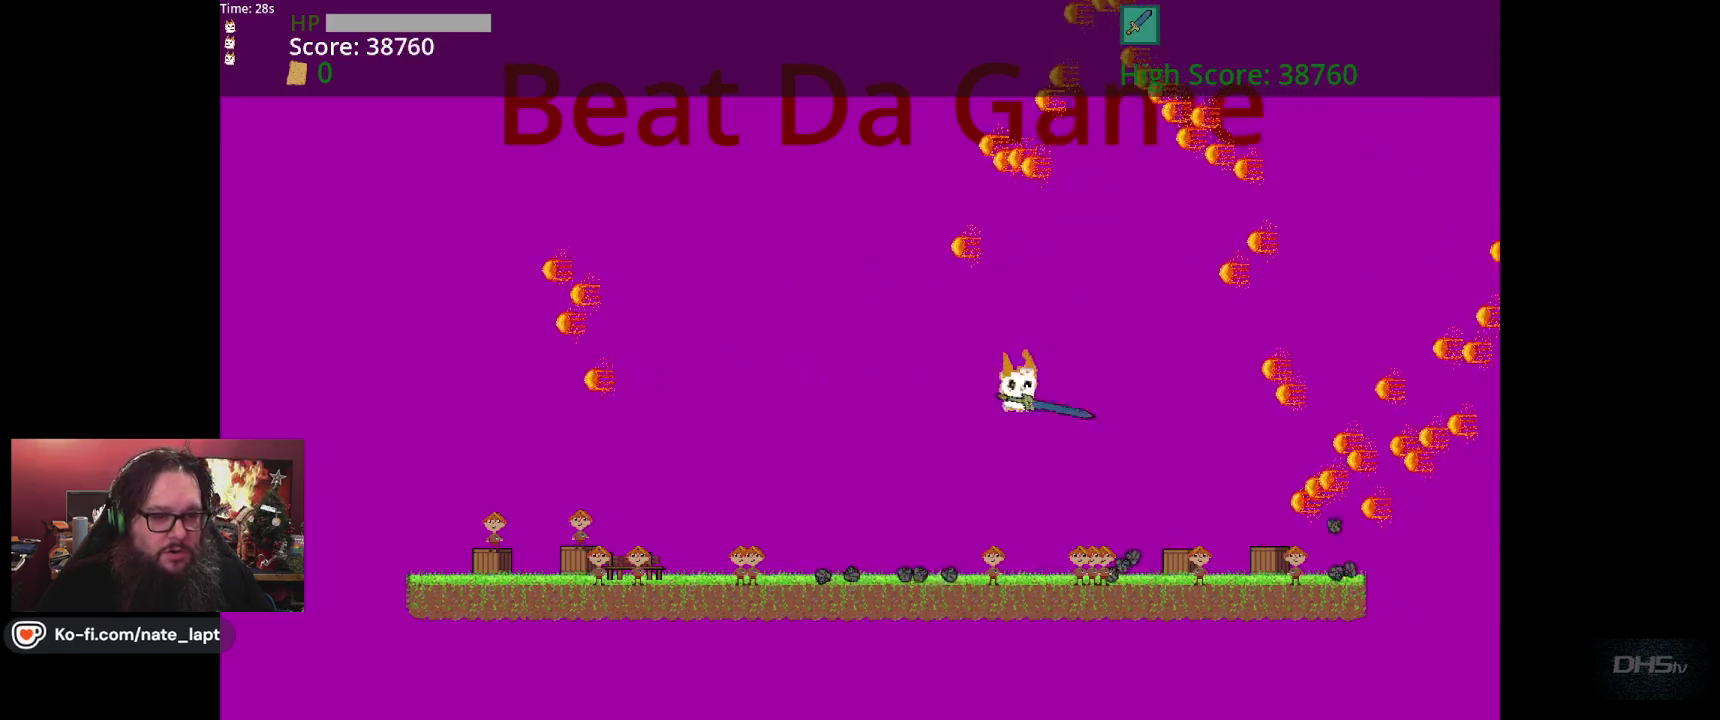
key(Up)
key(Right)
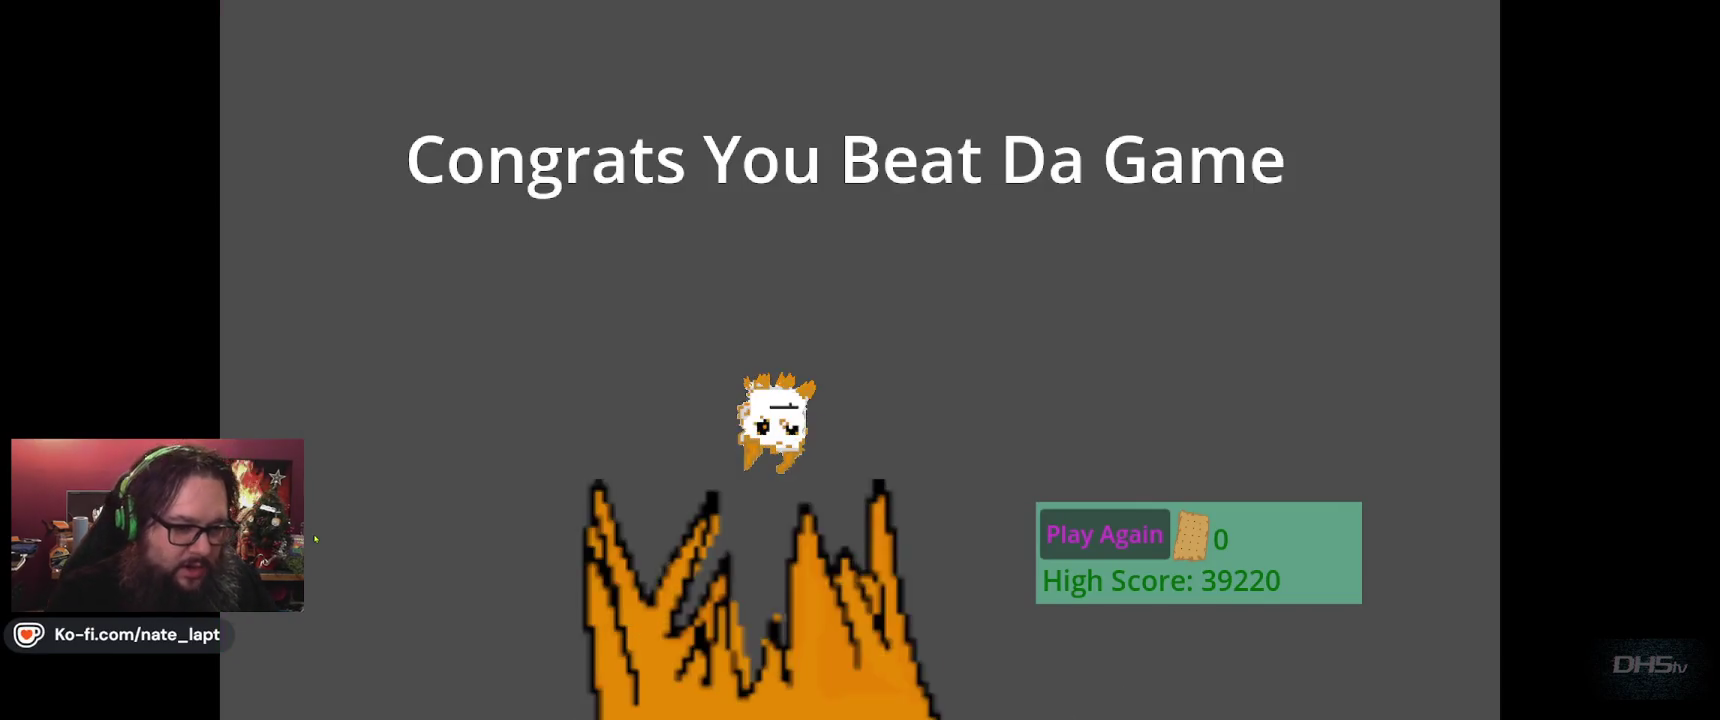
key(F8)
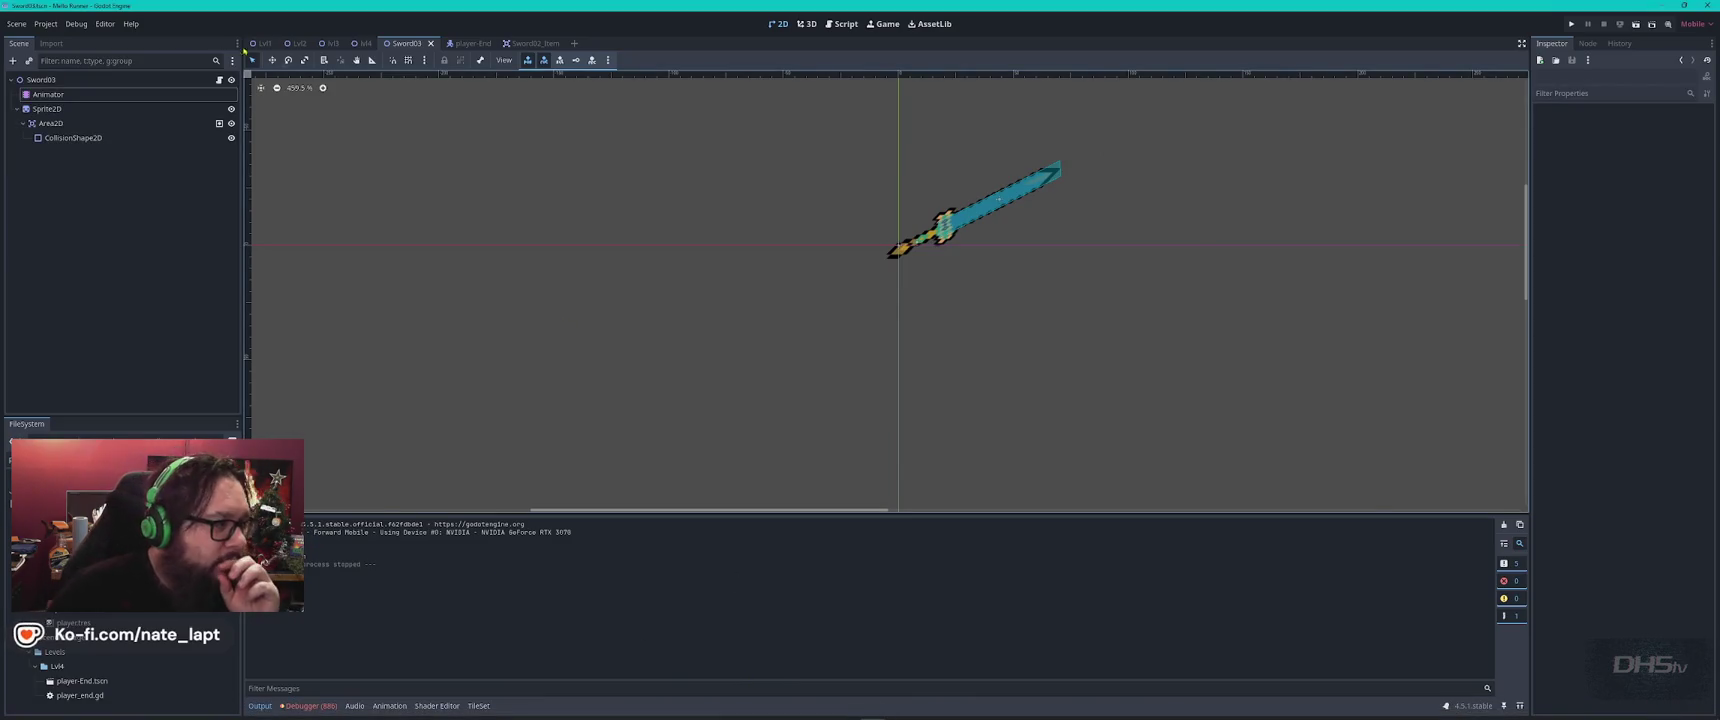
Open MainMenu.gd in the Script workspace and run the project with F5
click(50, 24)
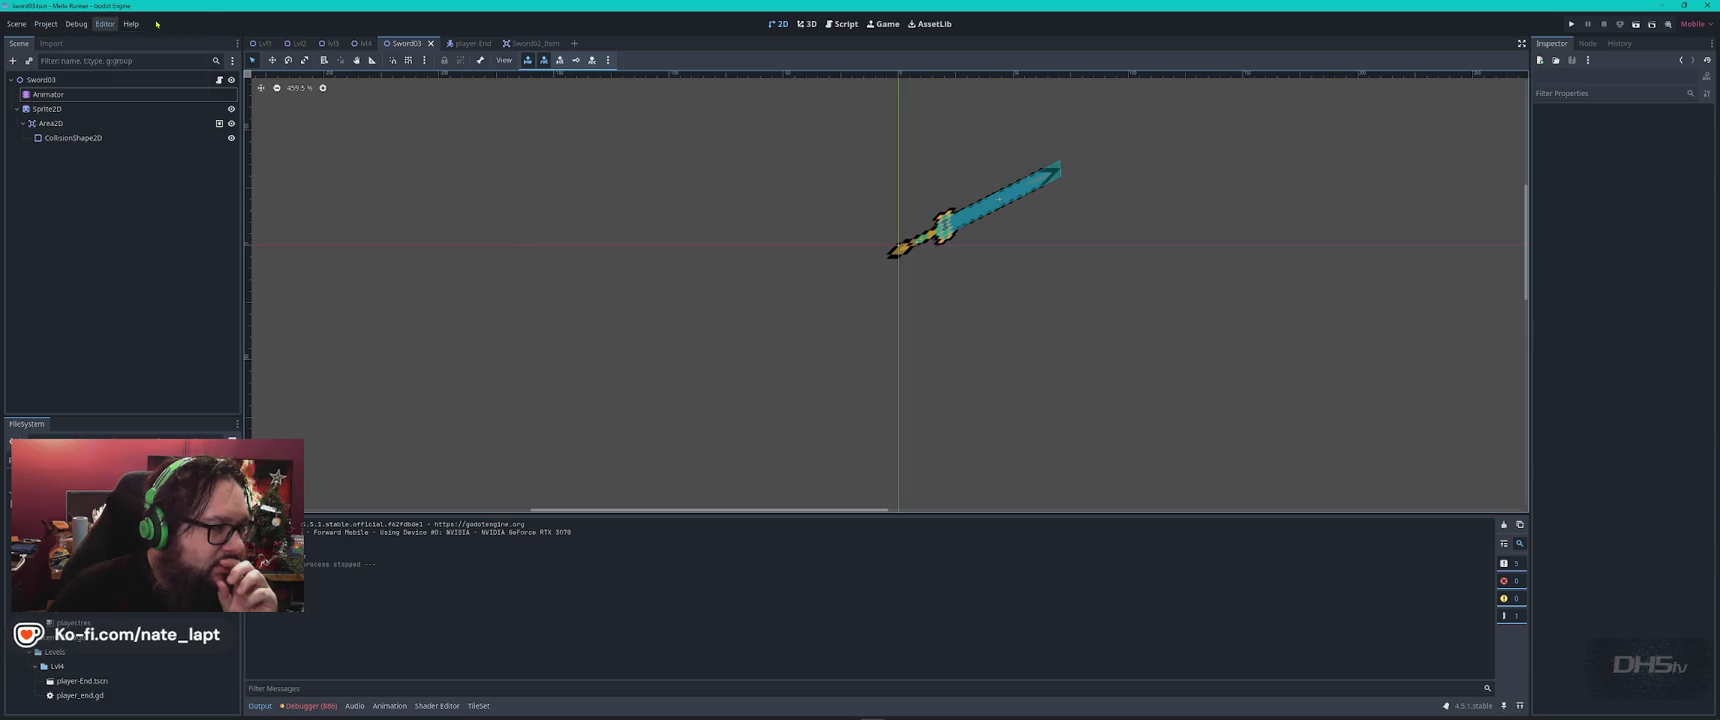
key(Escape)
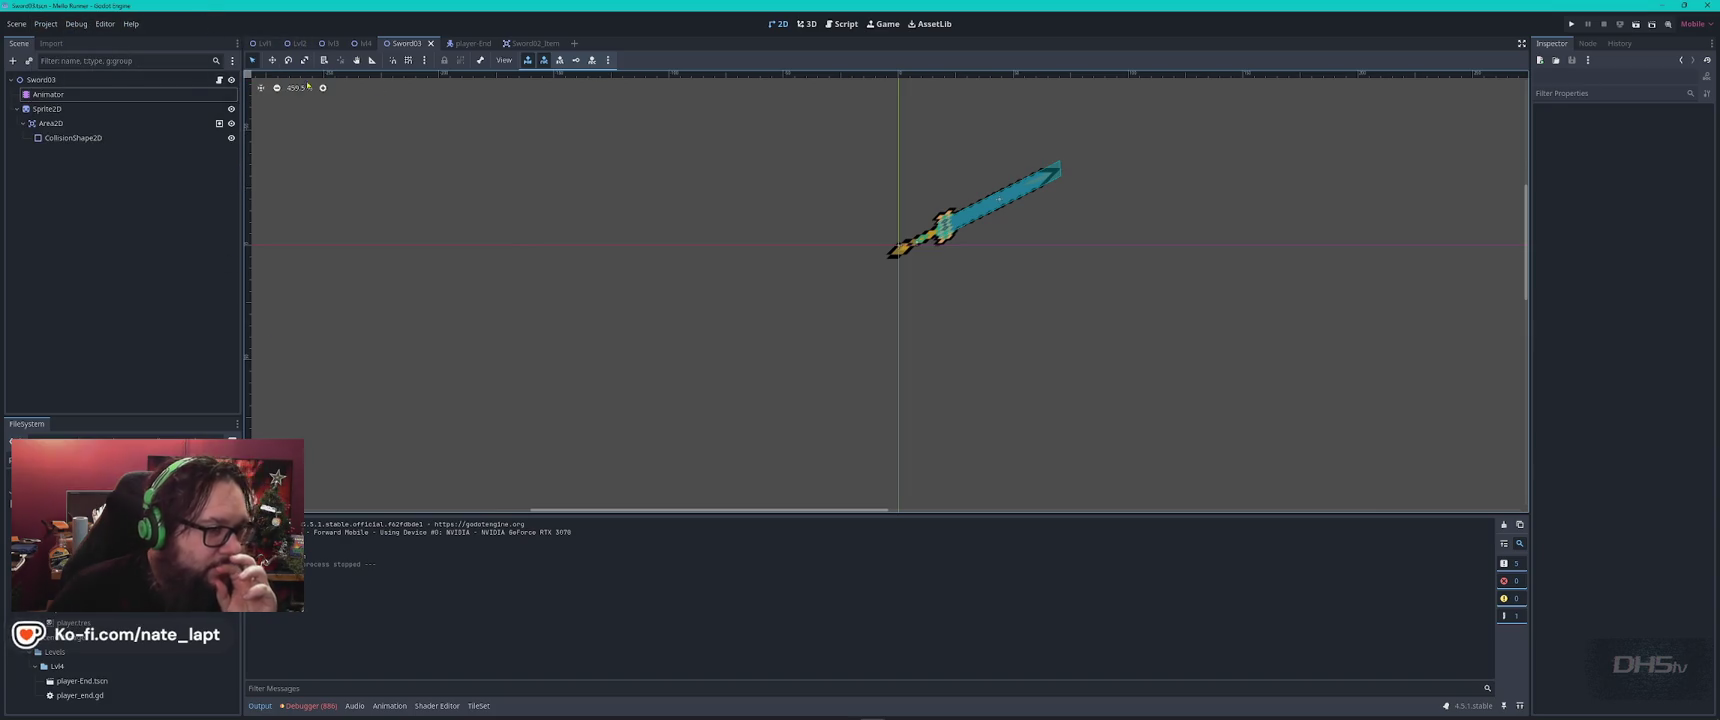
click(845, 24)
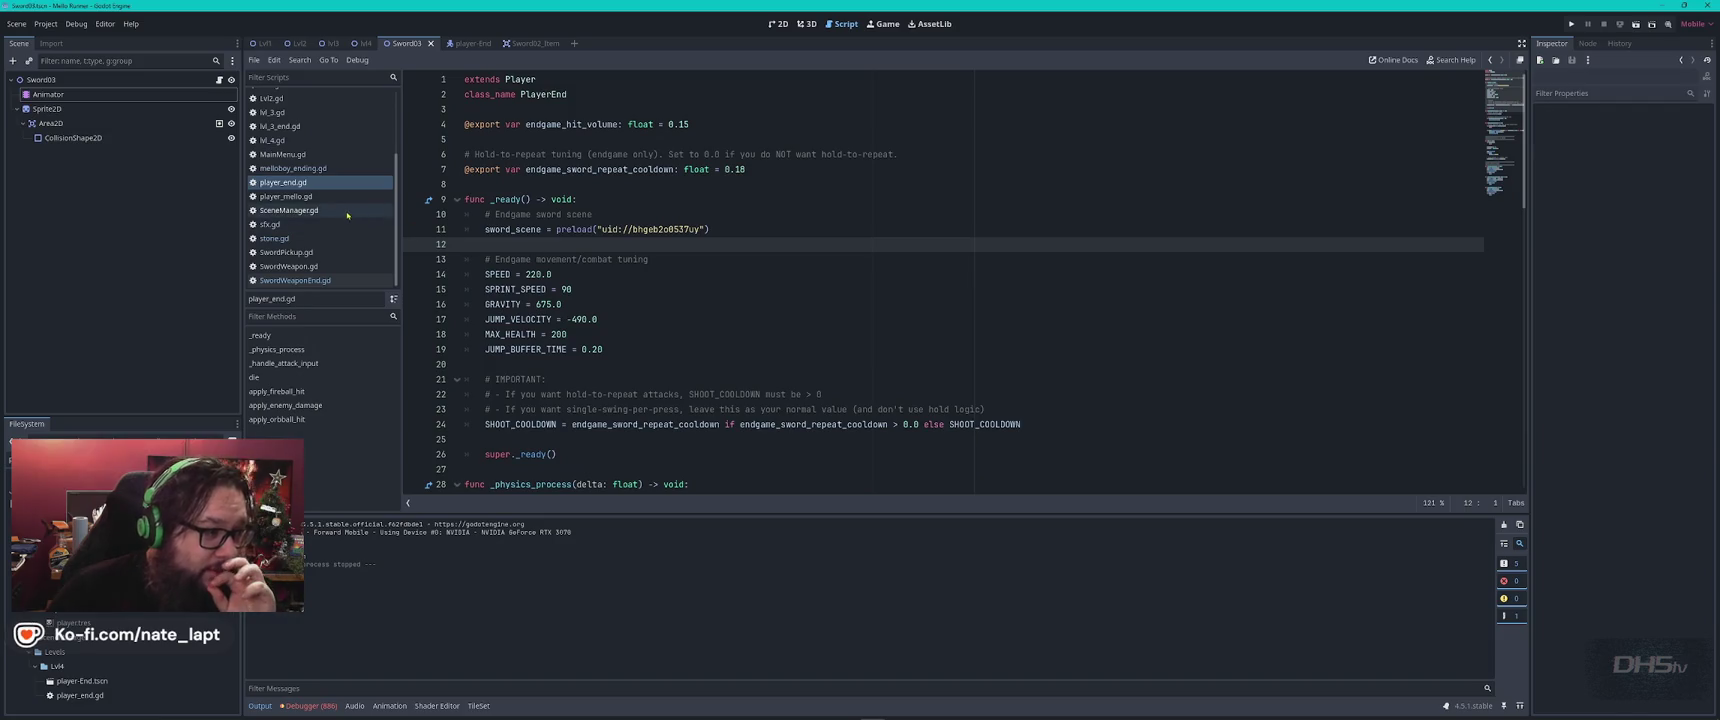
click(290, 154)
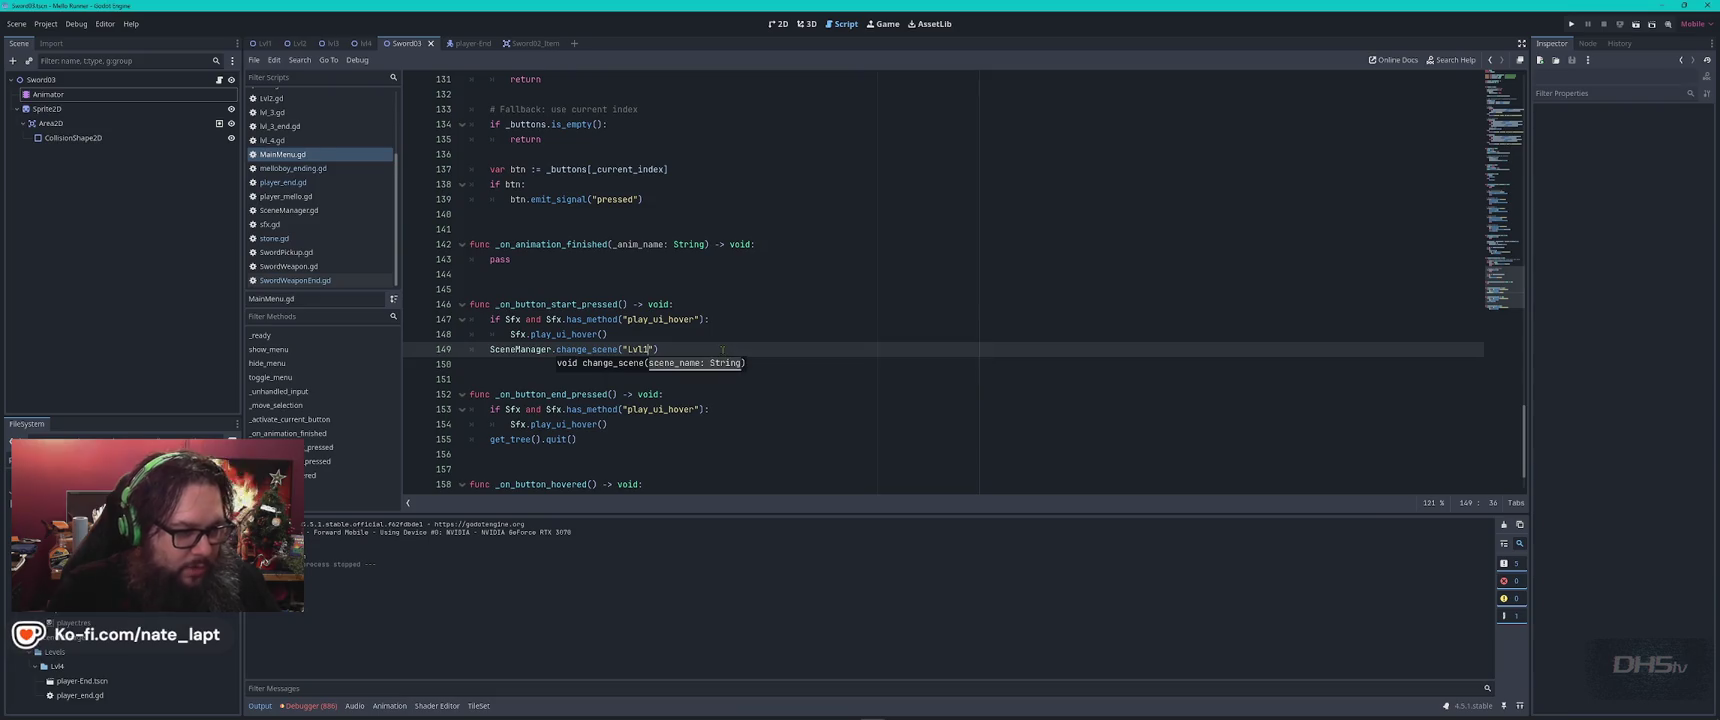
key(F5)
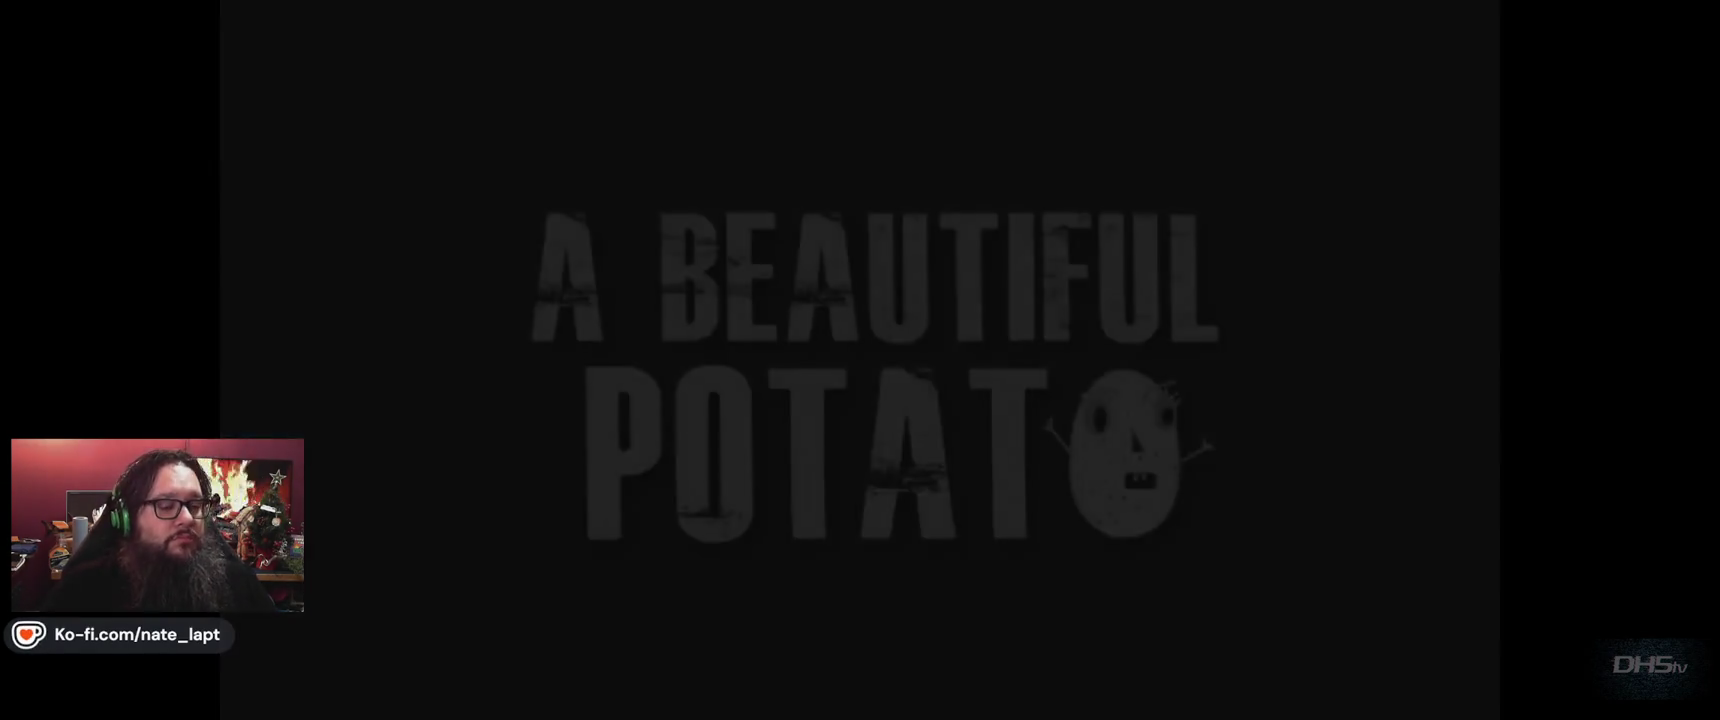
Start a new game and run right, jumping onto the ledge beside the enemy in the forest level
key(Return)
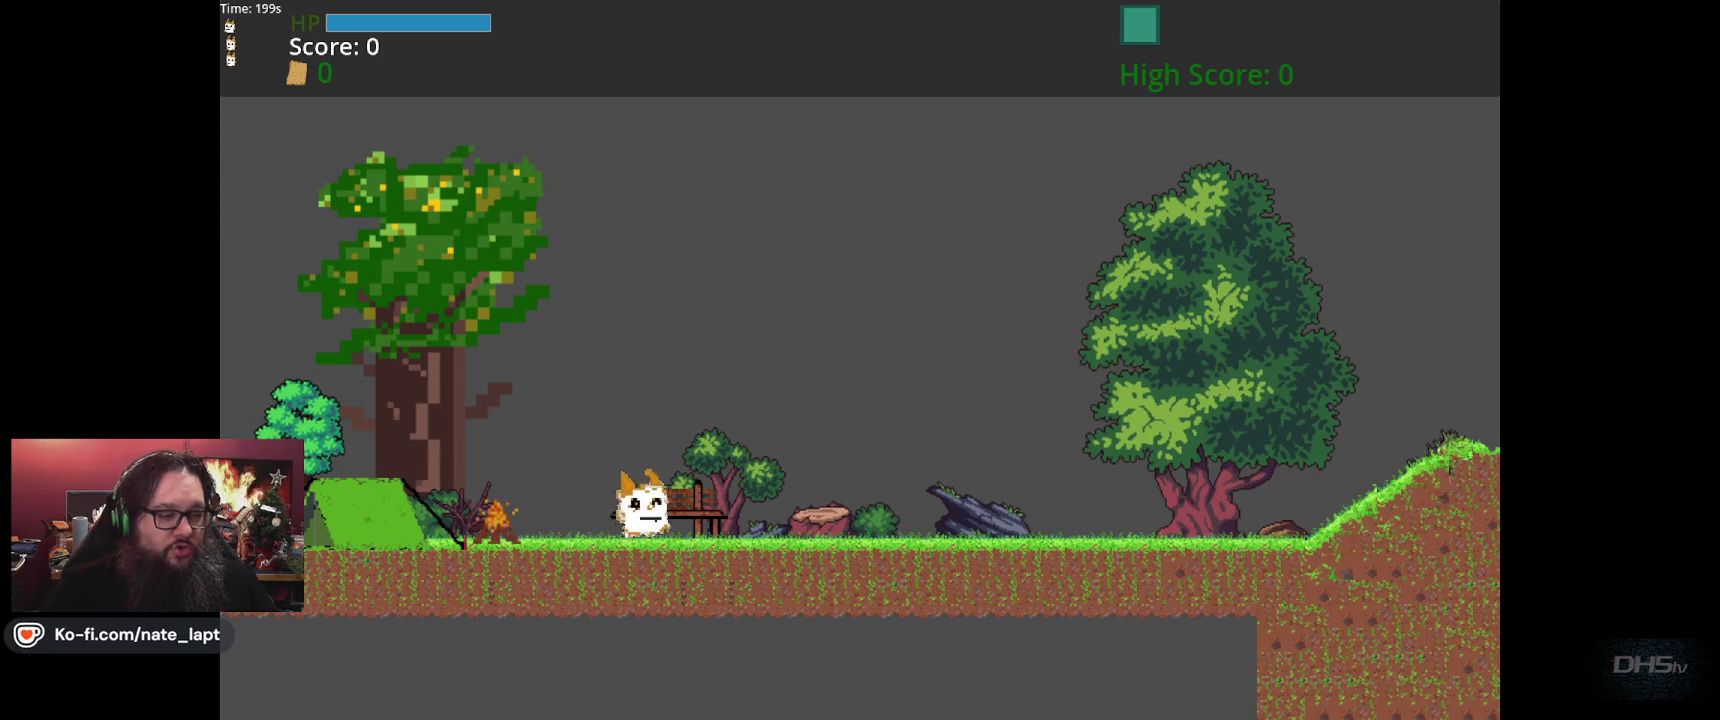
key(Right)
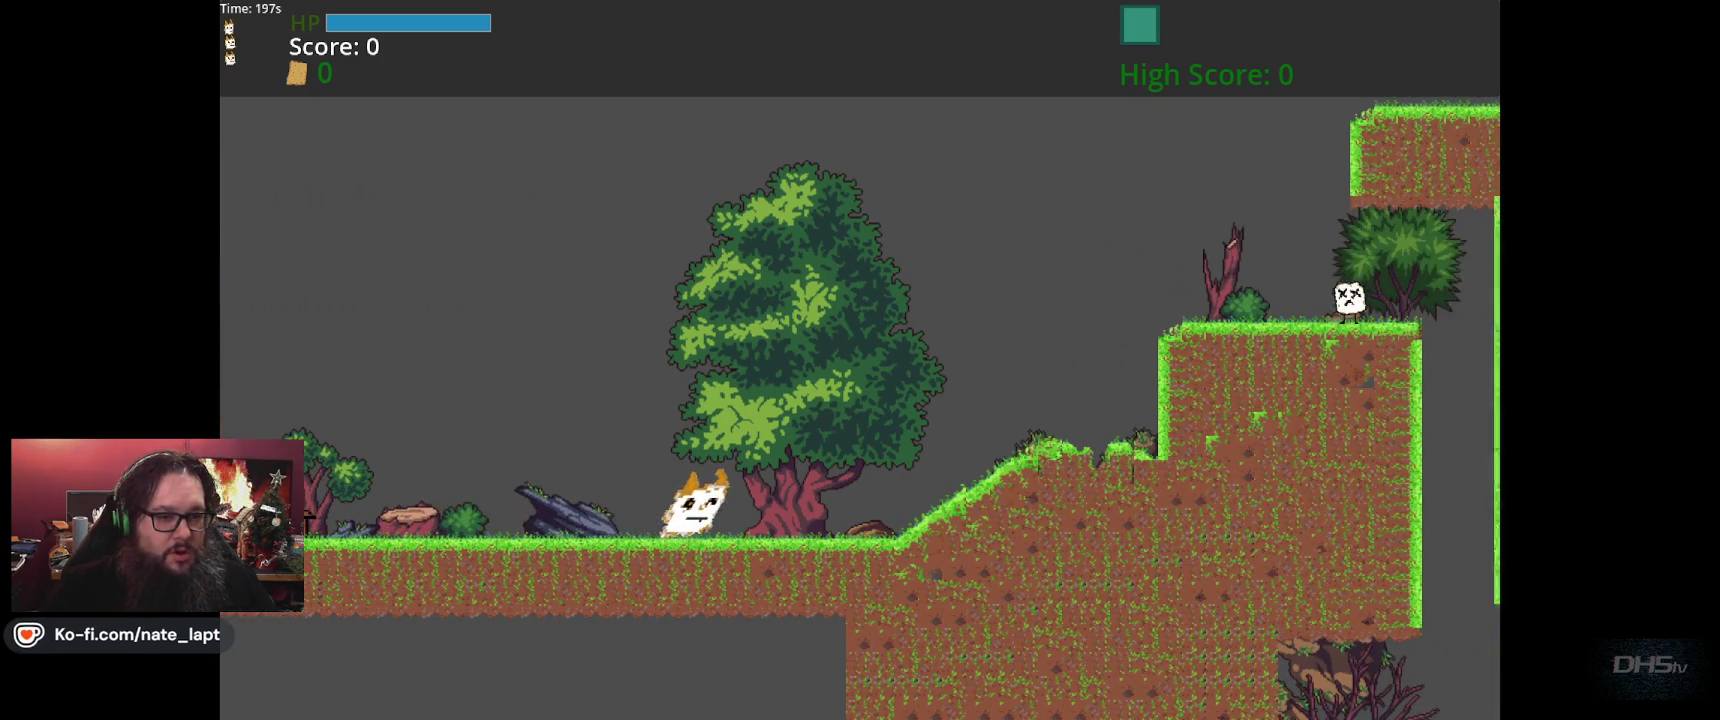
key(space)
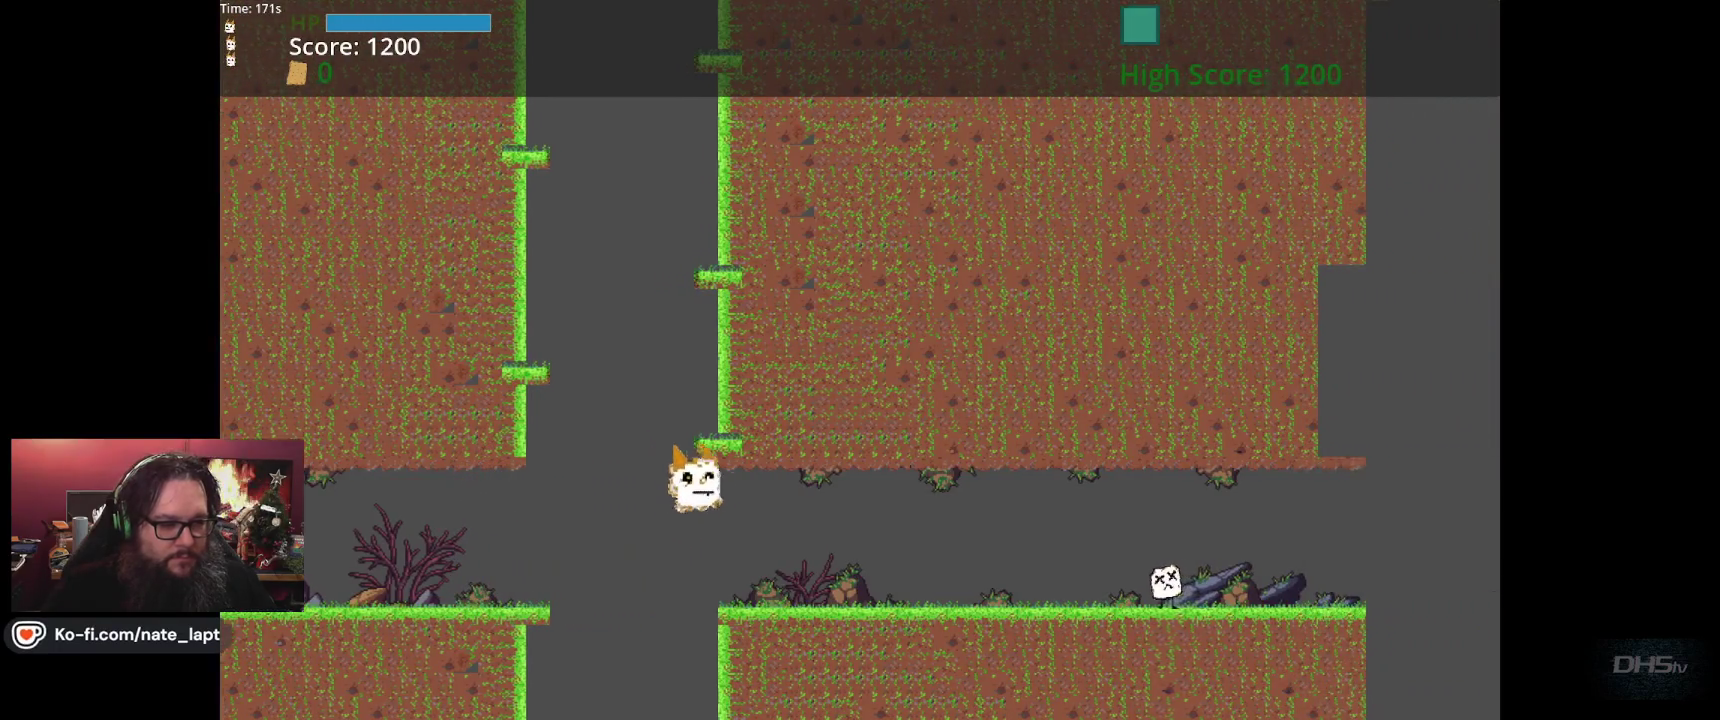
key(Right)
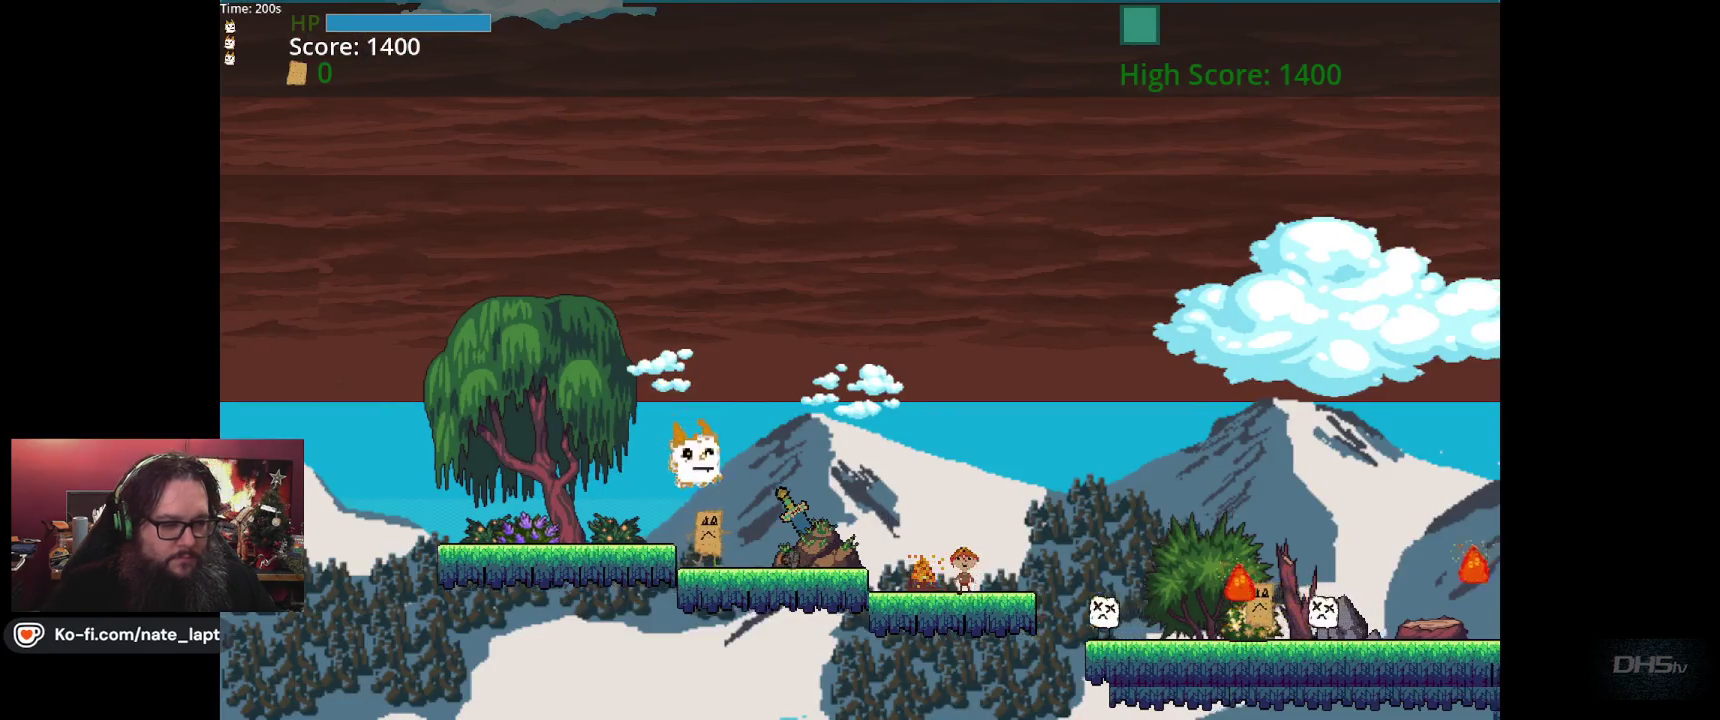
Grab the sword, jump to the next snowy platform and slash through the nearby enemies
key(Right)
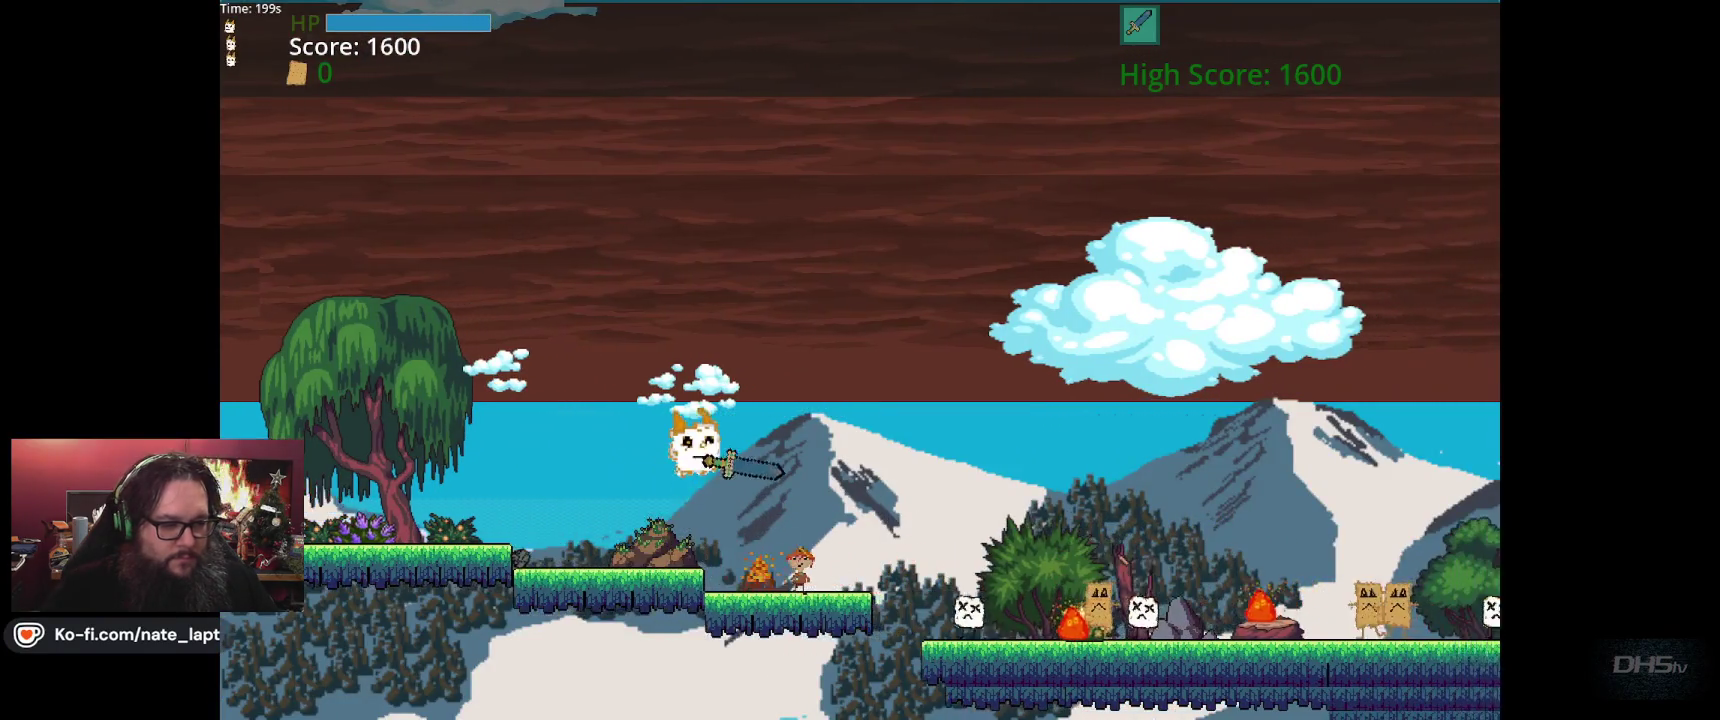
key(Right)
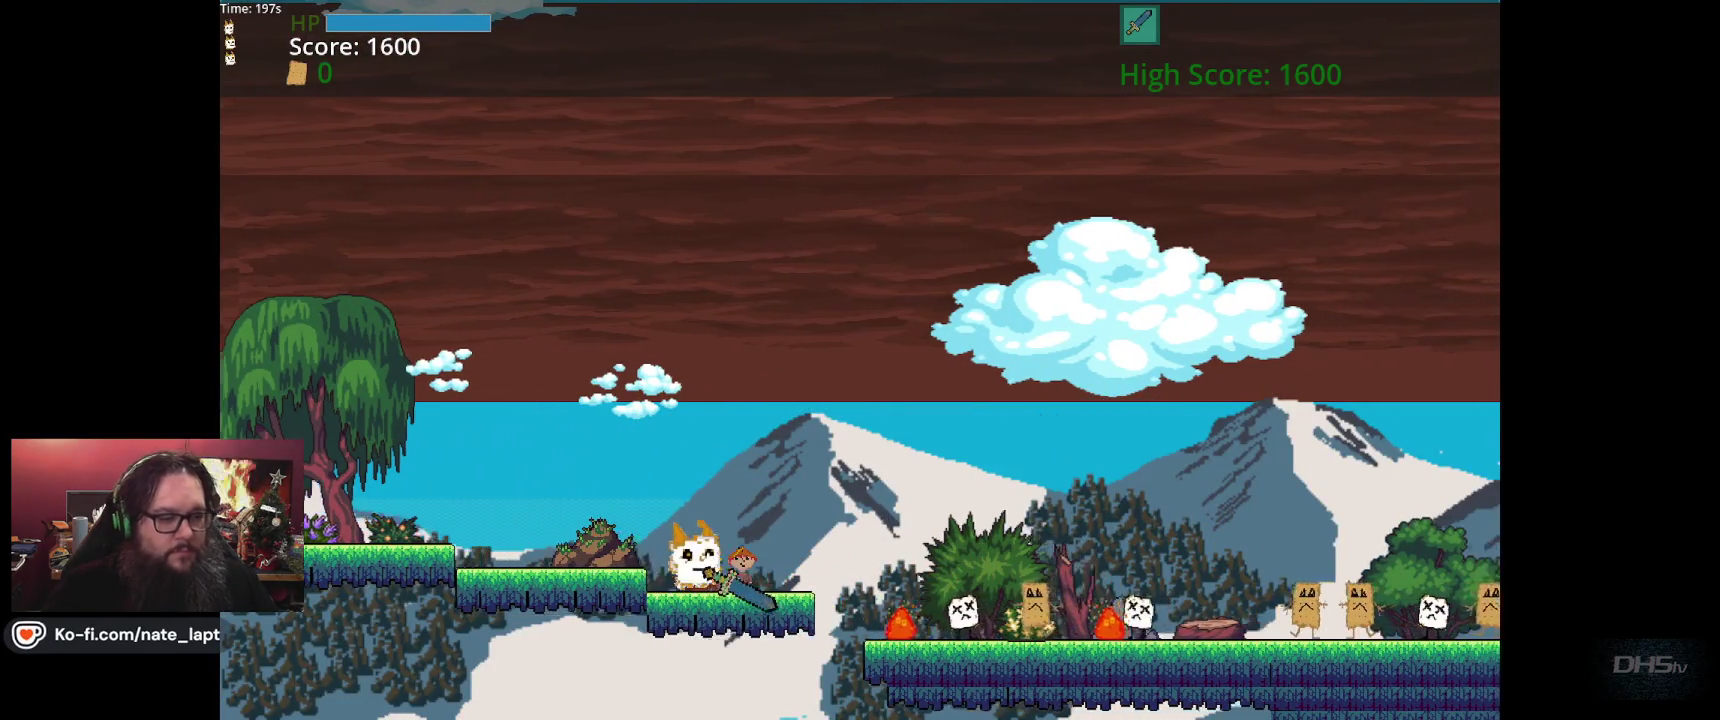
key(space)
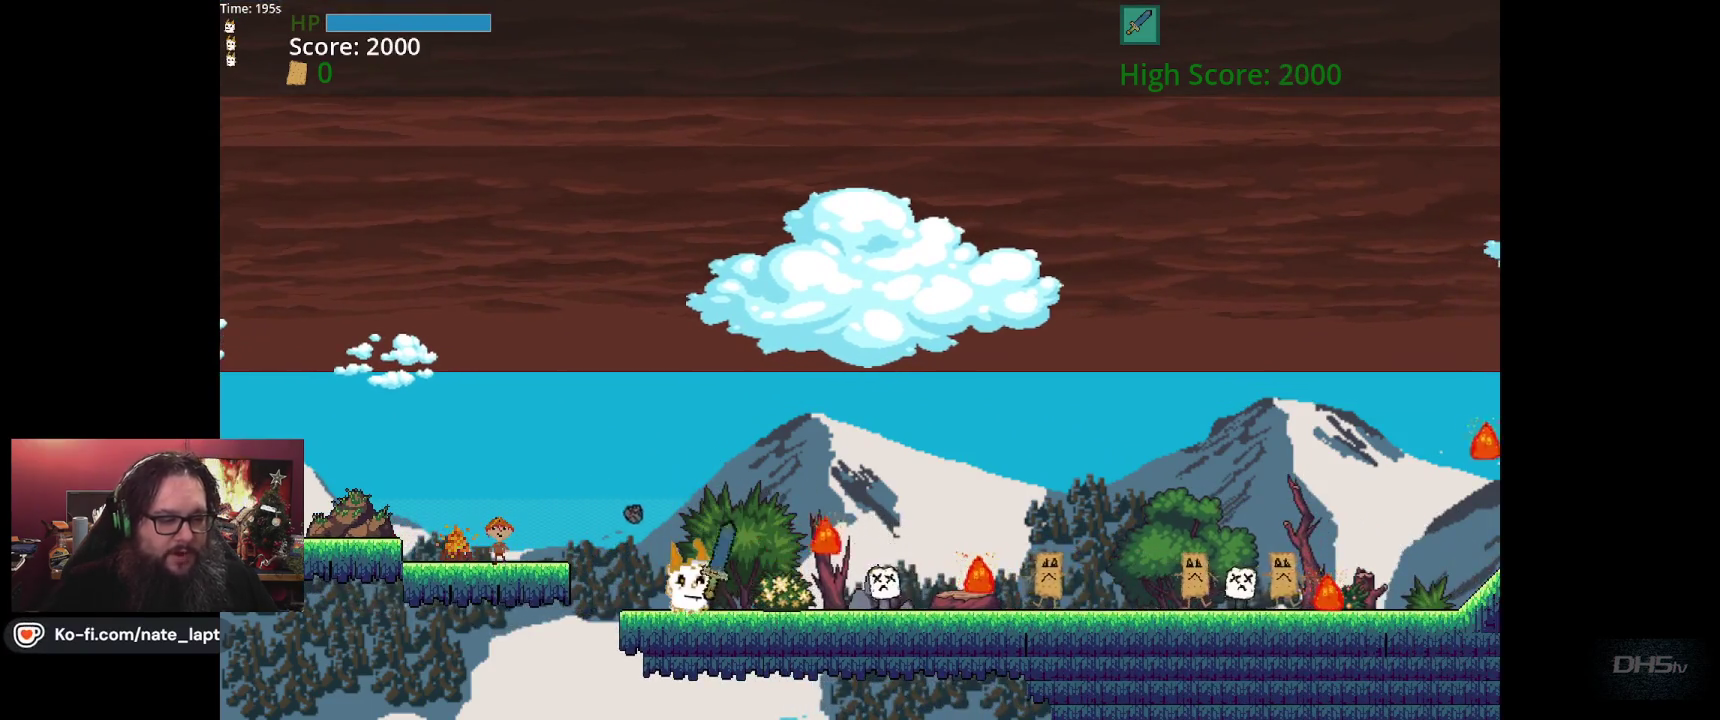
key(Right)
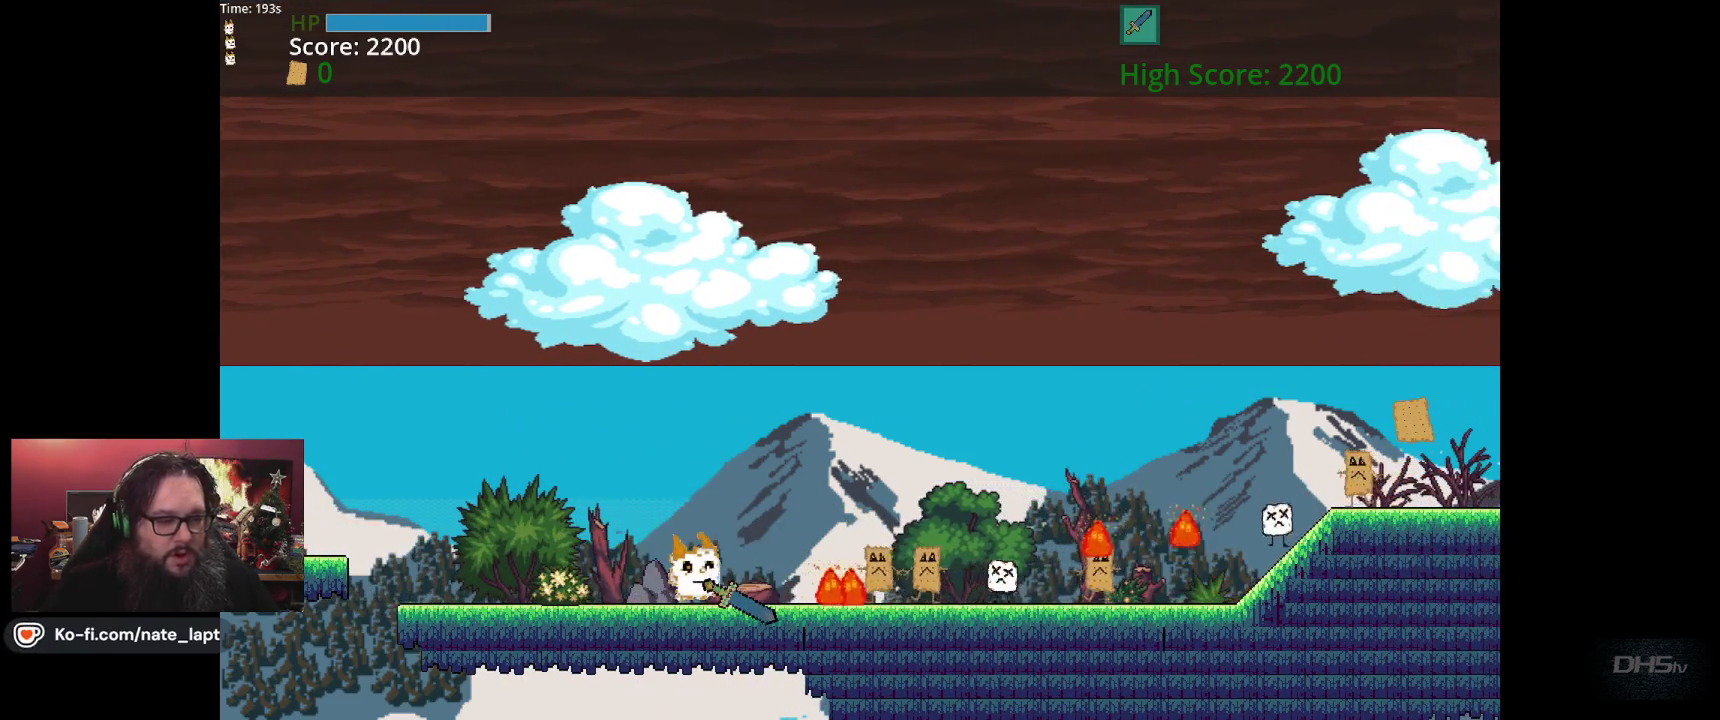
key(Right)
key(Right)
key(Right)
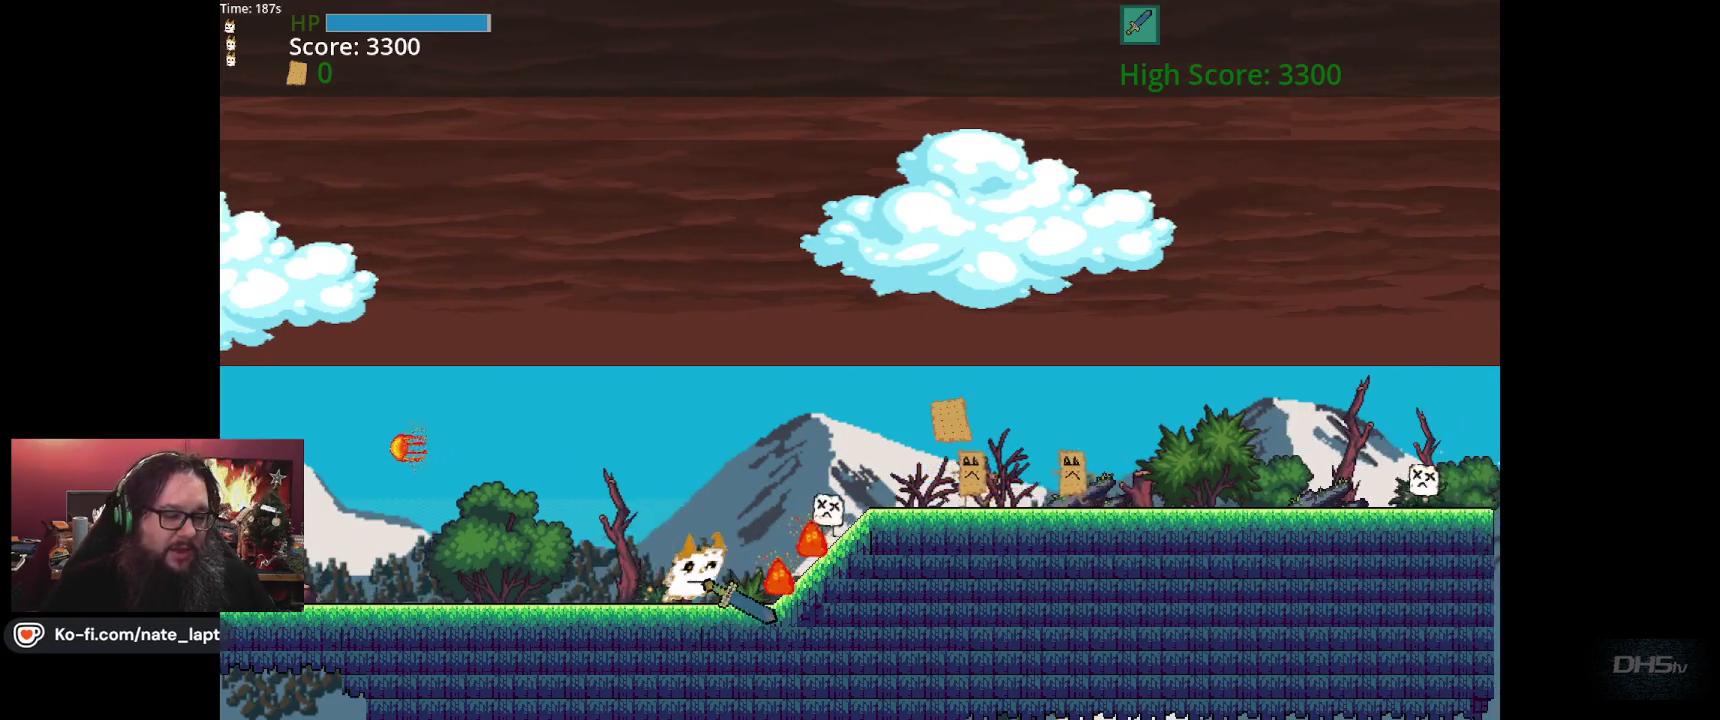
Run up the slope, collect the scroll, clear the gap and reach the floating platform
key(Right)
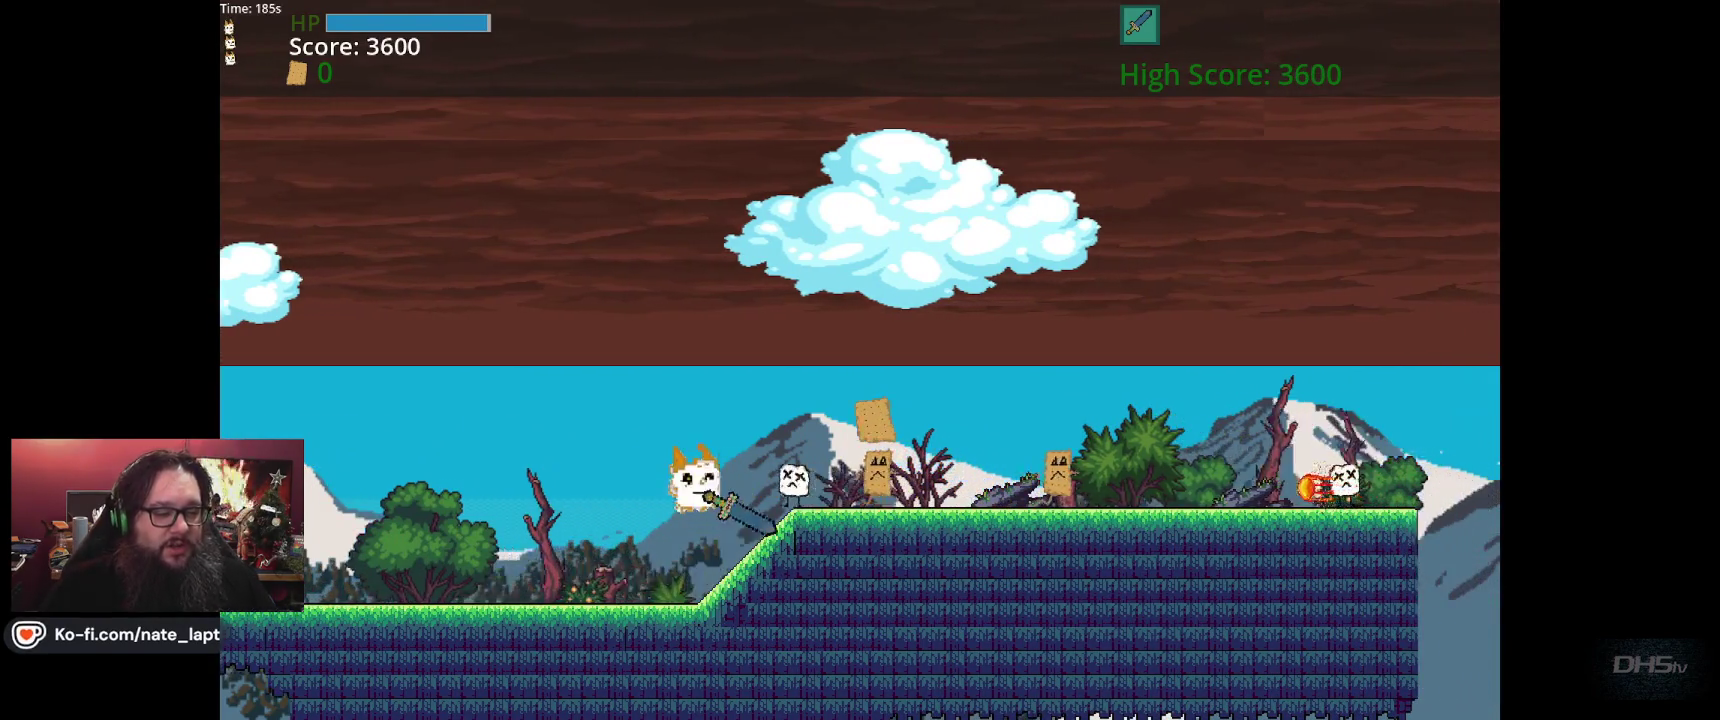
key(space)
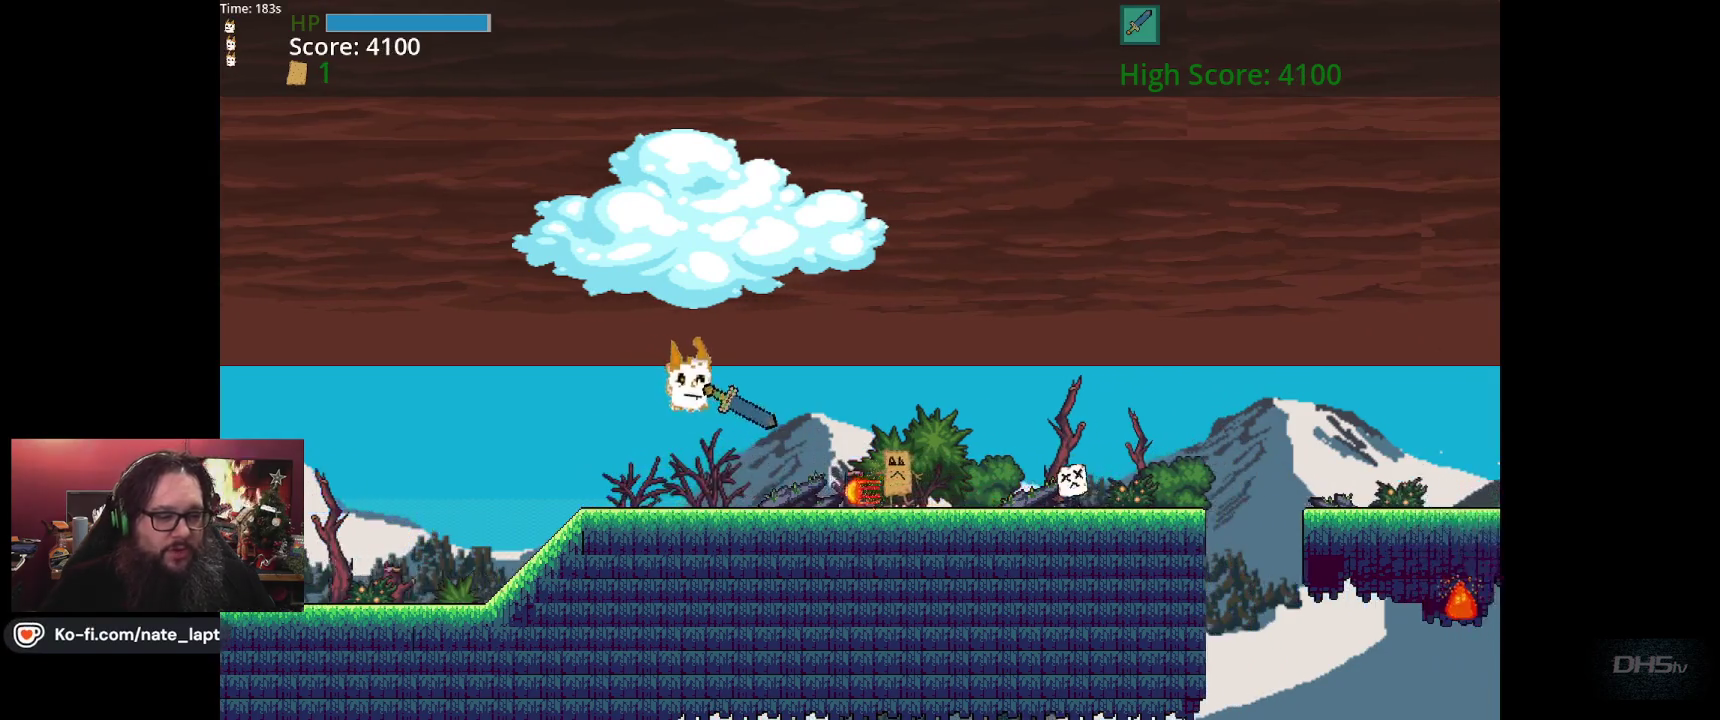
key(Right)
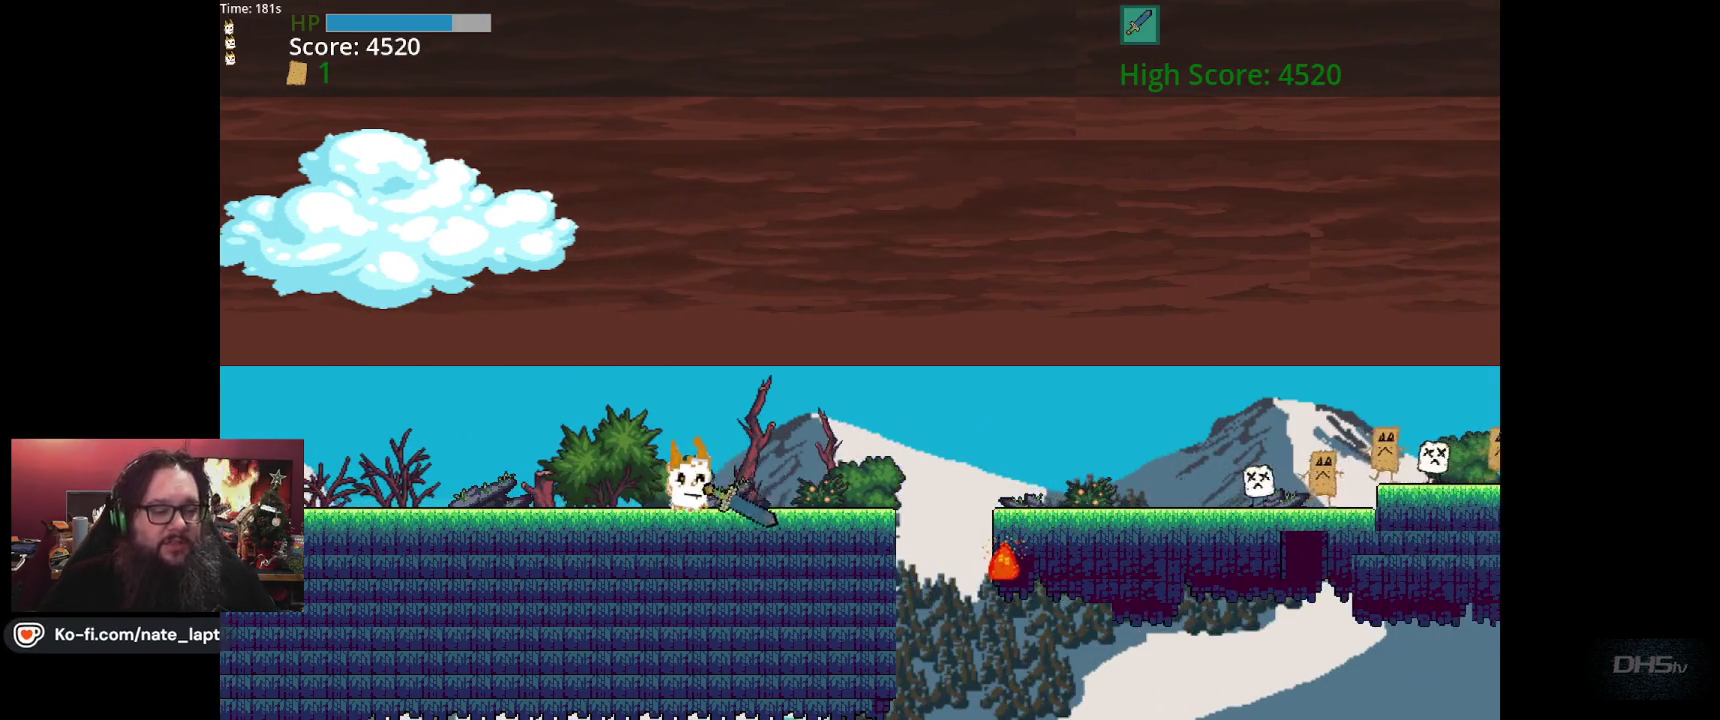
key(space)
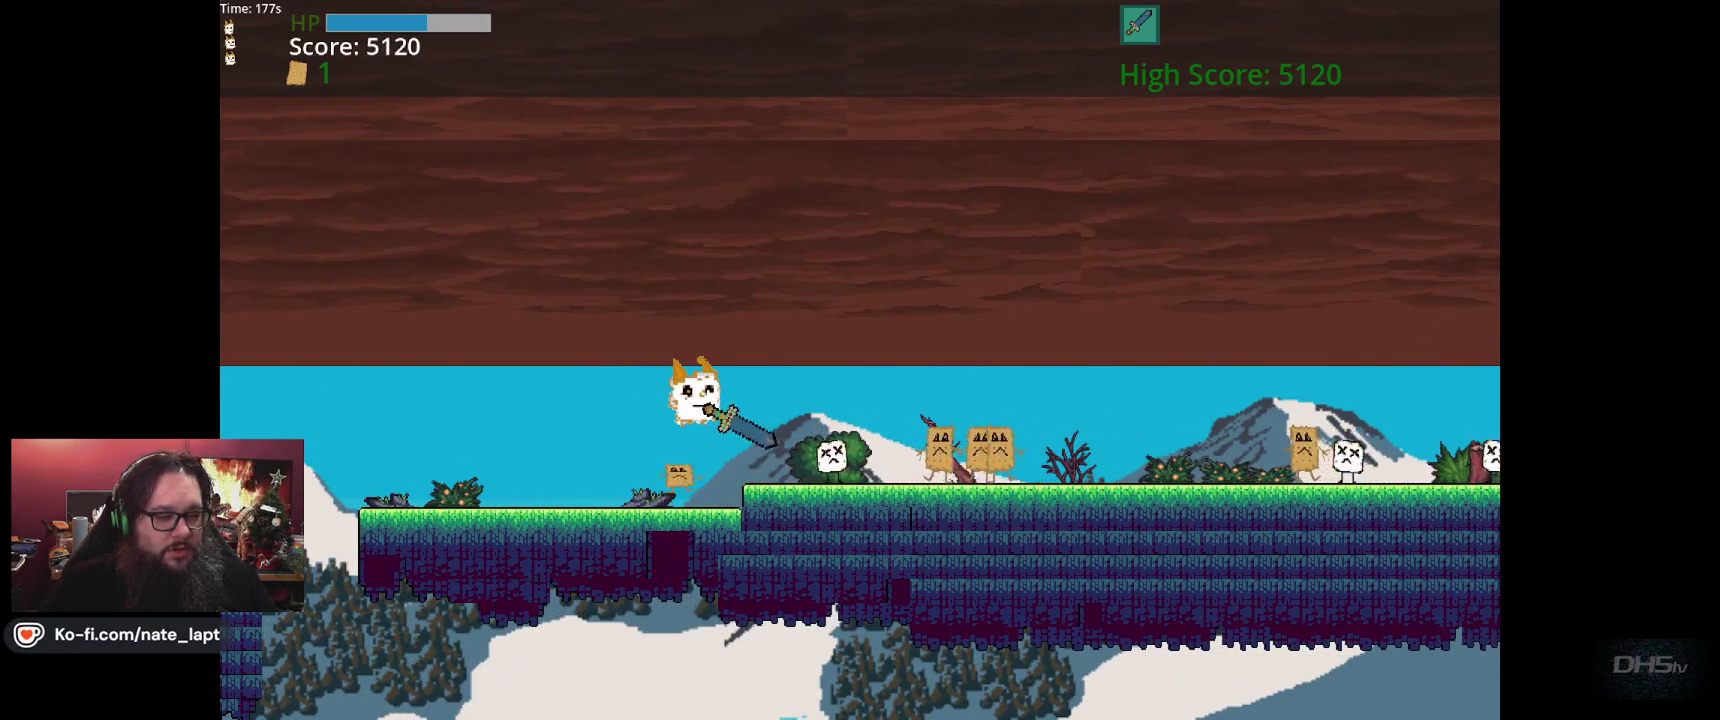
key(Right)
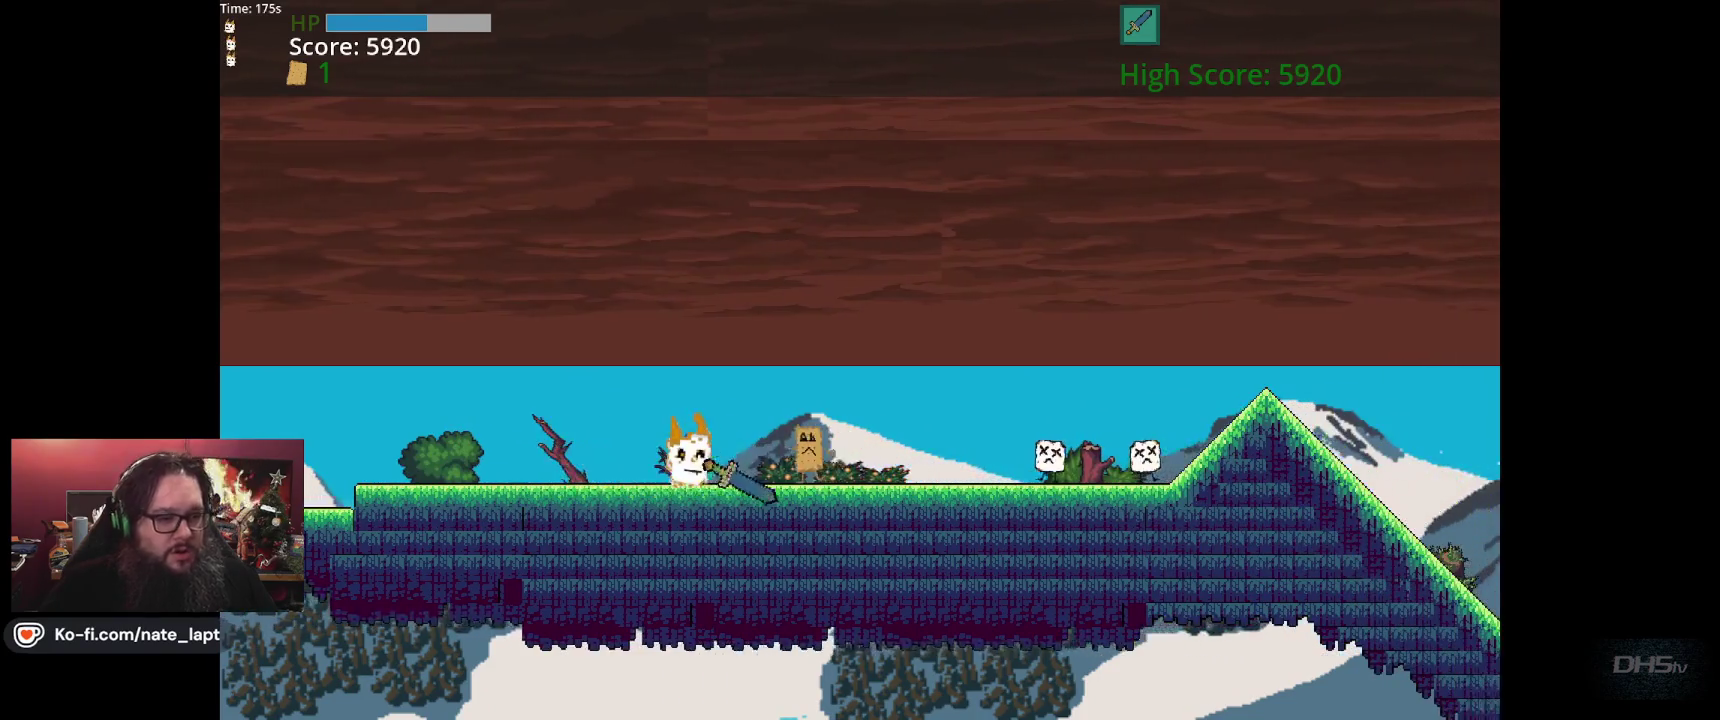
key(Right)
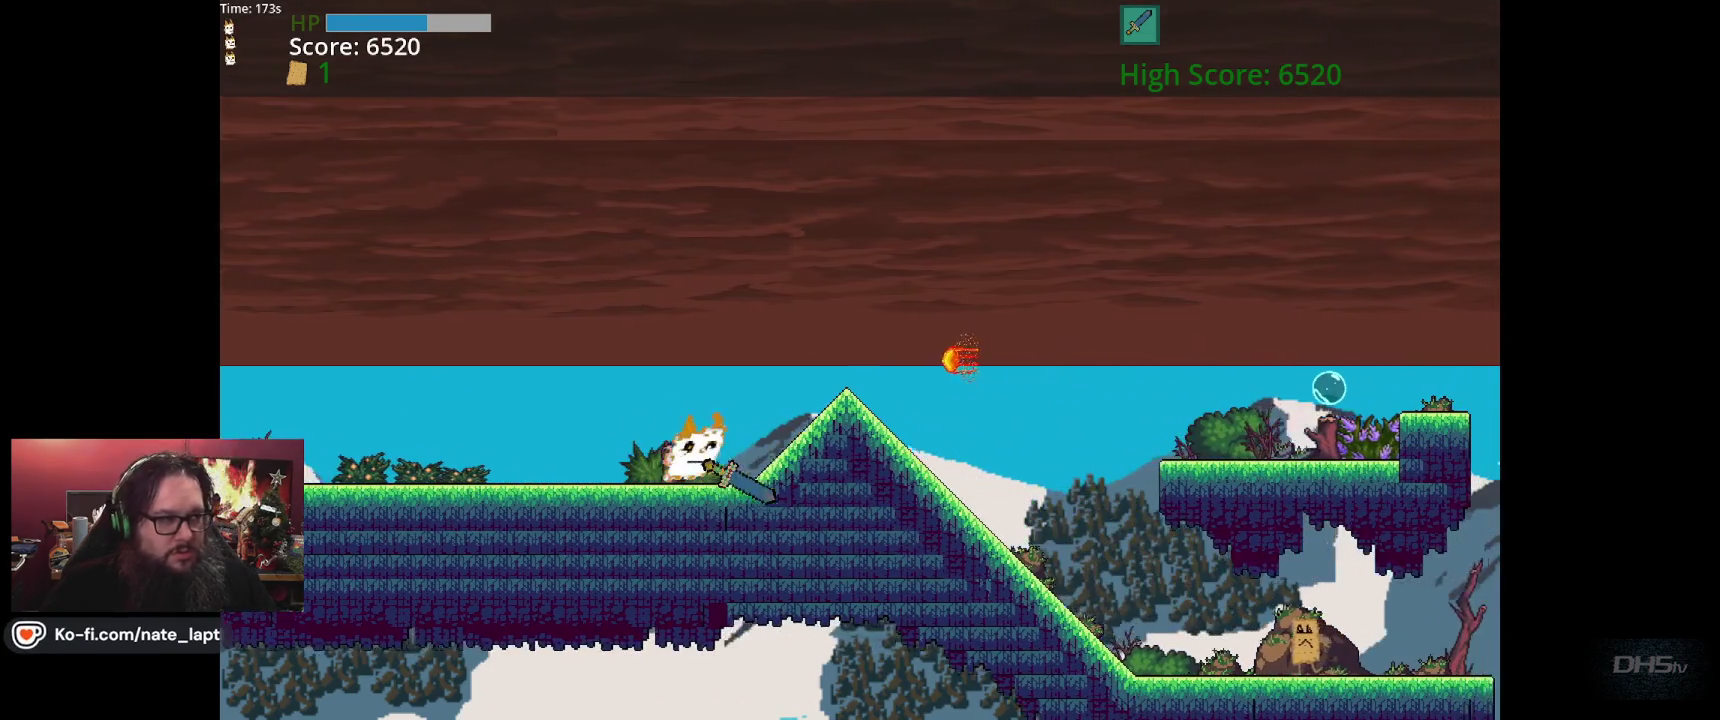
key(Right)
key(space)
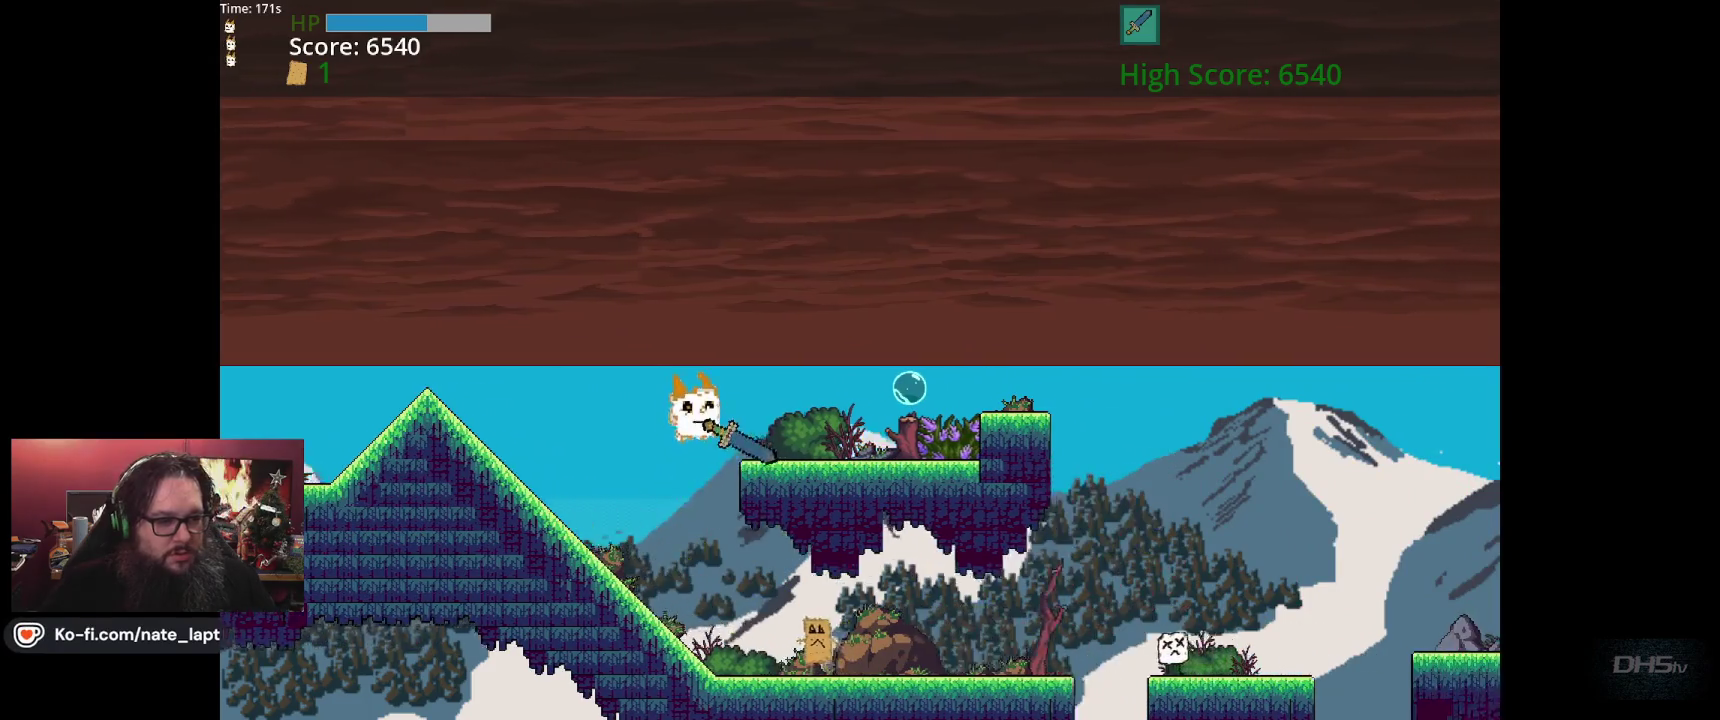
Run past the enemies, leap toward the higher platforms, then drop onto the lower ground
key(Right)
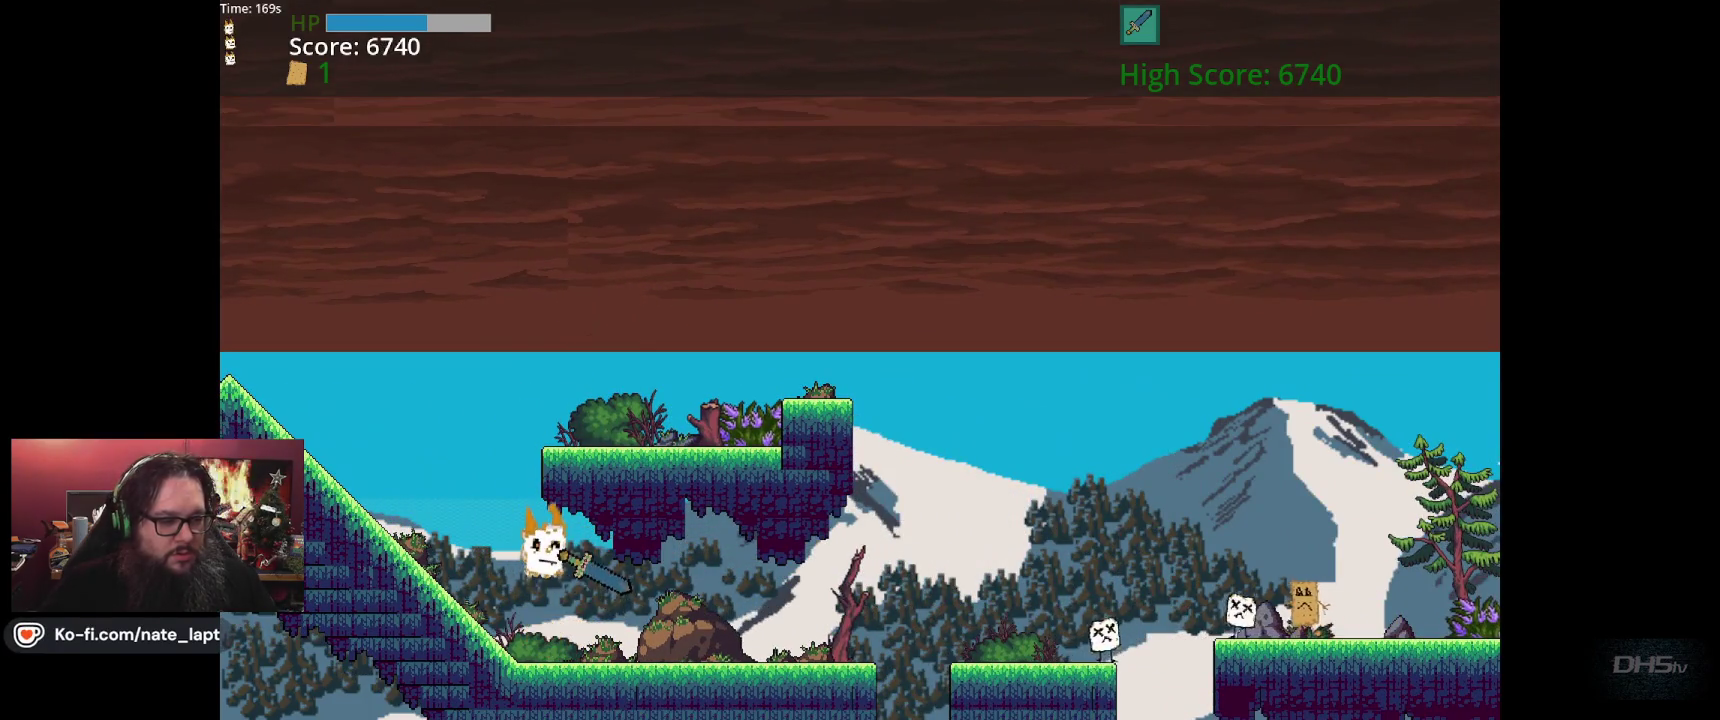
key(Right)
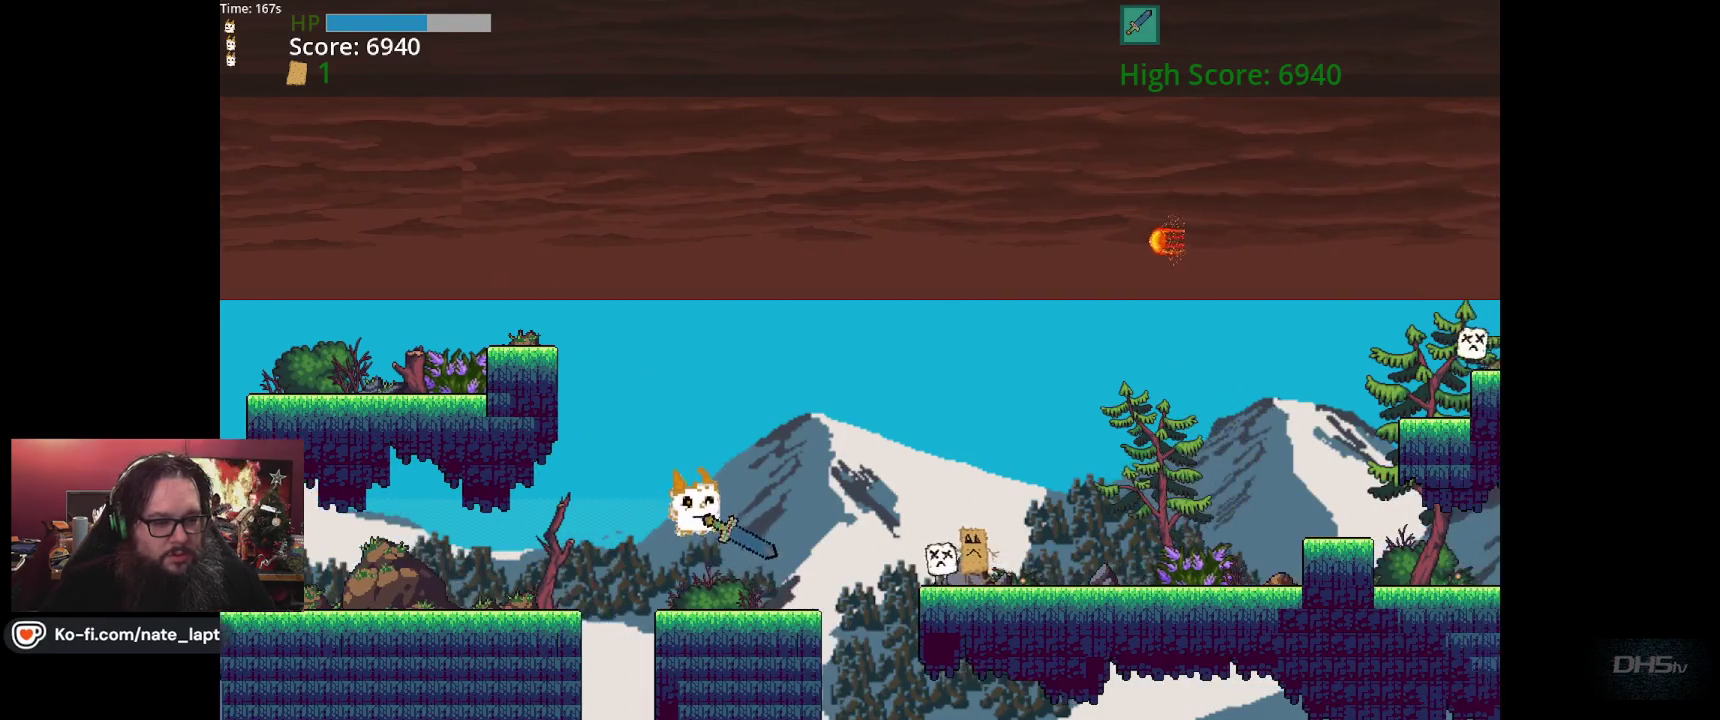
key(Right)
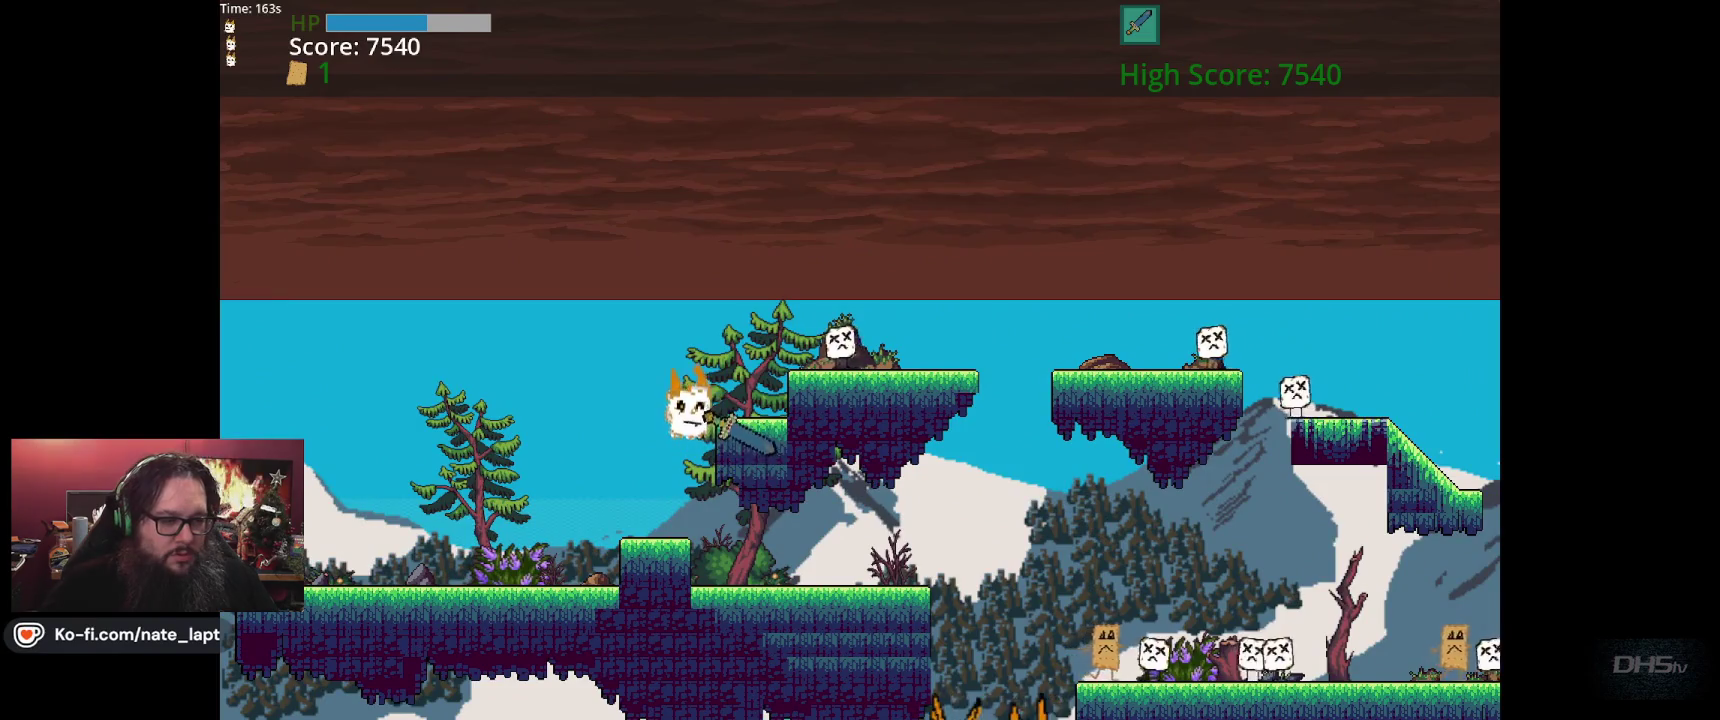
key(Right)
key(space)
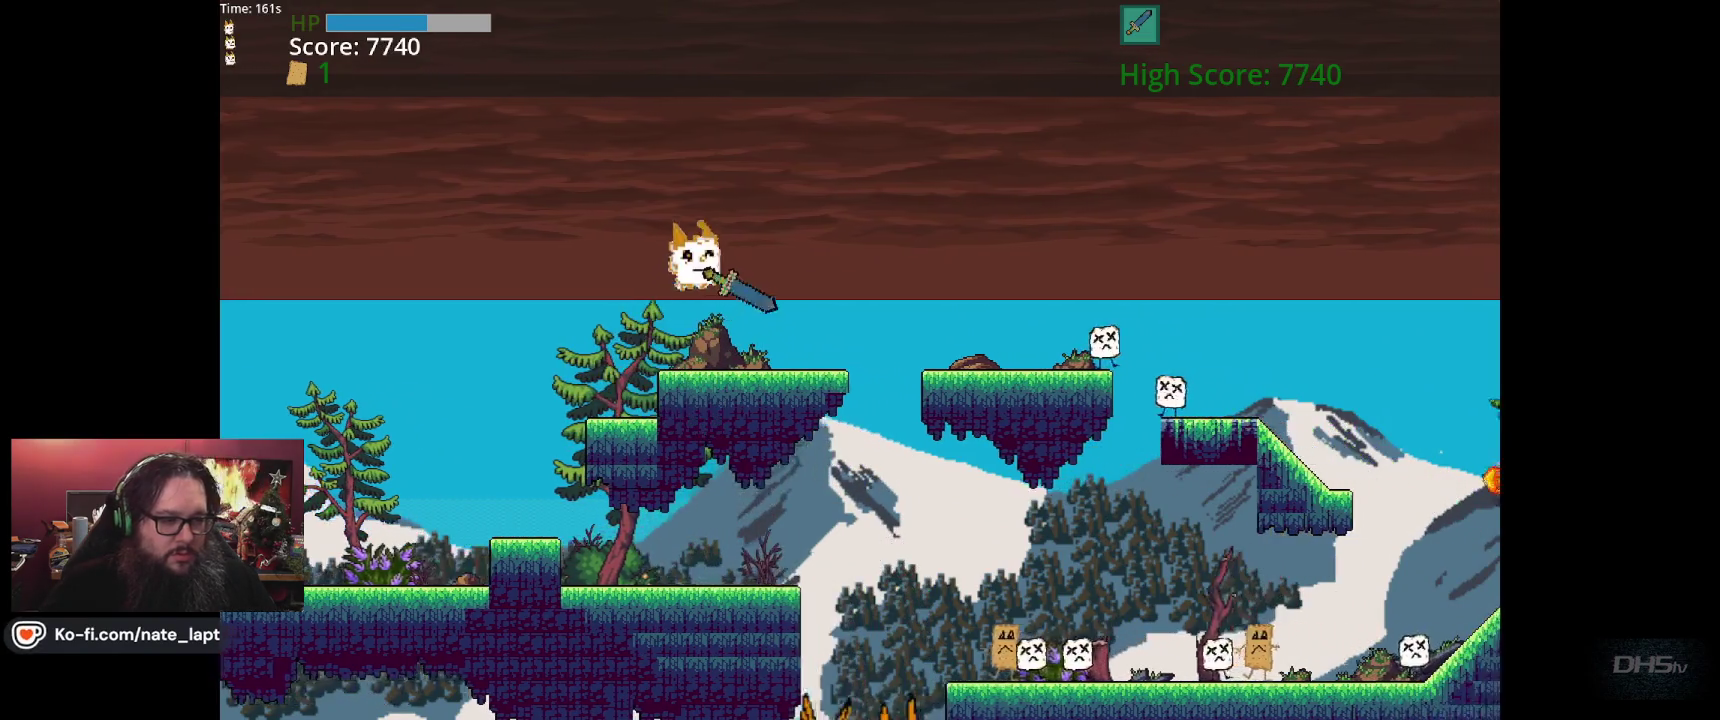
key(Right)
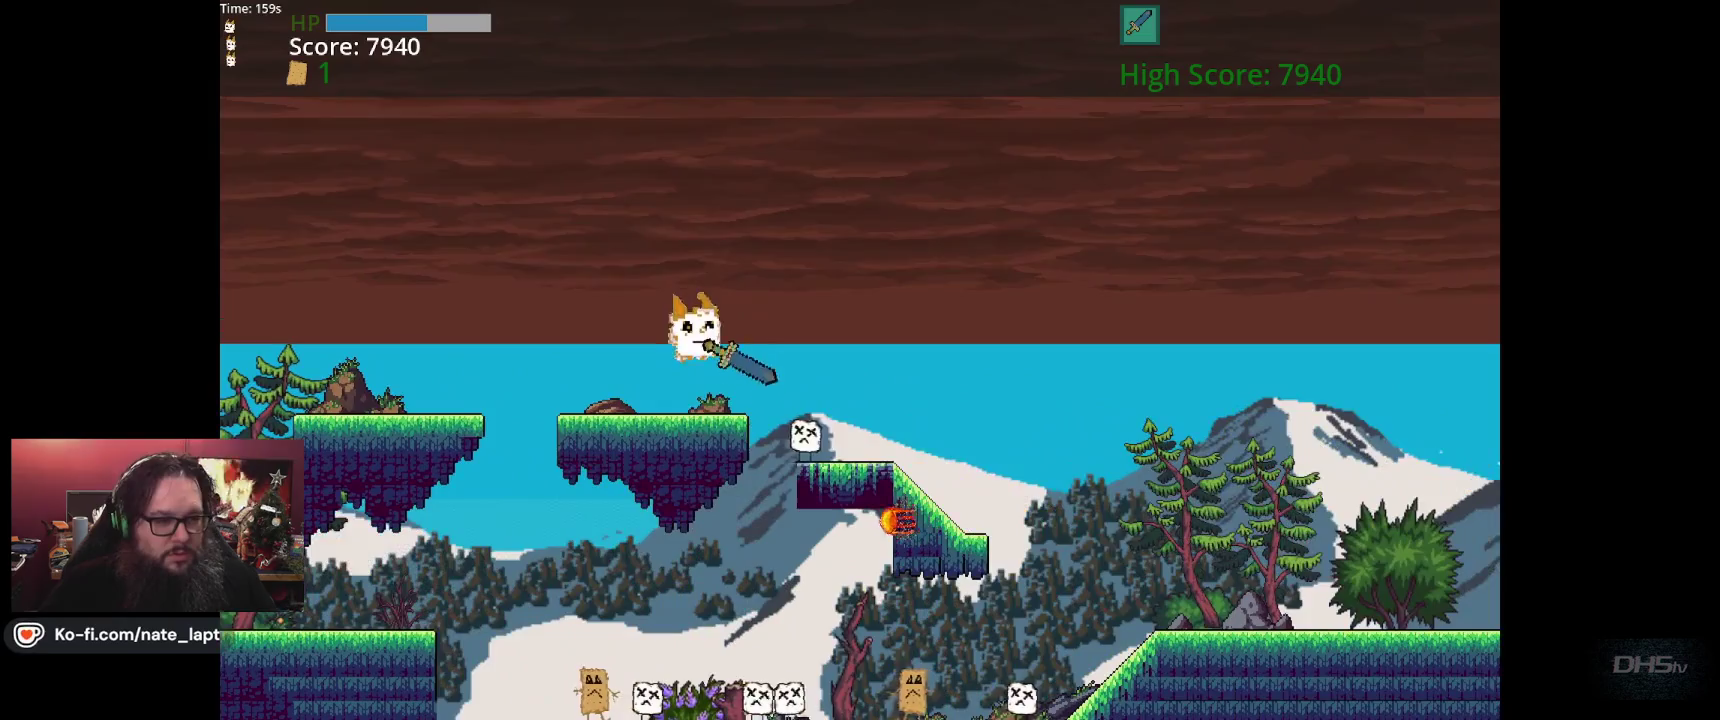
key(Right)
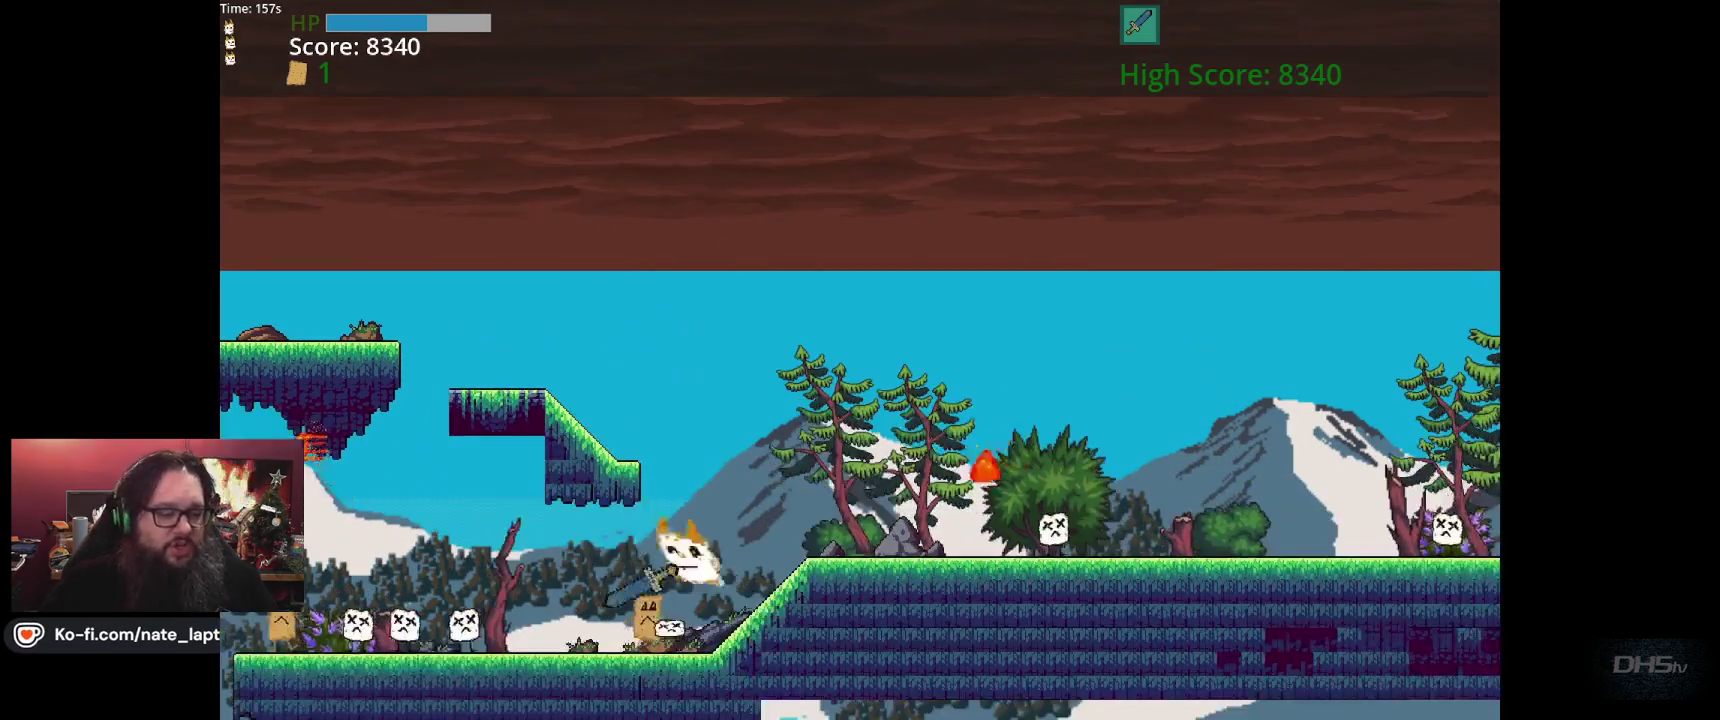
key(Left)
key(Left)
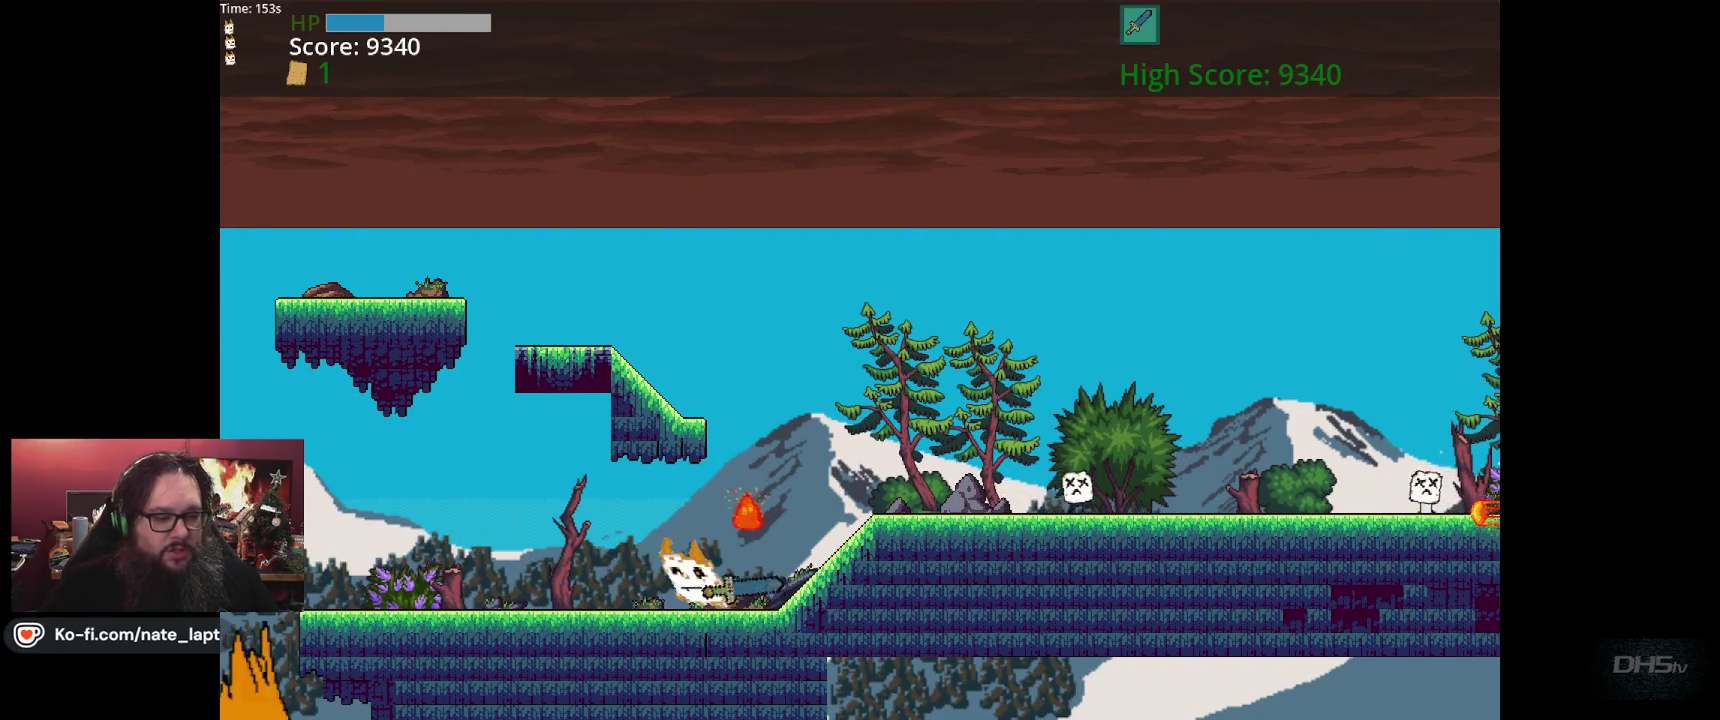
Run the cat right up the slope and through the enemies, racking up points
key(Right)
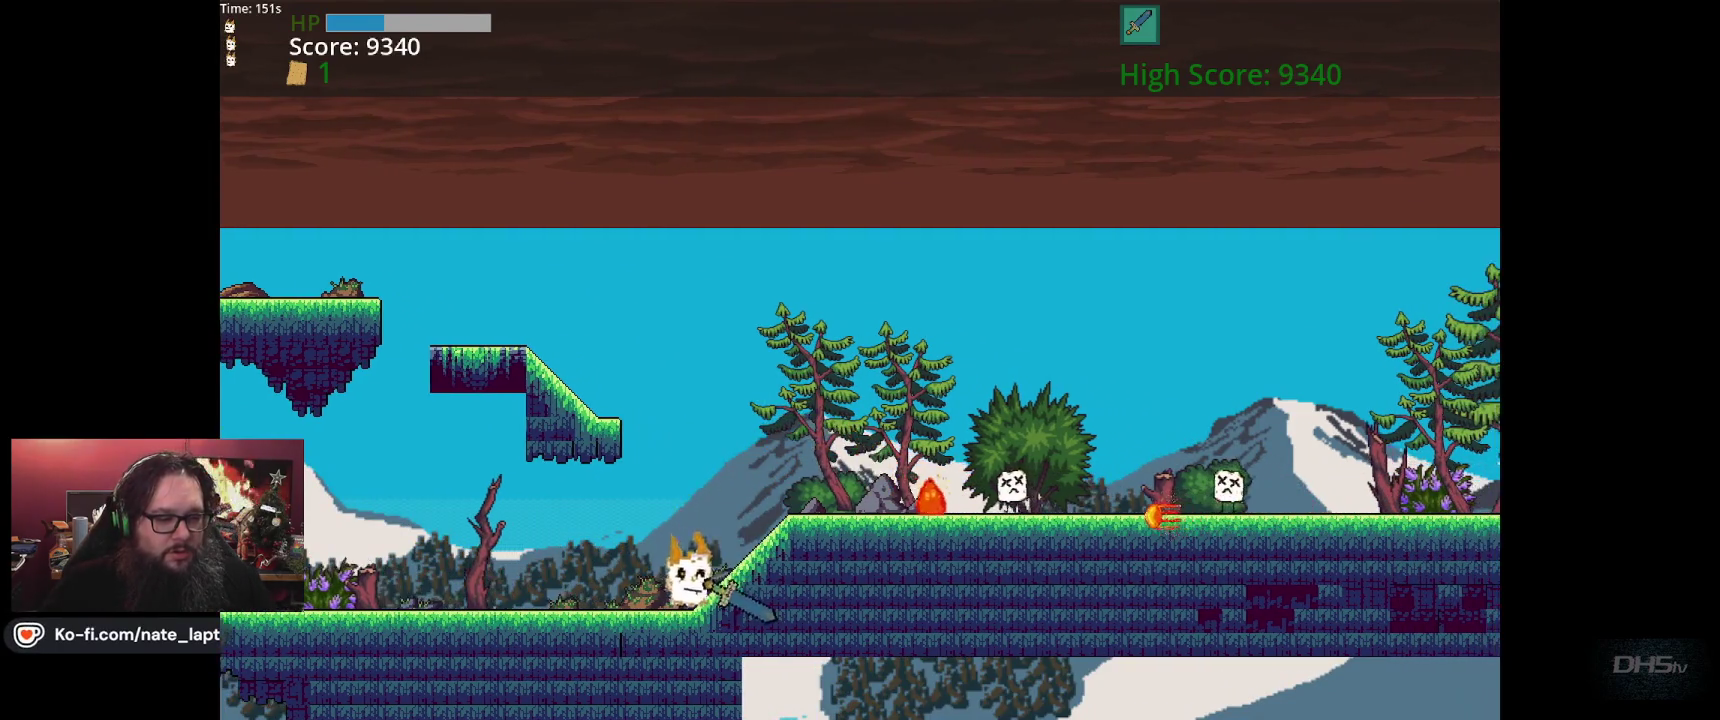
key(Right)
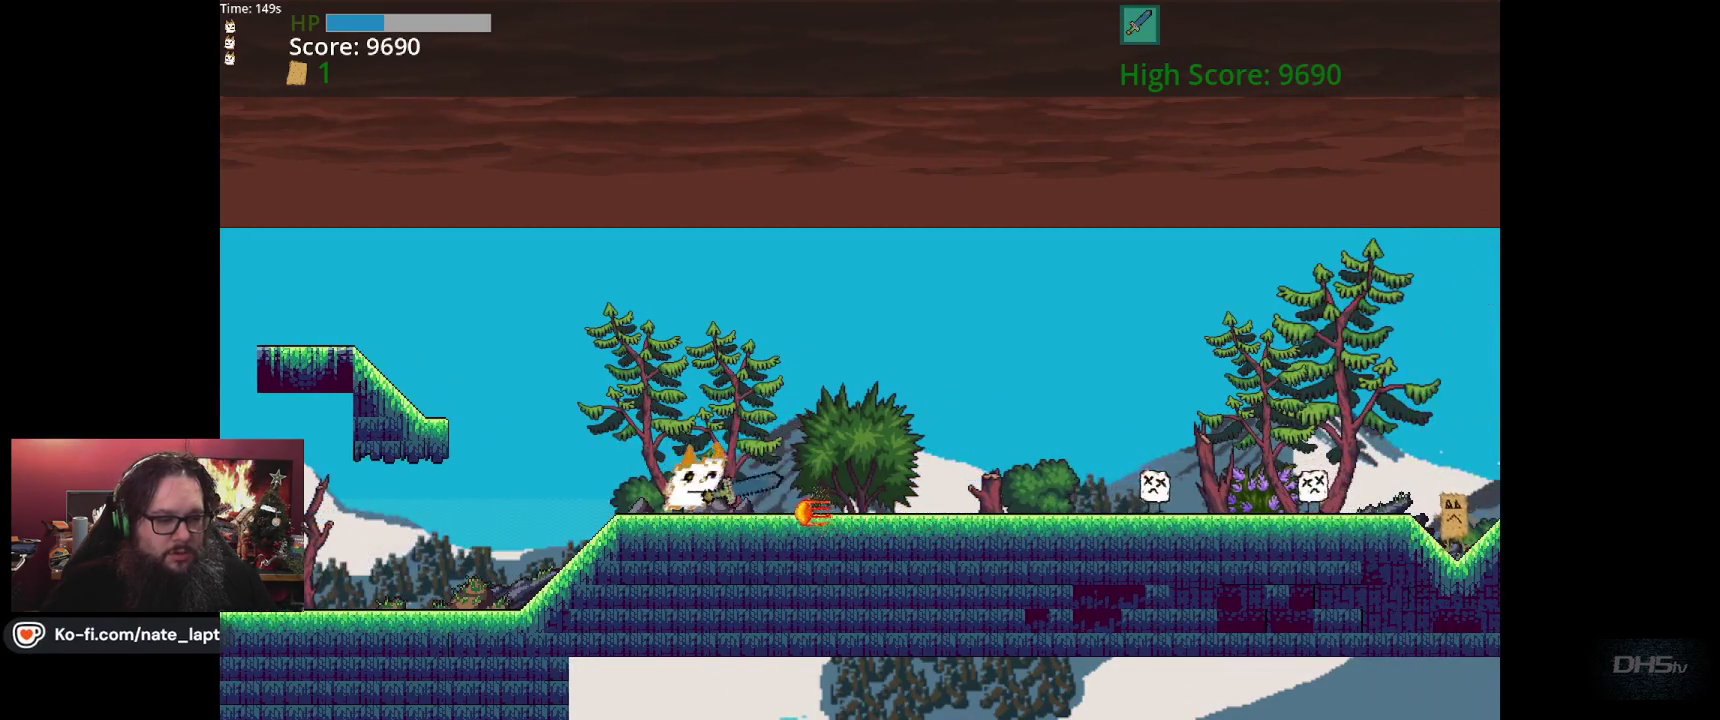
key(Right)
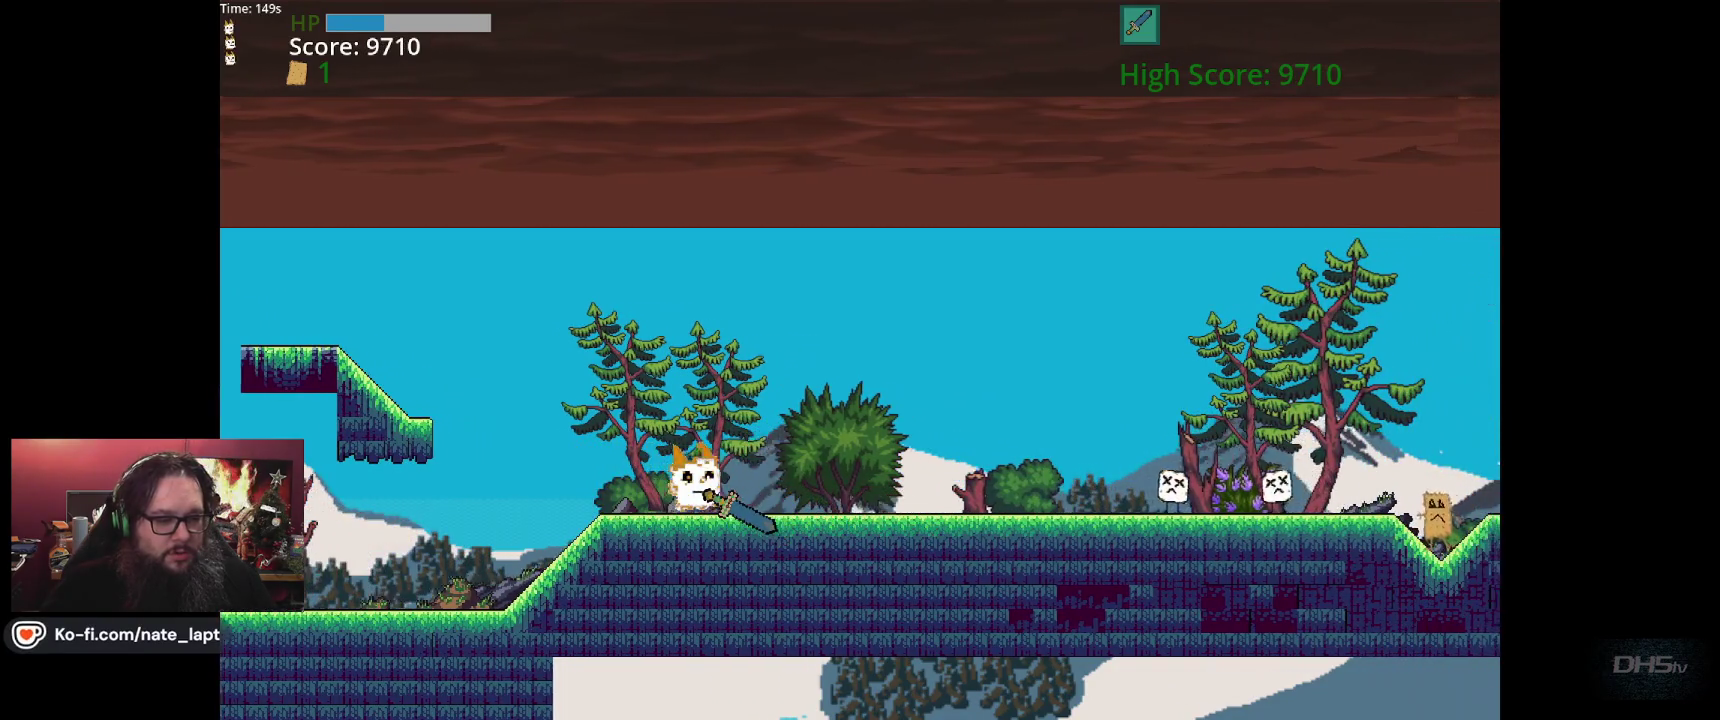
key(space)
key(Right)
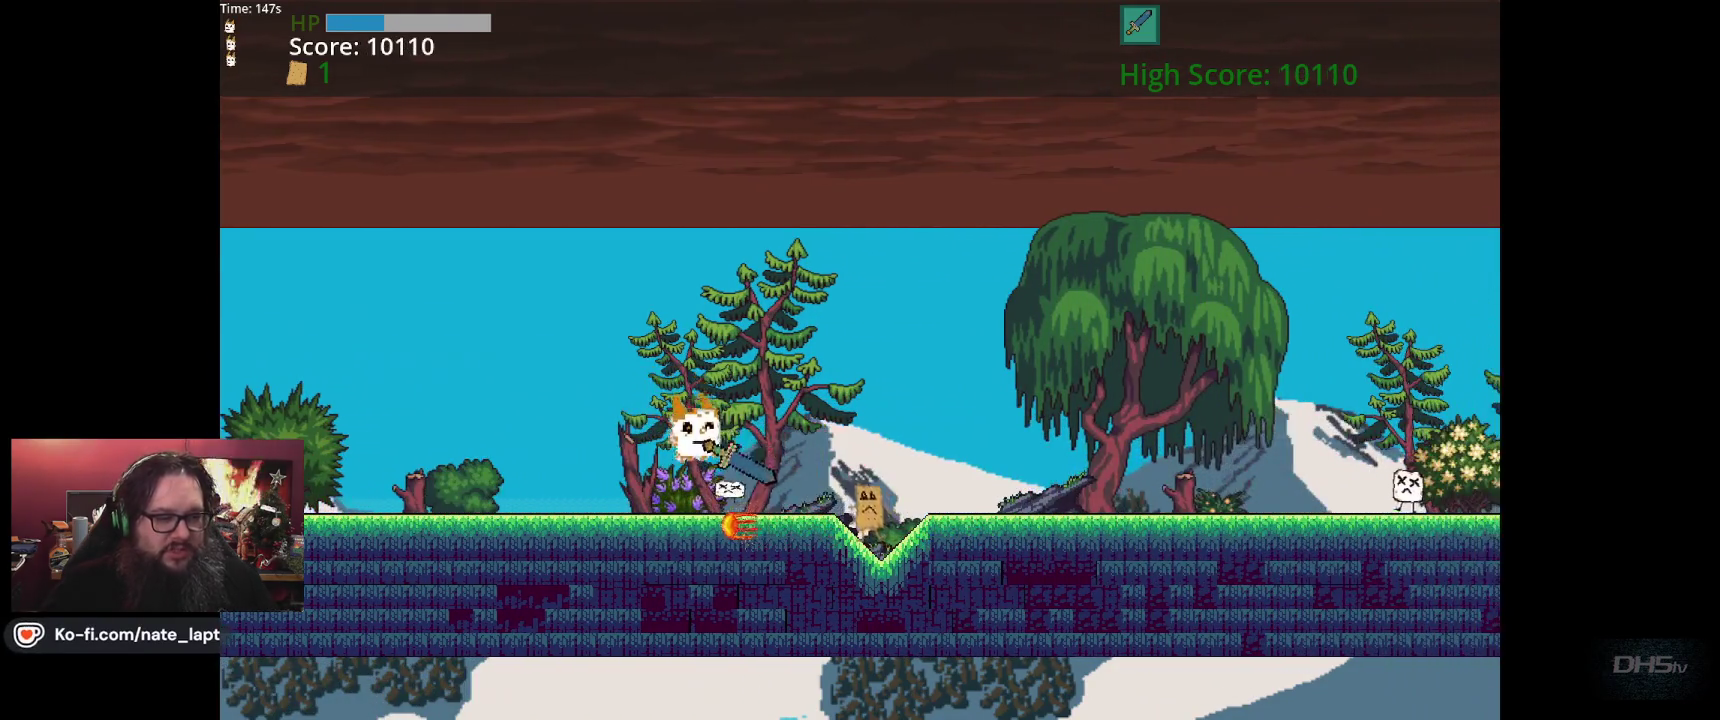
key(Right)
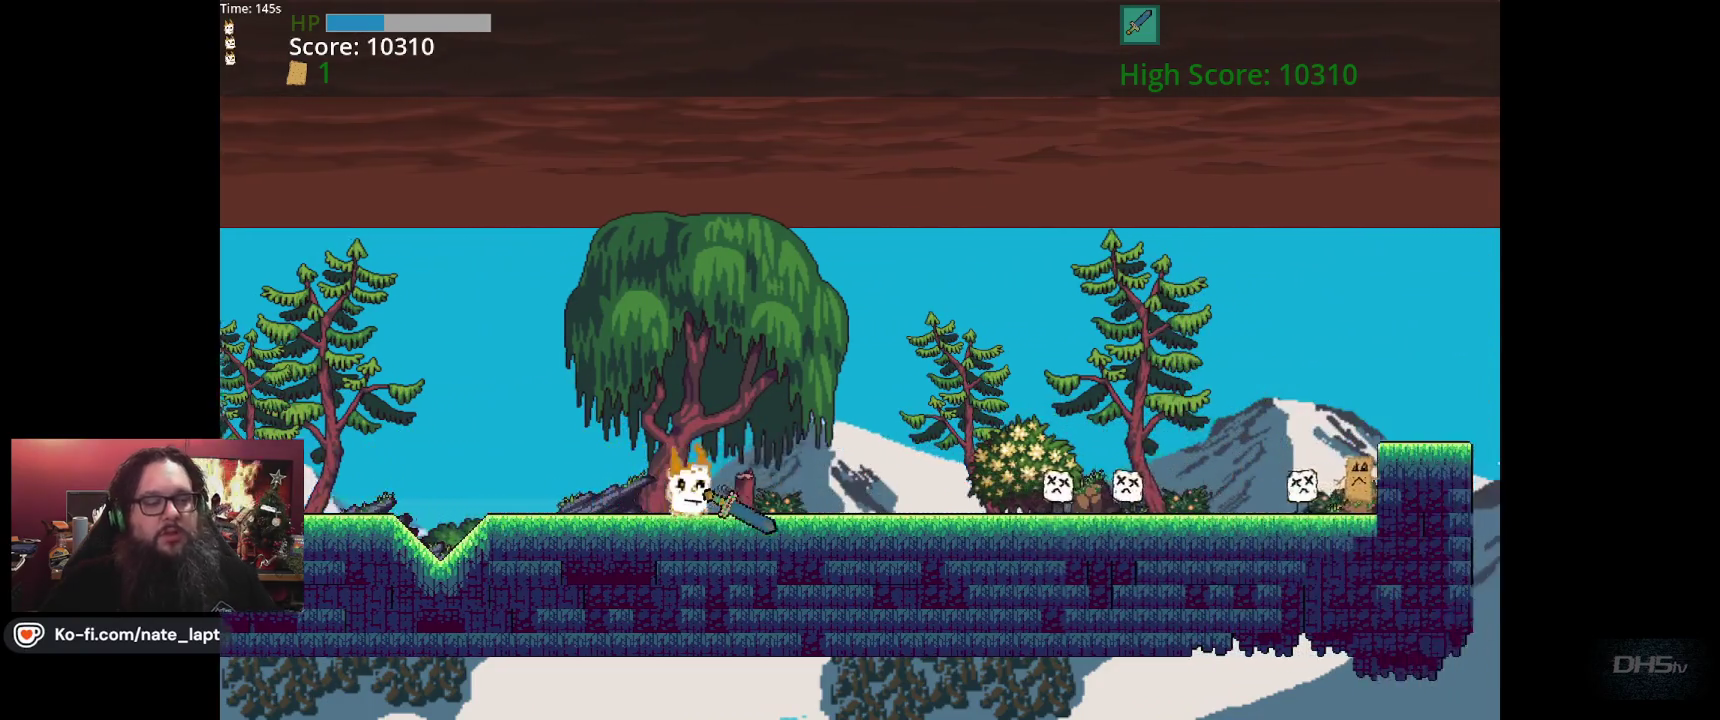
key(Right)
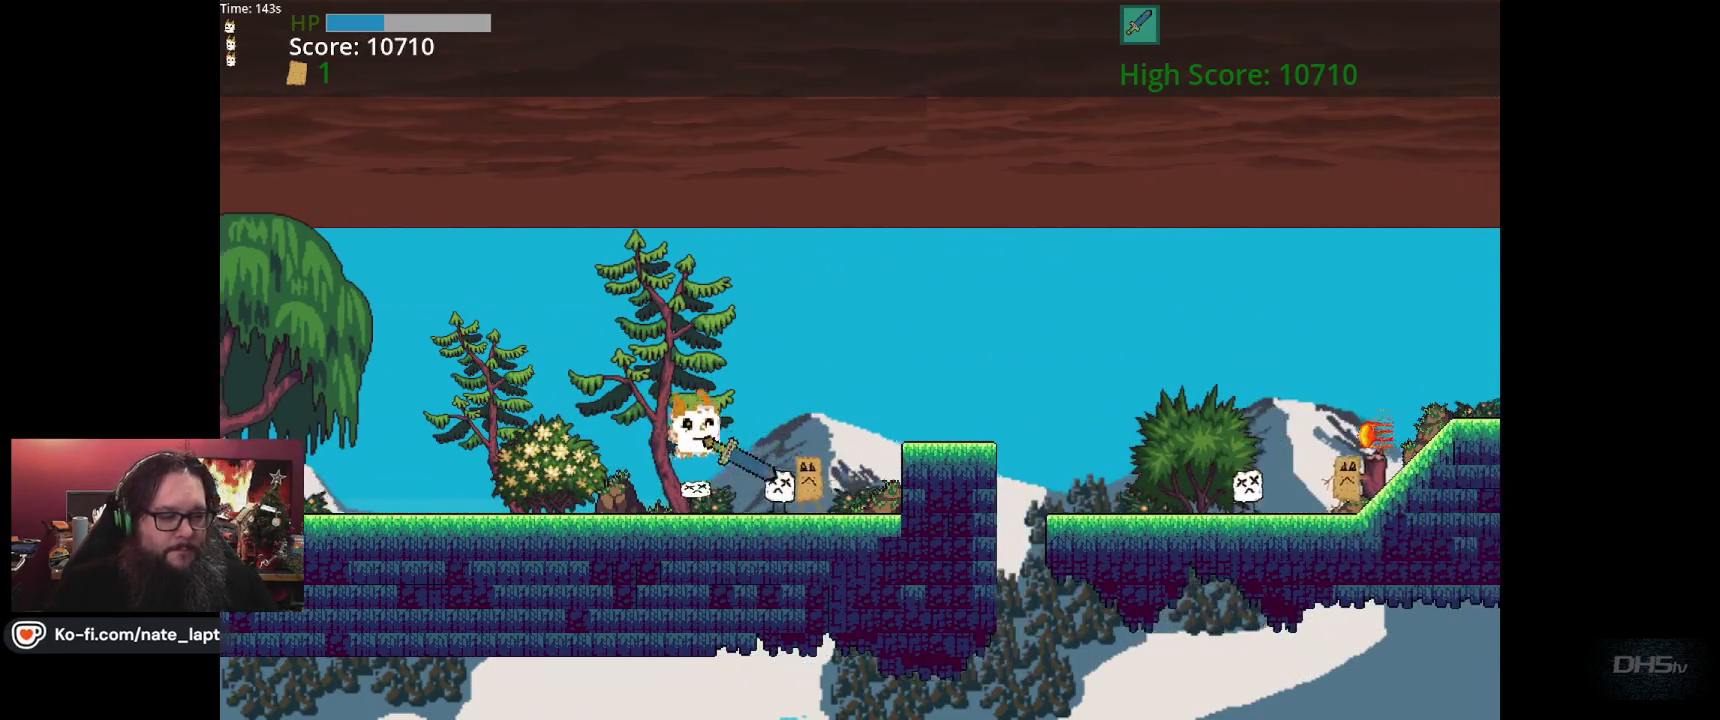
key(Right)
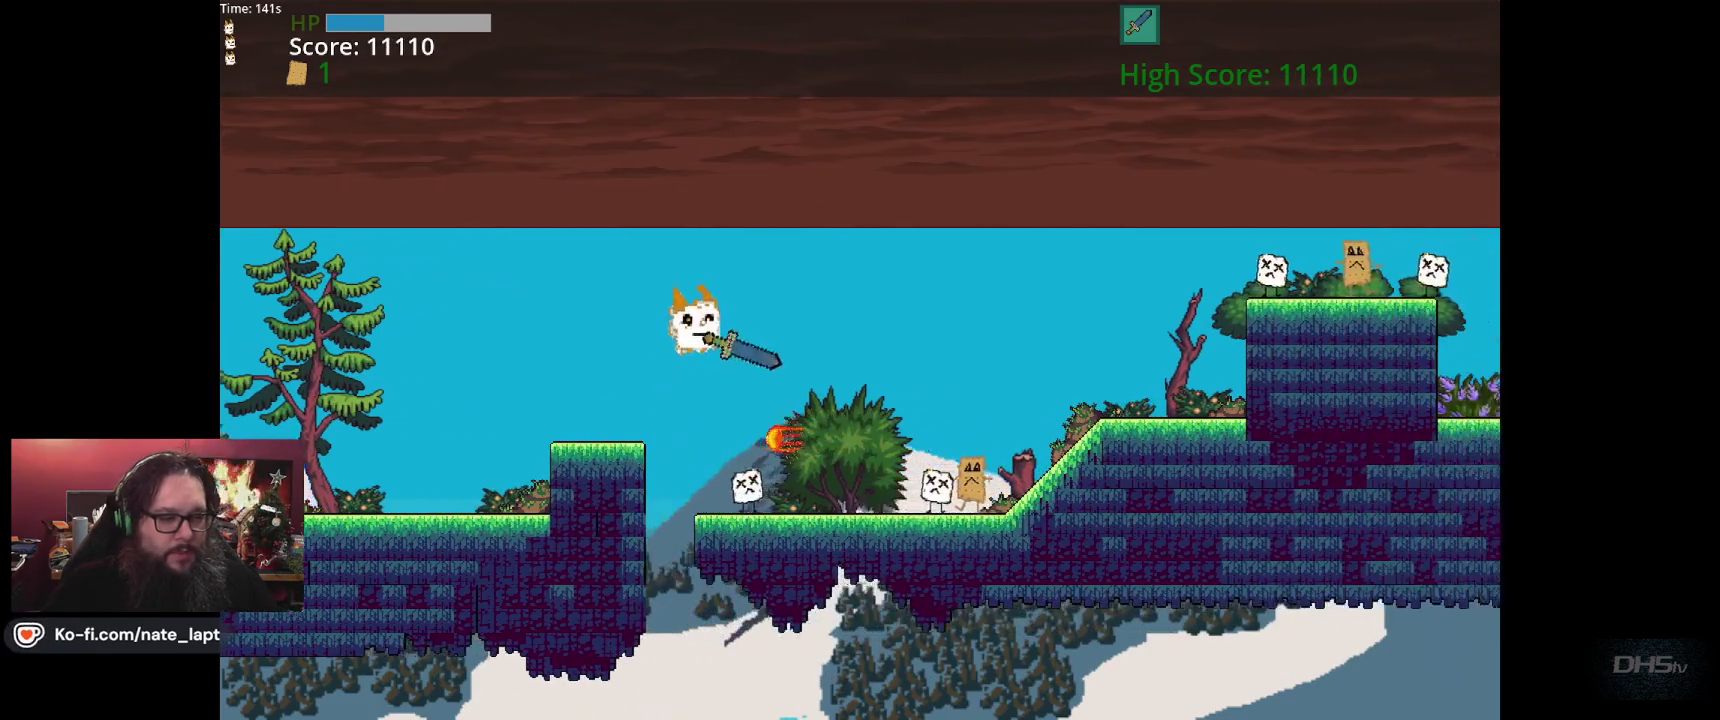
Climb onto the tall platform and jump the gap, bringing the score to 13130
key(Right)
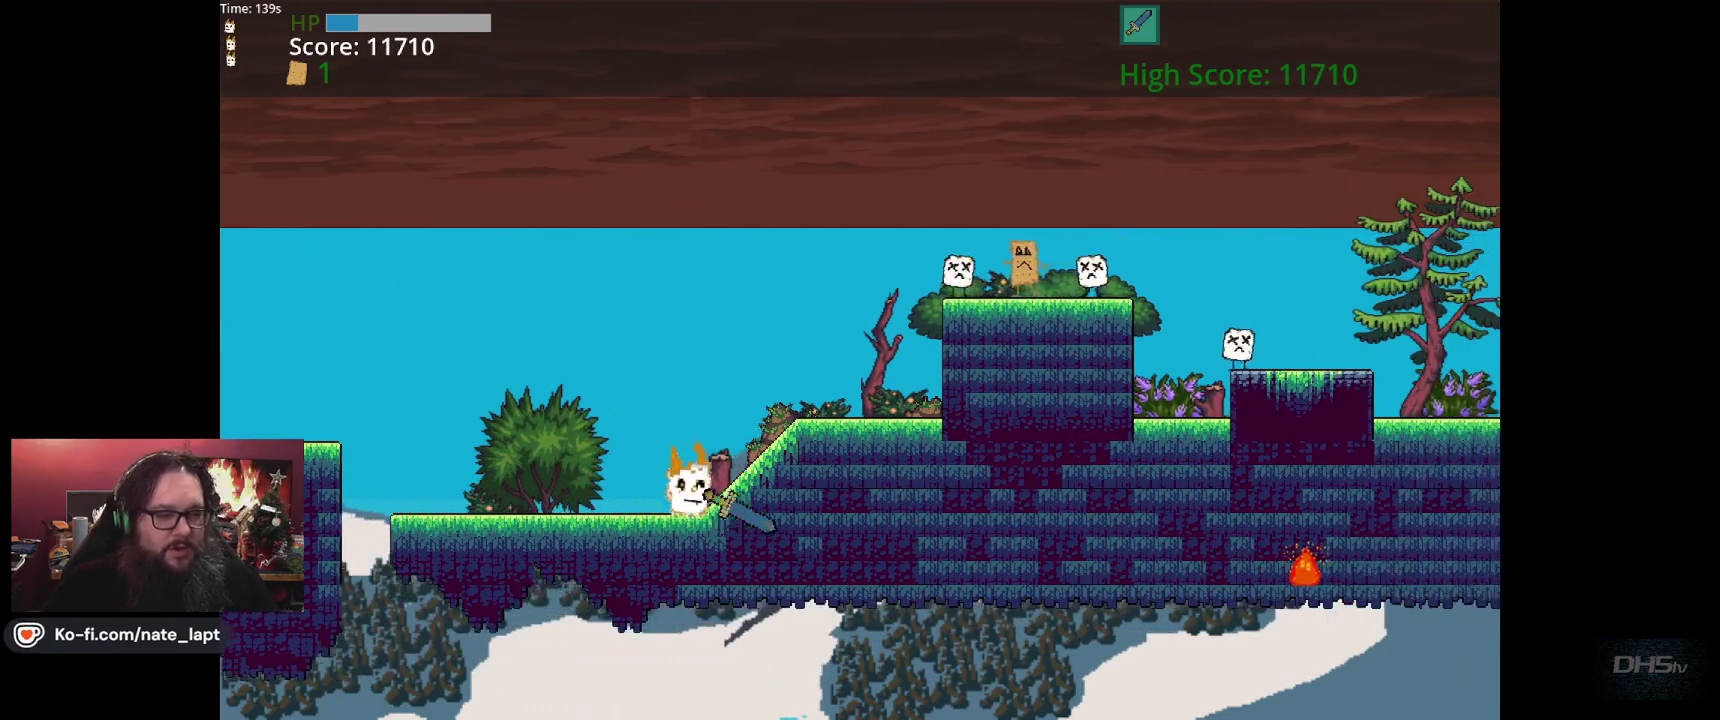
key(Right)
key(space)
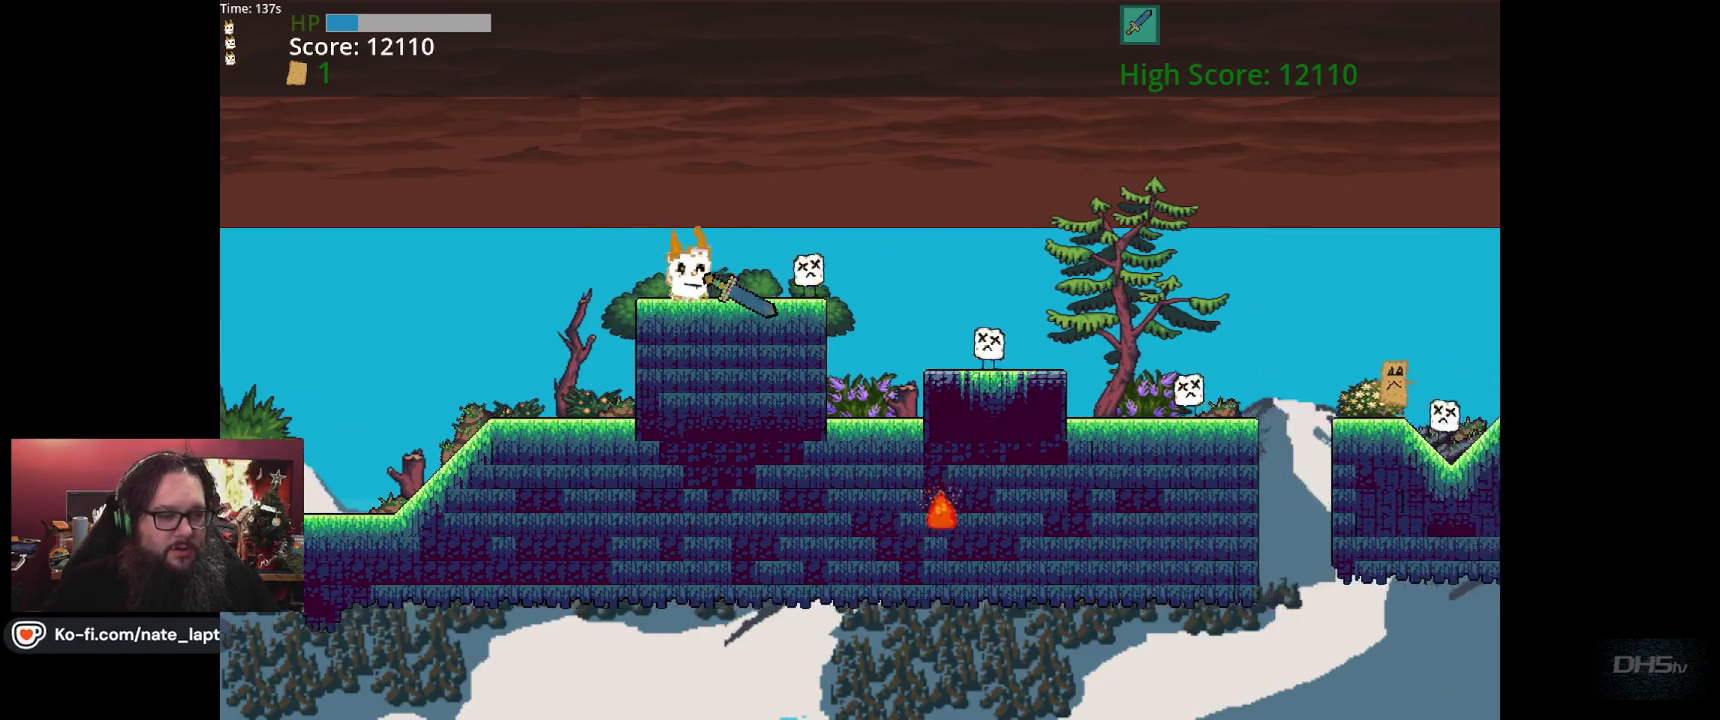
key(Right)
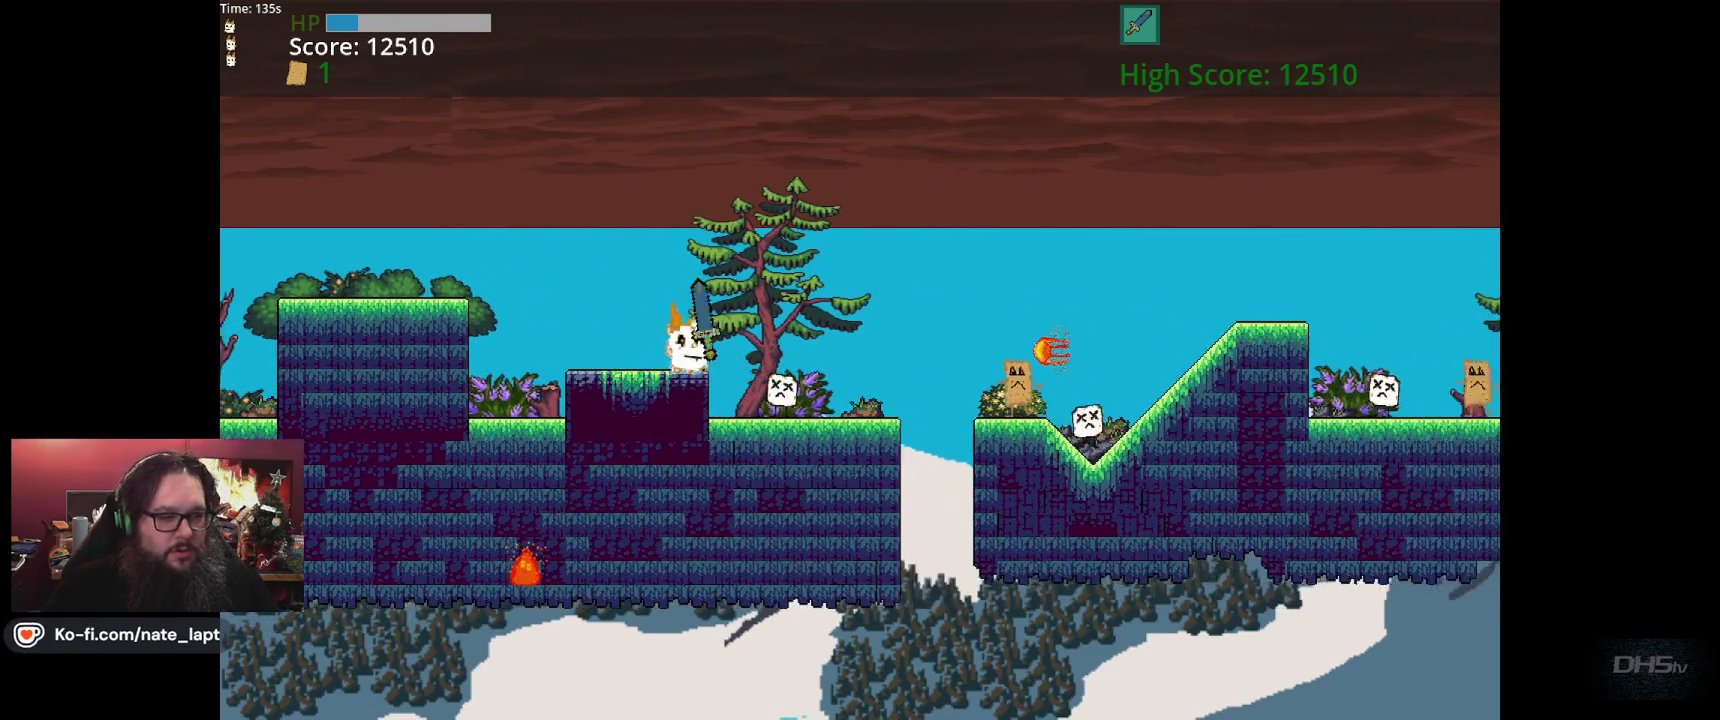
key(Right)
key(space)
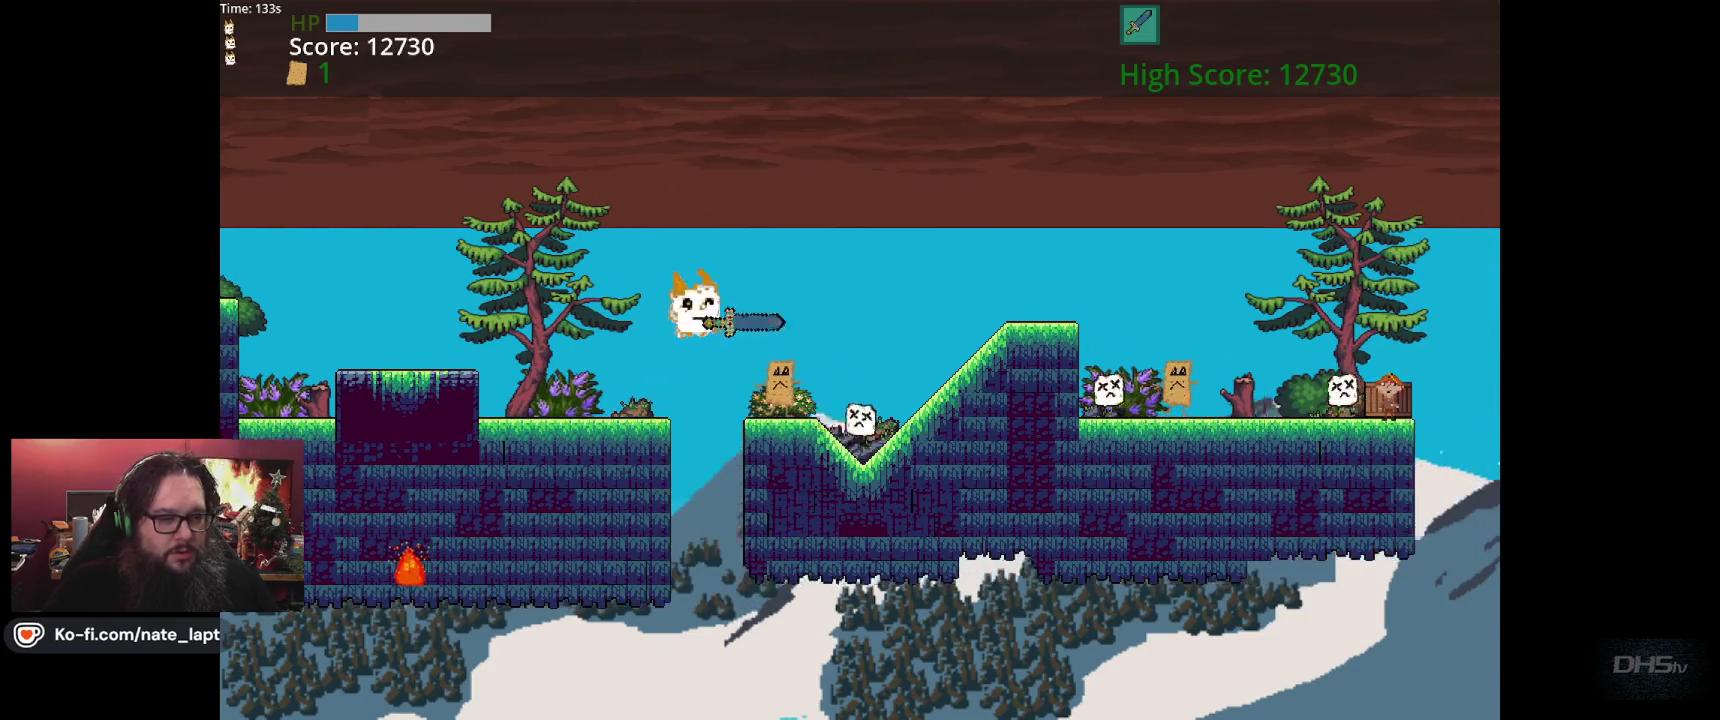
key(Right)
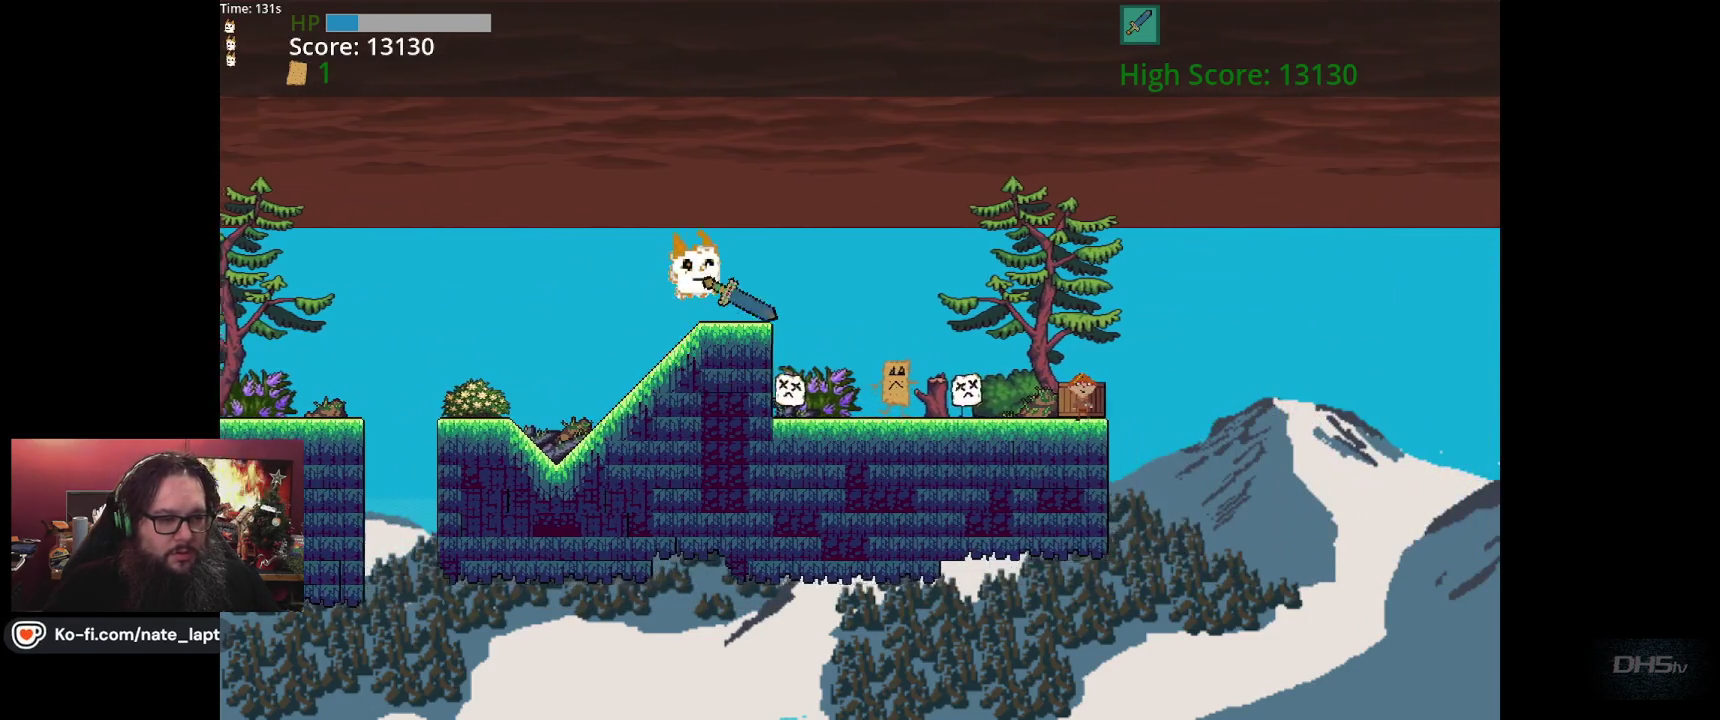
key(Right)
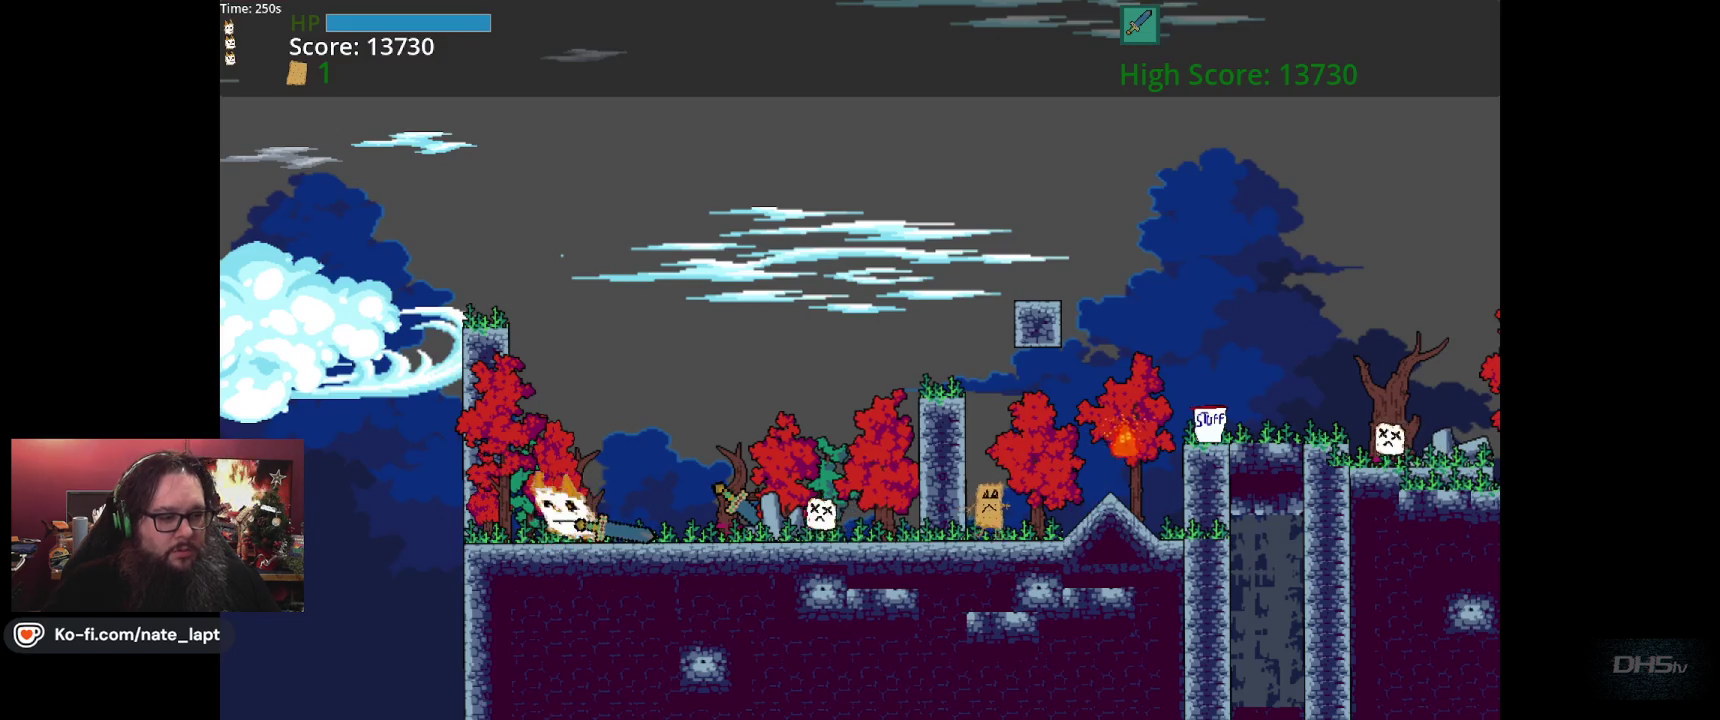
Run right through the night level past the graves and collect the STUFF pickup
key(Right)
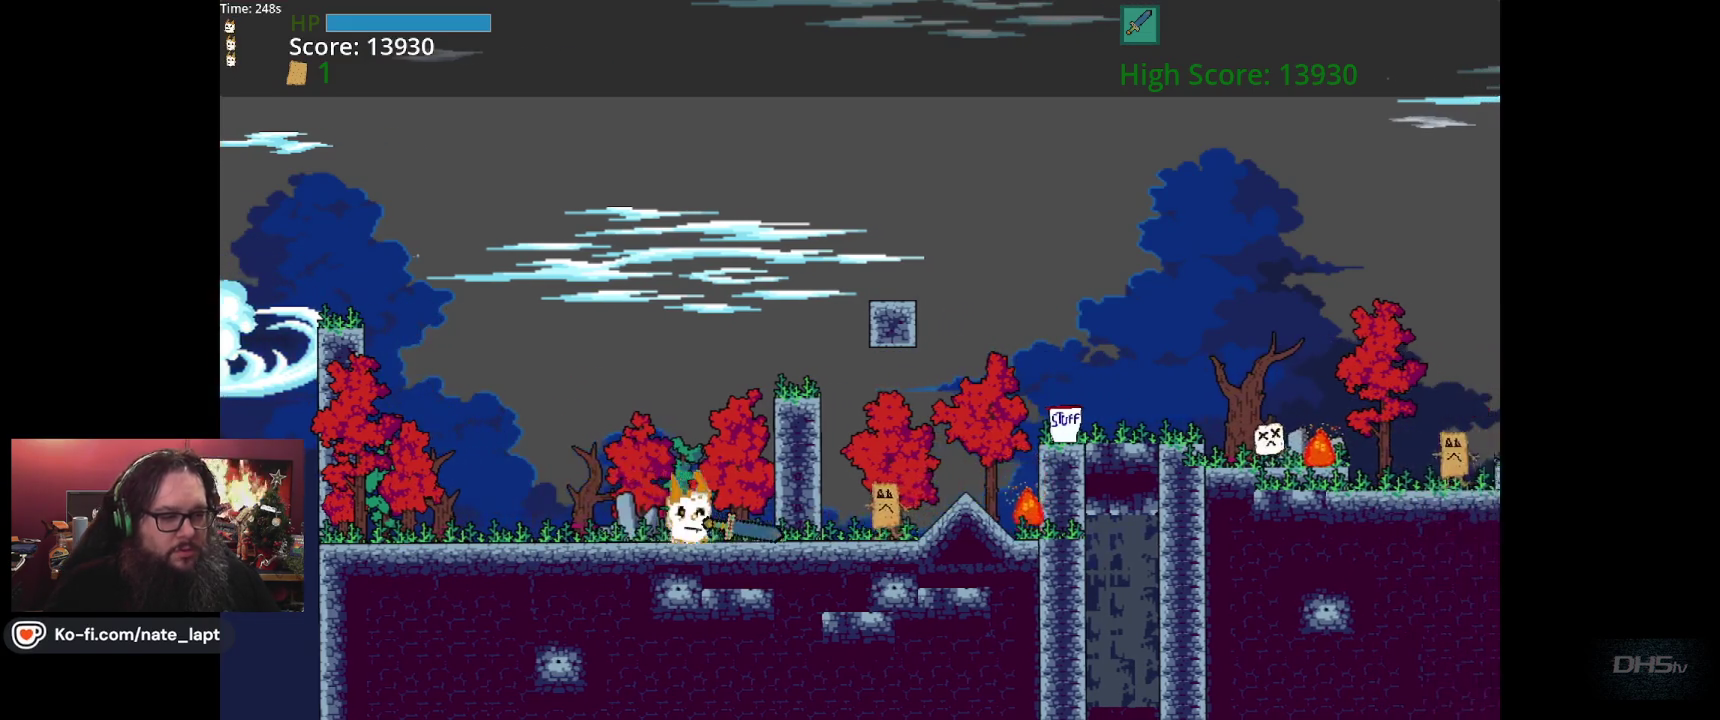
key(Right)
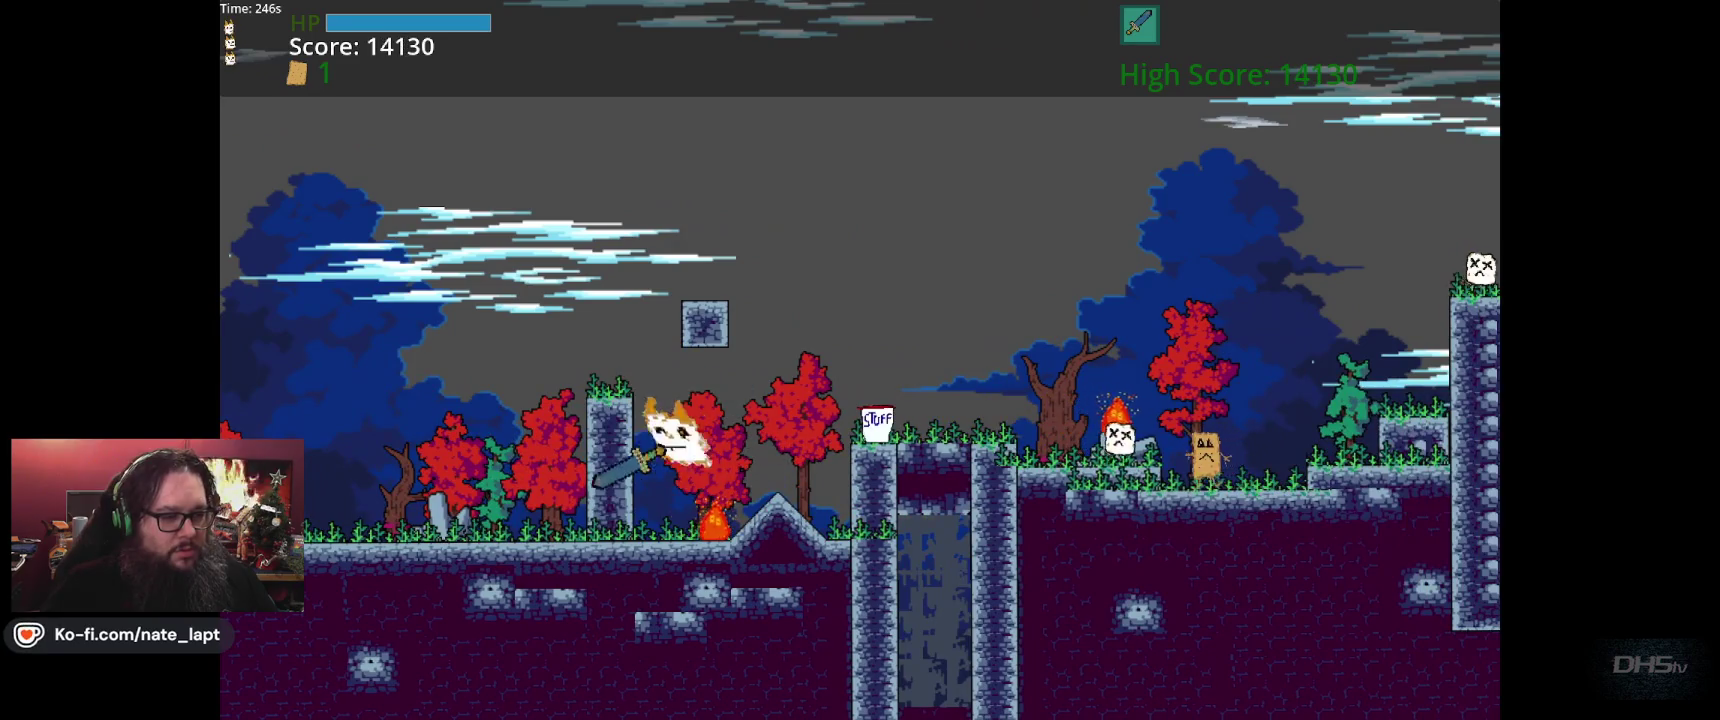
key(Right)
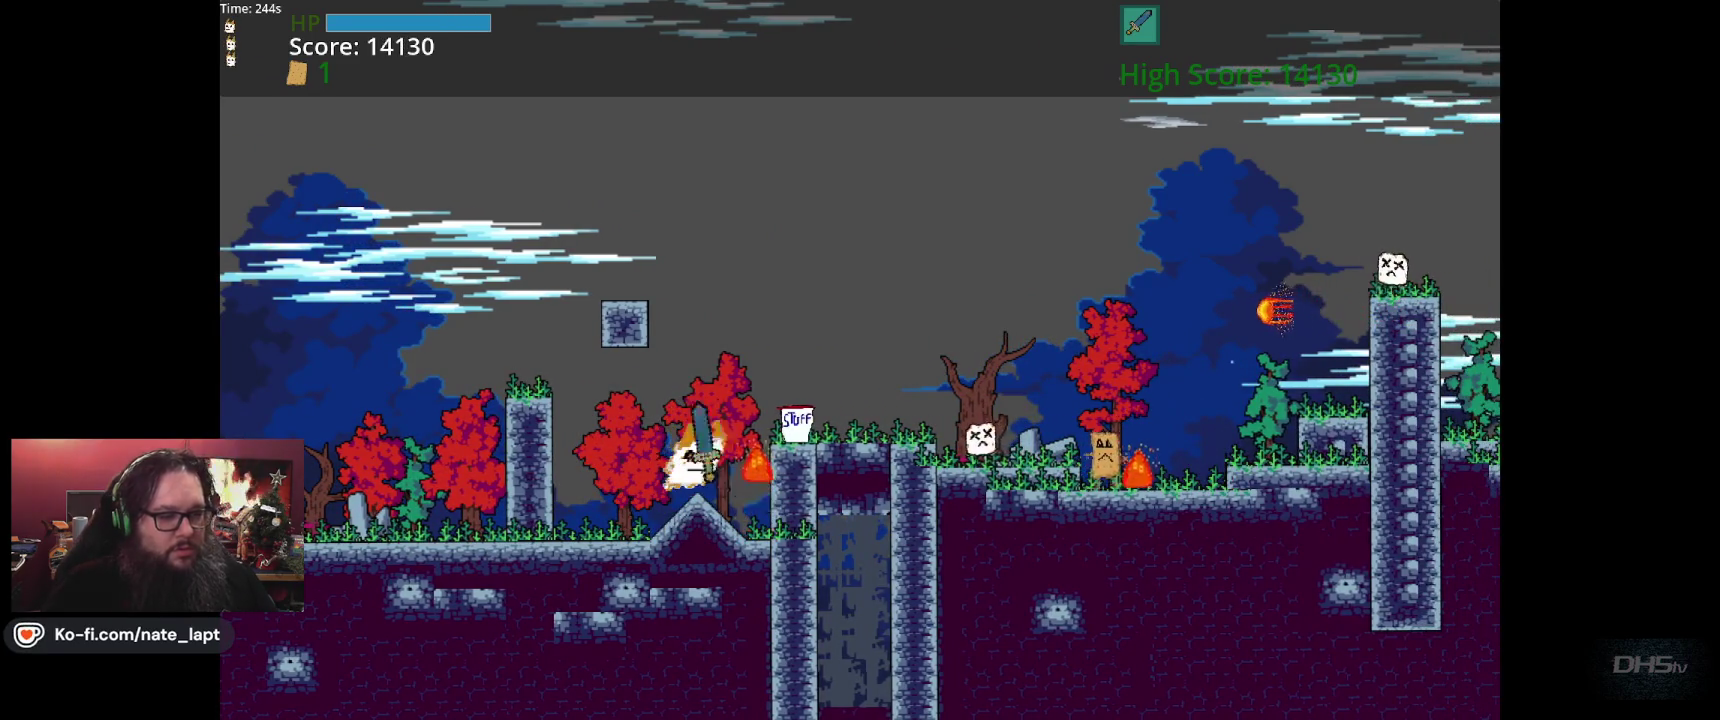
key(Right)
key(space)
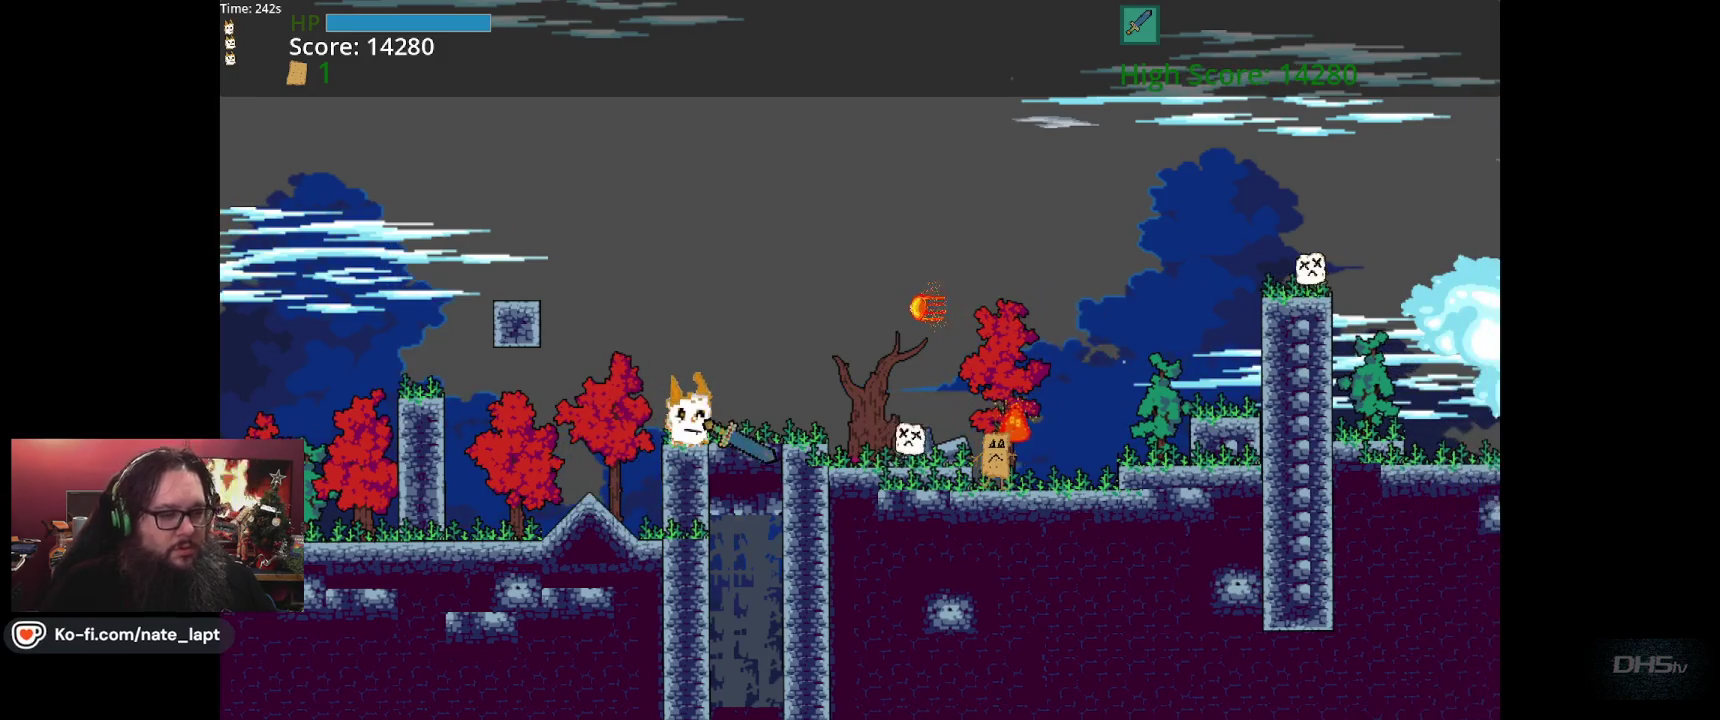
Jump past the nearby enemies and climb over the tall pillar
key(Right)
key(space)
key(Right)
key(space)
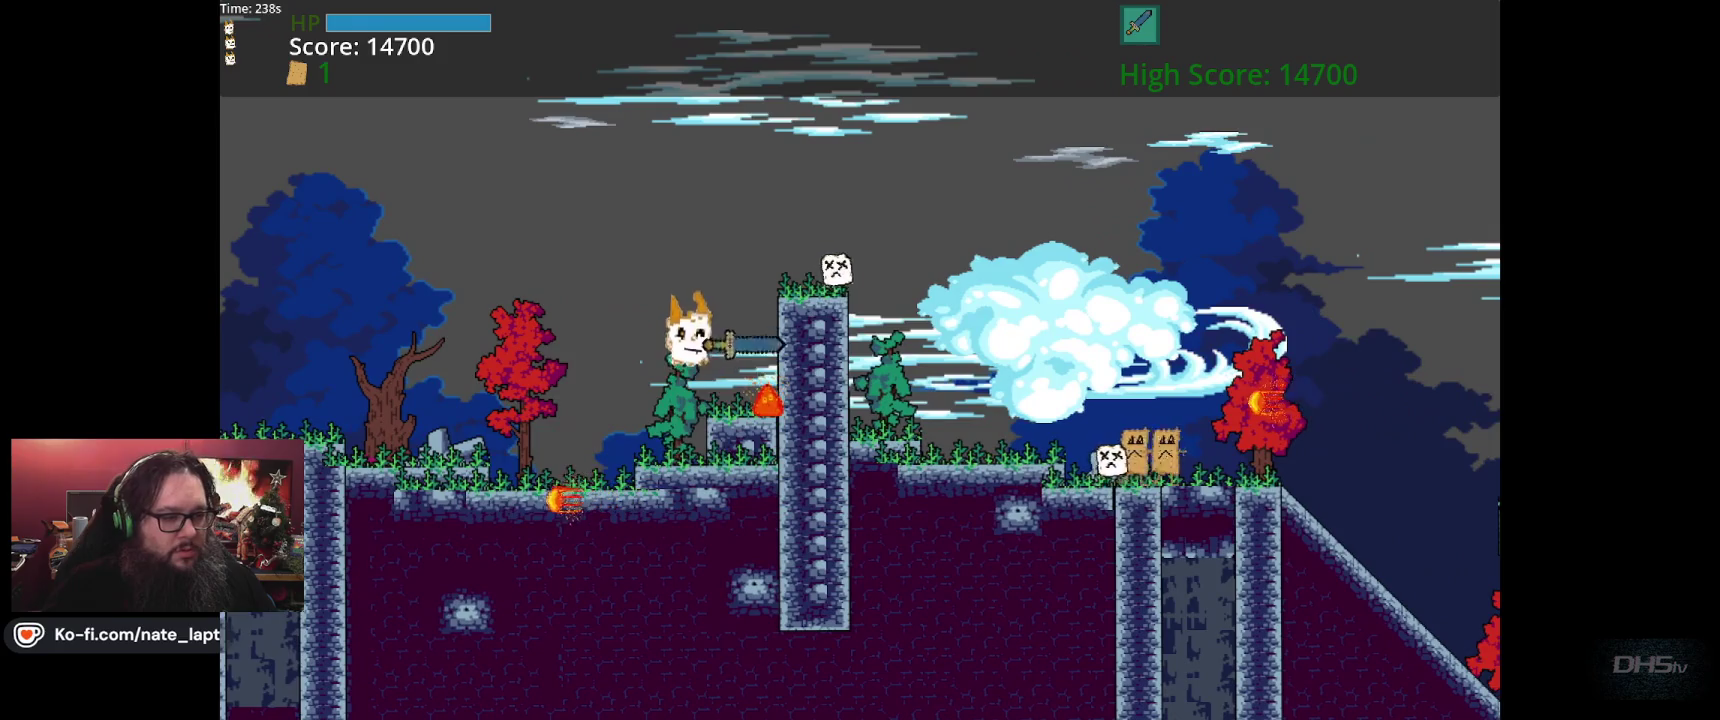
key(Right)
key(space)
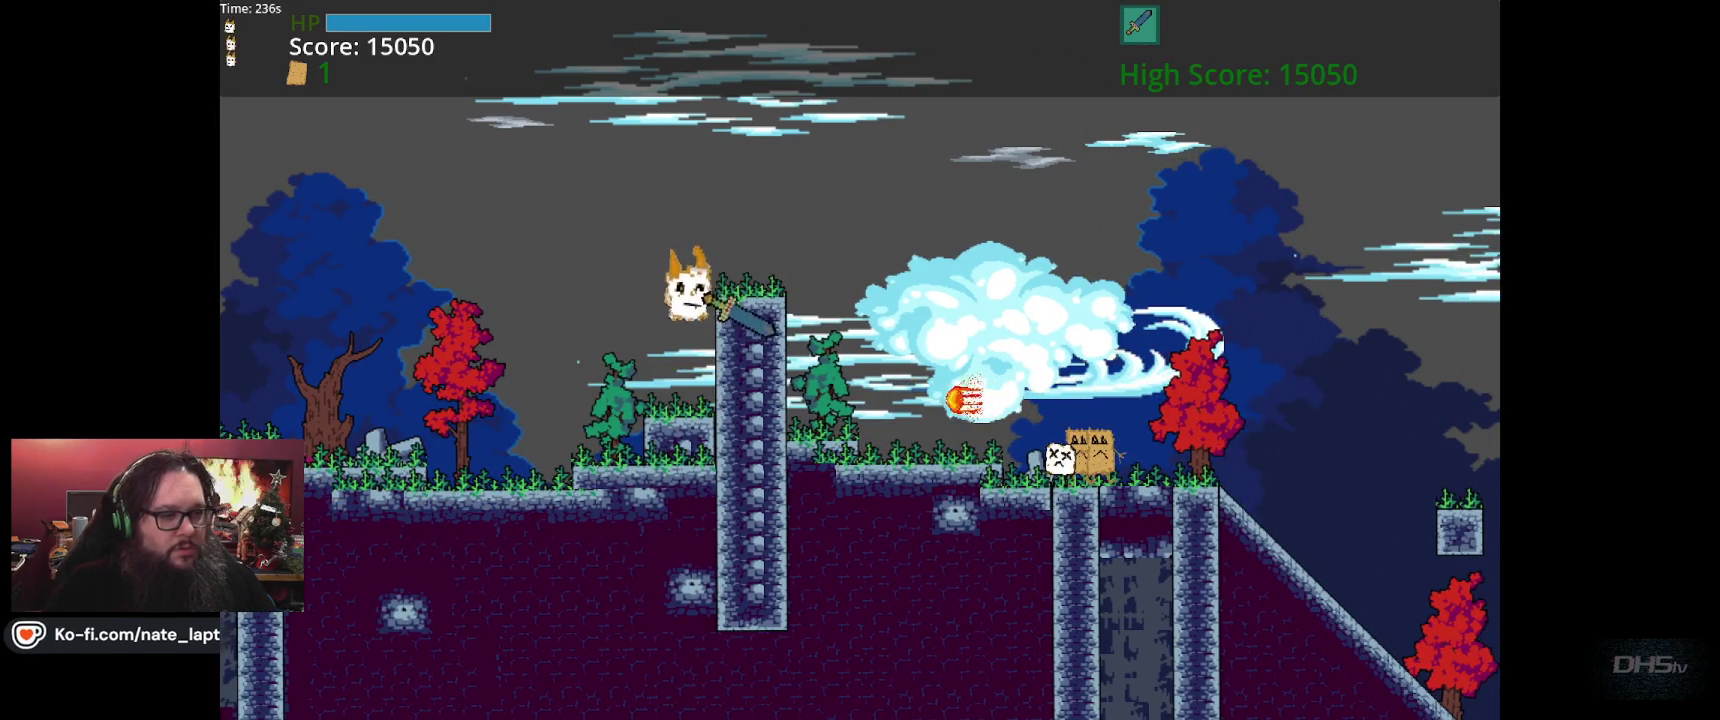
key(Right)
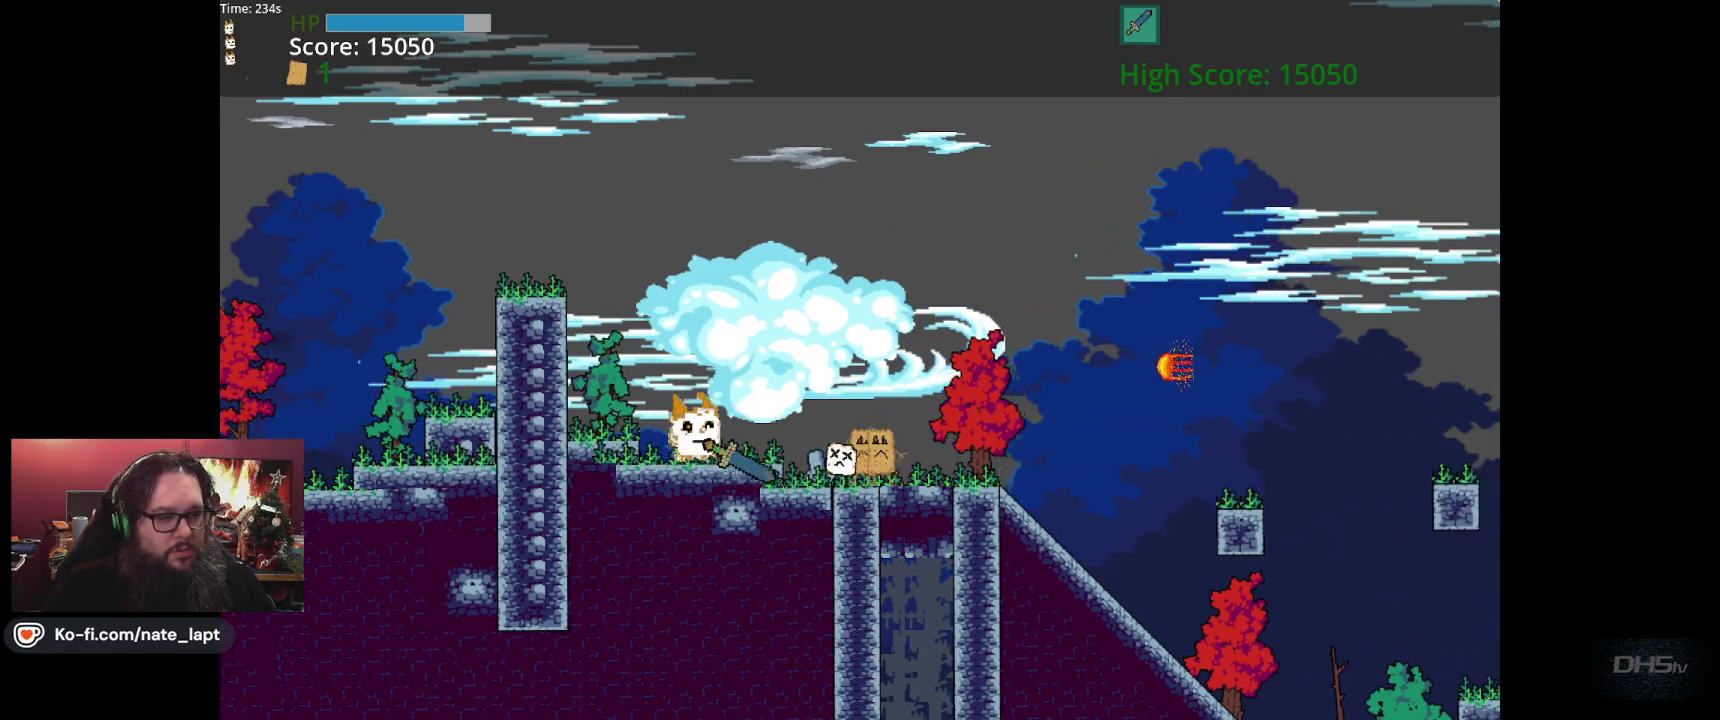
Run down the slope, hop across the floating blocks and drop to the lower ground
key(Right)
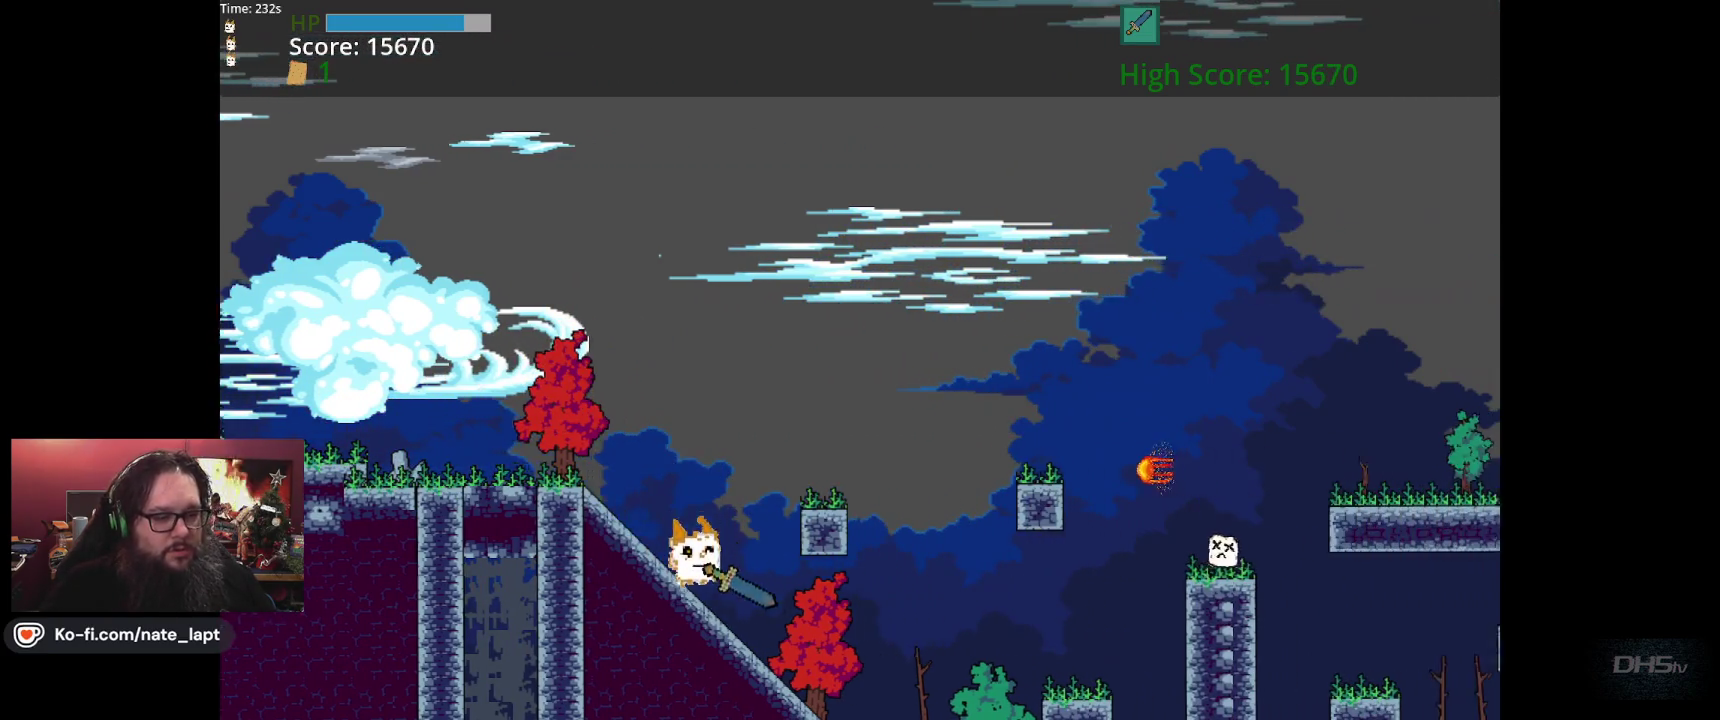
key(Left)
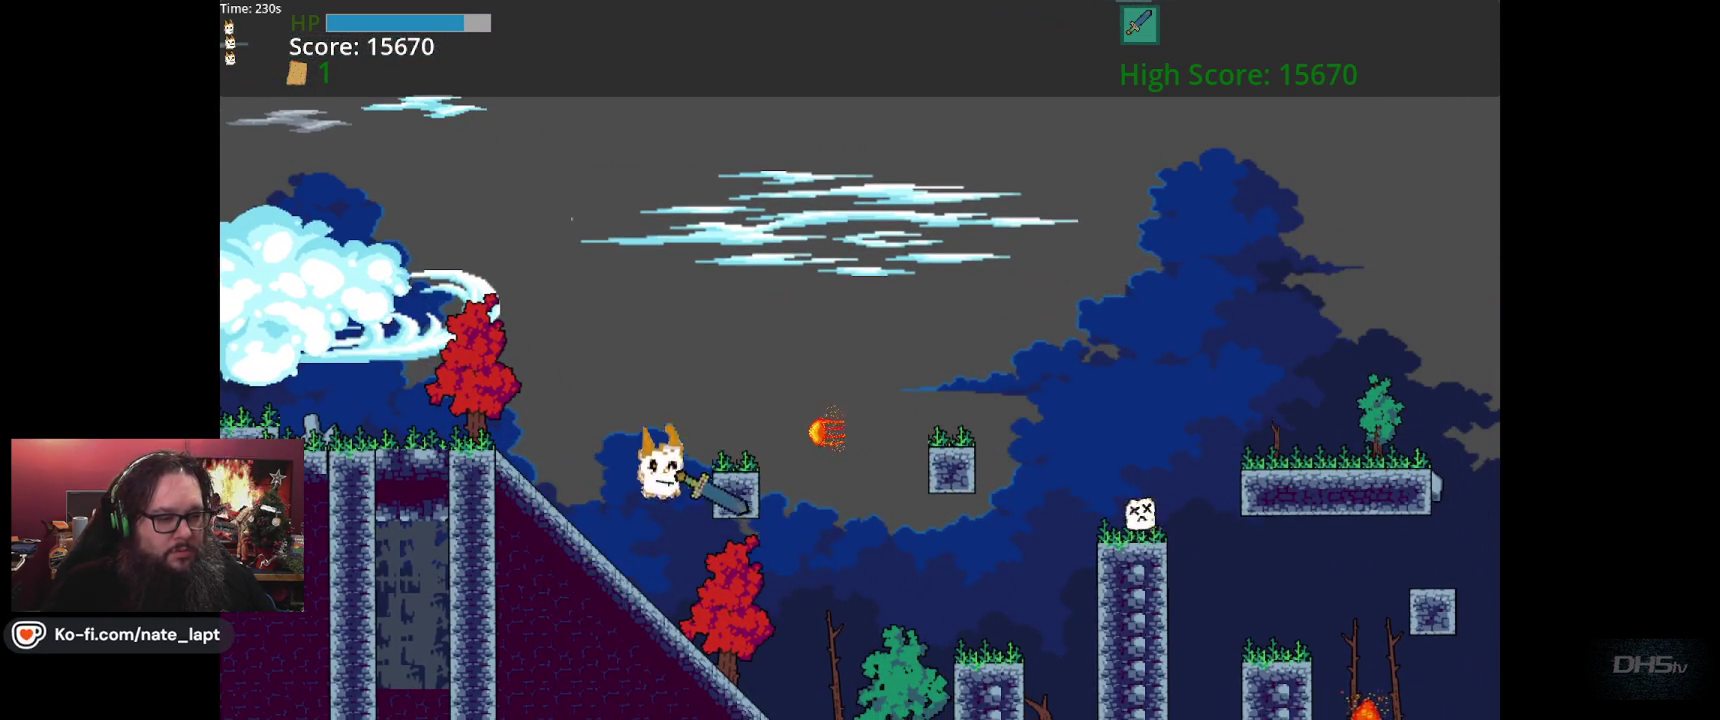
key(Right)
key(space)
key(space)
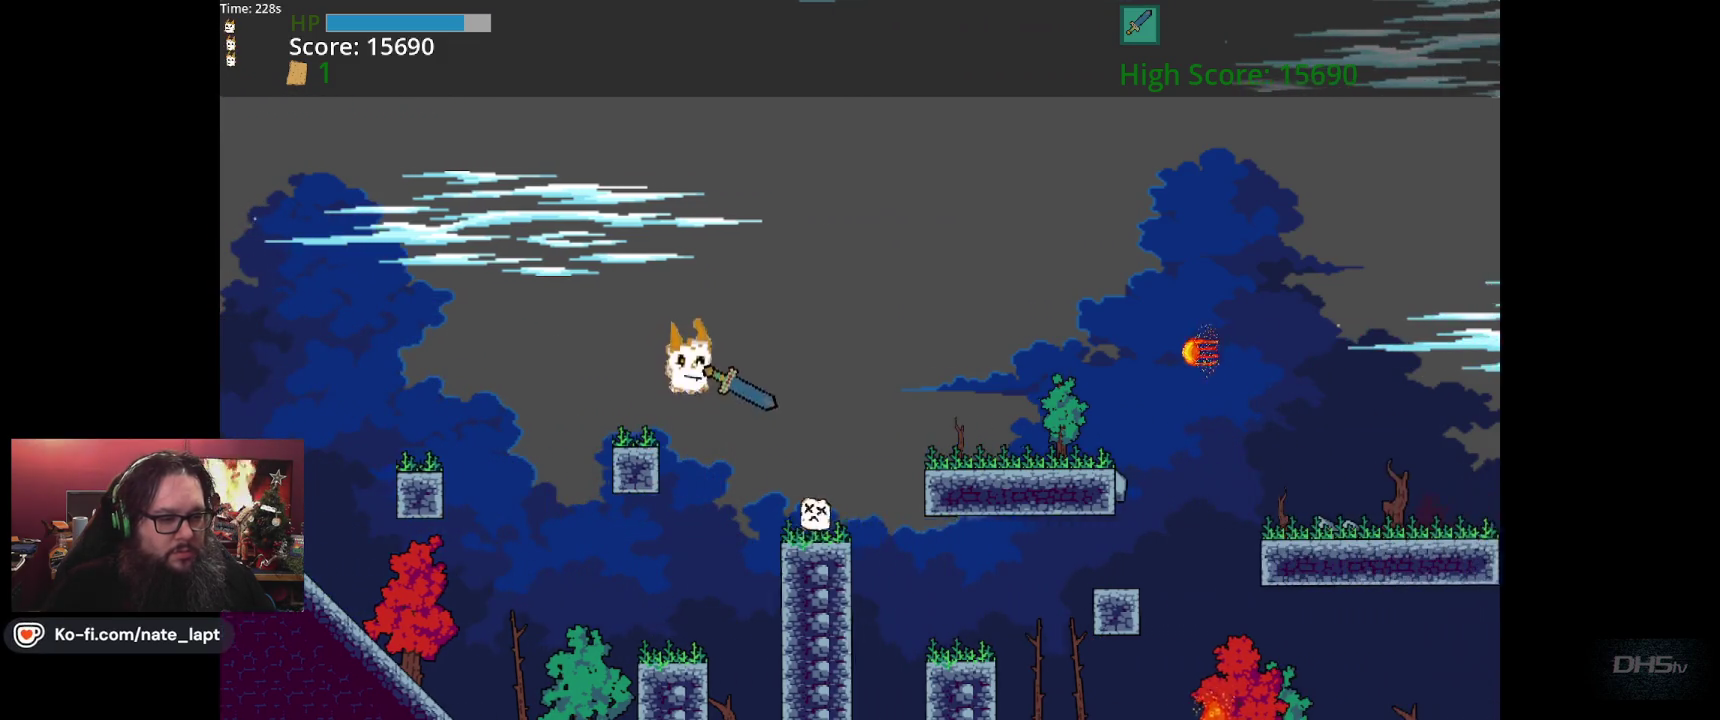
key(Right)
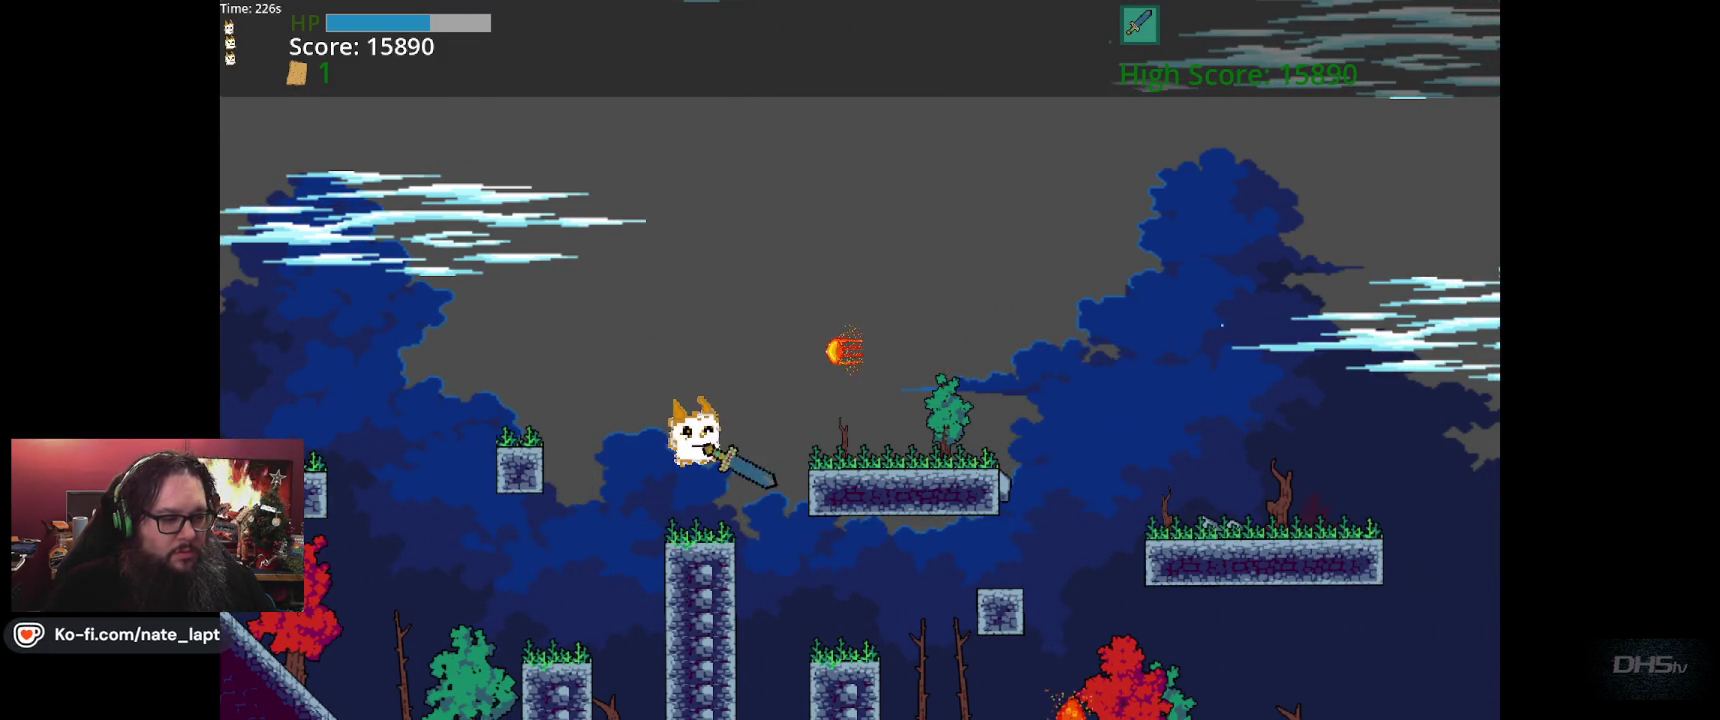
key(Right)
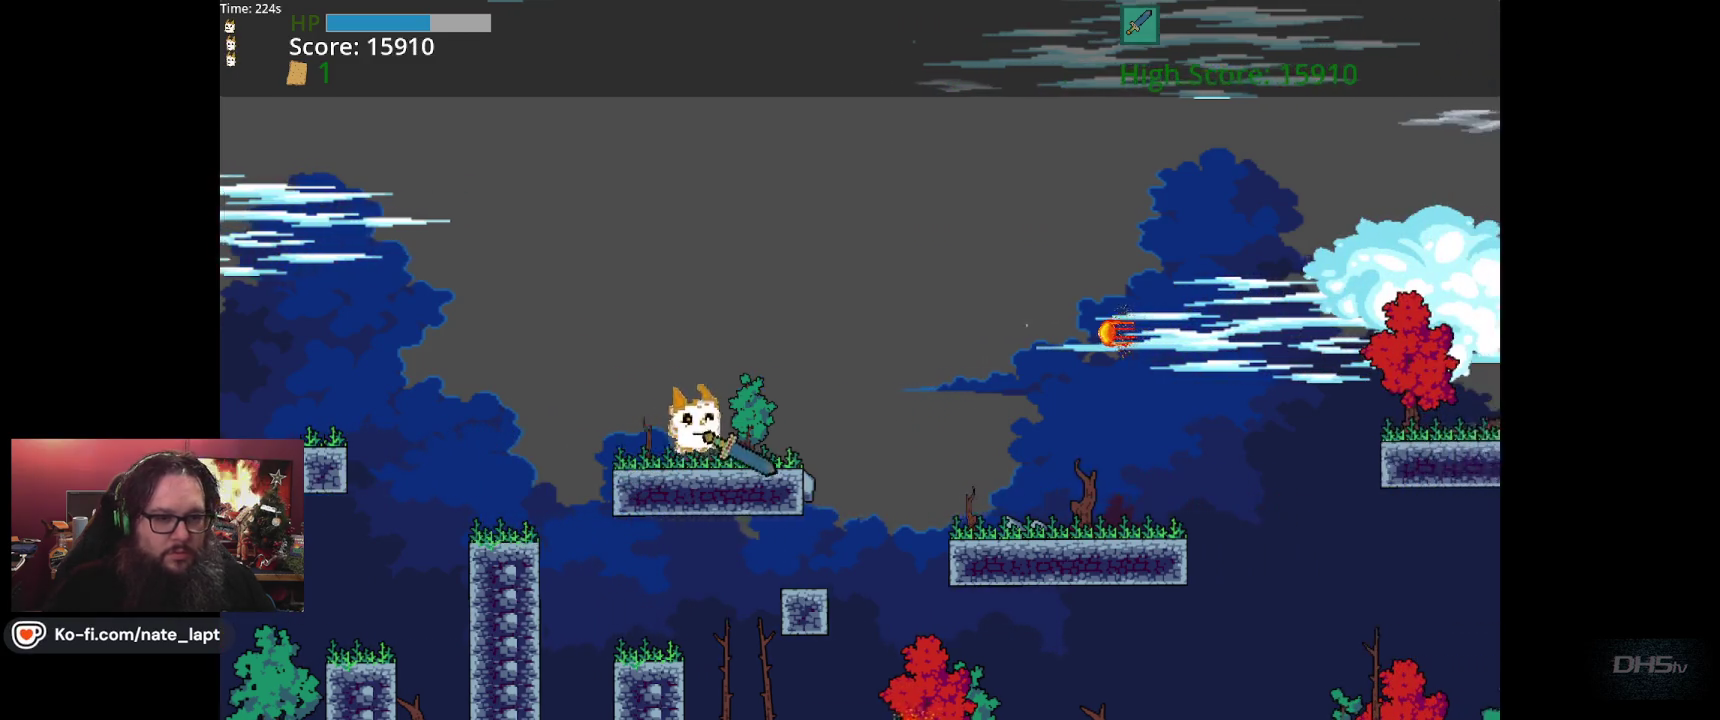
key(space)
key(Right)
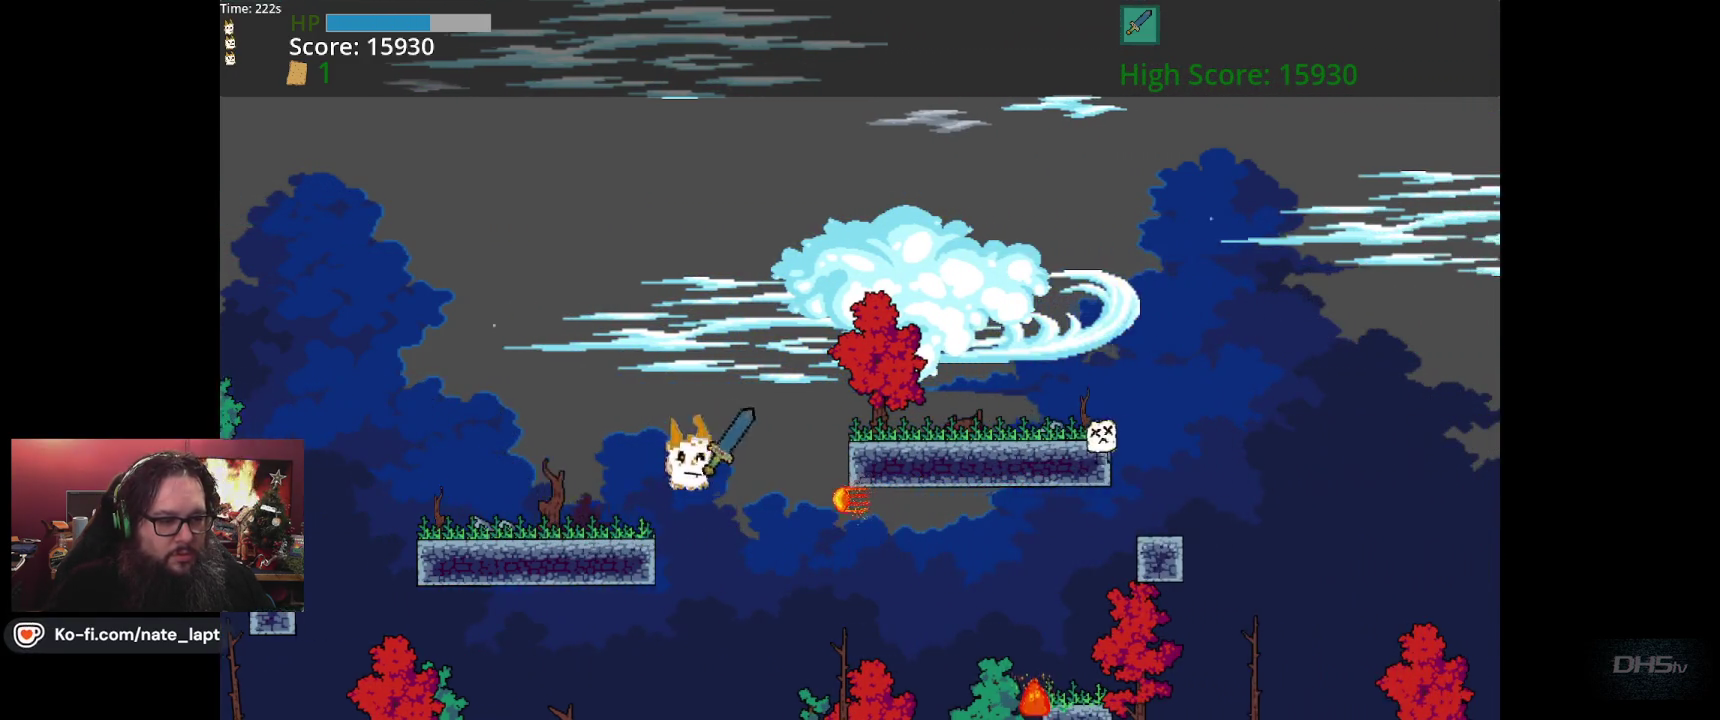
Jump across the stone pillars onto the floating blocks, raising the score to 17080
key(Left)
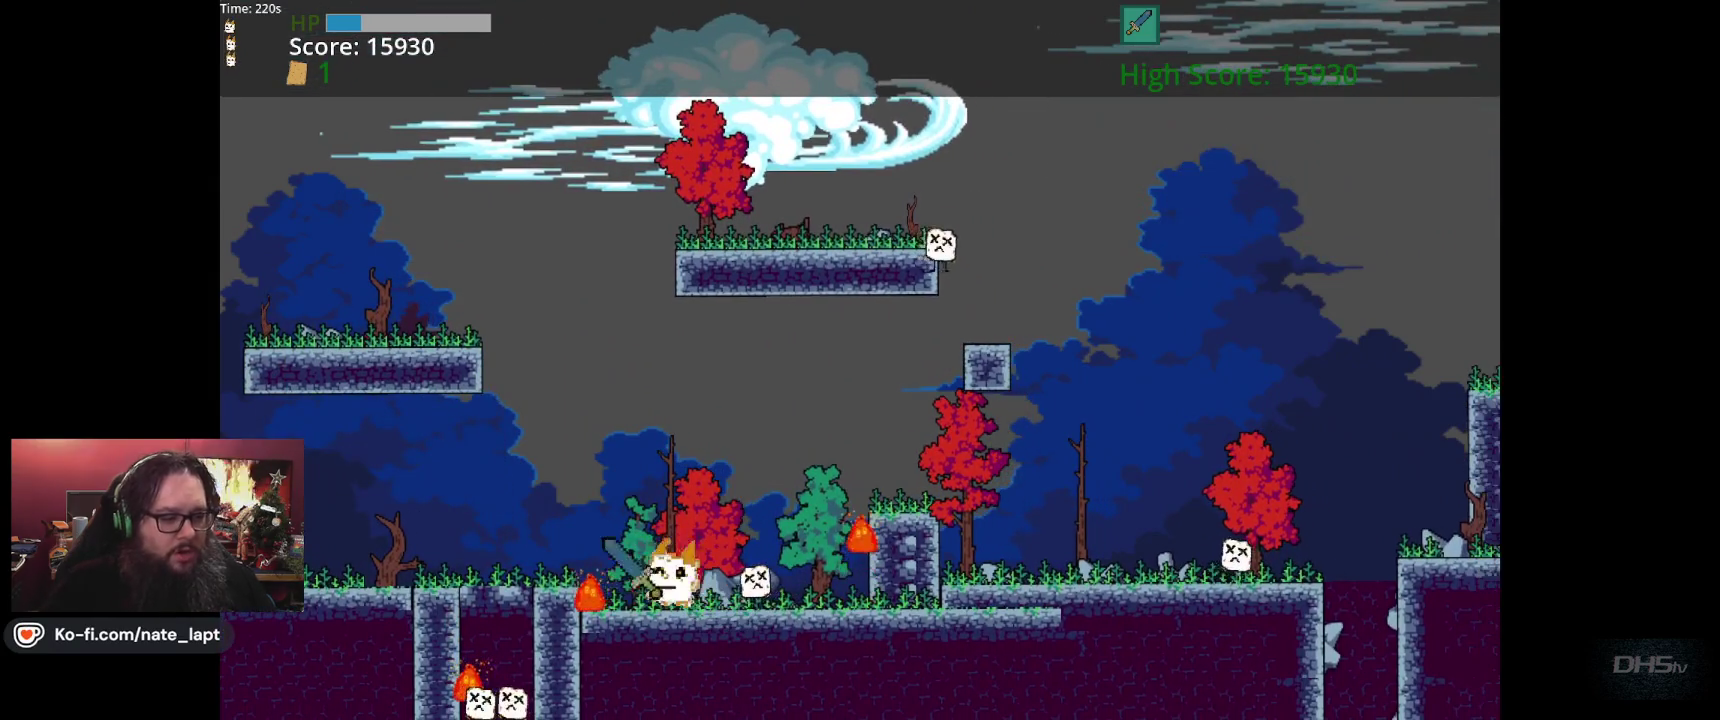
key(Right)
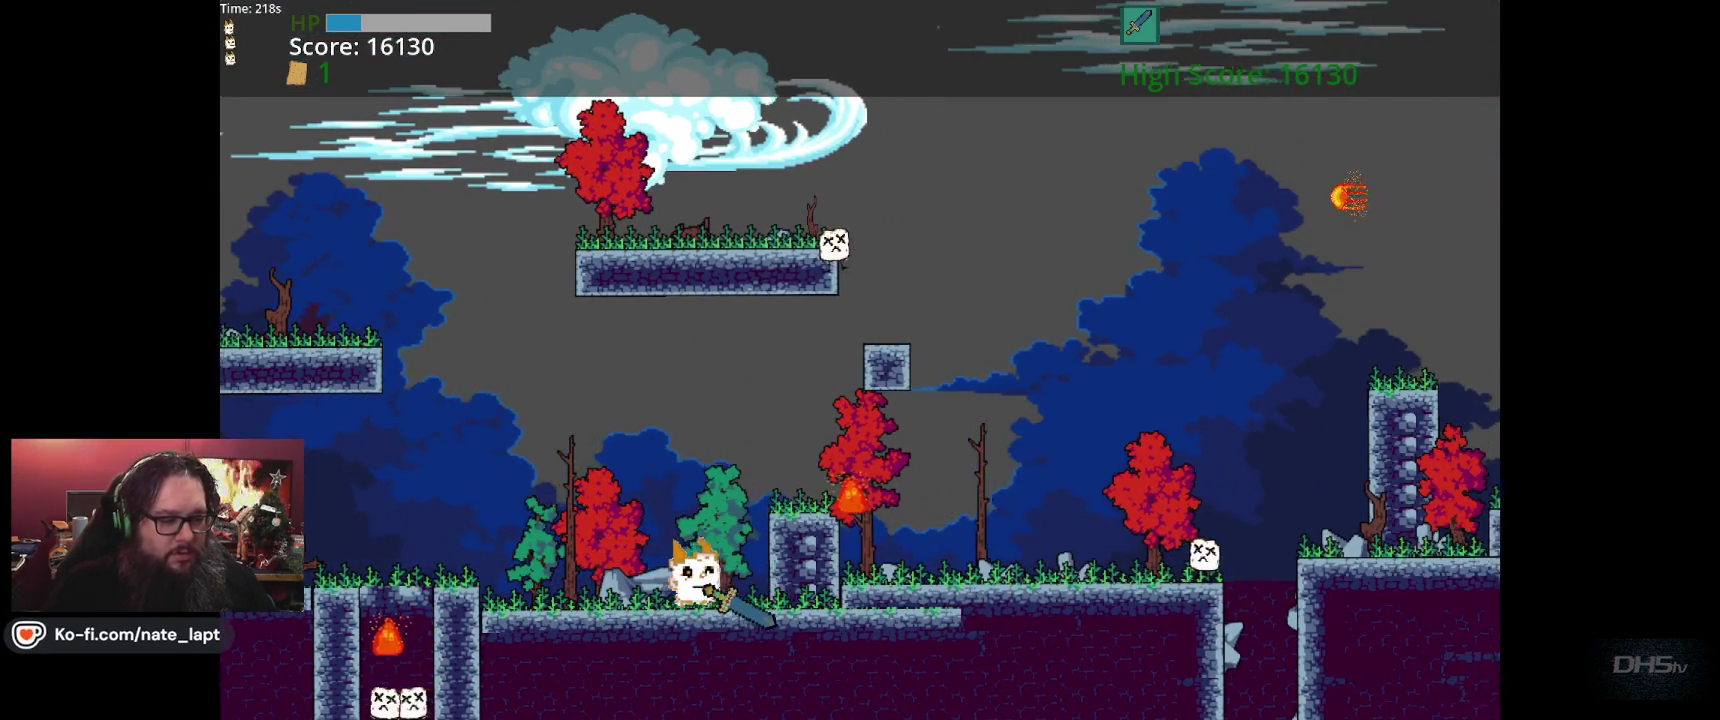
key(space)
key(Right)
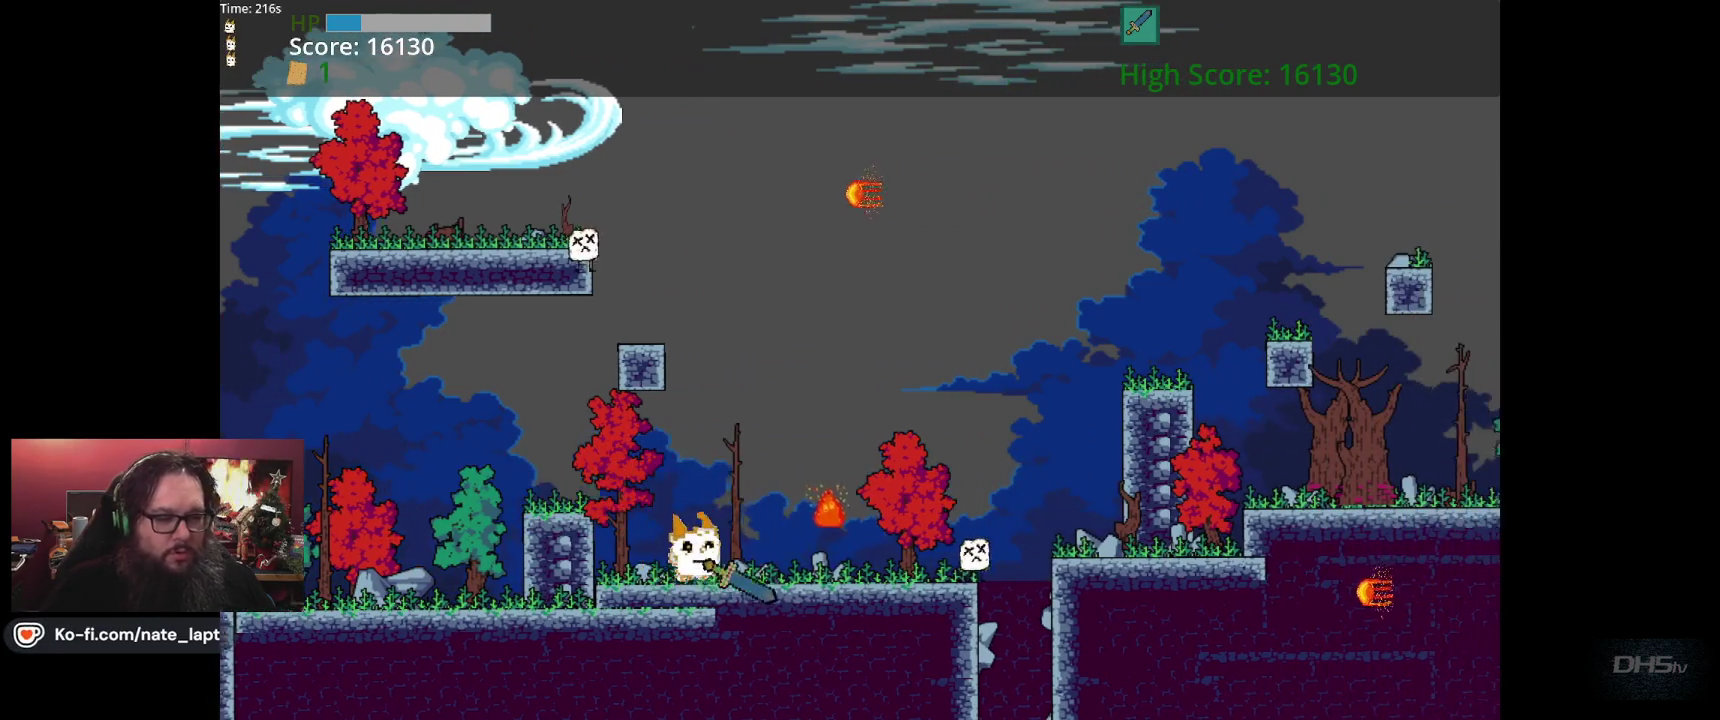
key(Right)
key(space)
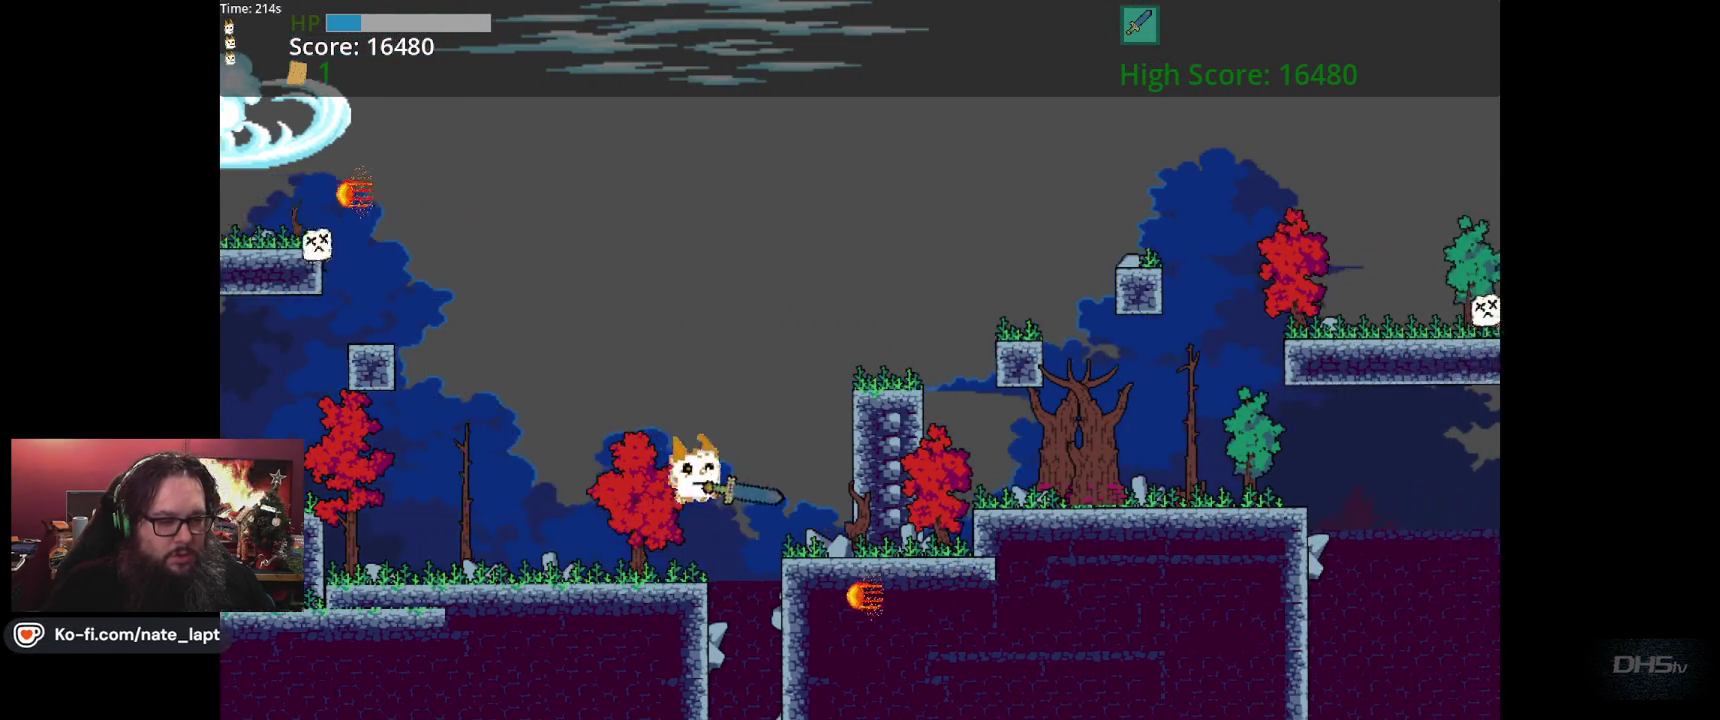
key(Right)
key(space)
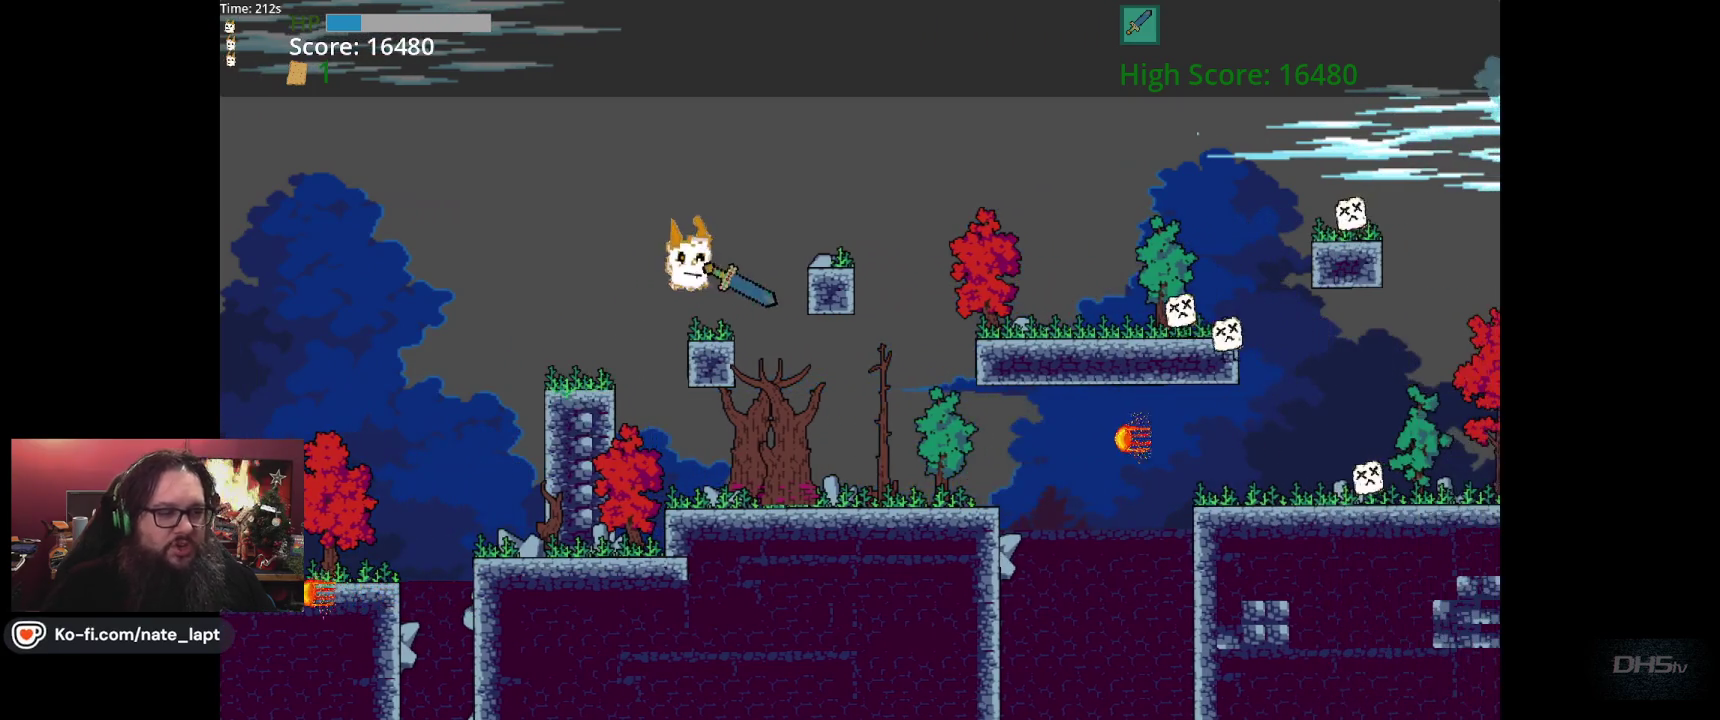
key(Right)
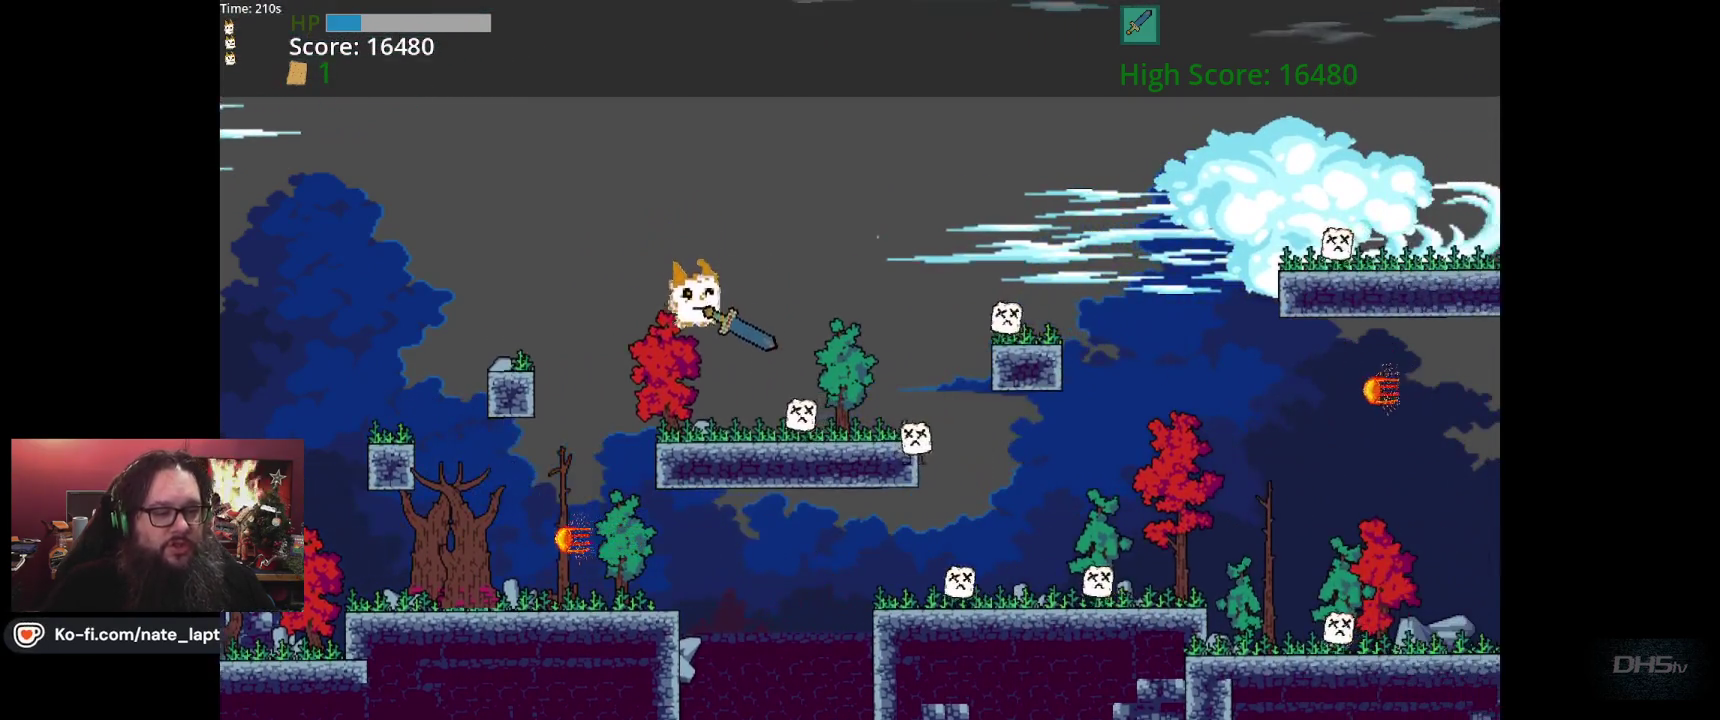
key(Right)
key(space)
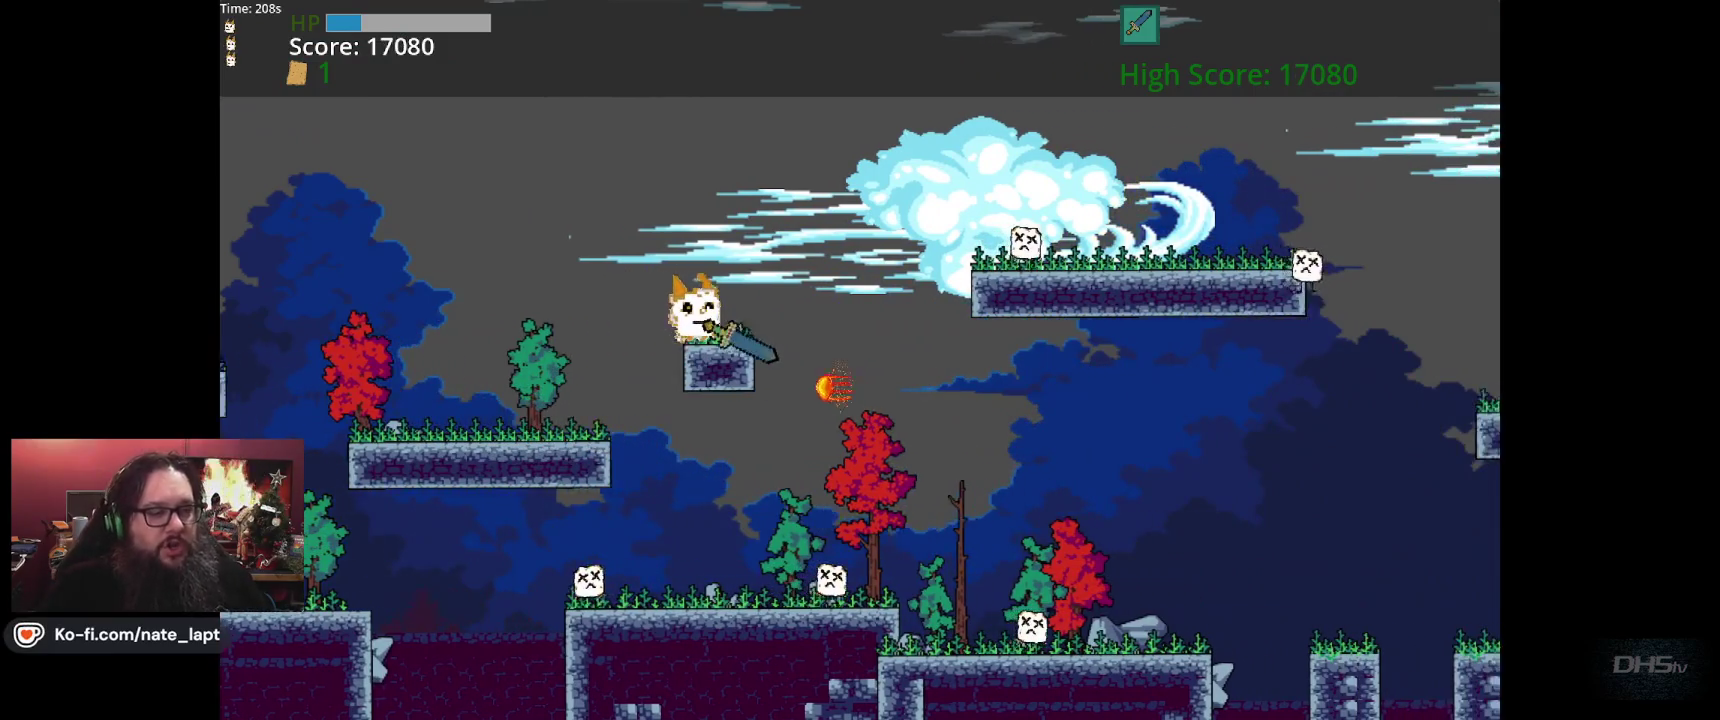
Drop from the floating block and hop right across the row of pillars
key(Right)
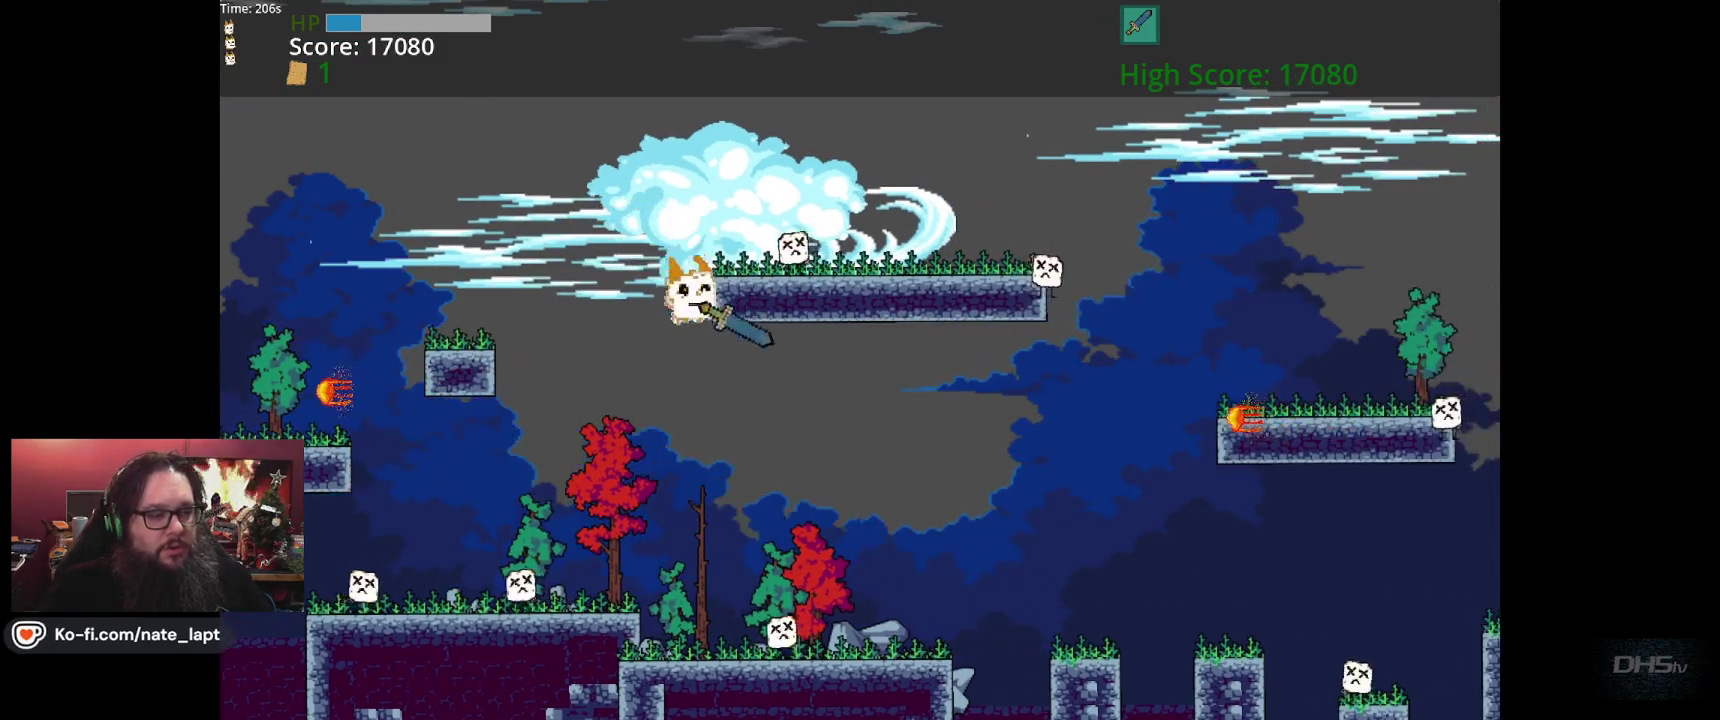
key(Right)
key(space)
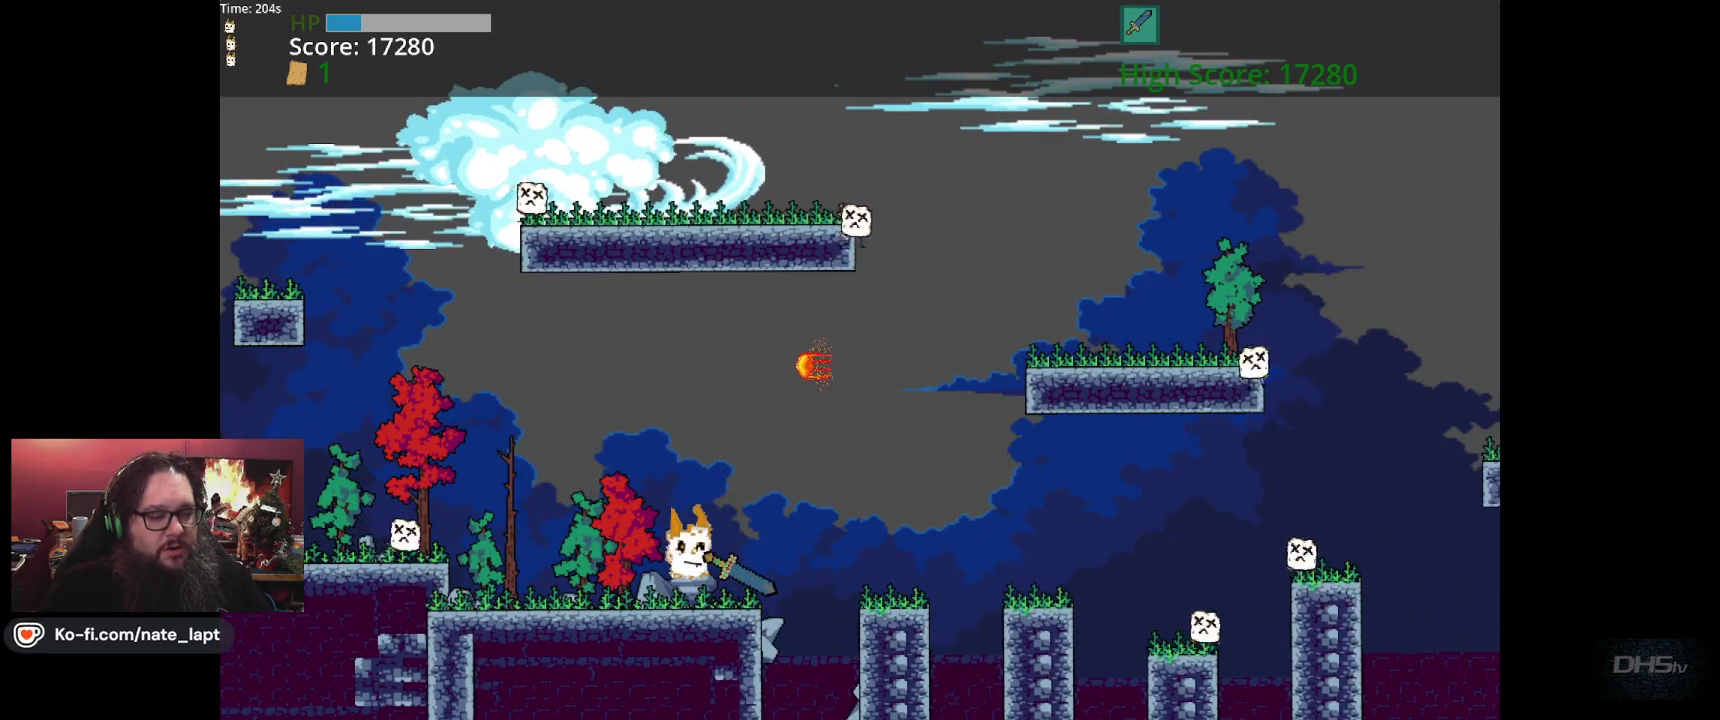
key(Right)
key(space)
key(Right)
key(space)
key(Right)
key(space)
key(Right)
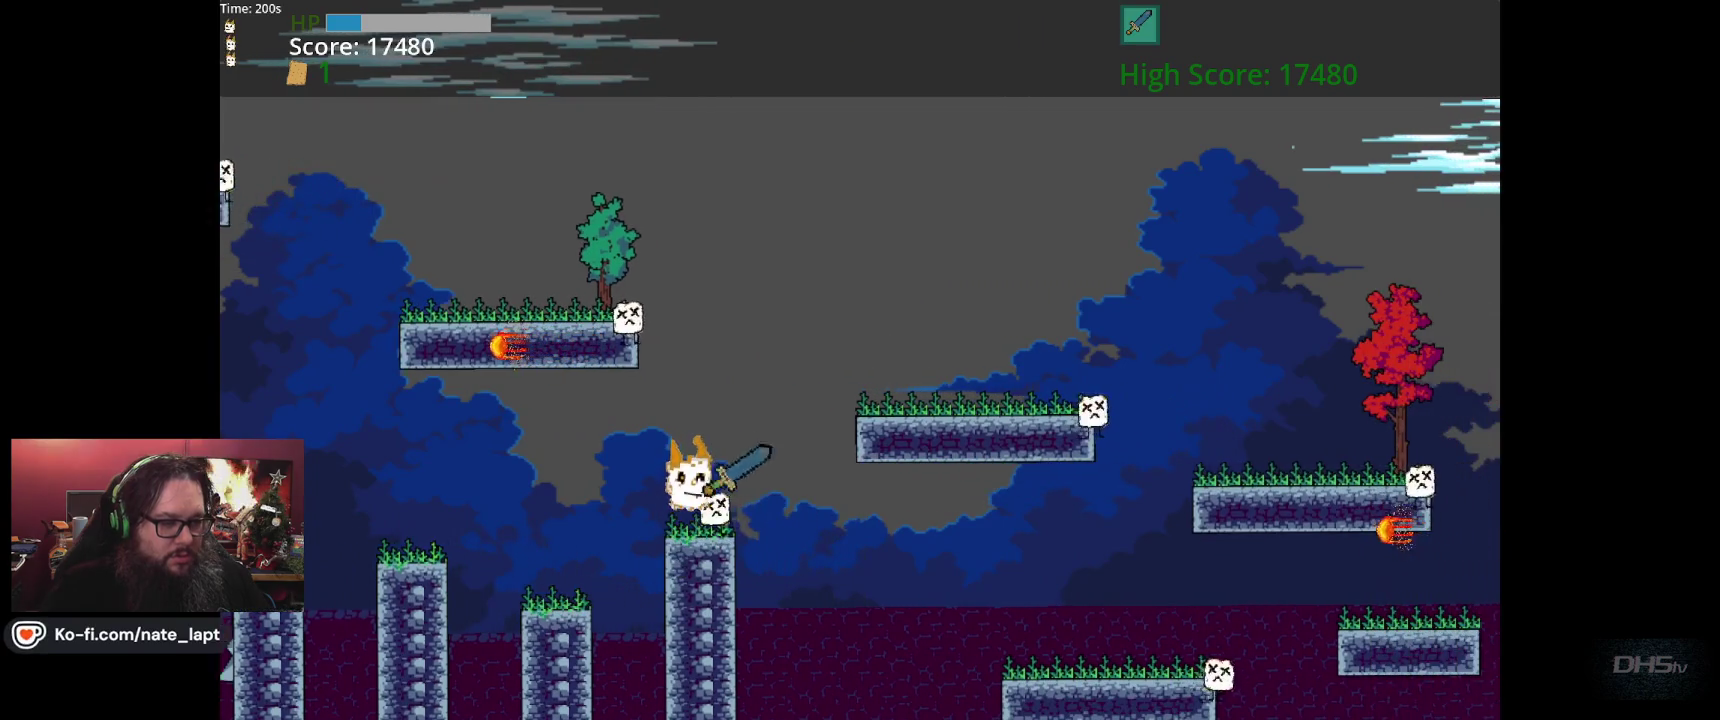
key(space)
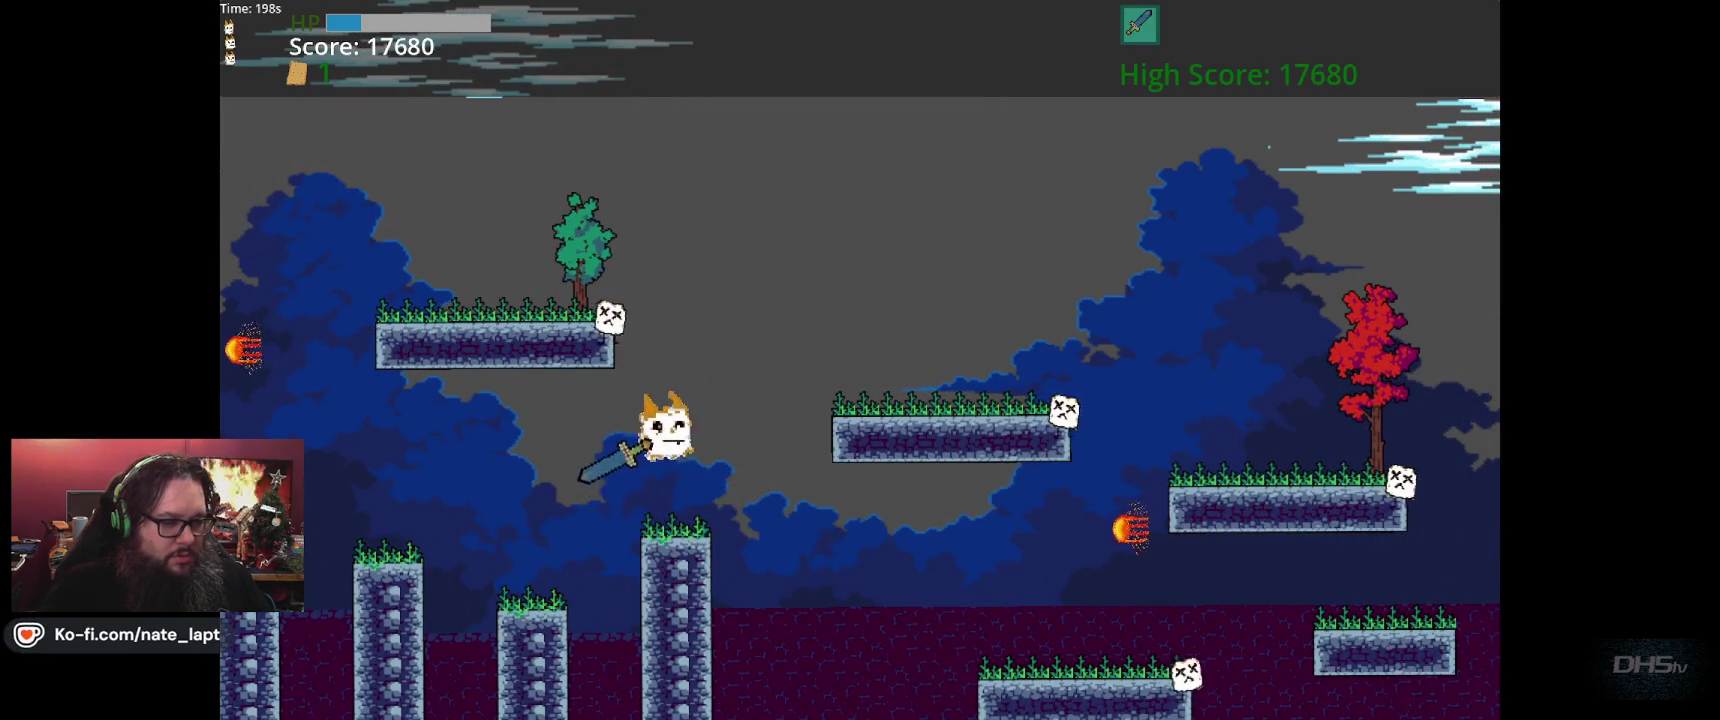
Jump between the higher and lower platforms near the red tree
key(Right)
key(space)
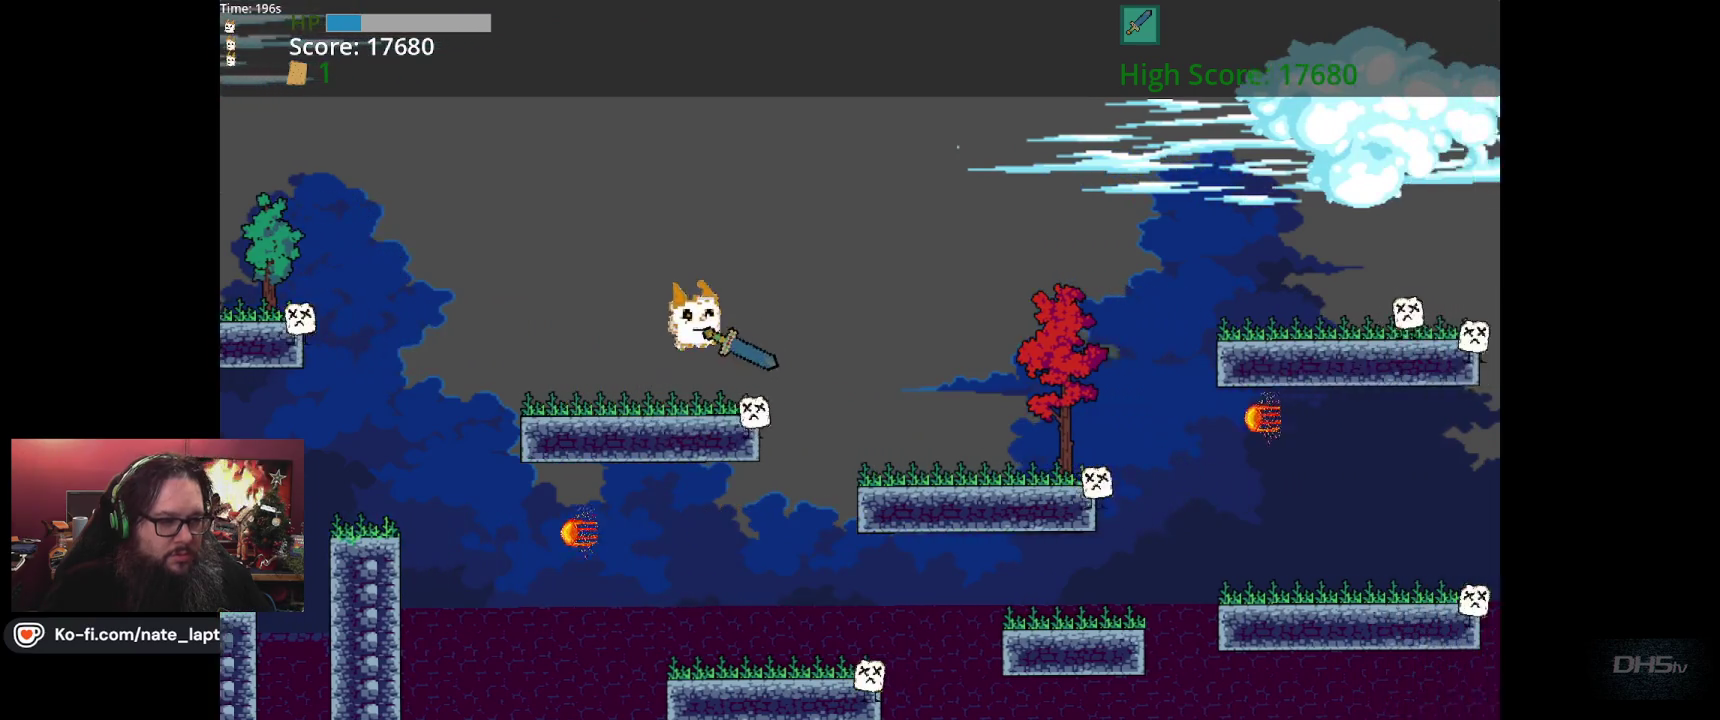
key(Right)
key(space)
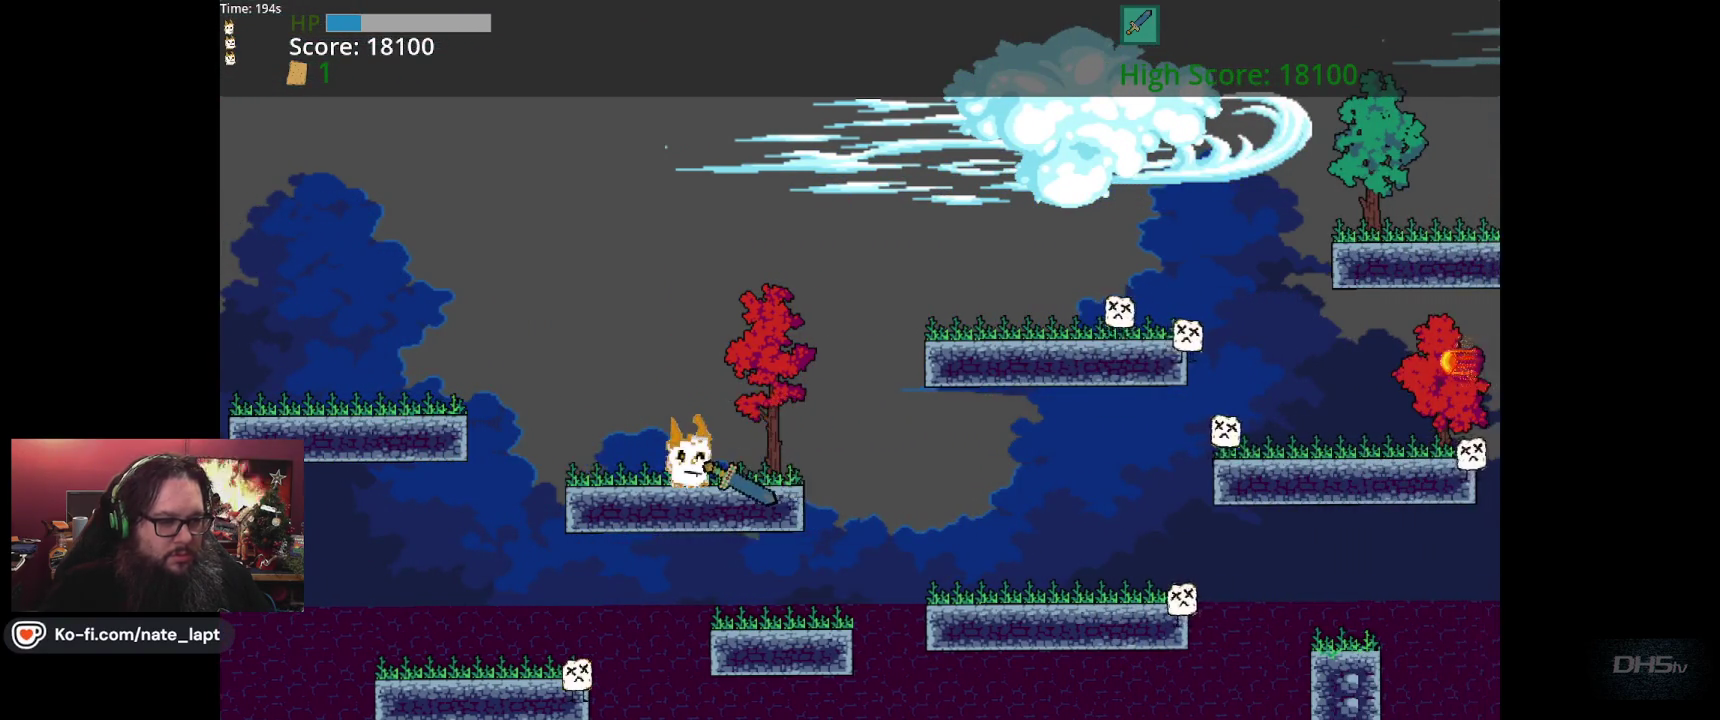
key(Right)
key(space)
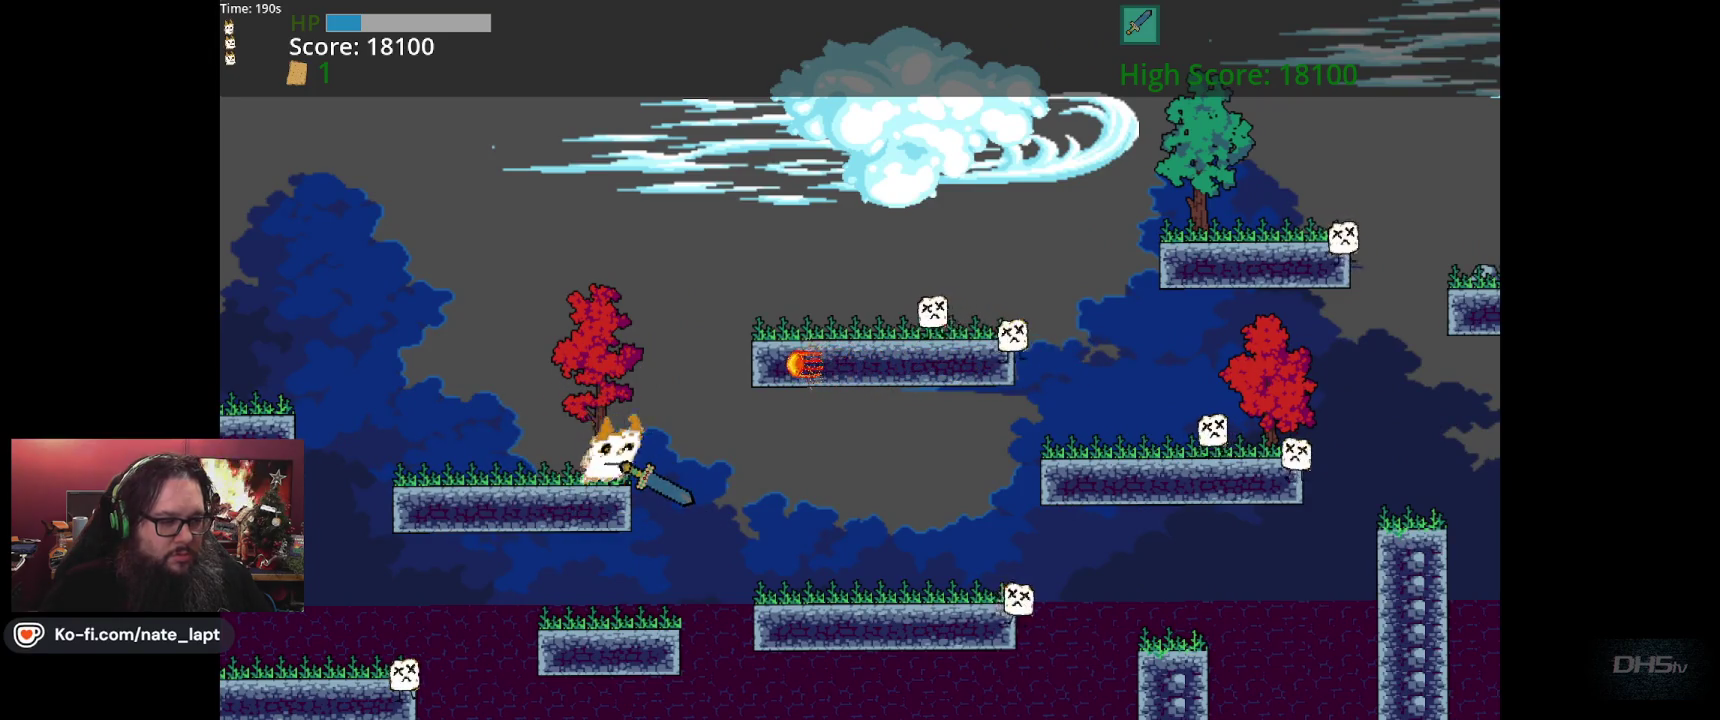
key(Right)
key(space)
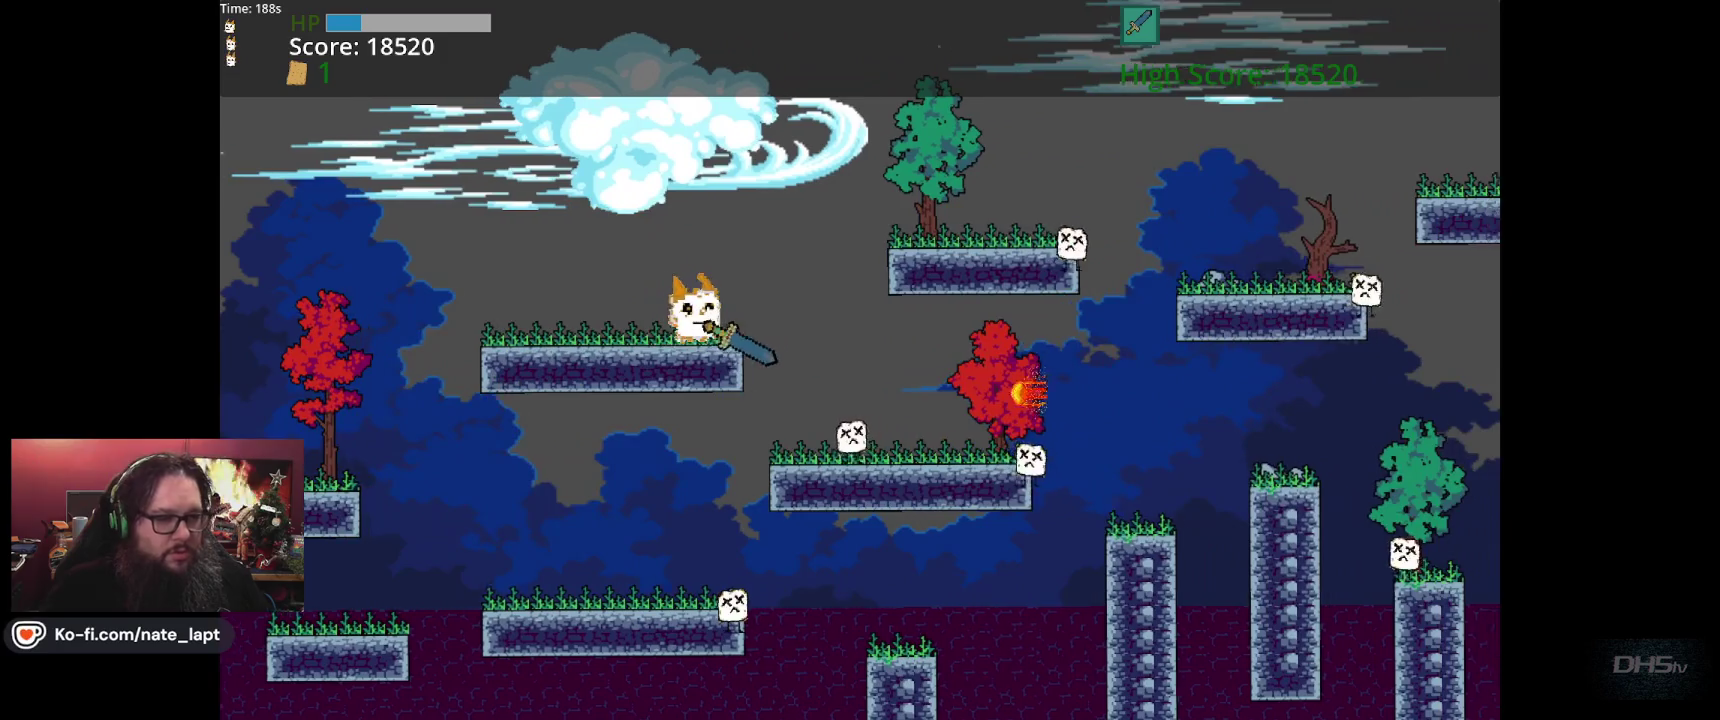
Cross the floating platforms and jump down to the lower ground
key(Right)
key(space)
key(space)
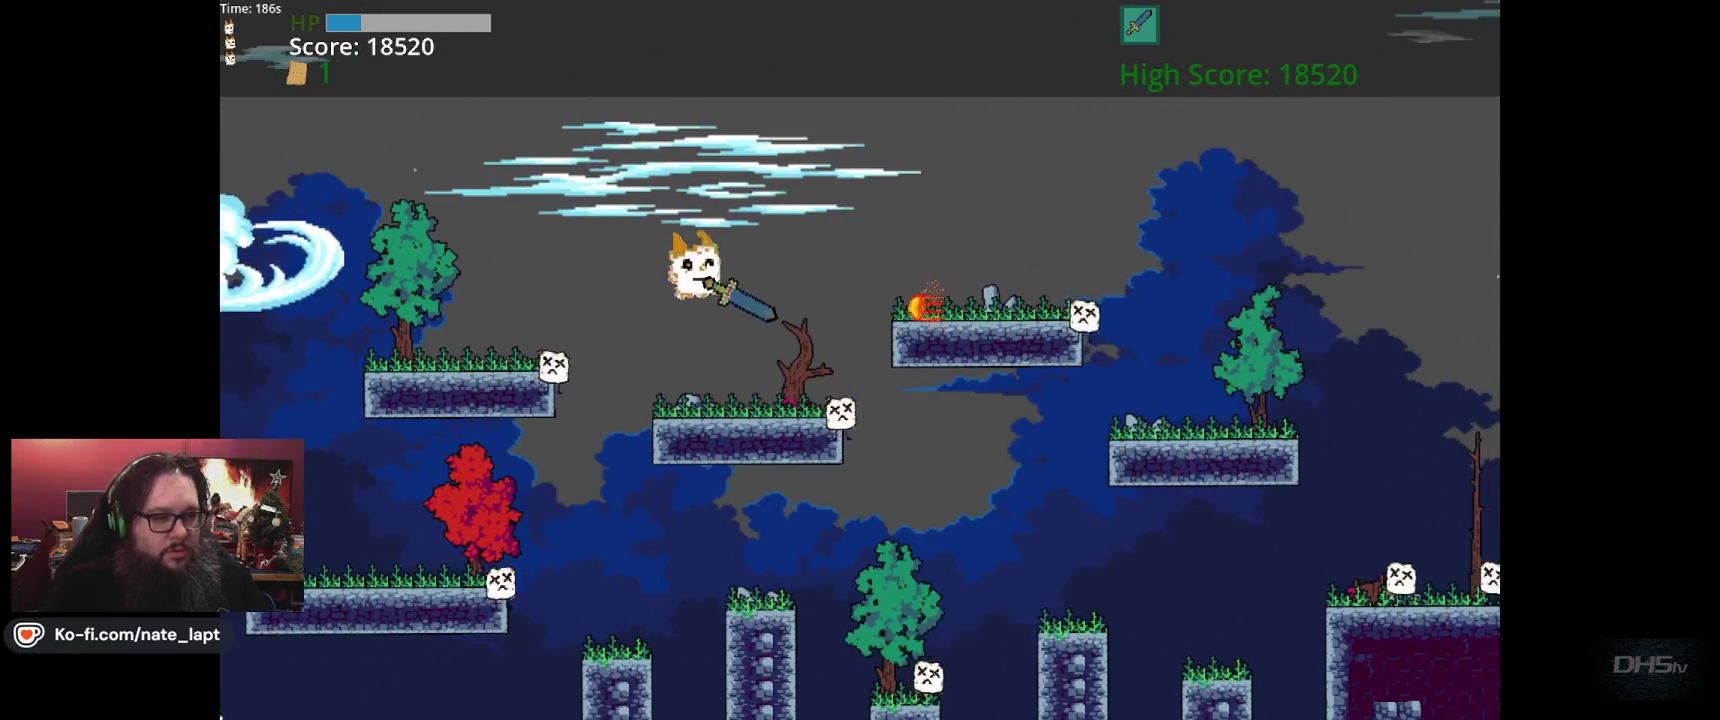
key(Right)
key(Right)
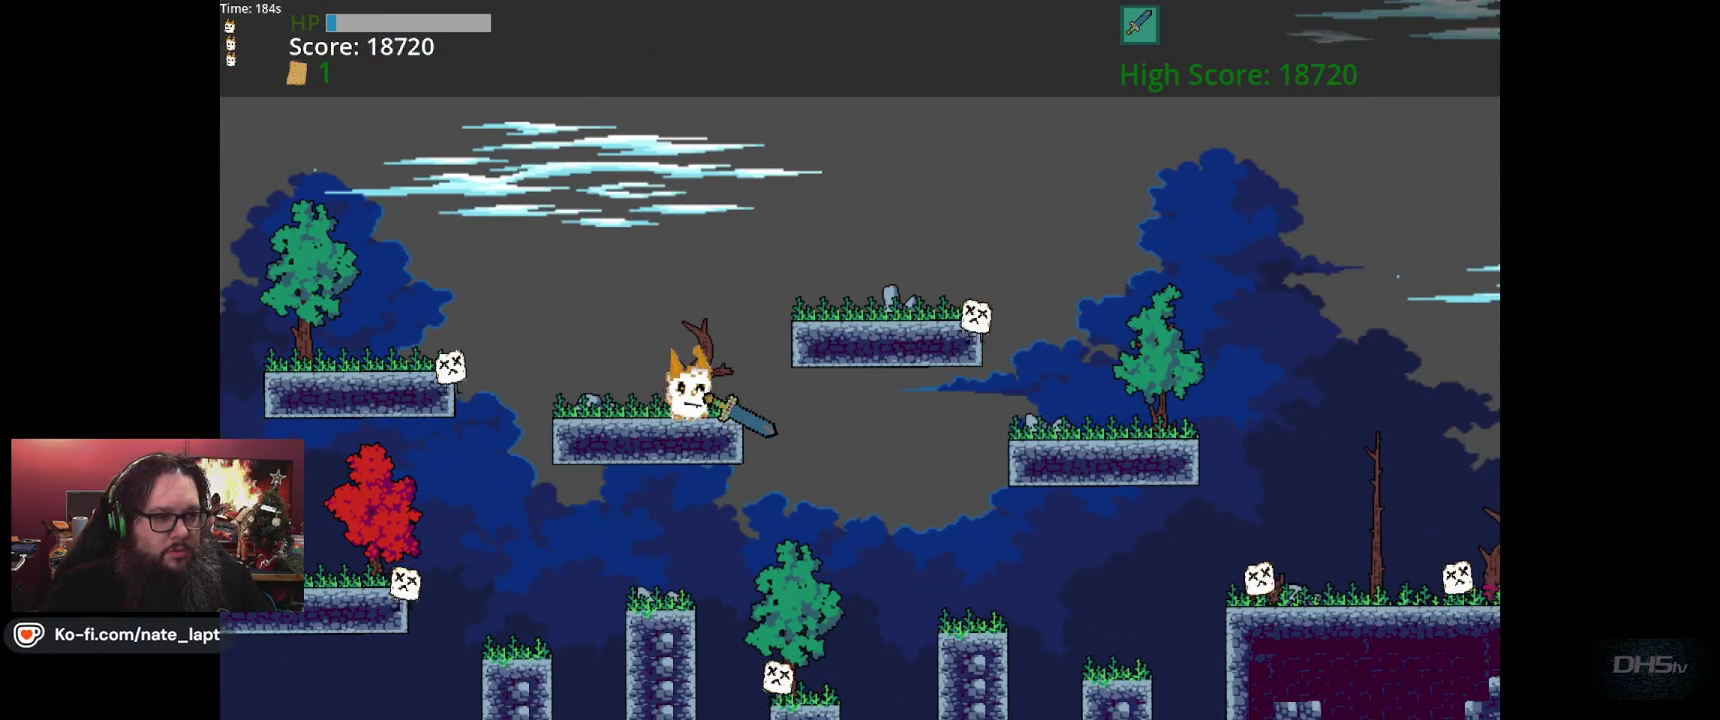
key(space)
key(Right)
key(space)
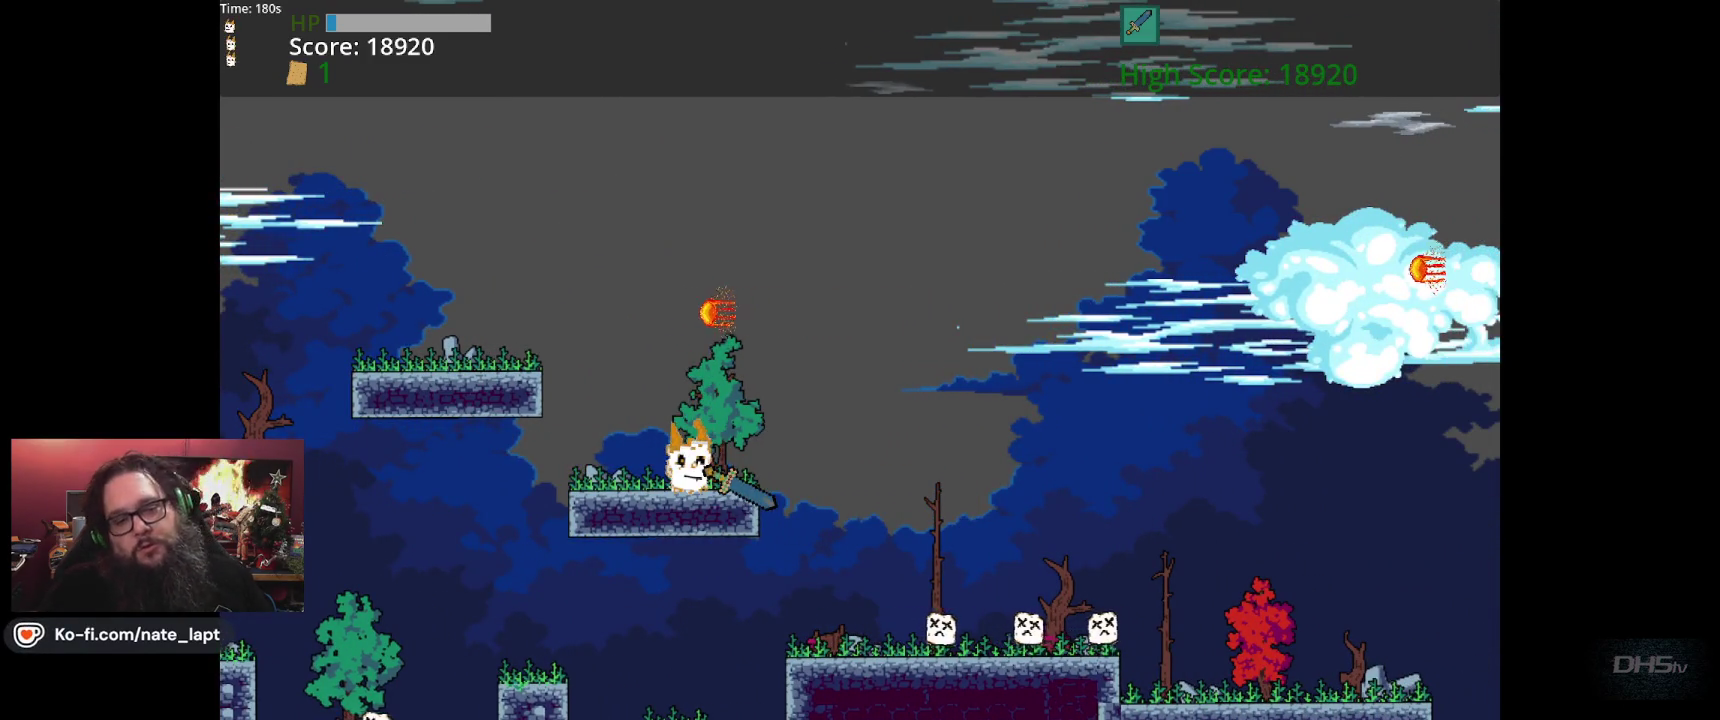
Run right over the hill to the ladder, reaching Beat Da Game at score 20920
key(Right)
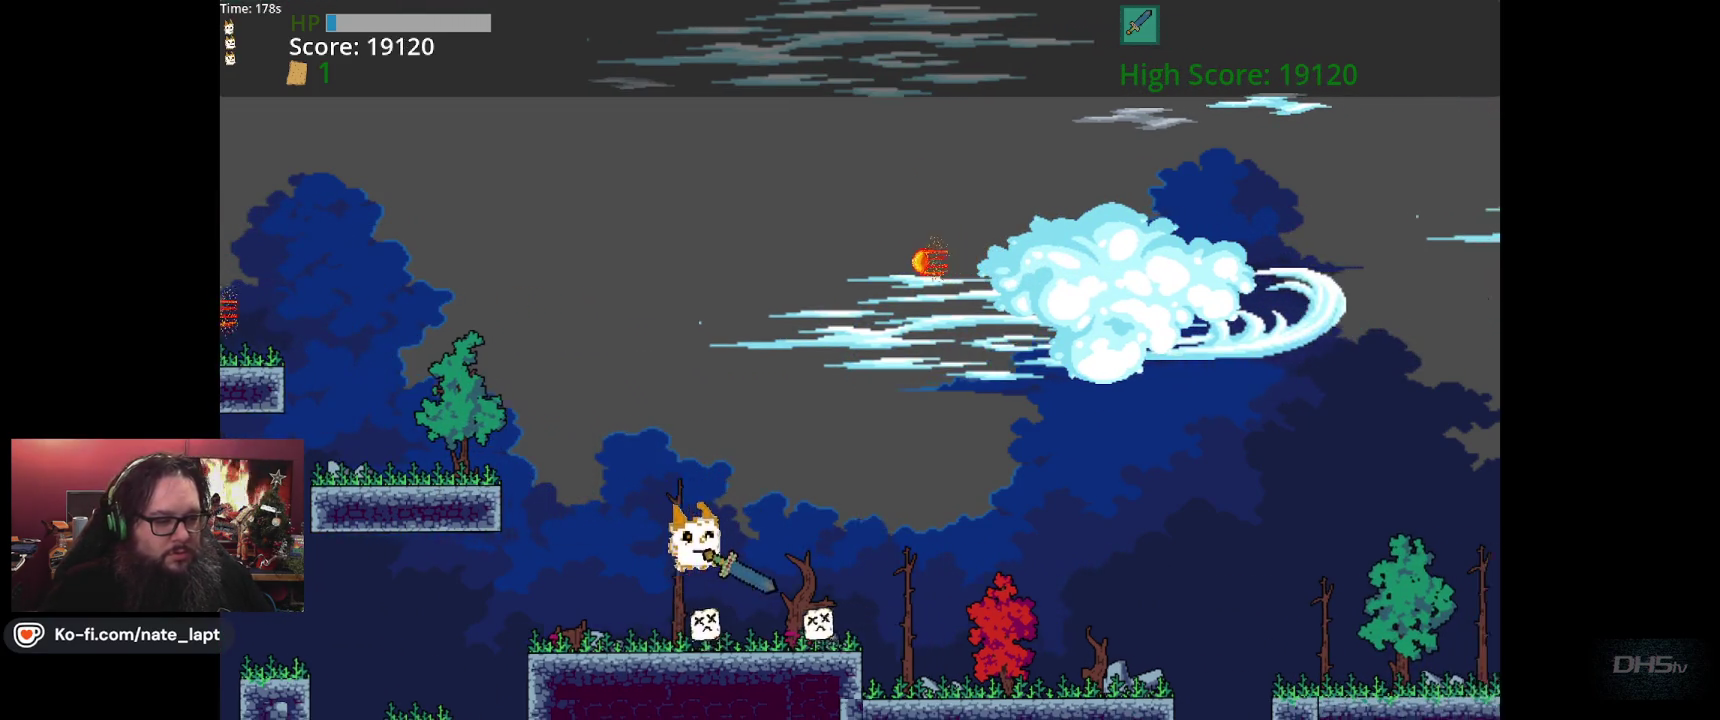
key(Right)
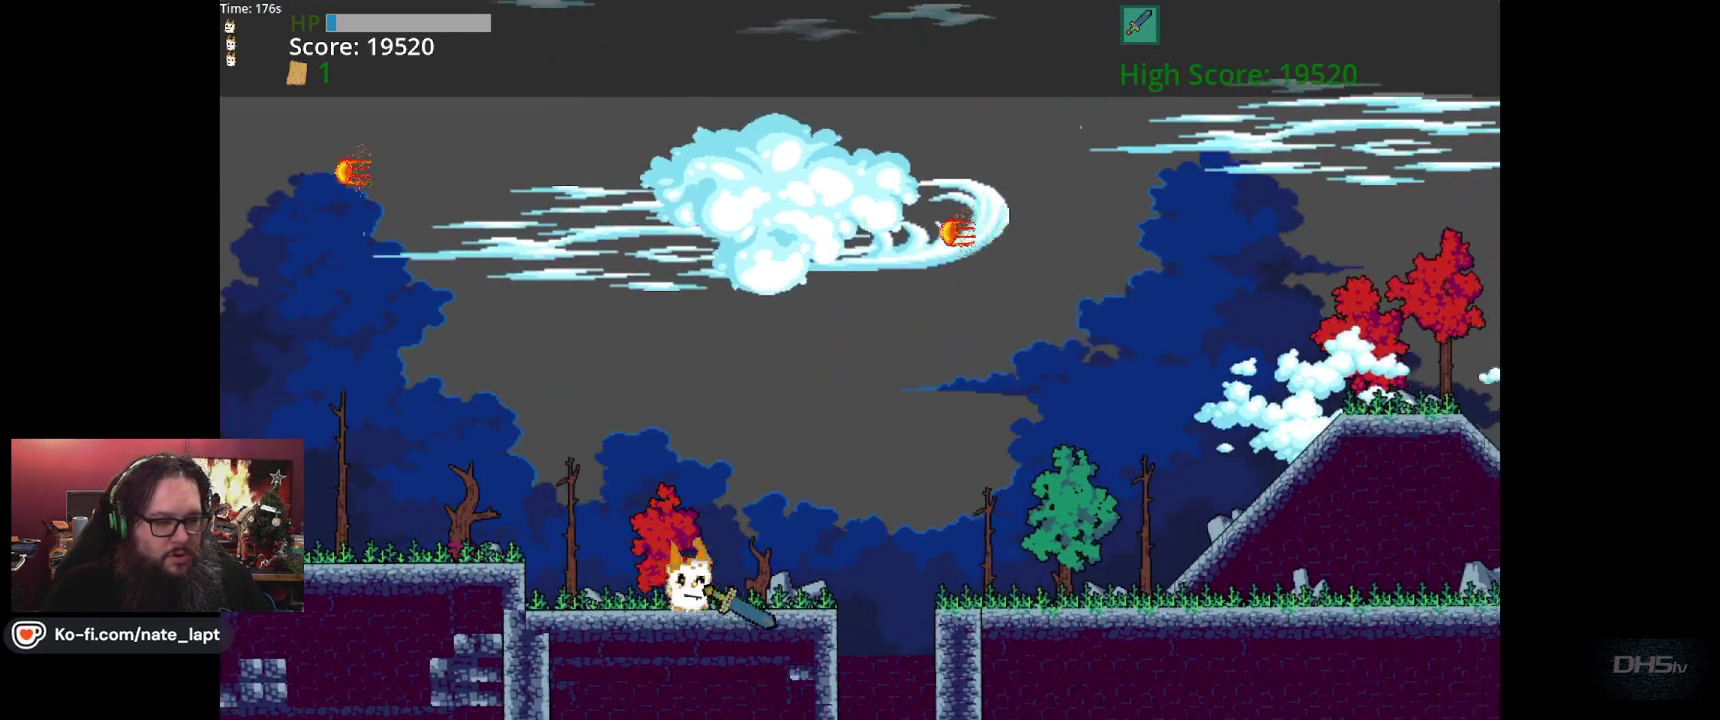
key(Right)
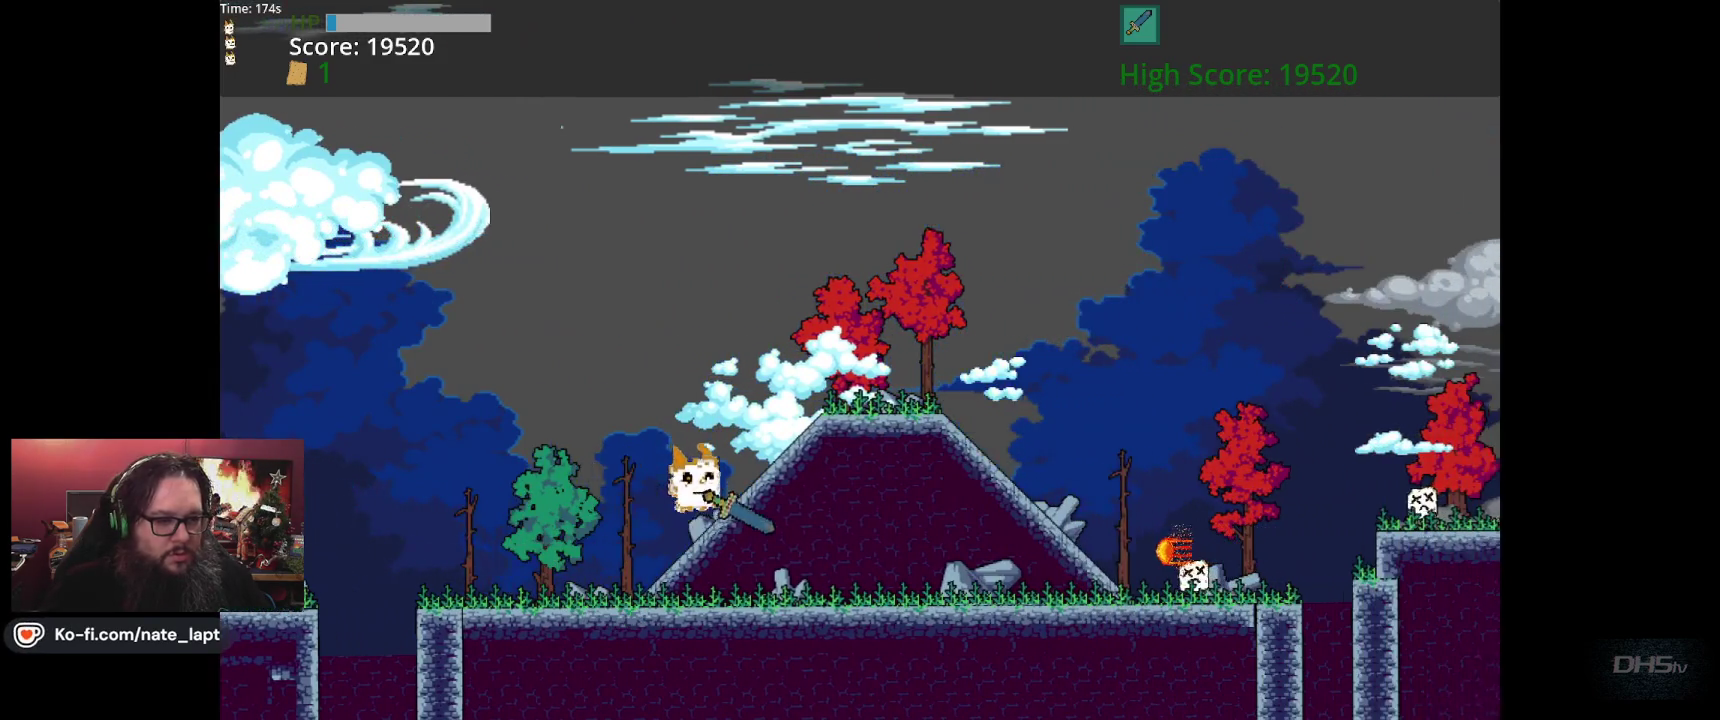
key(Right)
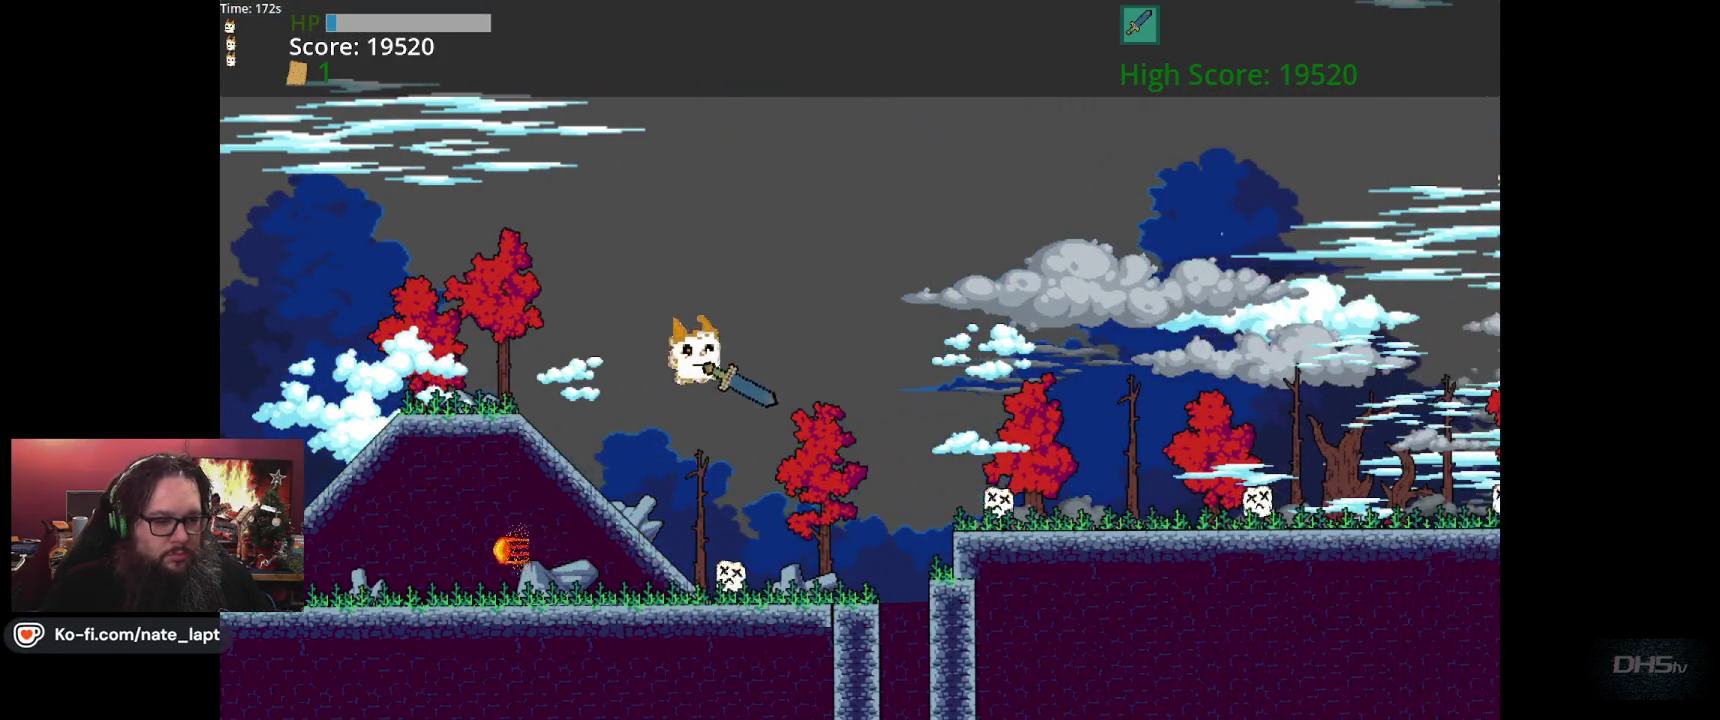
key(Right)
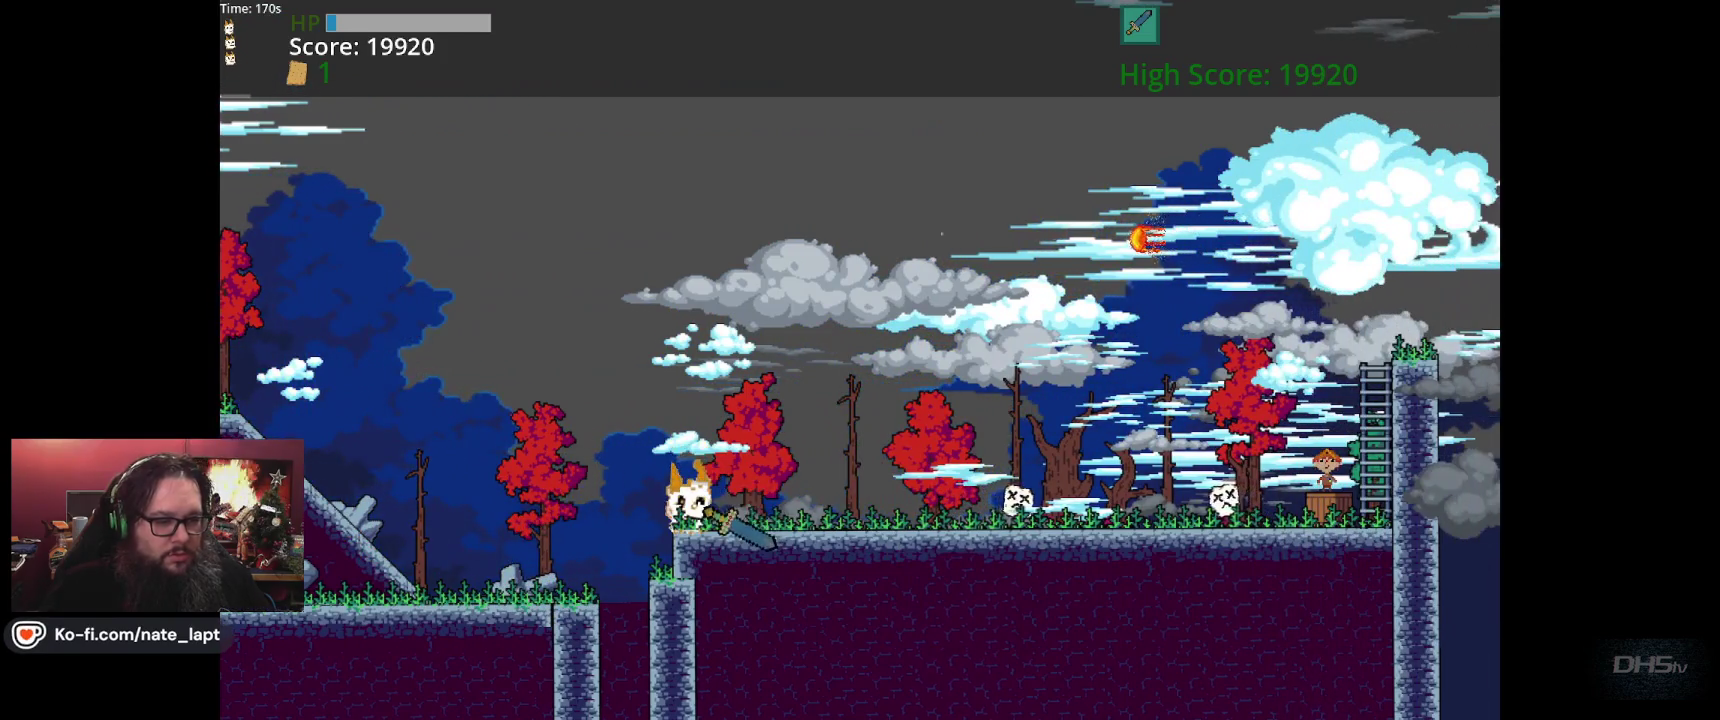
key(Right)
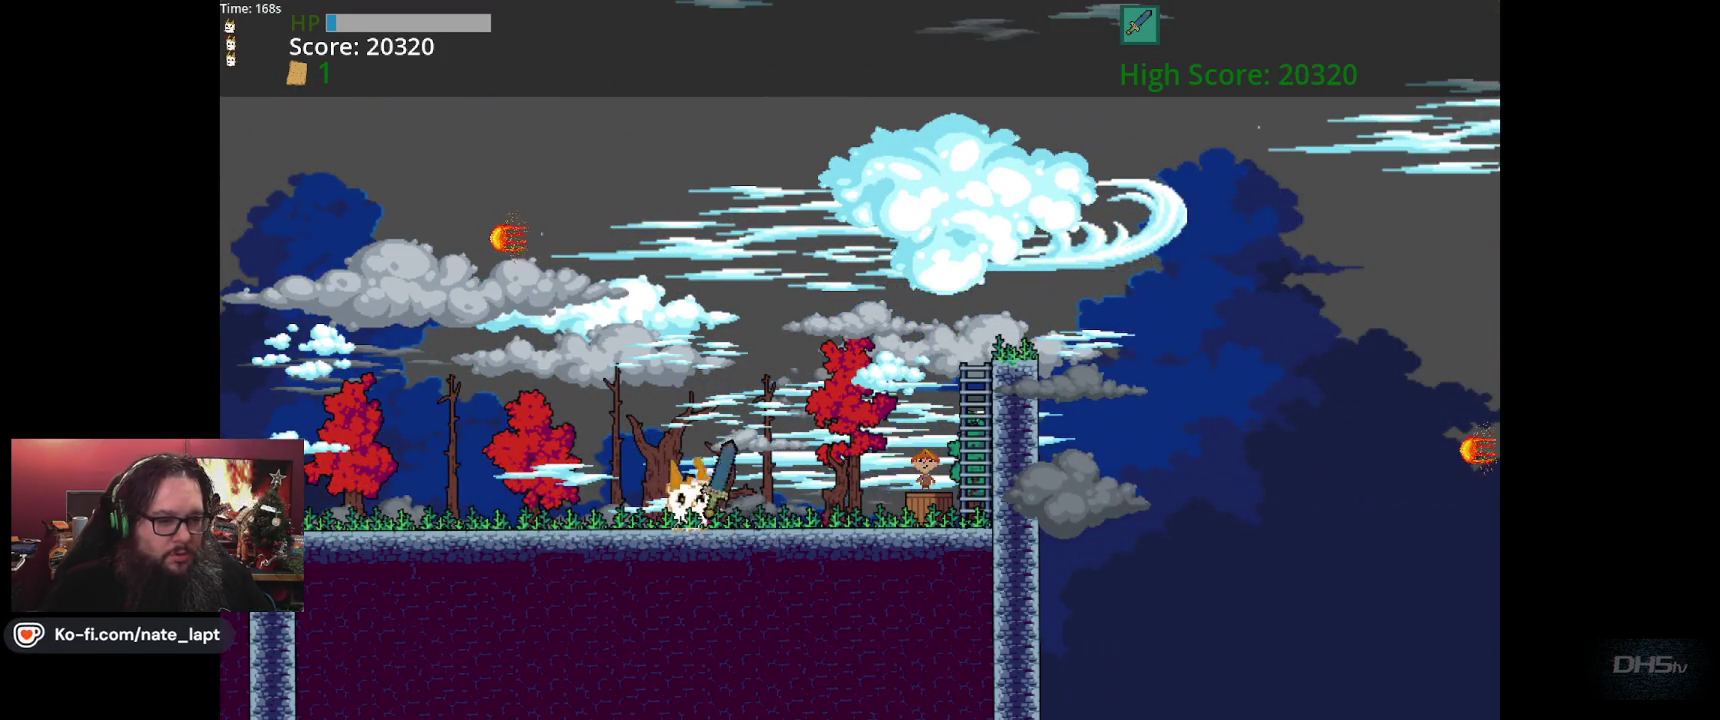
key(Right)
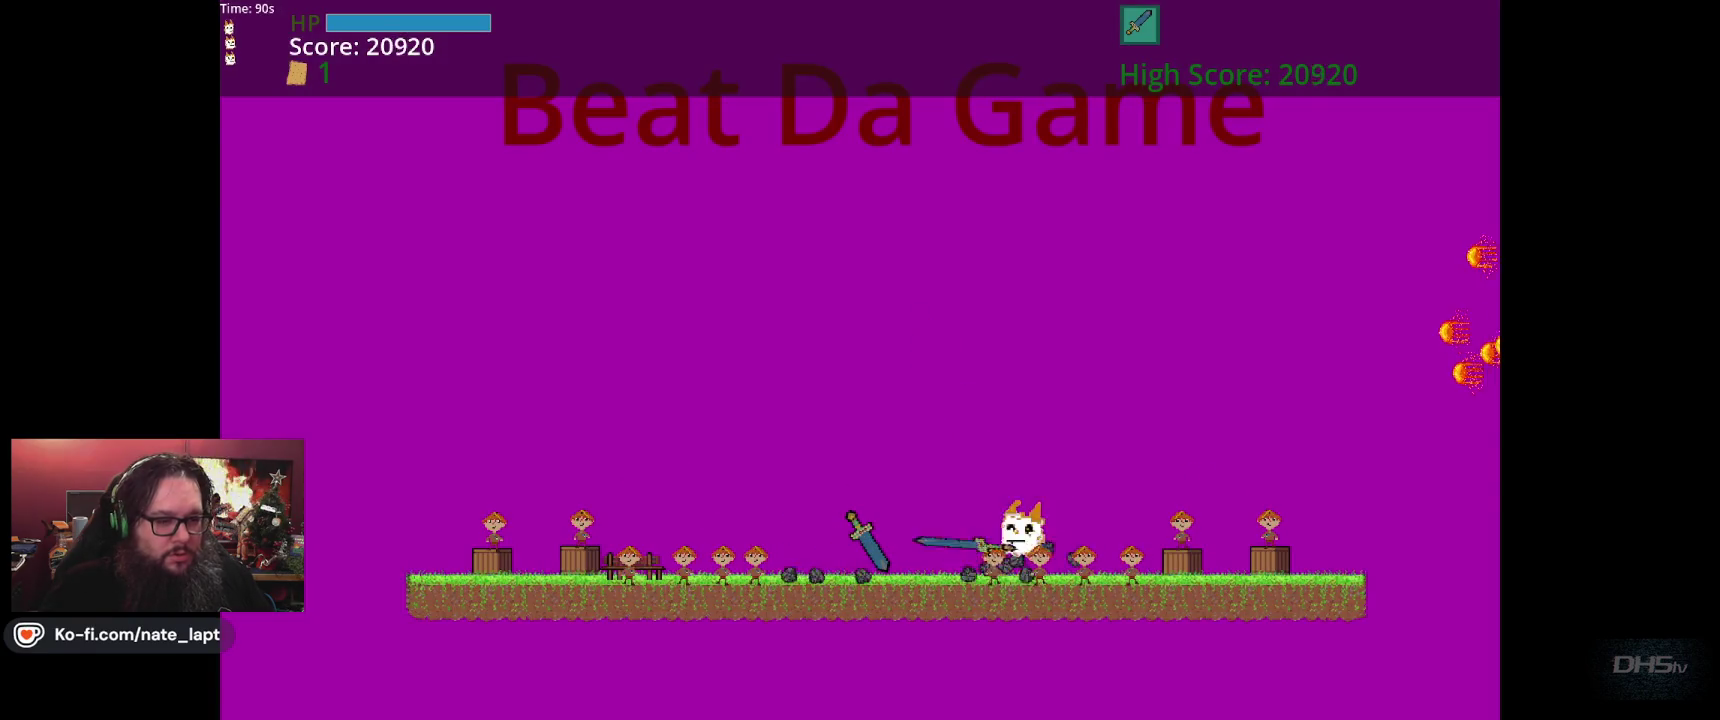